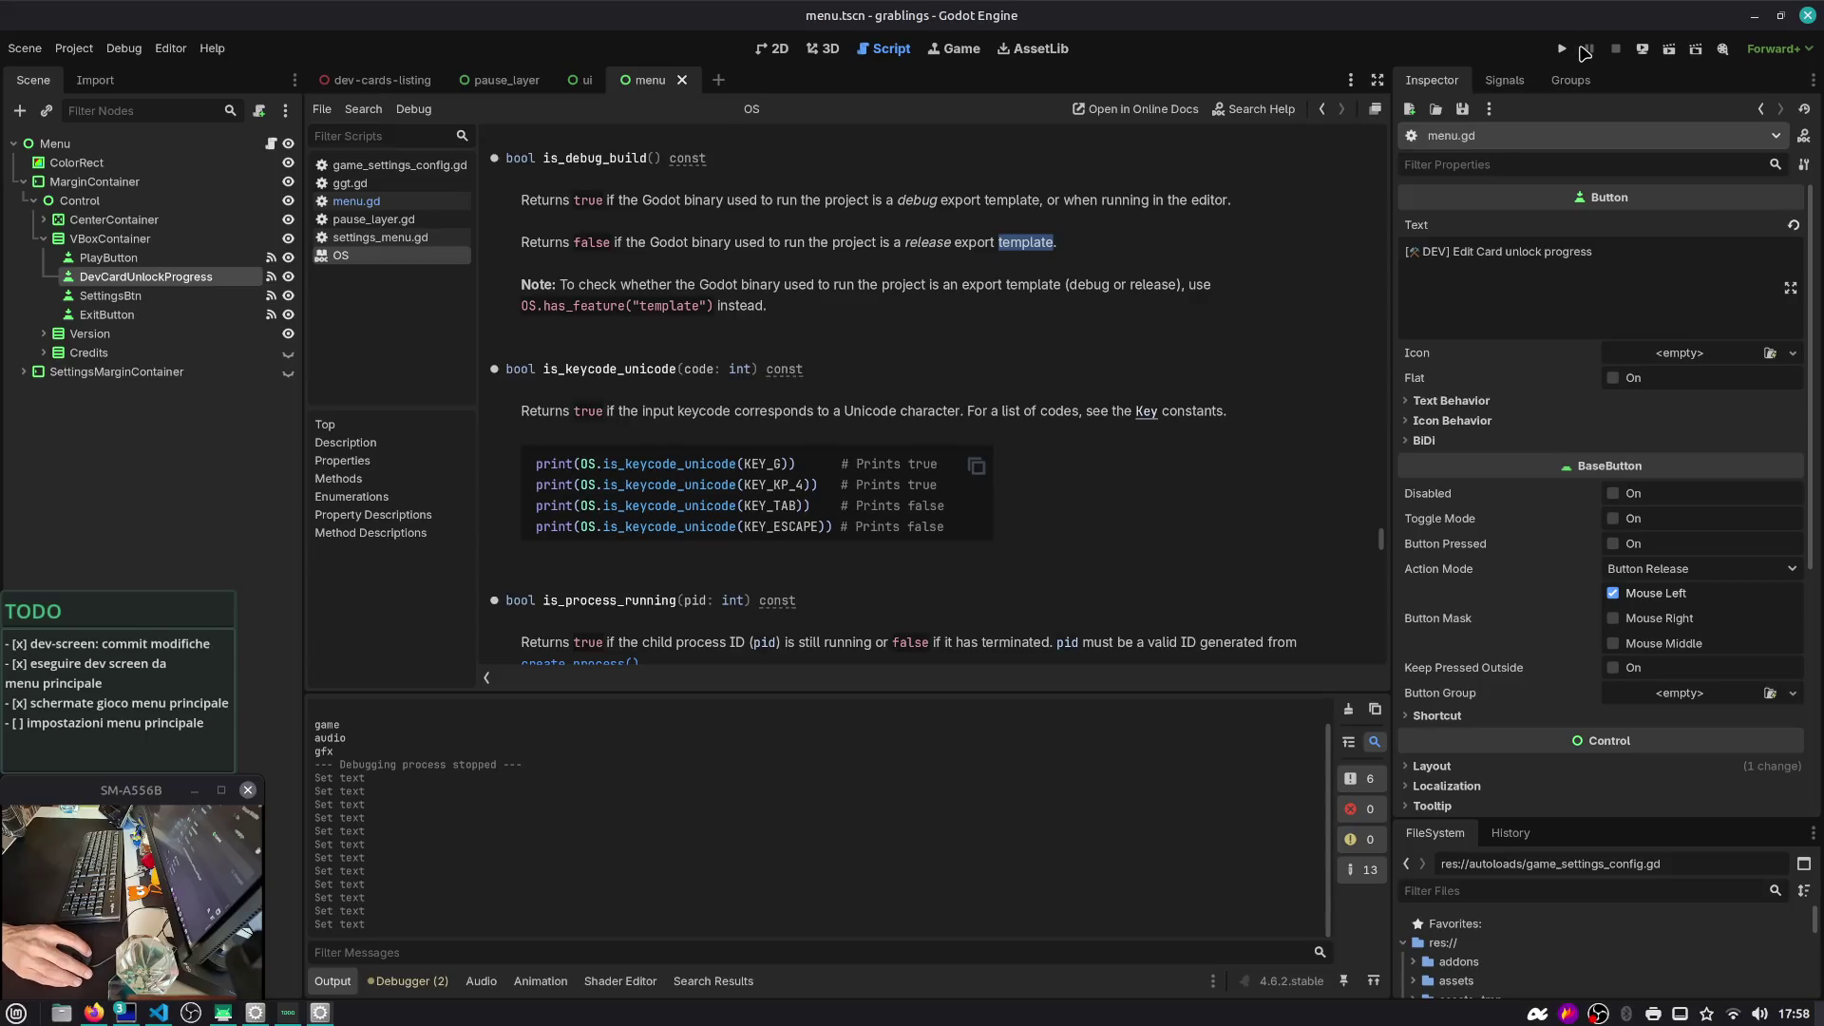
Step: Run the game, open the DEV card unlock progress screen, then stop it
left_click(1565, 50)
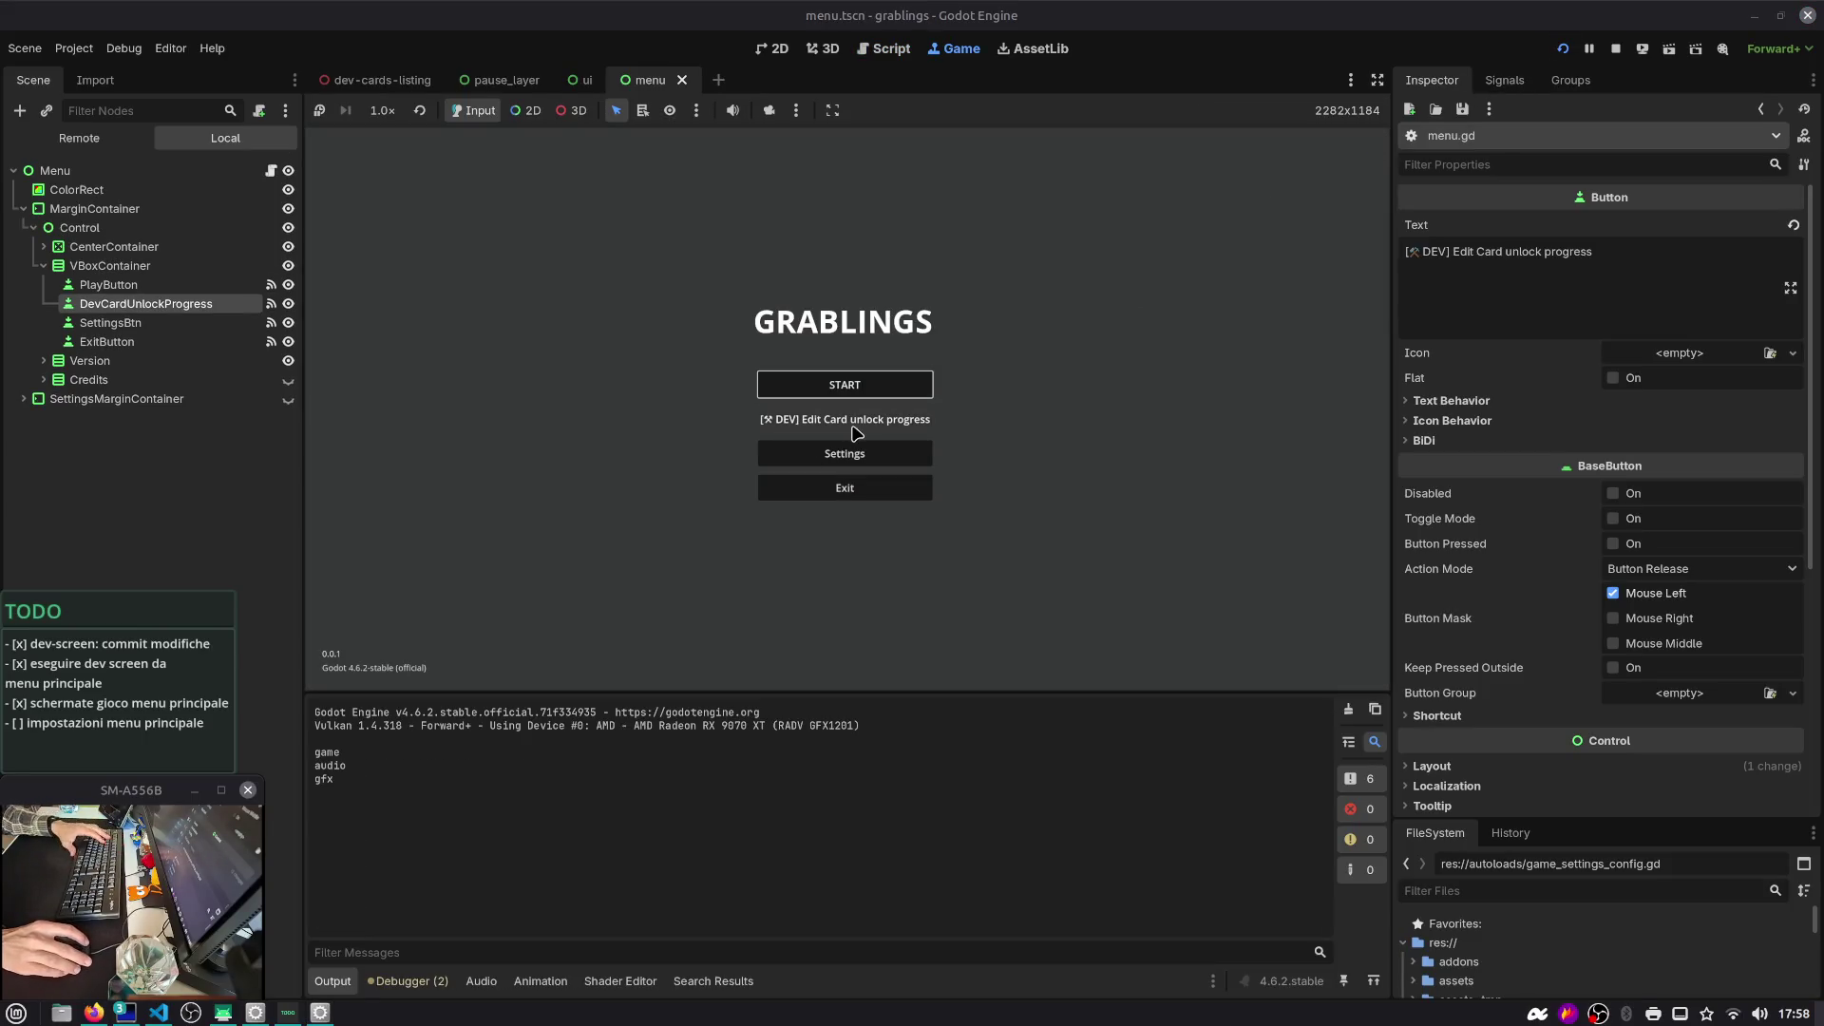
left_click(856, 428)
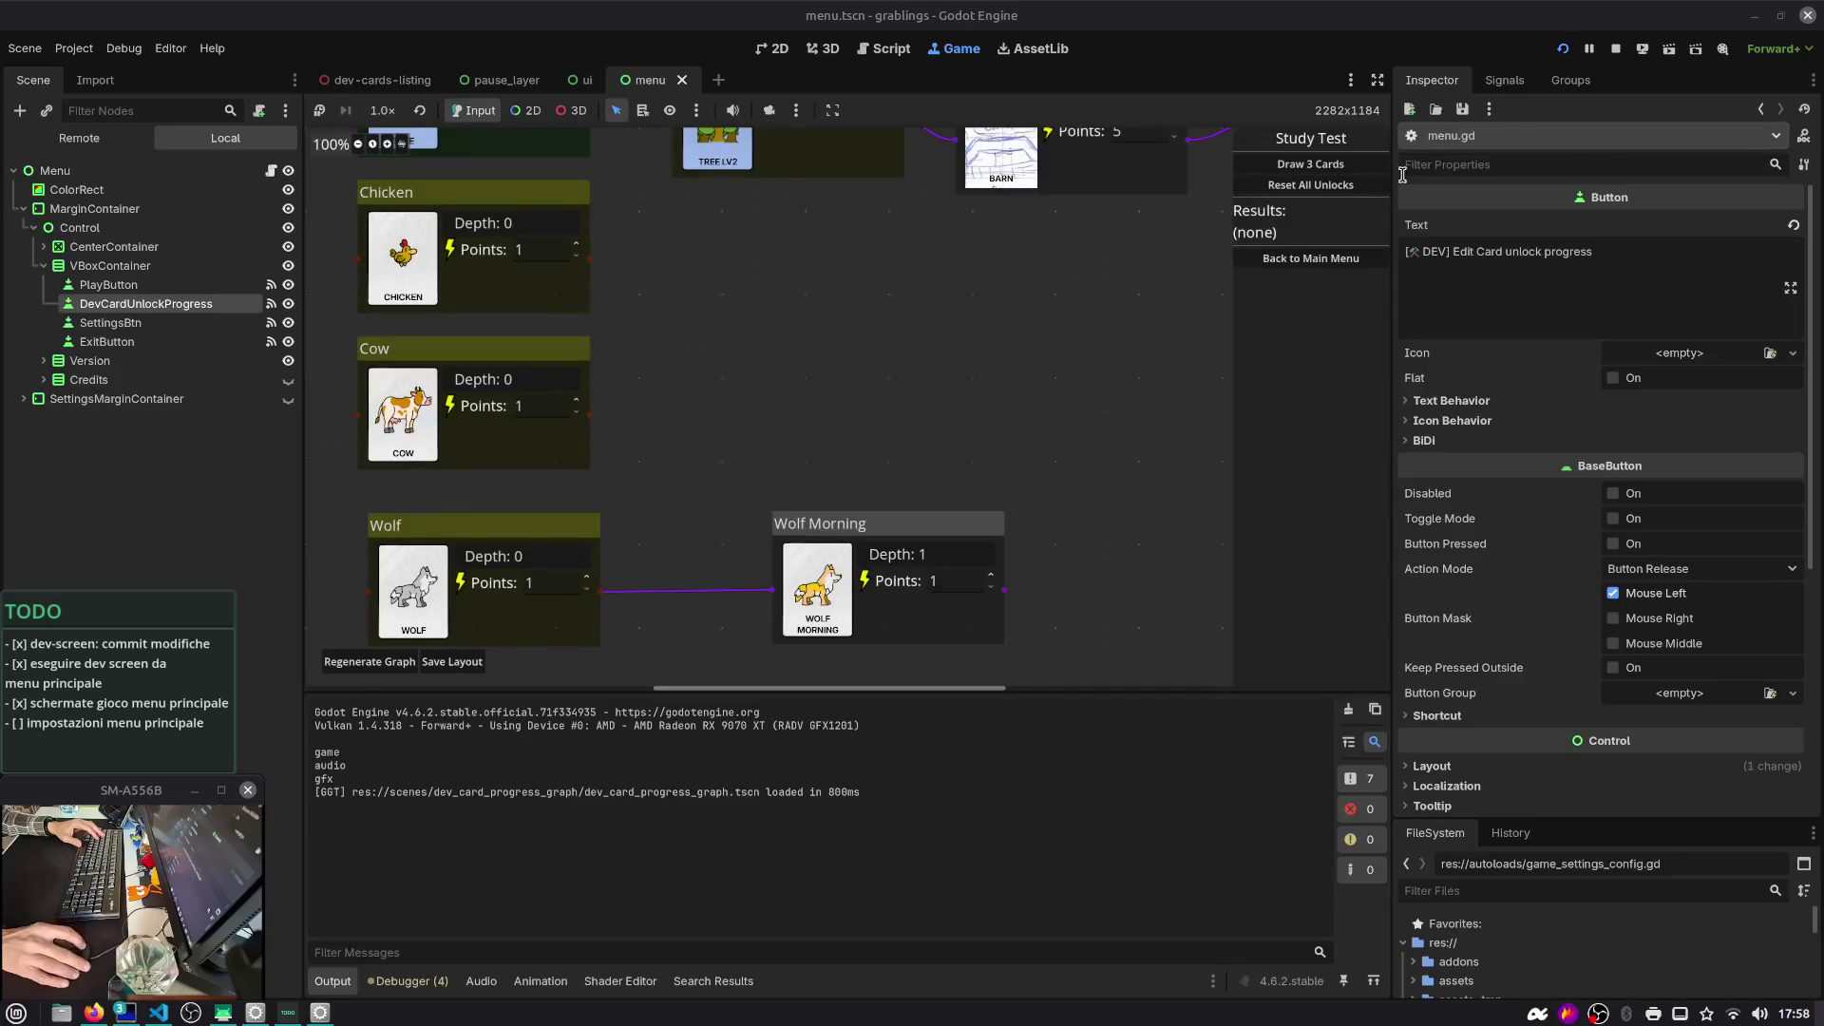
scroll(915, 297, "down", 2)
left_click(1614, 50)
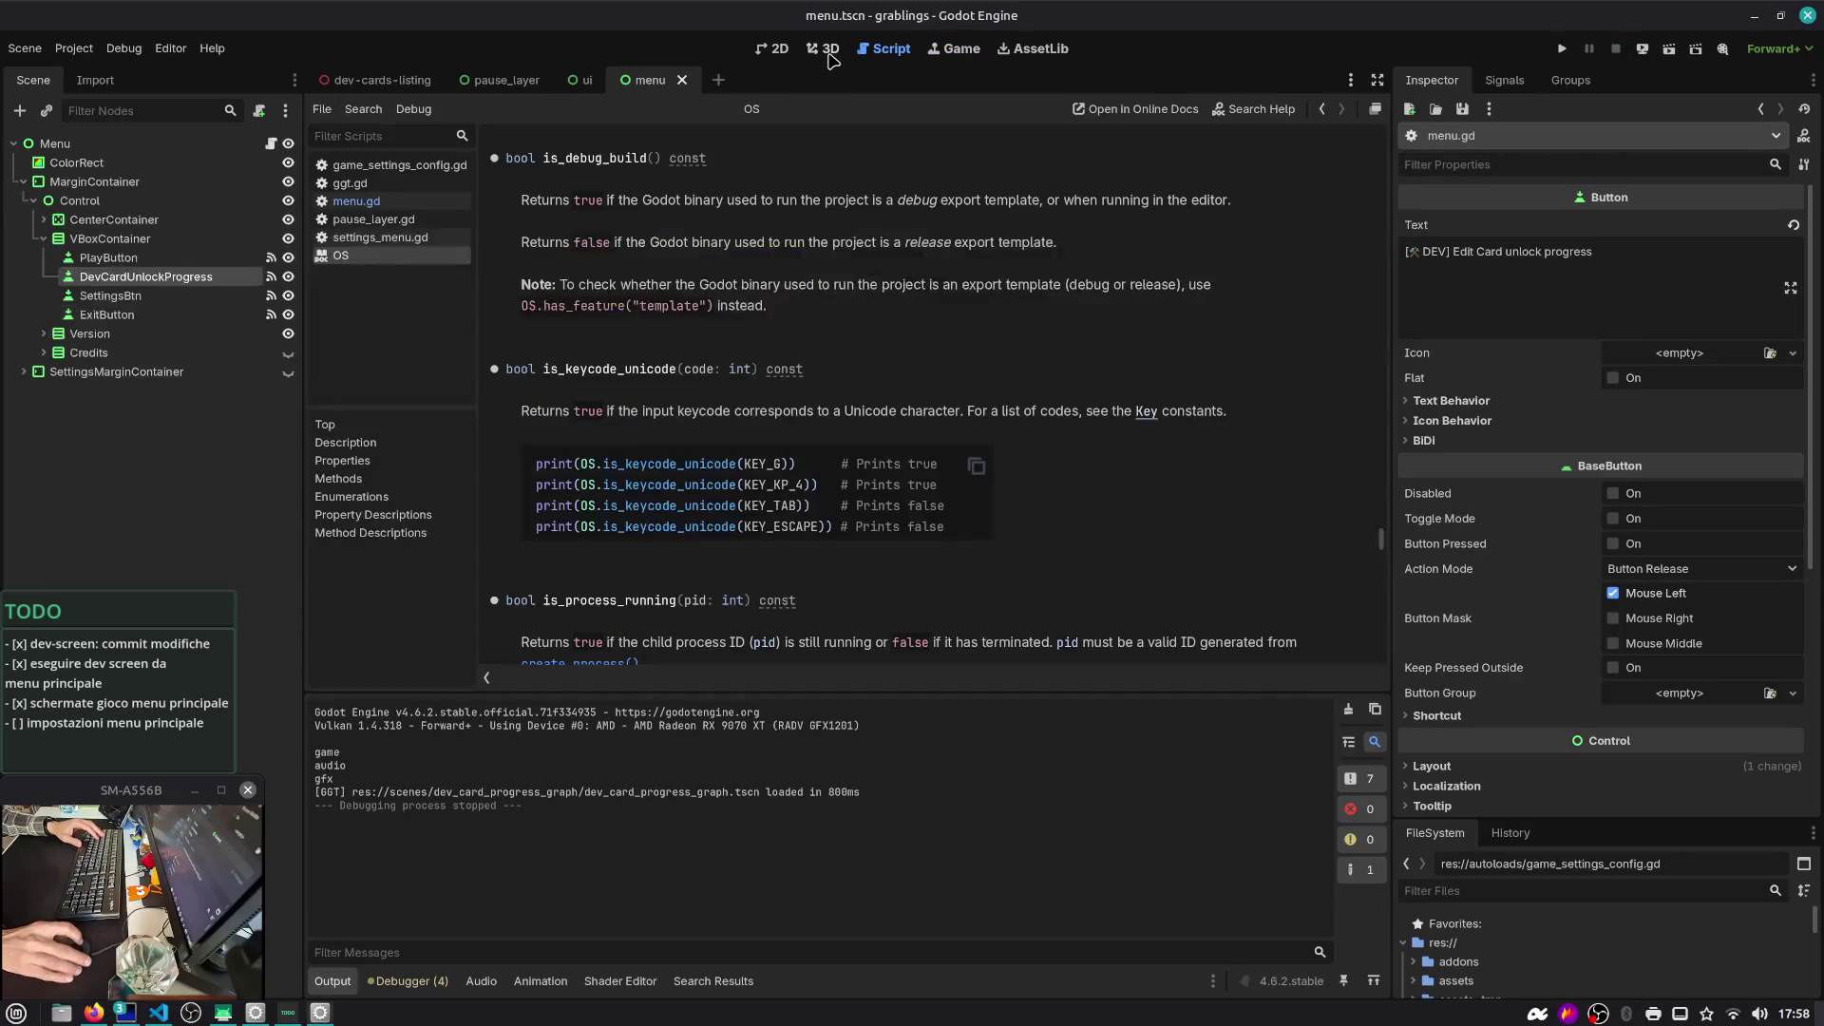
Step: Replace OS.is_debug_build with Engine.is_editor_hint on line 13 of menu.gd and save
left_click(1321, 108)
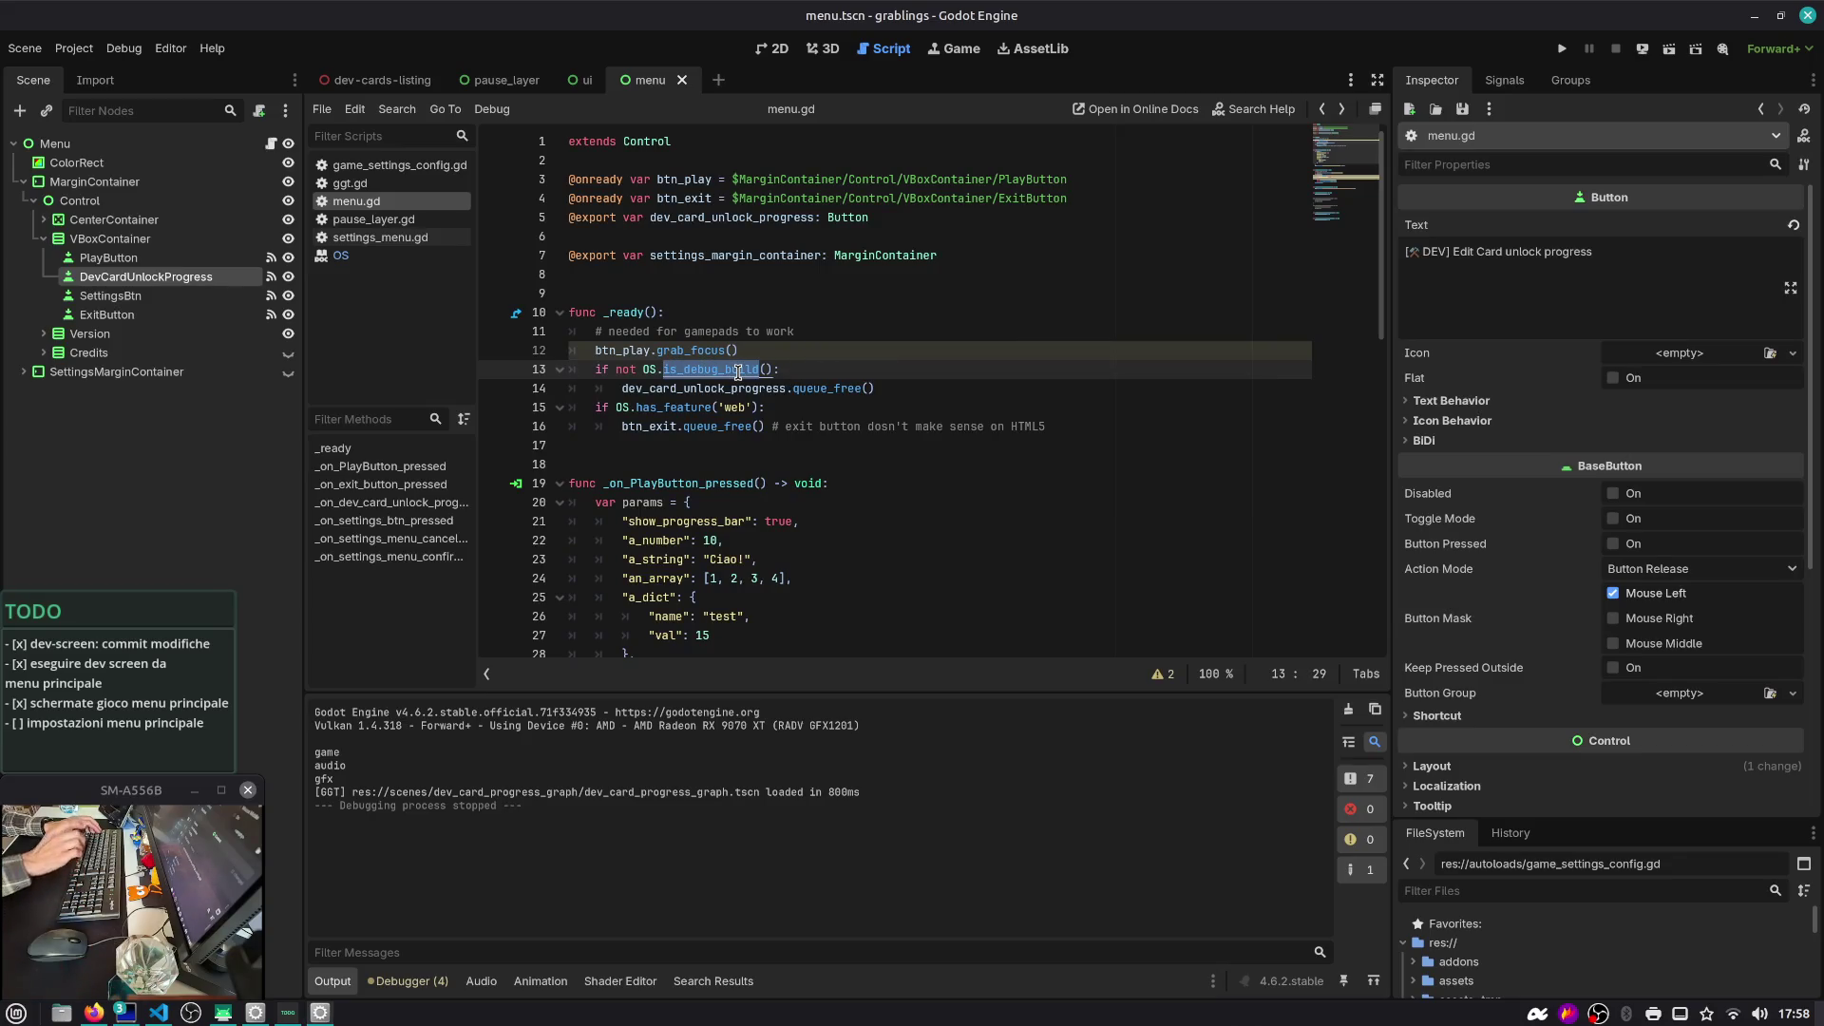
key("BackSpace")
key("BackSpace")
key("BackSpace")
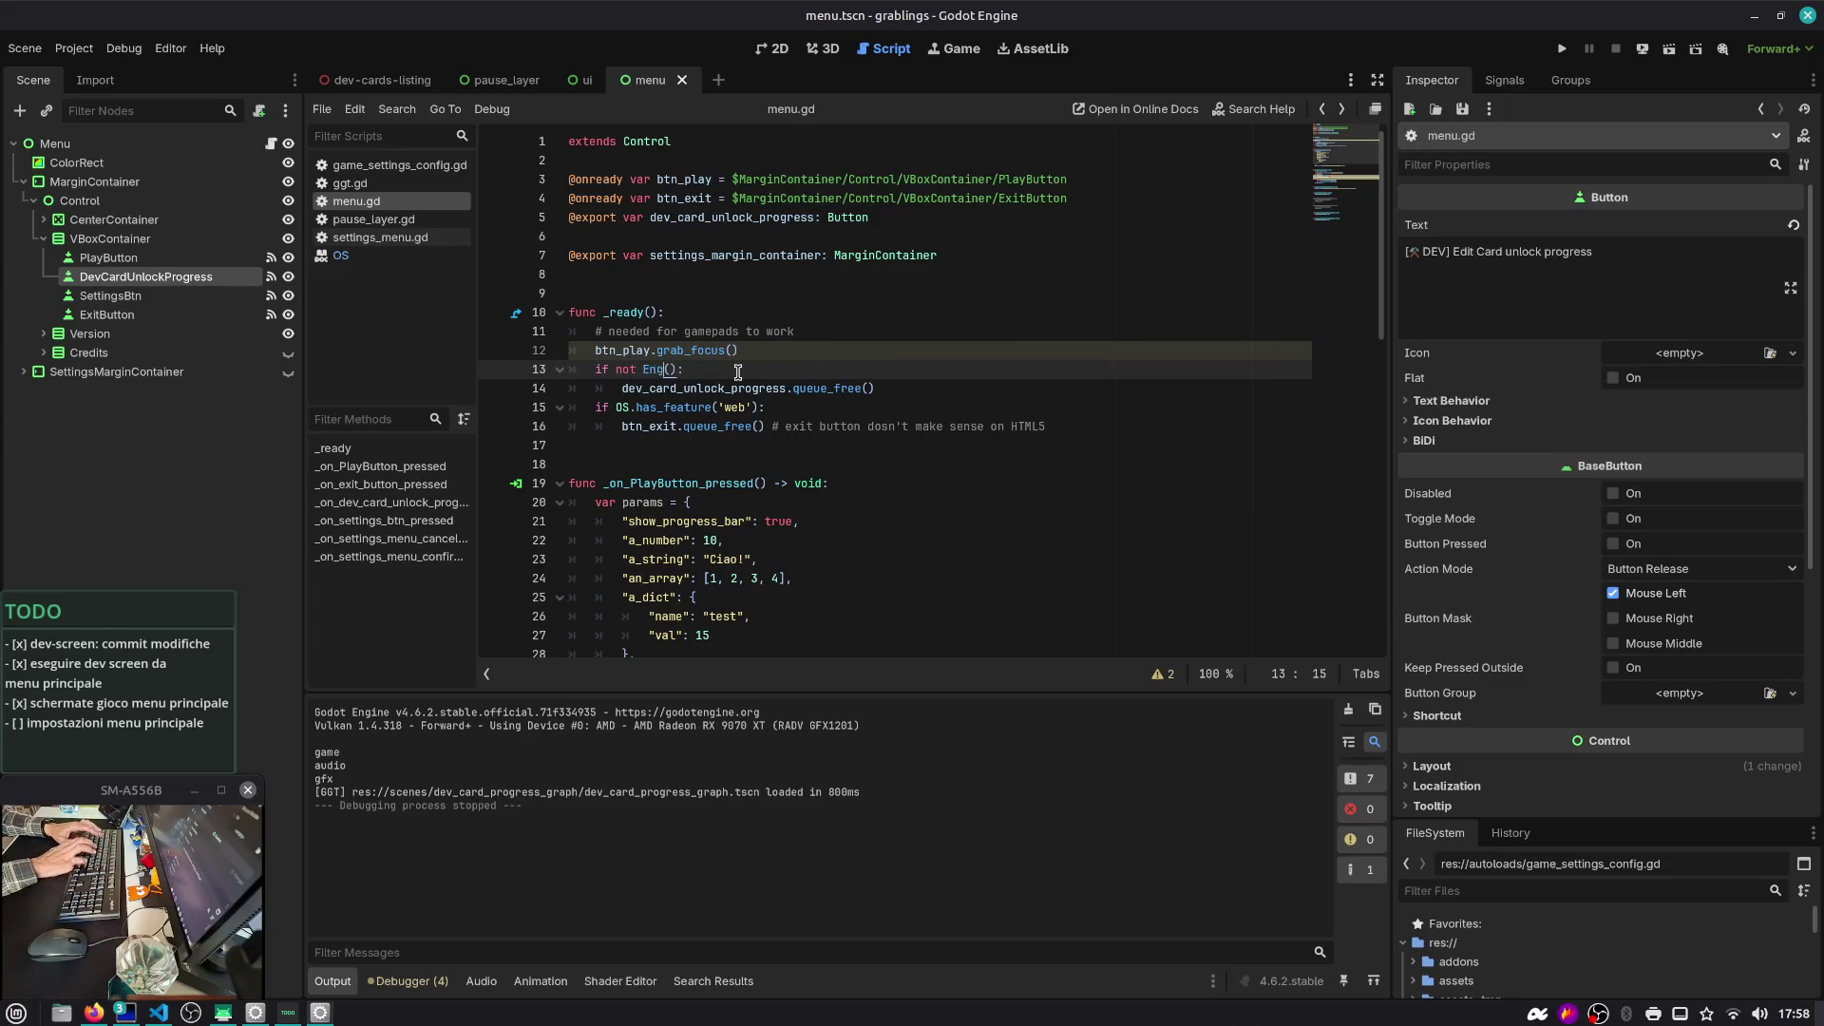
type("is_ed")
key("Return")
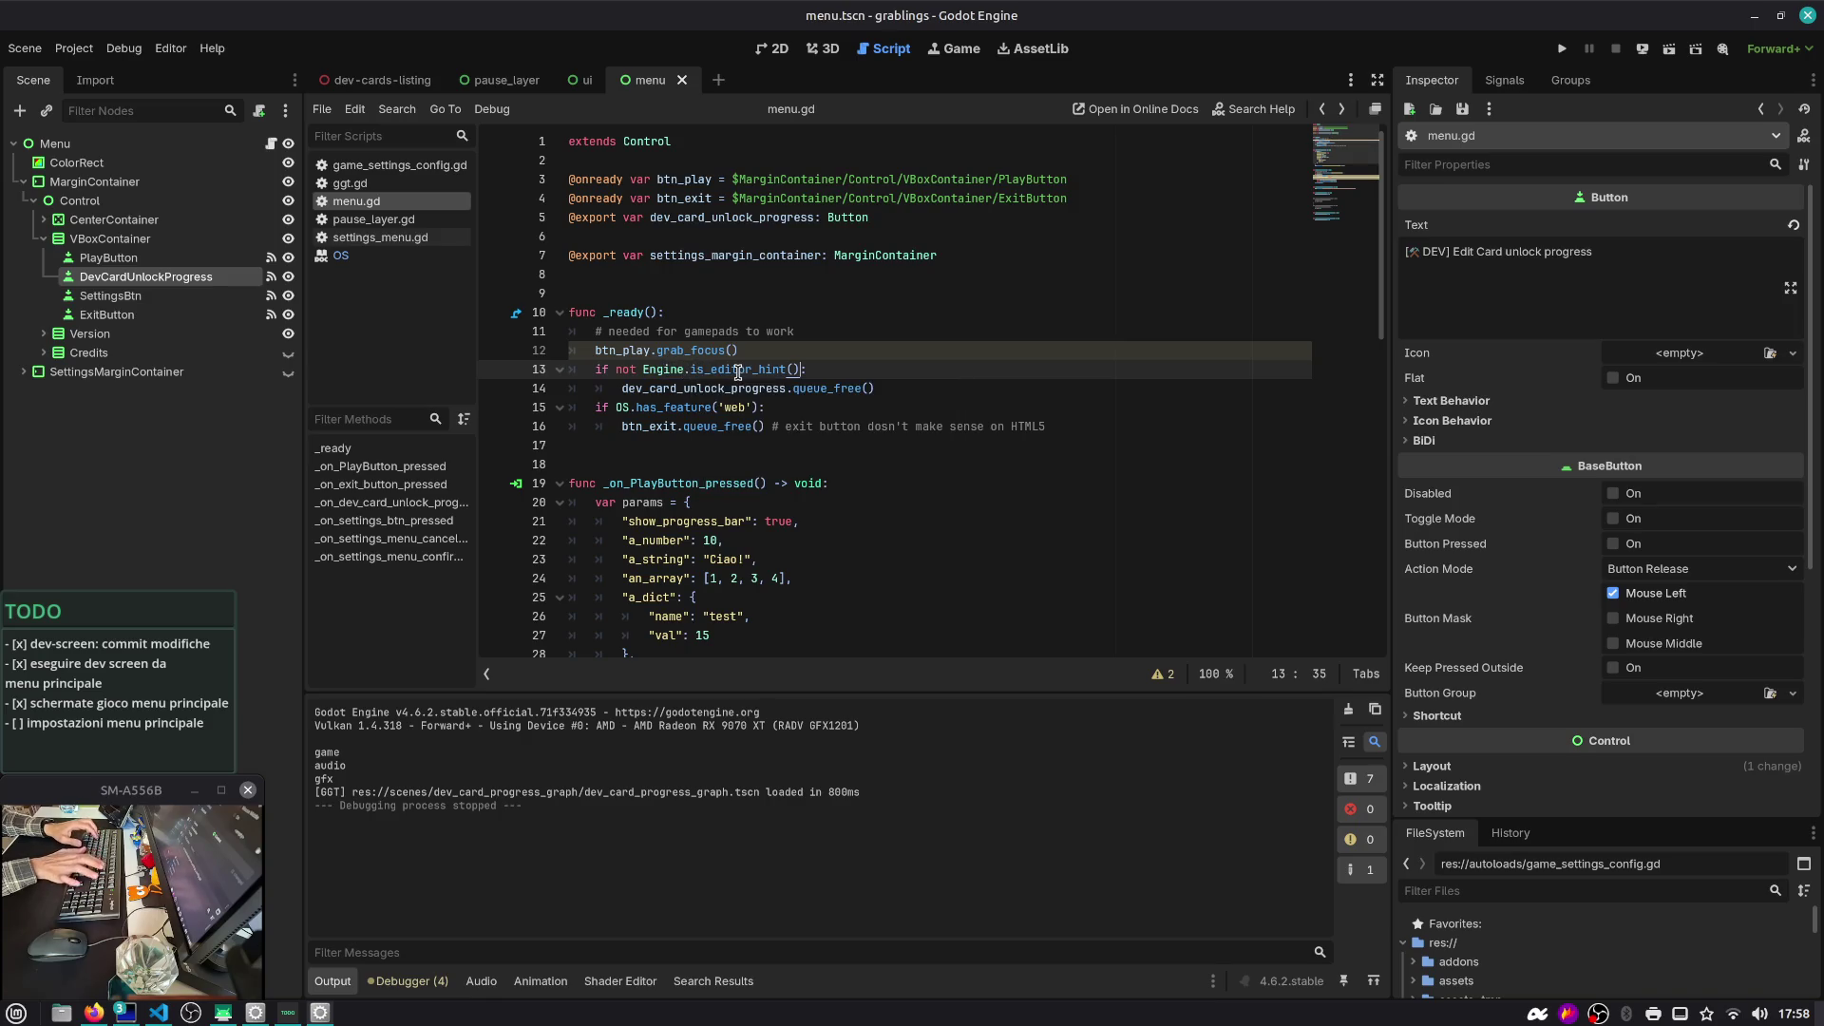
key("ctrl+s")
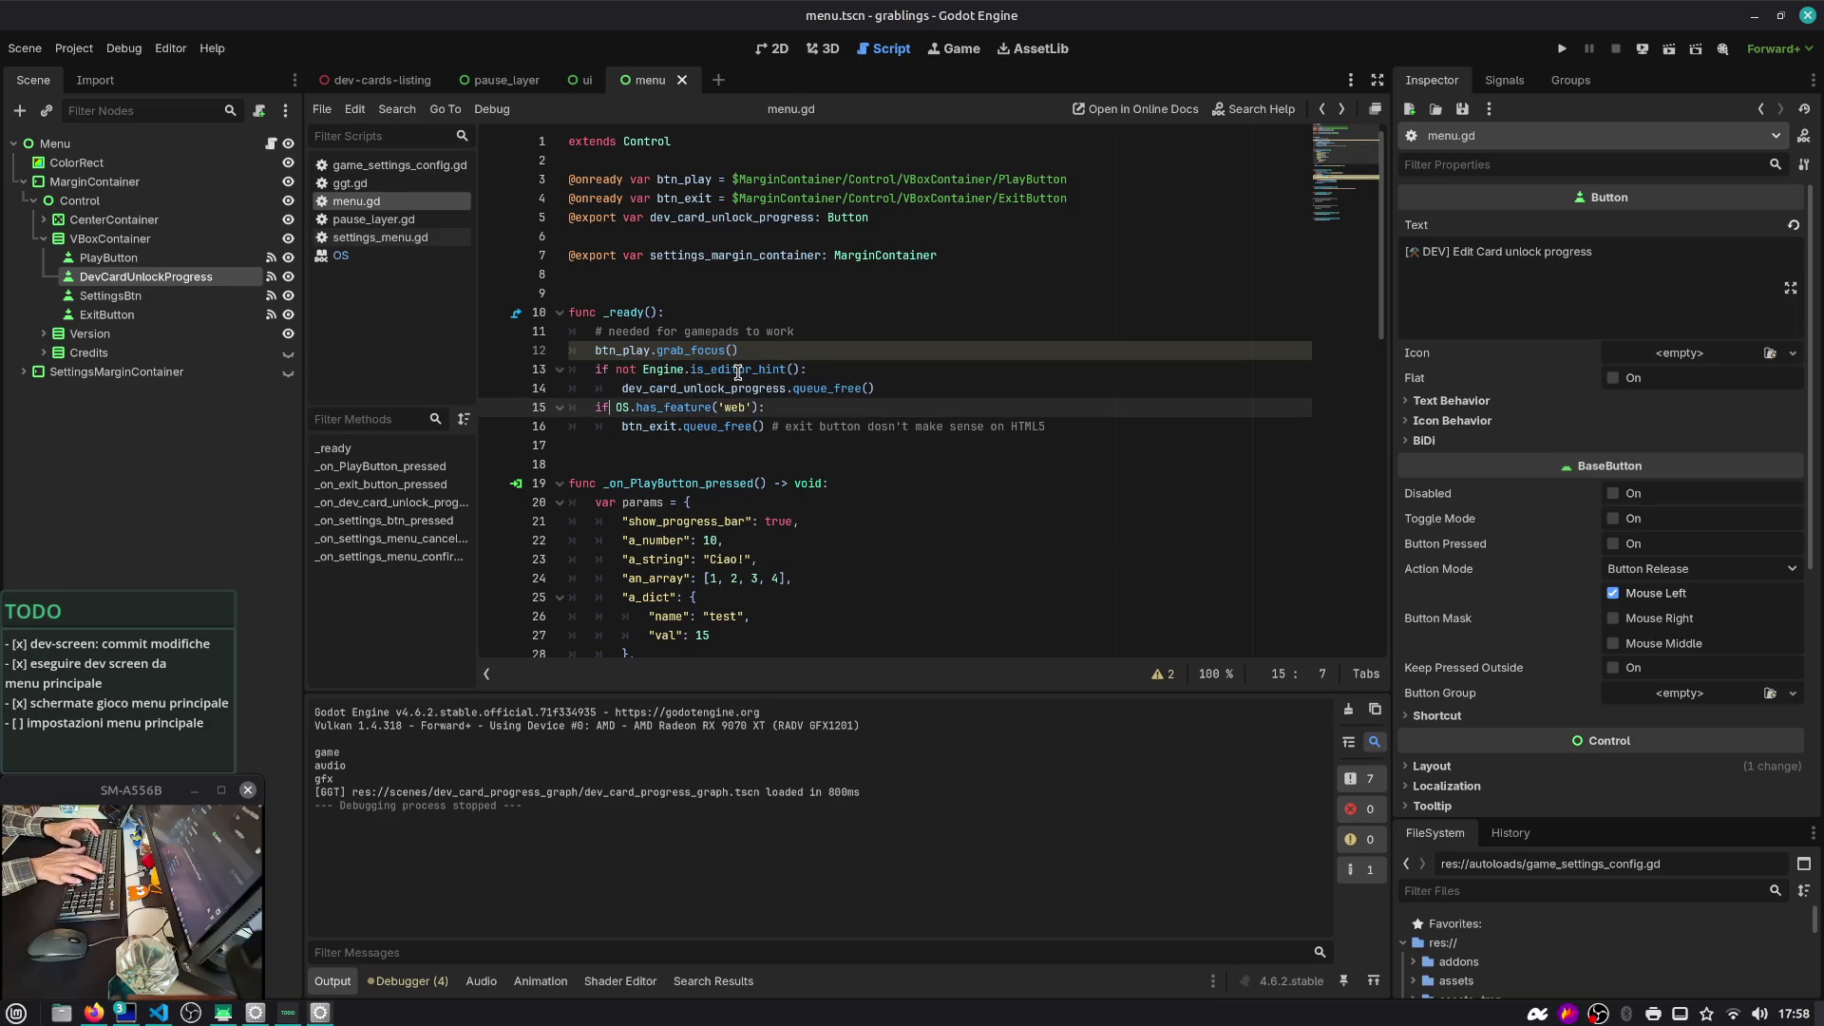
Step: Add blank lines around the editor-hint check and run the game again
left_click(836, 368)
key("ctrl+shift+Return")
key("Down")
key("Down")
key("Down")
key("ctrl+shift+Return")
key("F5")
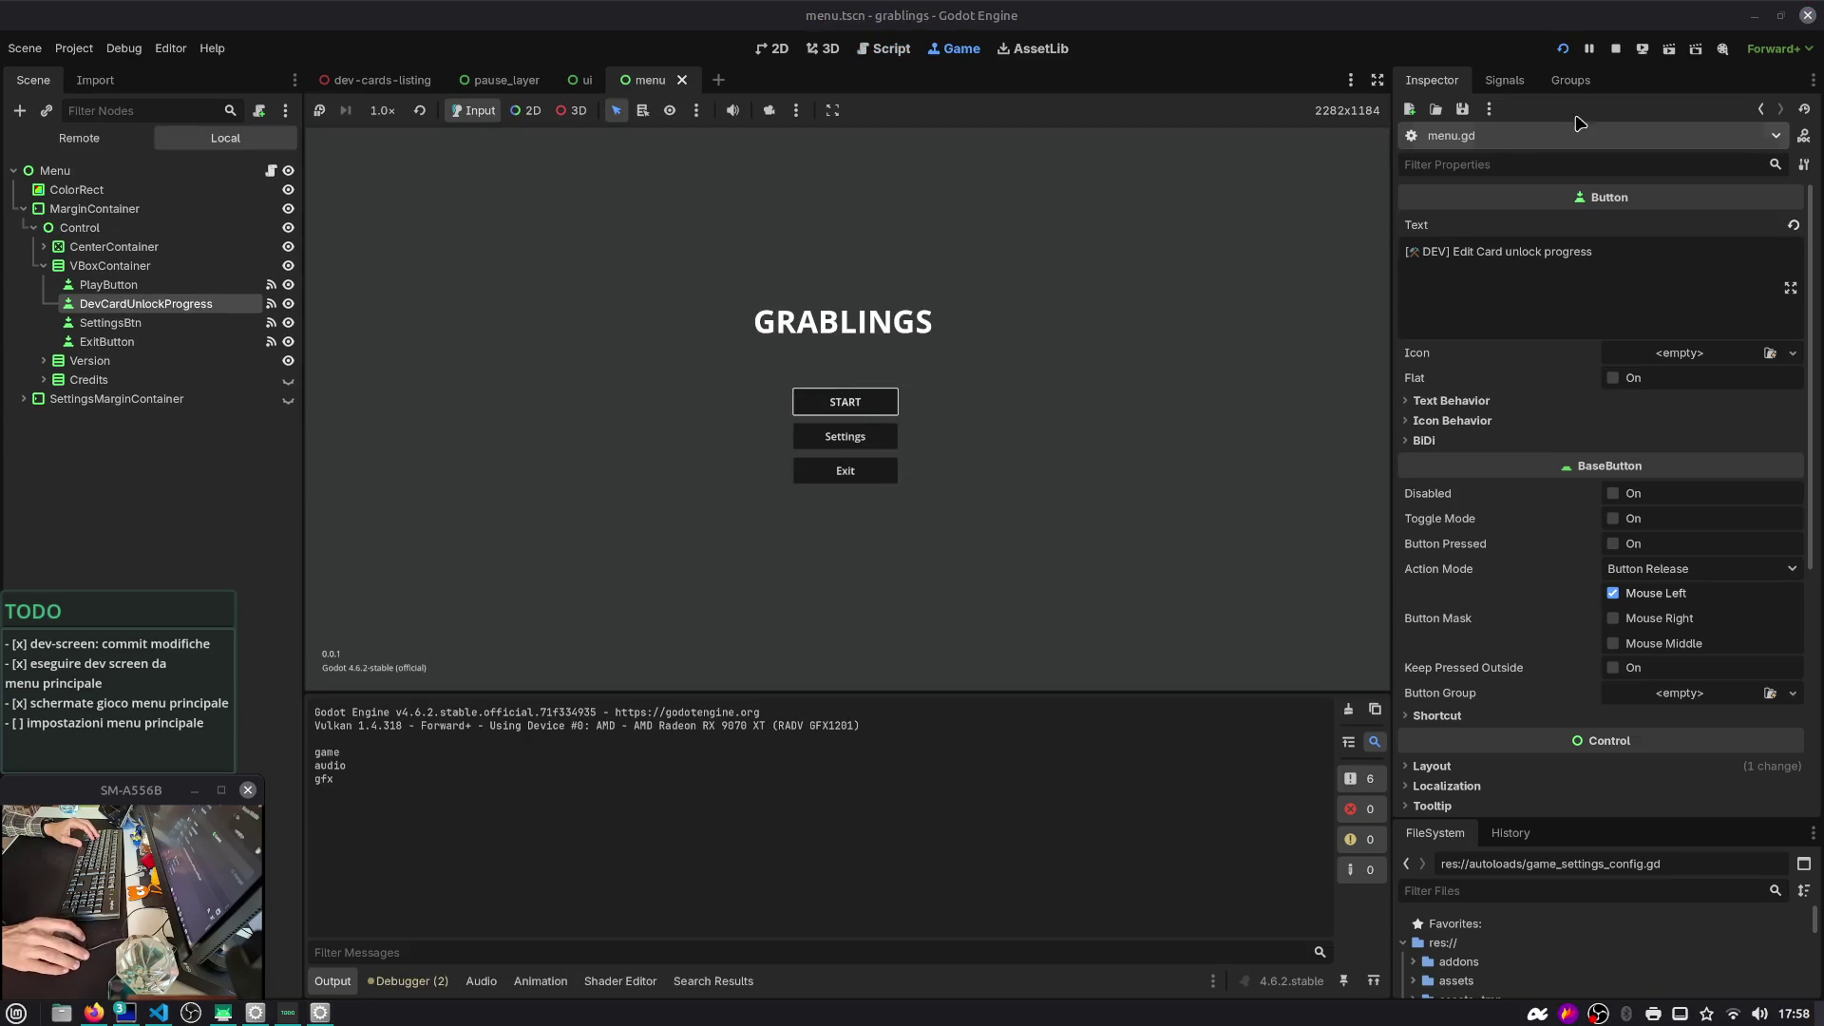
Step: Read the Engine documentation for is_editor_hint, then return to menu.gd
left_click(890, 48)
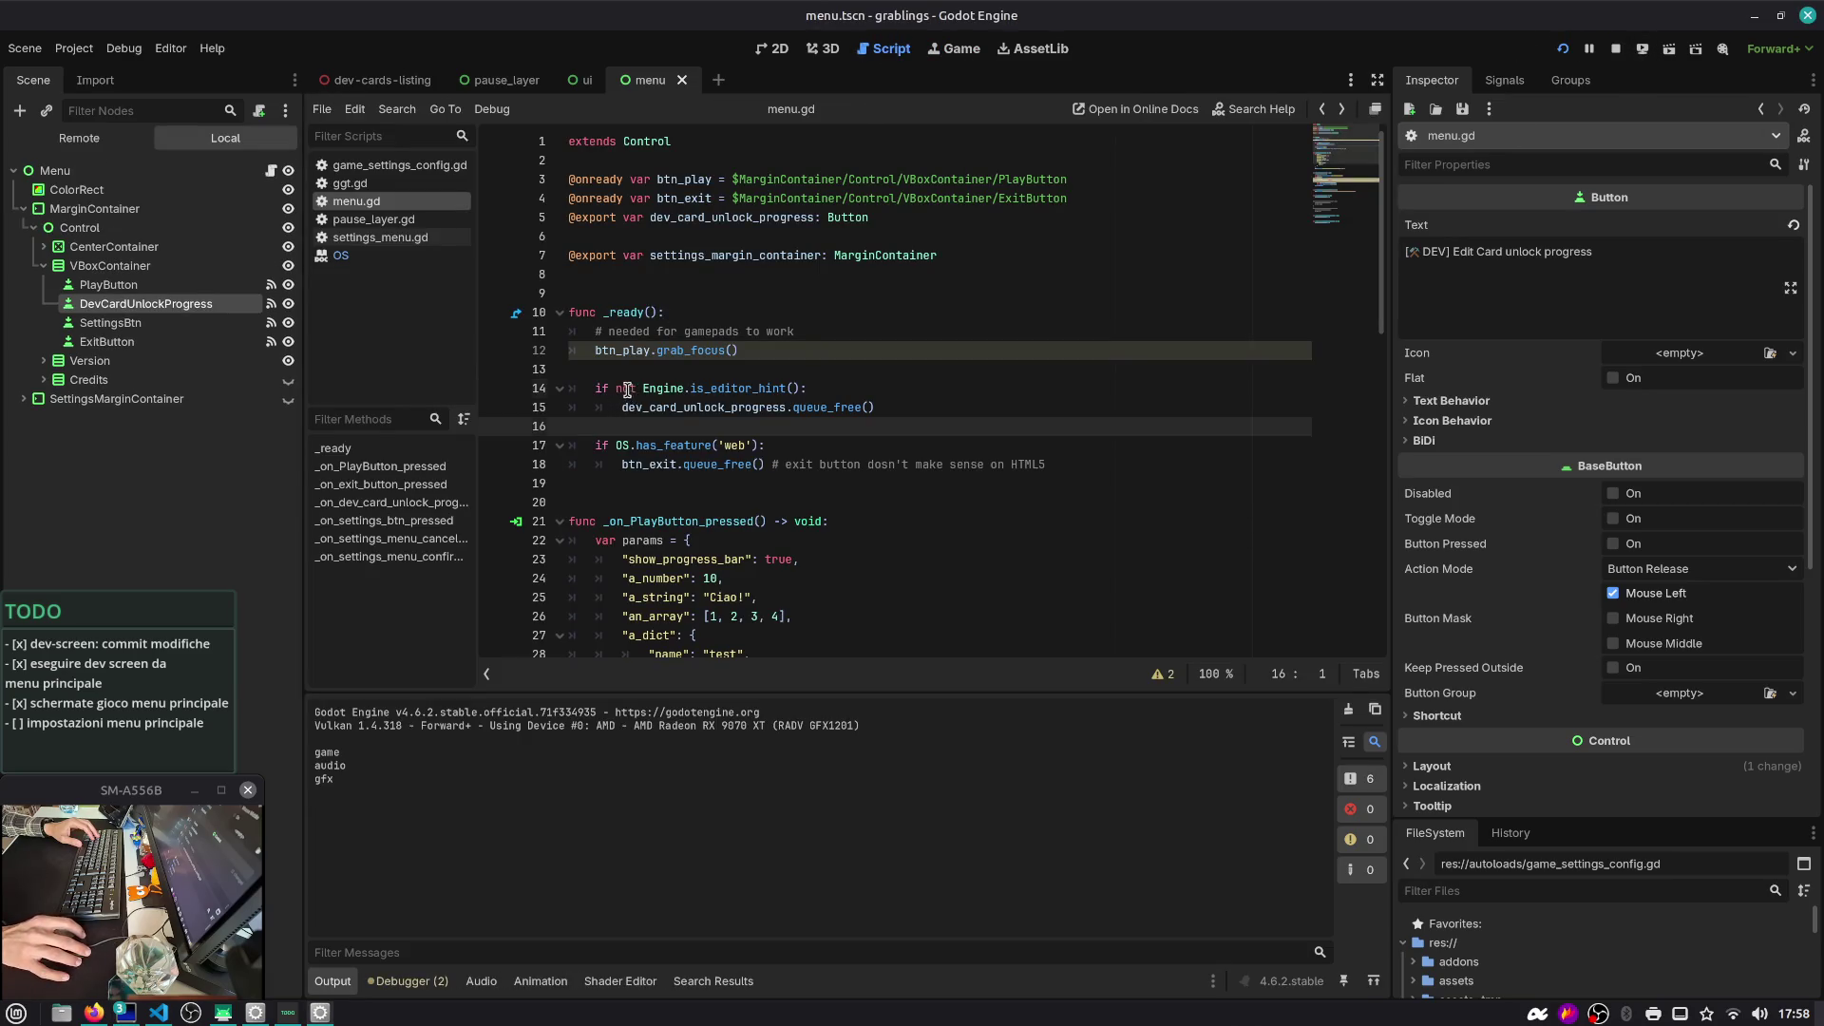
double_click(626, 389)
key("Escape")
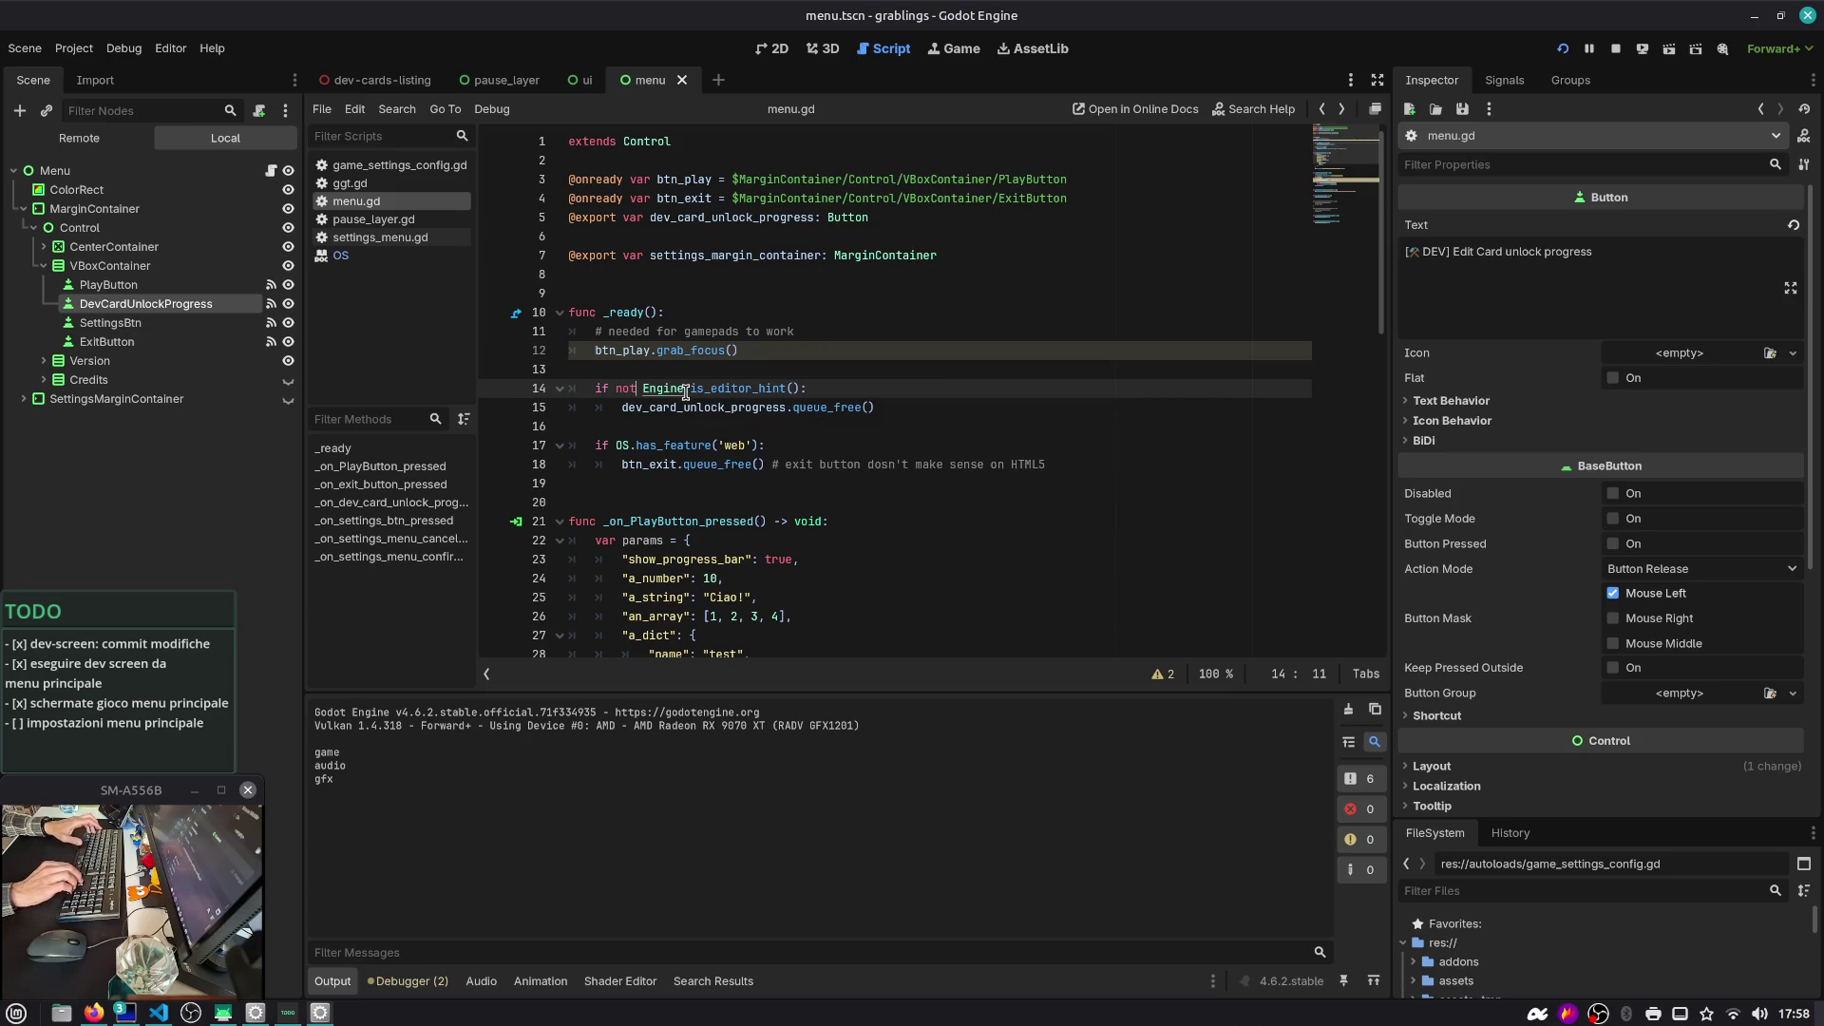
left_click(693, 389, "ctrl")
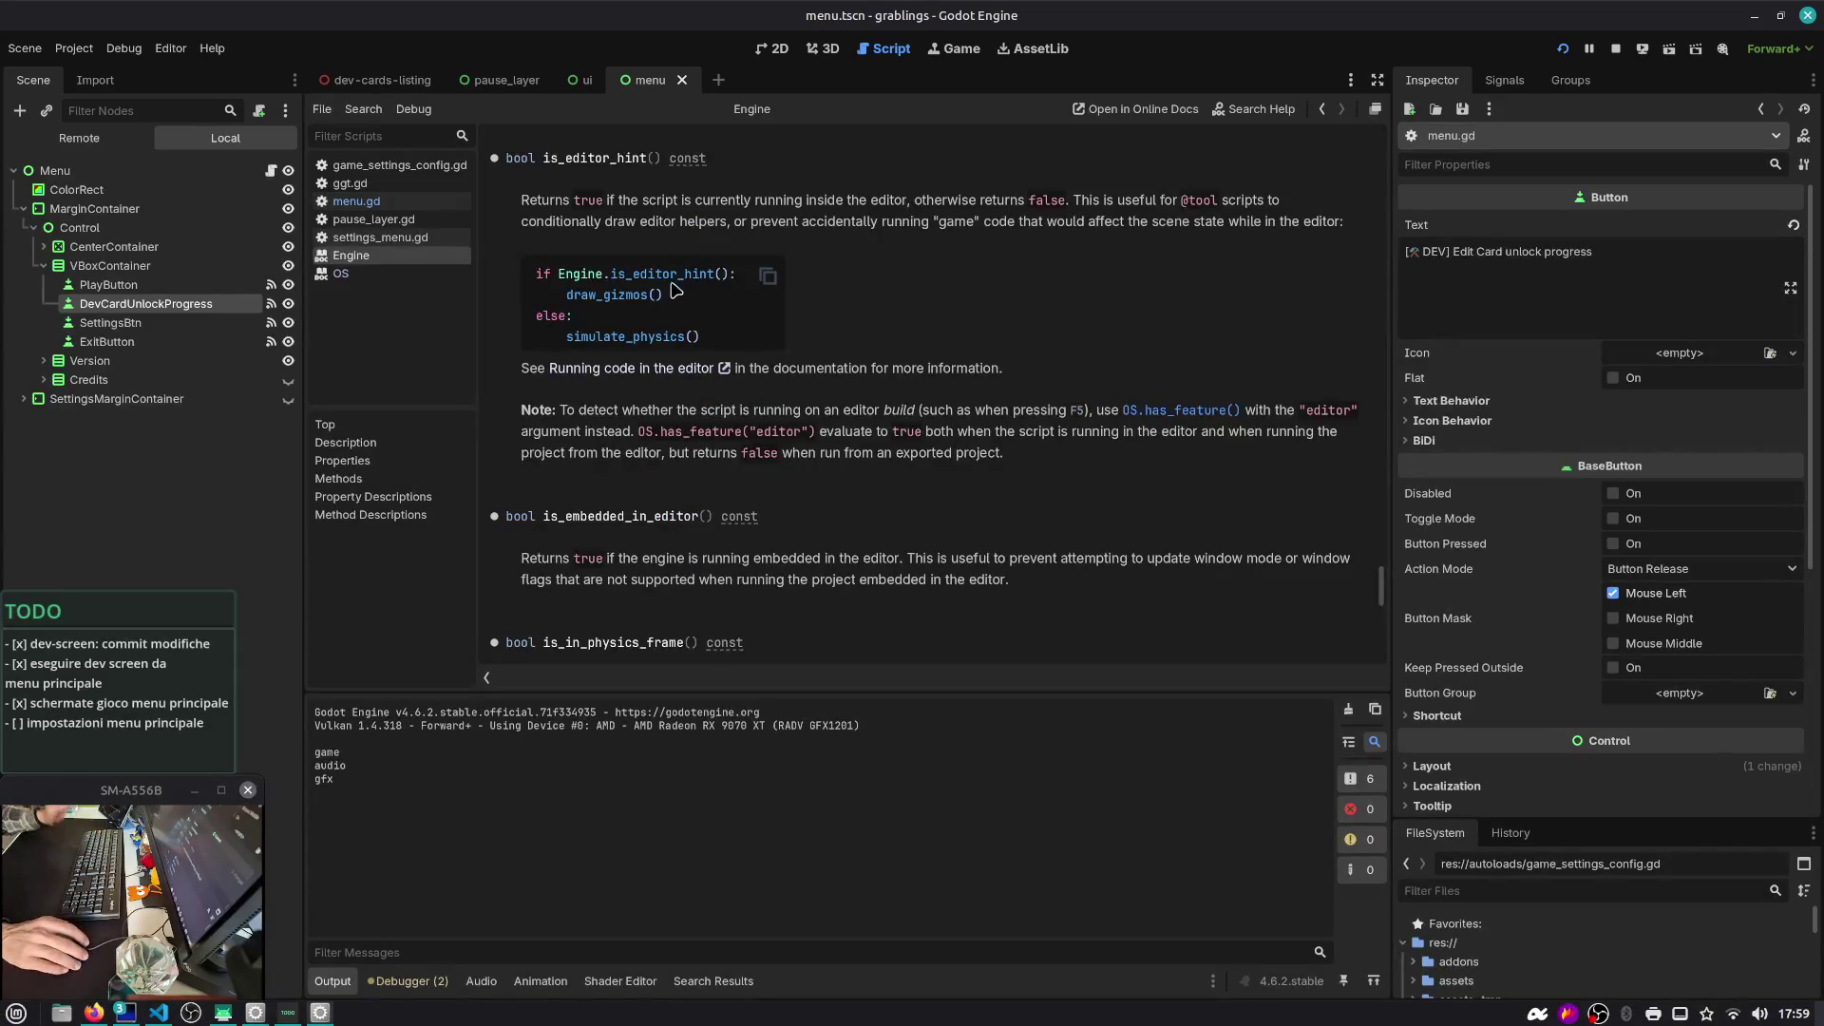
left_click_drag(693, 199, 875, 201)
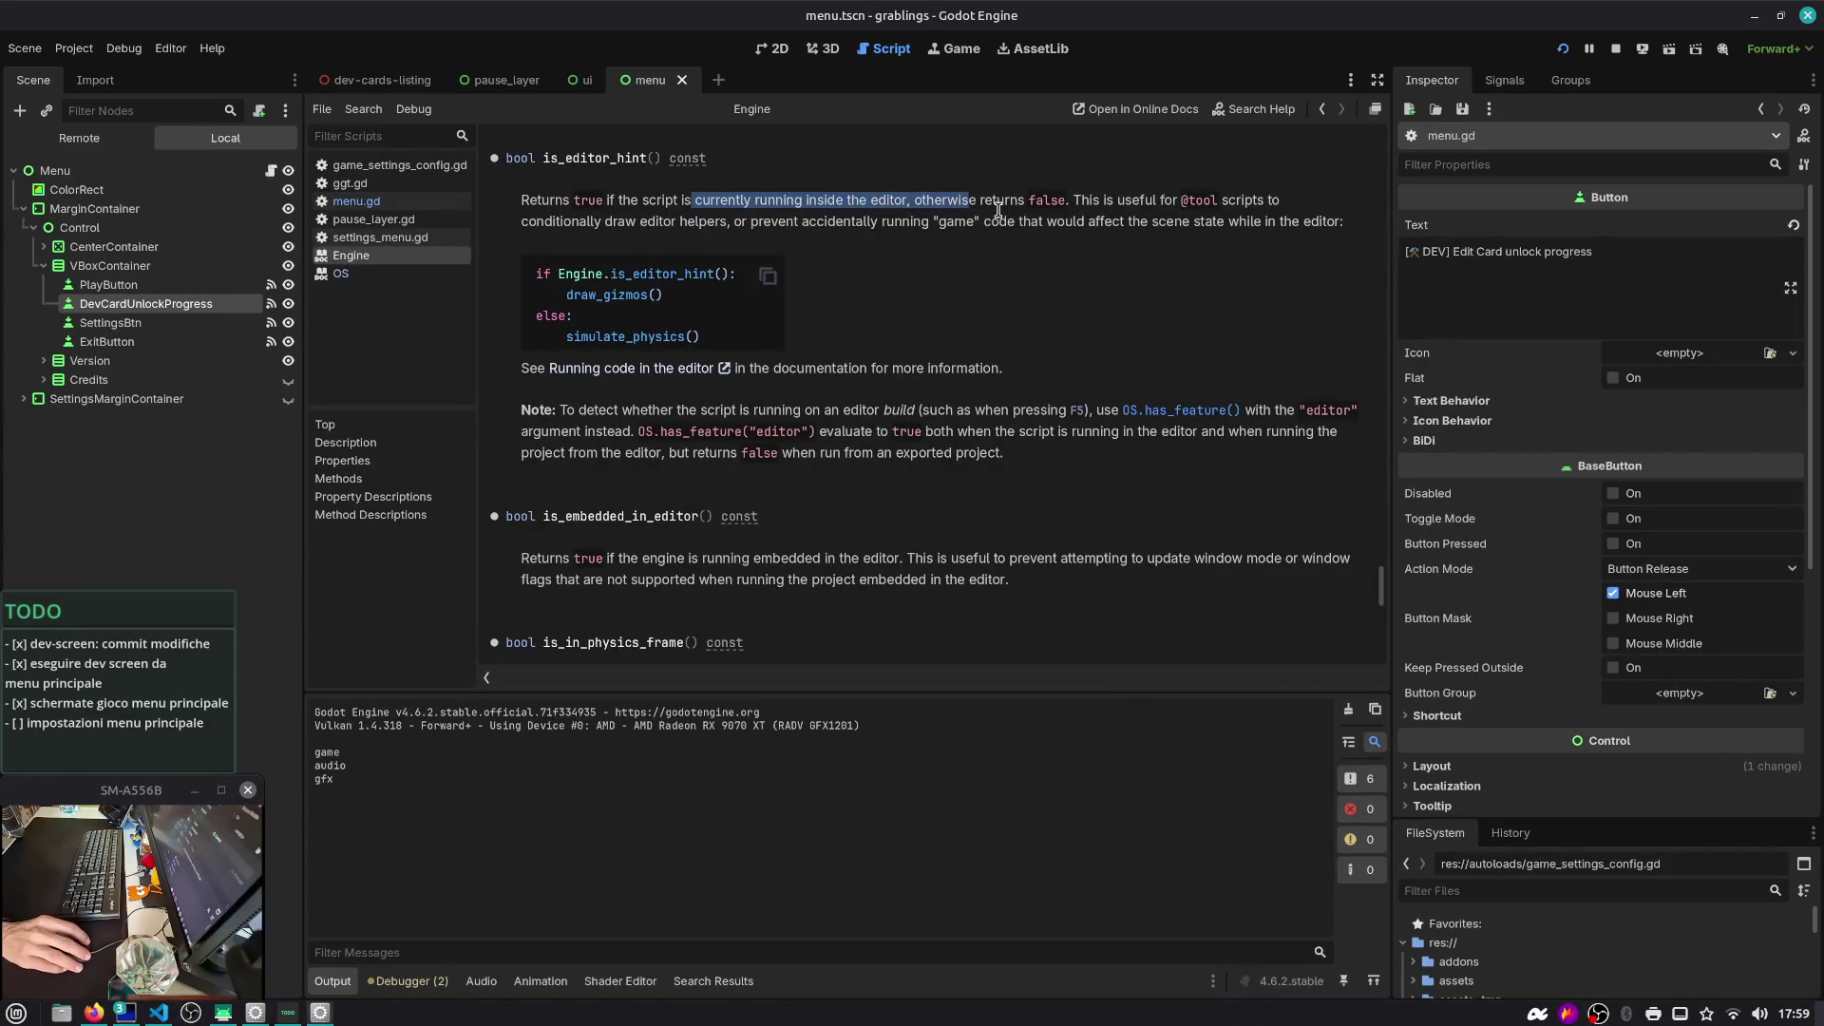
left_click_drag(999, 208, 1121, 215)
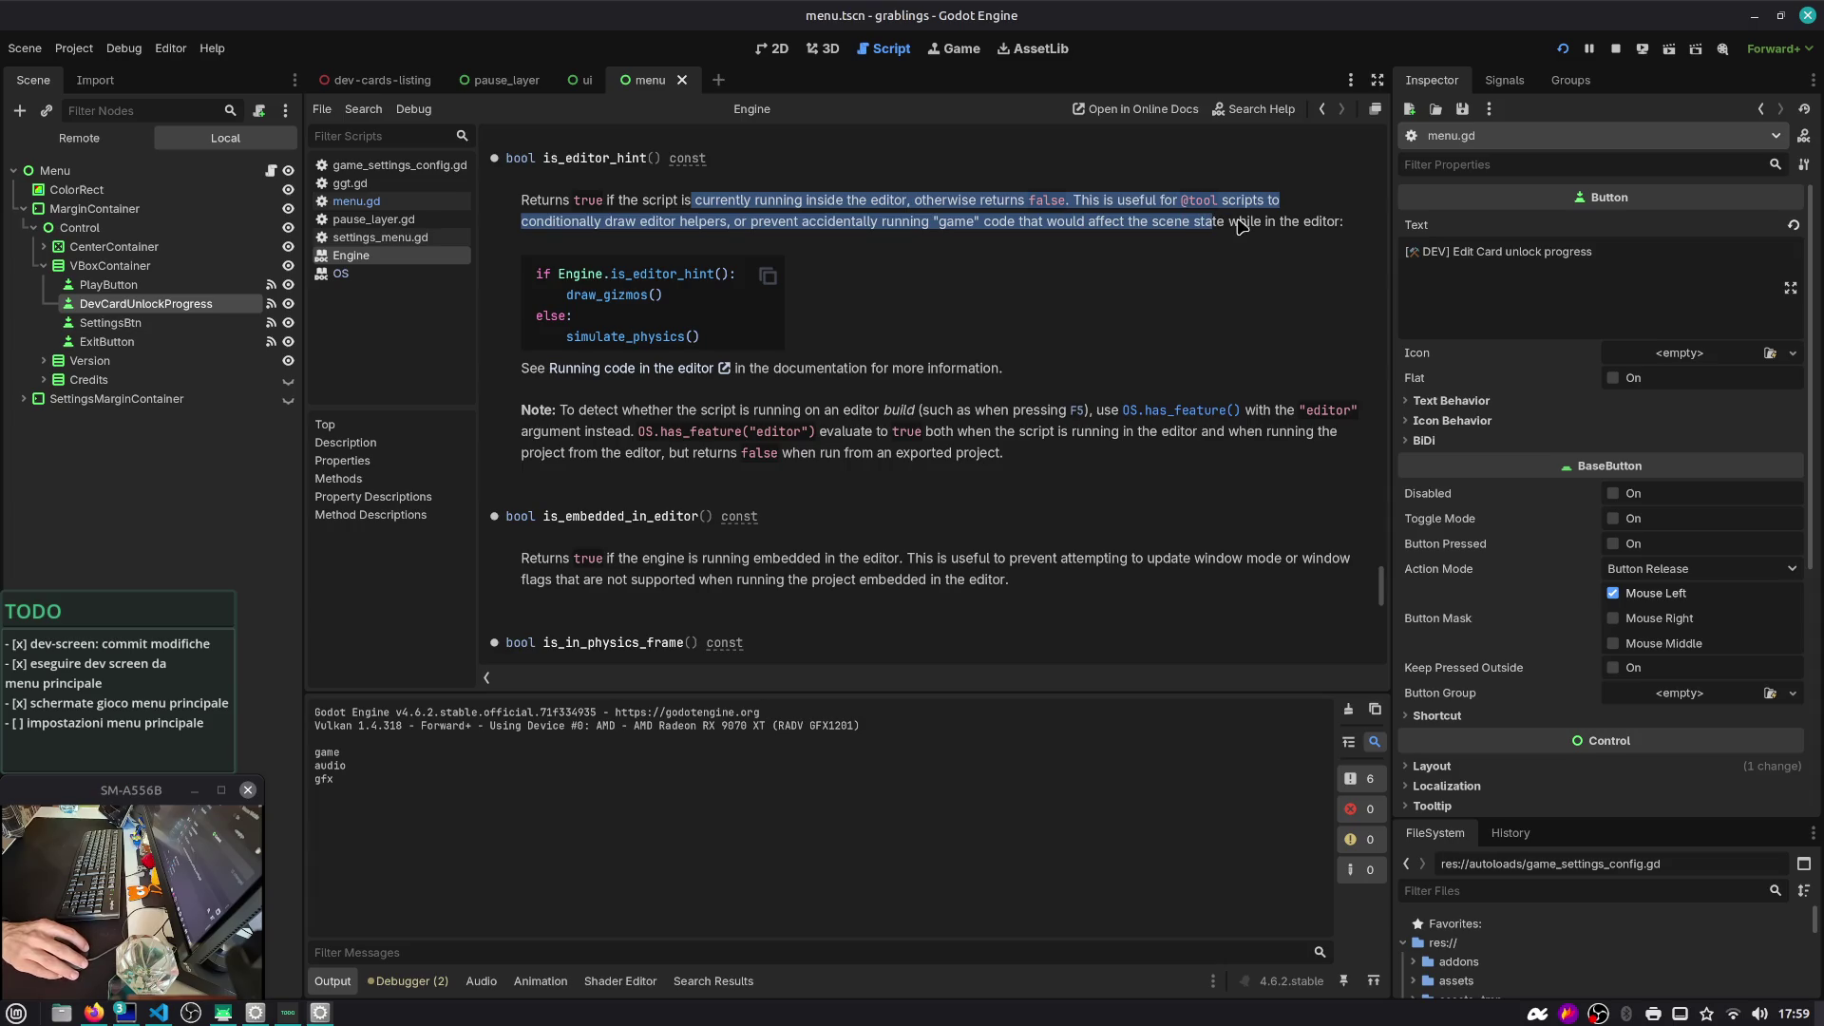
left_click(1323, 111)
Step: Undo the edits so line 13 reads 'if not OS.is_debug_build():' without extra blank lines
double_click(692, 378)
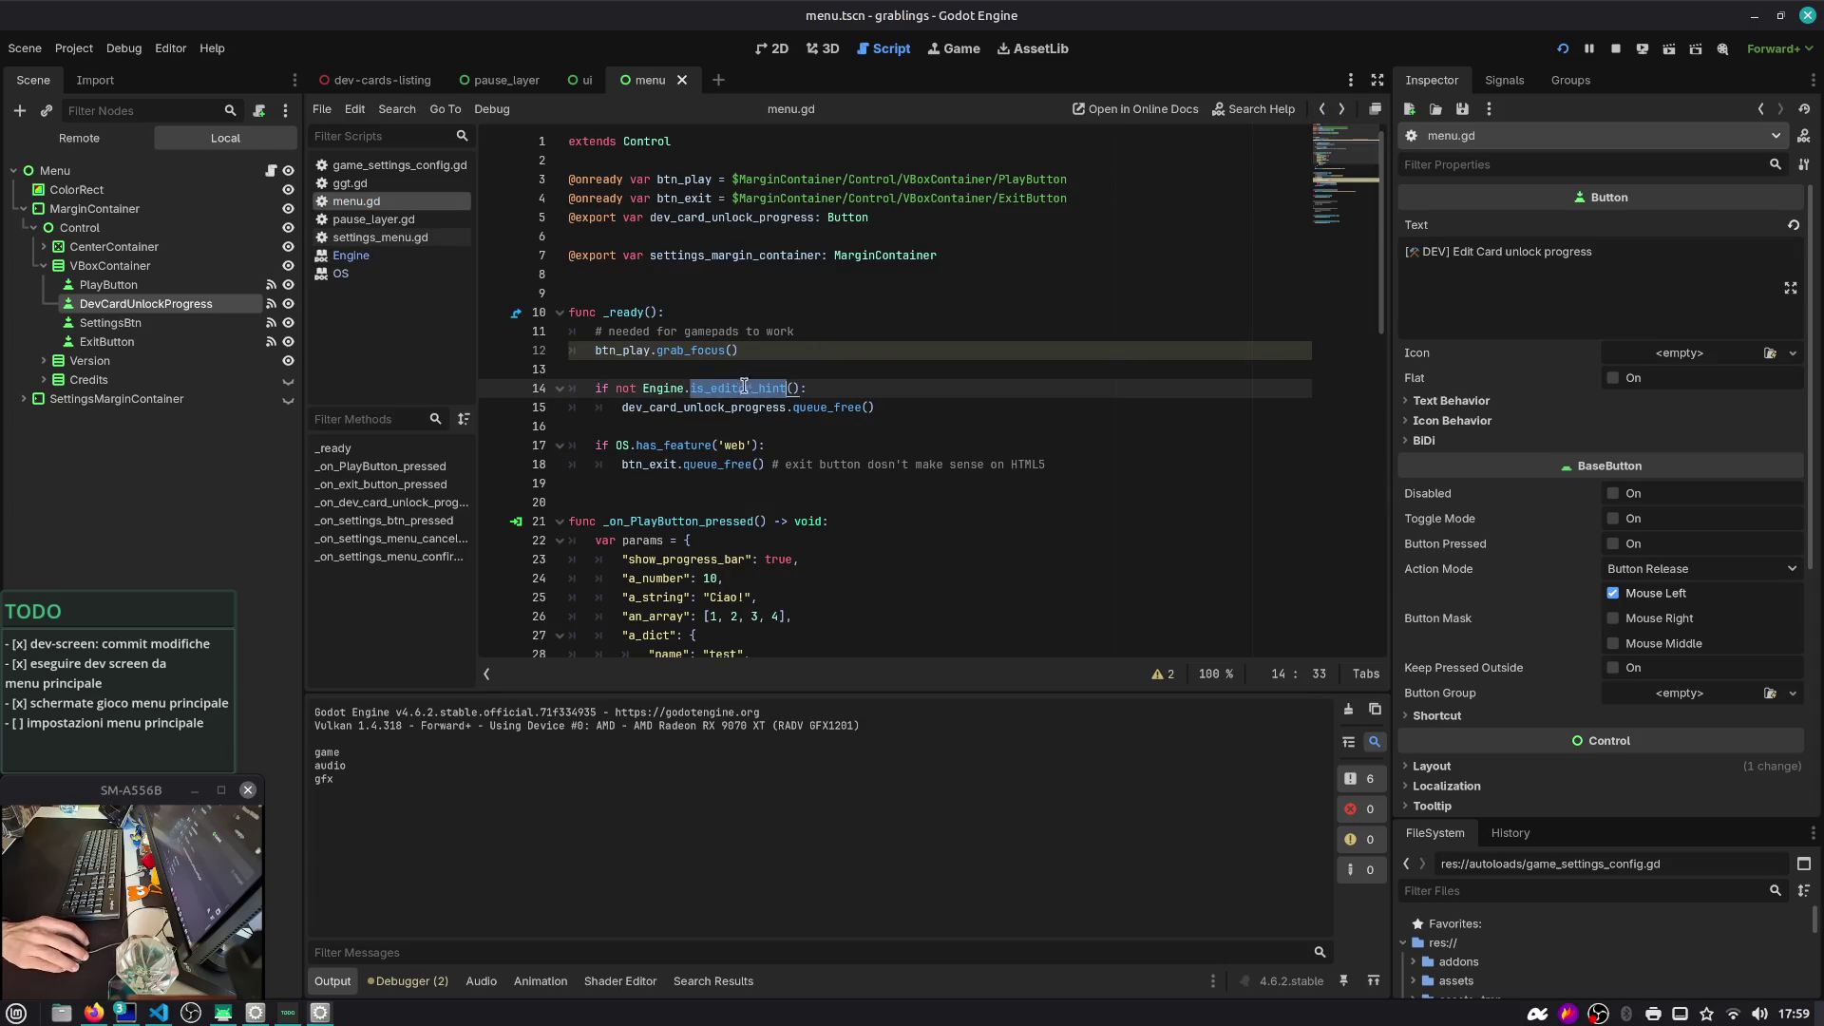
key("Down")
key("Down")
key("BackSpace")
key("ctrl+z")
key("ctrl+z")
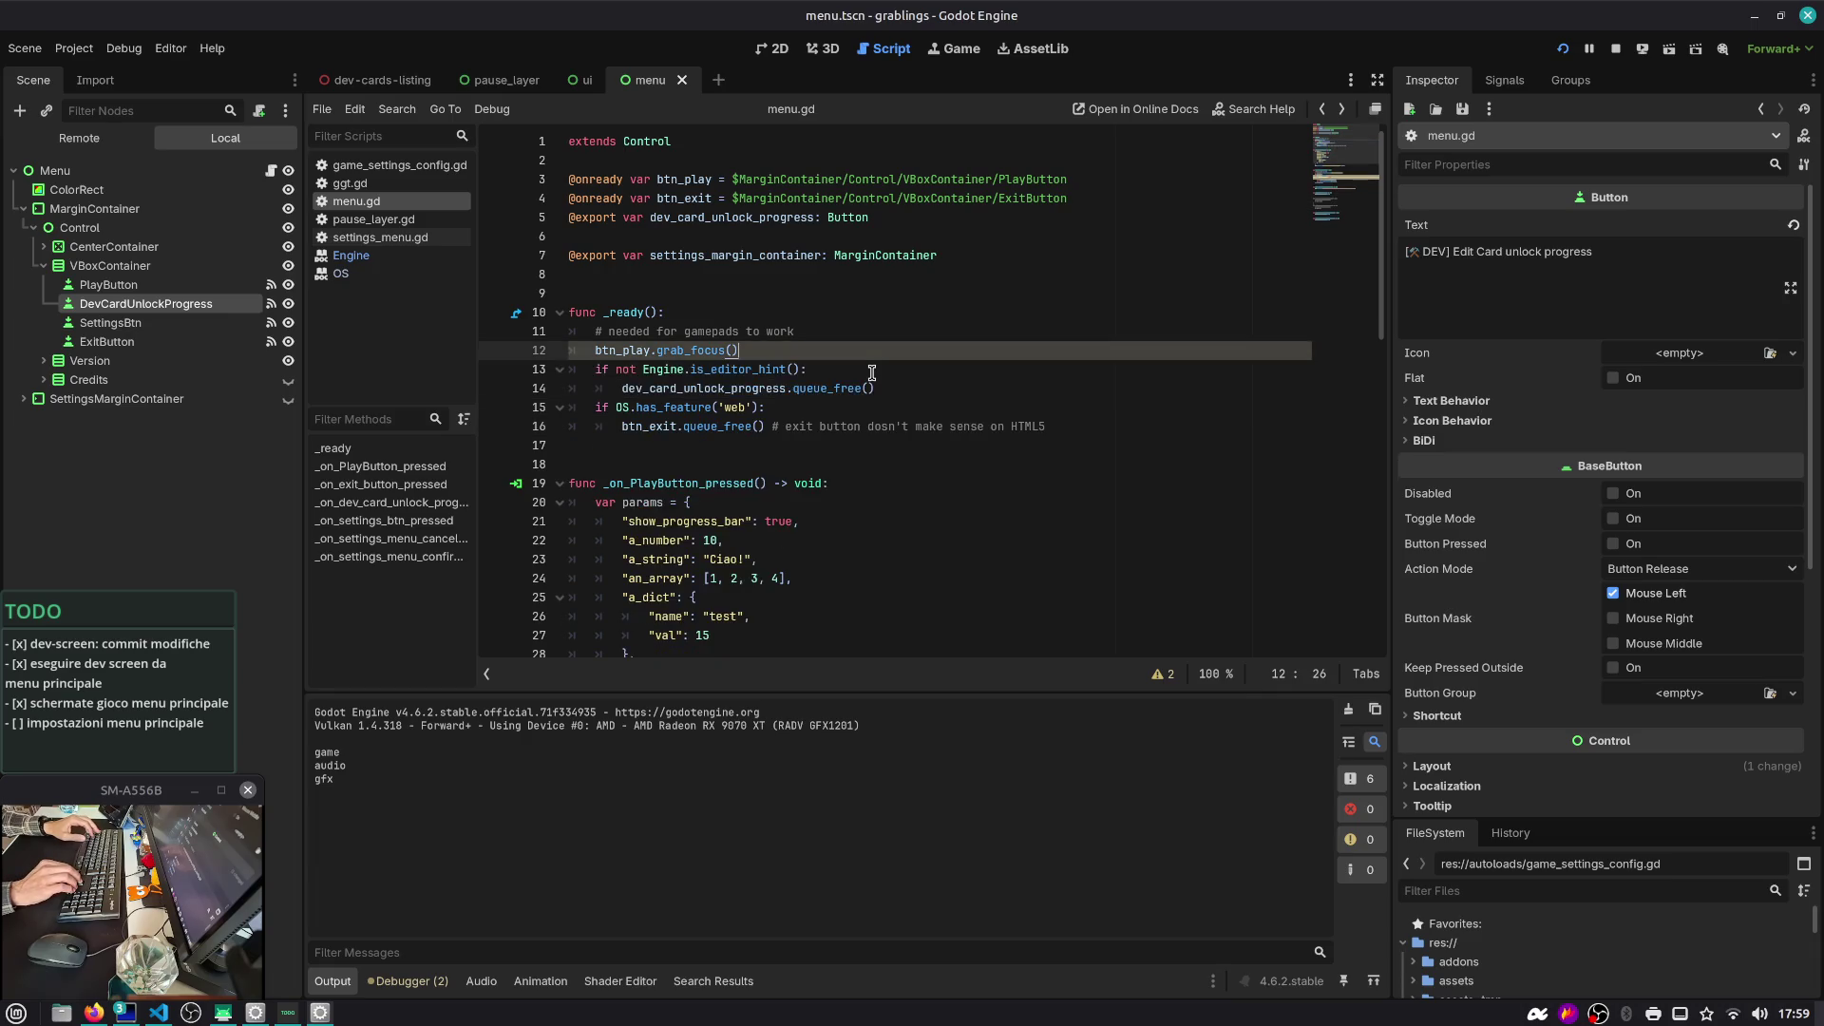
key("ctrl+z")
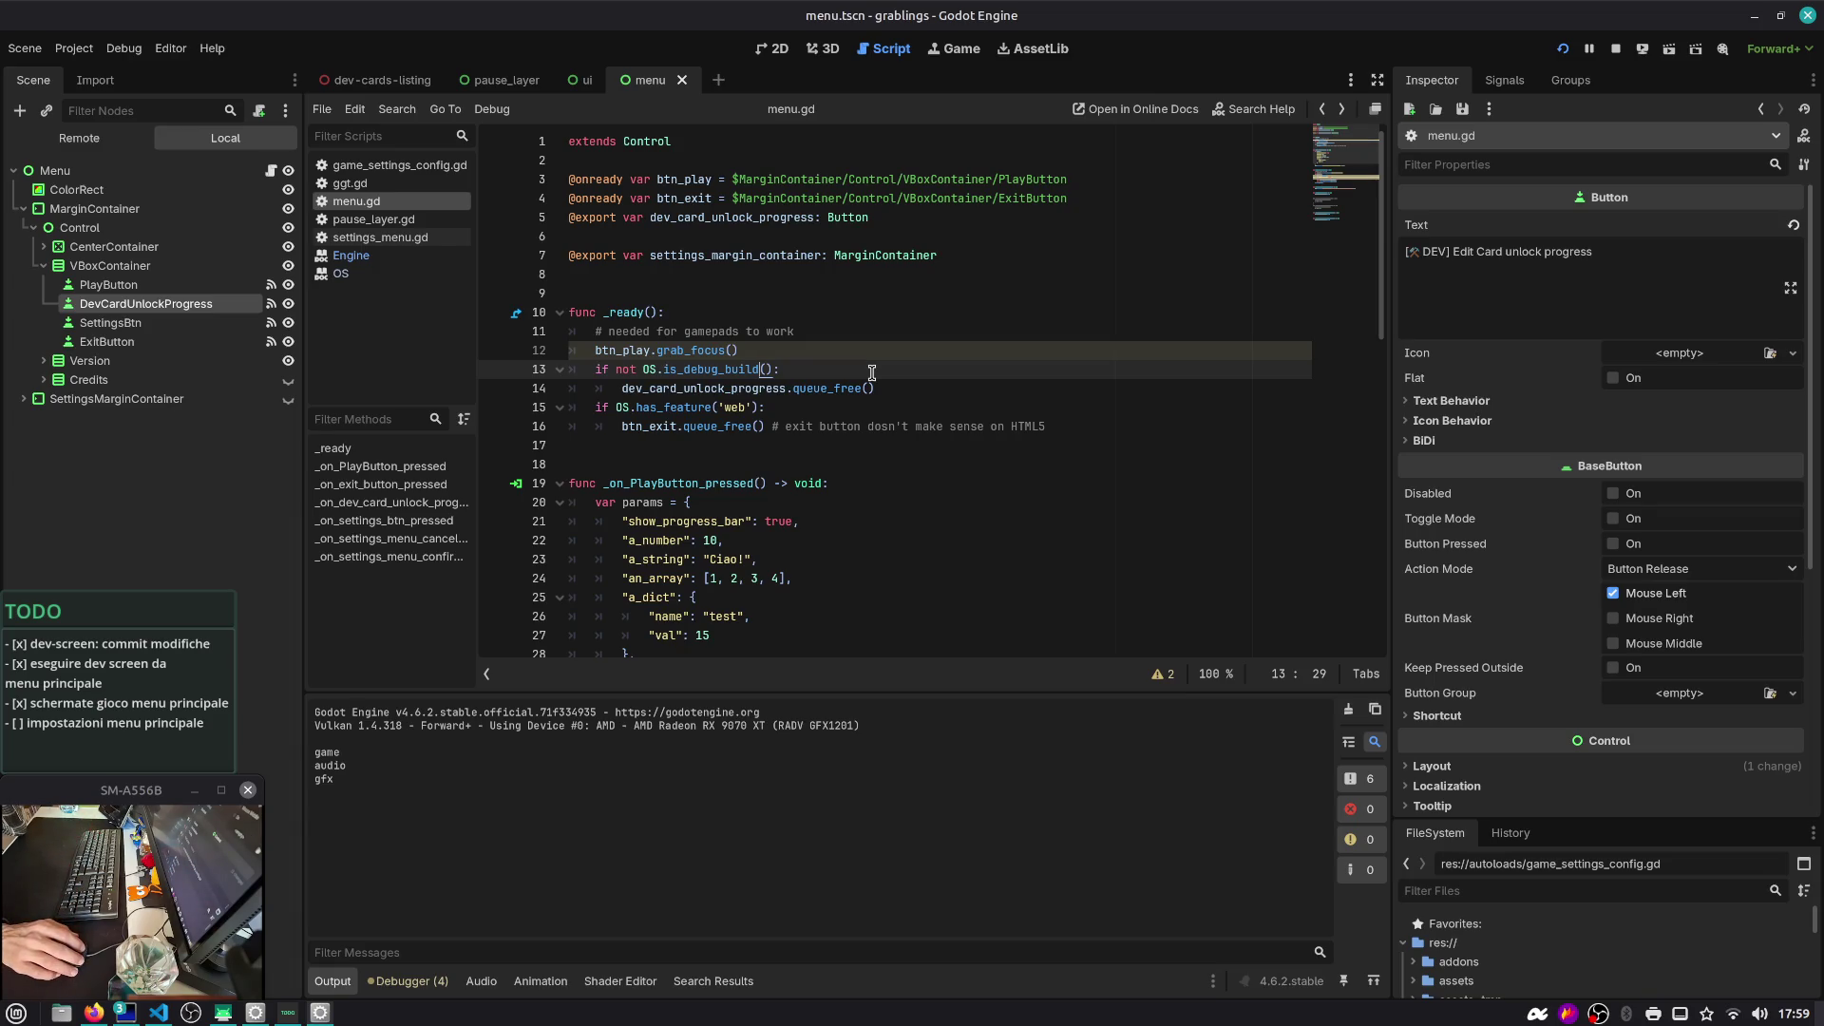
double_click(669, 375)
Step: Run and stop the game, then briefly open and close Project Settings
left_click(1563, 48)
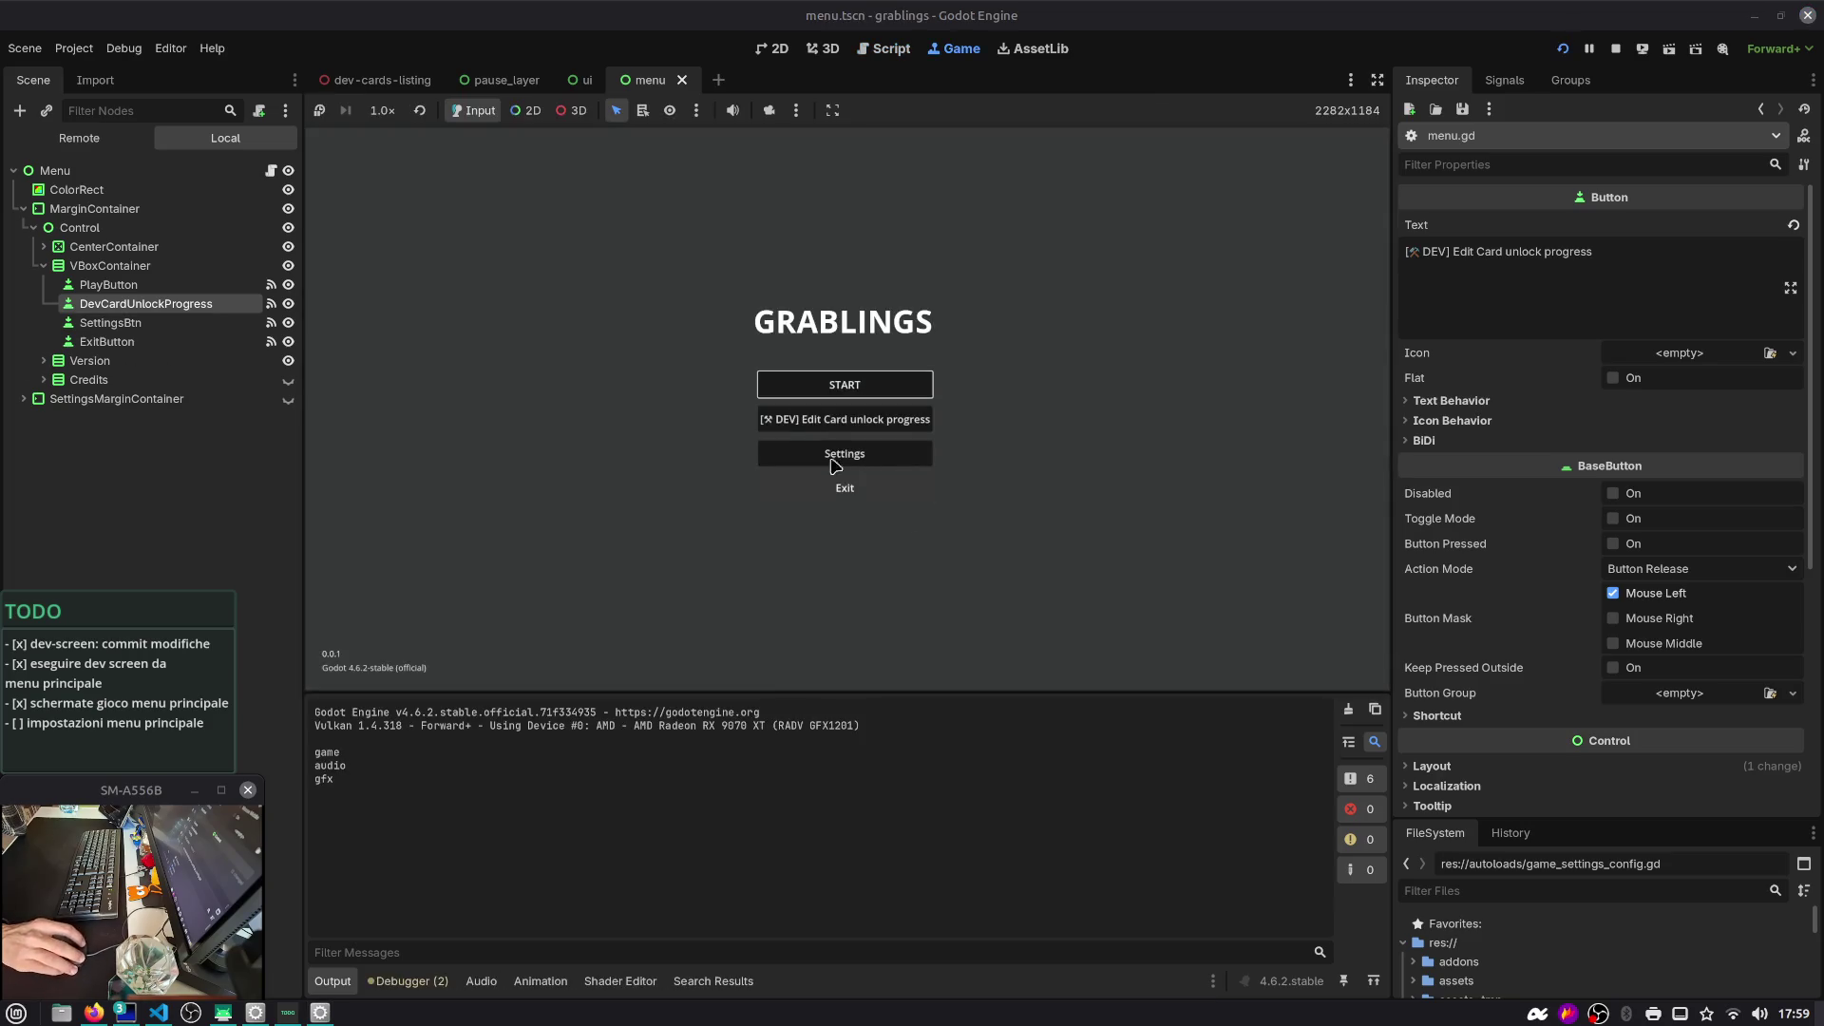
left_click(1615, 49)
left_click(74, 48)
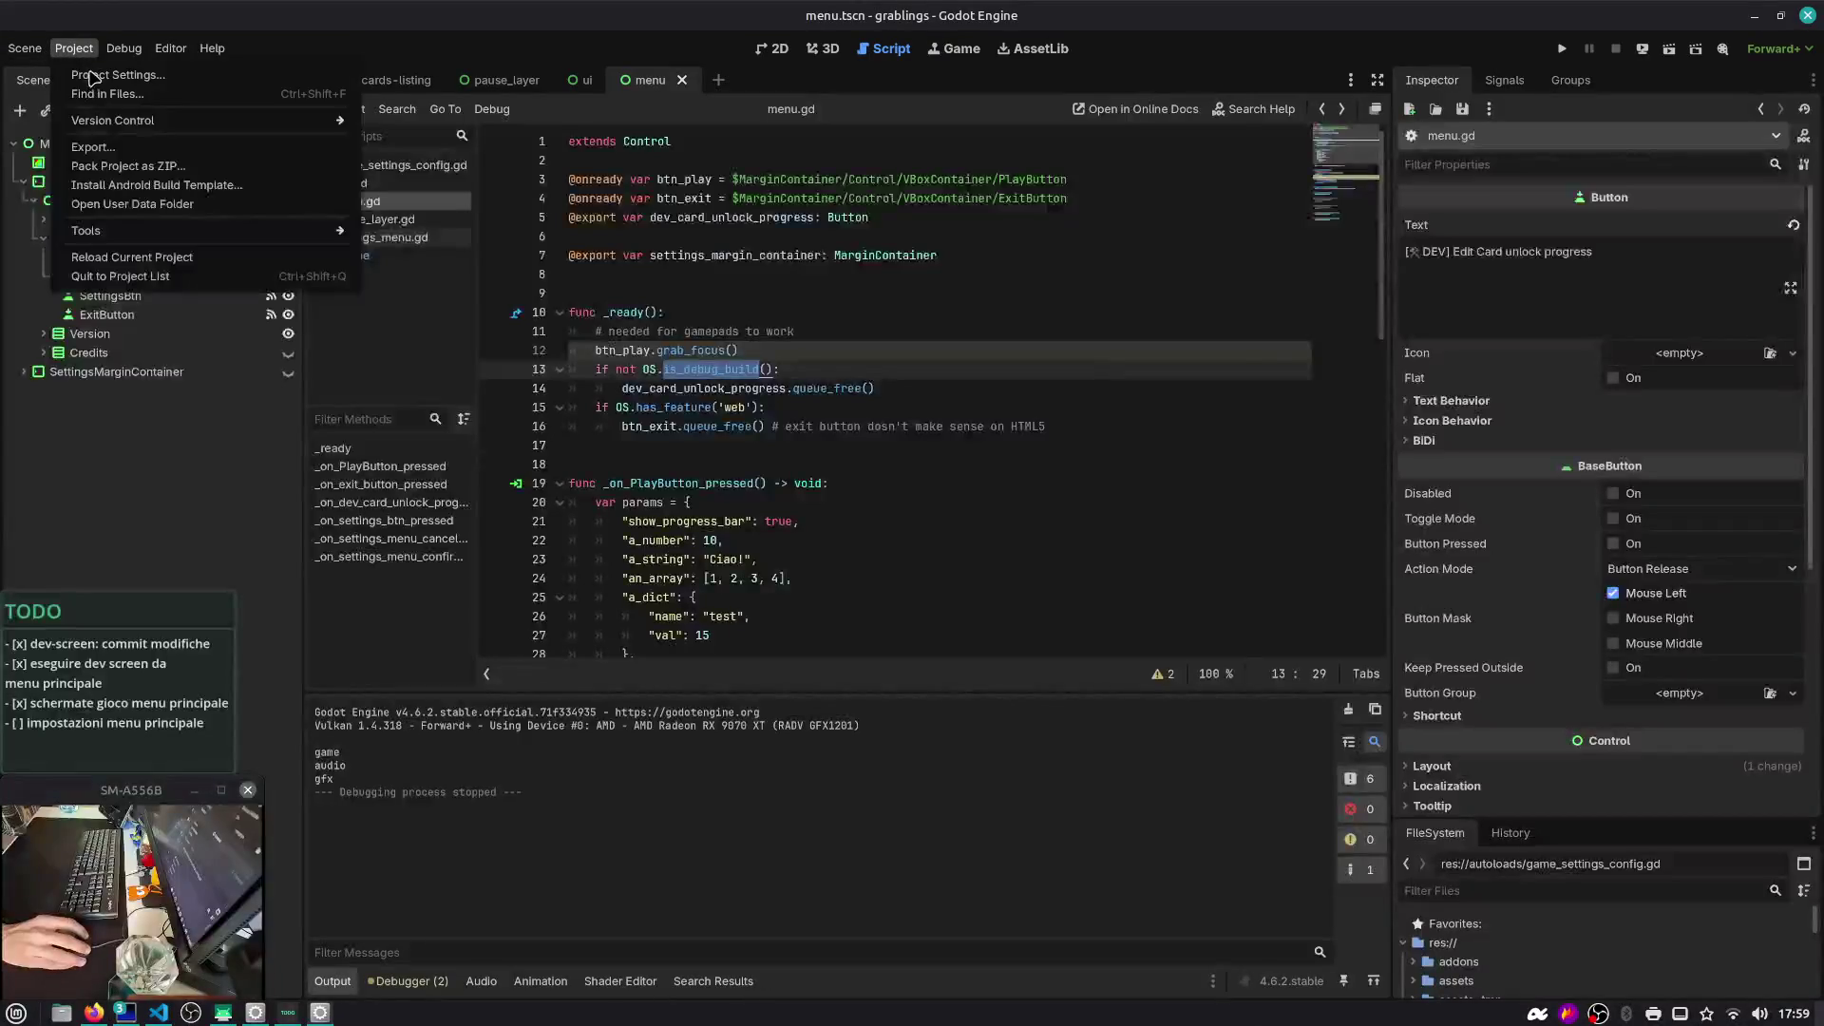
left_click(93, 75)
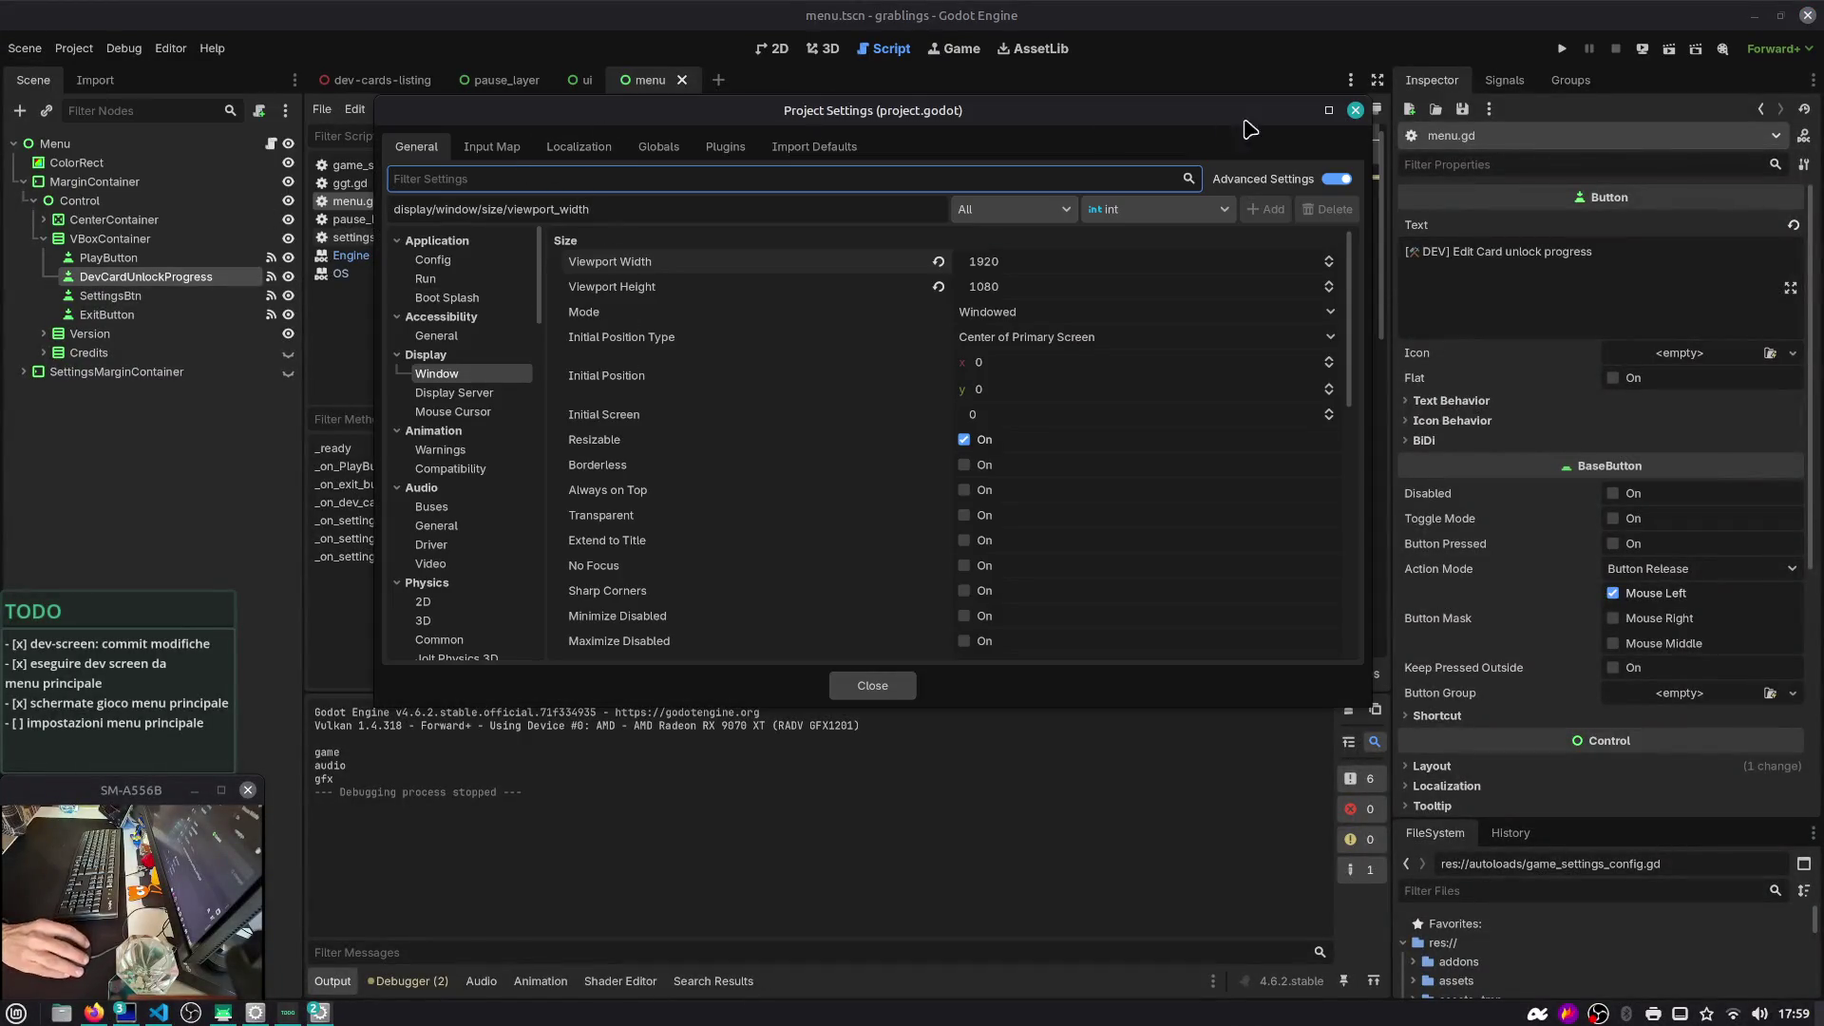
left_click(1354, 110)
Step: Select the Linux/X11 preset in the Export dialog and make the window taller
left_click(74, 49)
left_click(94, 96)
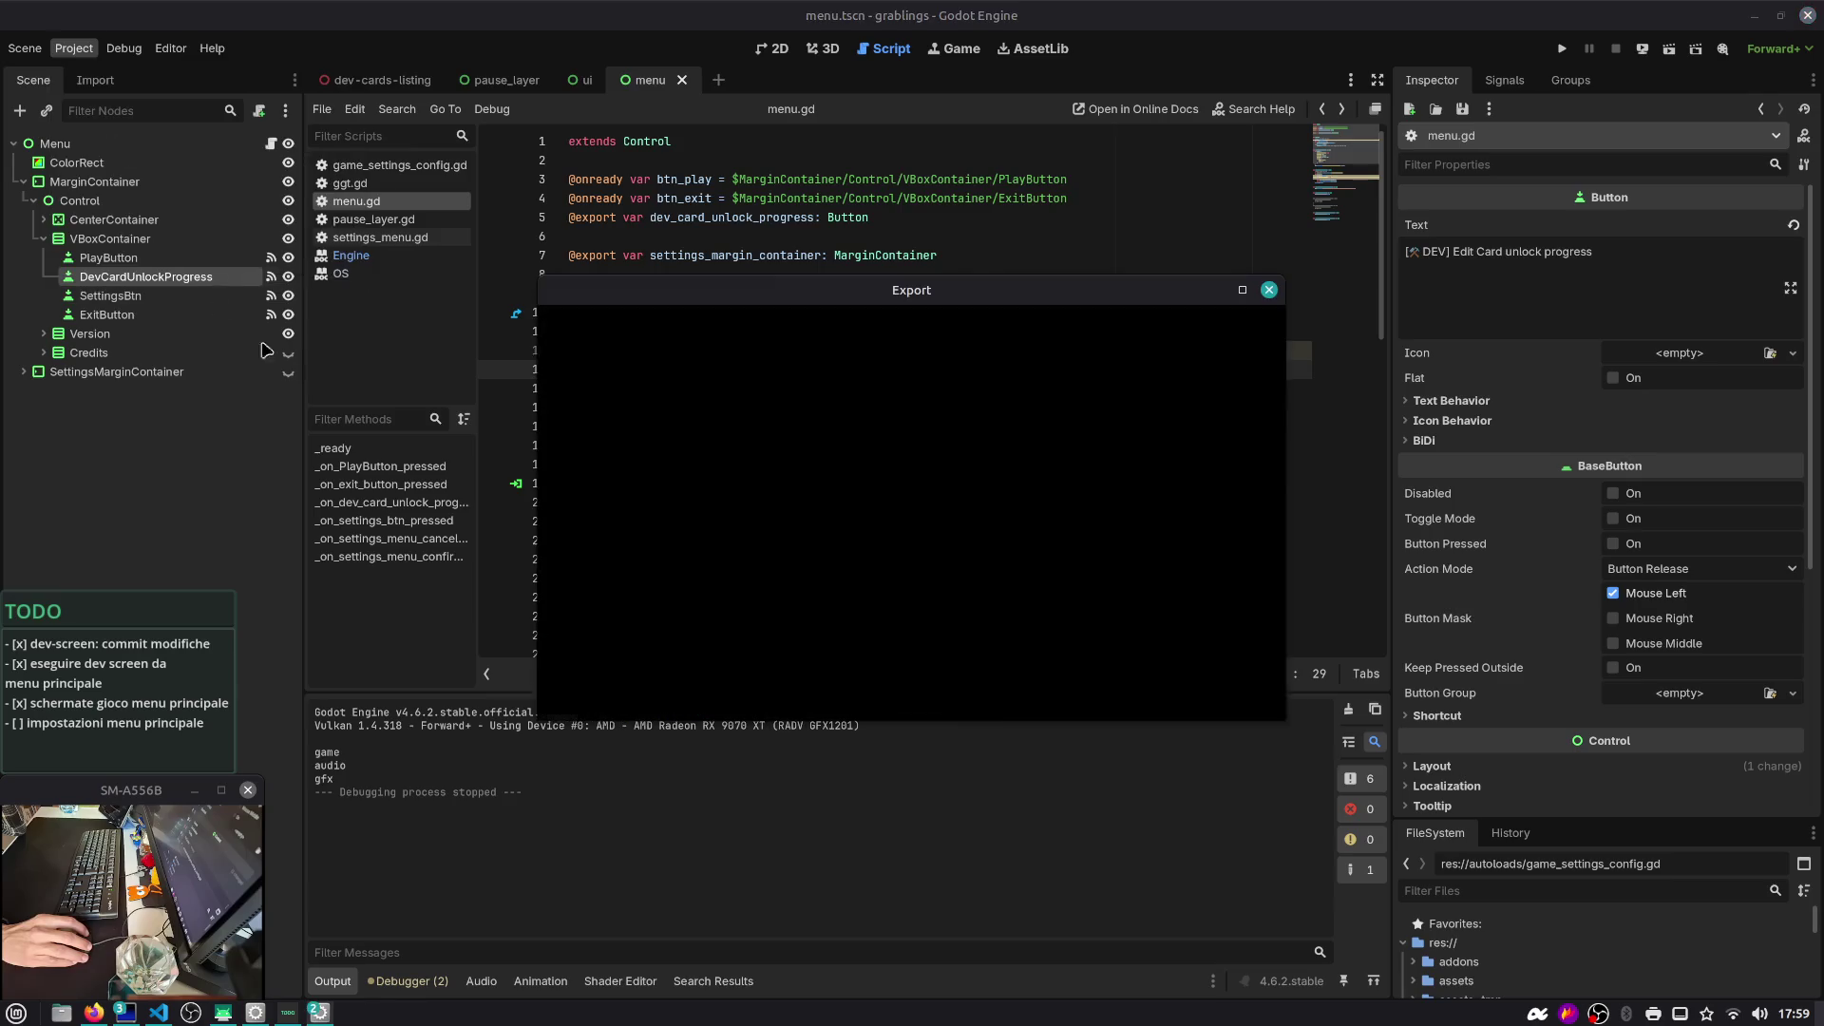
left_click(642, 394)
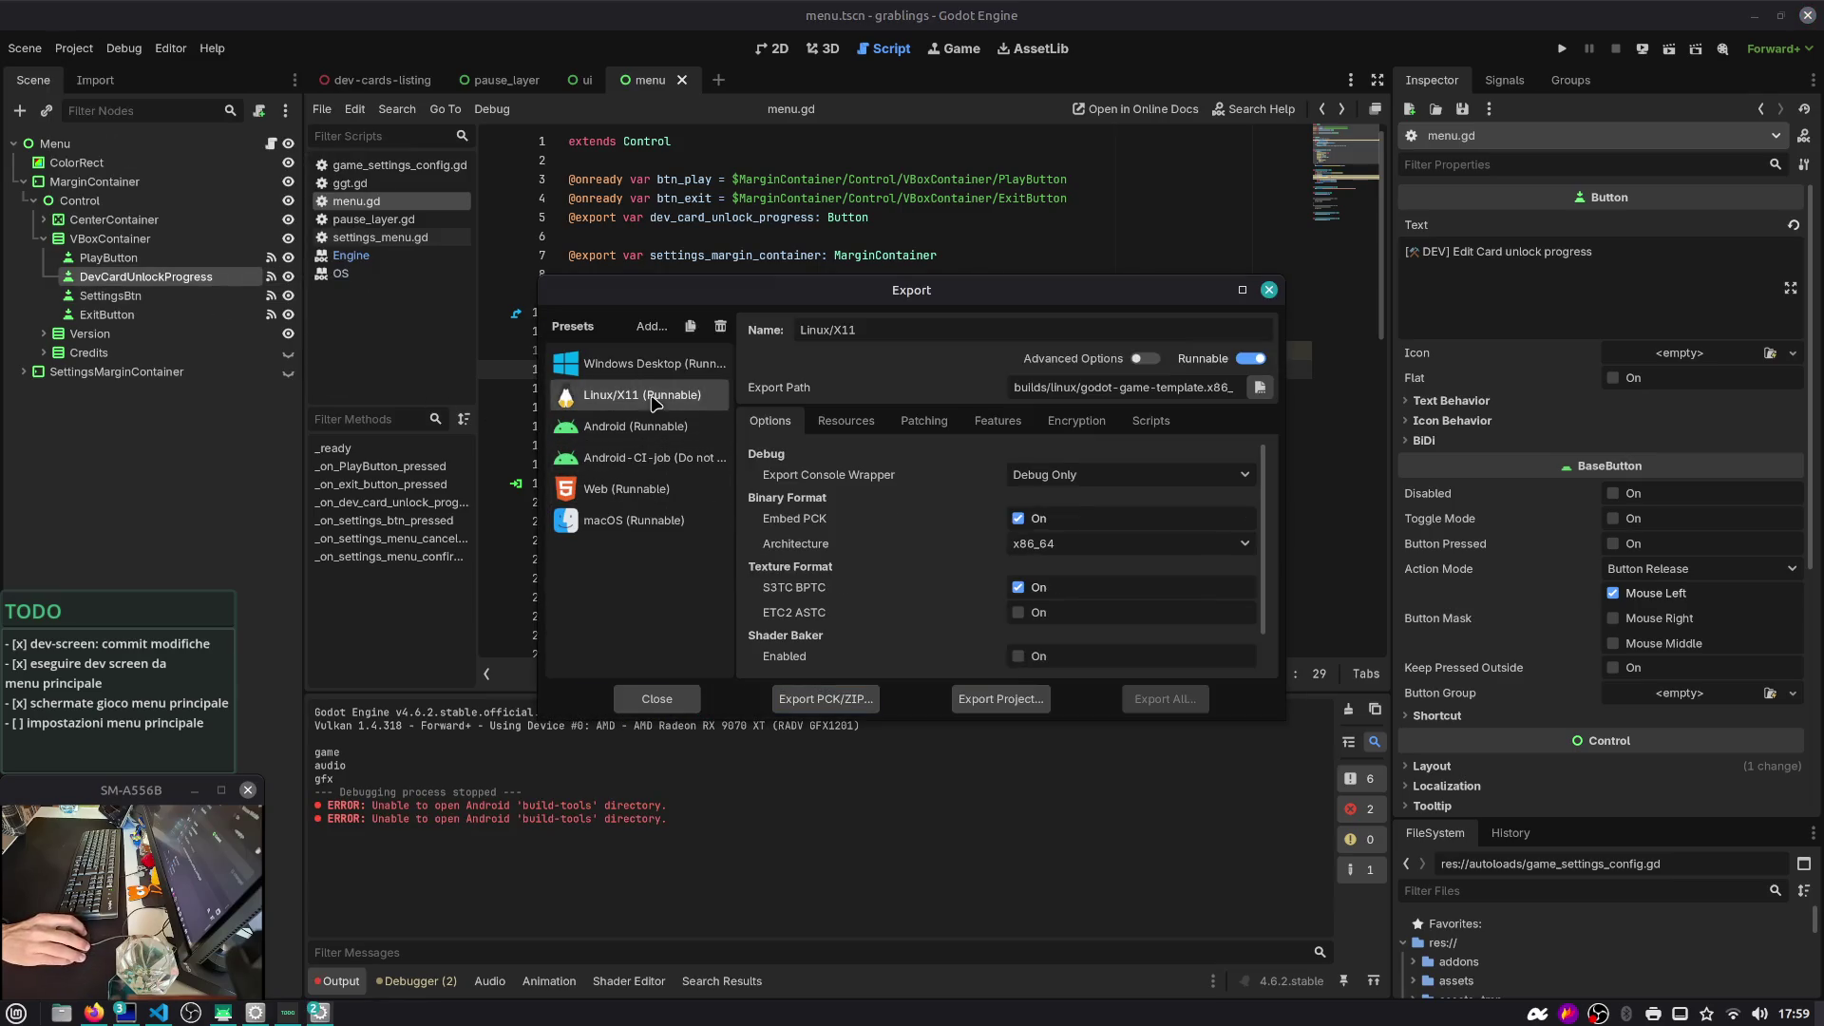
left_click_drag(1199, 282, 1169, 127)
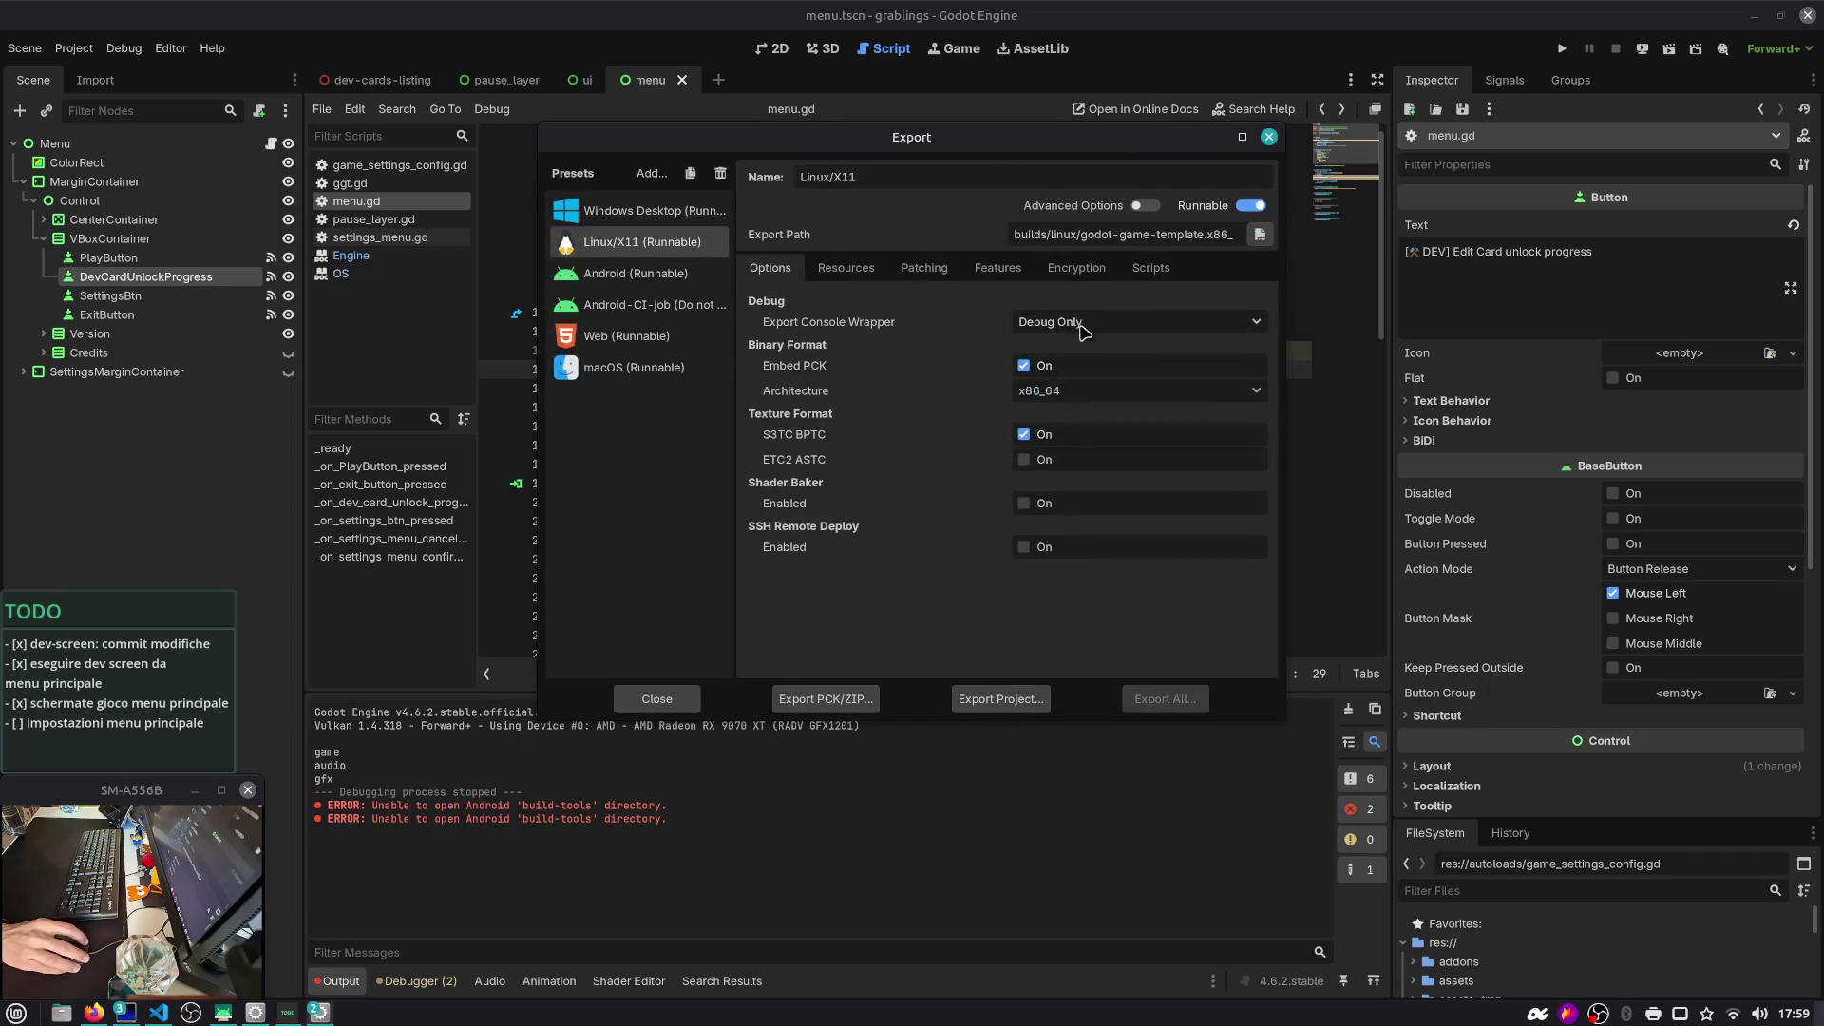
Step: Start Export Project and create a 'builds' folder as the destination
left_click(991, 703)
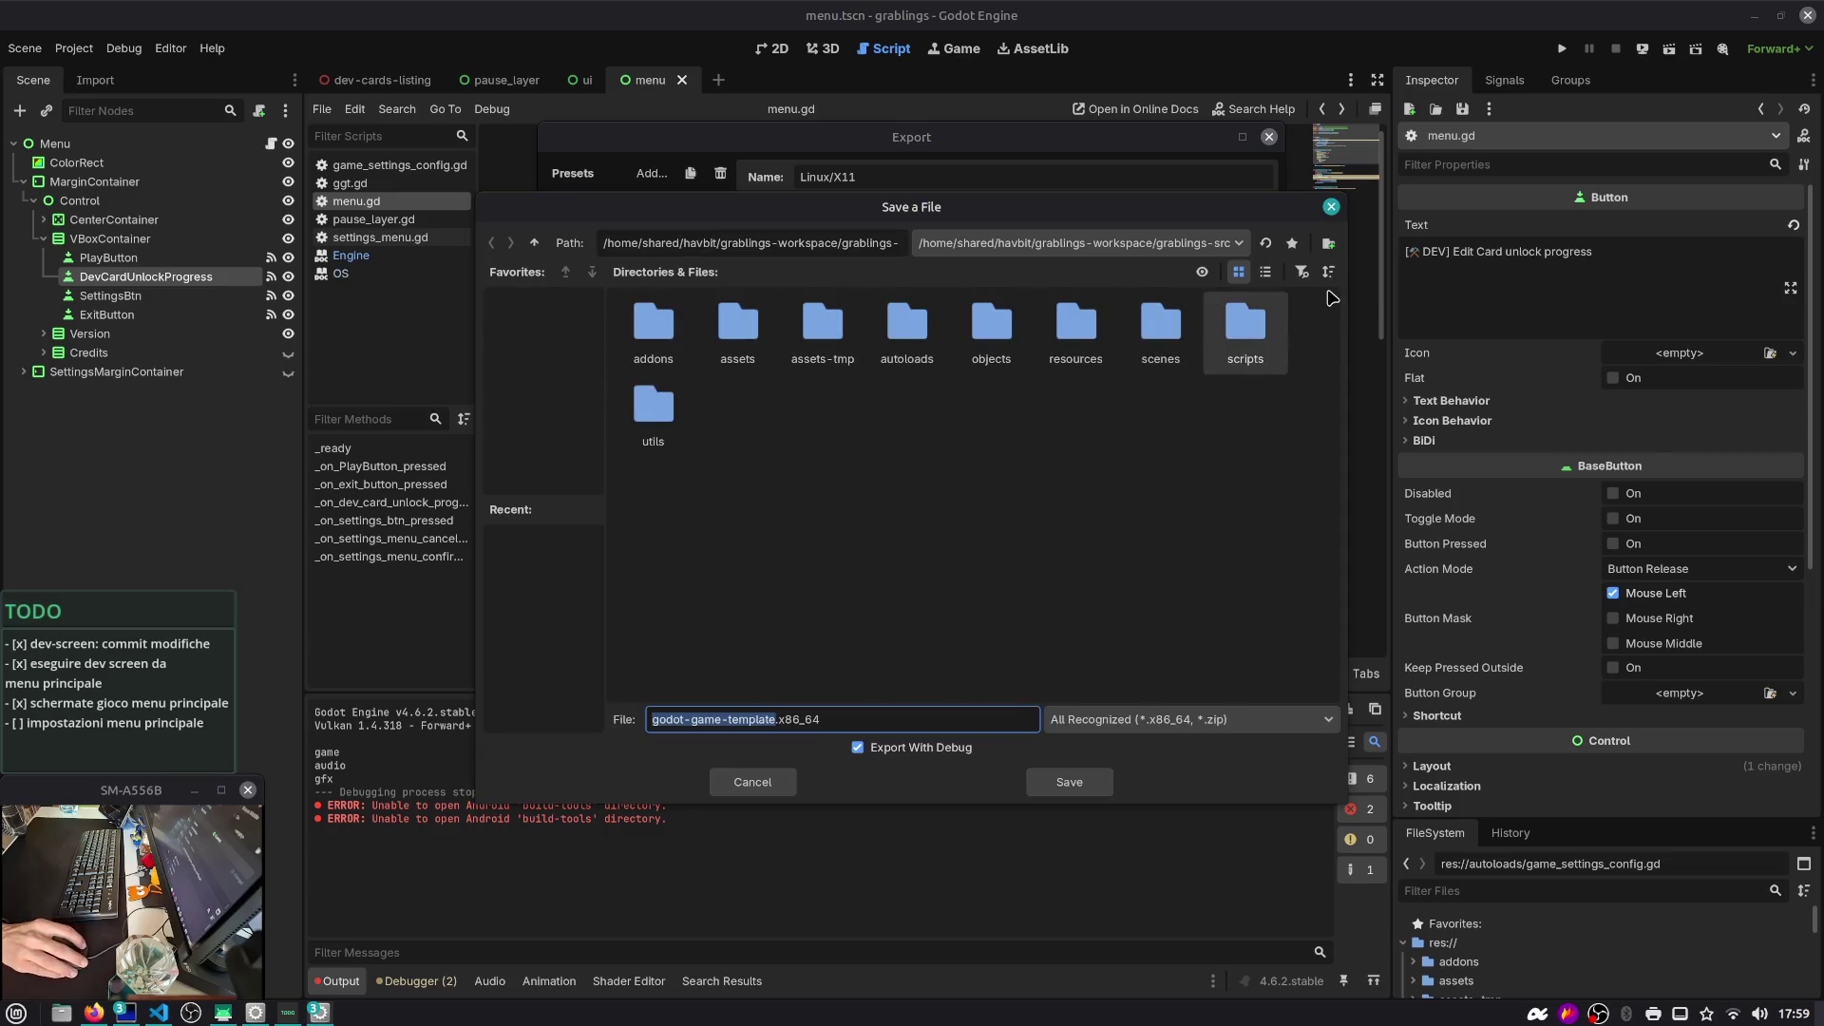
left_click(1328, 243)
type("builds")
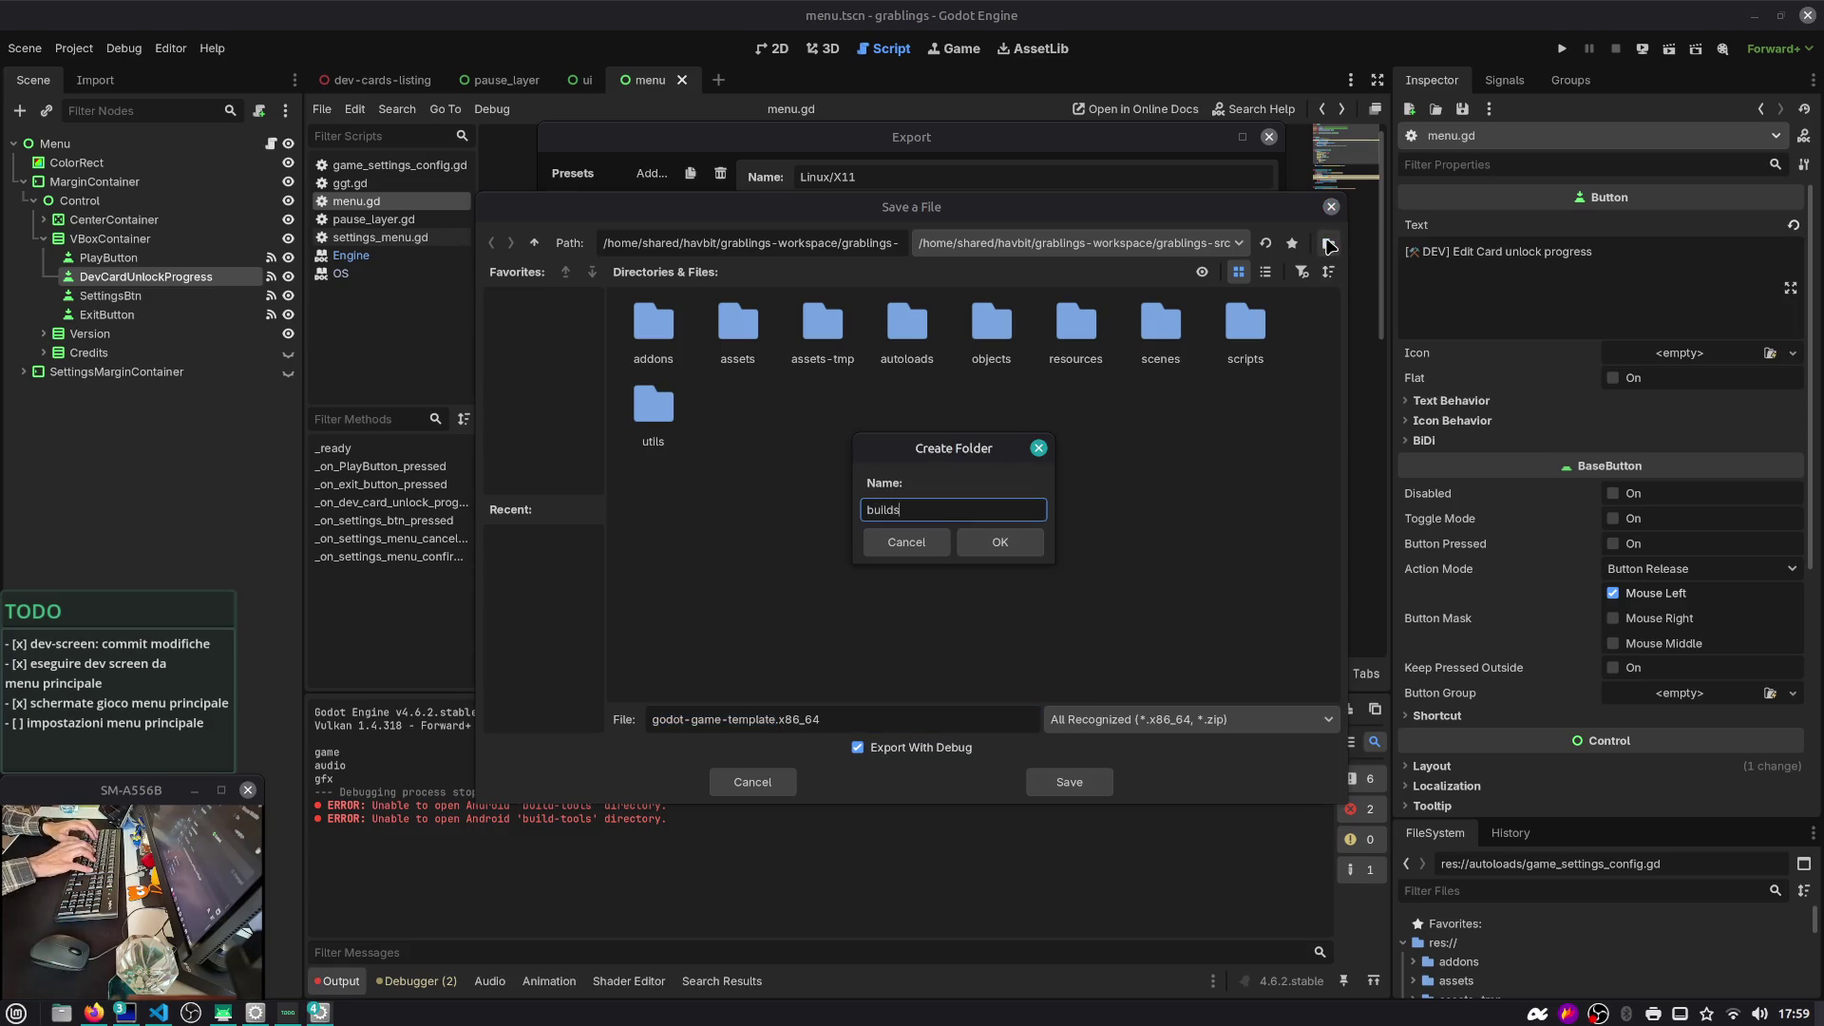
key("Return")
key("Return")
left_click(880, 242)
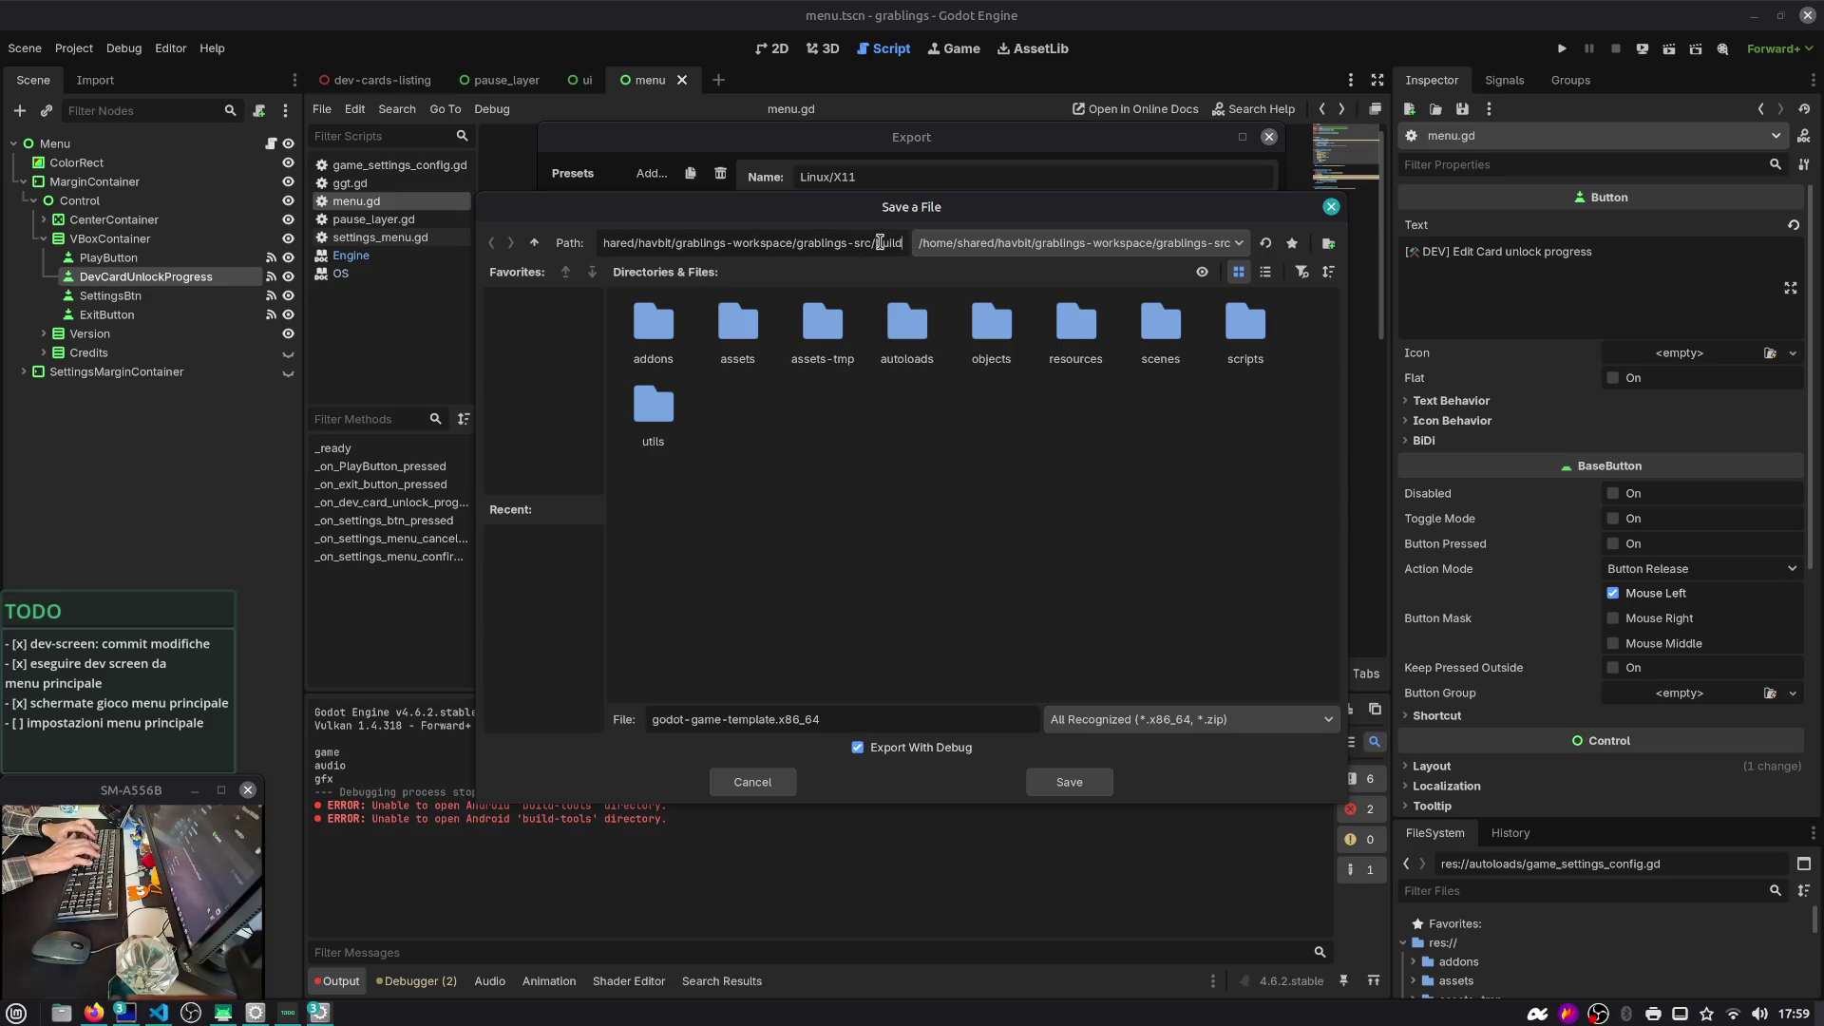
double_click(853, 333)
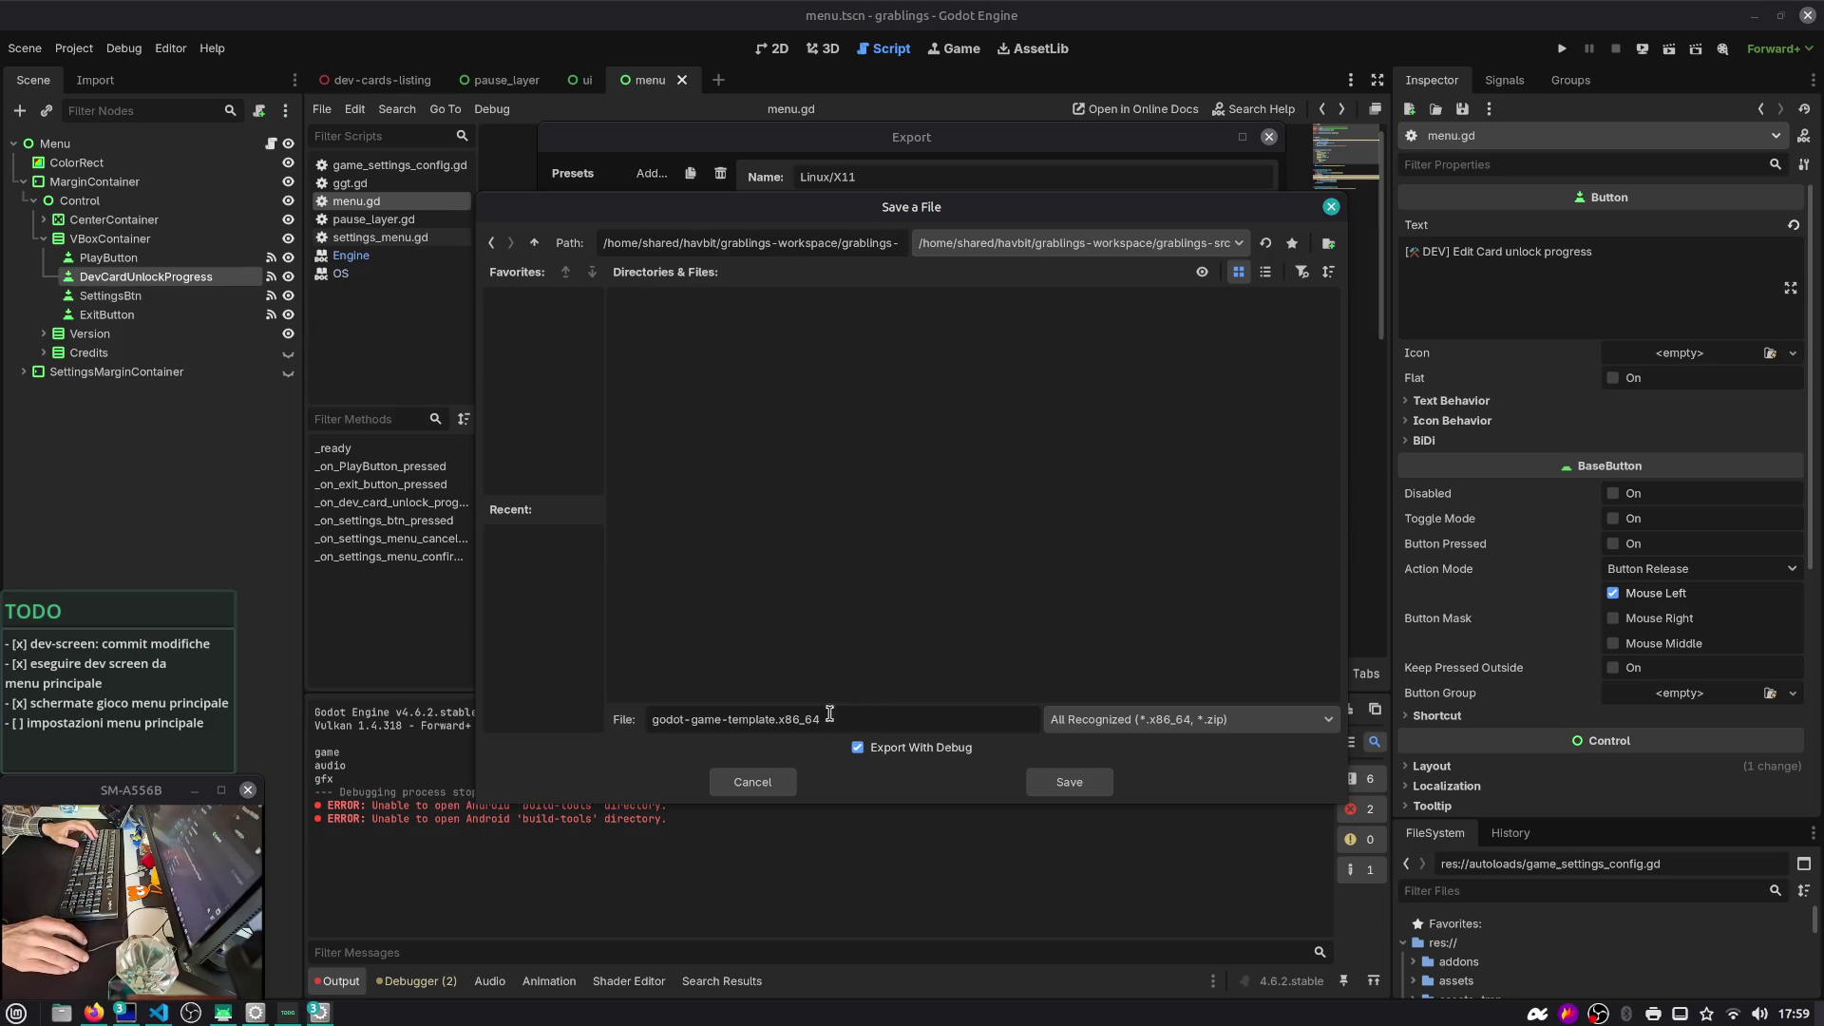
Step: Name the build grablings.x86_64, save the export, and close the Export dialog
key("shift+Home")
type("grablings")
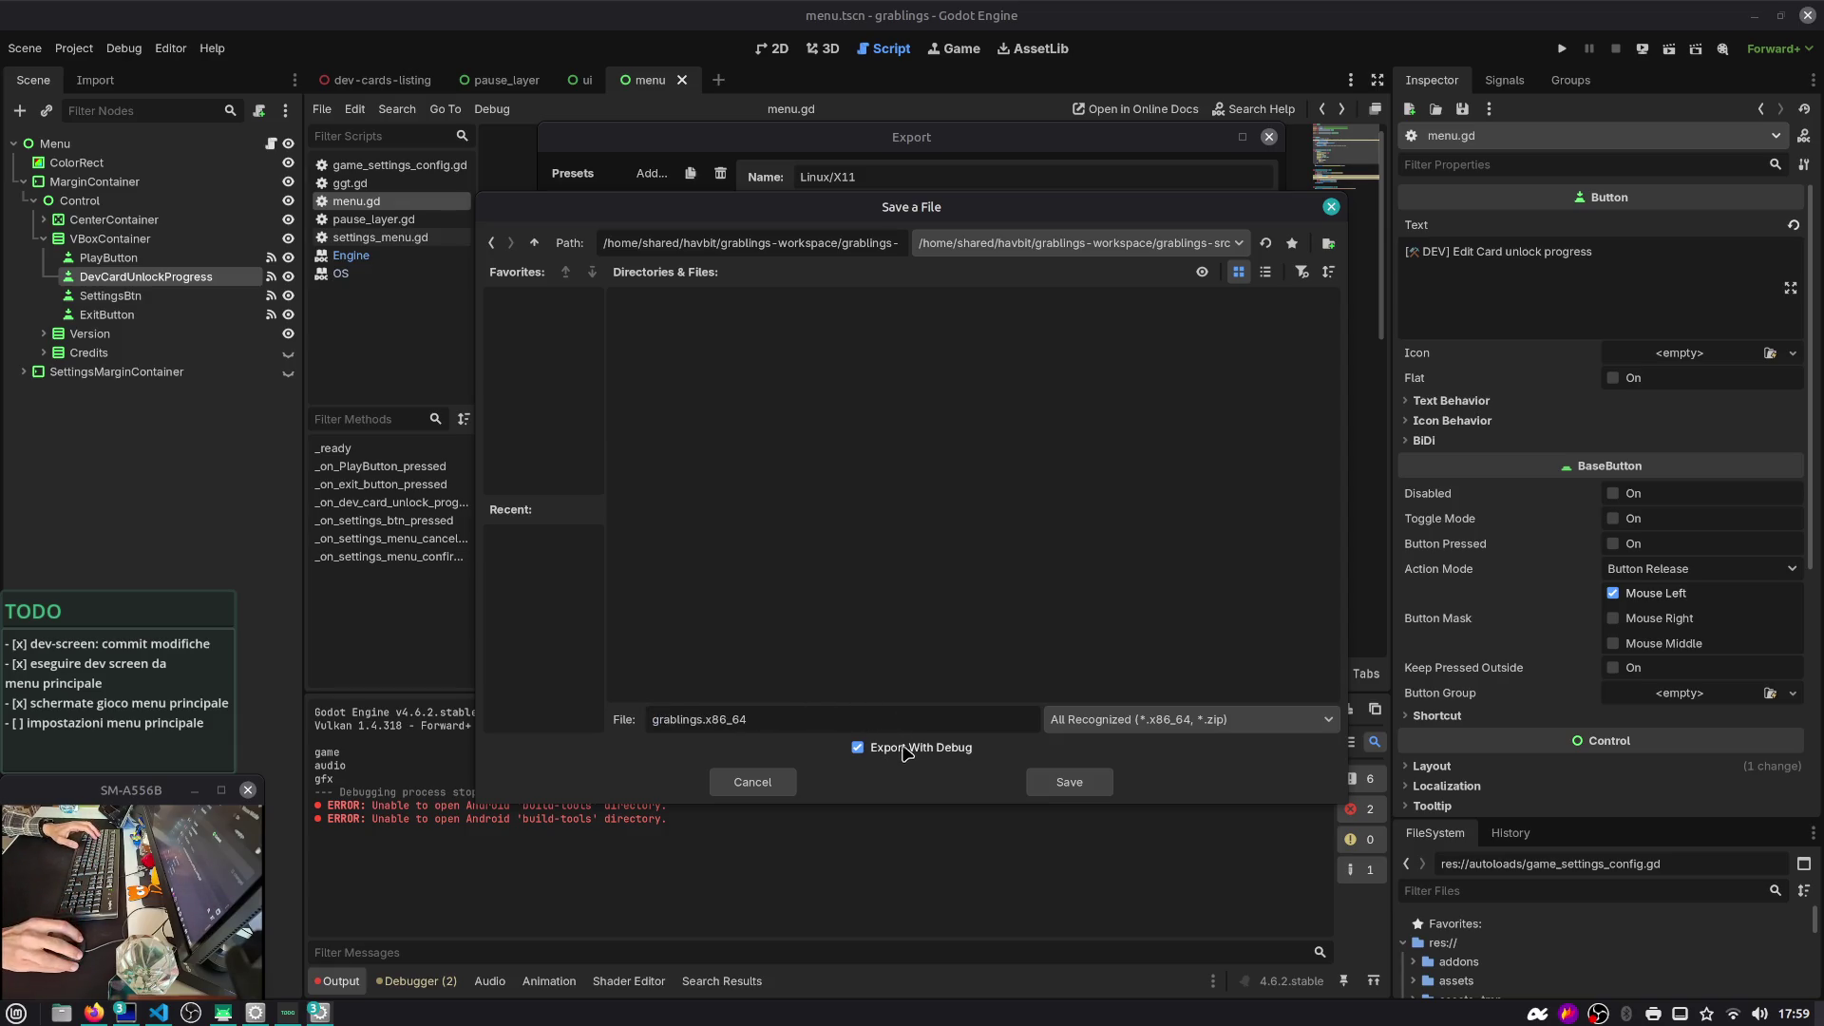
left_click(1064, 784)
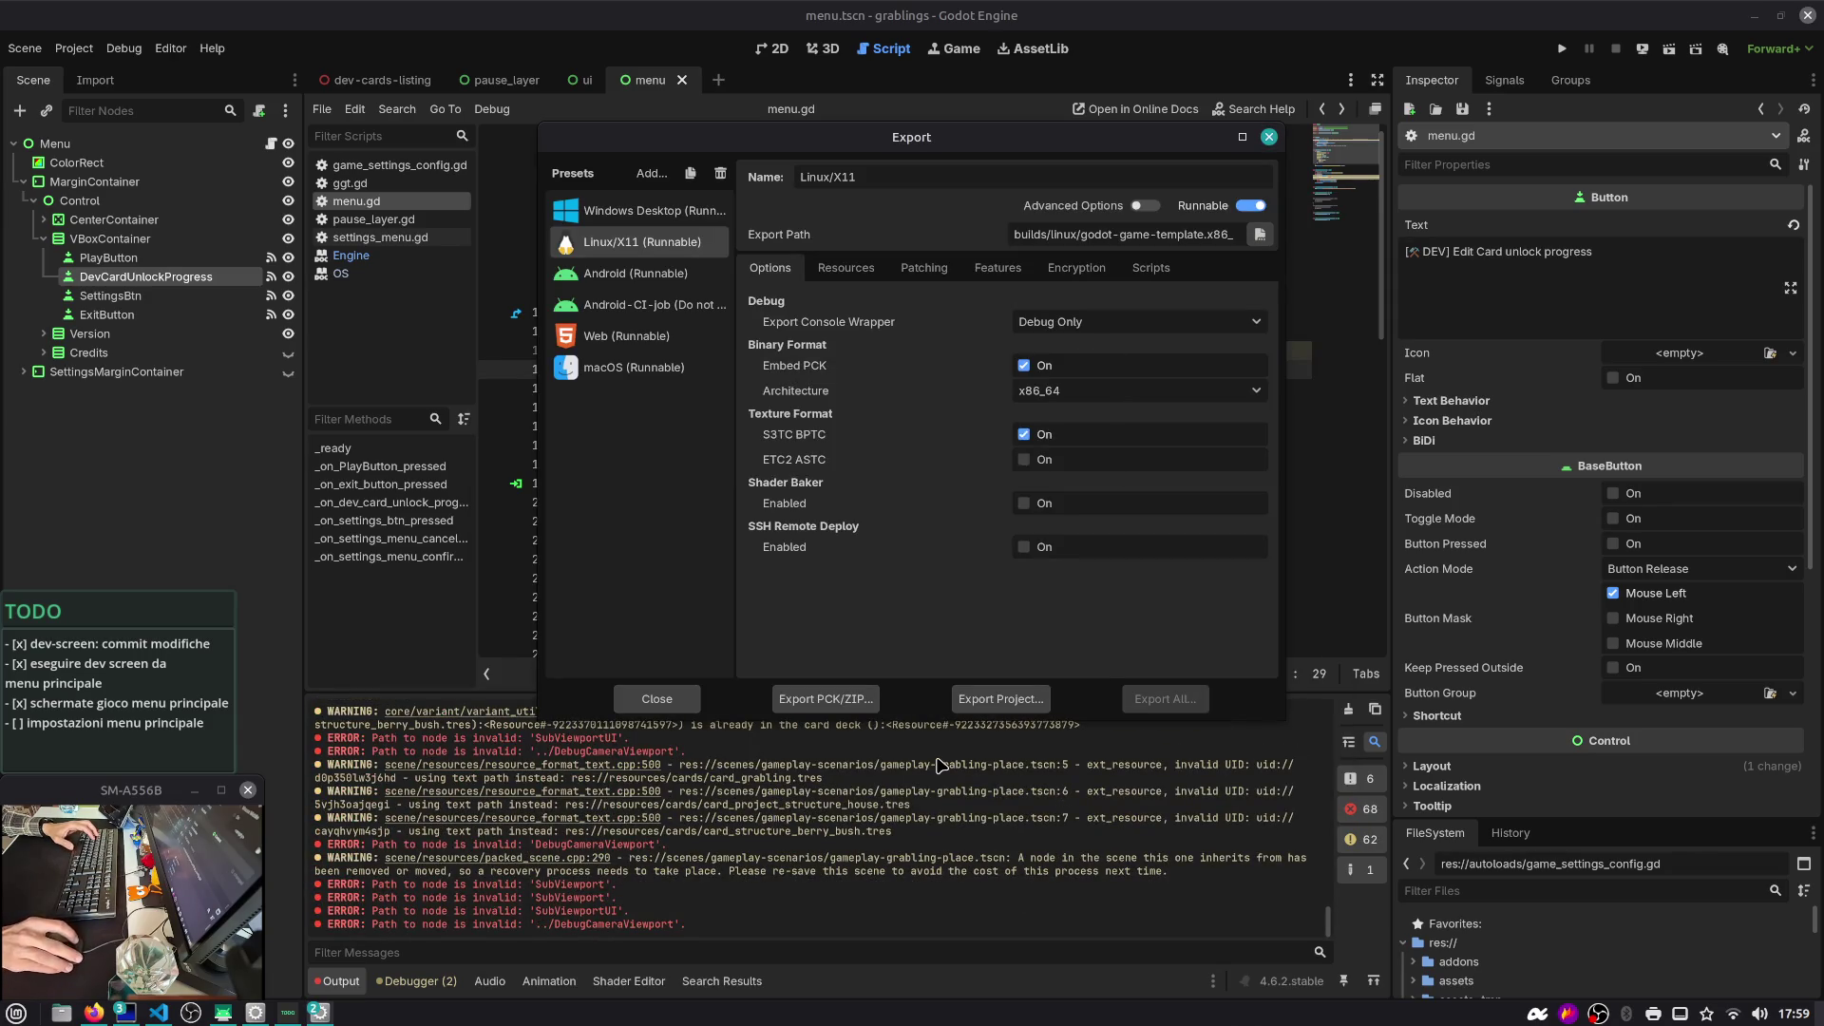
left_click(657, 699)
scroll(627, 774, "up", 5)
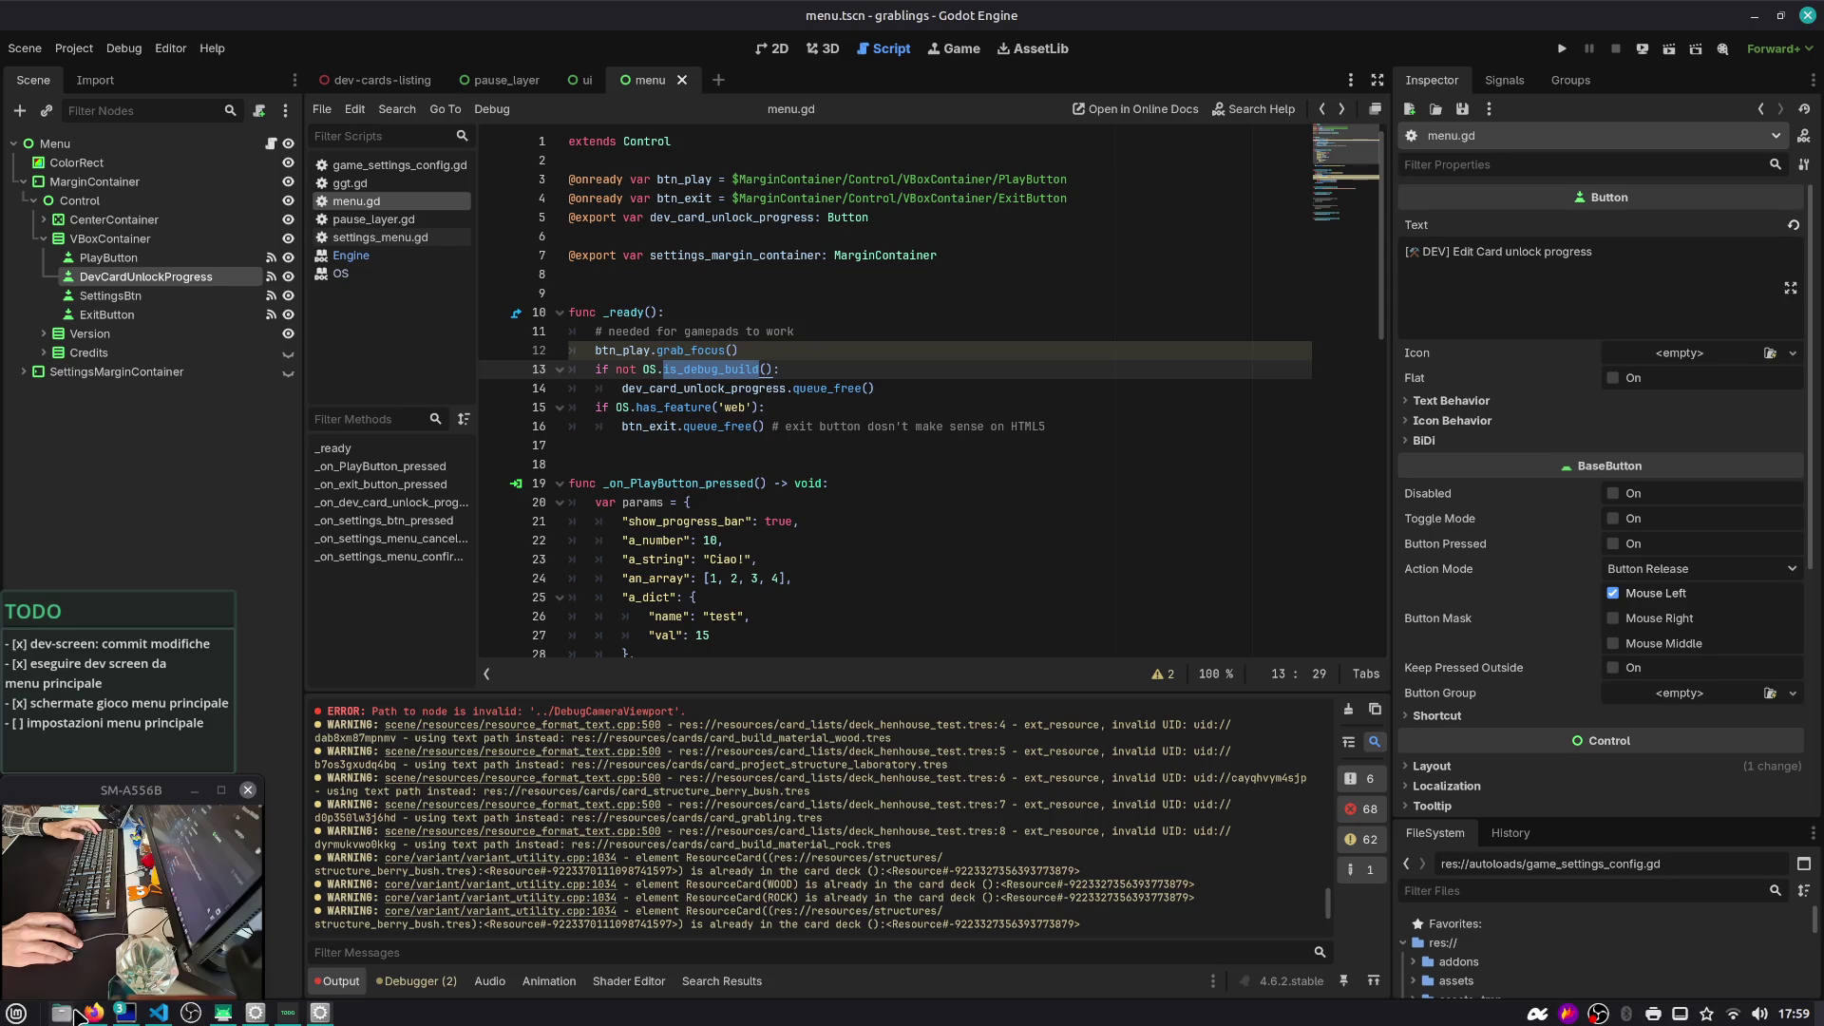
Step: In the terminal, exit the shell, quit the nvim todo list with :q, and close the tab
left_click(124, 1015)
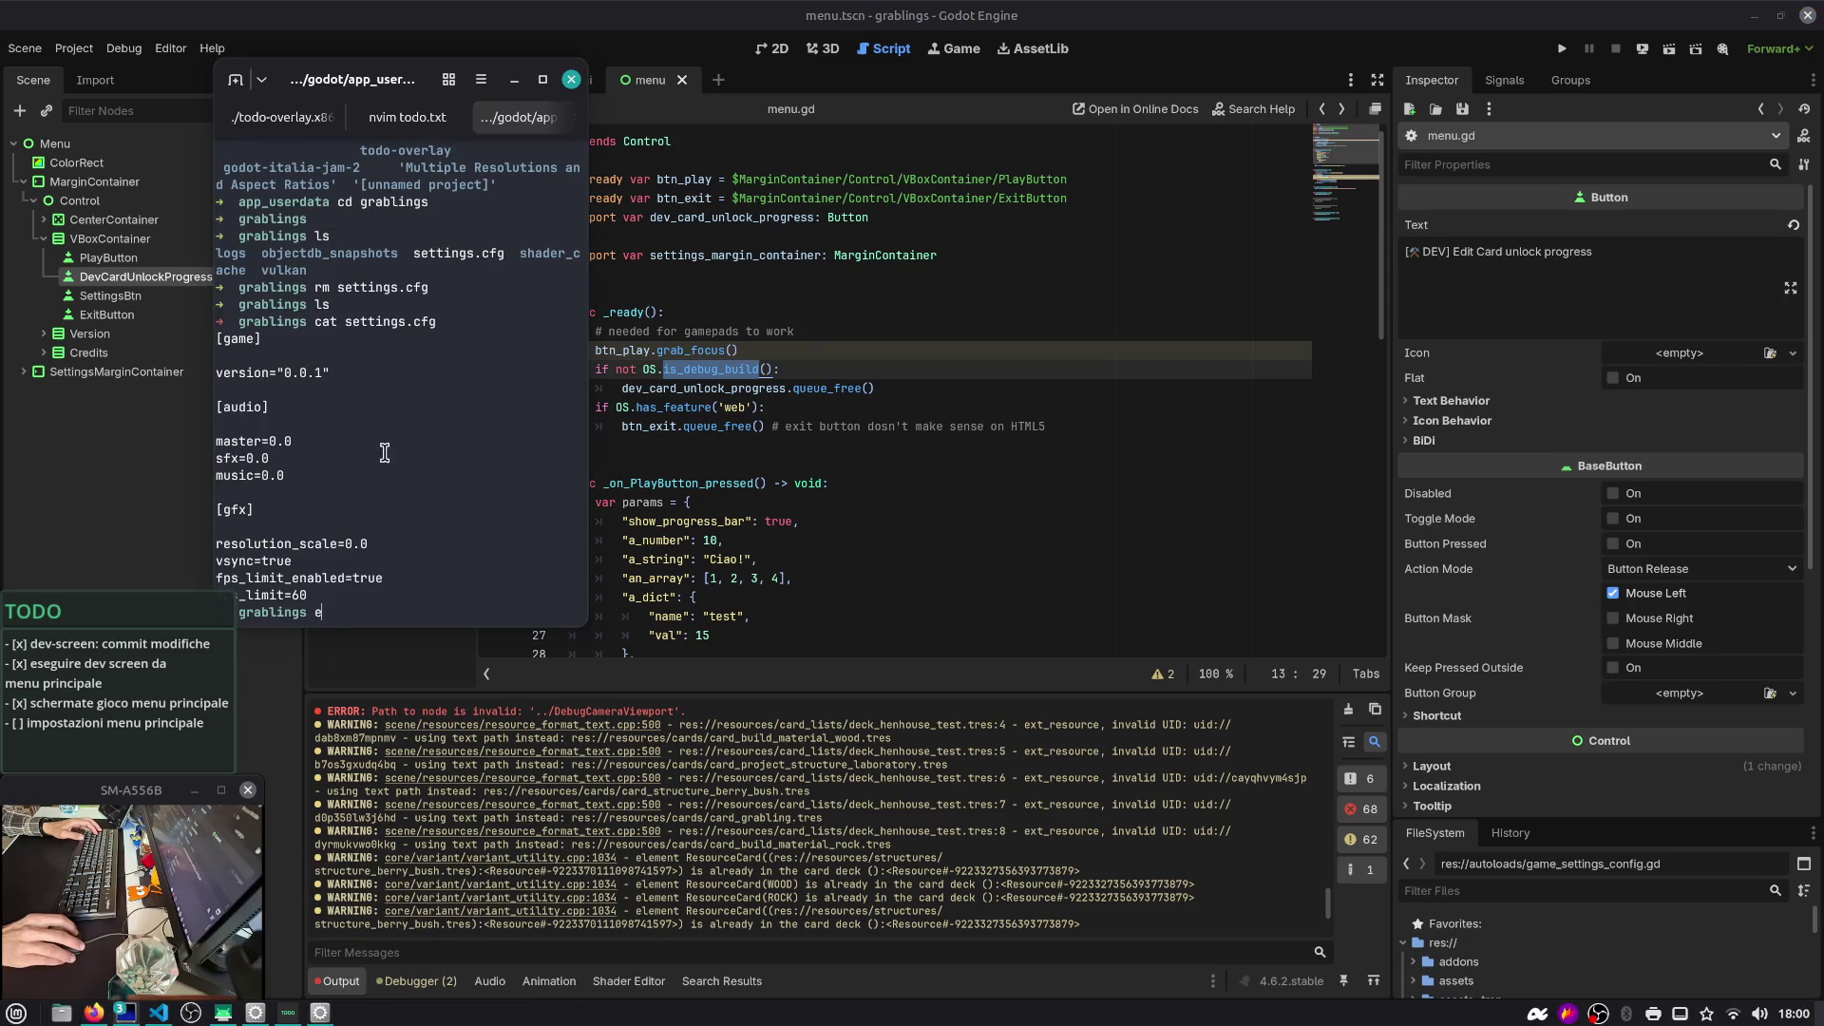
left_click_drag(402, 403, 802, 497)
type("xit")
key("Return")
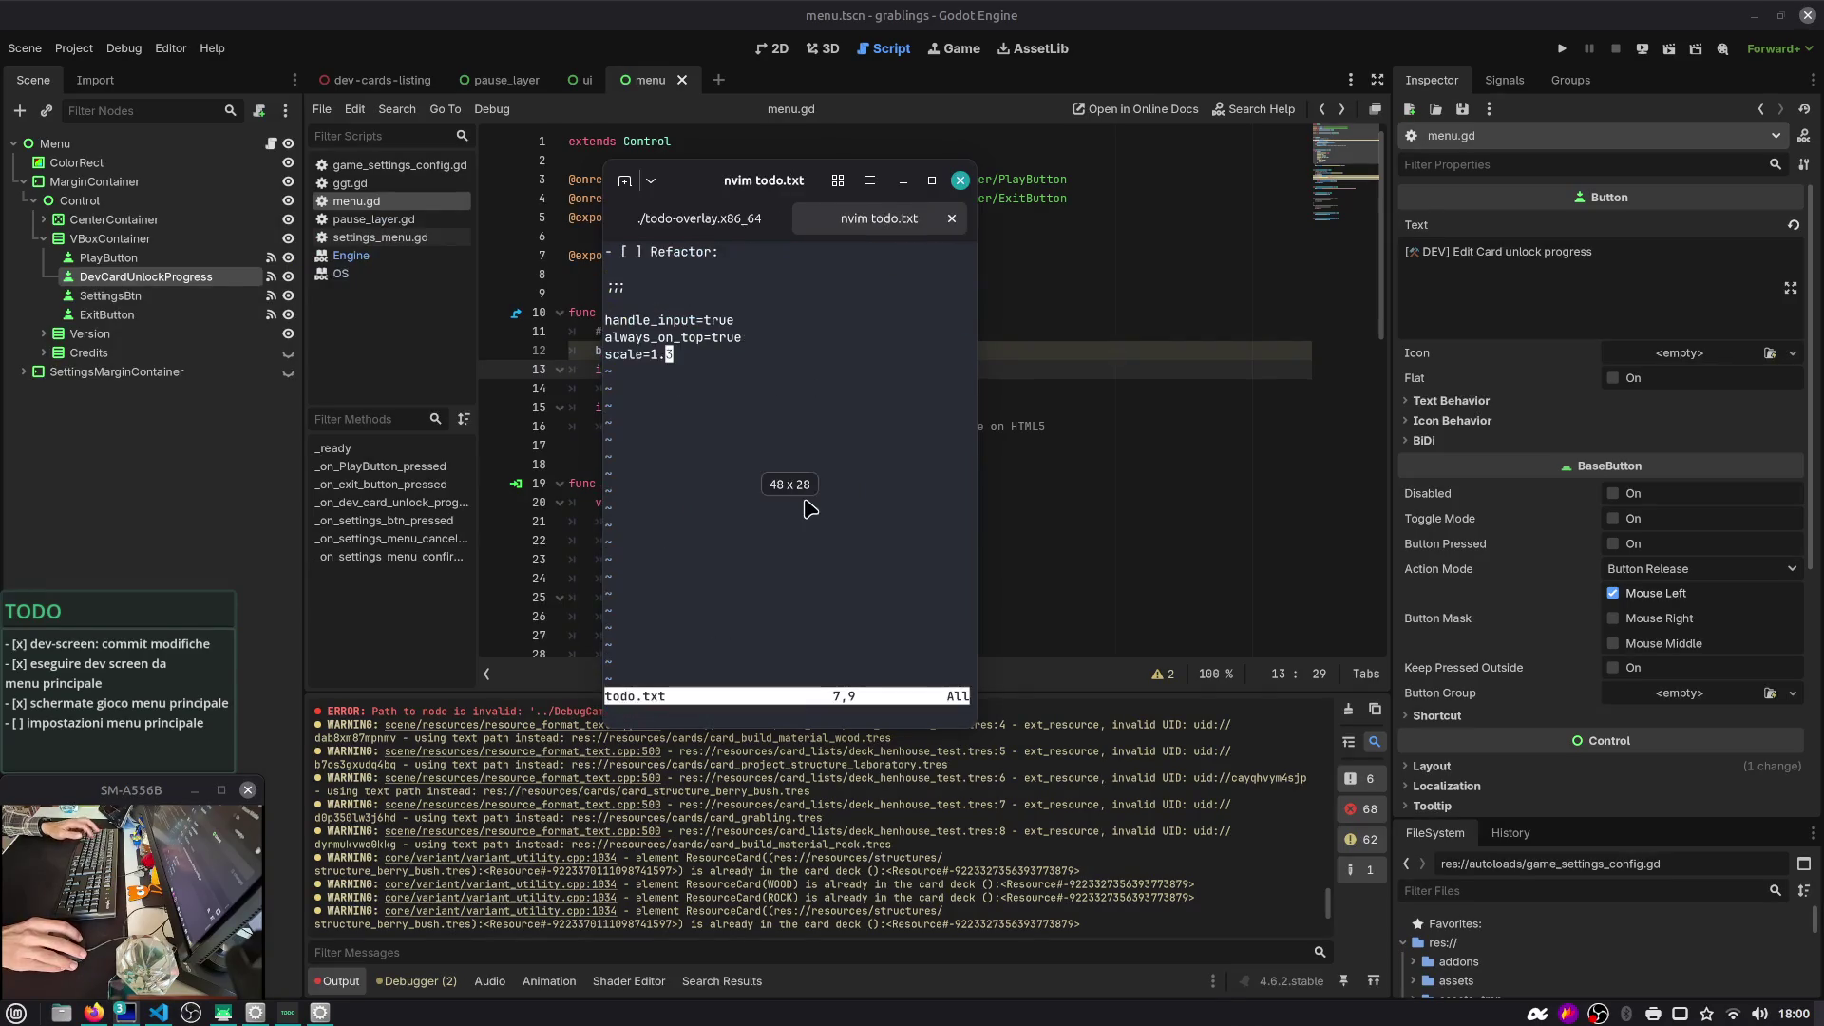
type(":q")
key("Return")
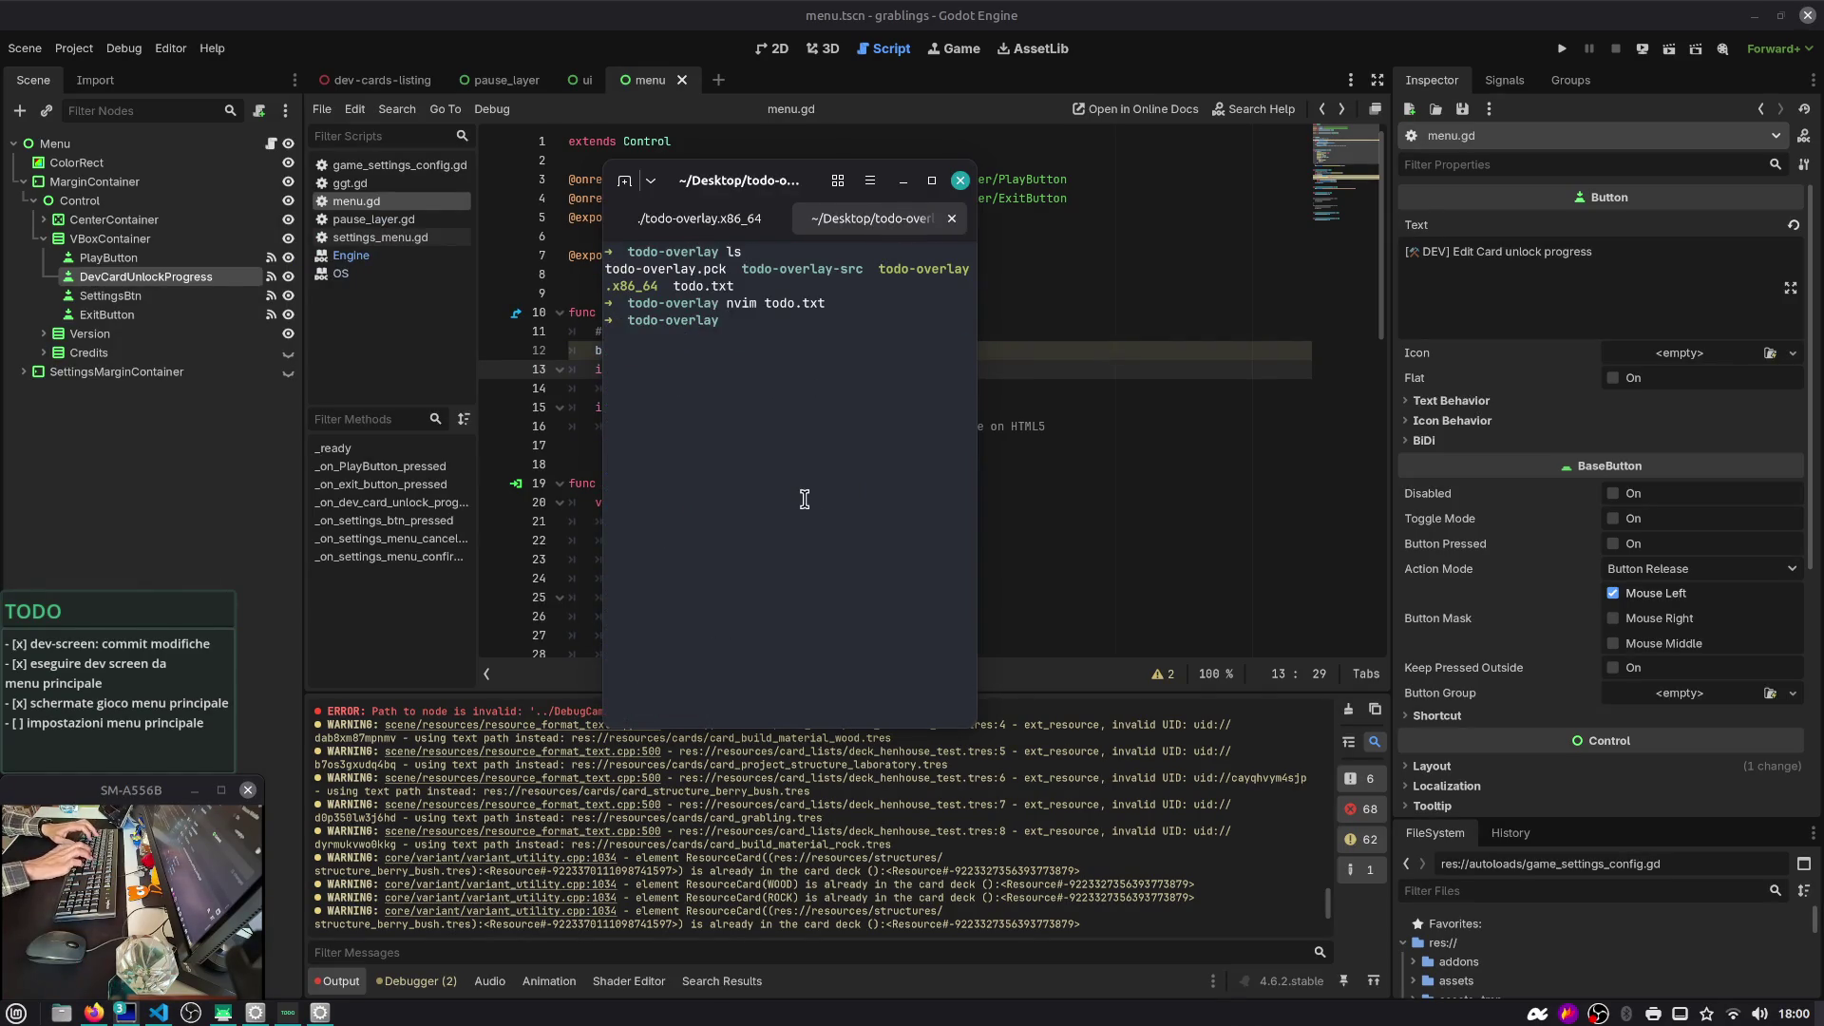
key("ctrl+d")
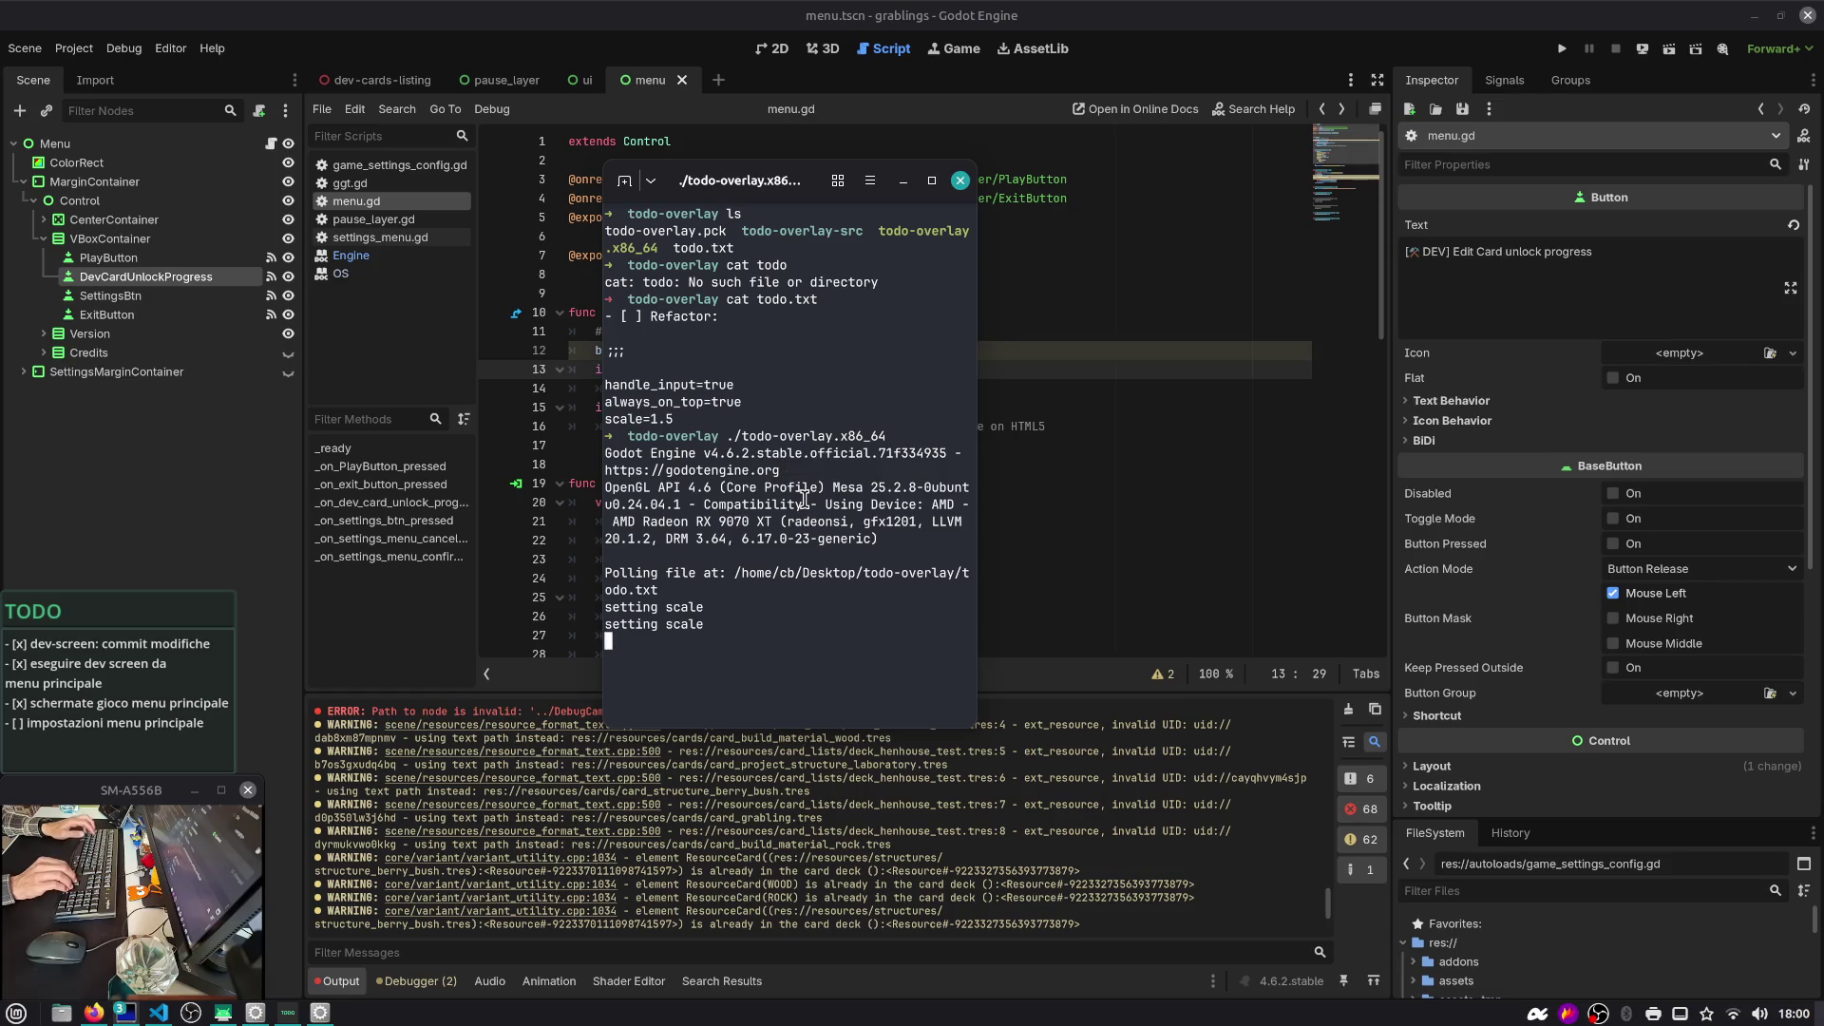
Step: Move the old terminal to another workspace and switch to the grablings project terminal
key("super+shift+Down")
key("super+ctrl+Up")
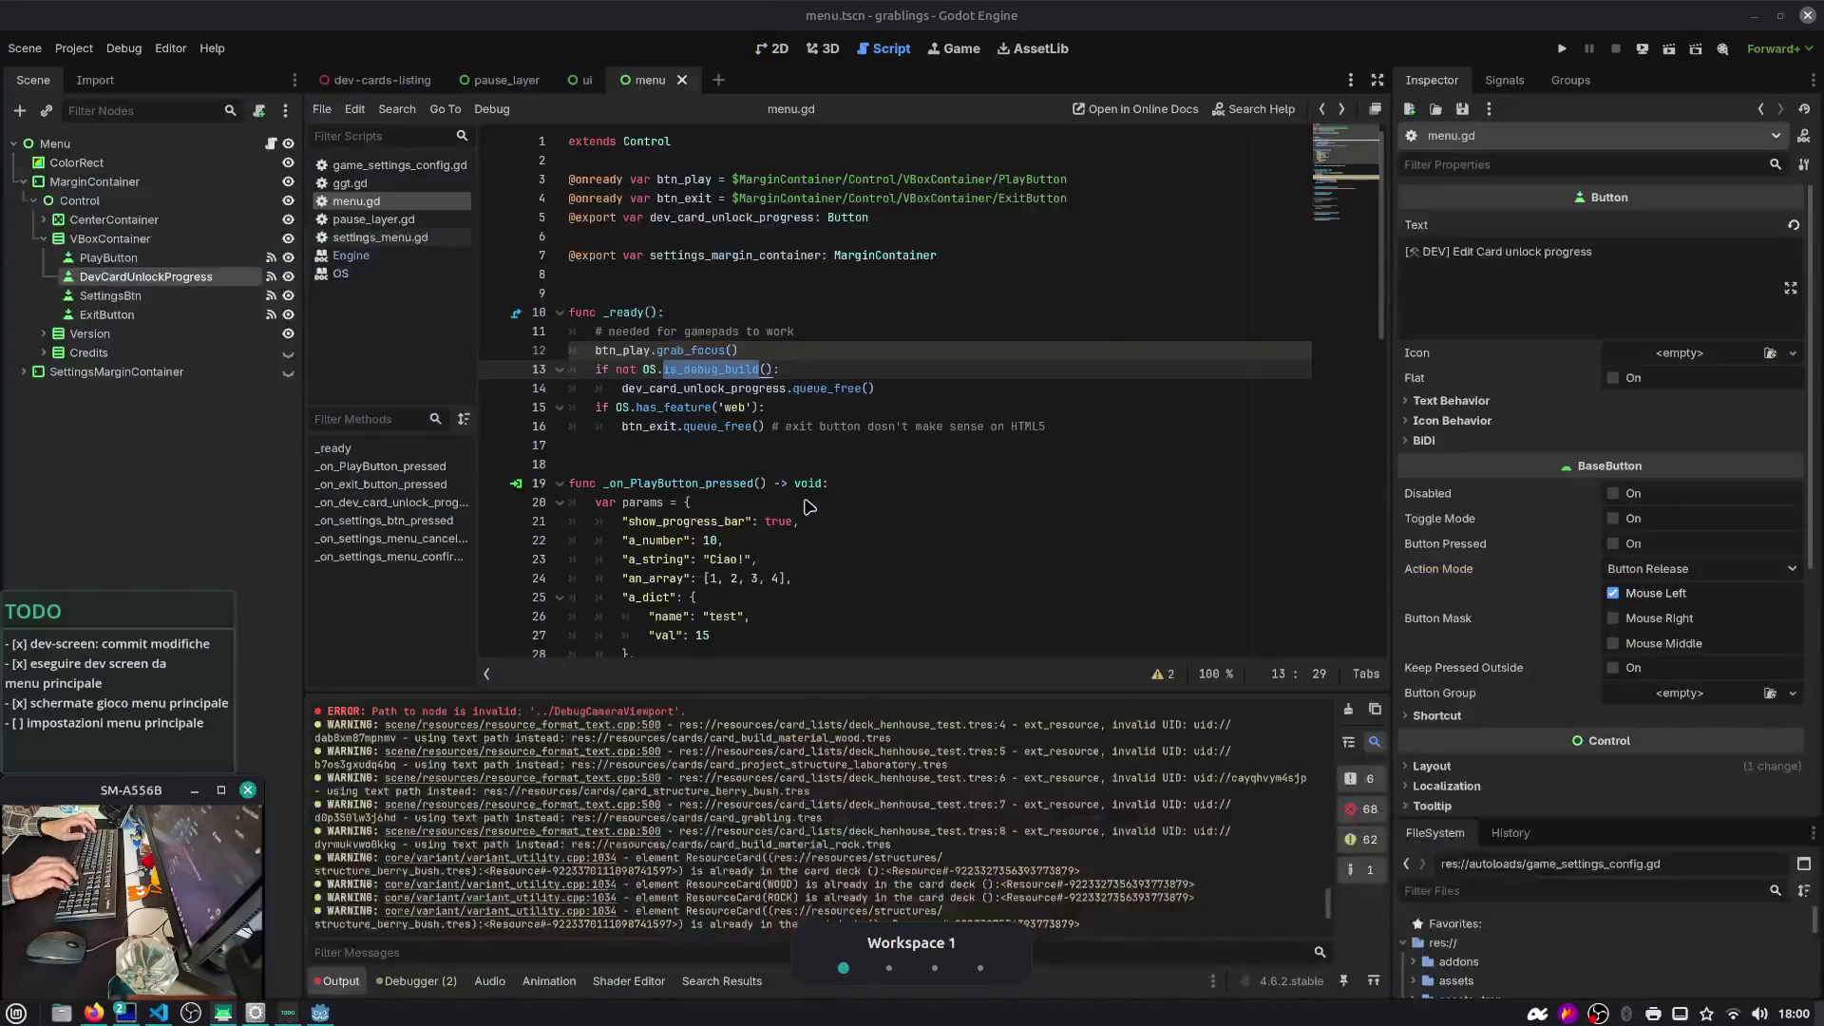
key("alt+Tab")
key("Tab")
key("Tab")
key("Tab")
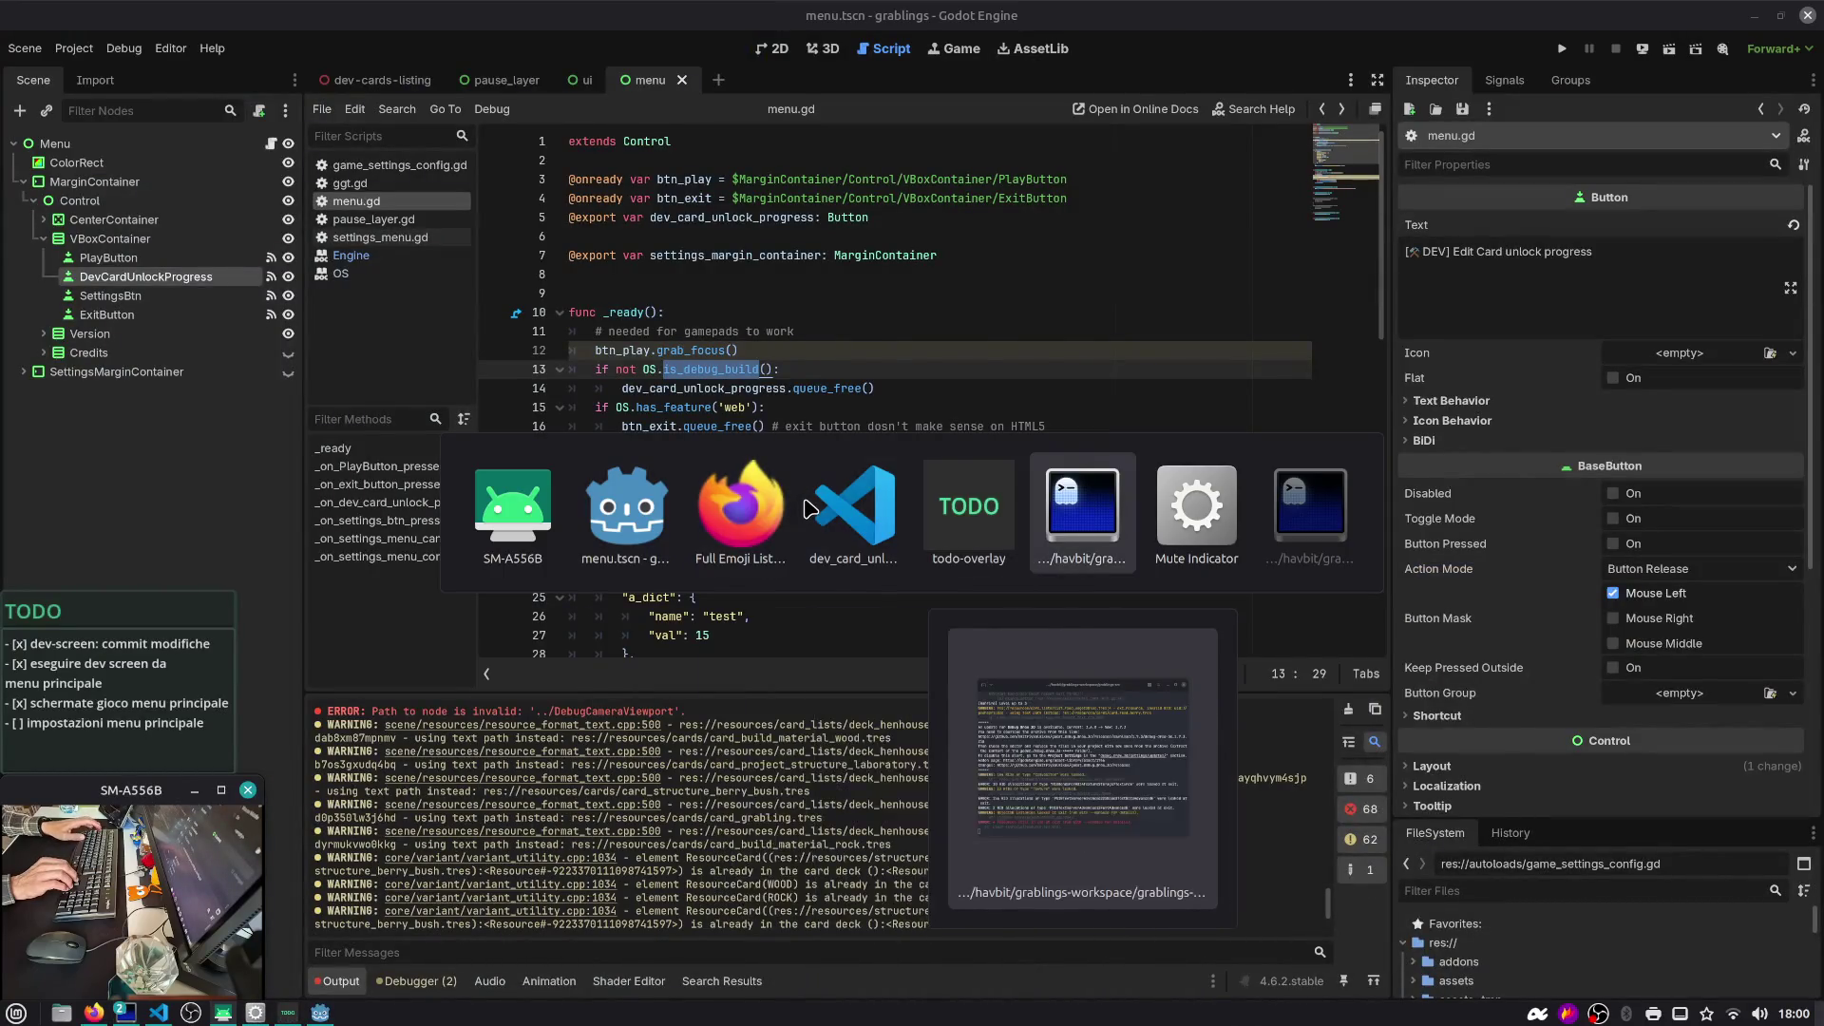
key("alt+Tab")
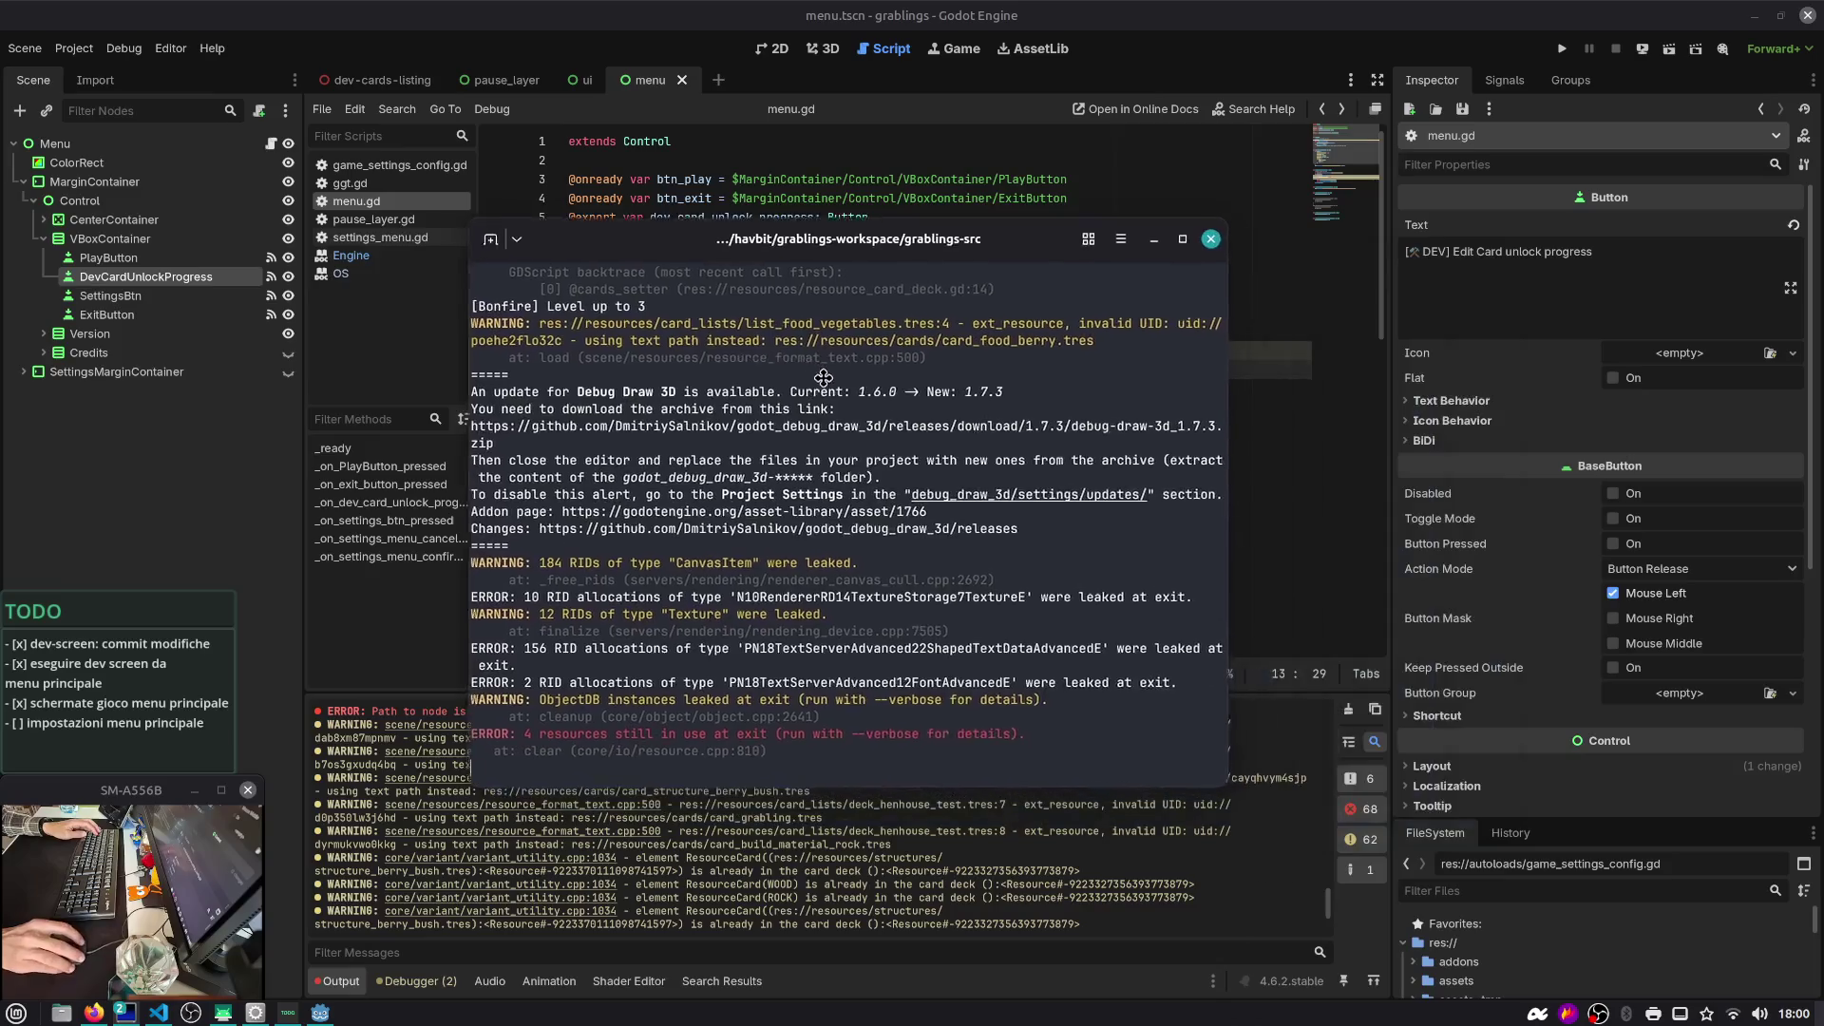
key("Tab")
key("Tab")
key("Tab")
Step: Enter the builds folder, list its files, and launch ./grablings.x86_64
key("Tab")
key("Tab")
key("Tab")
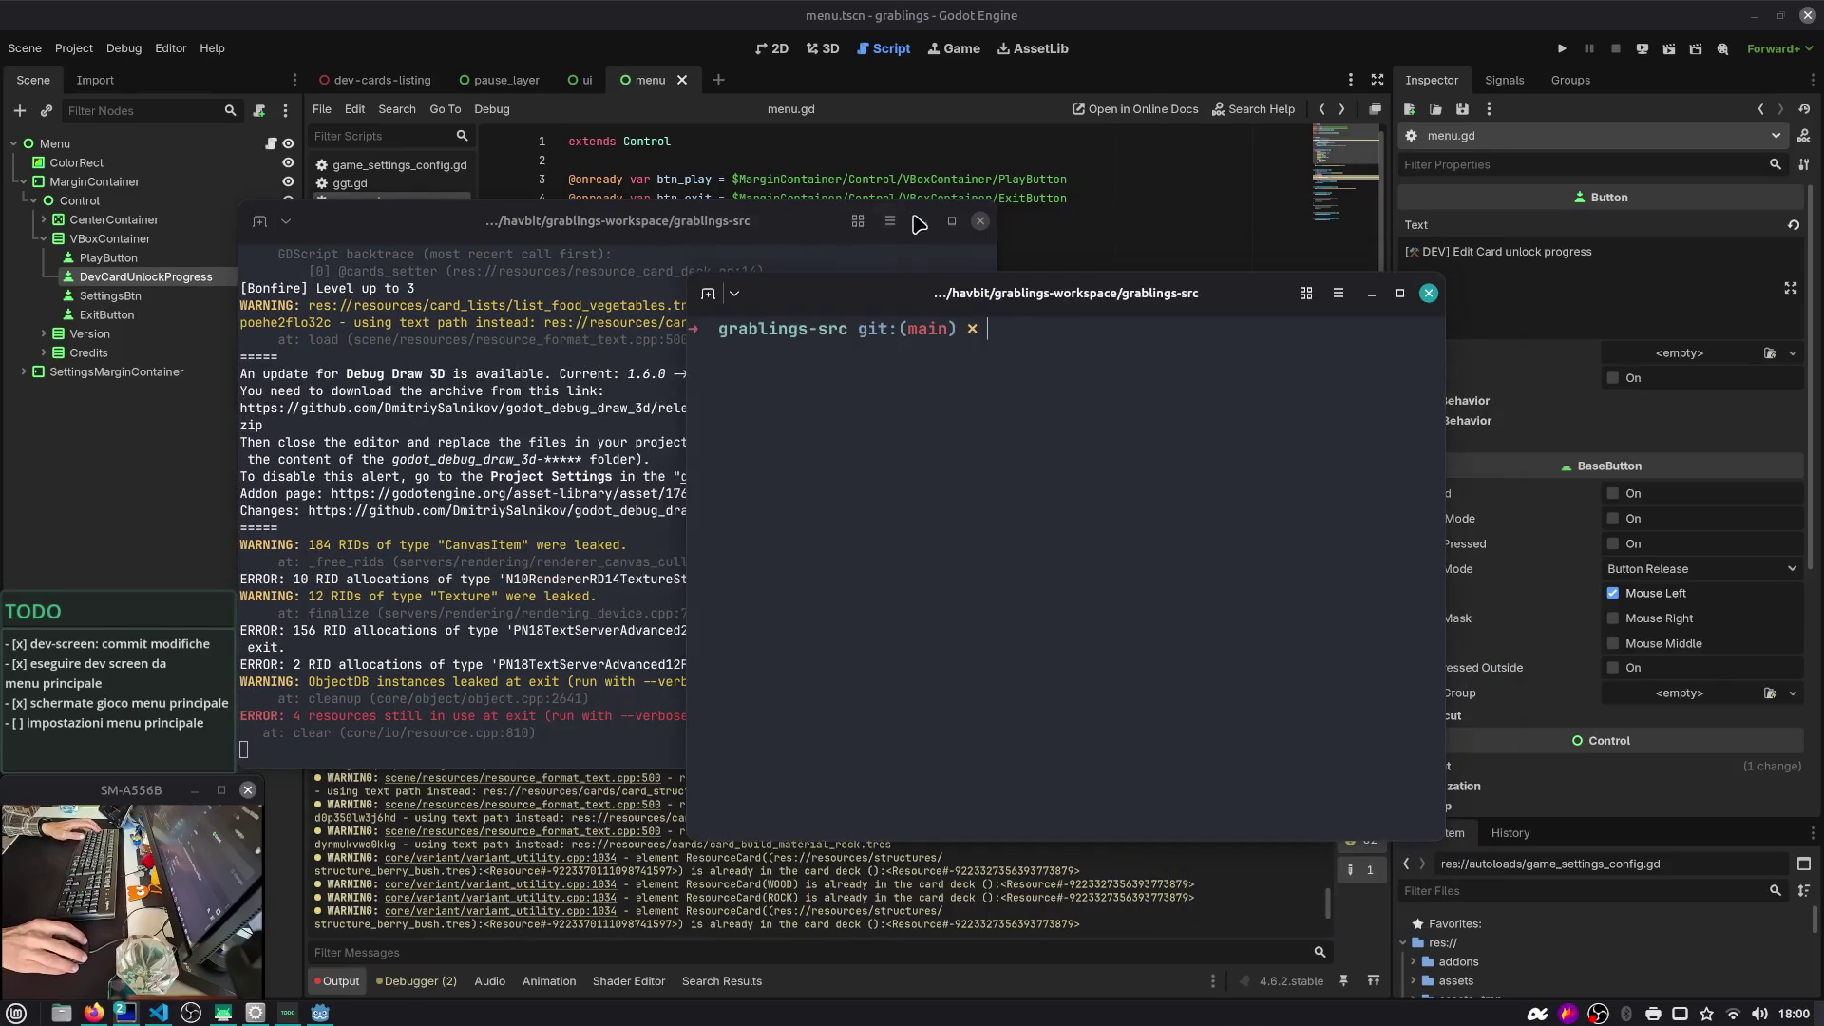
type("cd builds/")
key("Return")
type("ls")
key("Return")
type("g")
key("Tab")
key("Return")
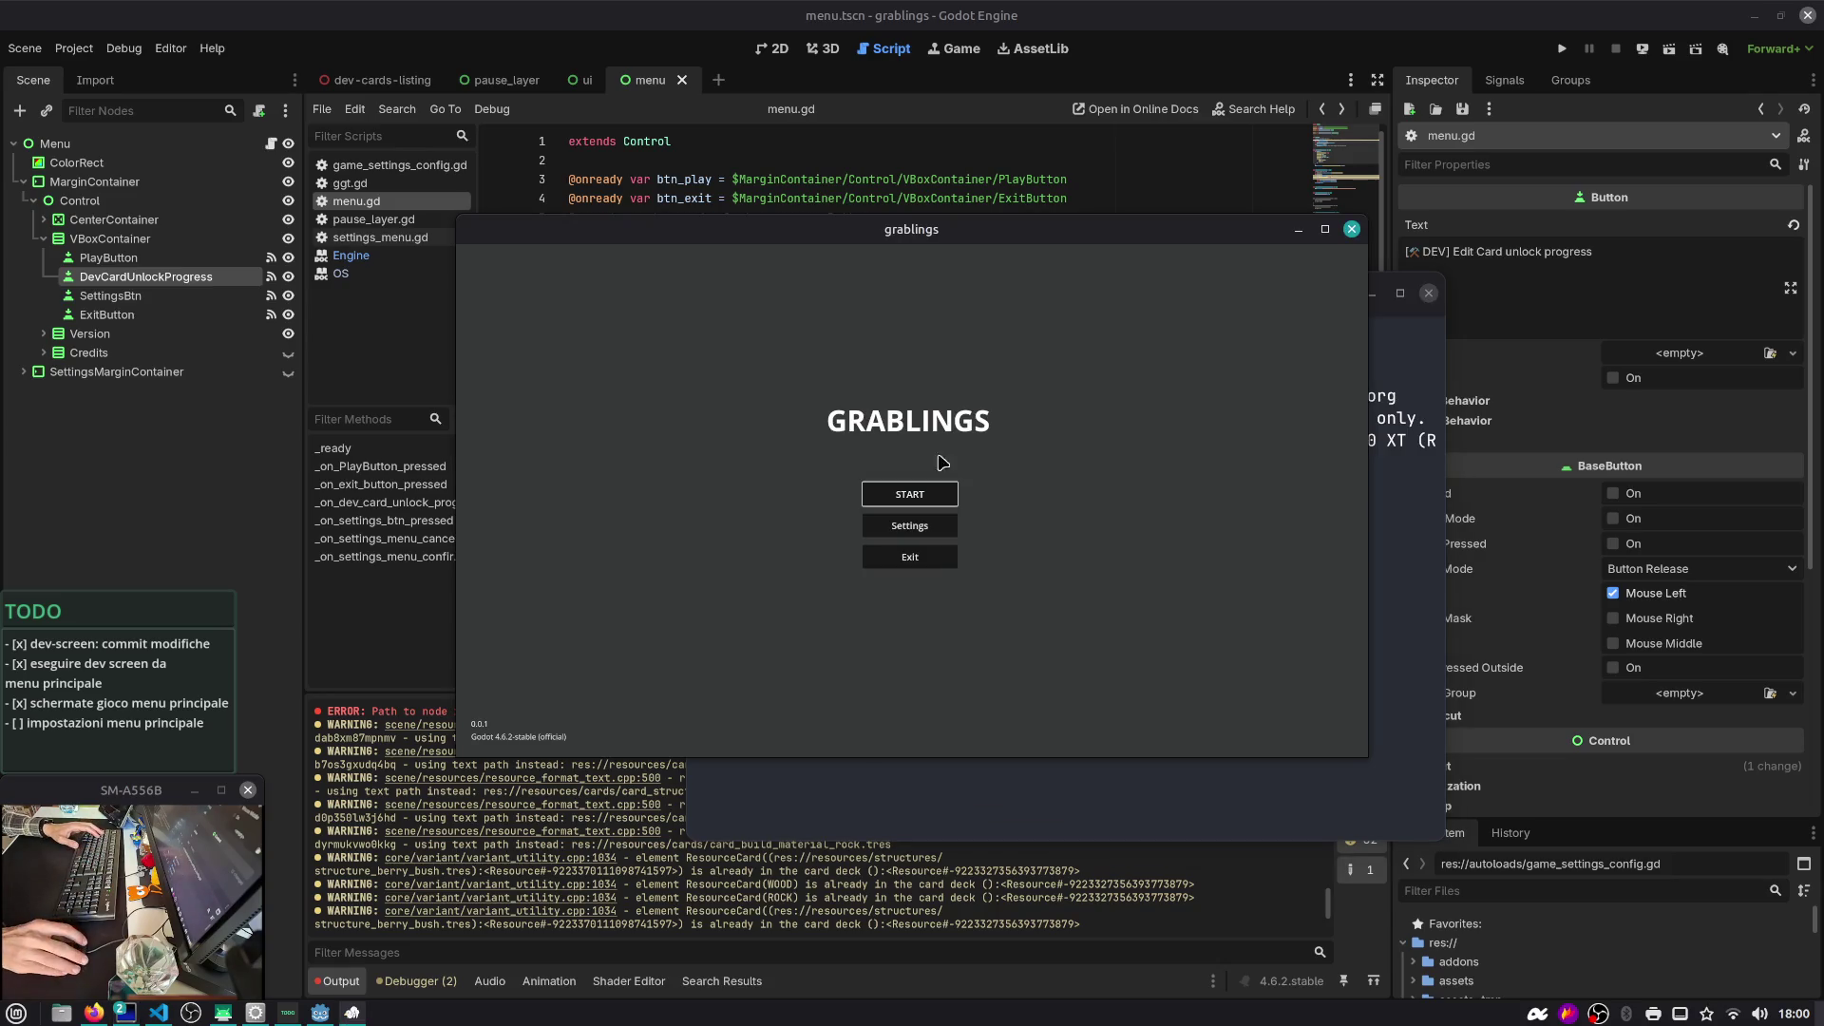
Step: Open and cancel Settings, maximize the game window, and start a new game
left_click(920, 528)
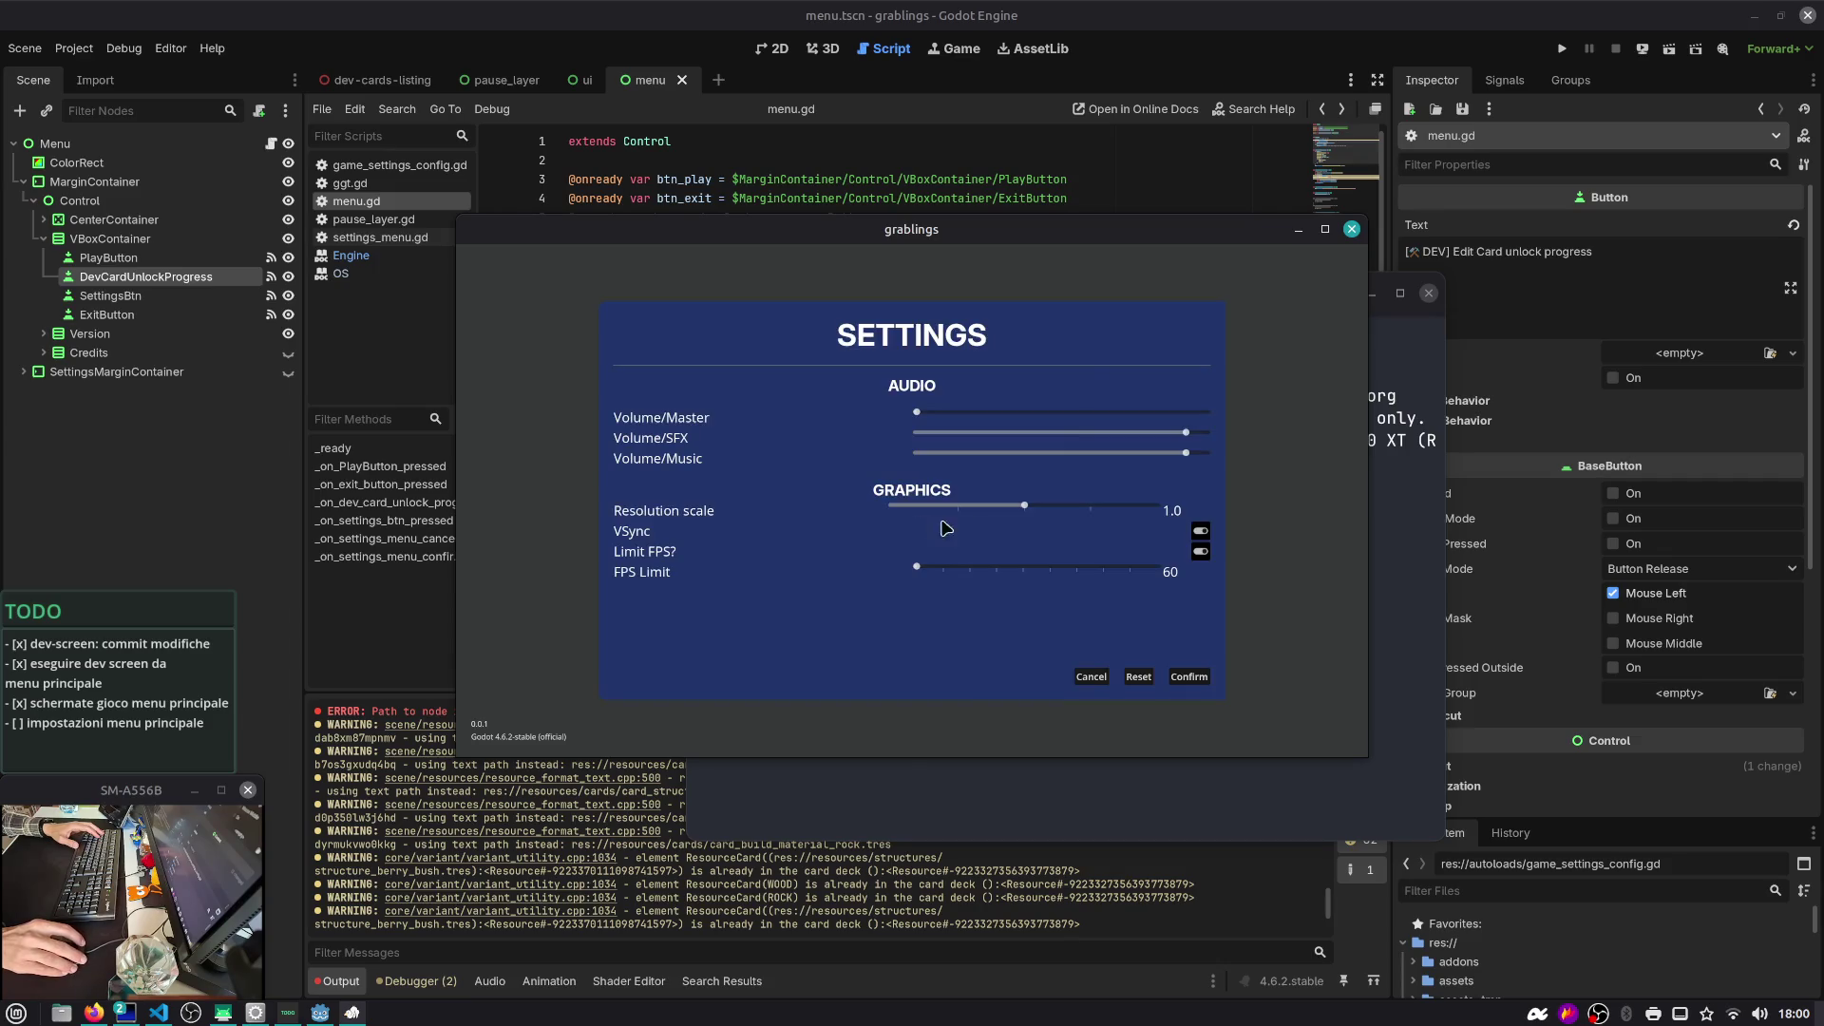
left_click(1084, 678)
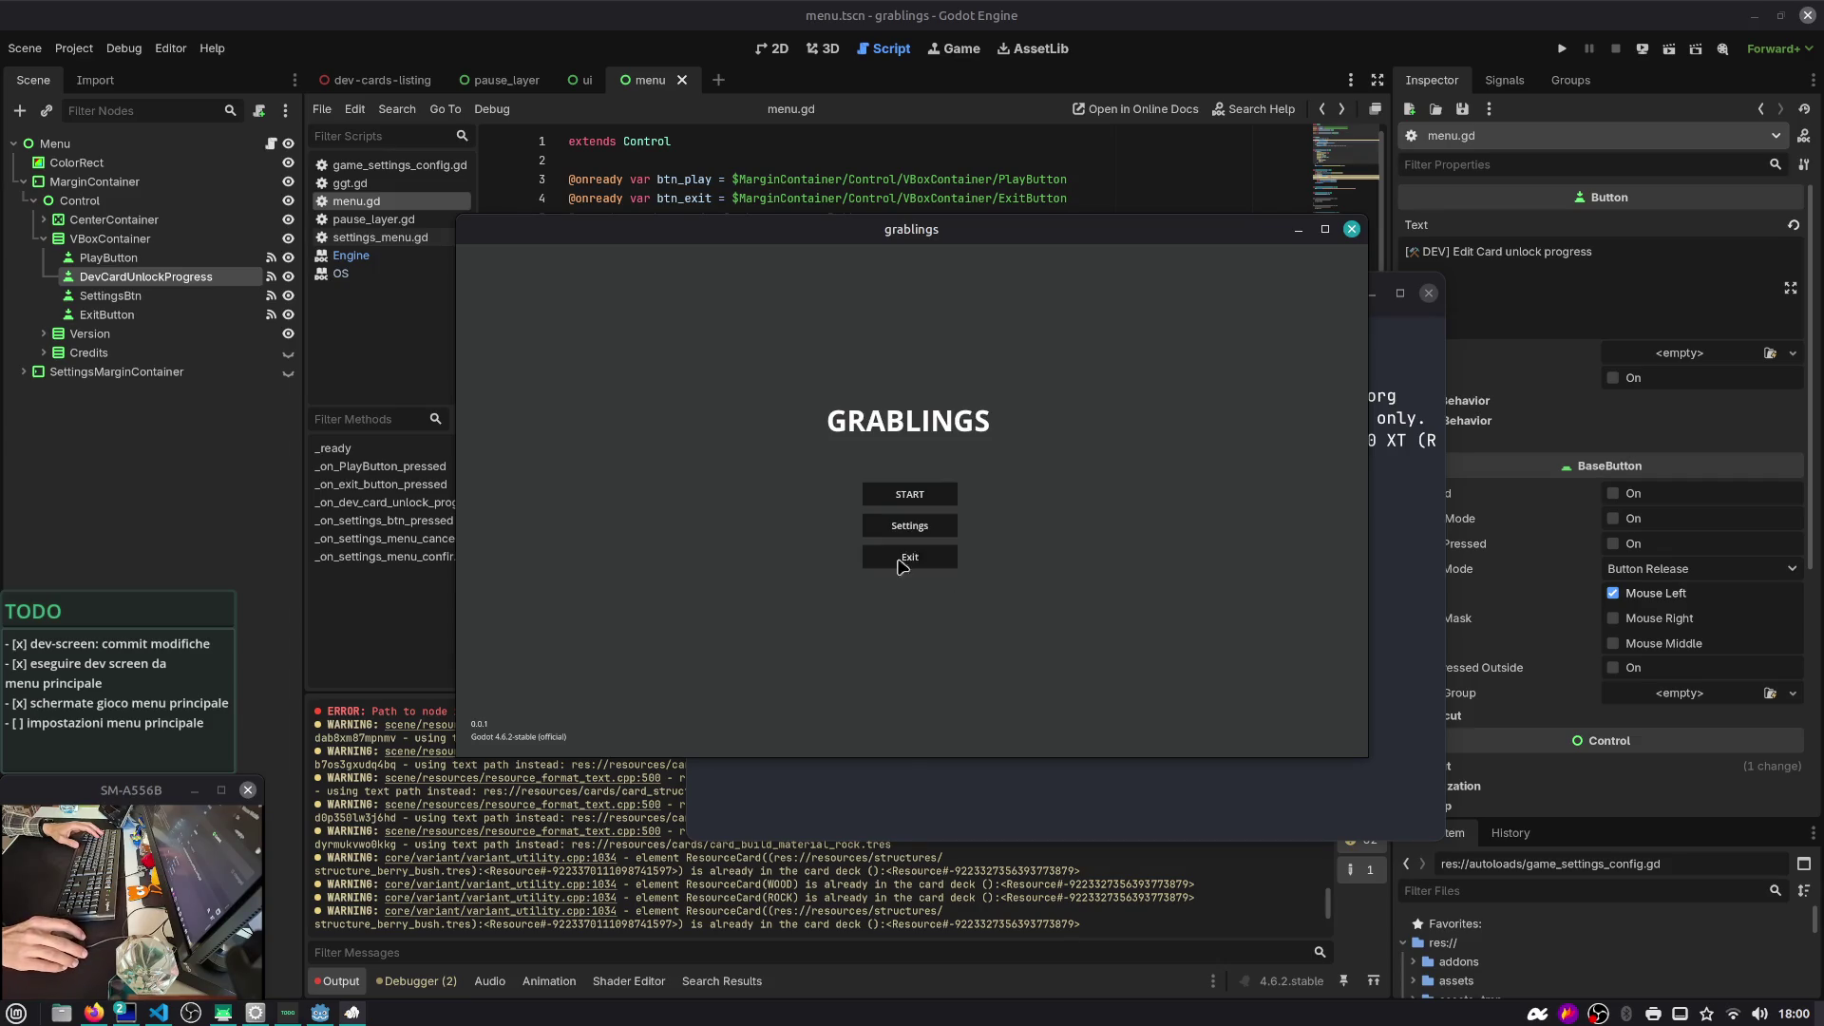
double_click(1019, 230)
left_click(1327, 17)
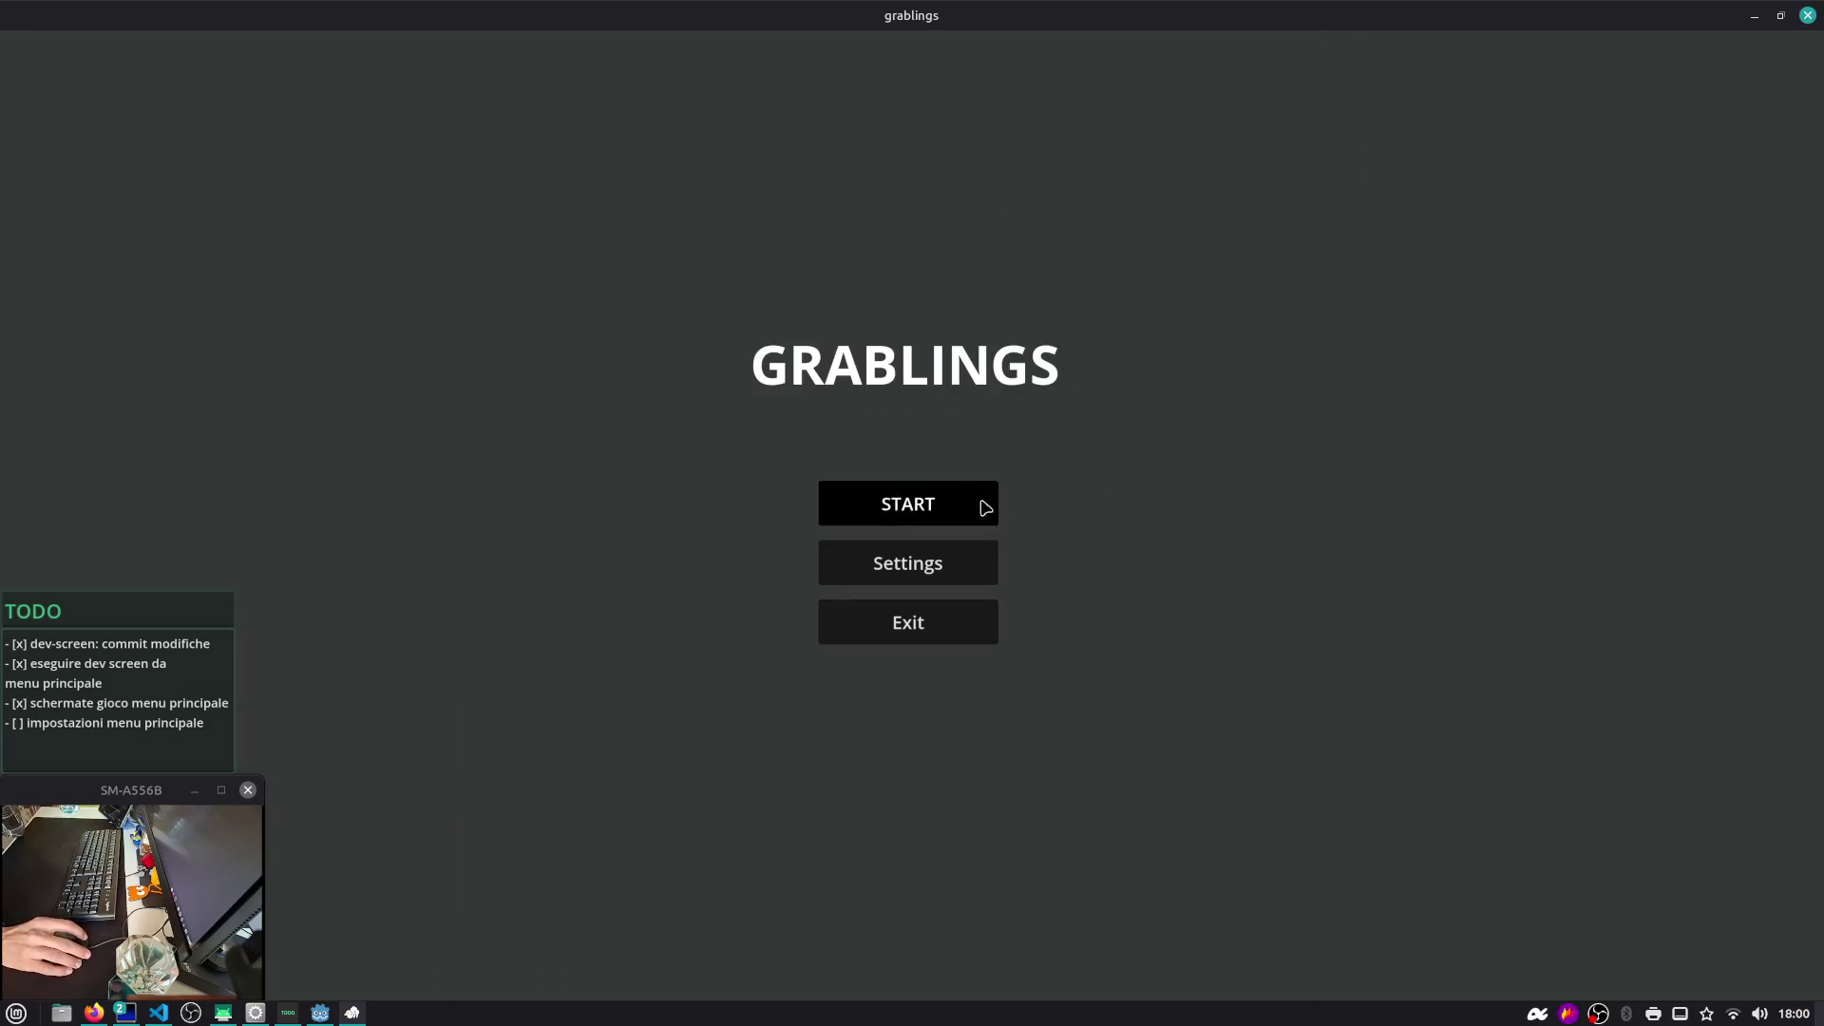
left_click(985, 505)
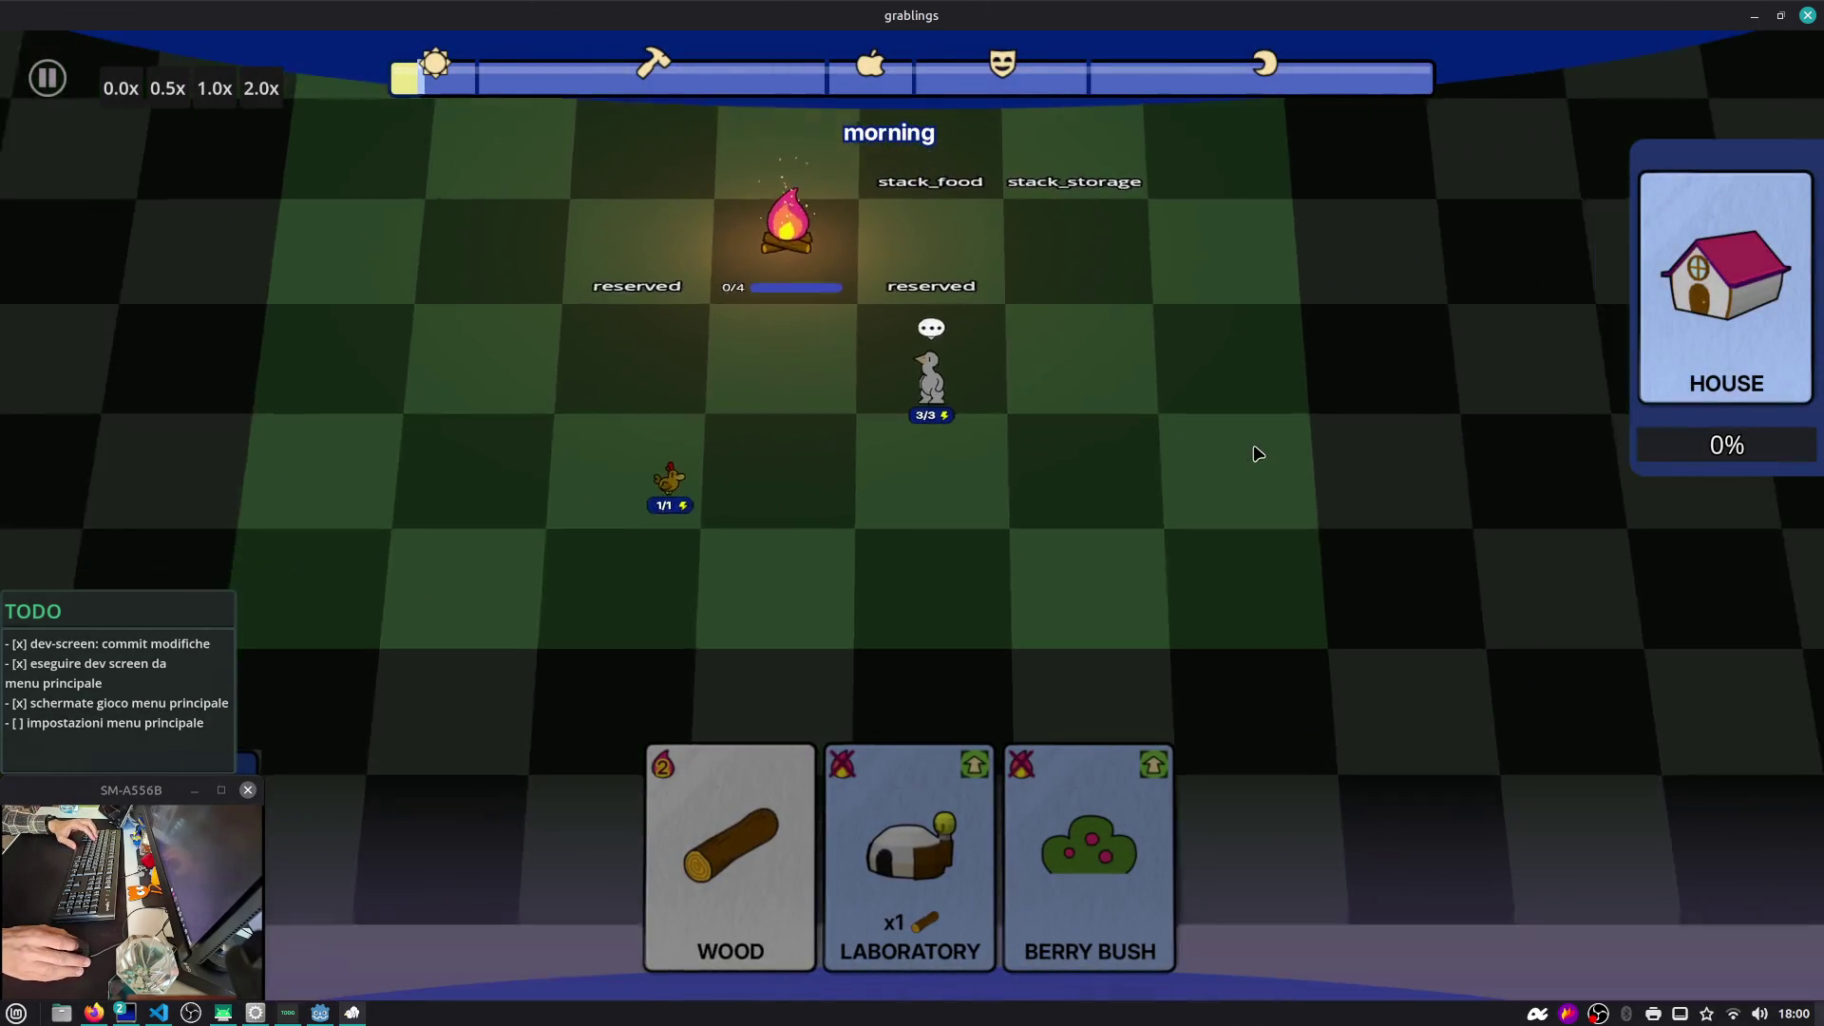
Step: Set master volume to about 40% and resolution scale to 0.35, then resume
key("Escape")
left_click(945, 516)
left_click(1156, 349)
left_click_drag(1122, 530, 969, 530)
left_click(1456, 848)
left_click(896, 461)
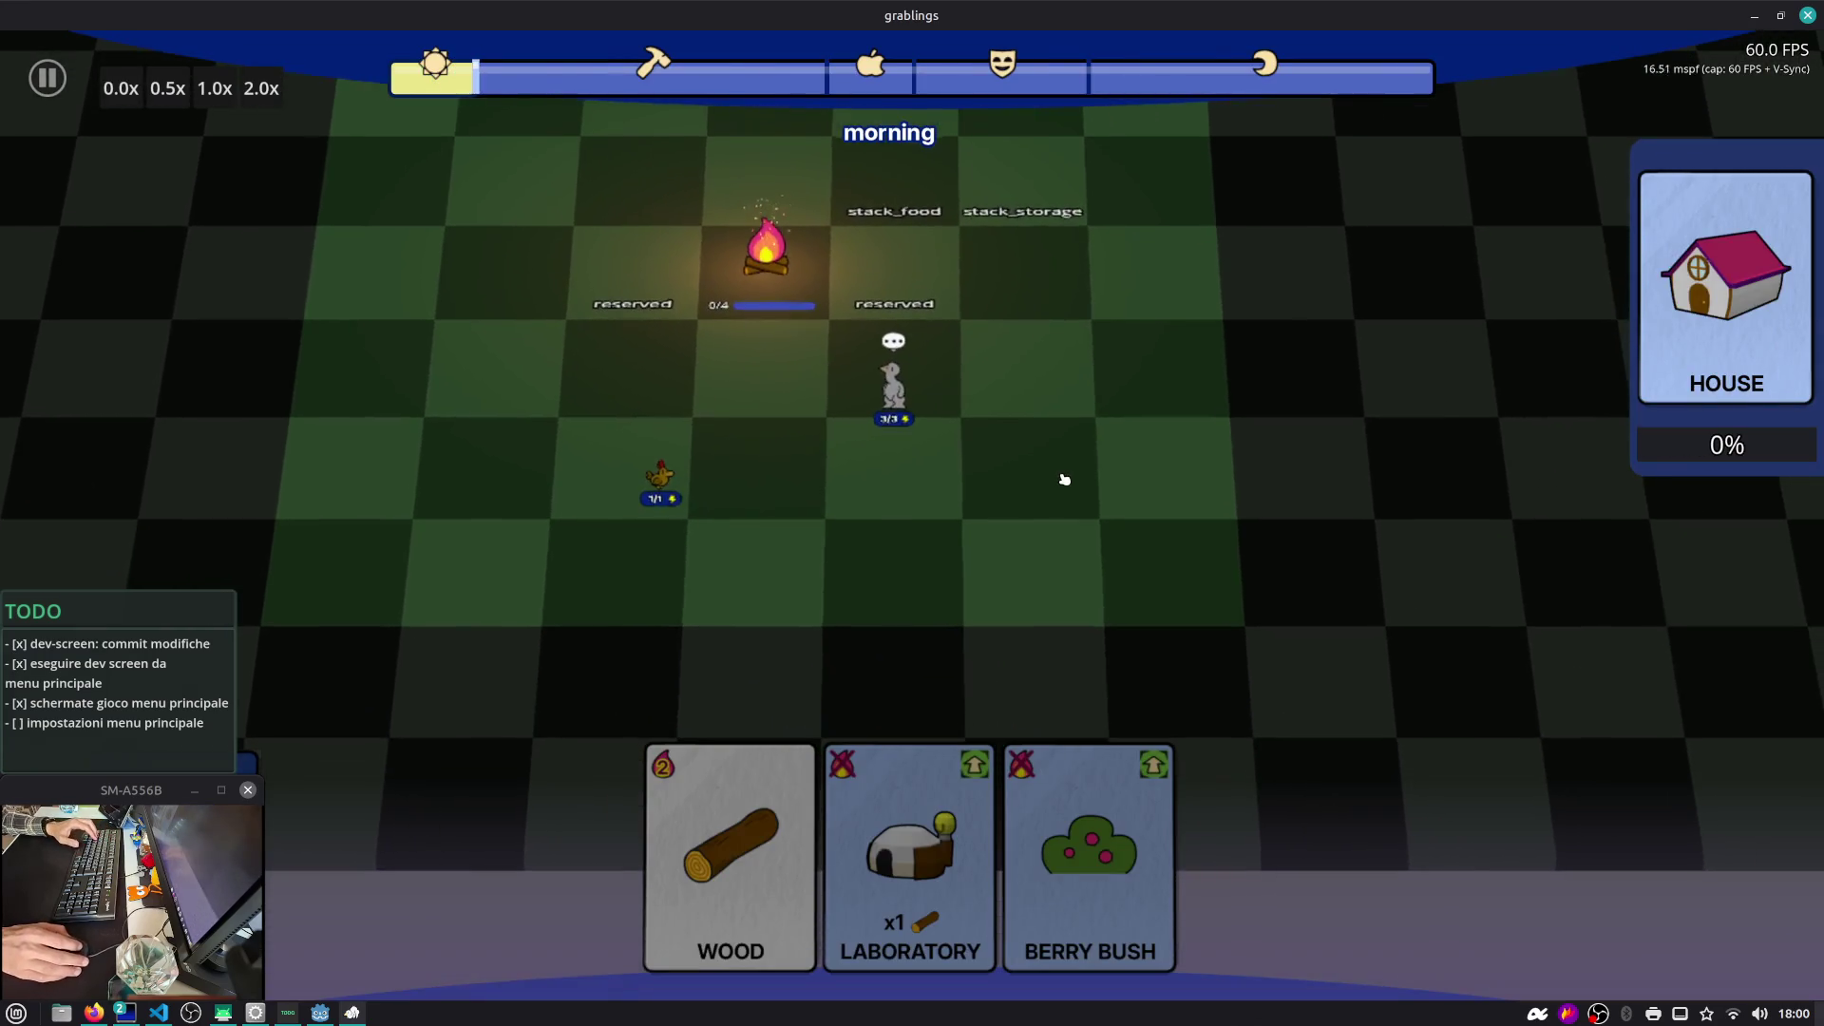
Step: Raise the FPS Limit cap to 240, toggle Limit FPS off, confirm and resume
key("Escape")
left_click(891, 517)
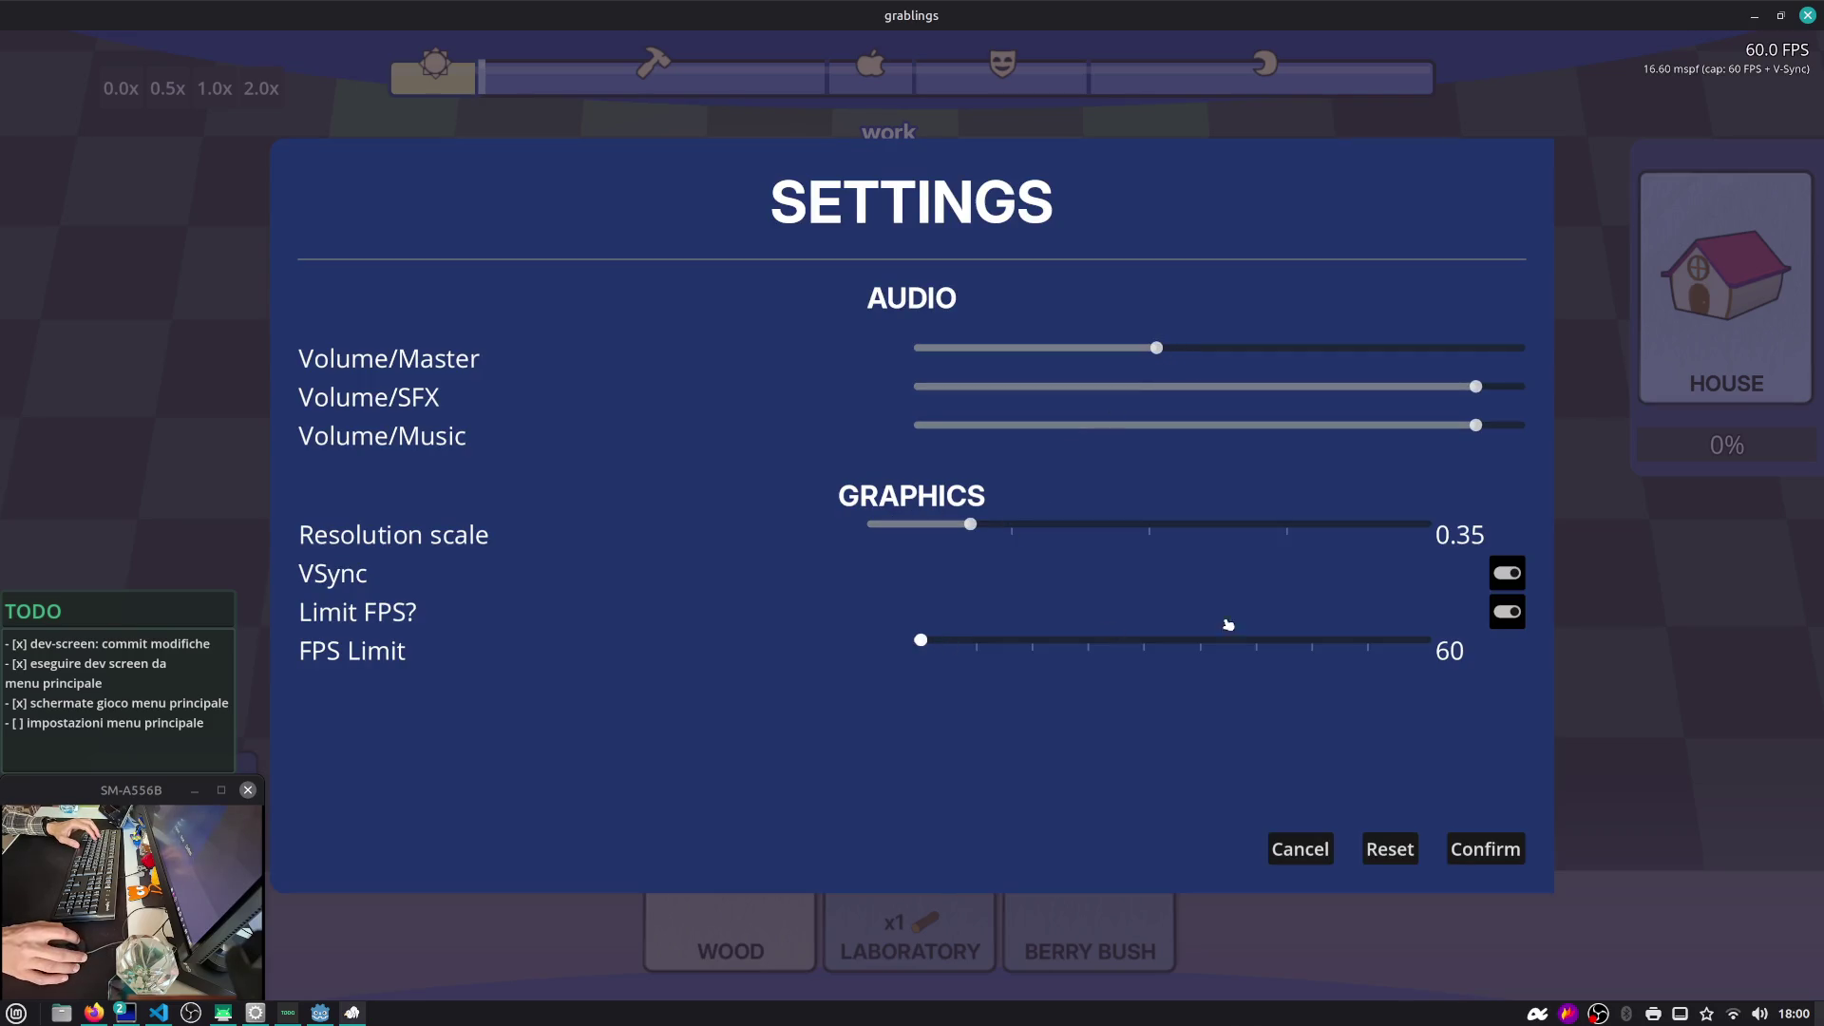
left_click(1505, 609)
left_click(1513, 612)
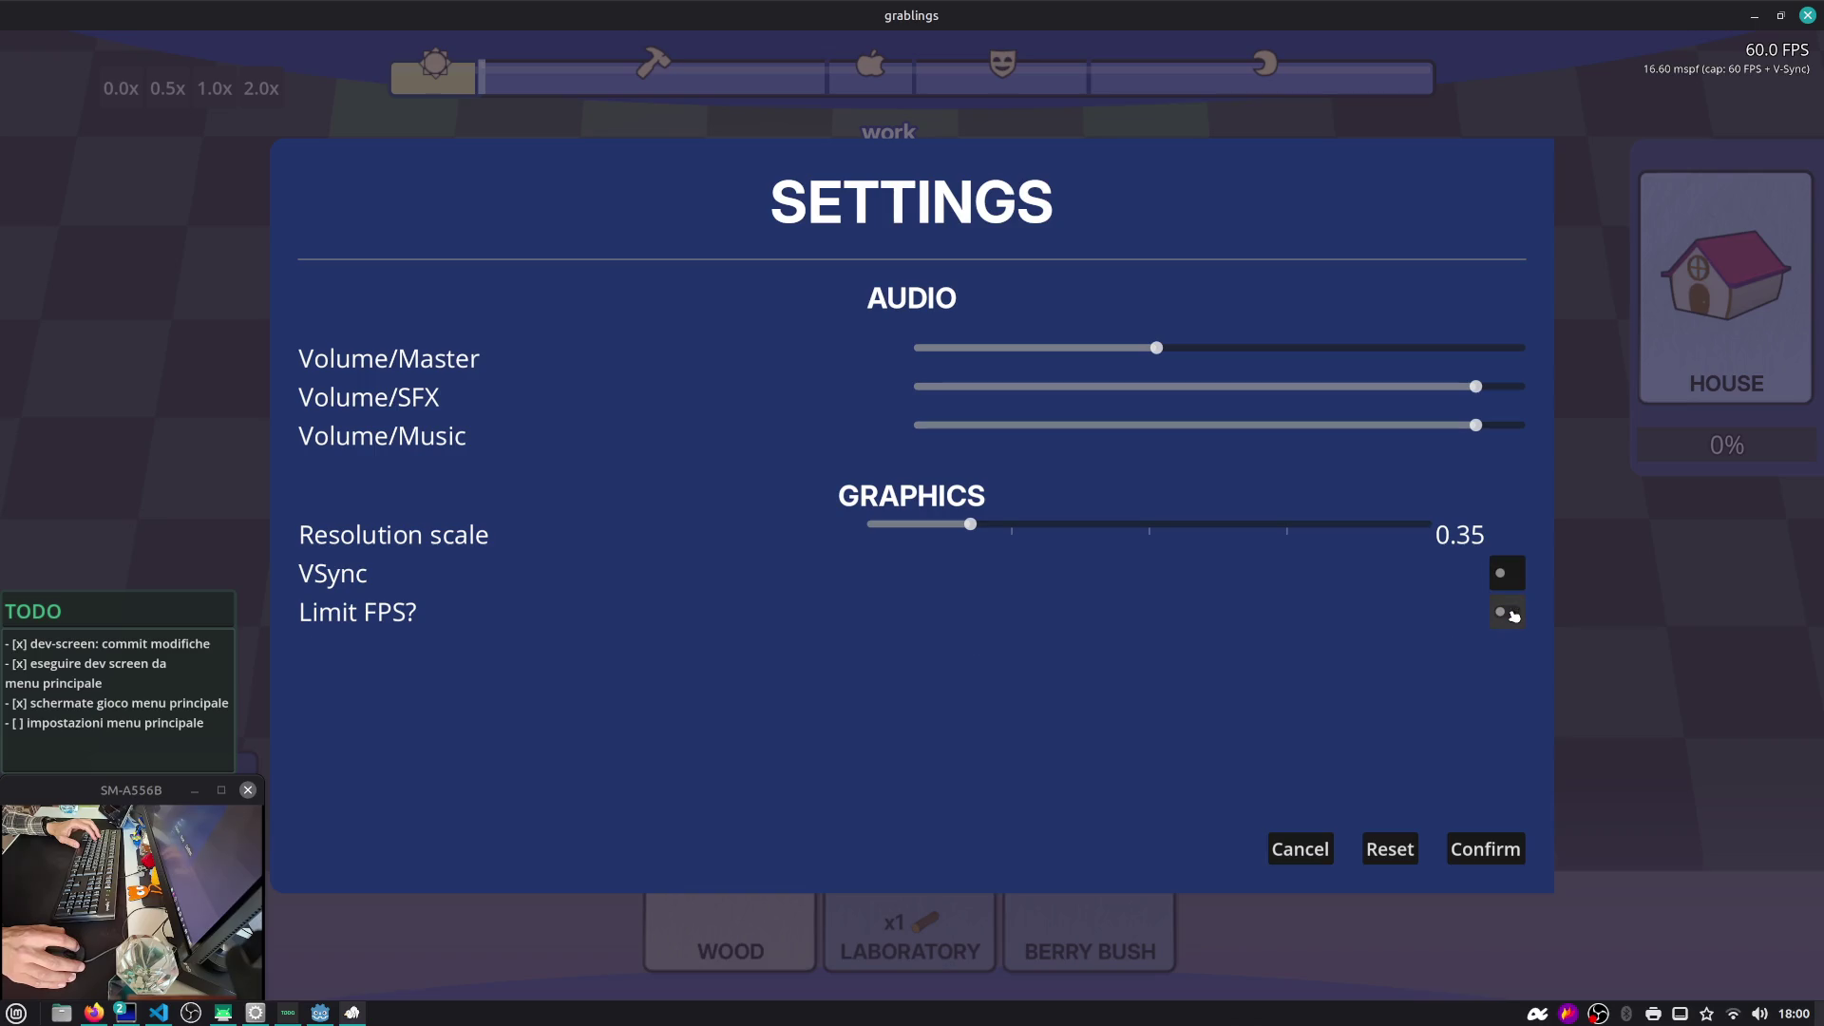
left_click(1513, 616)
left_click_drag(1167, 654, 1549, 644)
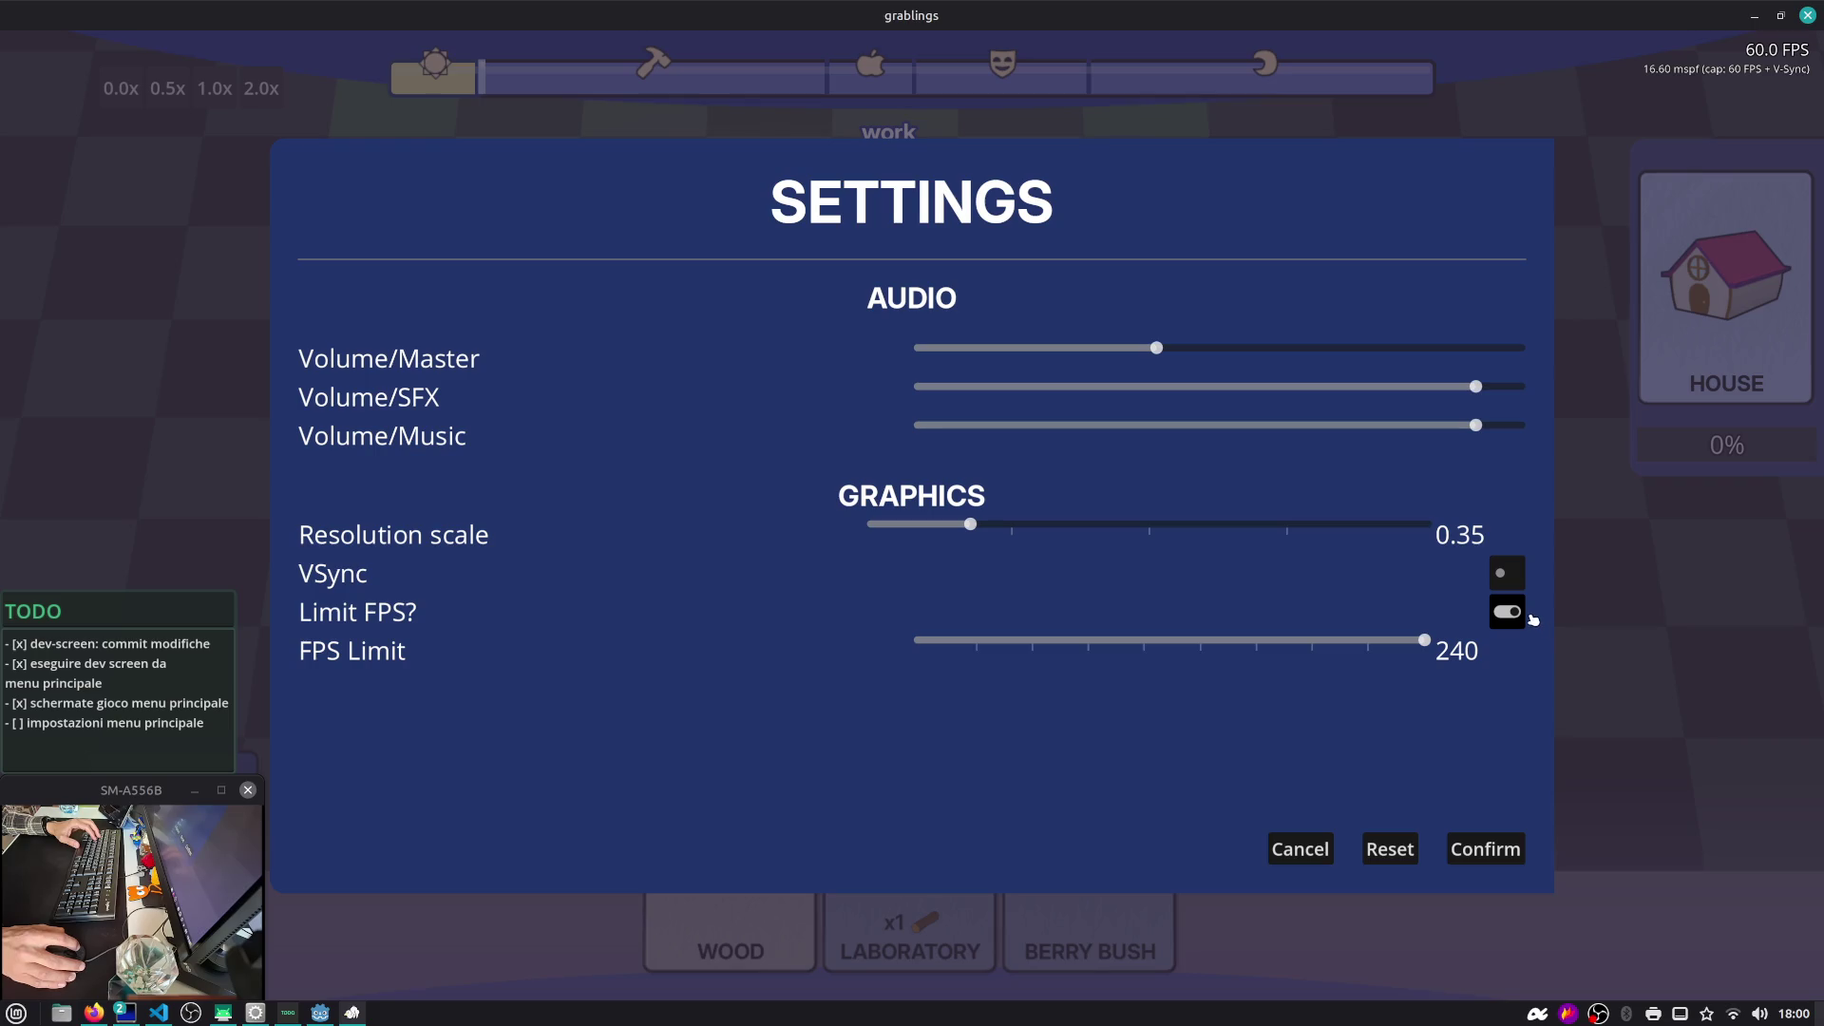
left_click(1520, 615)
left_click(1478, 849)
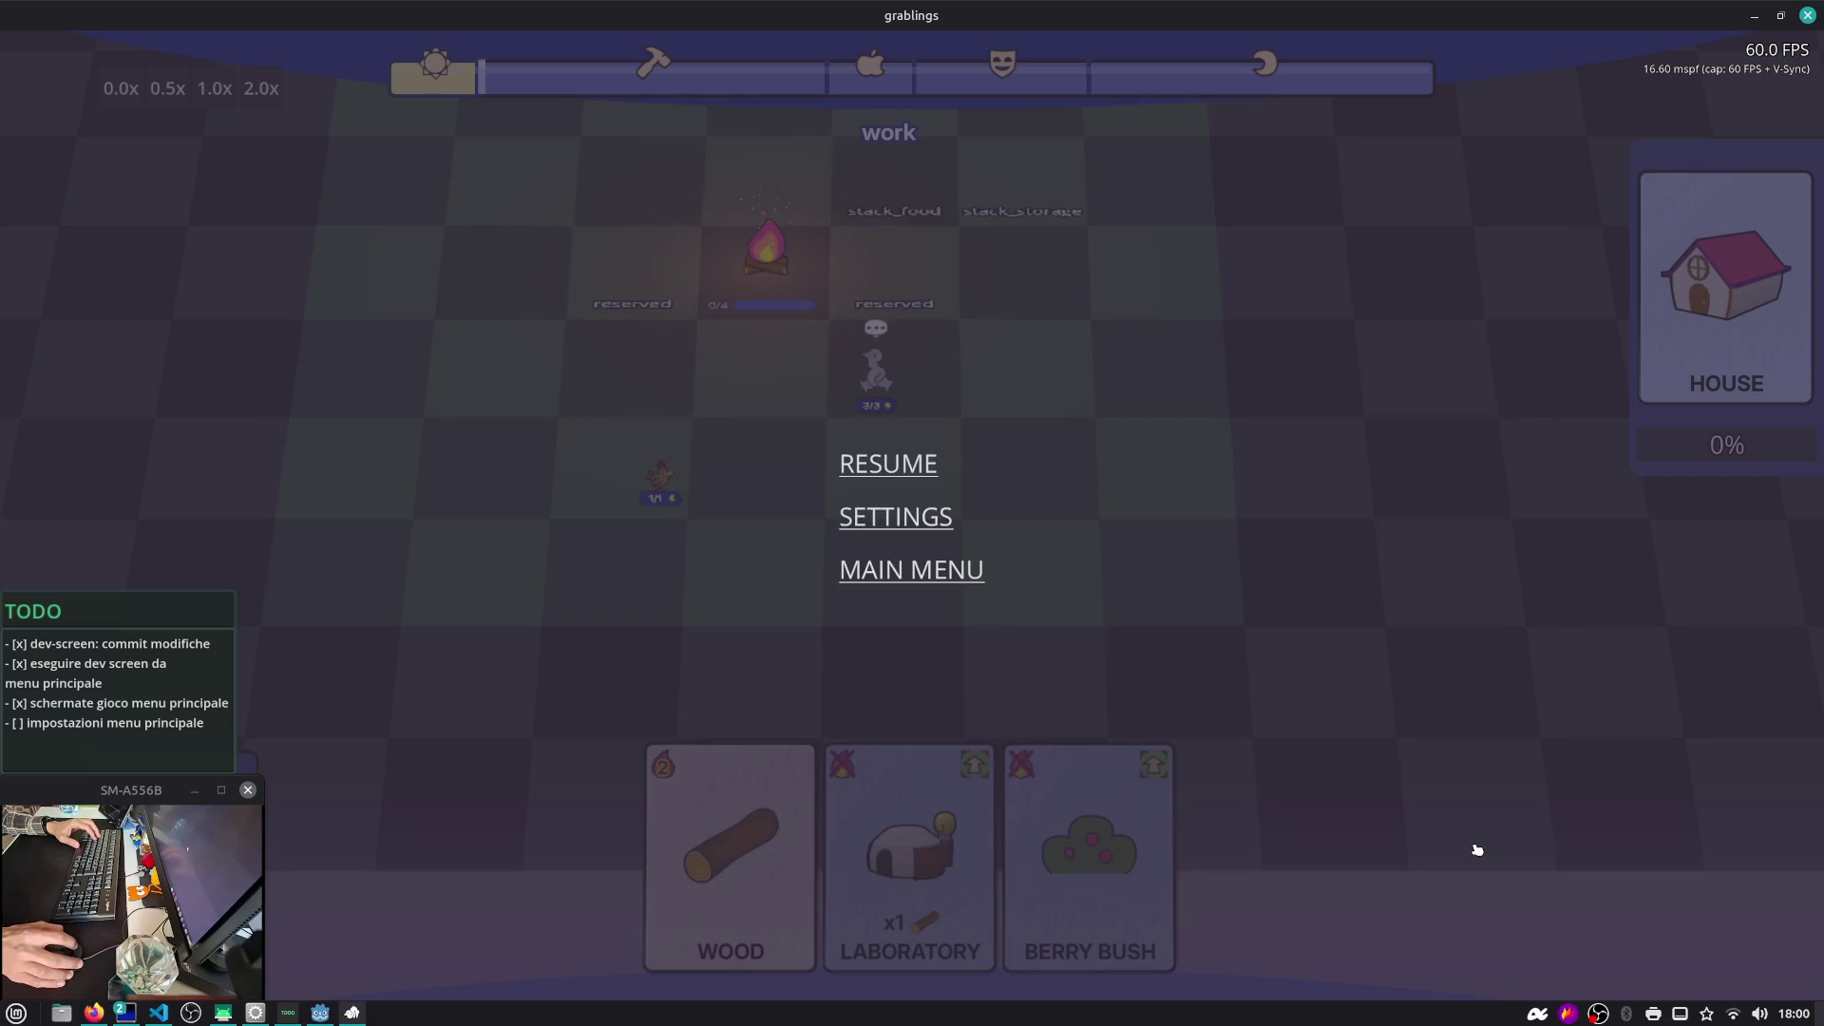
left_click(918, 478)
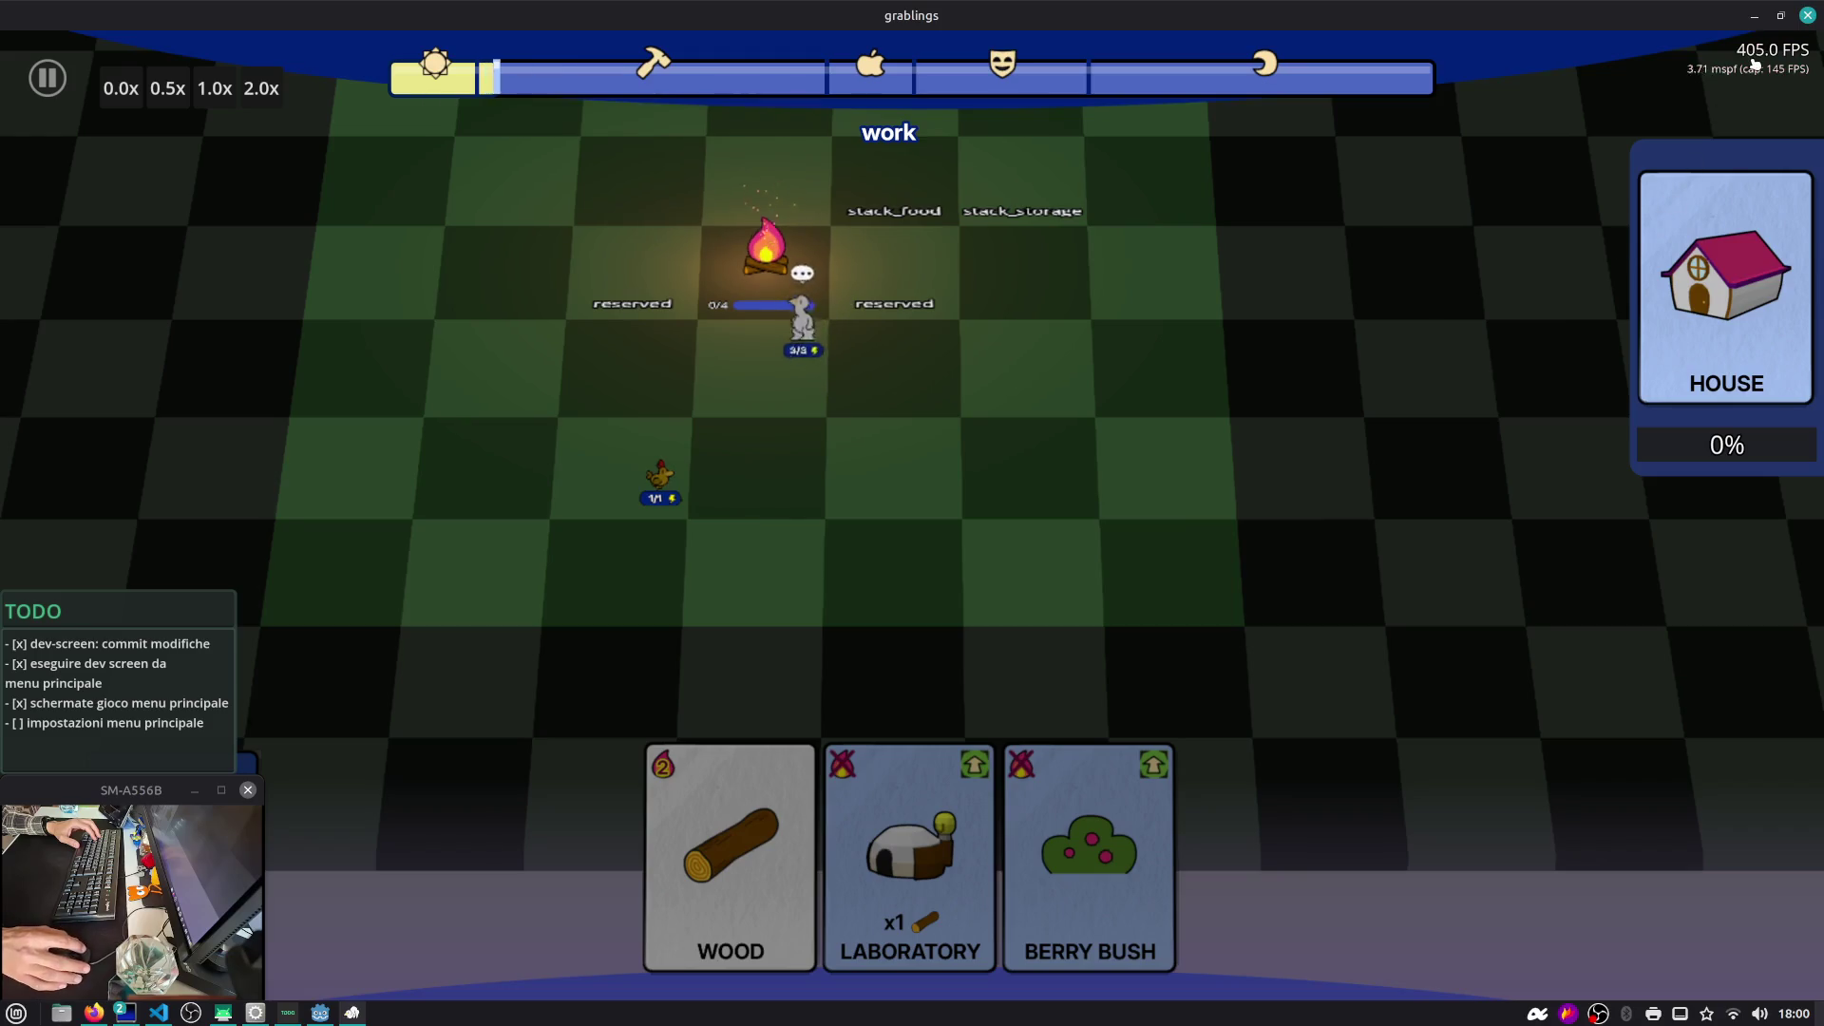
Step: Raise resolution scale to 2.0, then move the grabling away from the campfire
key("Escape")
left_click(895, 517)
left_click_drag(976, 523, 1540, 553)
left_click(1479, 855)
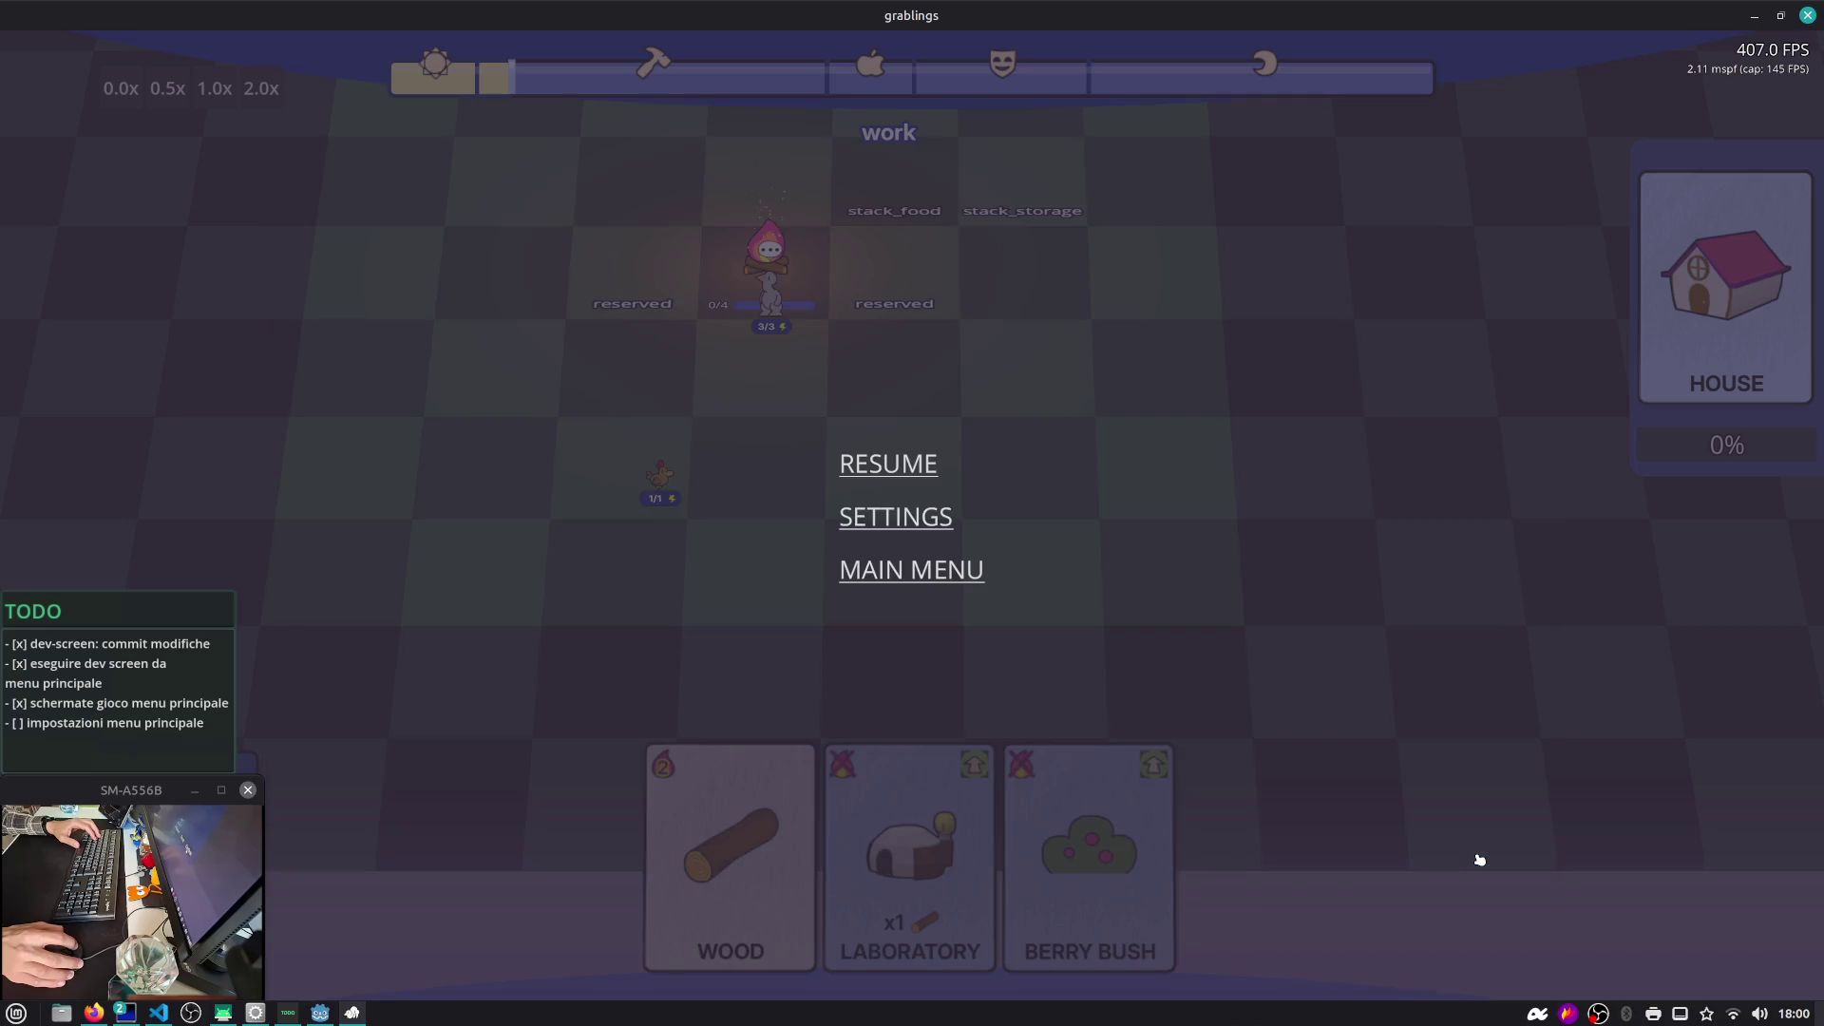
key("Escape")
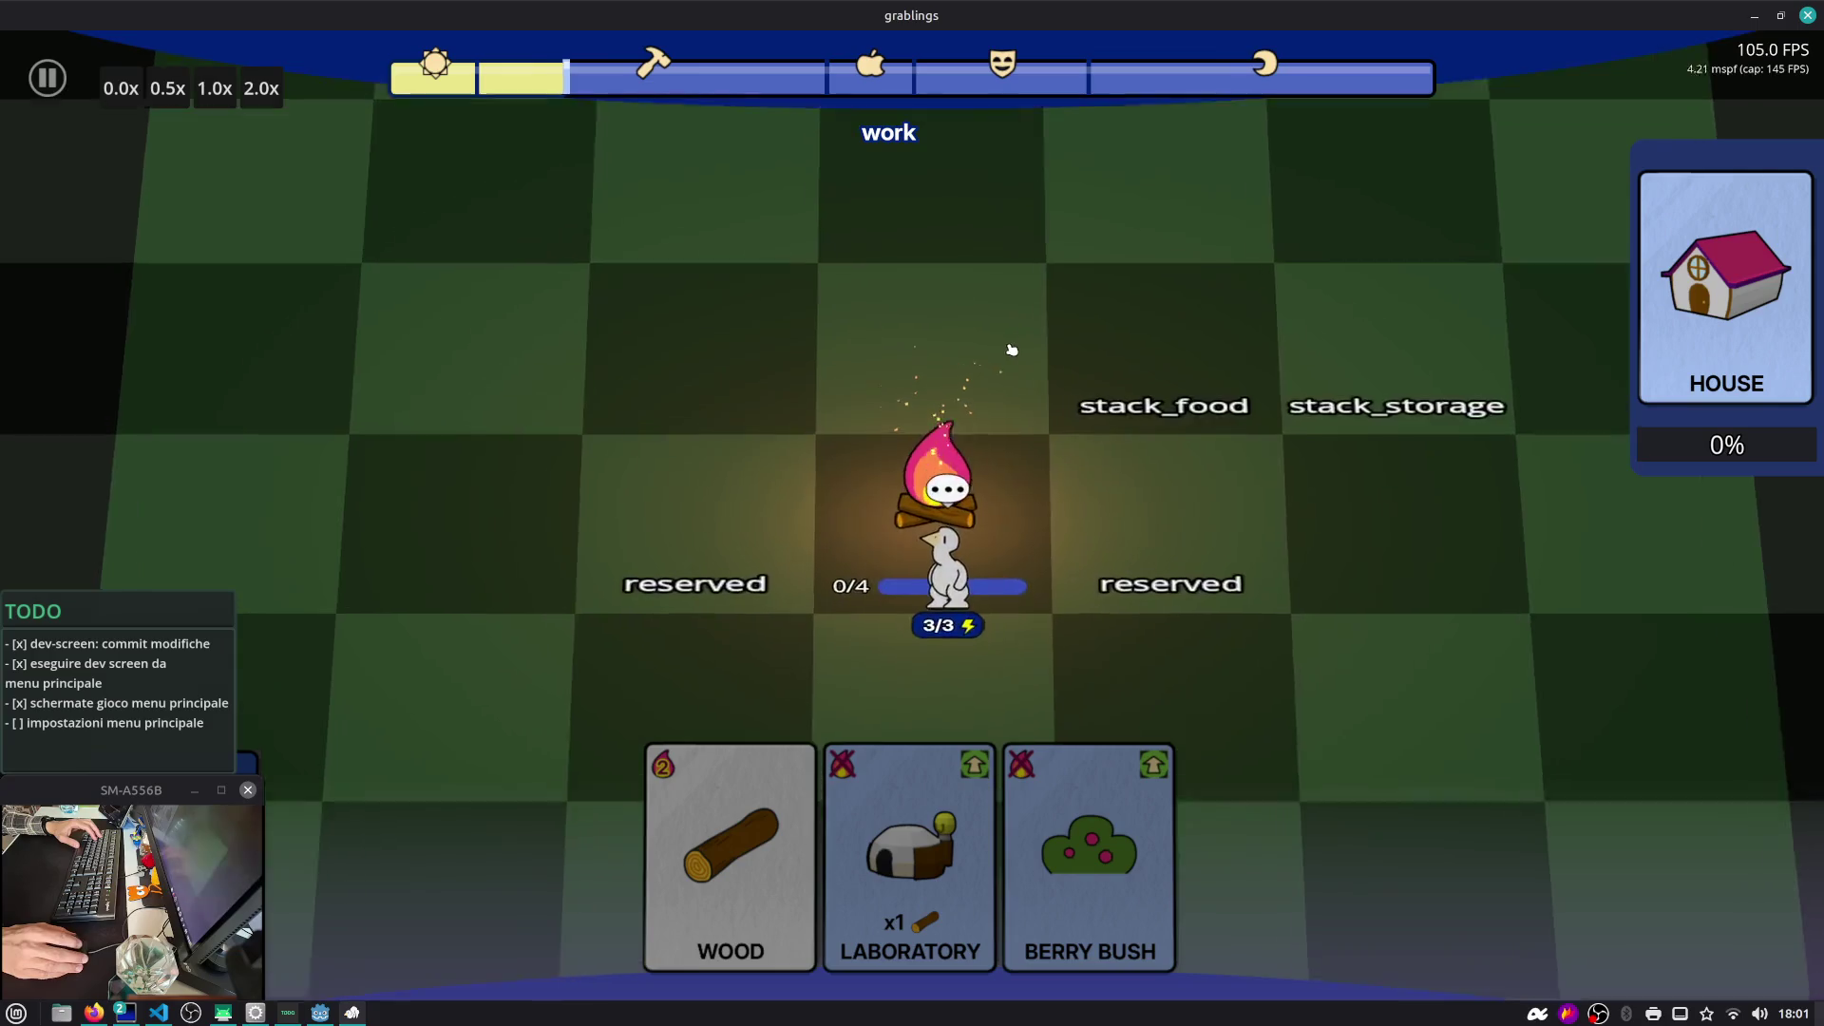
mouse_move(960, 570)
left_mouse_down()
mouse_move(1351, 379)
mouse_move(1327, 583)
mouse_move(1352, 494)
left_mouse_up()
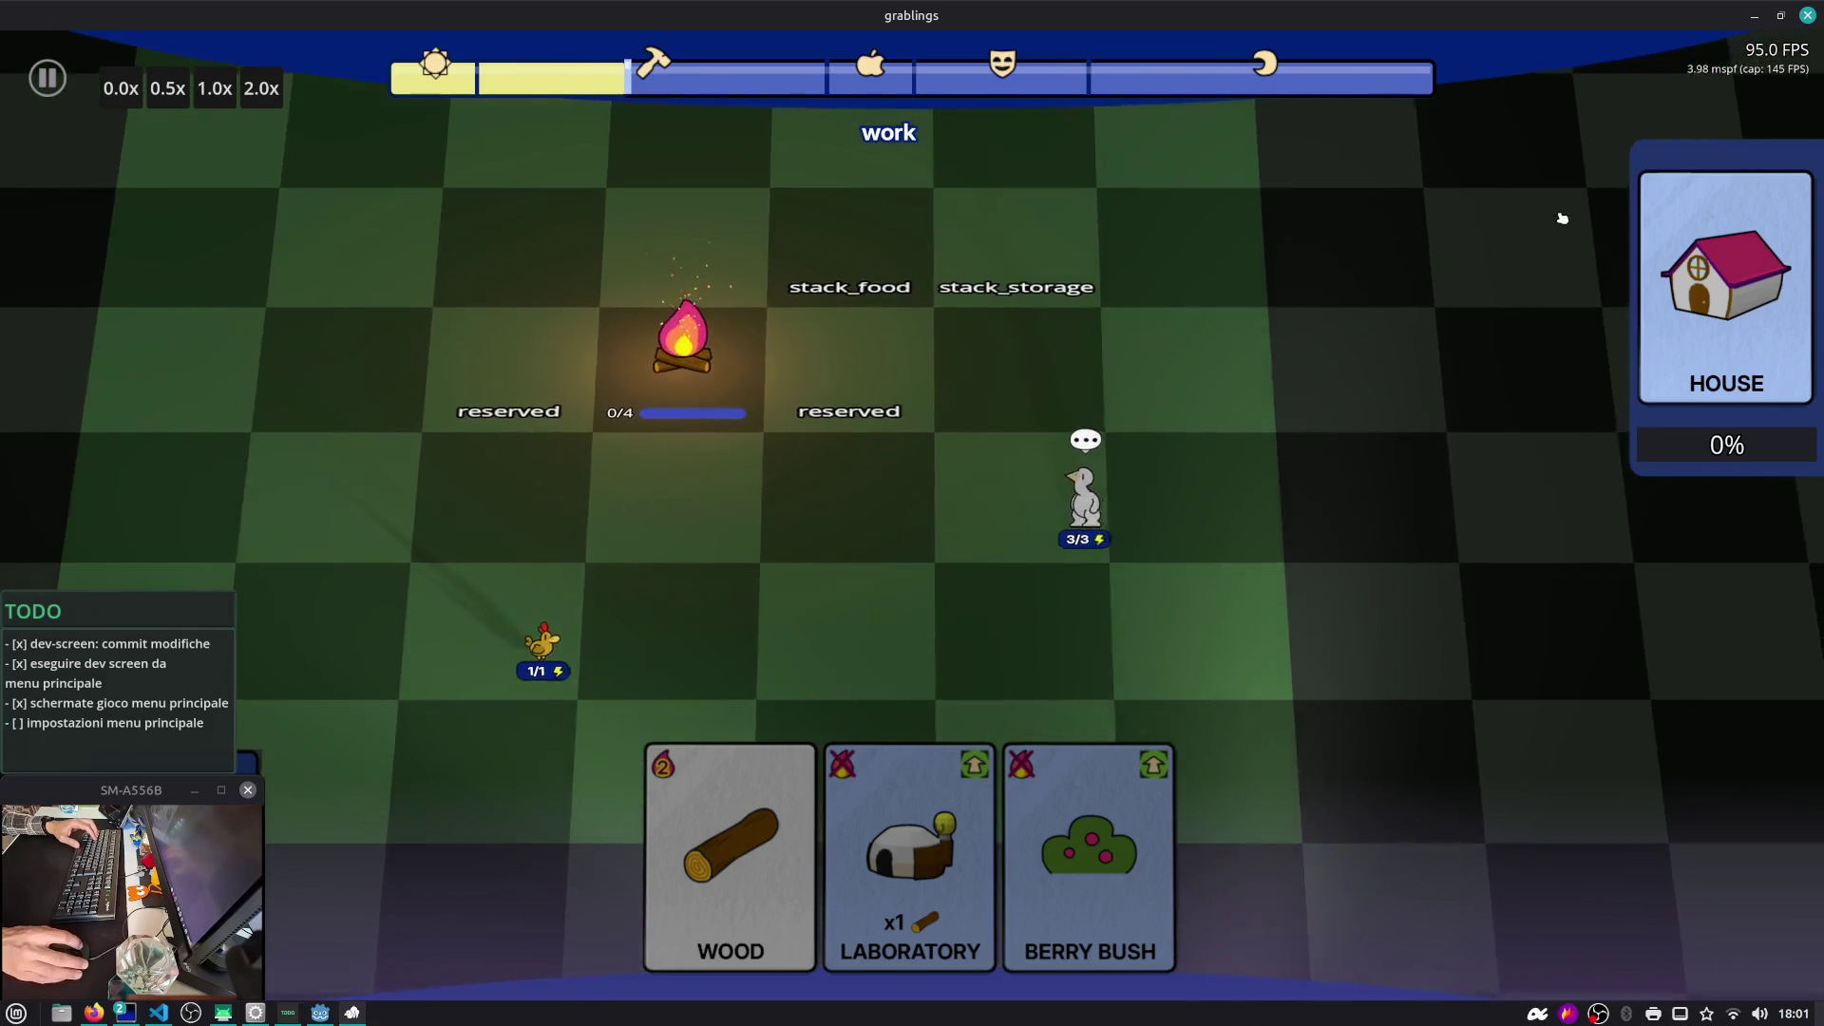
Step: Turn VSync and Limit FPS back on and reset resolution scale to 1.0
key("Escape")
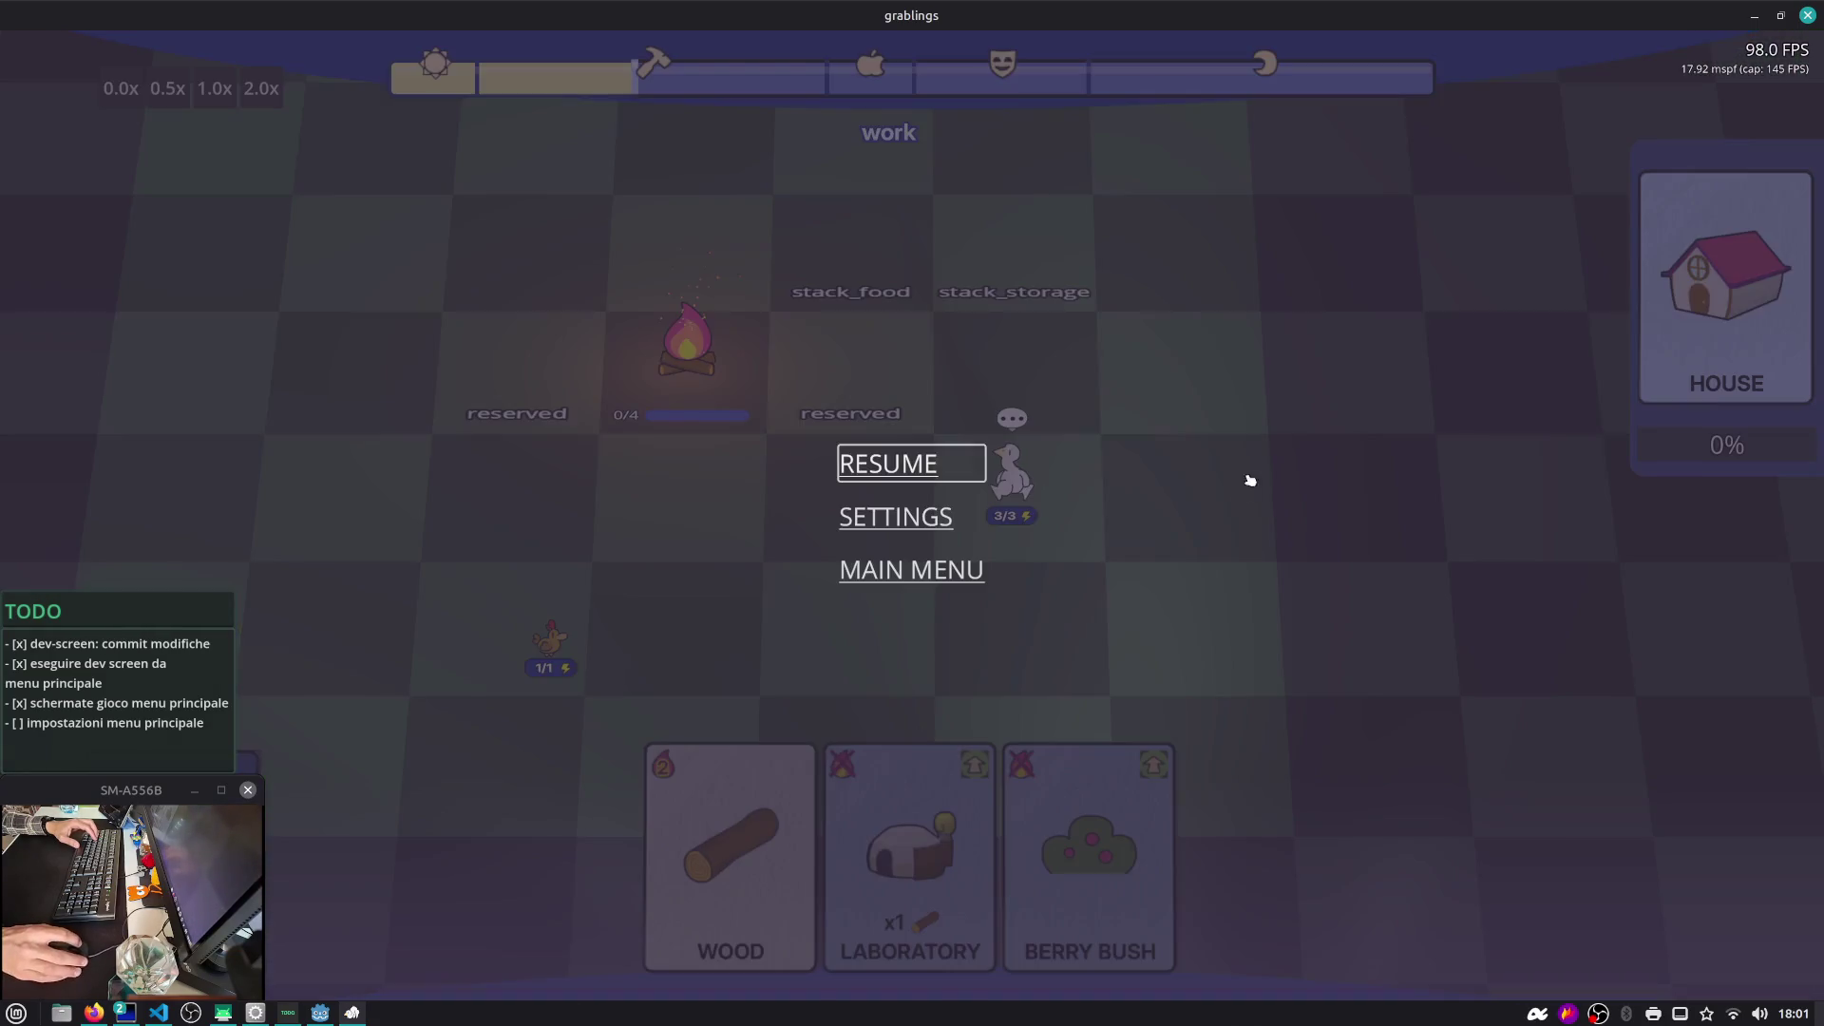
left_click(930, 525)
left_click(1506, 574)
left_click(1507, 610)
left_click_drag(1341, 523, 1185, 537)
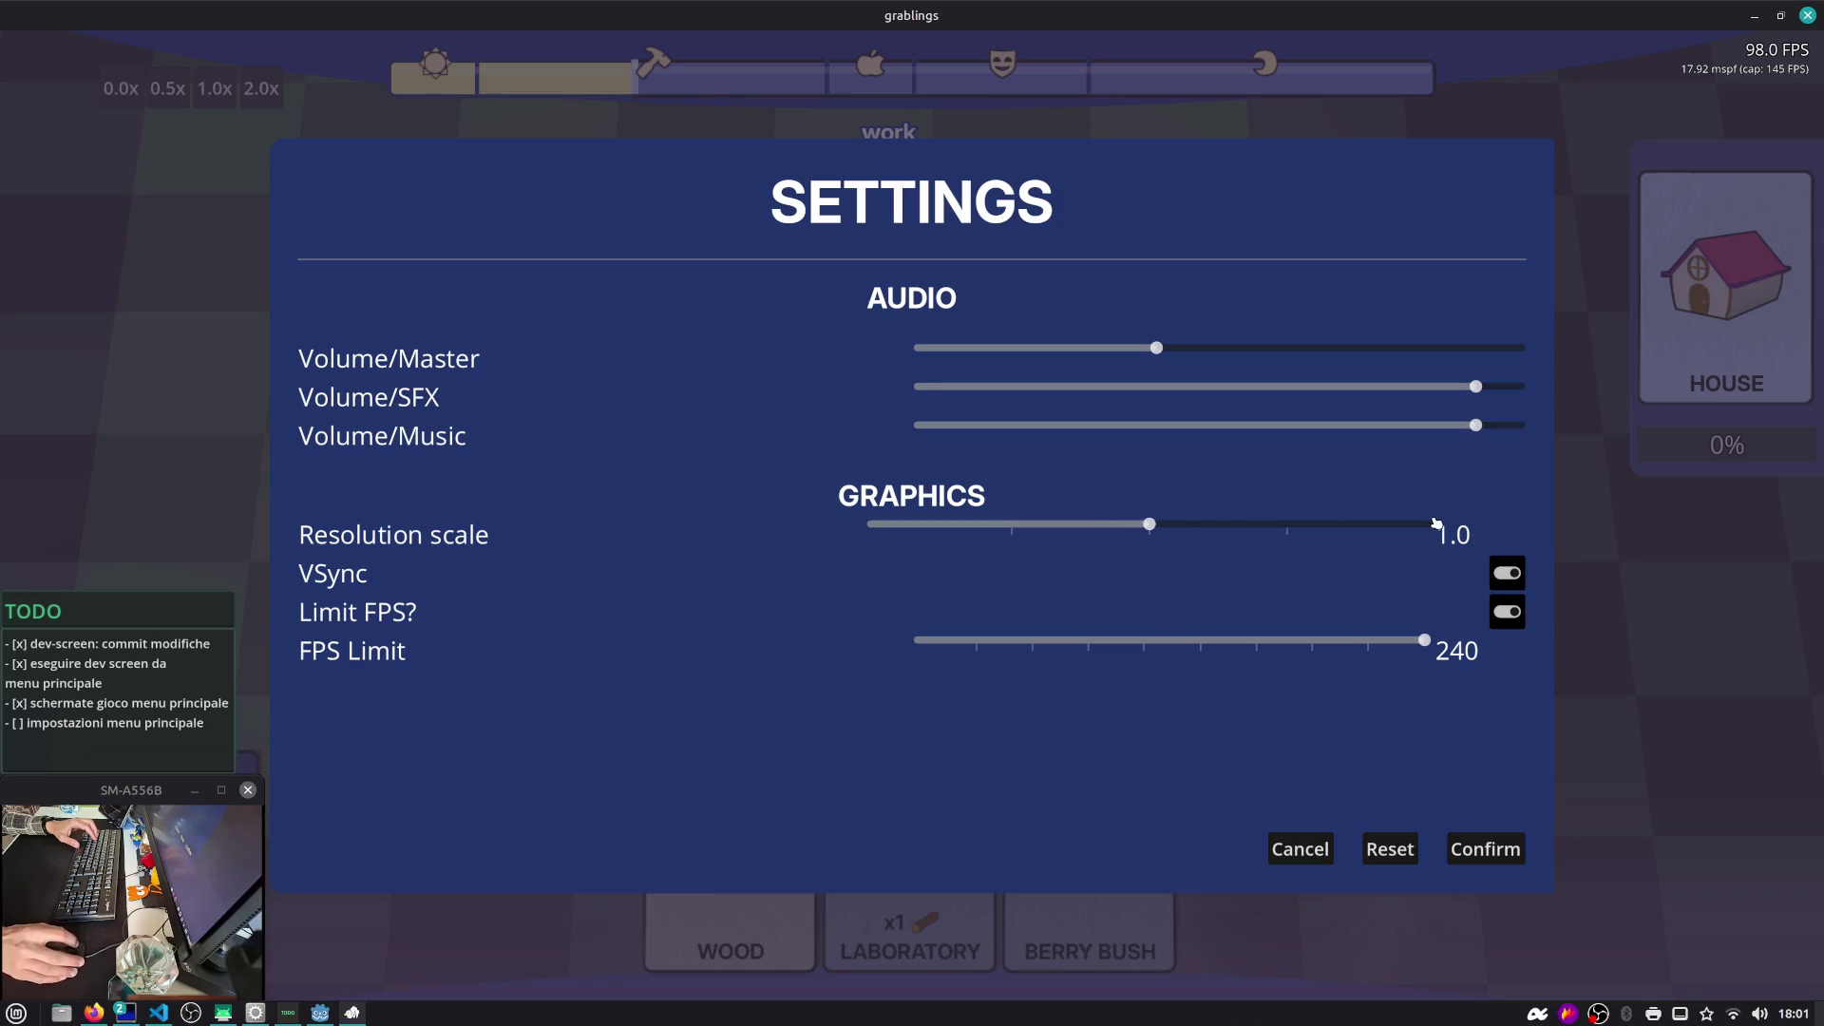
left_click(1487, 850)
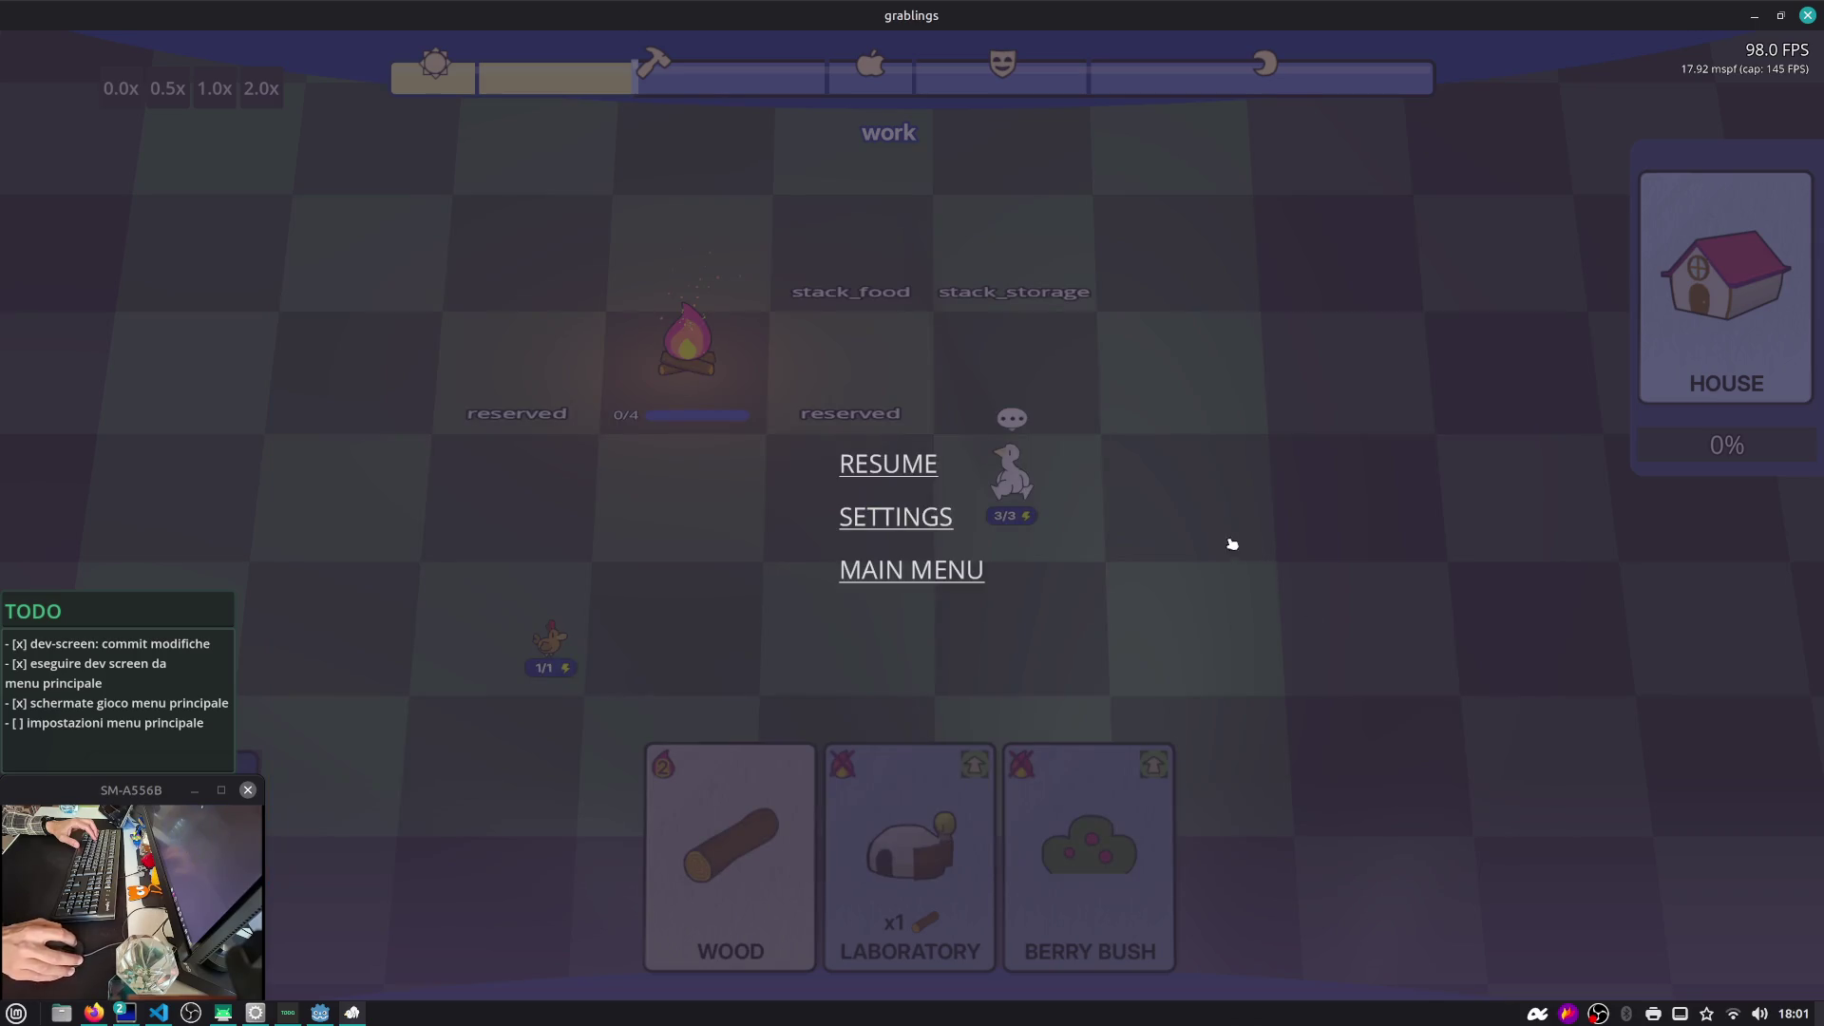
left_click(952, 462)
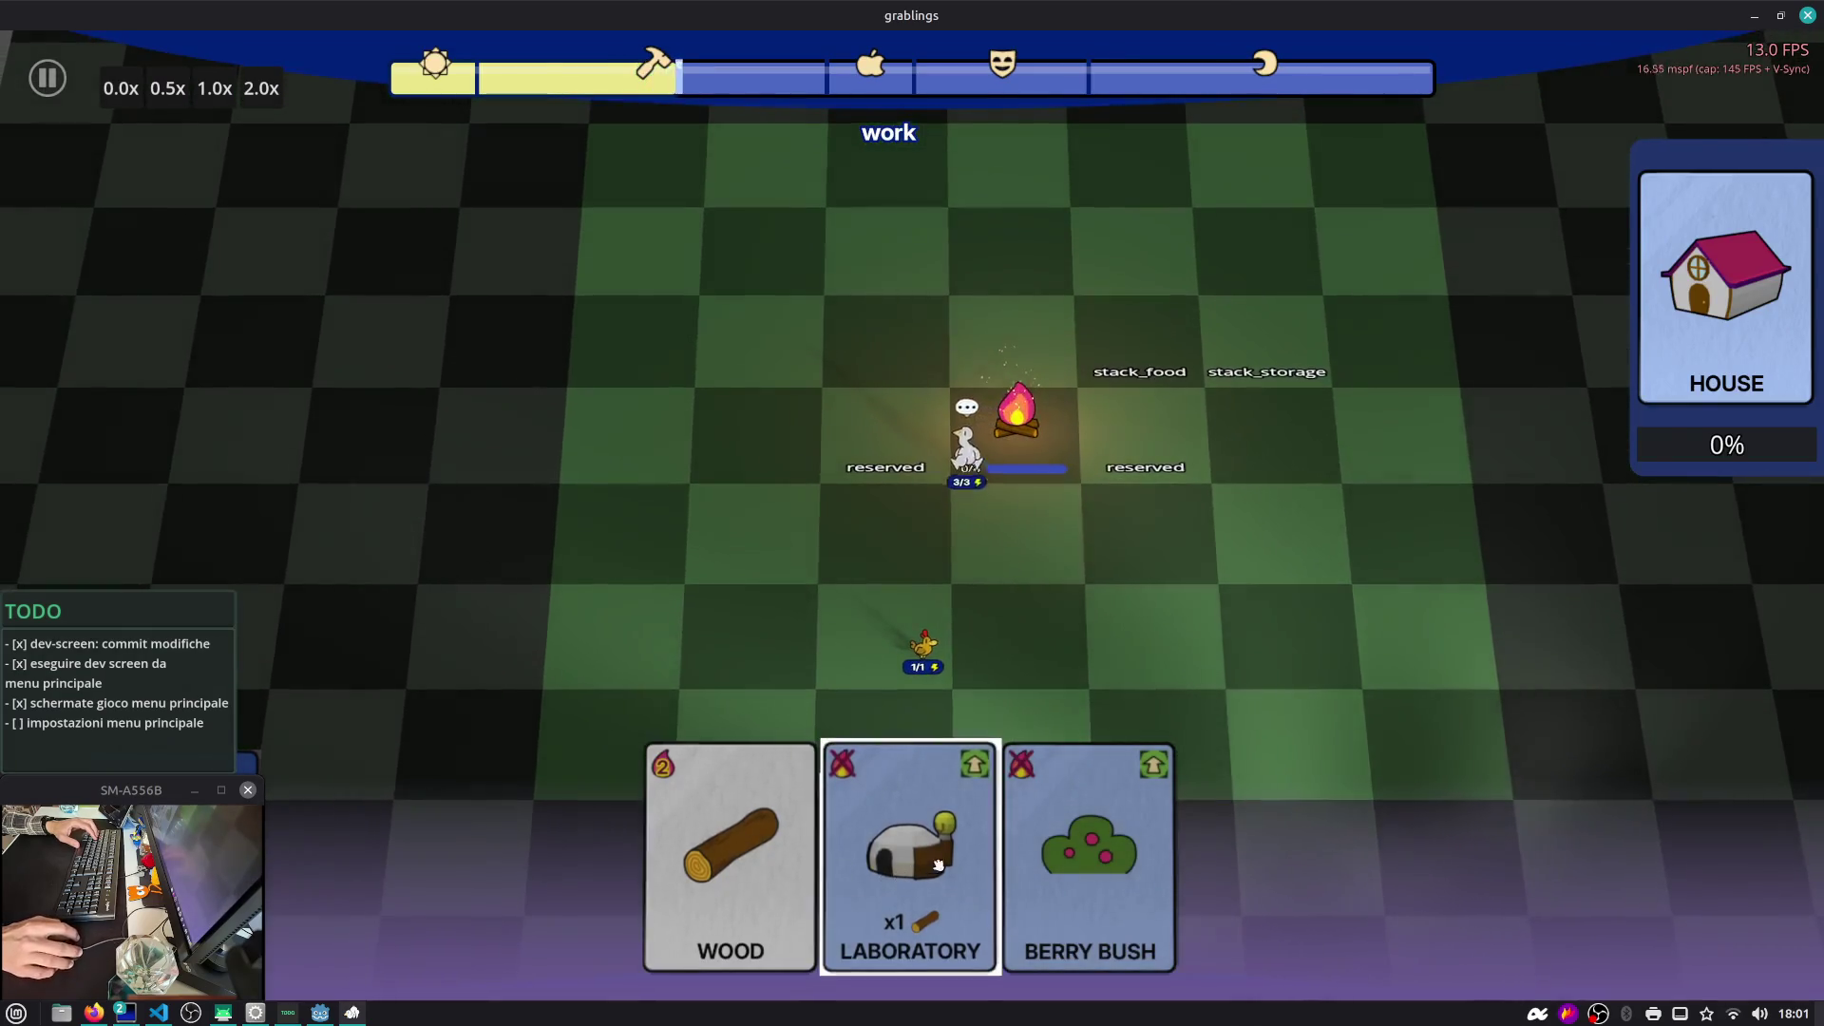
Step: Place the Laboratory card, drop Wood onto it, pan the board, then quit the game
mouse_move(907, 871)
left_mouse_down()
mouse_move(760, 423)
mouse_move(755, 352)
left_mouse_up()
left_click_drag(816, 836, 760, 359)
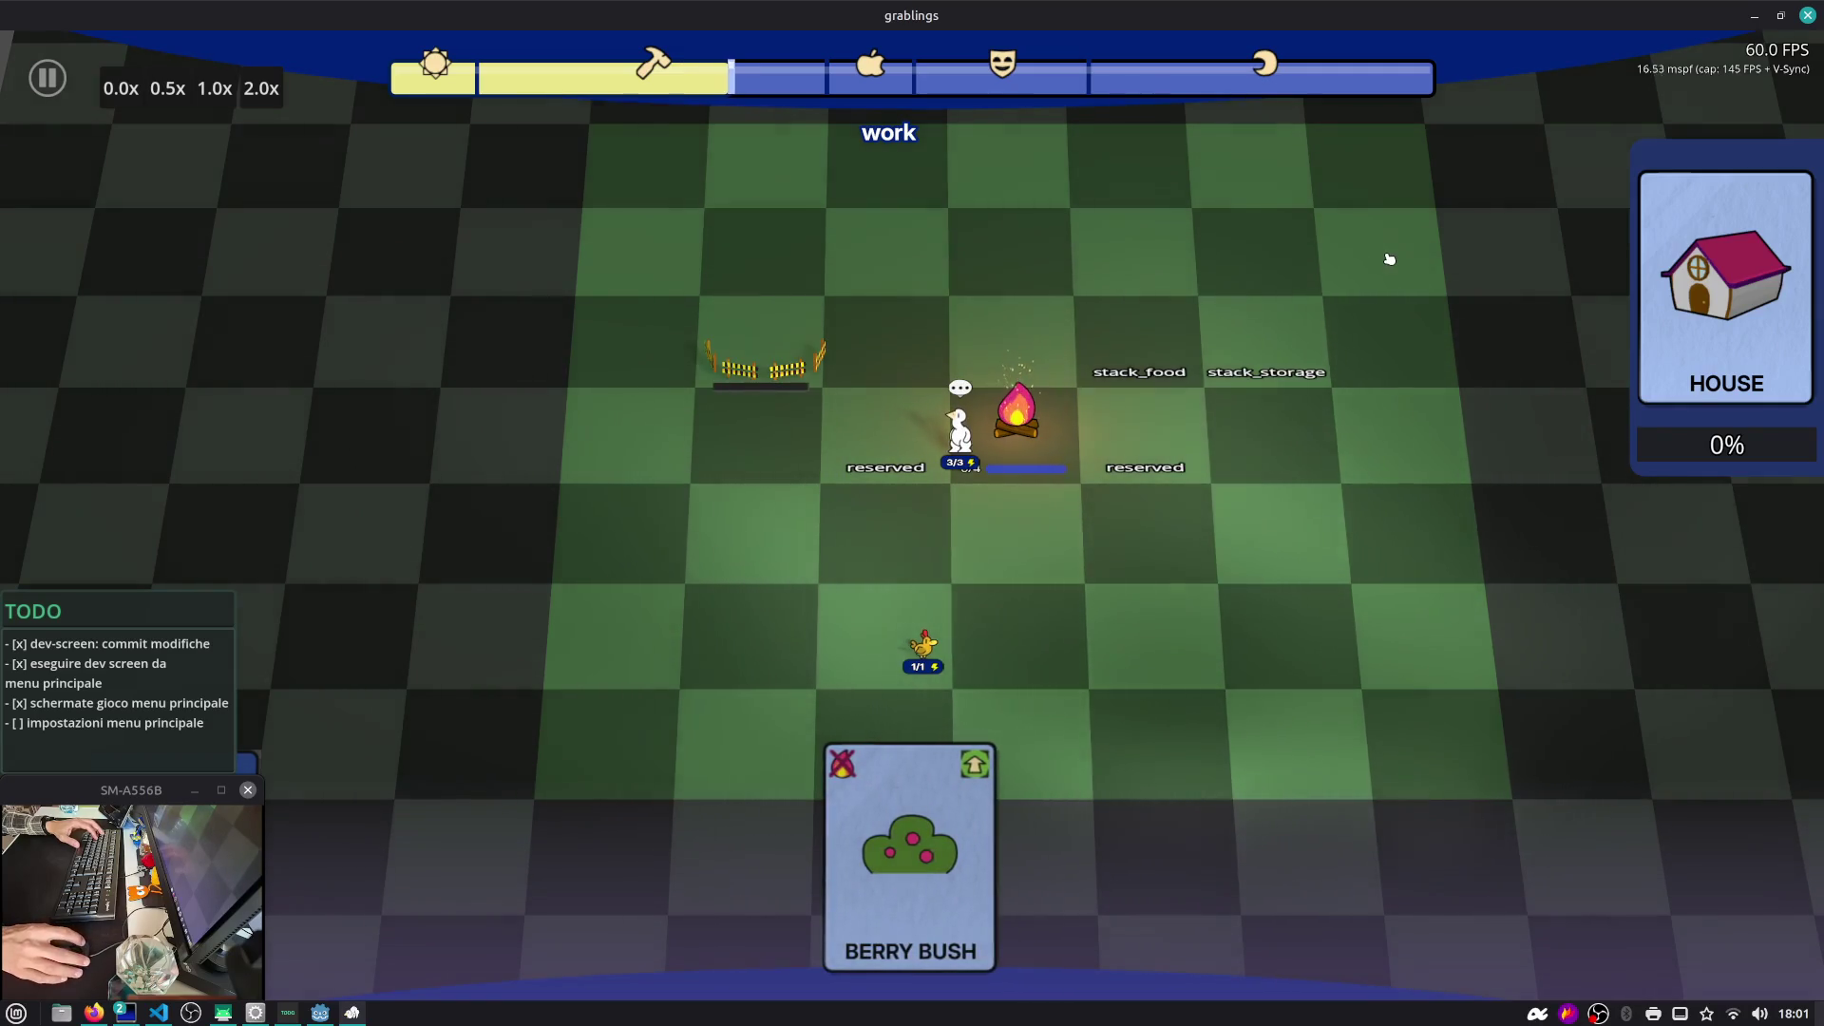
key("d")
key("w")
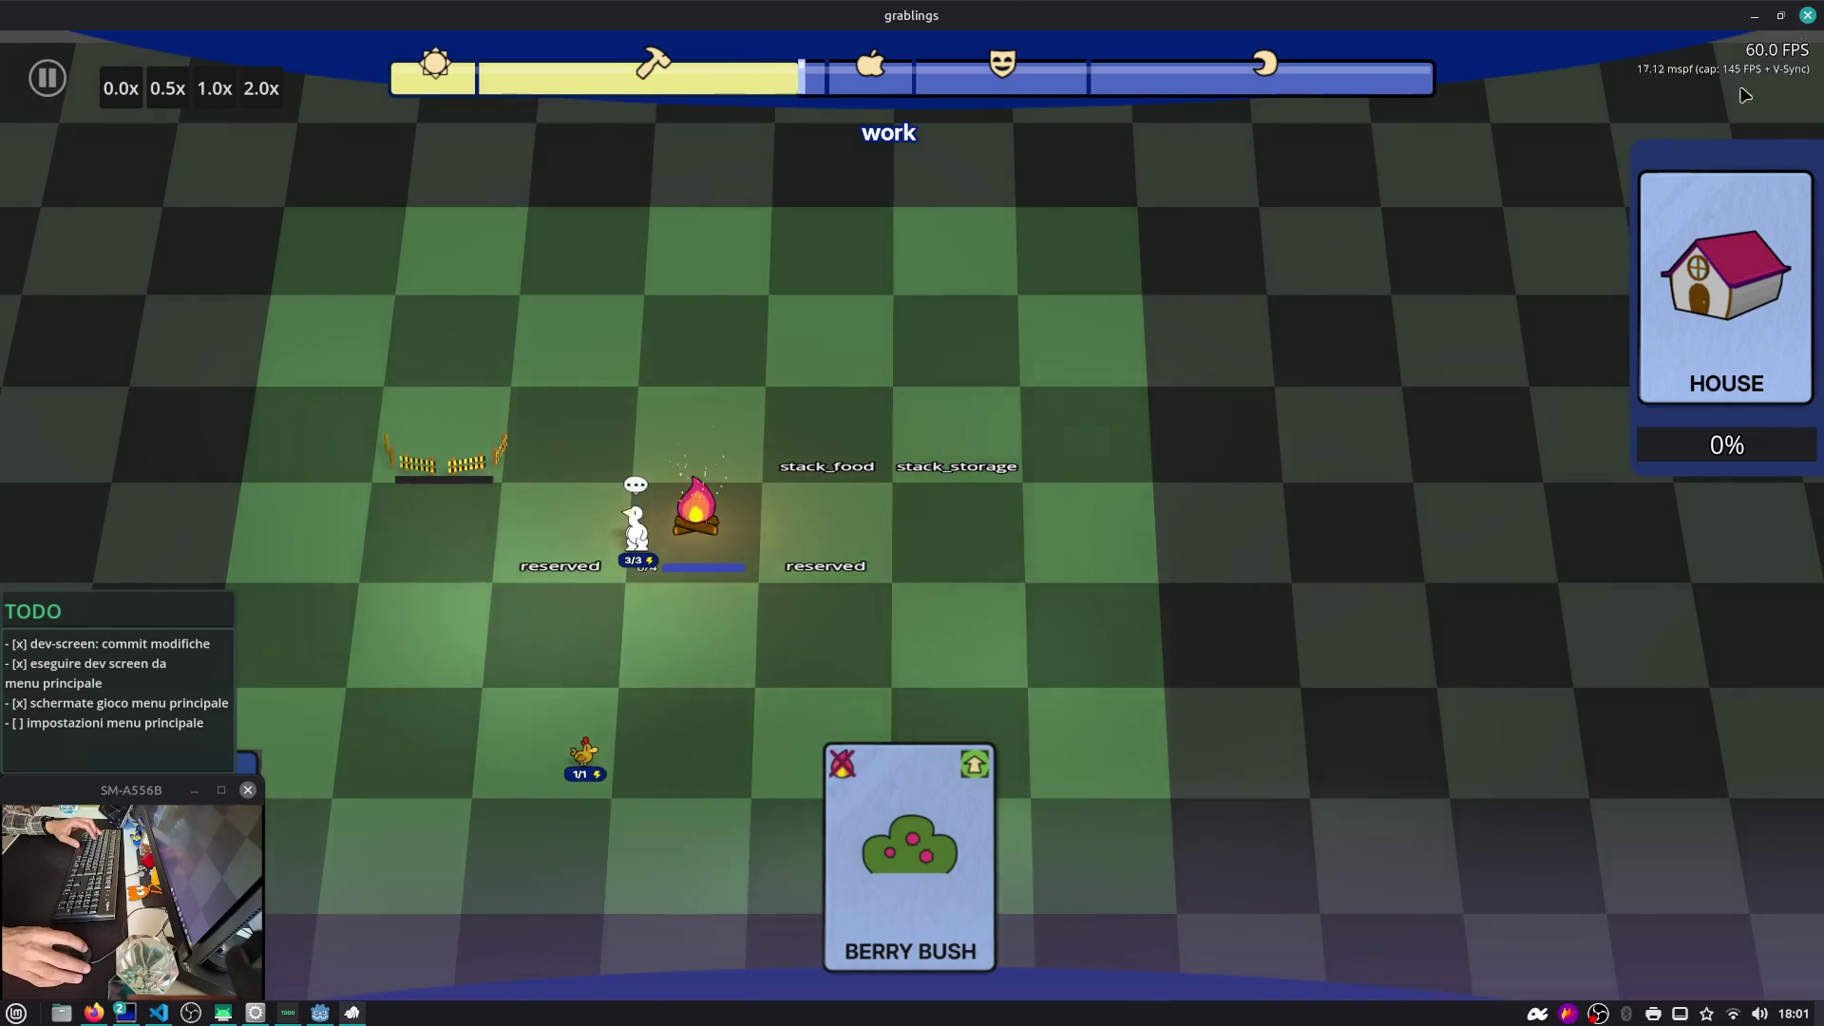
key("alt+F4")
left_click(1131, 204)
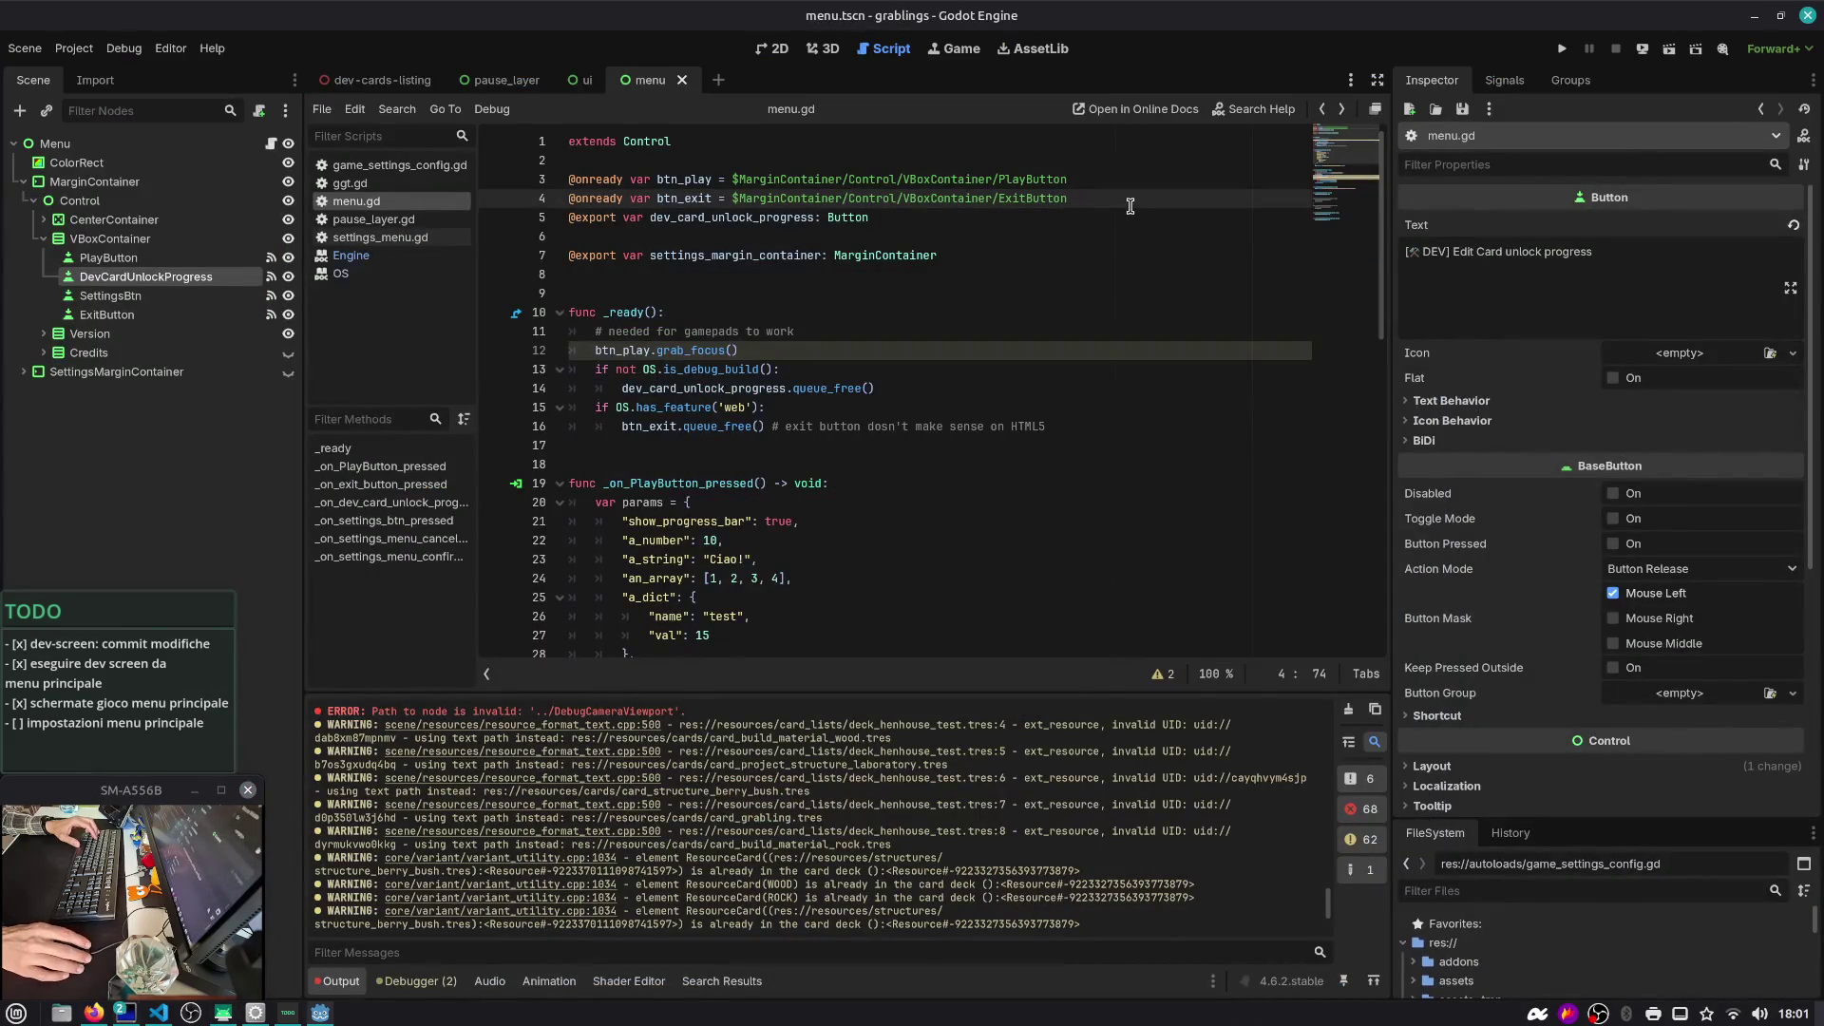
Step: Switch to the 2D view of the menu scene and zoom out the canvas
left_click(948, 393)
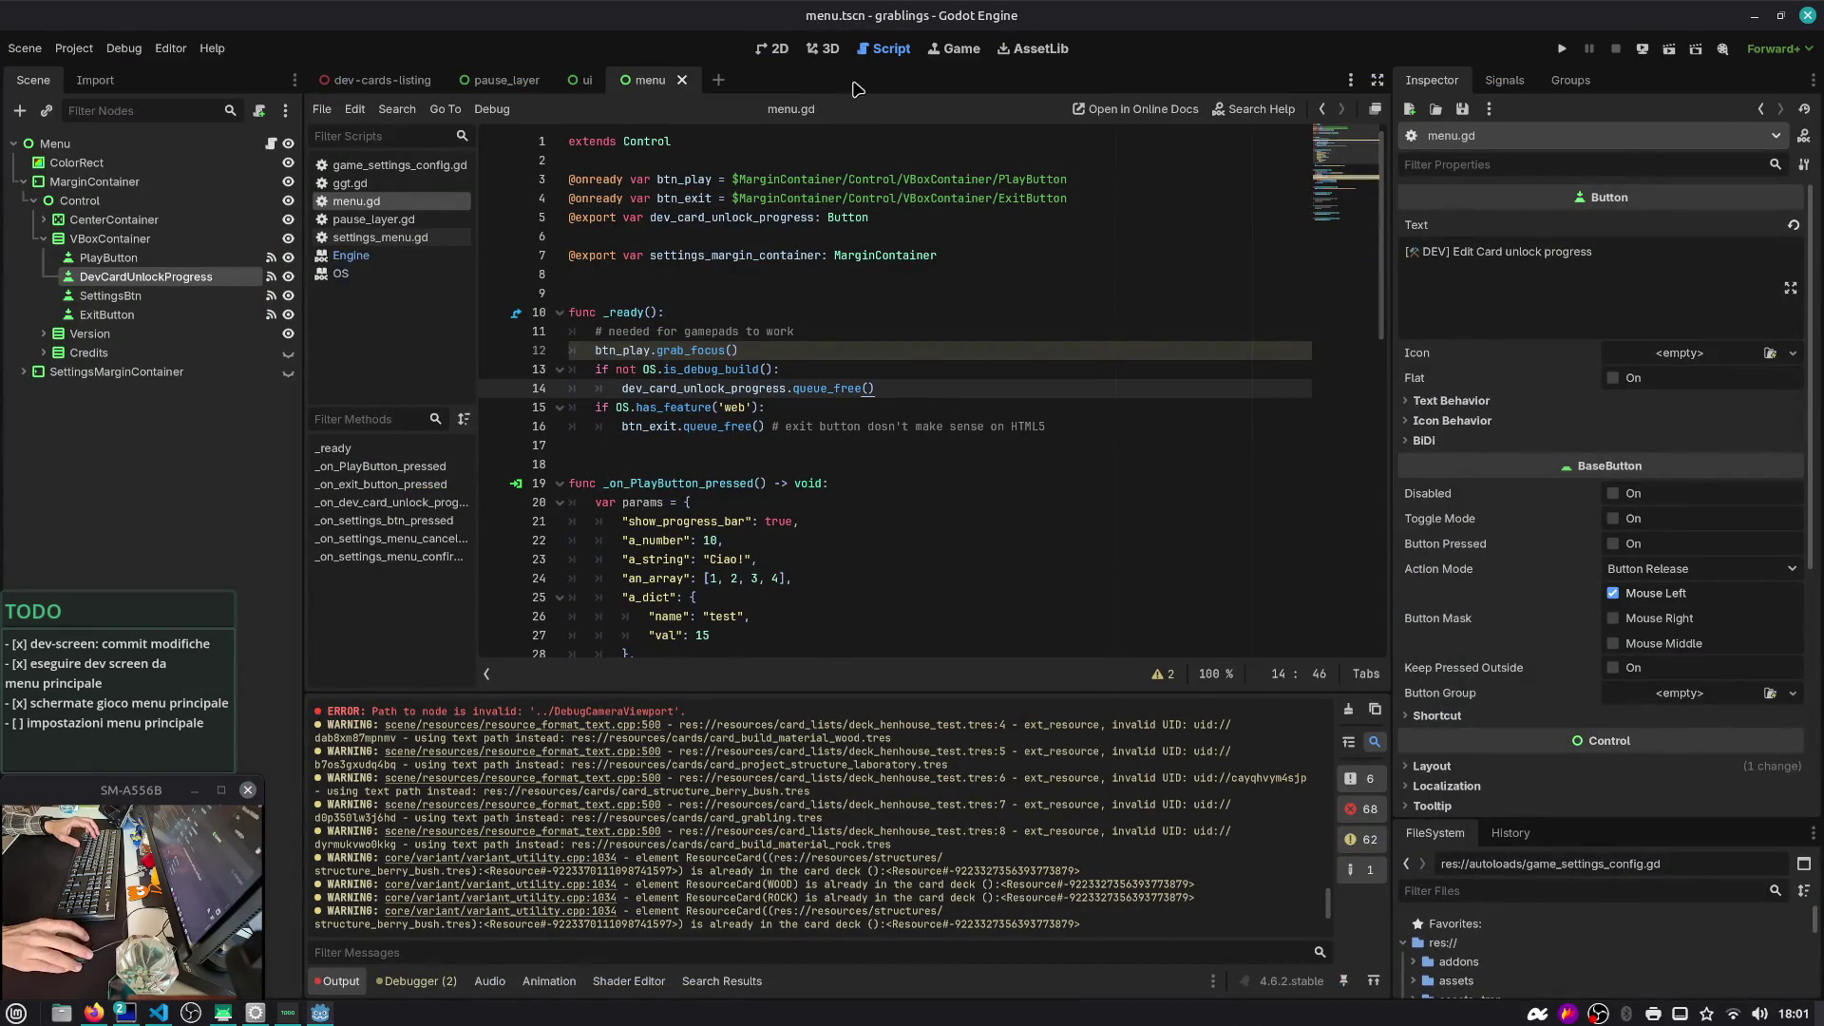
left_click(780, 50)
scroll(598, 320, "down", 3)
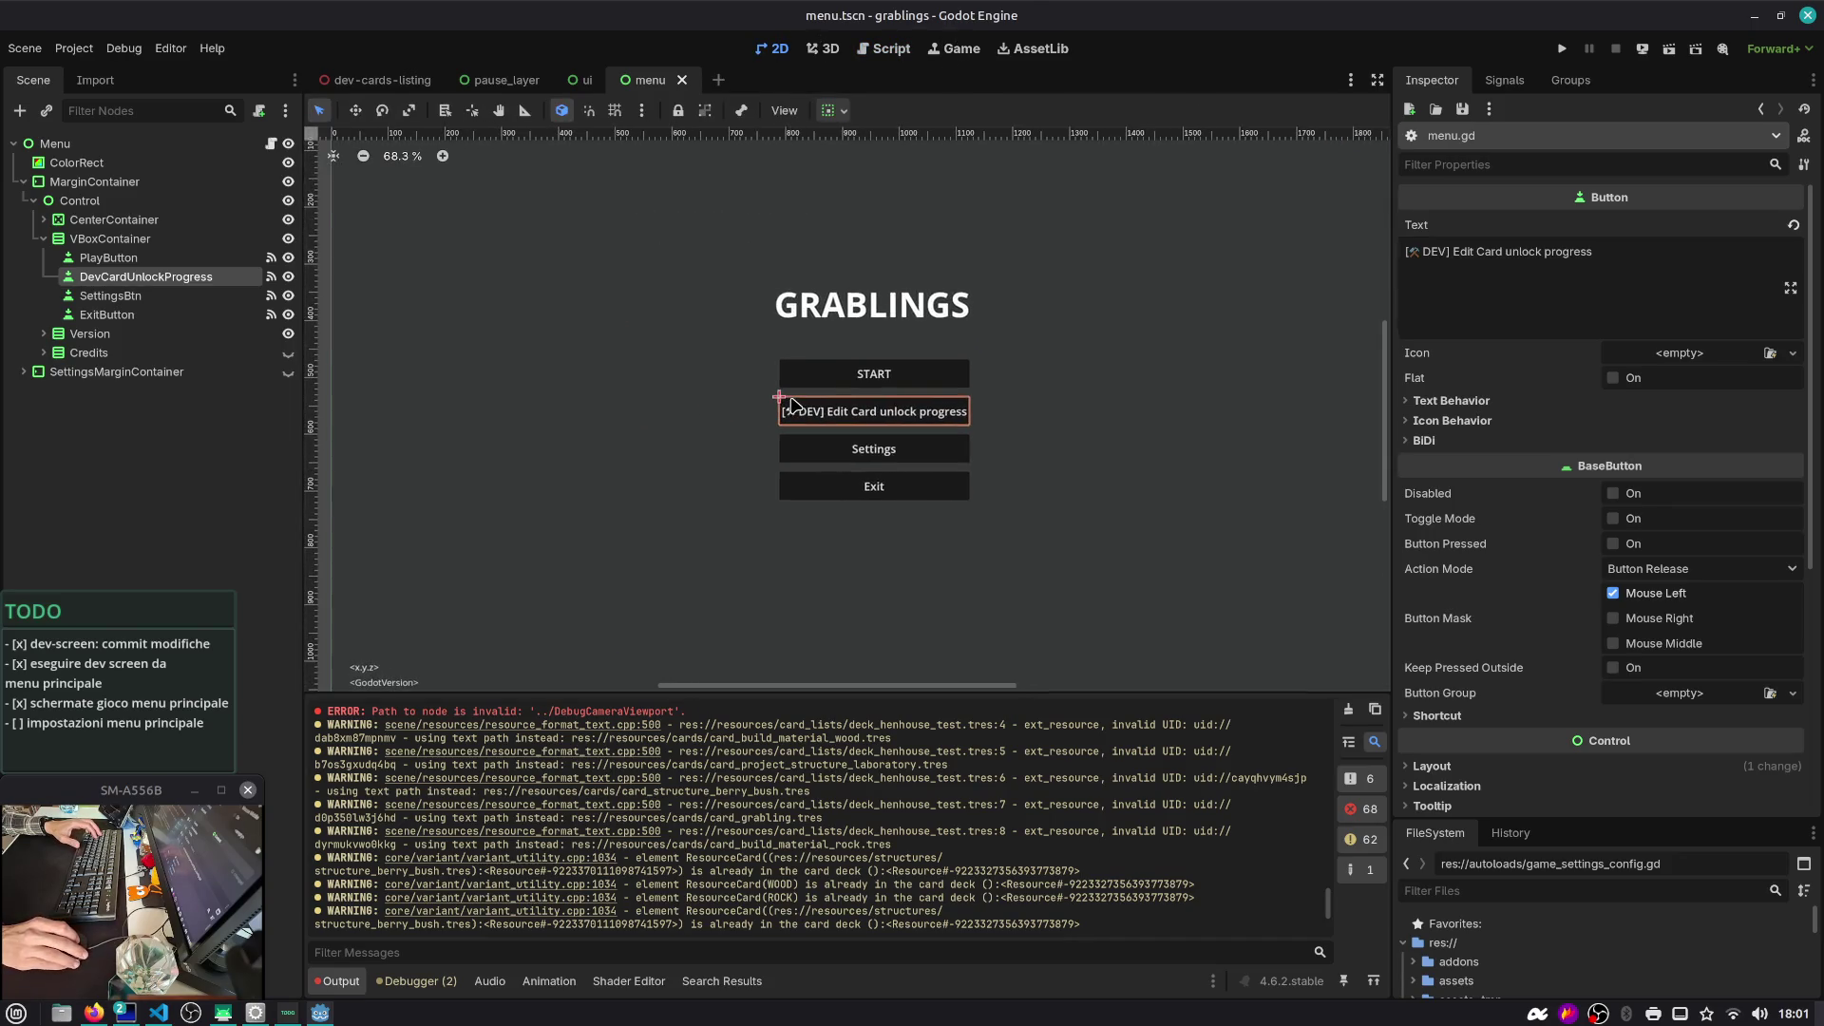
key("alt+Tab")
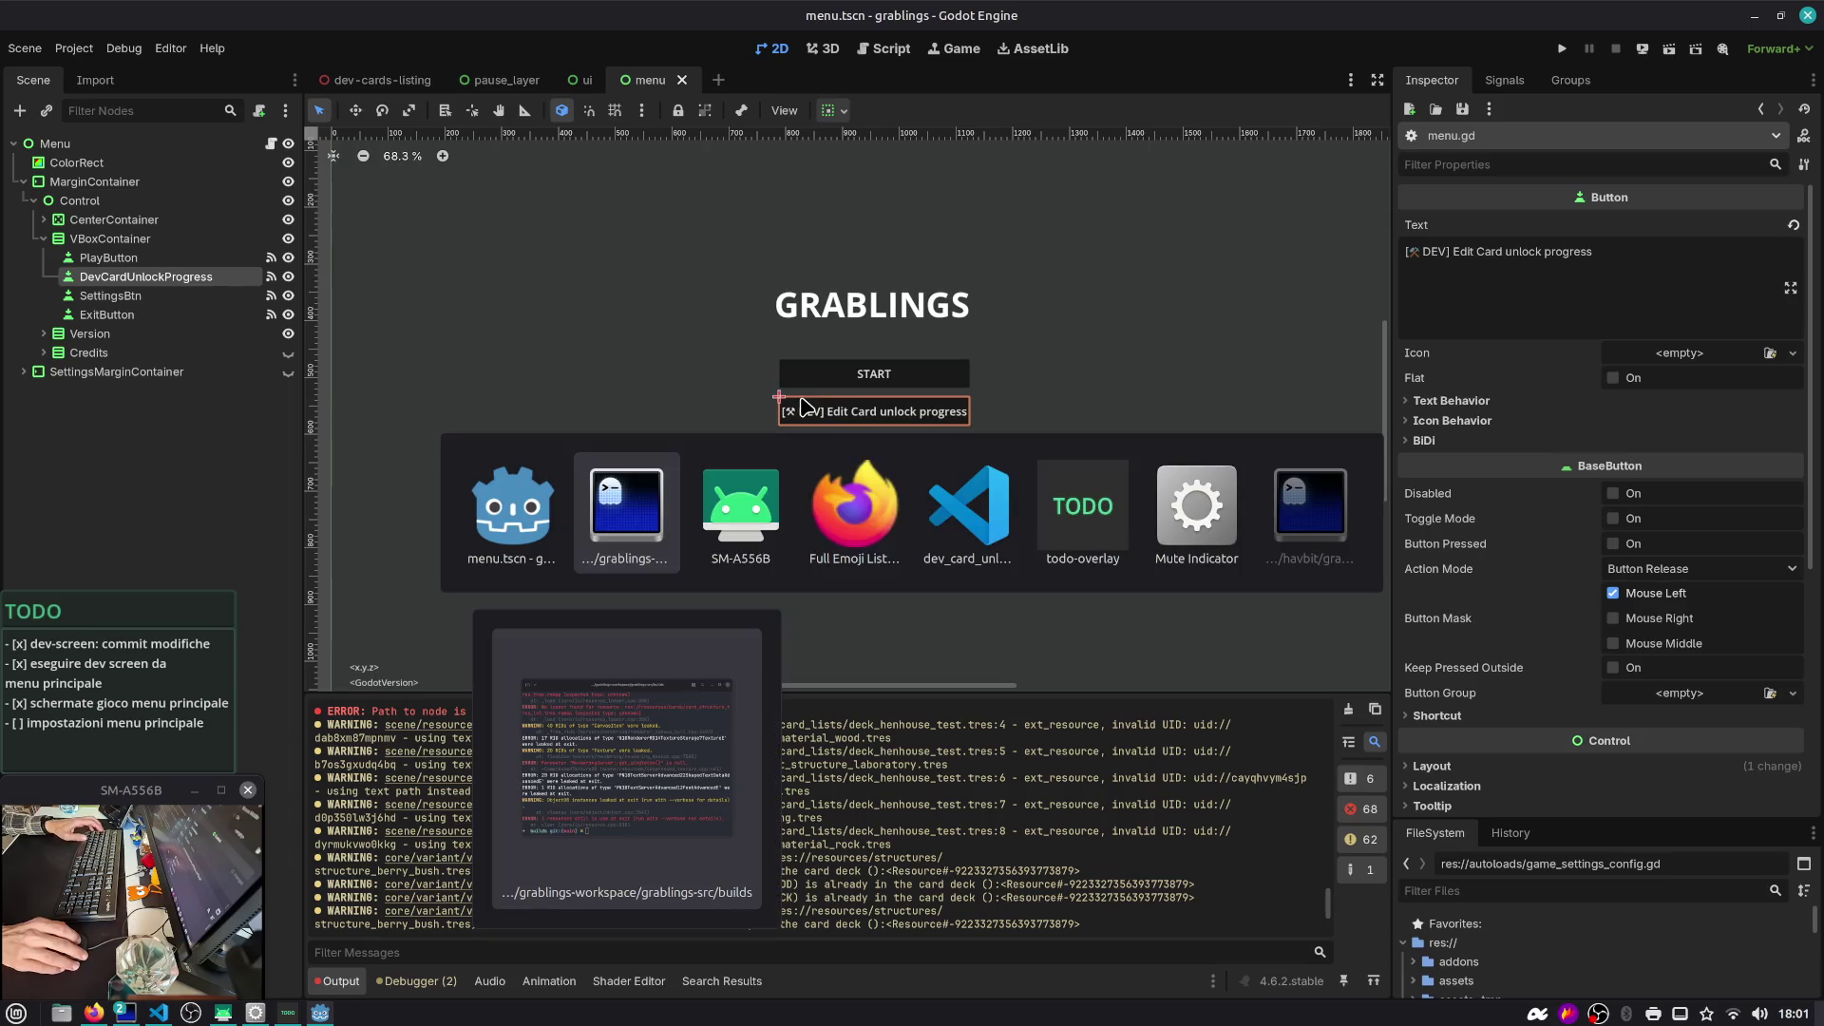
key("Escape")
left_click(76, 731)
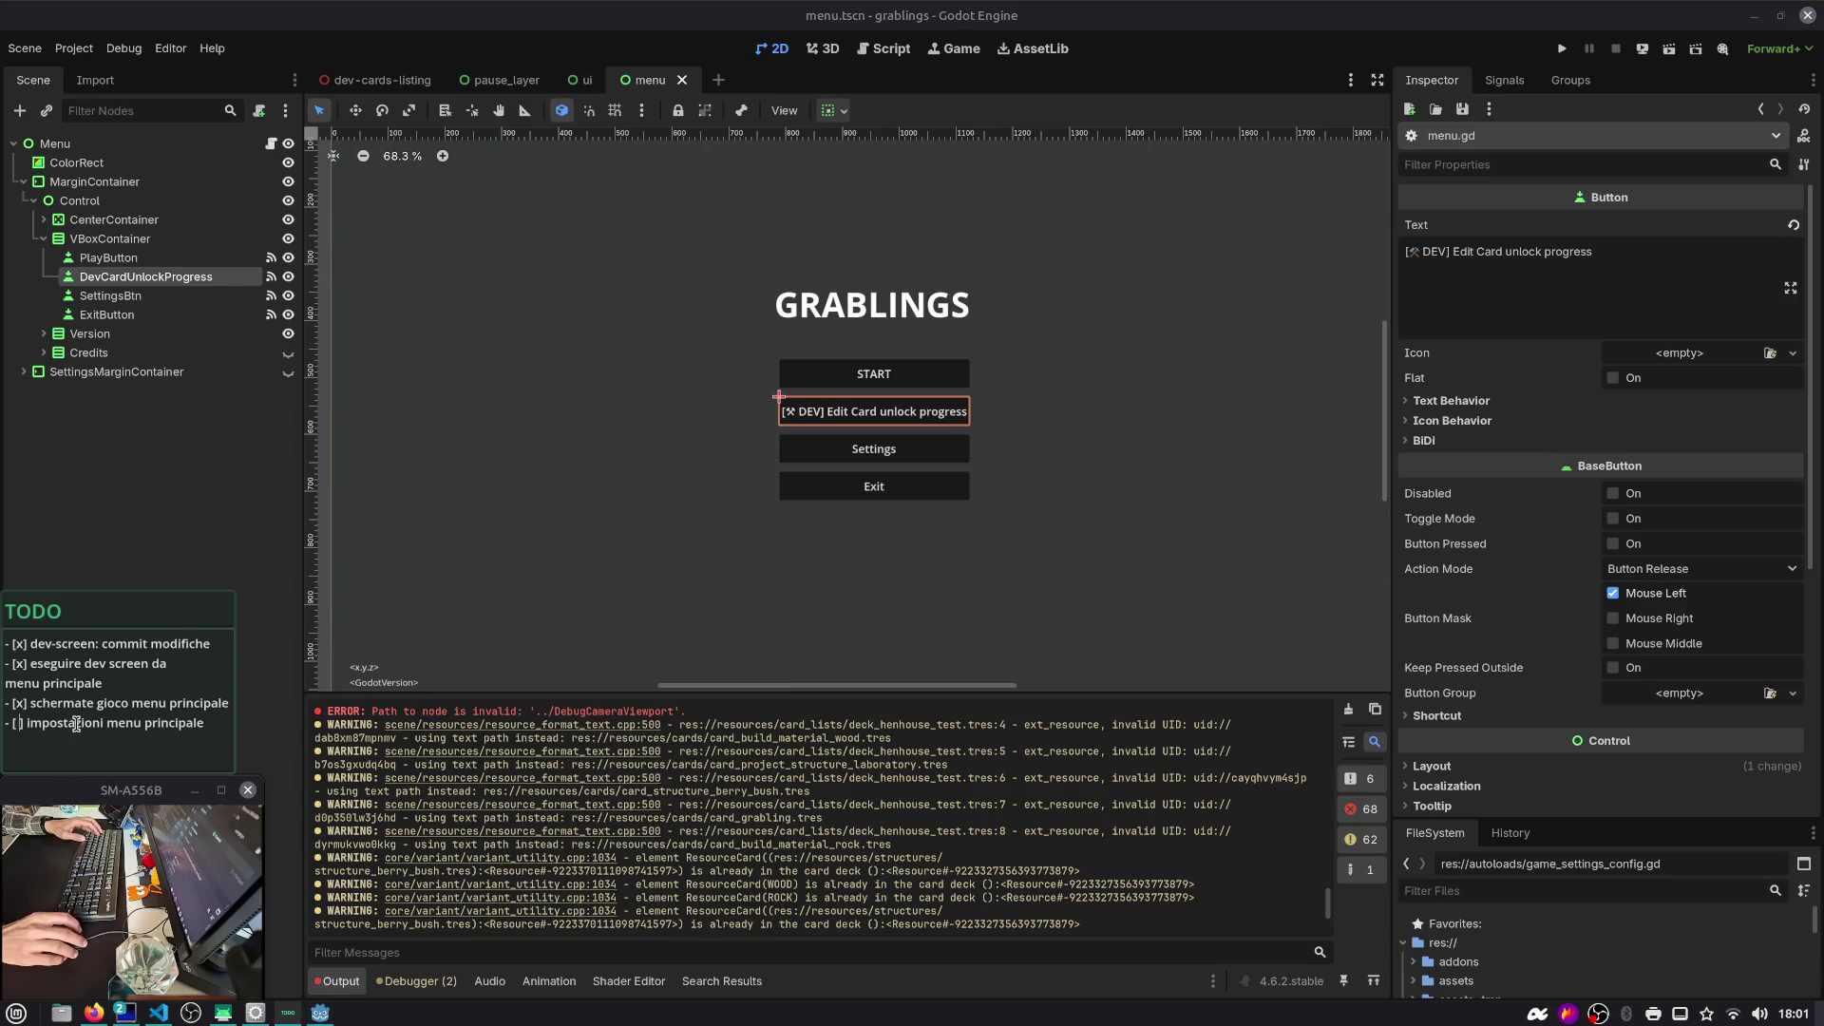
scroll(809, 365, "down", 2)
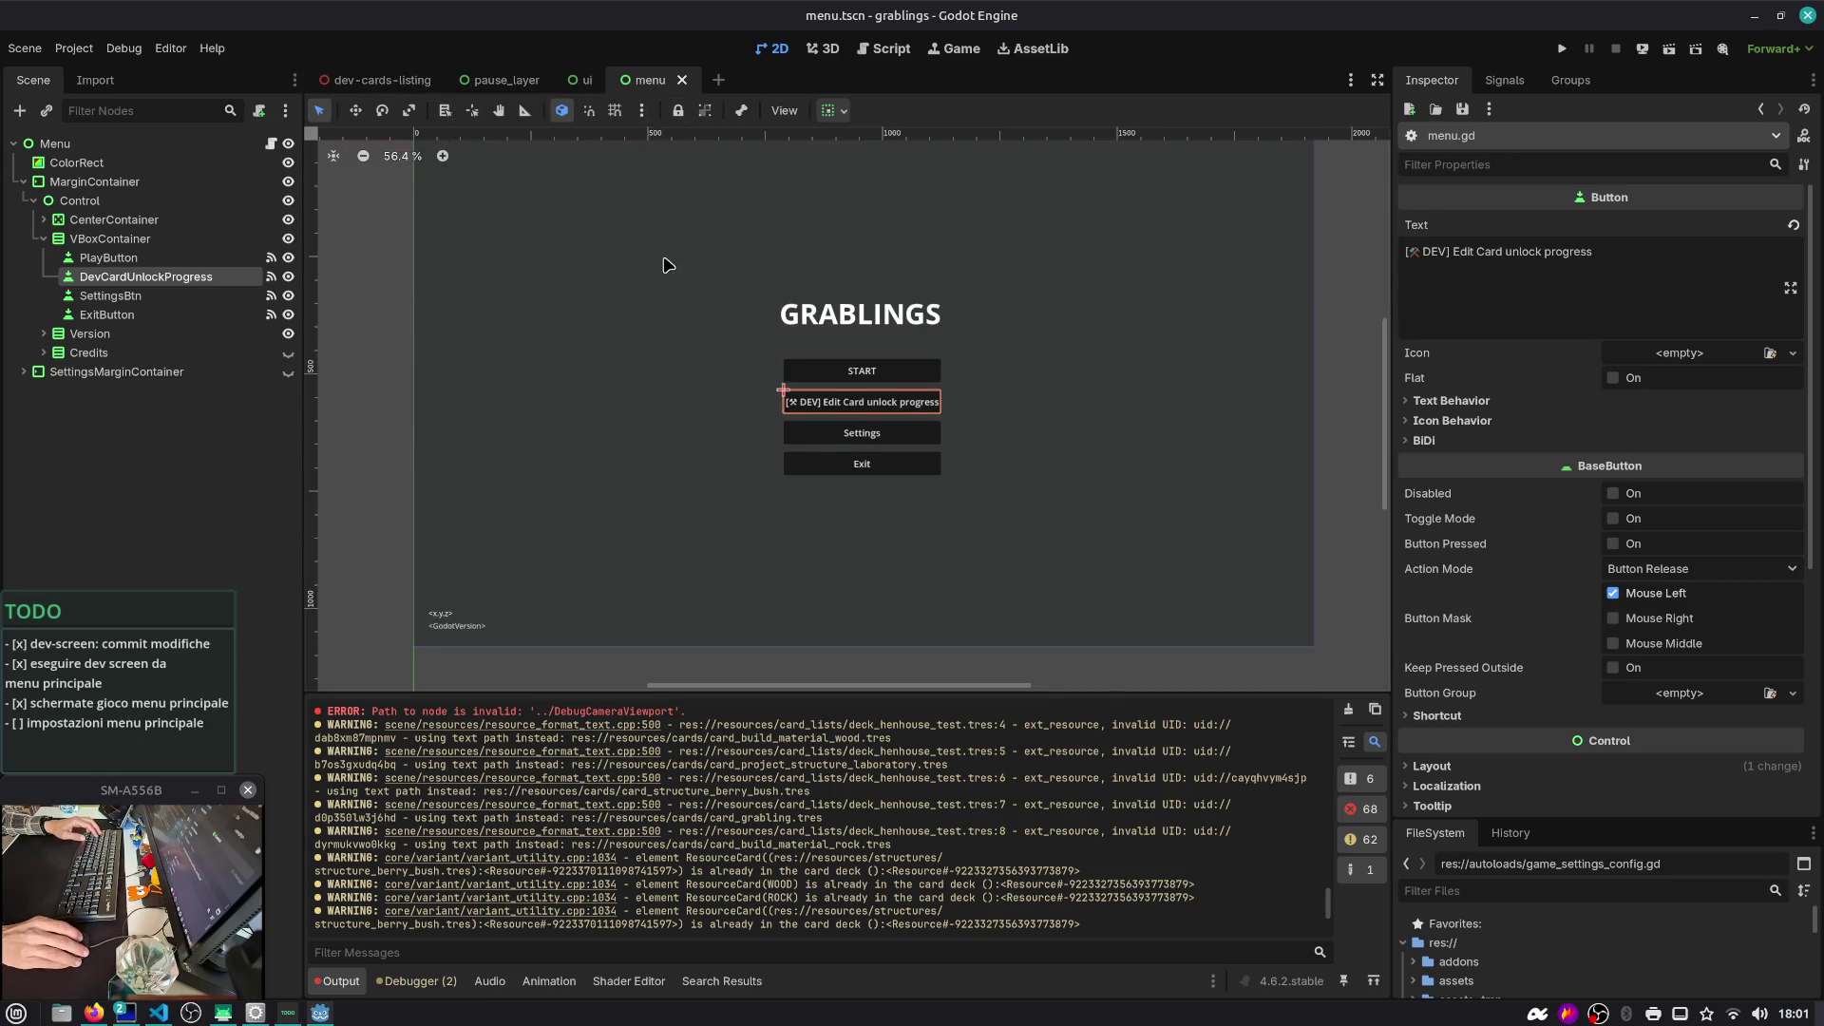
scroll(783, 282, "down", 2)
Step: Select the Menu node and open settings_menu.tscn via quick scene search for 'setti'
left_click(57, 143)
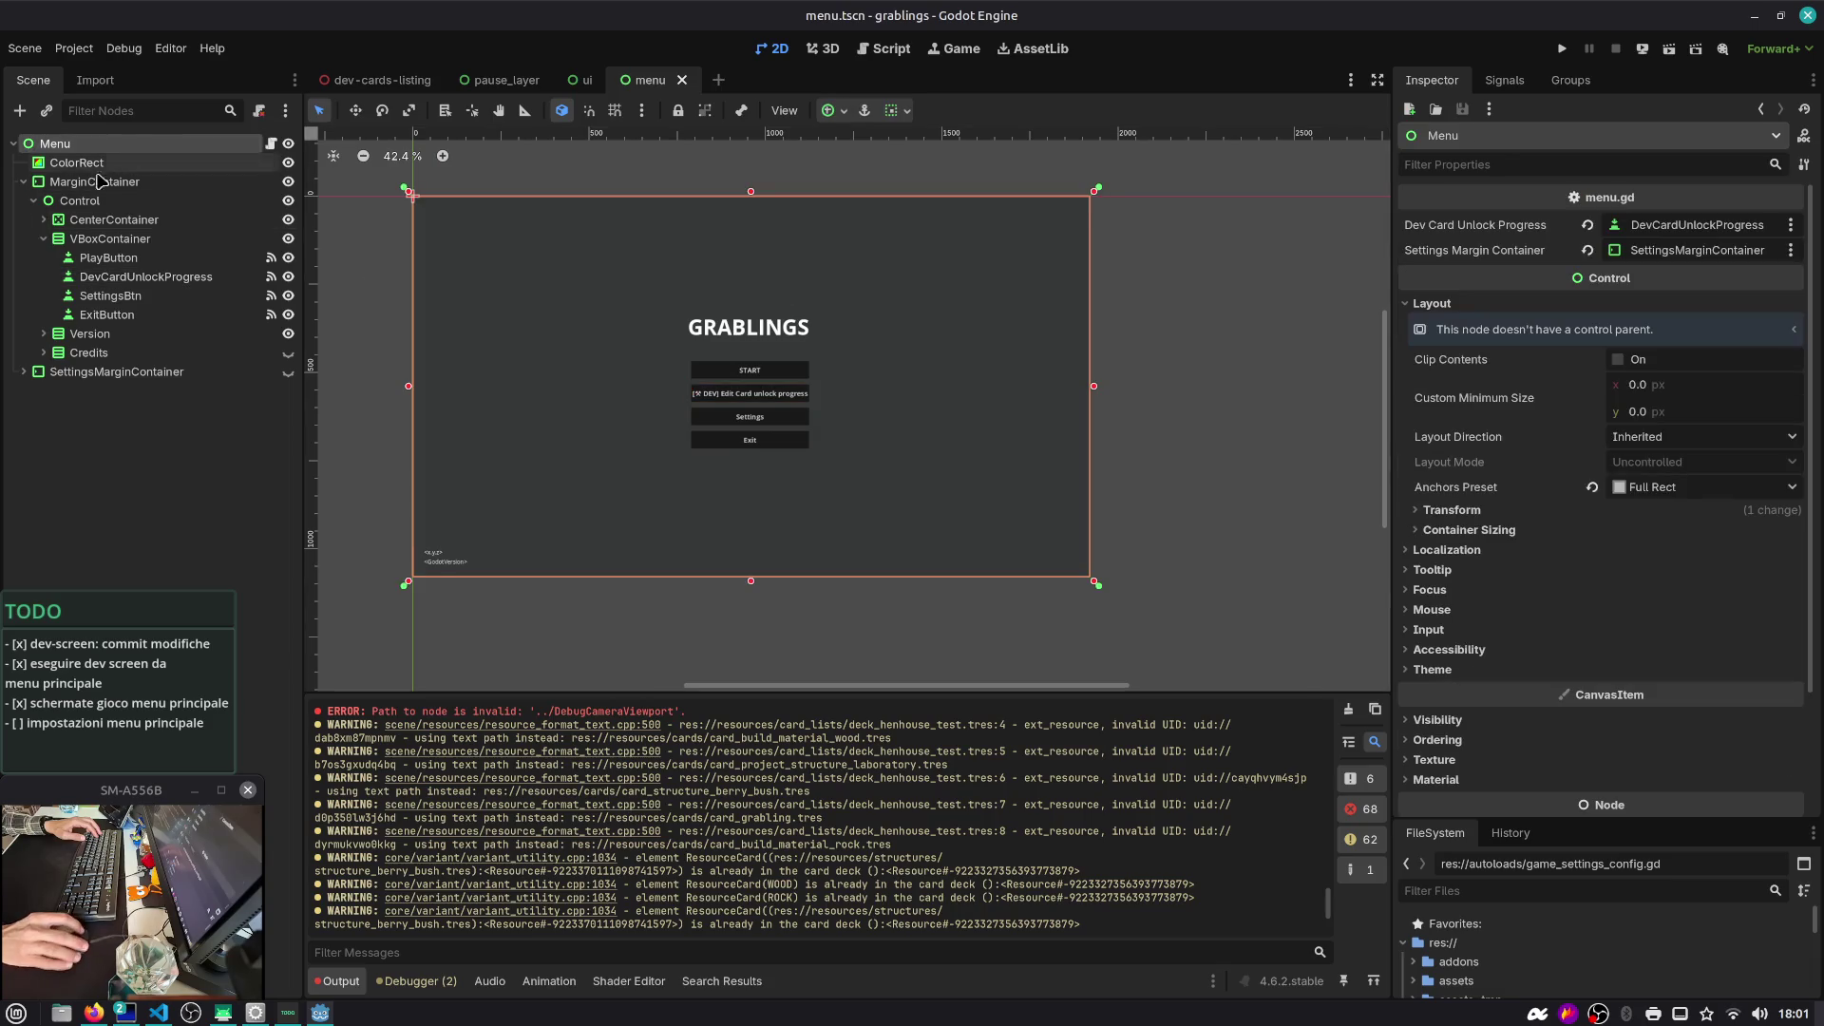
left_click(24, 181)
key("ctrl+shift+o")
type("setti")
key("Return")
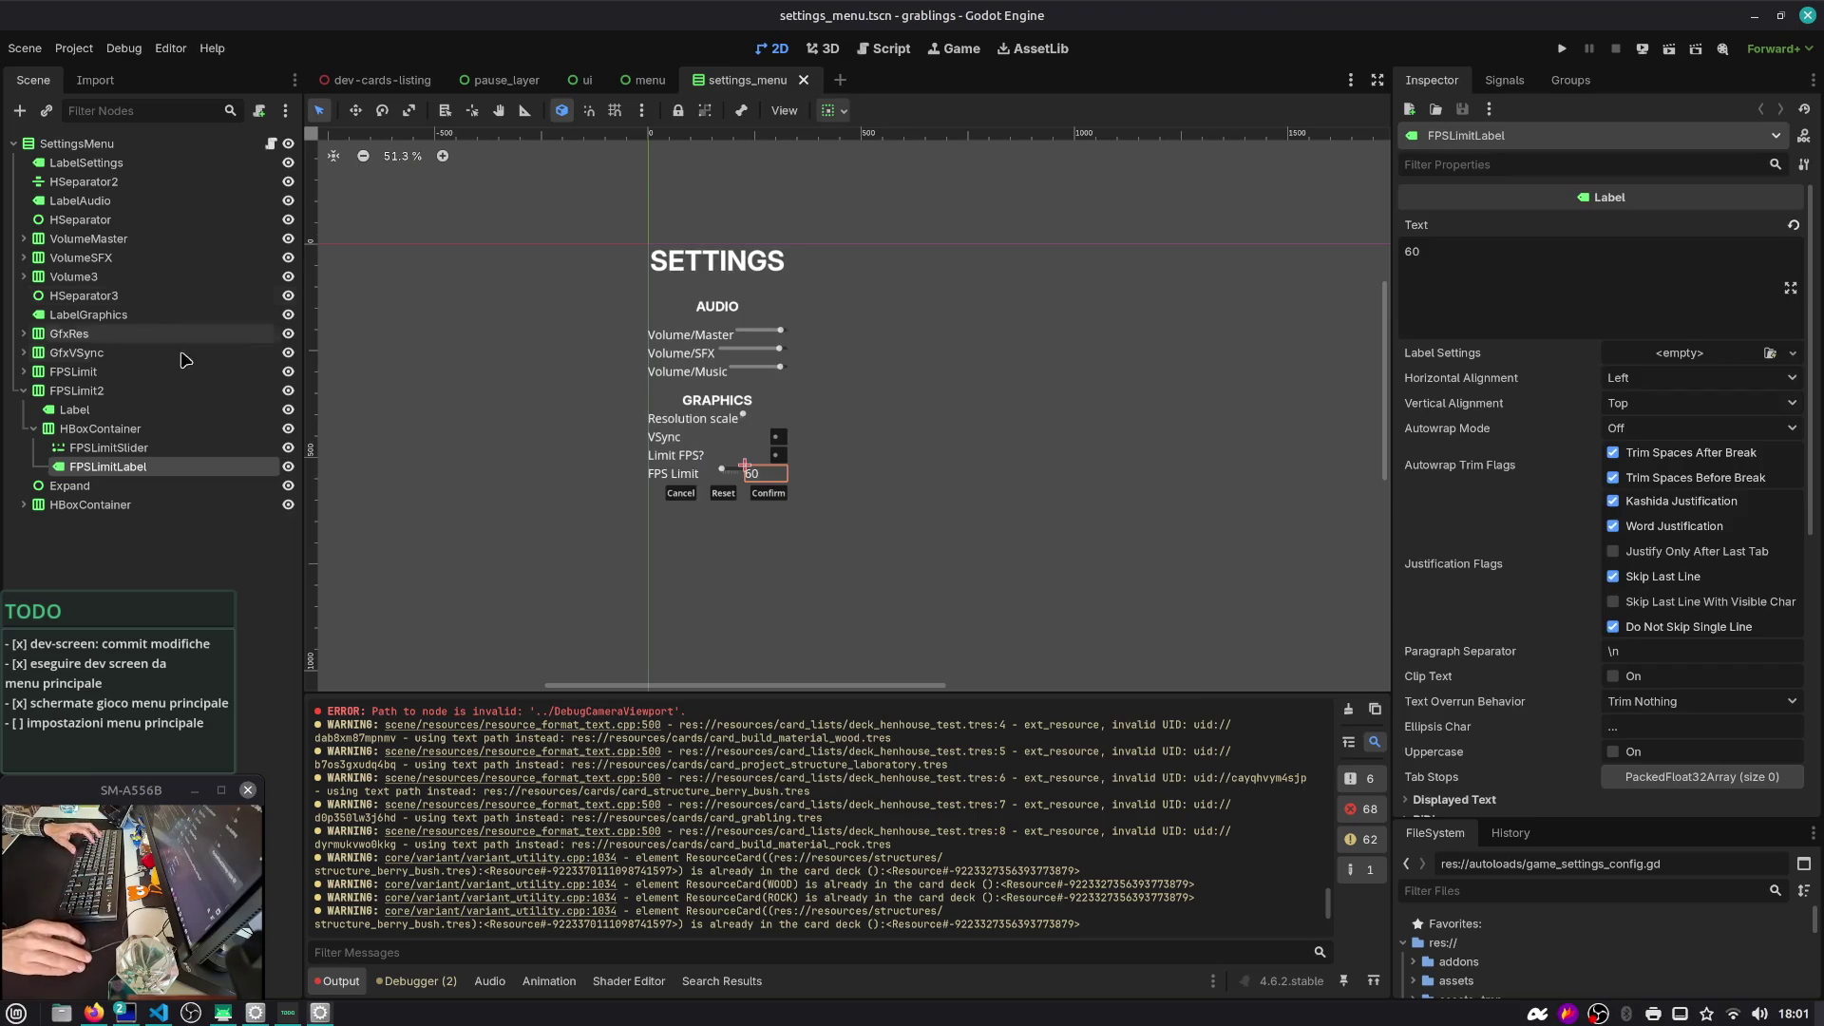
Step: Duplicate the resolution scale row under GRAPHICS and name the copy Fullscreen
left_click(24, 390)
left_click(88, 395)
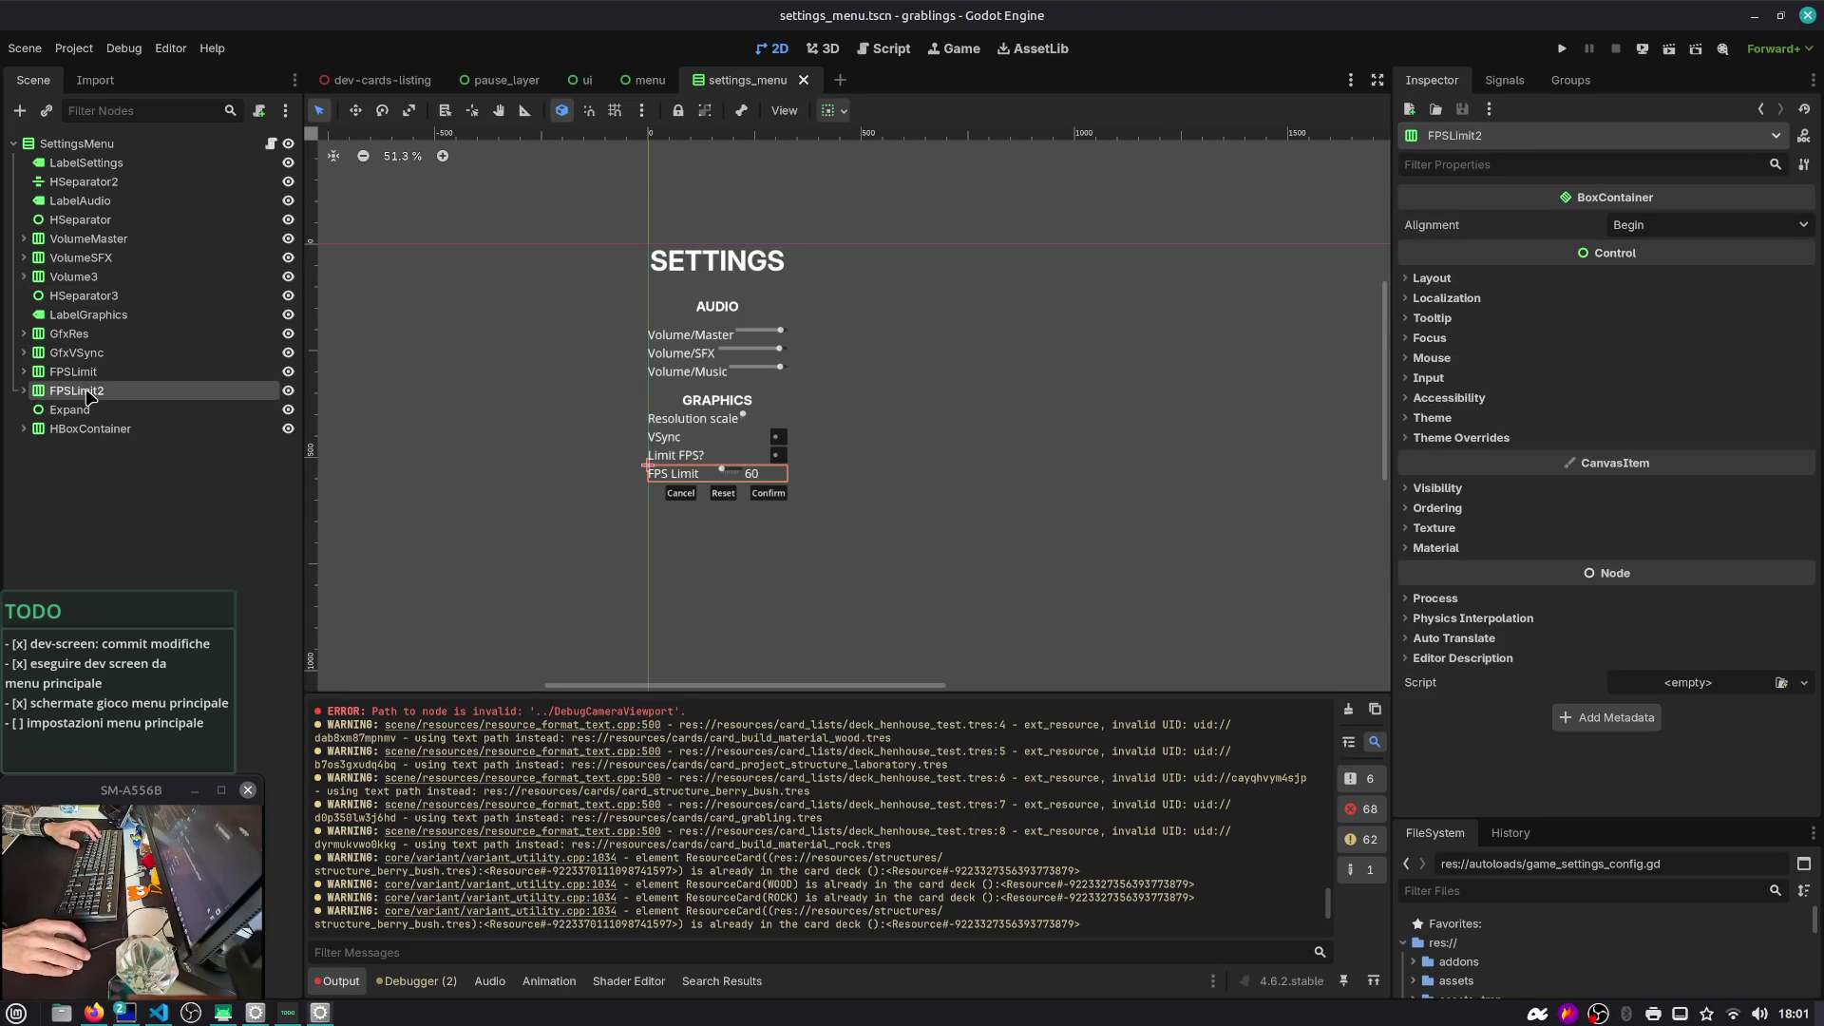
left_click(122, 315)
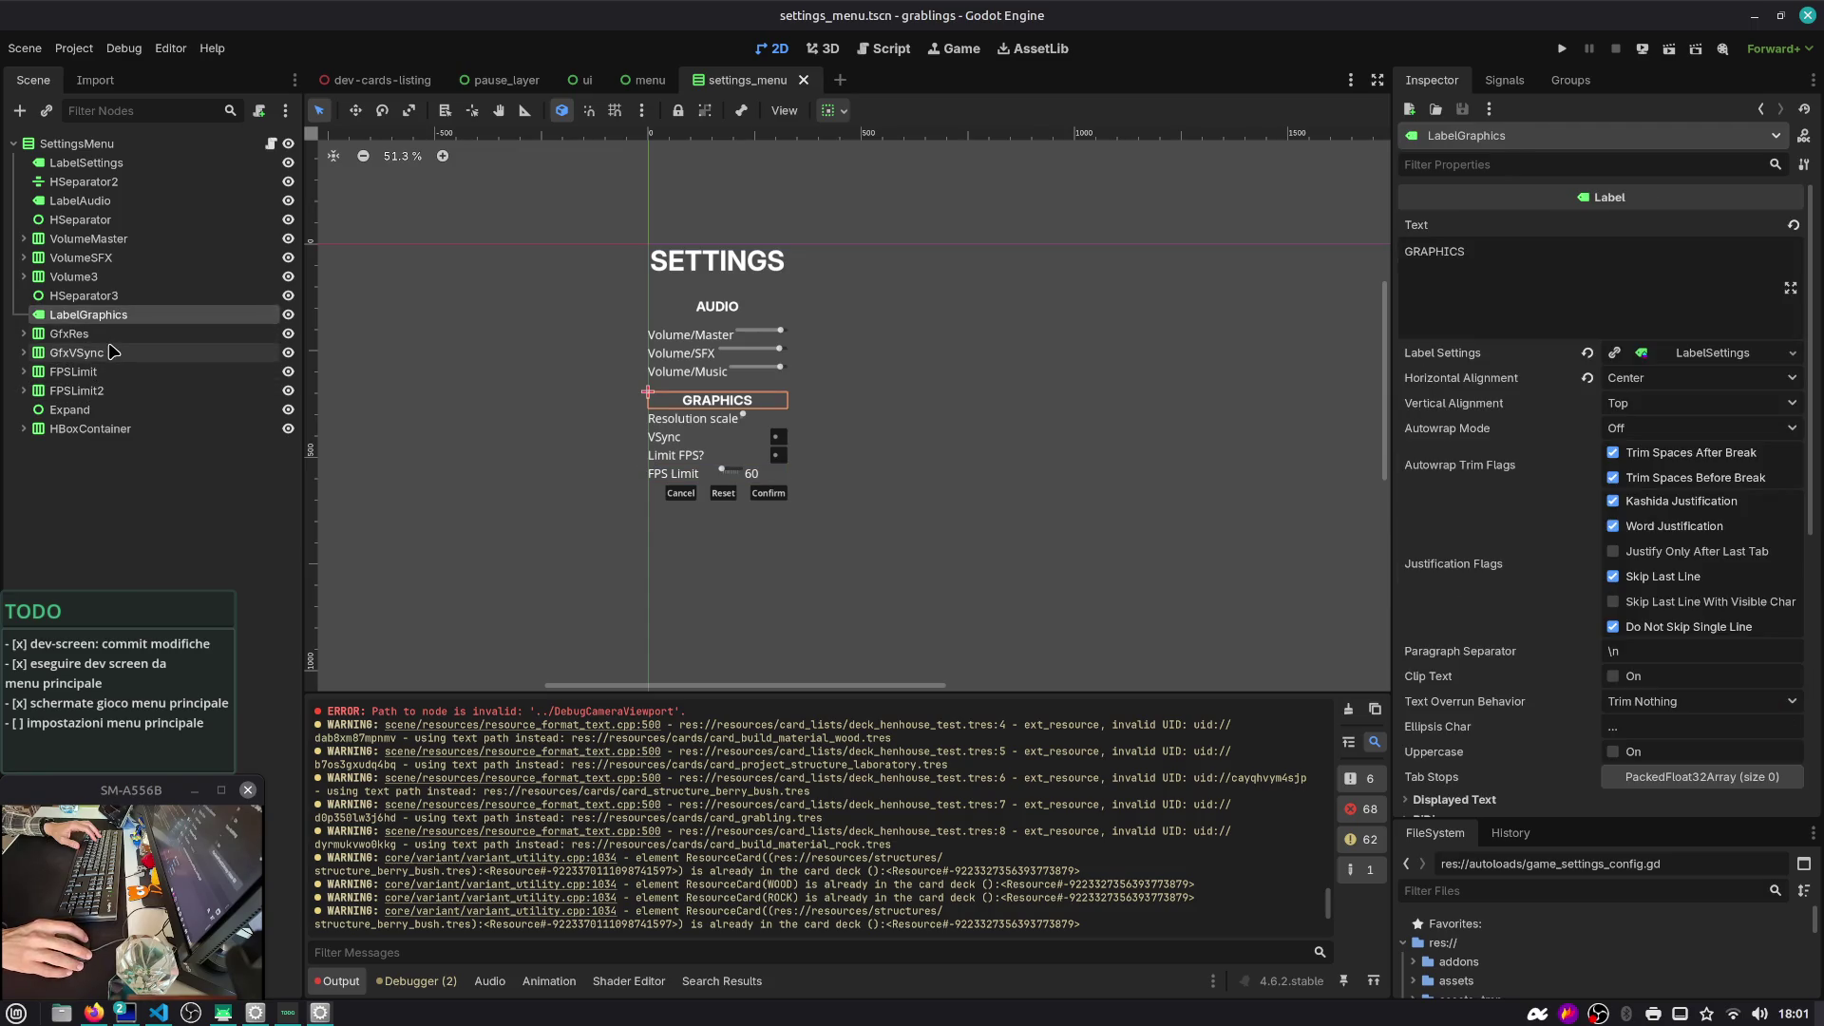
left_click(106, 334)
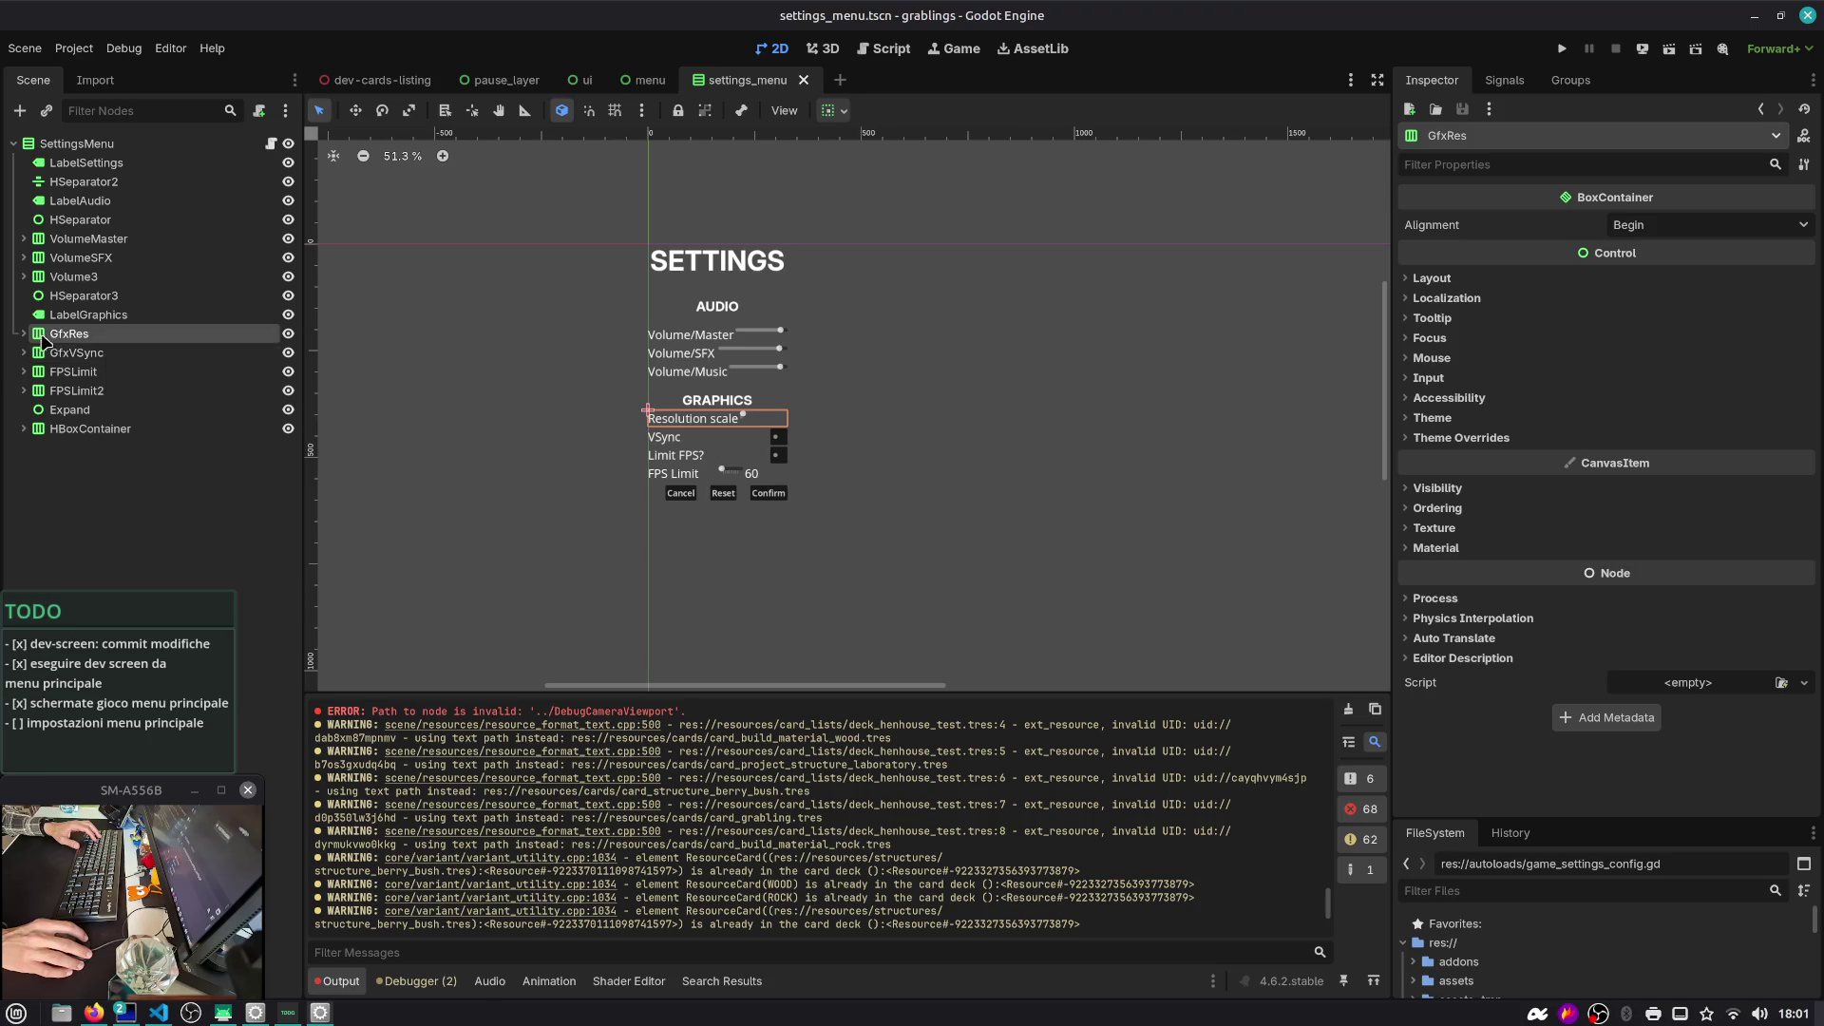
key("ctrl+d")
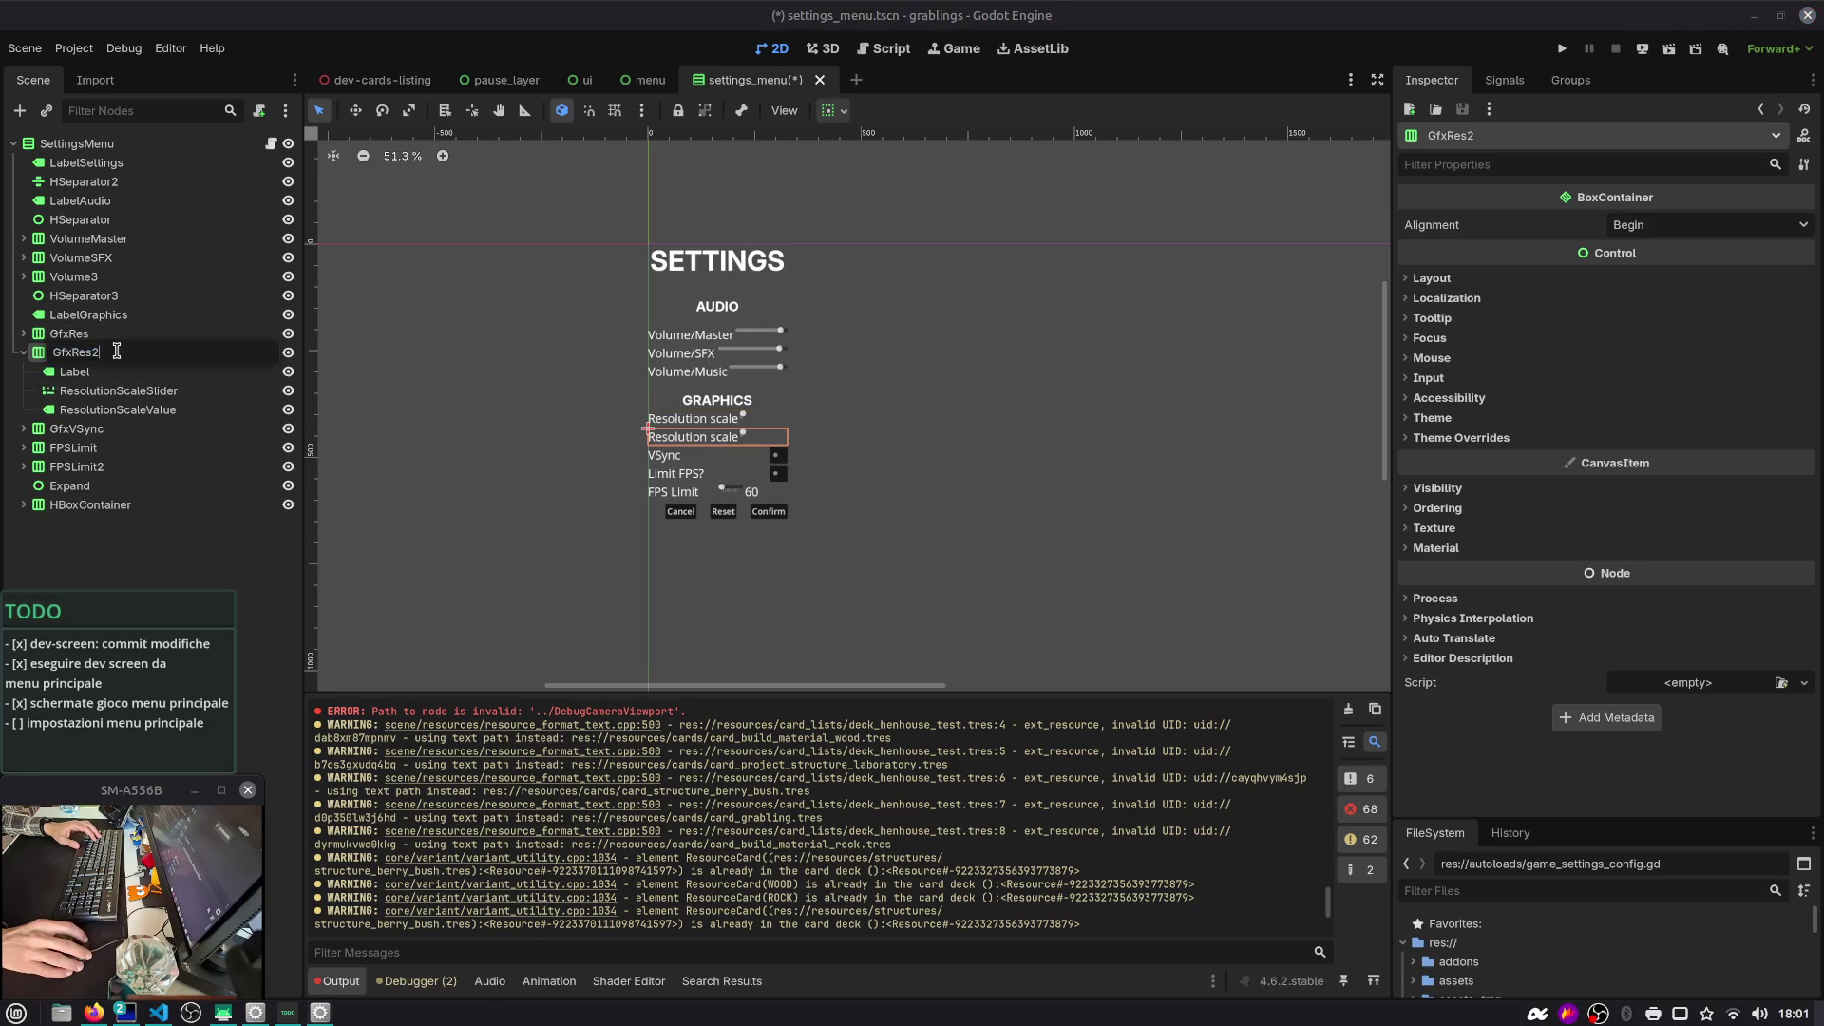
type("Fullscreen")
key("Return")
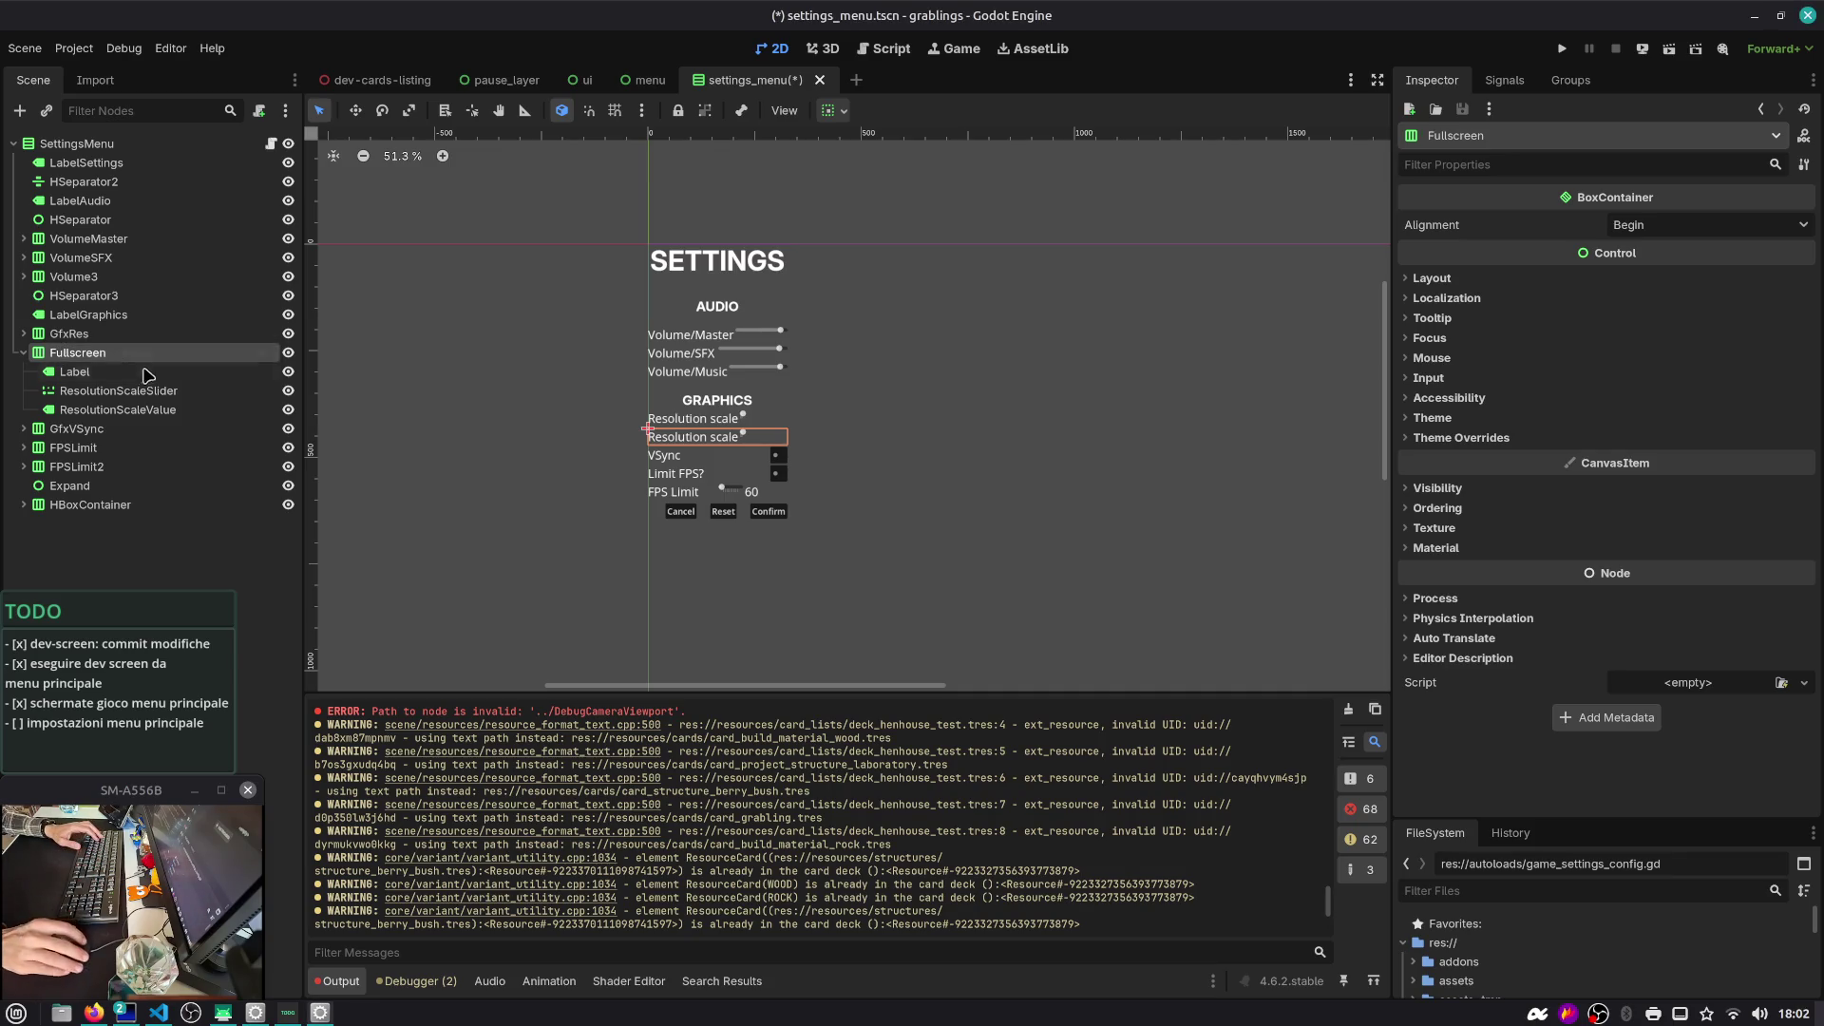
Step: Change the Fullscreen row's label text to 'Fullscreen?'
left_click(147, 374)
left_click(1539, 264)
key("ctrl+a")
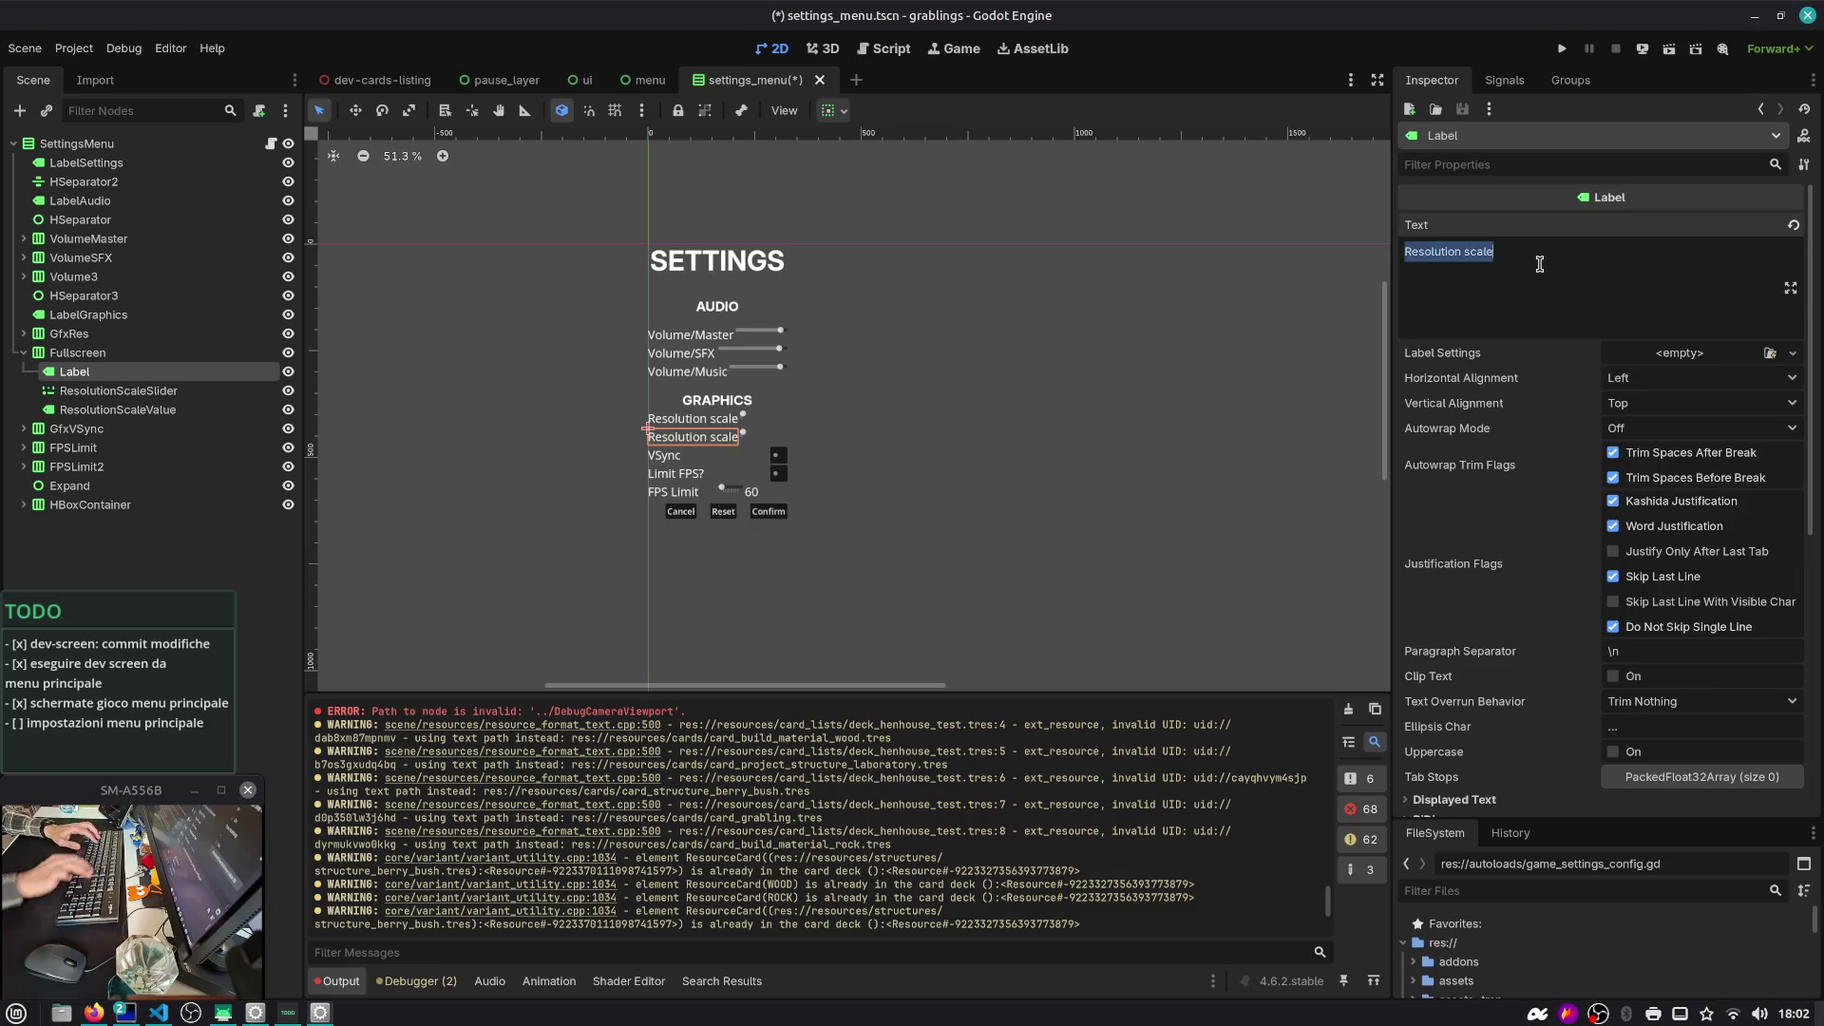
type("Fullscreen")
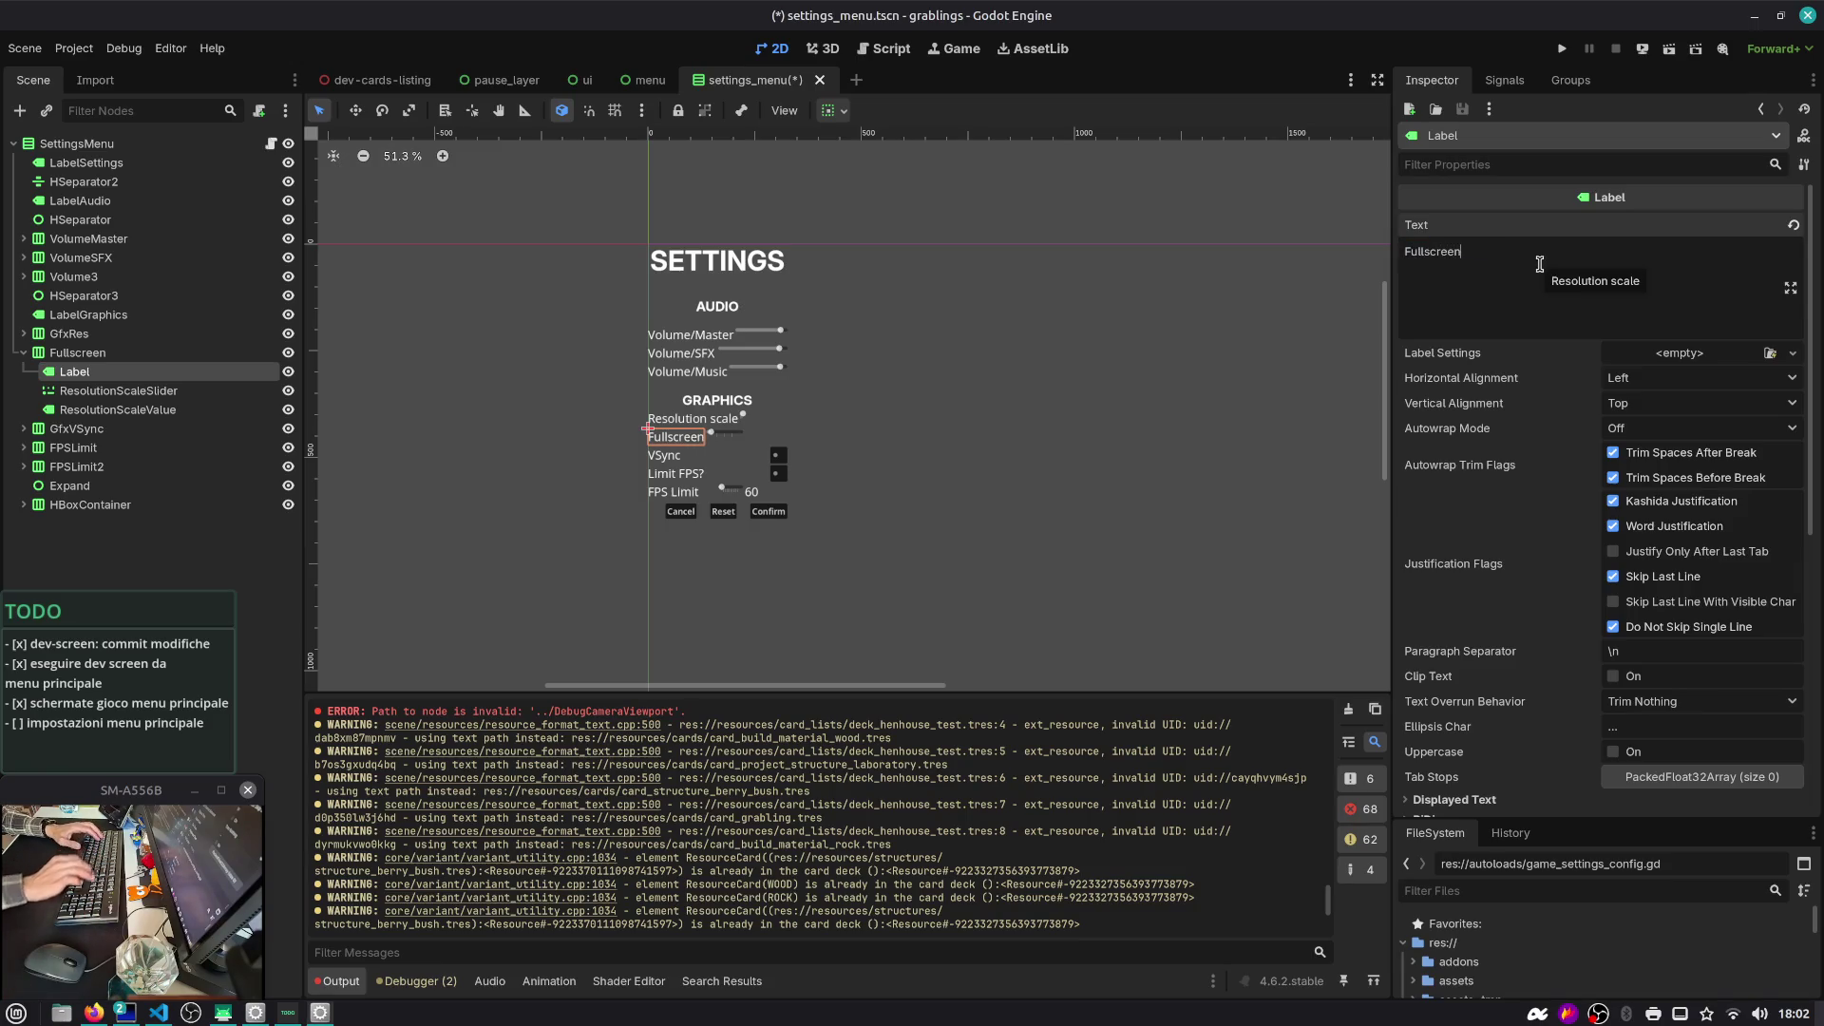
type("?")
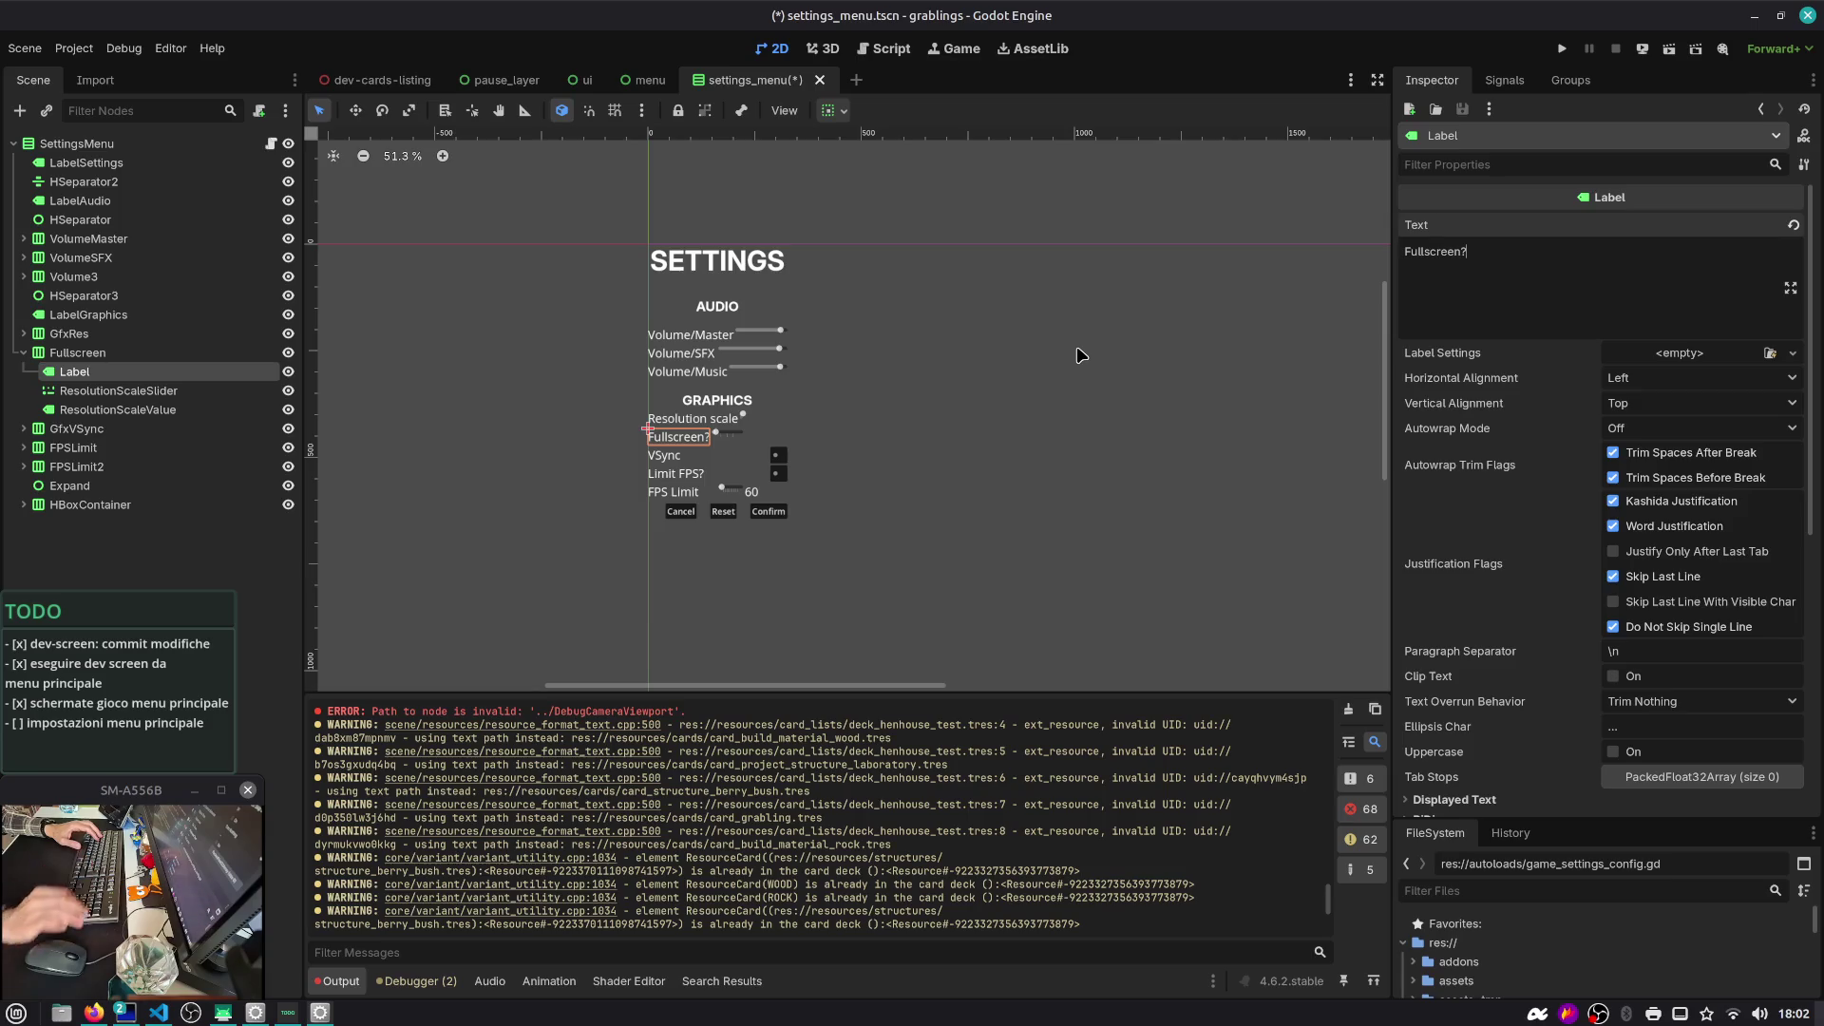
Step: Delete the copied slider and value label from the Fullscreen row
left_click(146, 392)
right_click(146, 398)
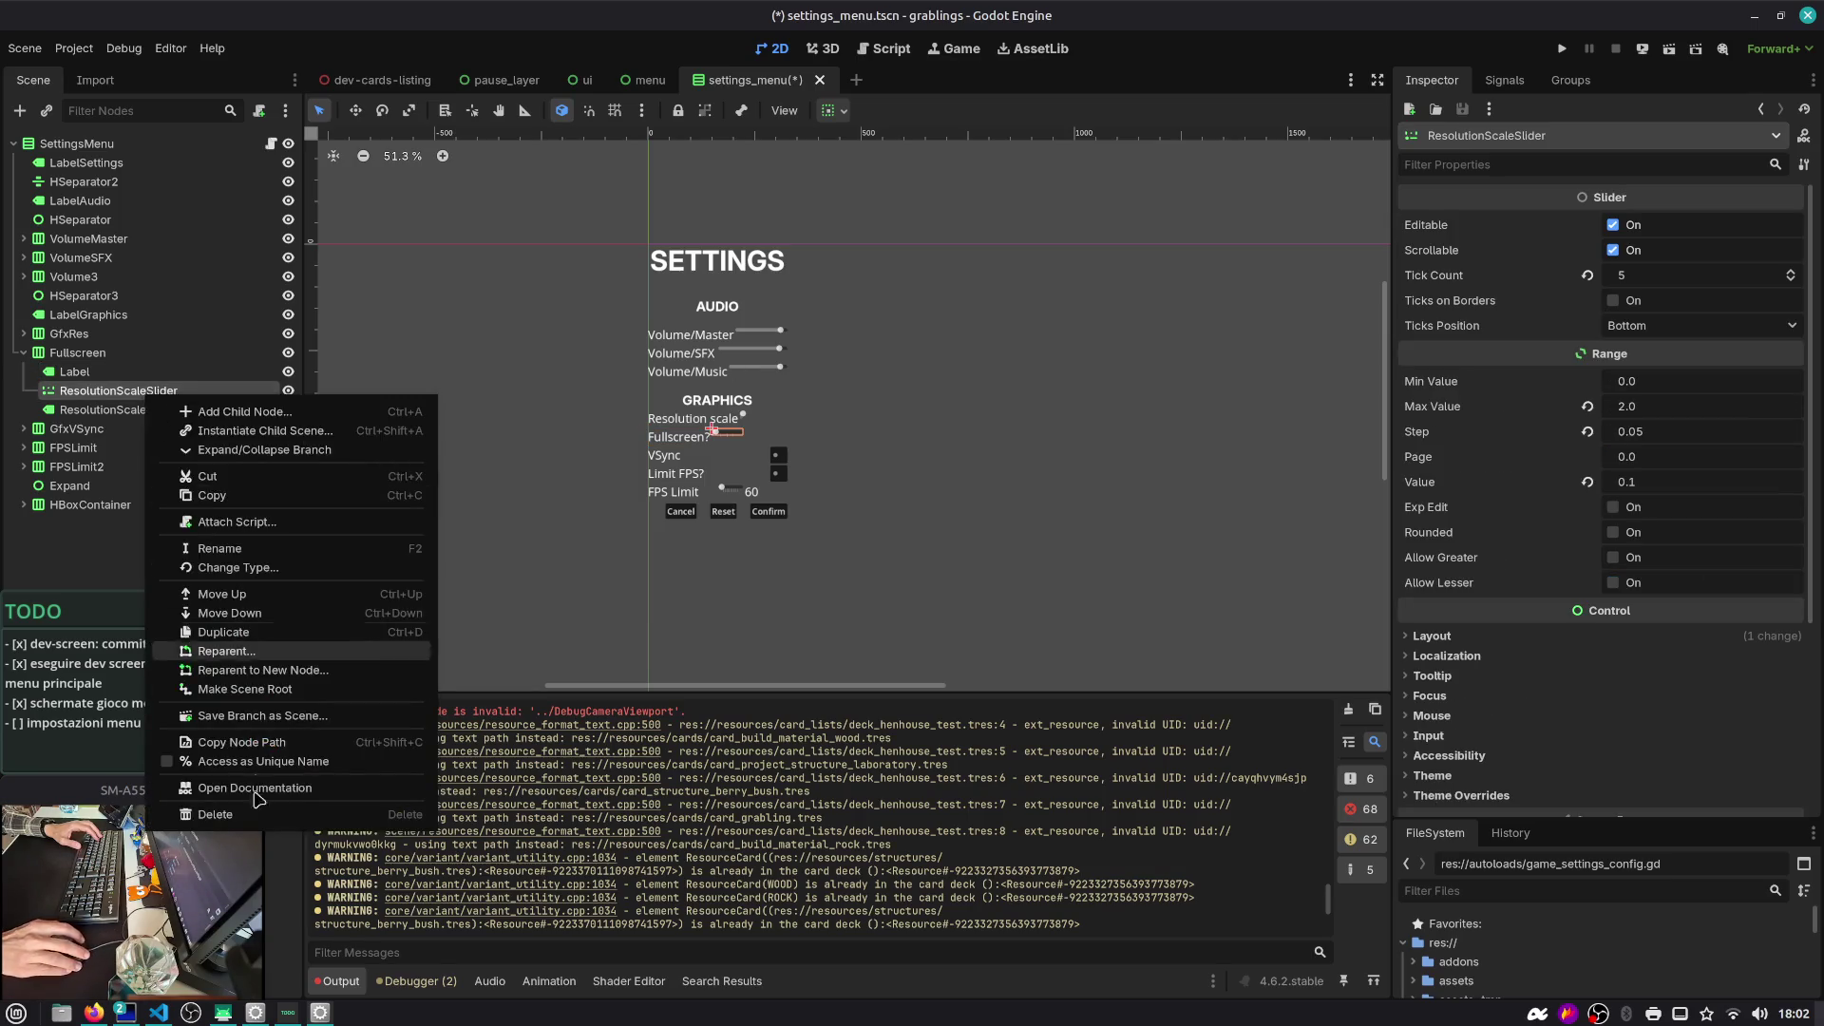
left_click(252, 817)
left_click(963, 531)
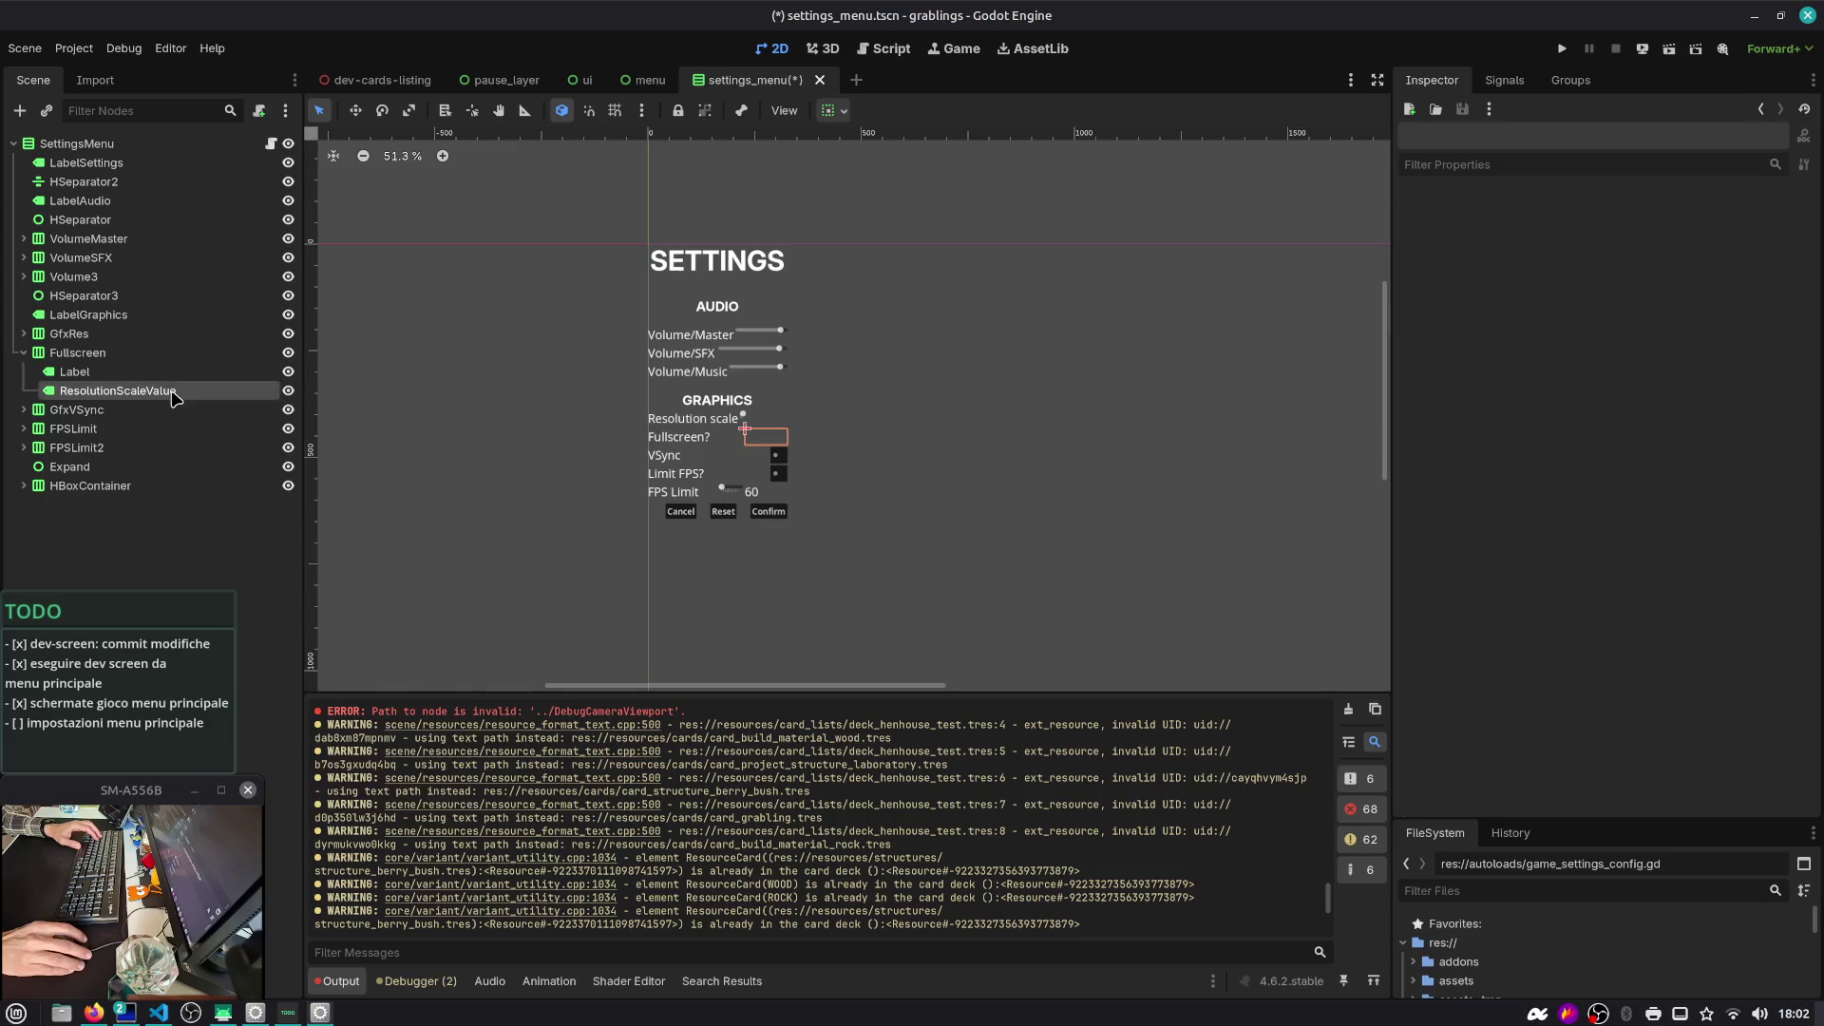
right_click(168, 391)
left_click(271, 809)
left_click(963, 528)
Step: Add a CheckButton child to the Fullscreen row named FullscreenCheckbox
left_click(74, 353)
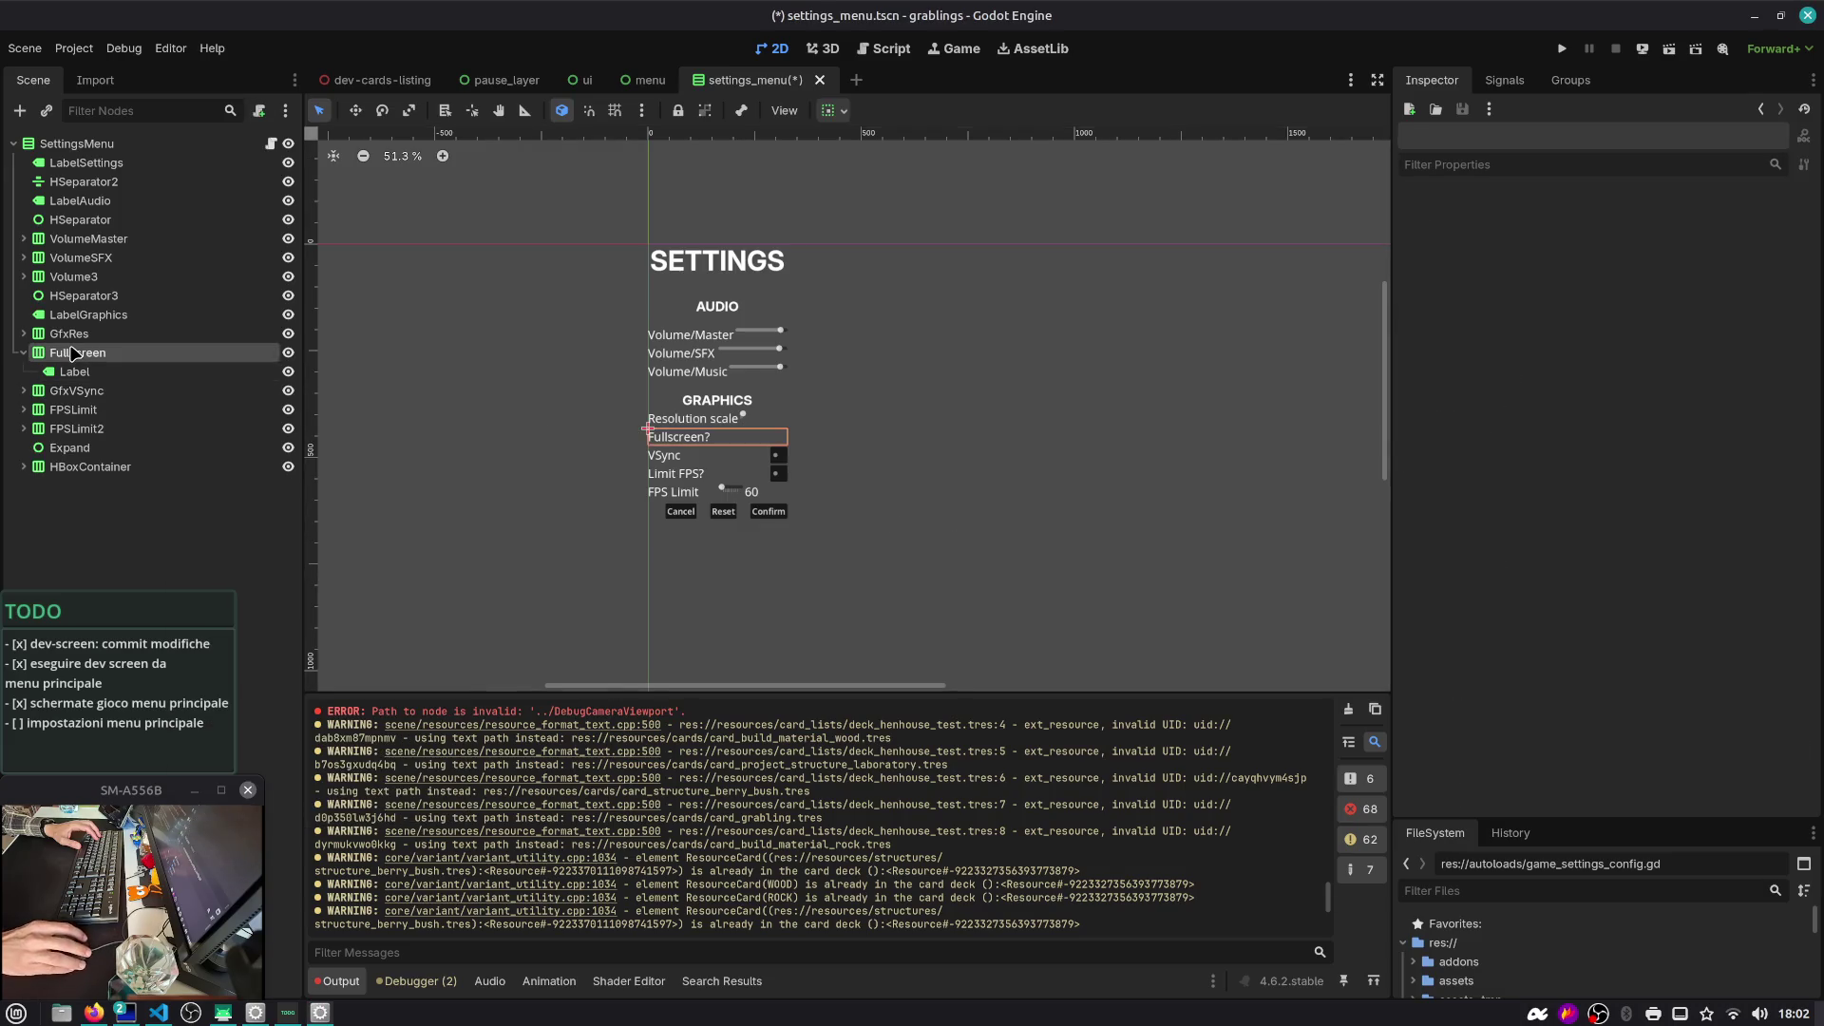
key("ctrl+a")
type("check")
key("Down")
key("Return")
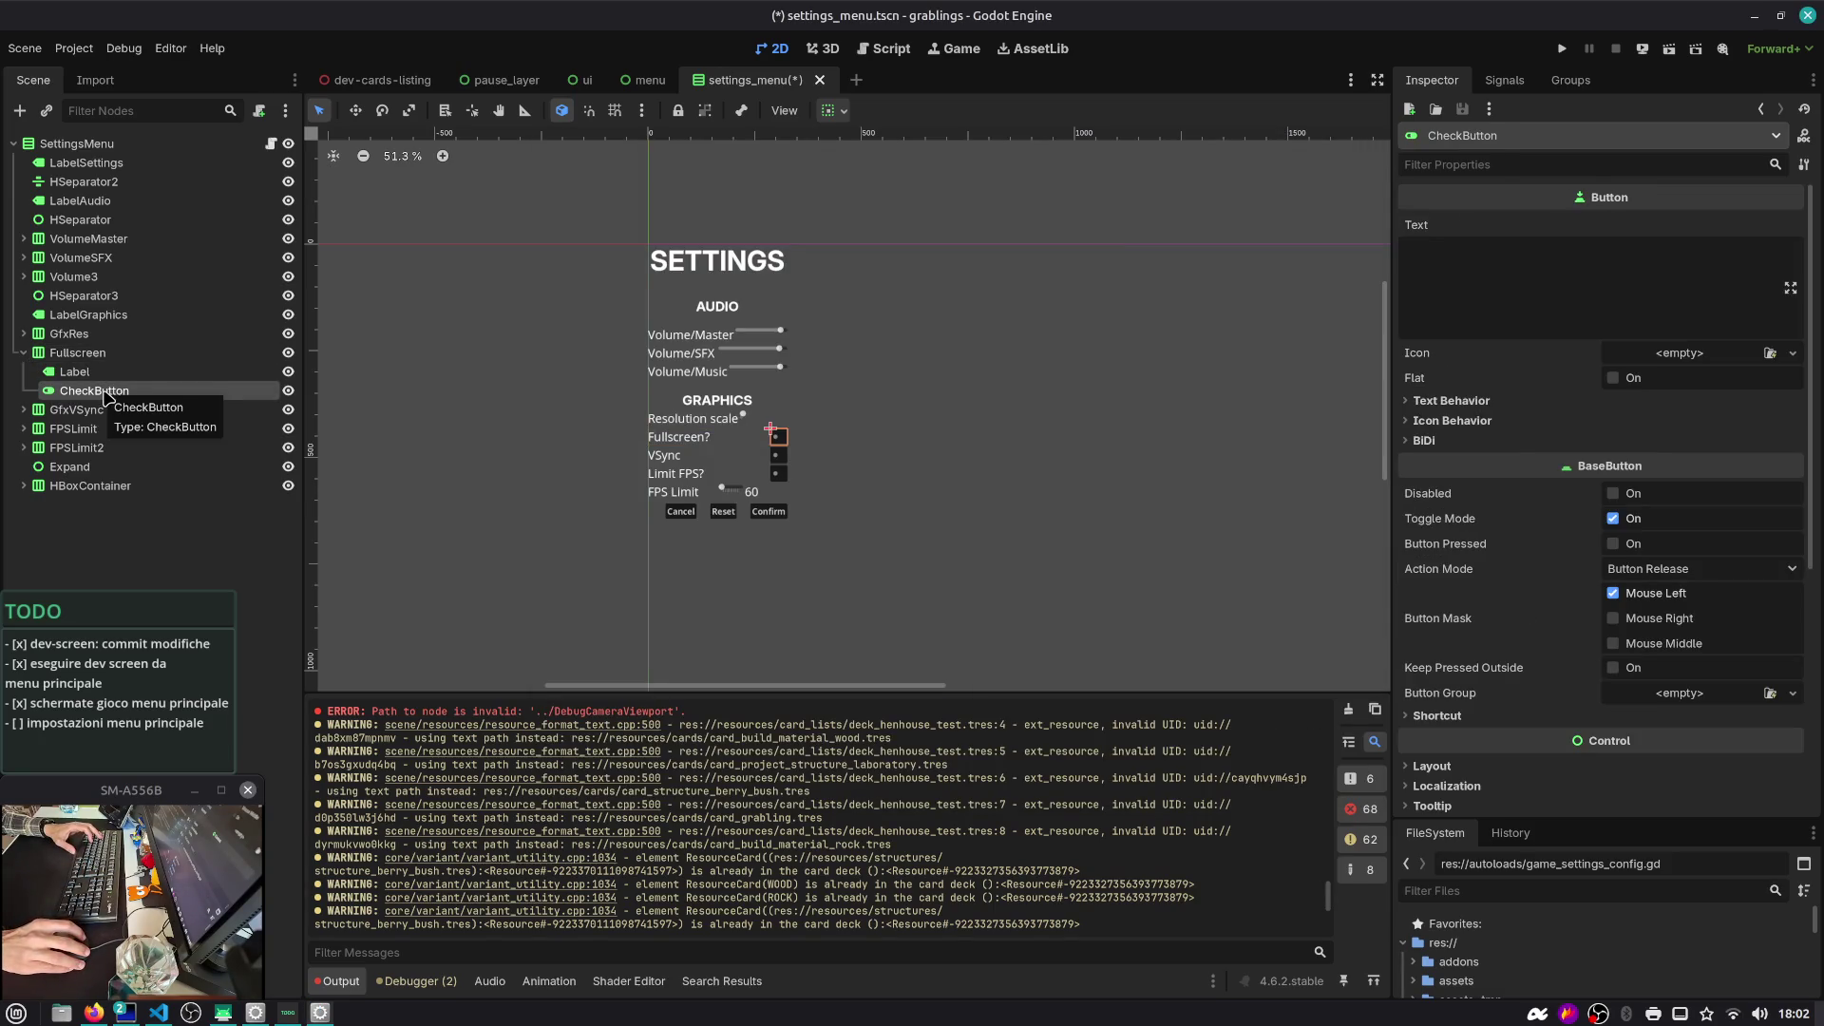
double_click(180, 397)
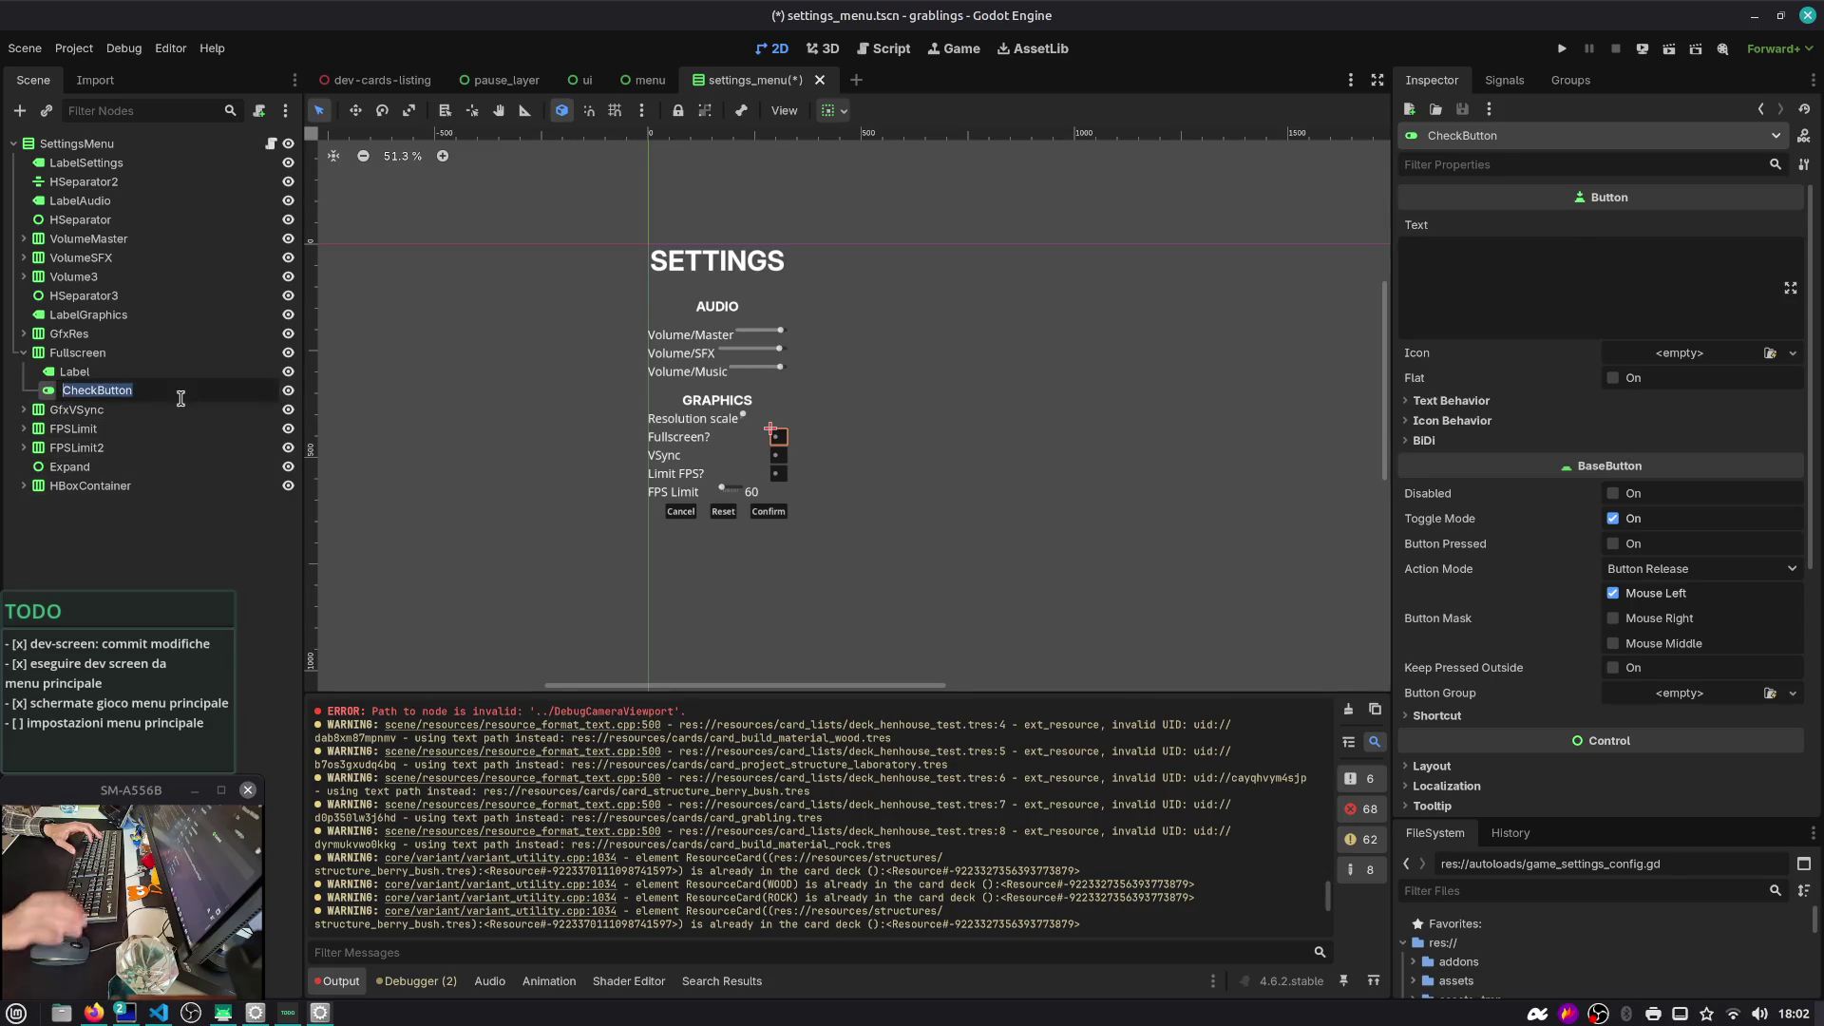
type("FullscreenCheck")
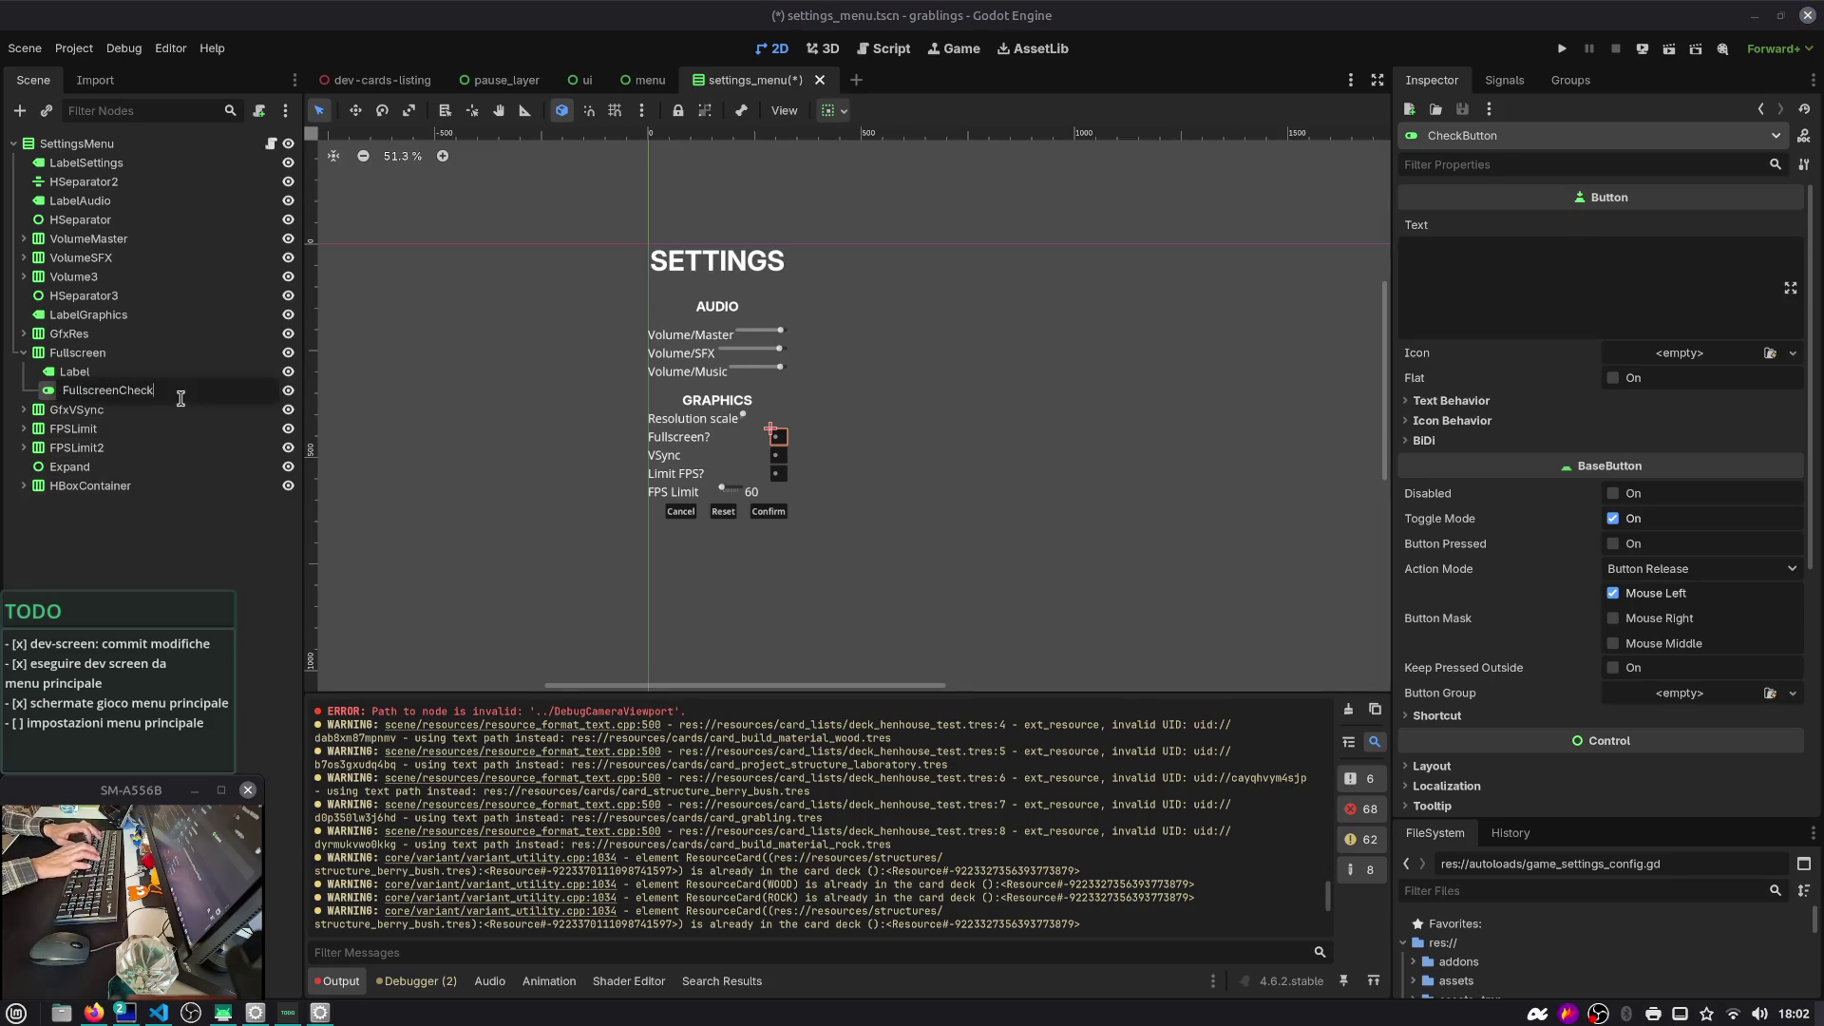
type("box")
key("Return")
Step: Leave the toggle's own text empty and save the settings menu scene
left_click(1418, 276)
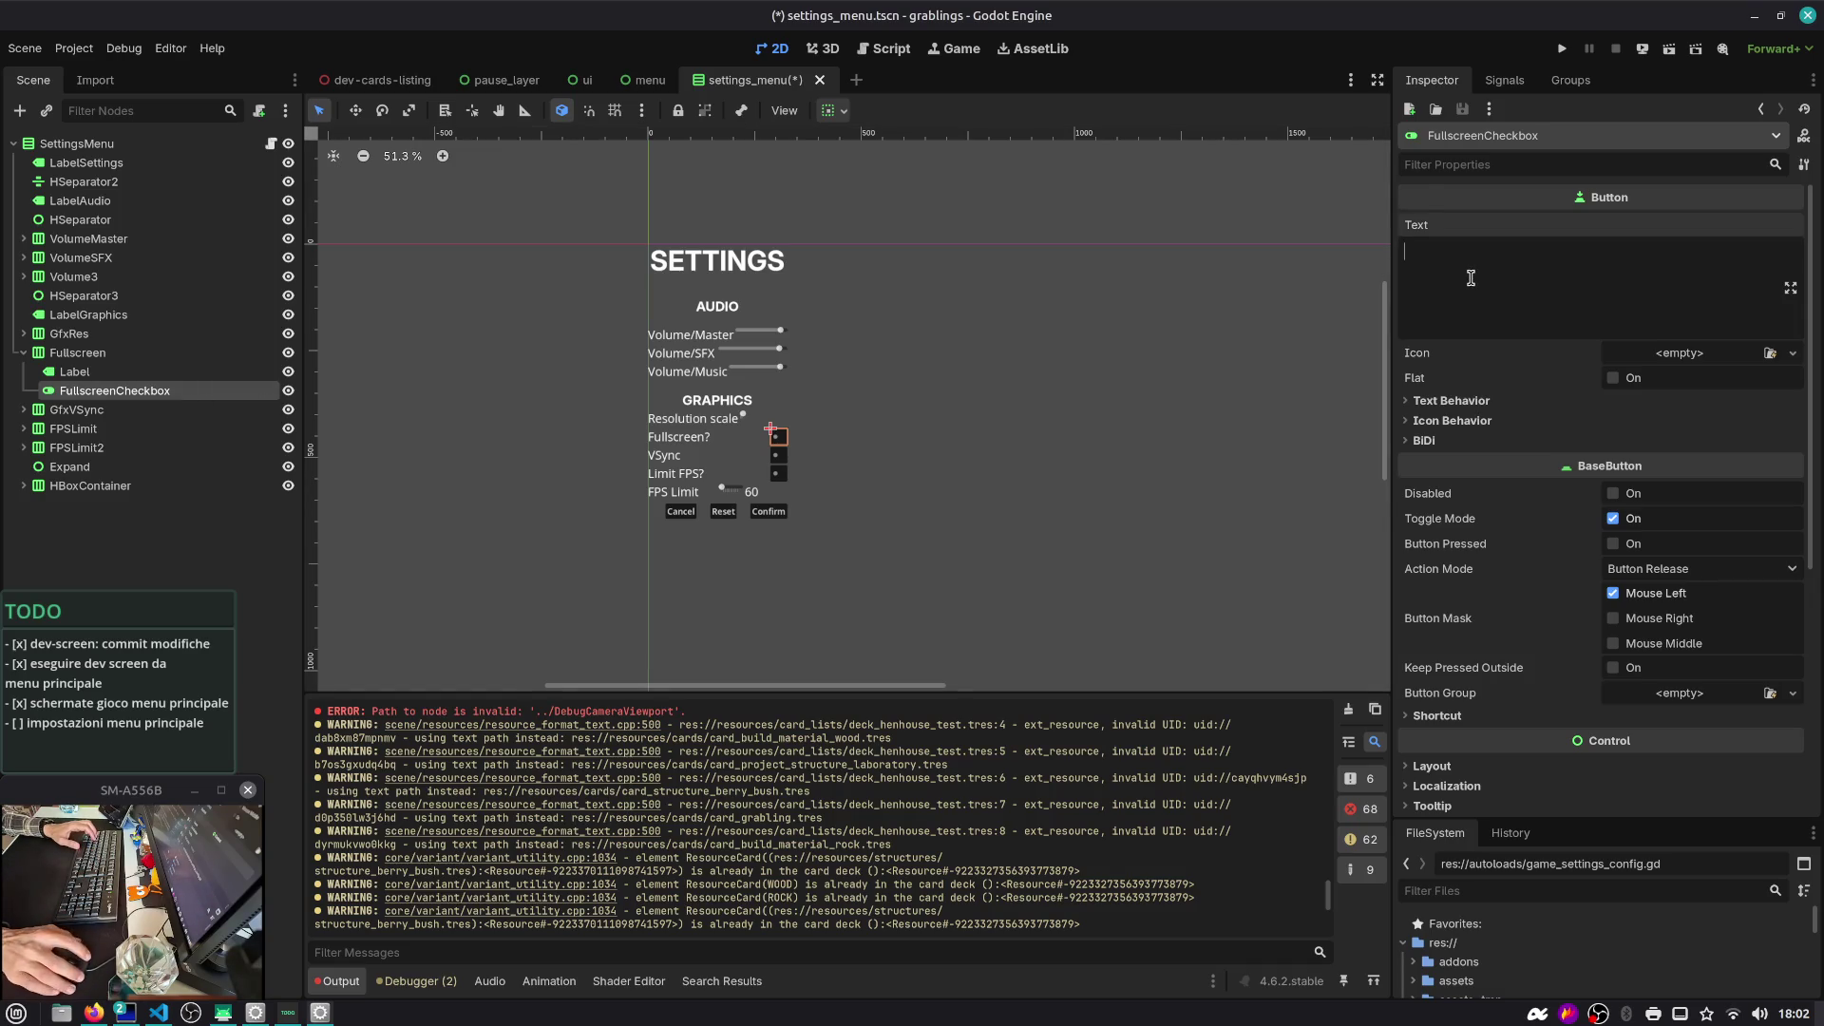
type("fsfs")
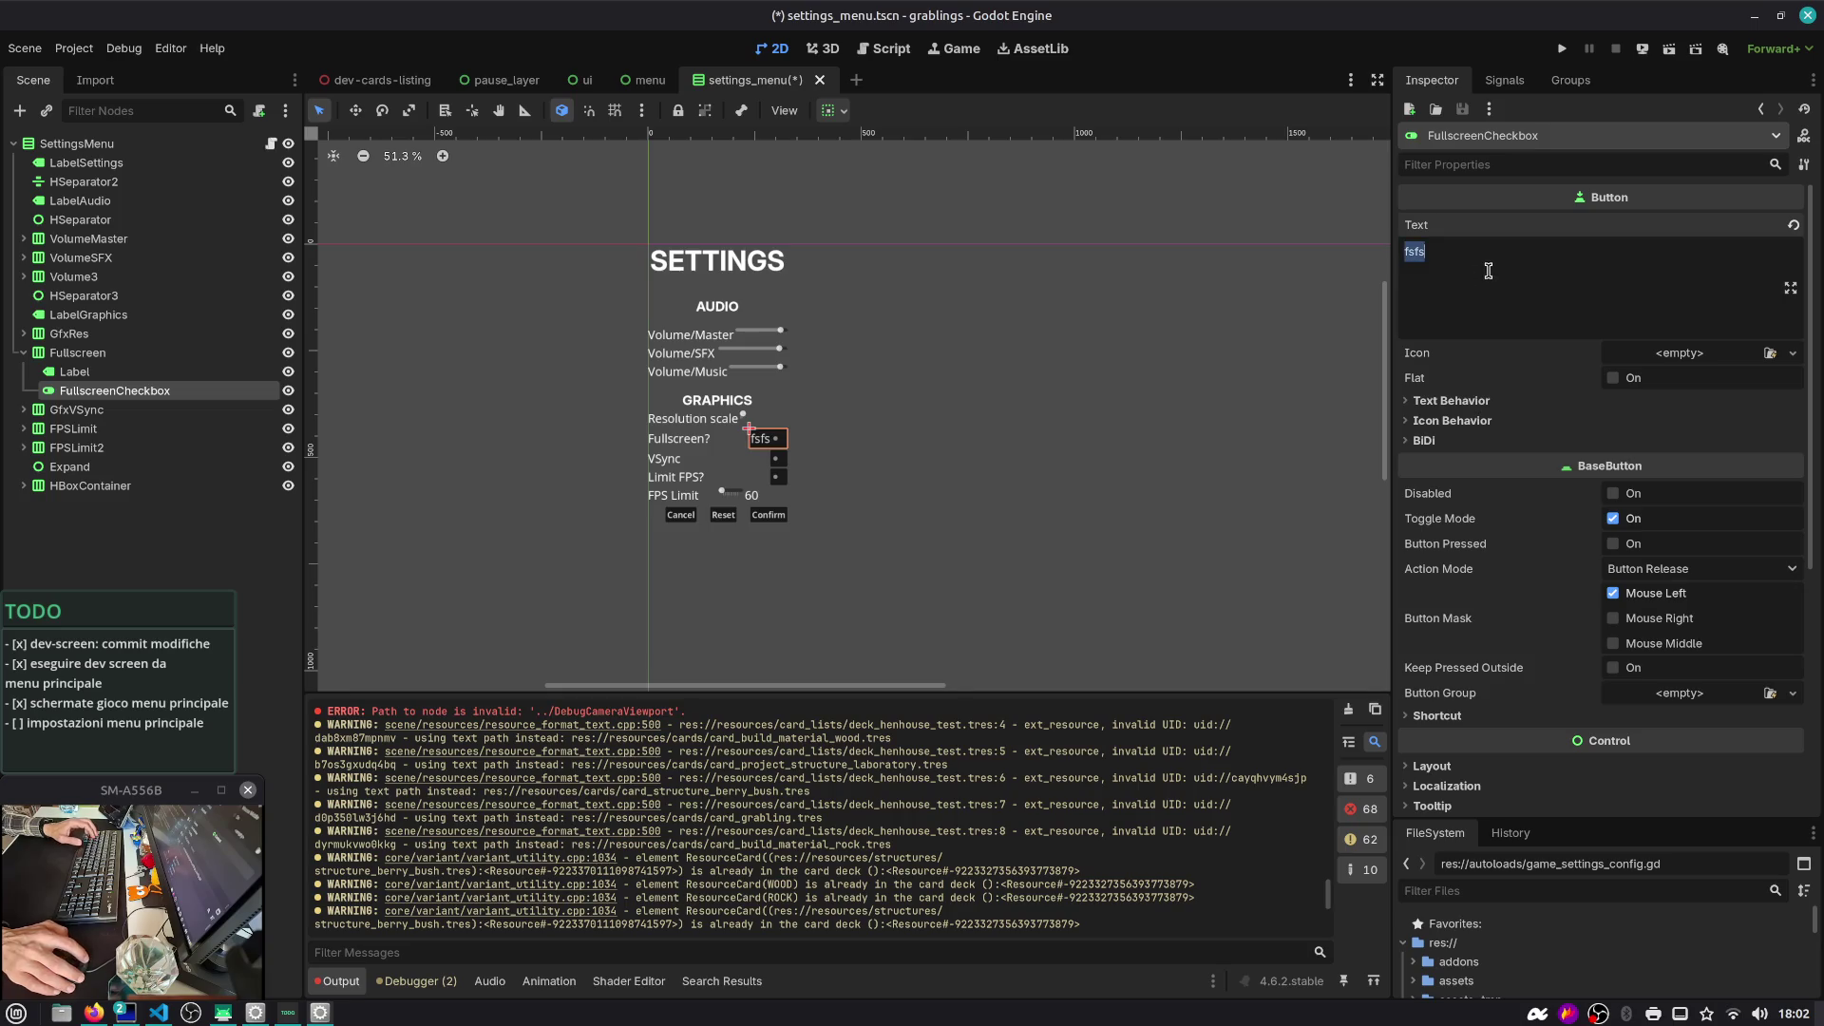
key("BackSpace")
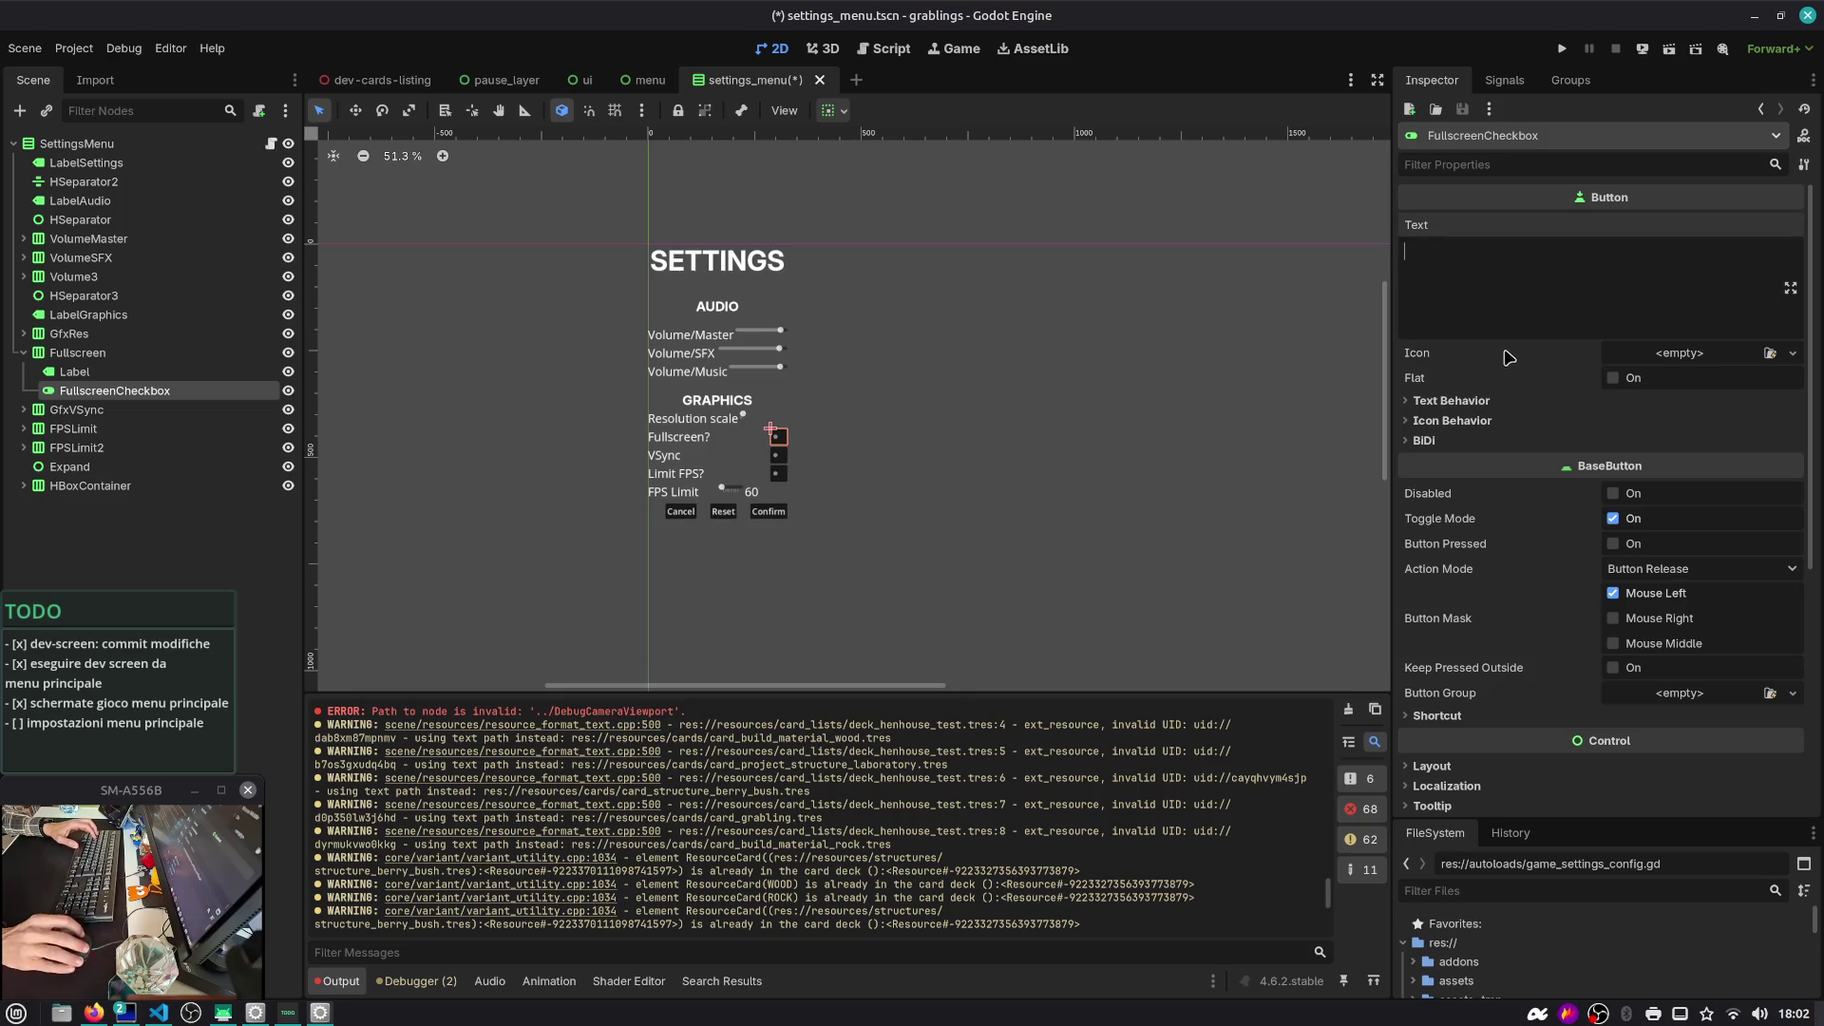
left_click(106, 372)
key("ctrl+s")
left_click(176, 397)
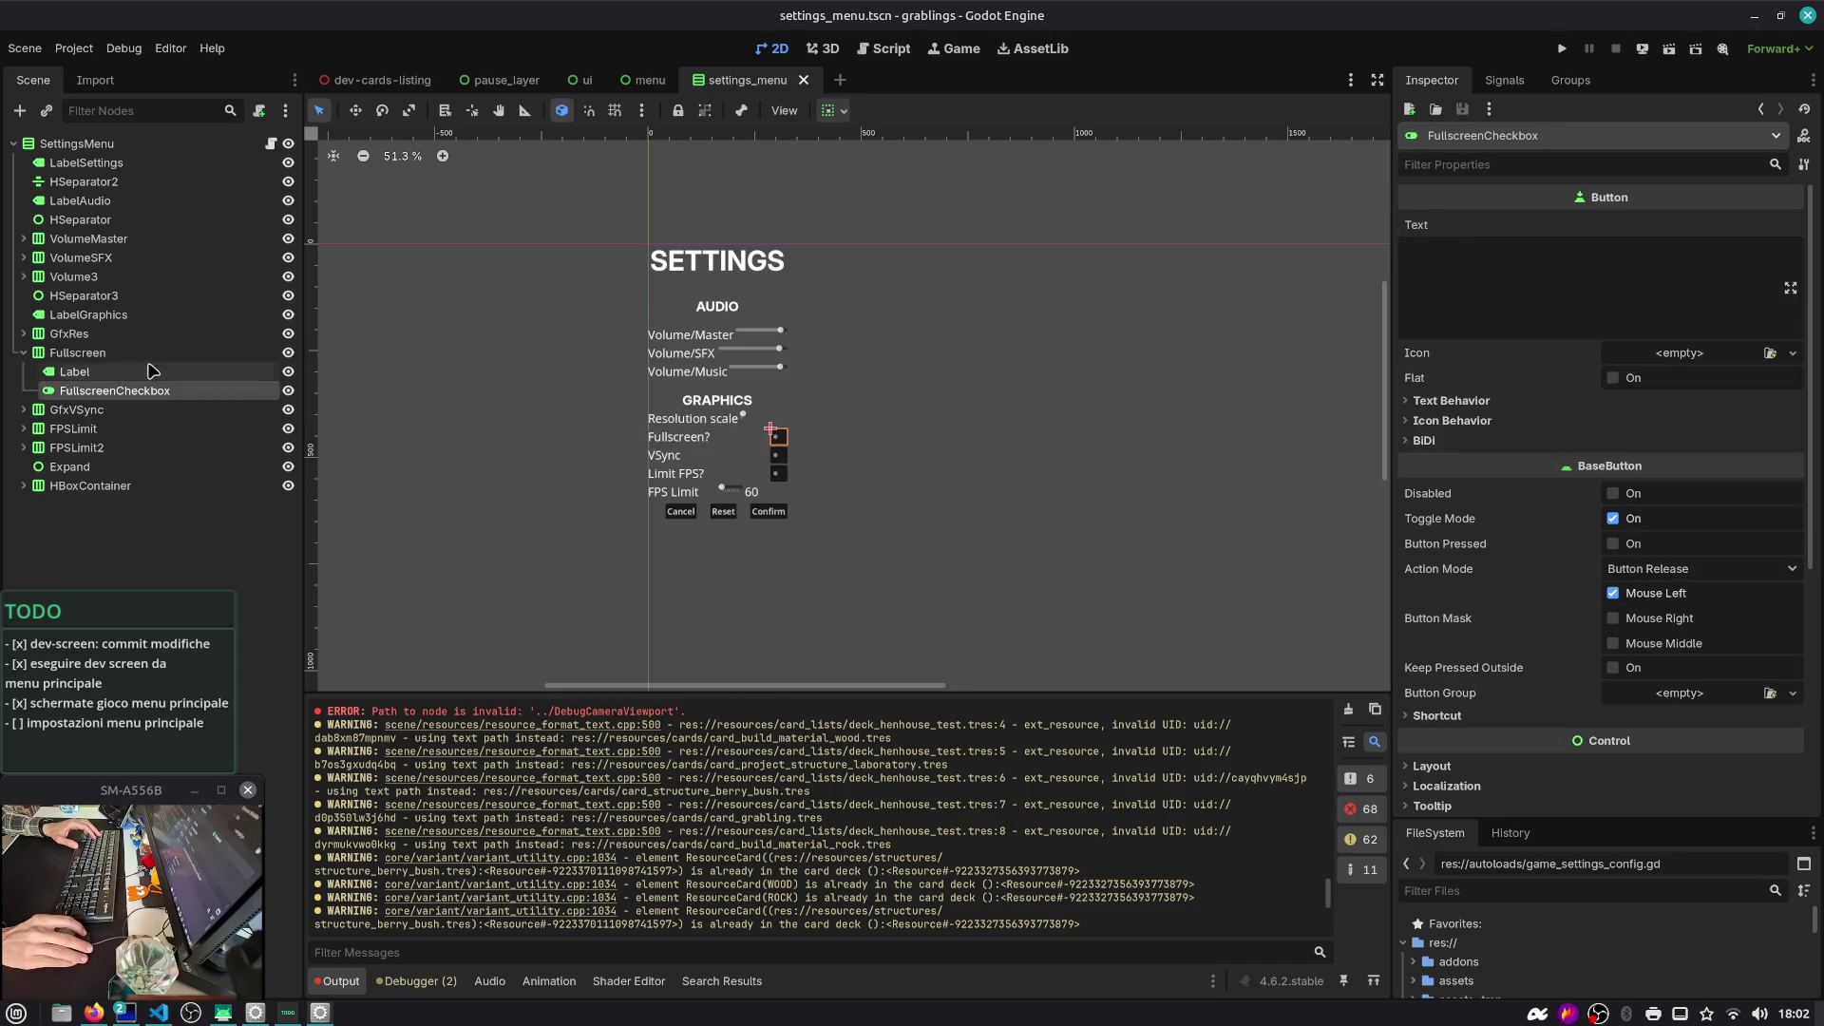
left_click(270, 143)
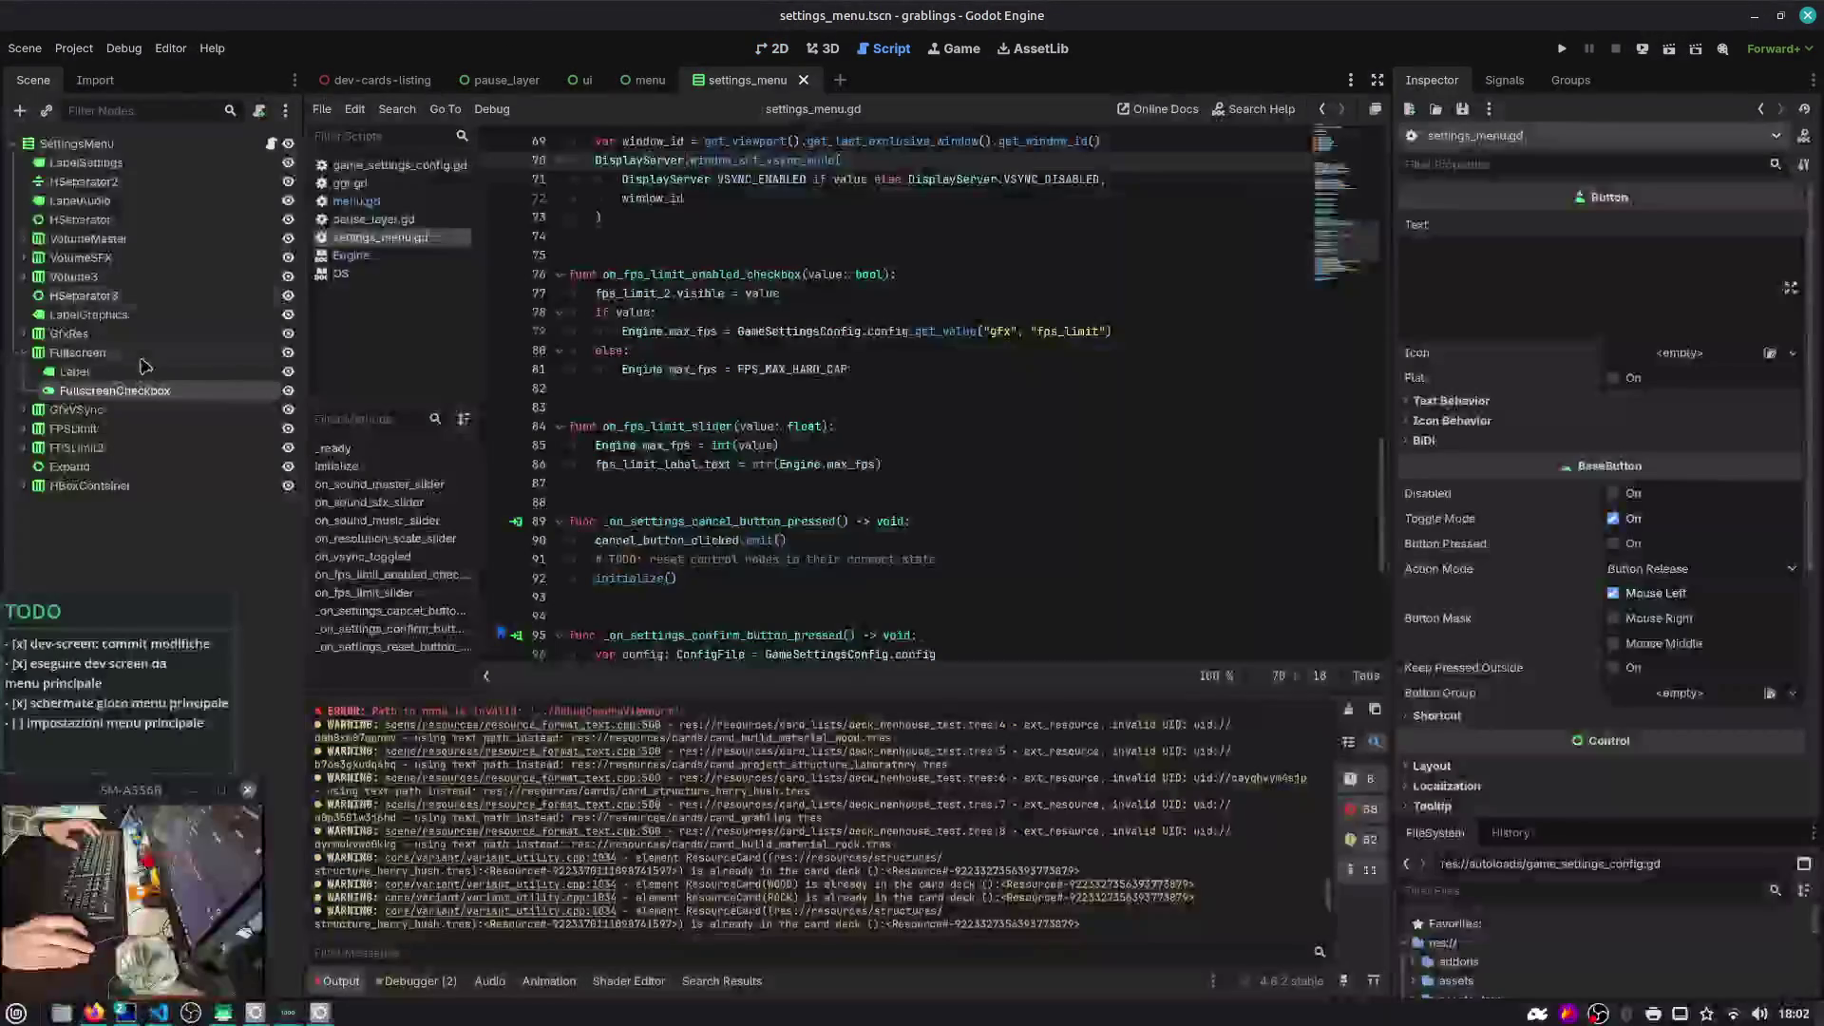
Step: Drag FullscreenCheckbox into settings_menu.gd to add an exported fullscreen_checkbox variable
scroll(1094, 155, "up", 20)
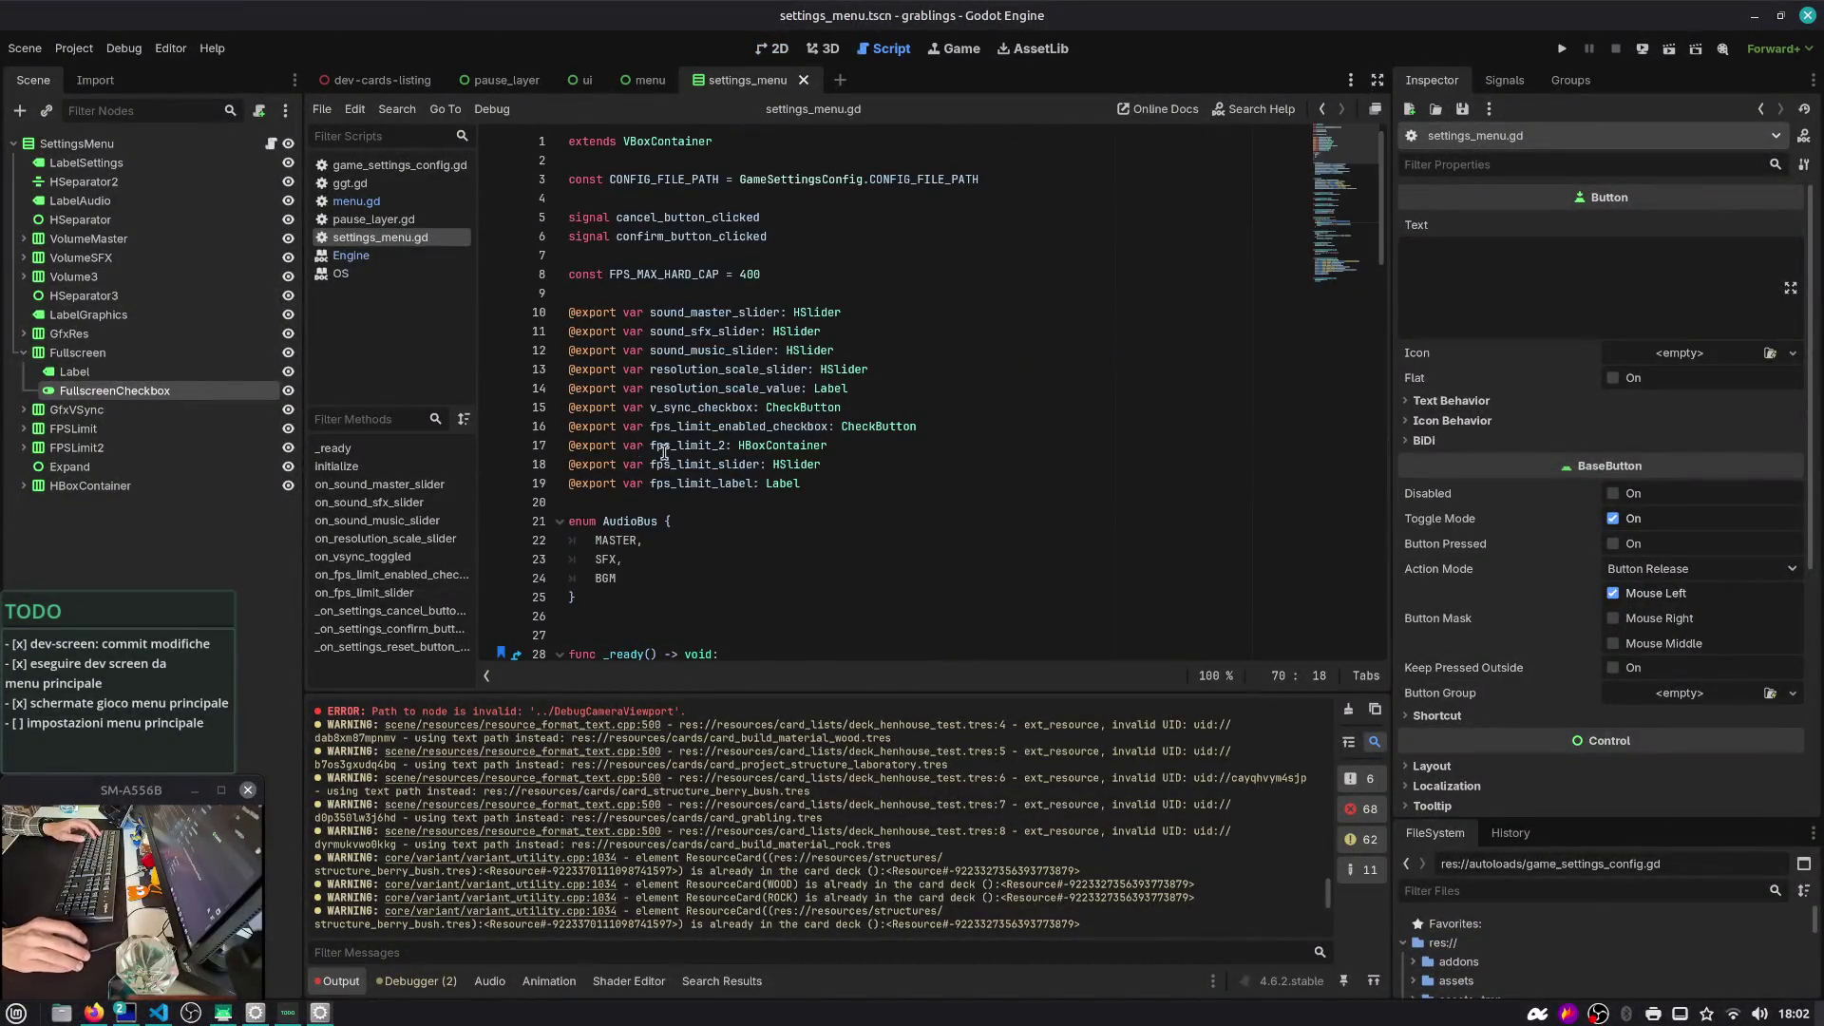
scroll(664, 452, "down", 1)
double_click(703, 426)
left_click(81, 371)
left_click(129, 392)
left_click_drag(157, 397, 665, 445)
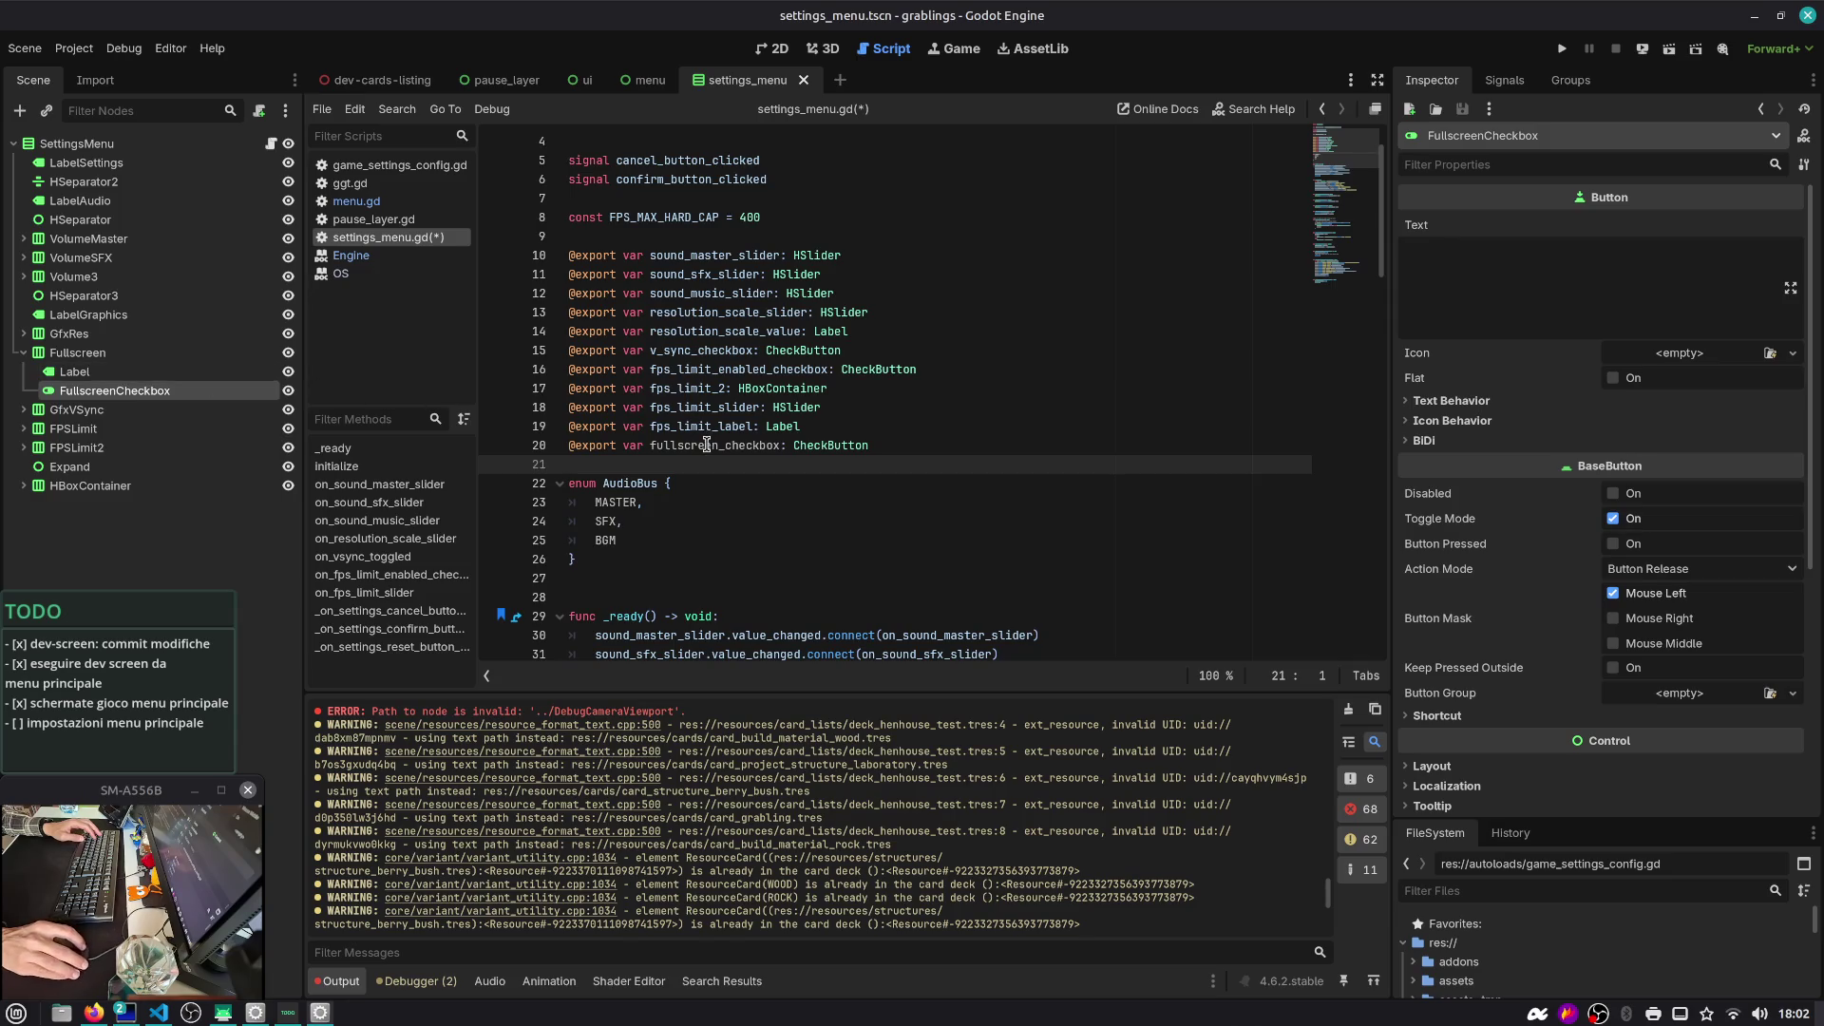
double_click(706, 444)
Step: Open the GameSettingsConfig script and check where config and CONFIG_FILE_PATH are used
scroll(706, 444, "down", 4)
scroll(706, 443, "up", 6)
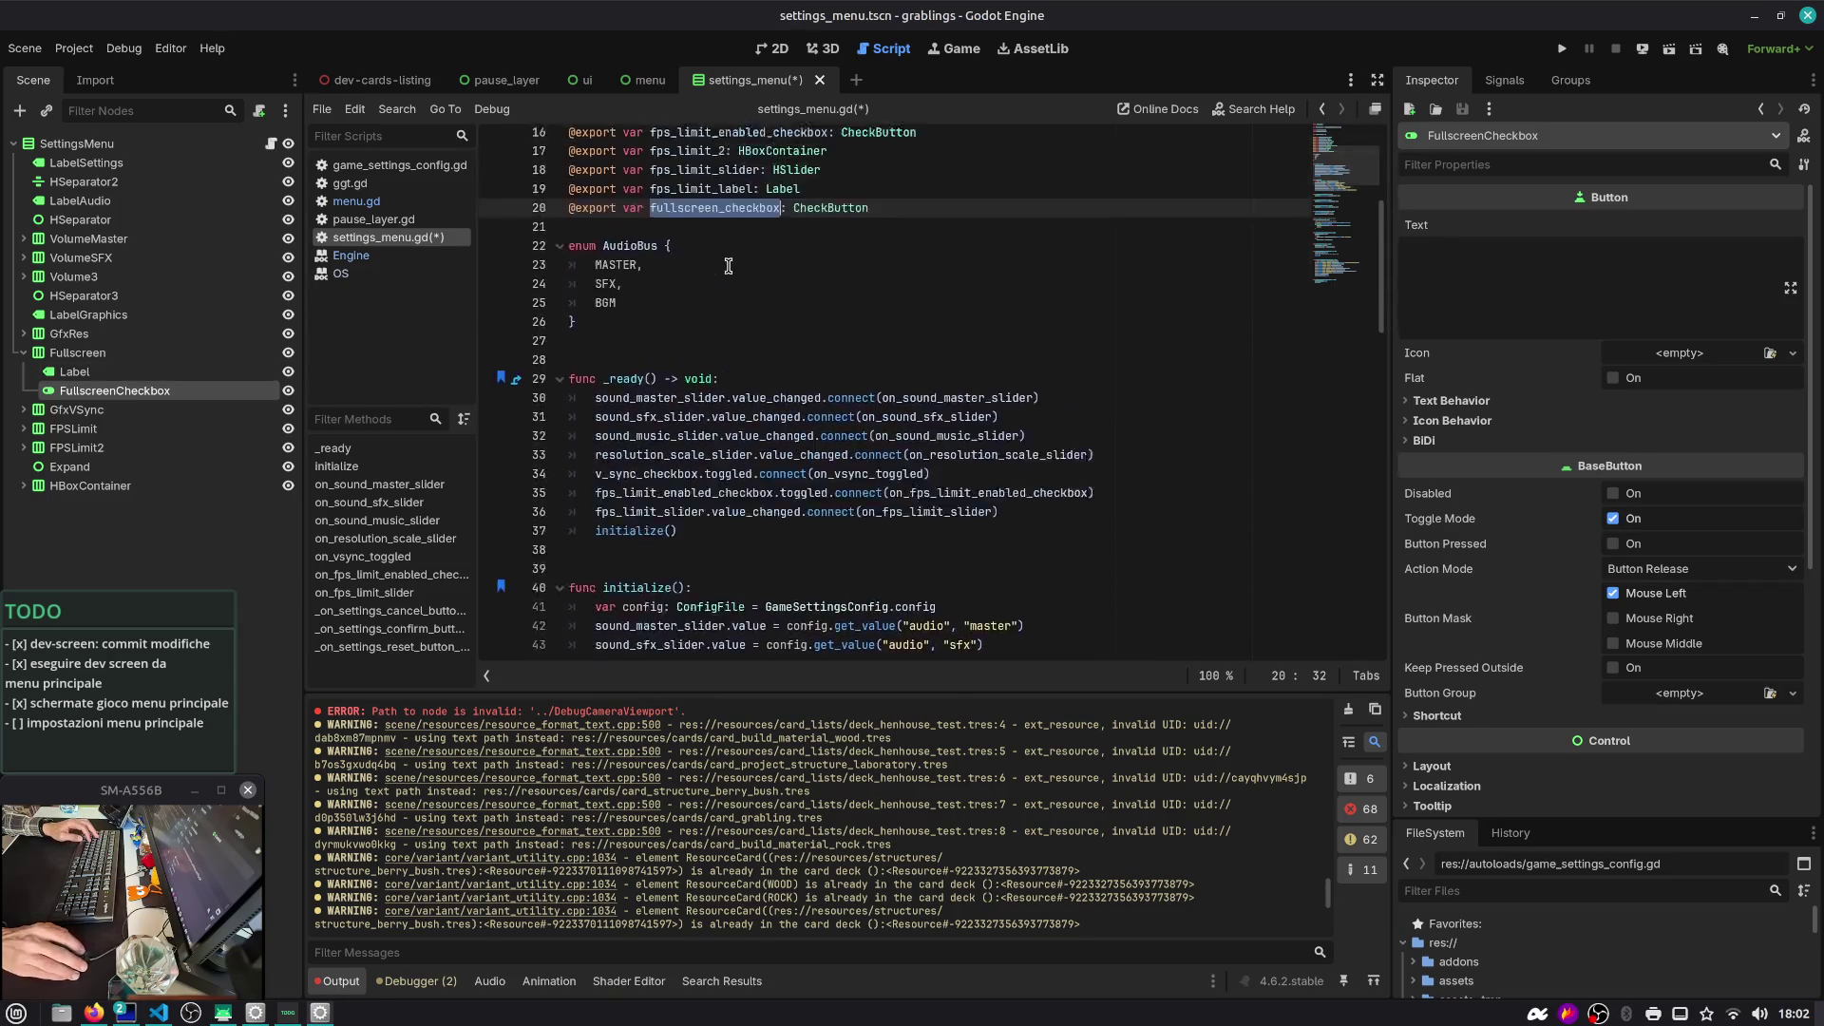
left_click(726, 216)
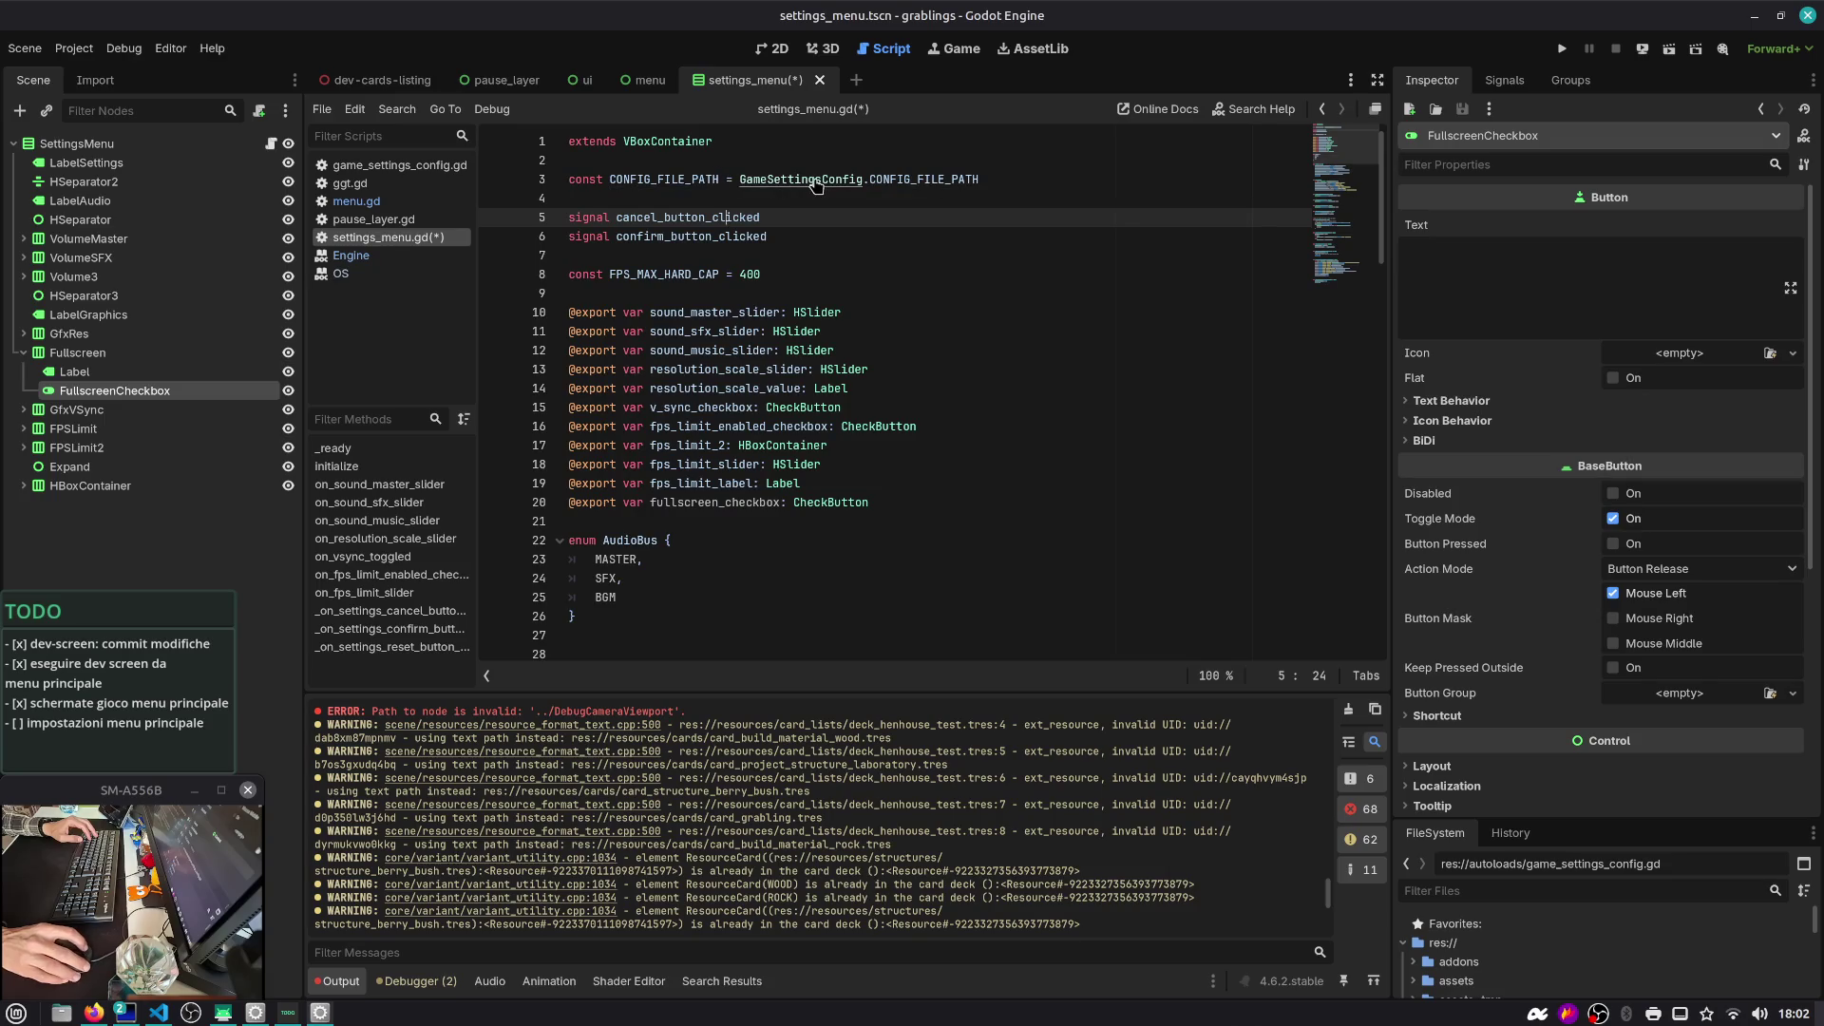
left_click(815, 181, "ctrl")
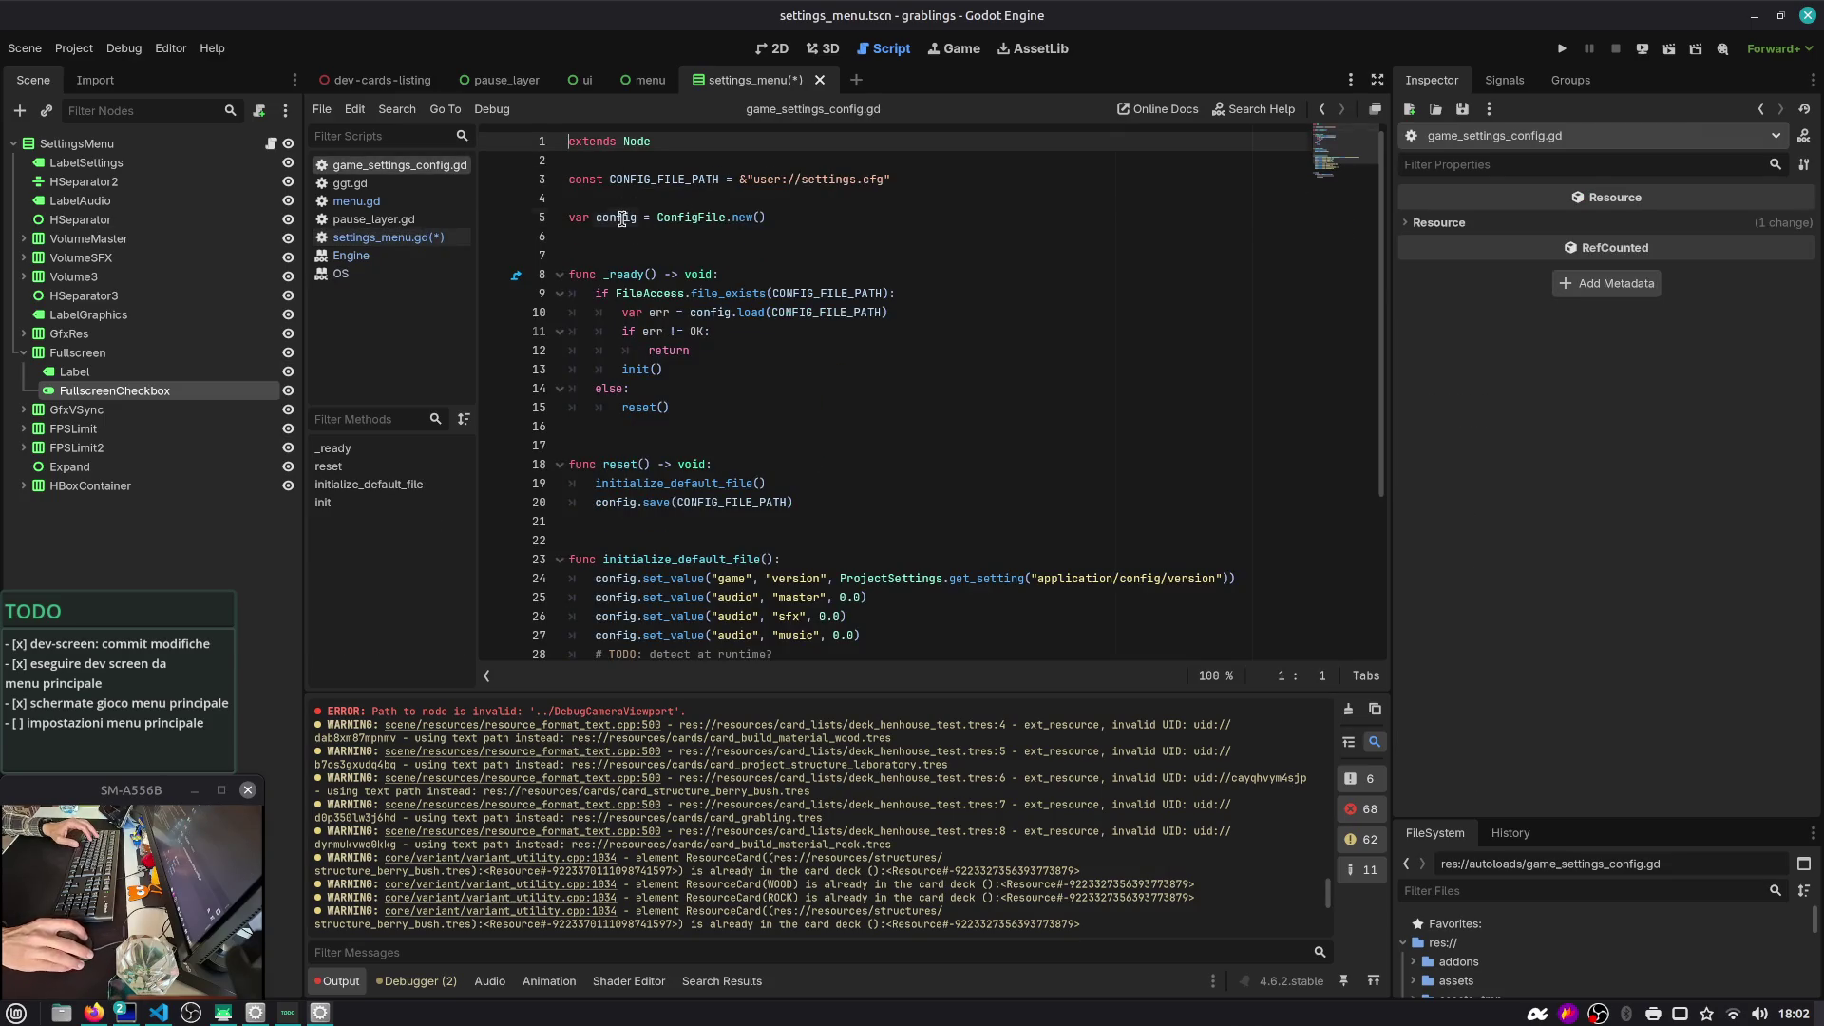
double_click(622, 218)
scroll(722, 315, "down", 1)
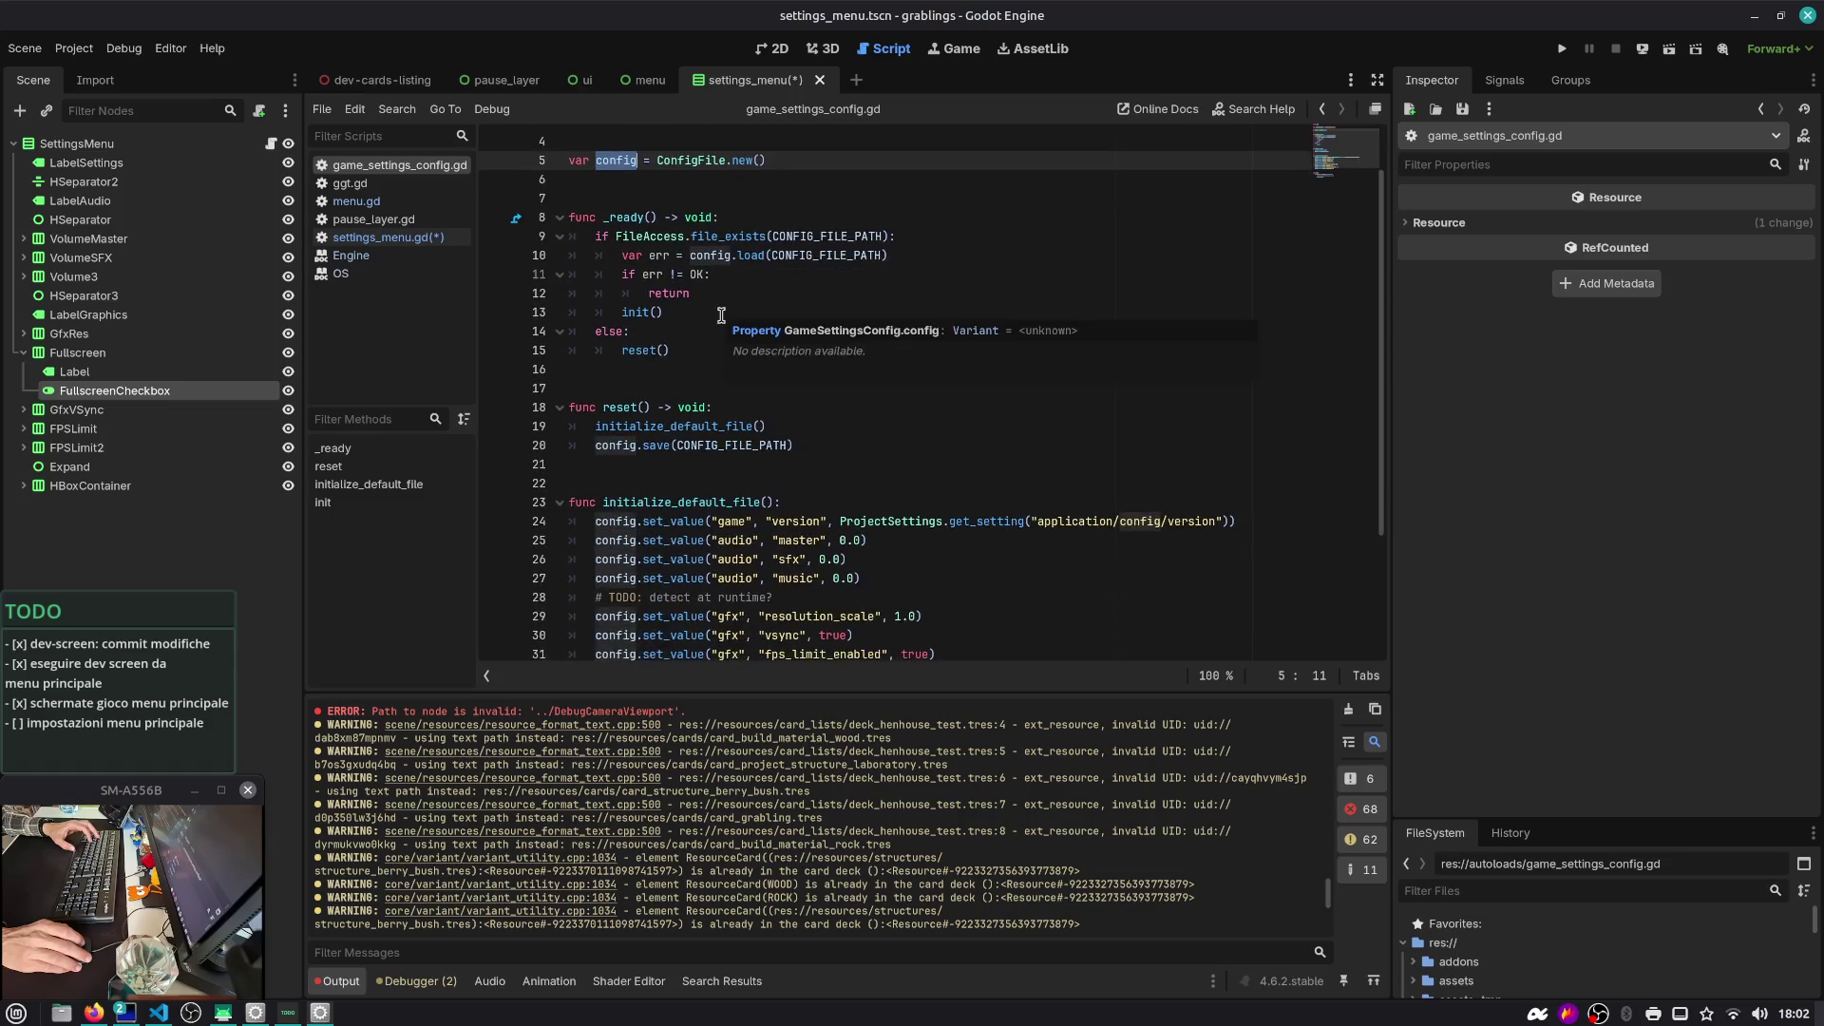
double_click(833, 237)
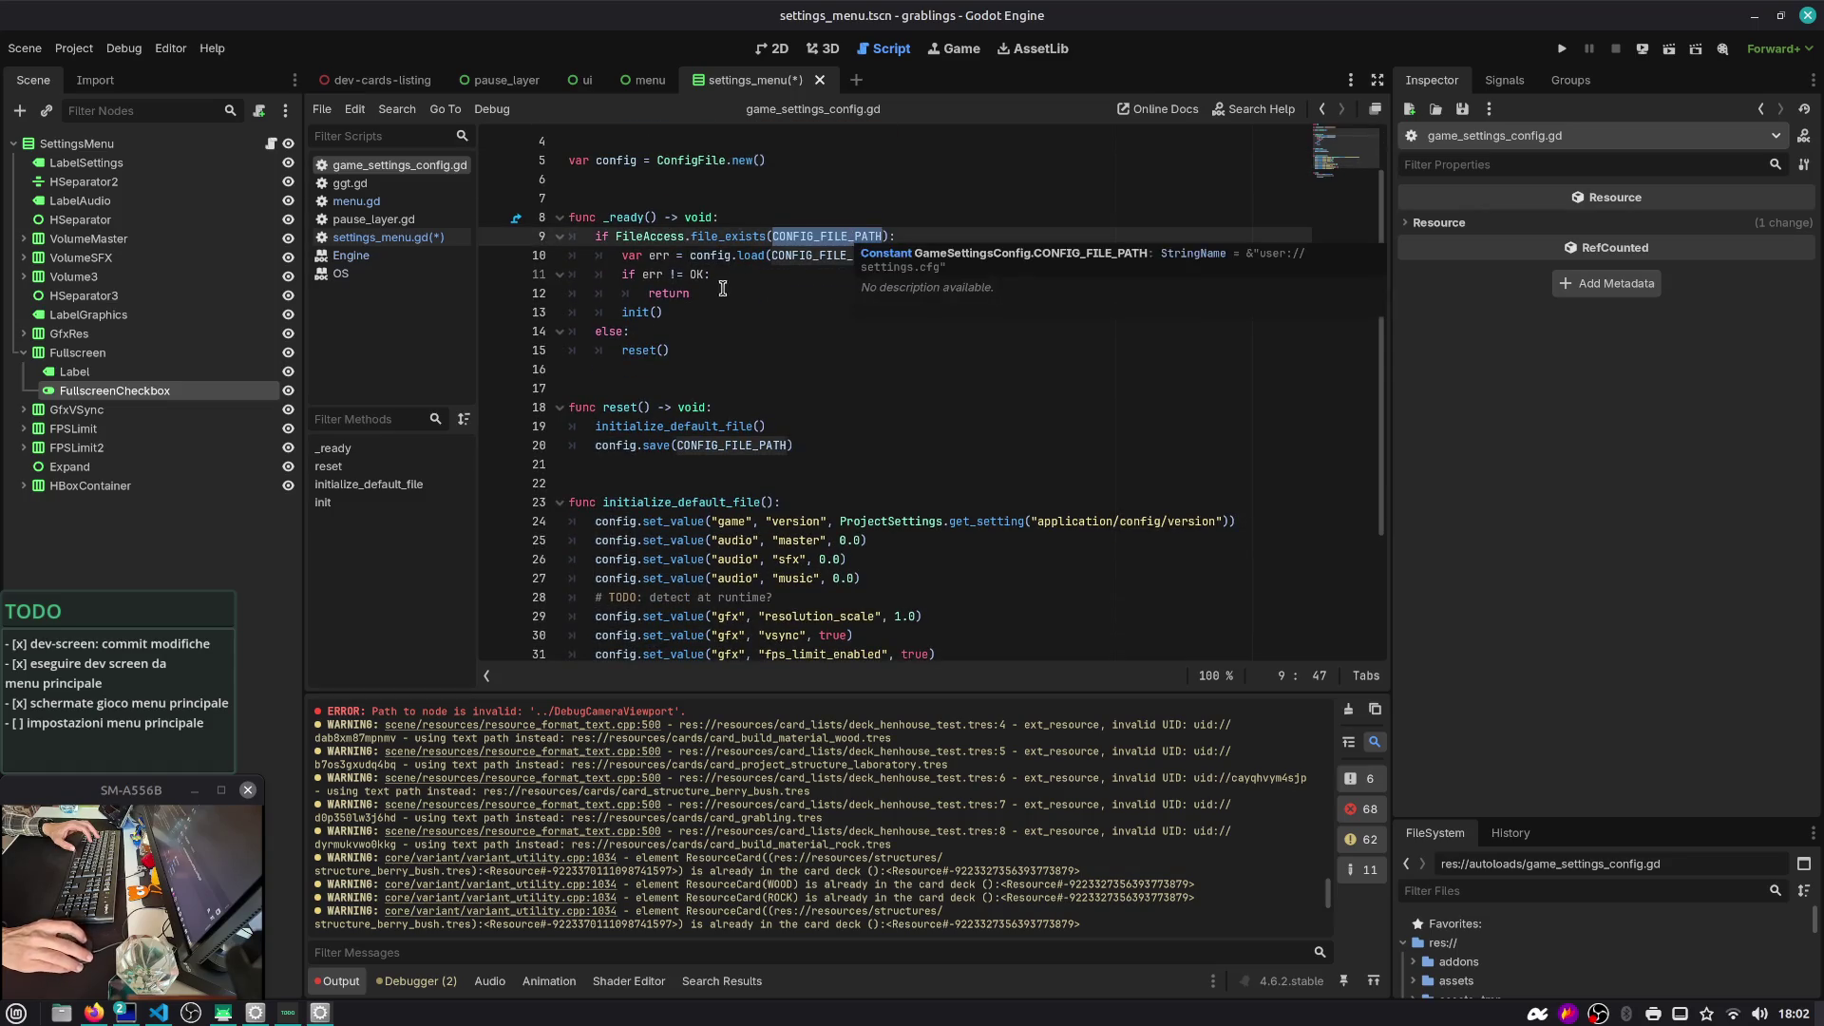
scroll(743, 397, "down", 3)
Step: Add a fullscreen default of true above the other graphics defaults and save
left_click(885, 514)
key("shift+Home")
key("ctrl+c")
key("End")
key("Return")
key("ctrl+v")
key("ctrl+Left")
key("ctrl+Left")
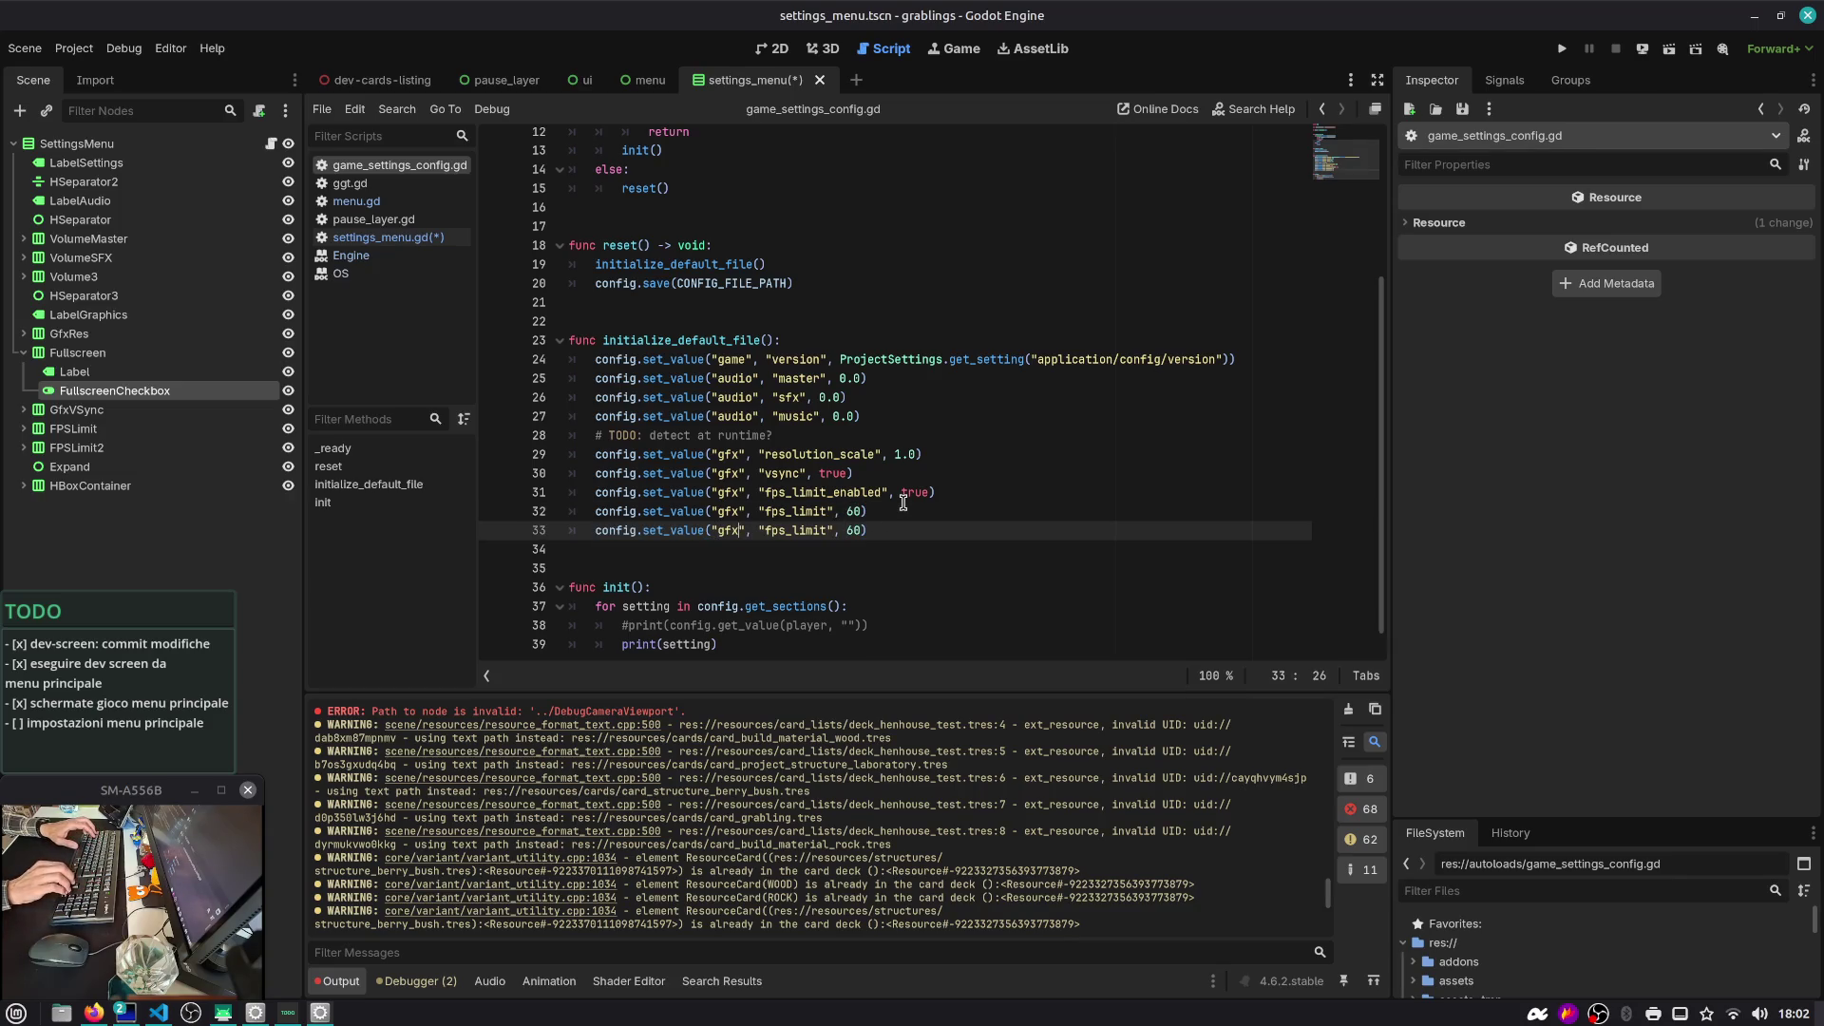
key("ctrl+shift+Right")
type("fullscreen\", ")
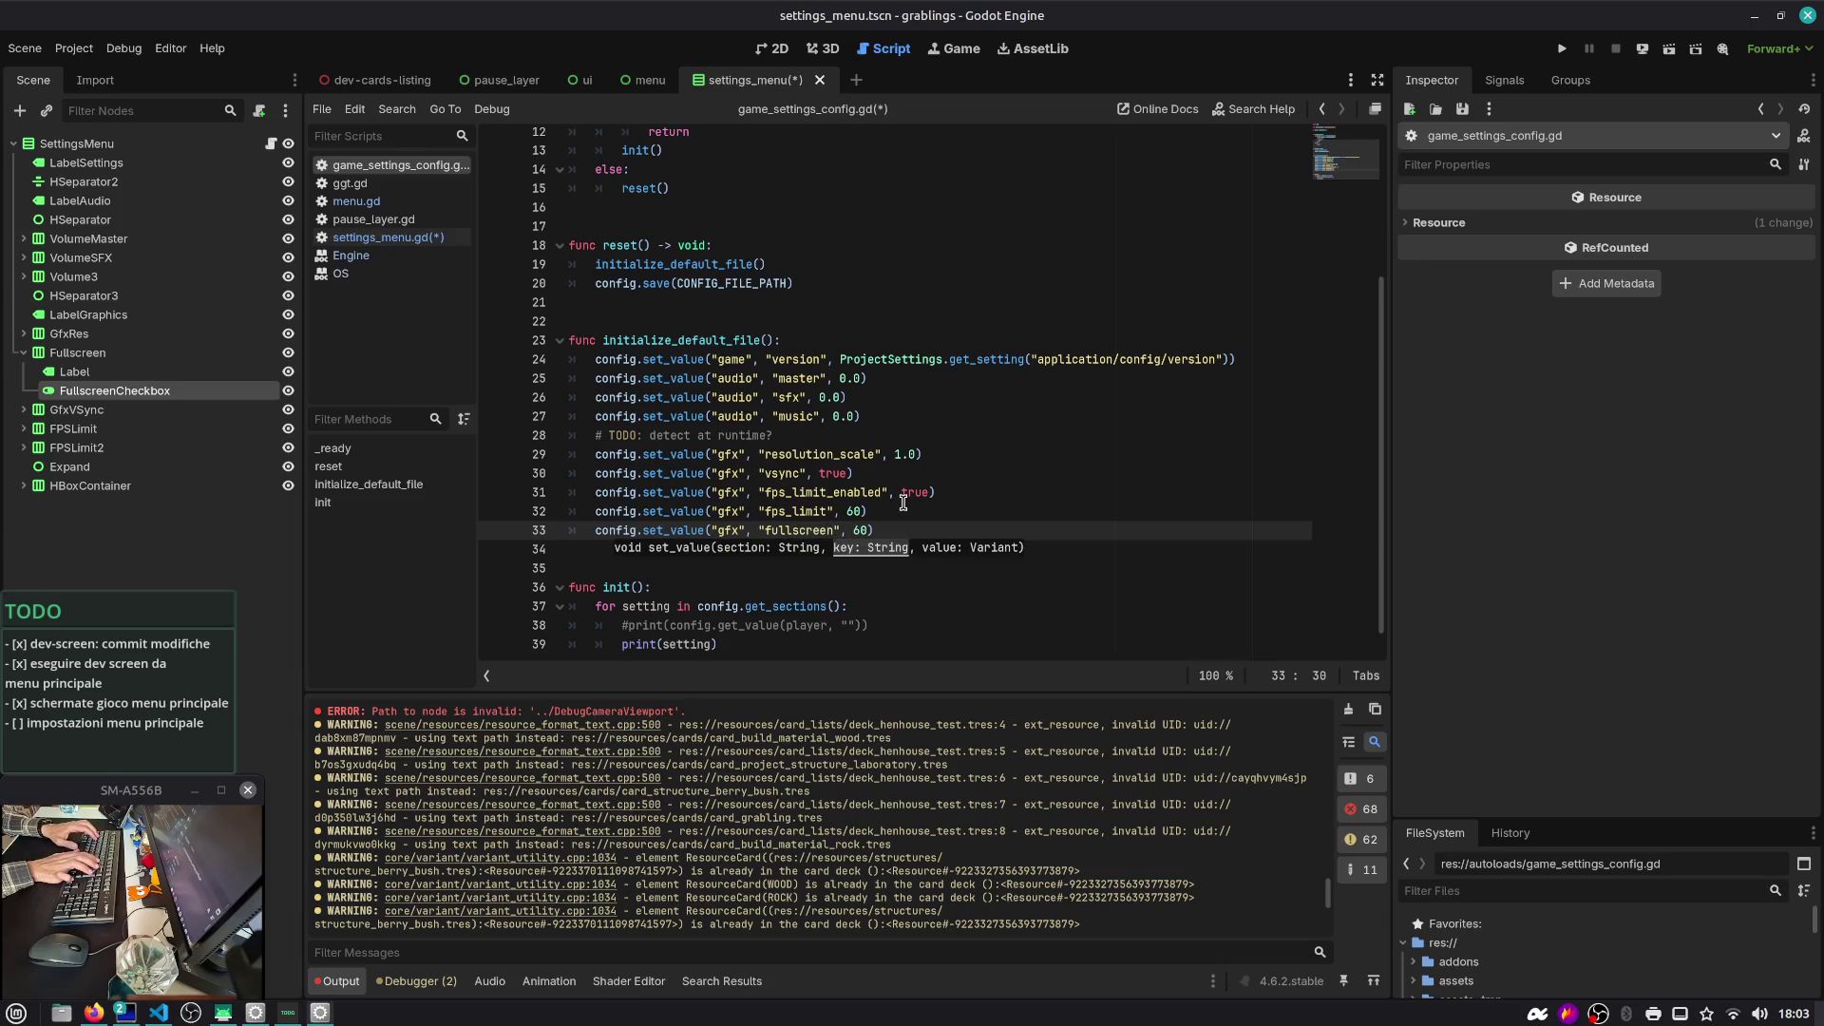
type("true")
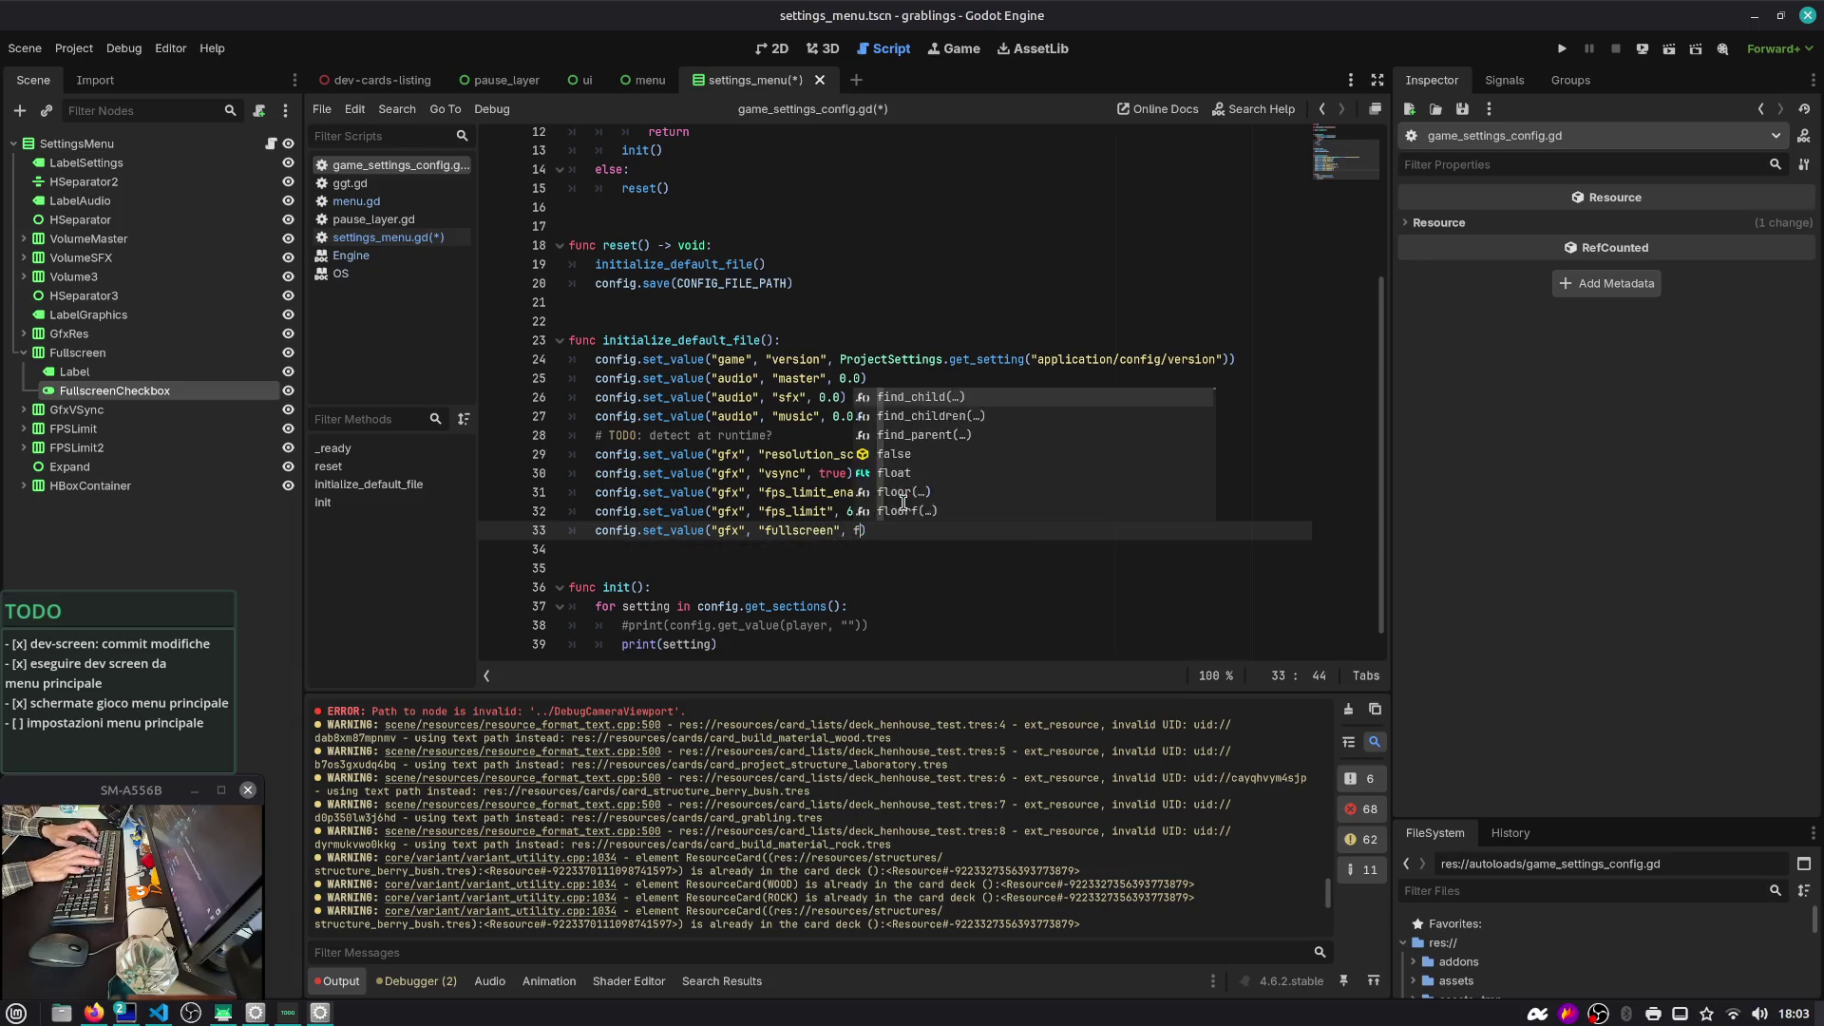
key("alt+Up")
key("alt+Up")
key("alt+Up")
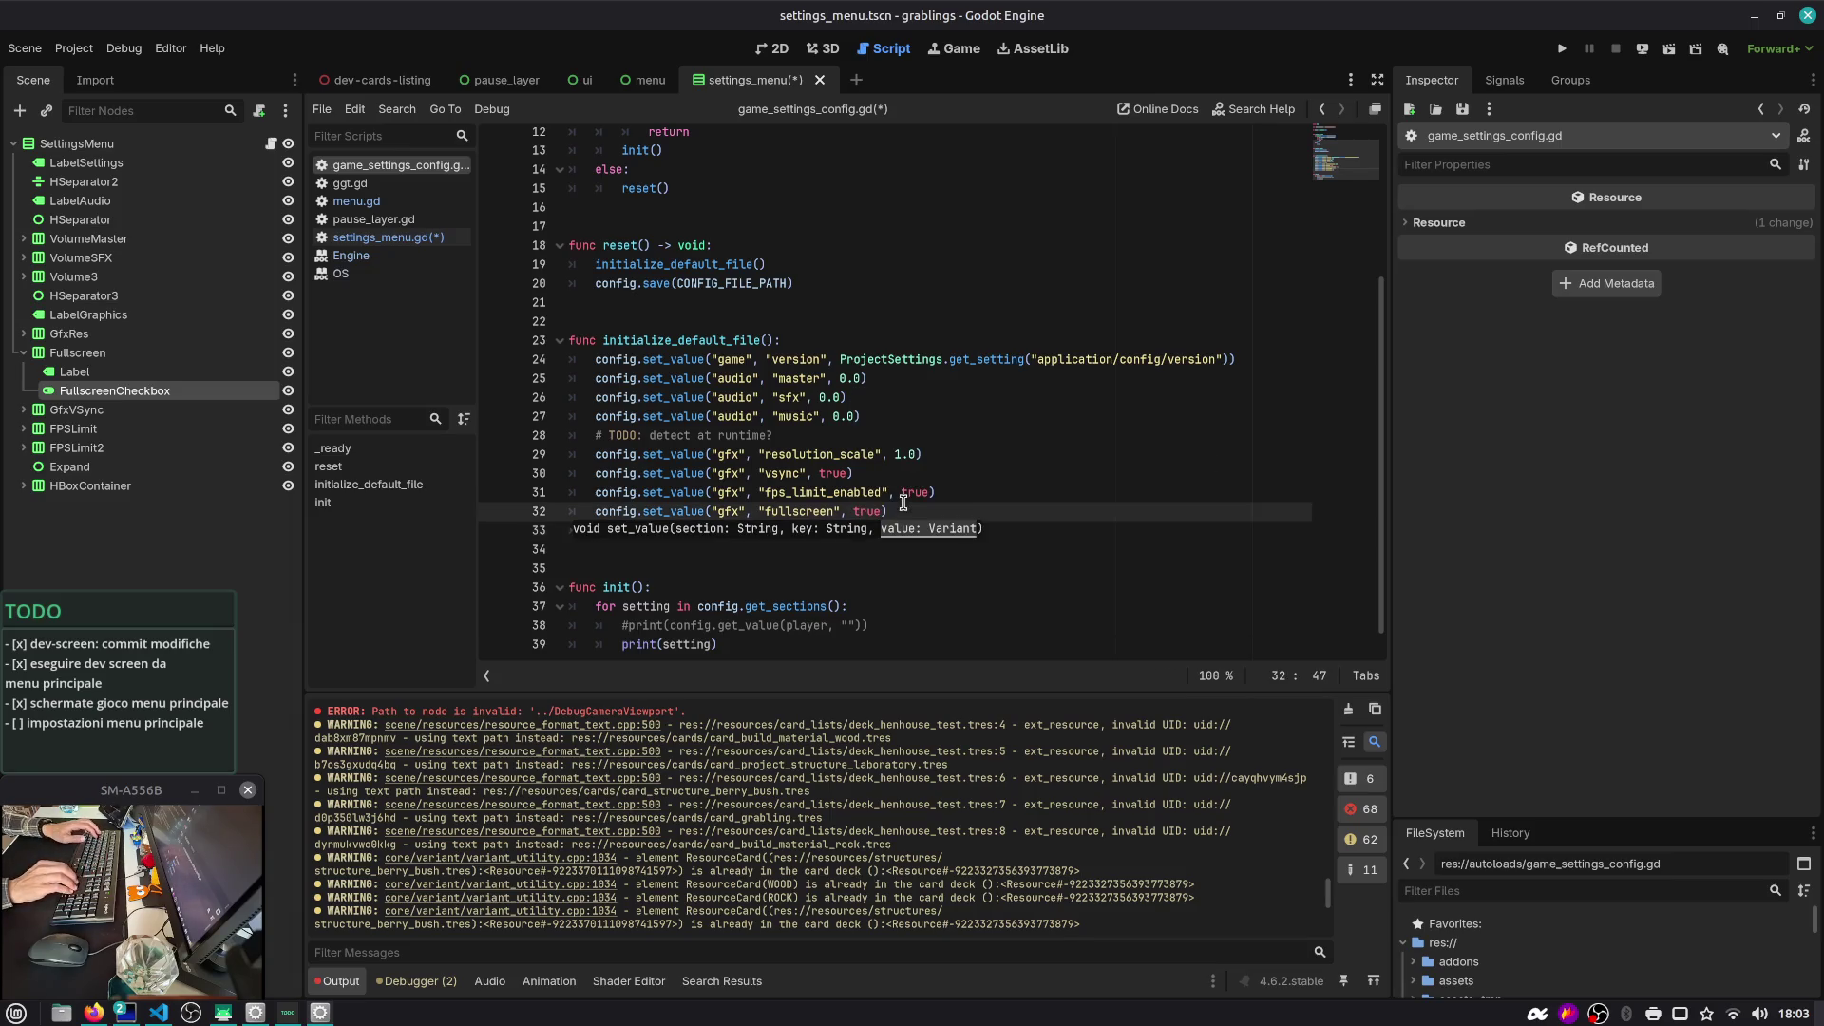
key("ctrl+s")
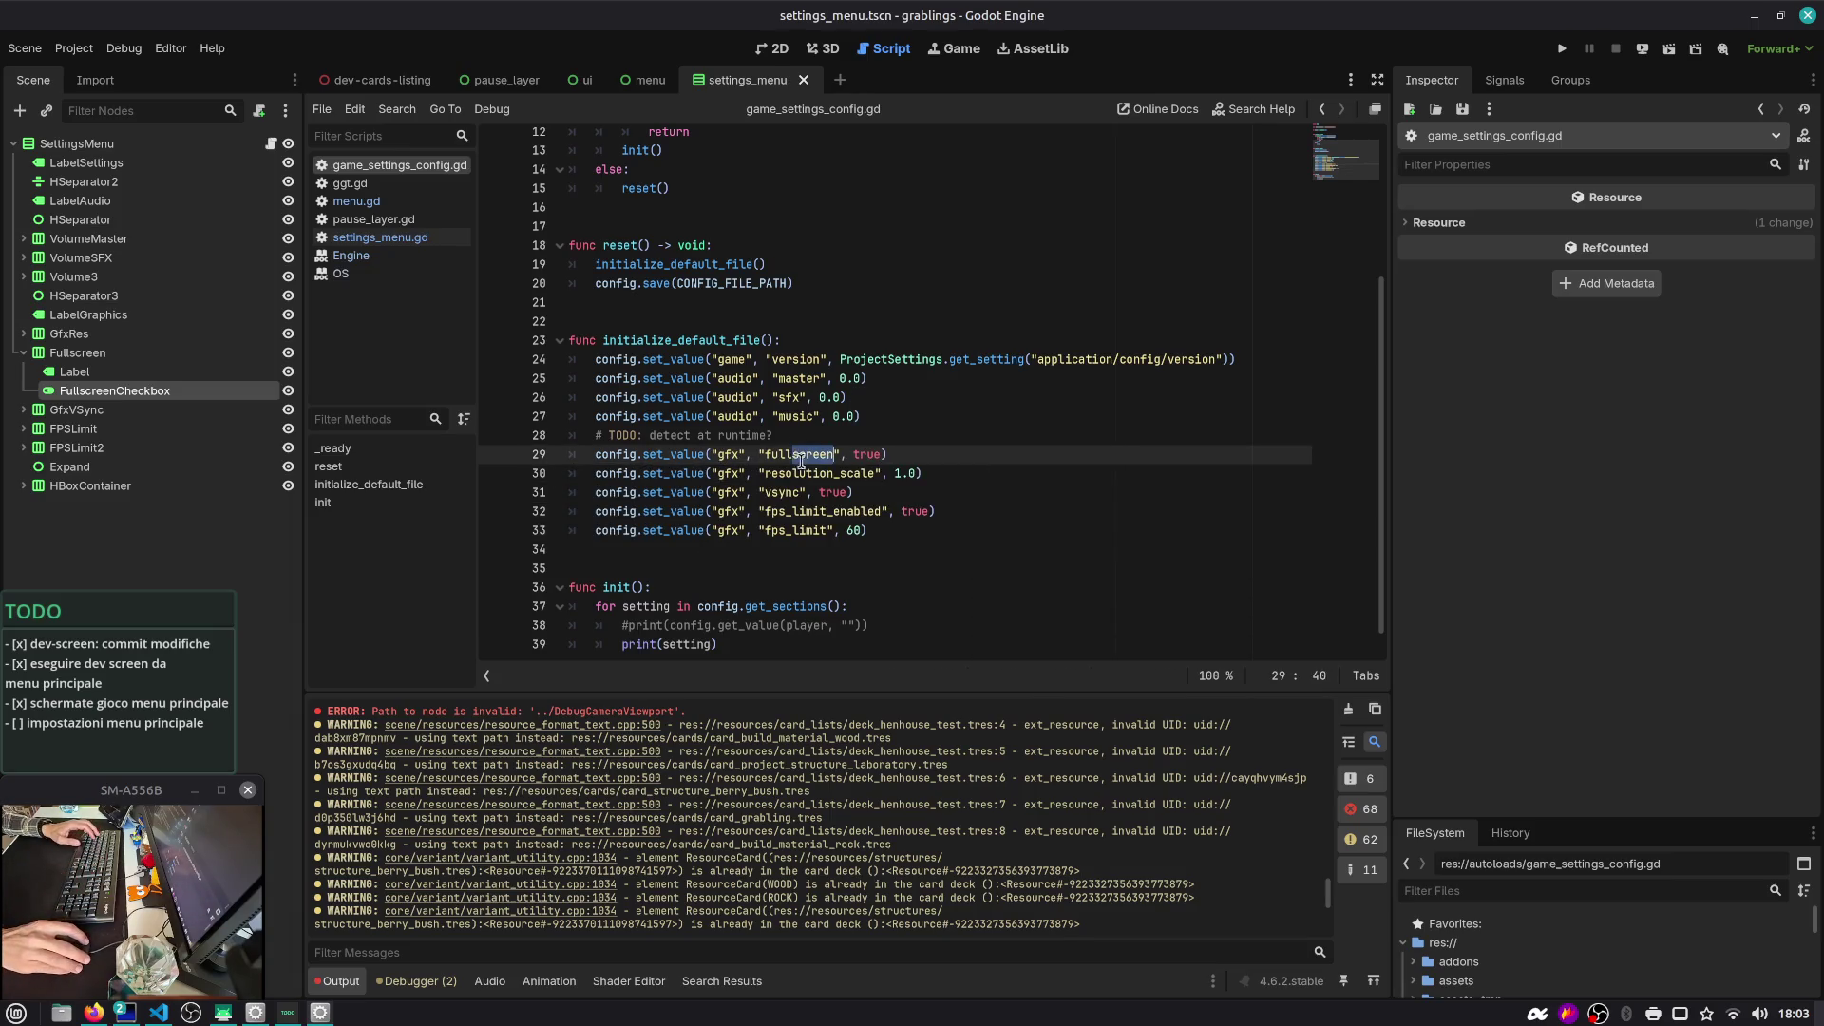
Step: Delete the body of the debug init() function
scroll(809, 475, "down", 1)
left_click(754, 625)
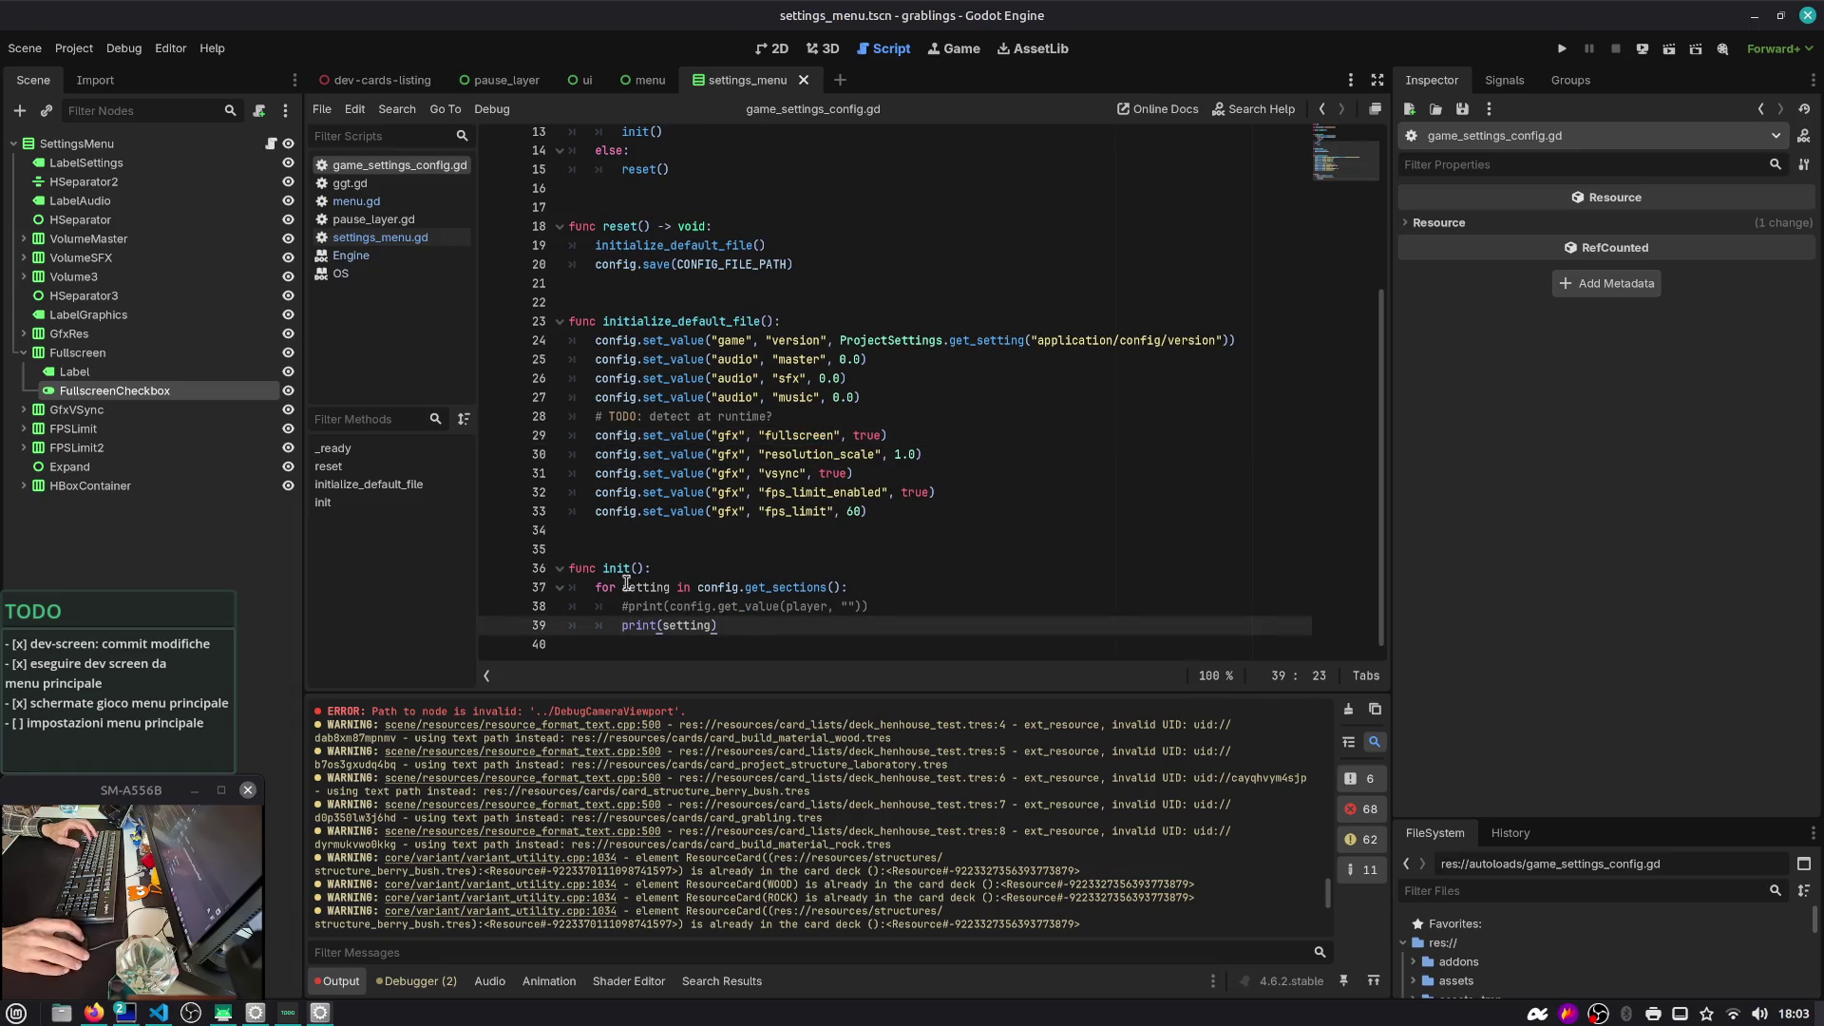
left_click(568, 568, "shift")
key("ctrl+x")
key("ctrl+z")
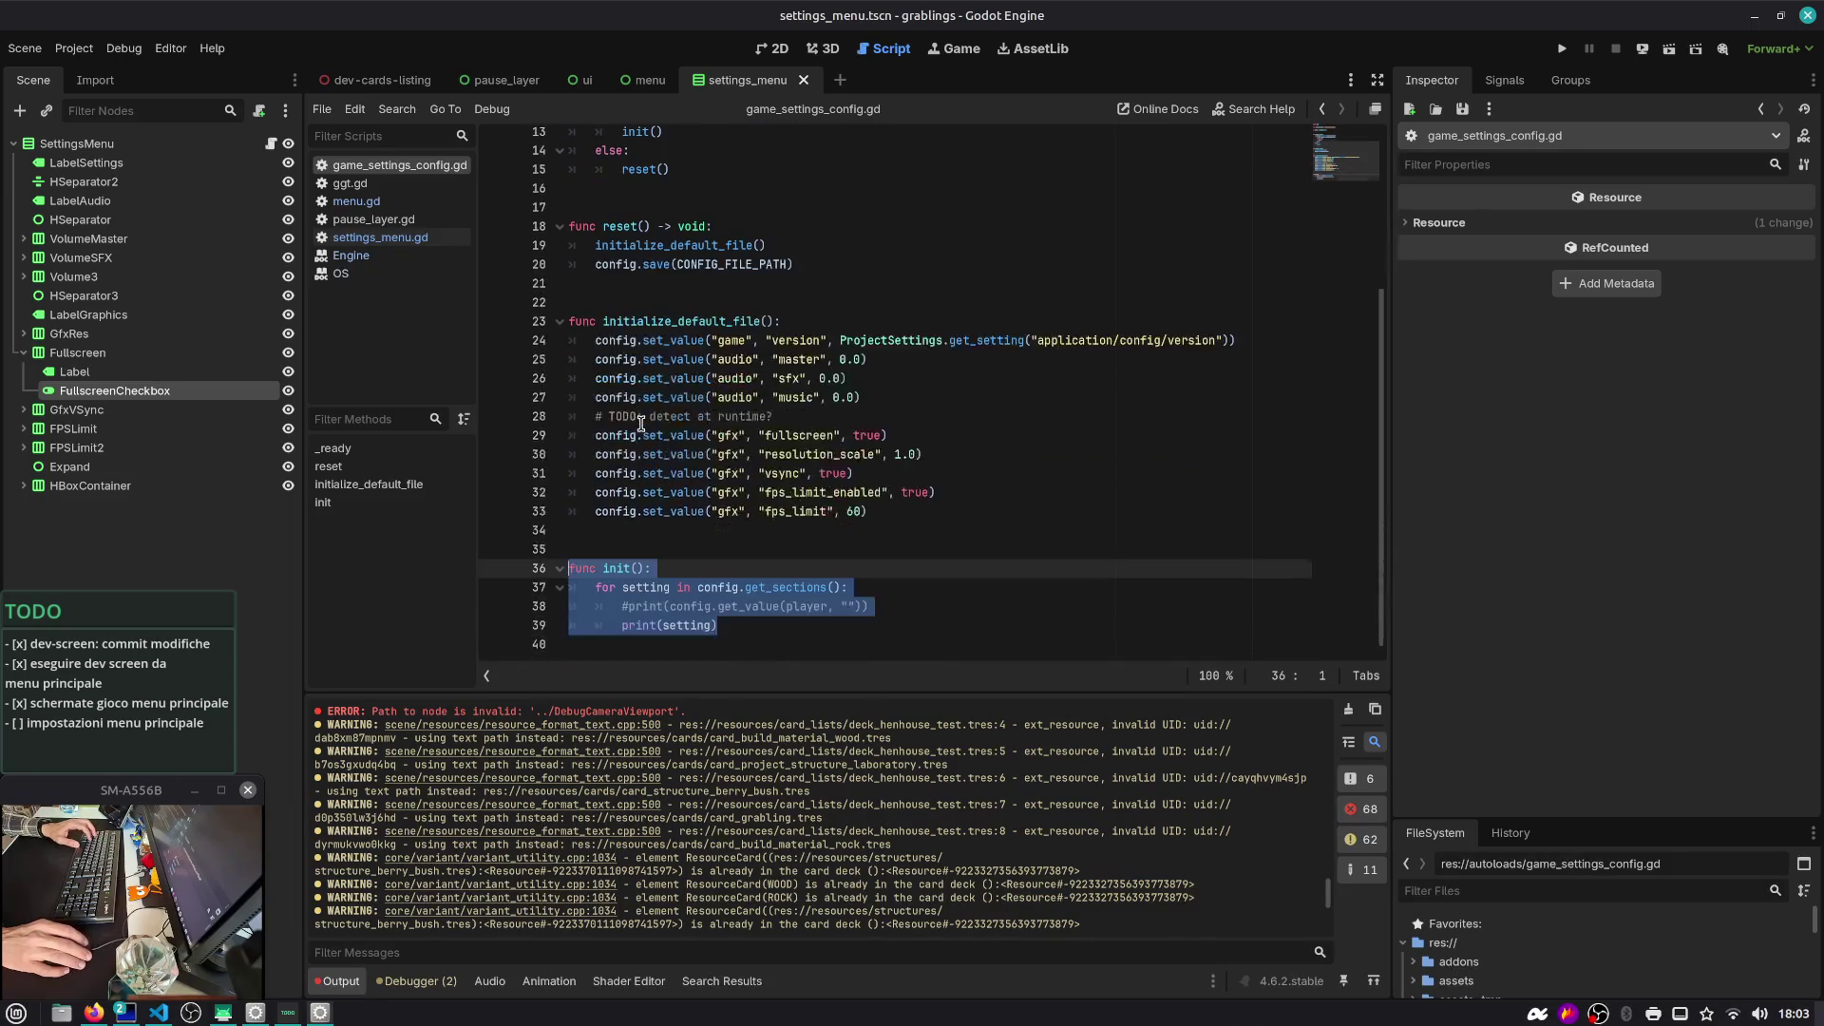
left_click(750, 625)
left_click_drag(796, 627, 568, 589)
key("BackSpace")
key("BackSpace")
key("BackSpace")
key("BackSpace")
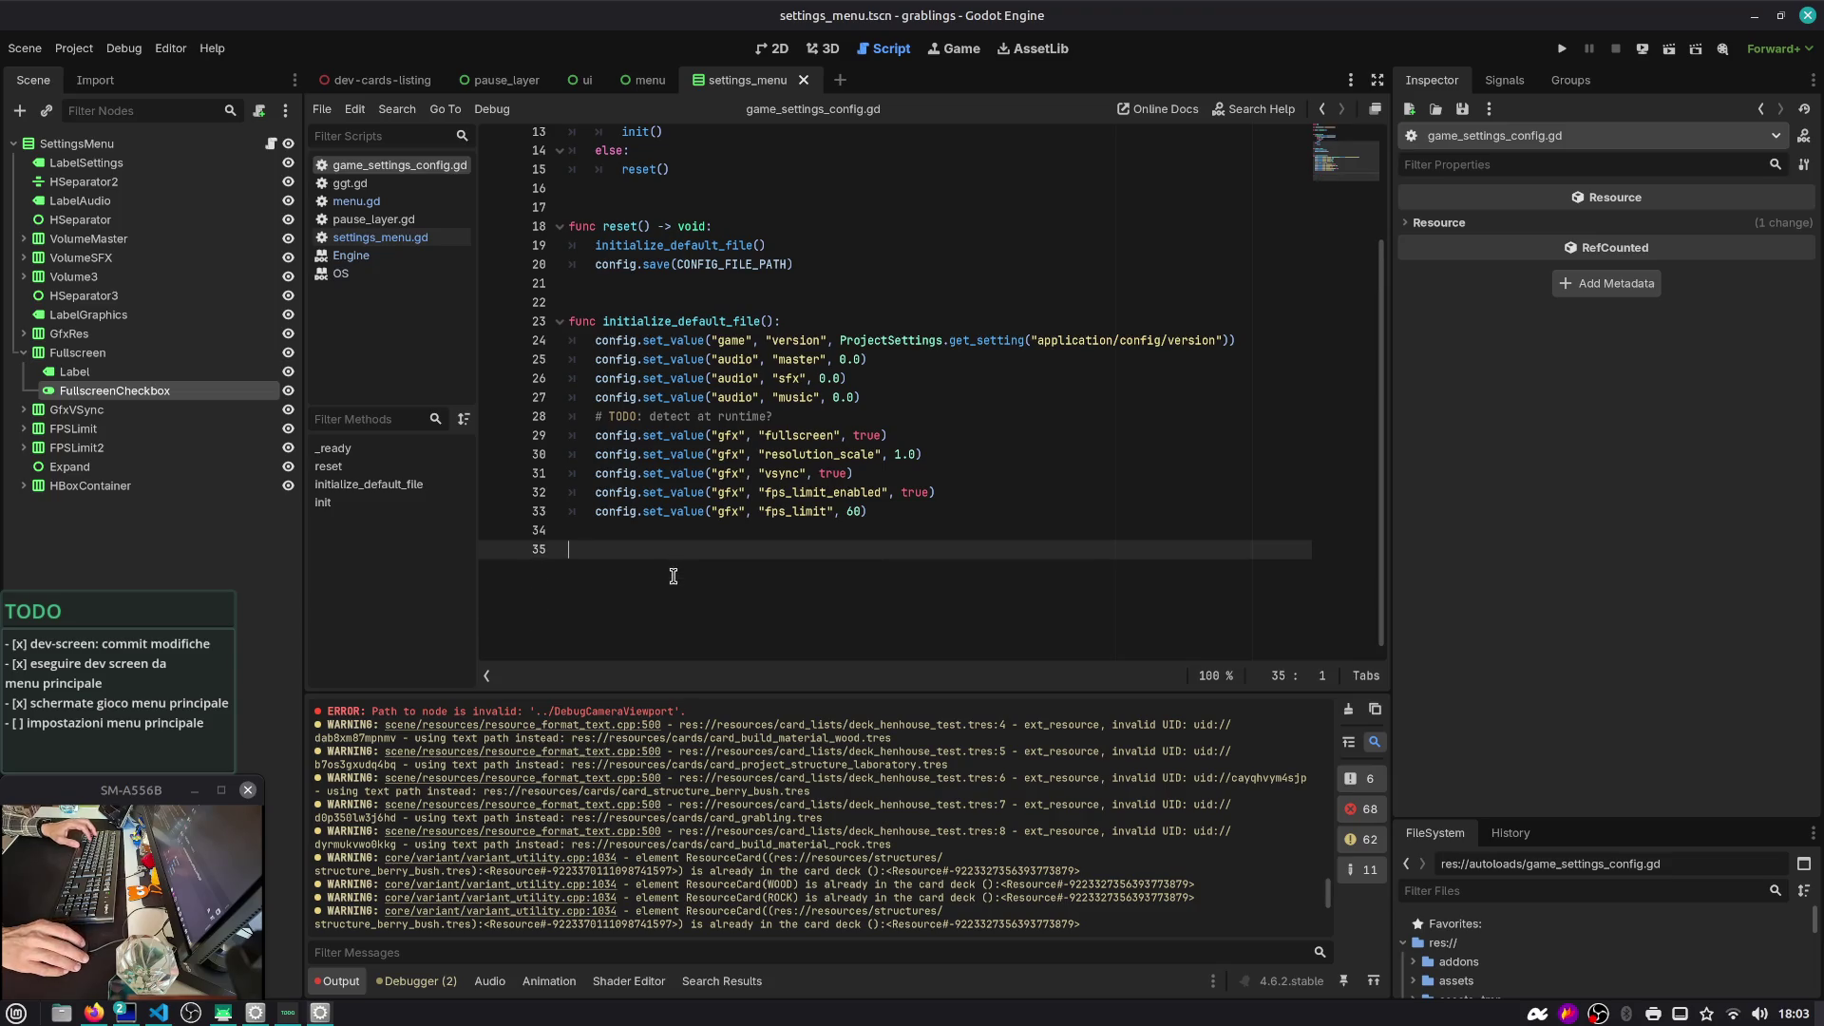
Step: Remove the init() call, add '# load config file' atop _ready, and save
scroll(671, 528, "up", 4)
left_click(699, 369)
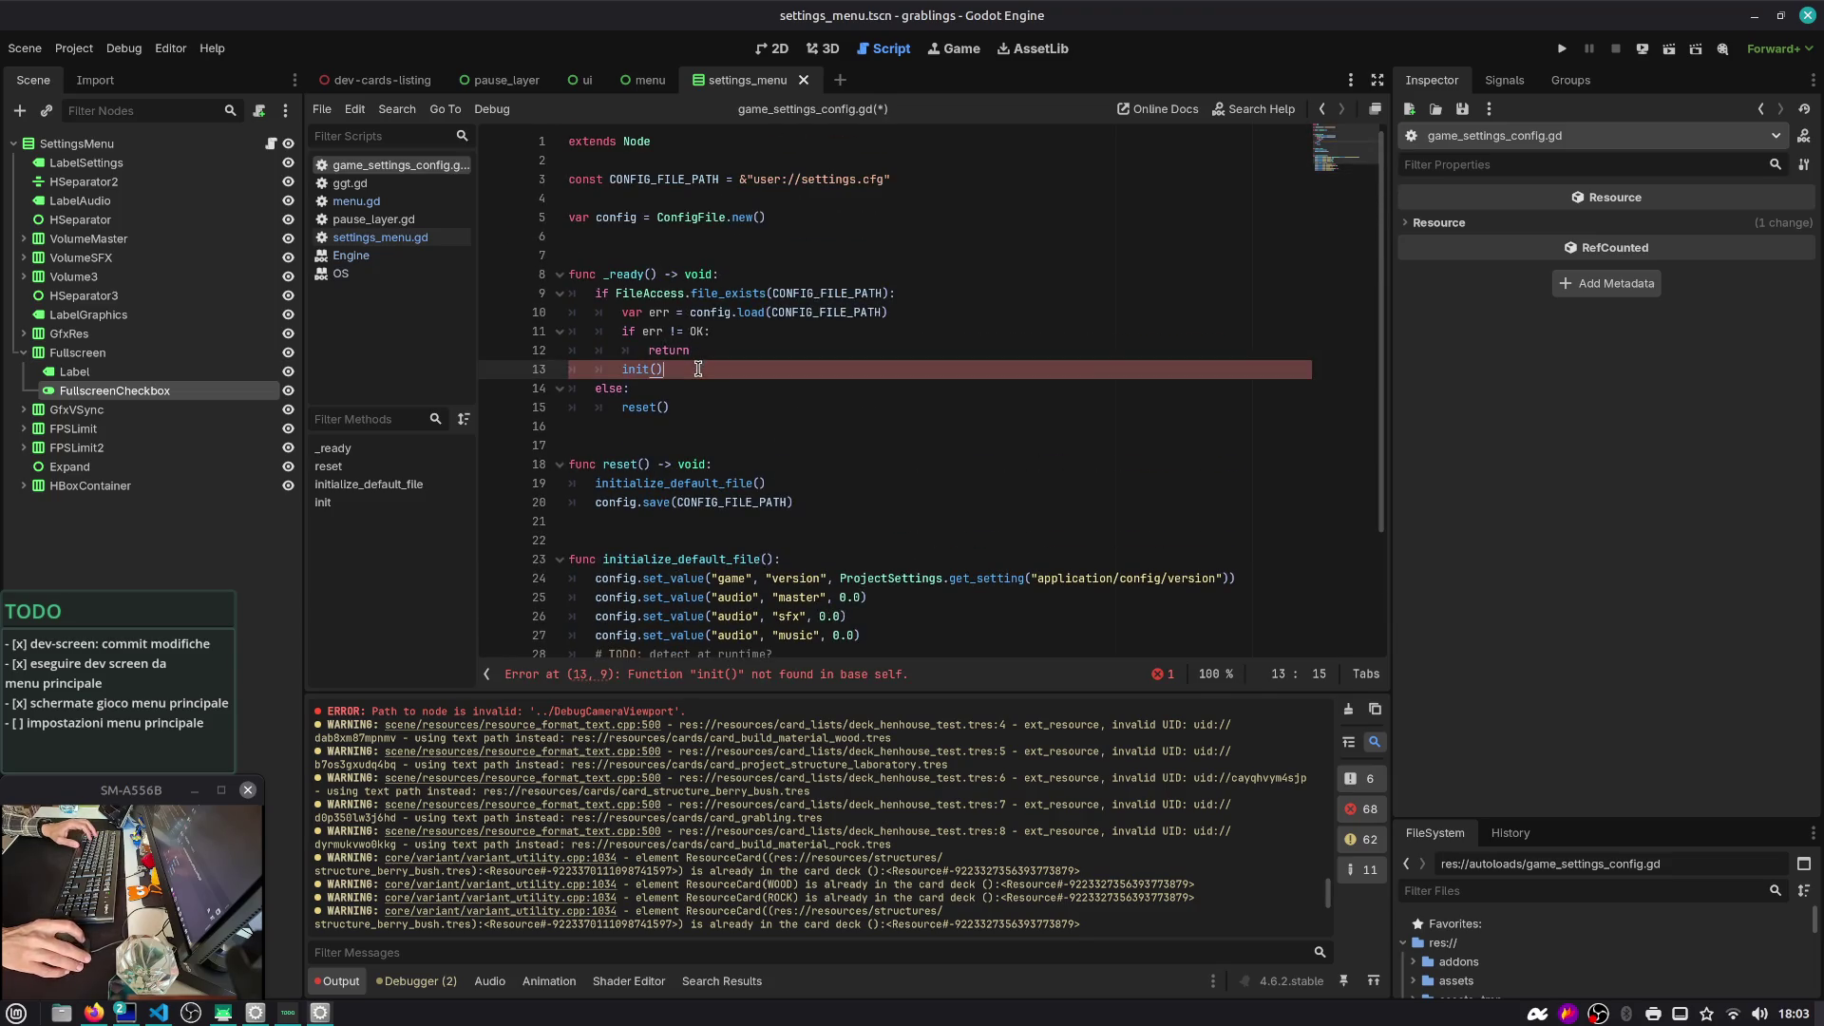
key("ctrl+shift+k")
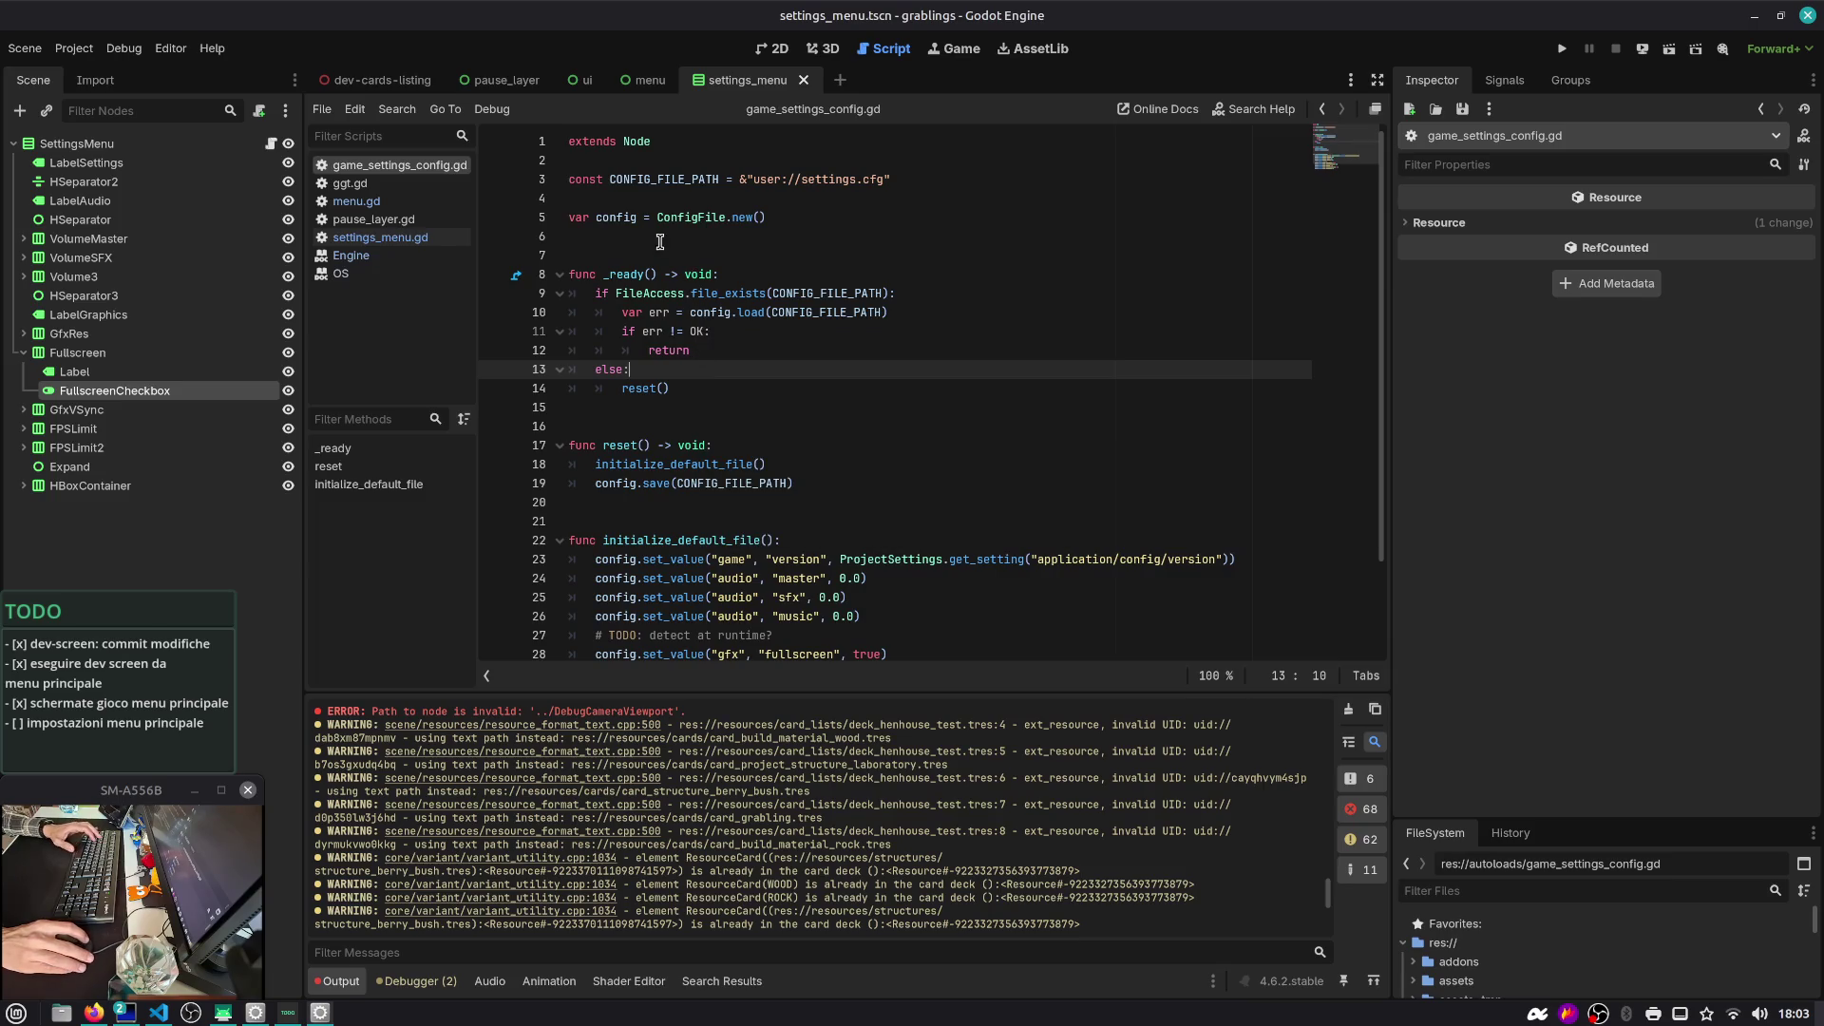
left_click(627, 221)
left_click(760, 275)
key("Return")
type("# load config file")
key("ctrl+s")
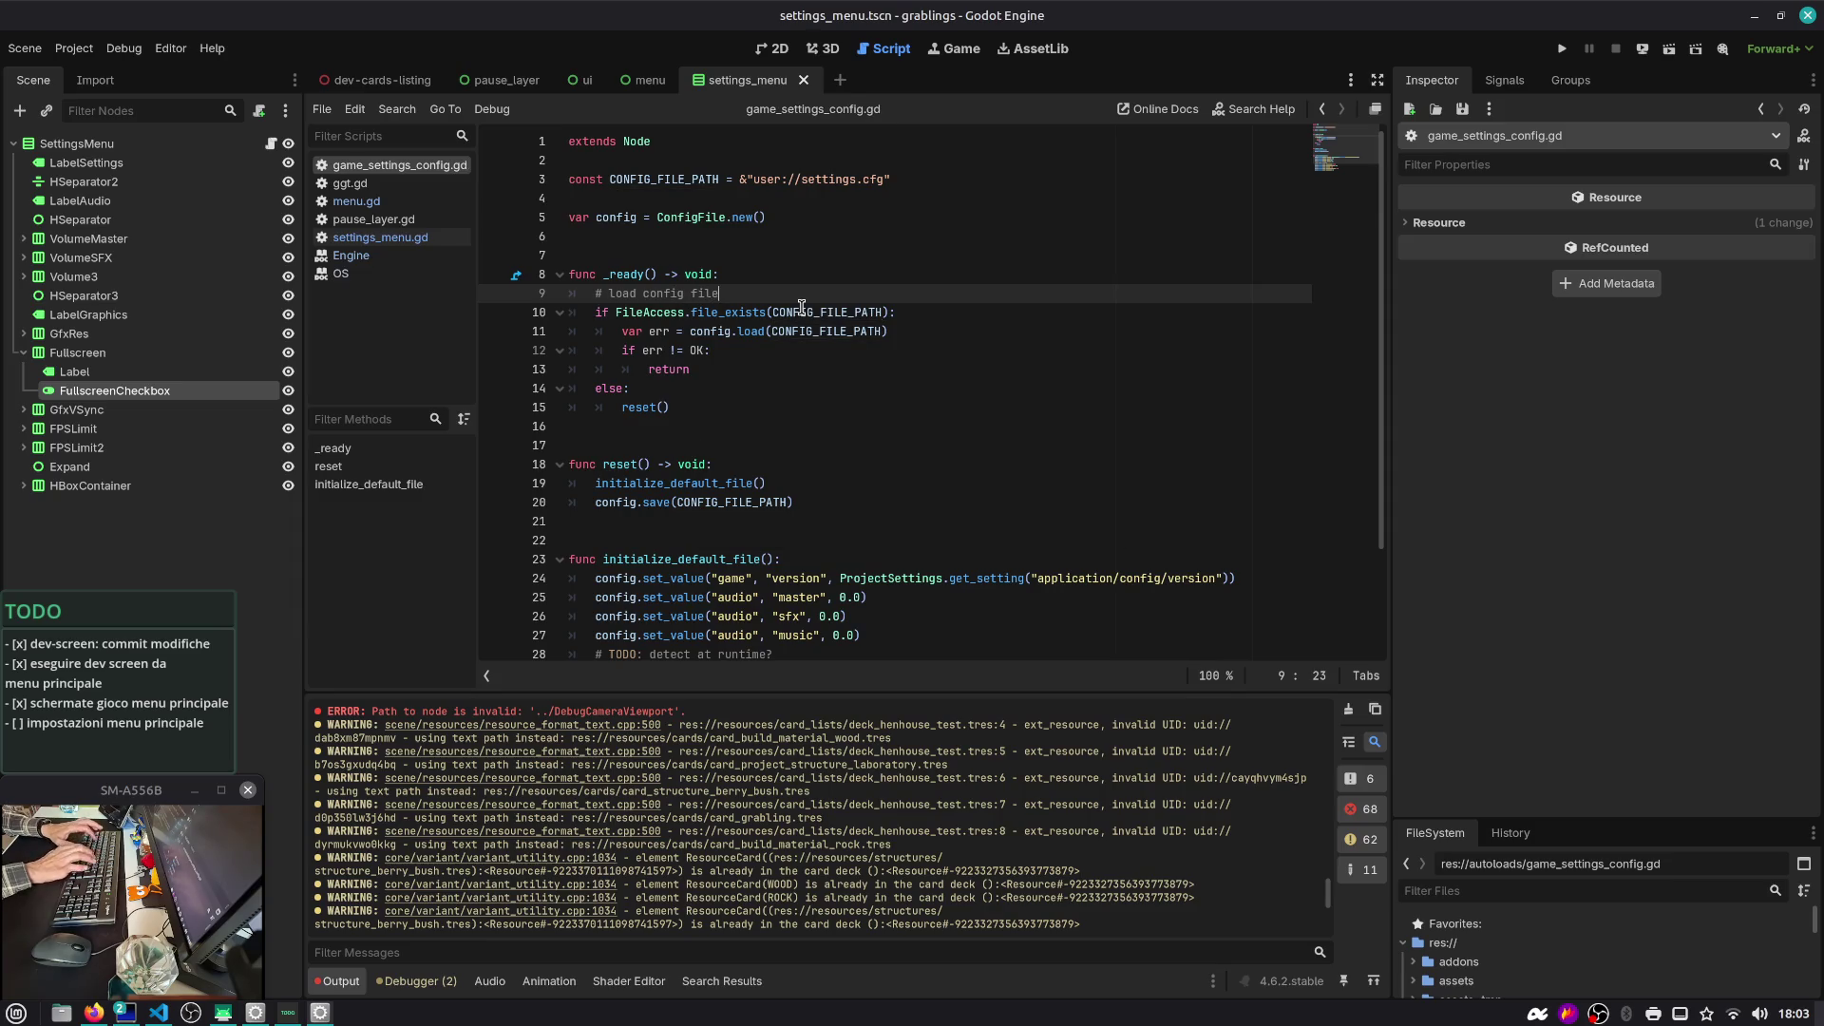
Step: Review initialize_default_file and the fullscreen key, then close game_settings_config.gd
scroll(810, 304, "down", 2)
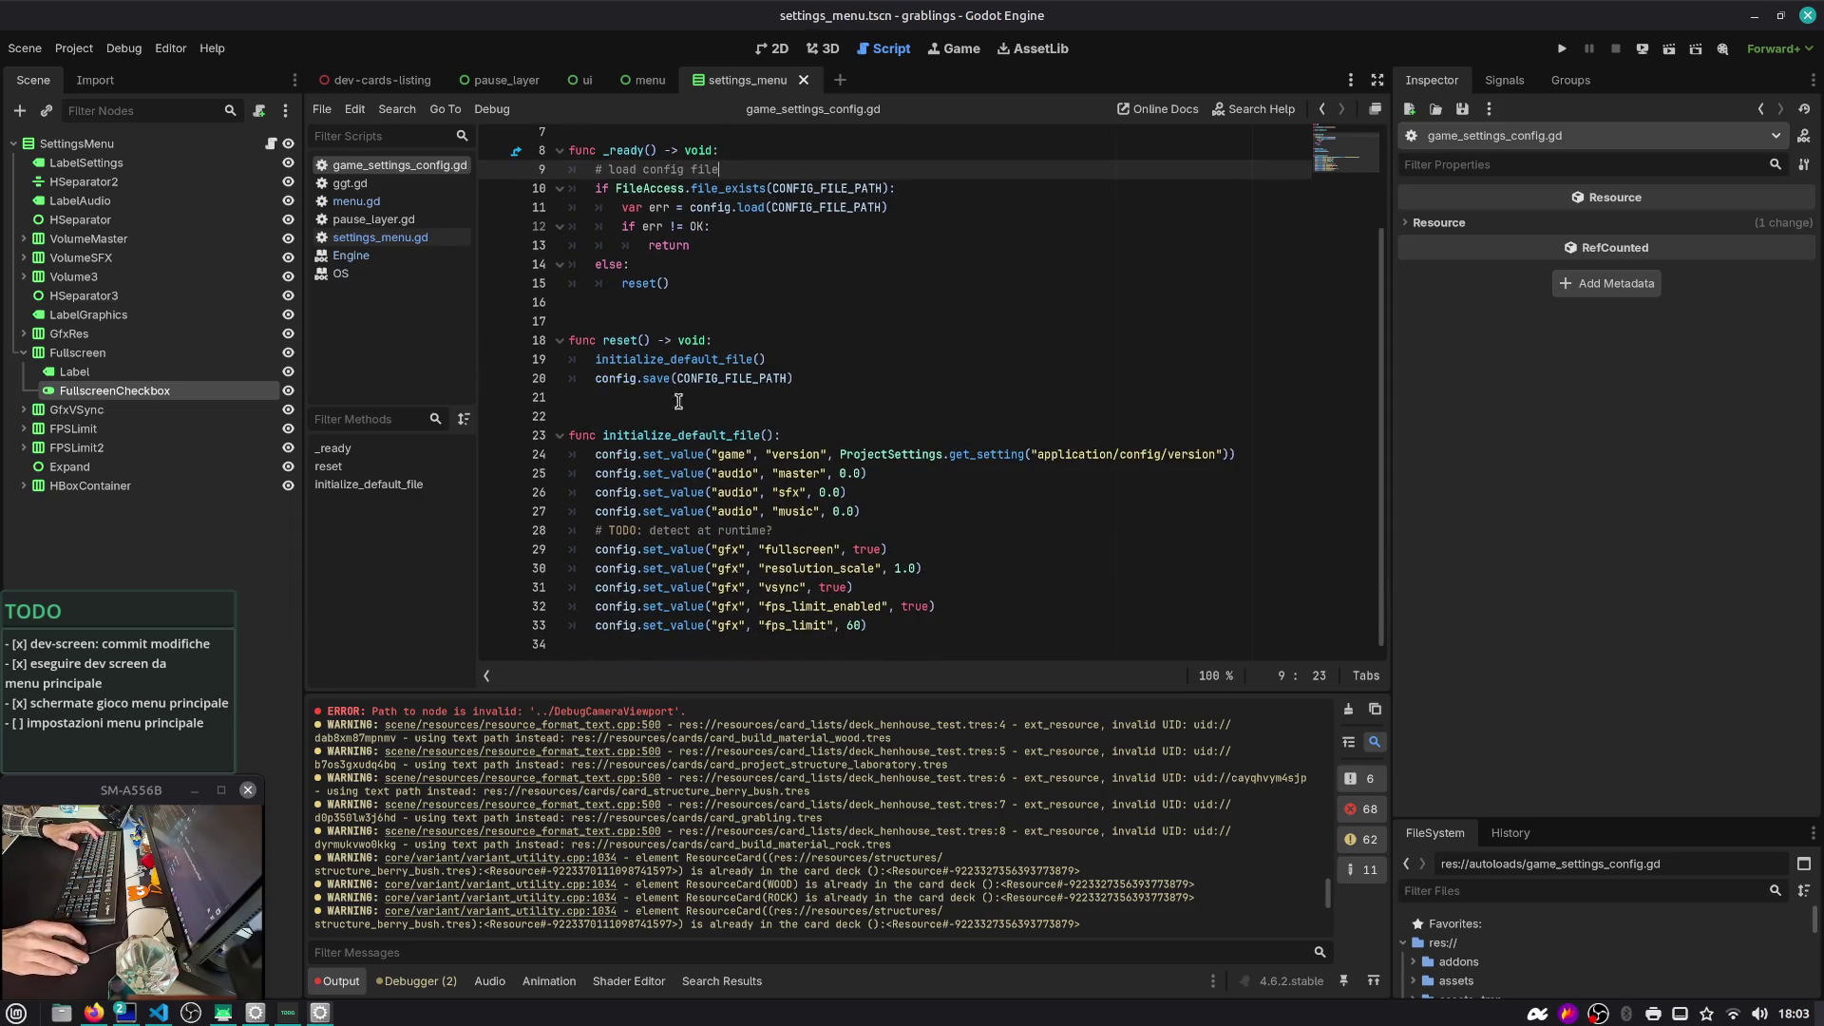
double_click(695, 434)
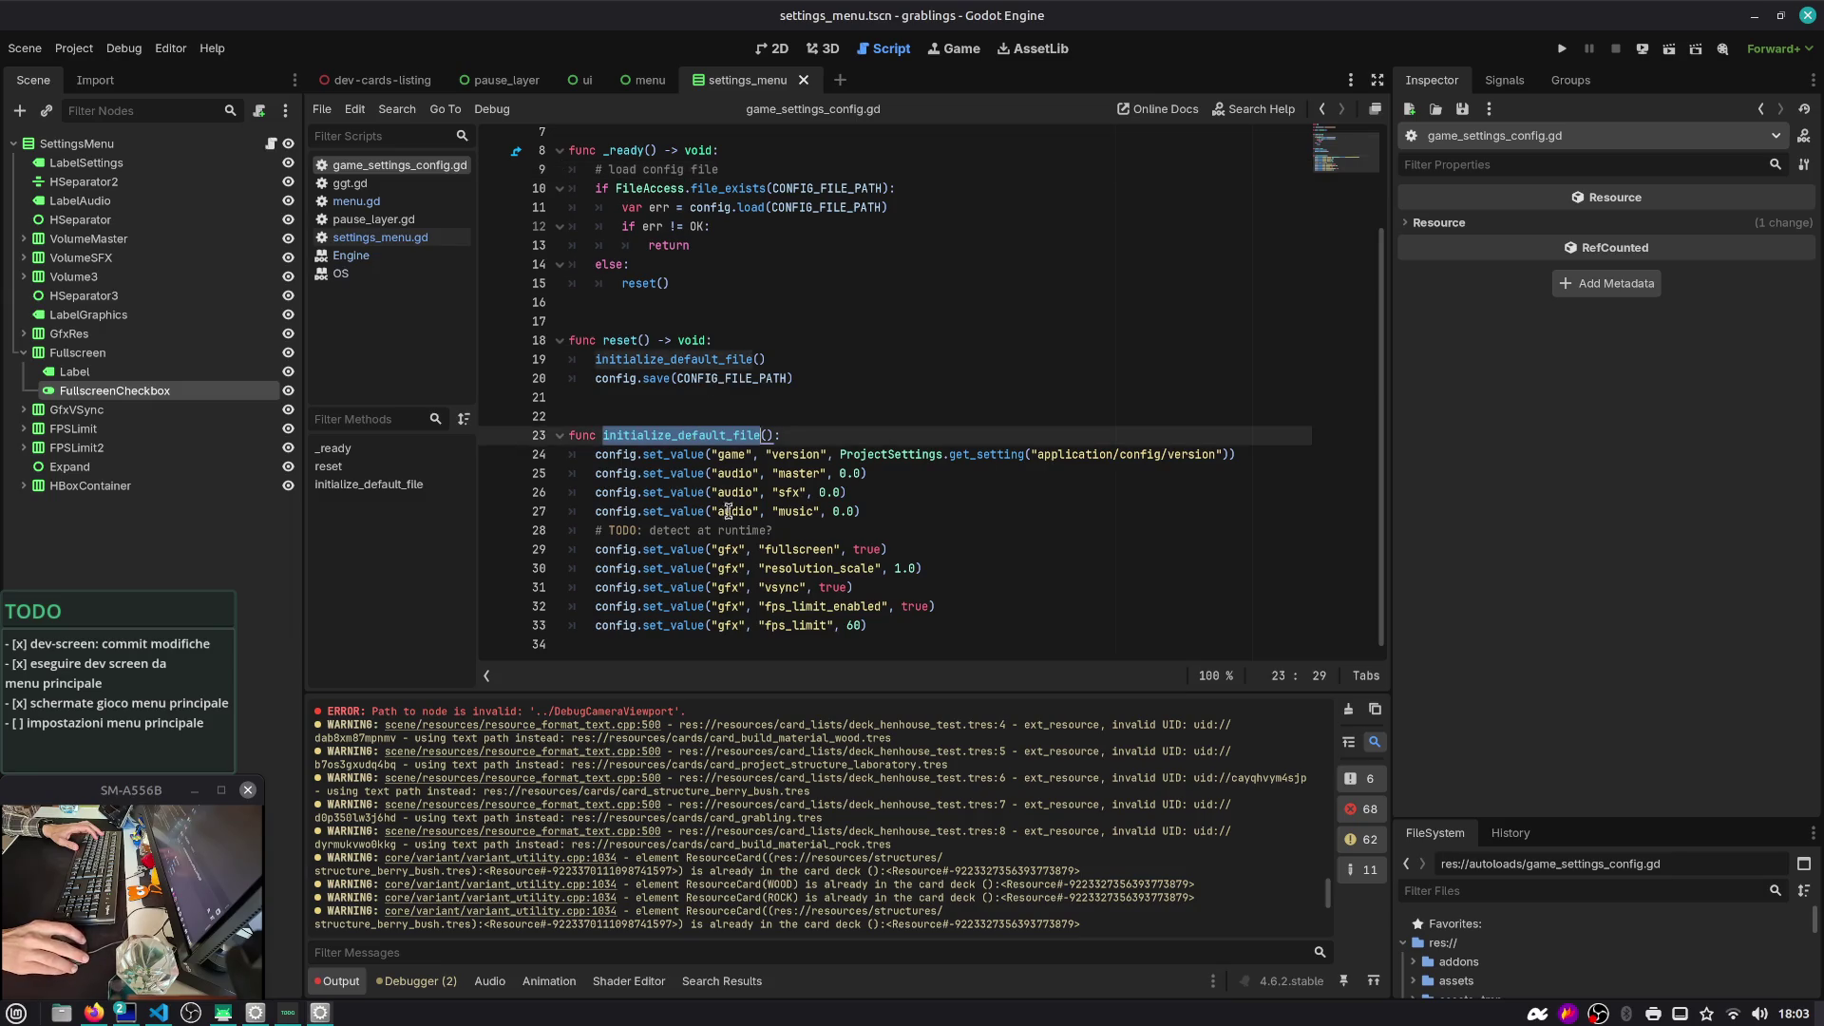
double_click(804, 551)
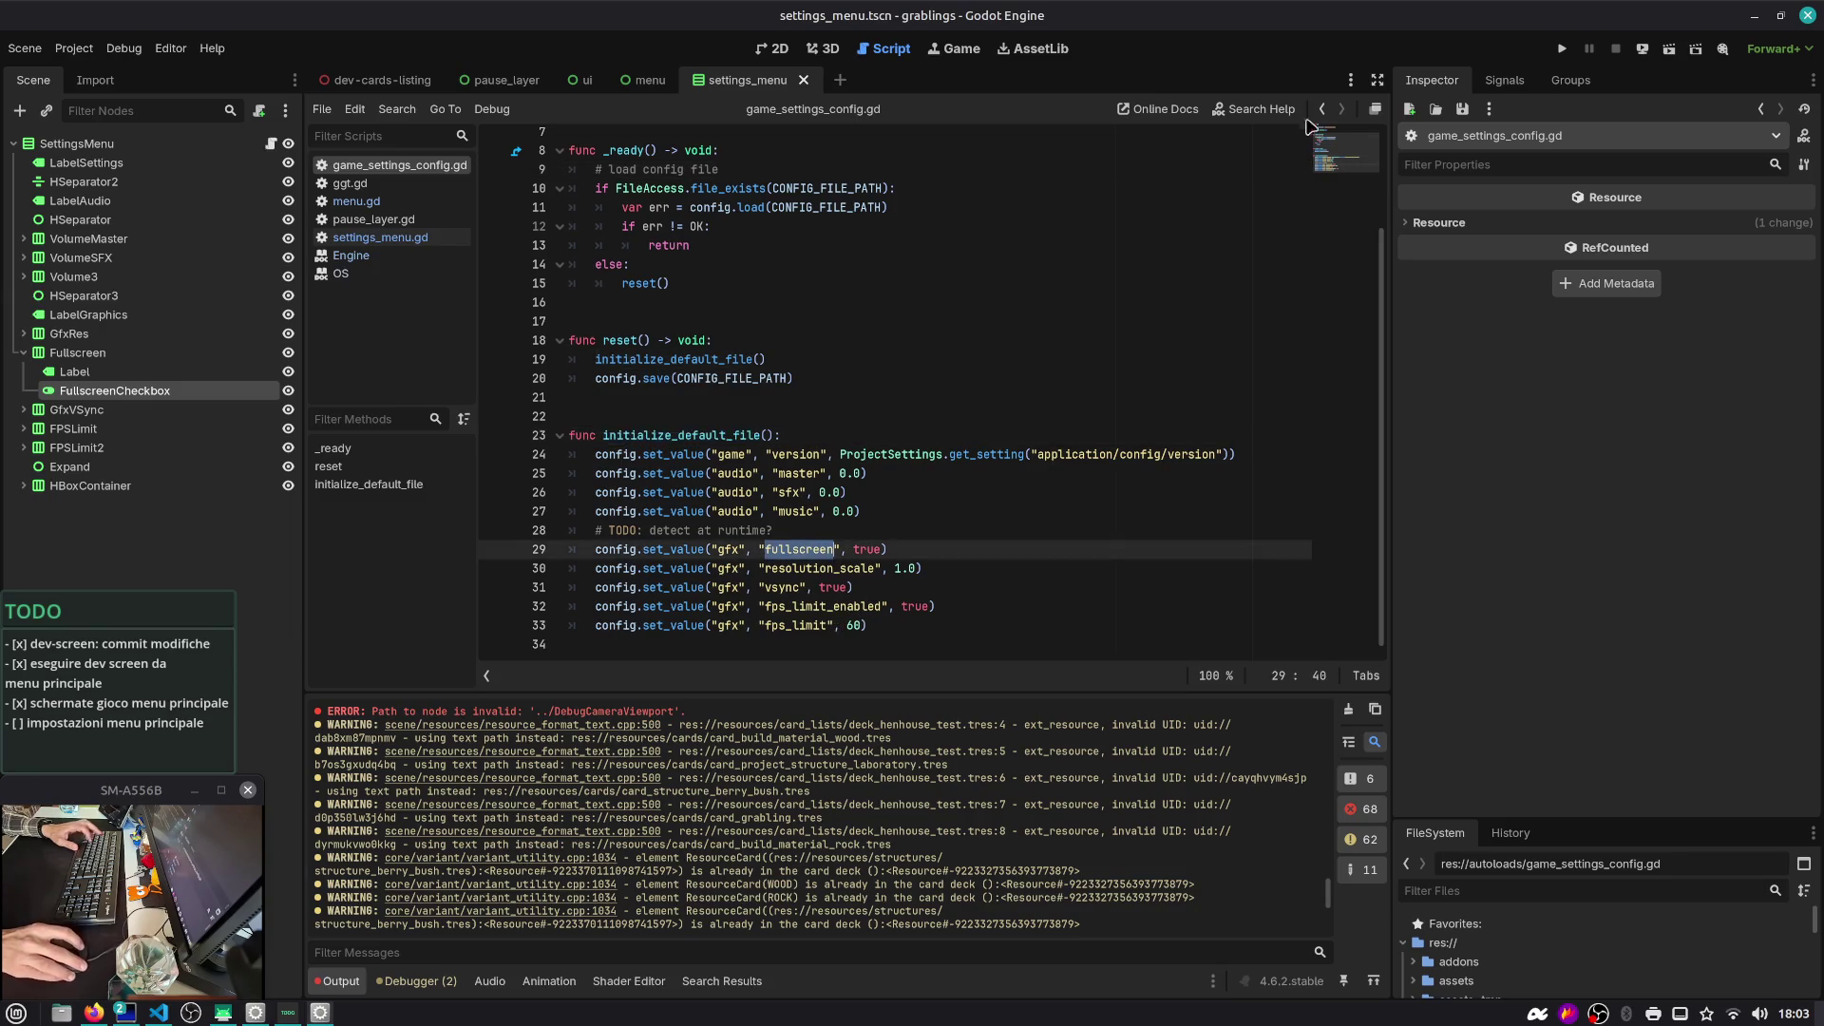
left_click(1322, 110)
middle_click(399, 166)
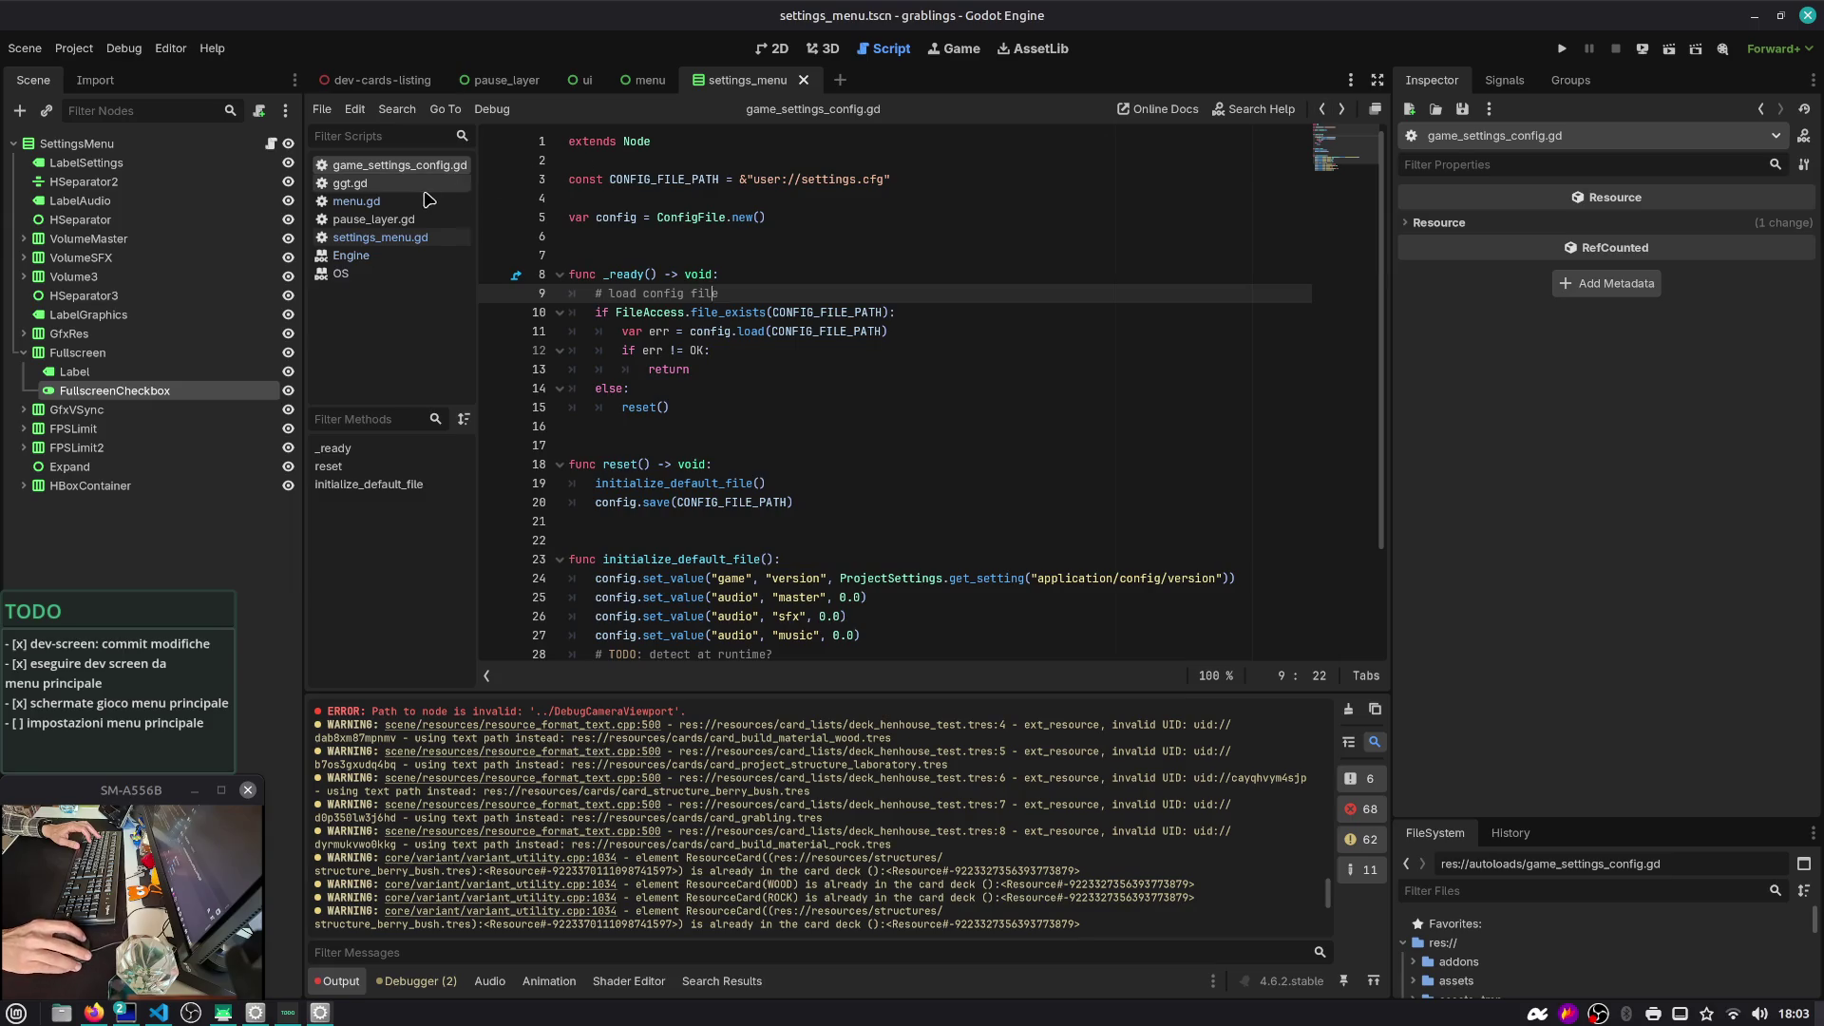
Step: Close ggt.gd, menu.gd, pause_layer.gd and the Engine and OS help pages
middle_click(393, 169)
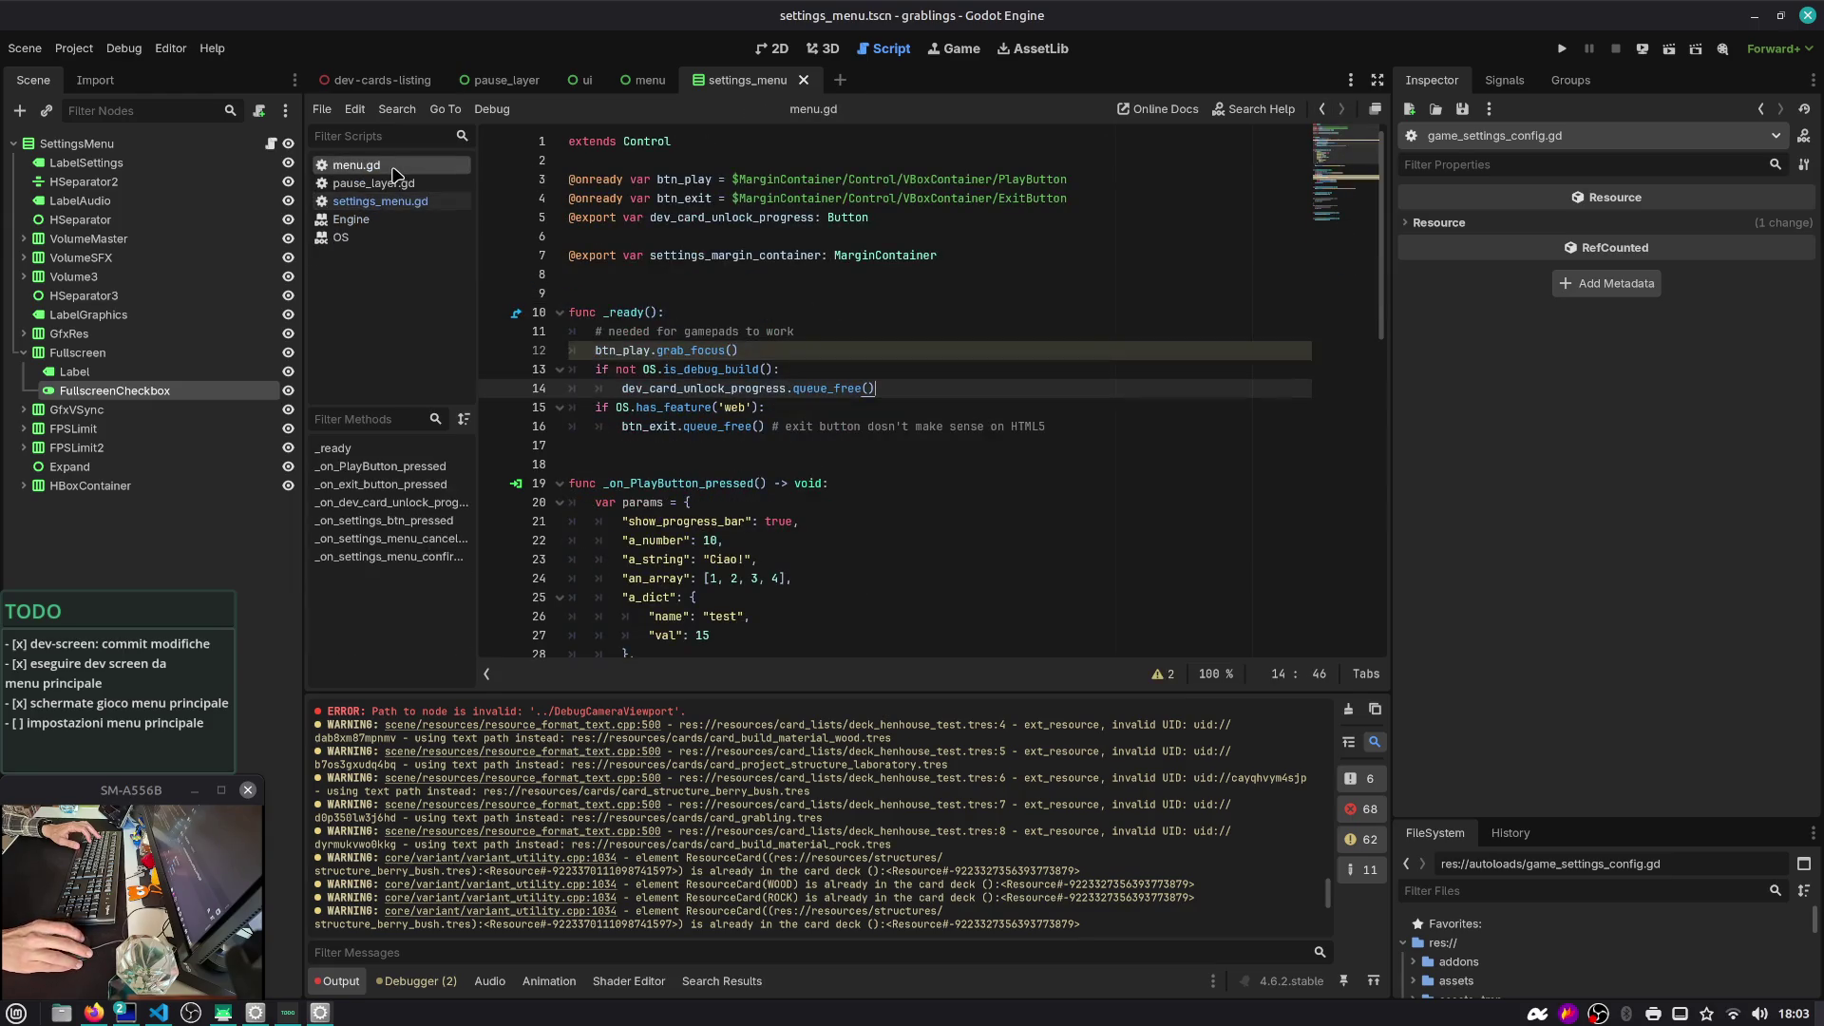
middle_click(395, 168)
middle_click(394, 171)
middle_click(394, 184)
middle_click(397, 186)
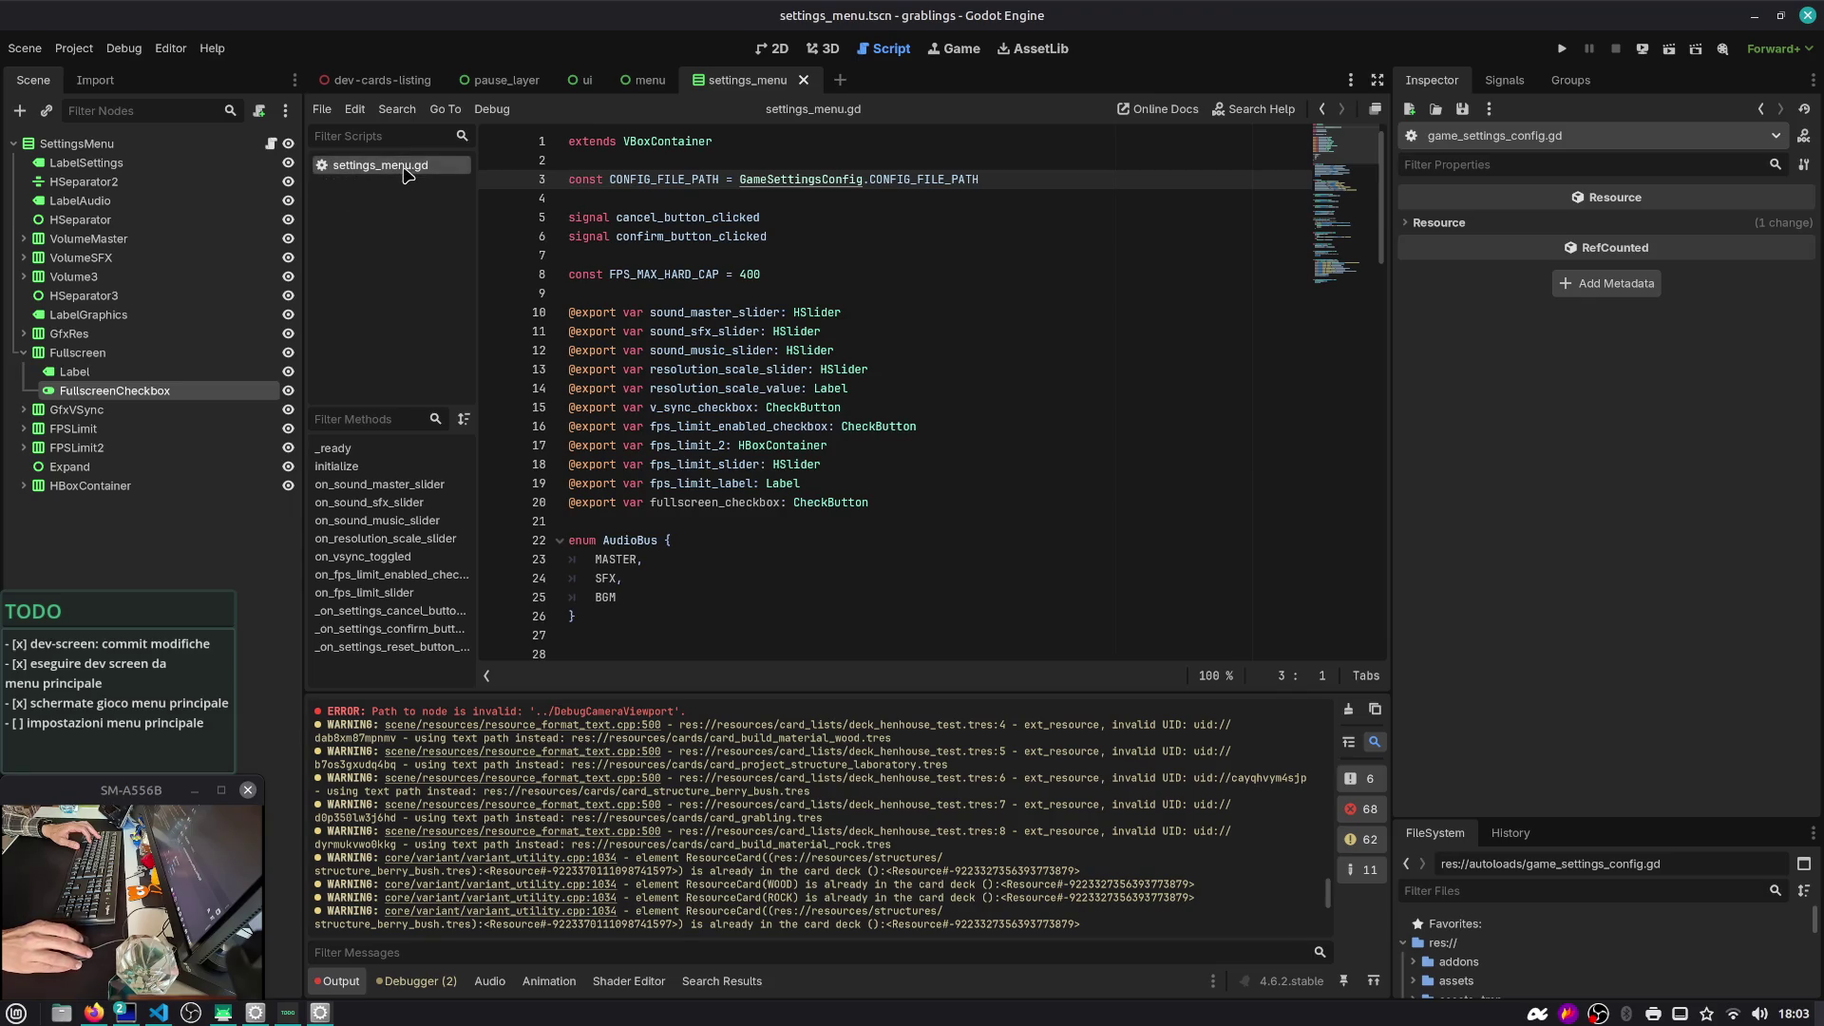
Step: Add fullscreen_checkbox.toggled.connect(on_fullscreen_checkbox) above initialize() in _ready
left_click(997, 325)
scroll(617, 314, "down", 2)
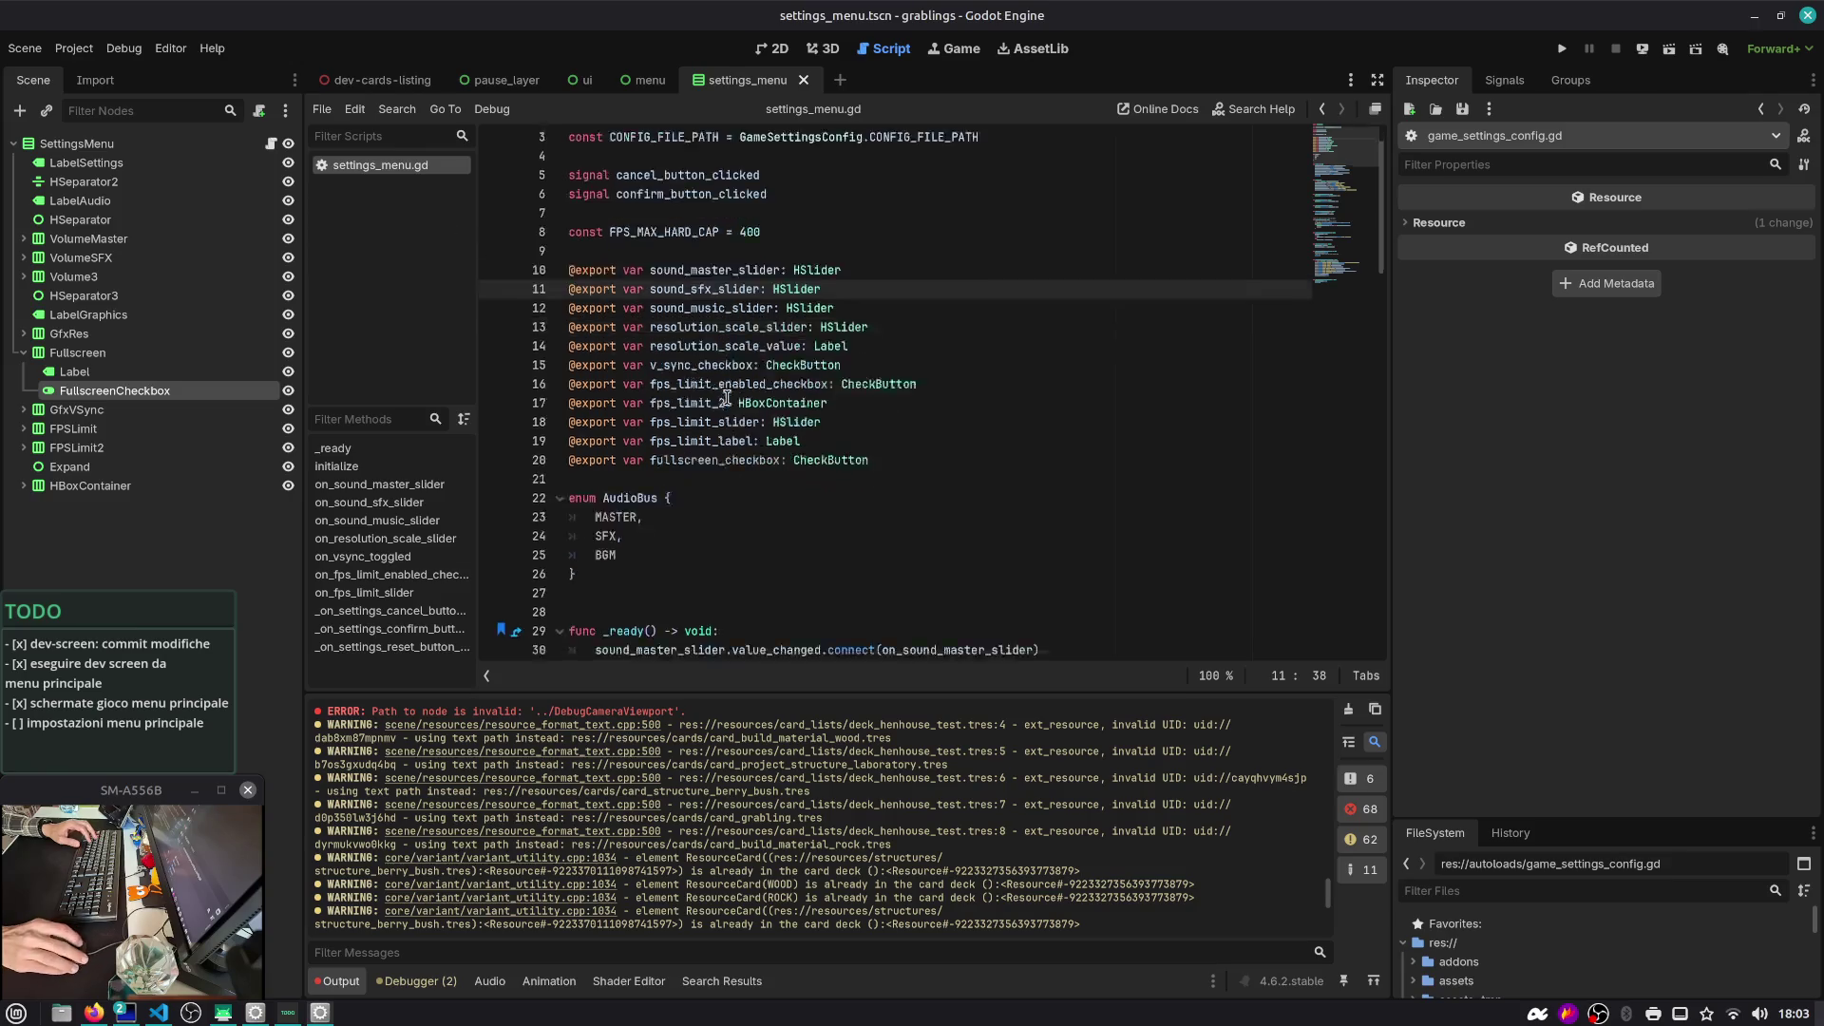
double_click(722, 387)
scroll(670, 388, "down", 7)
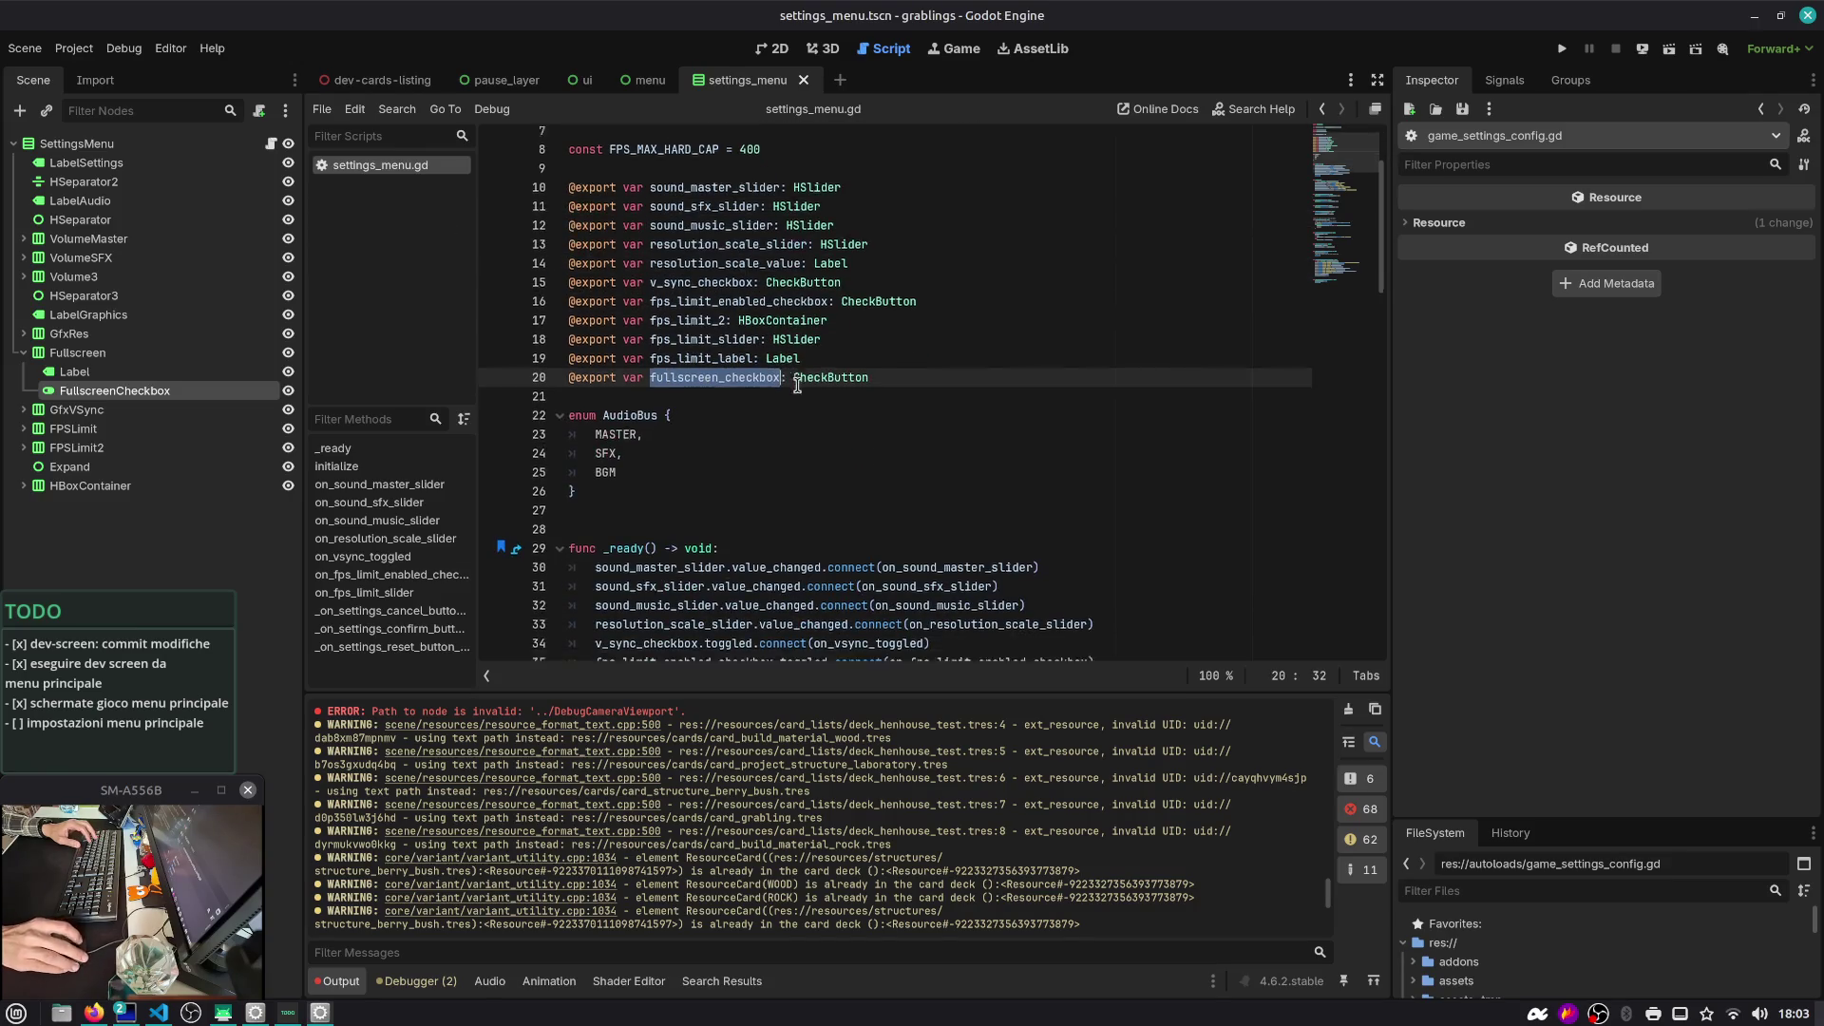
double_click(629, 312)
key("ctrl+shift+Return")
key("Return")
type(".toggled.connect(o")
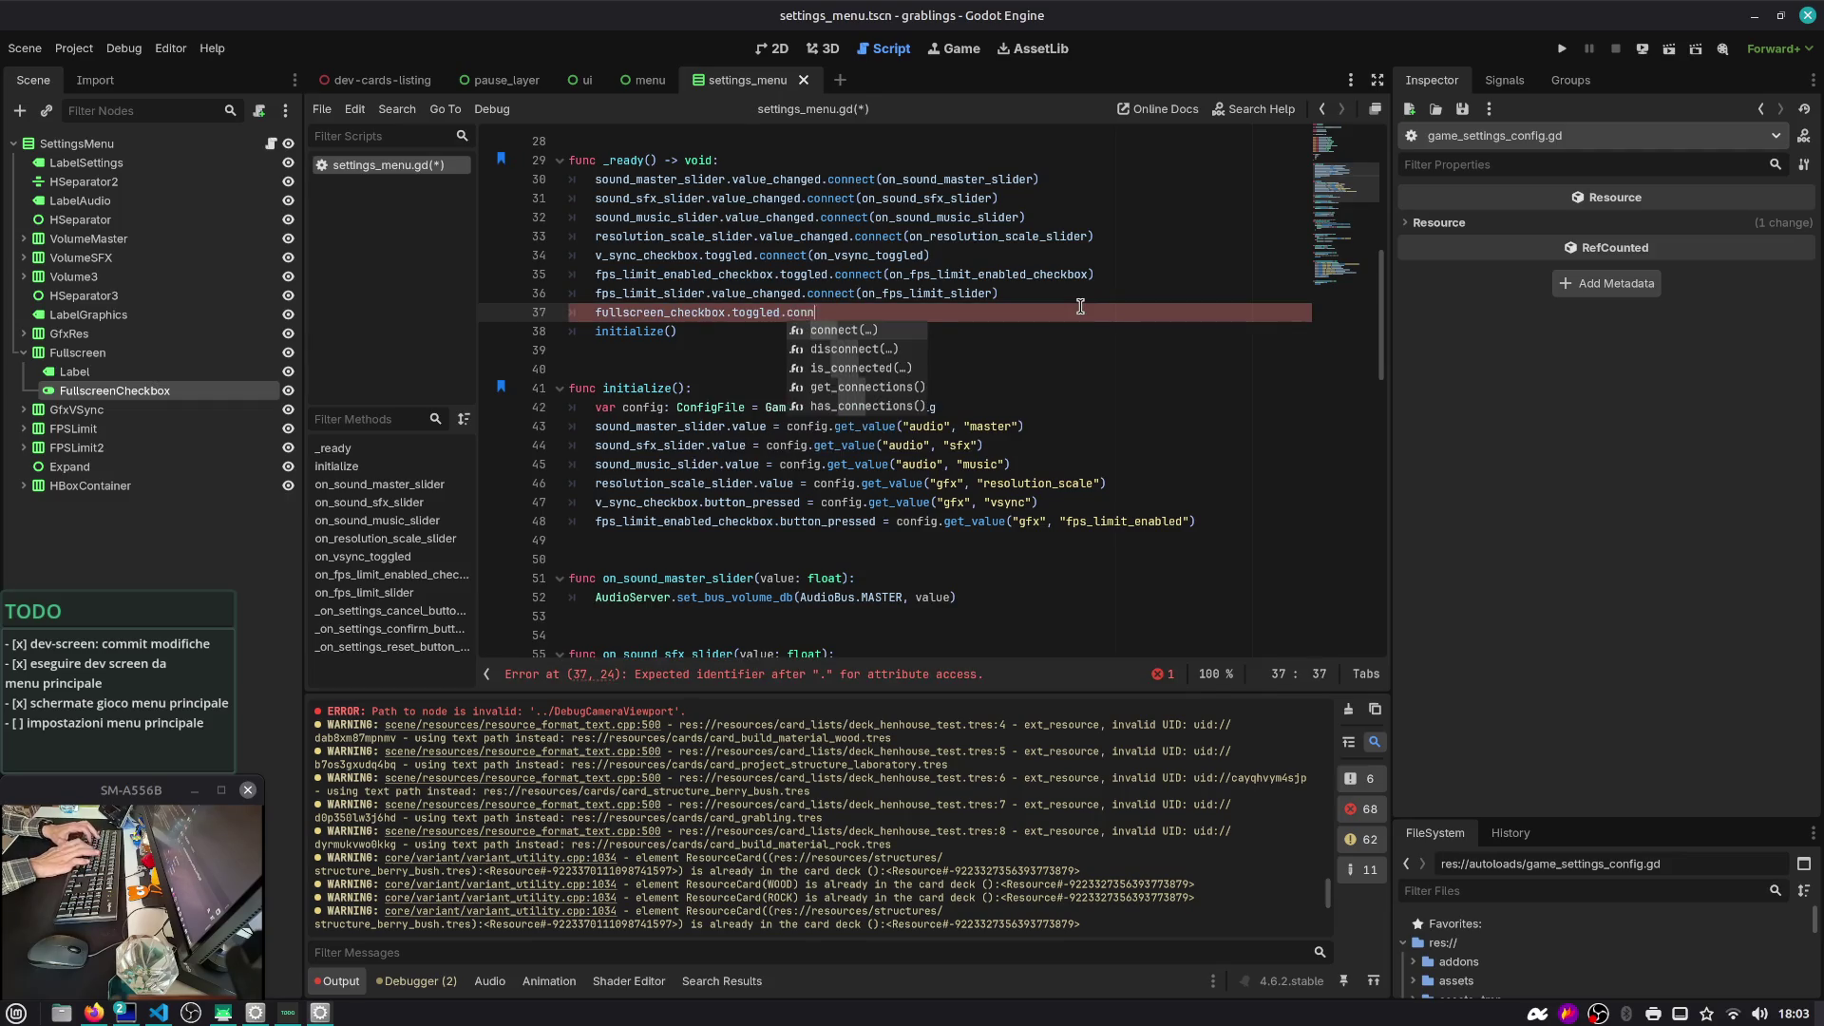
type("n_fullscreen")
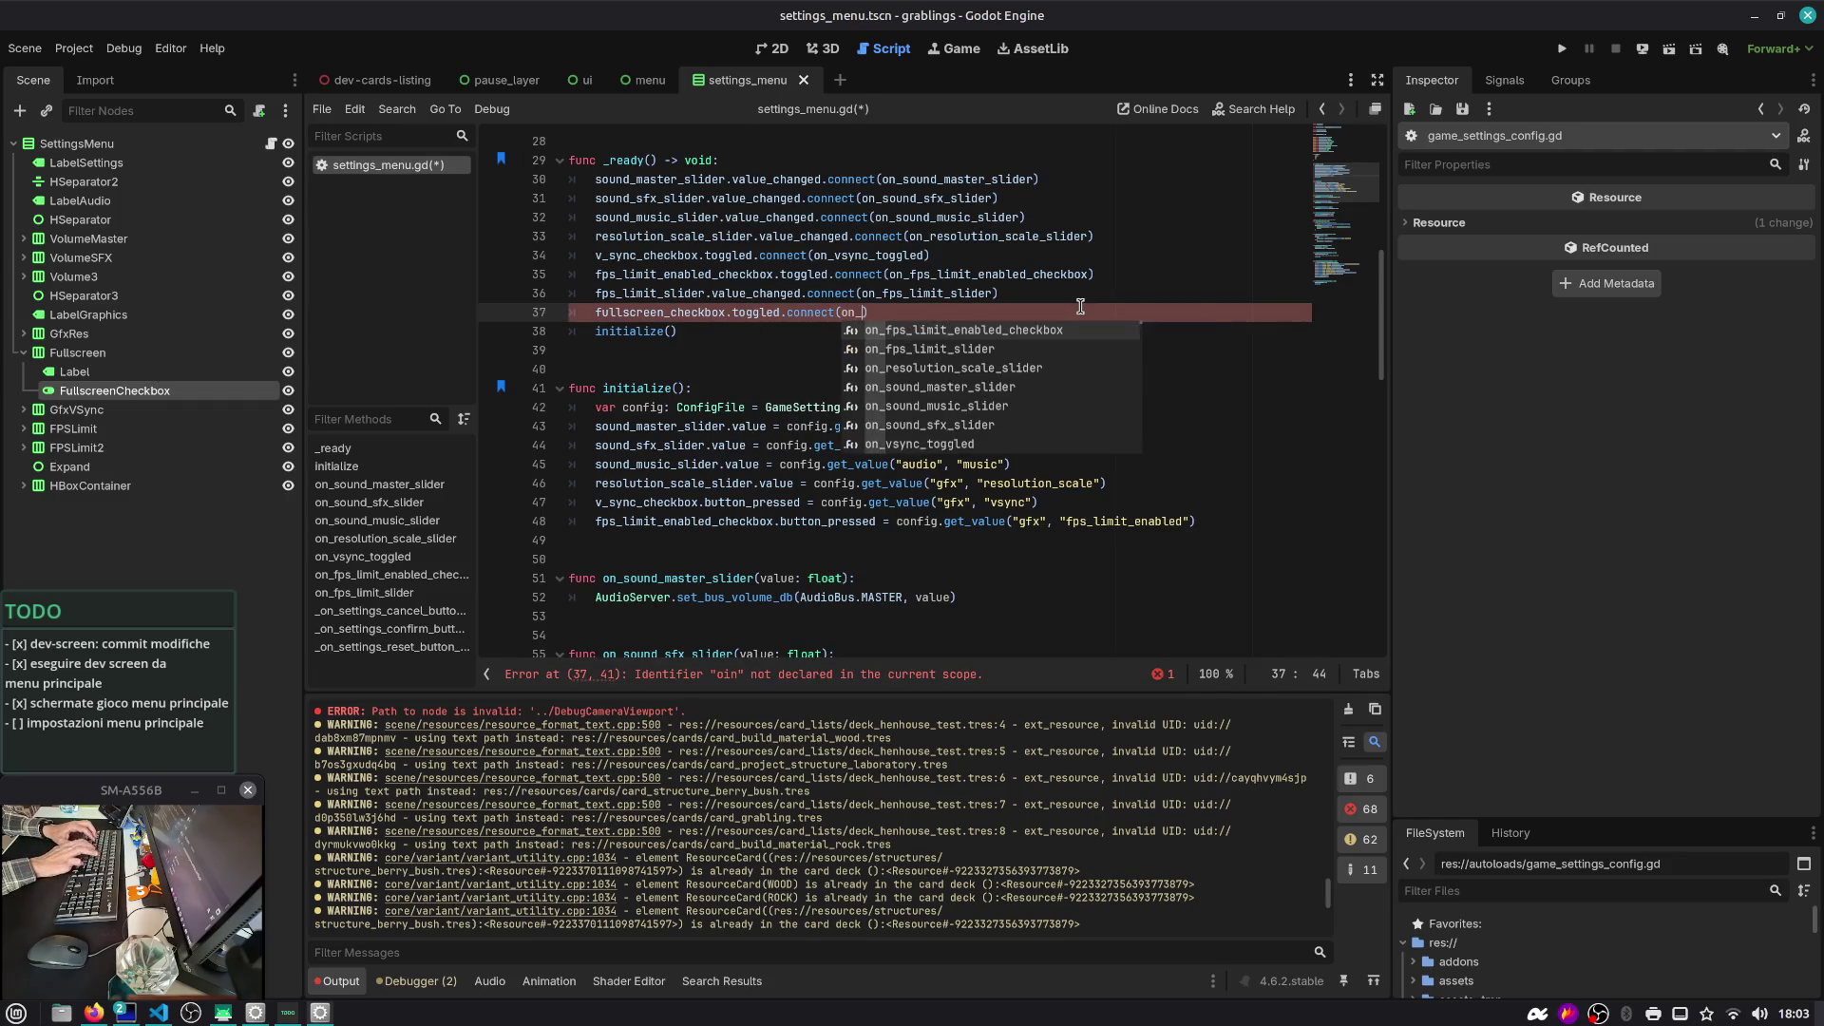
type("_checkbox")
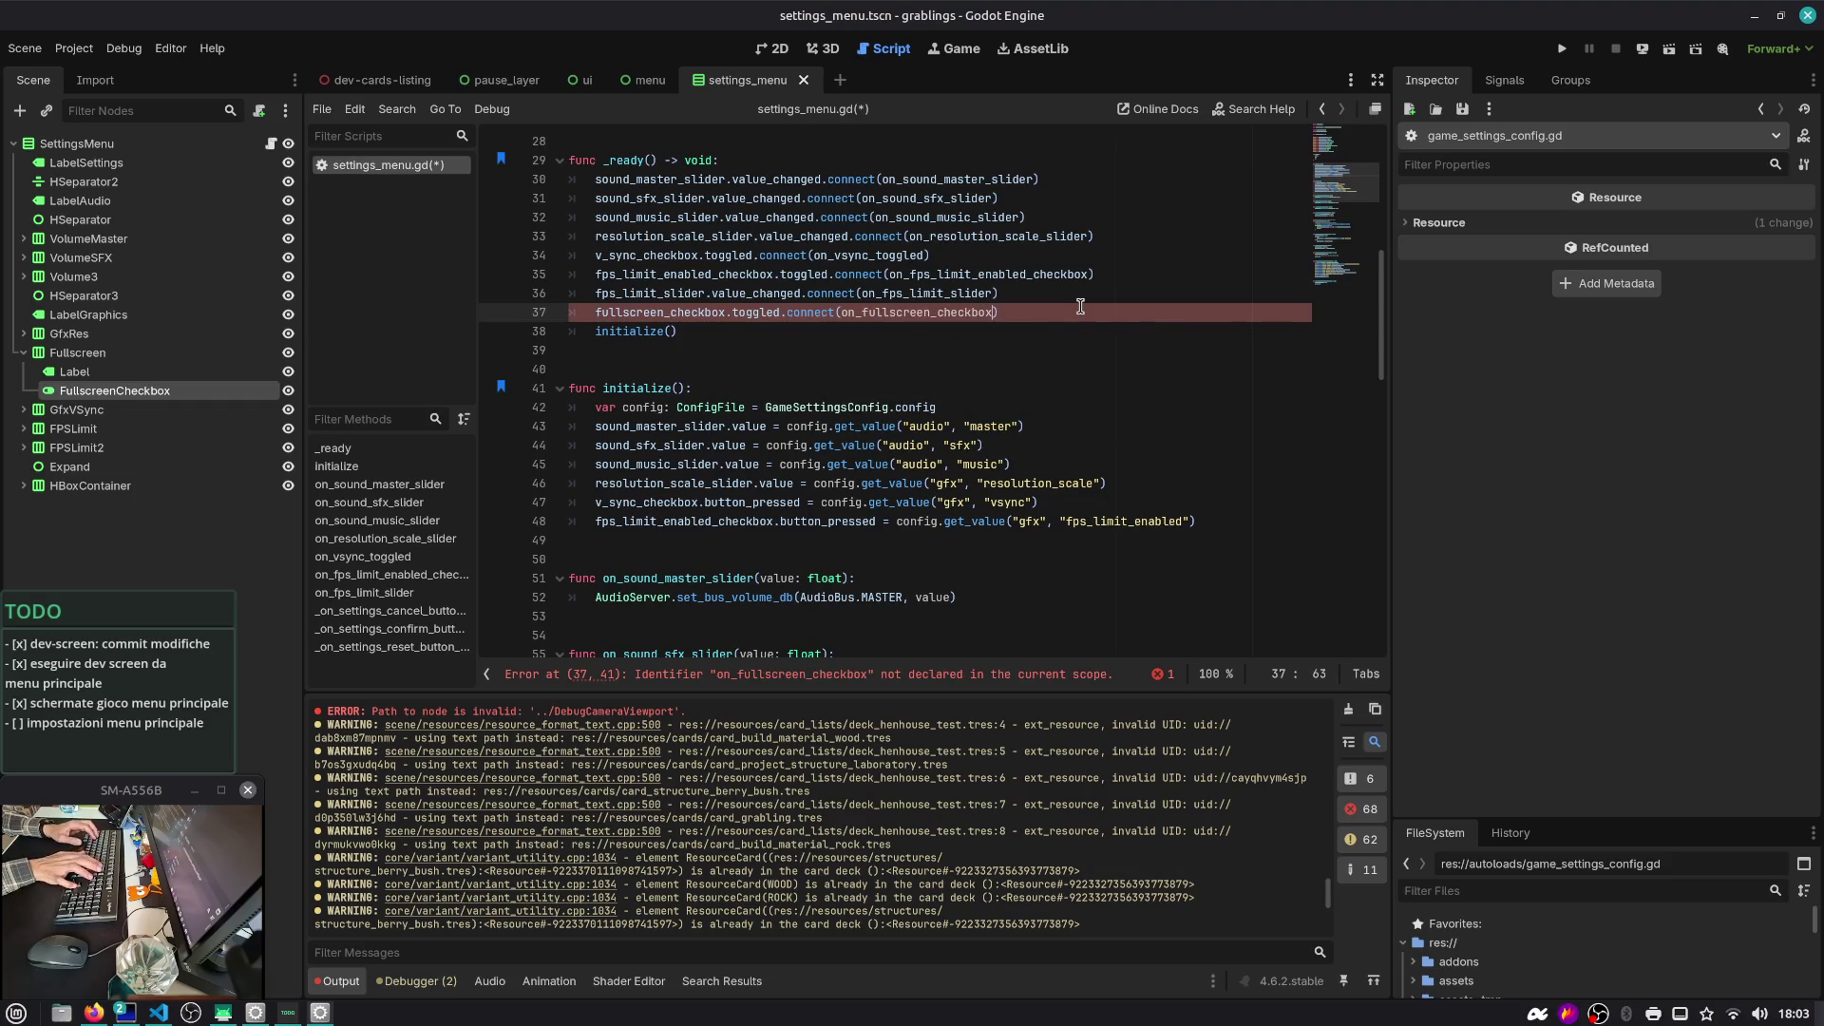
Step: Scroll through the rest of settings_menu.gd to review its functions
key("ctrl+alt+Right")
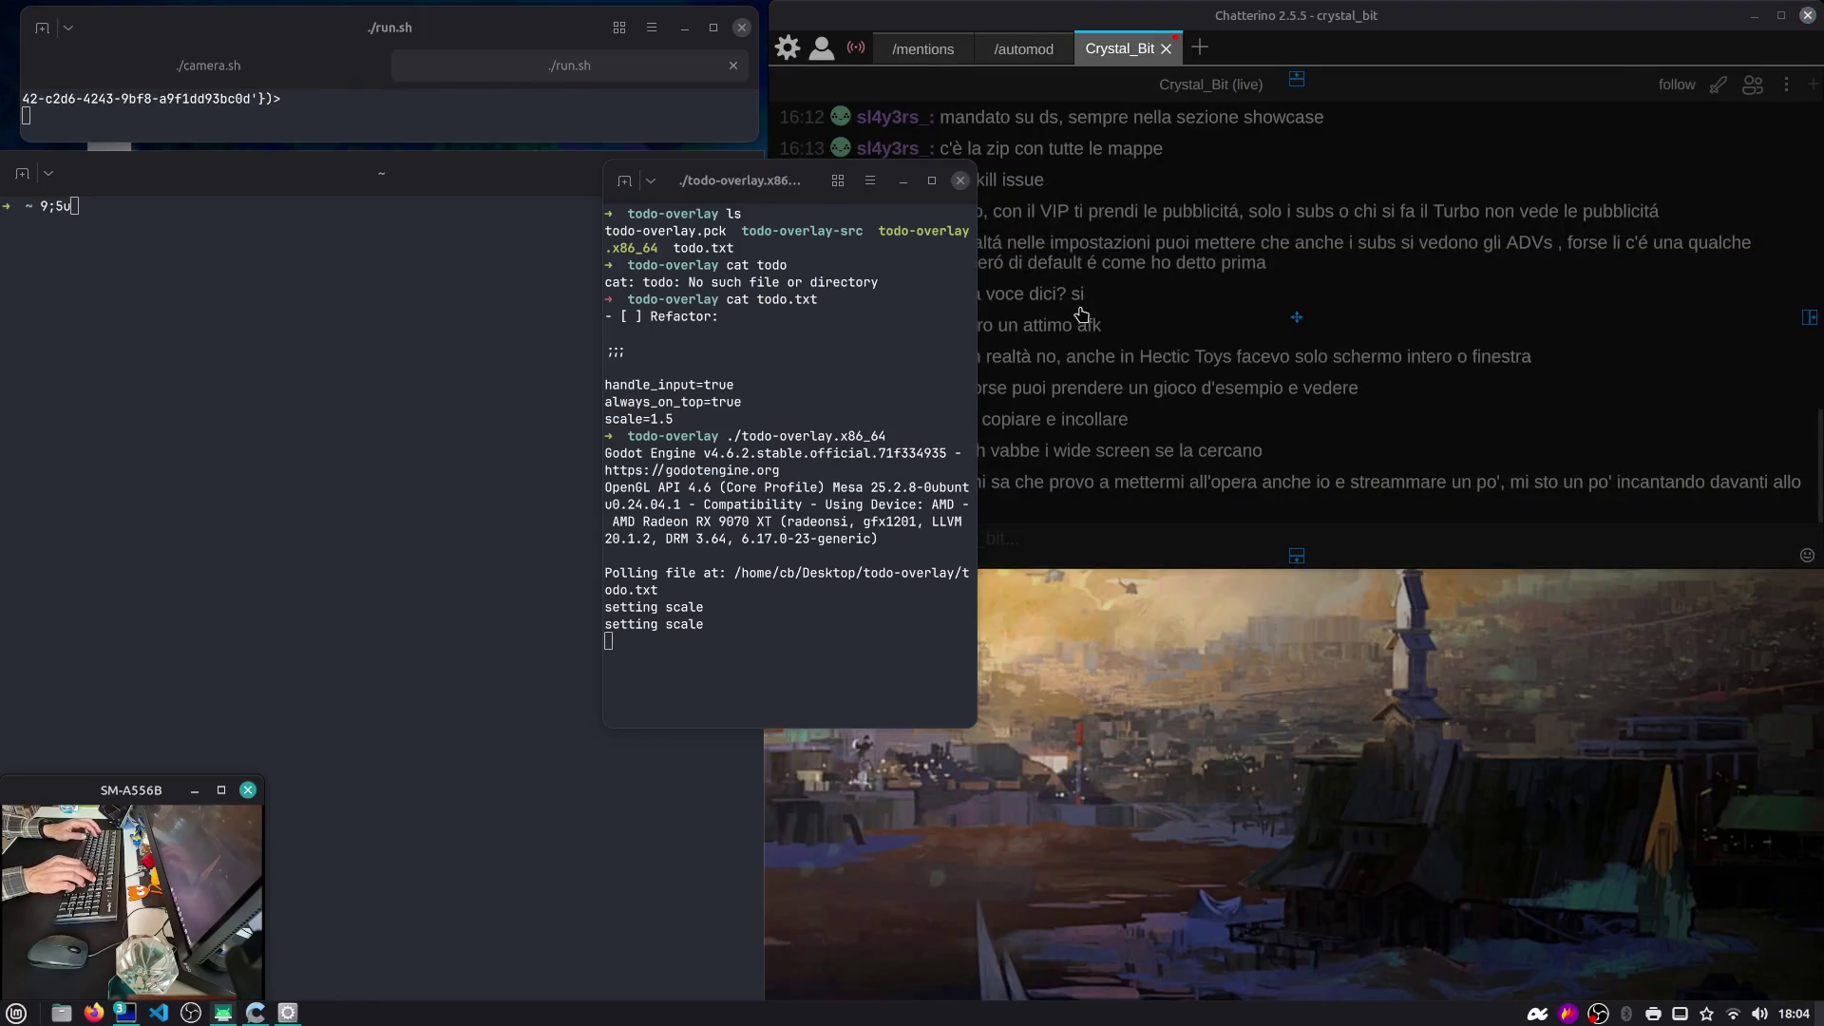
key("ctrl+alt+Left")
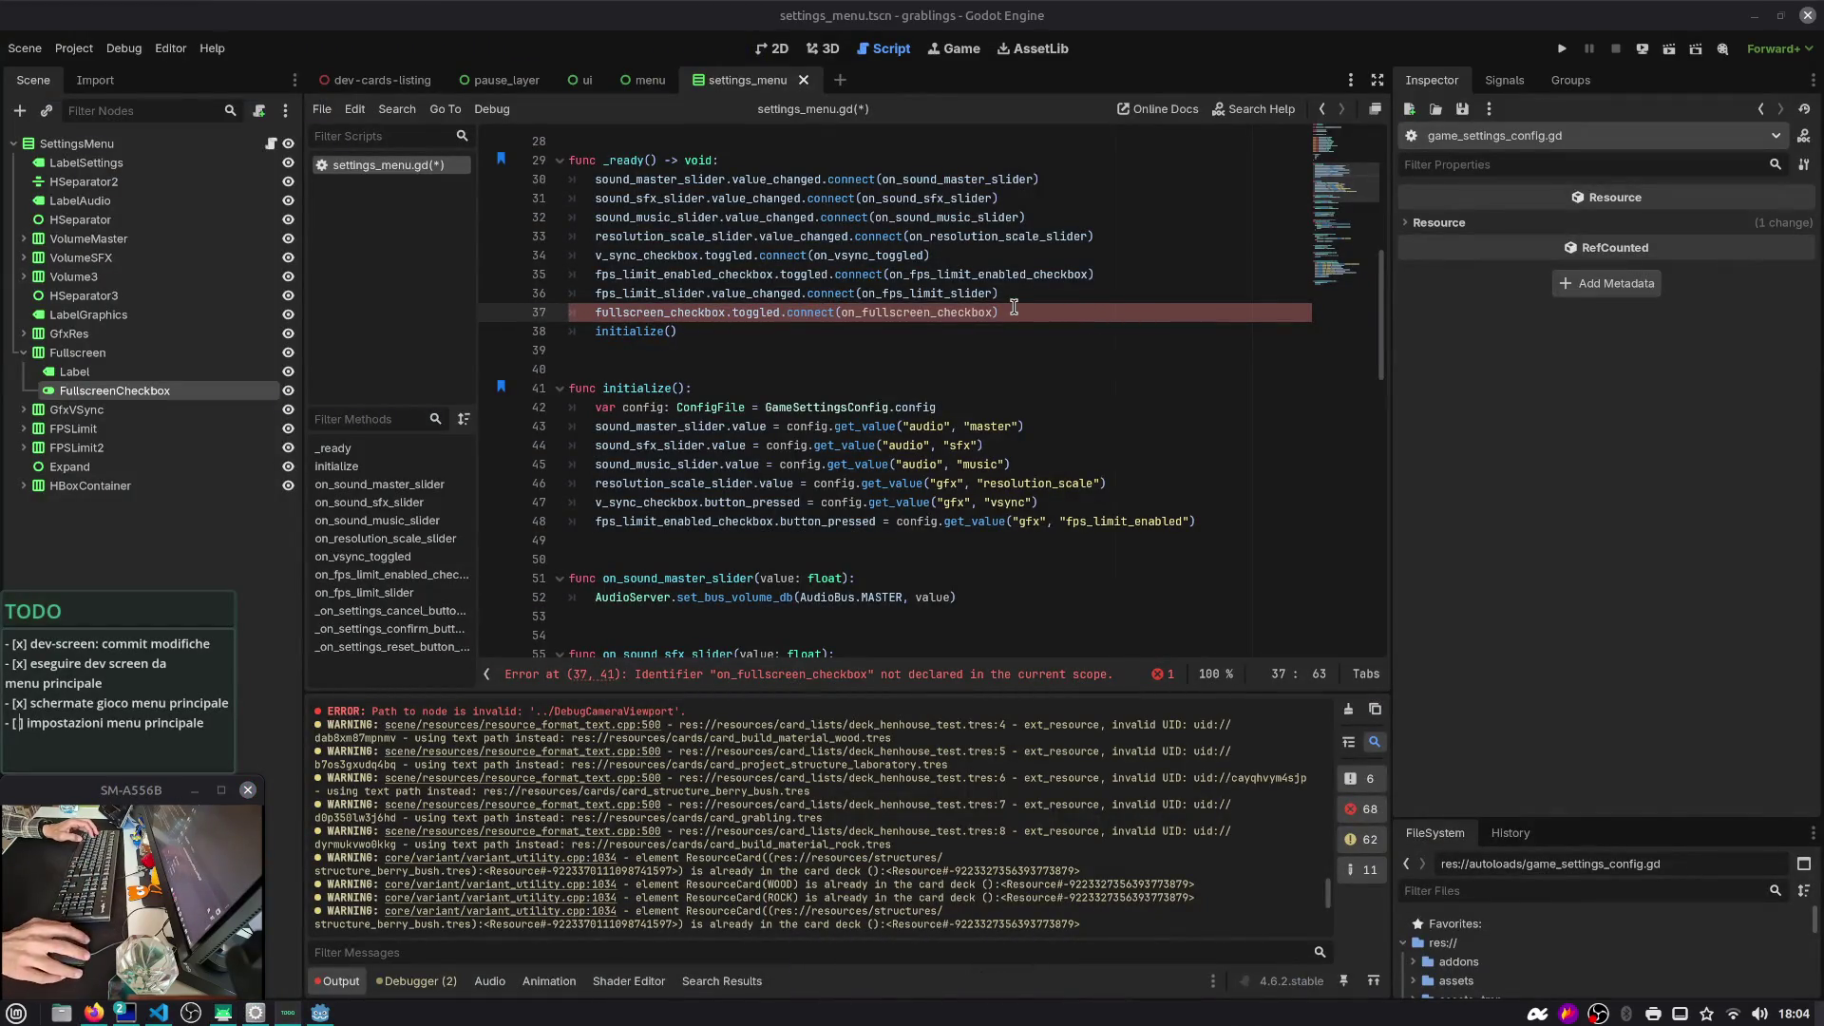
key("Down")
key("Down")
key("Down")
scroll(1013, 305, "down", 1)
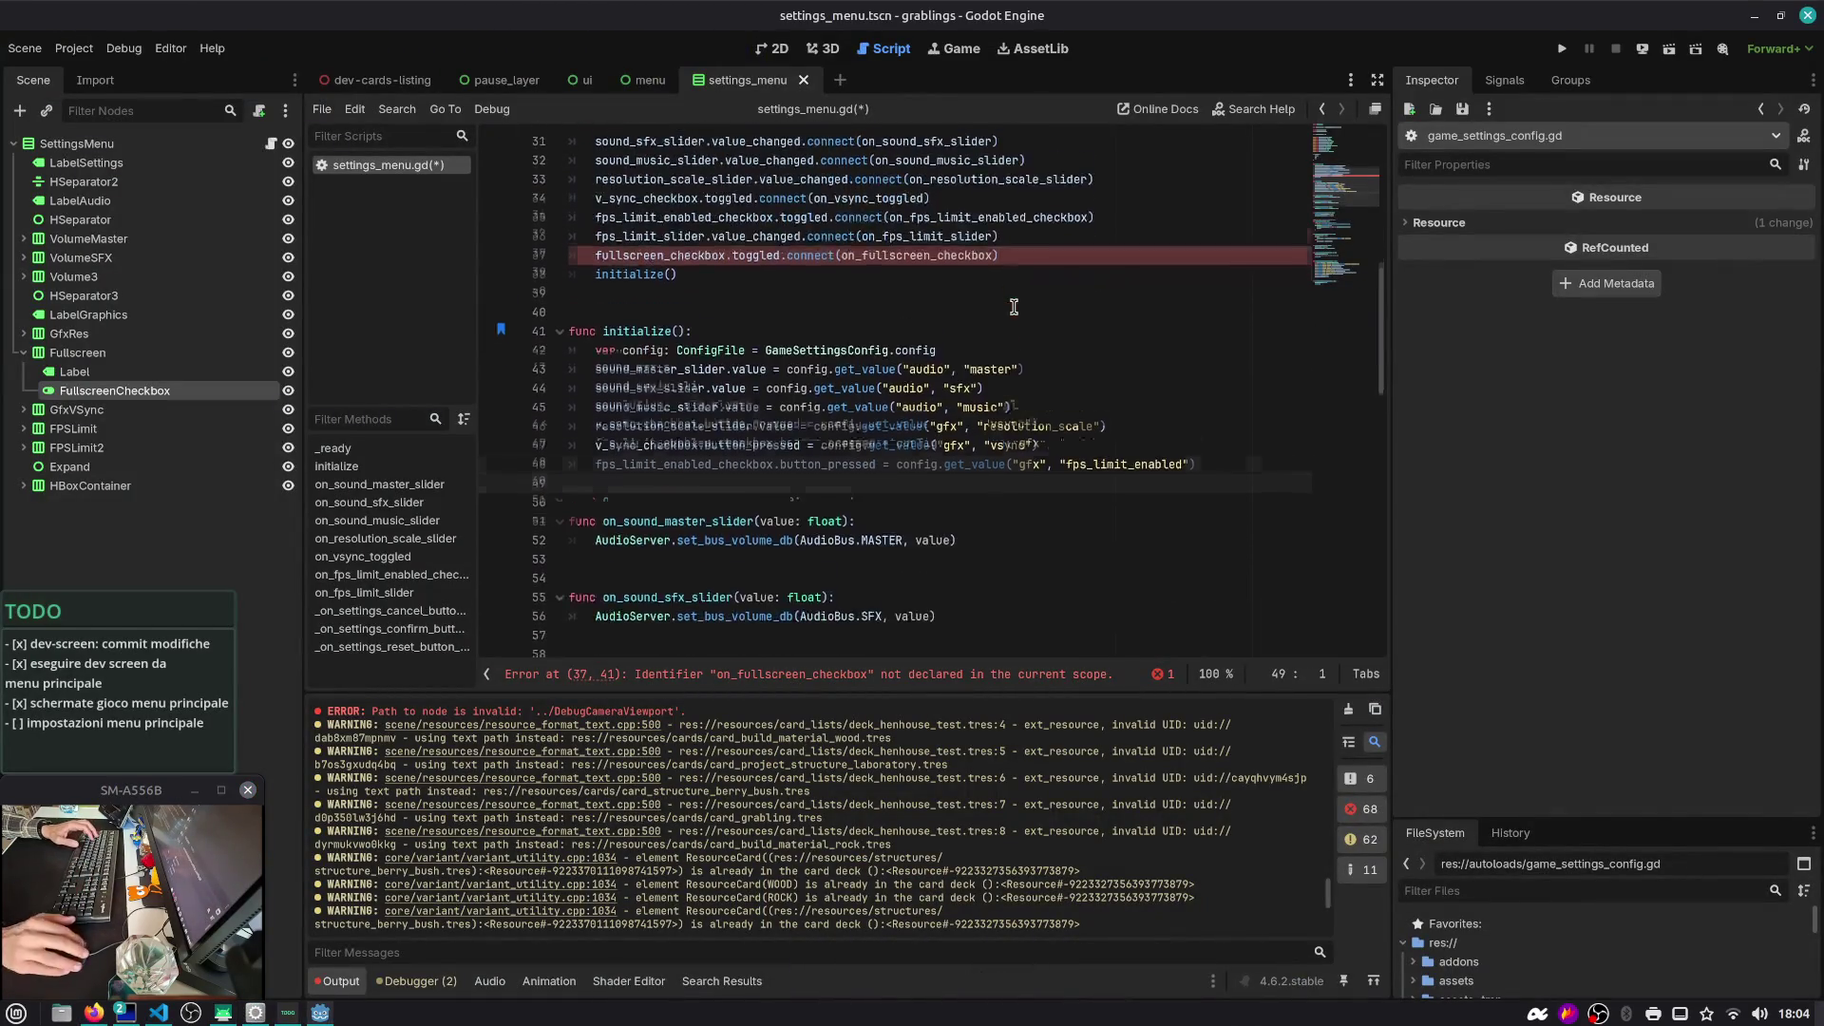
scroll(1013, 305, "down", 10)
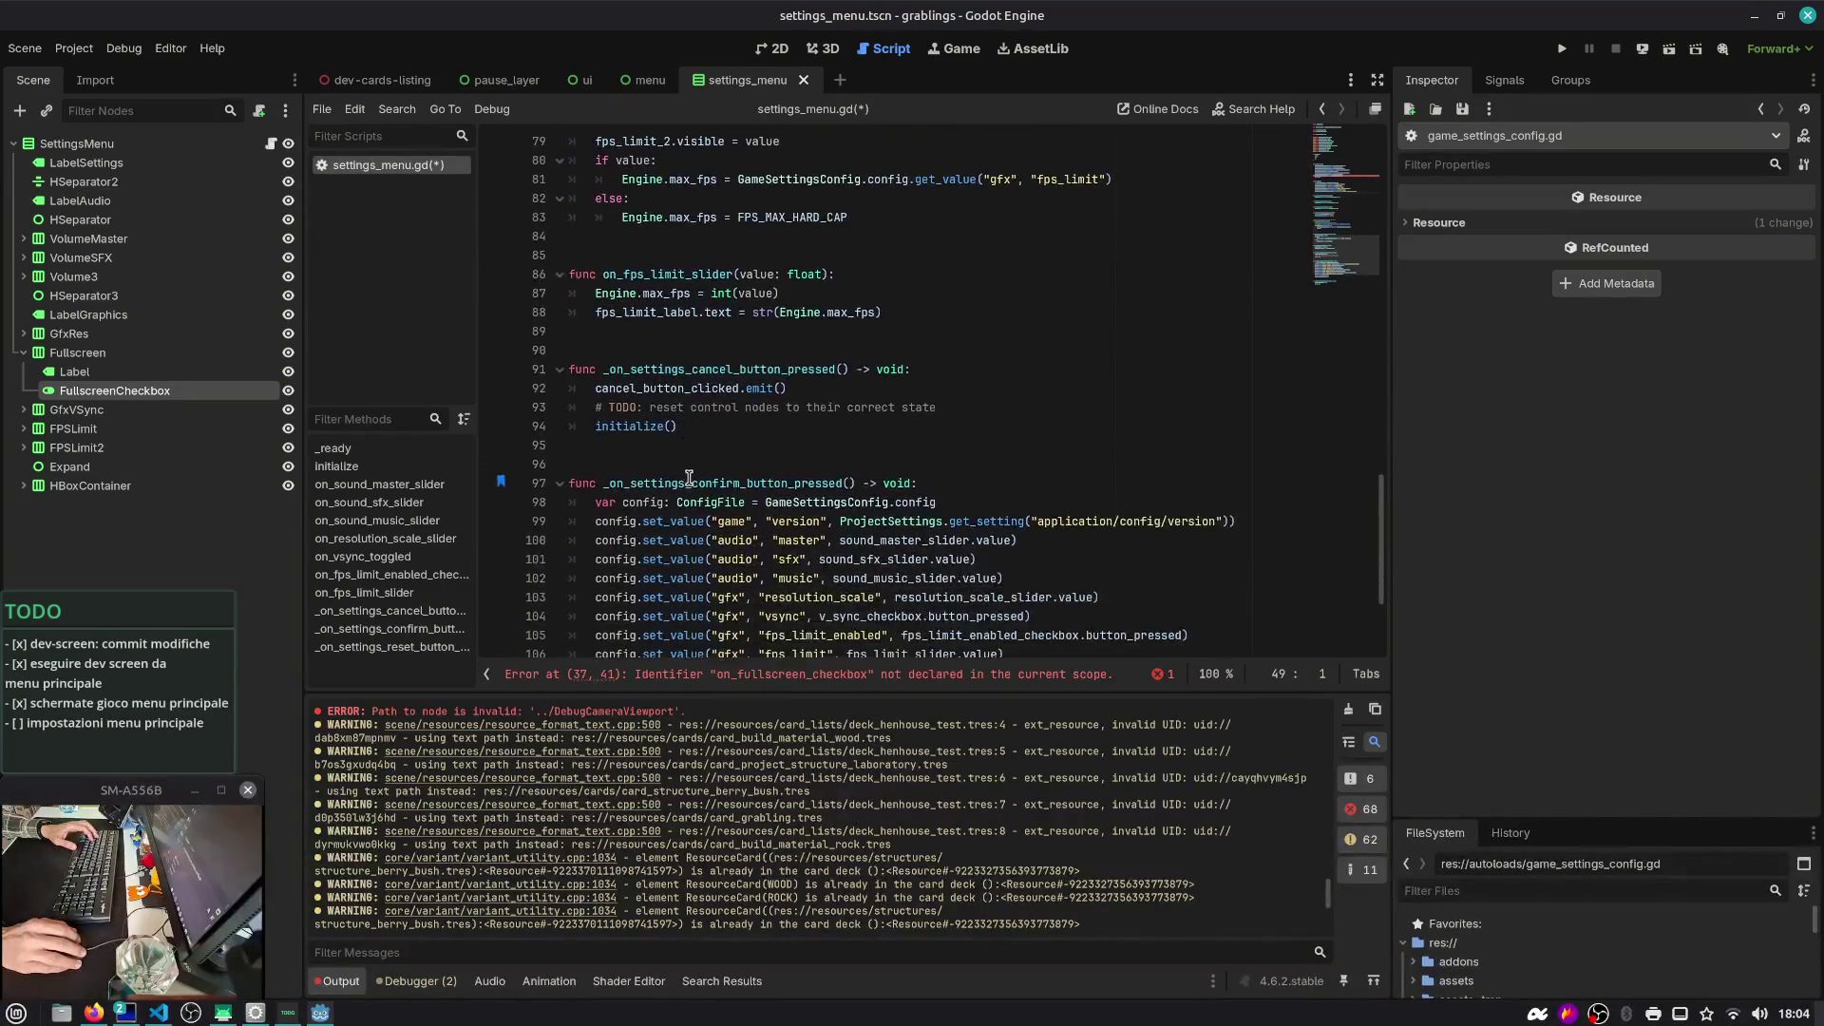
scroll(690, 477, "down", 2)
scroll(703, 437, "down", 2)
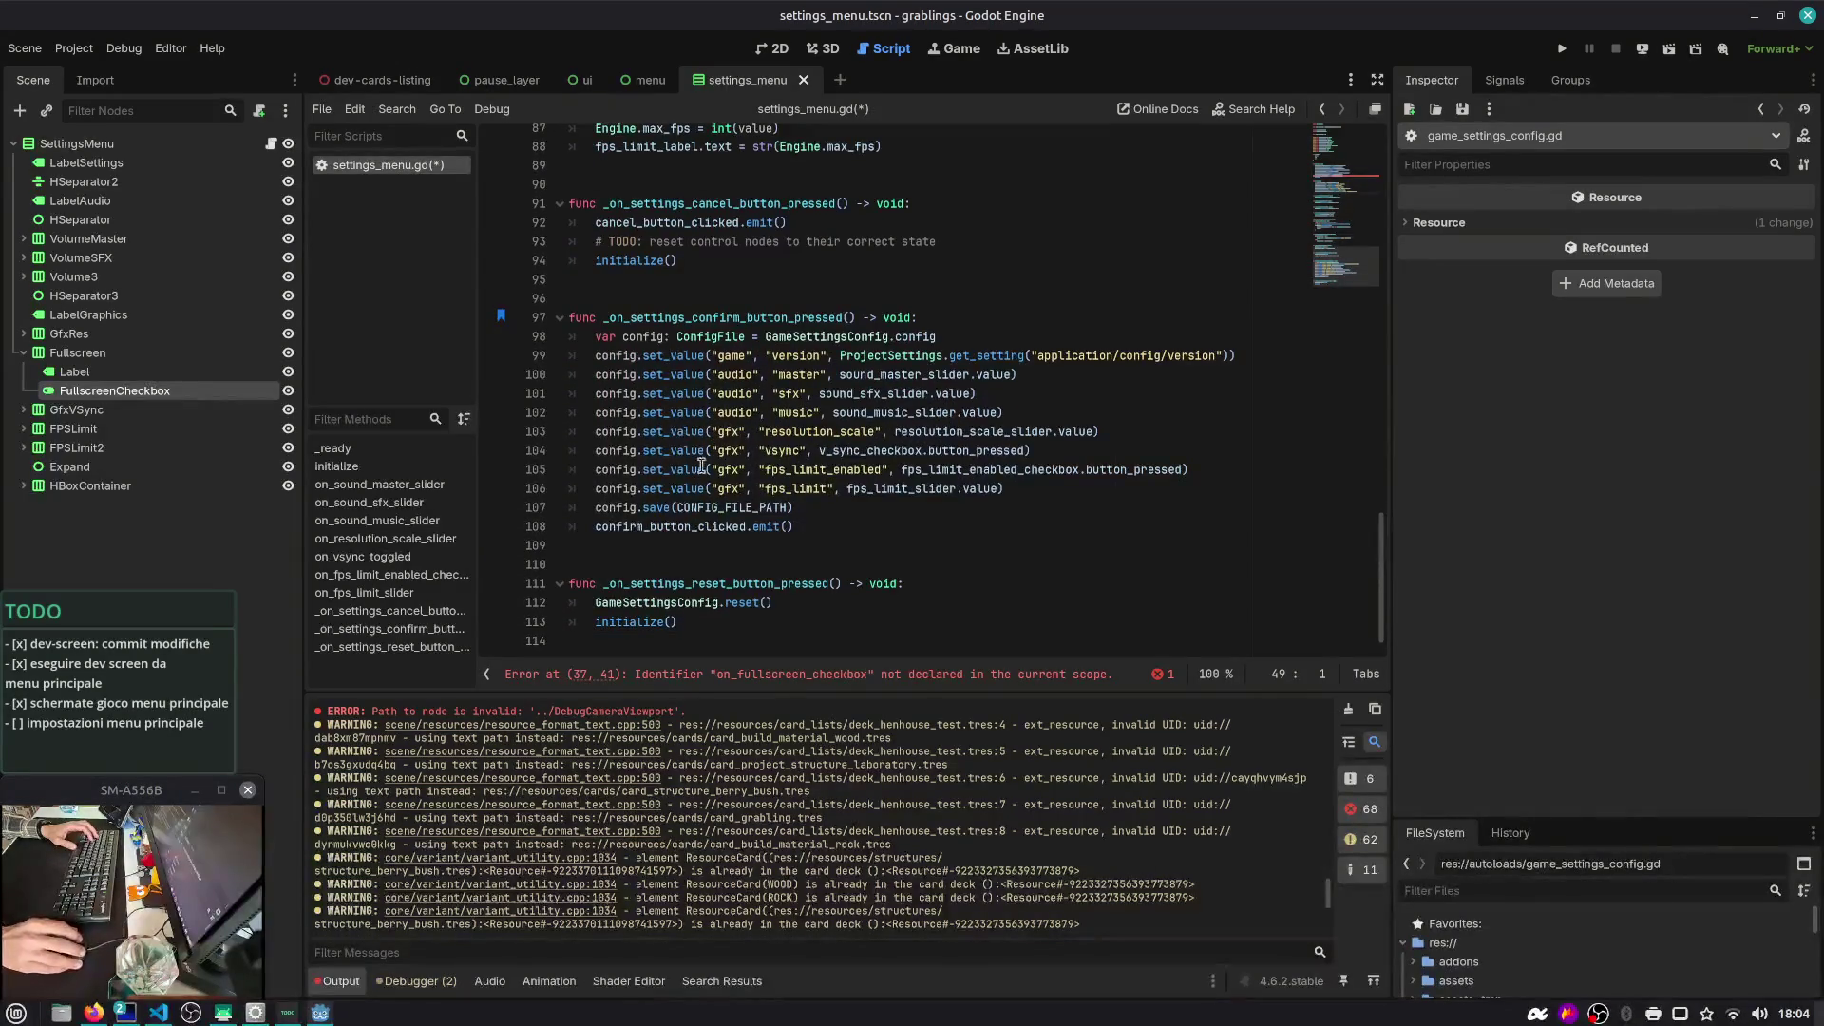
scroll(703, 447, "up", 2)
scroll(712, 407, "up", 4)
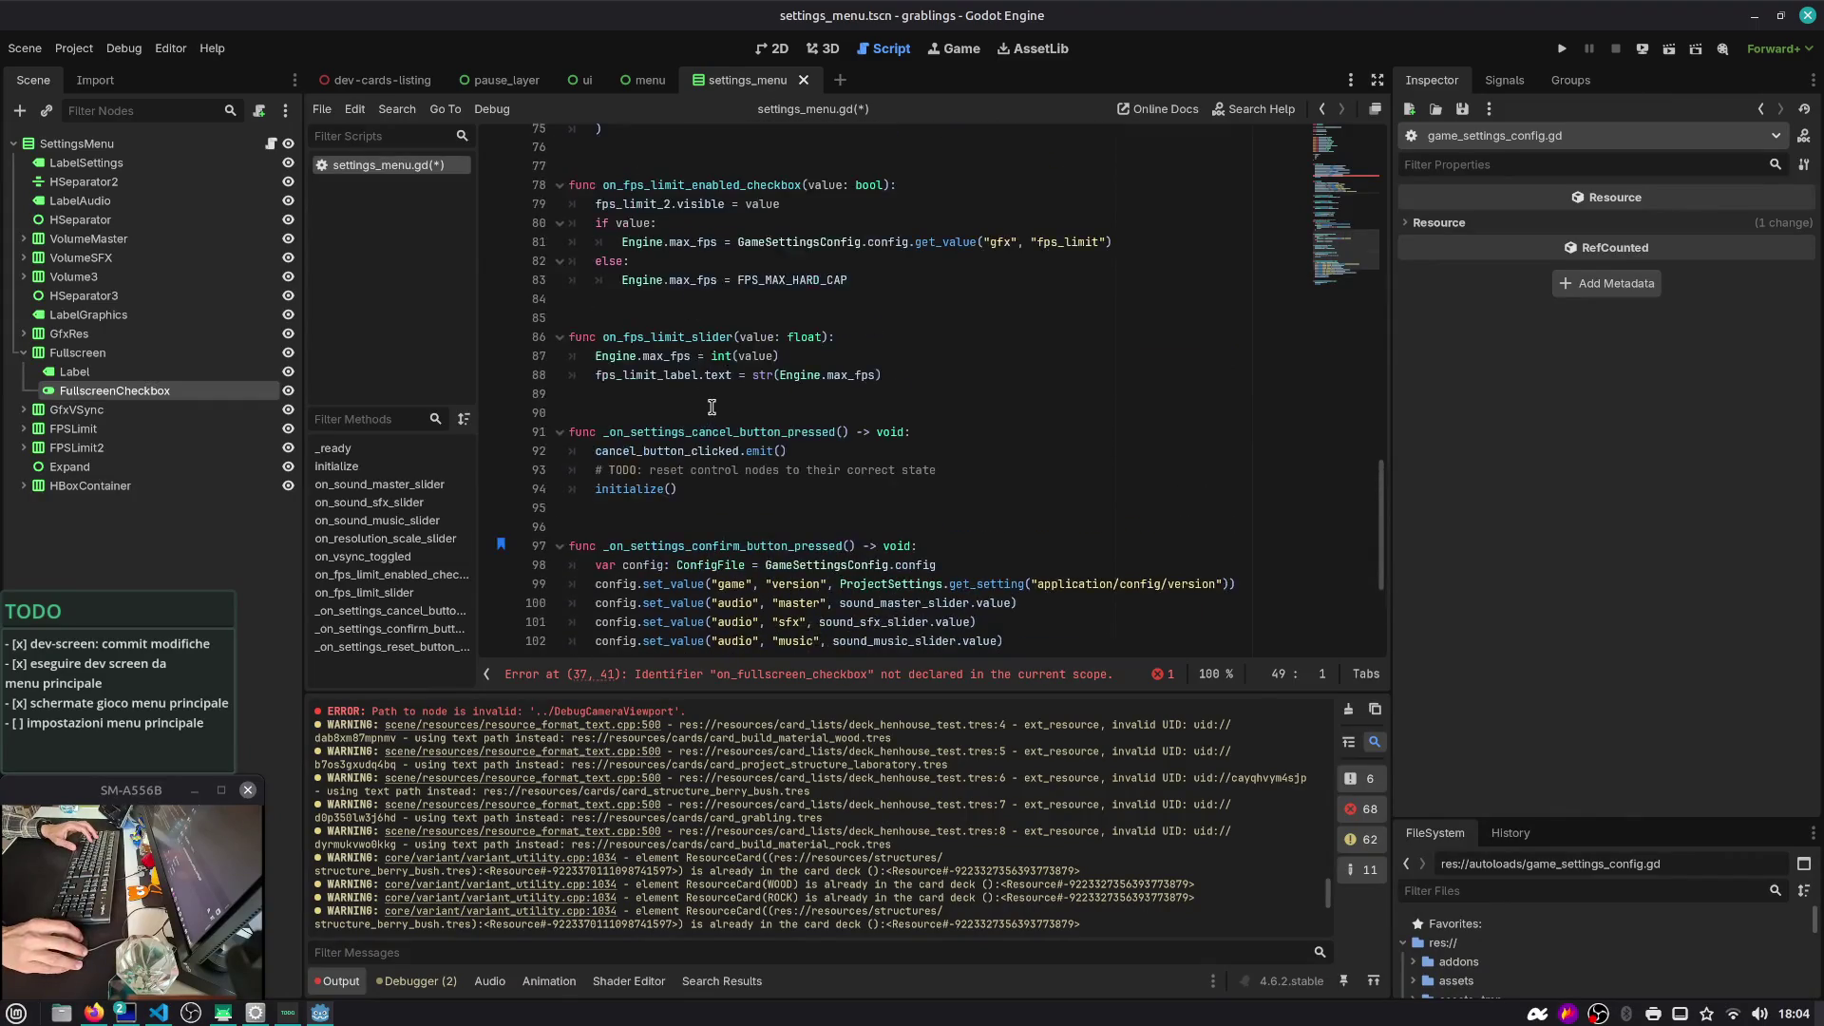
Step: Insert a placeholder function with a pass body after the fps limit slider function
left_click(711, 407)
key("Return")
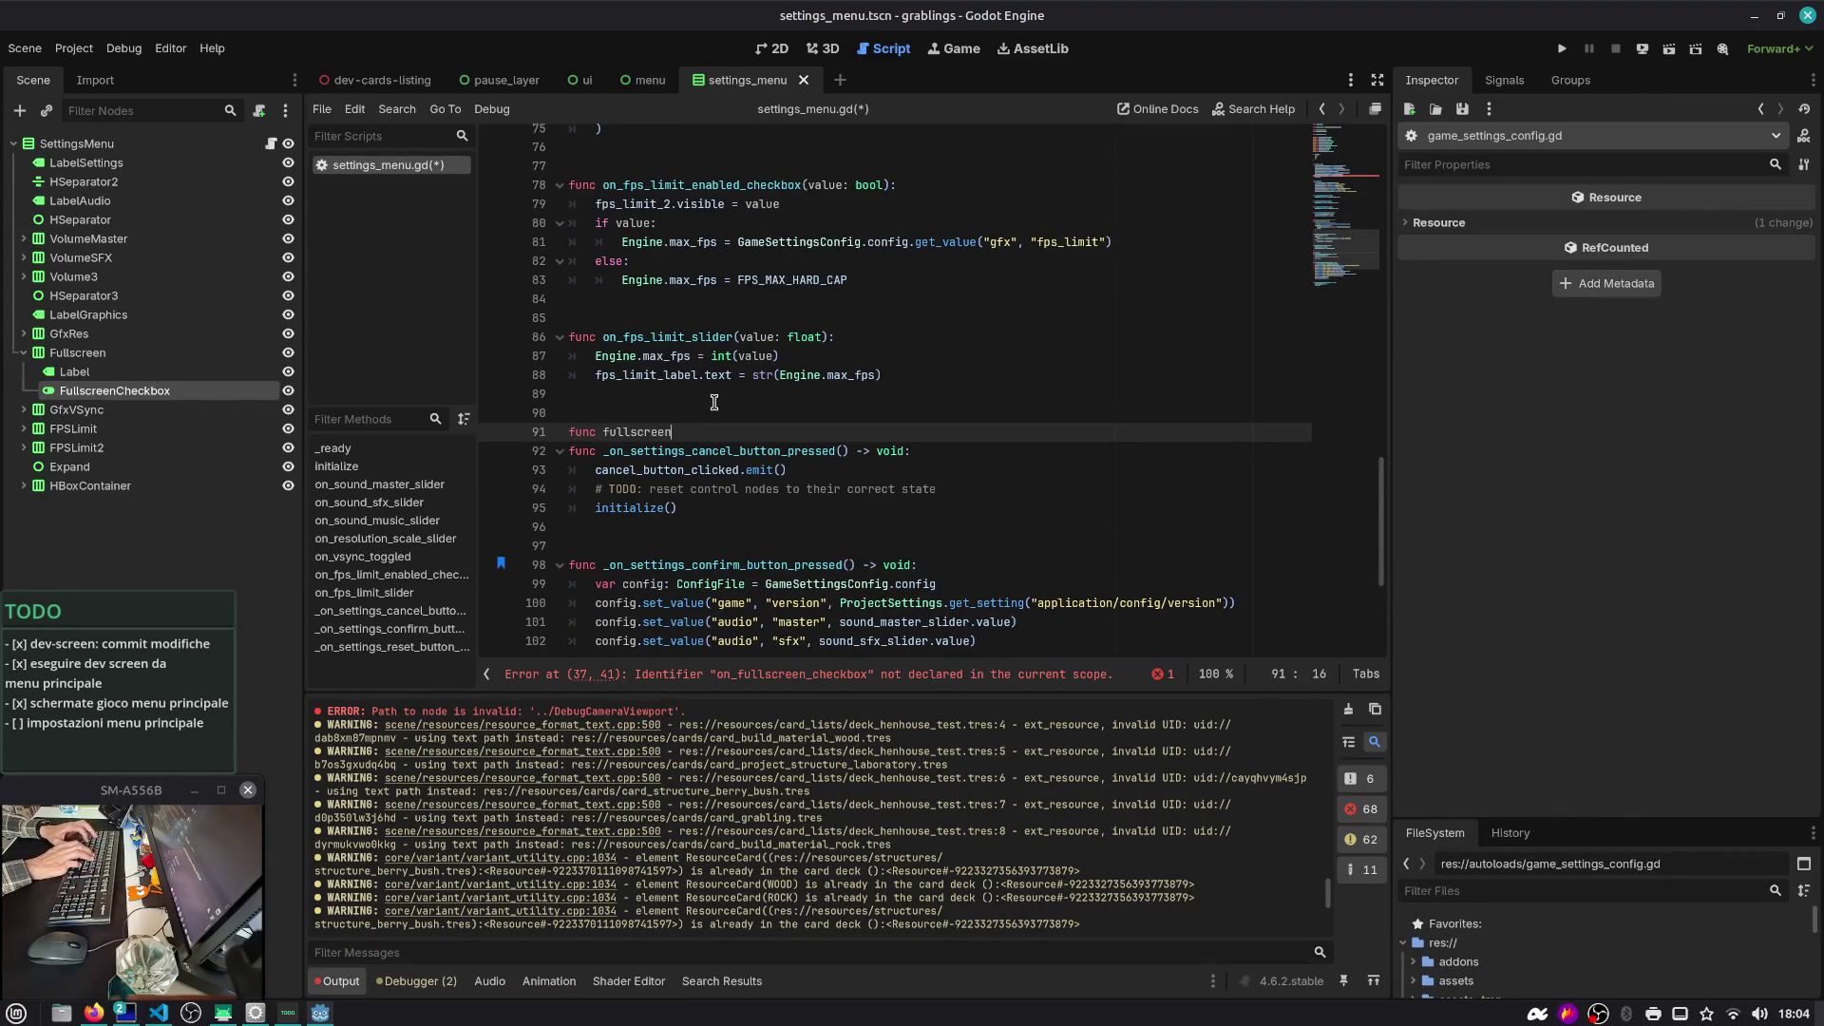
type("_")
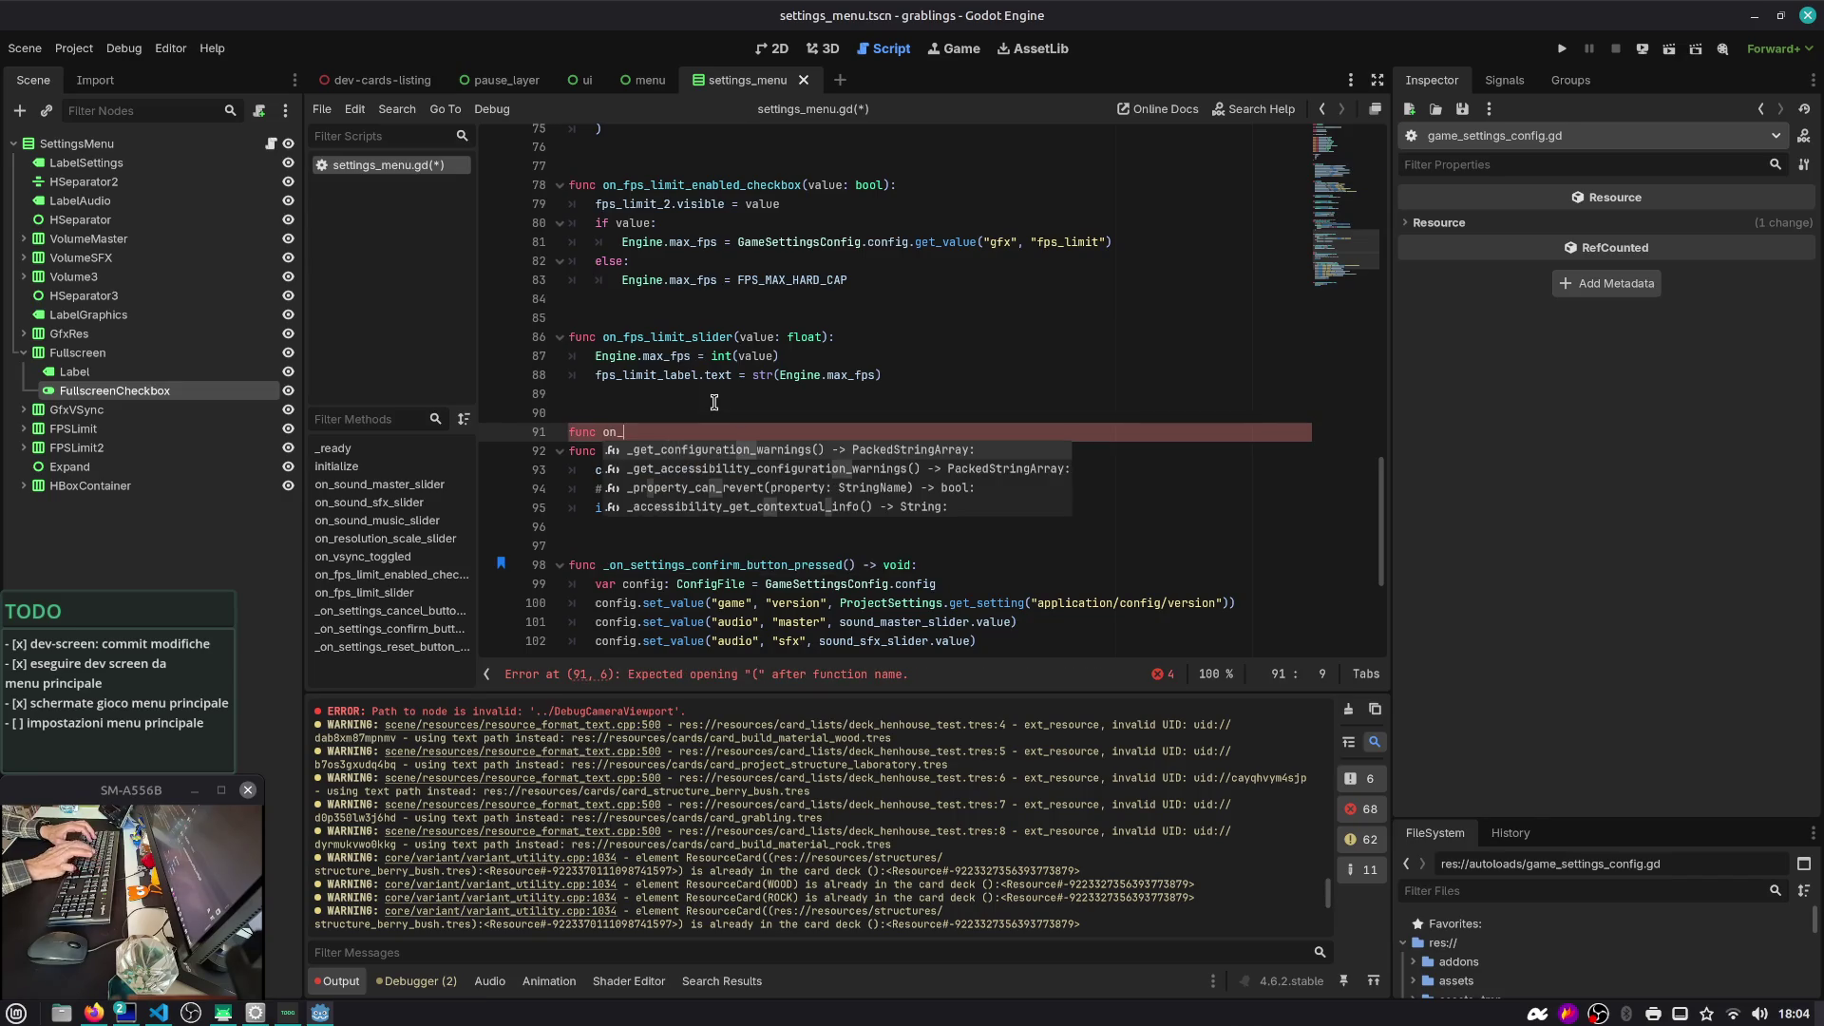
type("() -> void:")
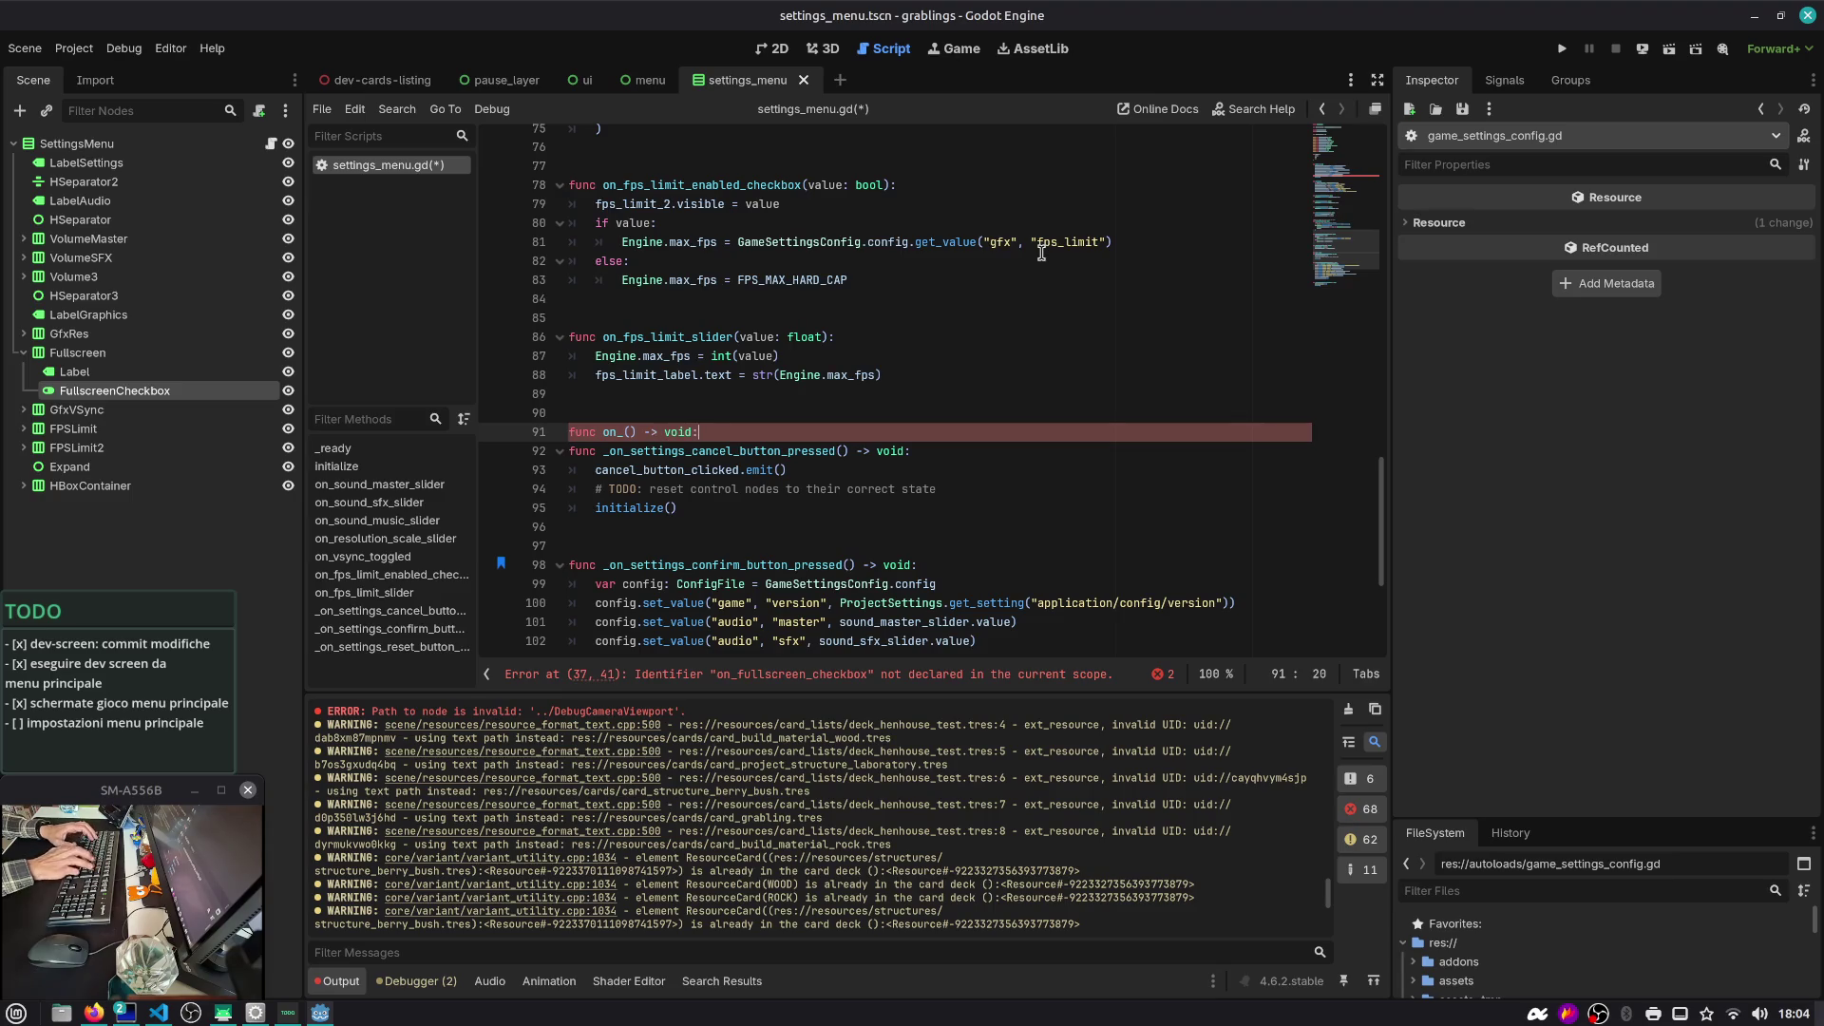
key("Return")
type("pass")
key("Return")
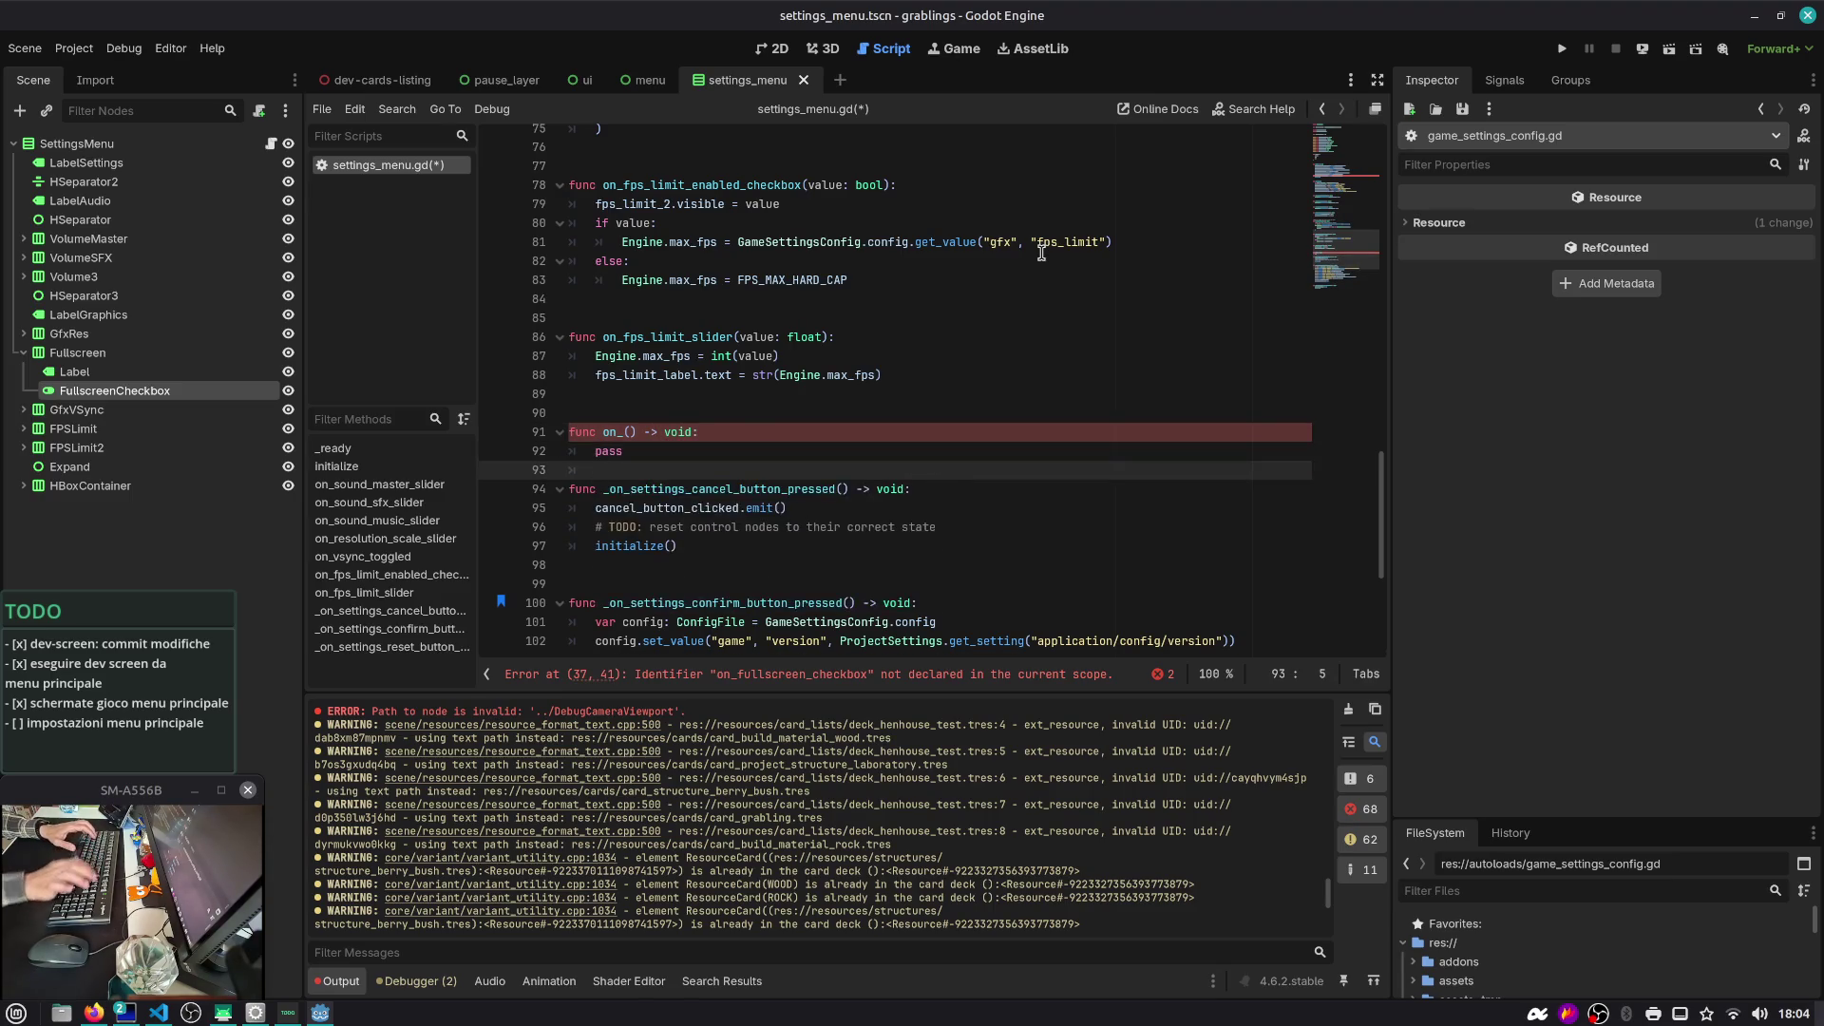
key("Return")
Step: Rename the placeholder to on_fullscreen_checkbox(value: bool) and remove its pass line
left_click(1339, 179)
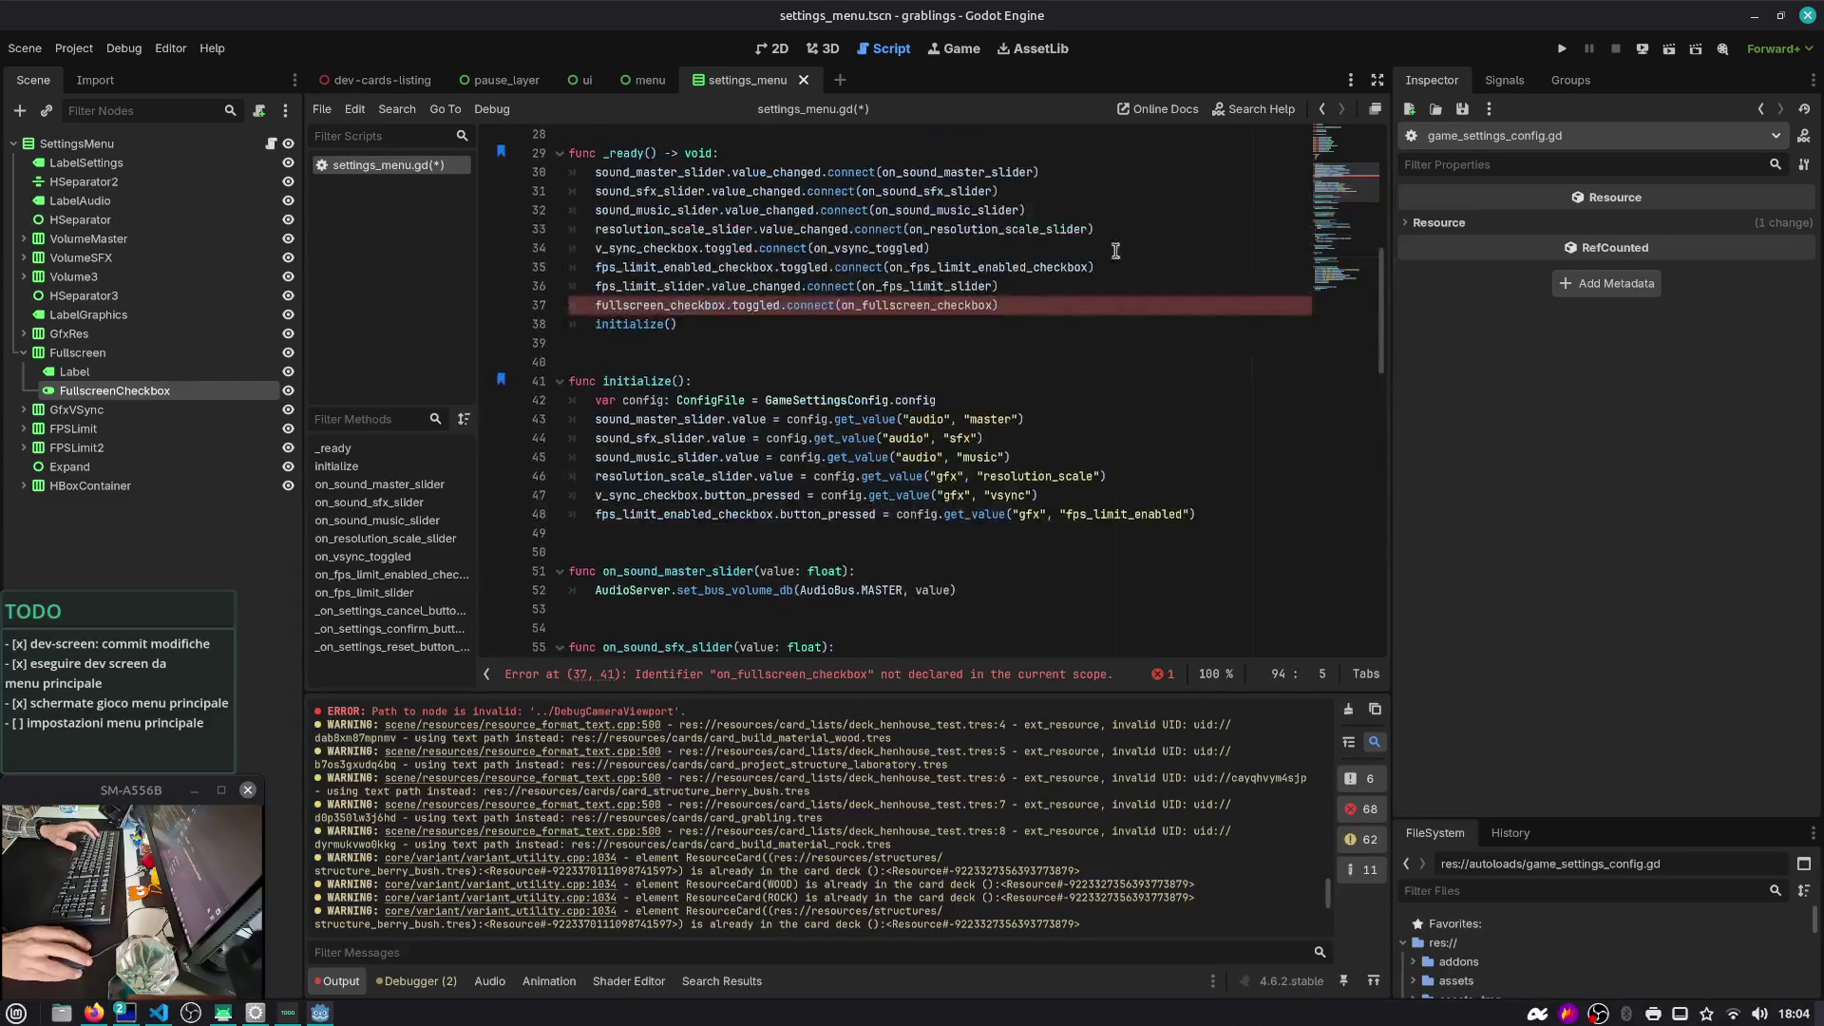
double_click(912, 305)
key("ctrl+c")
scroll(701, 396, "down", 10)
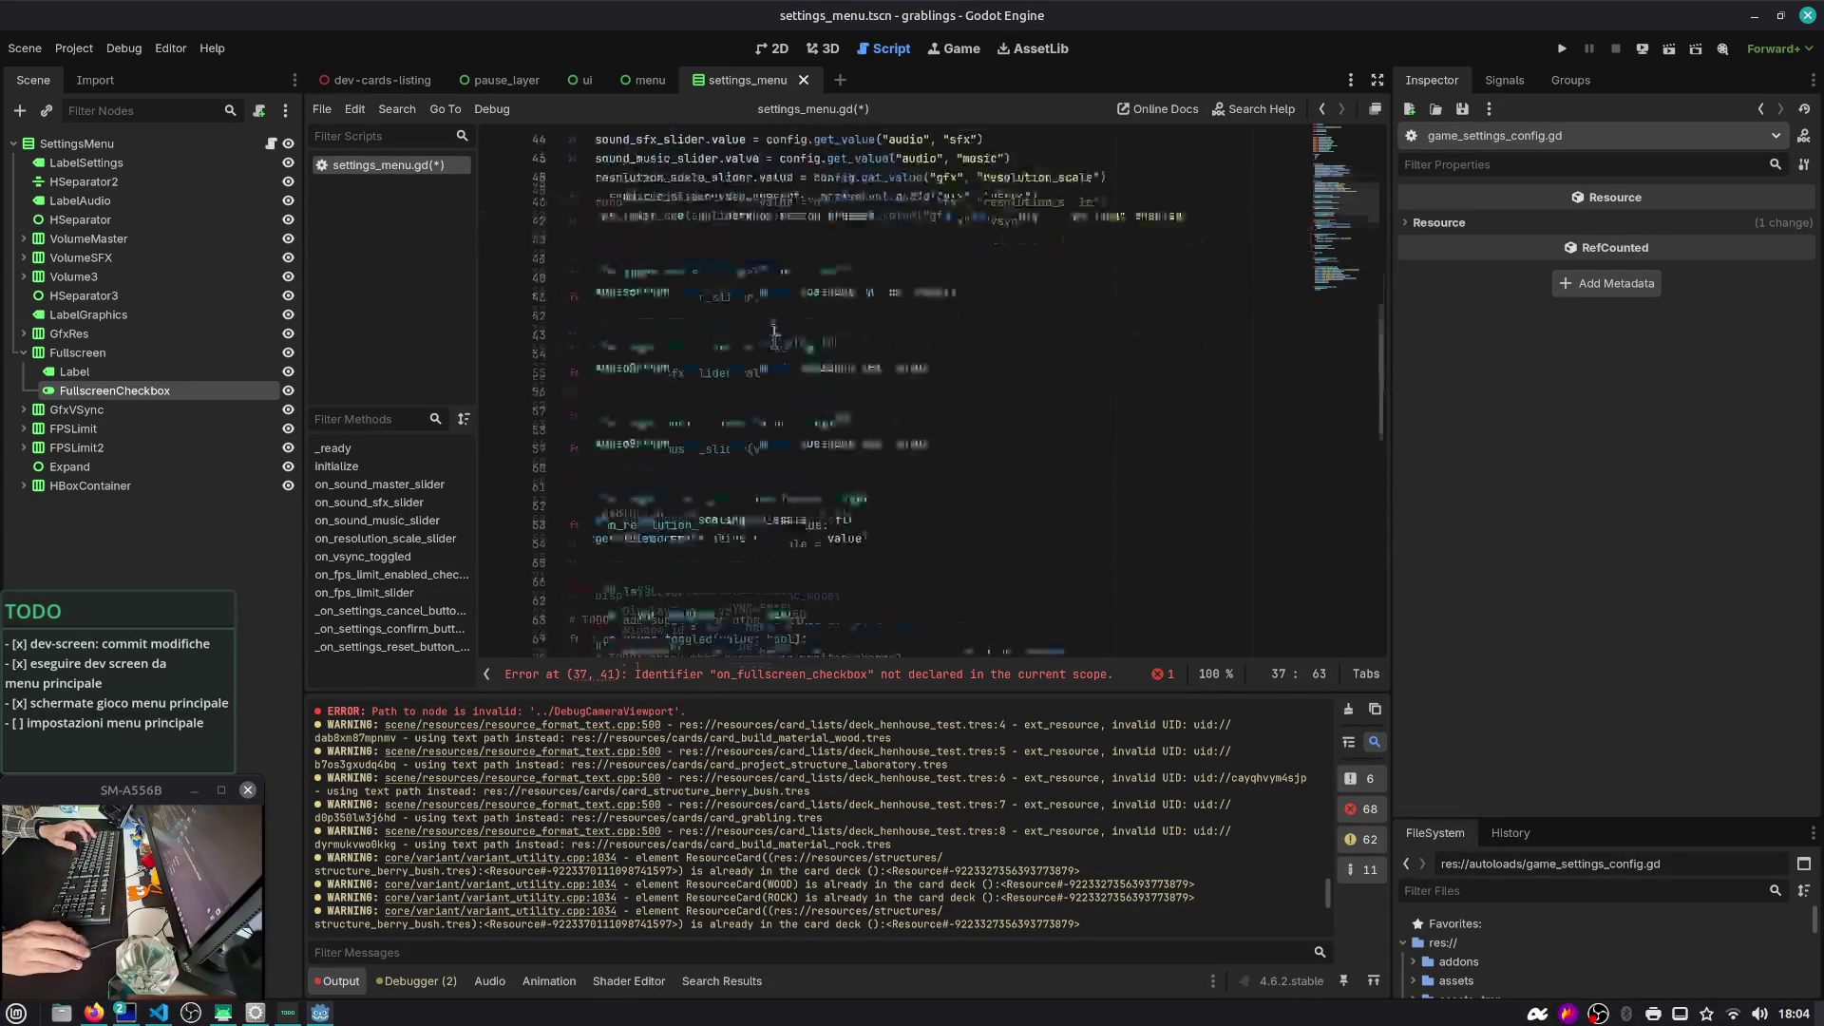
scroll(701, 396, "down", 2)
left_click(613, 426)
double_click(613, 425)
key("ctrl+v")
type("value: bol")
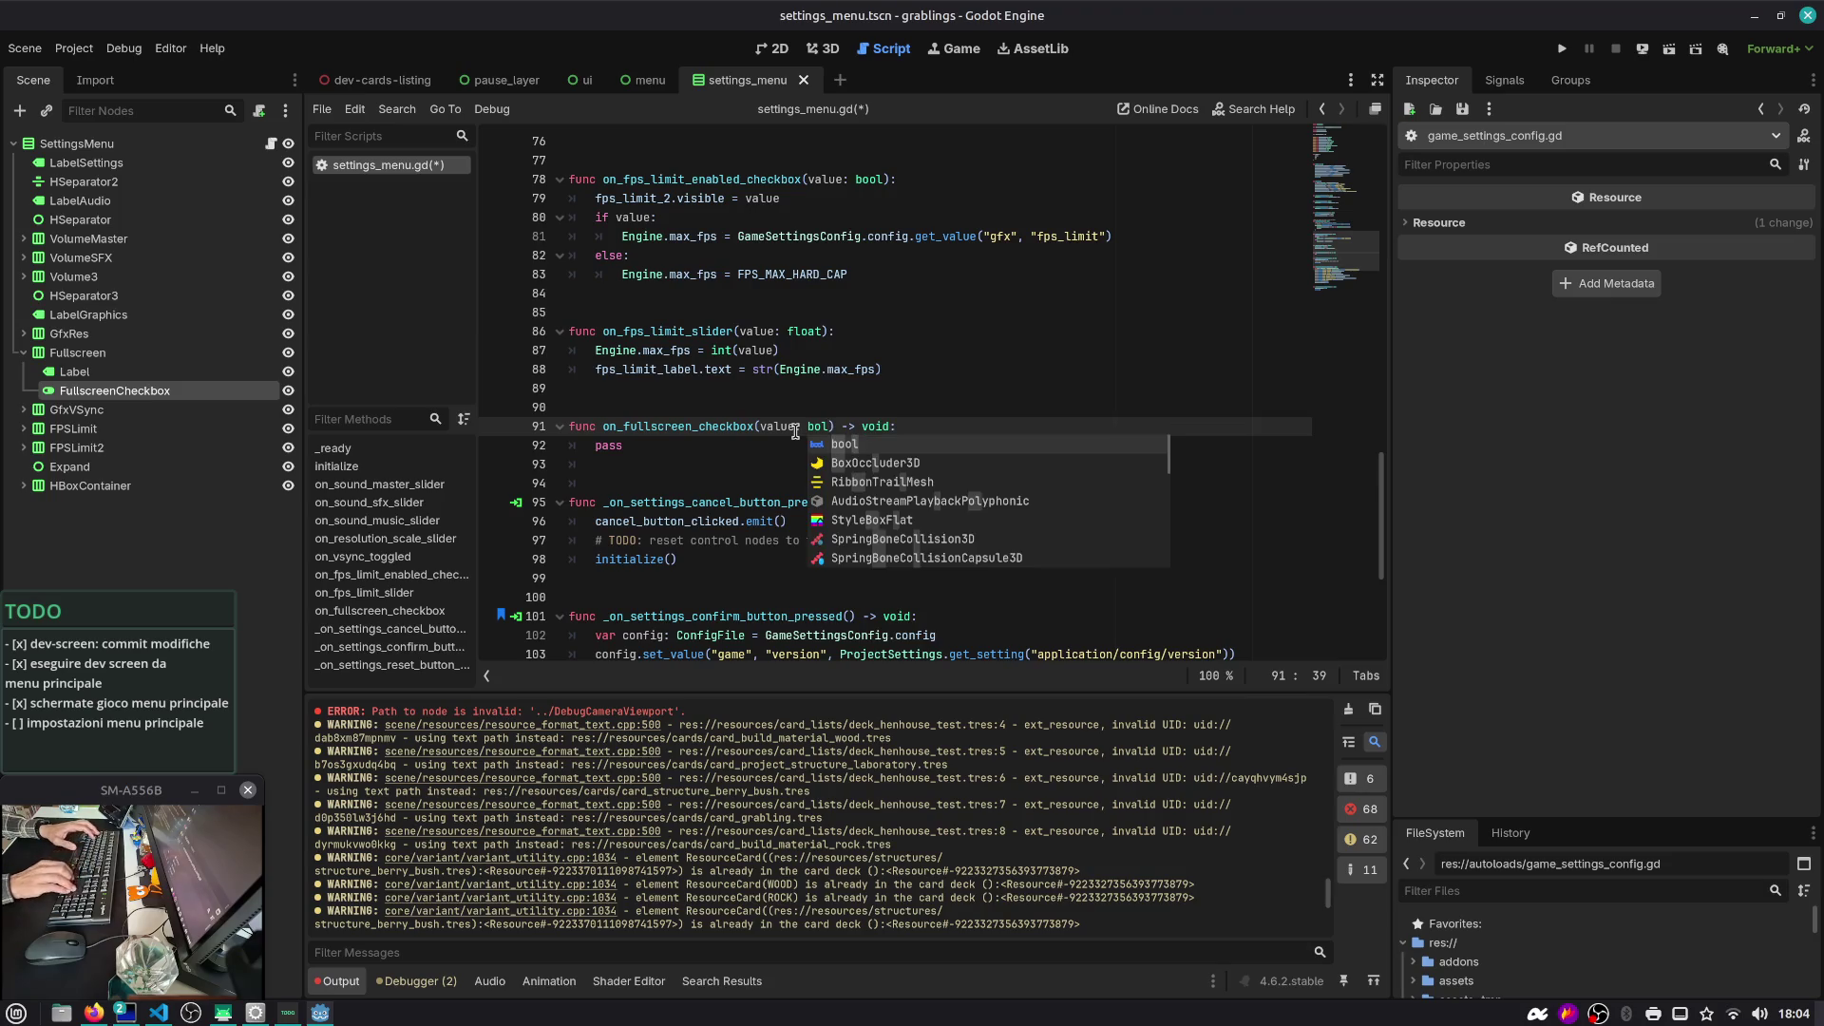
key("Return")
key("Down")
key("BackSpace")
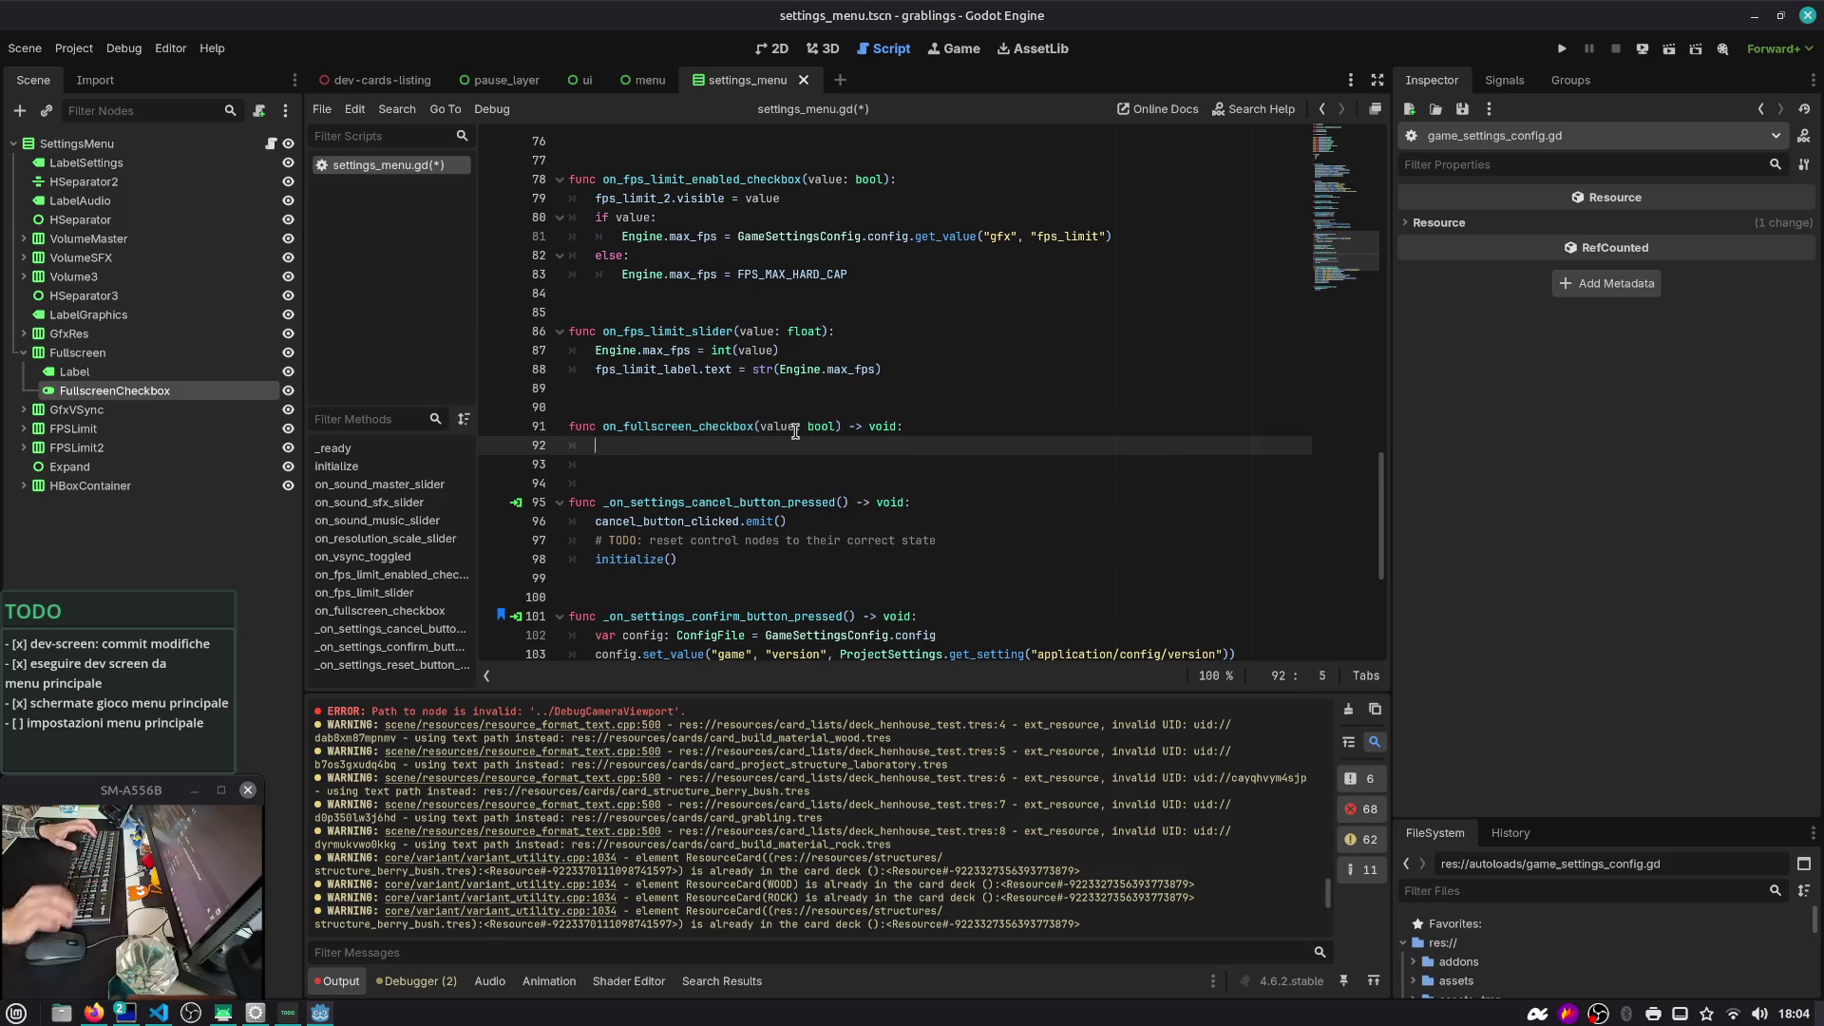
Step: On line 92, replace Engine.full with DisplayServer.set_window using the autocomplete list
type("Engine")
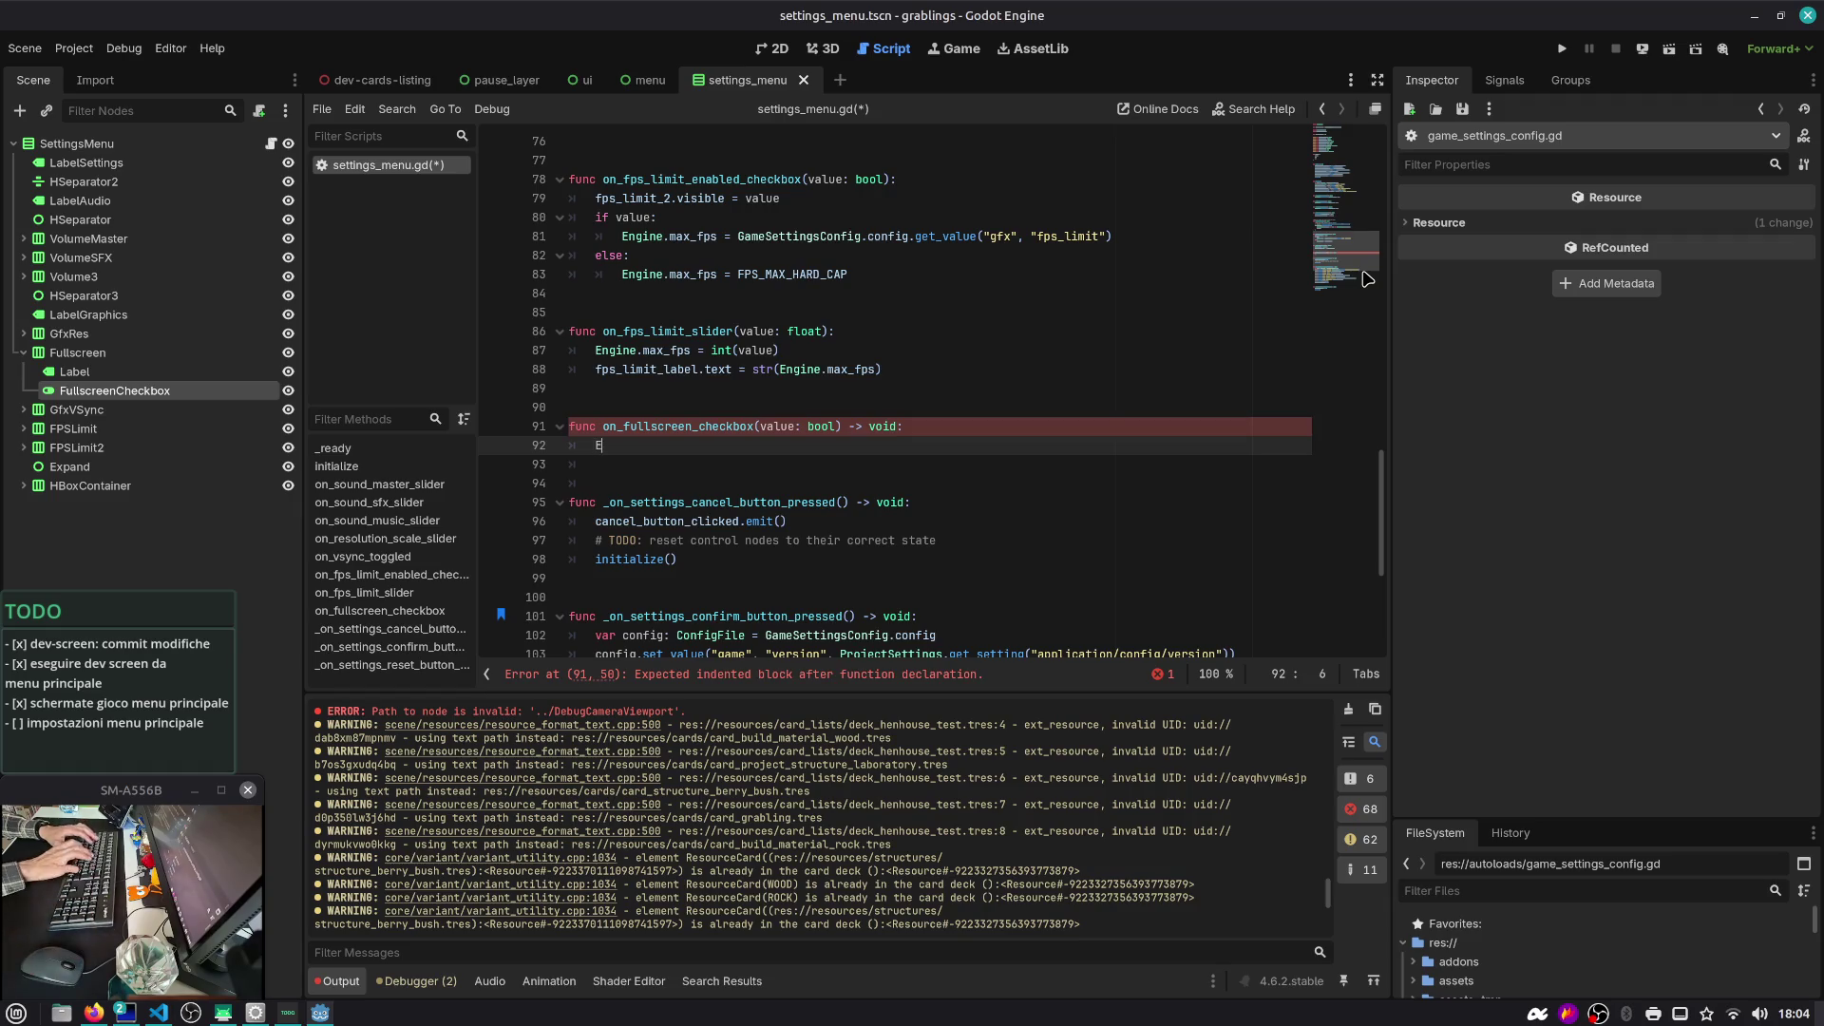
type(".full")
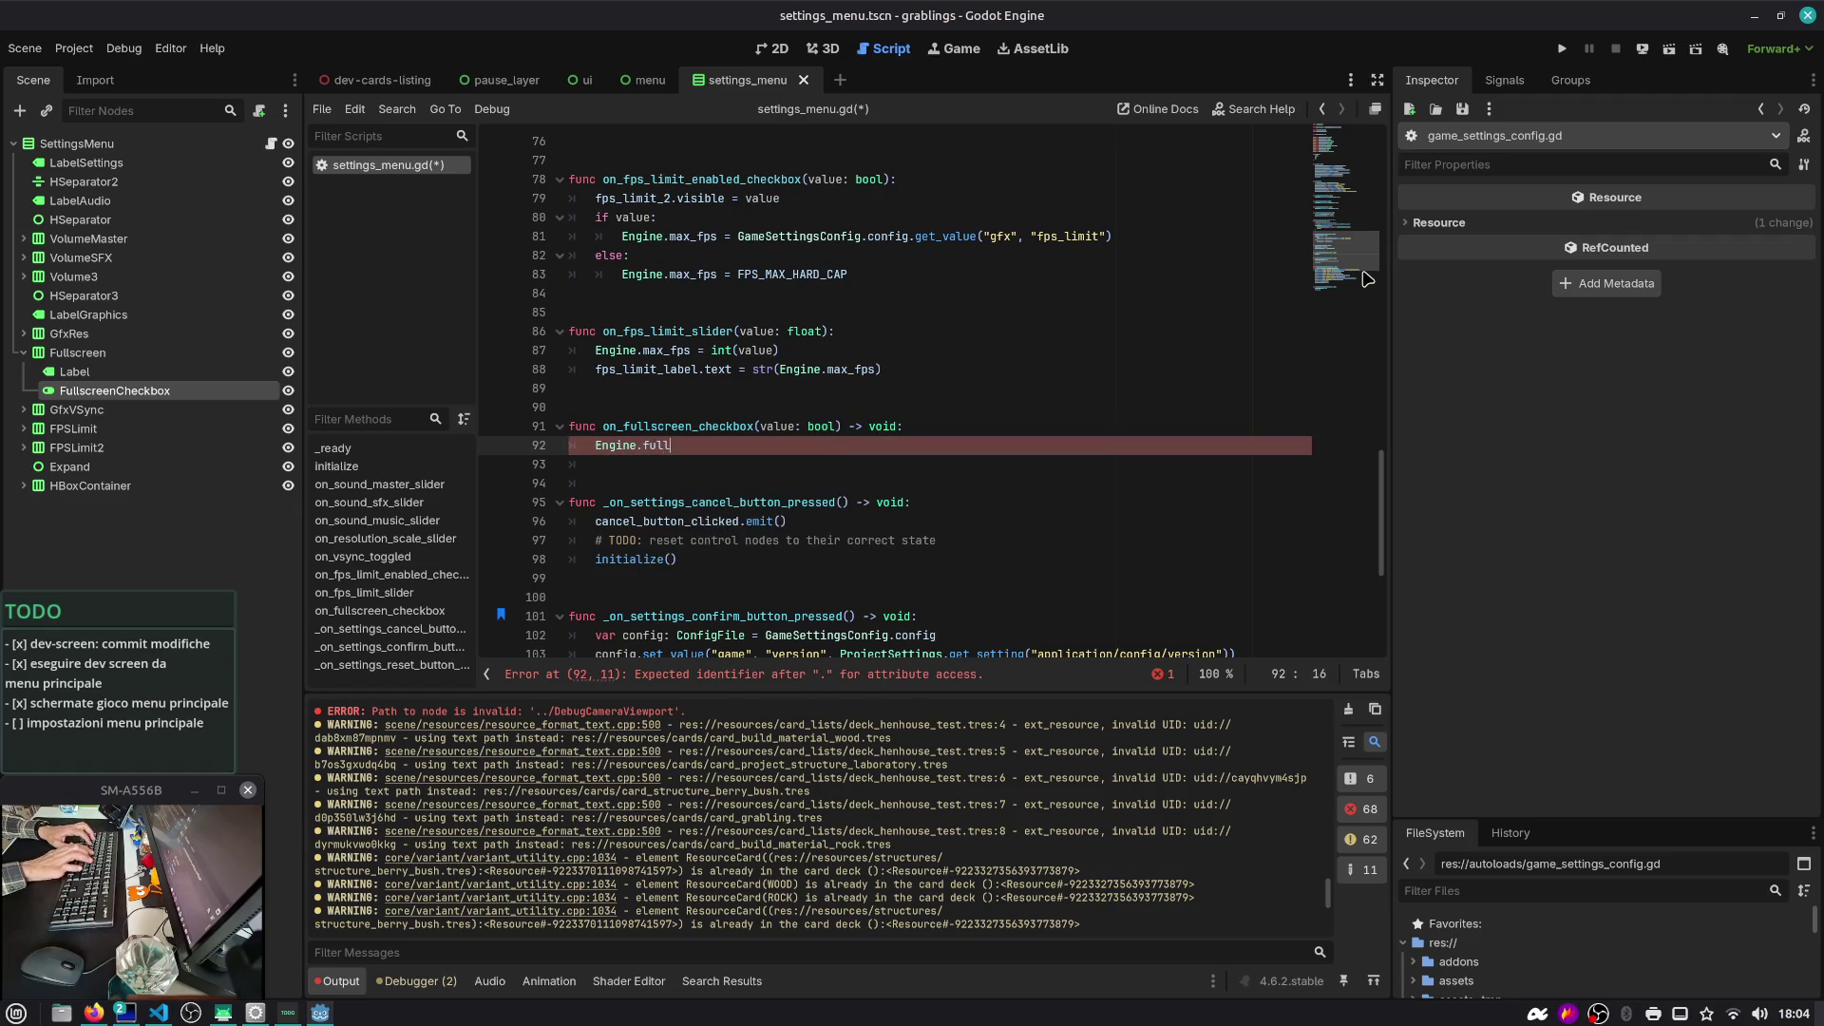
key("shift+Home")
type("ayServer./")
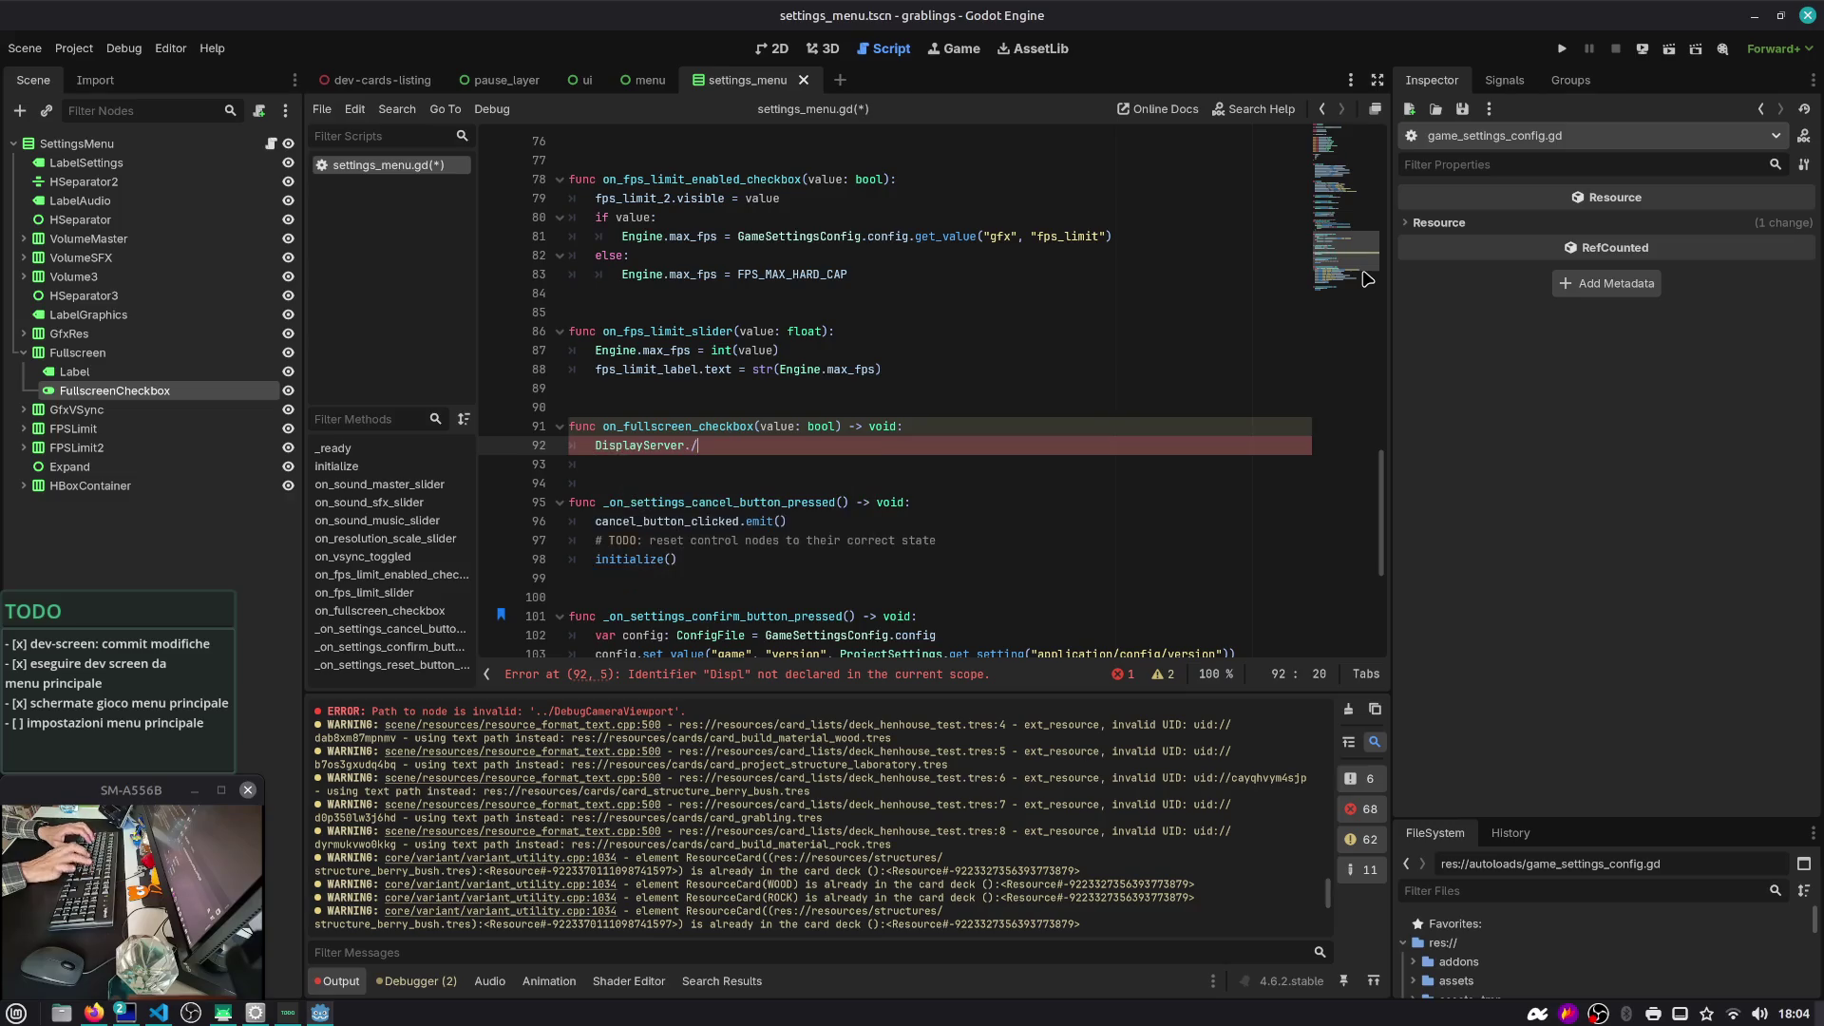
type("l")
key("Down")
key("Down")
key("Down")
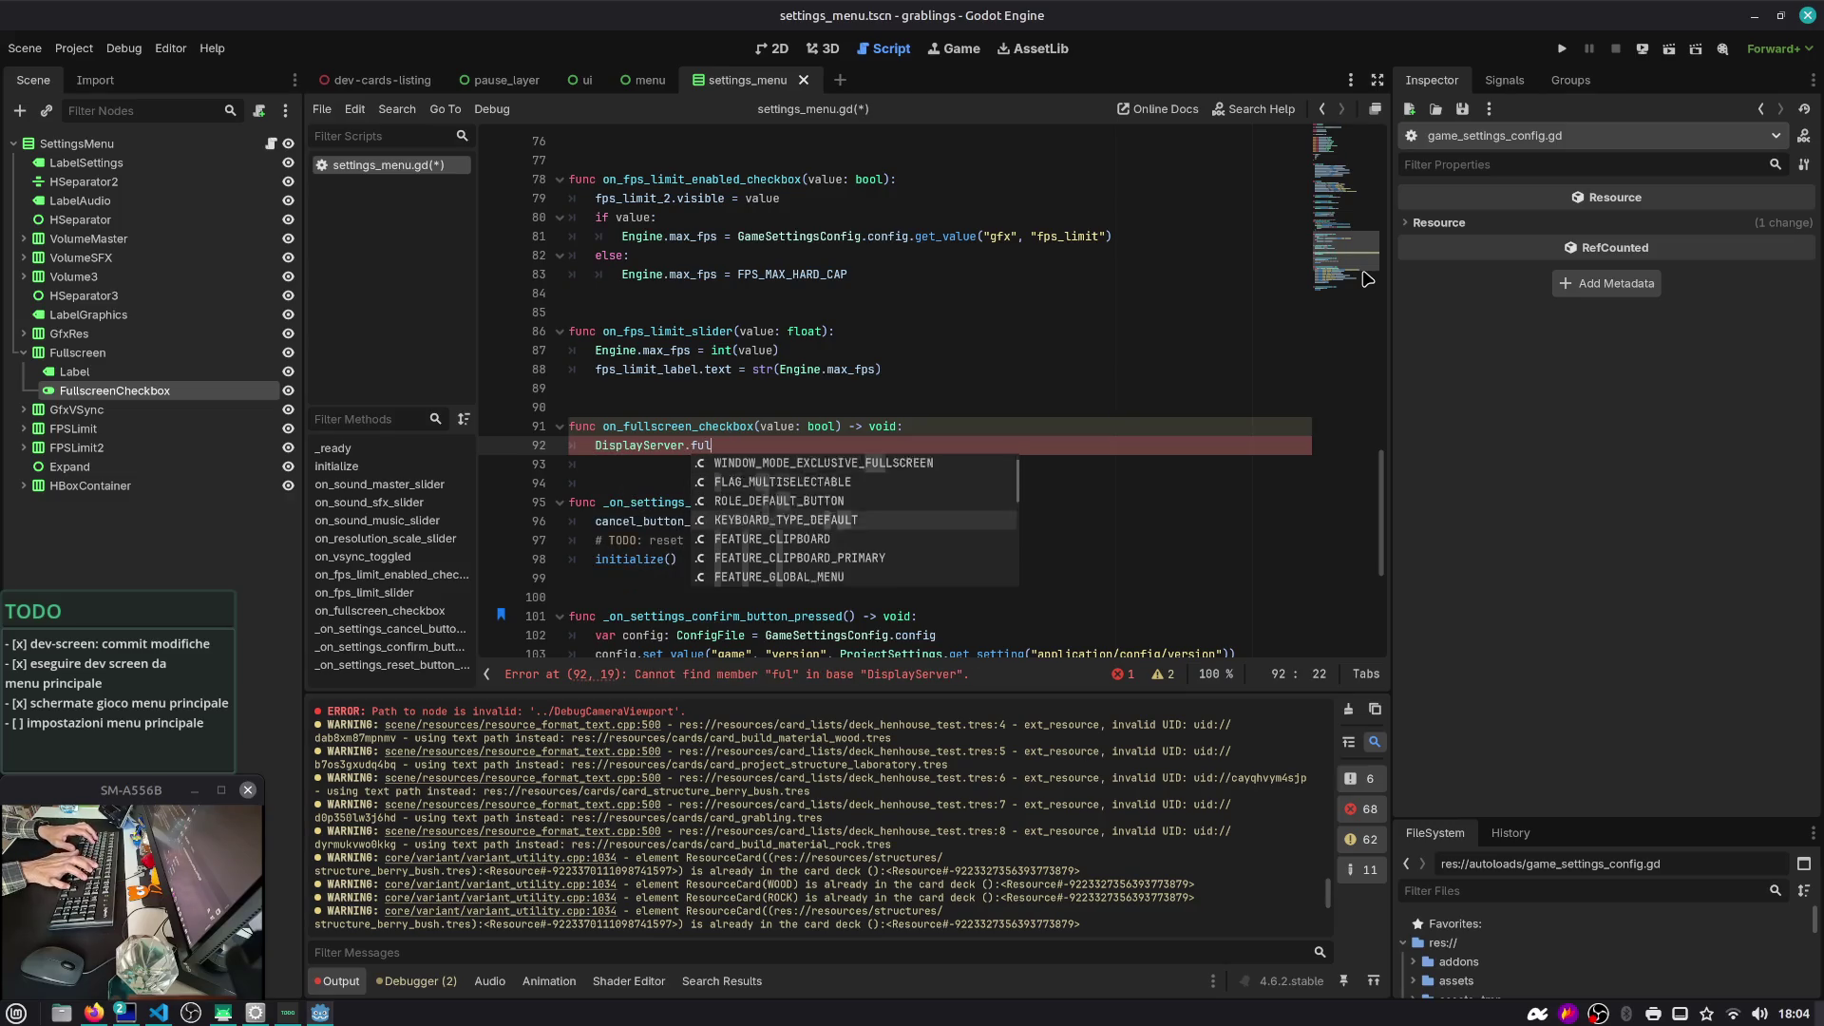
key("BackSpace")
key("BackSpace")
key("BackSpace")
type("set_full")
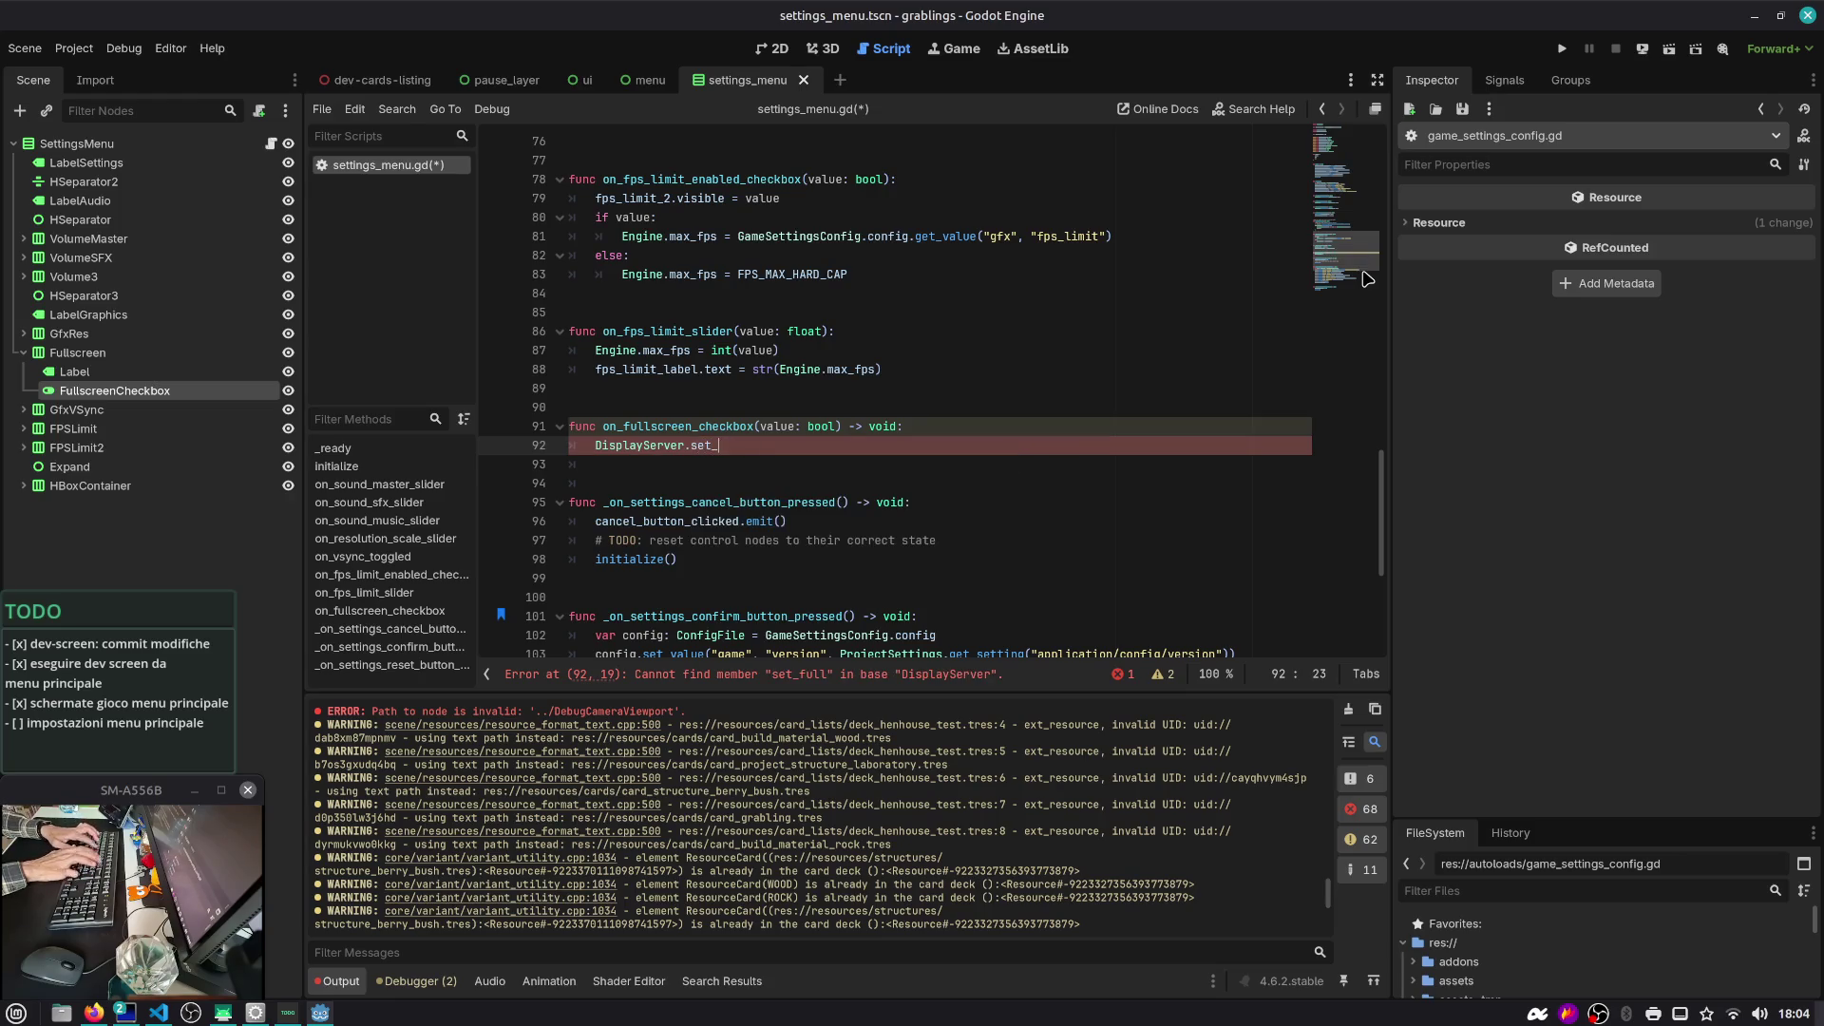
type("do")
key("Down")
key("Down")
key("Down")
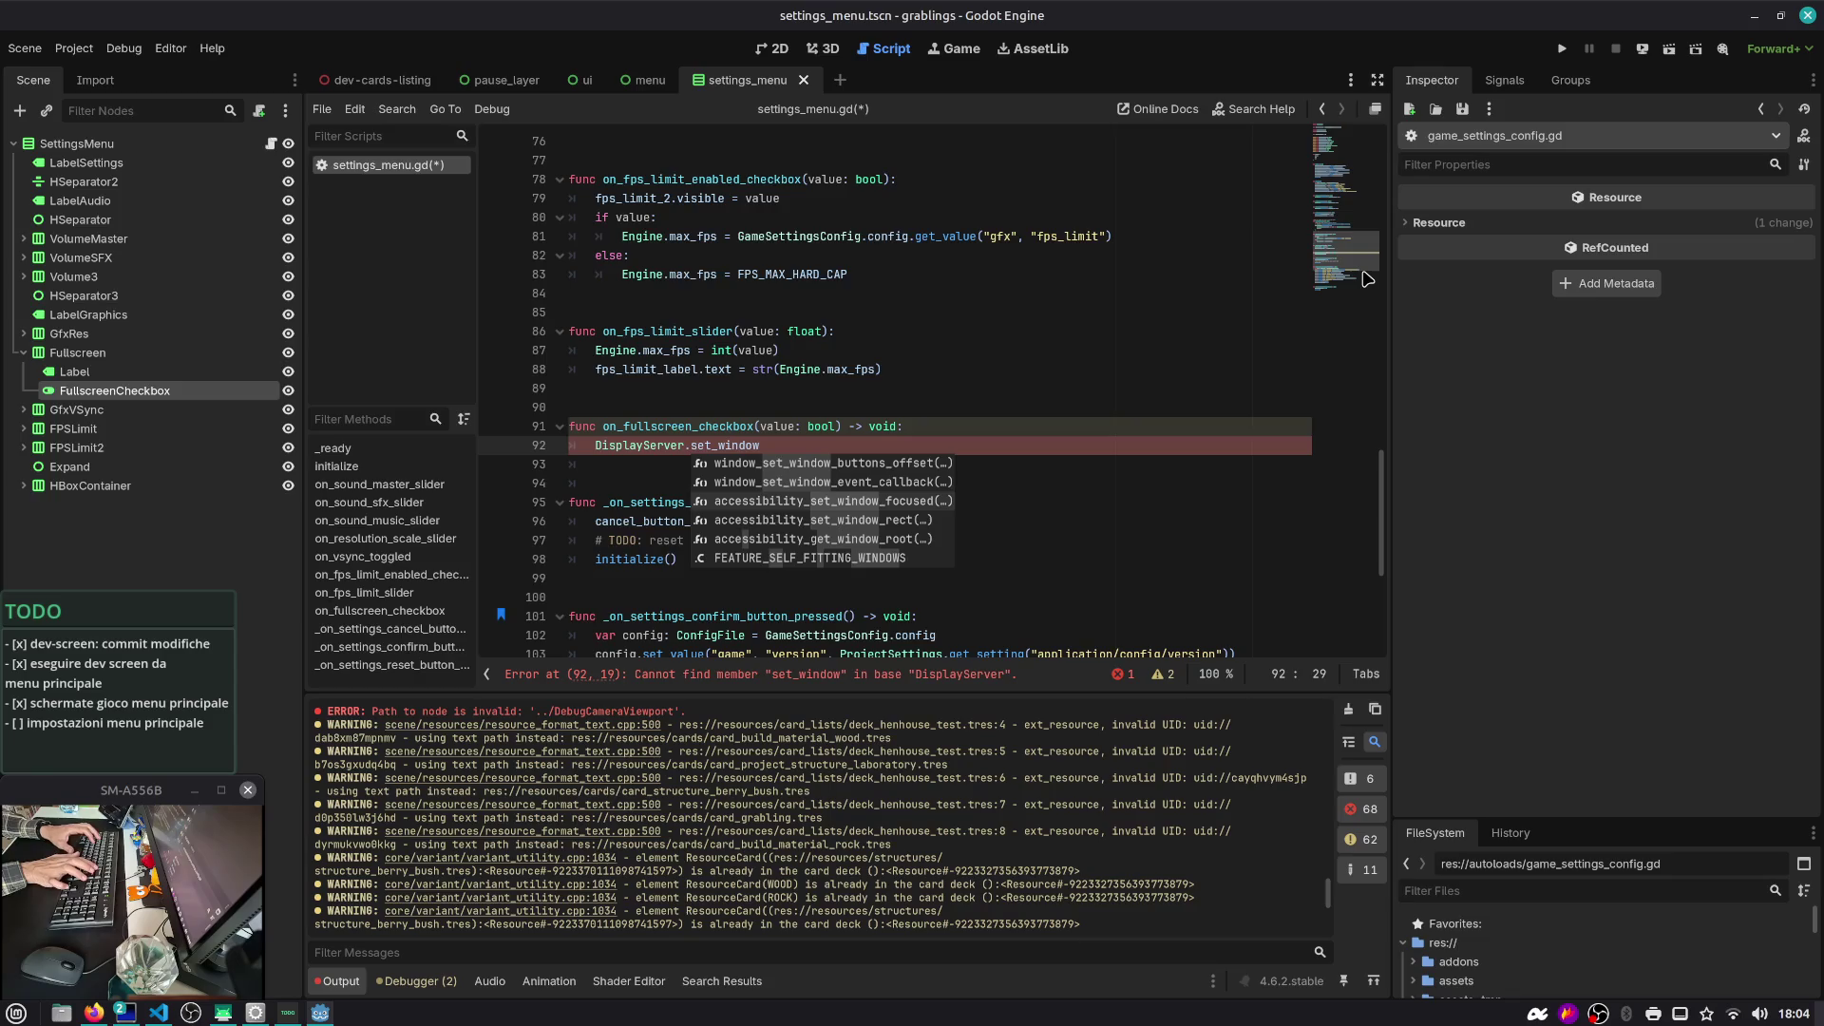
key("alt+Tab")
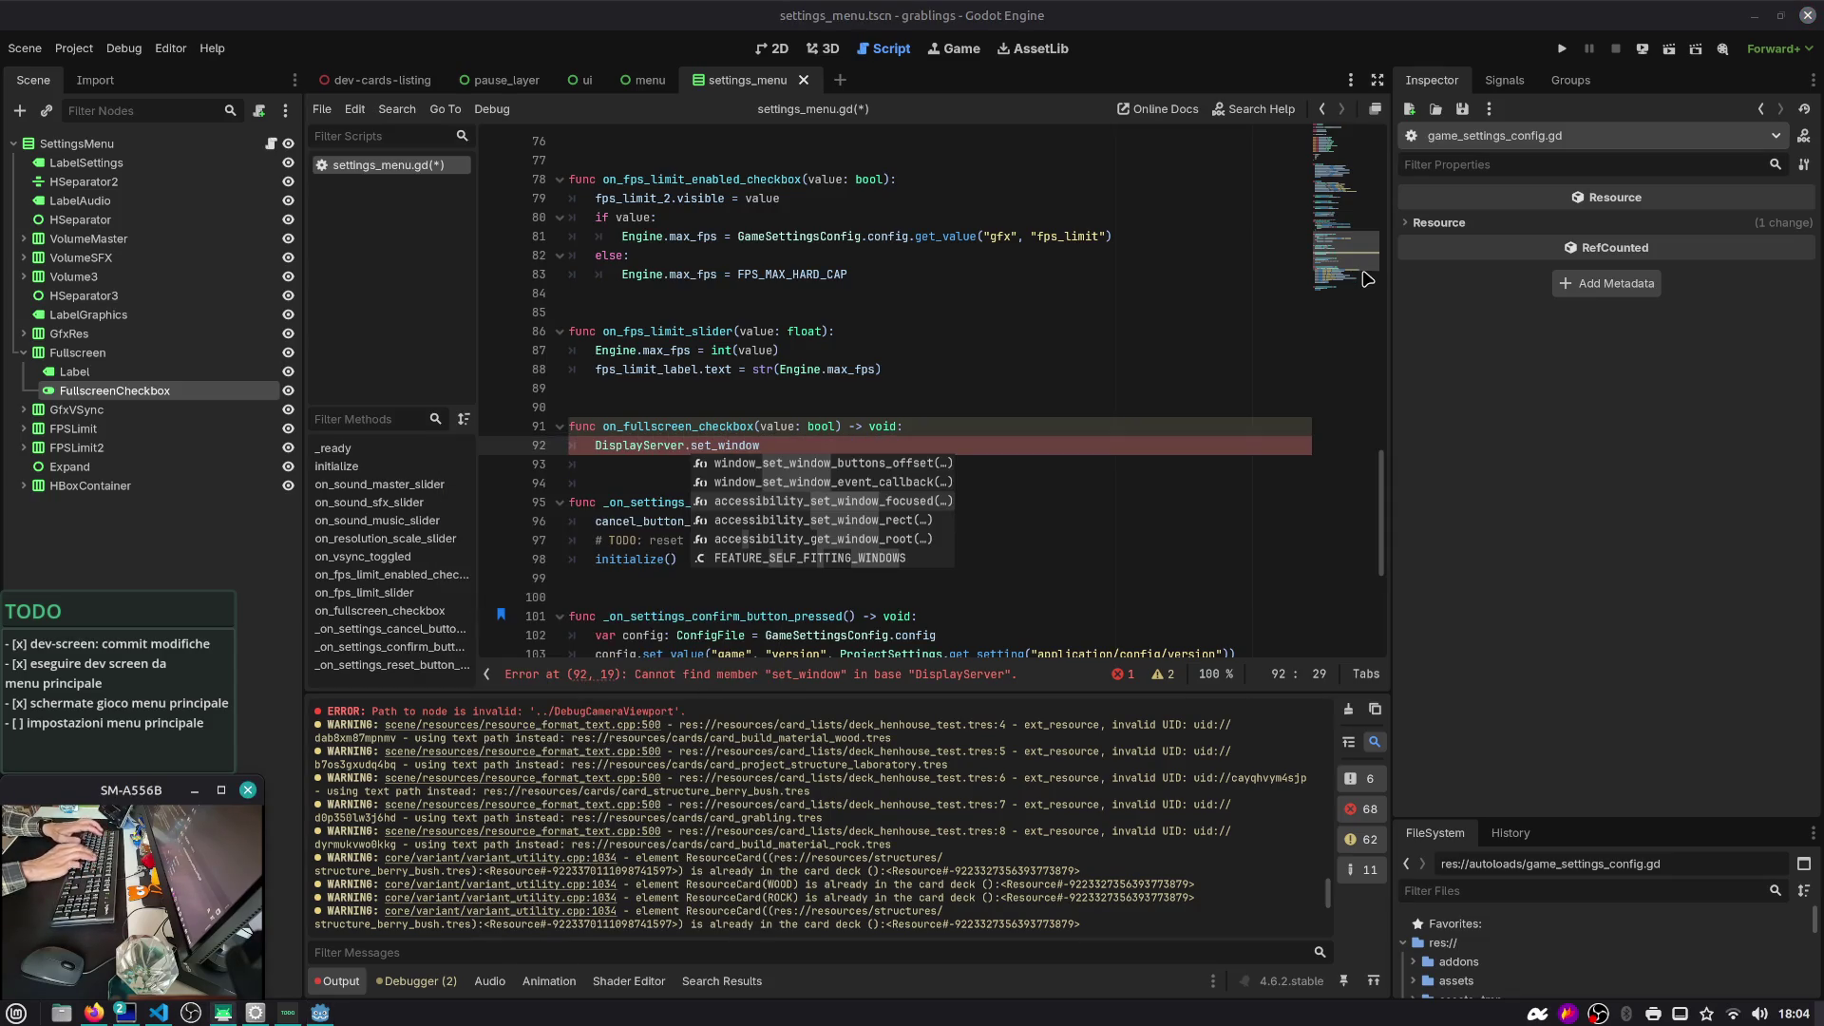
left_click(1044, 392)
key("F1")
Step: Search help for 'fullscre', read the Window MODE_FULLSCREEN docs, then return to settings_menu.gd
type("fullscre")
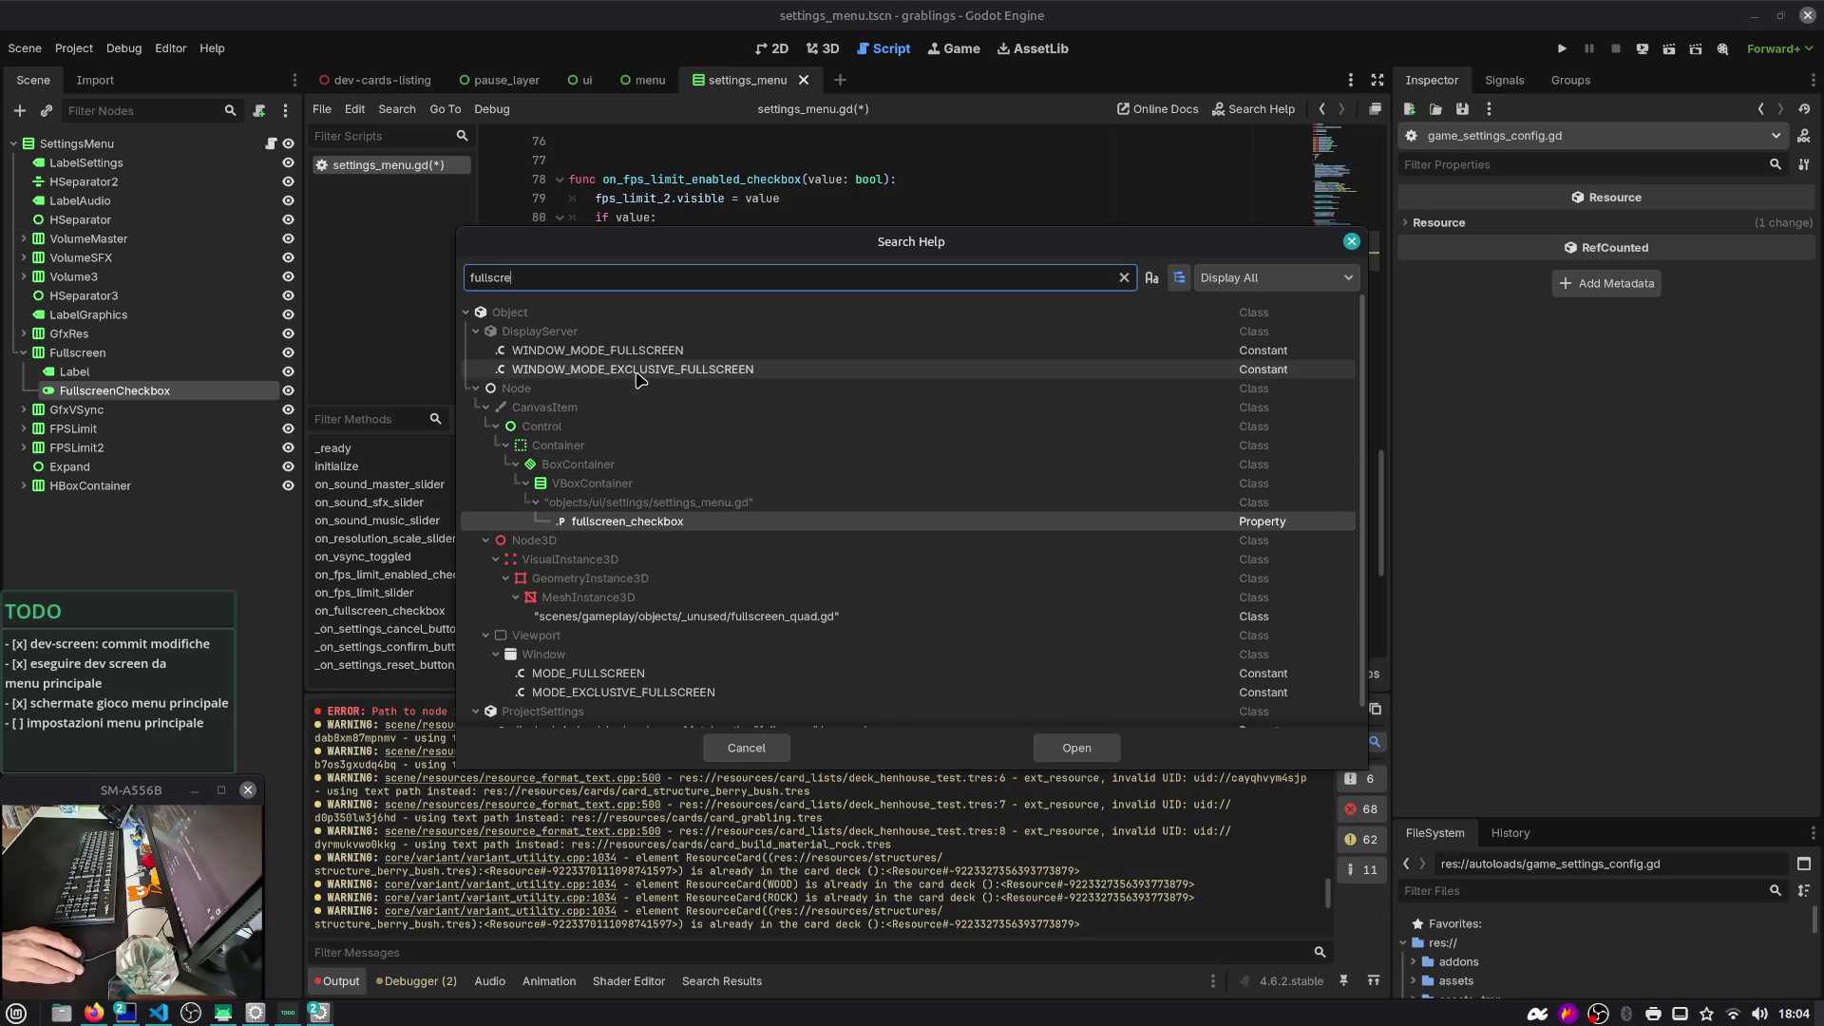
left_click(600, 672)
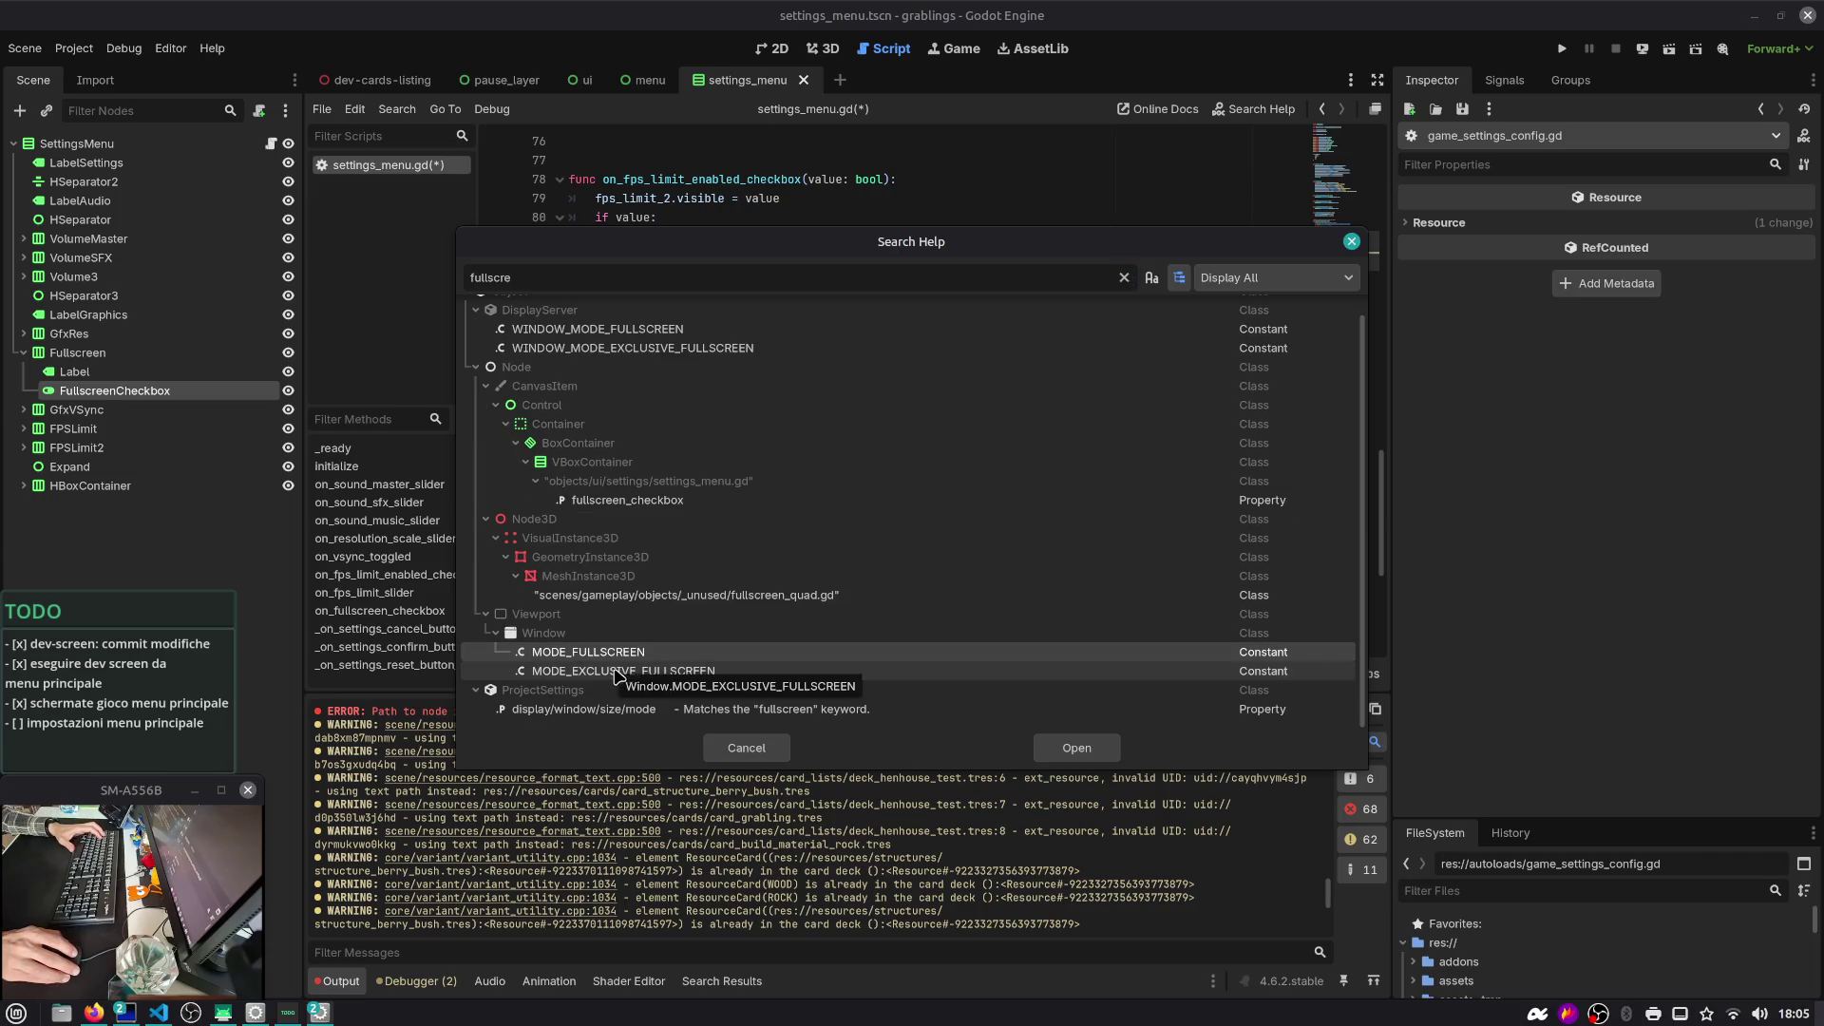
left_click(646, 370)
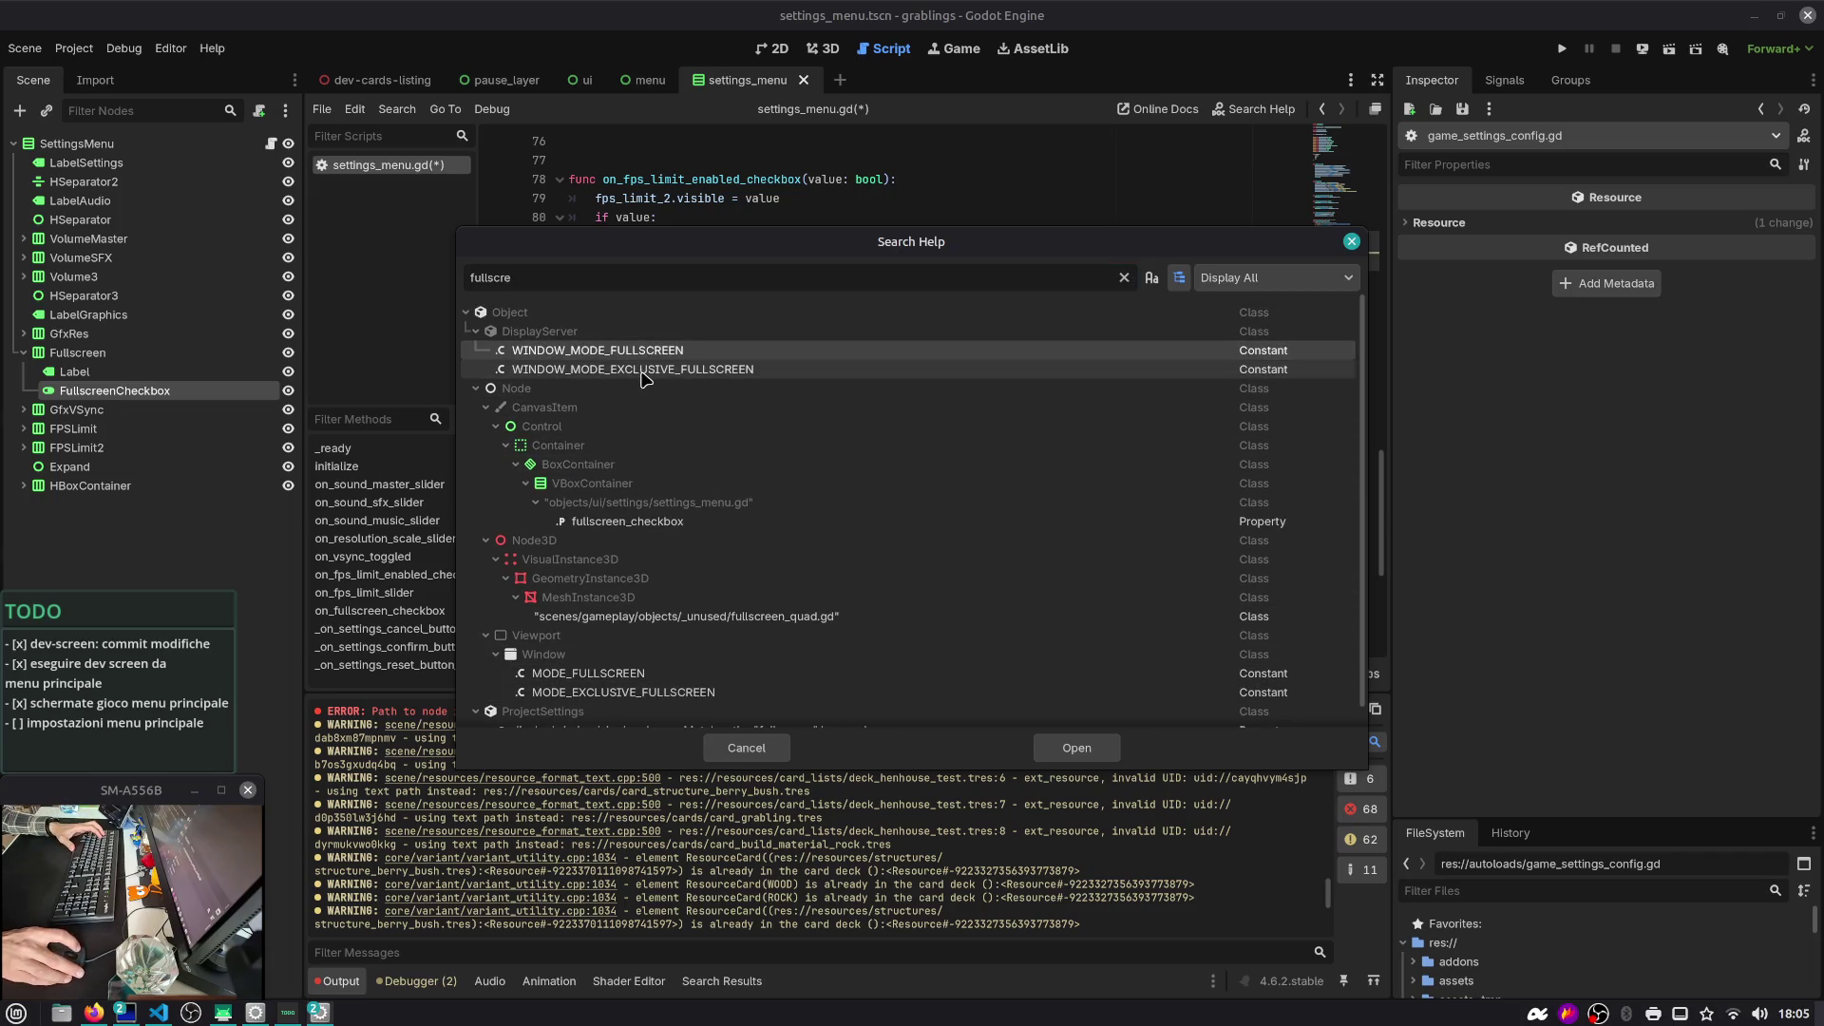
double_click(560, 670)
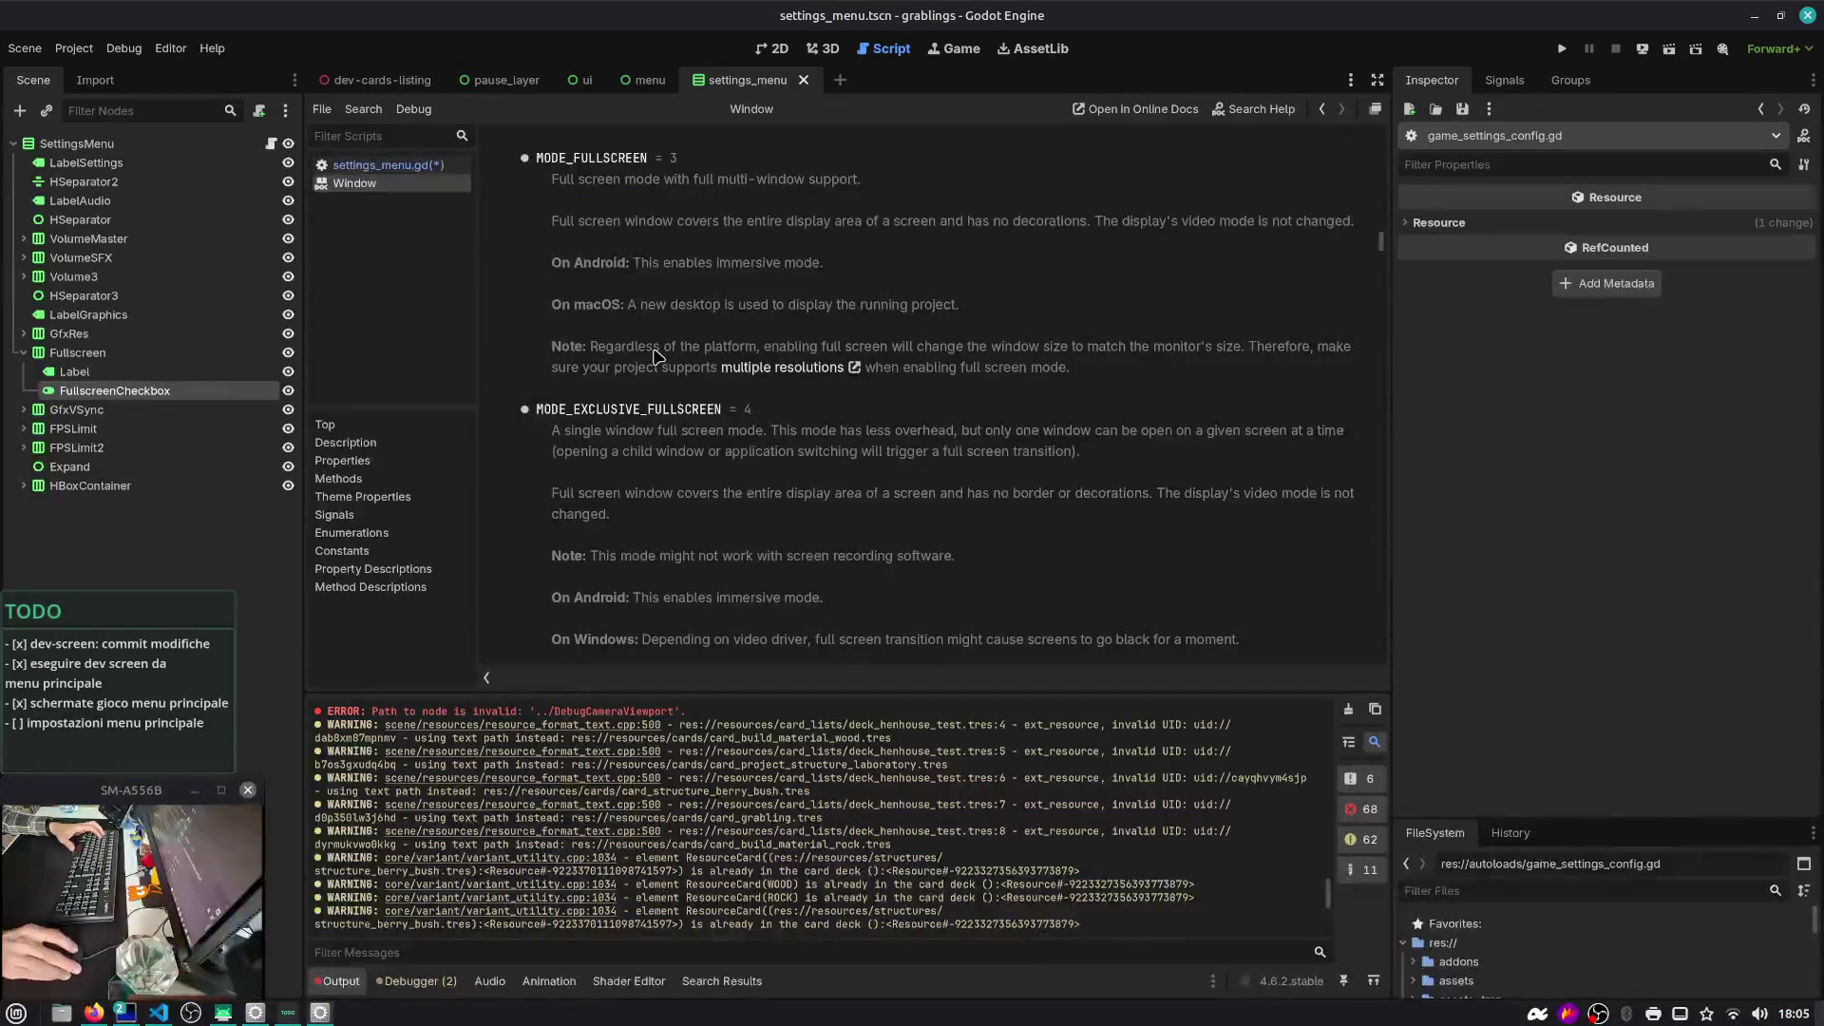
scroll(659, 313, "down", 3)
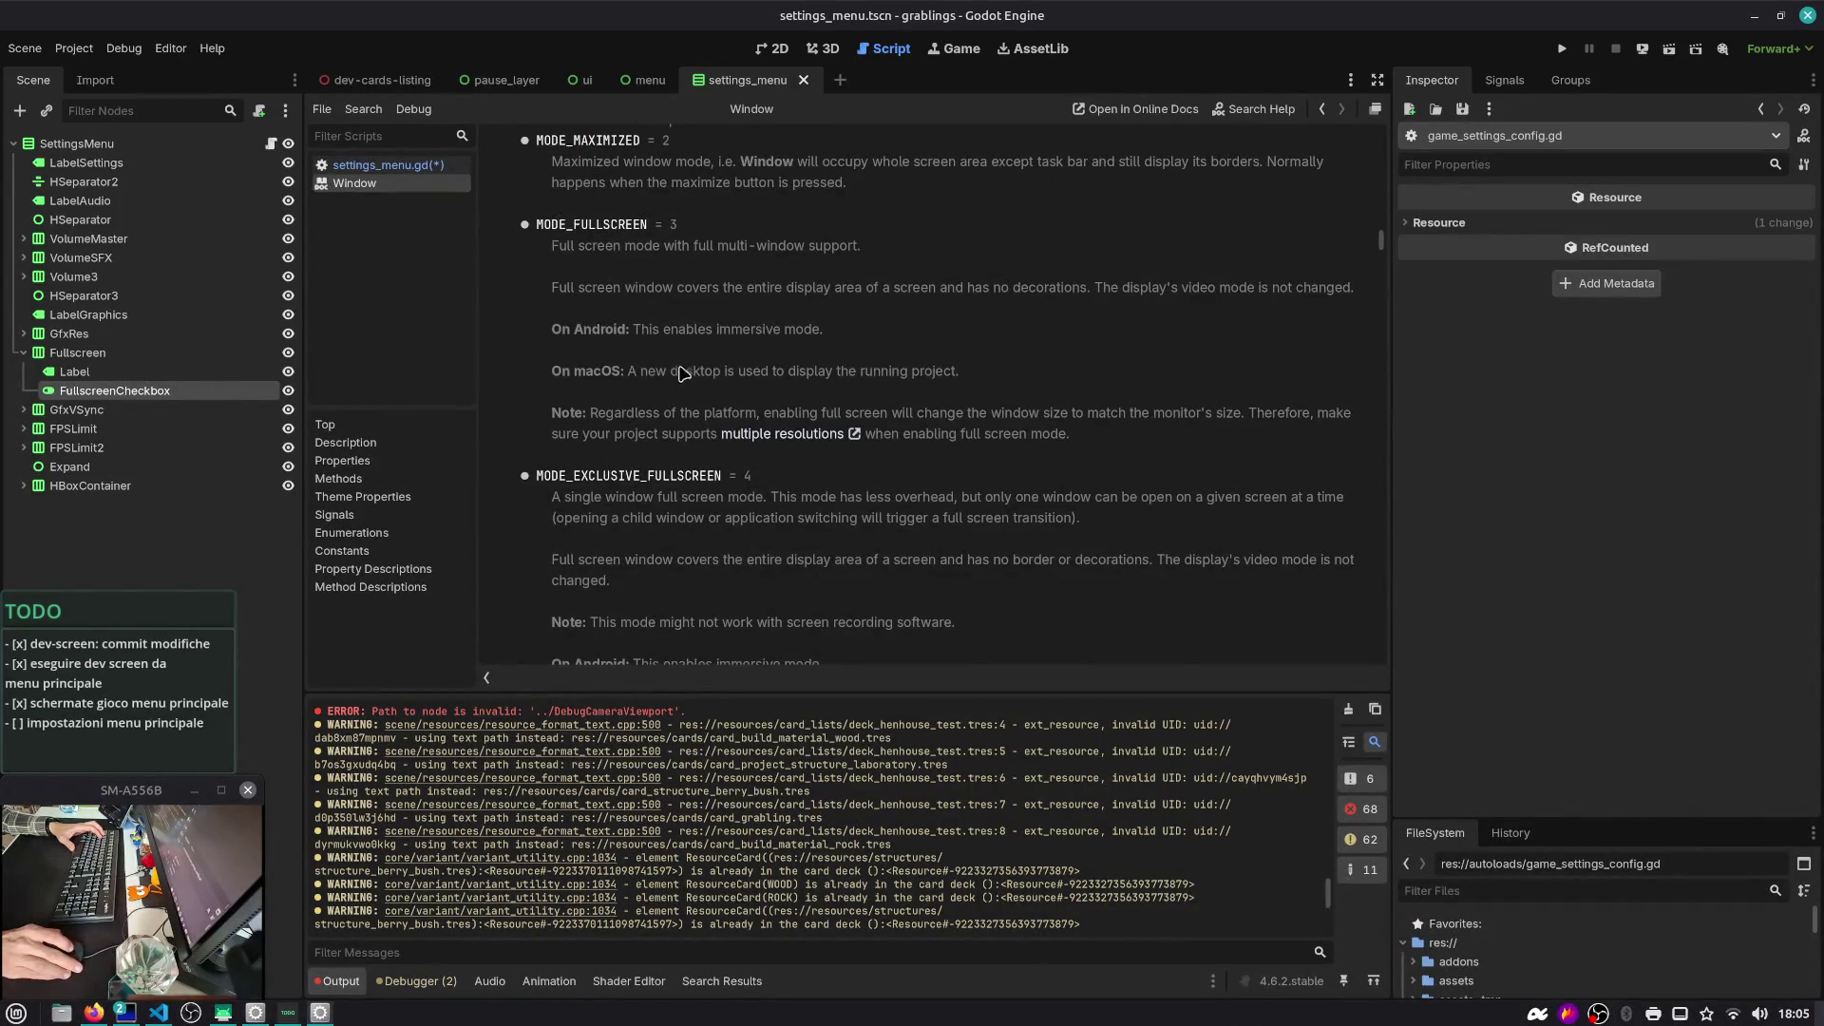
scroll(760, 437, "down", 6)
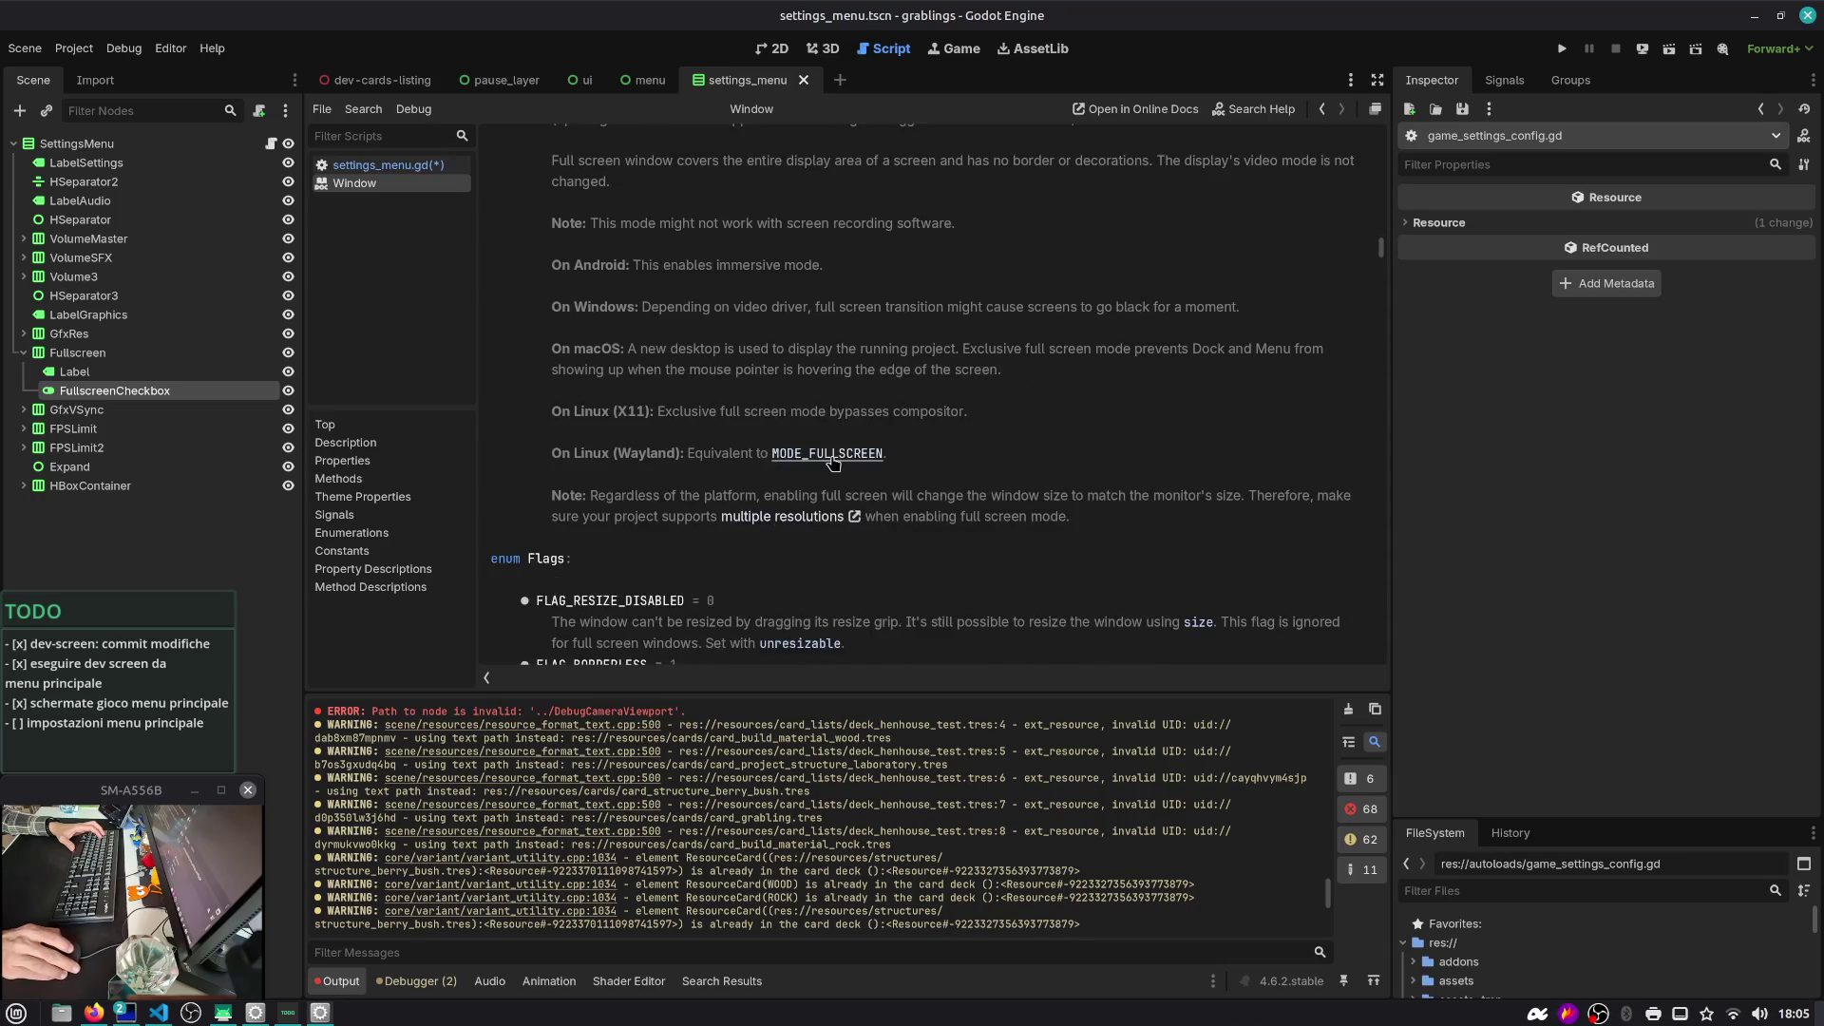
scroll(834, 463, "down", 4)
scroll(940, 403, "down", 4)
left_click(1324, 110)
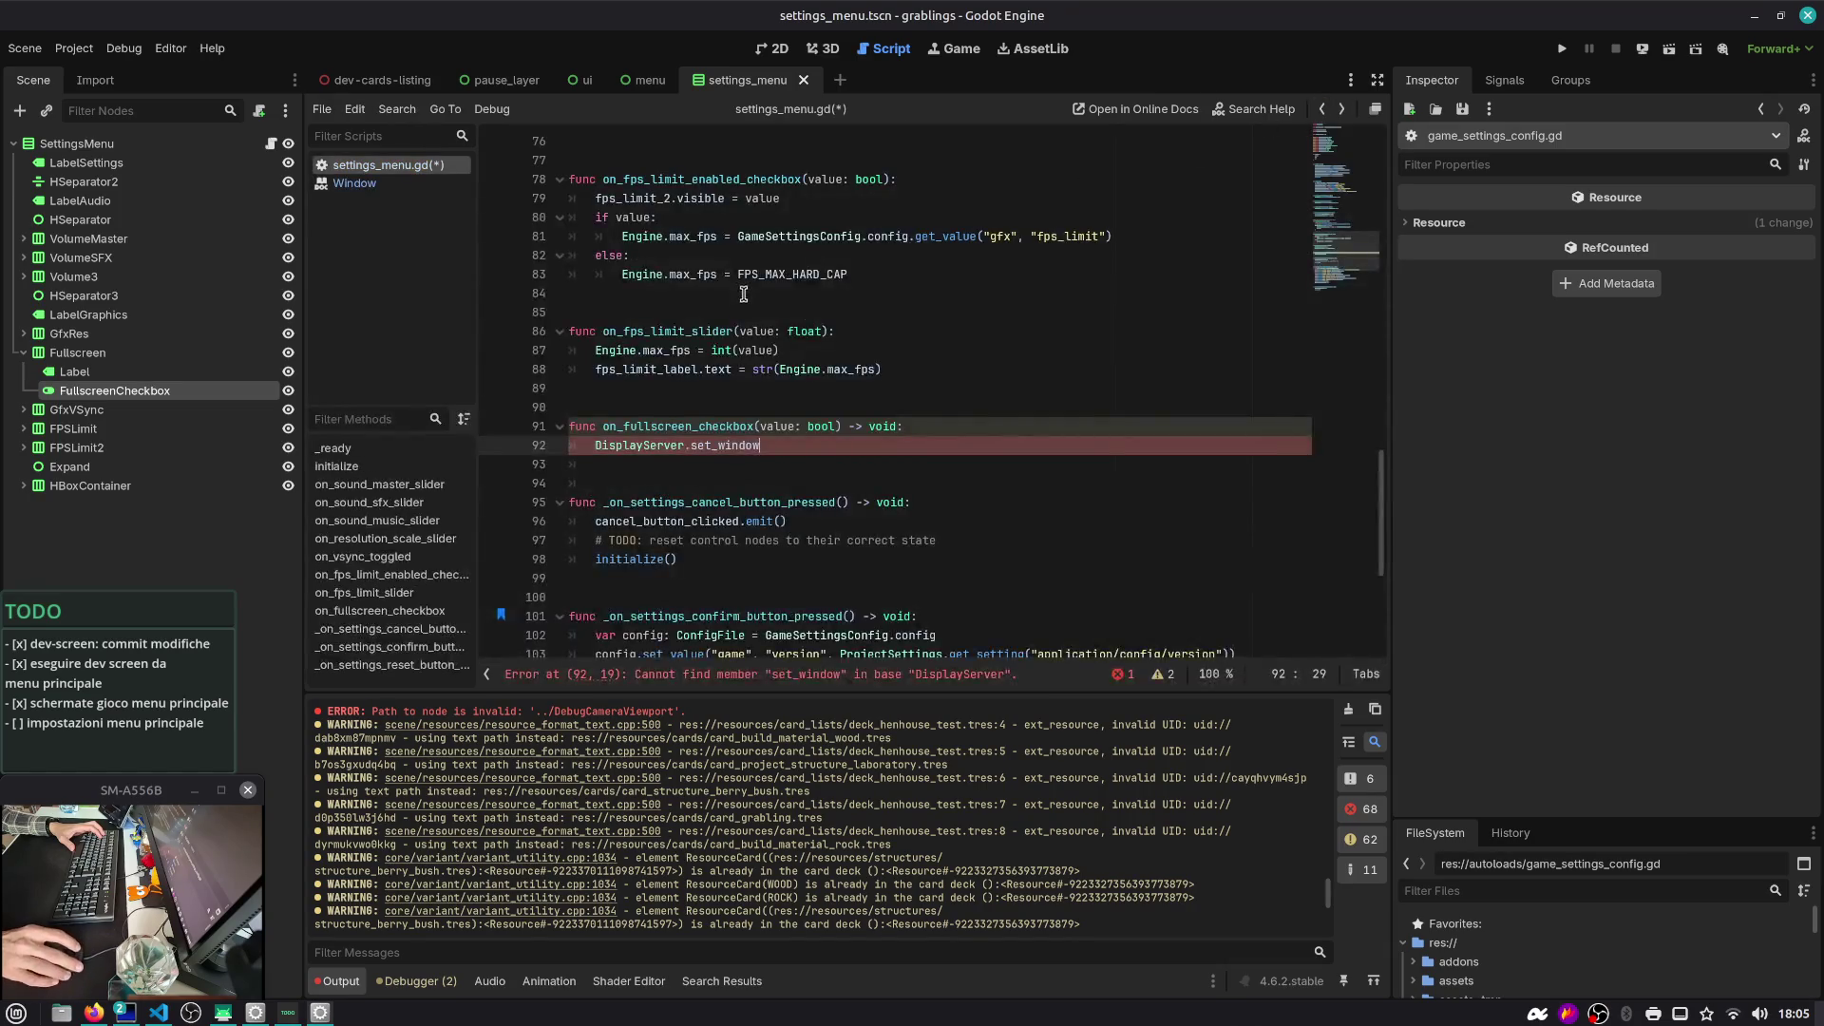
double_click(744, 445)
Step: Retype line 92's method as DisplayServer.set_windo and open Search Help
type("get_wind")
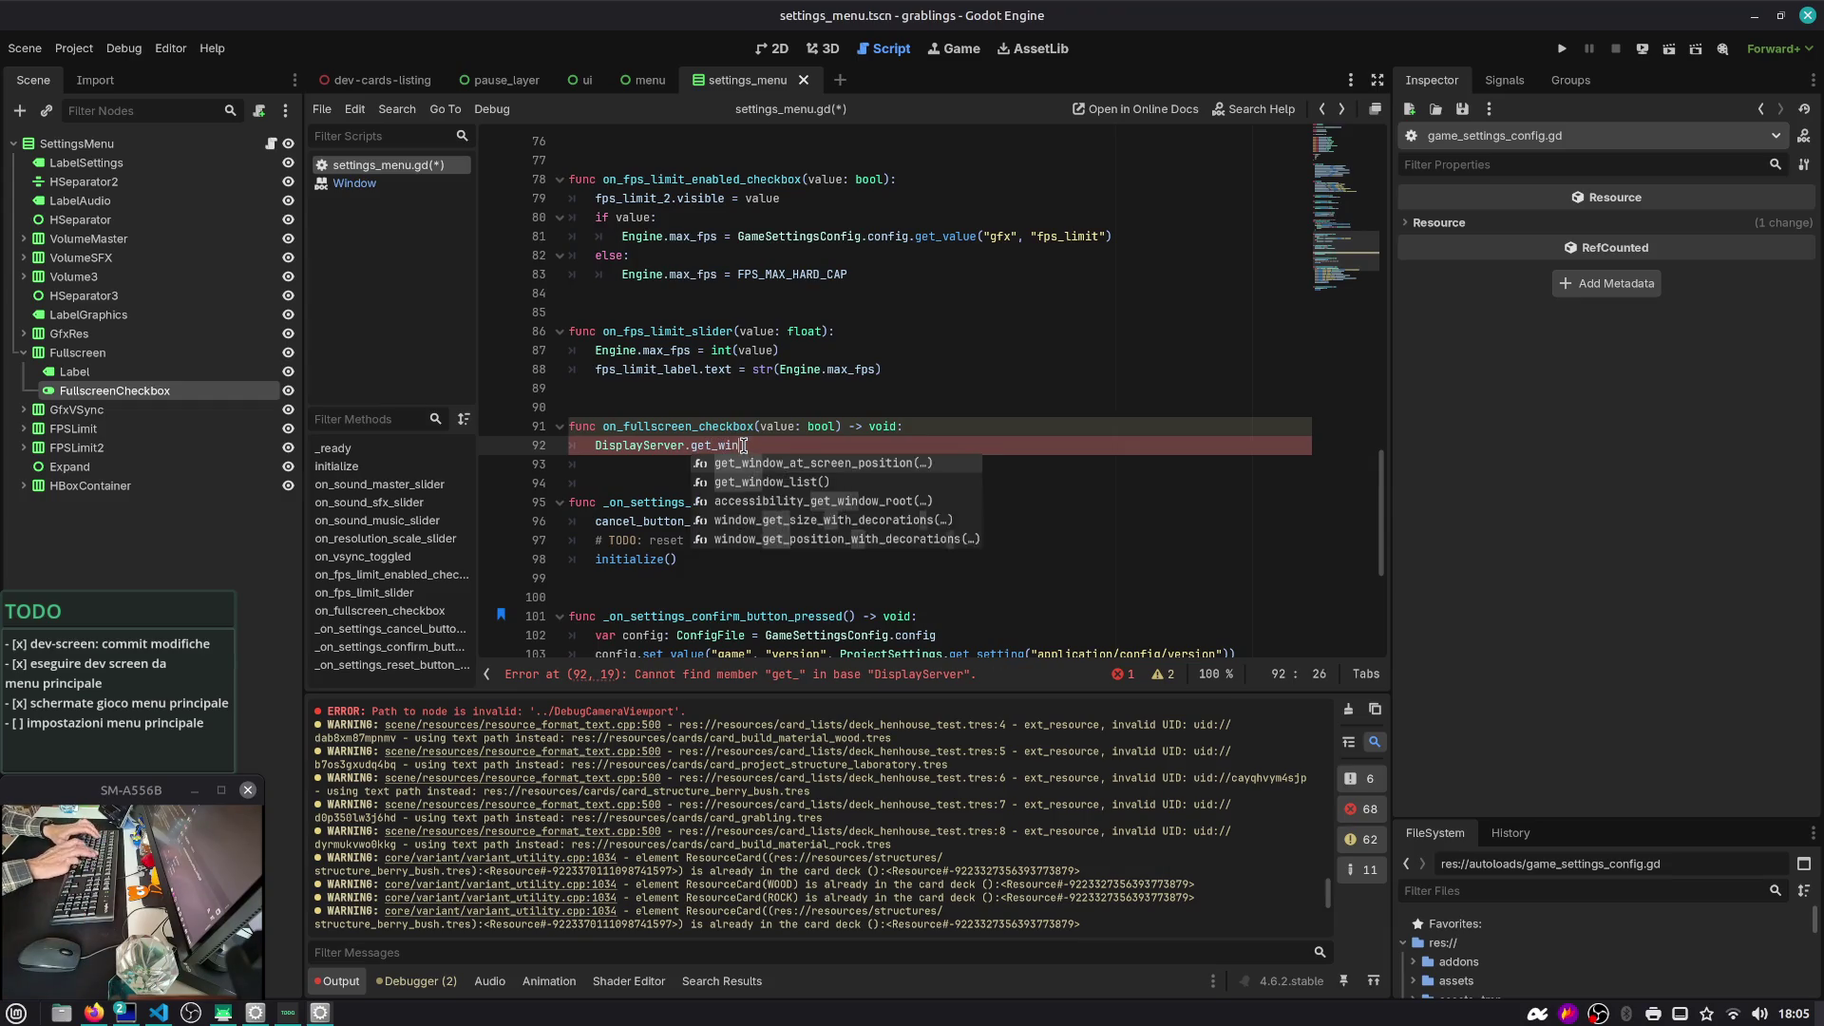
key("BackSpace")
key("BackSpace")
key("BackSpace")
type("set_windo")
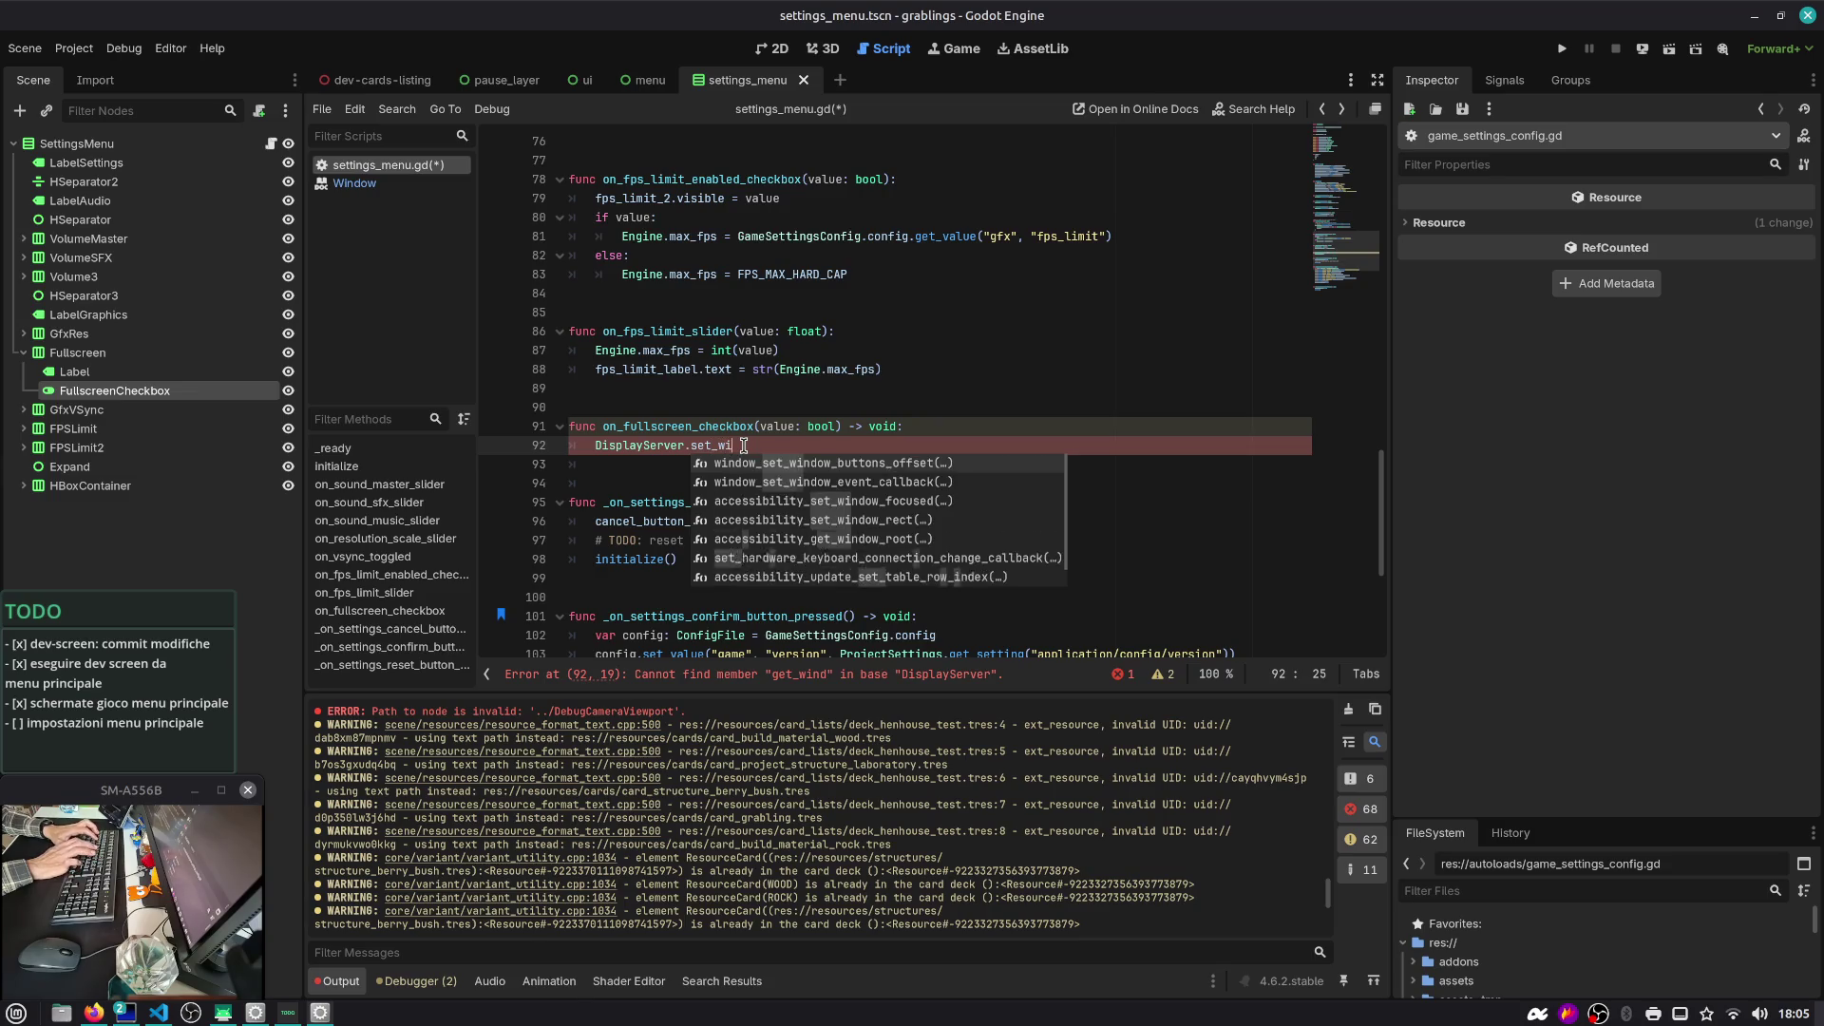
key("Down")
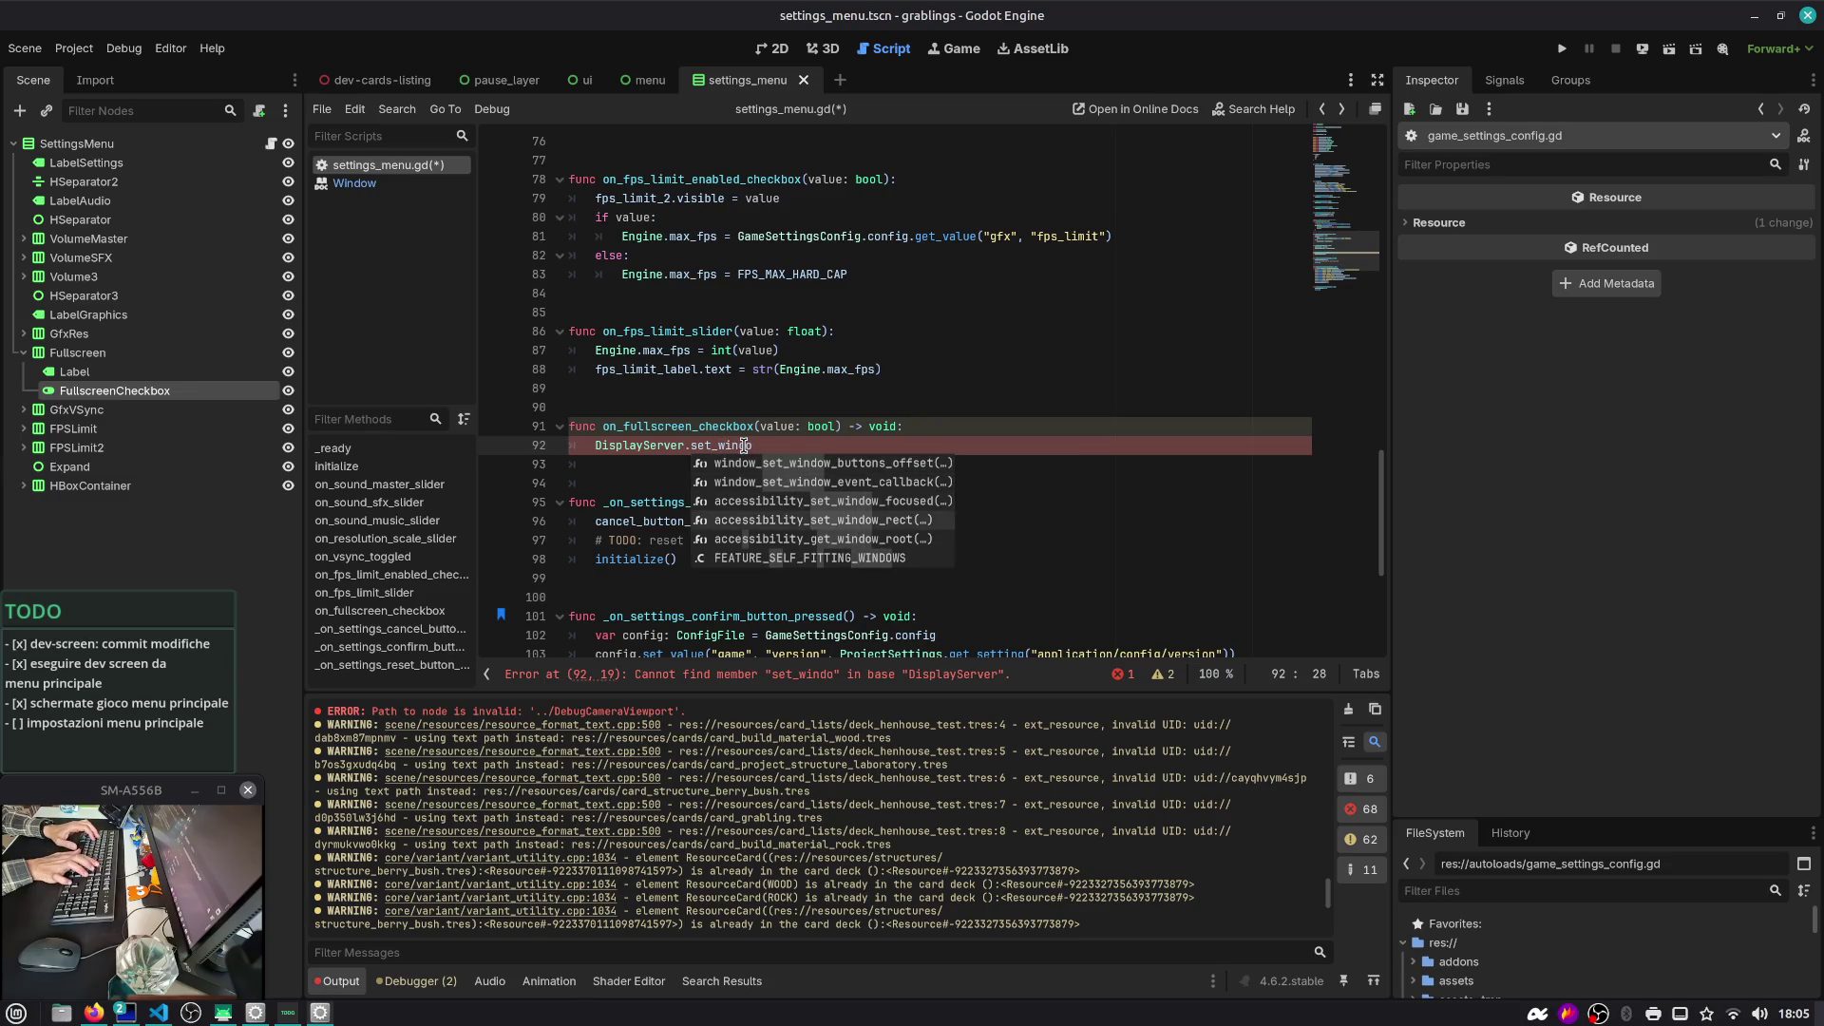
key("Down")
key("Down")
key("Down")
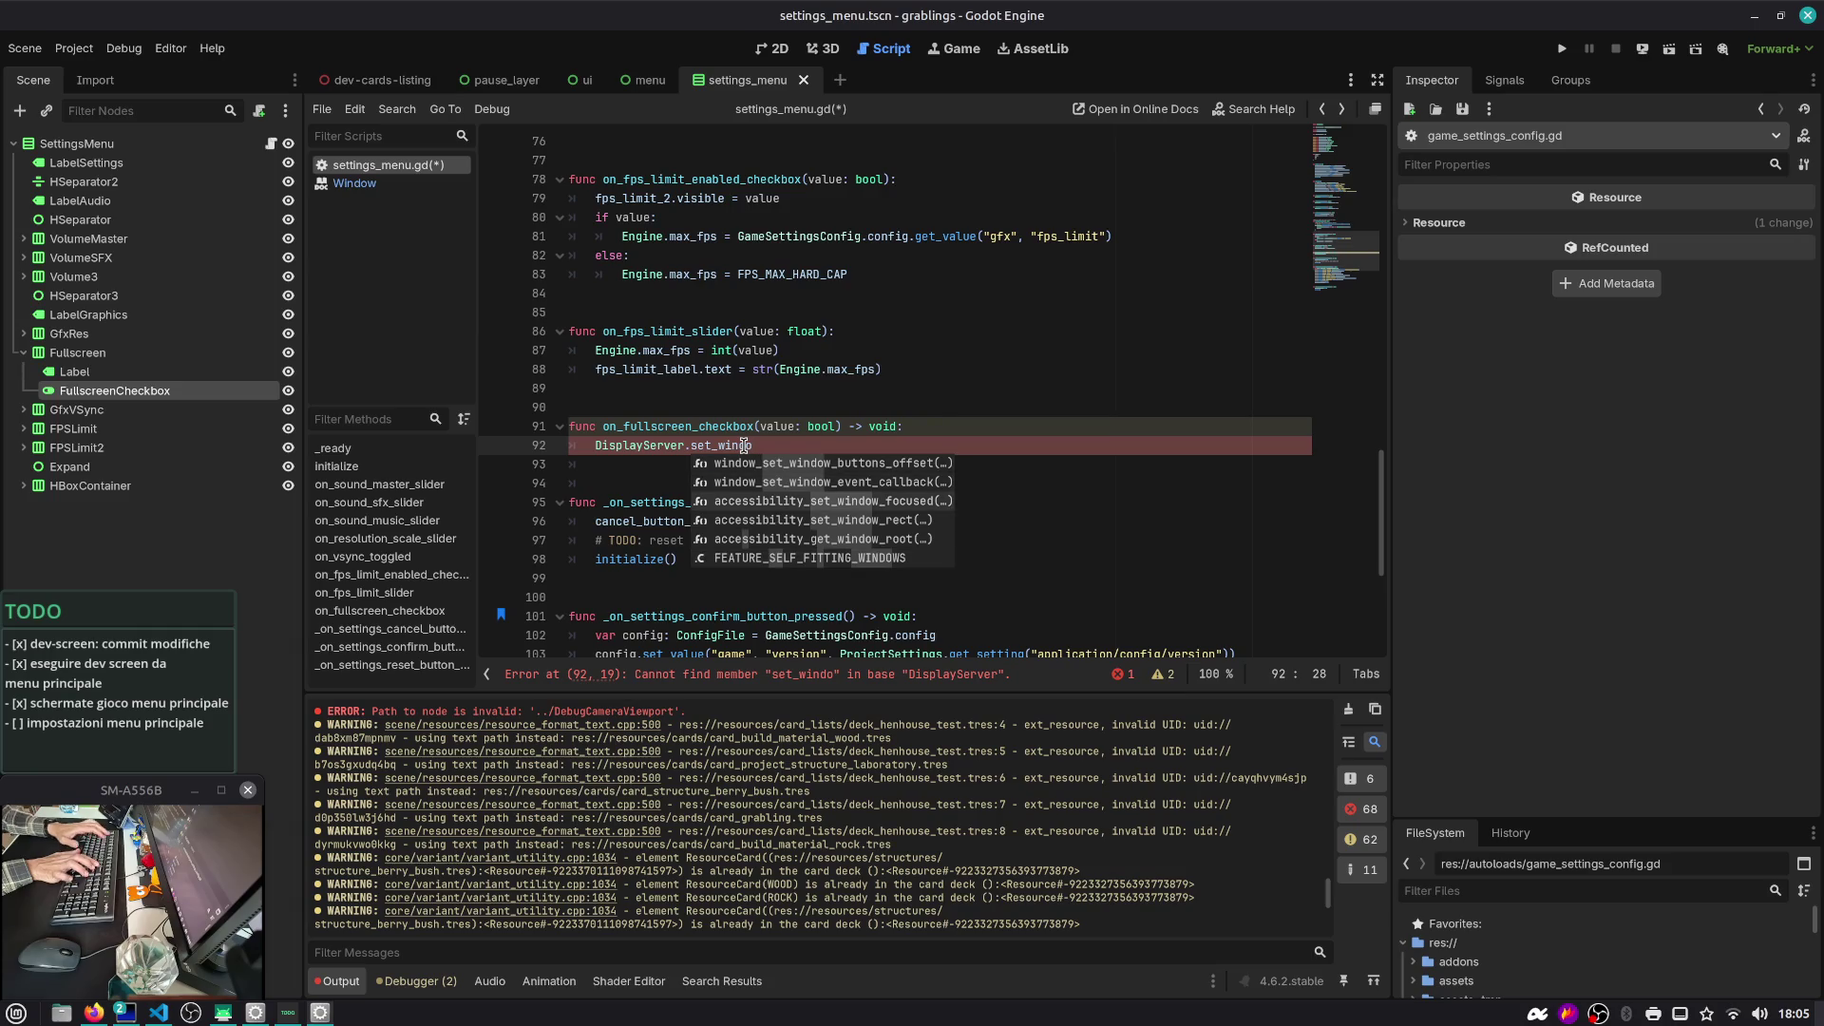
key("F1")
Step: Open the DisplayServer class reference and search it for 'fullscreen'
type("Displ")
type("Server")
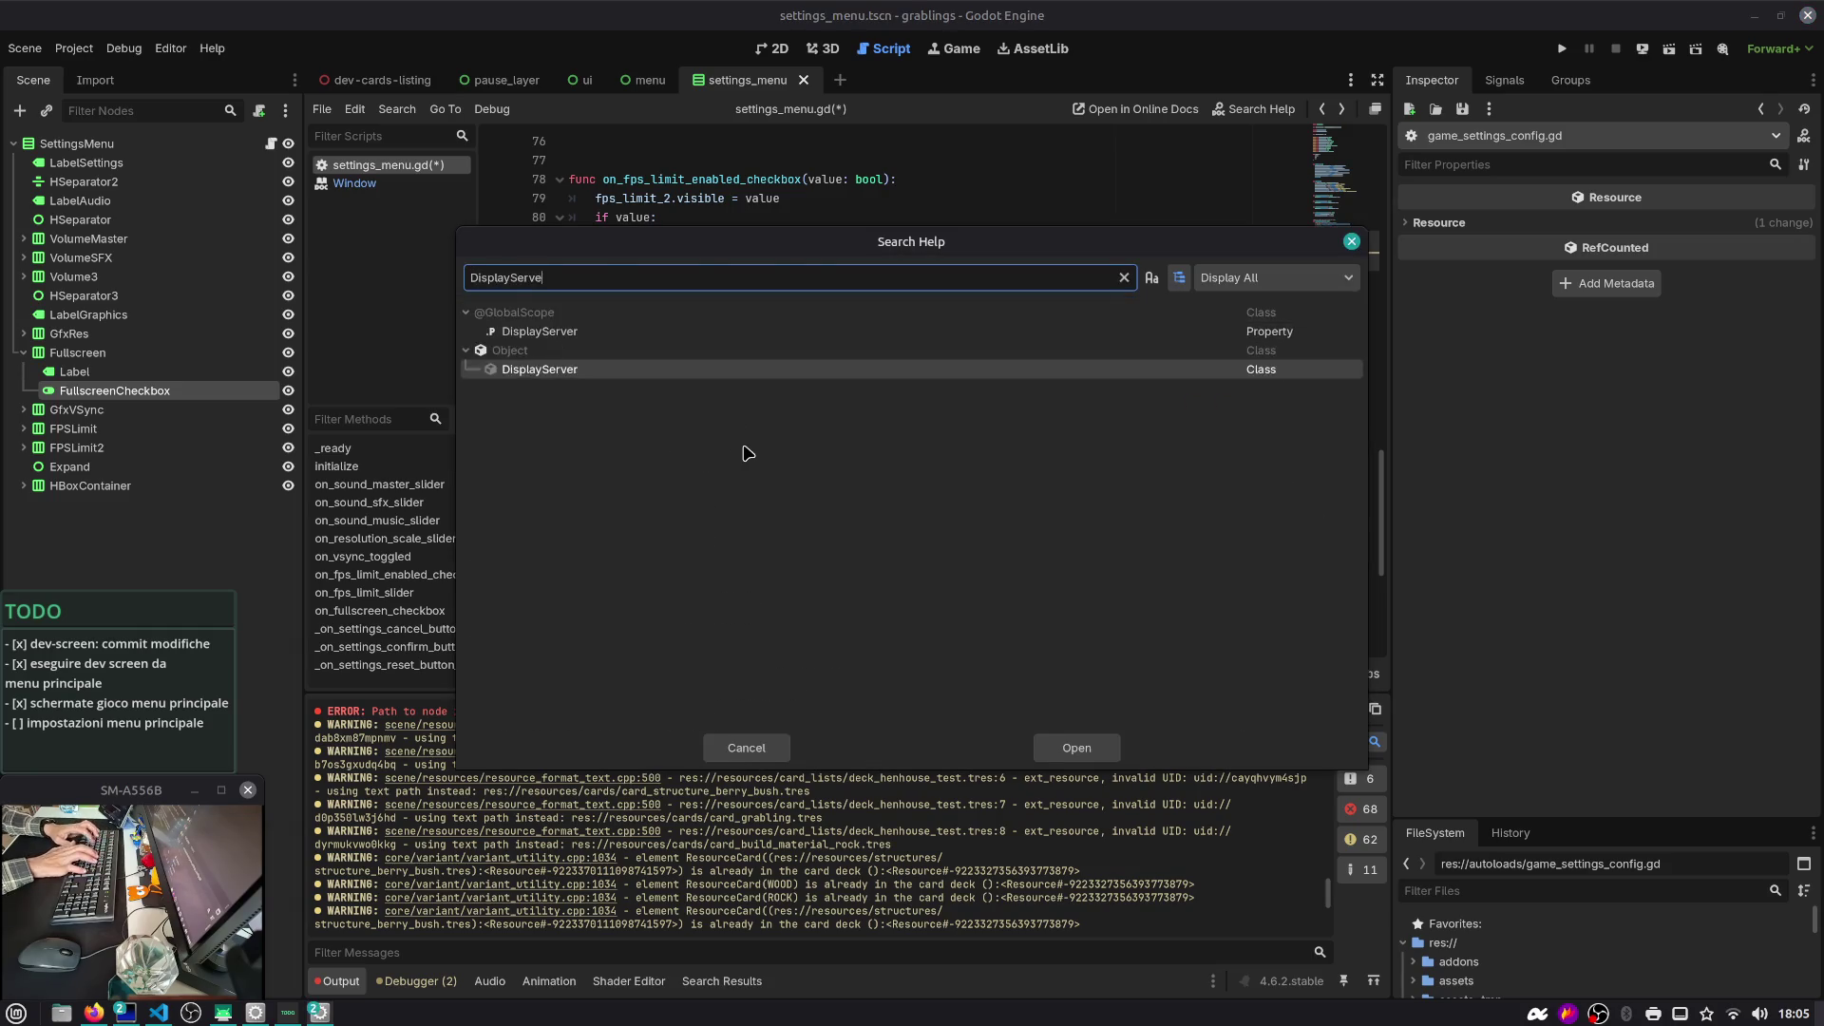
key("Return")
key("ctrl+f")
type("fullscree")
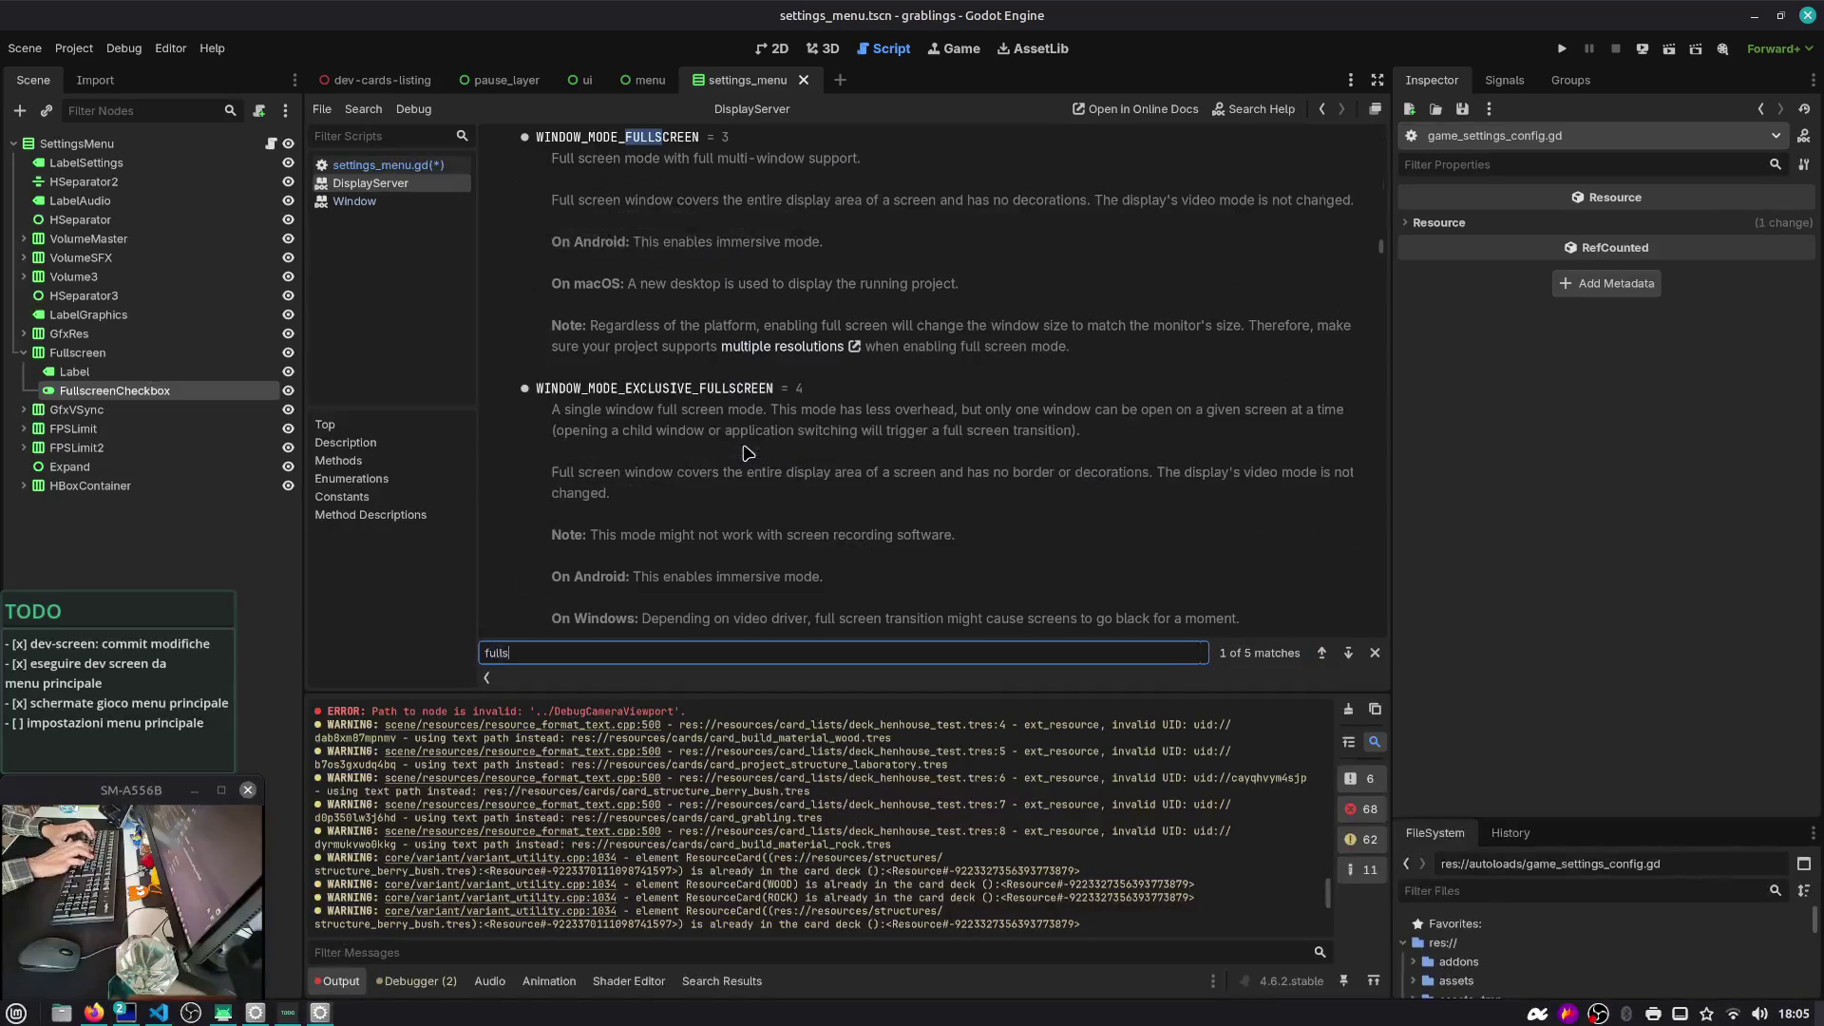
type("n")
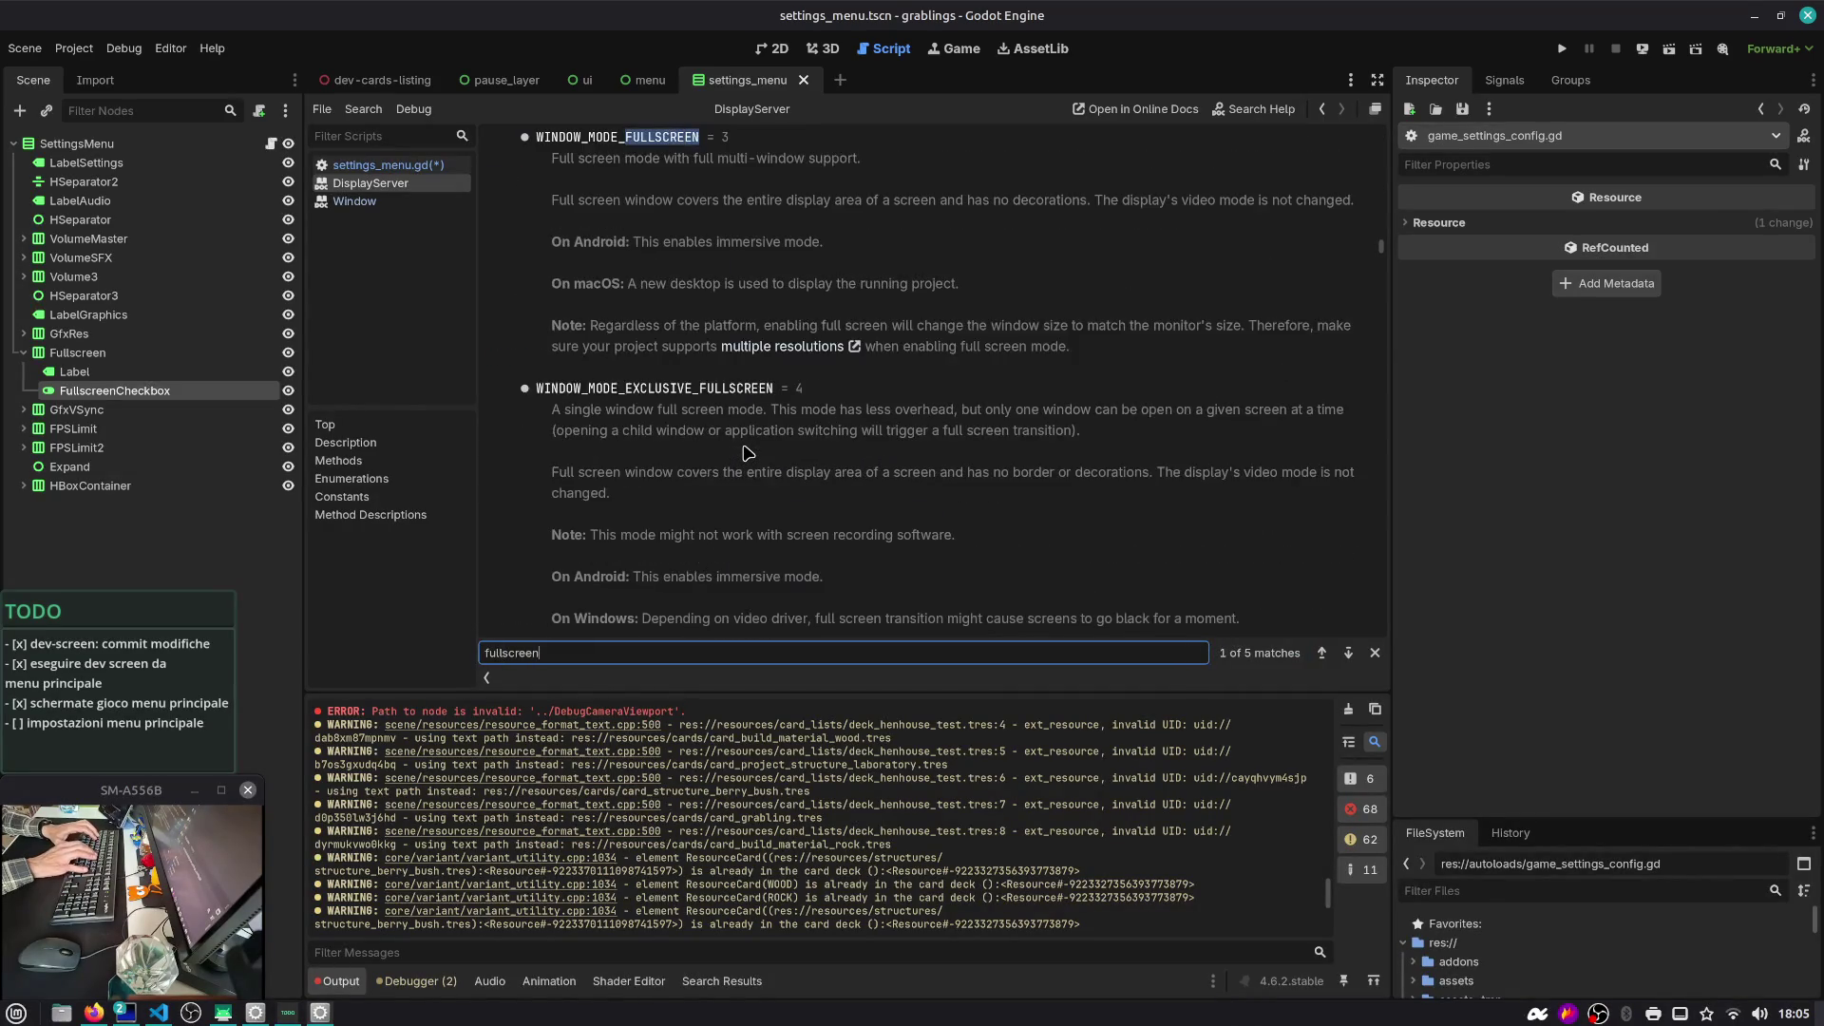
scroll(812, 434, "up", 3)
scroll(812, 434, "up", 3)
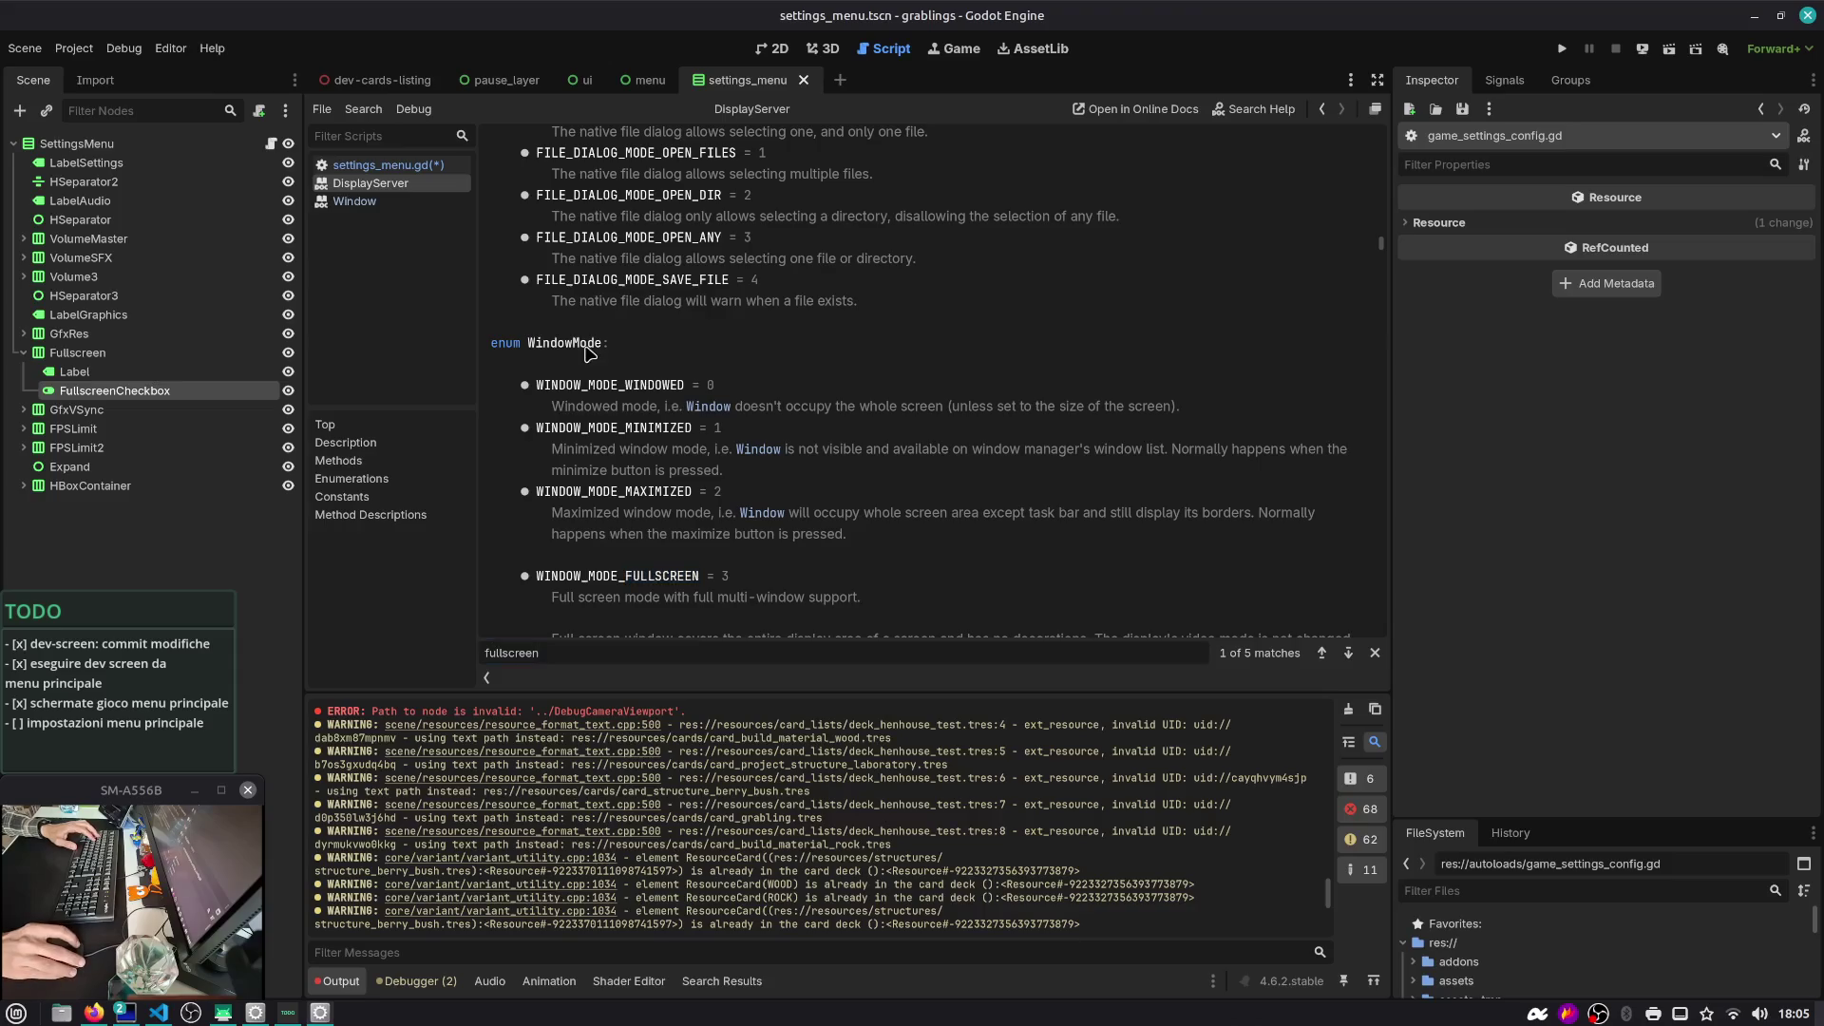
Step: Step through the 'fullscreen' and 'WindowMode' matches, then return to settings_menu.gd
key("Return")
key("Return")
type("Wind")
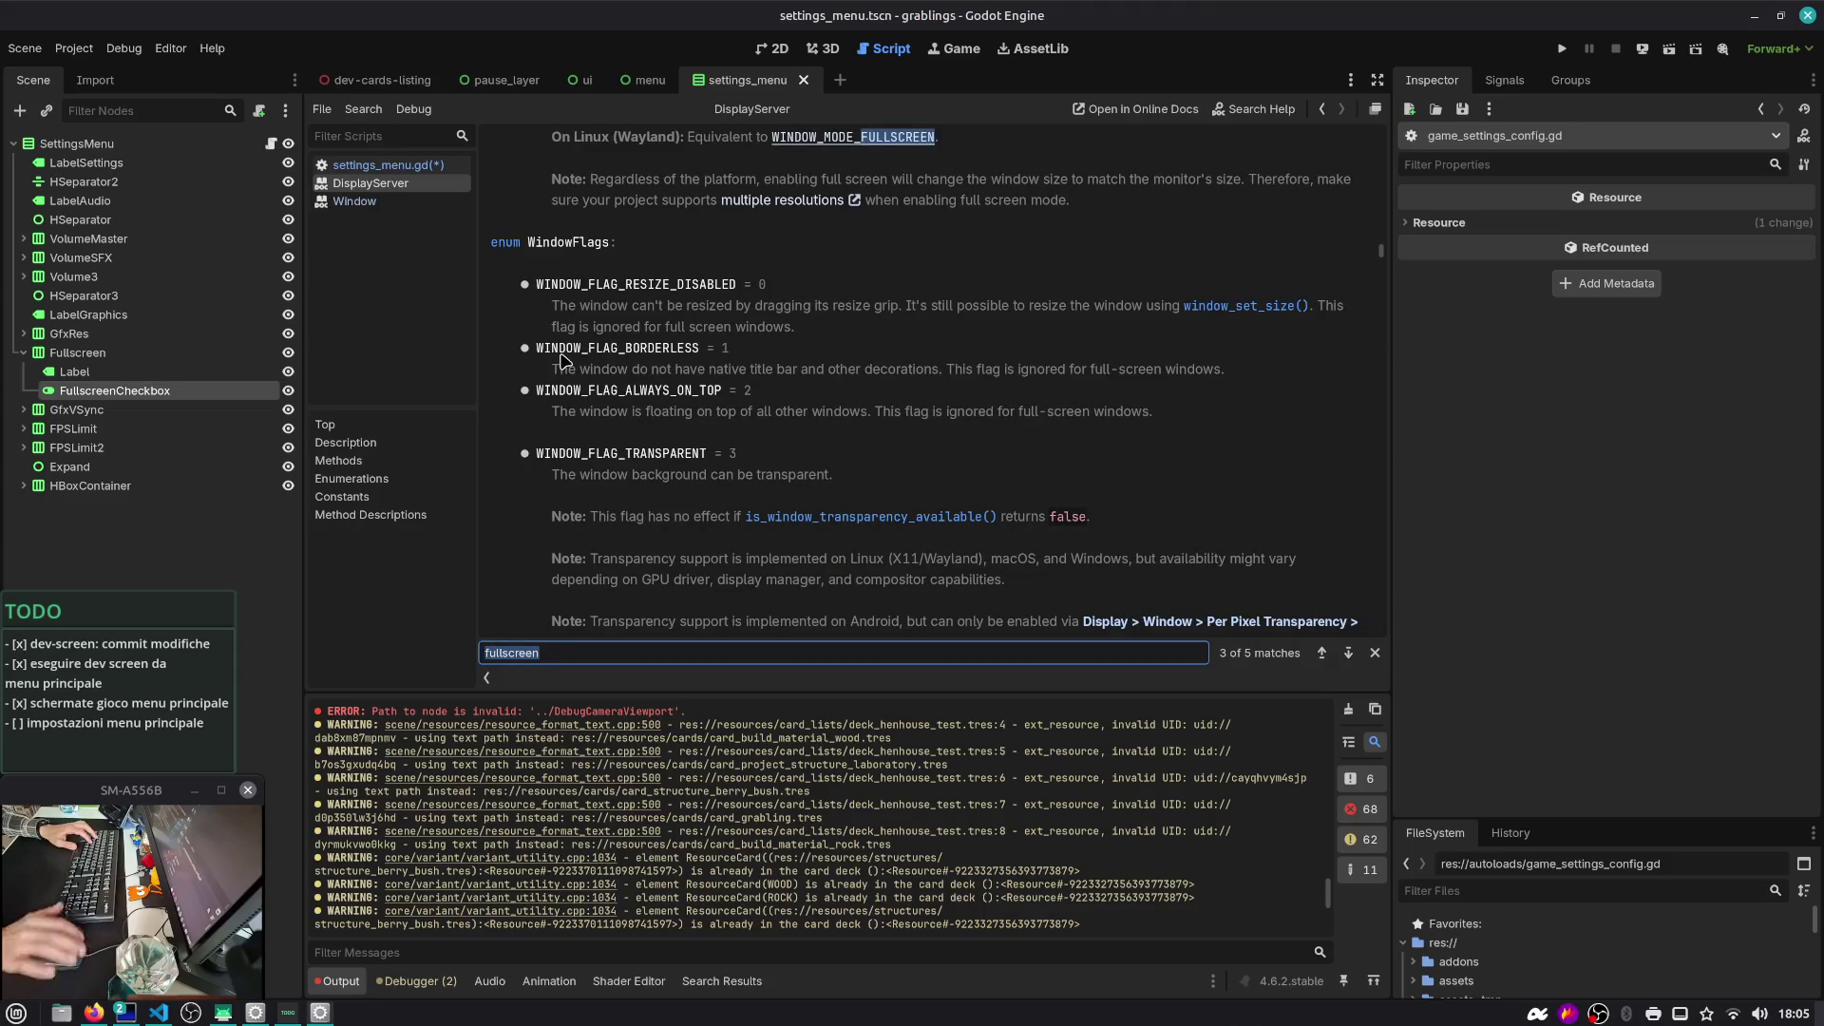
type("owMode")
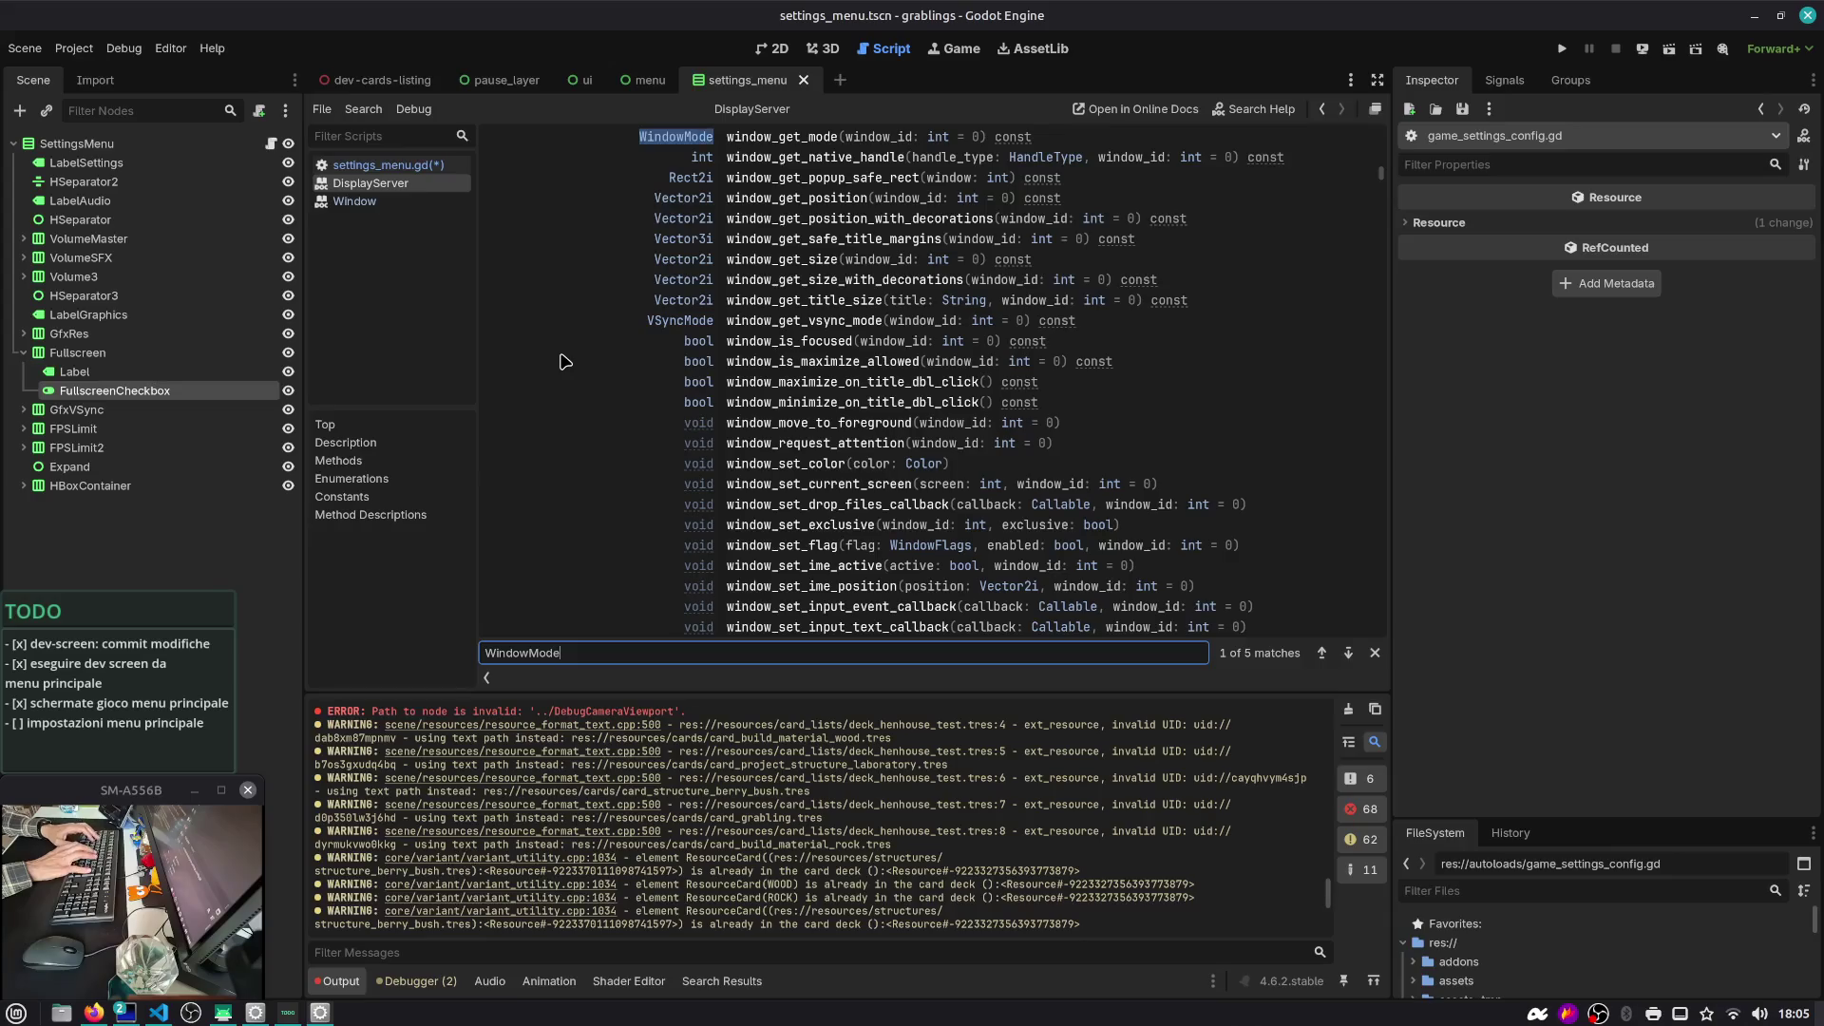
key("Return")
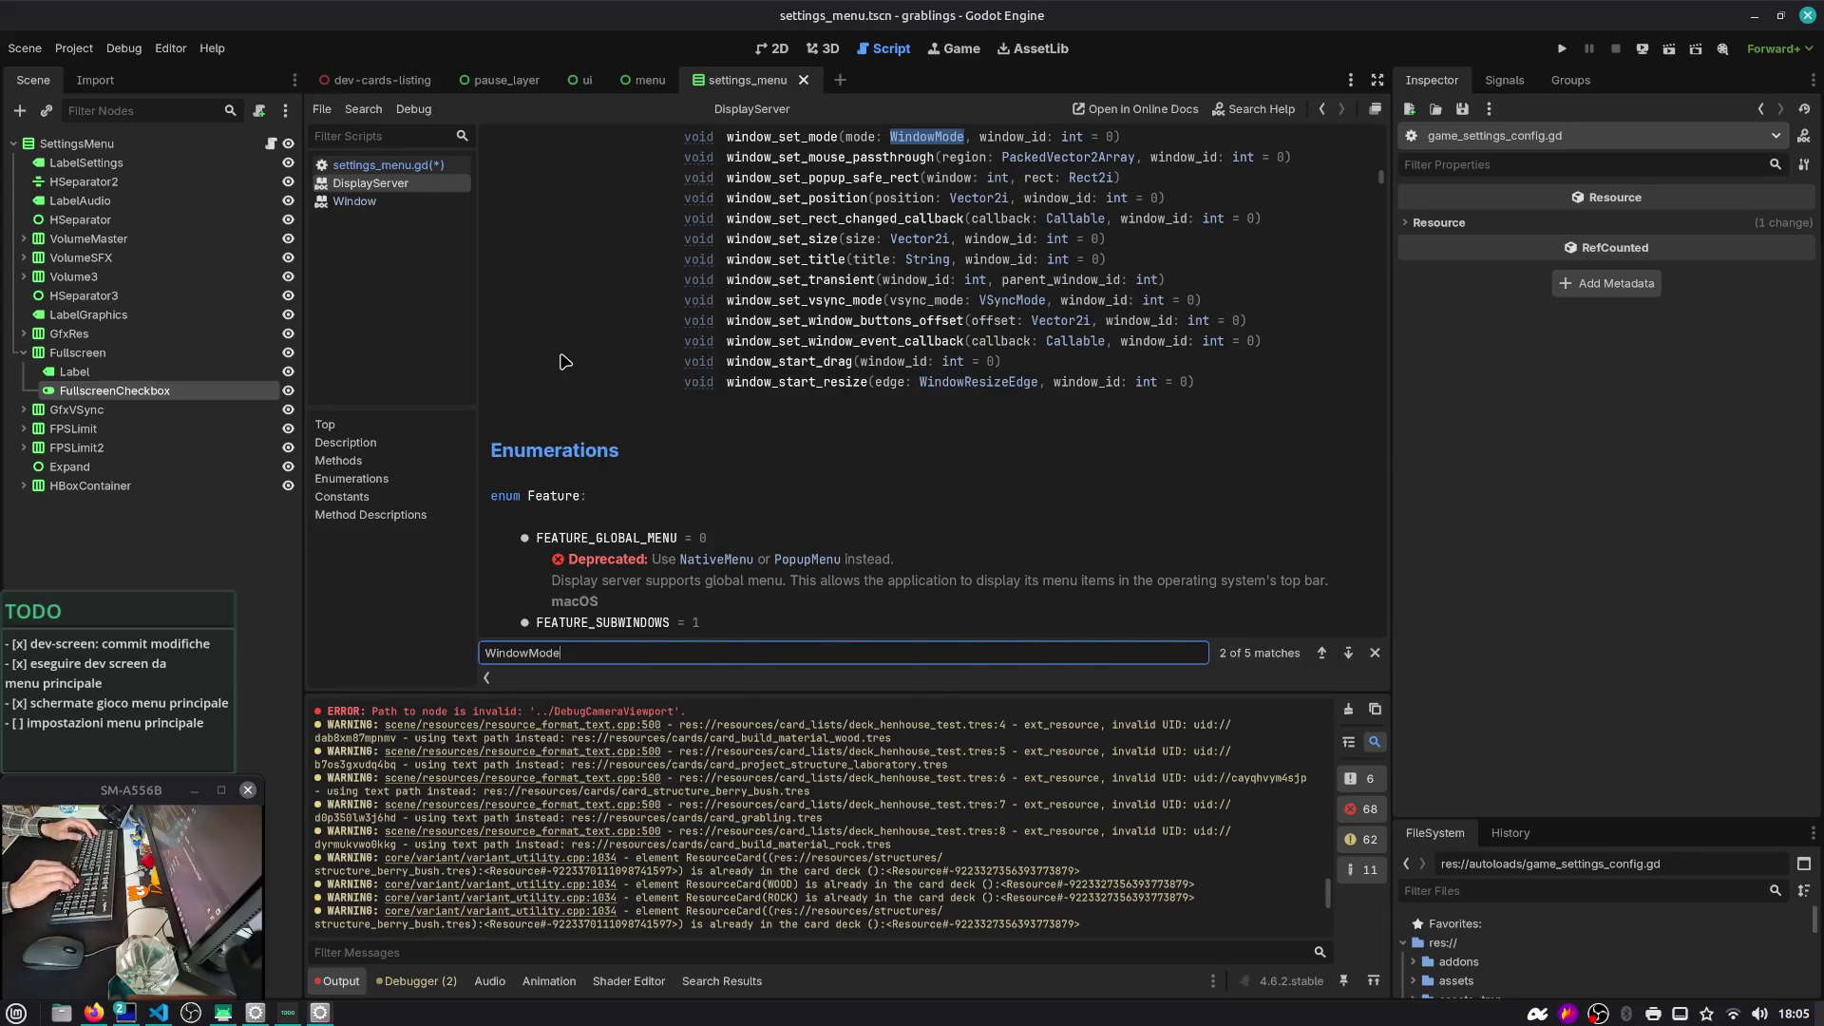
key("alt+Left")
Step: Look up the window-getter line used in the vsync handler around line 71
type("w_mode")
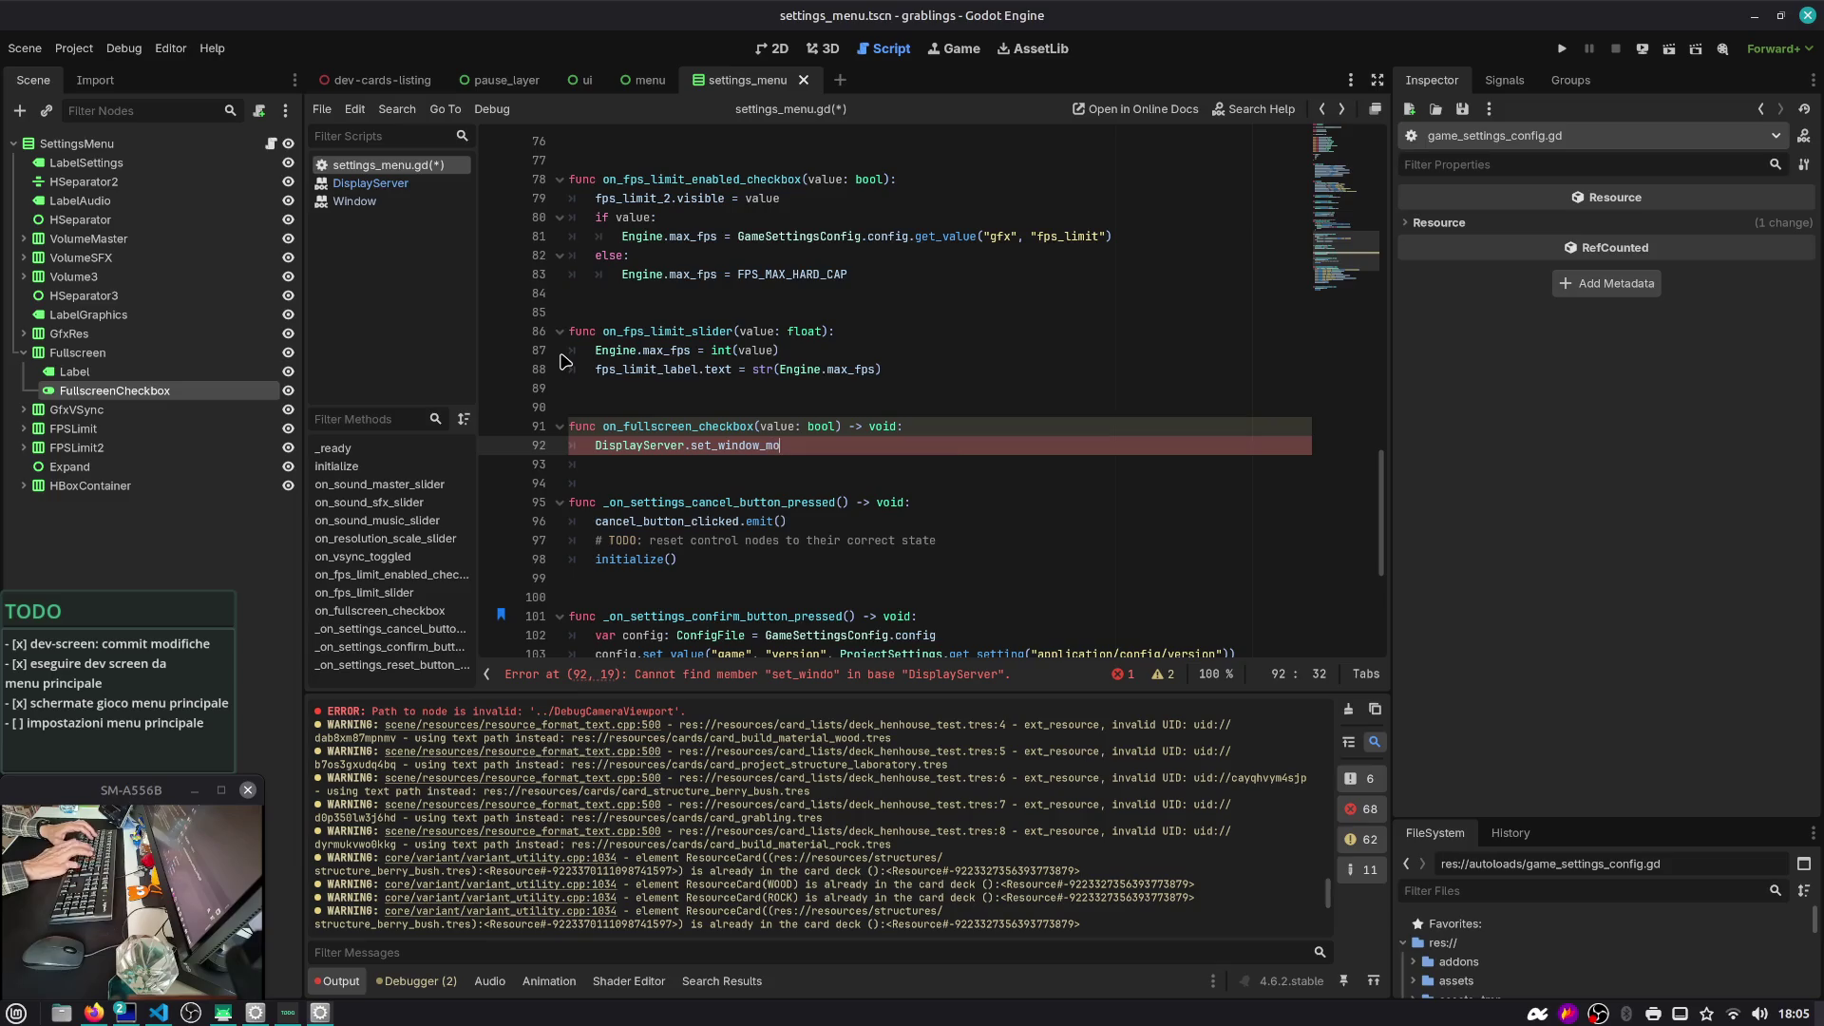
type("(")
key("ctrl+Left")
key("ctrl+Left")
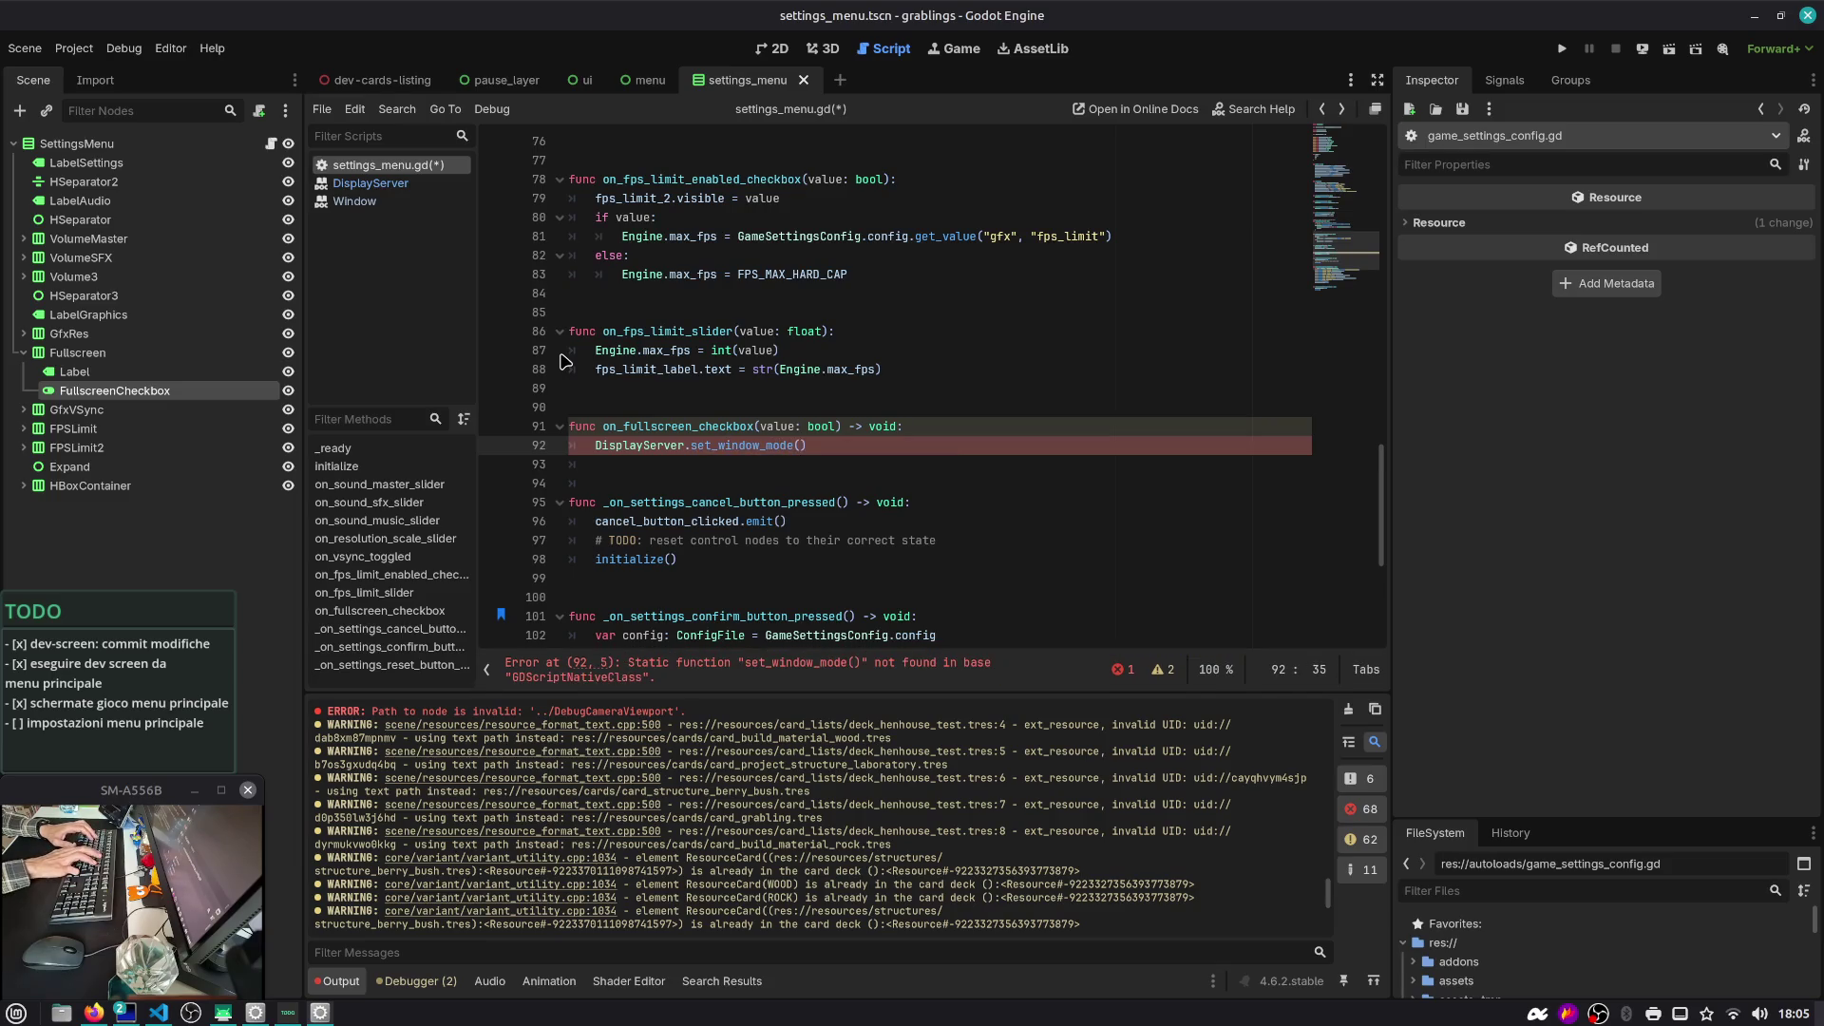
type("get_win")
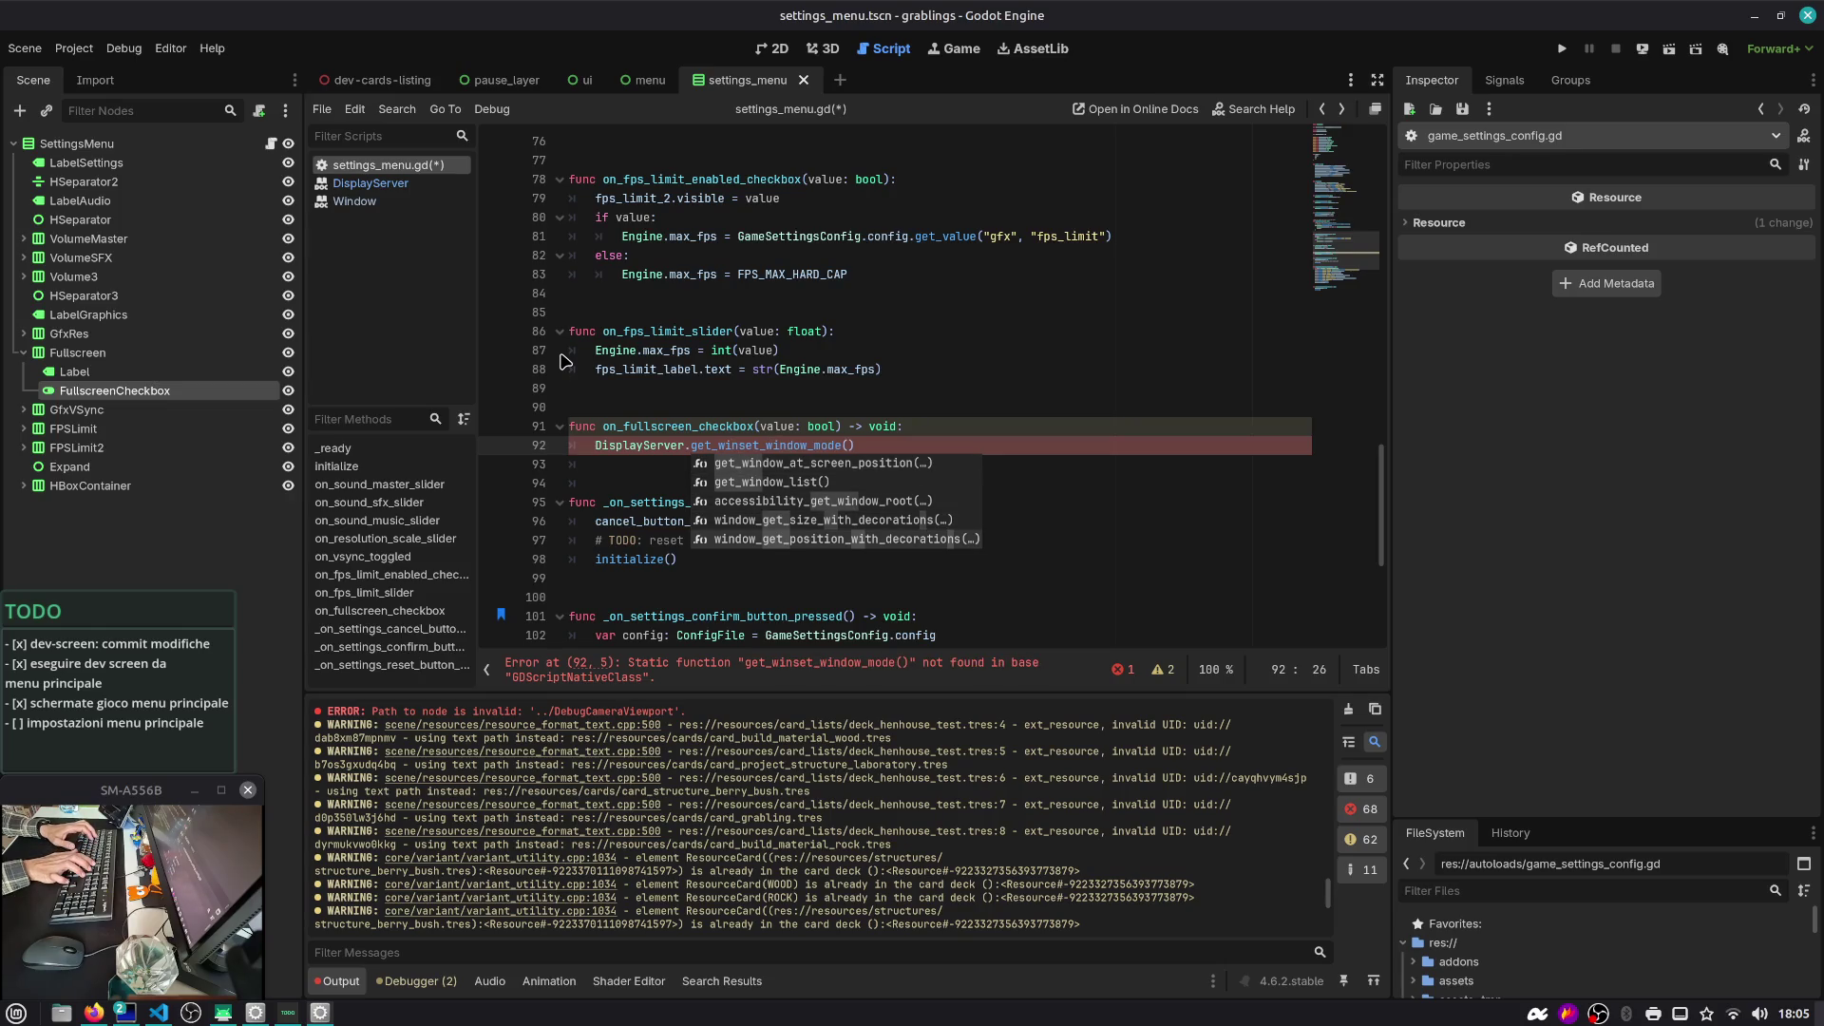
key("Up")
key("Up")
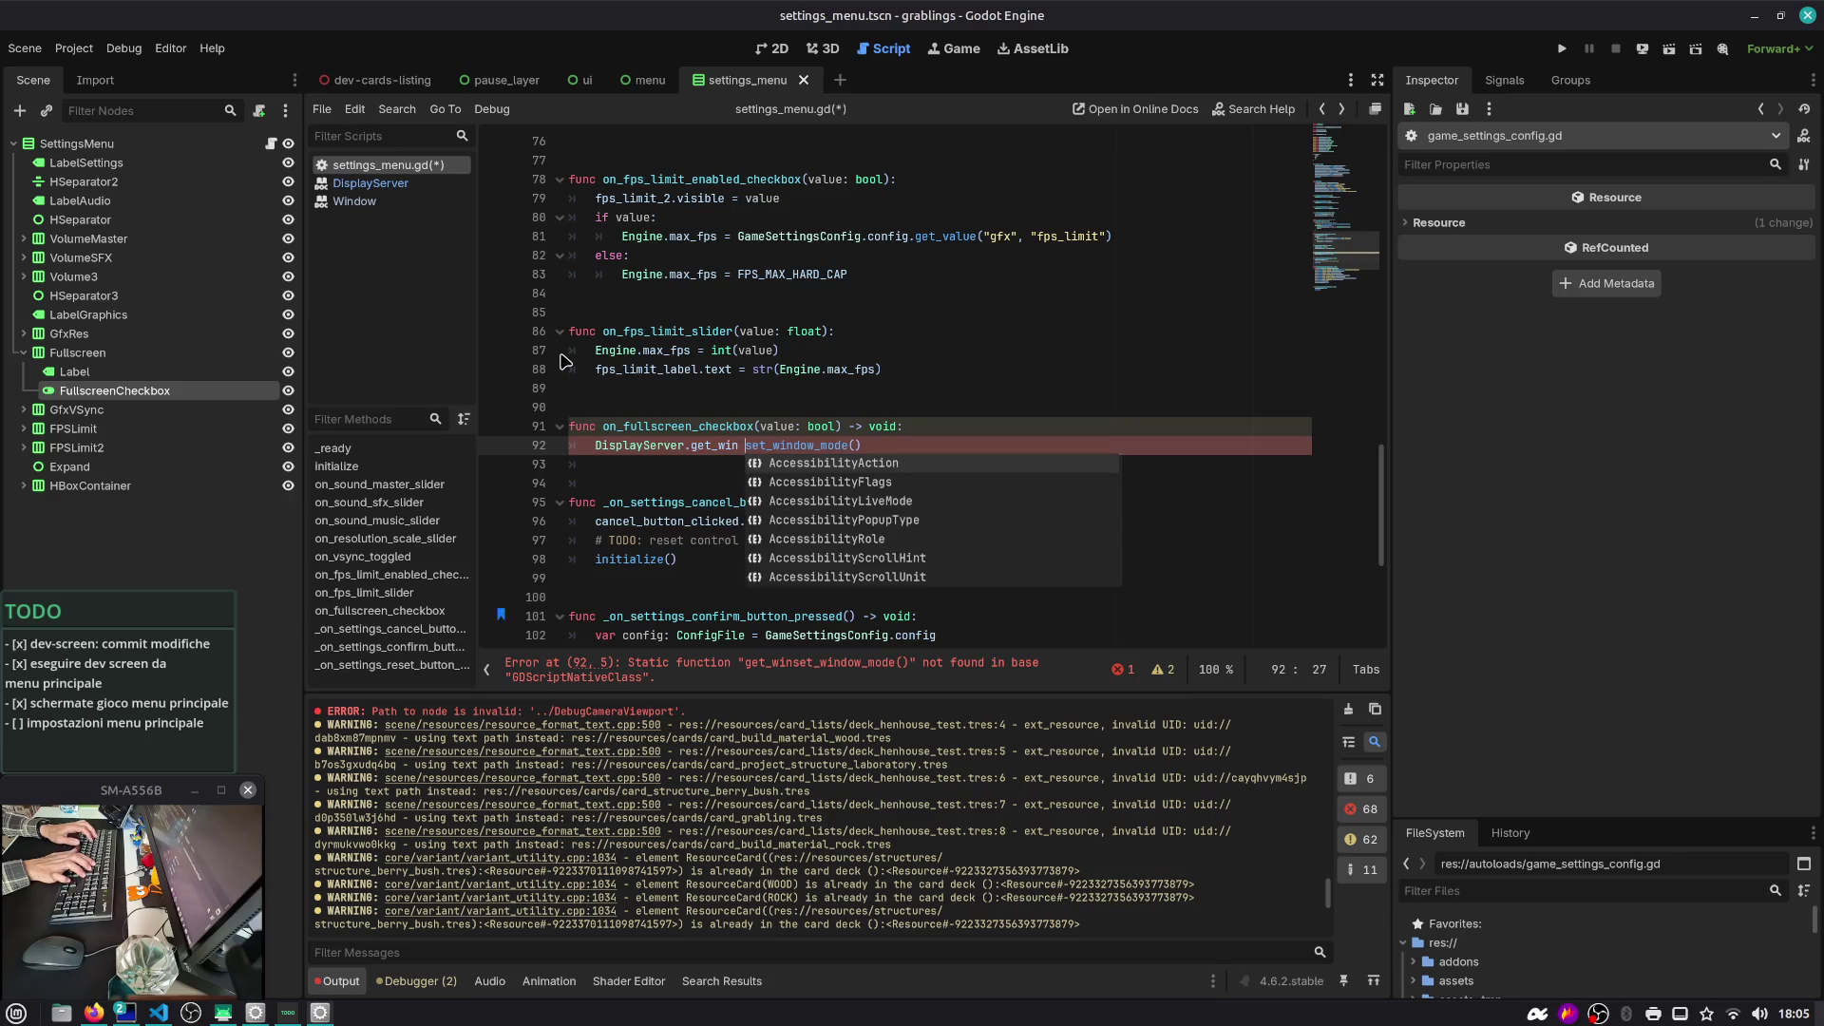
scroll(761, 317, "up", 4)
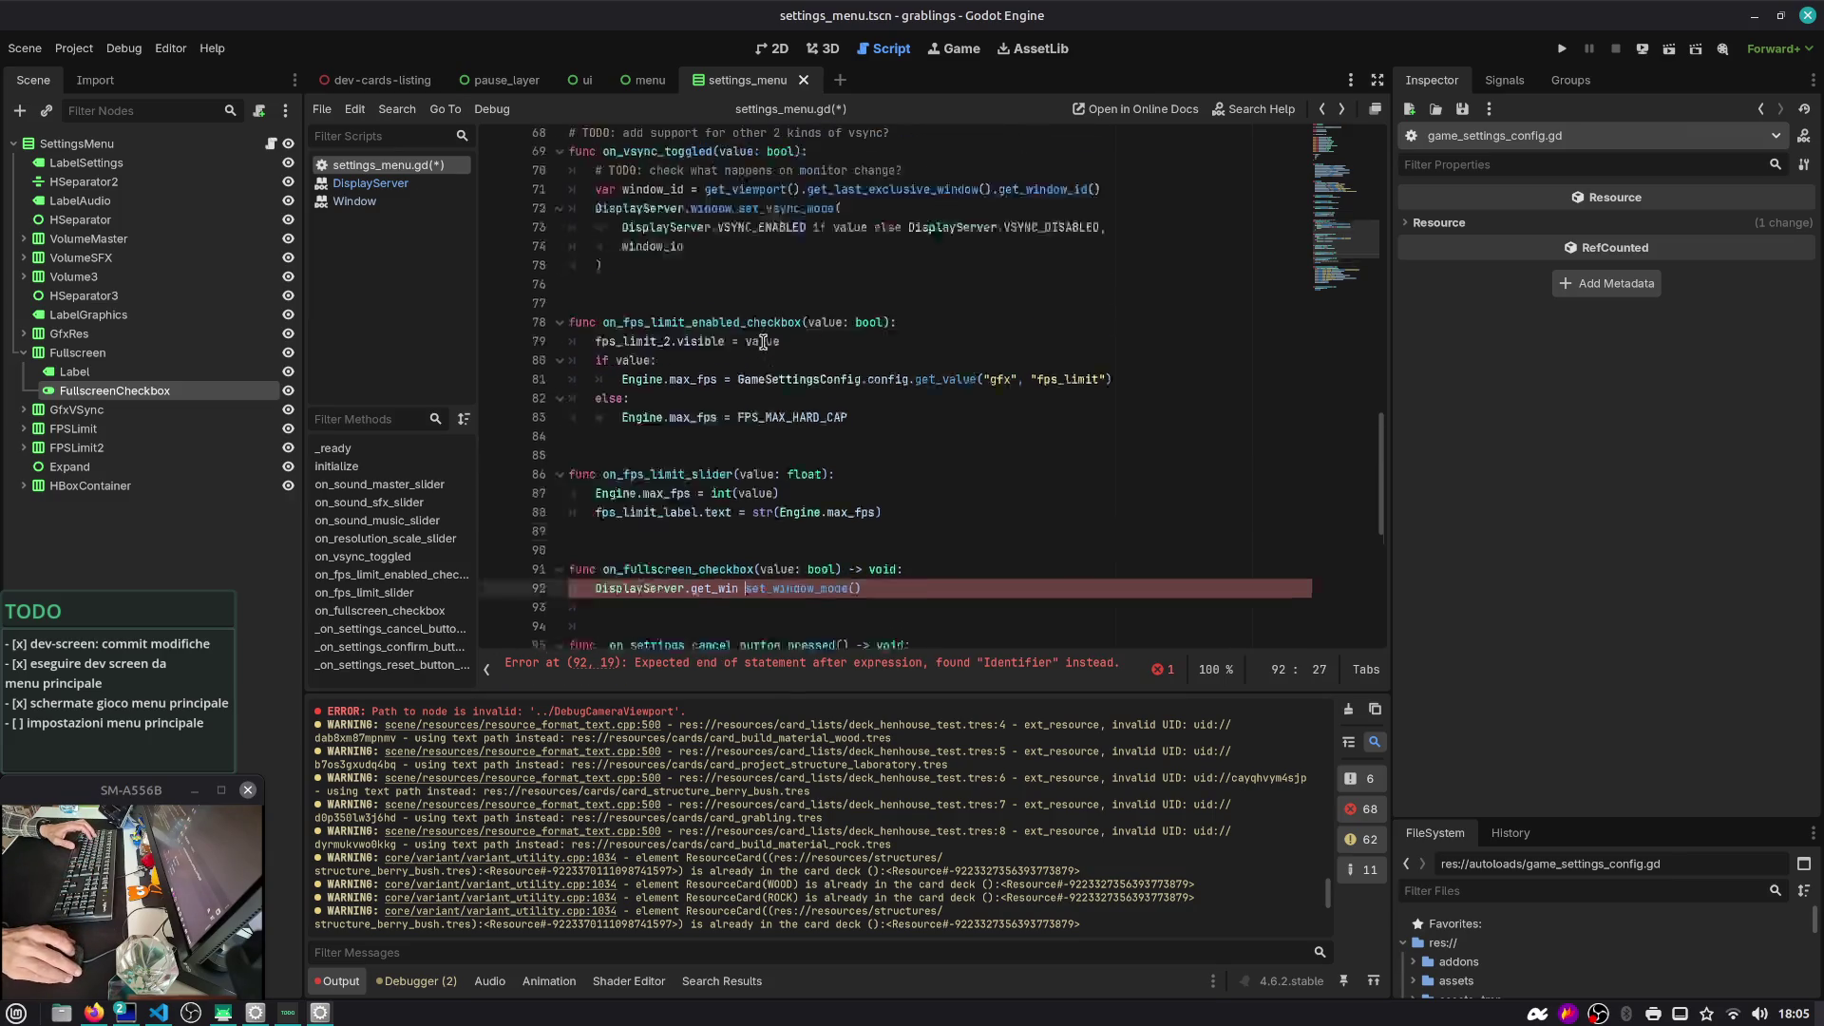
double_click(903, 277)
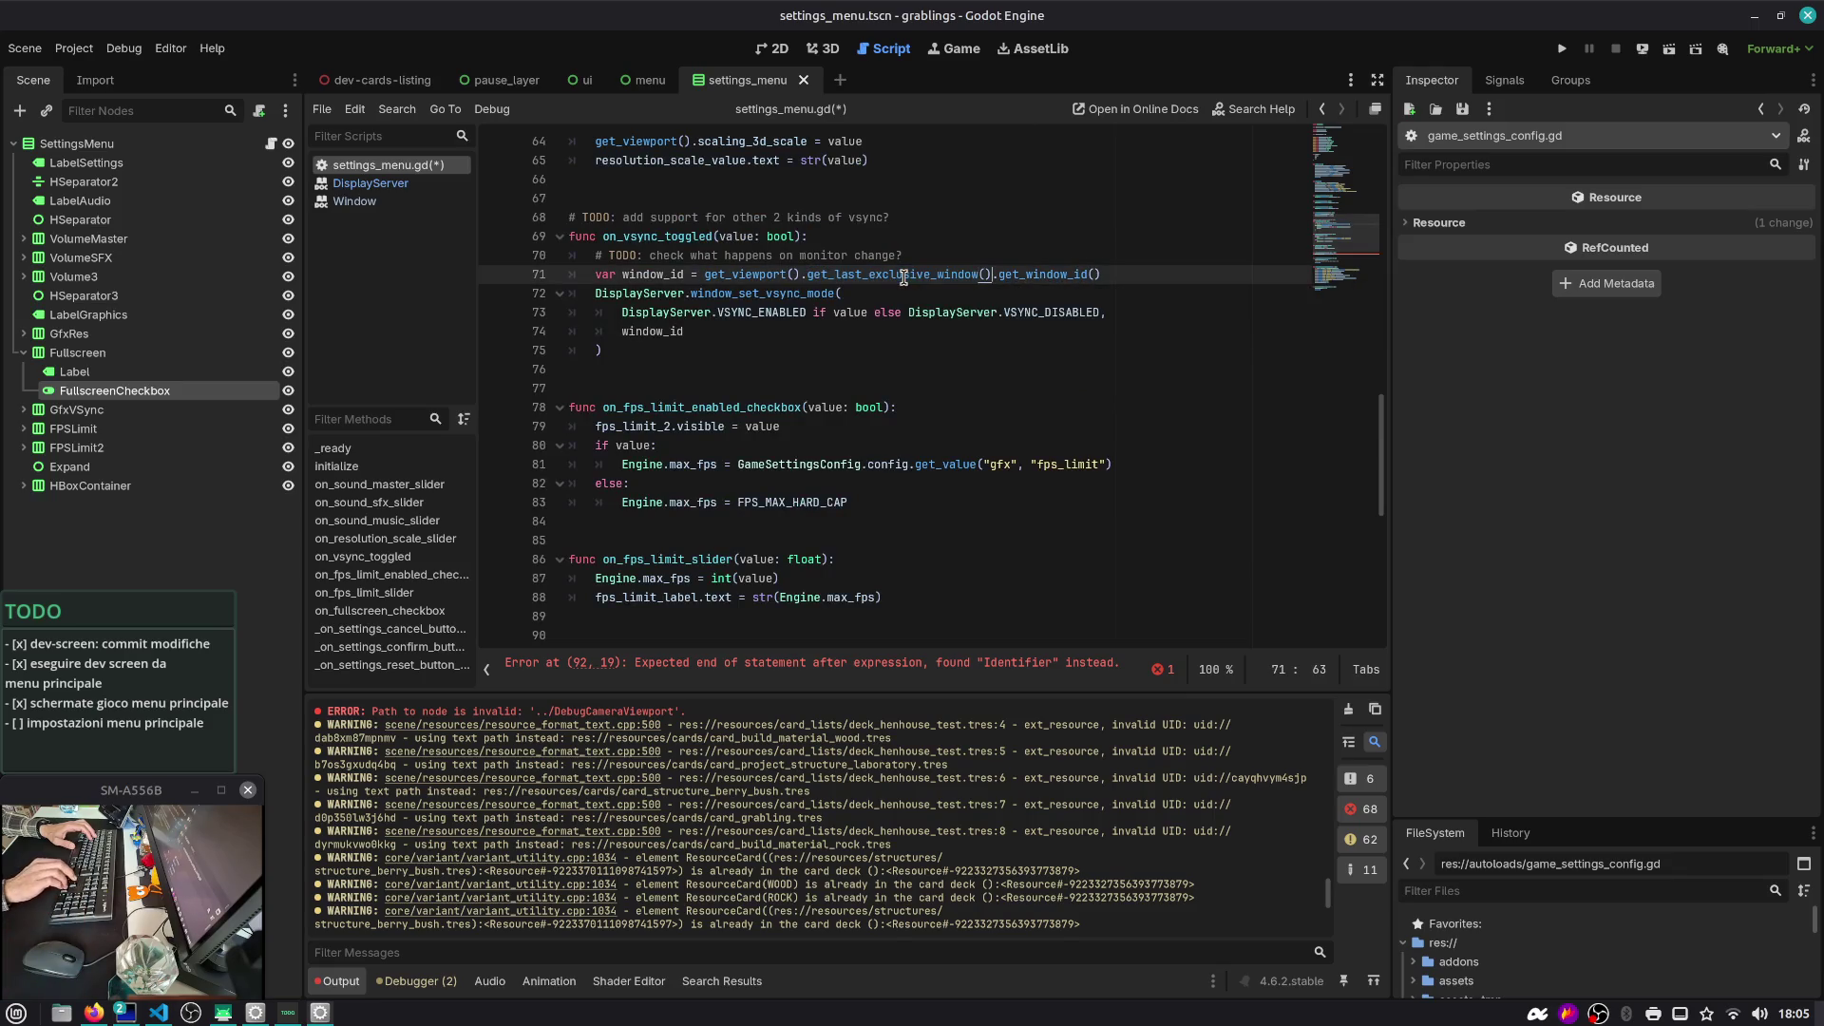
key("Home")
scroll(710, 429, "down", 5)
Step: Paste the window_id line into the fullscreen handler and rename the variable to window
left_click(1013, 369)
key("Return")
type("var window_id = get_viewport().get_last_exclusive_window()")
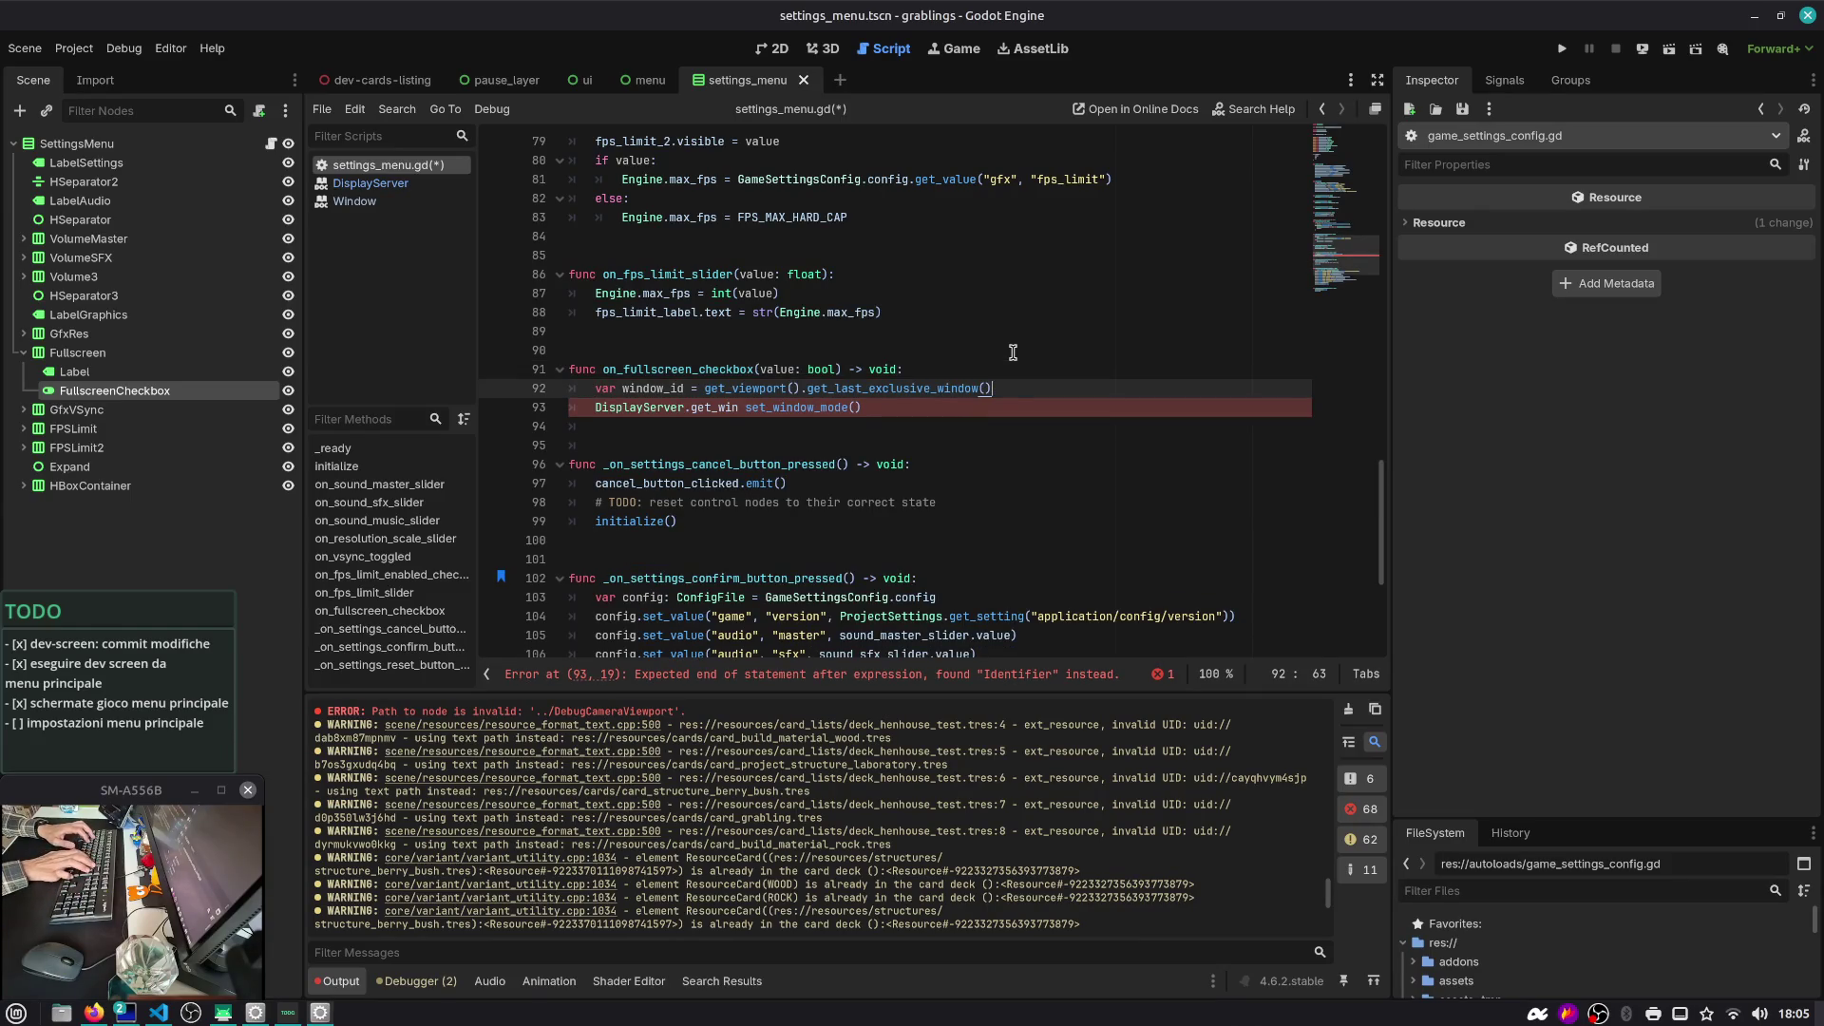
key("ctrl+Right")
key("BackSpace")
key("BackSpace")
key("BackSpace")
key("End")
key("Return")
Step: Turn line 93 into a window.mode assignment and delete the leftover DisplayServer call
type("win")
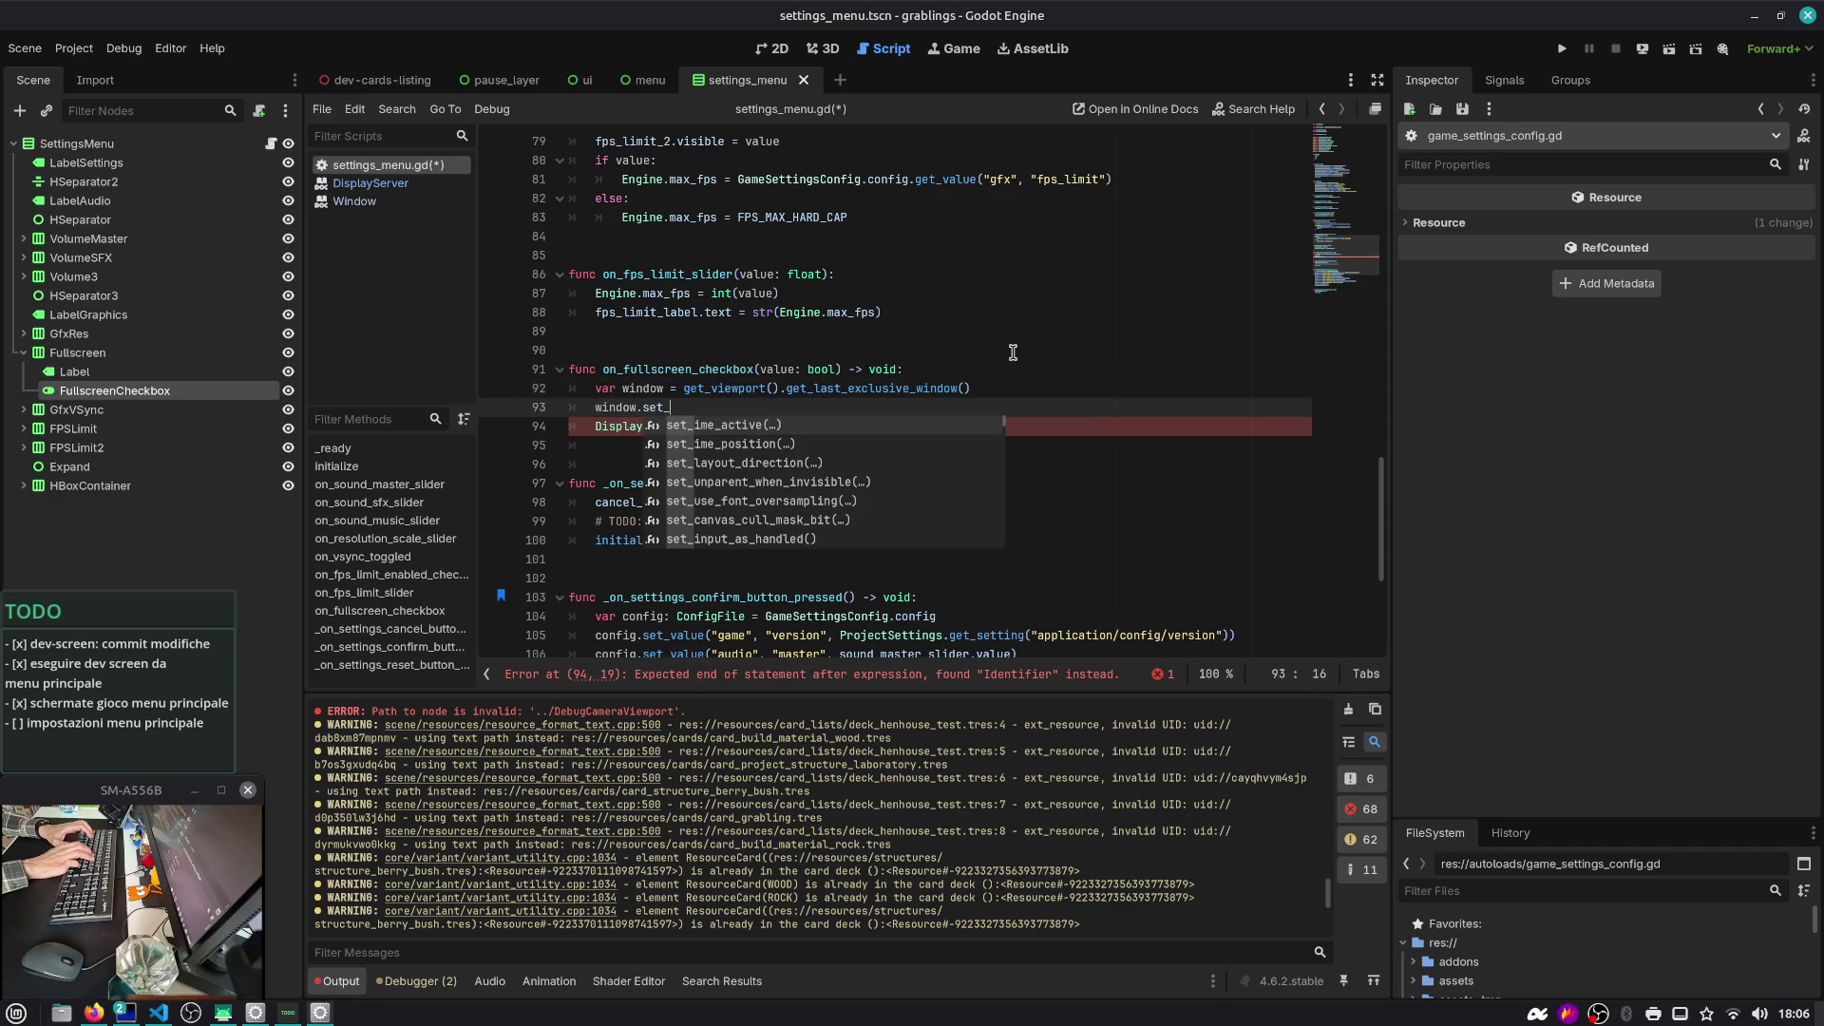
key("BackSpace")
key("BackSpace")
key("BackSpace")
type("mo")
key("BackSpace")
key("BackSpace")
type("set_mode")
key("ctrl+shift+Left")
type("mode =")
key("Down")
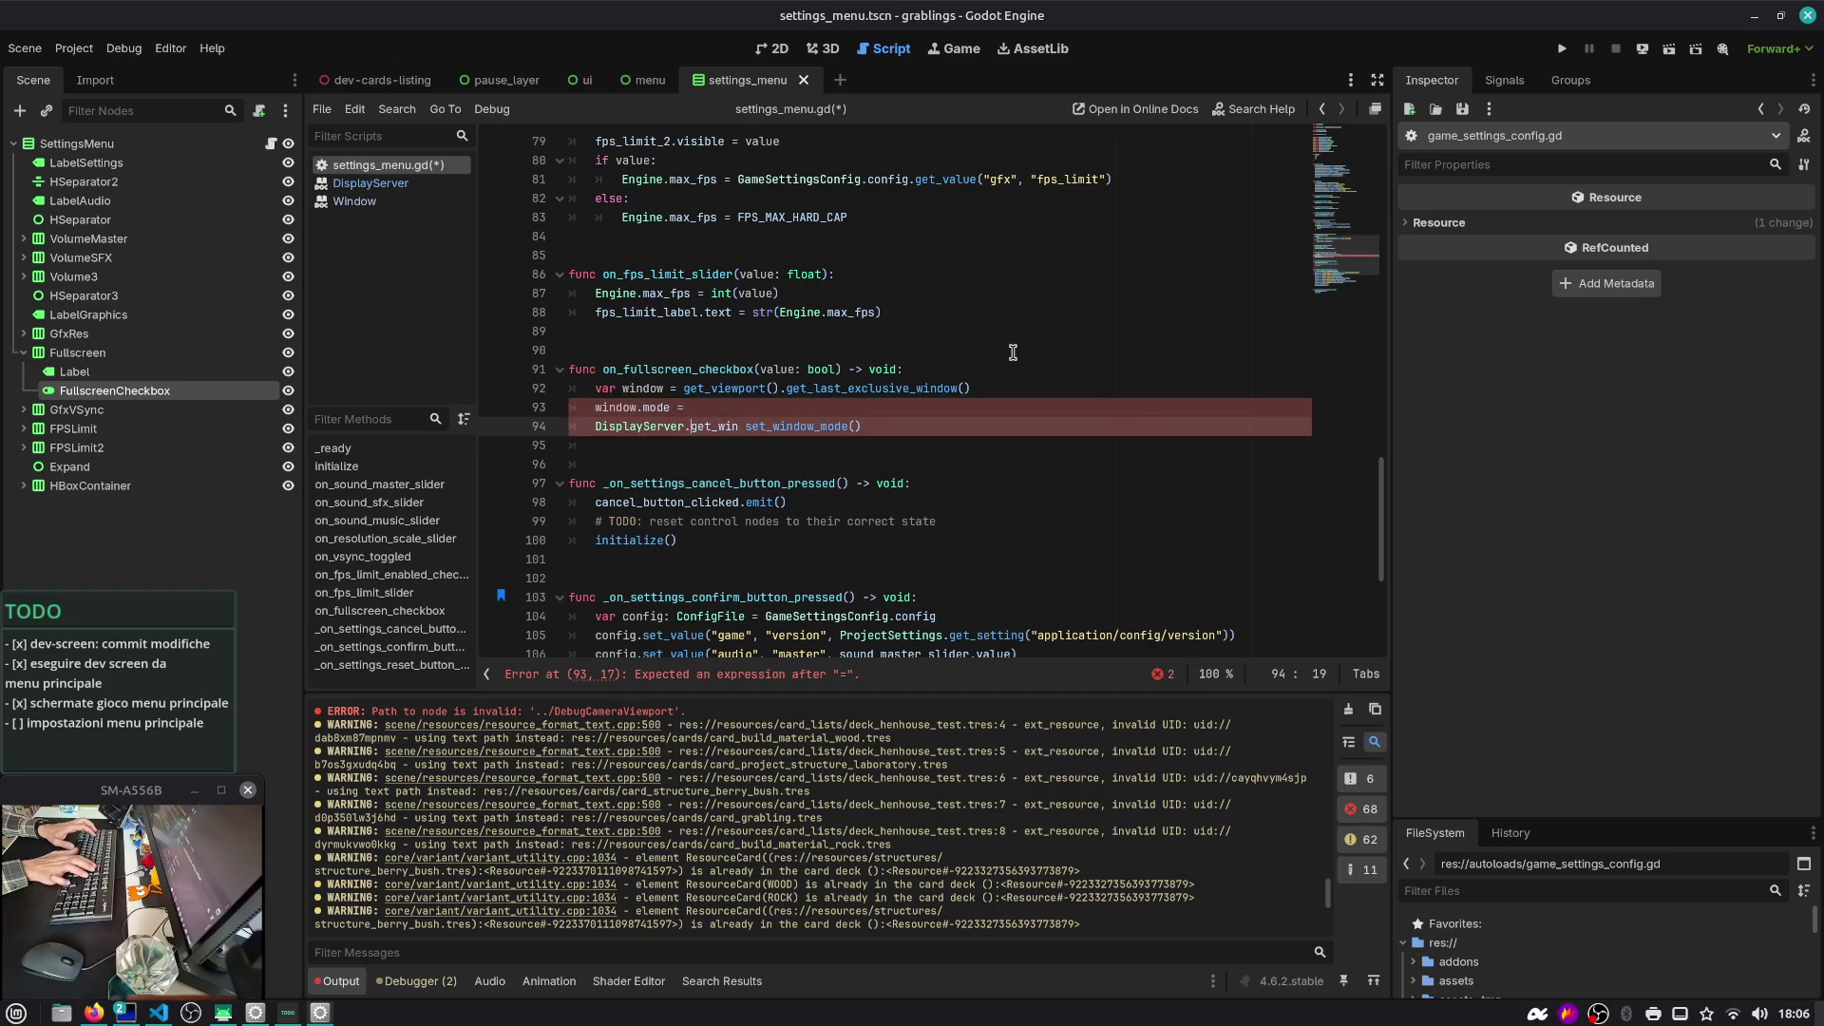
key("shift+End")
key("BackSpace")
key("shift+Home")
key("BackSpace")
key("BackSpace")
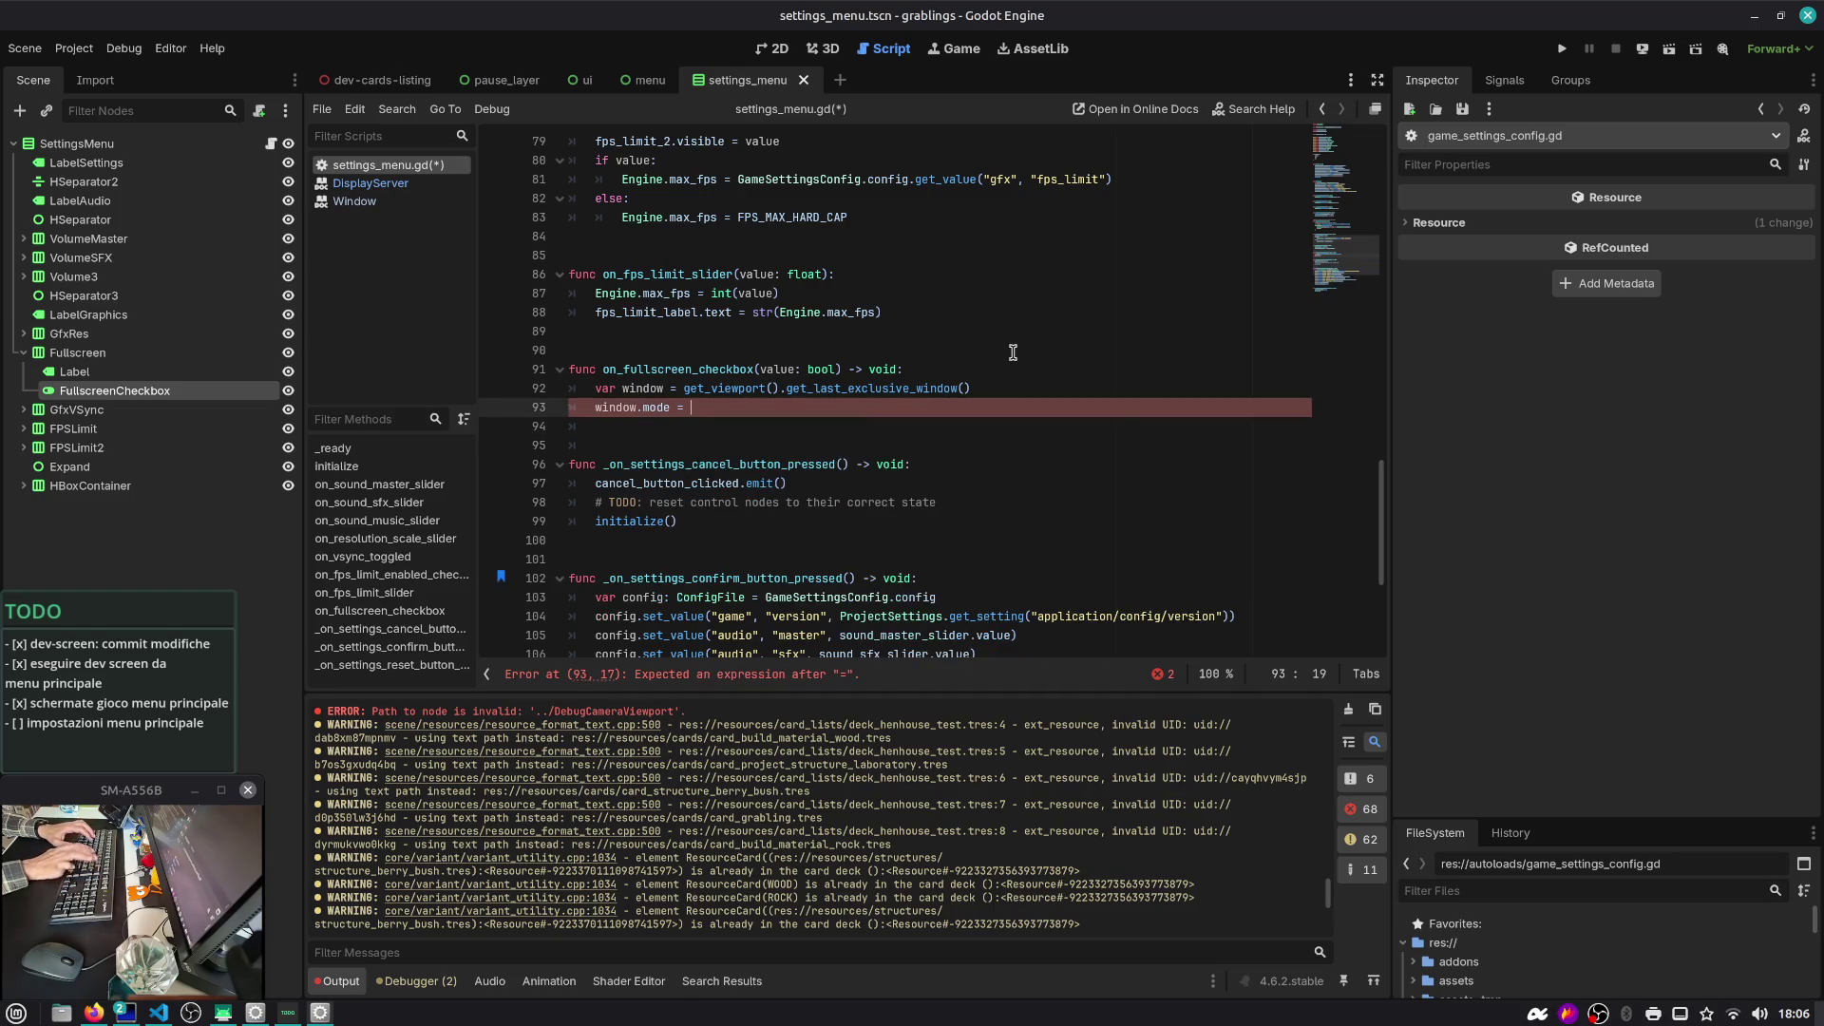
Step: Complete it as Window.MODE_FULLSCREEN if value else Window.MODE_WINDOWED, and save
type("wM")
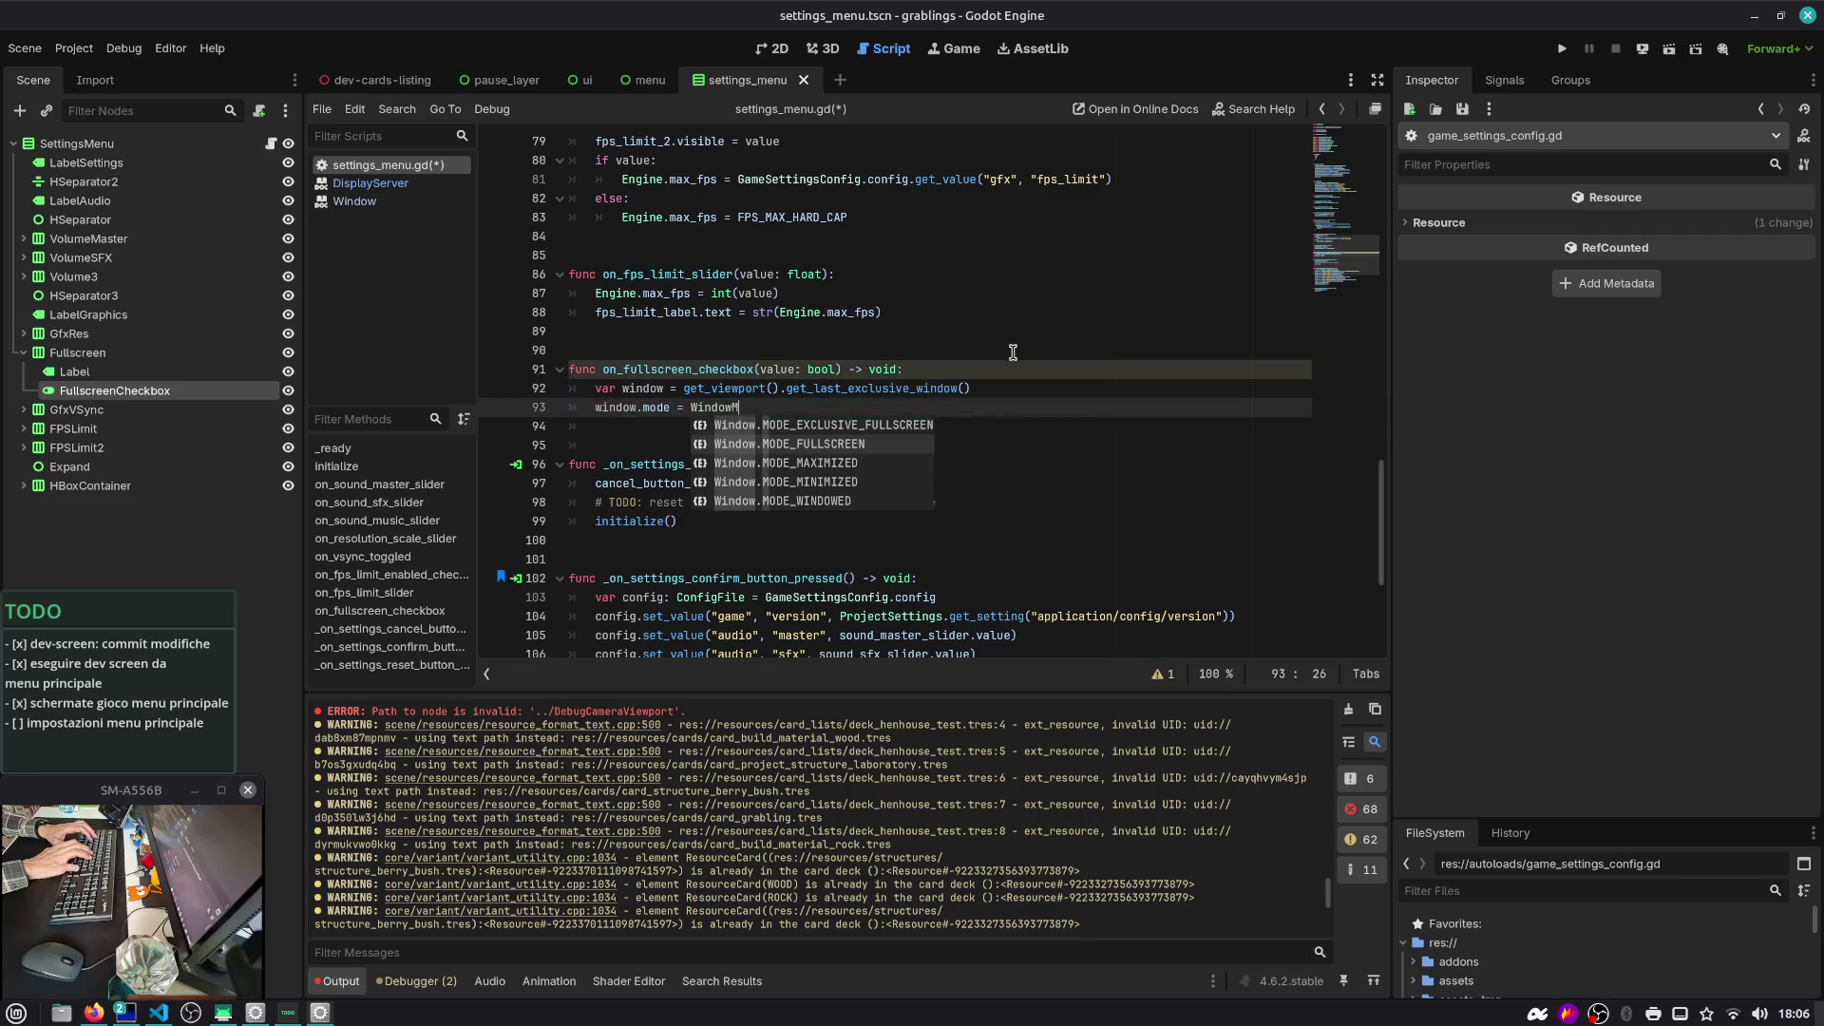
key("Return")
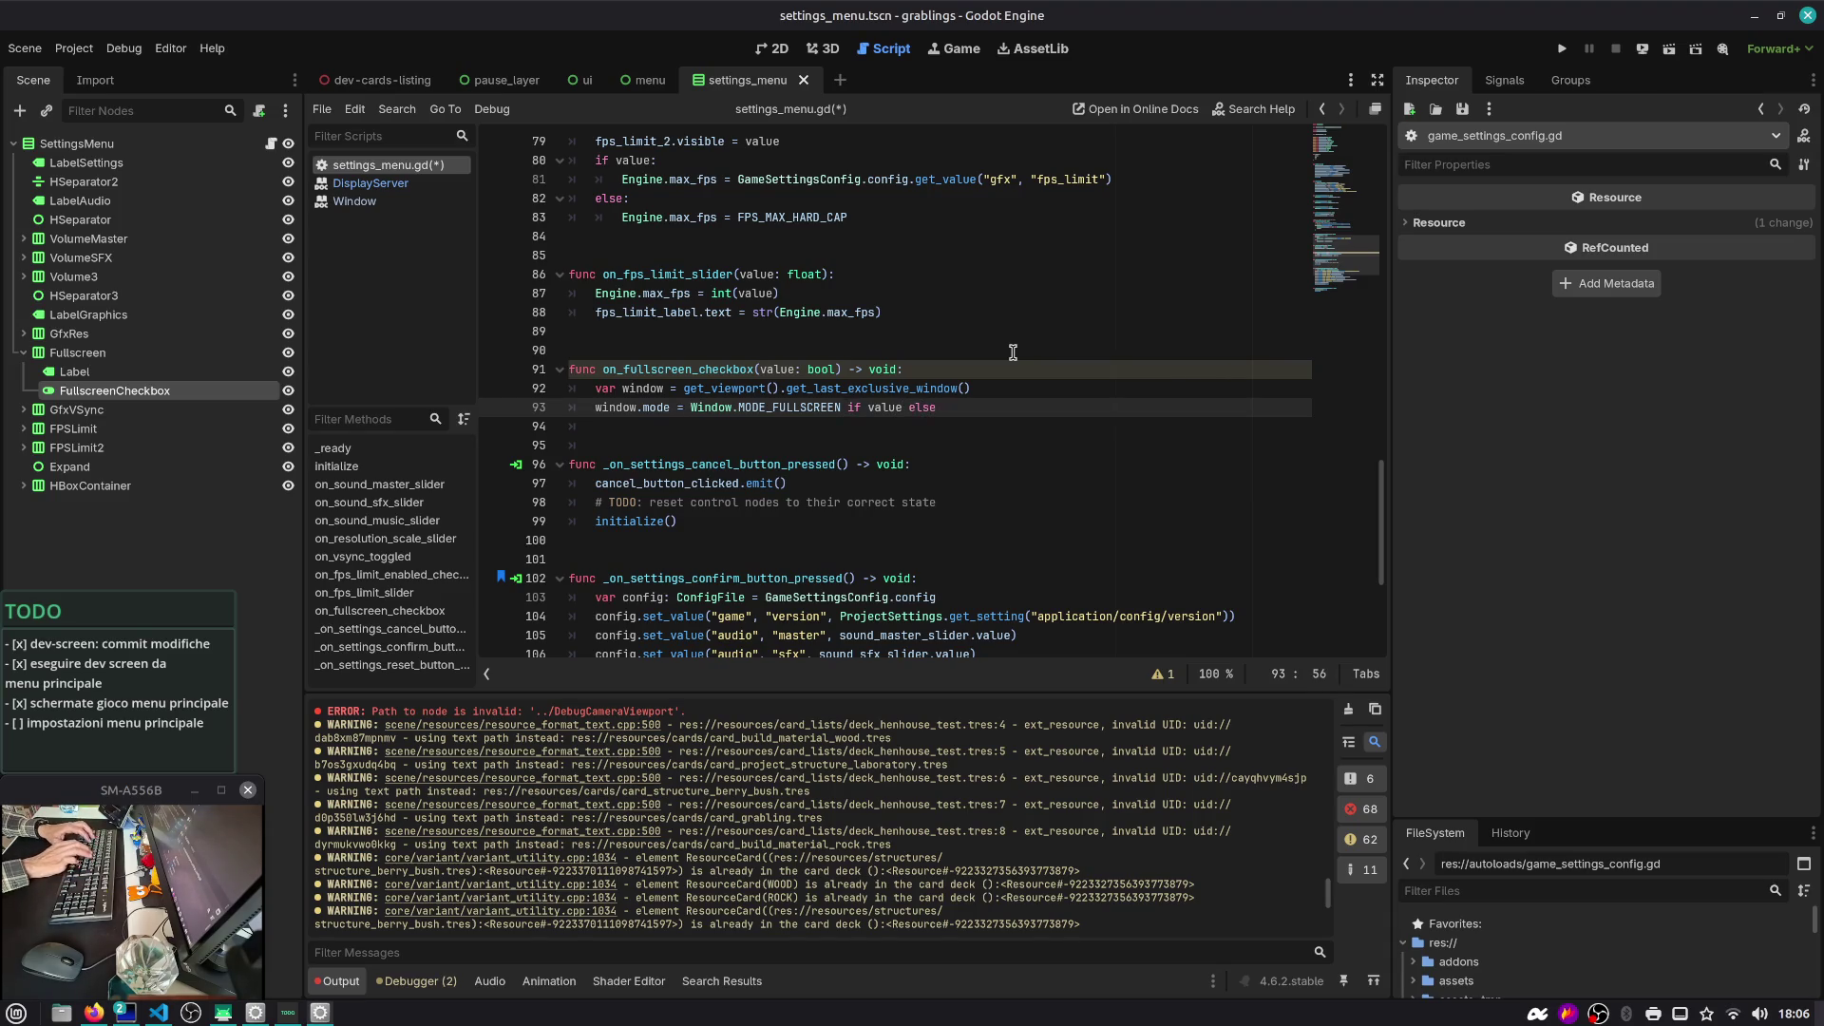
key("Return")
type(".")
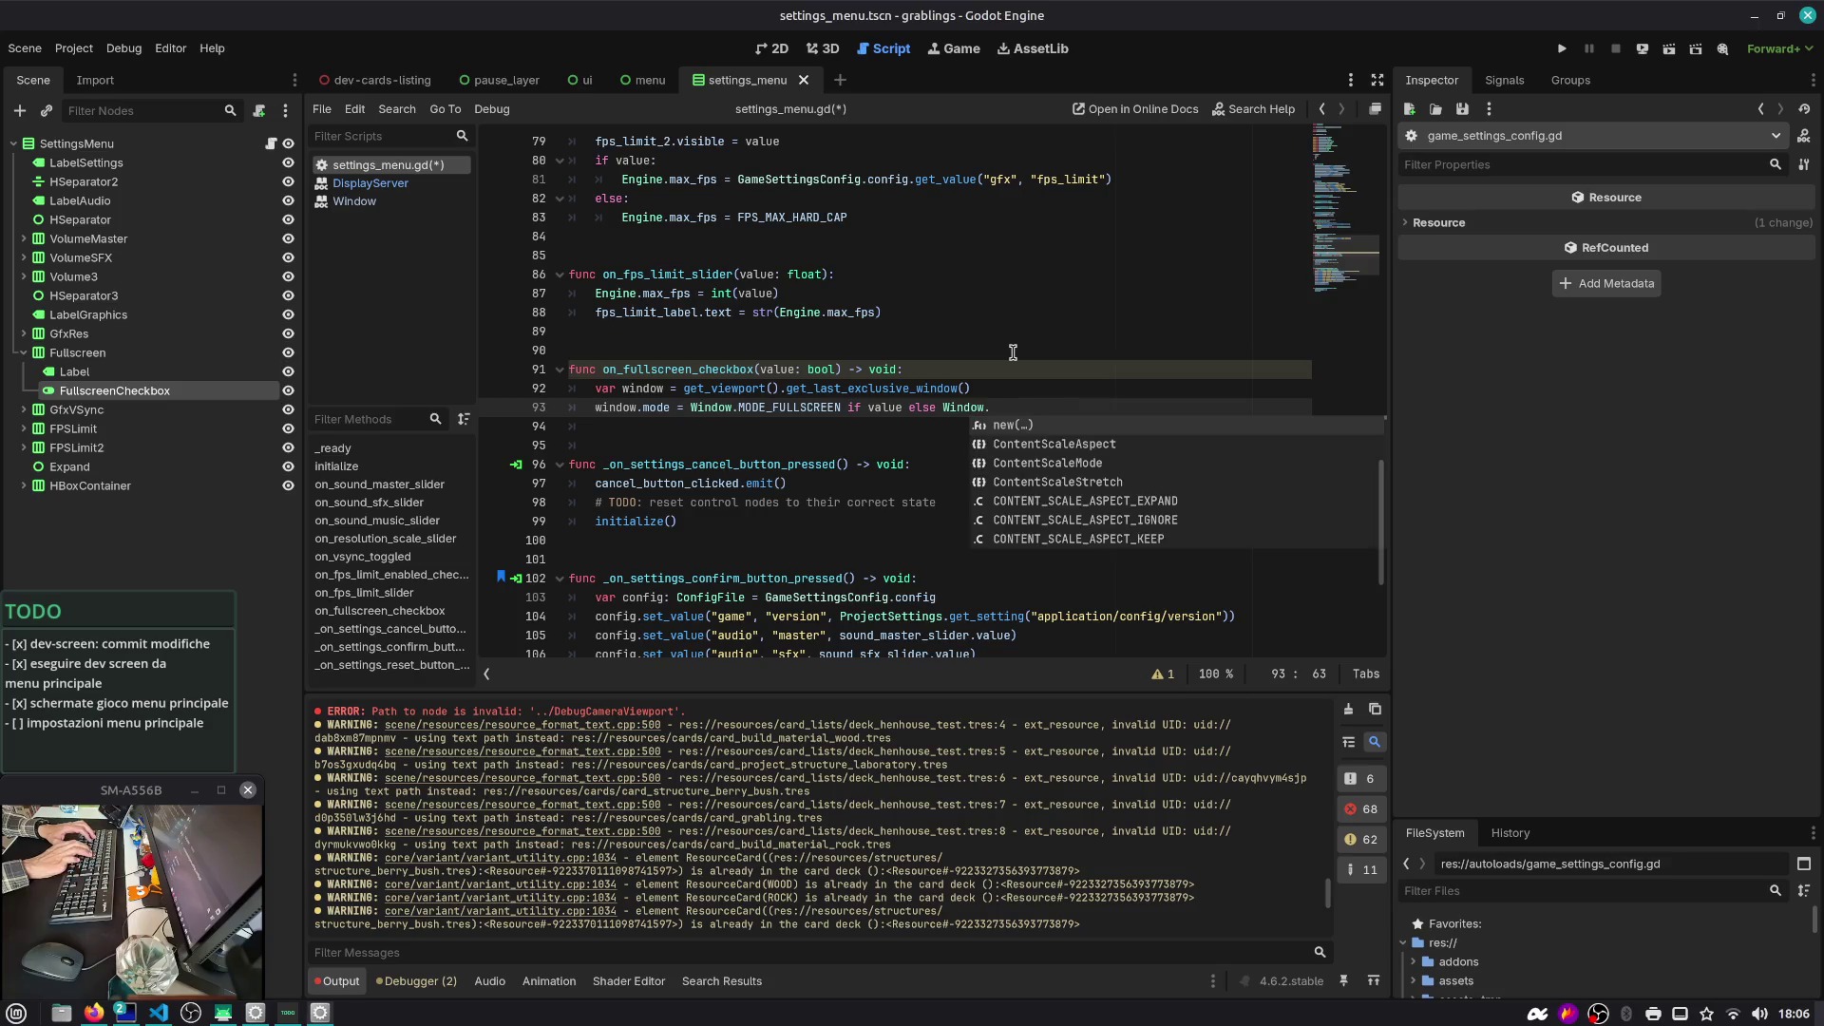
type("Bo")
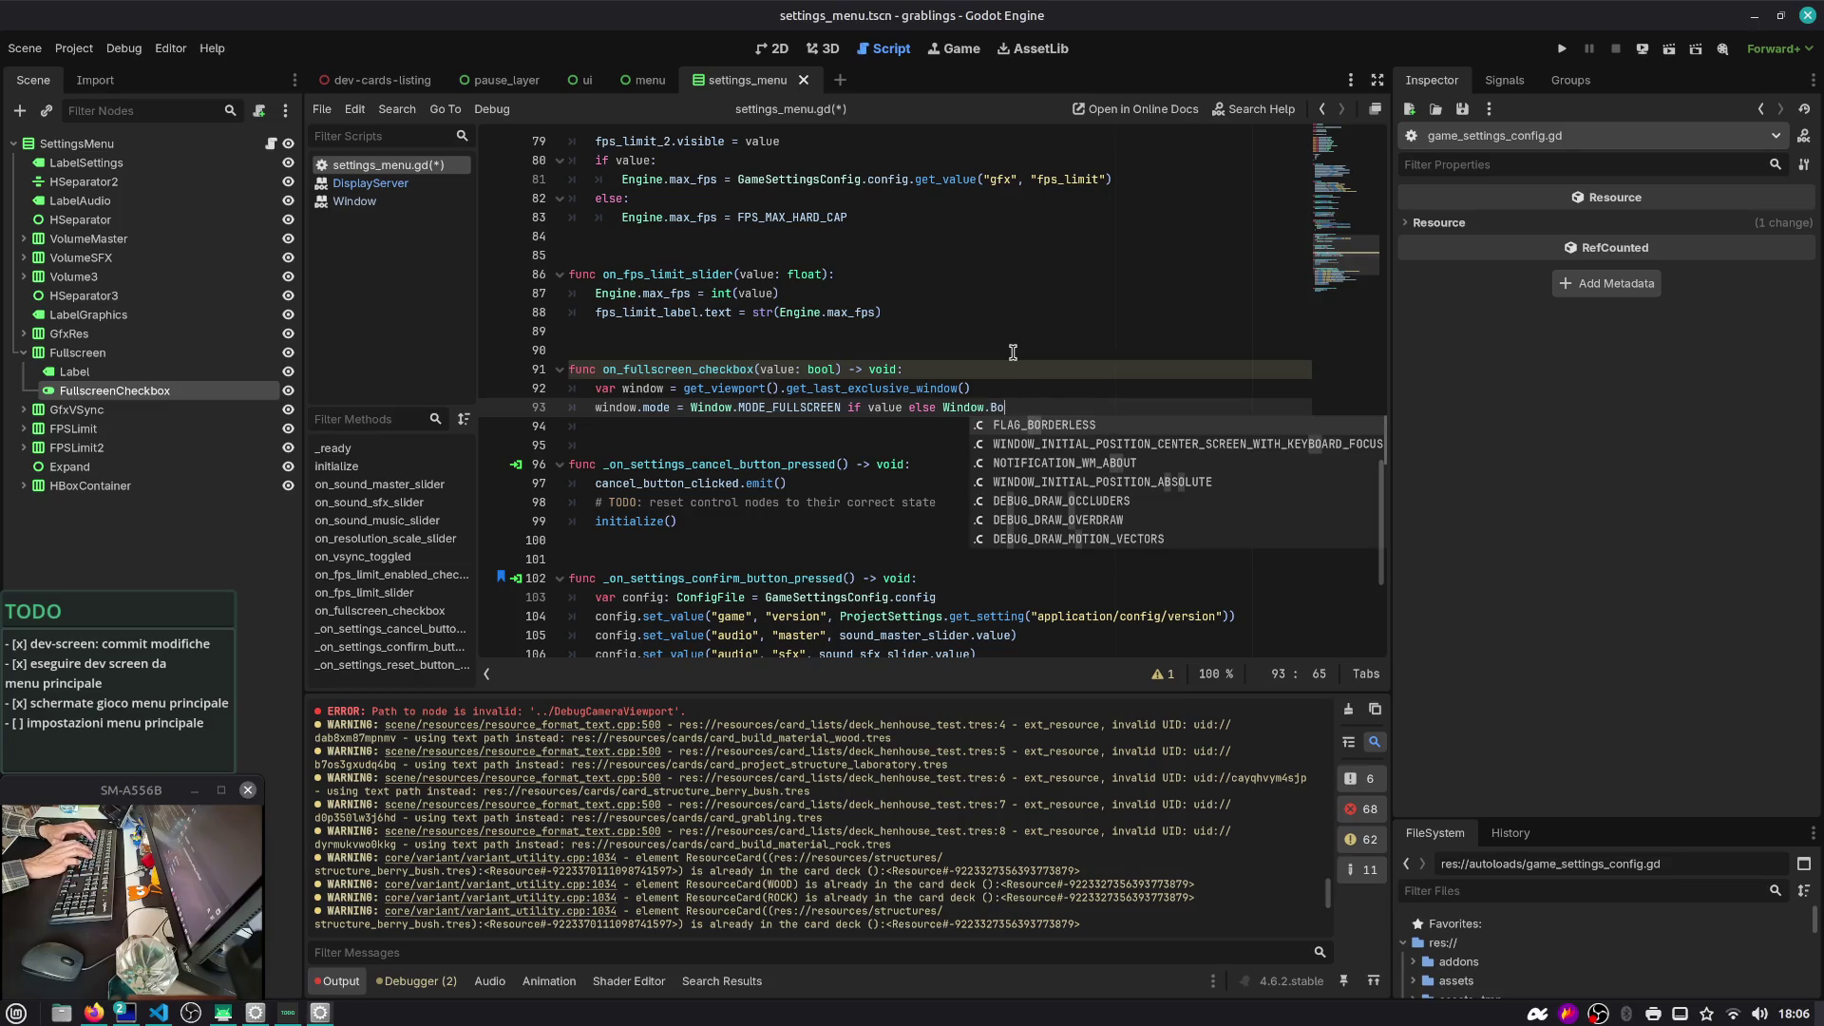
key("Return")
key("ctrl+s")
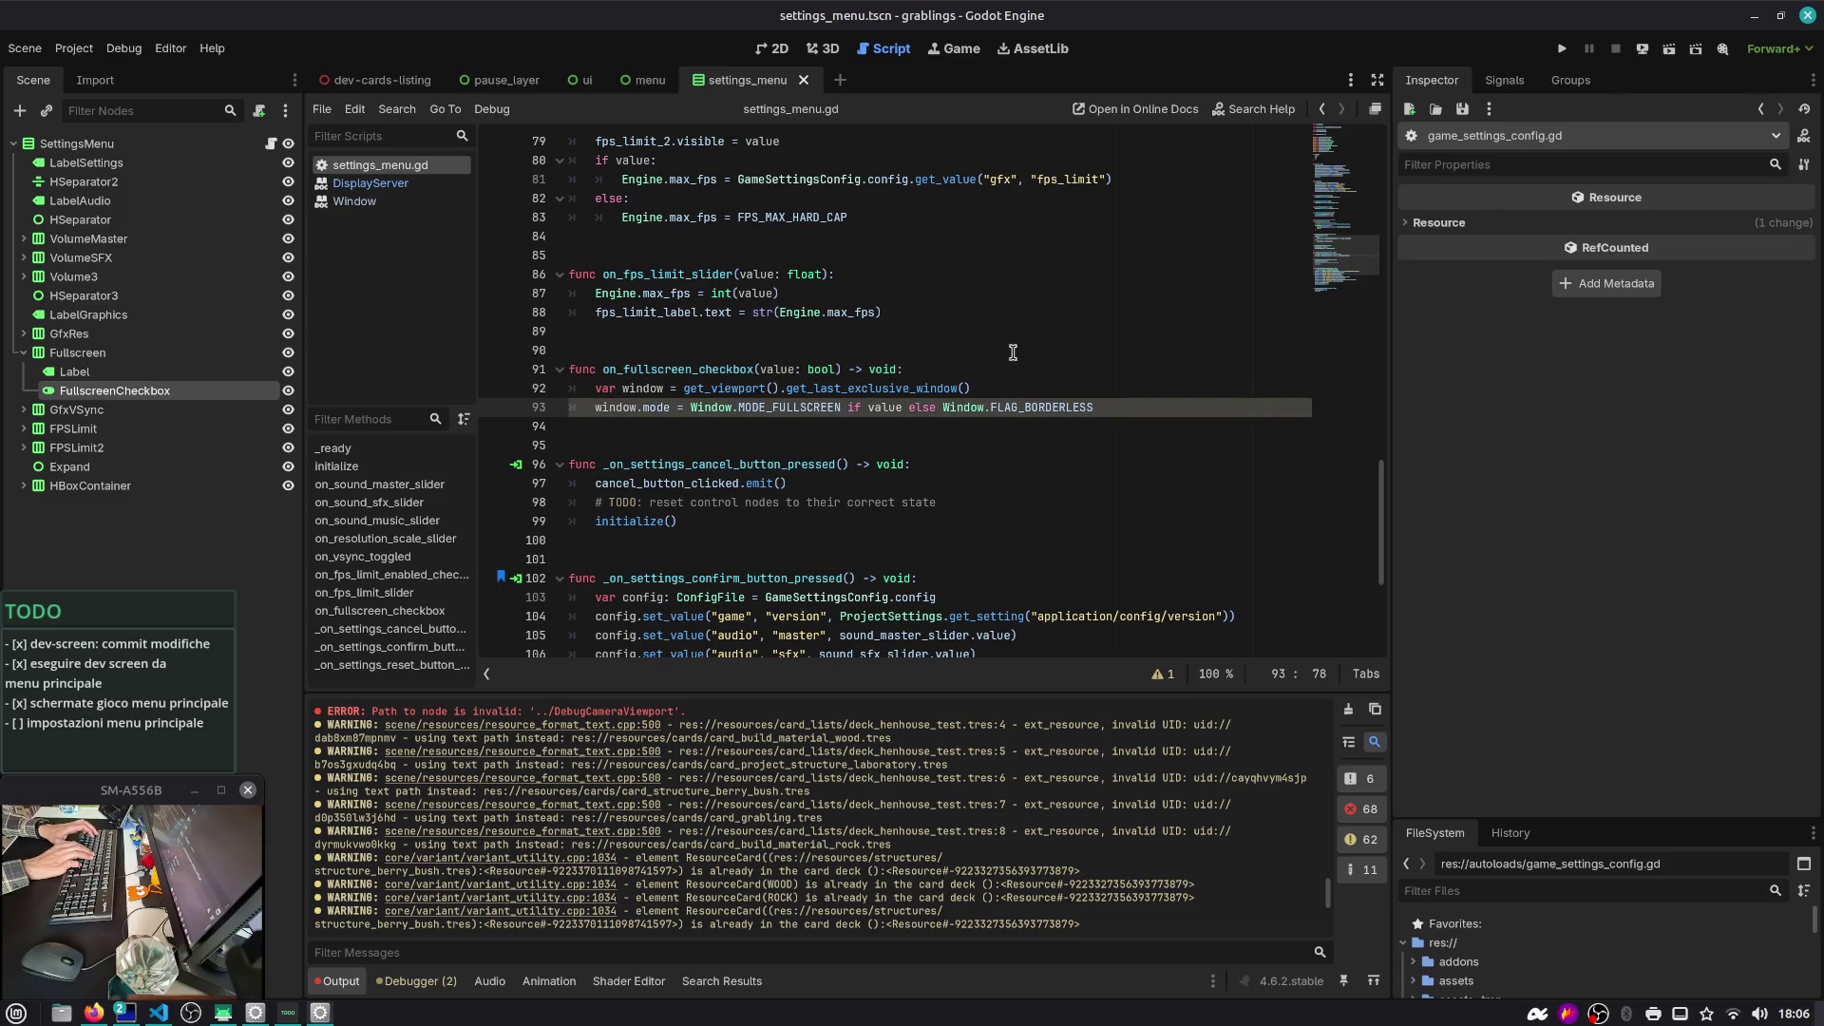
key("ctrl+shift+Left")
type("=")
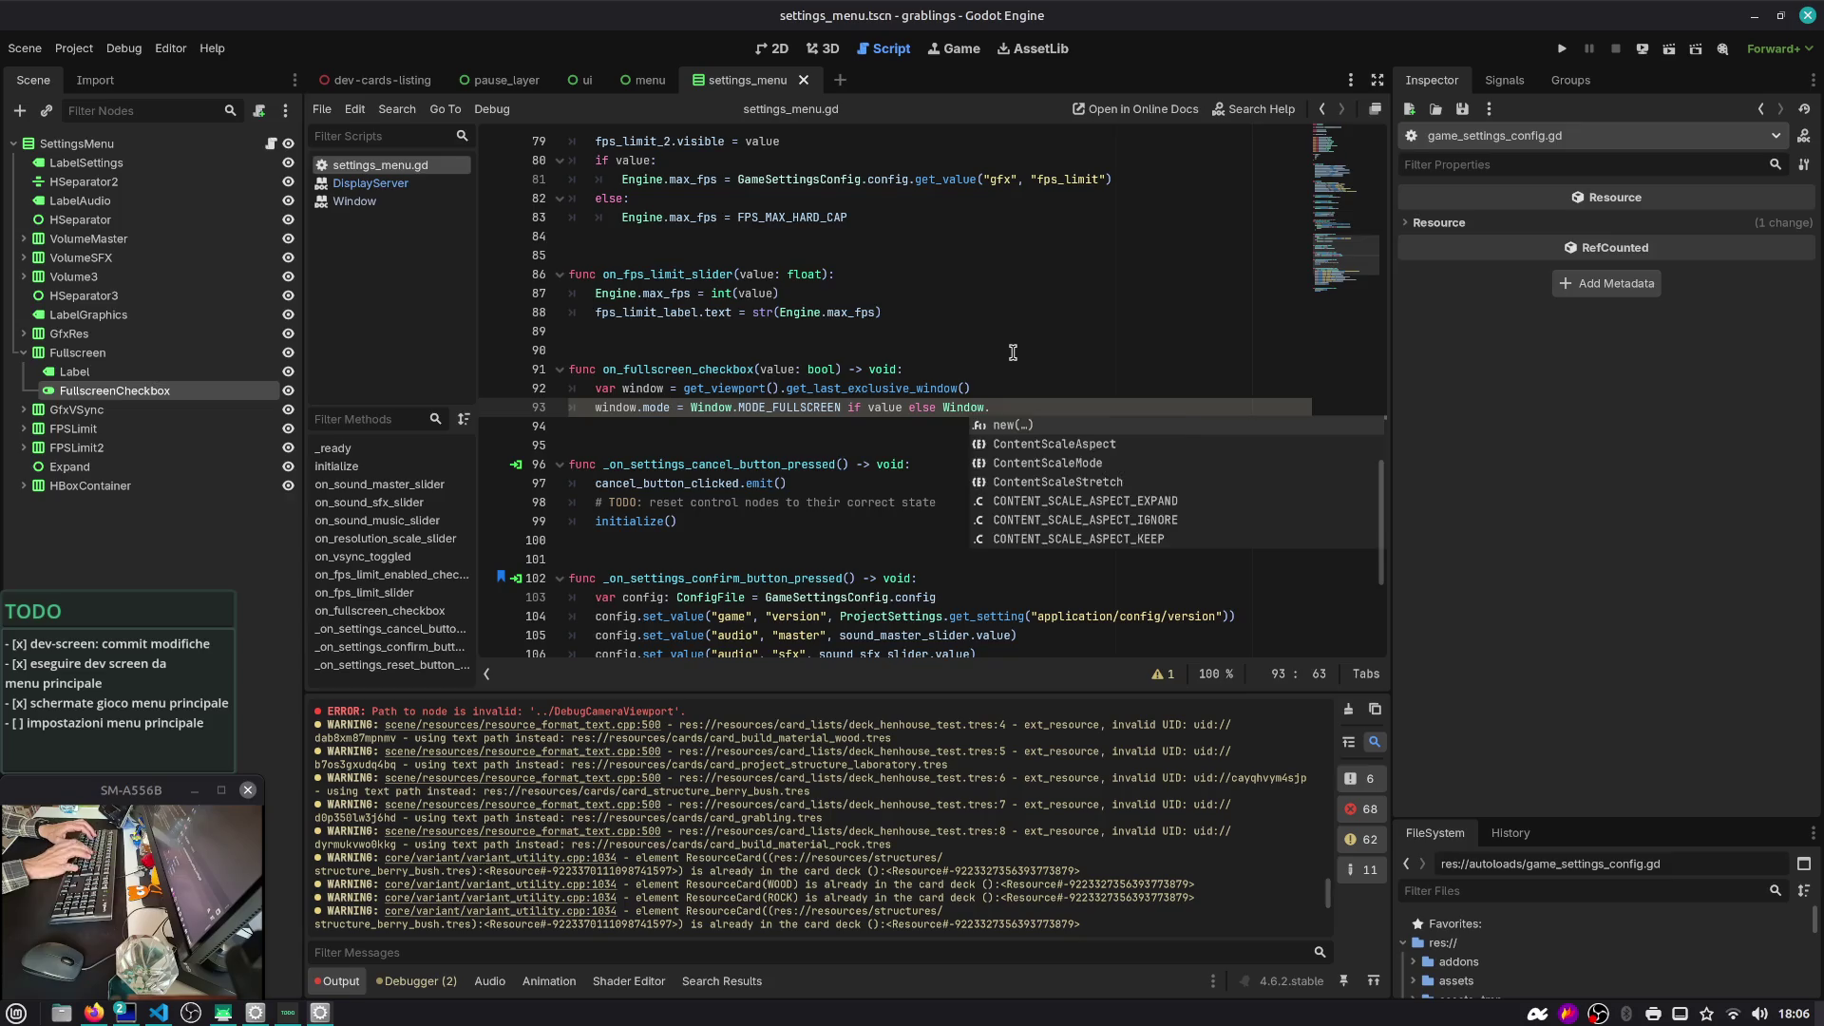
type("MODE")
key("Down")
key("Down")
key("Down")
key("Return")
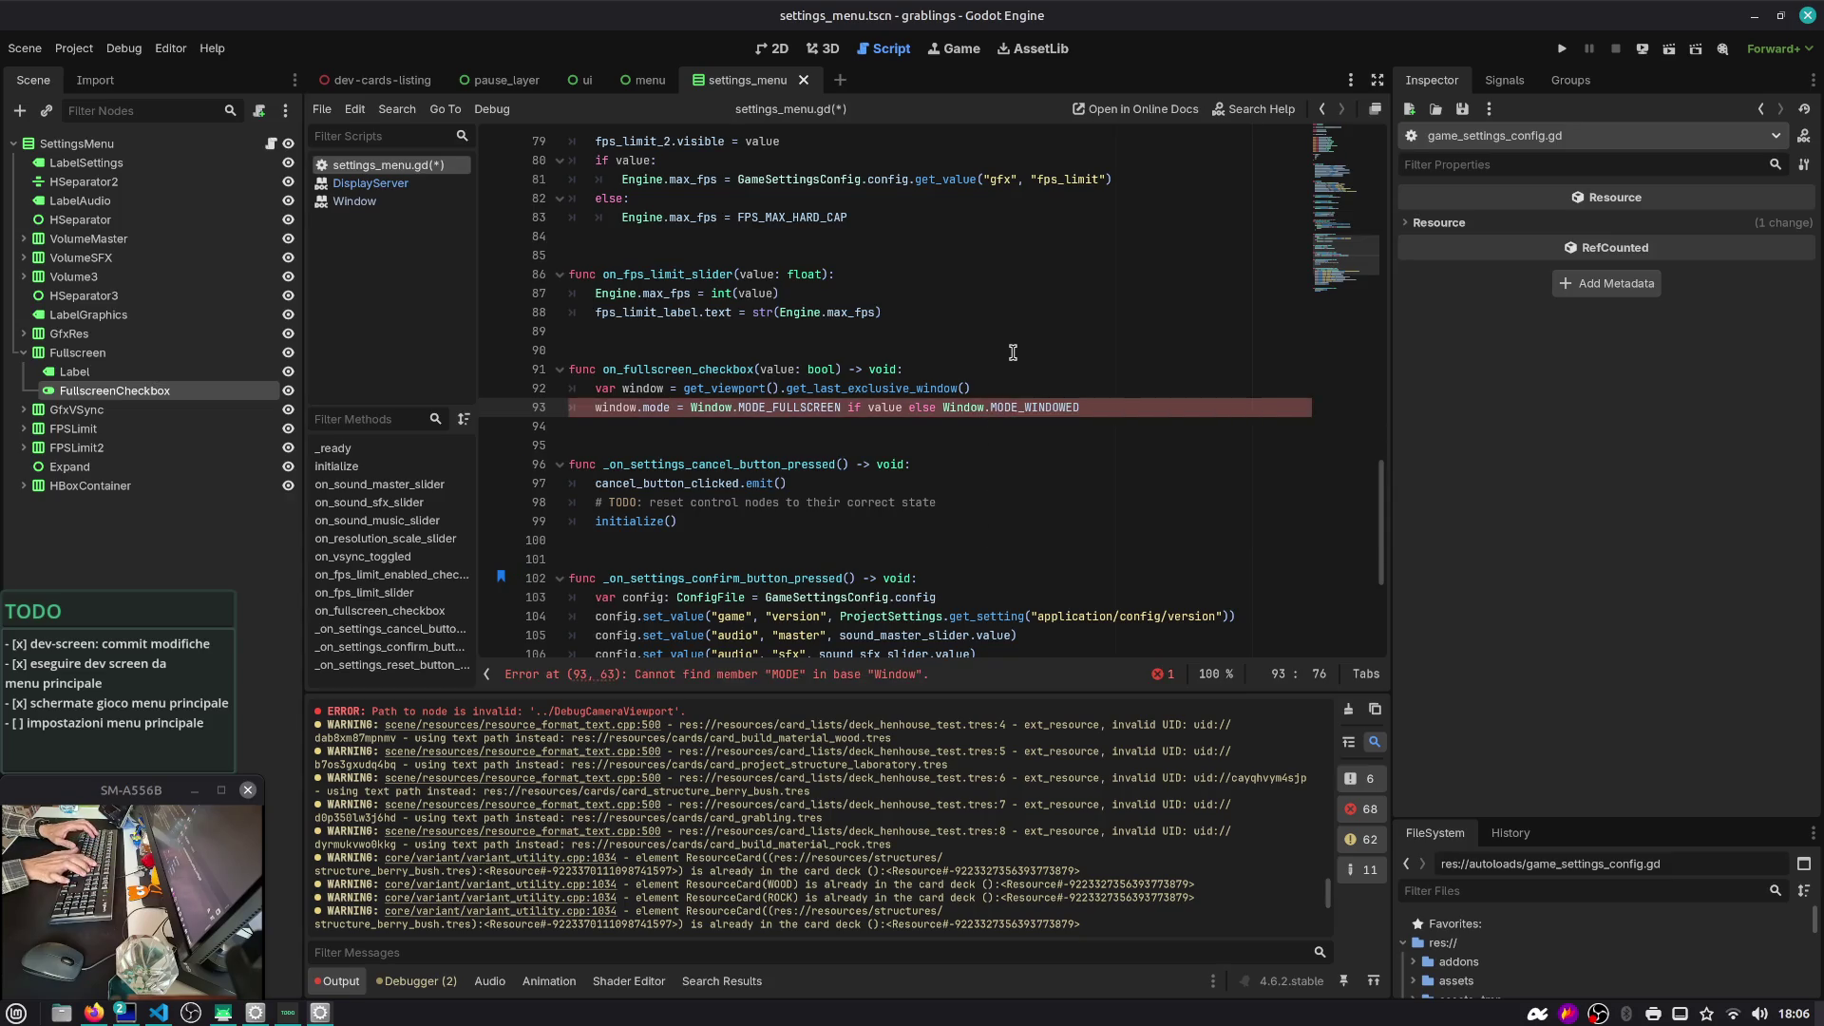
key("ctrl+s")
Step: Check the on_fullscreen_checkbox function name and run the project with F5
left_click(616, 418)
double_click(617, 409)
double_click(679, 370)
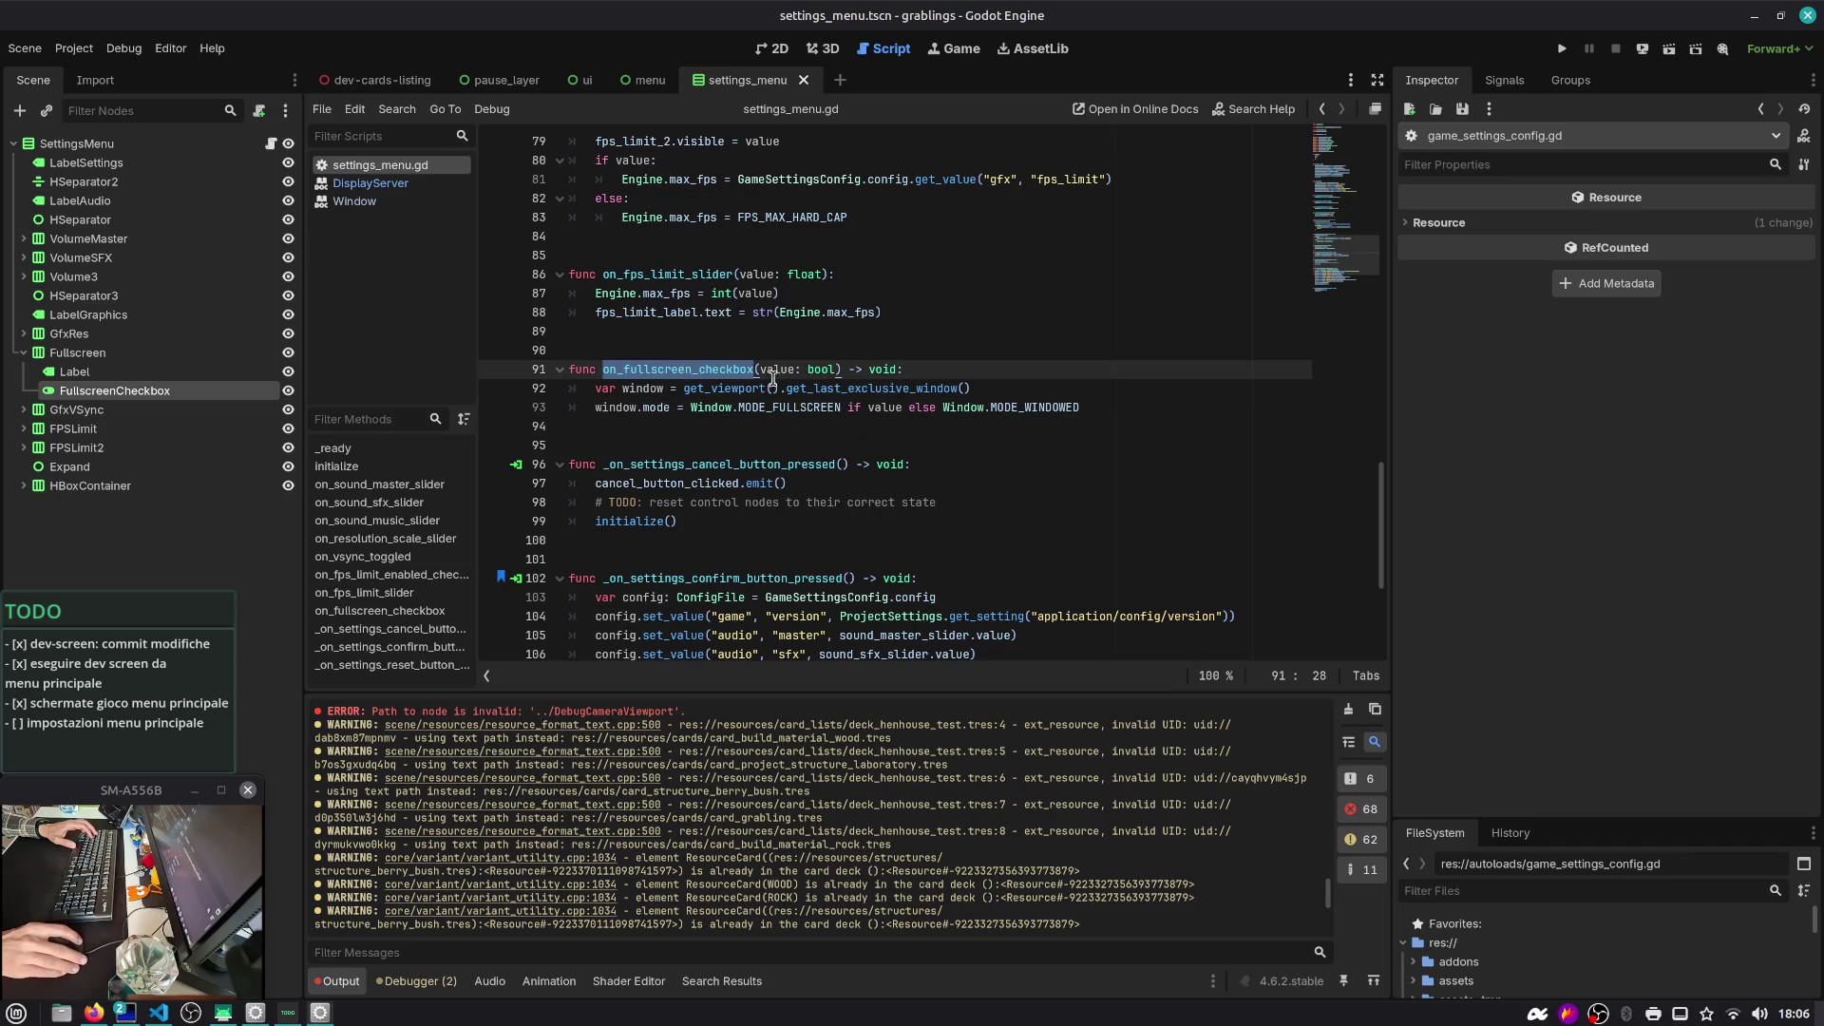
key("F5")
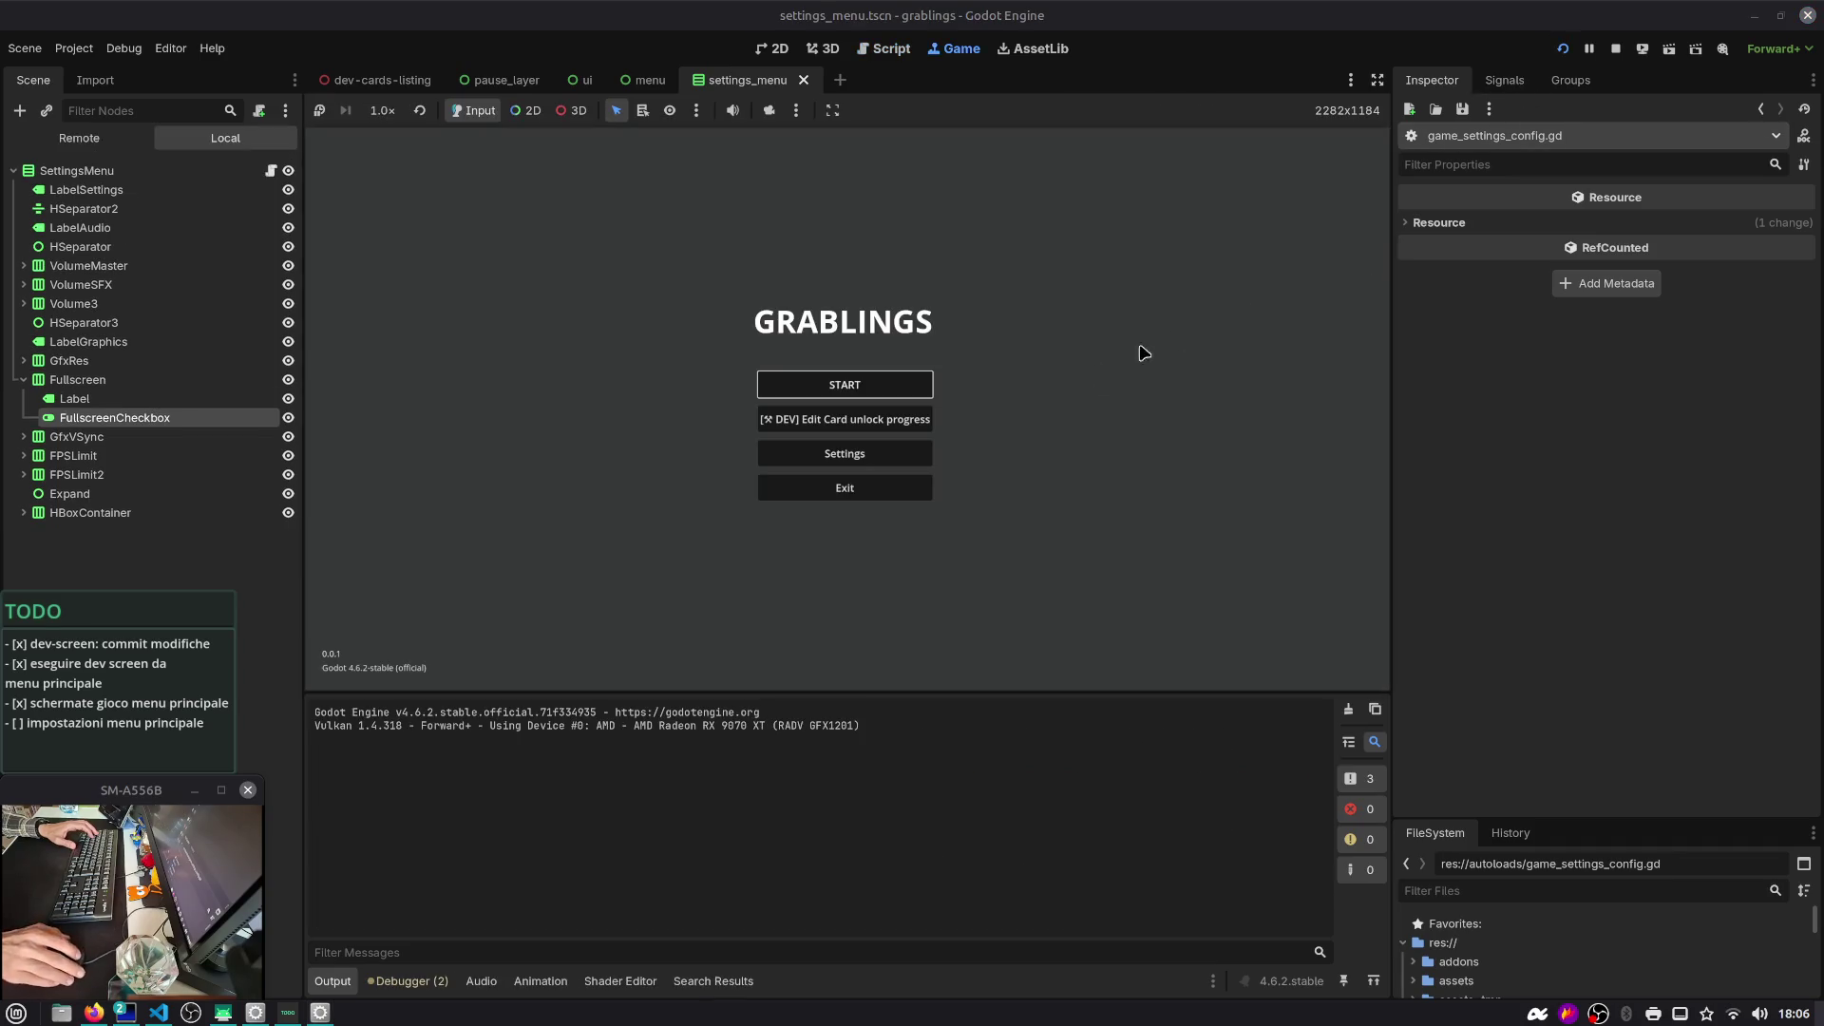
Step: In the running game, tick Fullscreen? under Settings, then stop the game
left_click(845, 454)
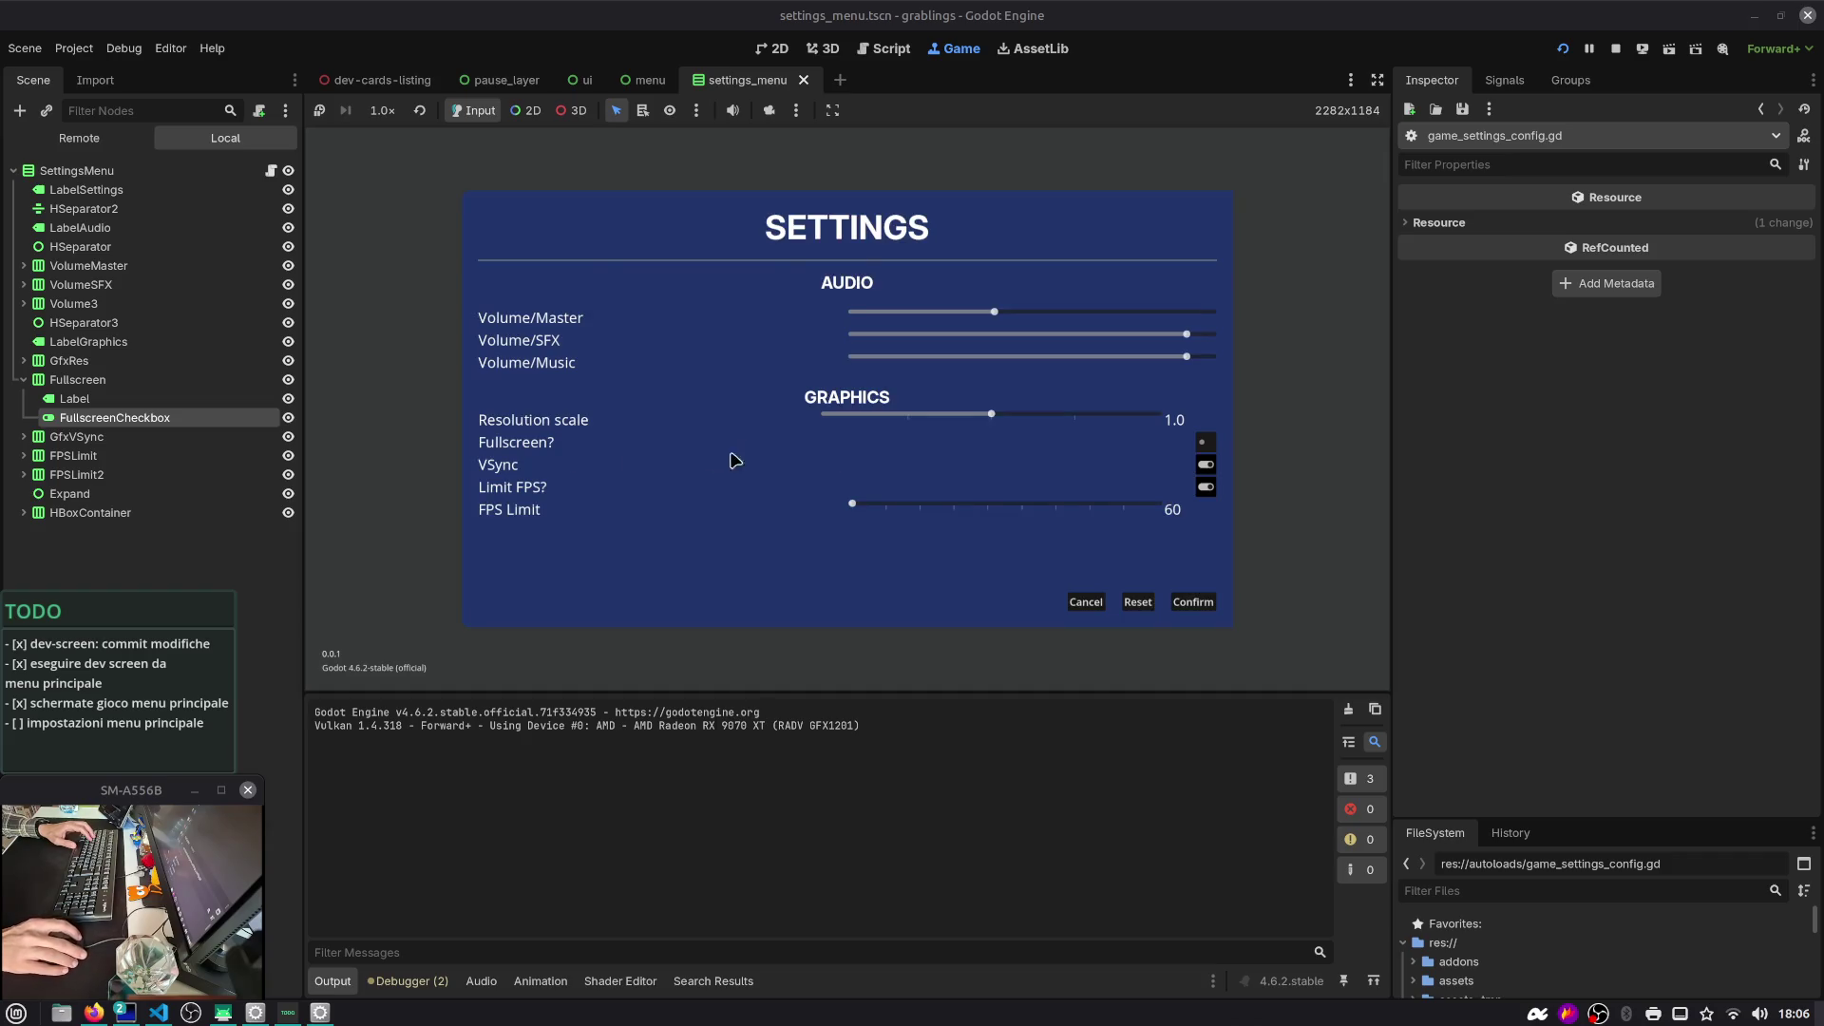
left_click(1205, 444)
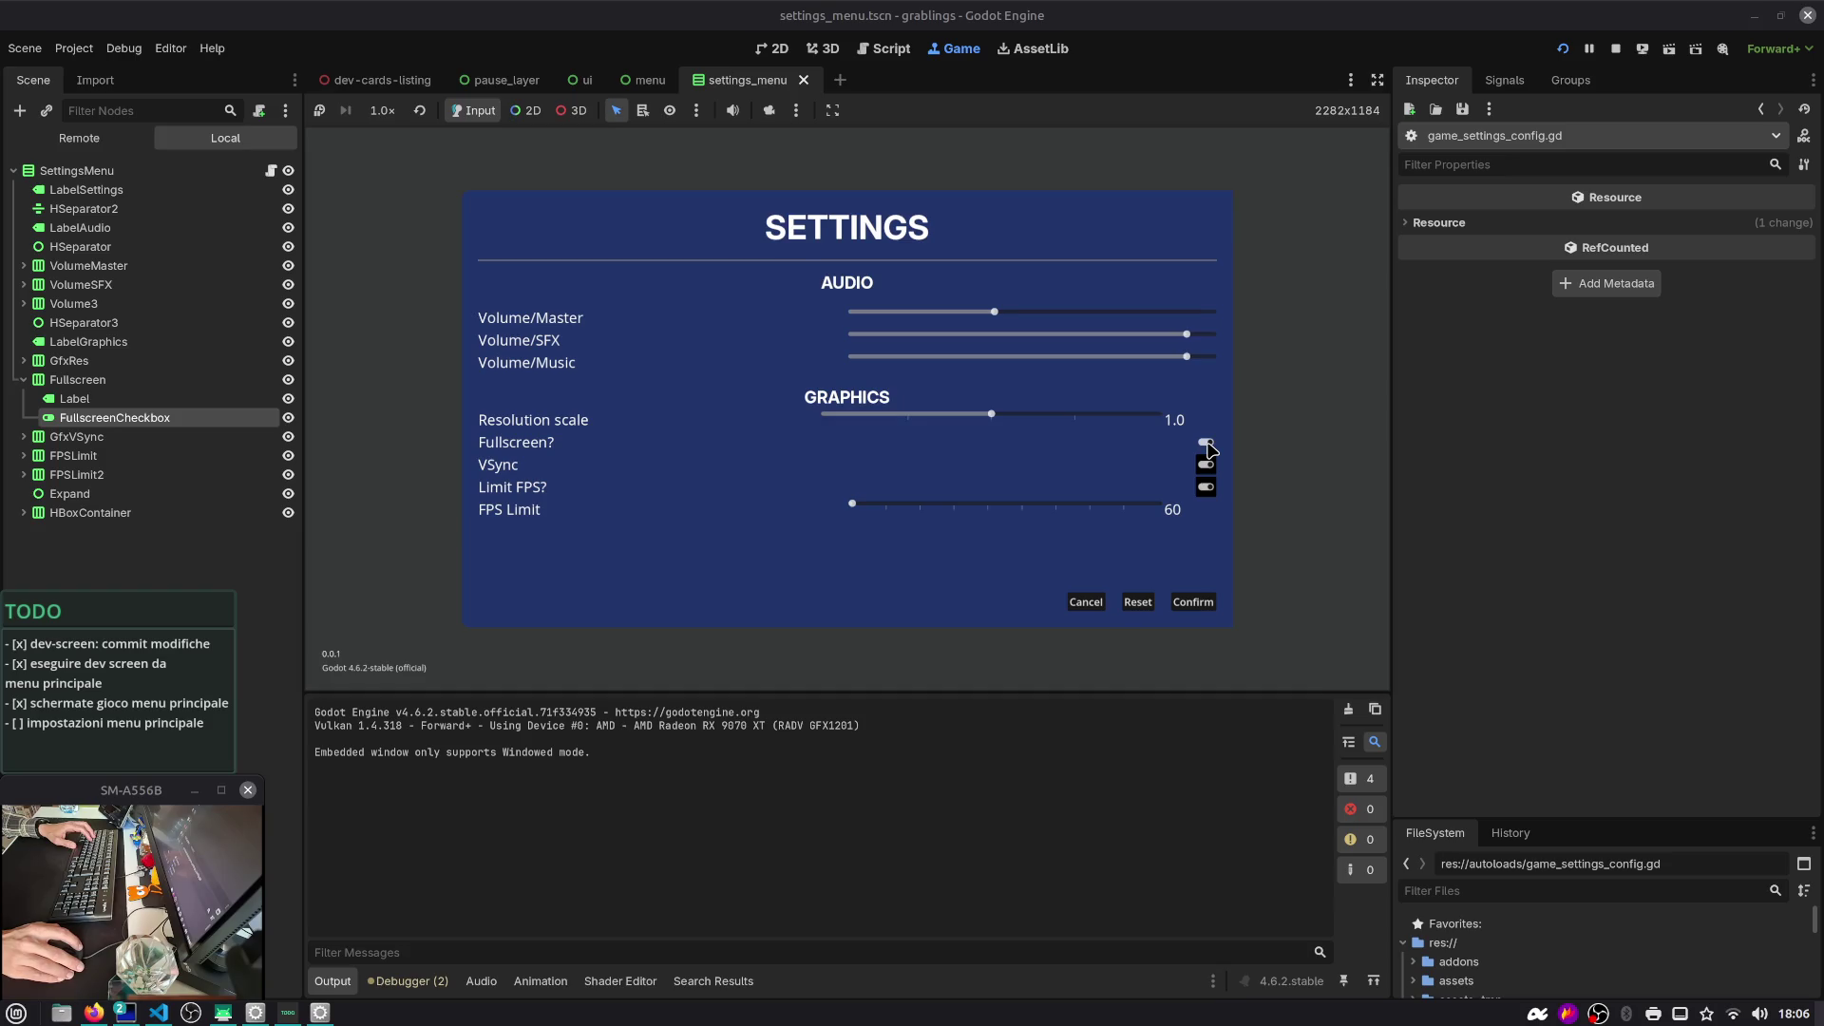
left_click(1615, 49)
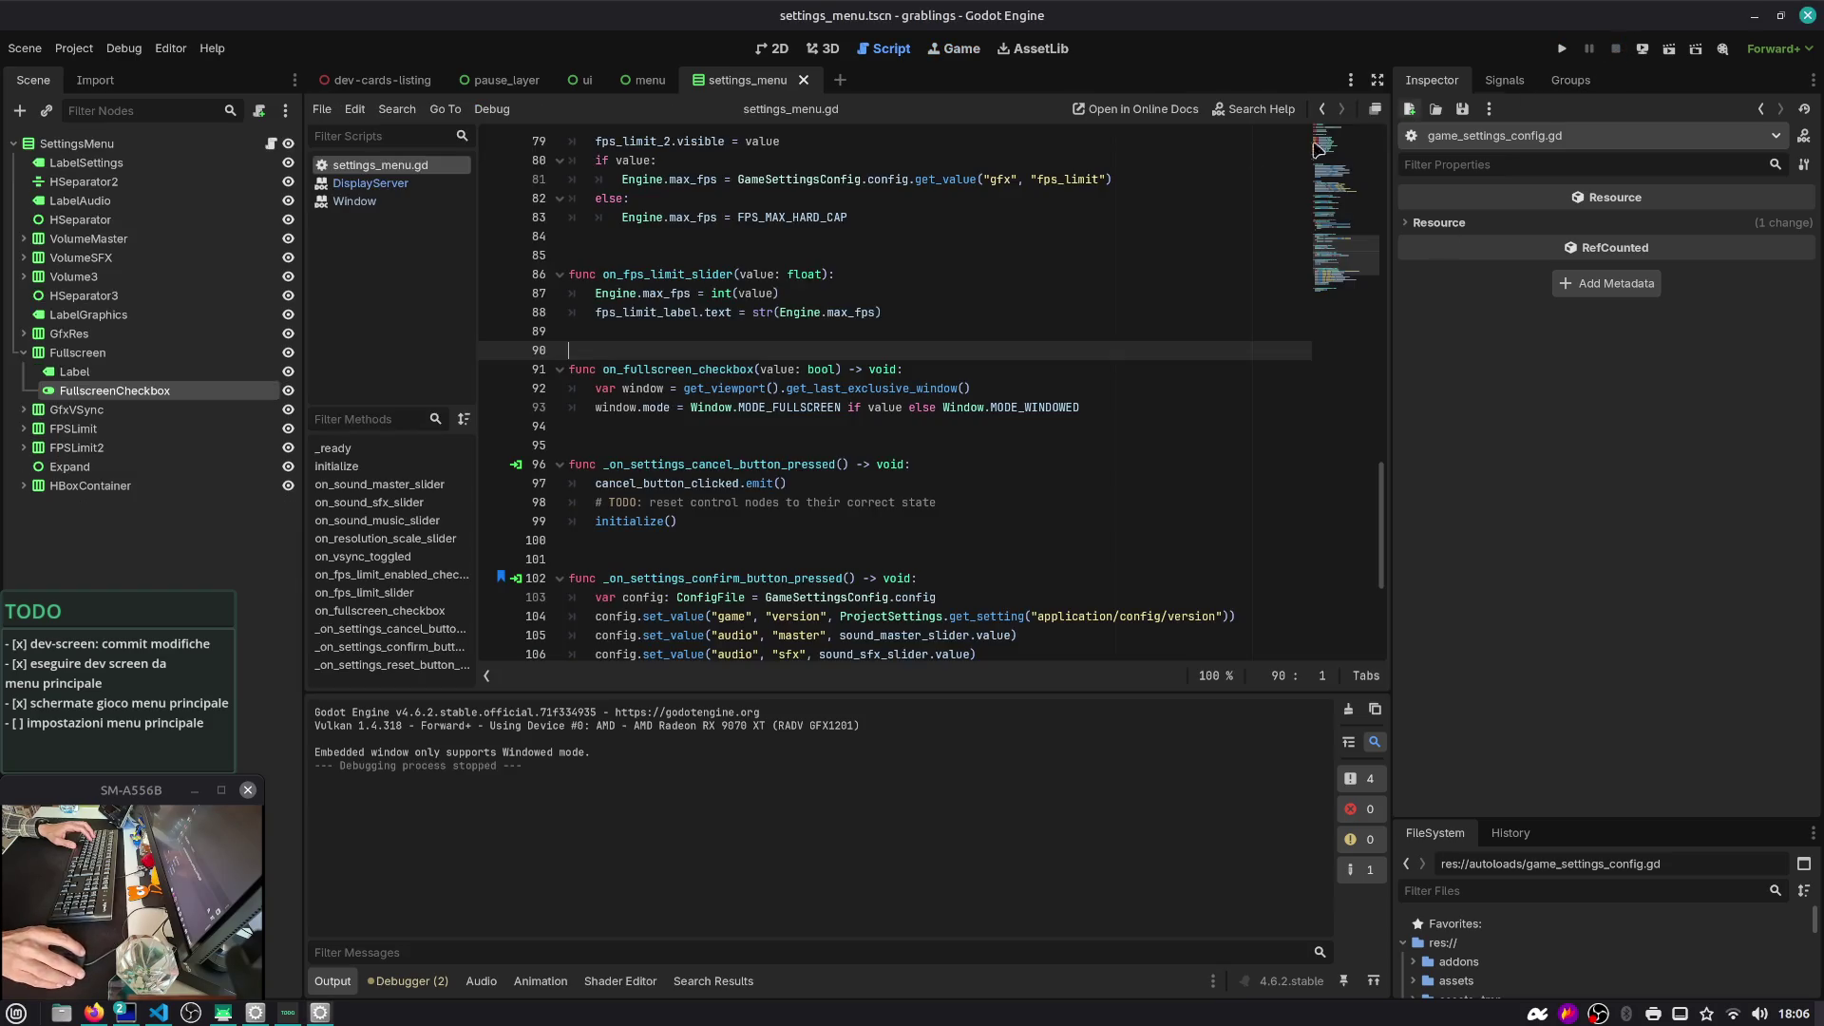
Step: Switch to the Game workspace and open its game embedding options dropdown
left_click(1030, 49)
left_click(957, 49)
left_click(891, 49)
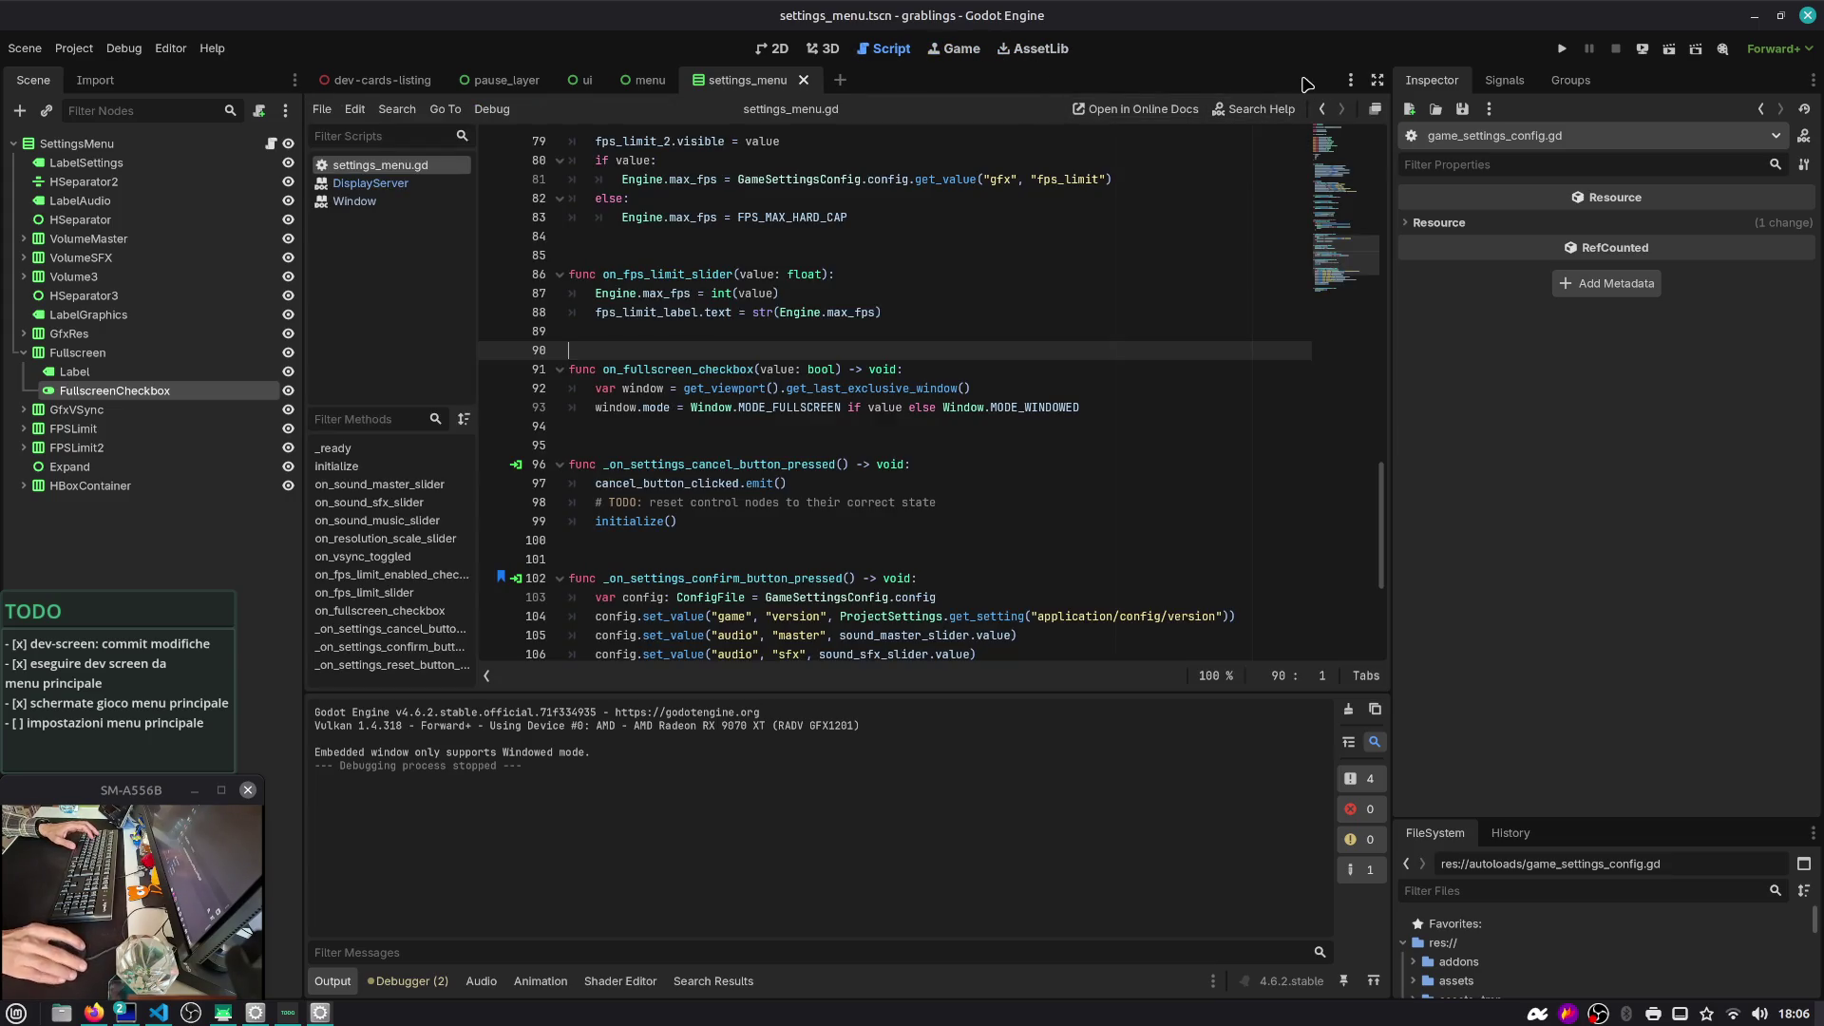
left_click(1031, 49)
left_click(961, 49)
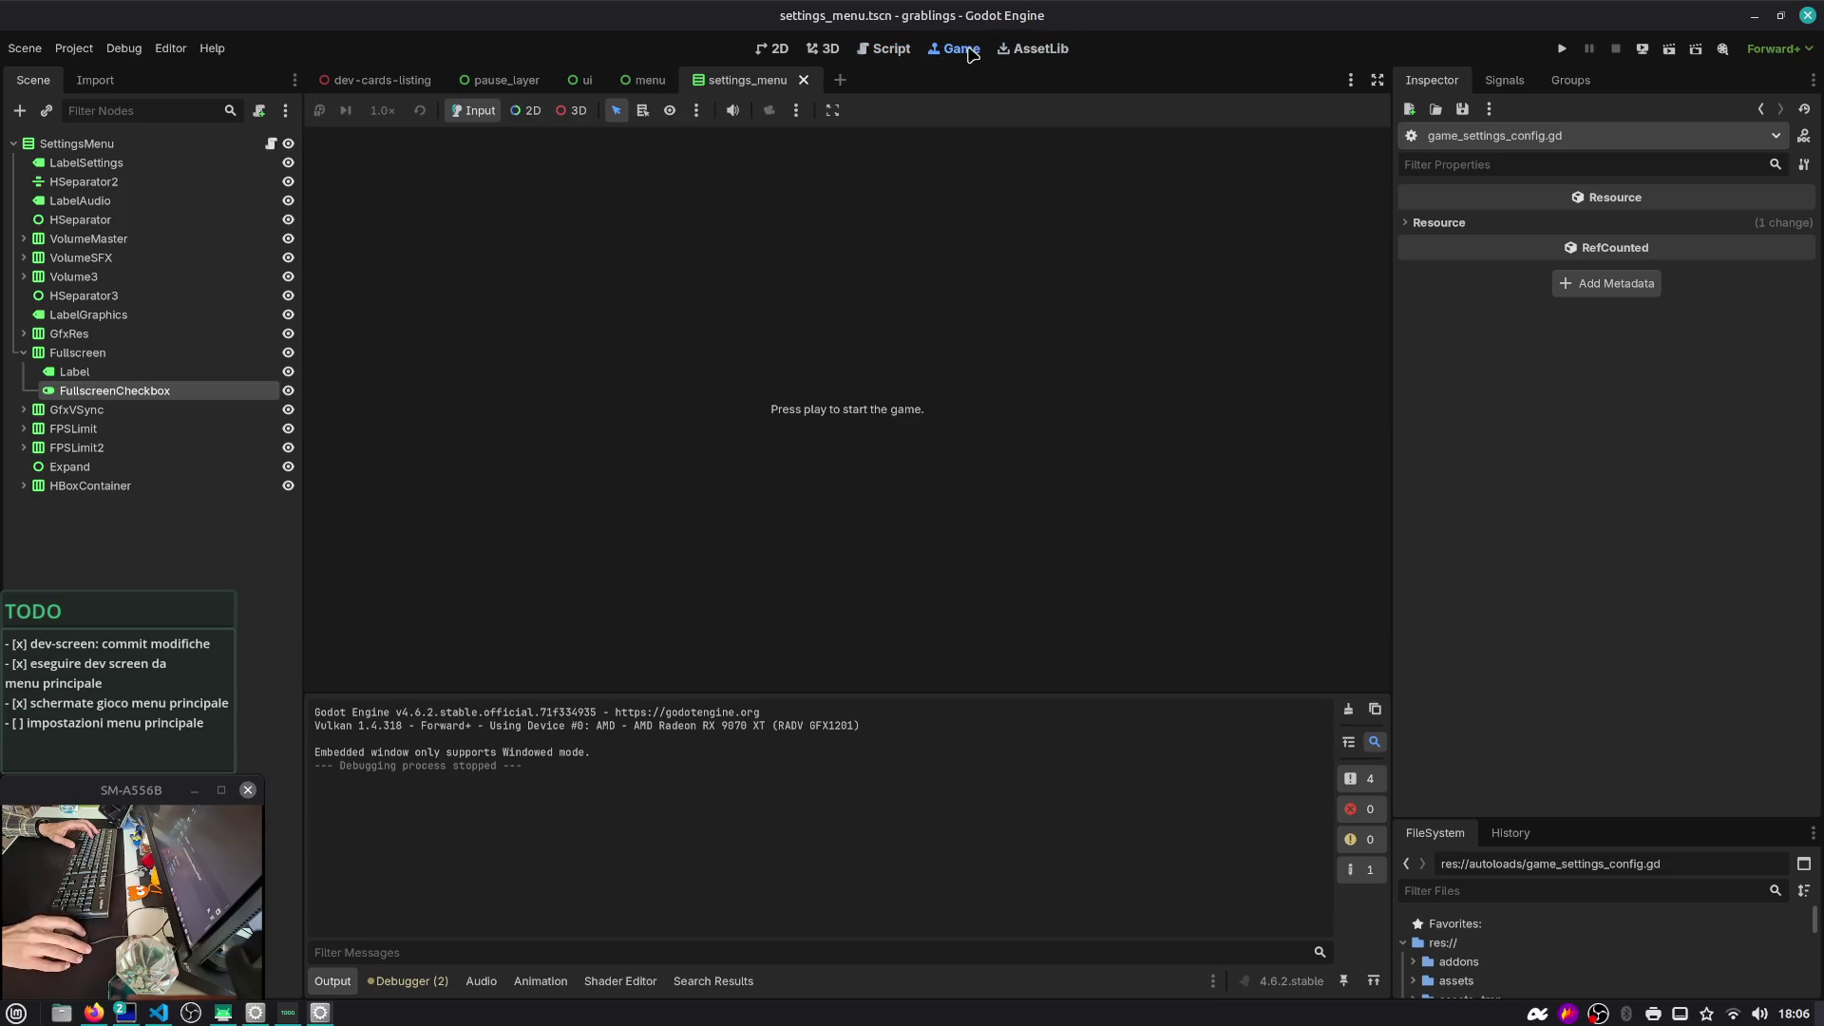
left_click(909, 52)
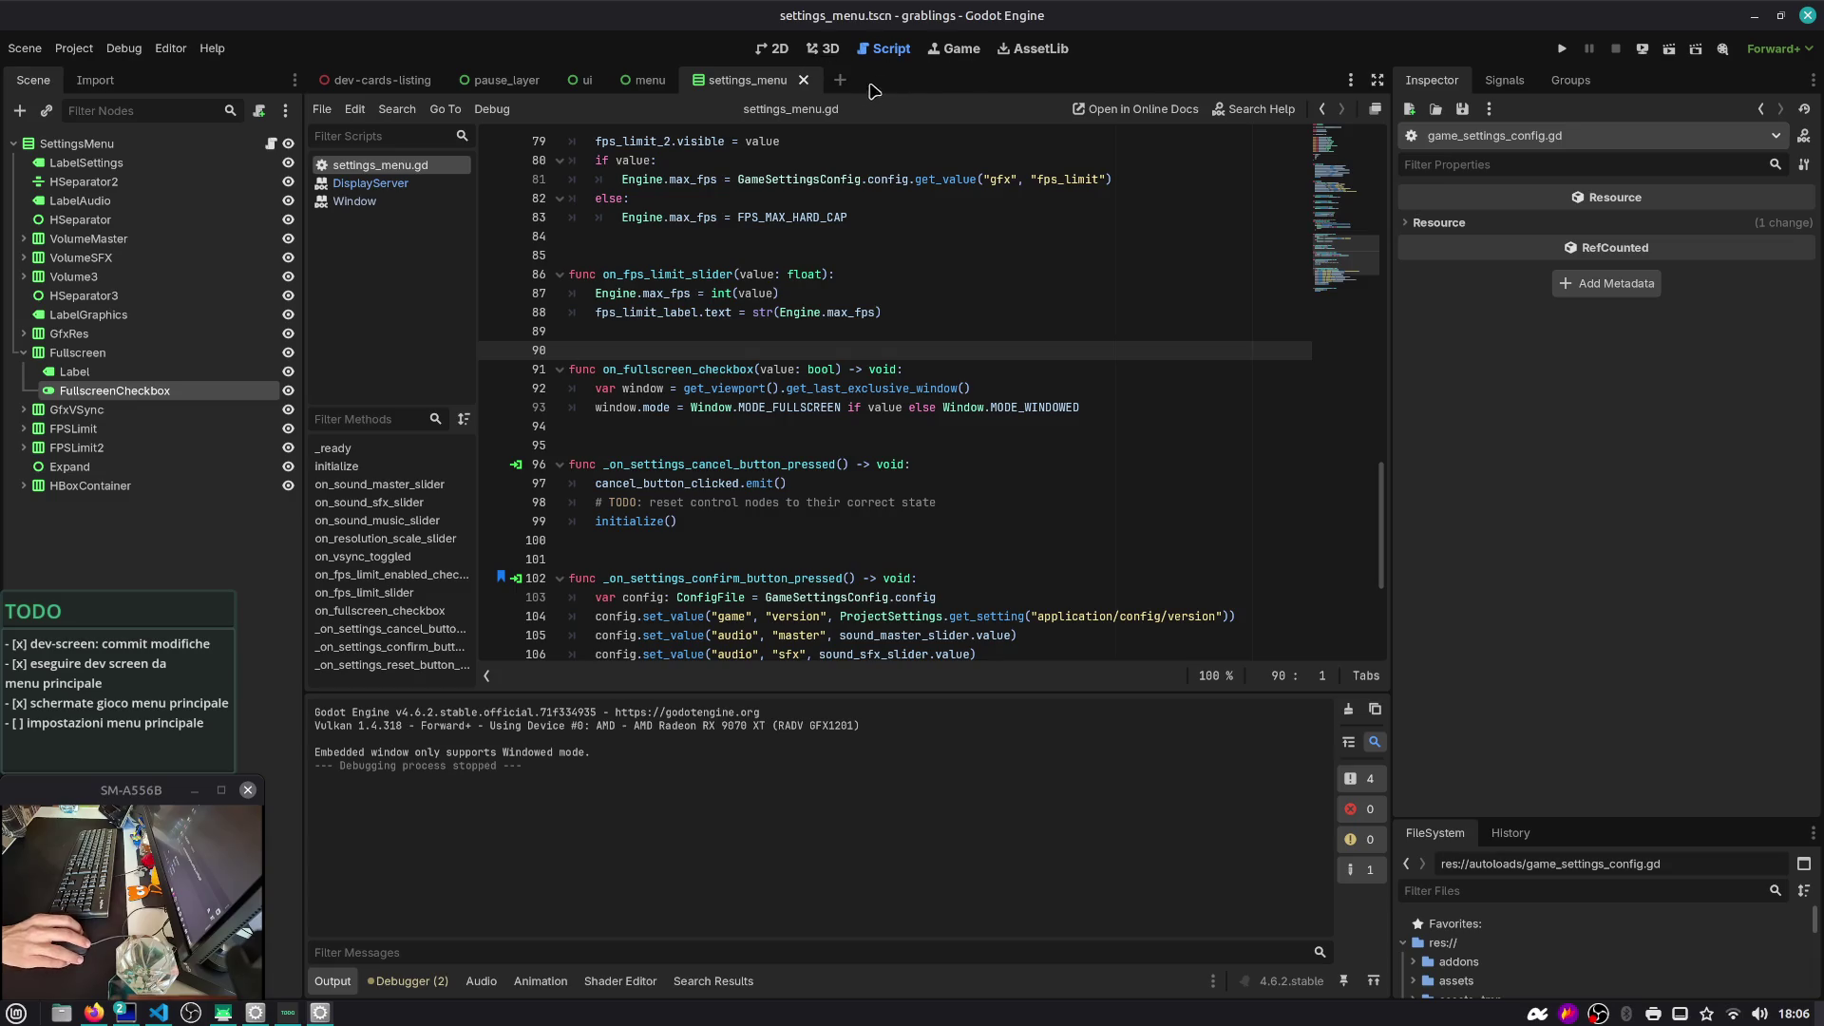
left_click(949, 55)
left_click(834, 111)
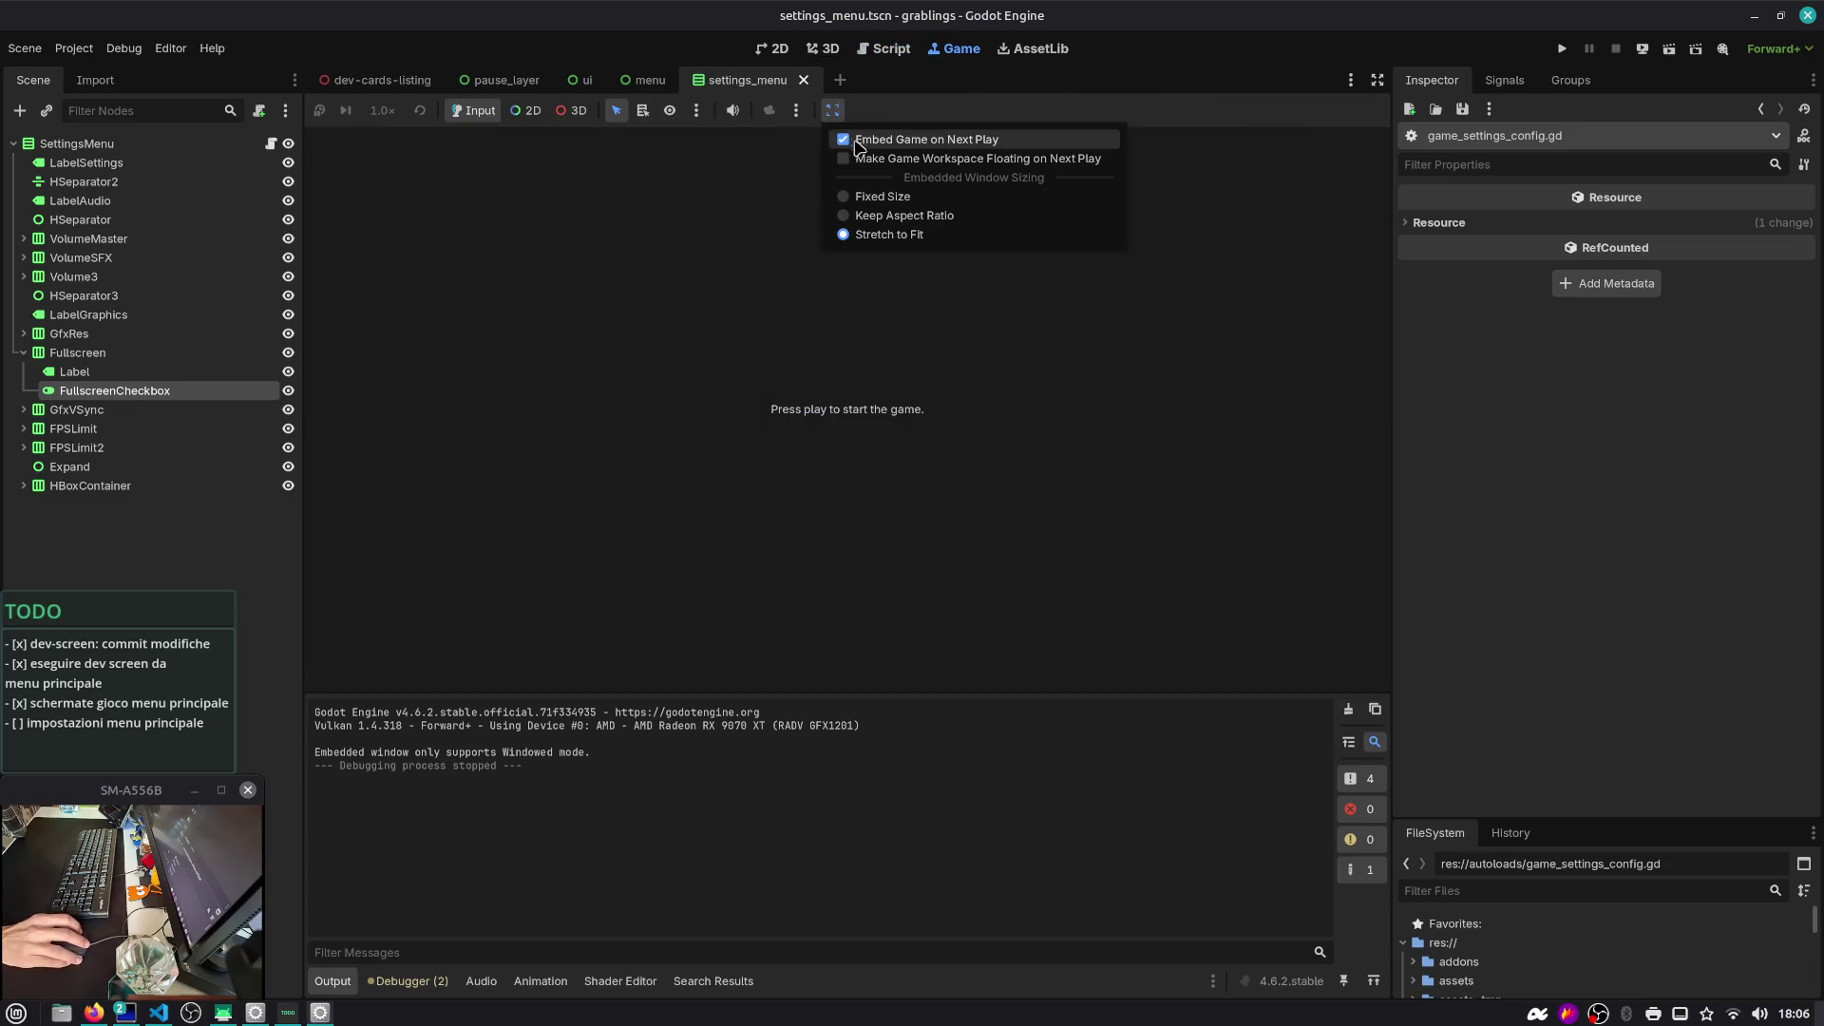
Step: Make the game workspace float, run the game, and toggle Fullscreen? on and off
left_click(903, 162)
left_click(1566, 48)
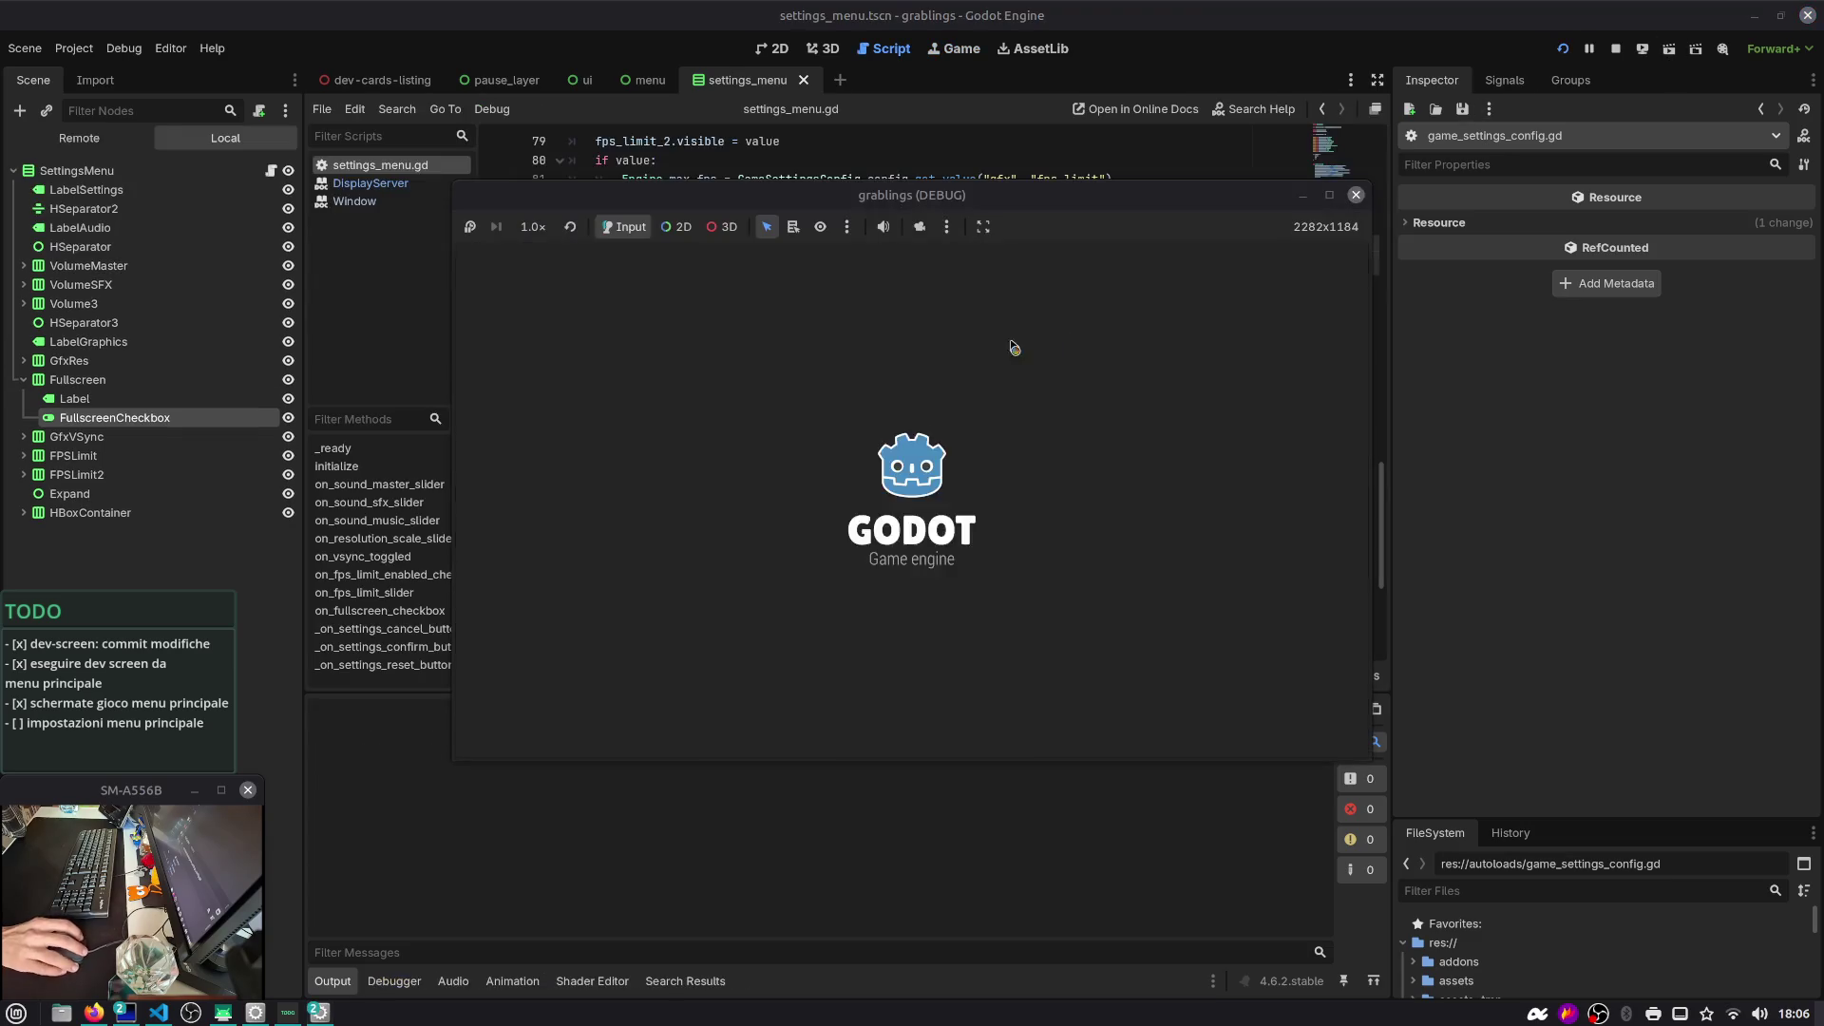
left_click(931, 537)
left_click(1201, 532)
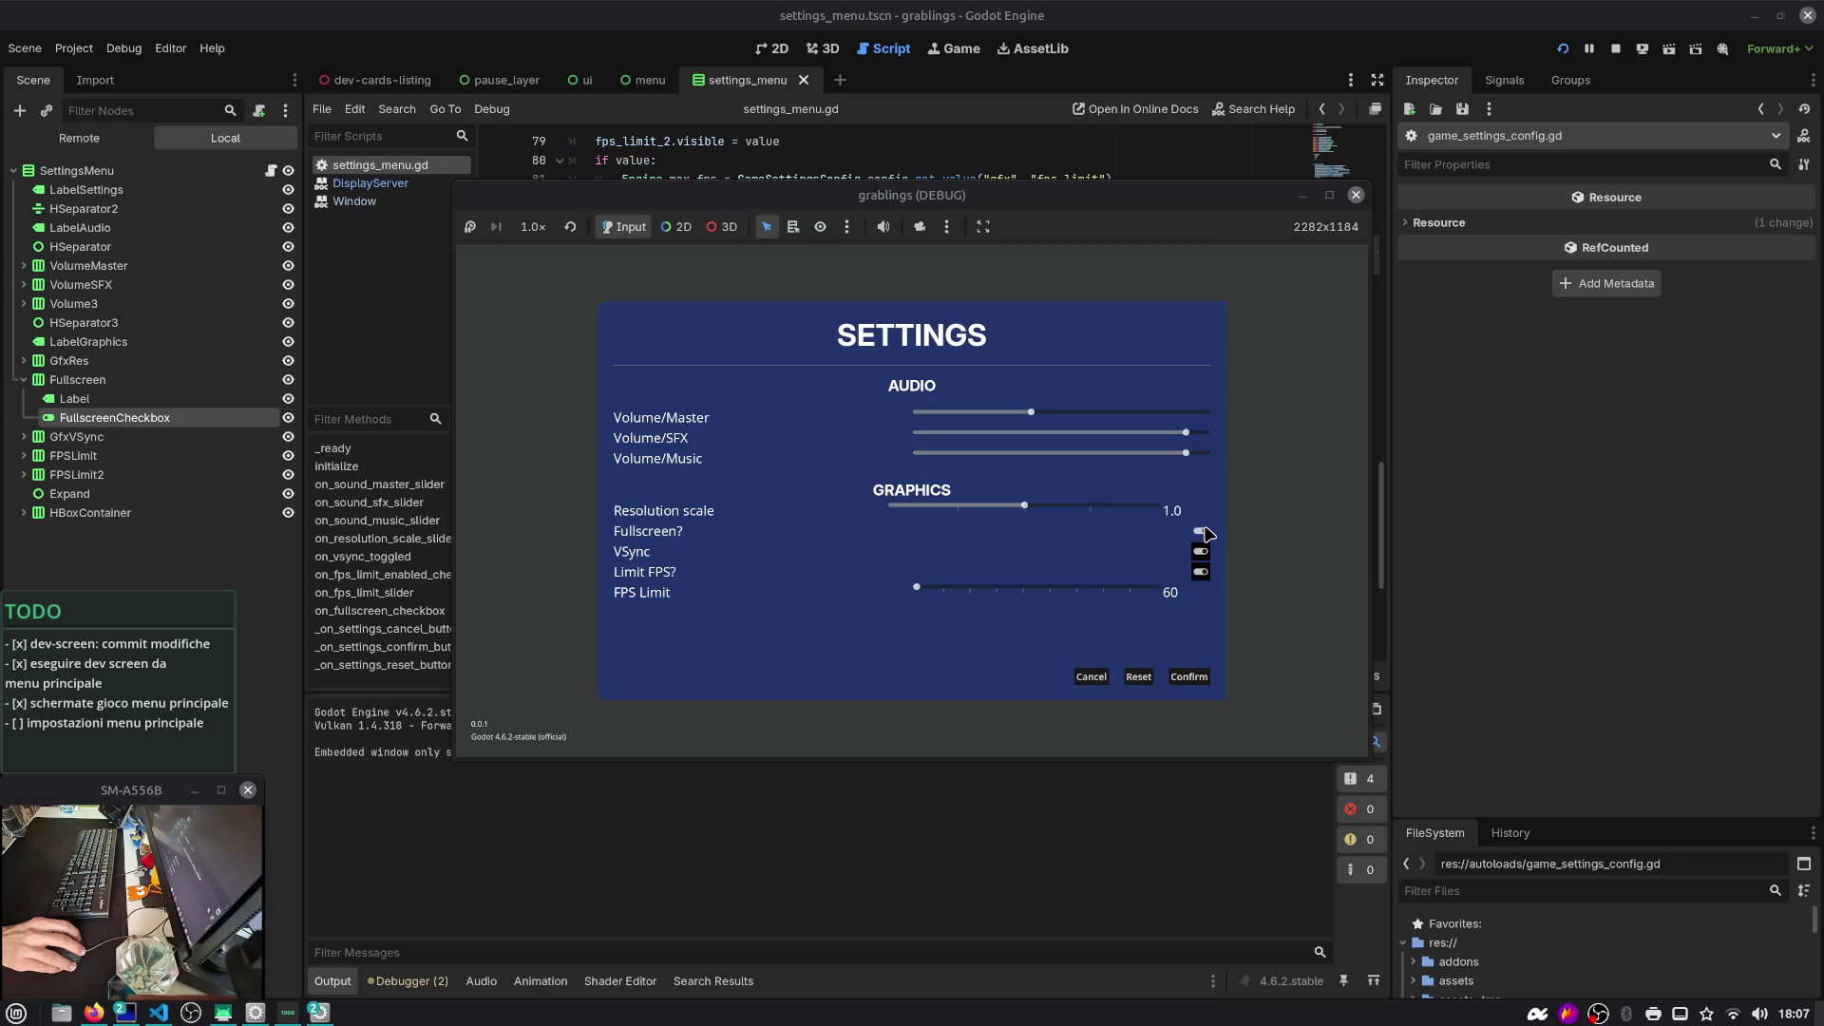
left_click(1203, 533)
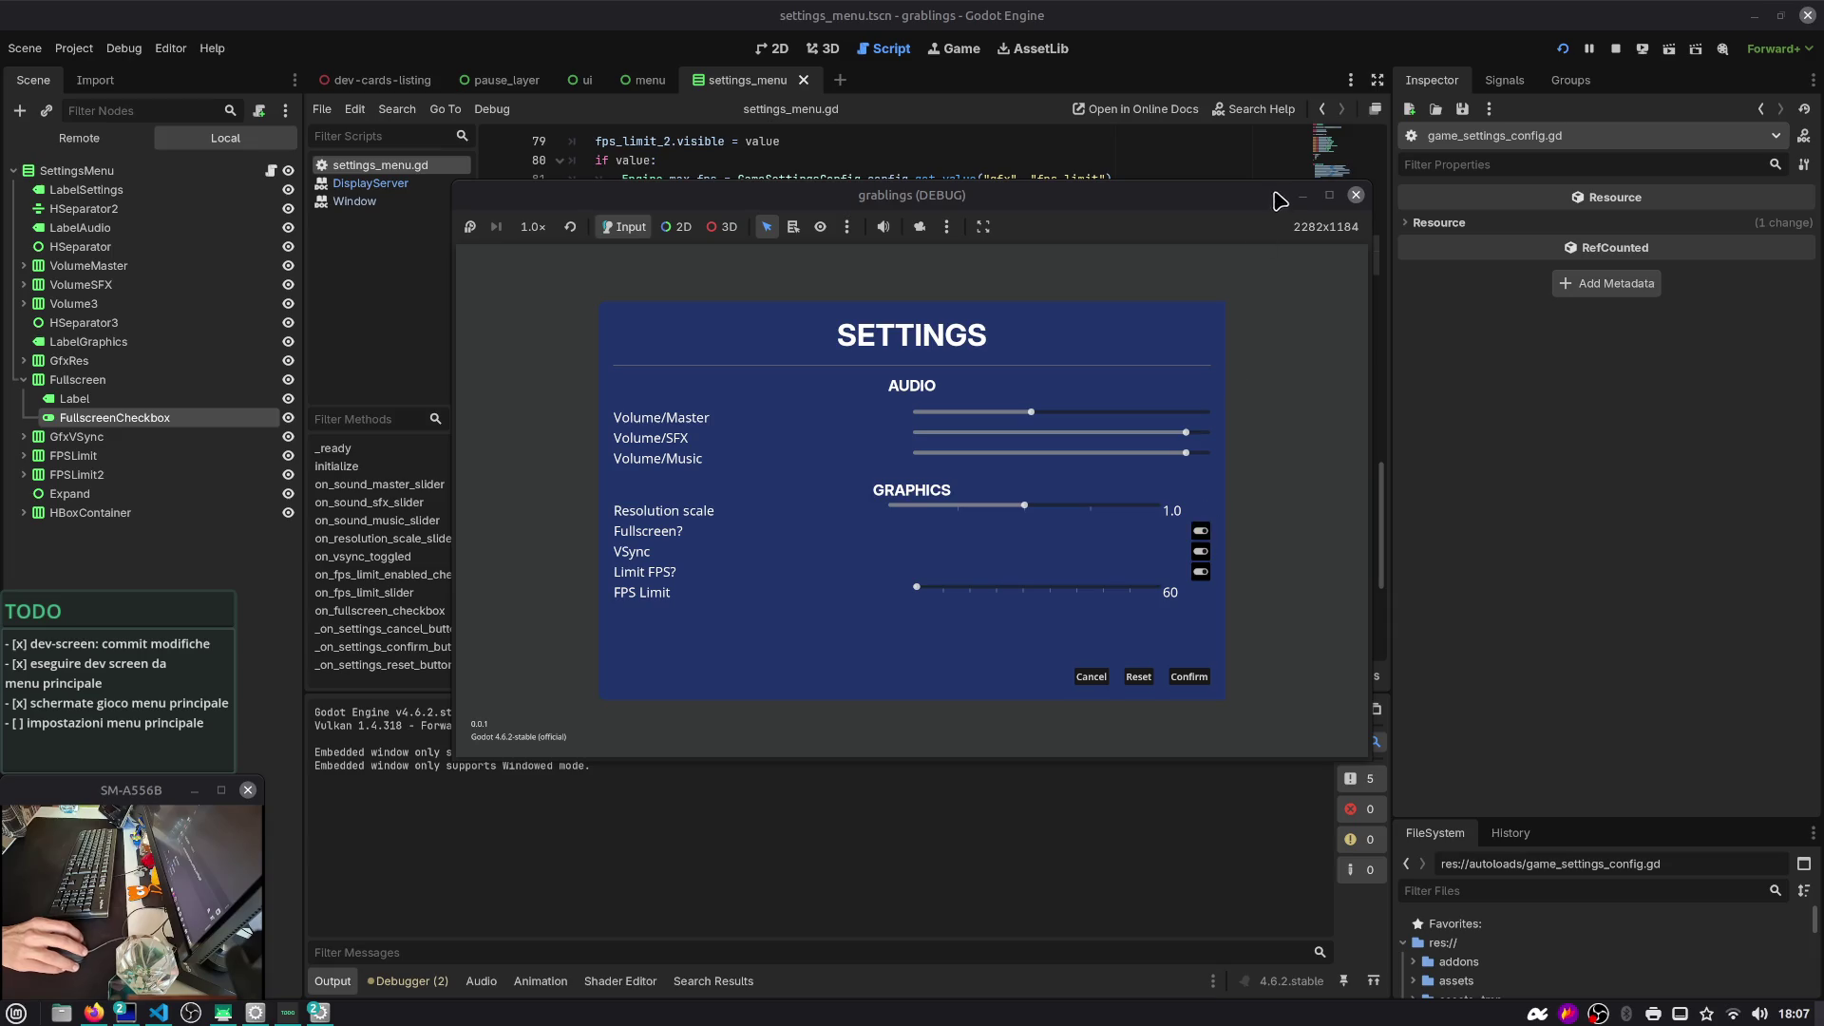
Step: Untick Embed Game on Next Play, stop the game, and relaunch it separately
left_click(946, 226)
left_click(983, 226)
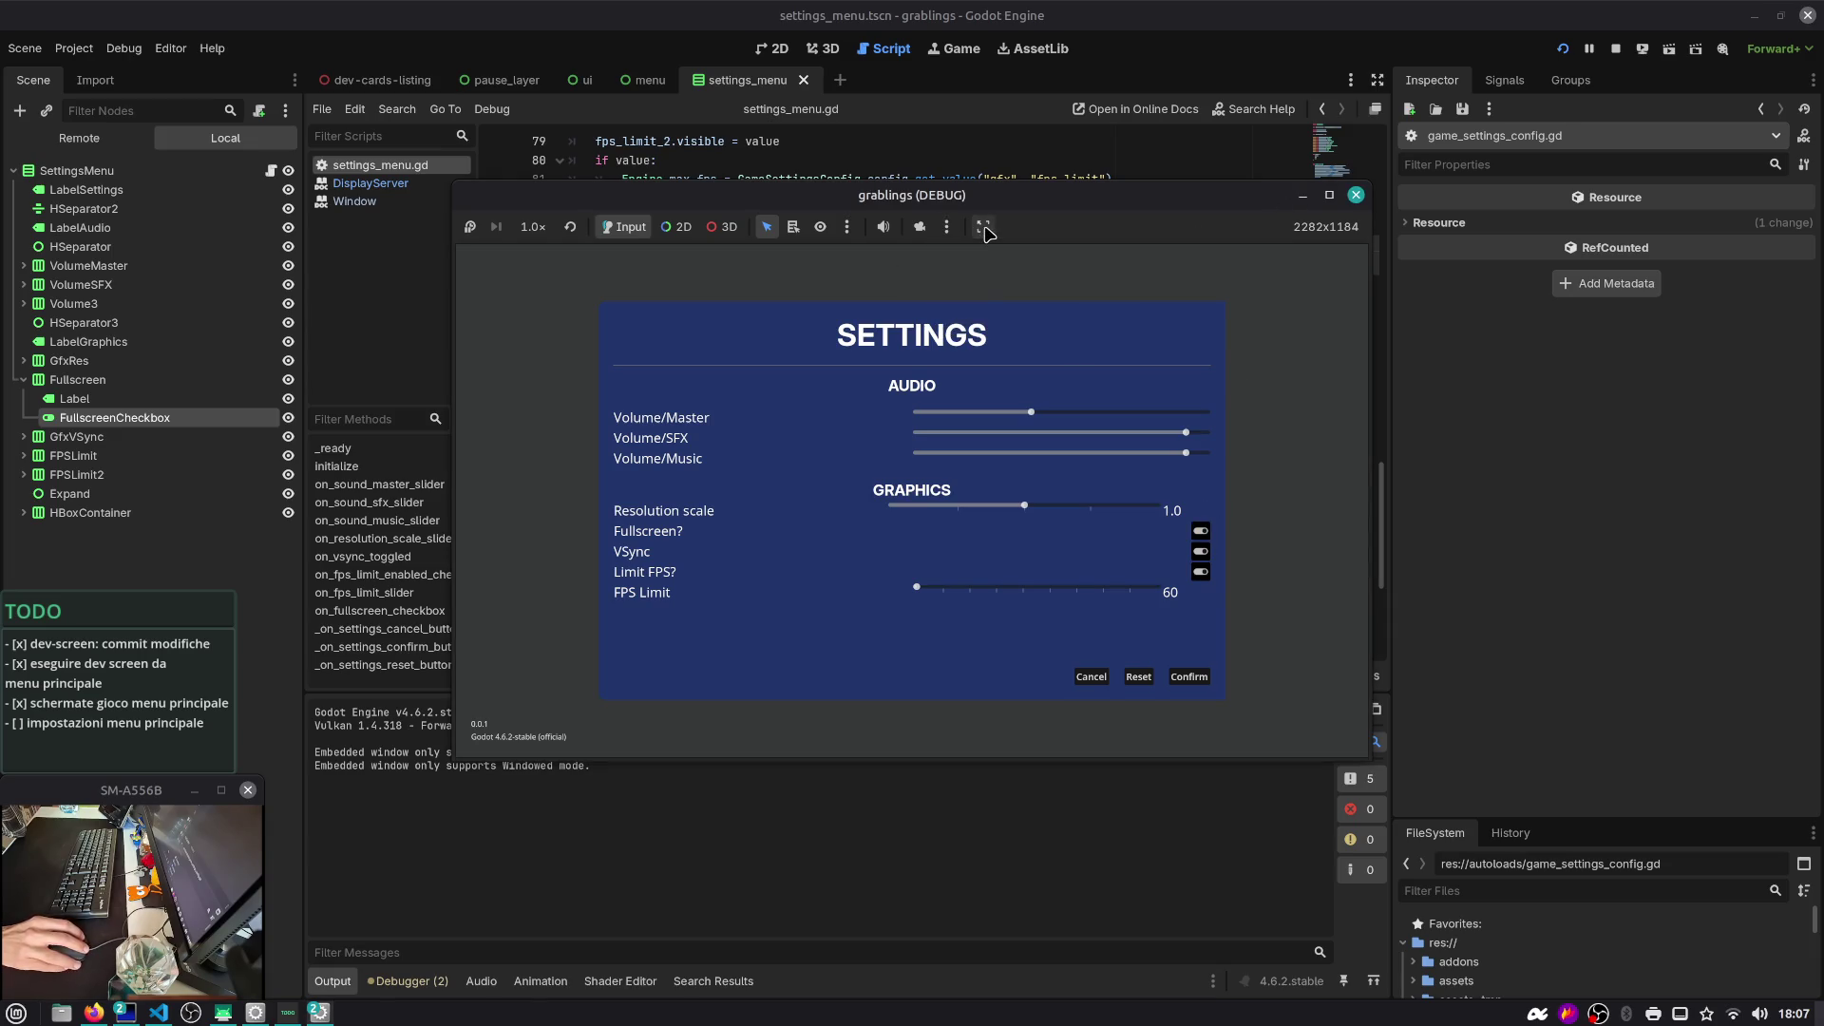
left_click(983, 226)
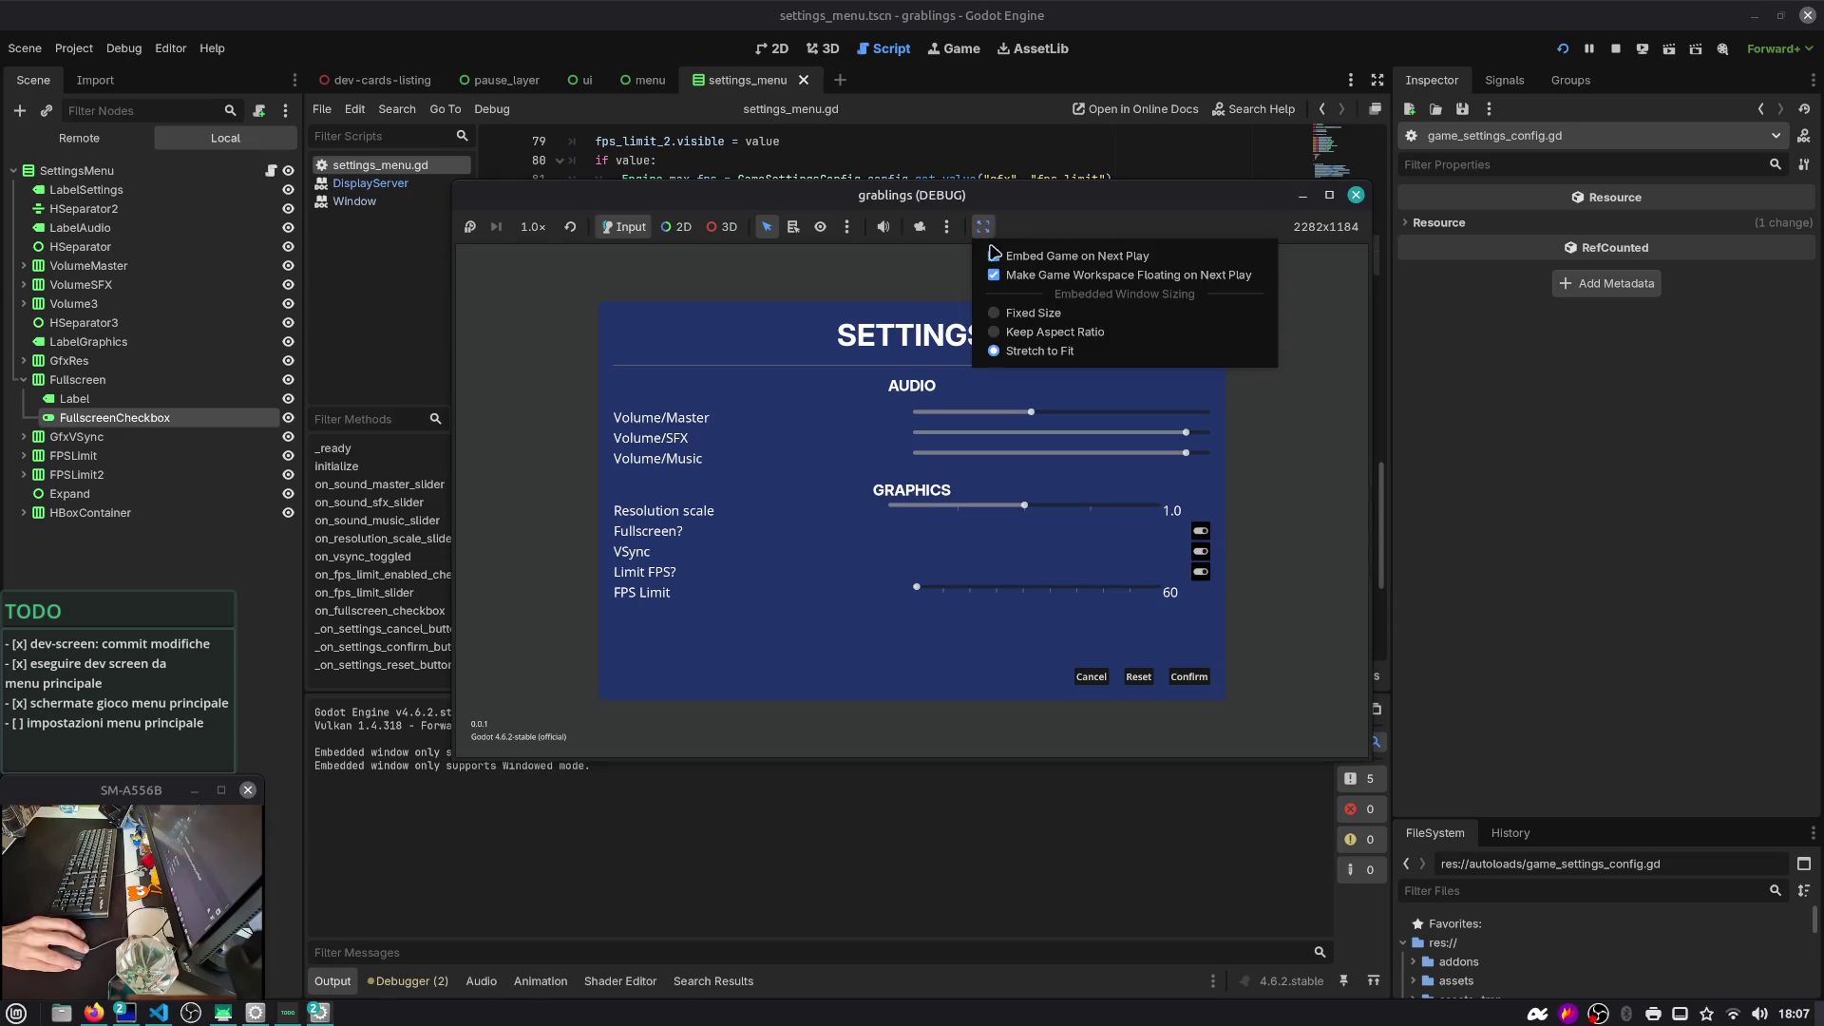
left_click(1064, 261)
left_click(1614, 50)
left_click(1560, 49)
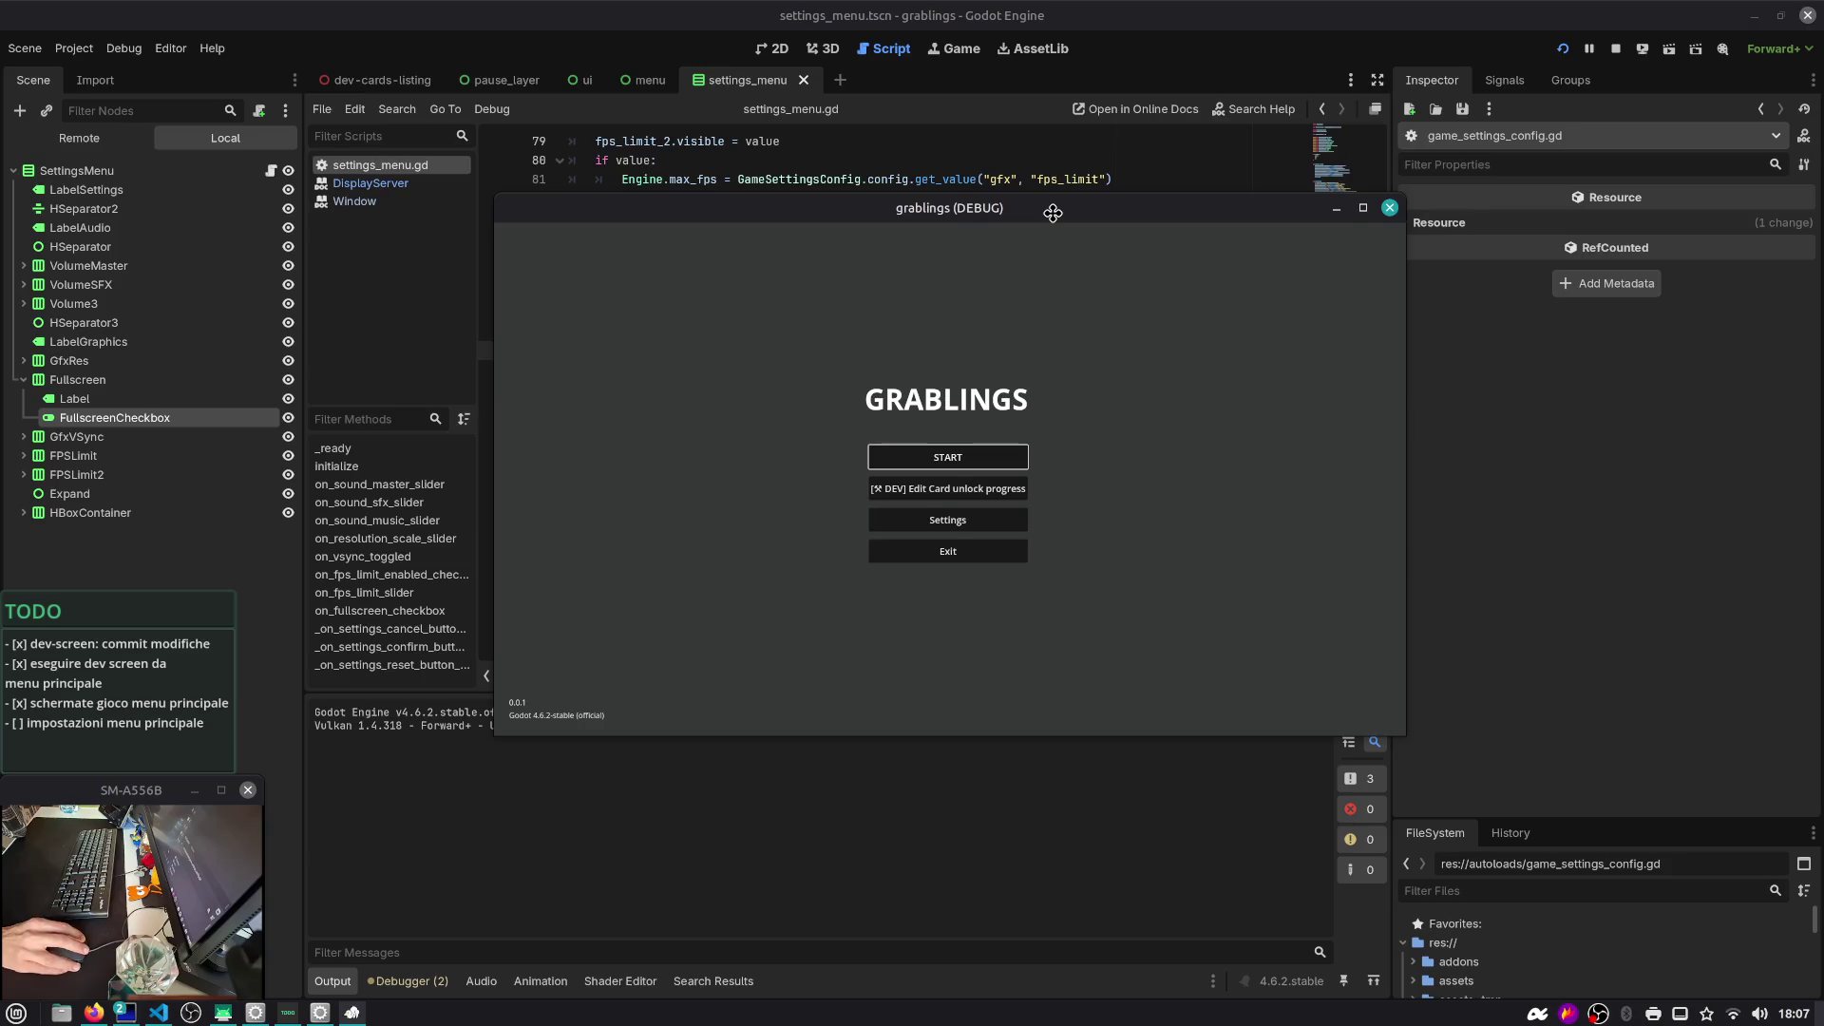
Step: Turn Fullscreen? on, Confirm, quit, then relaunch and reopen Settings to check it
left_click(919, 516)
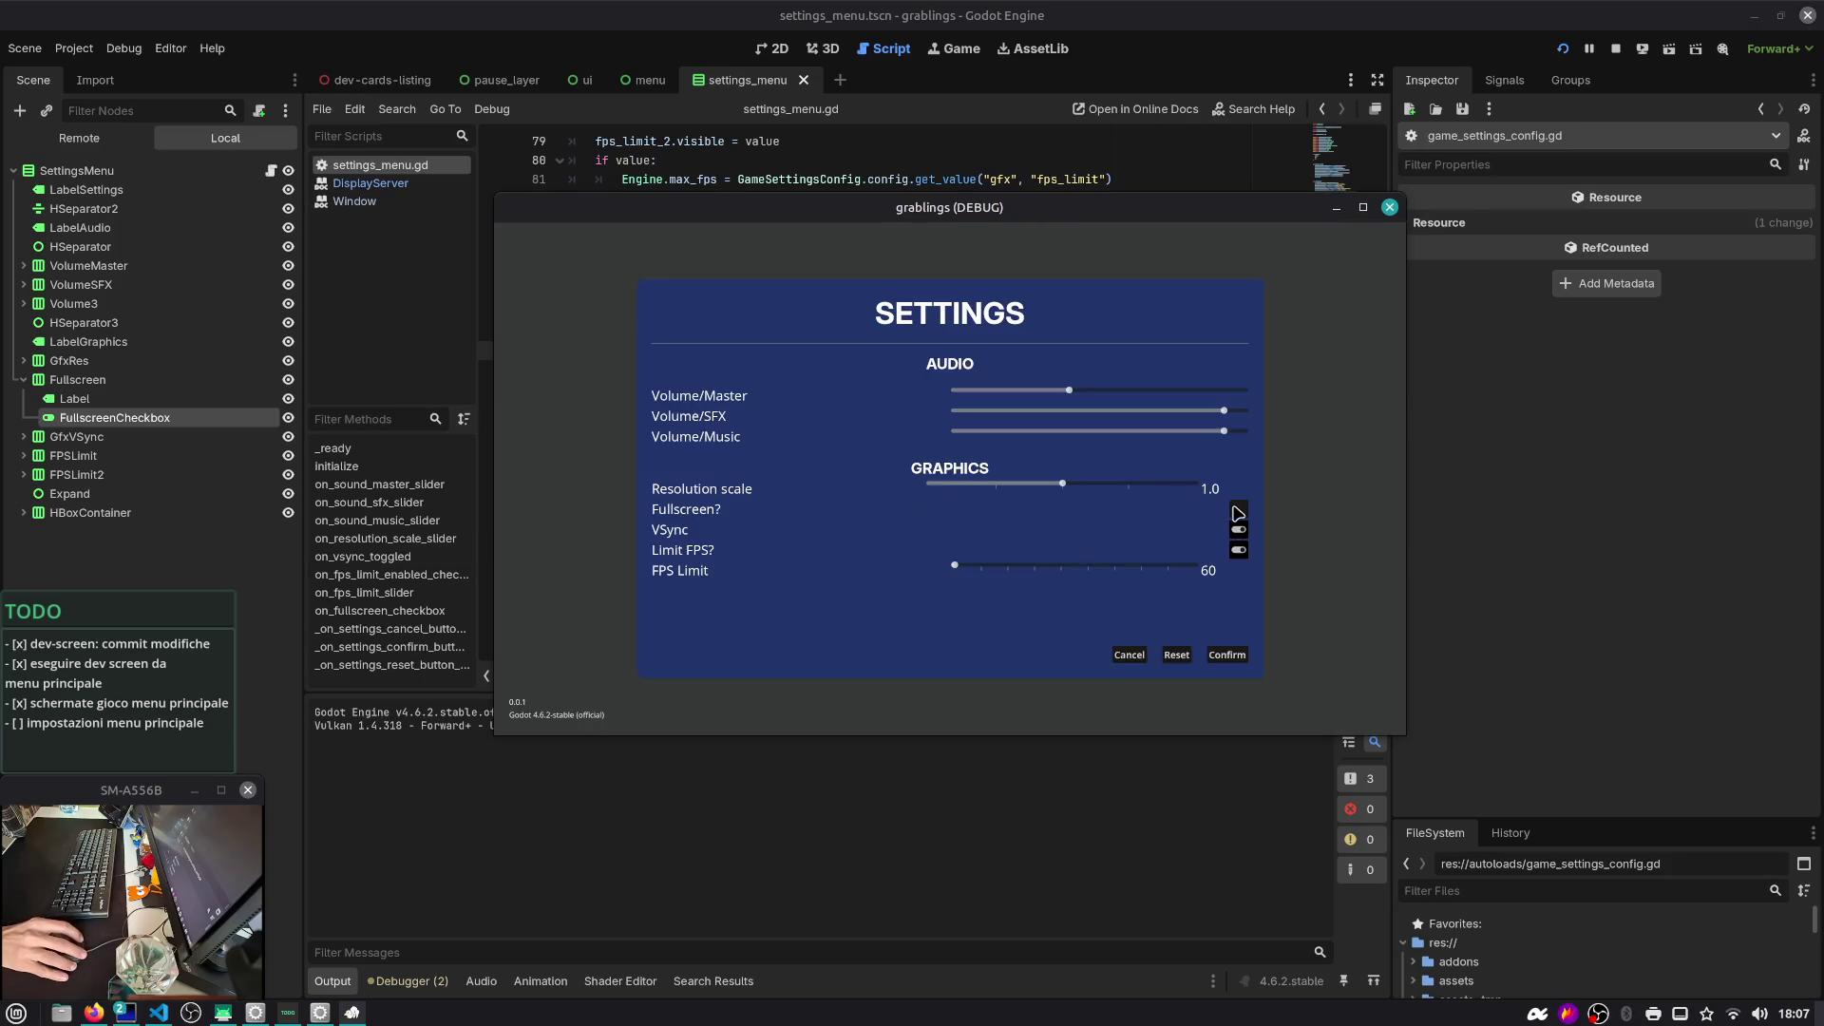
left_click(1239, 512)
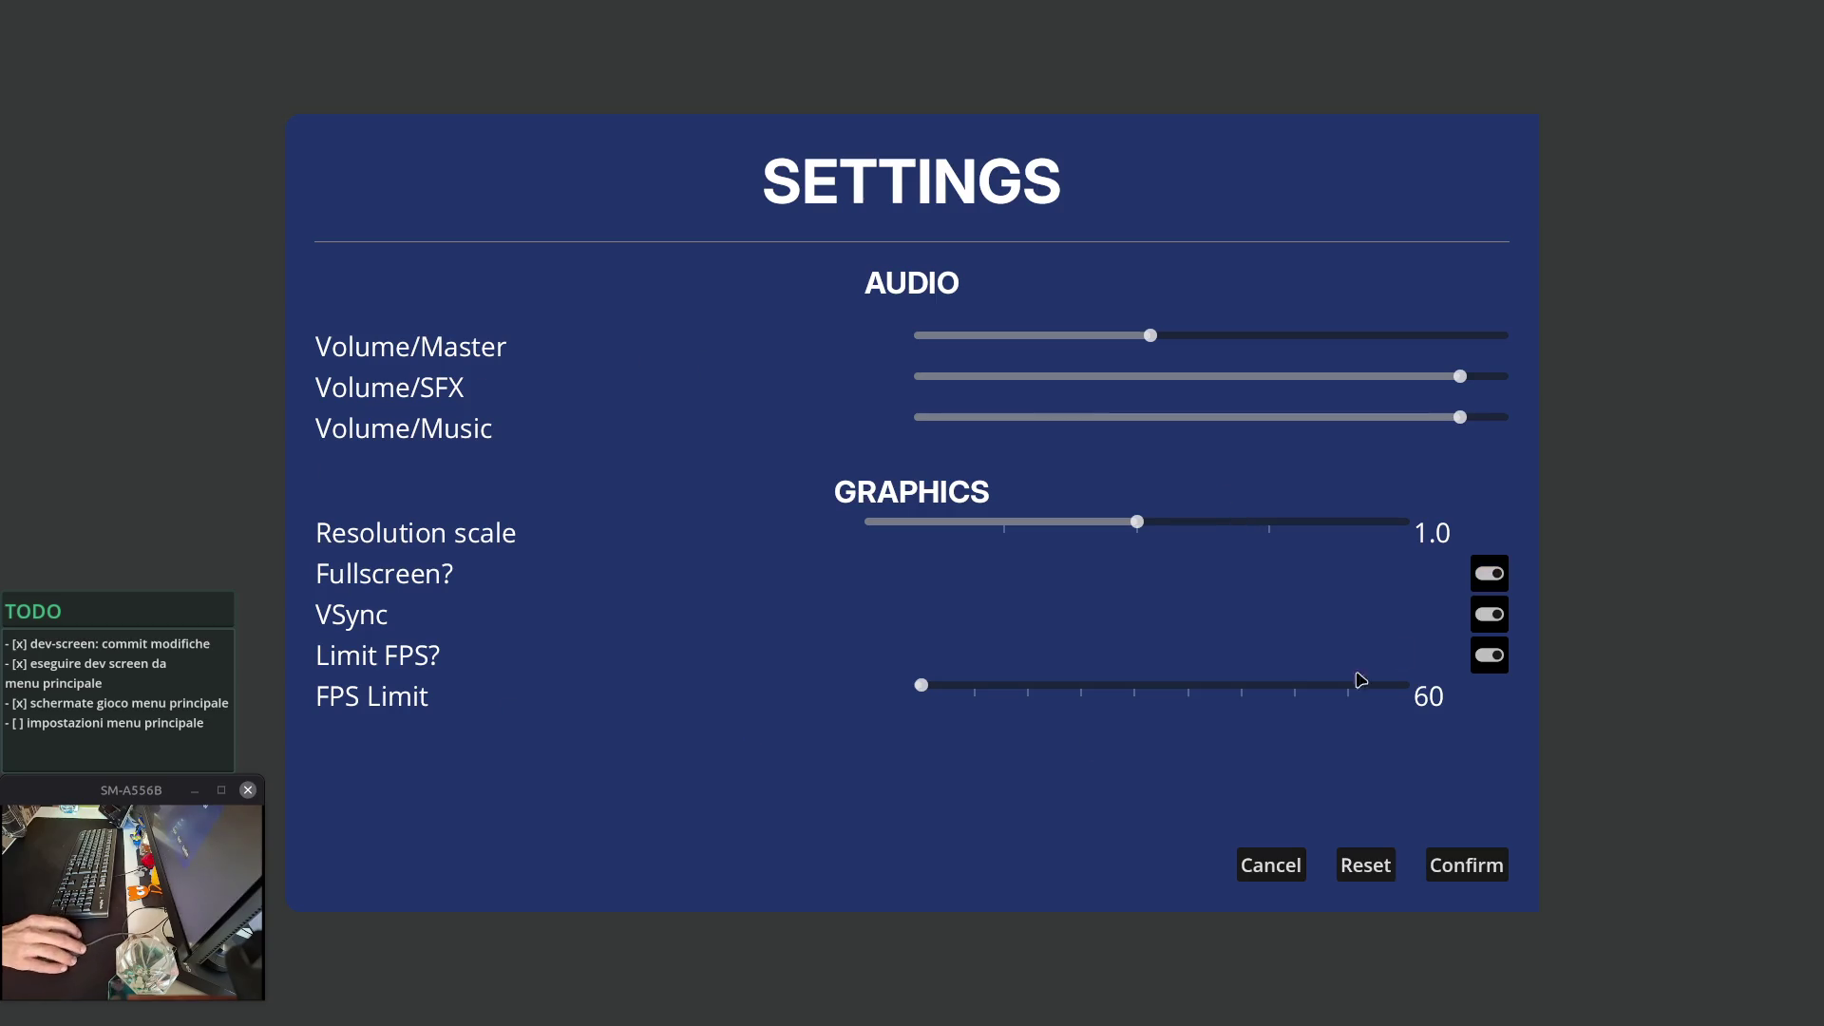
left_click(1469, 868)
left_click(969, 667)
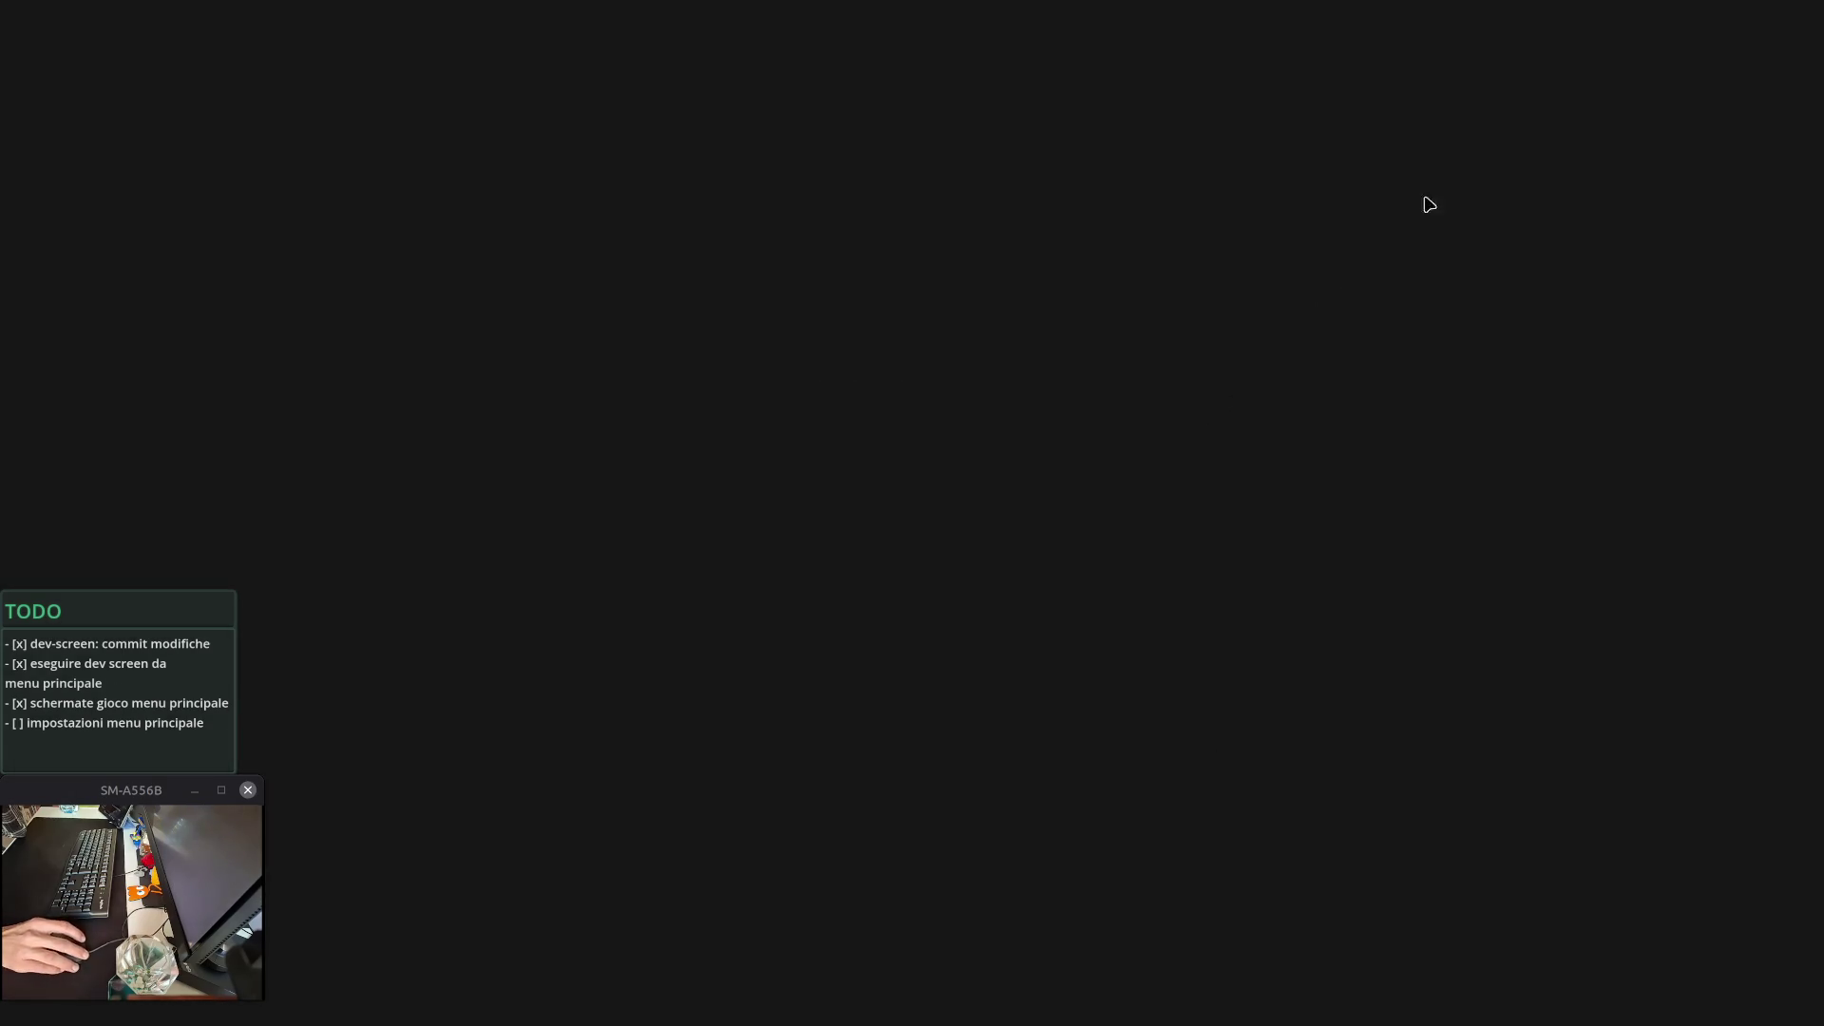
left_click(1562, 49)
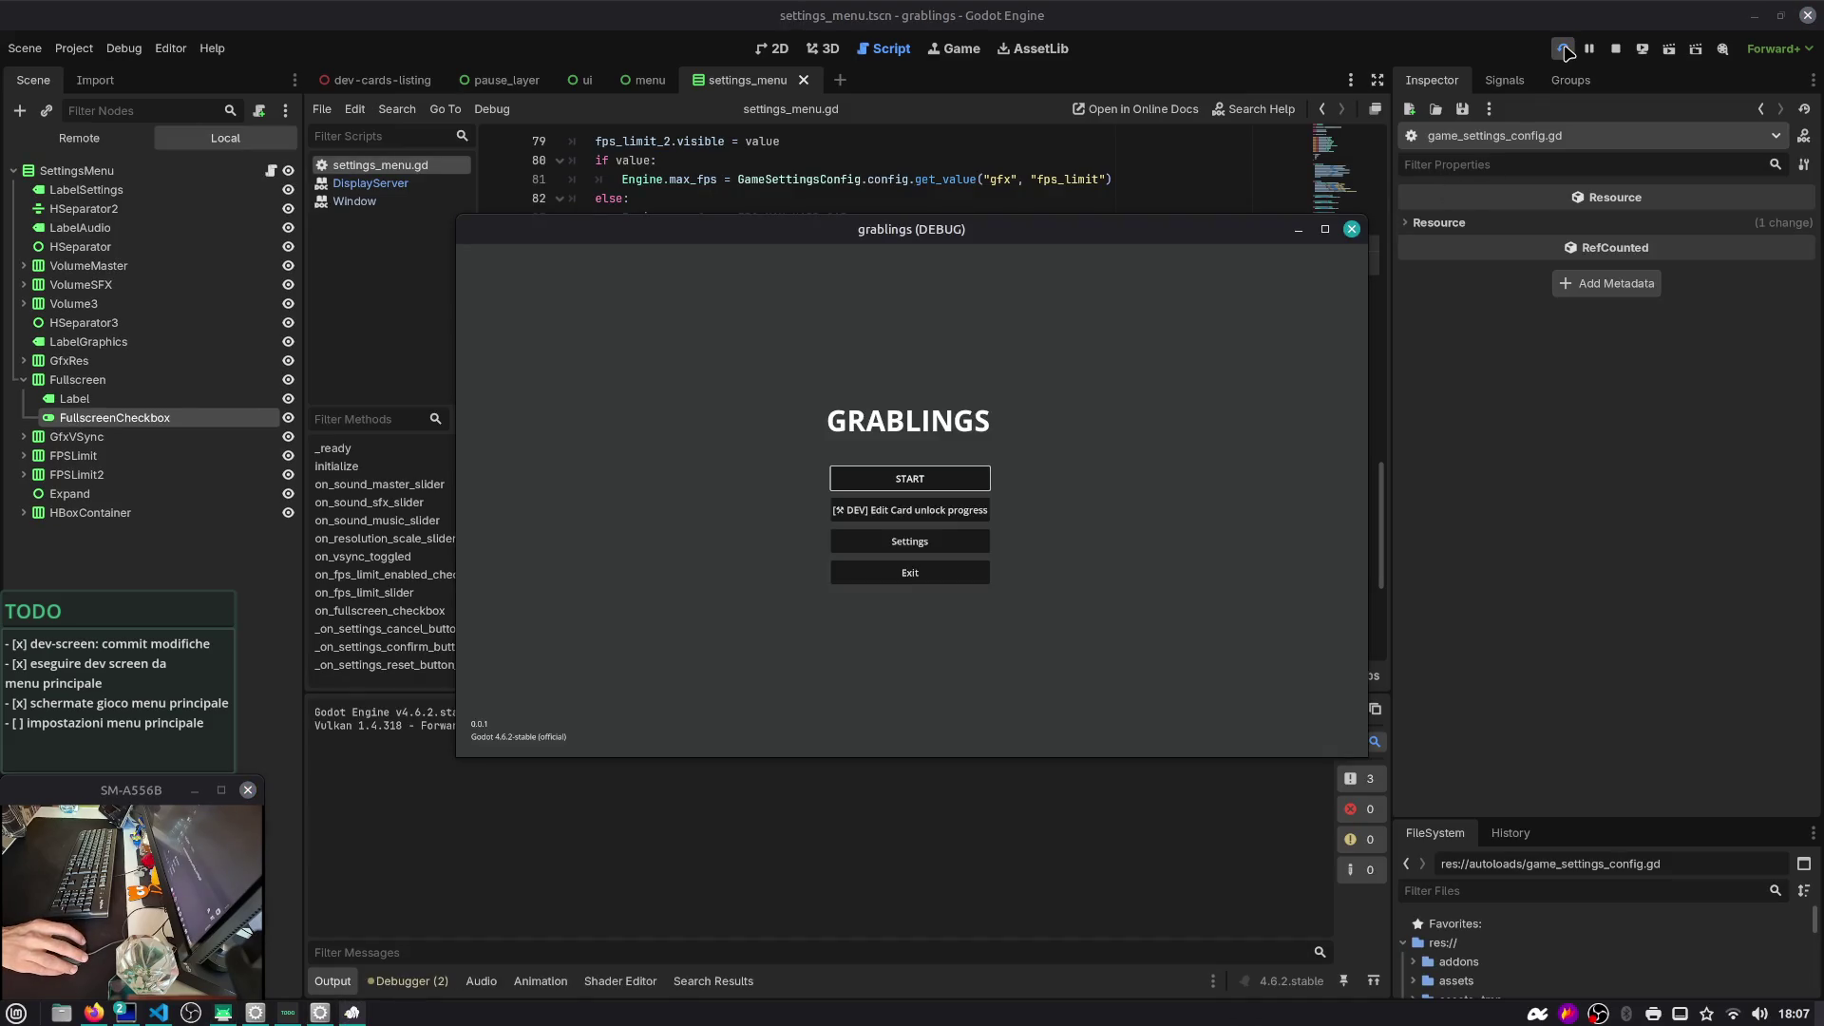
left_click(926, 545)
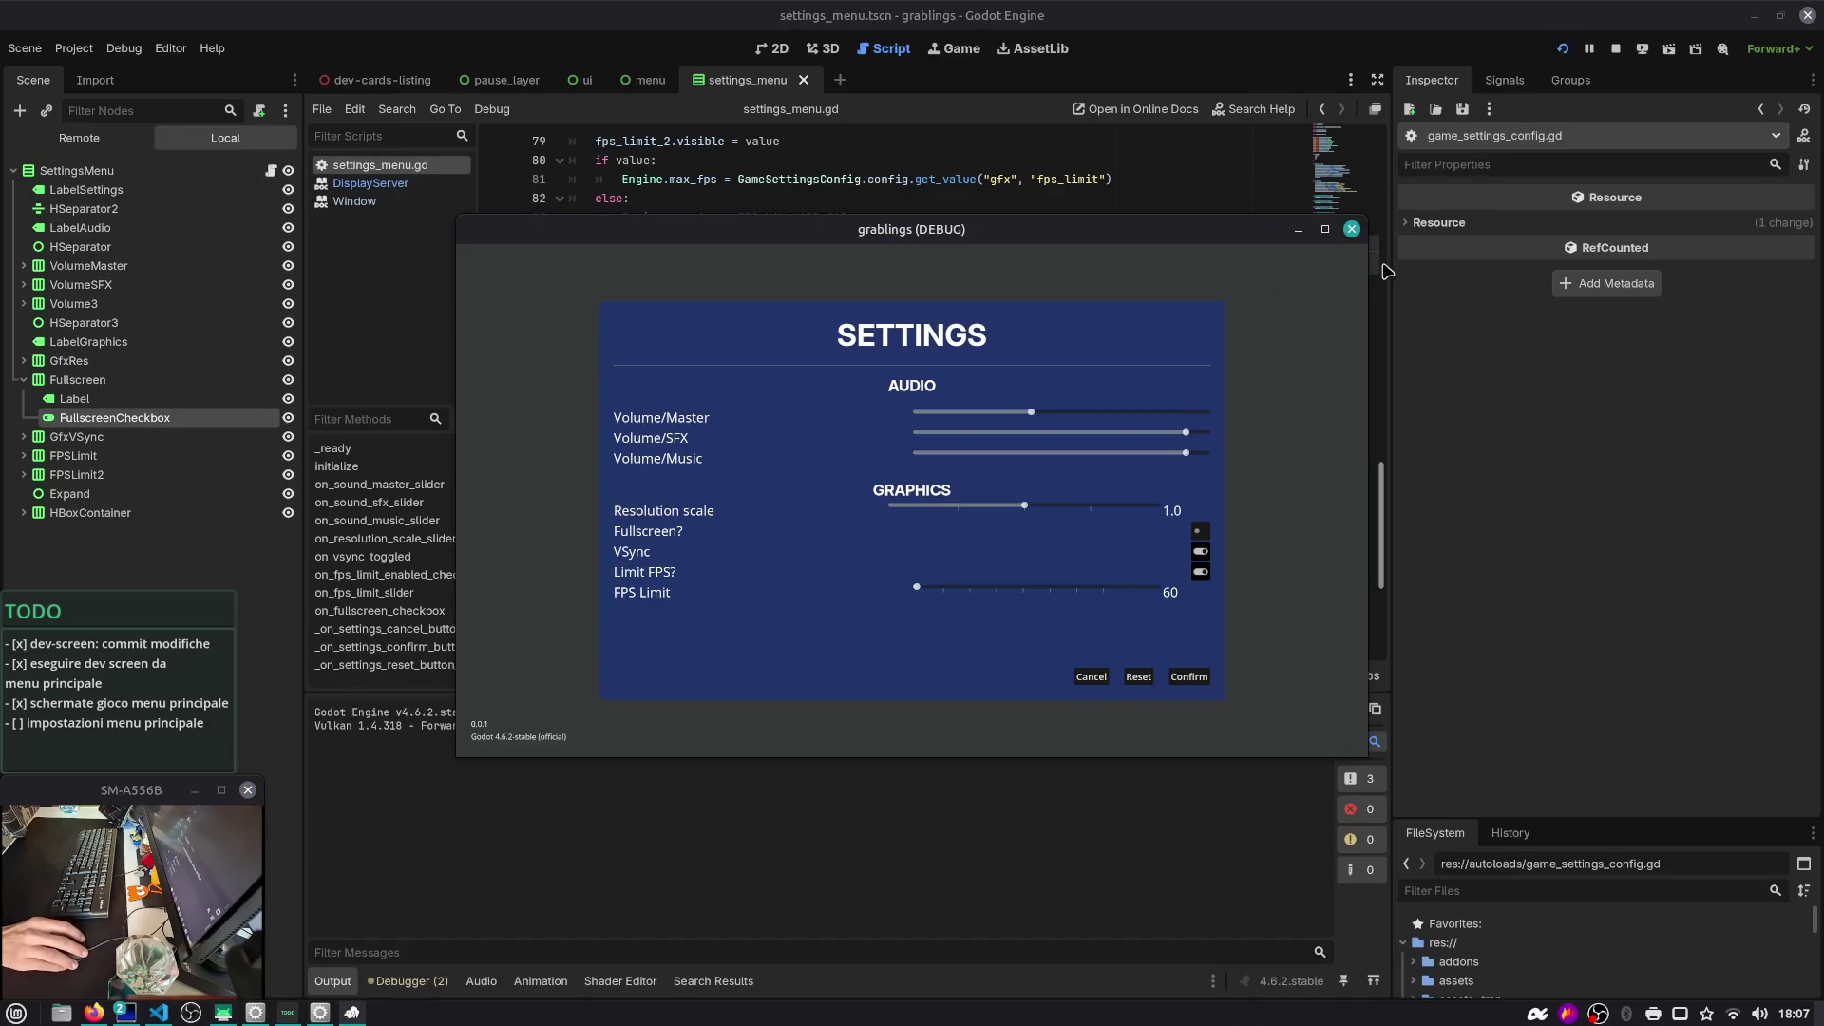
Step: Stop the game and browse settings_menu.gd's functions
left_click(1615, 48)
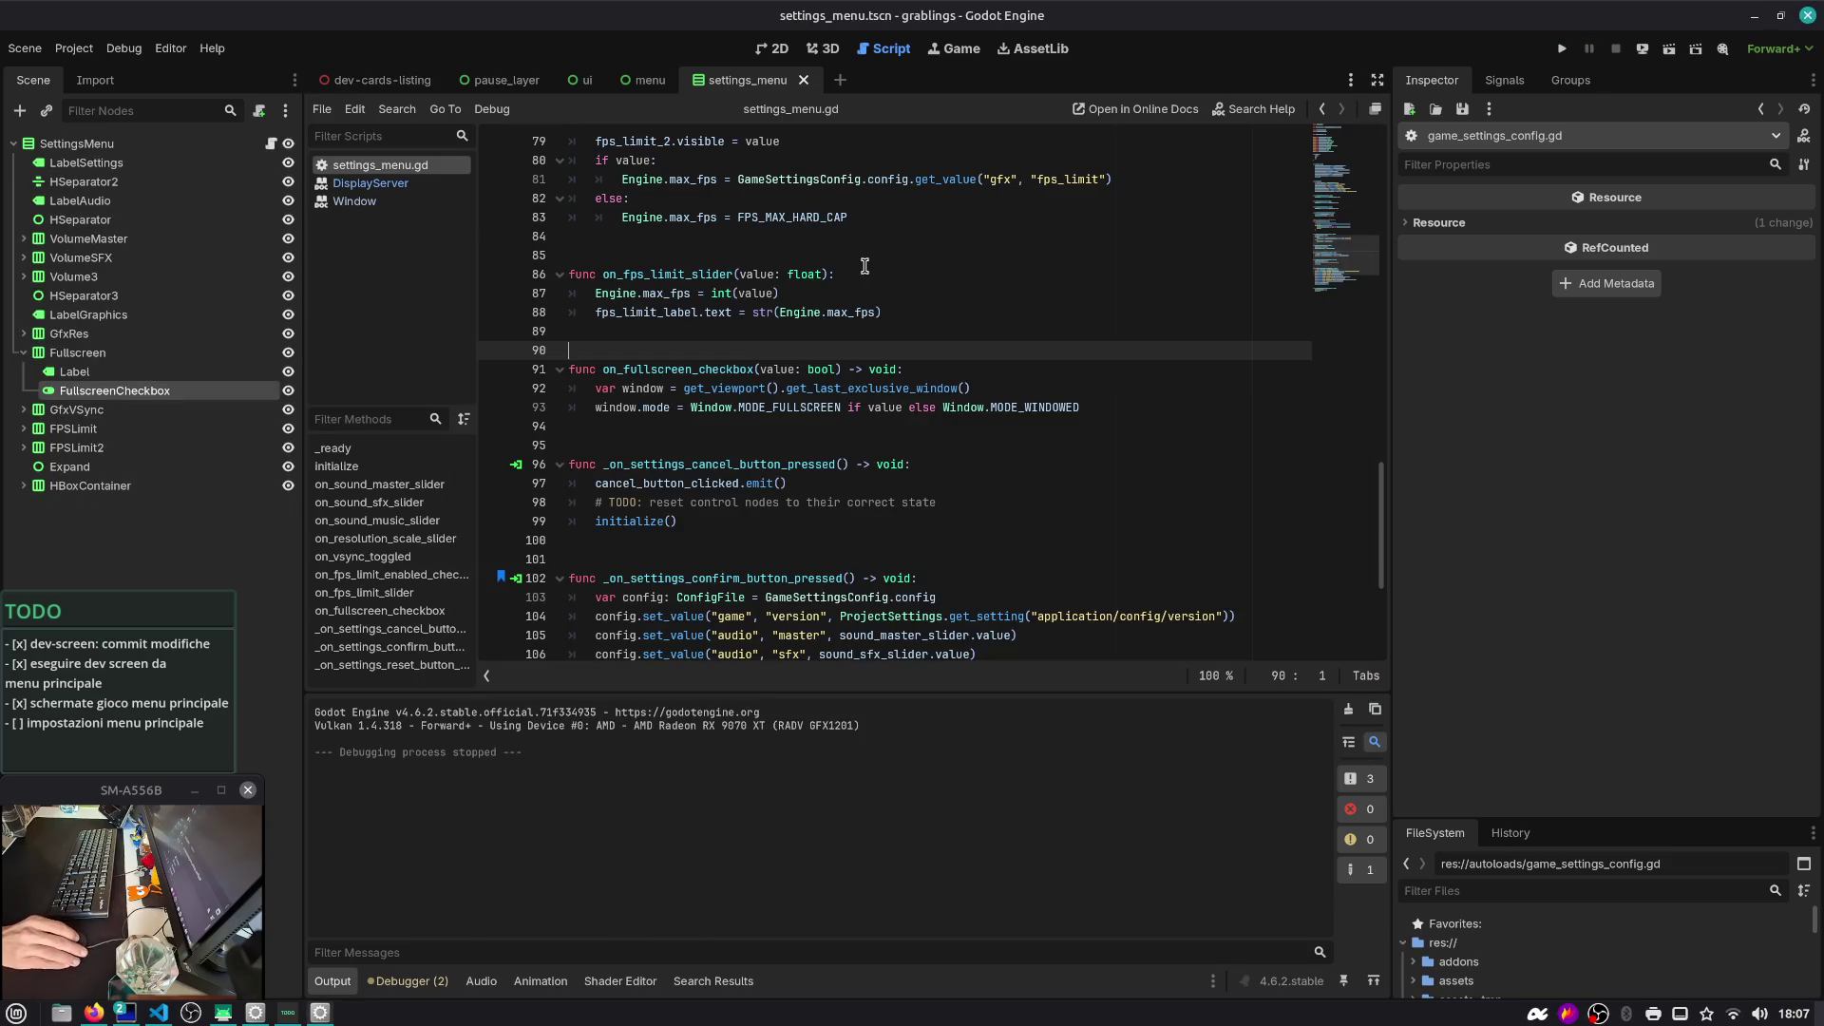
scroll(684, 320, "up", 20)
scroll(684, 320, "down", 7)
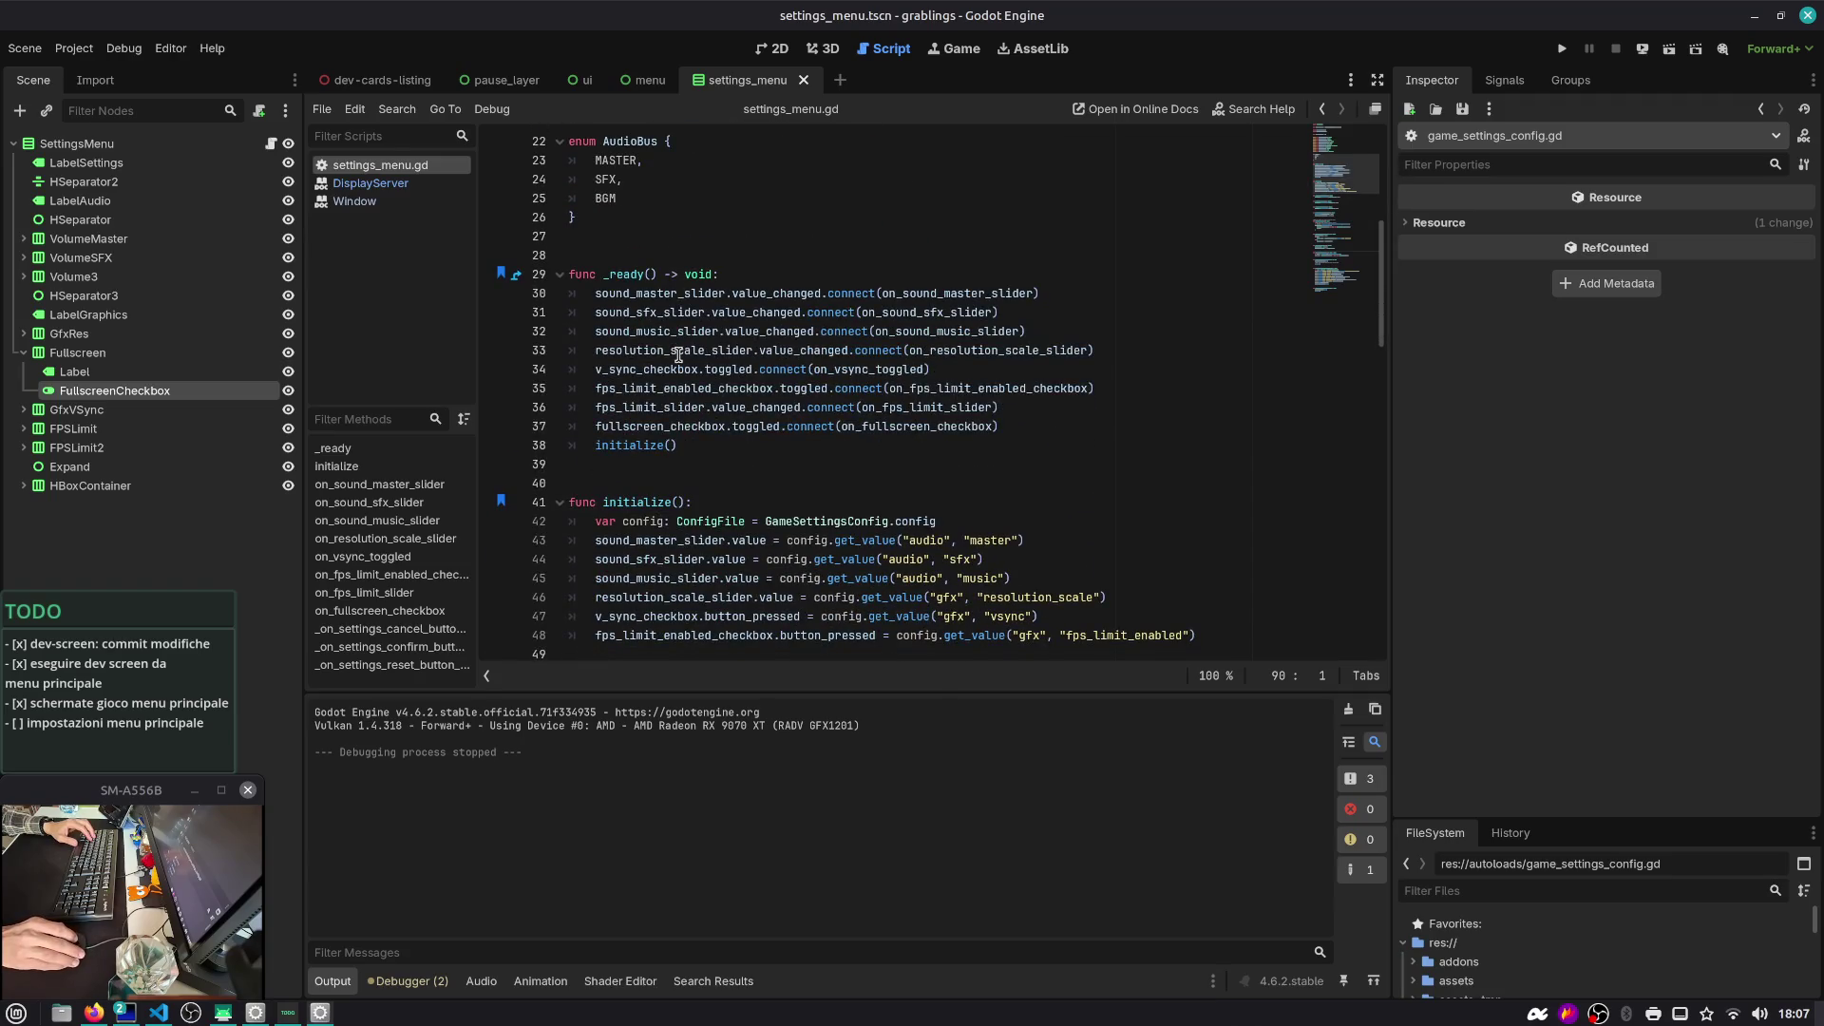
double_click(635, 275)
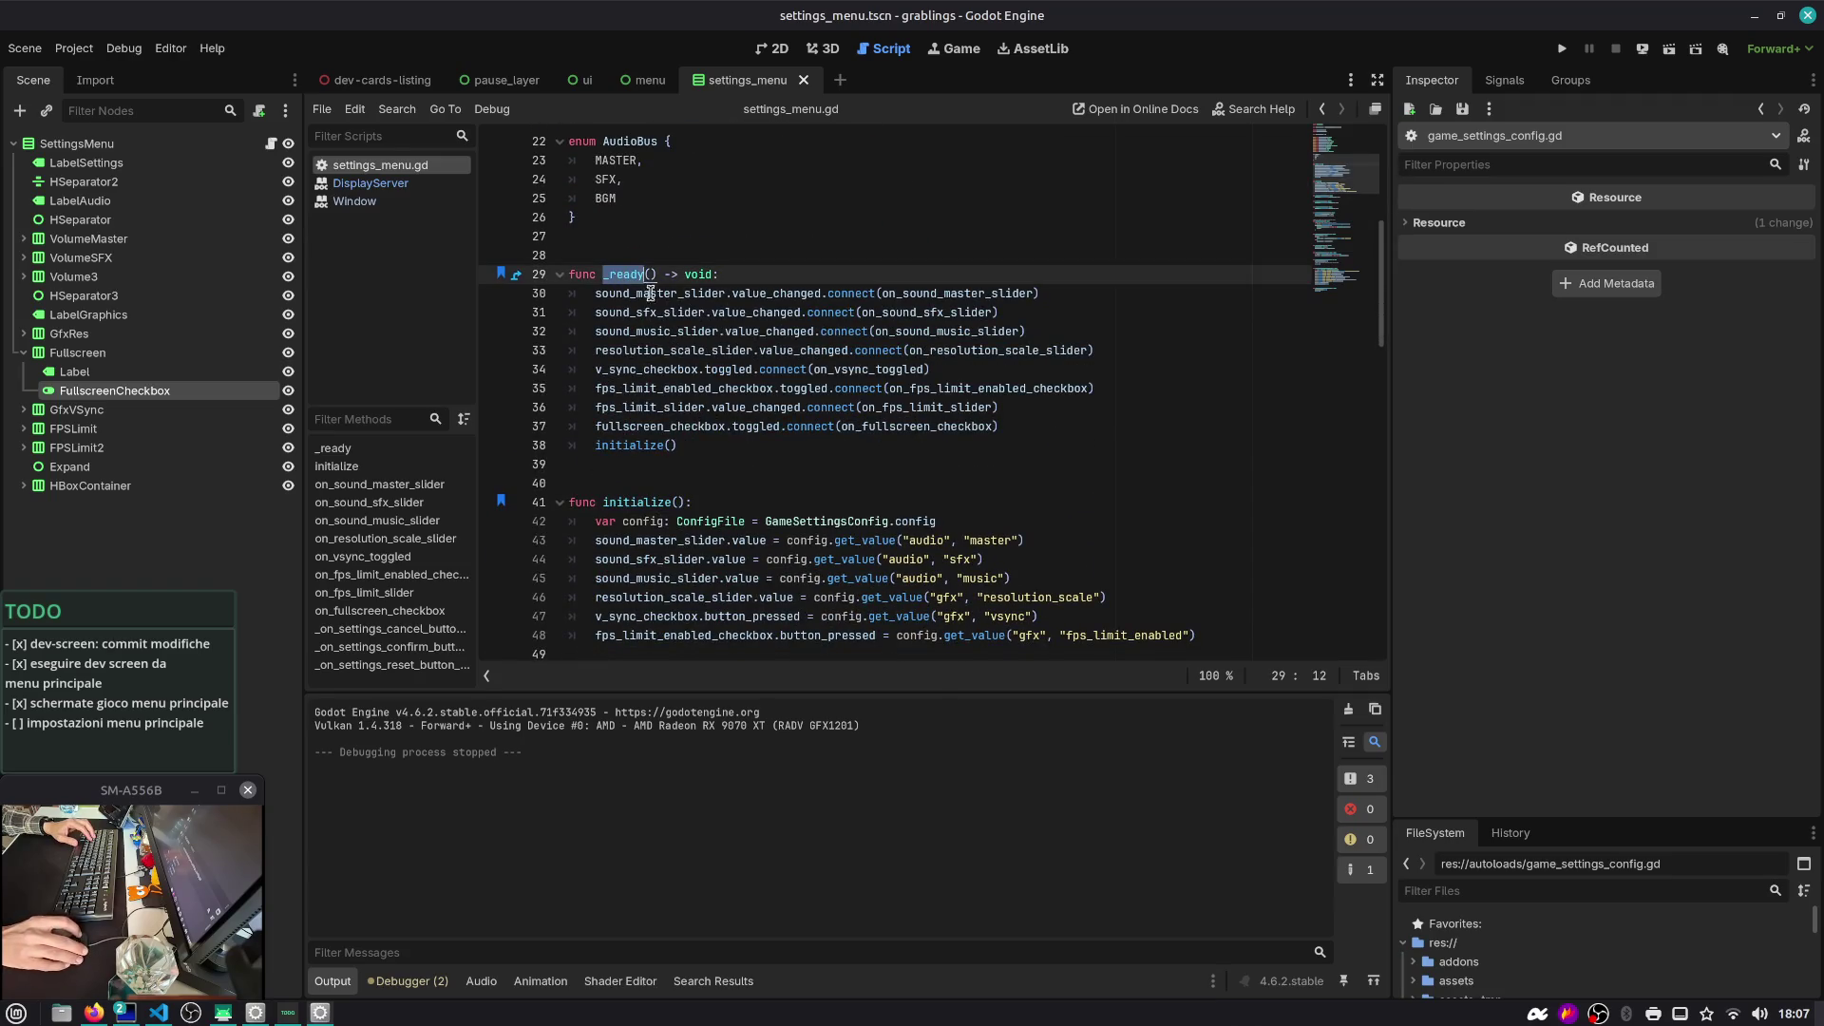
double_click(906, 293)
scroll(1209, 217, "up", 7)
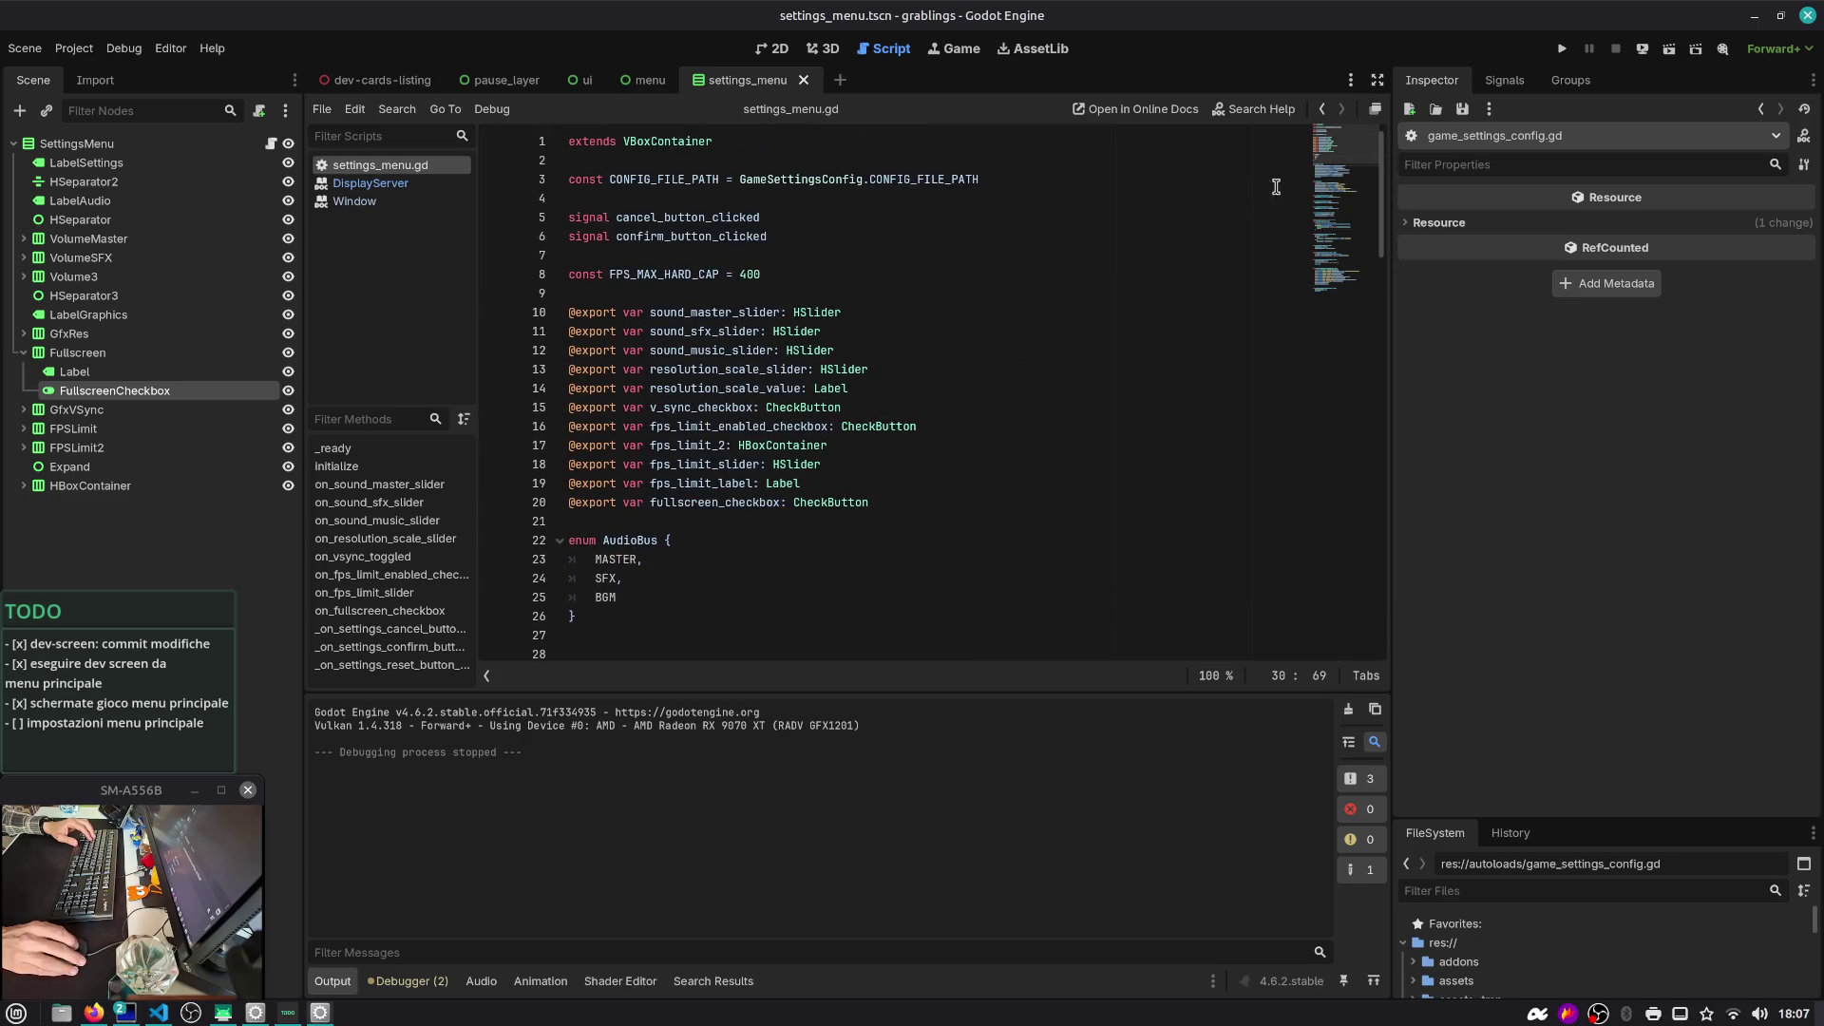
left_click(1340, 168)
left_click(1023, 242)
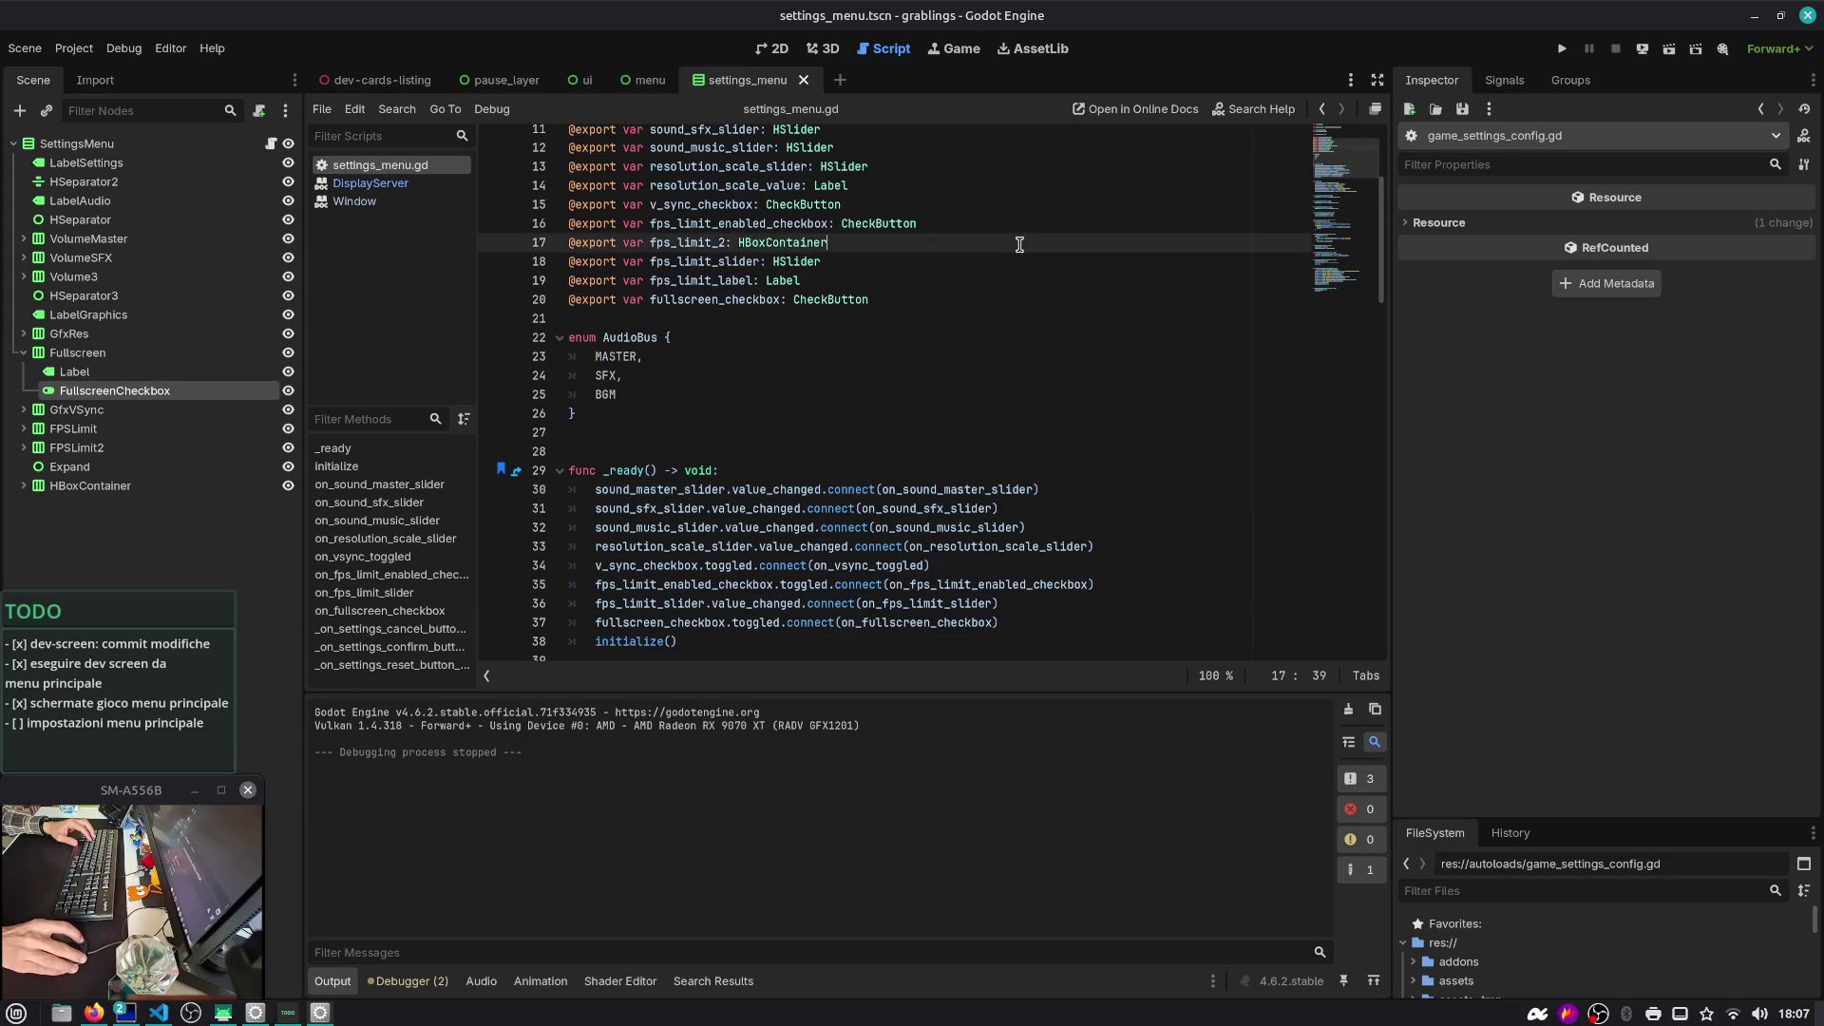
Step: Jump to initialize() via Go to Function 'ini' and open a new line after line 48
key("ctrl+alt+f")
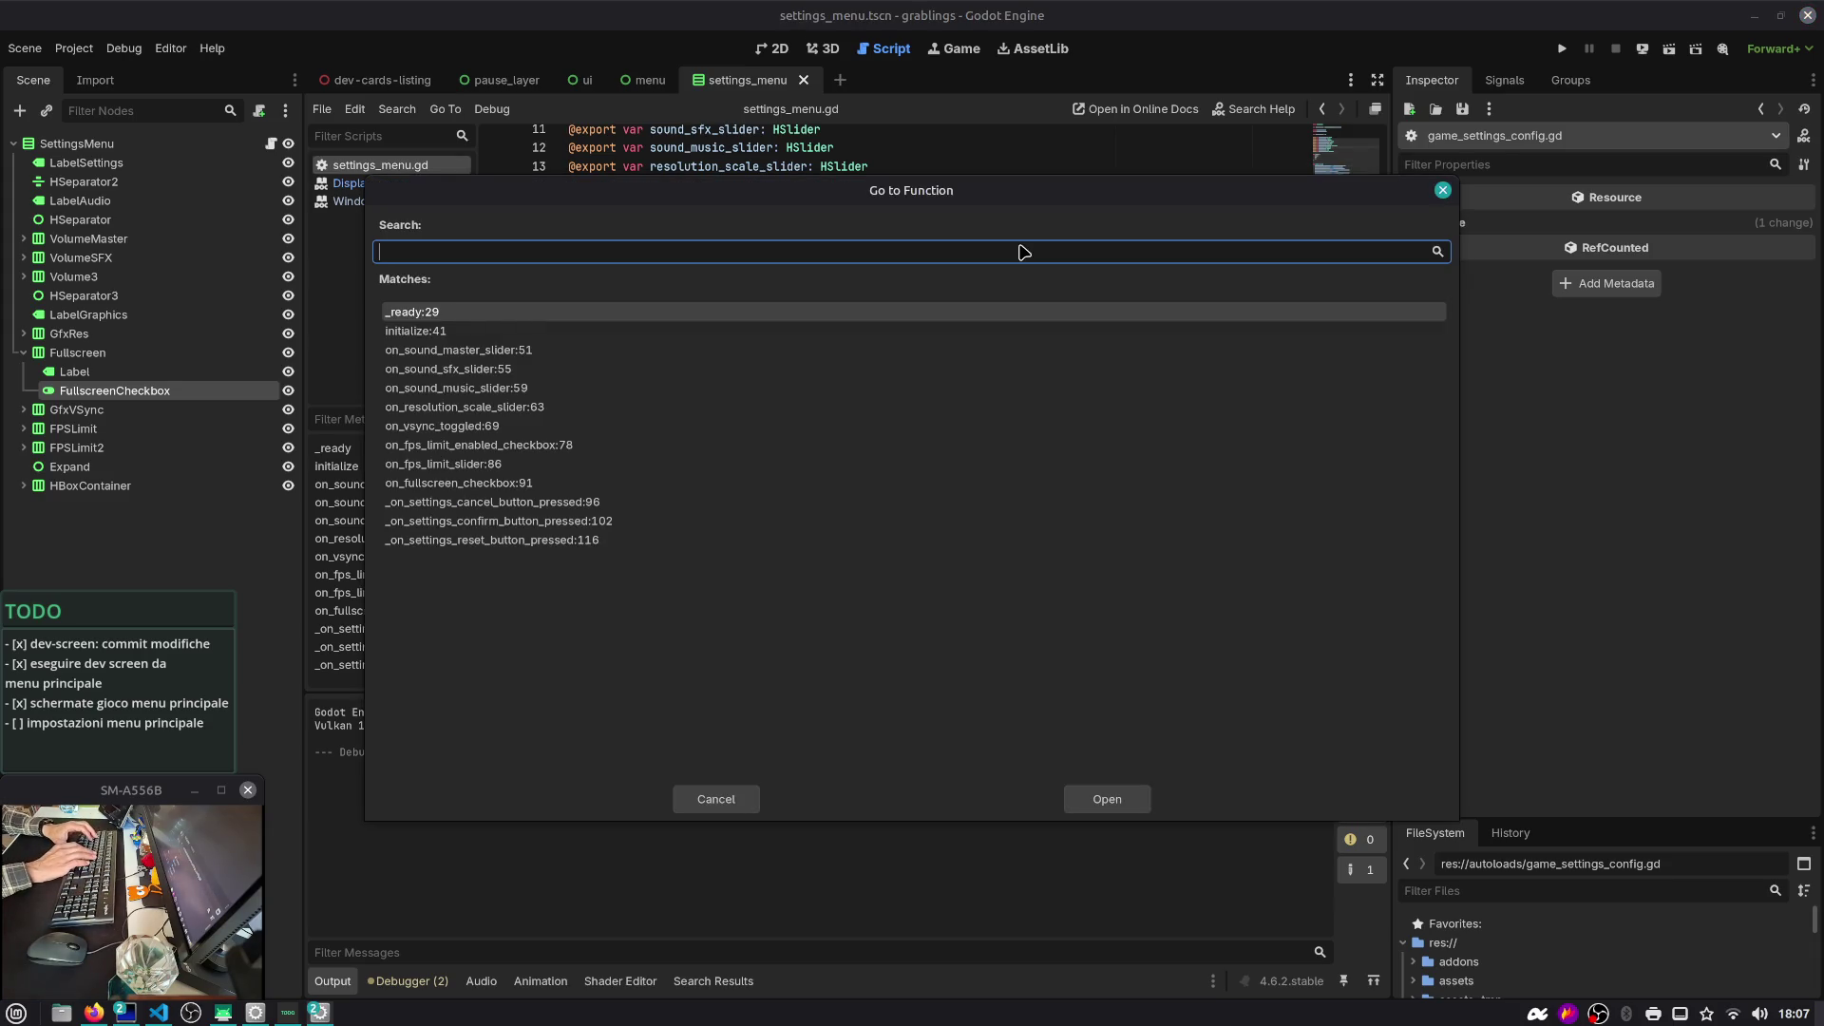
type("ini")
key("Return")
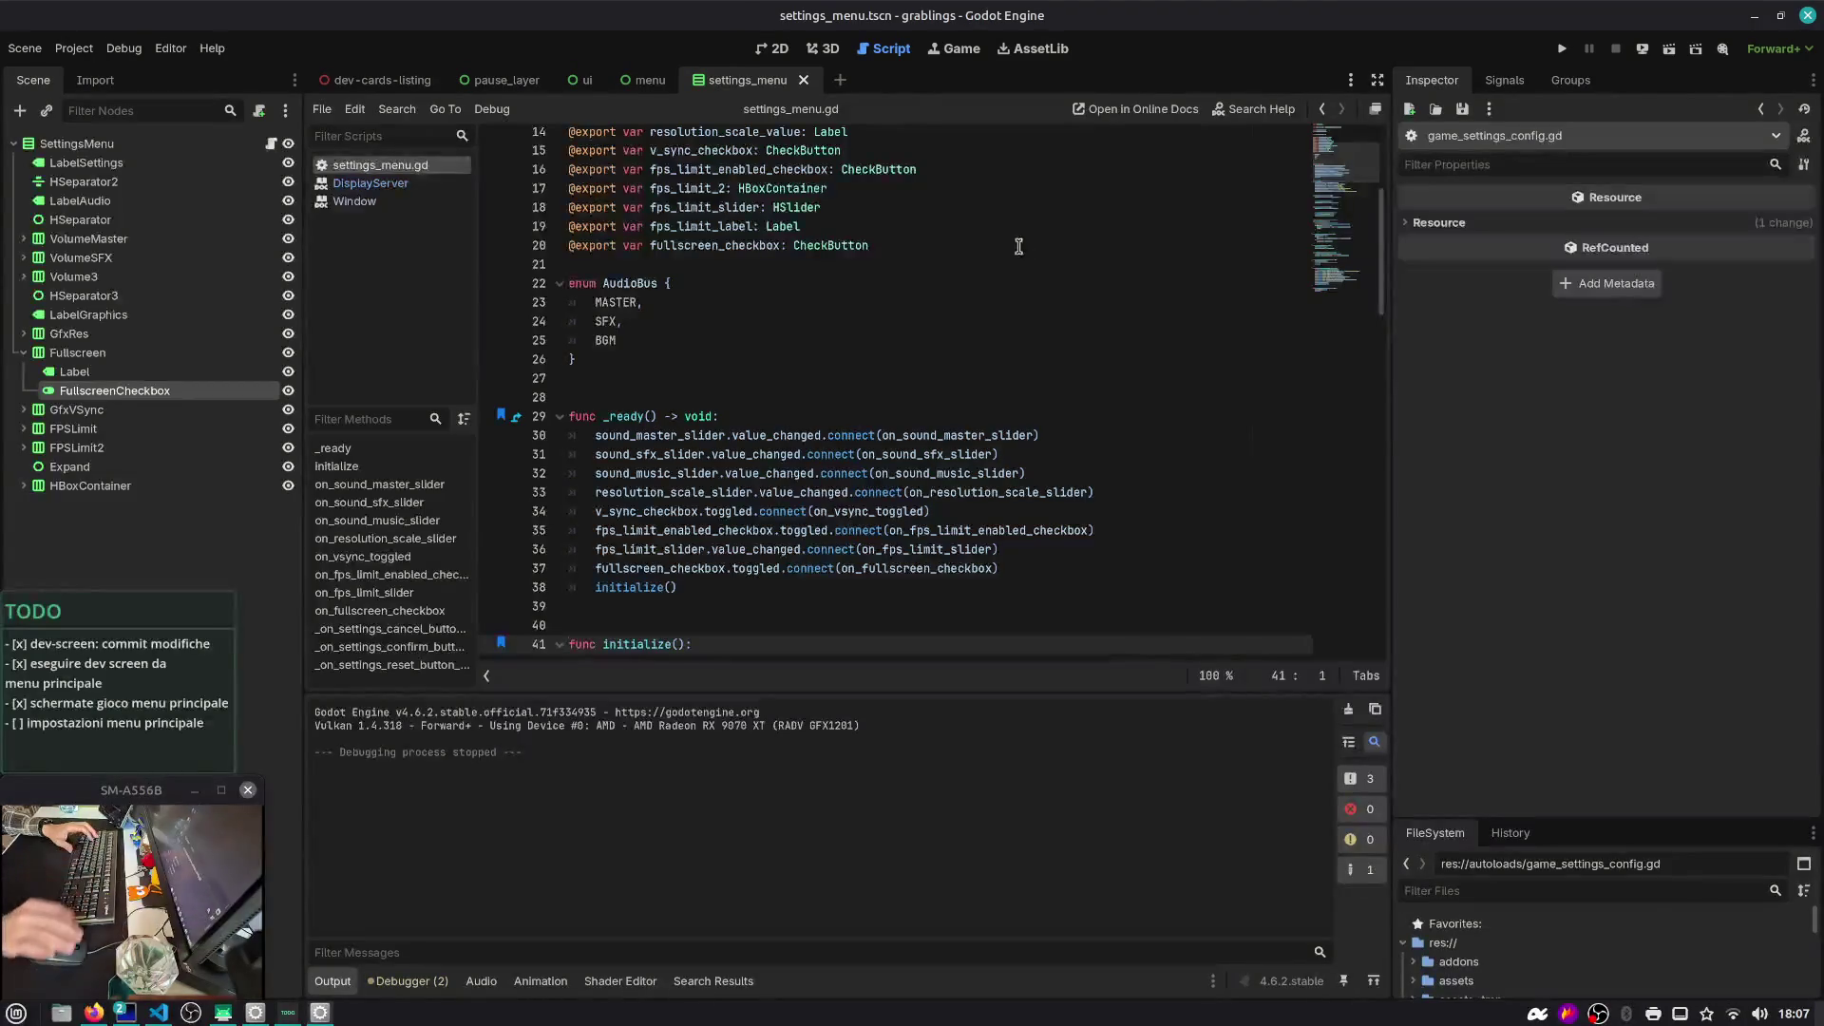
double_click(665, 606)
scroll(665, 608, "down", 2)
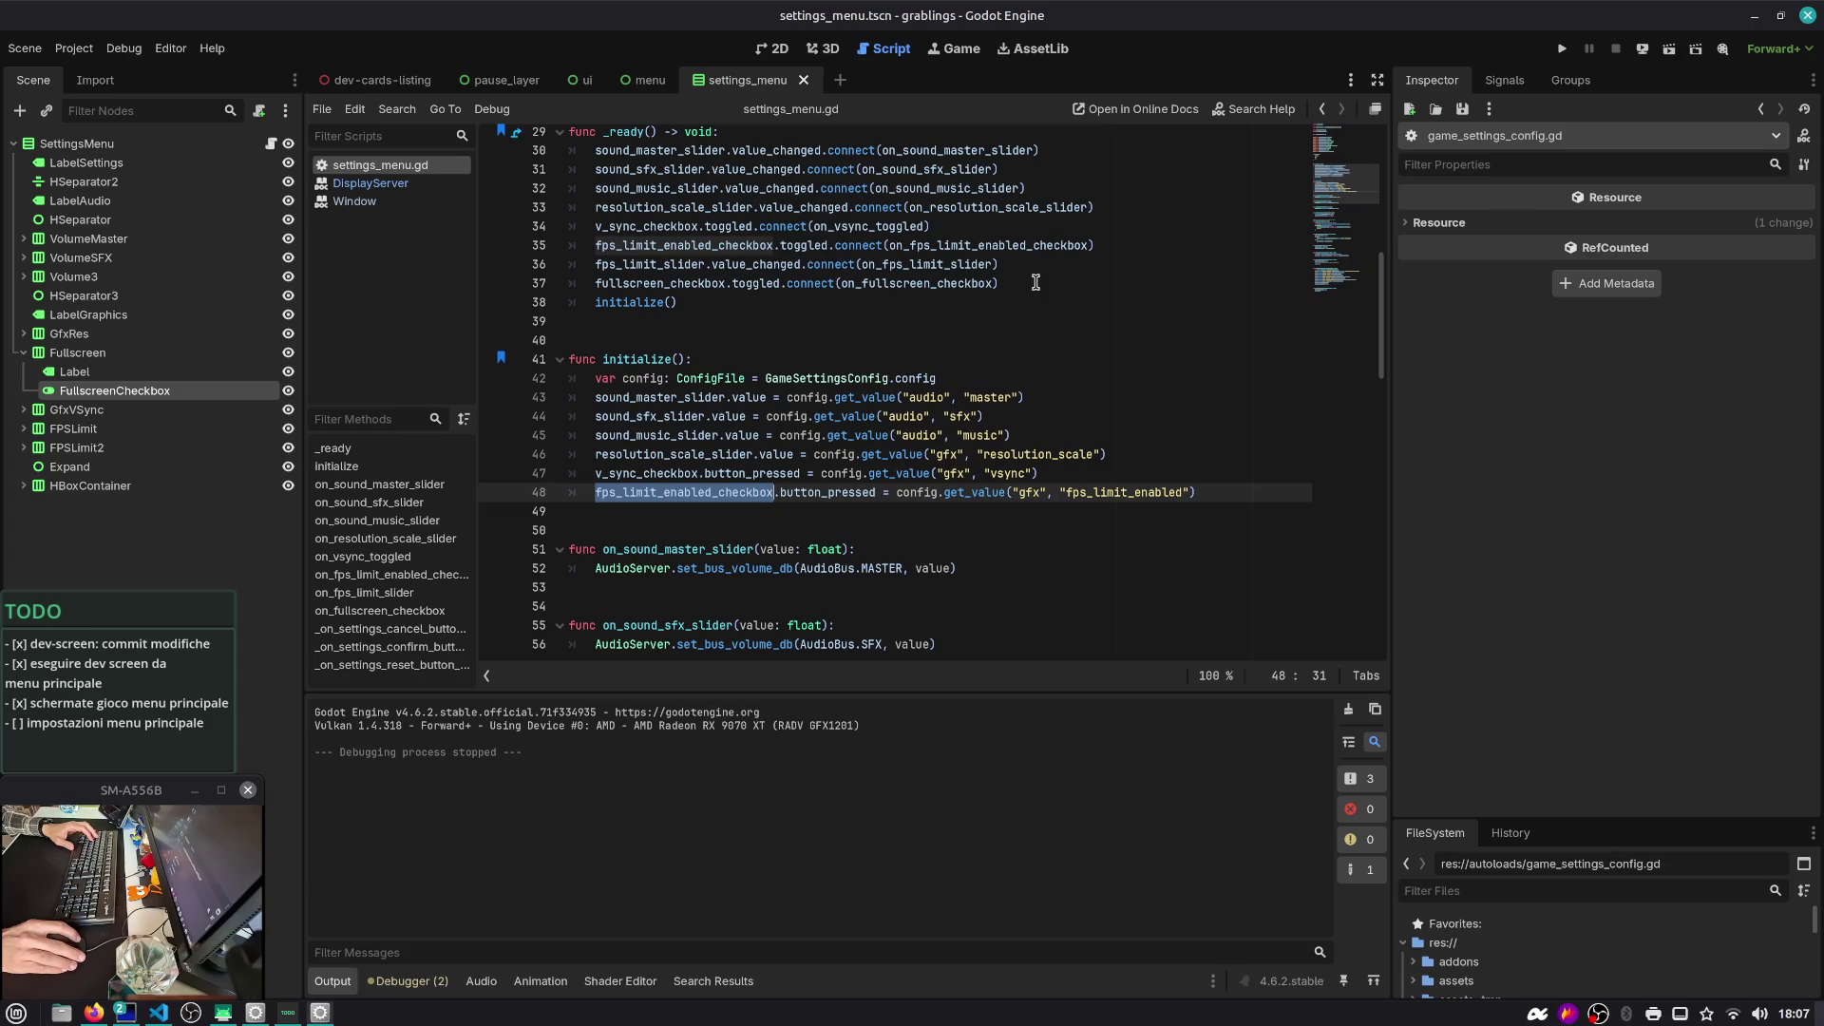
left_click(1250, 495)
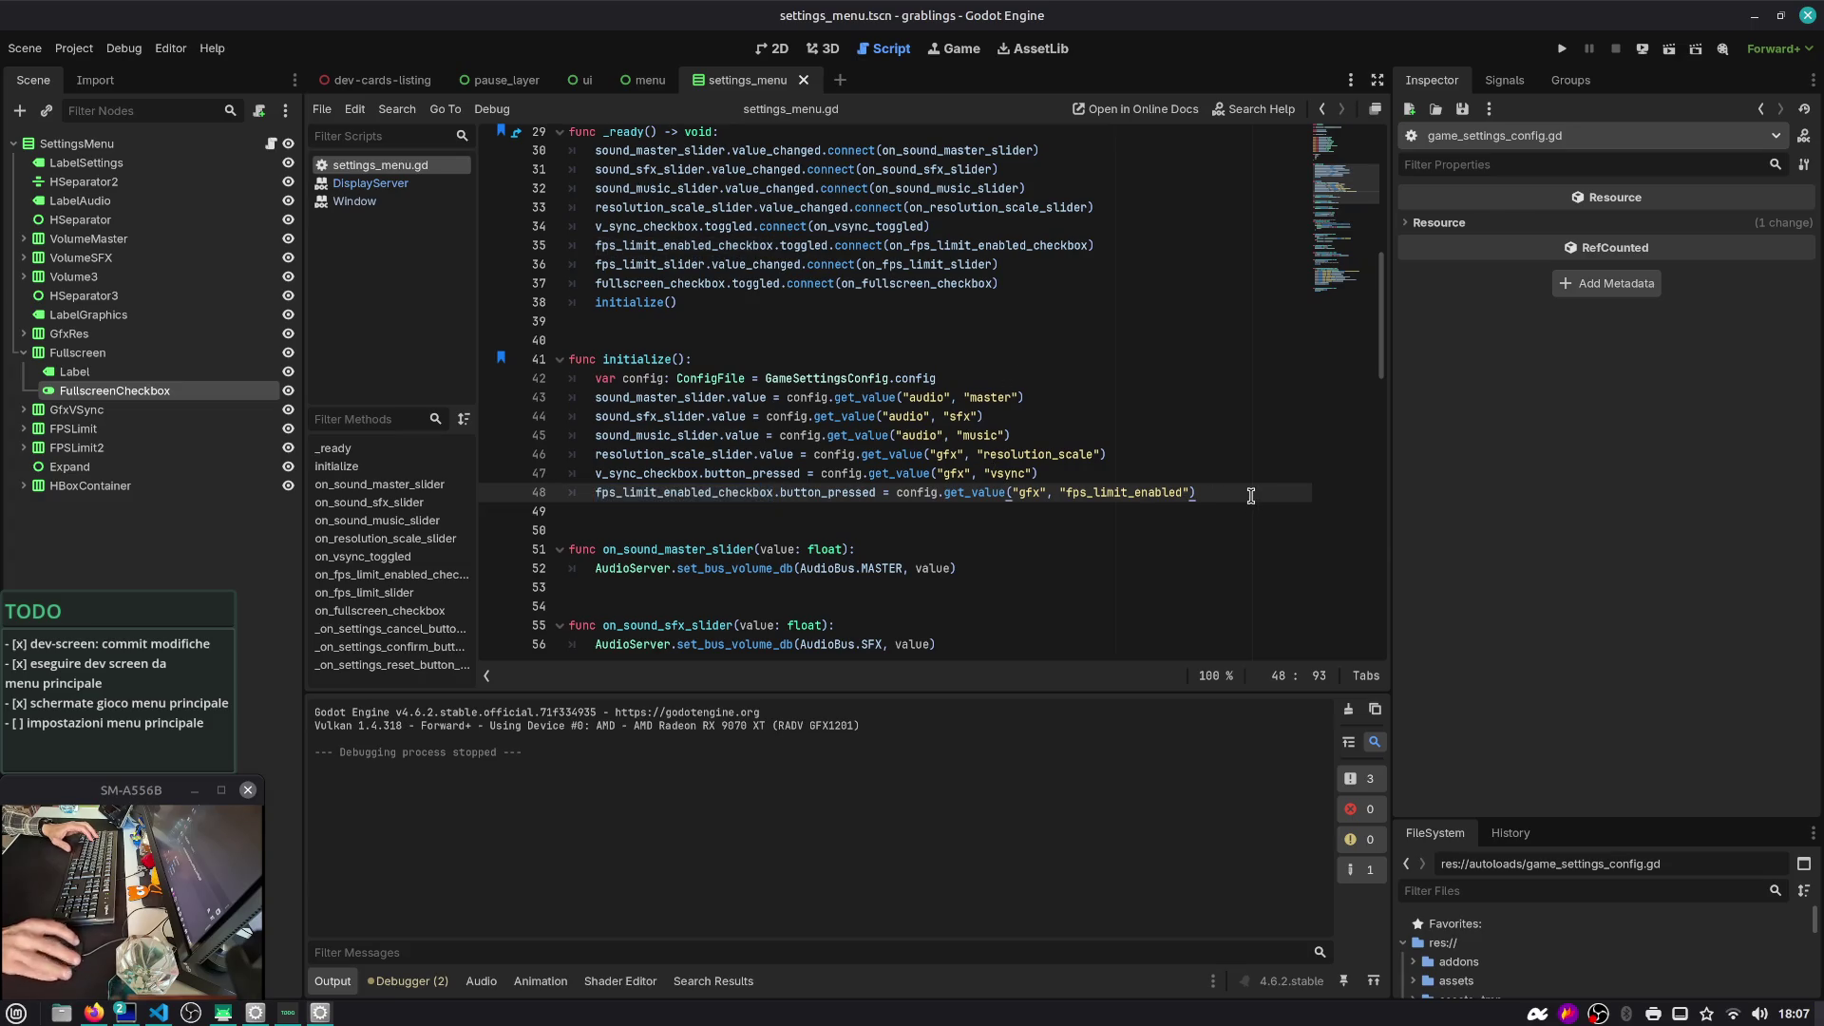
key("Return")
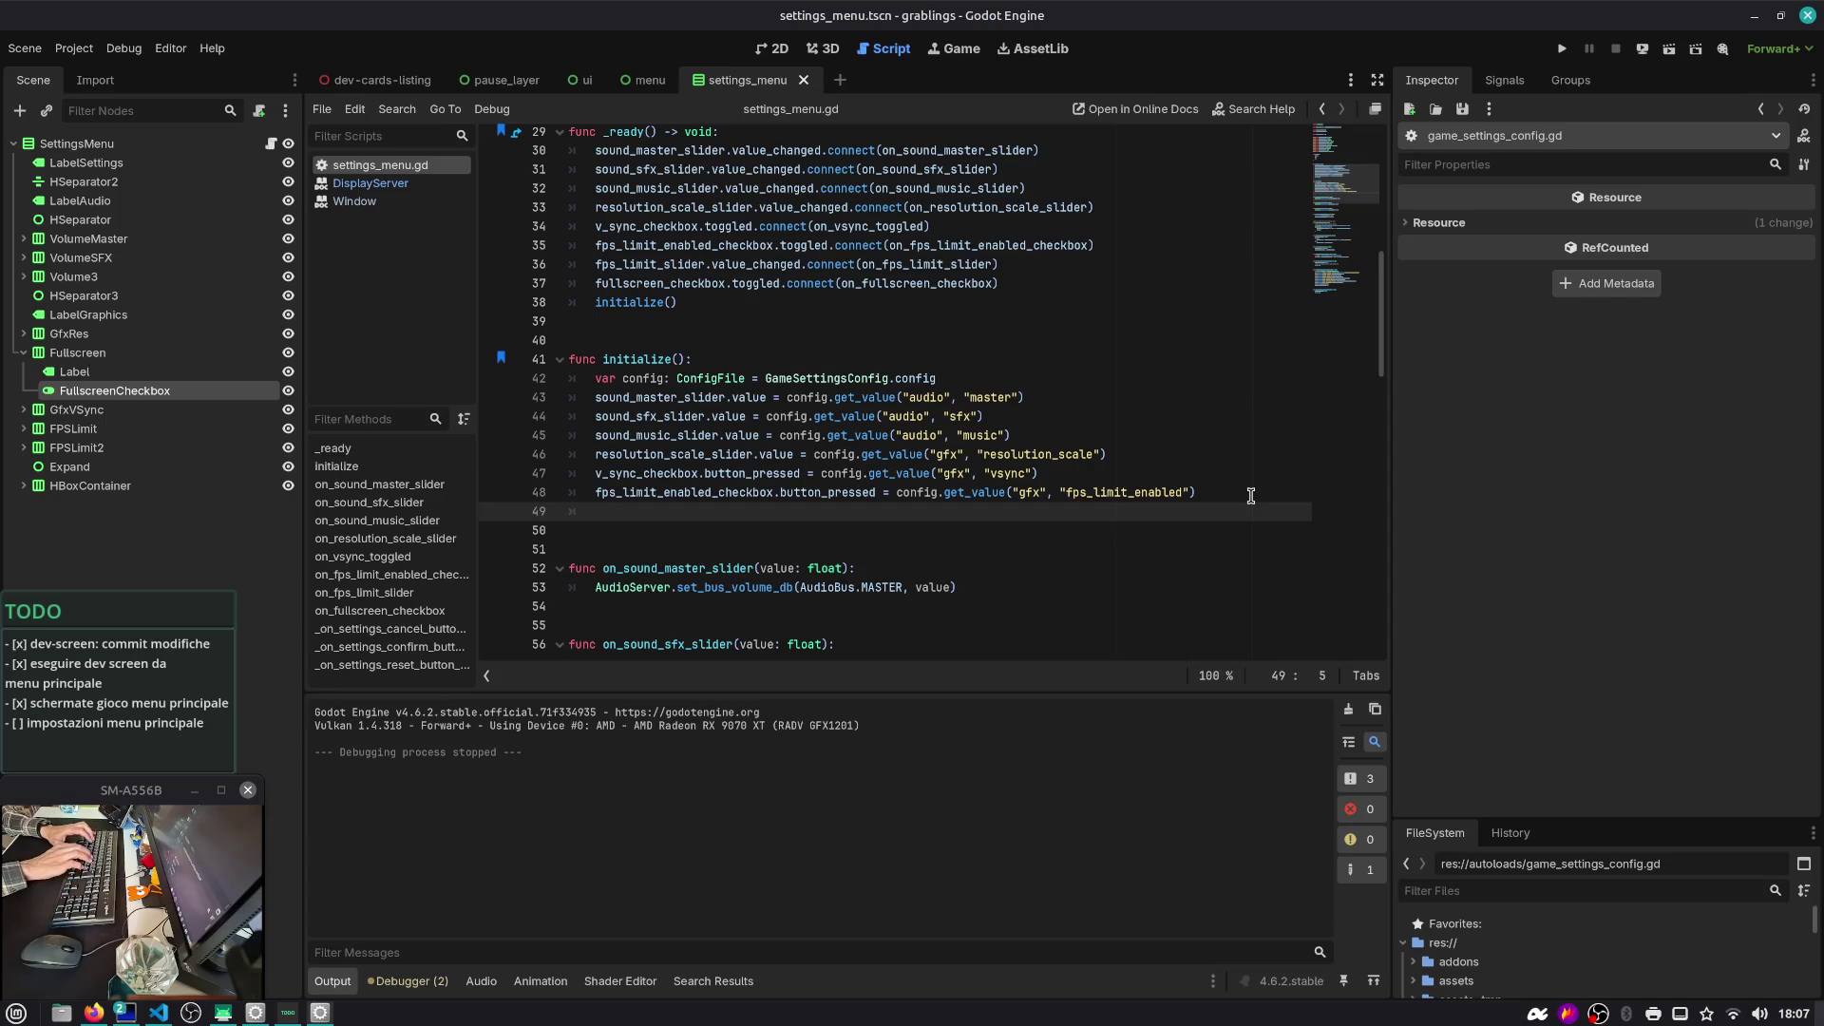
Step: Add the line loading fps_limit_slider.value from the gfx config section
key("Escape")
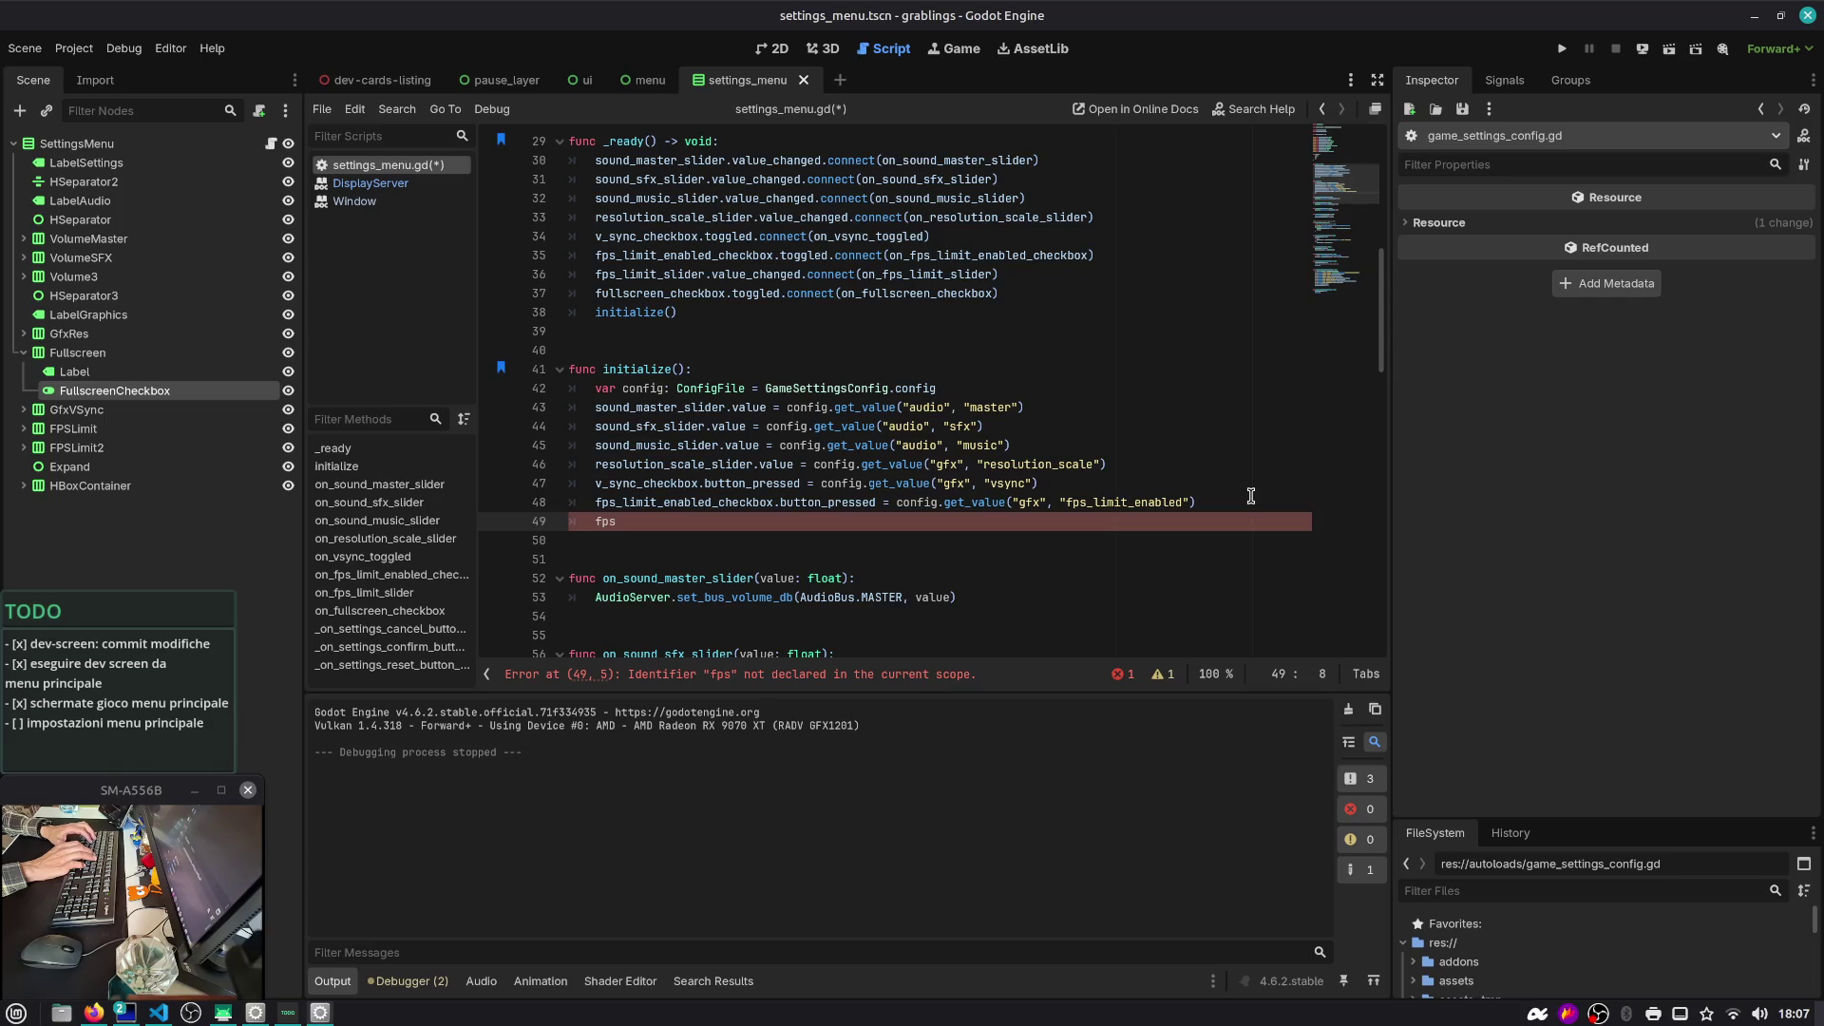
key("BackSpace")
key("BackSpace")
type("_lii")
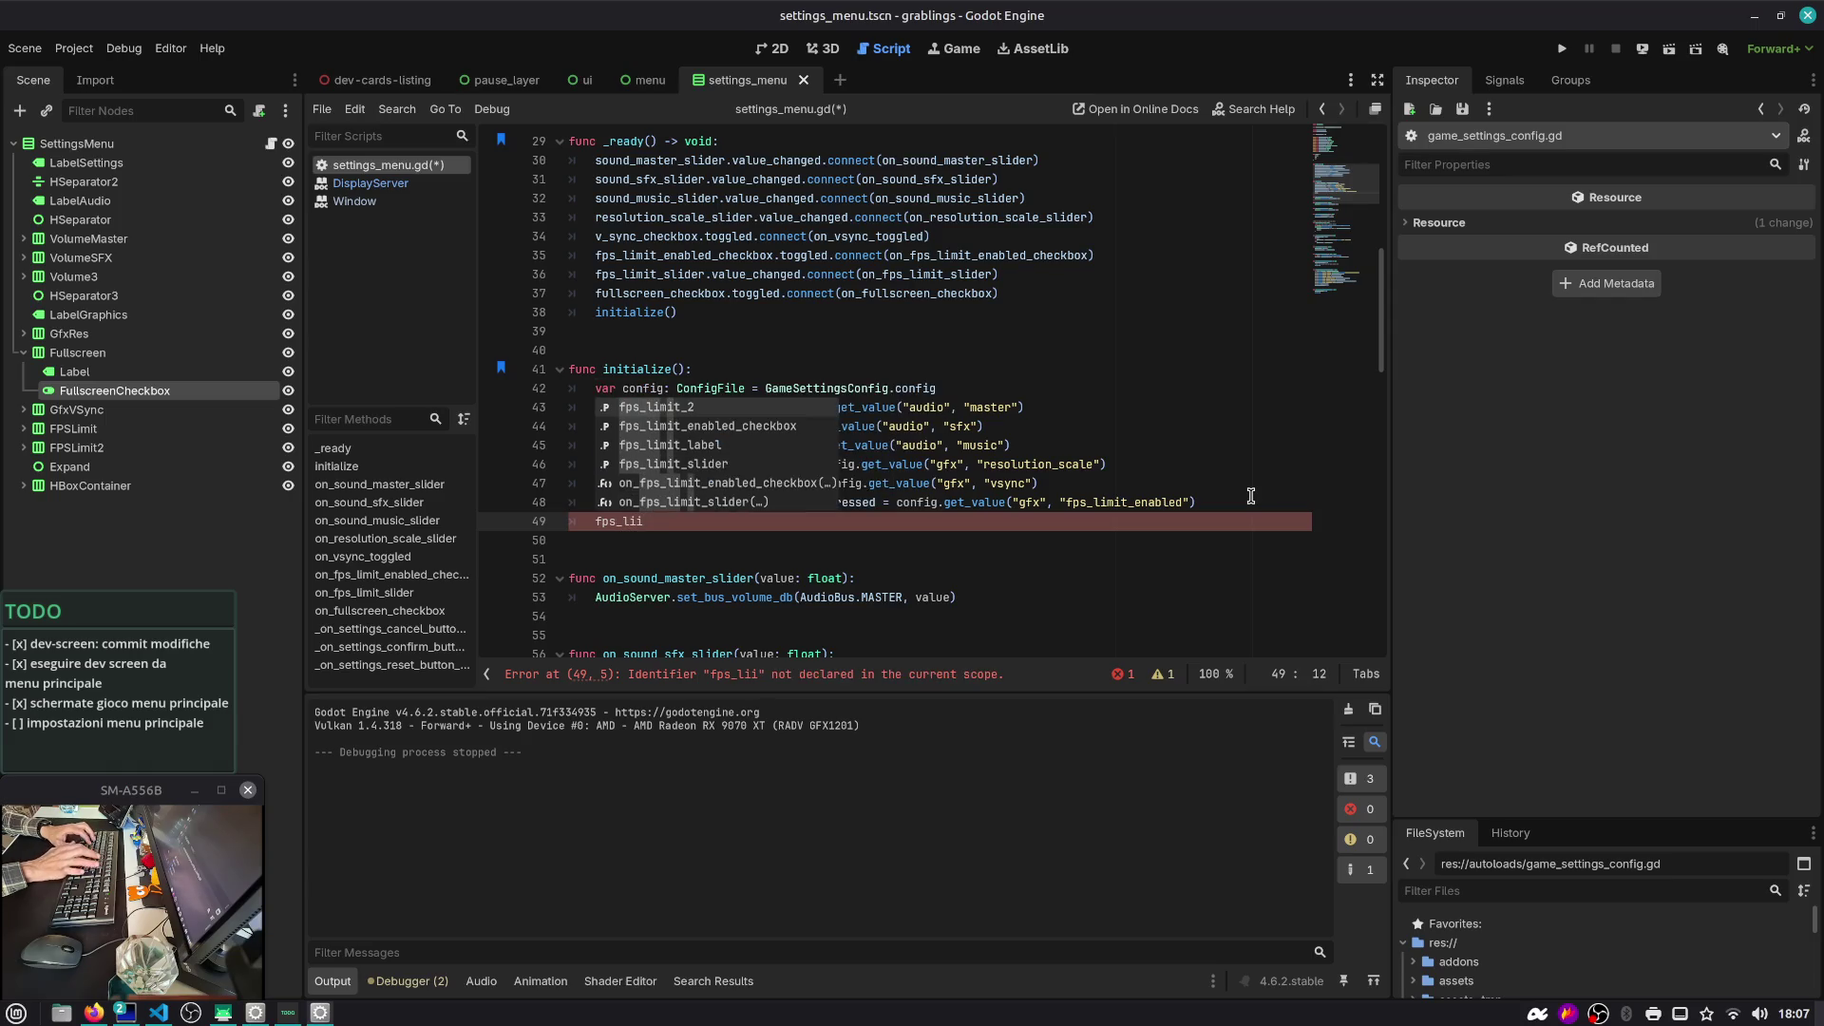
key("BackSpace")
type("mi")
key("Down")
key("Down")
key("Down")
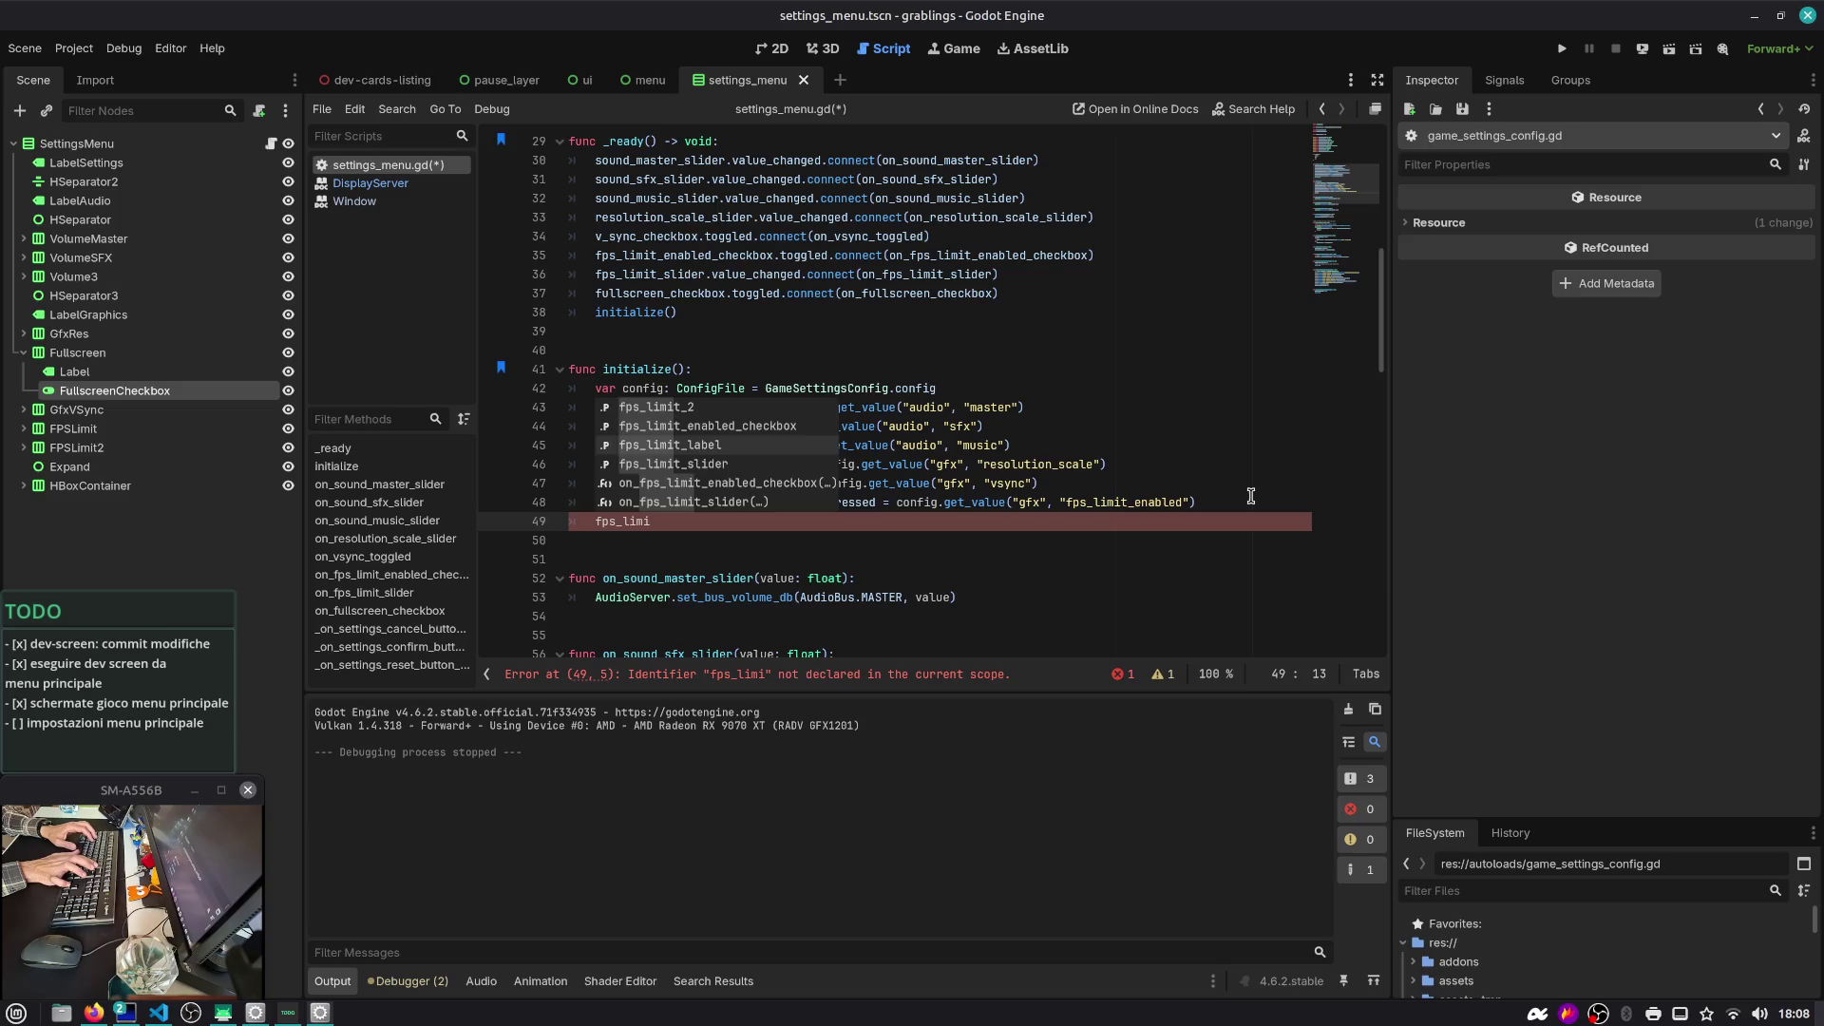
key("Return")
type(".value = config.")
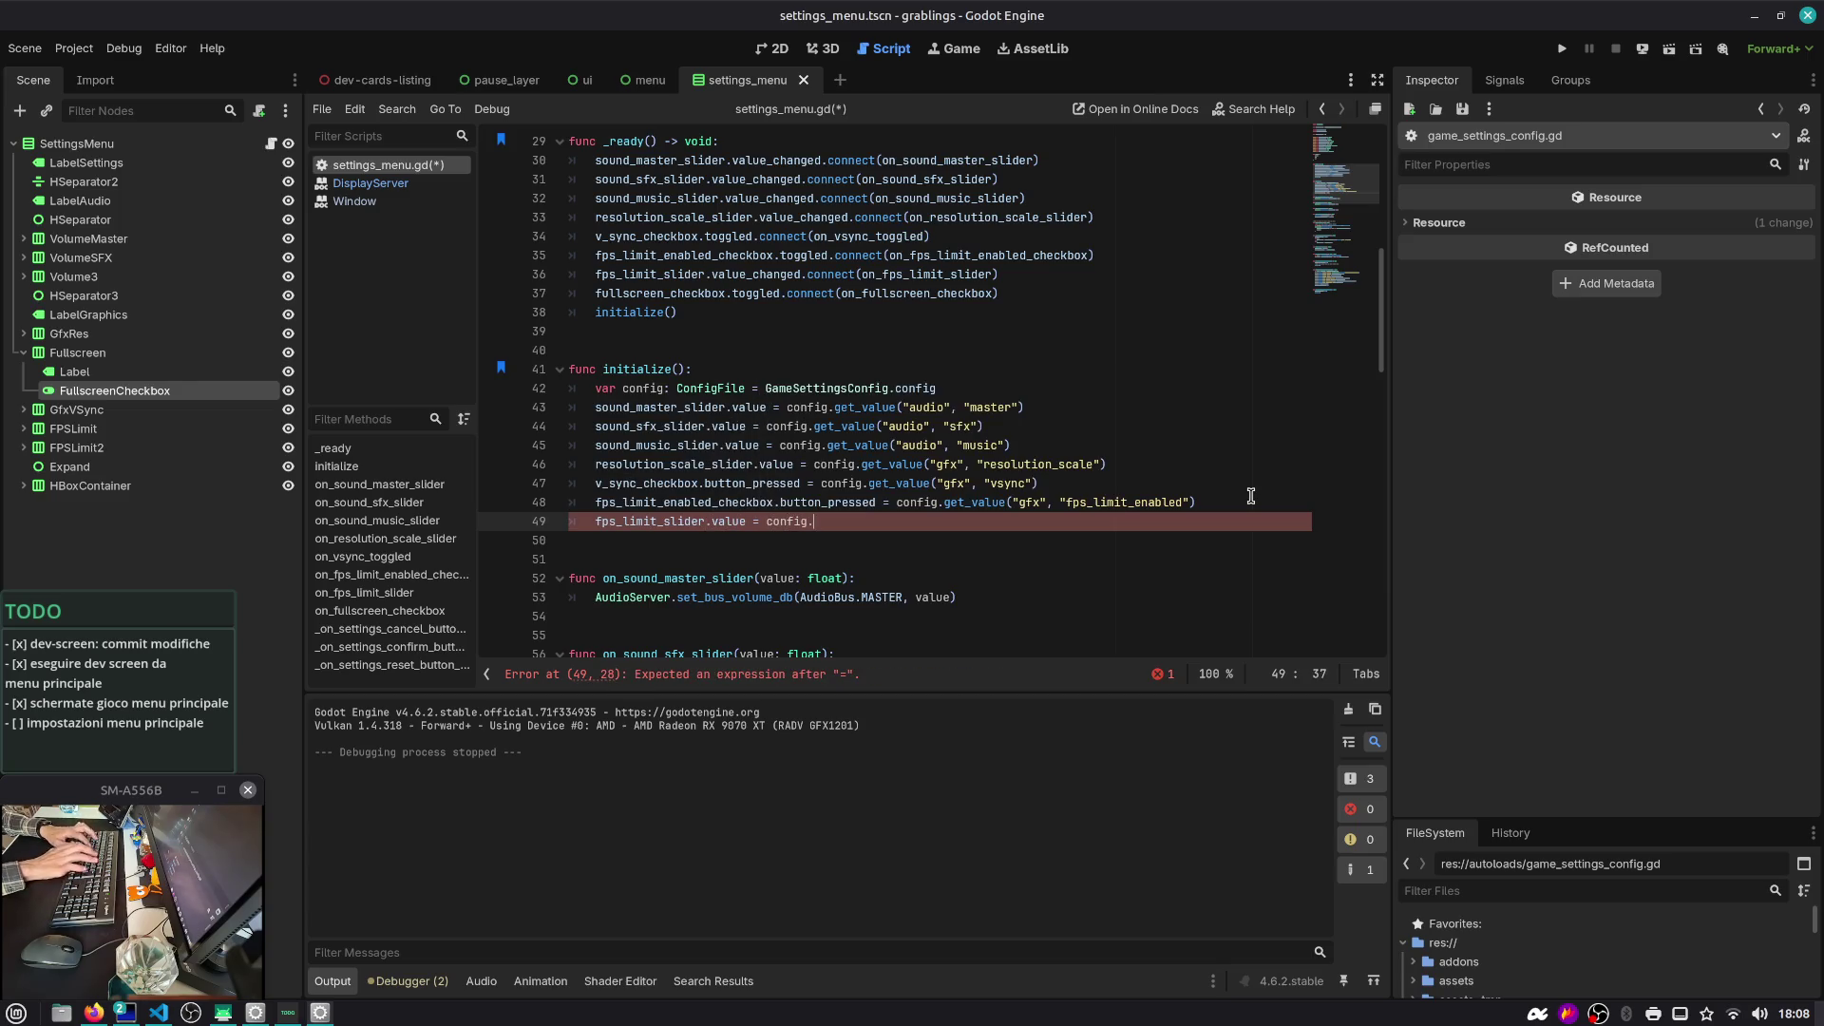
type("\"gfx")
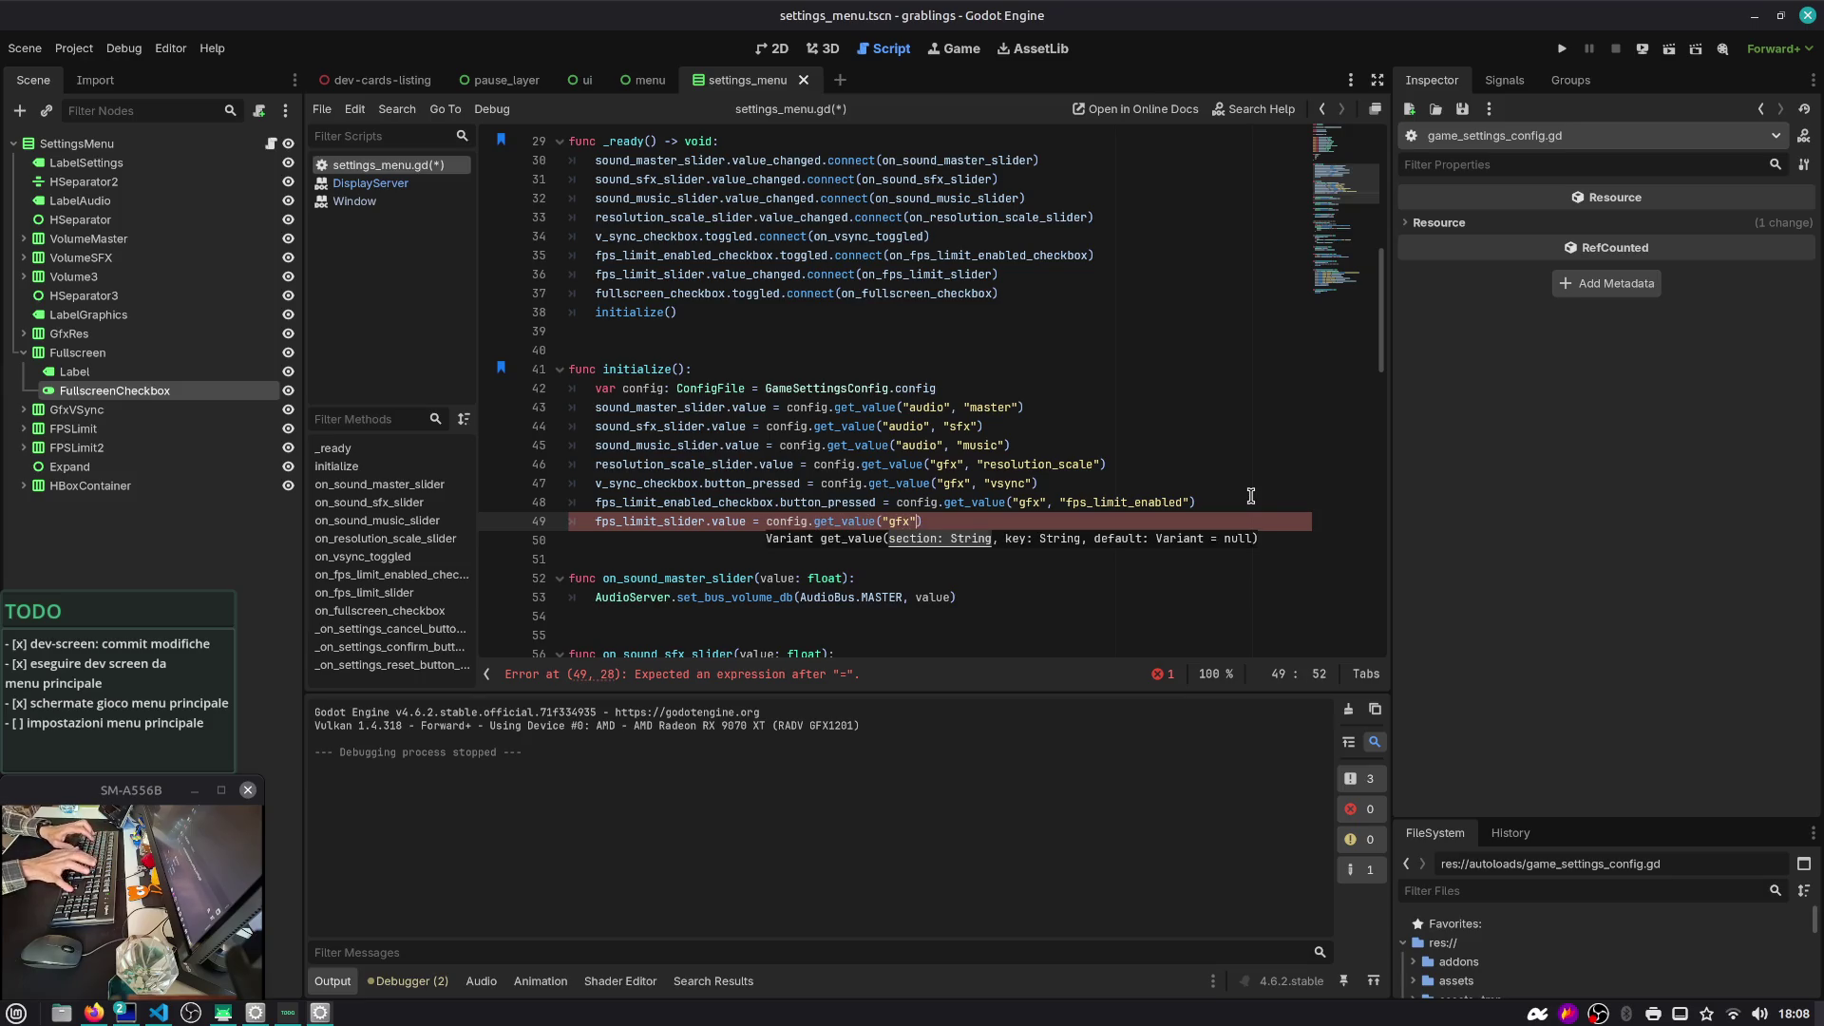
type("fps_limit")
key("End")
key("Return")
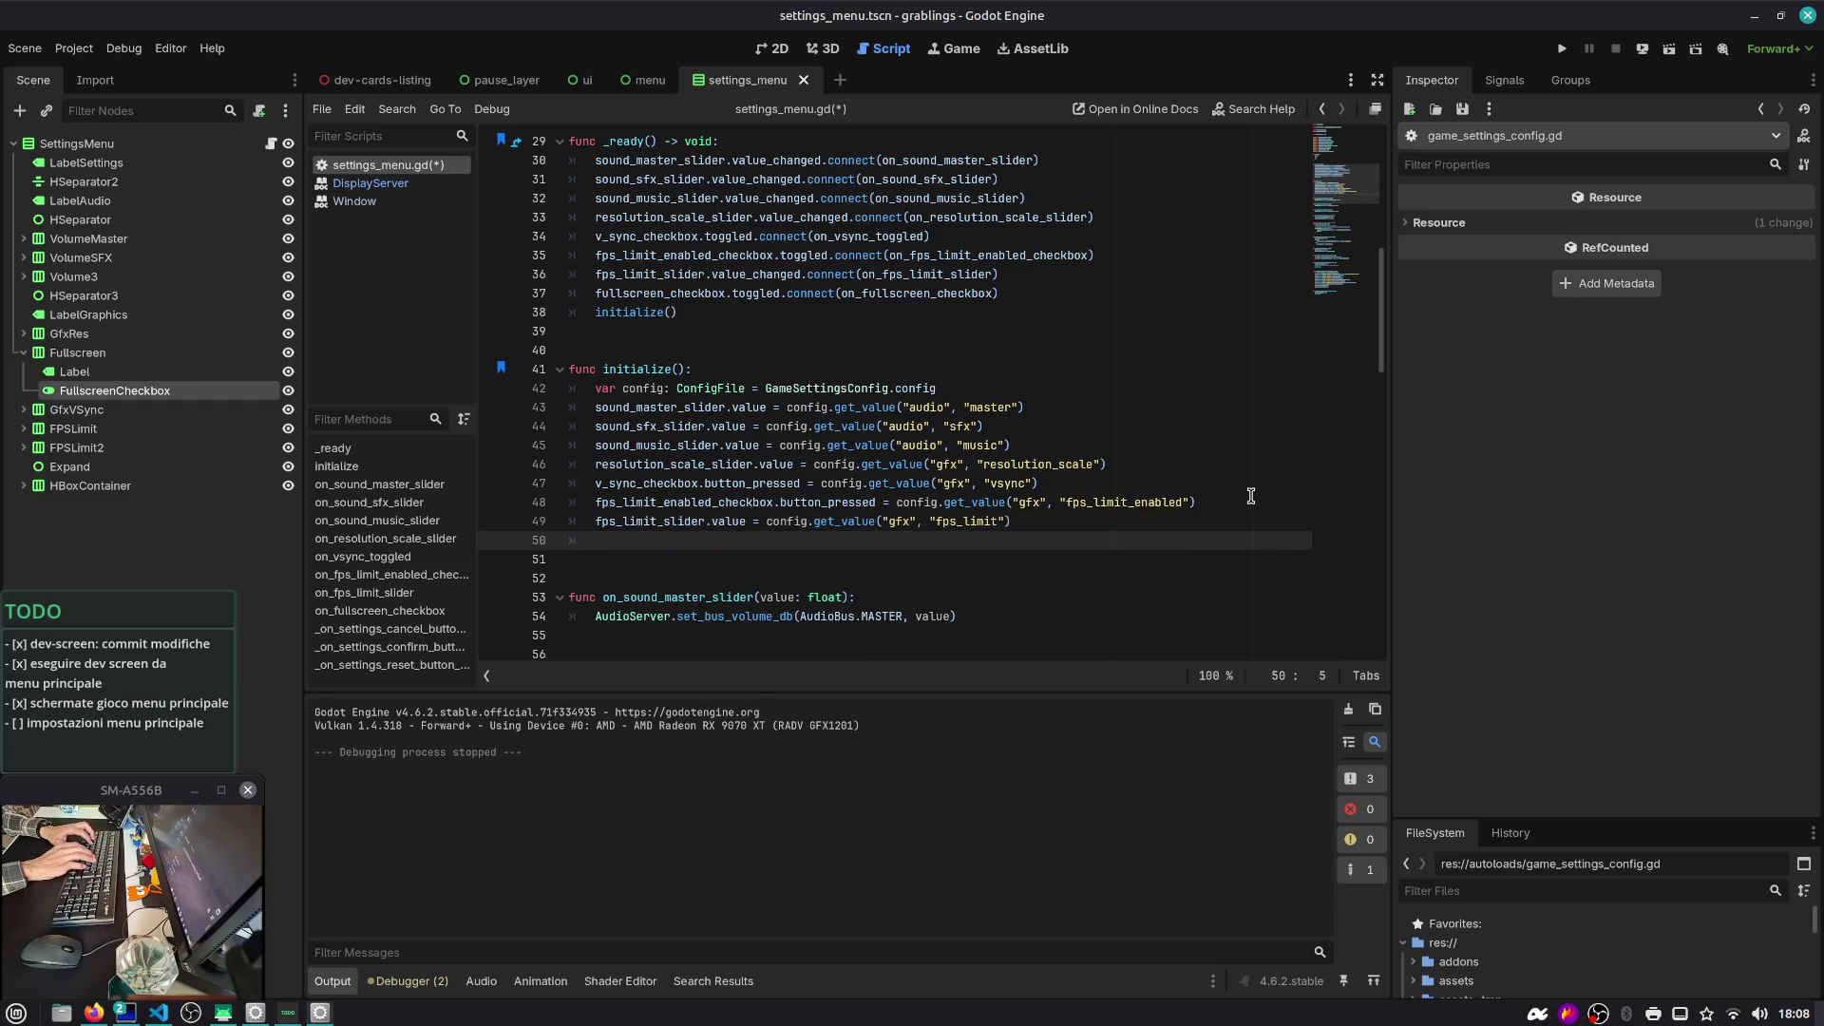
Step: Add fullscreen_checkbox.button_pressed = config.get_value("gfx", "fullscreen") and save the script
type("ull")
key("Return")
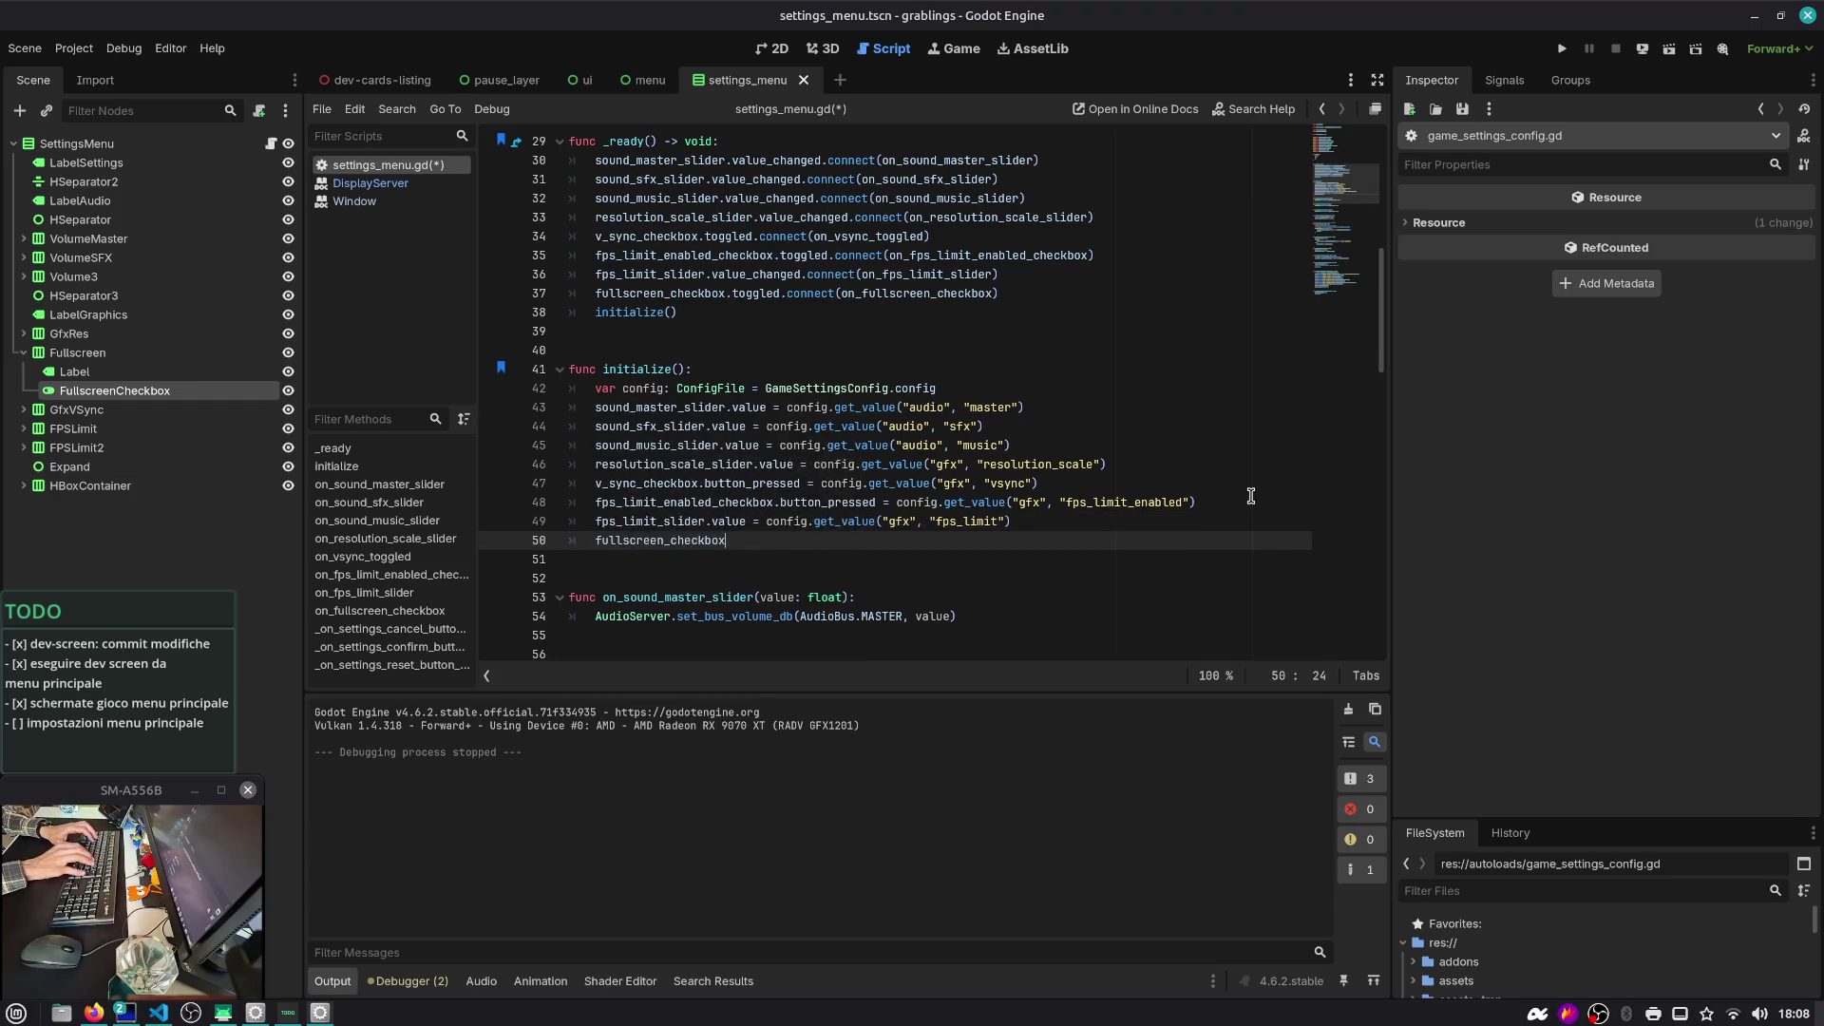
type("button_pressed = config.get_valu")
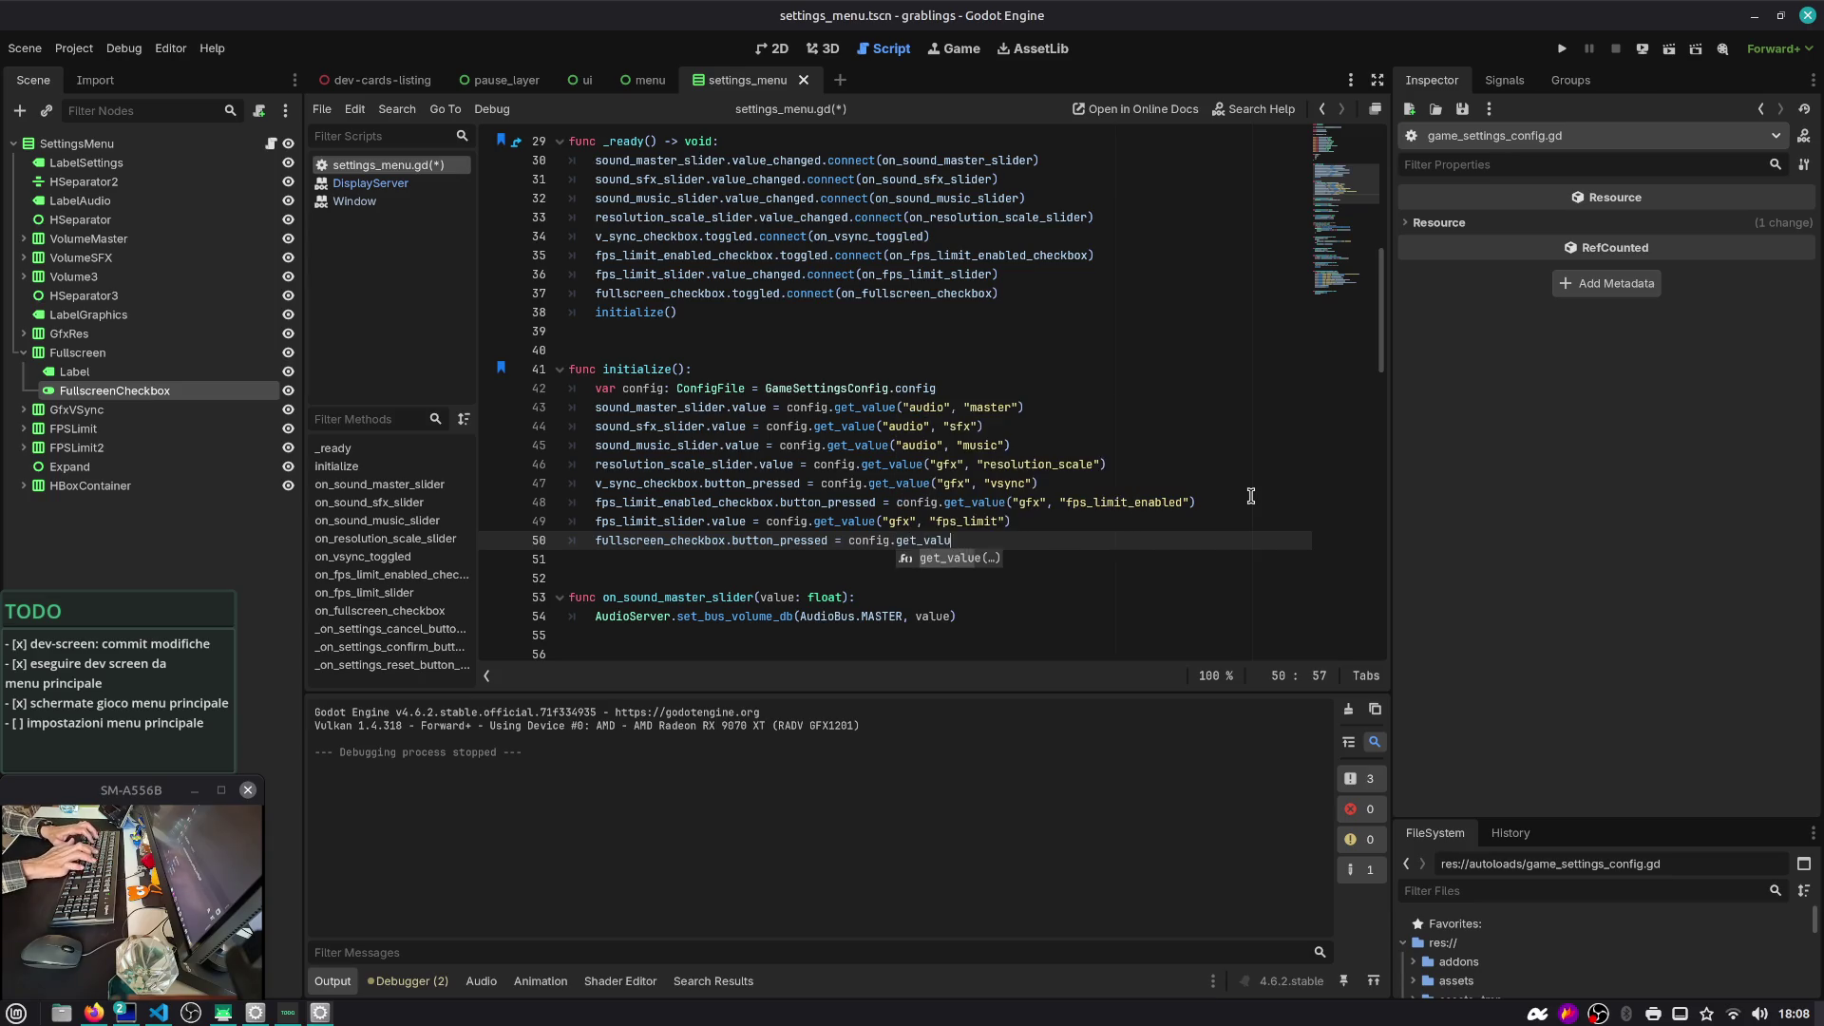
key("Return")
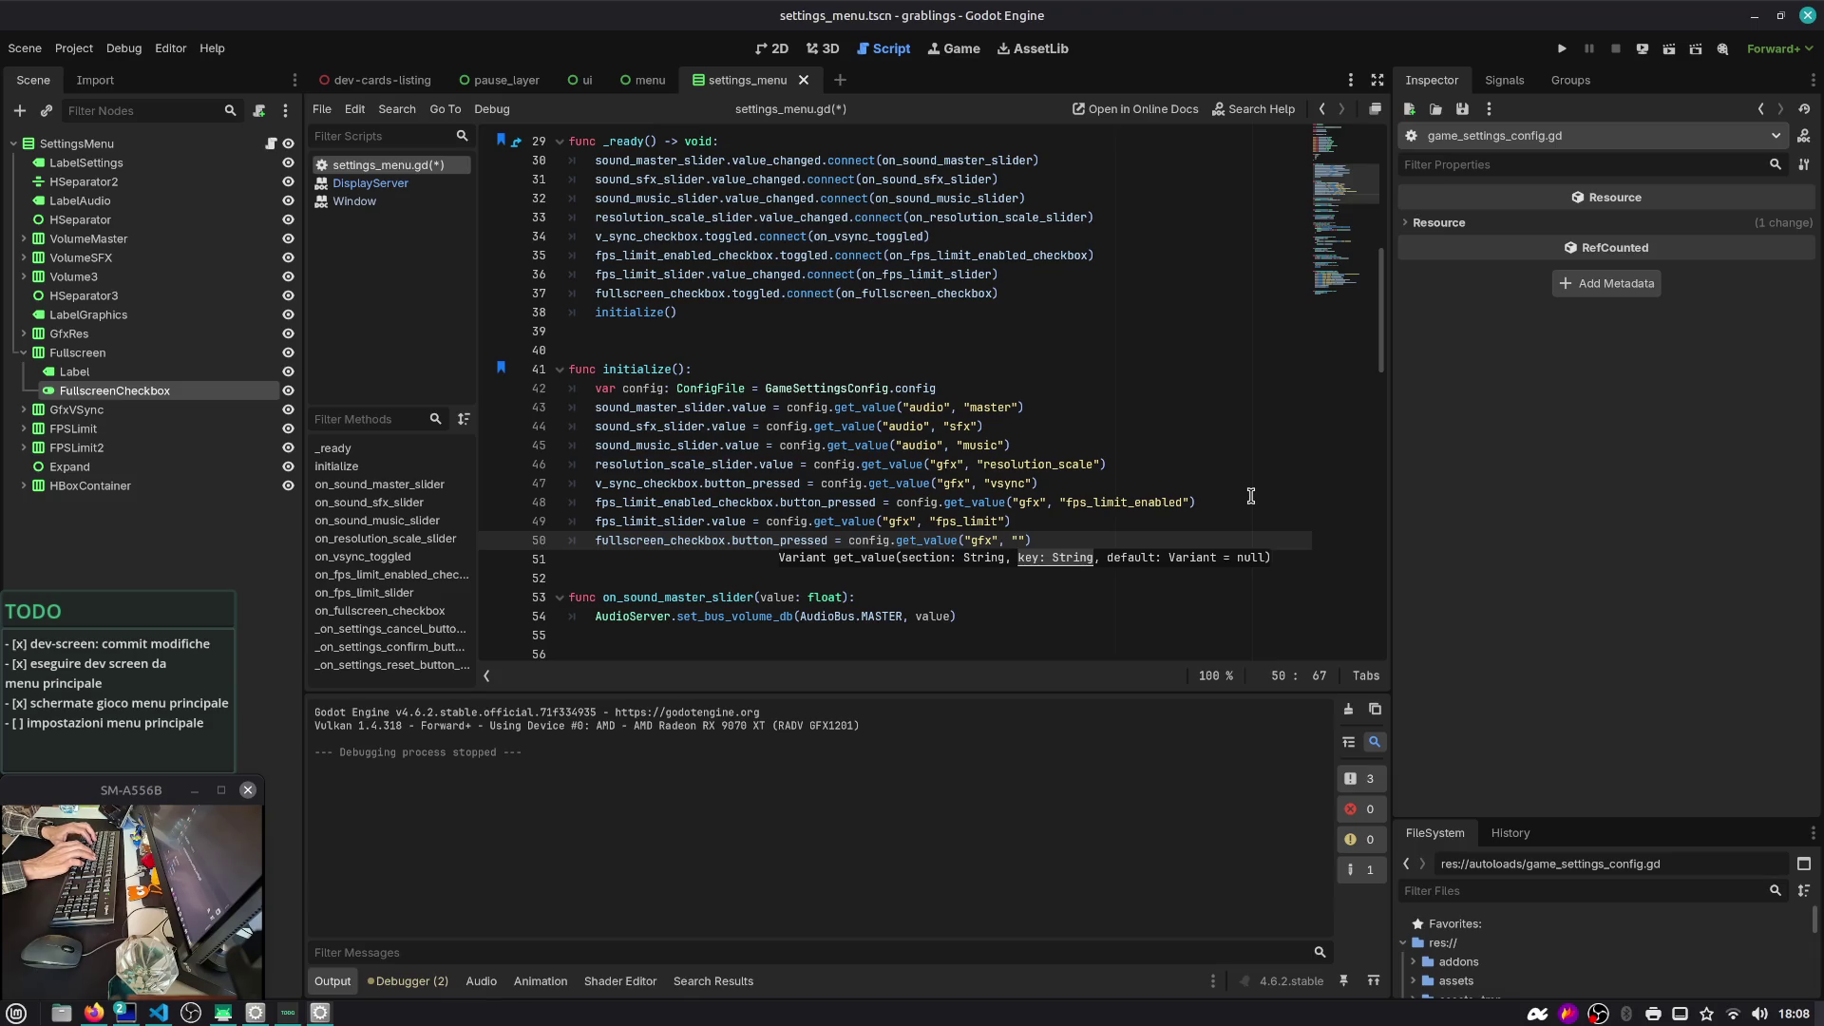
key("ctrl+s")
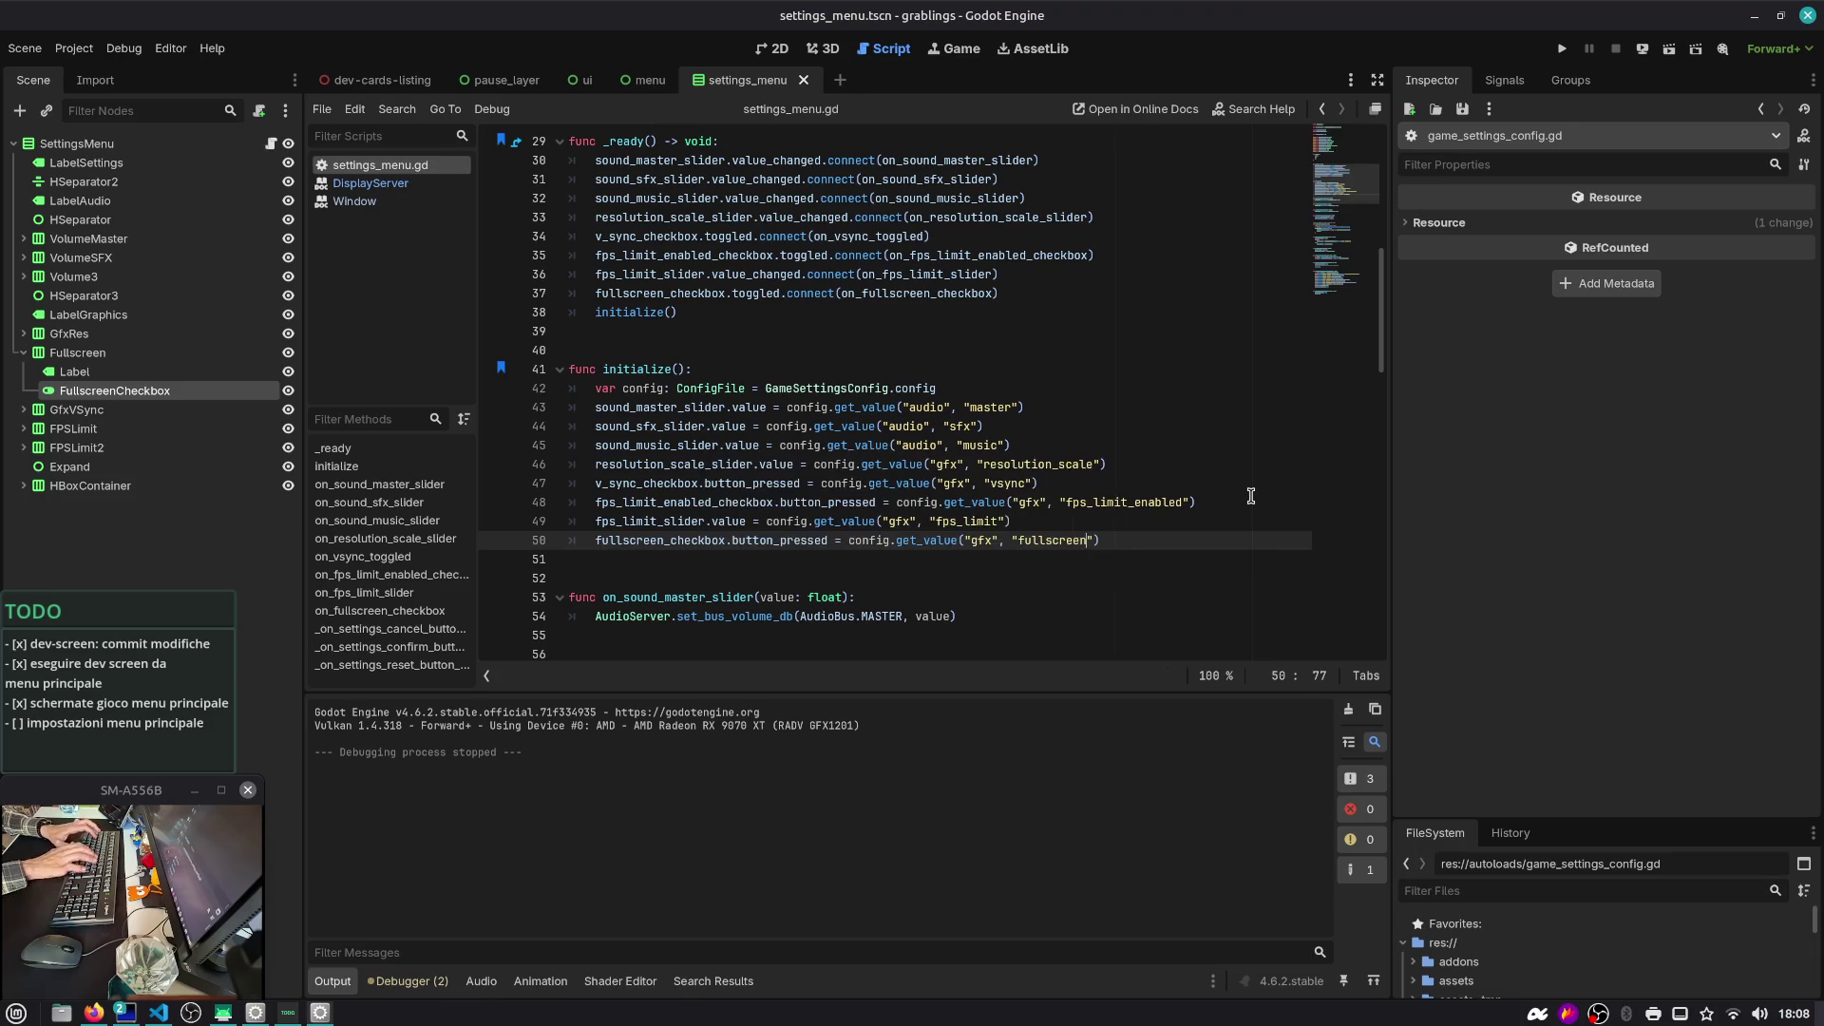
Step: Run the project and inspect the Nil error at the fullscreen key on line 50
left_click(1562, 49)
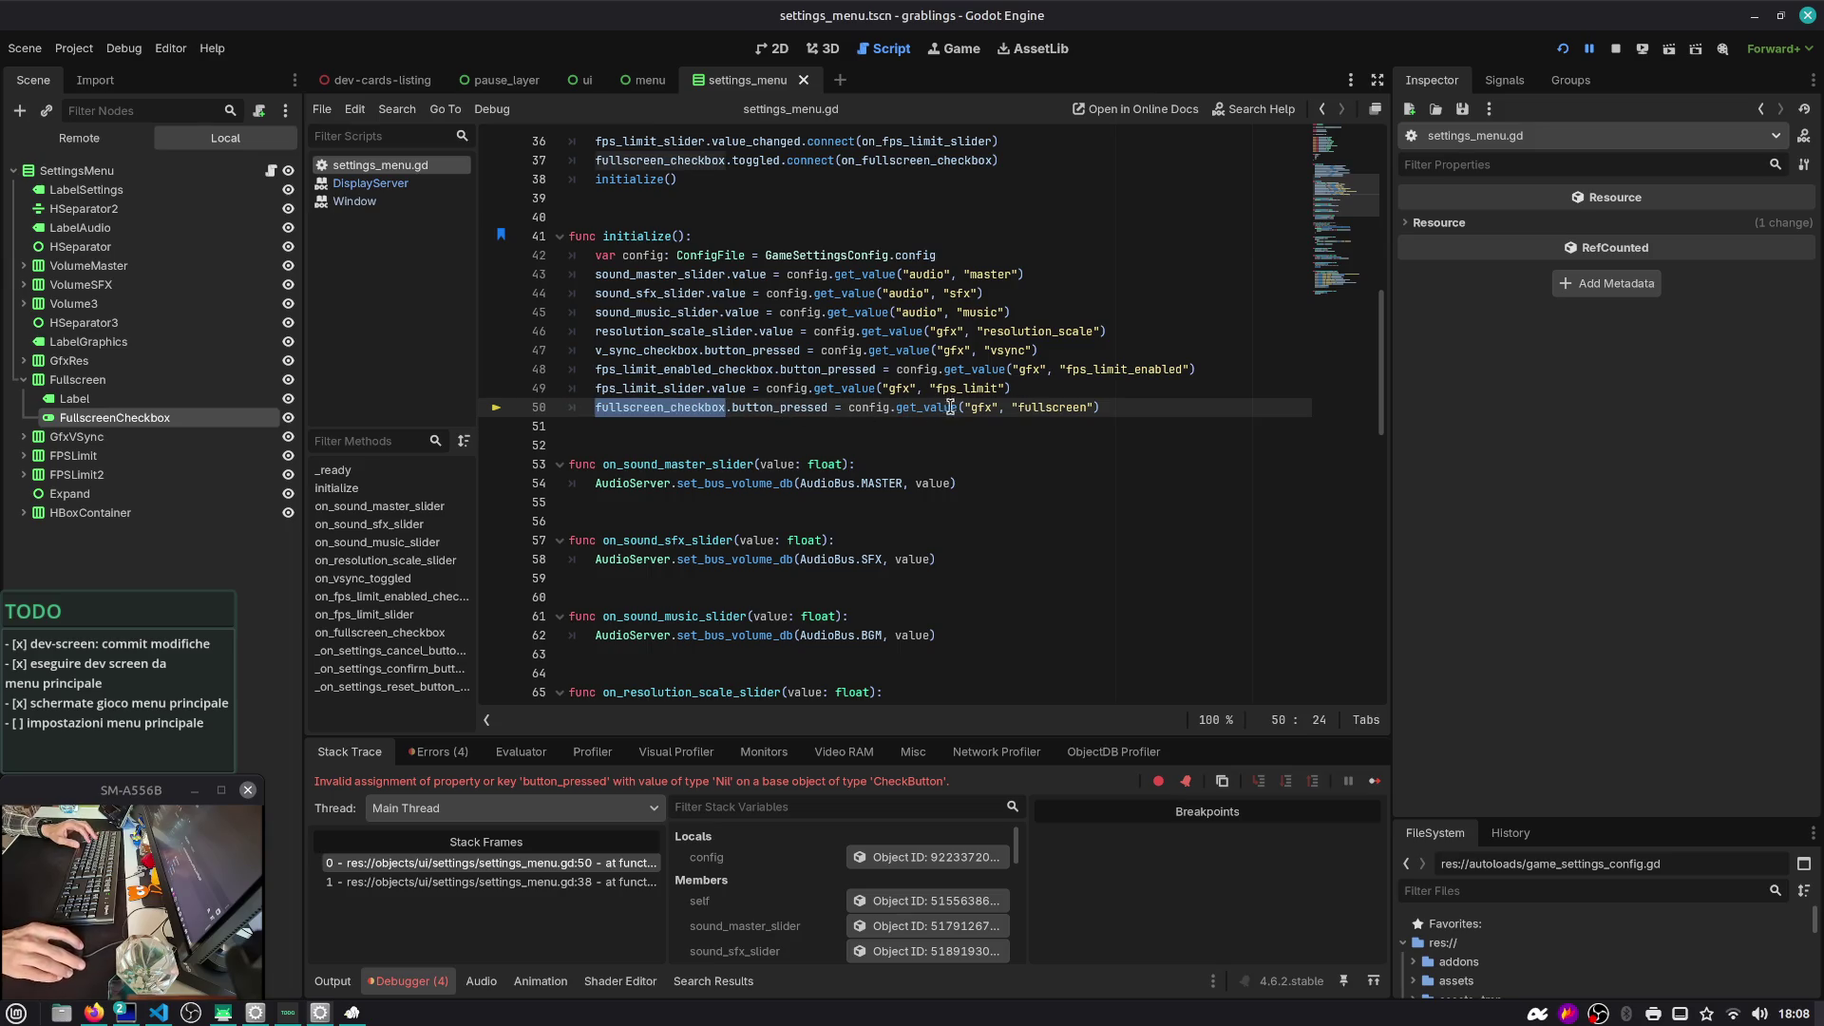
left_click(843, 408)
left_click(1033, 409)
double_click(1049, 408)
scroll(779, 532, "down", 10)
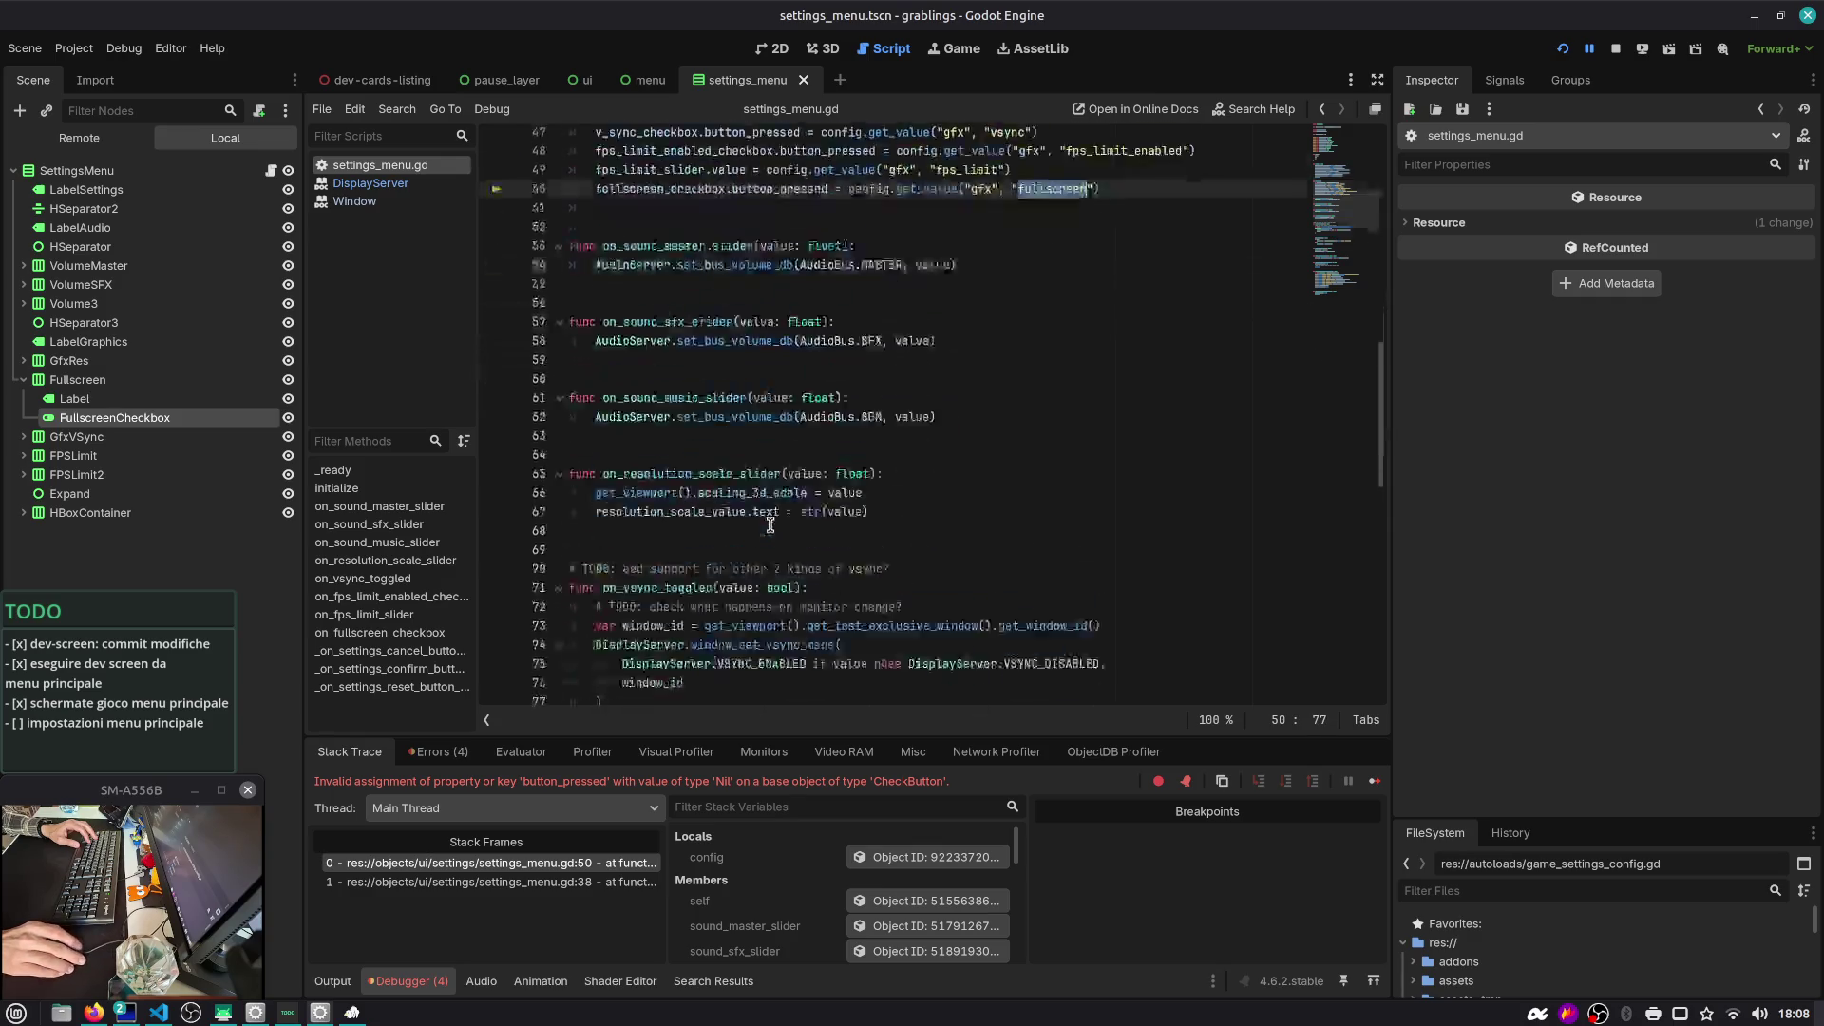
scroll(782, 516, "down", 8)
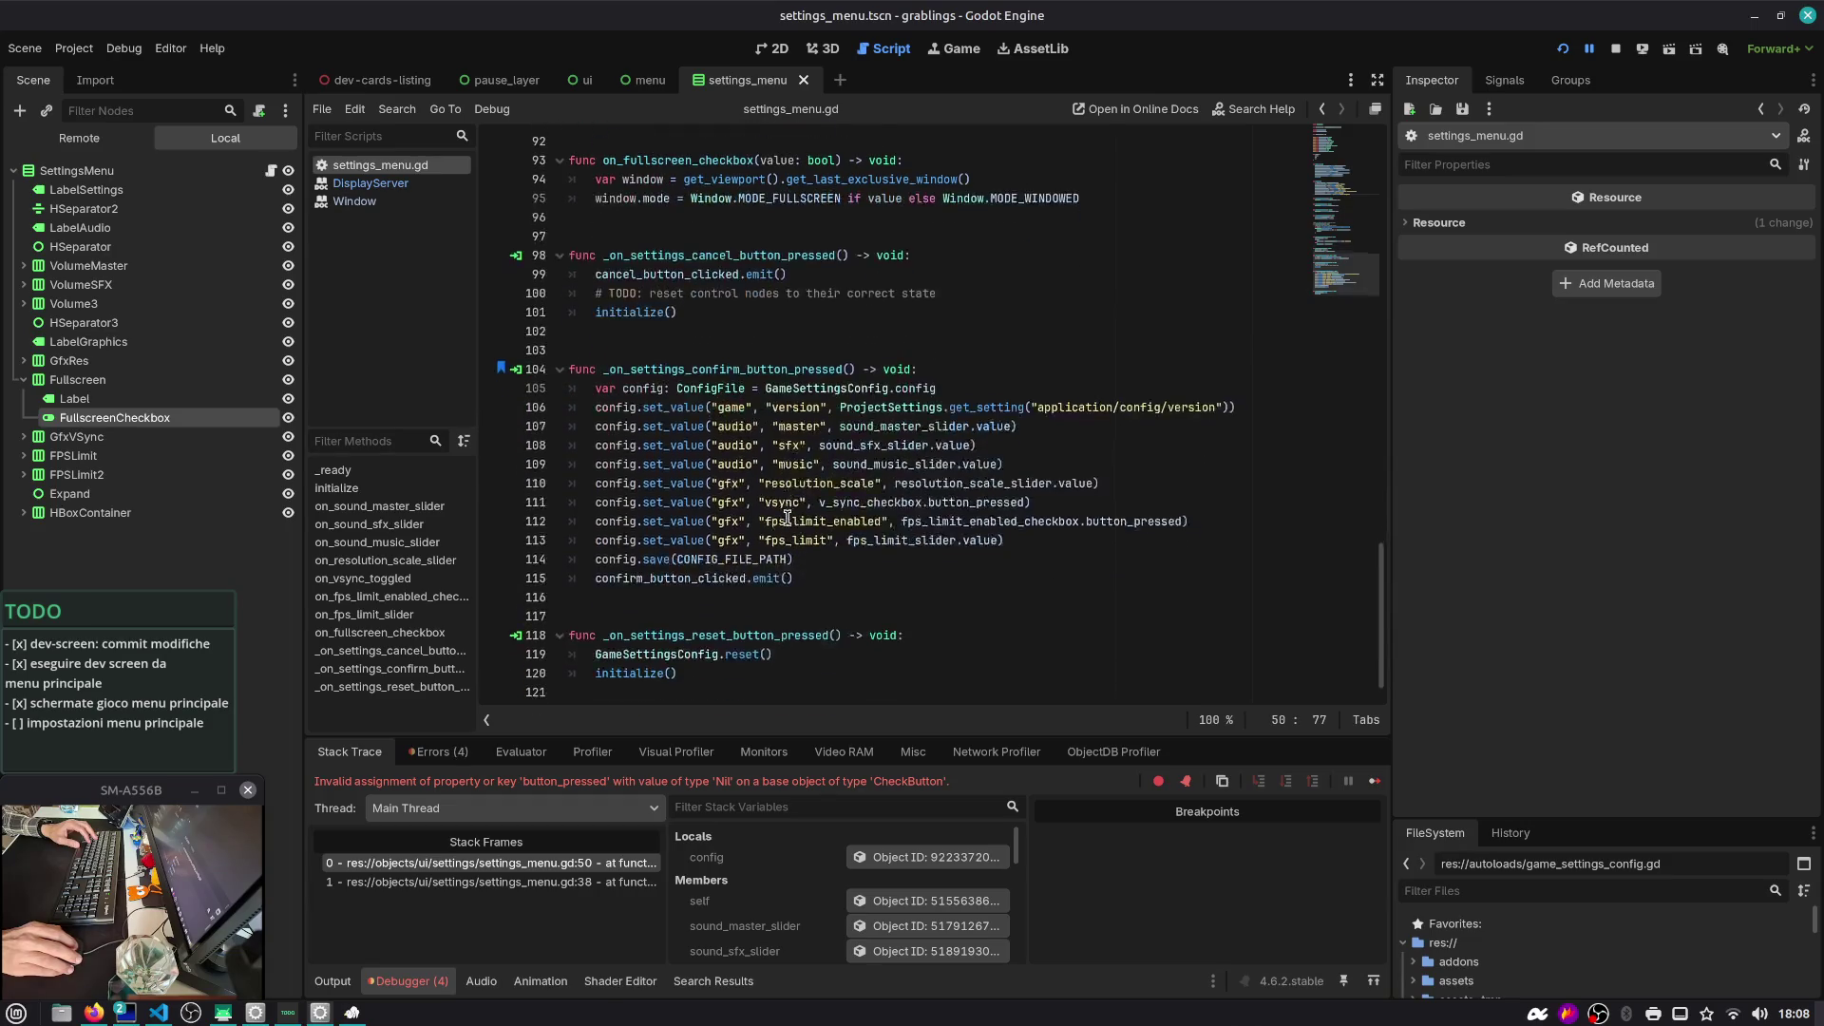
Step: Add config.set_value("gfx", "fullscreen", fullscreen_checkbox.button_pressed) after line 113, rerun, then stop the game
left_click(1007, 541)
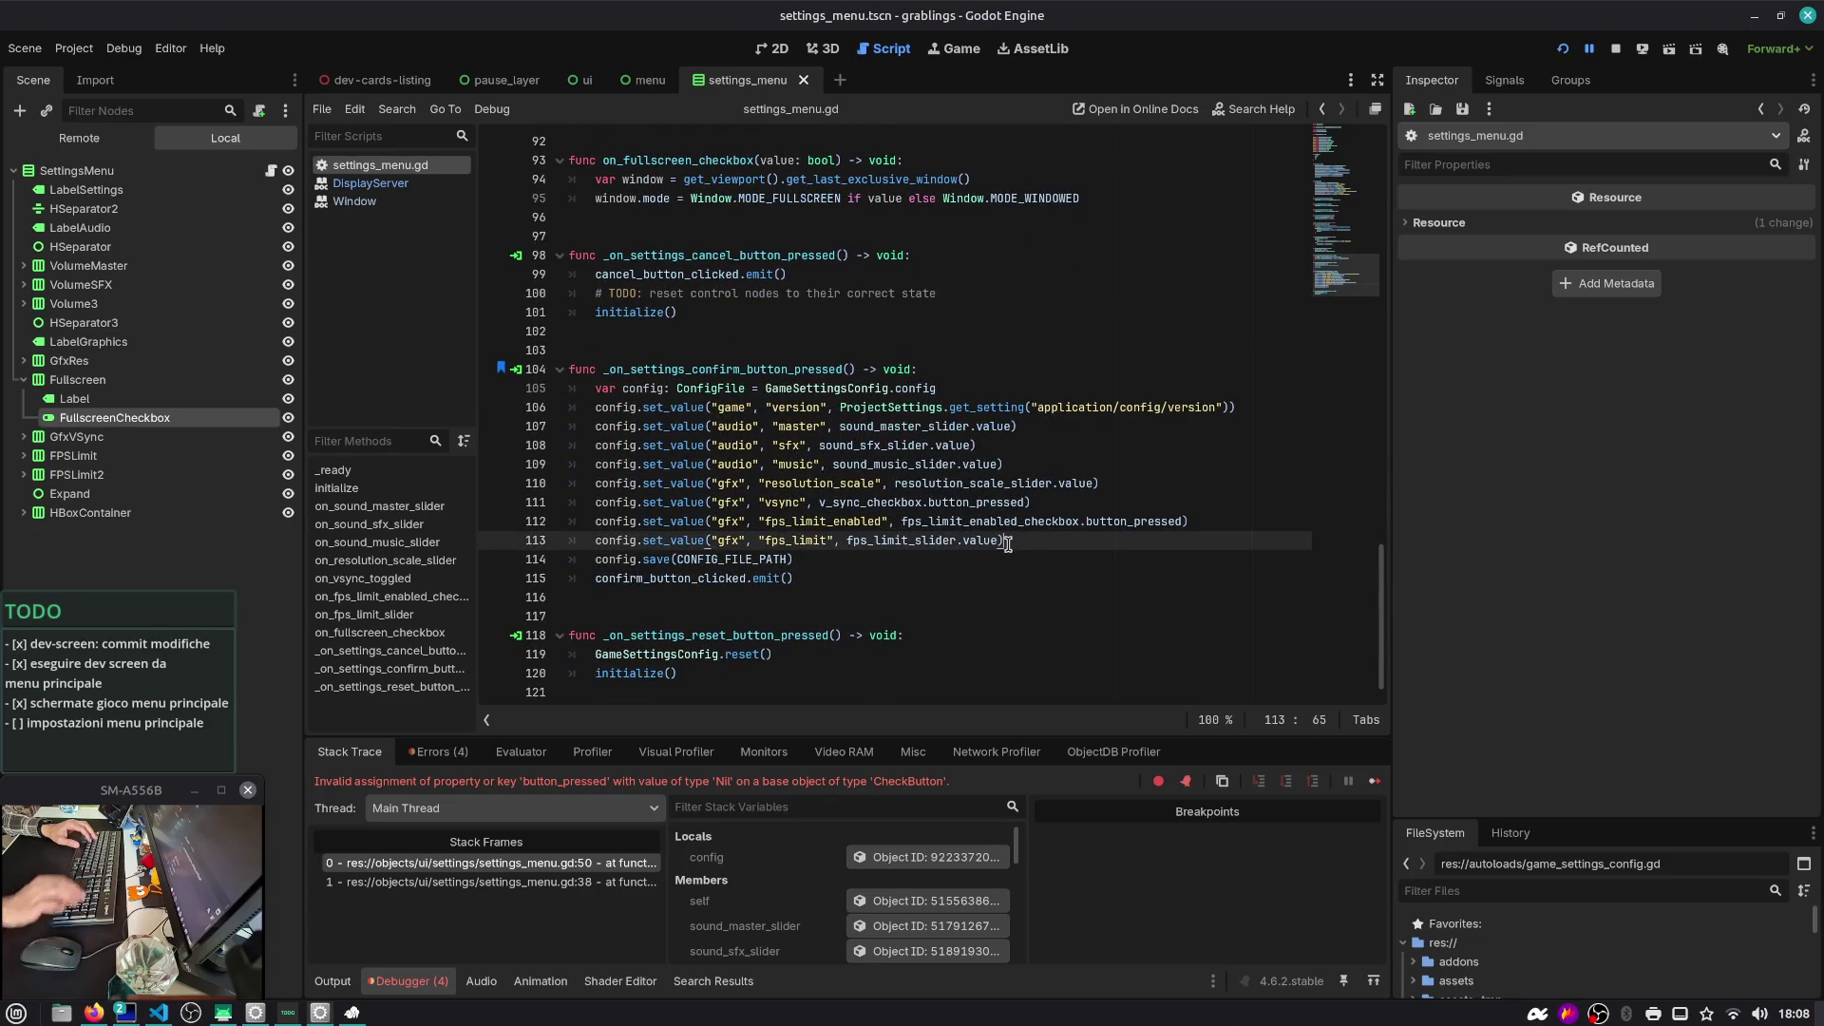
key("Return")
type(".set_value(")
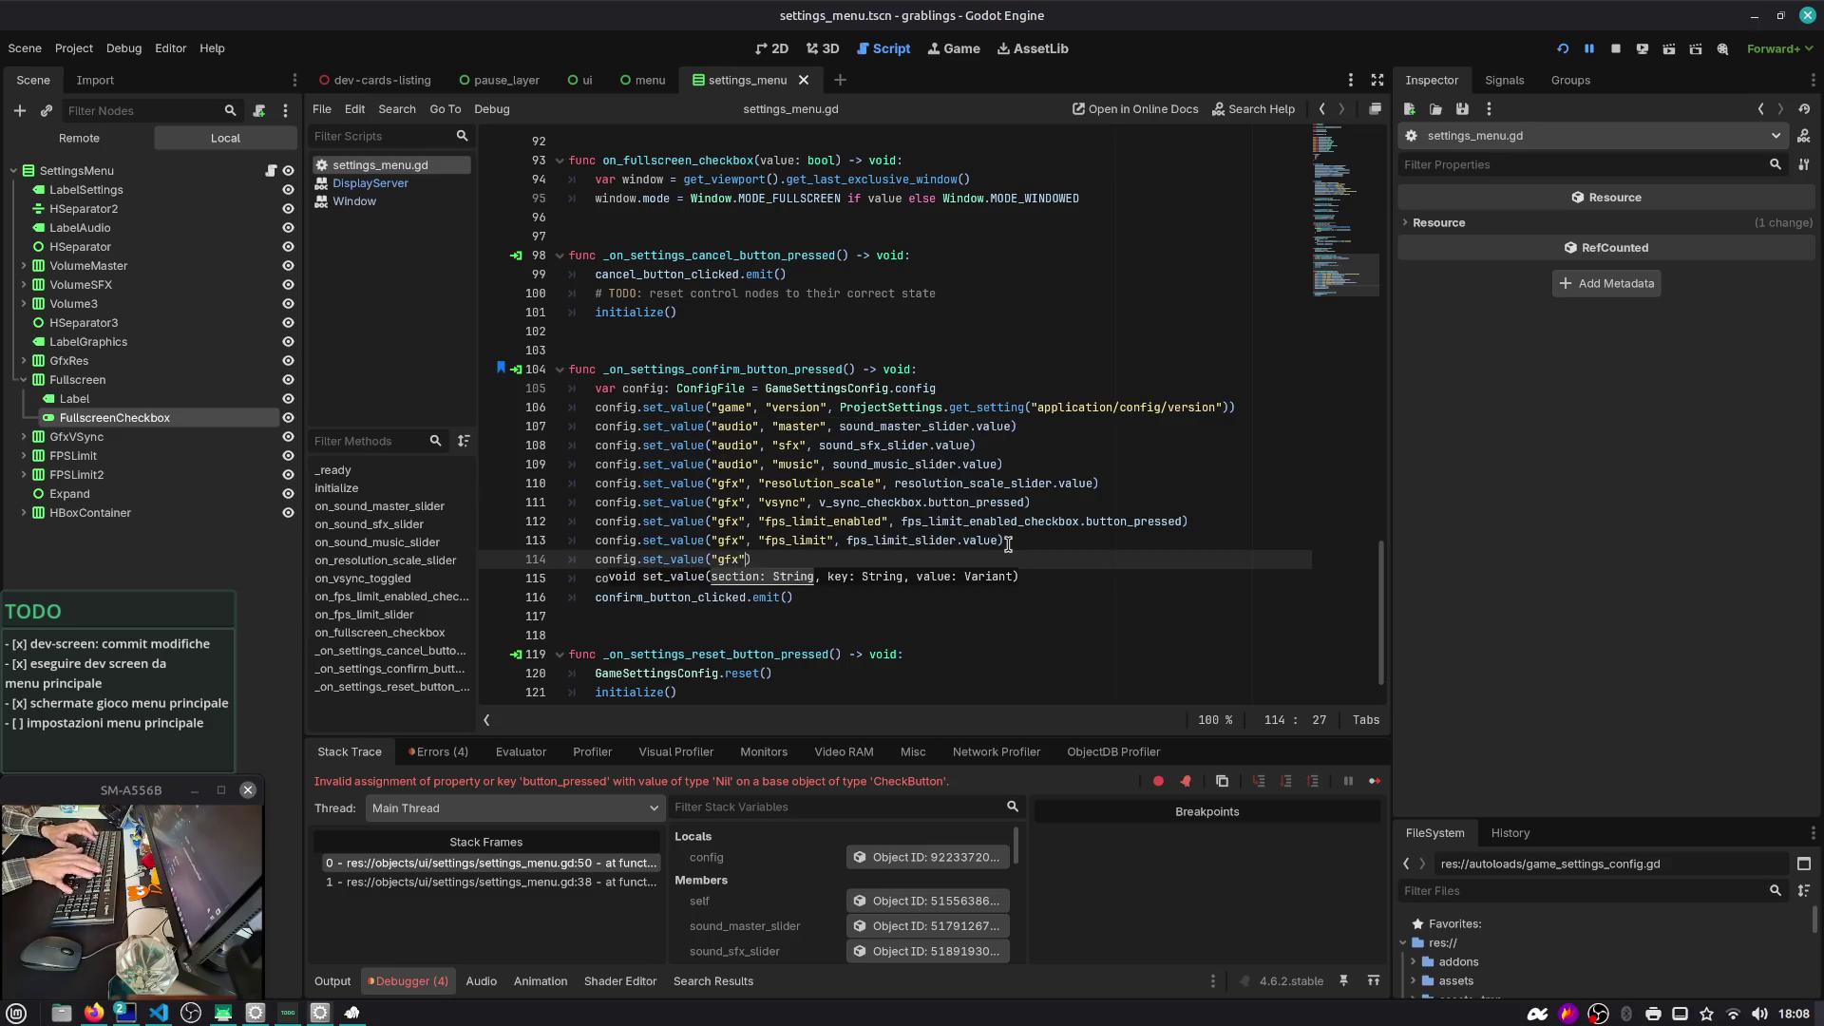
type("\"gfx\", \"fullscree\", f")
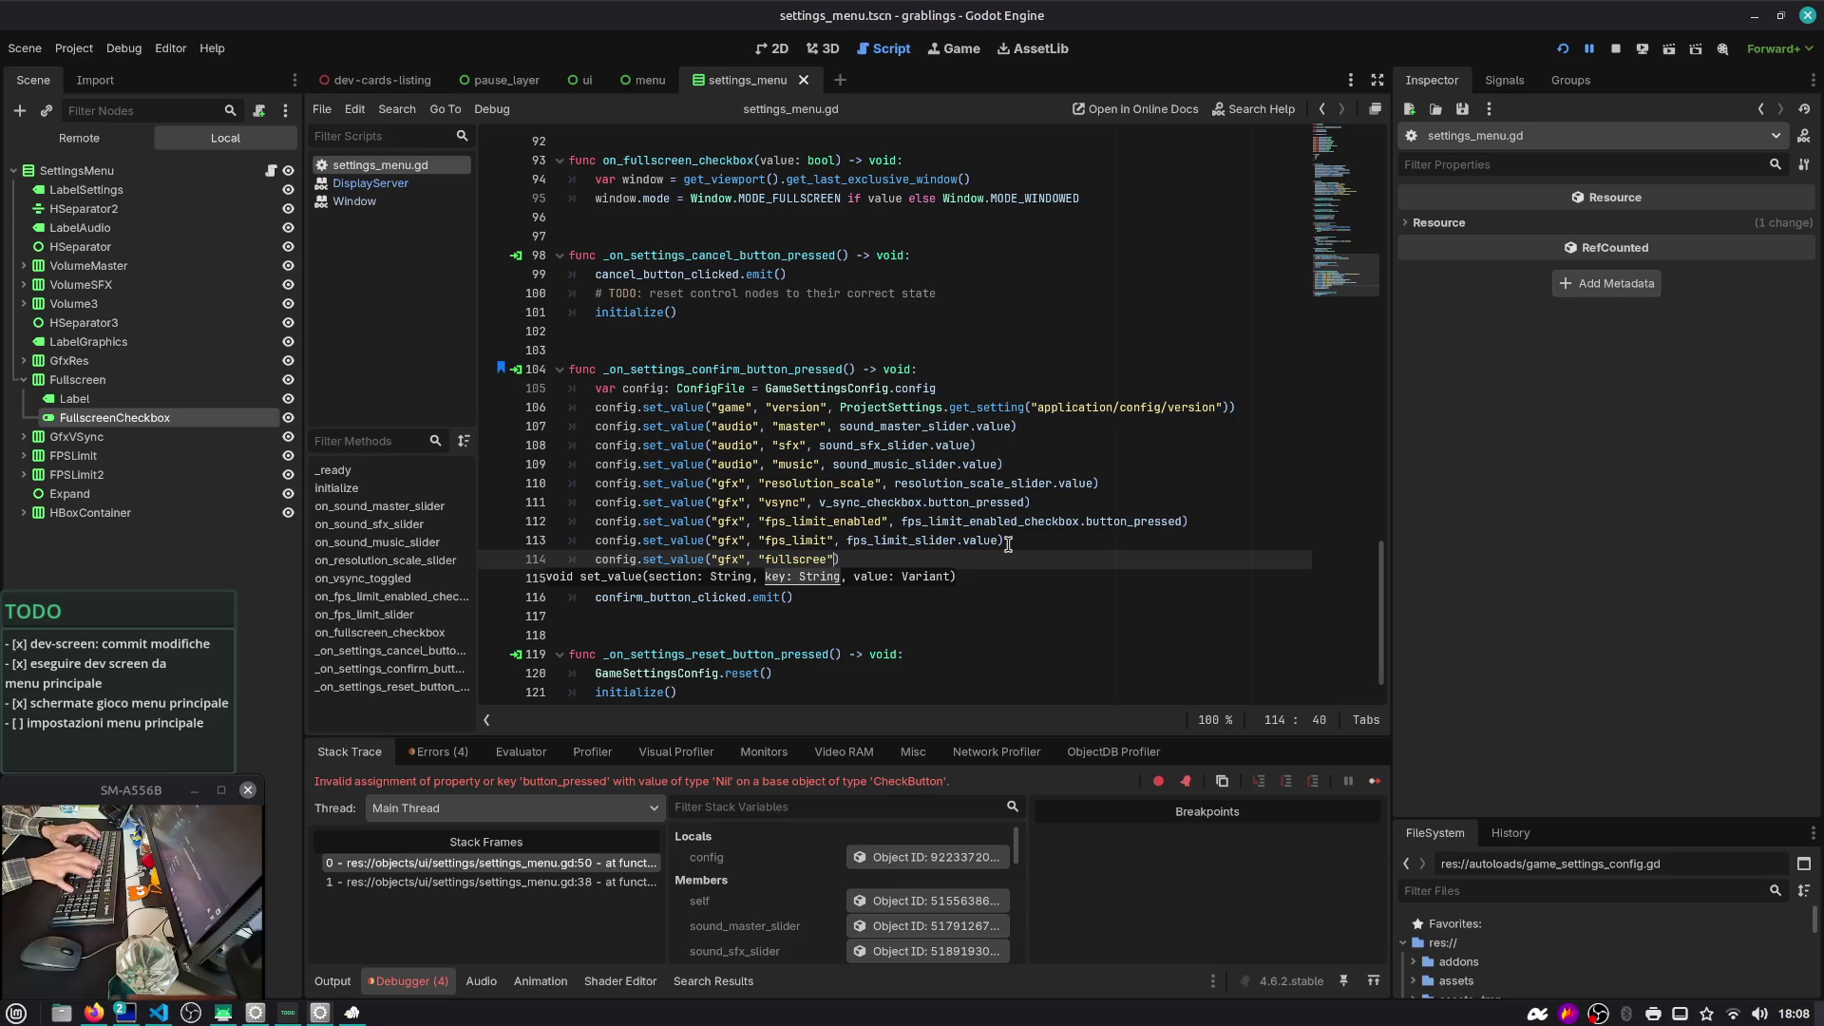
type("ullscreen_checkbox.")
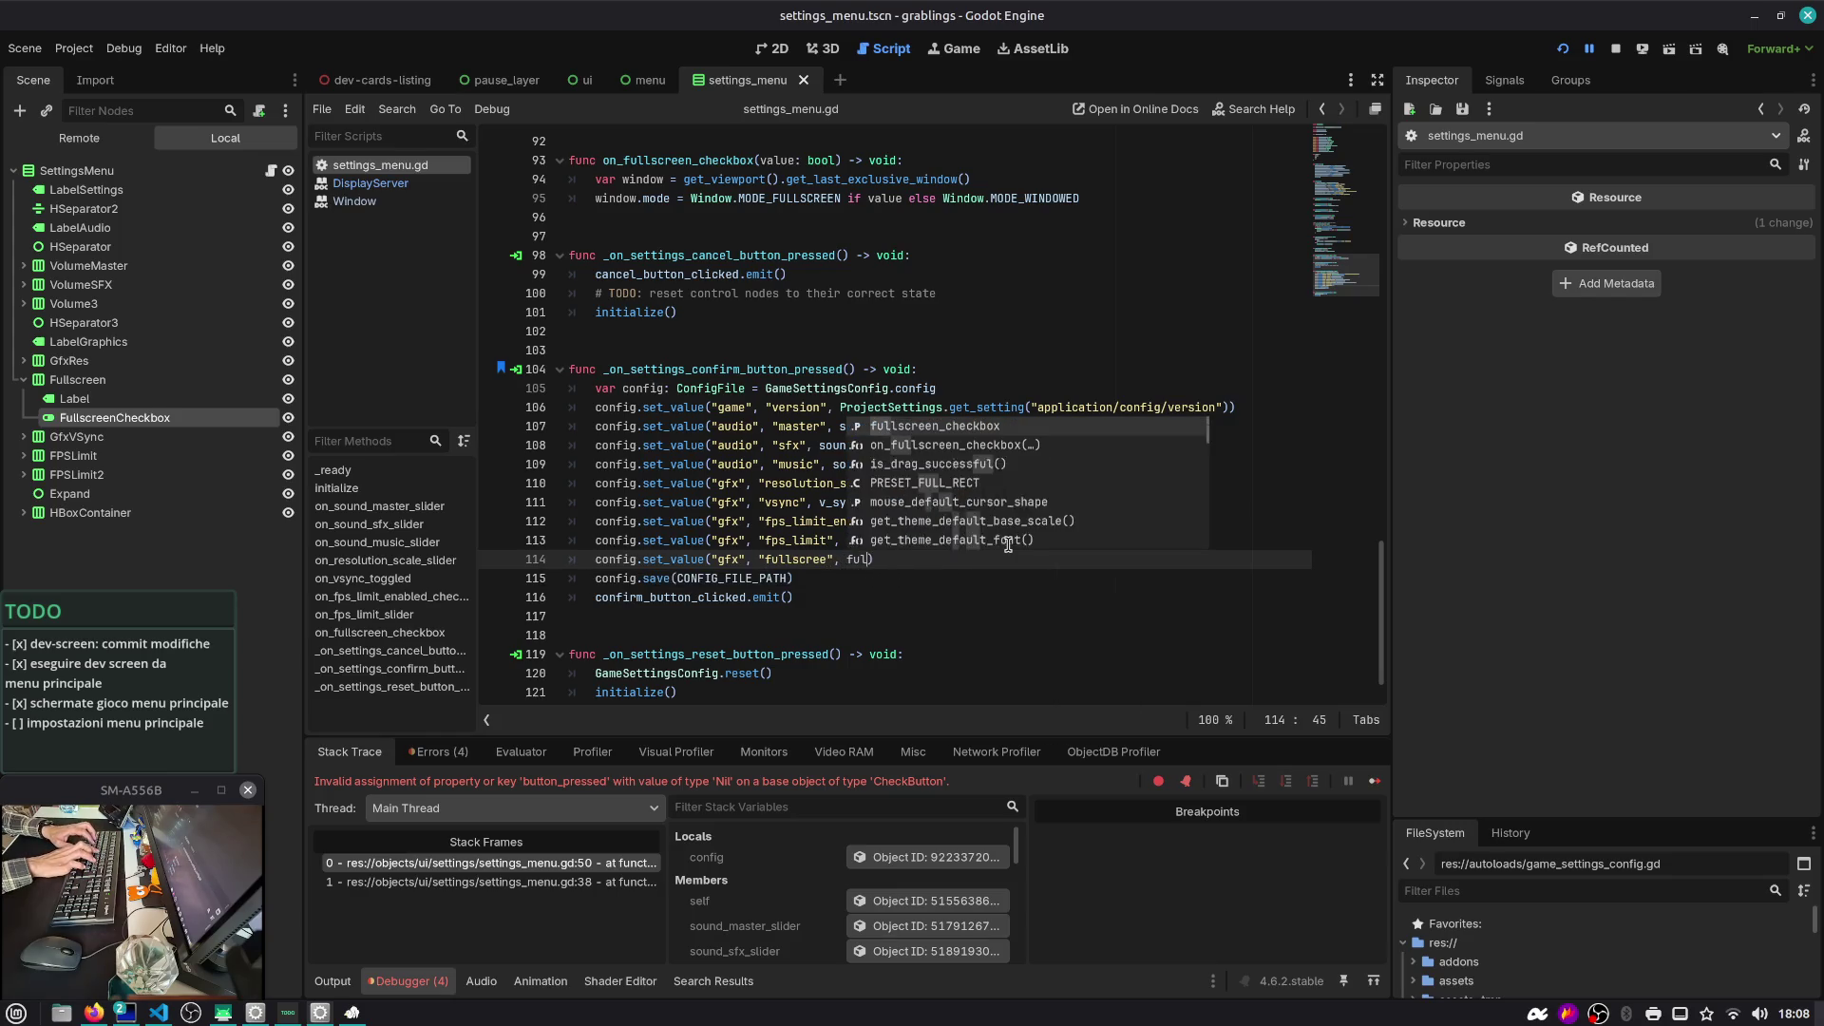
type("button_pressed")
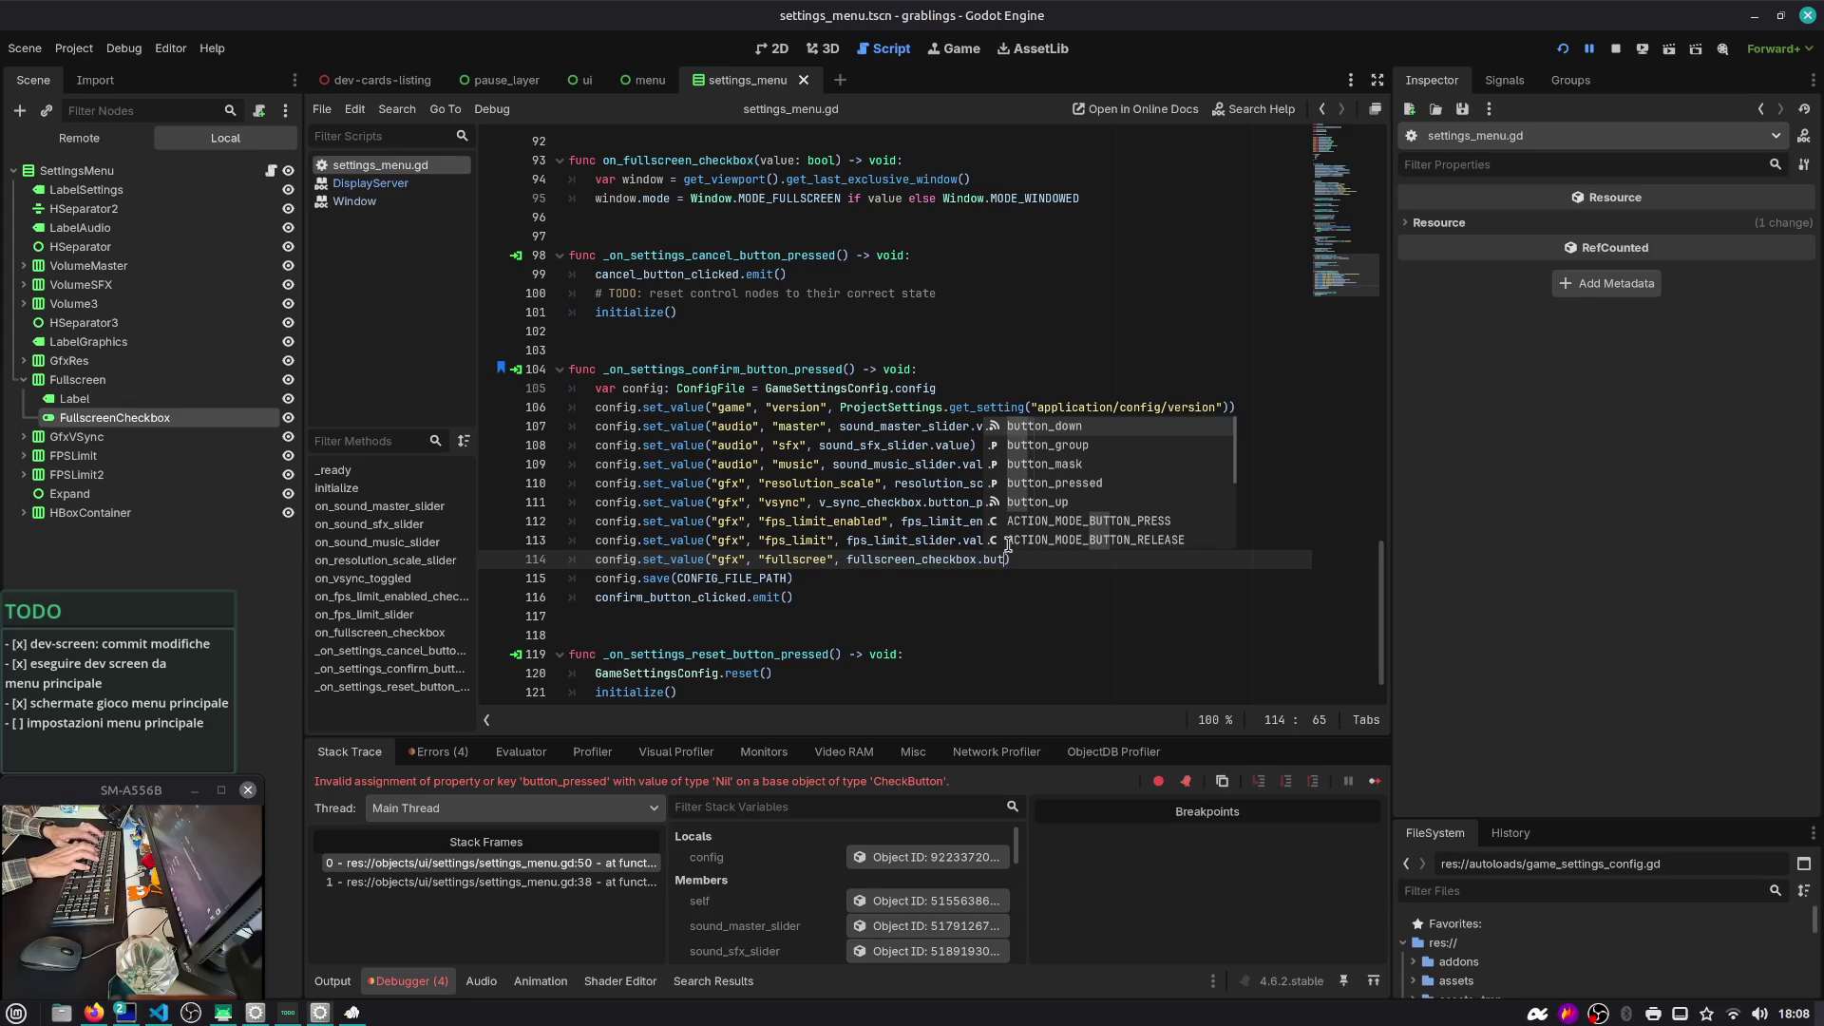
key("F5")
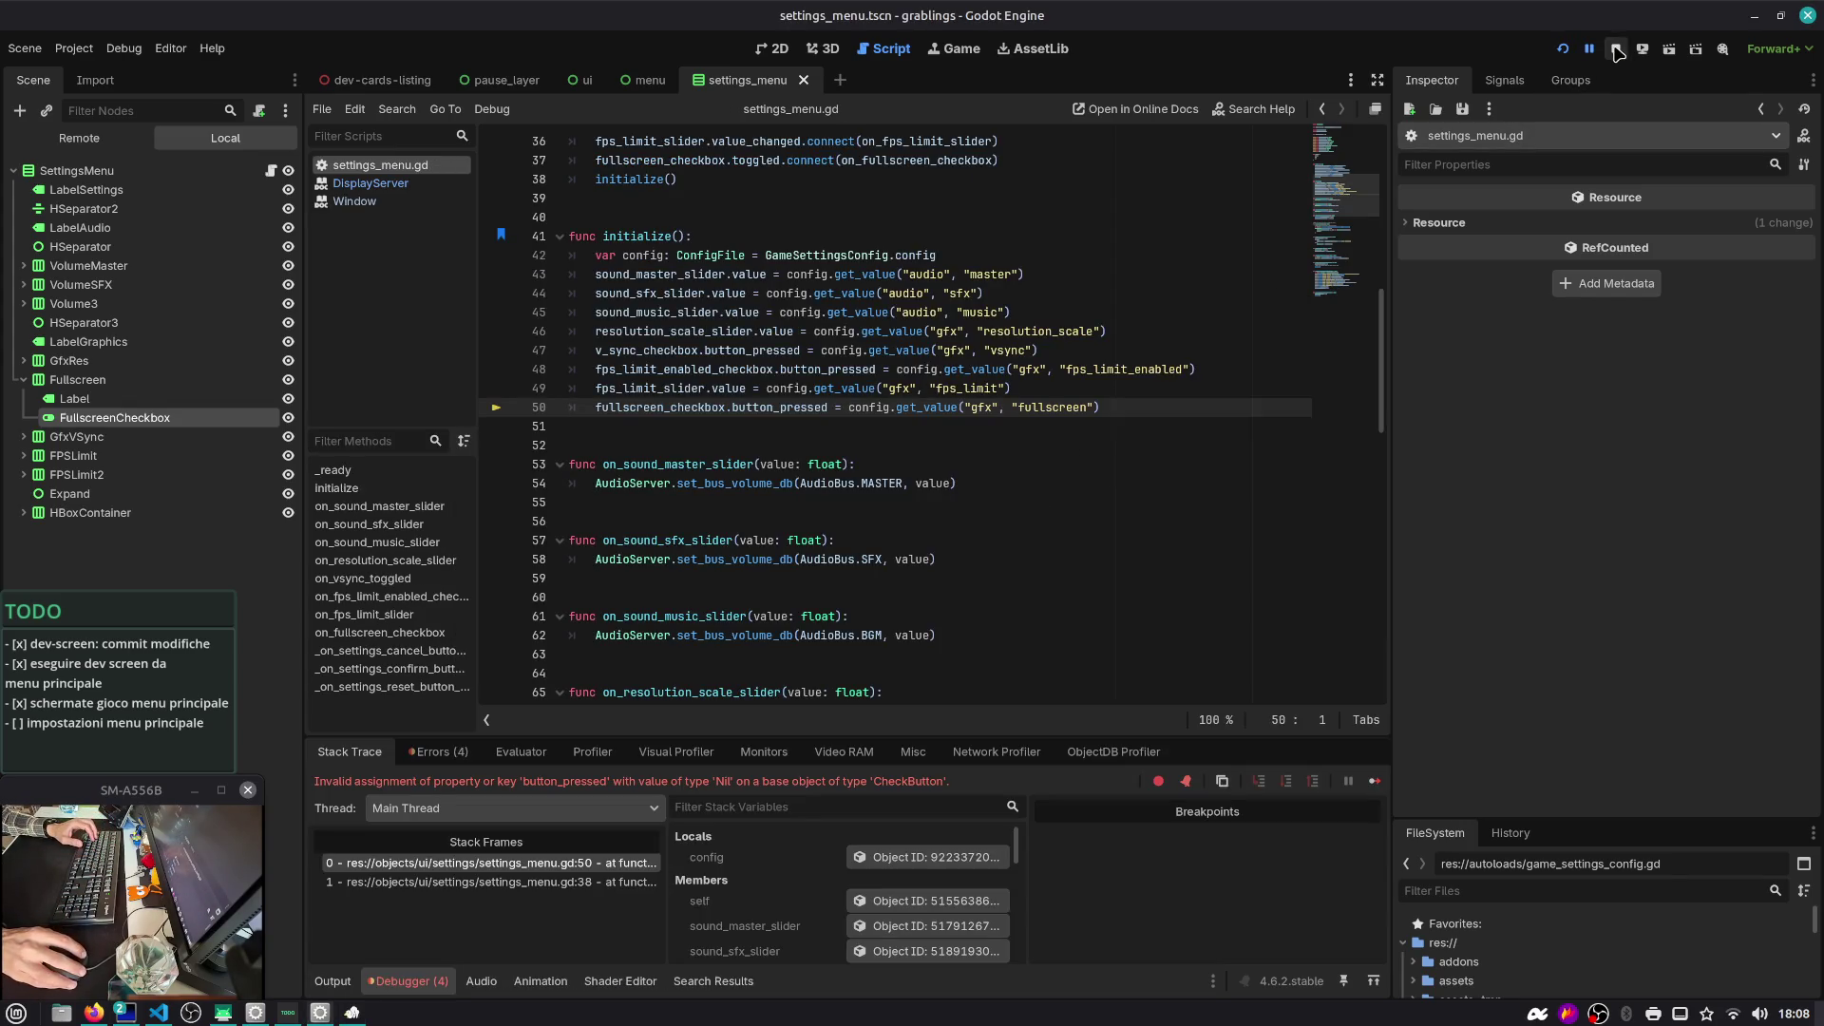
left_click(1615, 48)
key("alt+Tab")
key("alt+Tab")
key("alt+Tab")
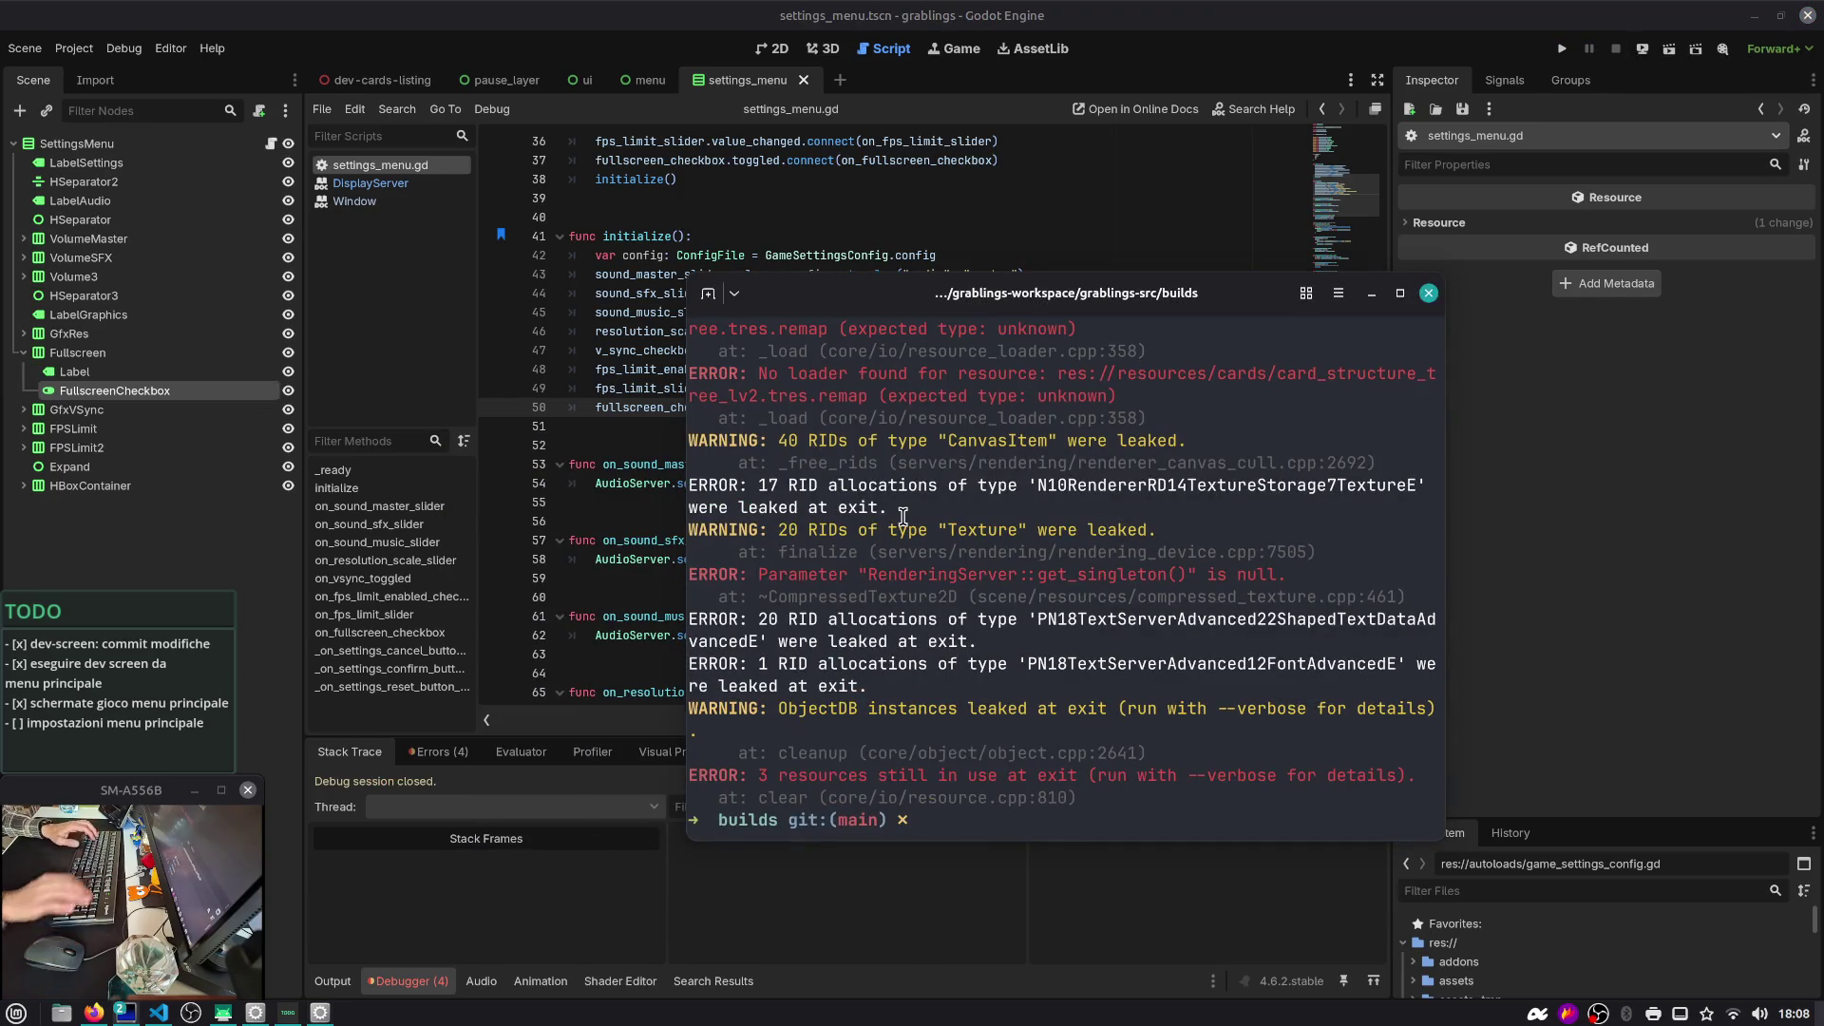
Step: Delete ~/.local/share/godot/app_userdata/grablings/settings.cfg in Terminal and close the terminal
key("ctrl+minus")
key("ctrl+minus")
key("ctrl+l")
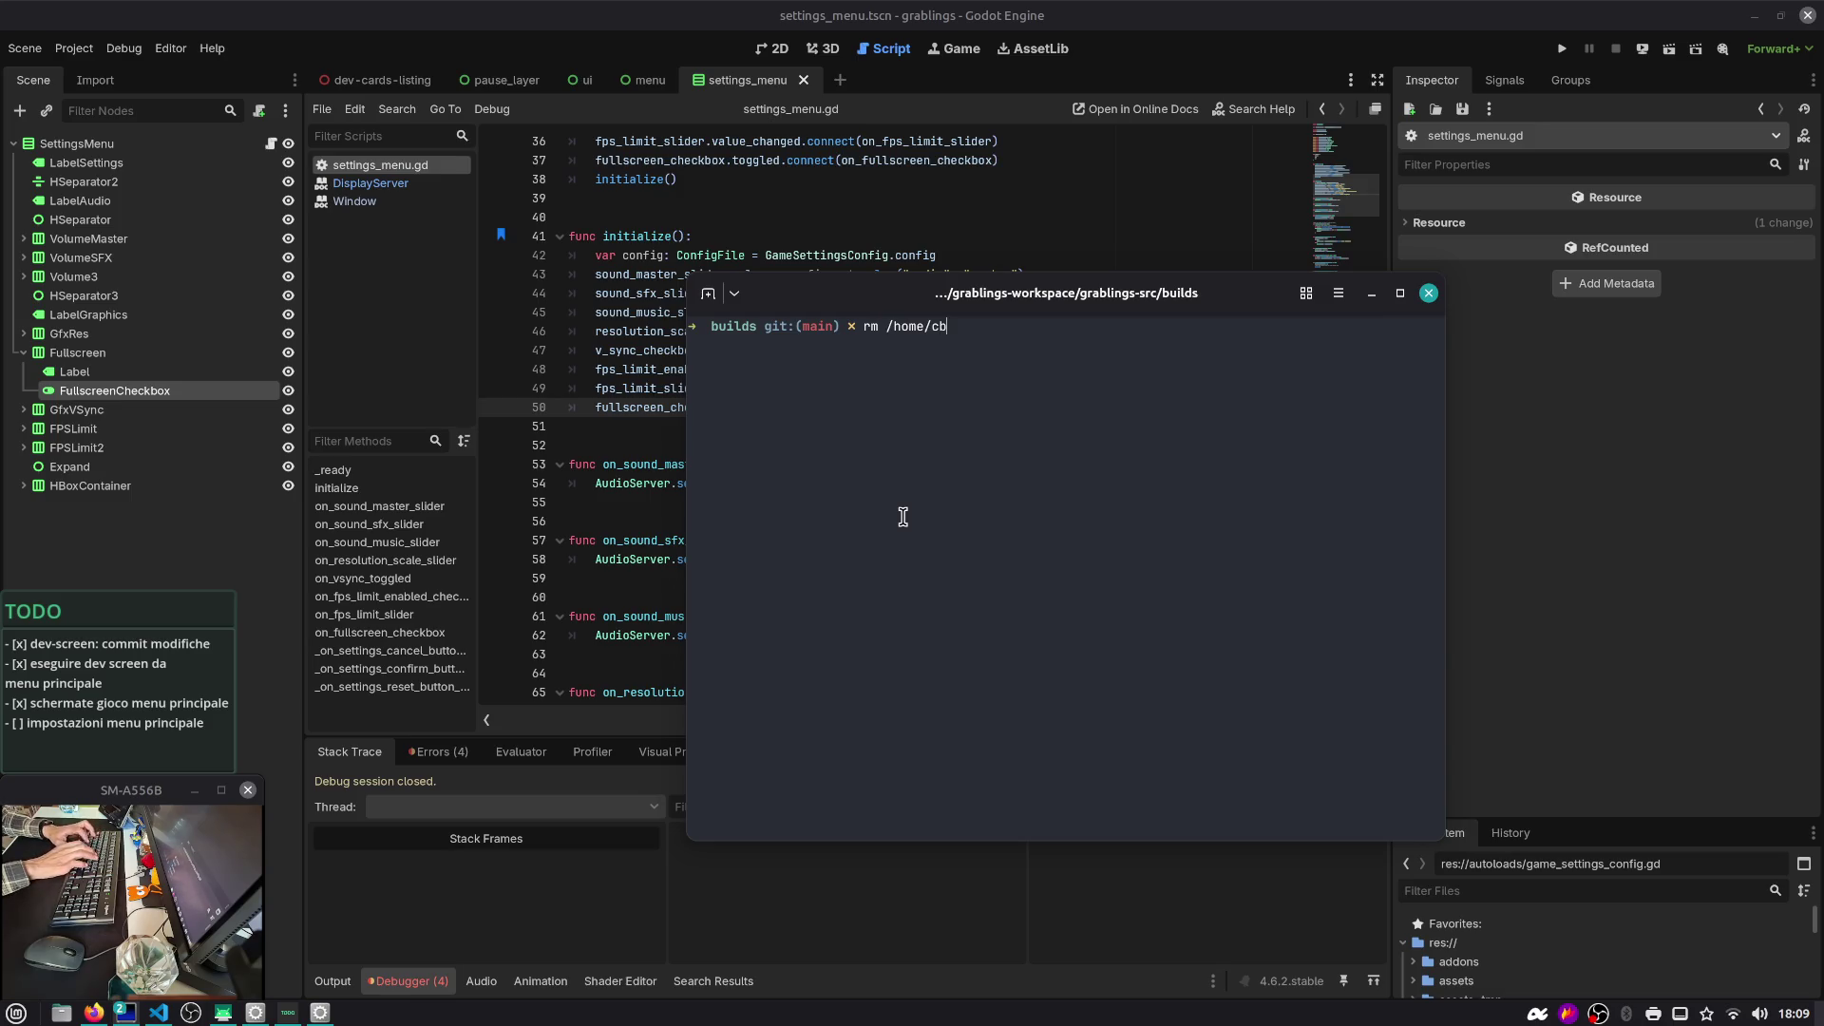
key("BackSpace")
key("BackSpace")
key("Tab")
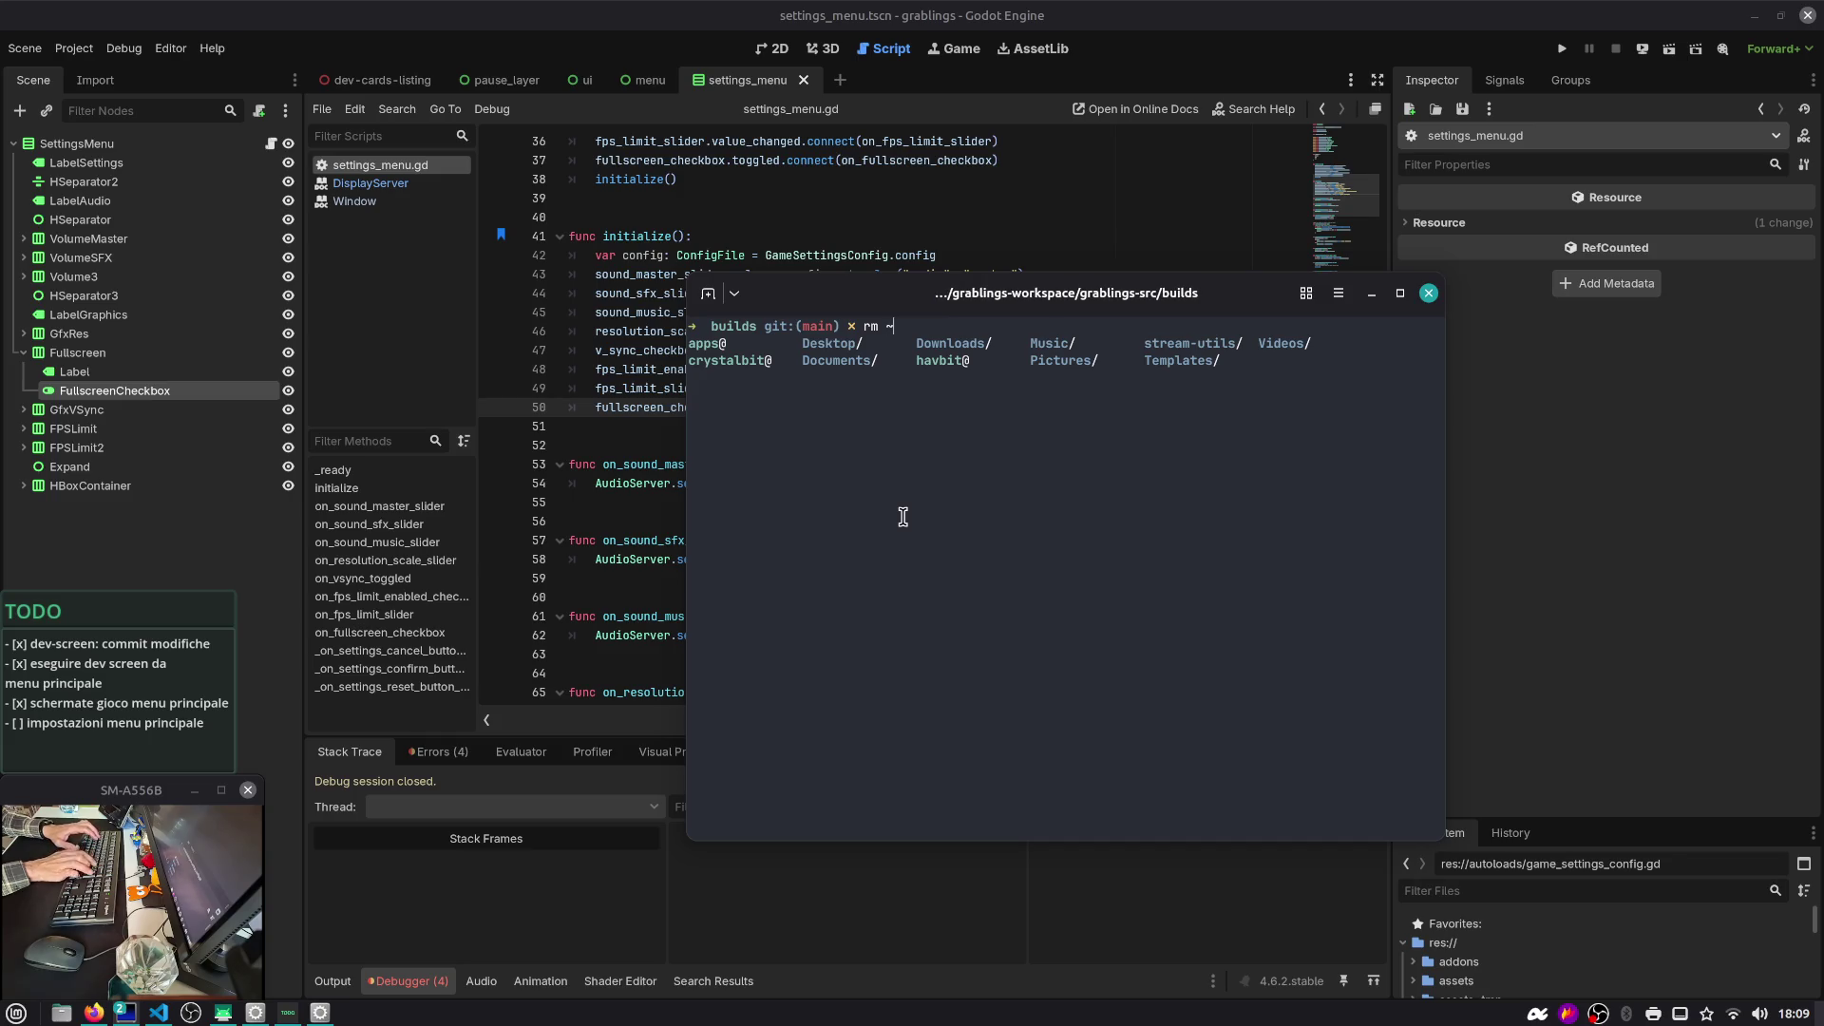
key("Up")
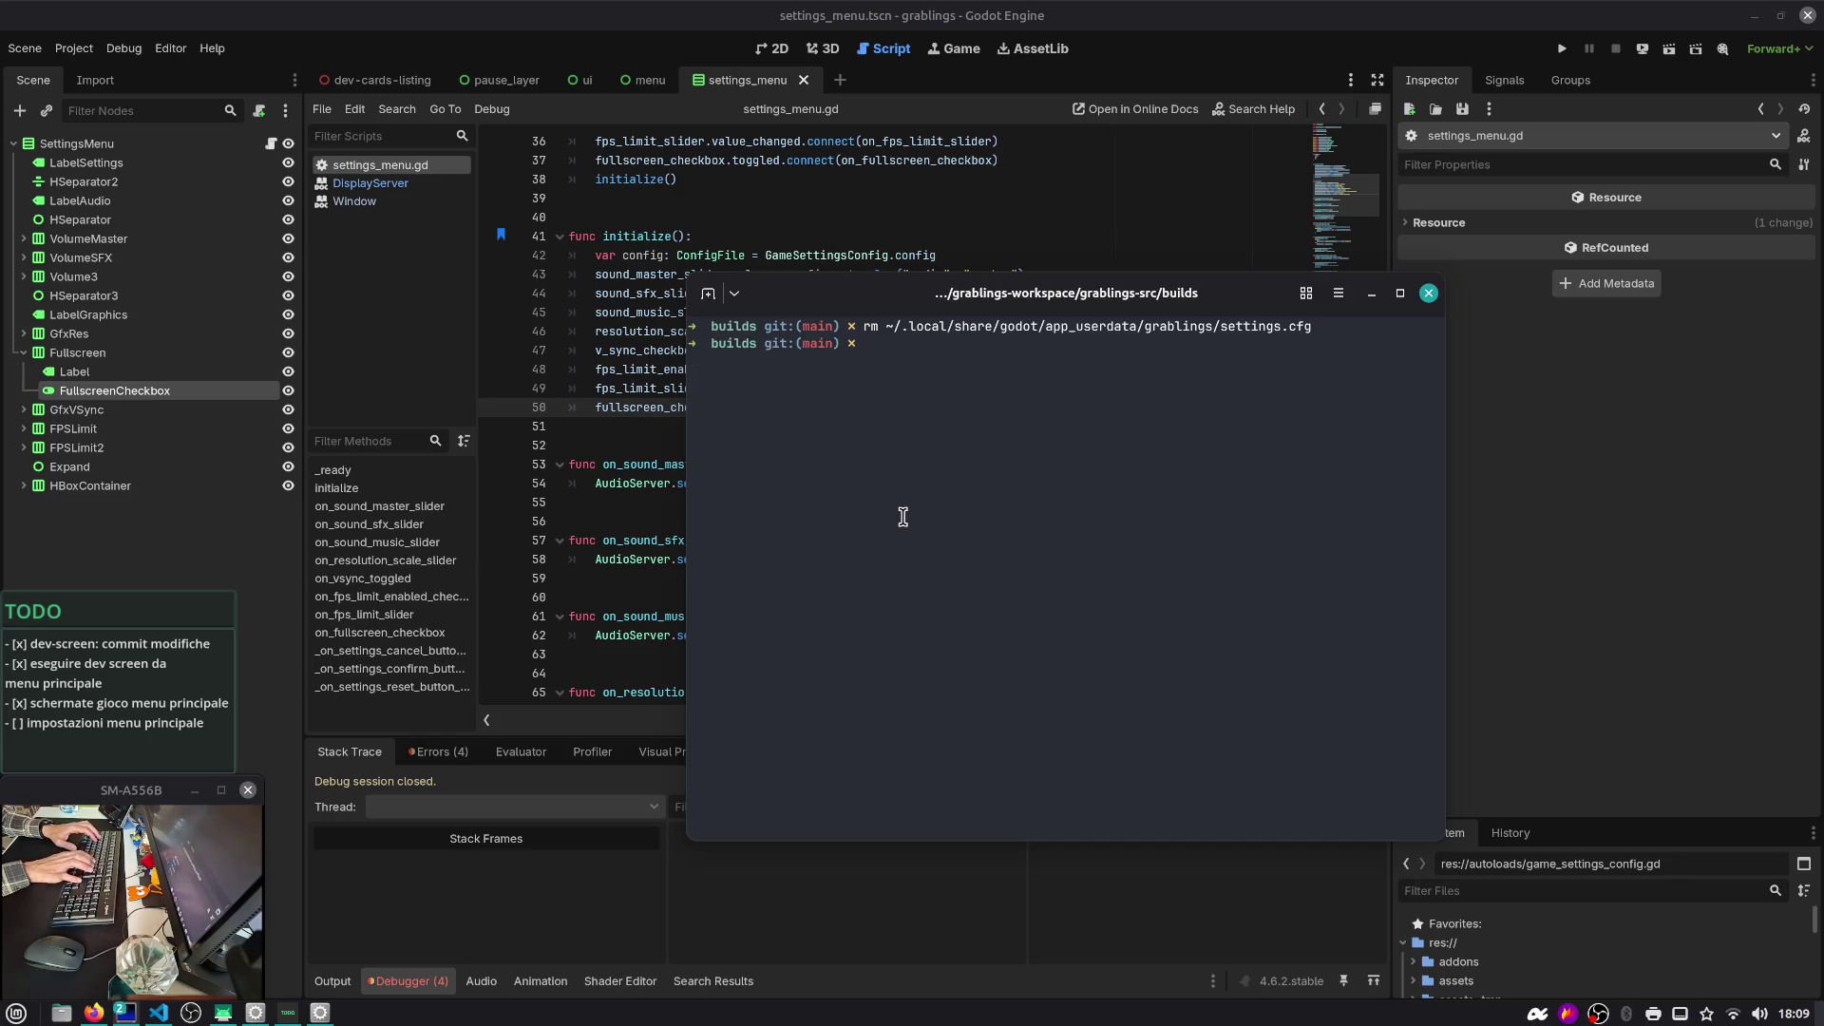
key("ctrl+d")
key("F5")
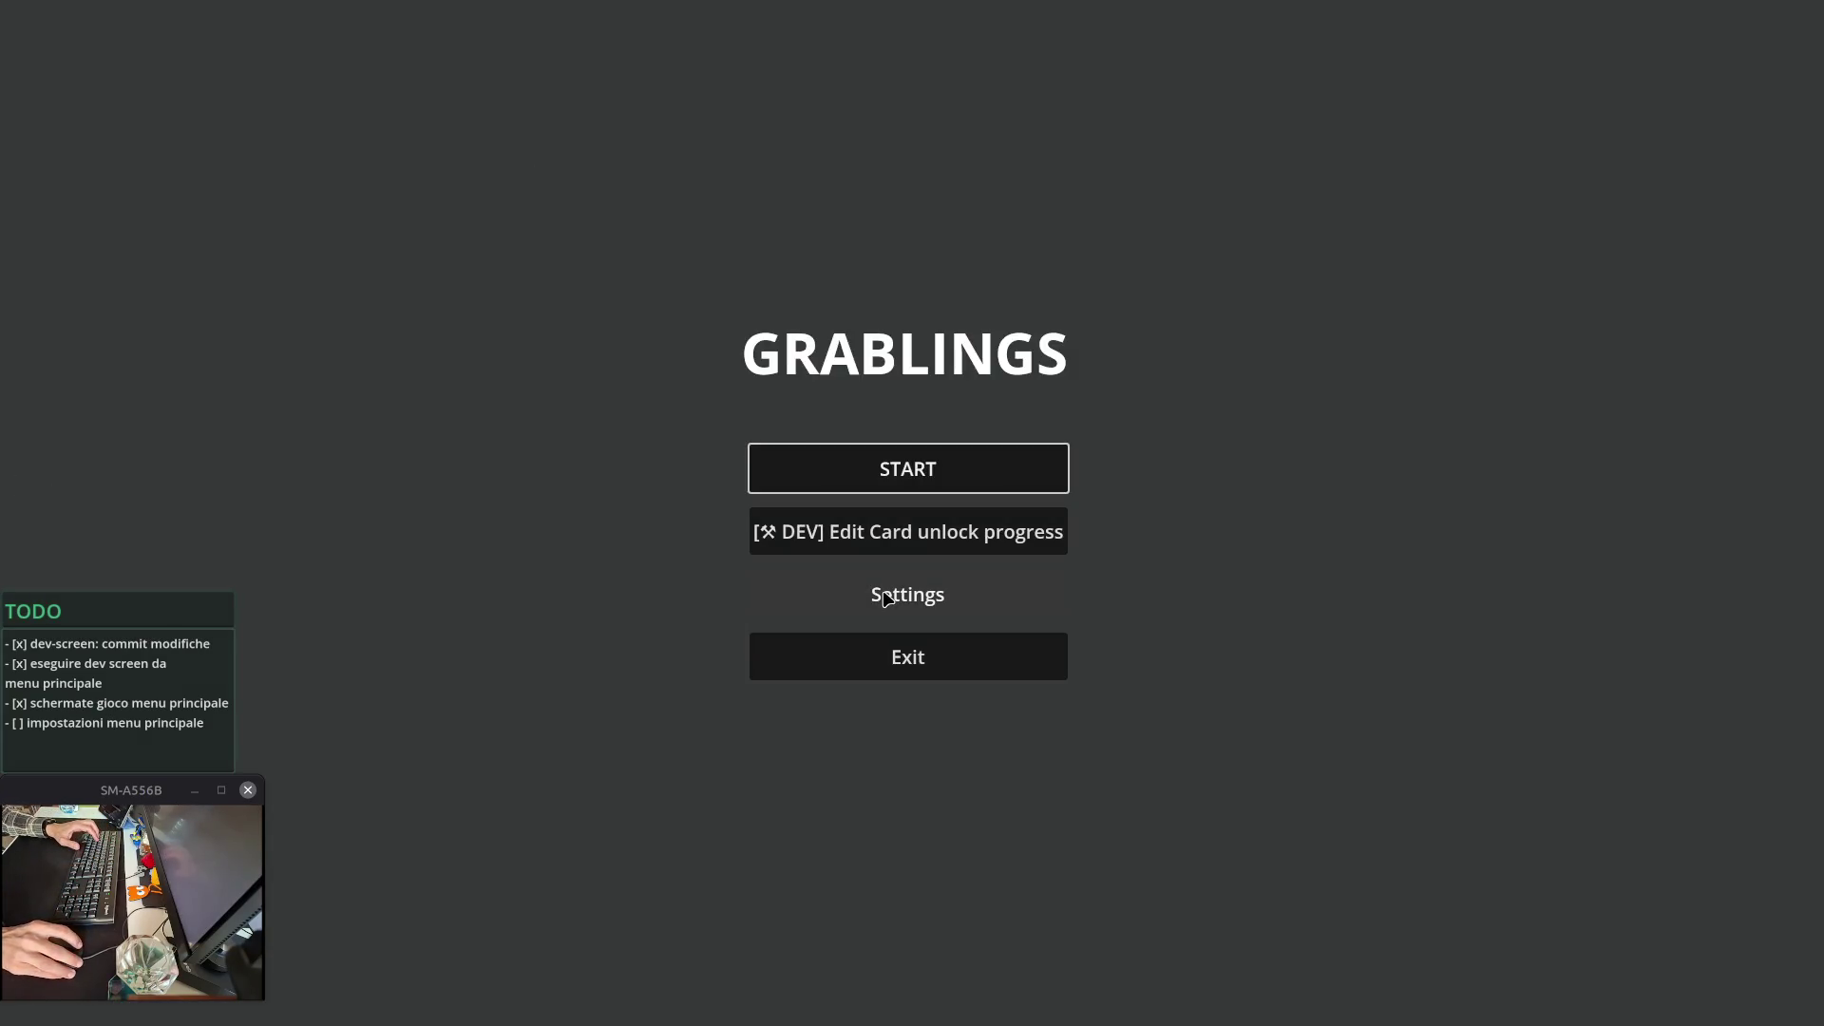
Step: Restart the game and turn Fullscreen off in Settings, confirming the change
left_click(887, 646)
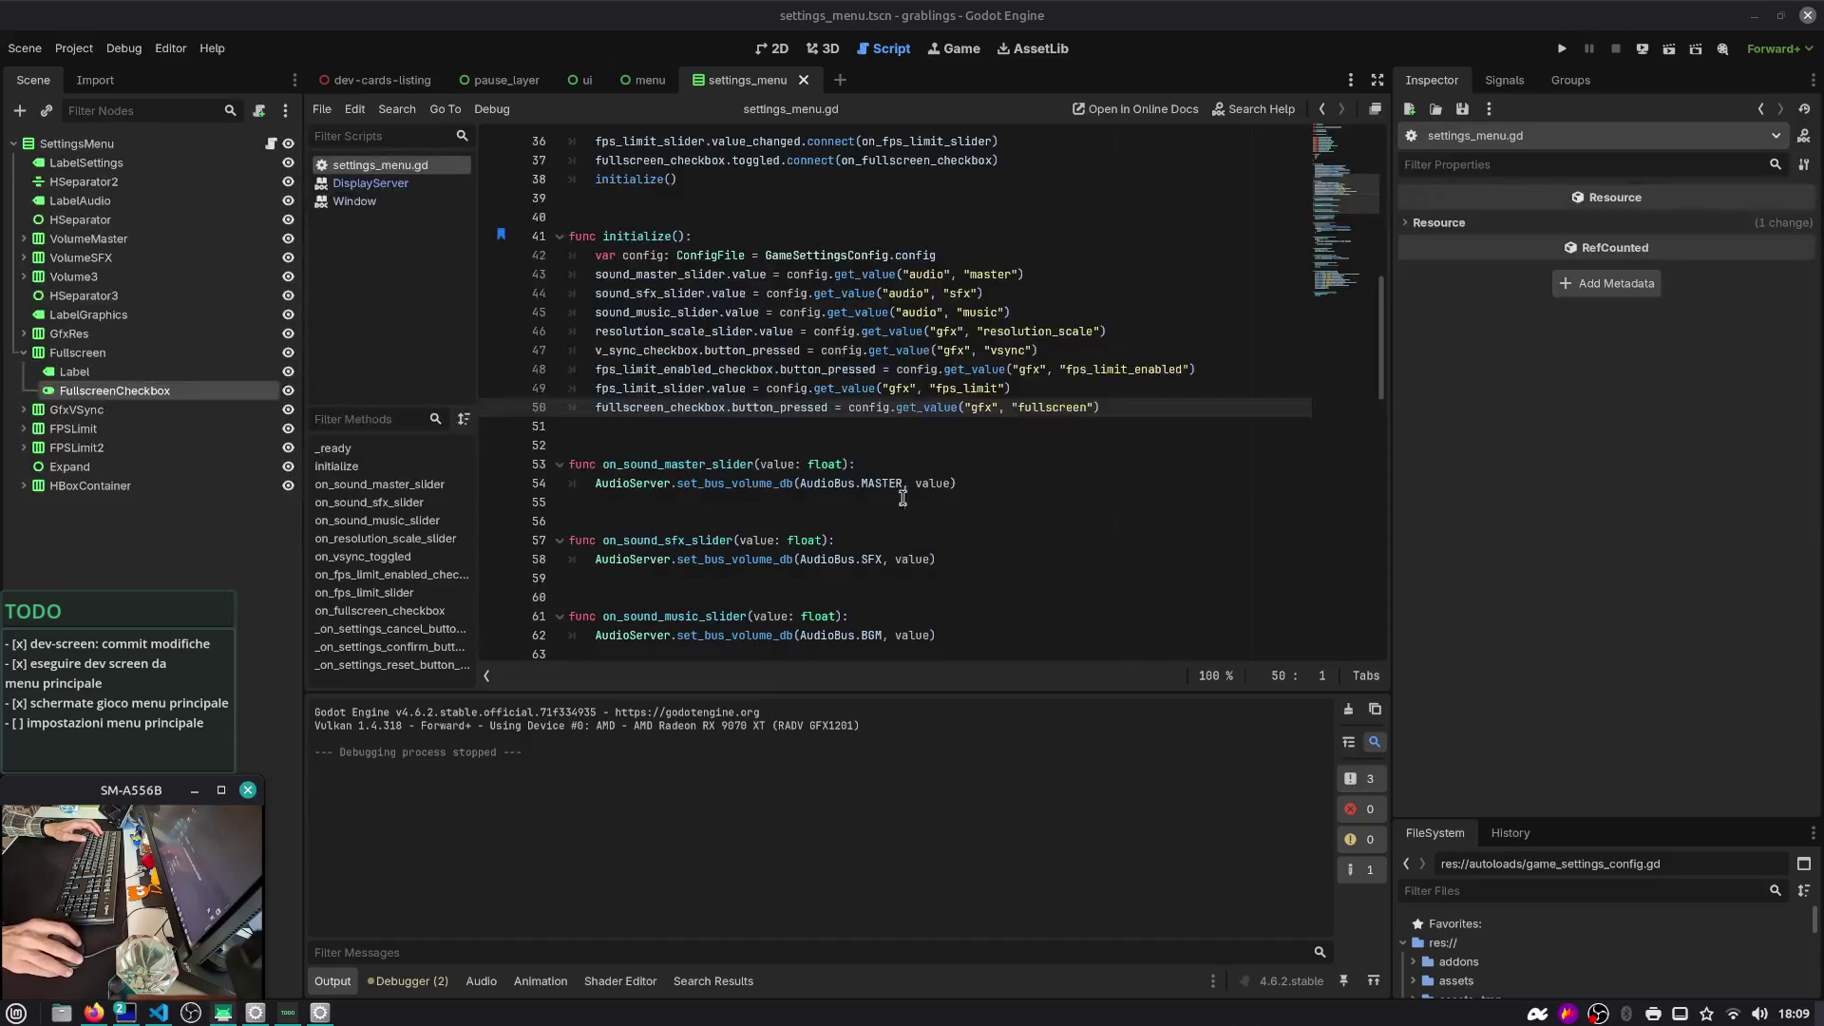
left_click(881, 446)
key("F5")
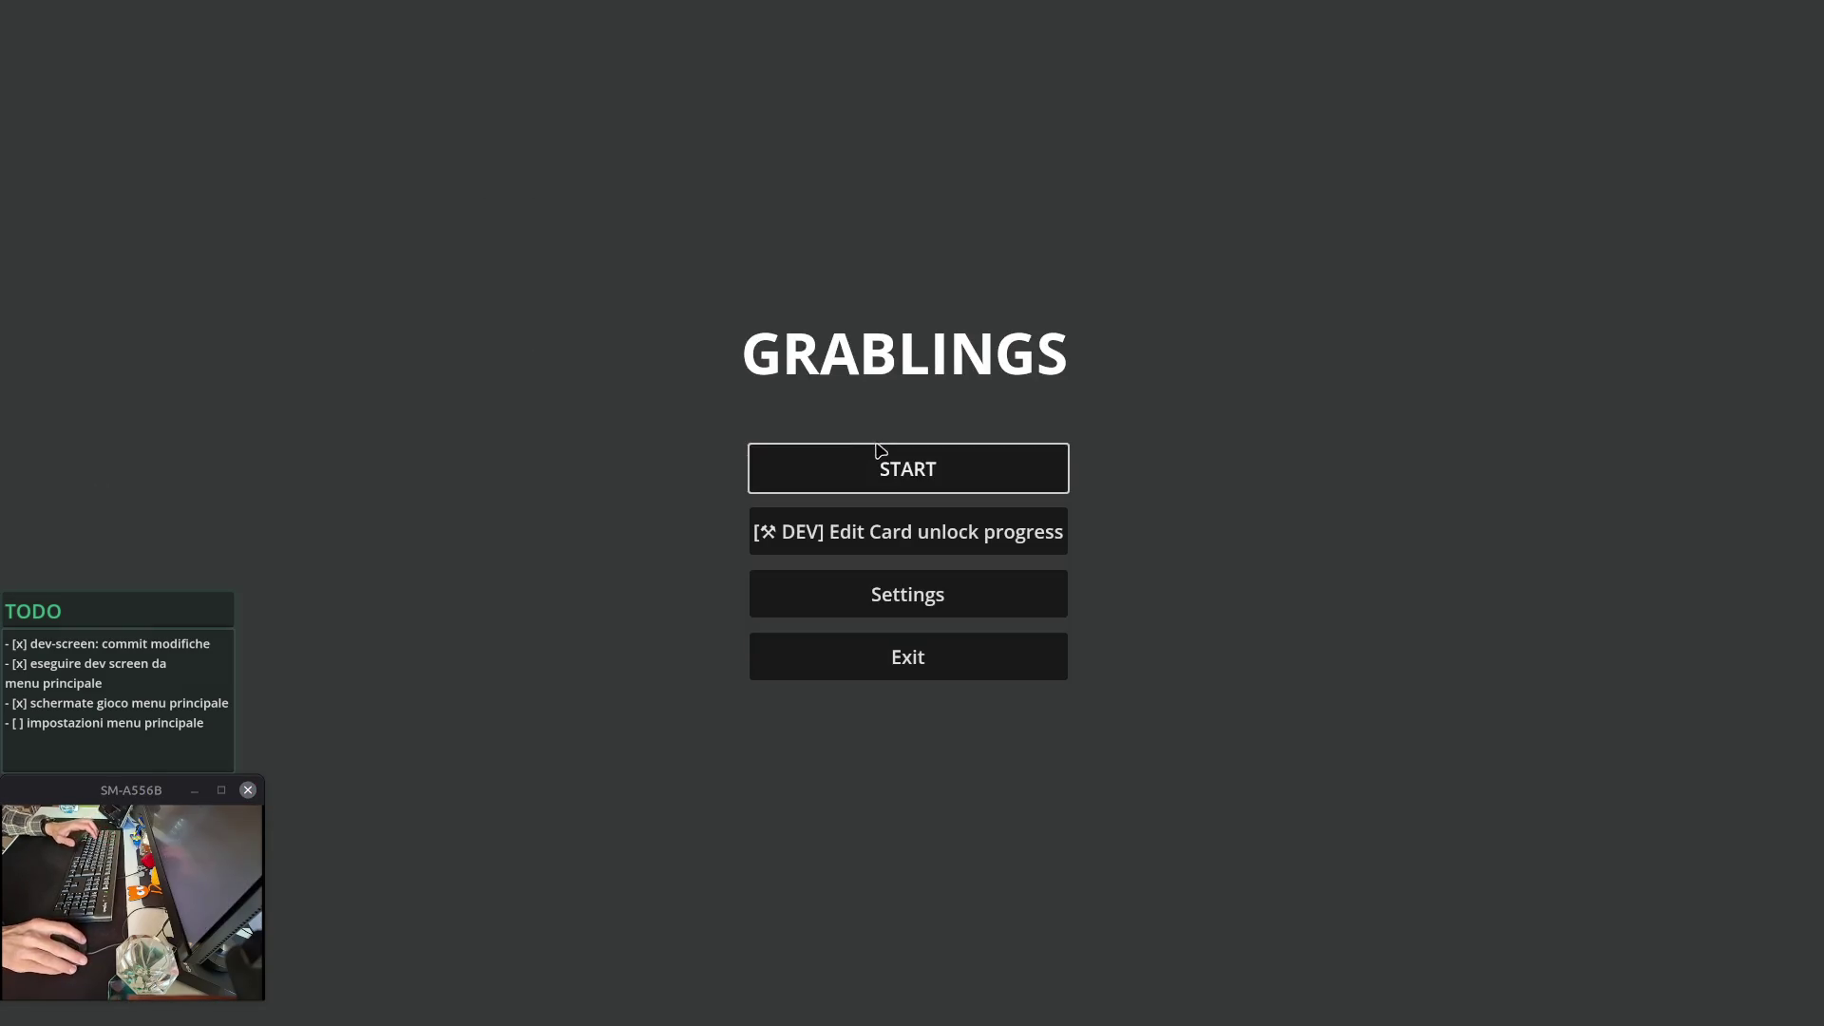
left_click(902, 588)
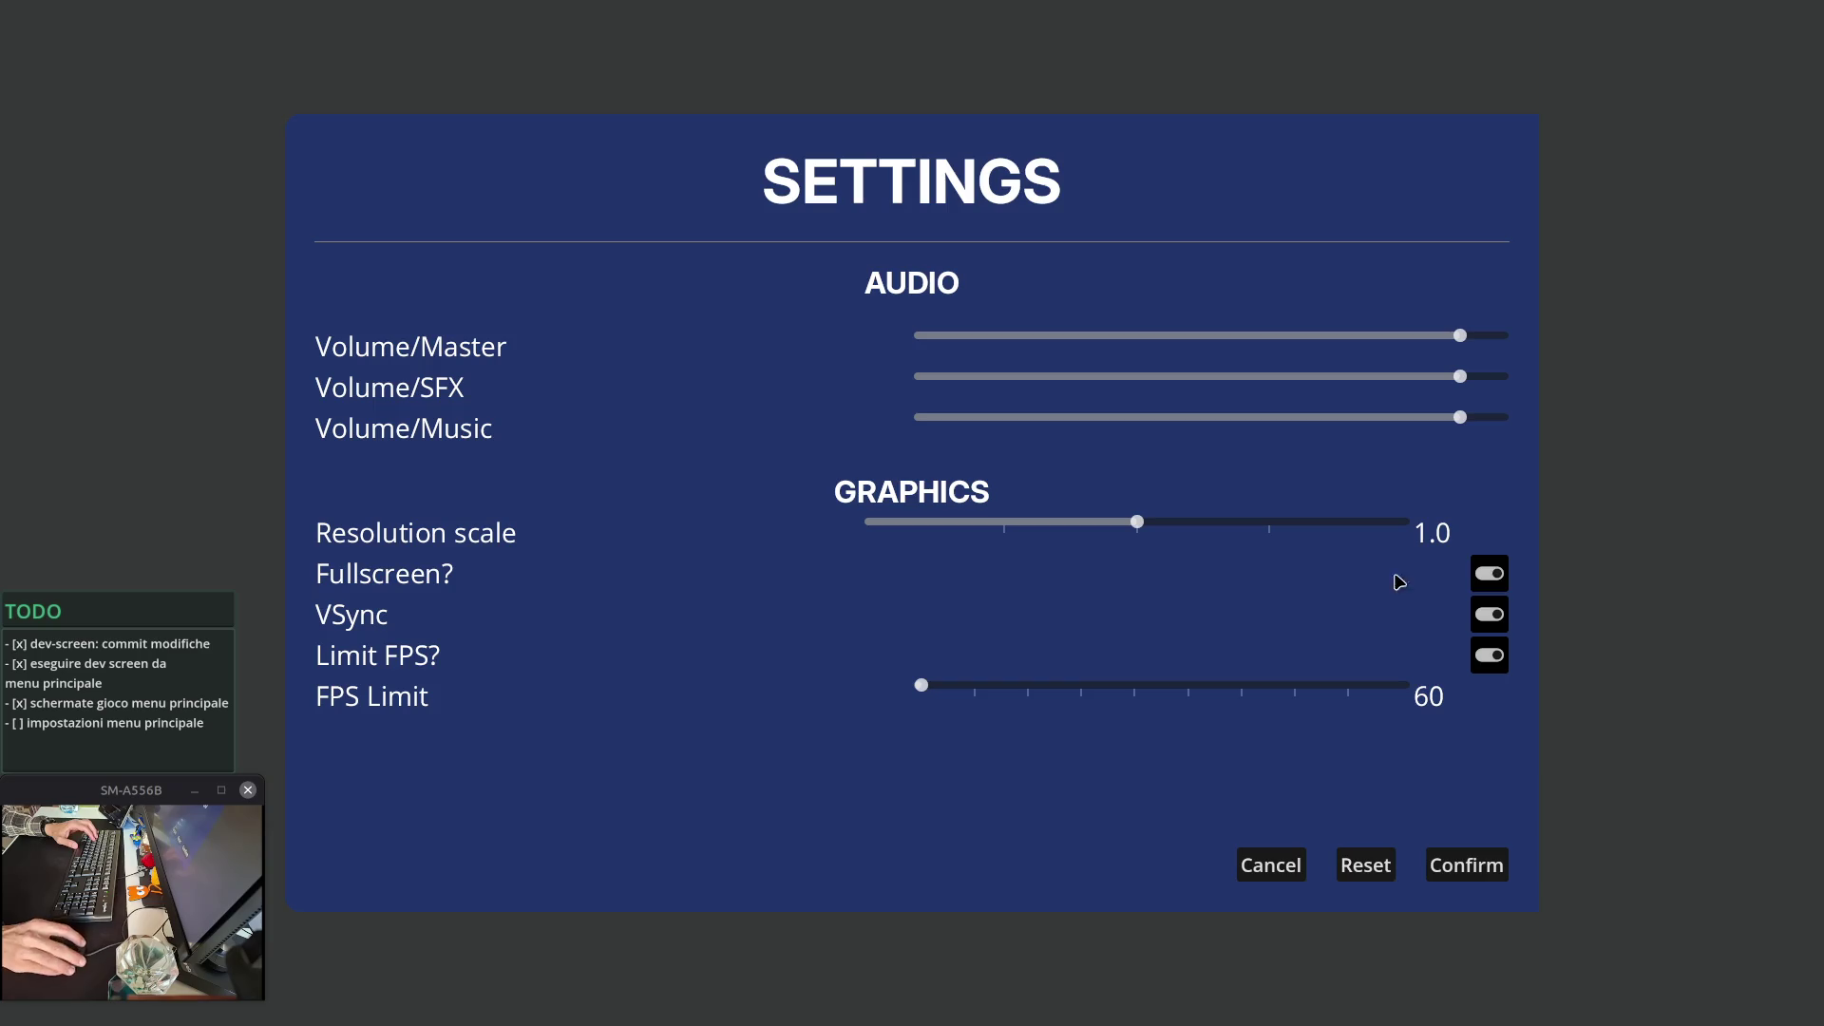
left_click(1489, 573)
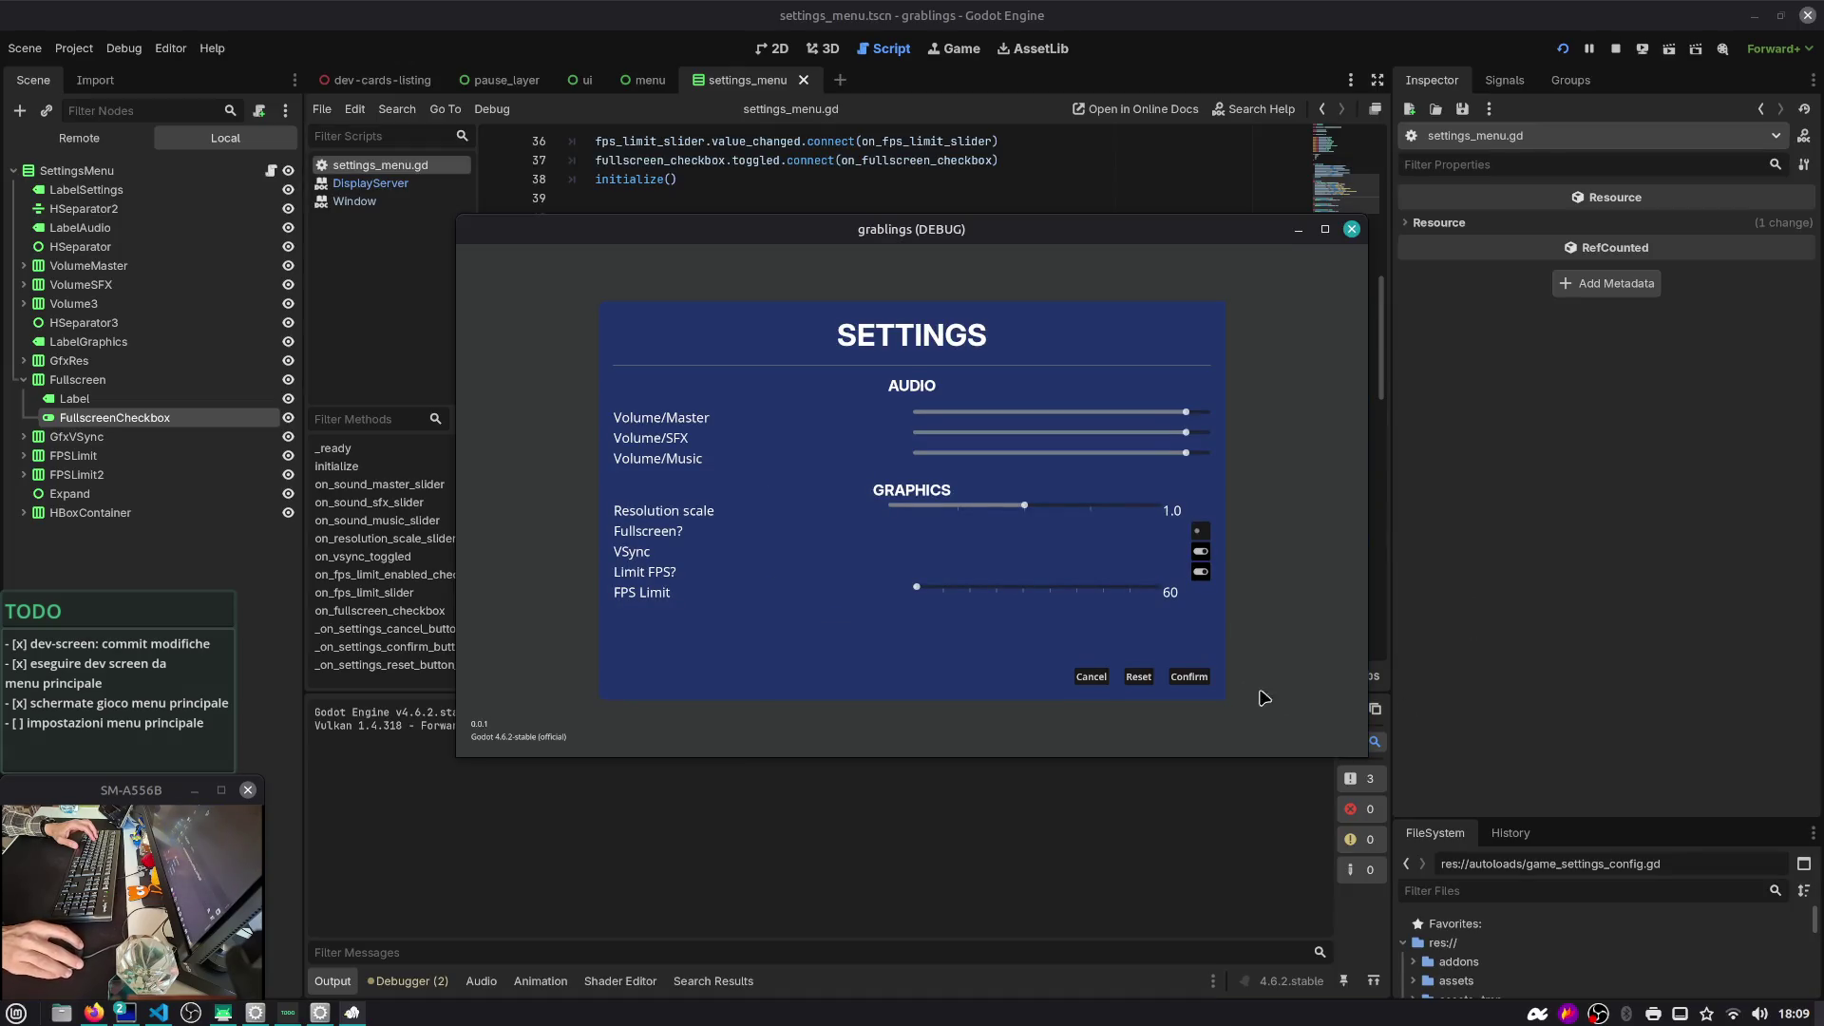
left_click(1189, 677)
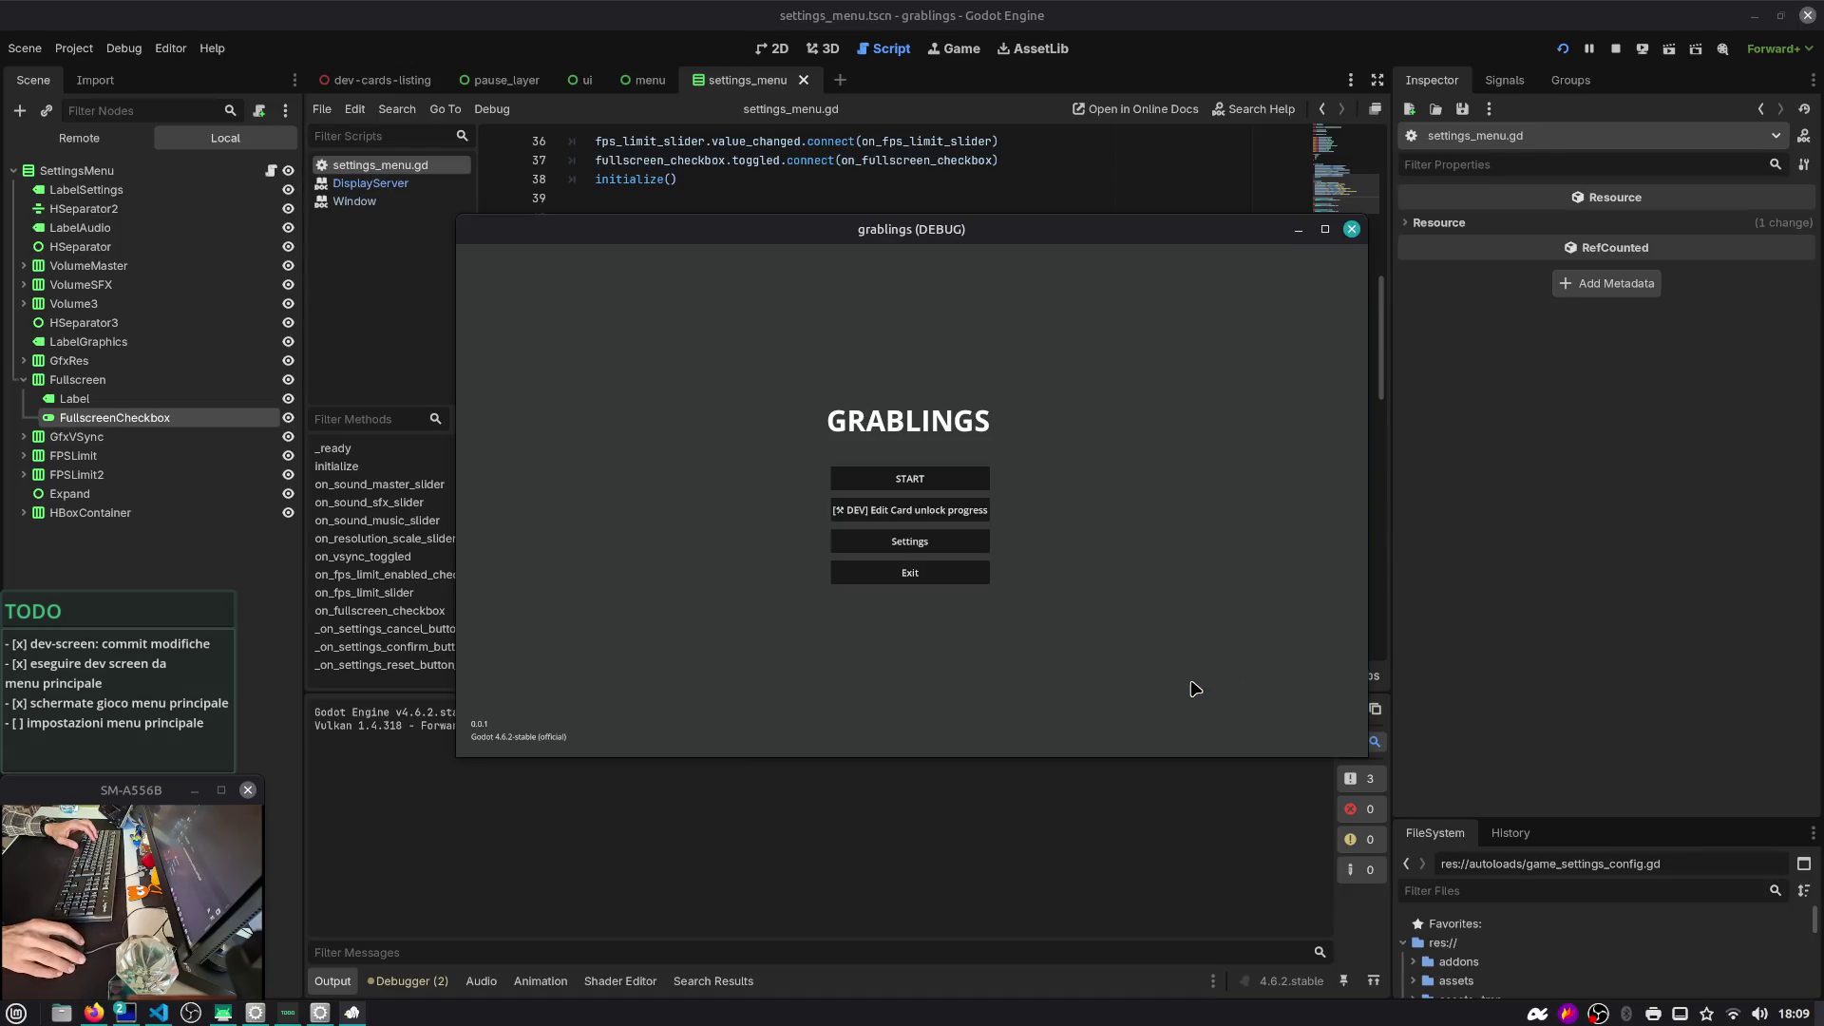
Step: Lower Master volume to minimum, confirm, then relaunch the game and exit it
left_click(941, 548)
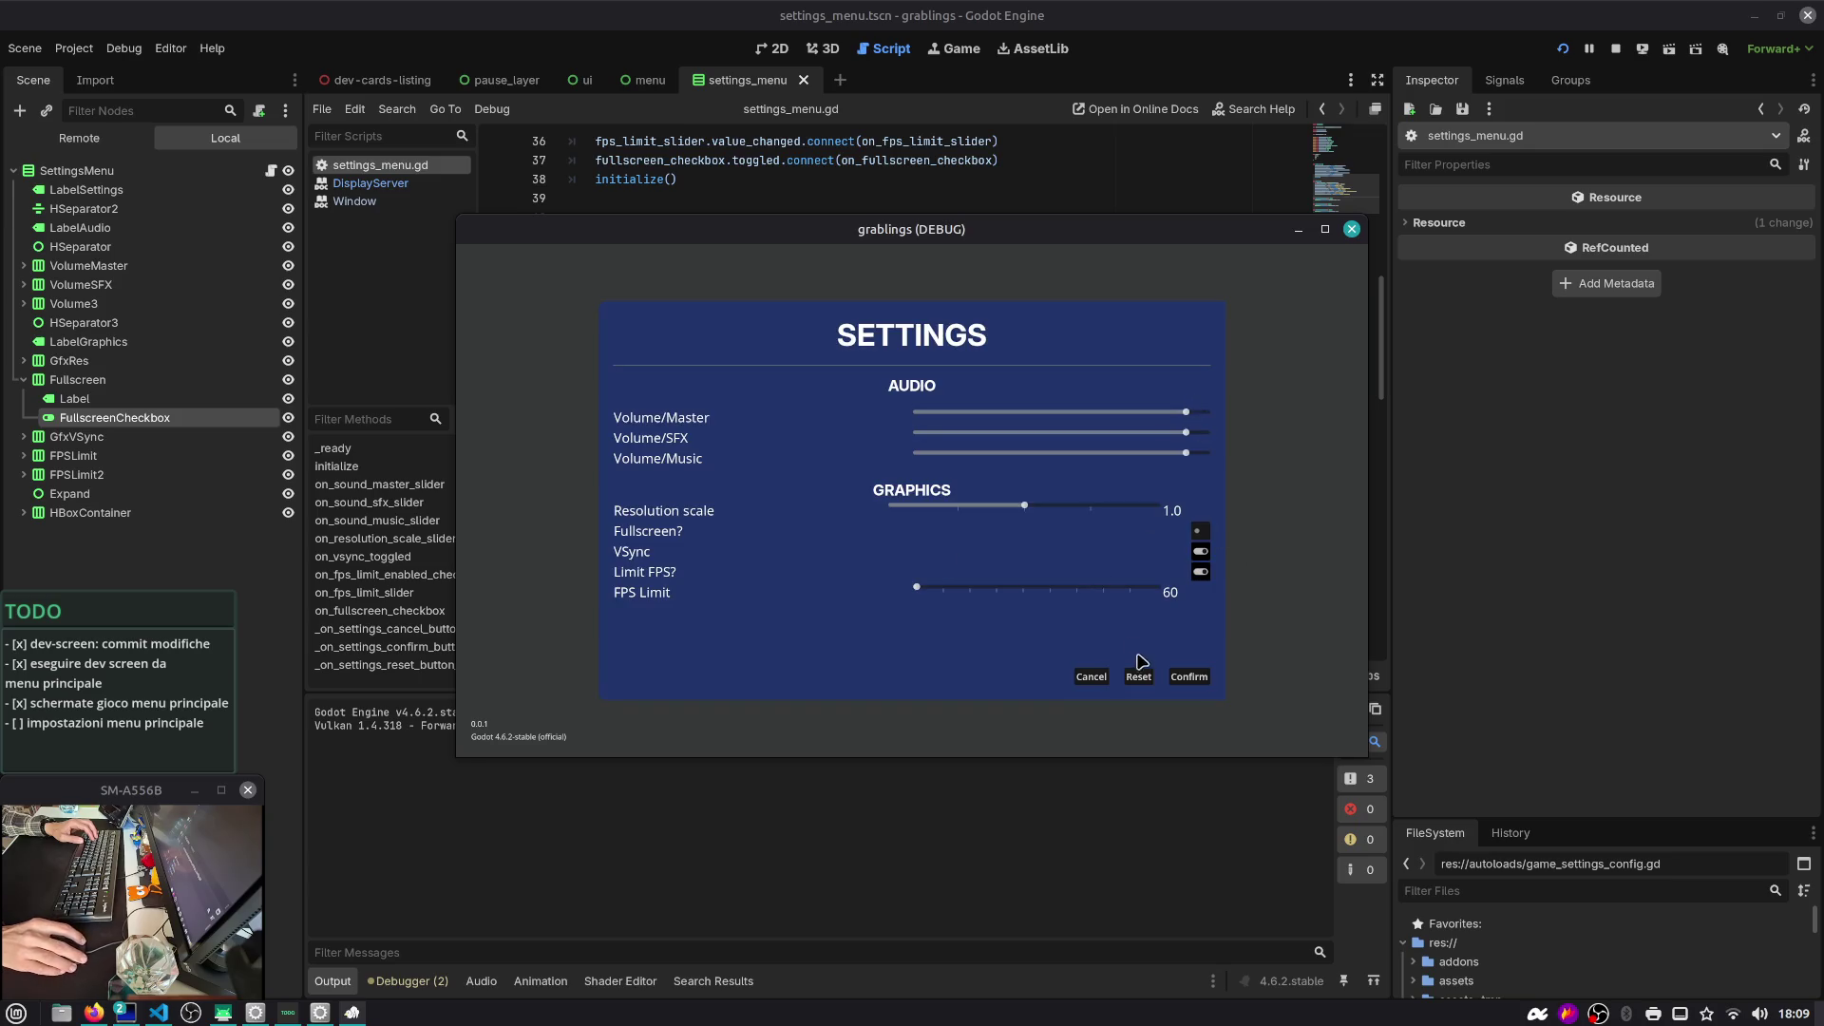
left_click_drag(1045, 414, 823, 413)
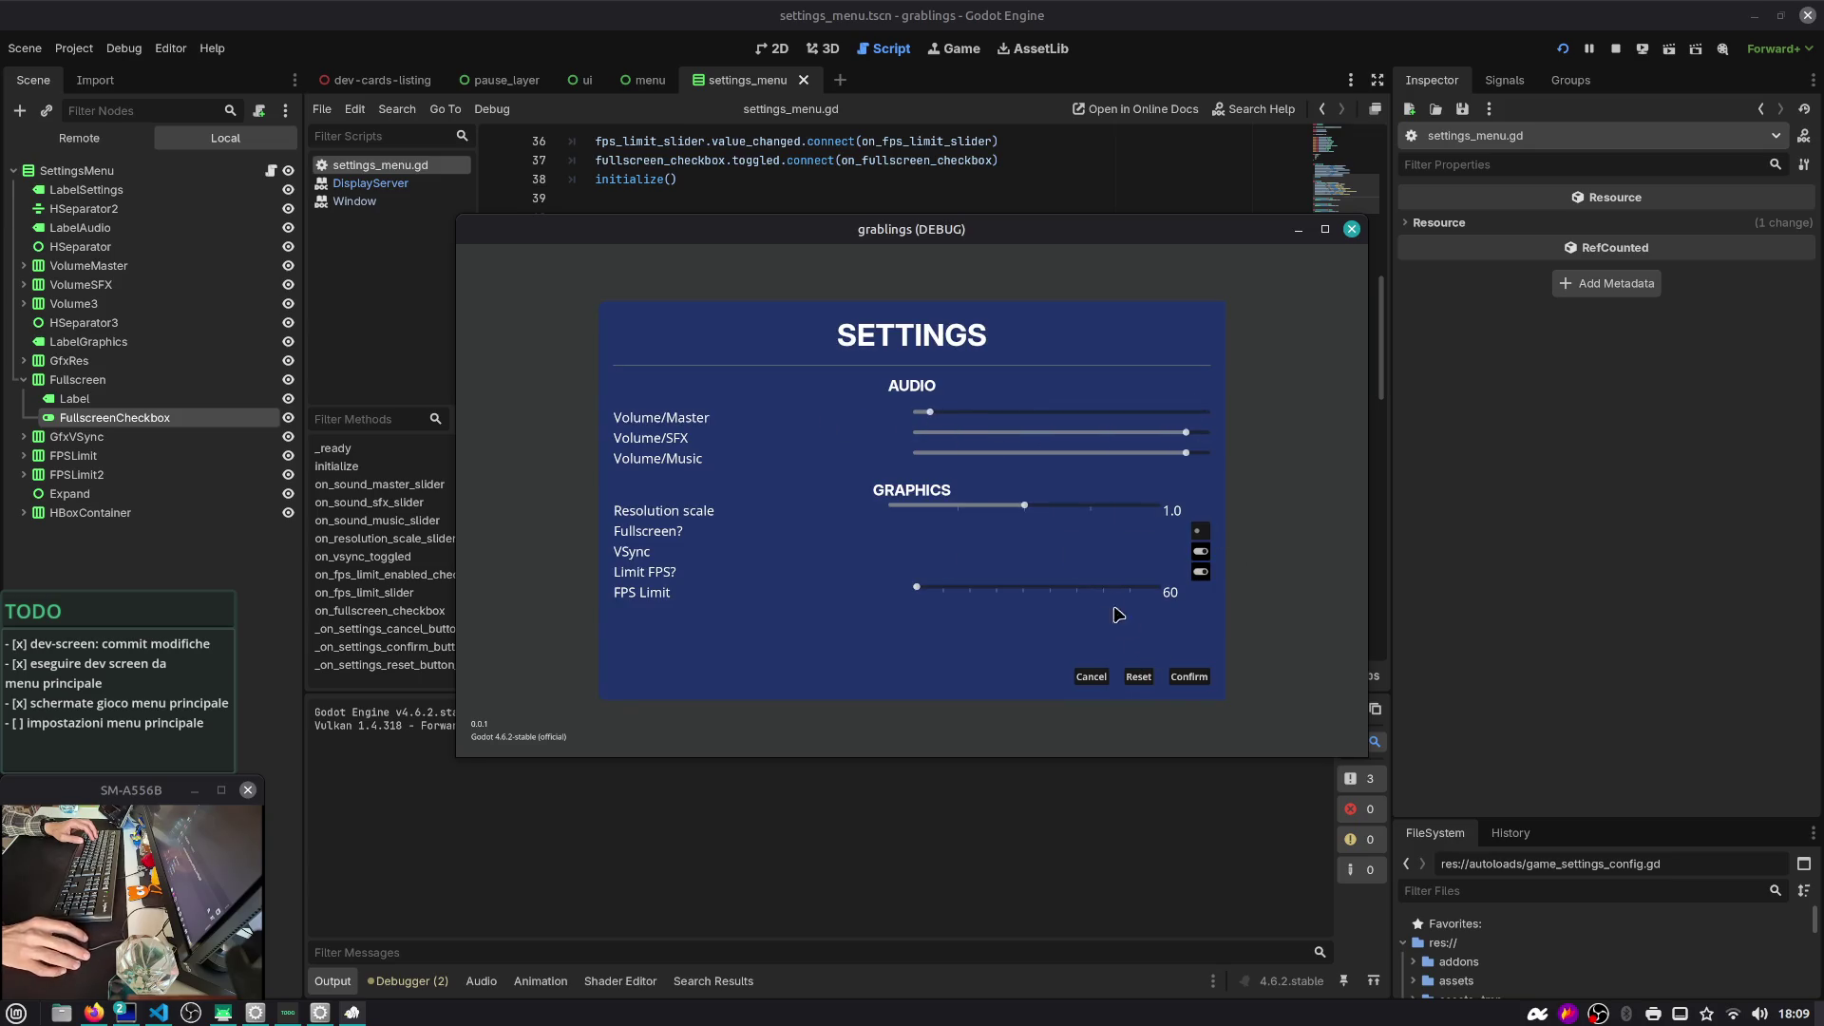
left_click(1201, 682)
left_click(923, 578)
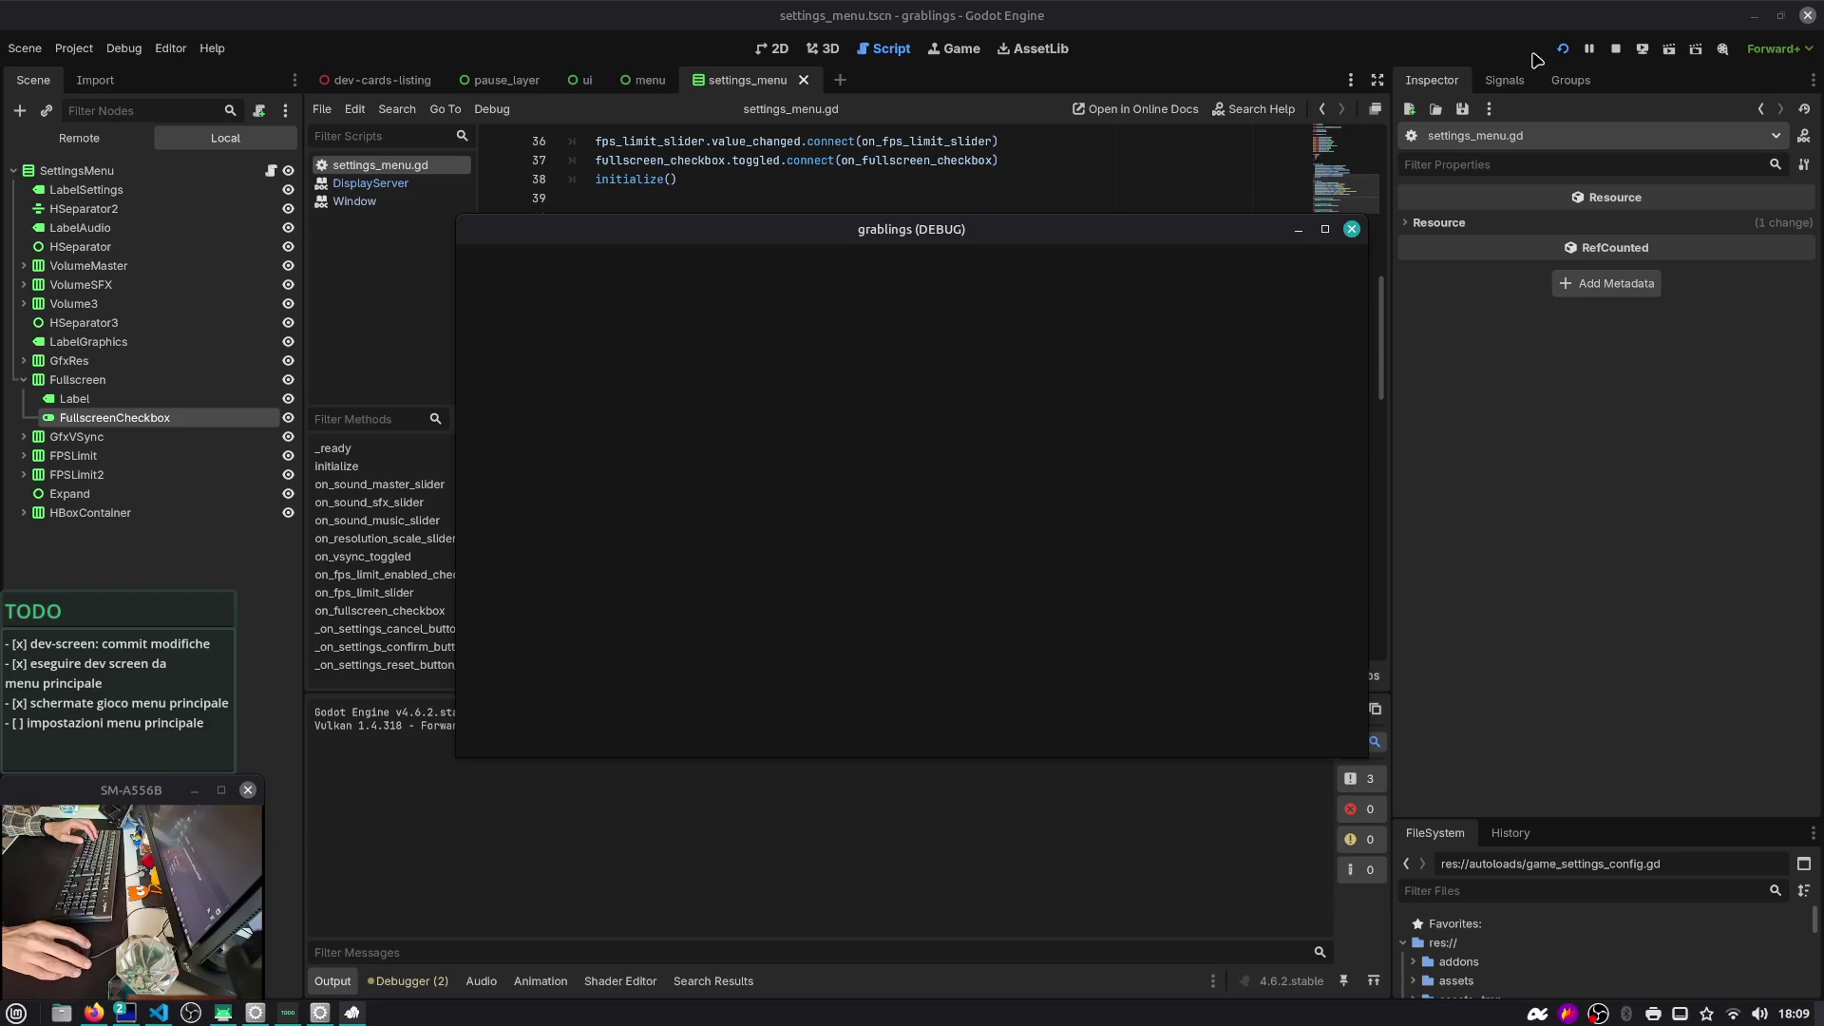
left_click(1562, 50)
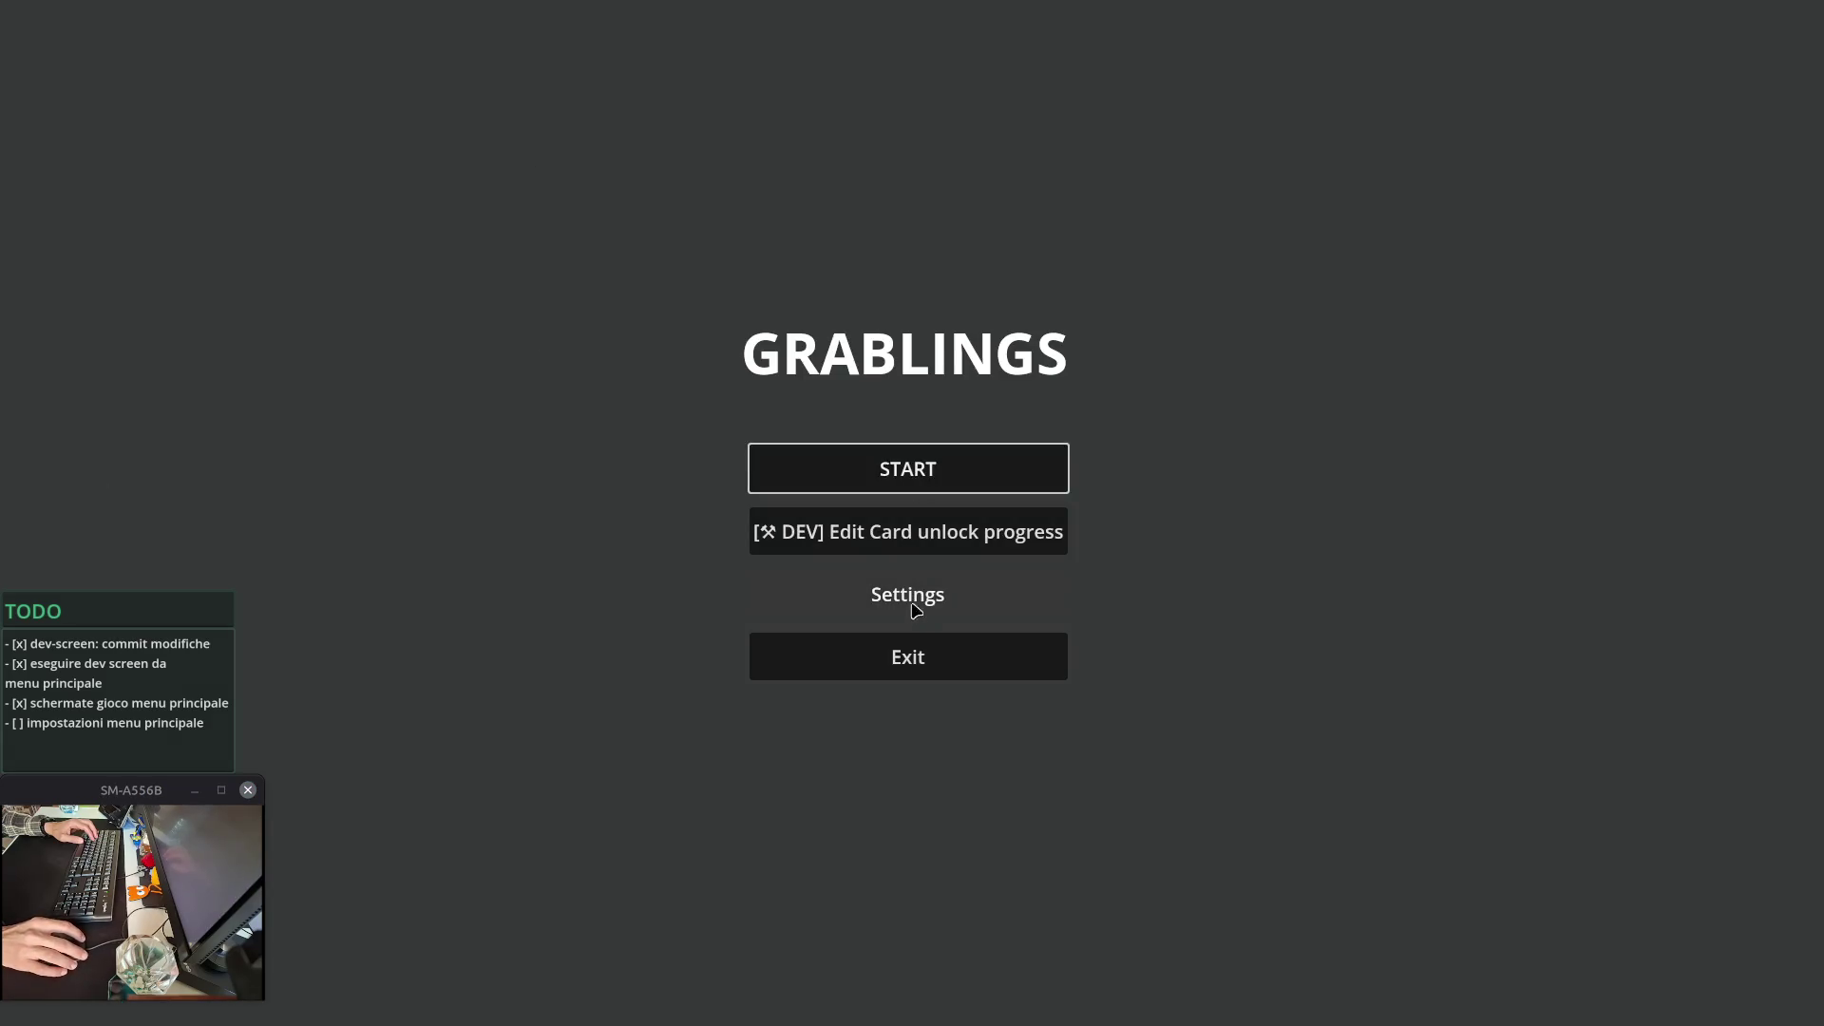
left_click(912, 655)
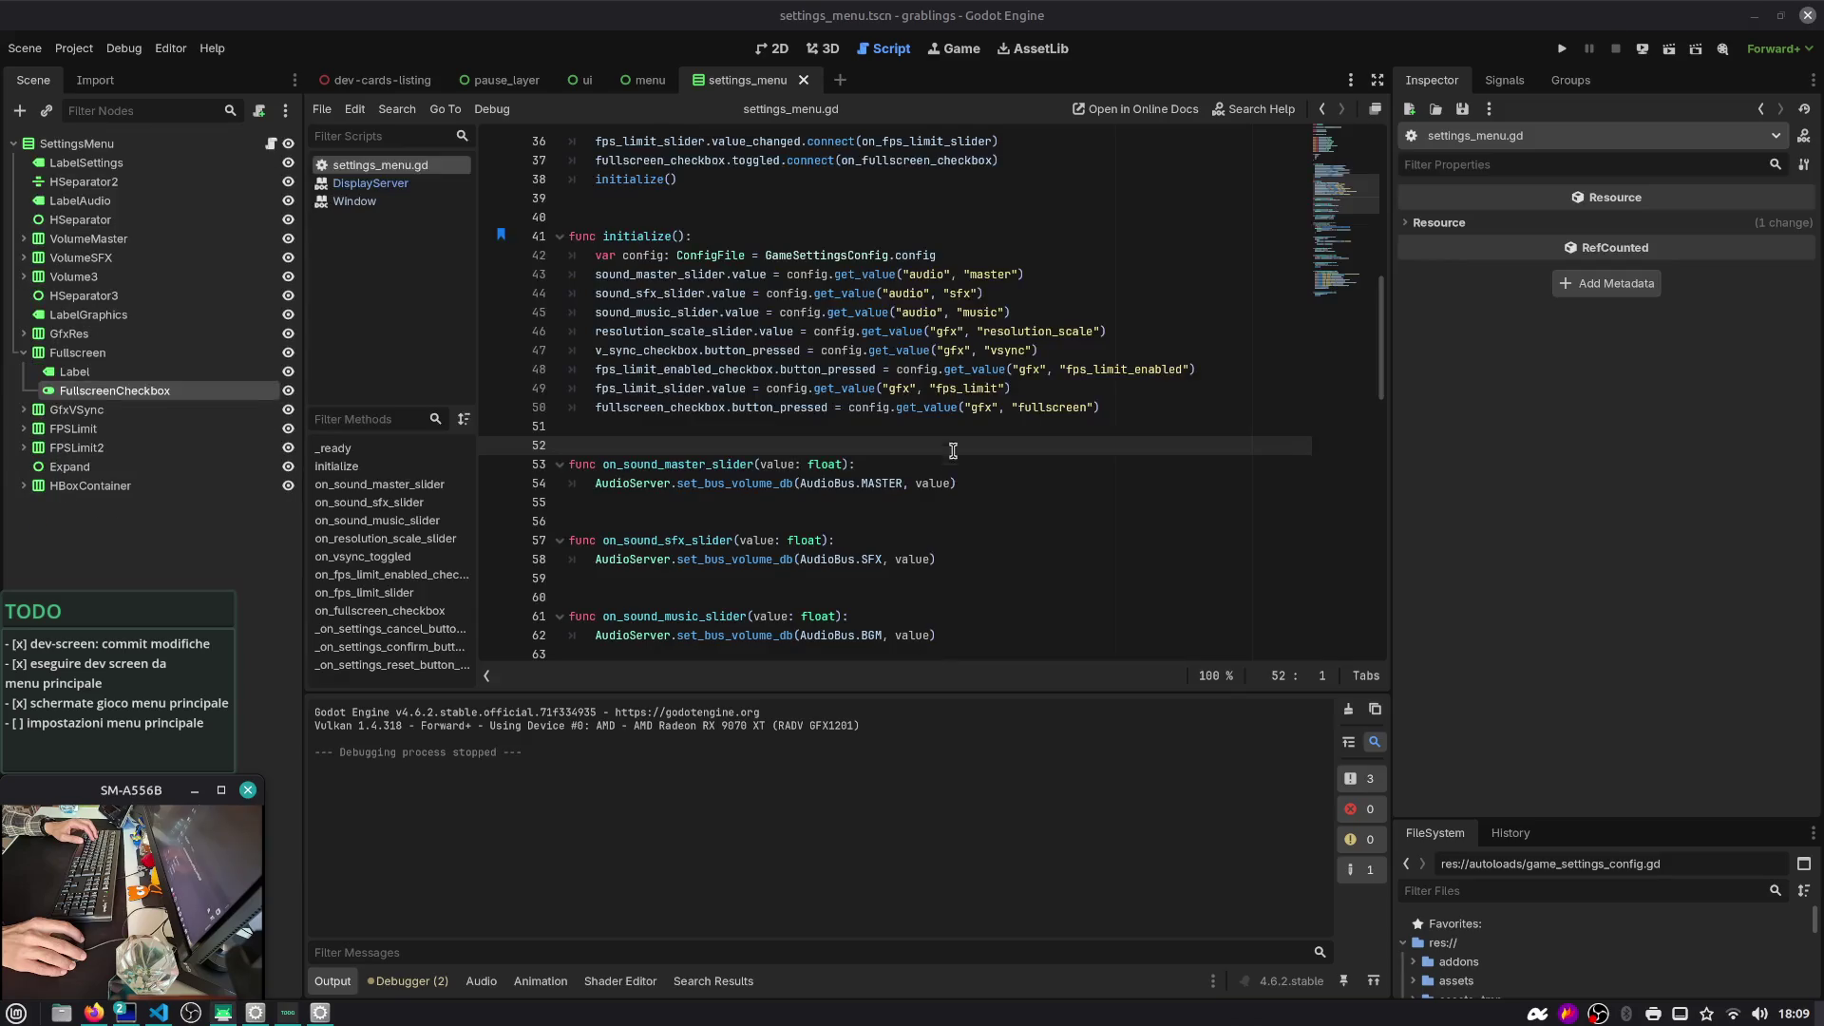
Step: Close the DisplayServer and Window reference pages
scroll(1269, 245, "down", 20)
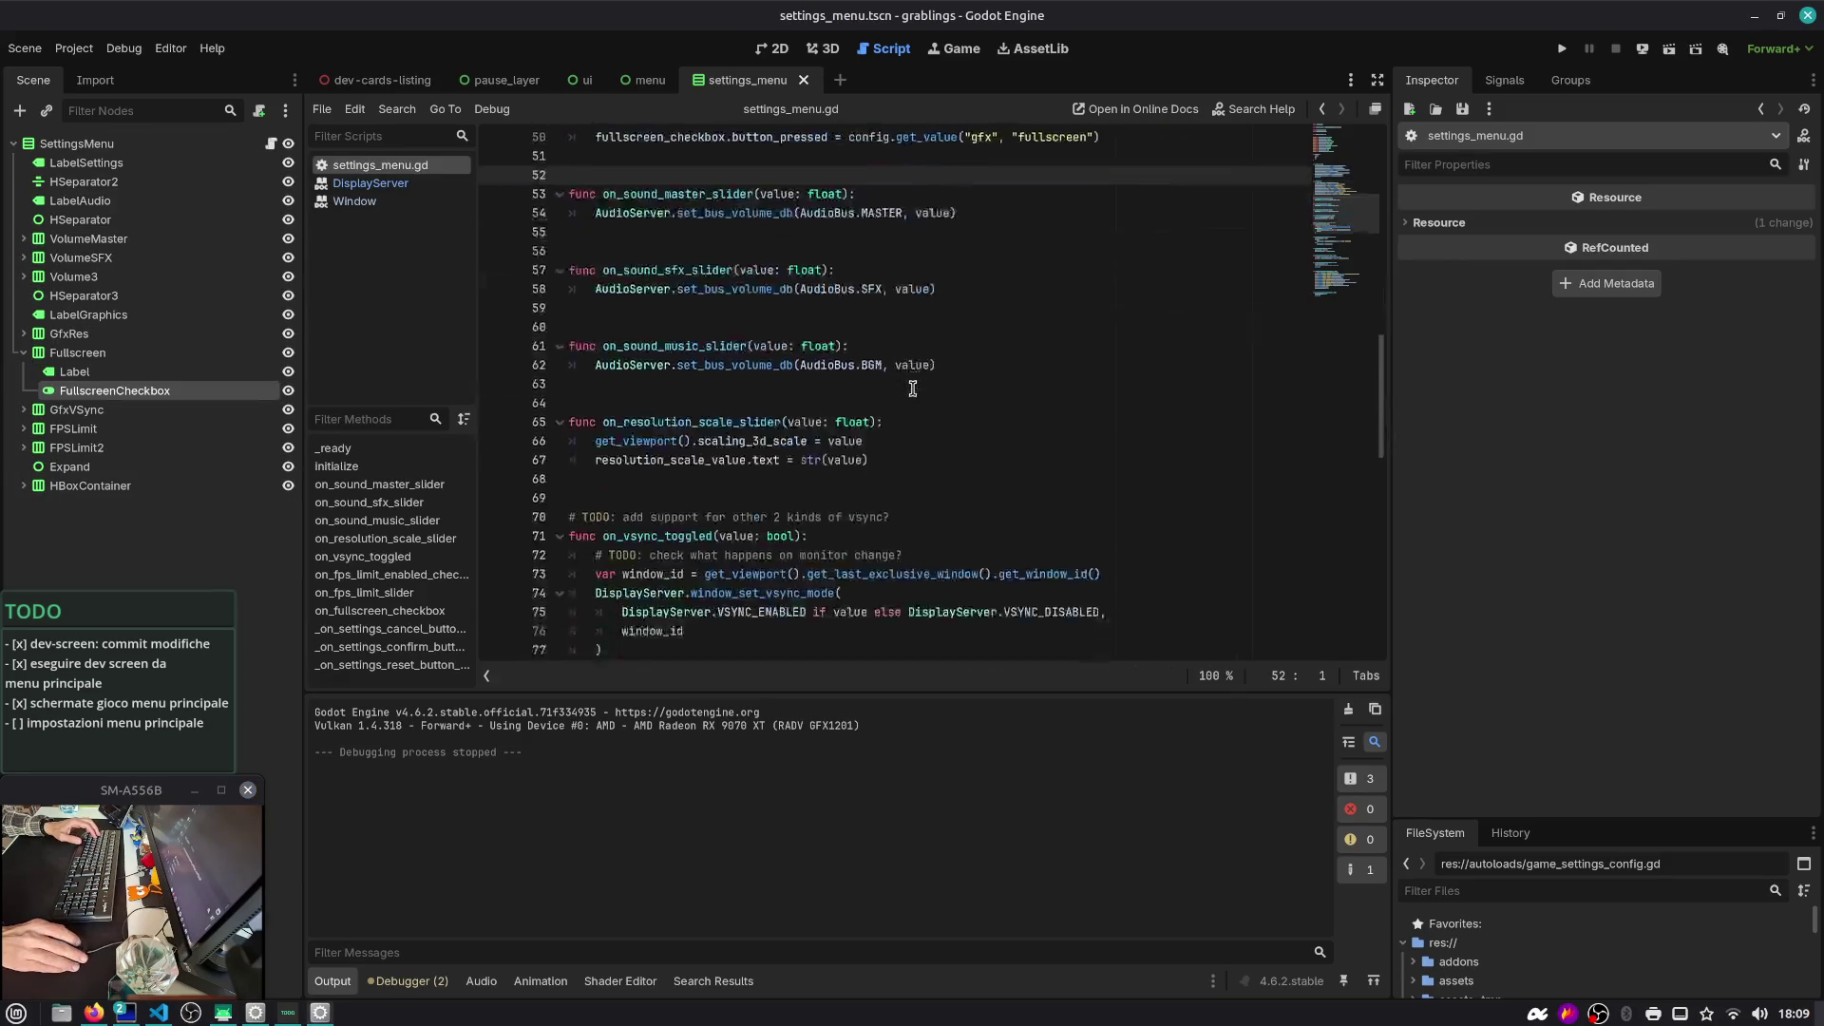
key("alt+Tab")
left_click(375, 183)
middle_click(387, 186)
middle_click(386, 188)
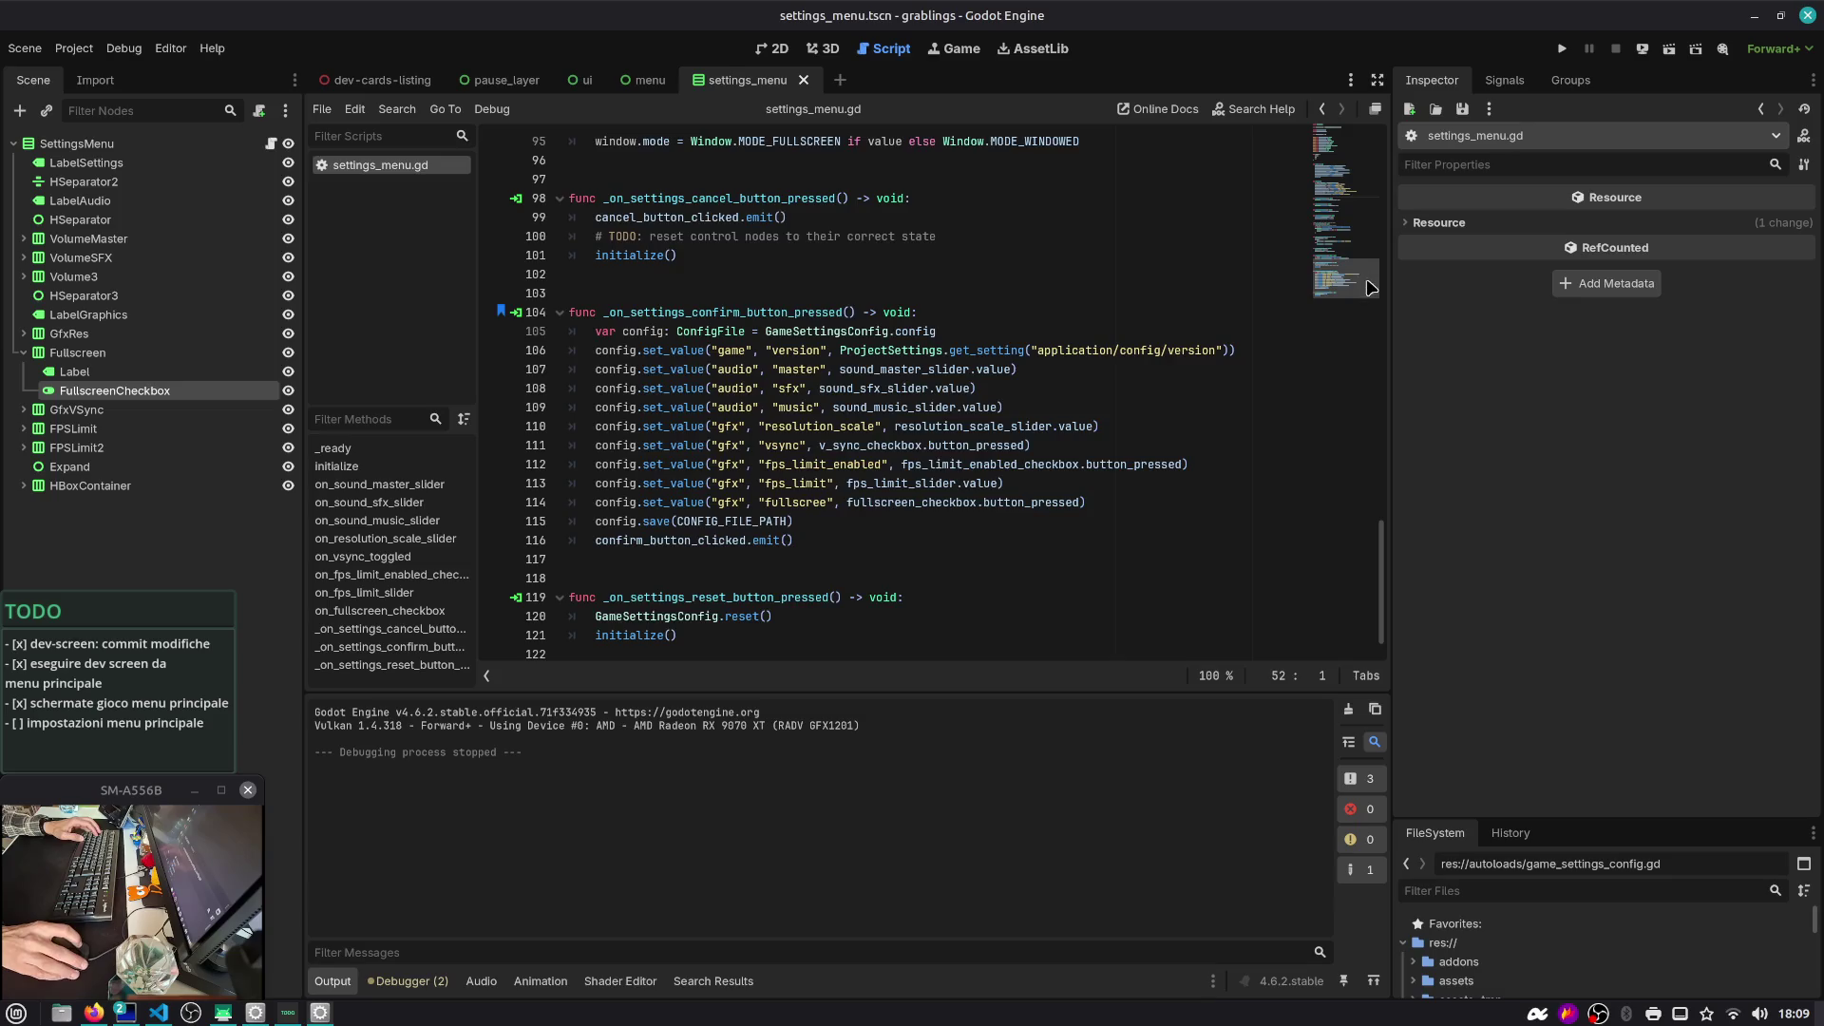
scroll(608, 237, "up", 20)
scroll(678, 300, "down", 7)
Step: Search settings_menu.gd for every use of the 'fullscreen' config key
double_click(629, 426)
scroll(731, 416, "down", 2)
double_click(779, 559)
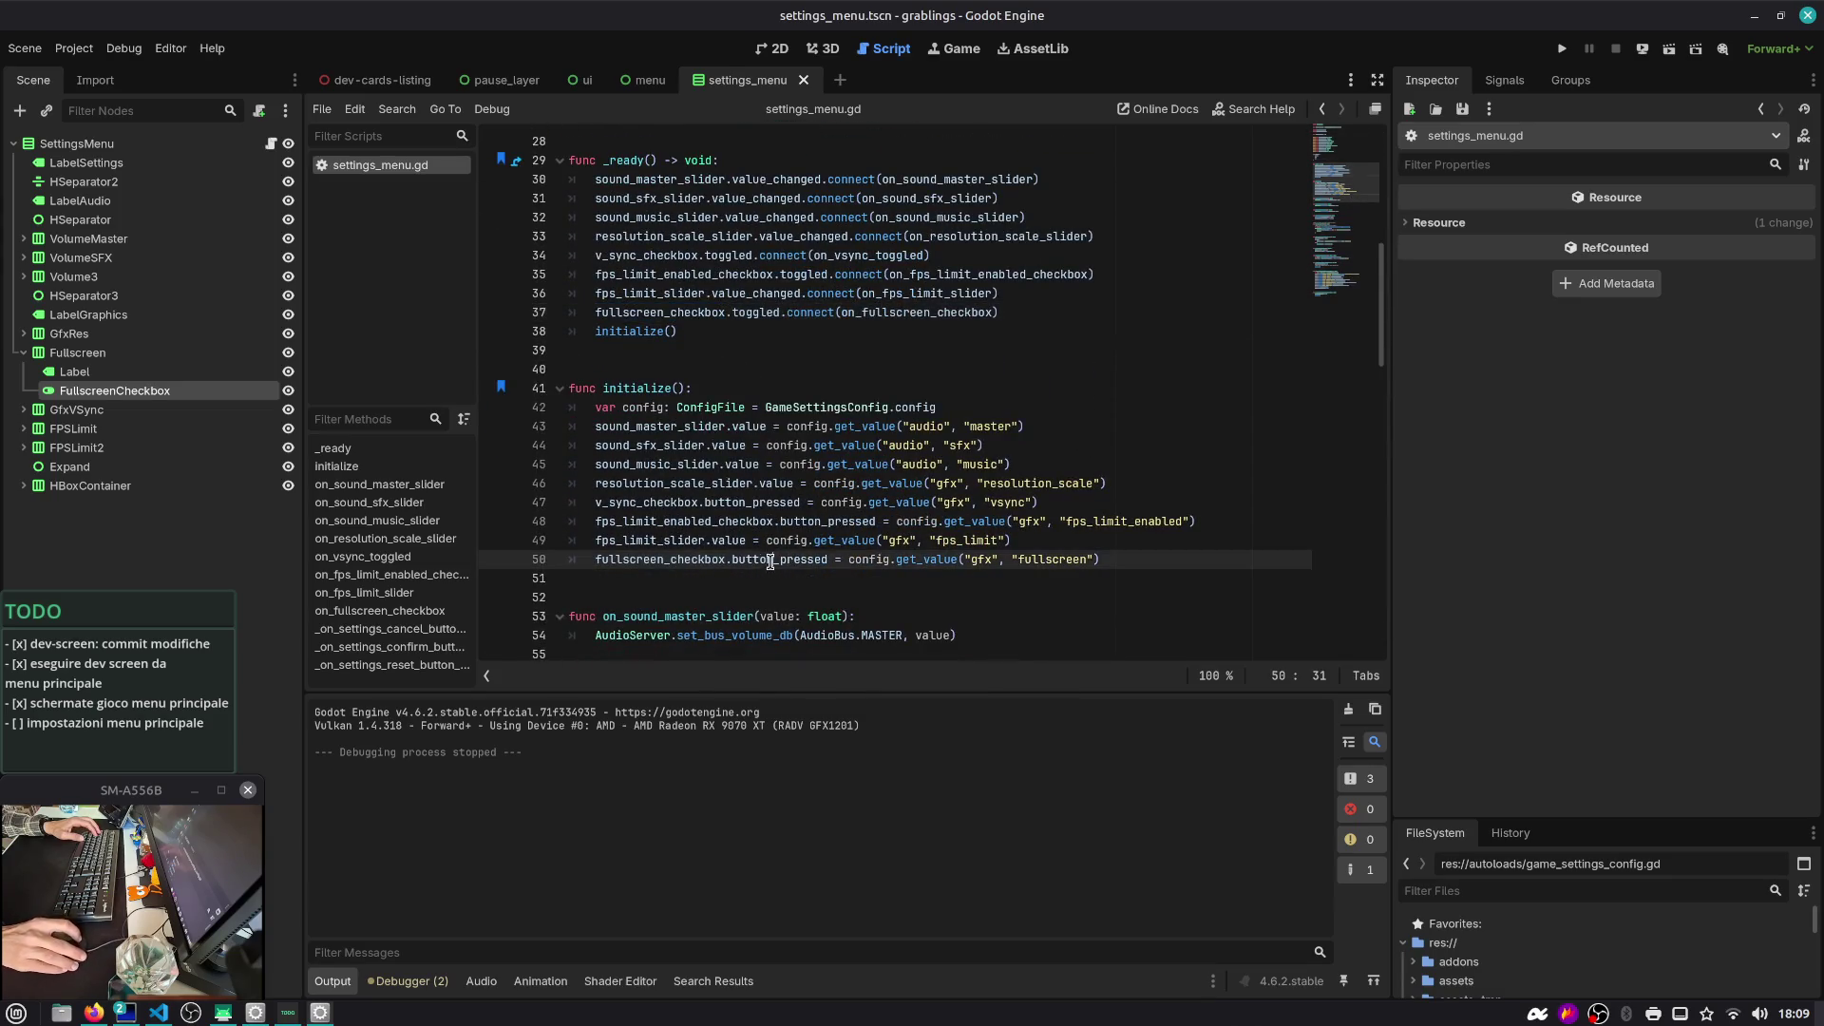
double_click(1047, 560)
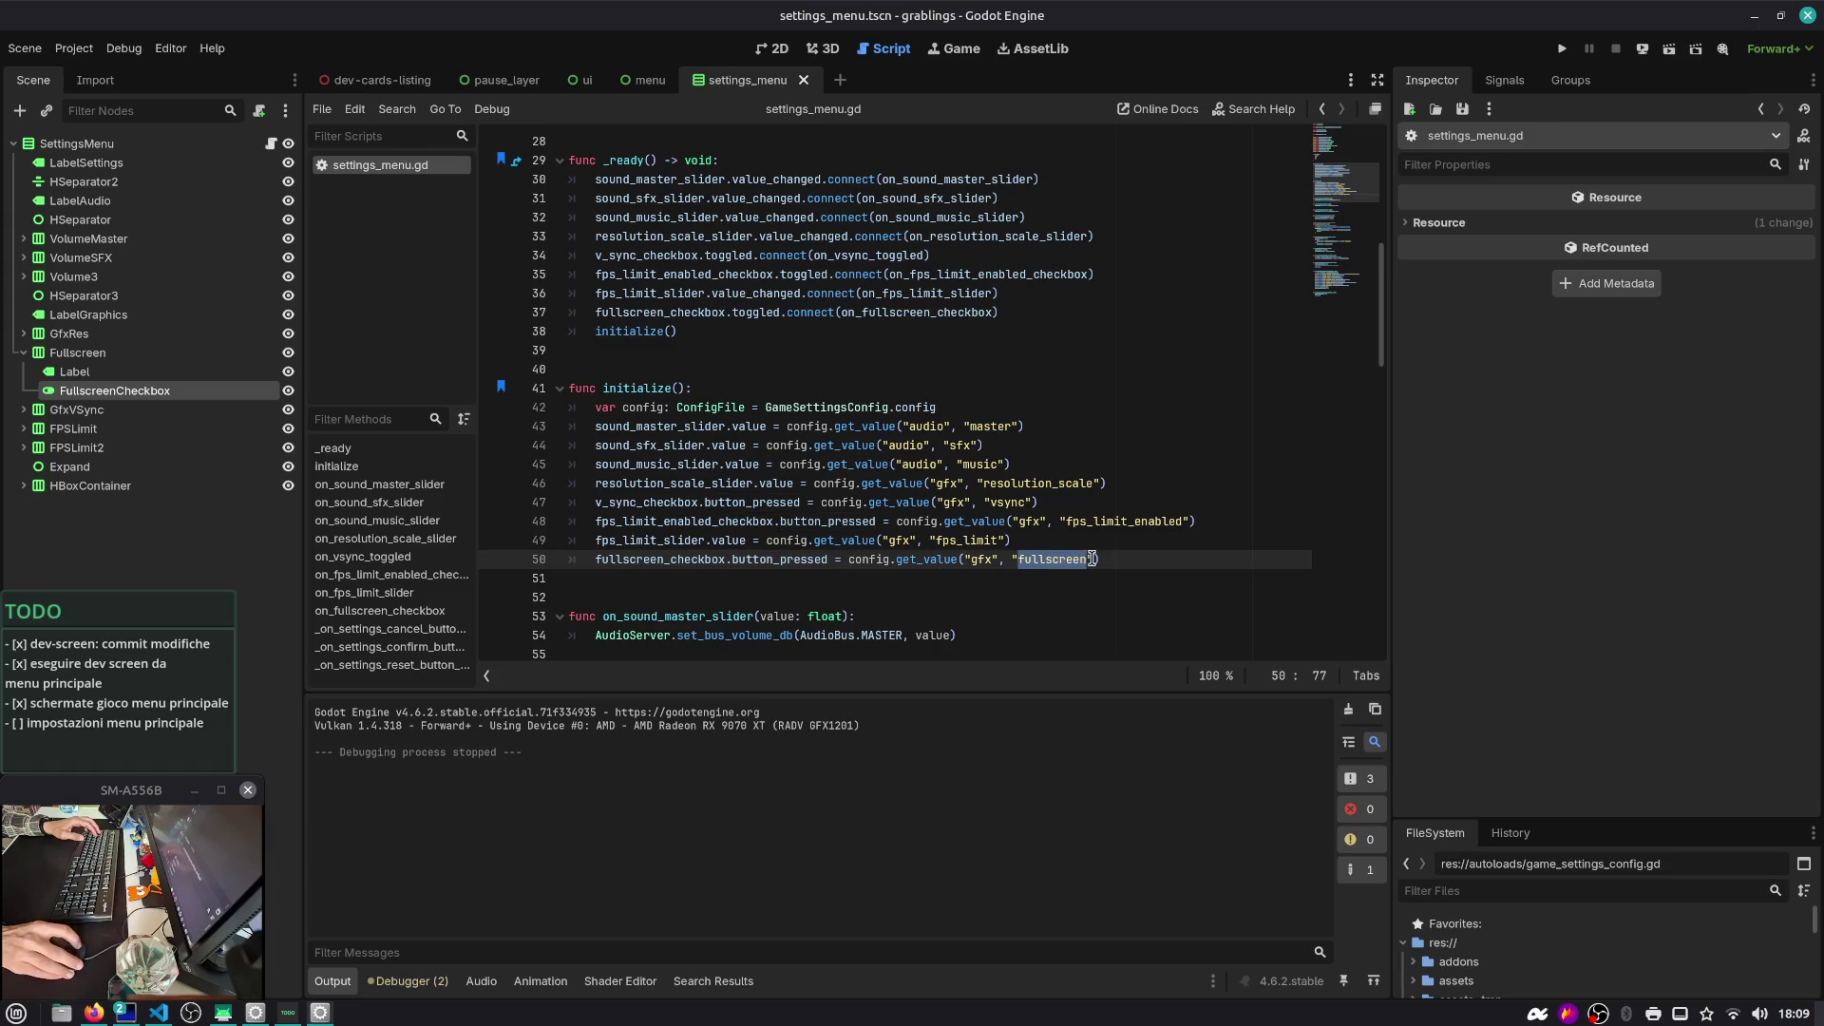
key("ctrl+f")
key("Return")
key("Return")
key("Return")
key("Return")
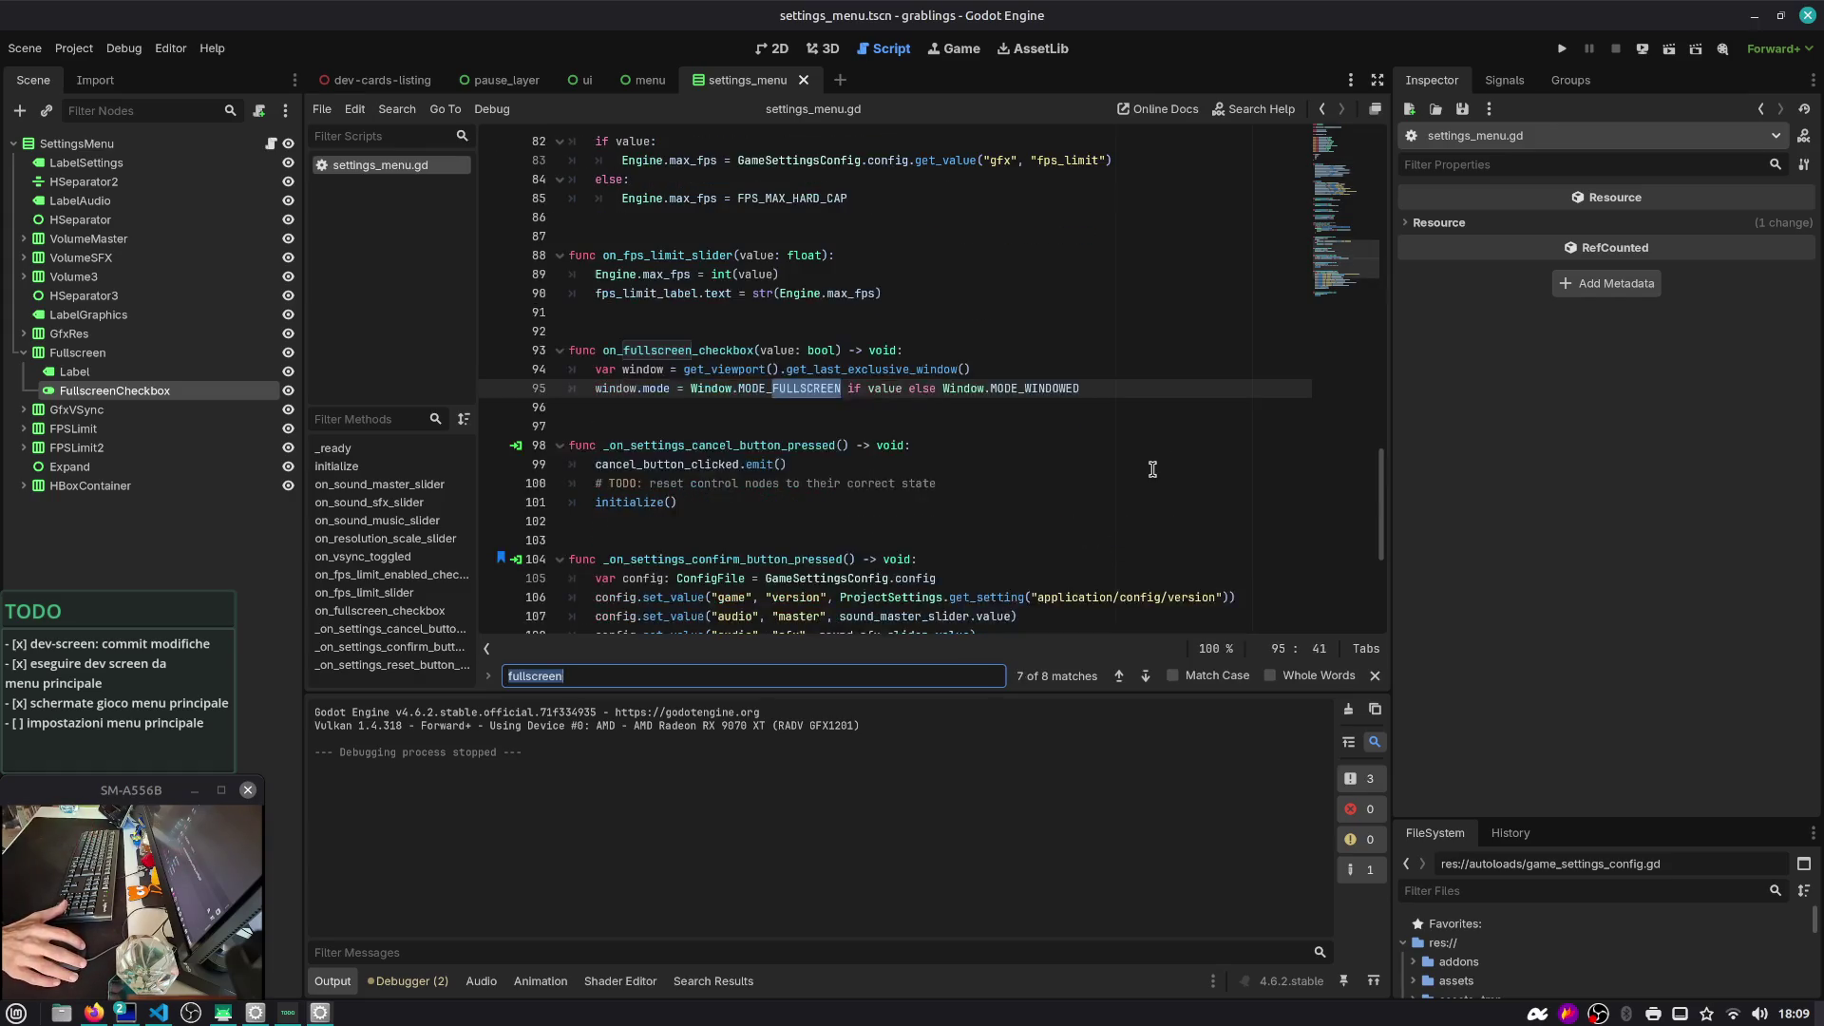
key("Return")
key("Return")
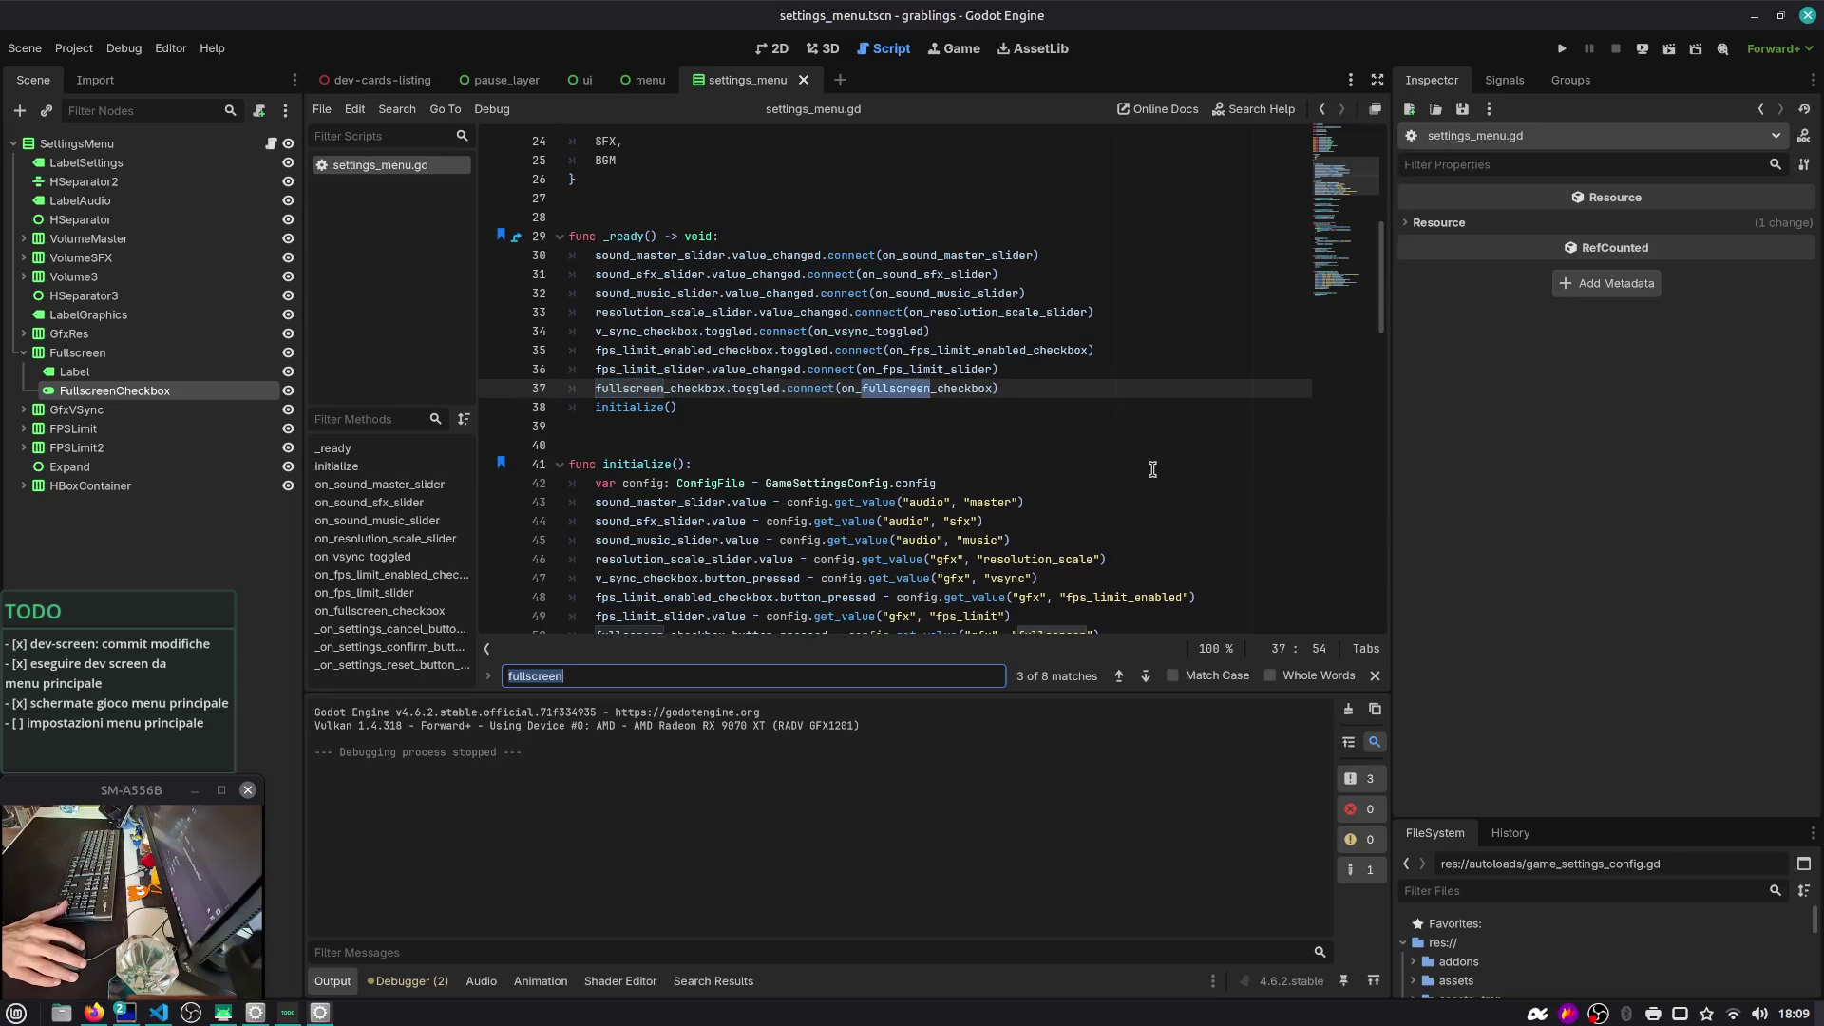
key("Escape")
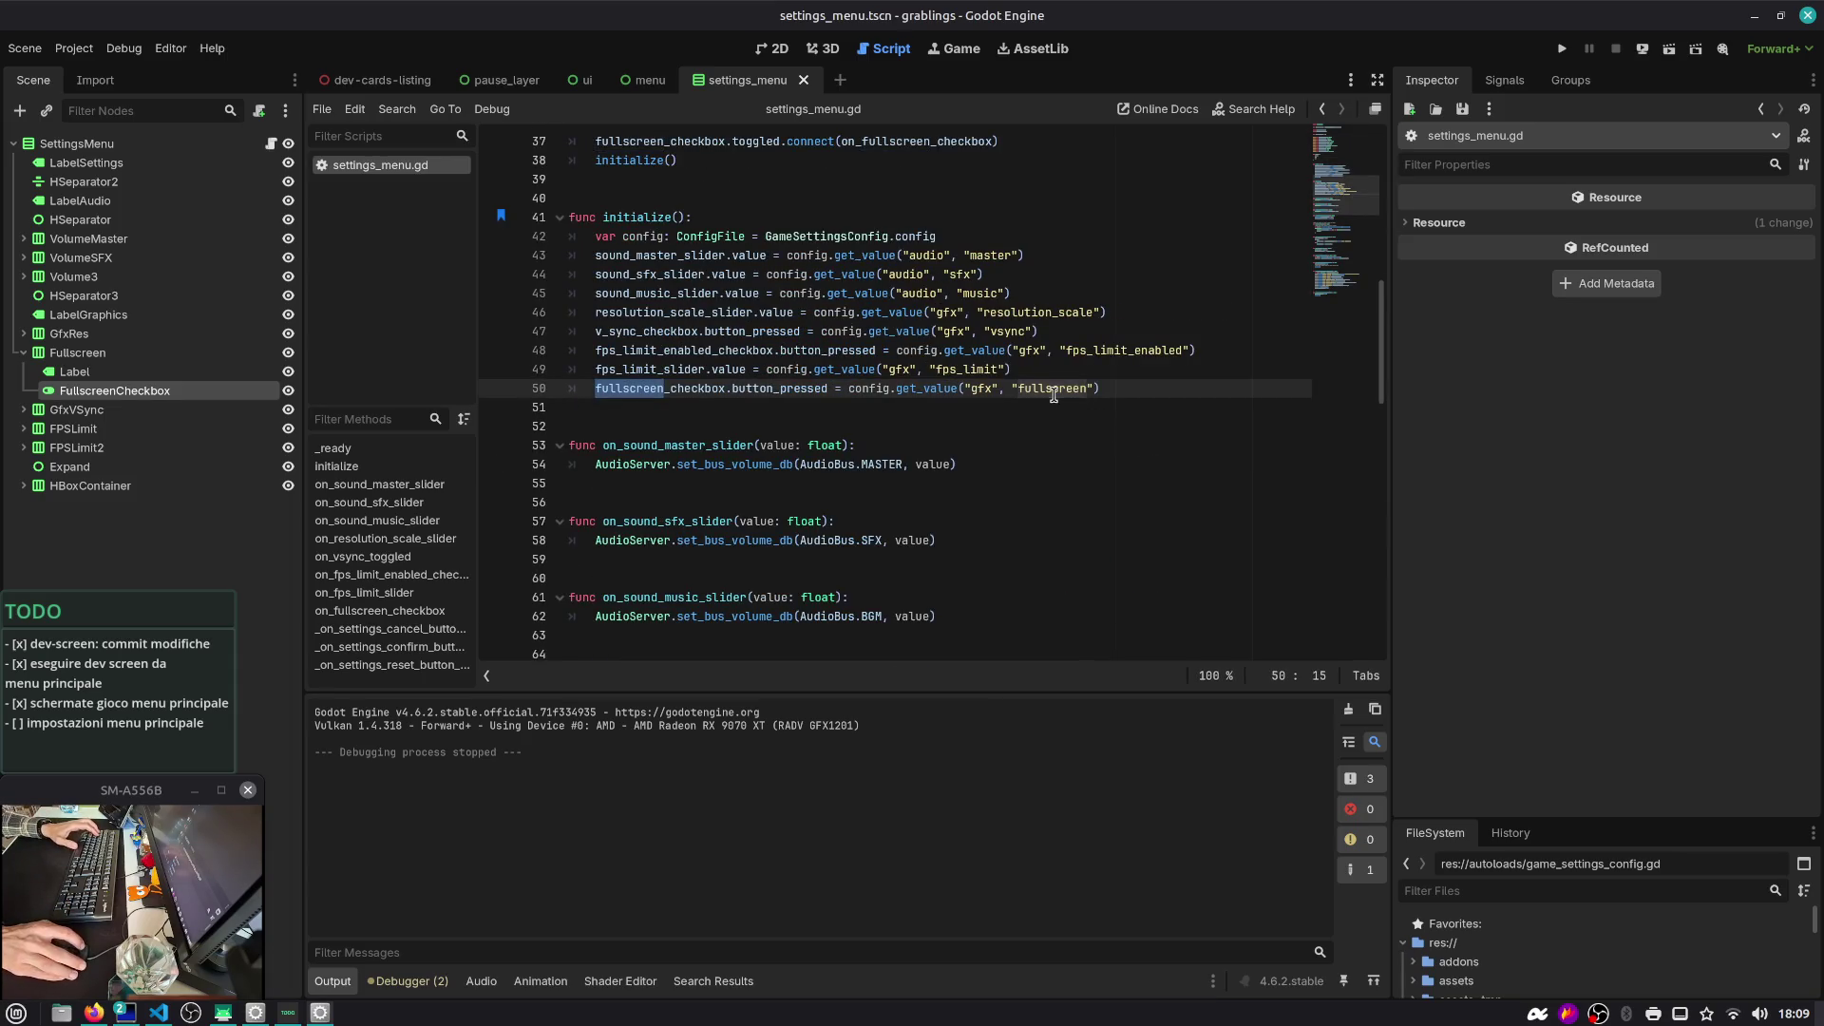
Step: Fix the misspelled 'fullscree' key to 'fullscreen' on line 114 and run the game
double_click(1052, 389)
double_click(686, 388)
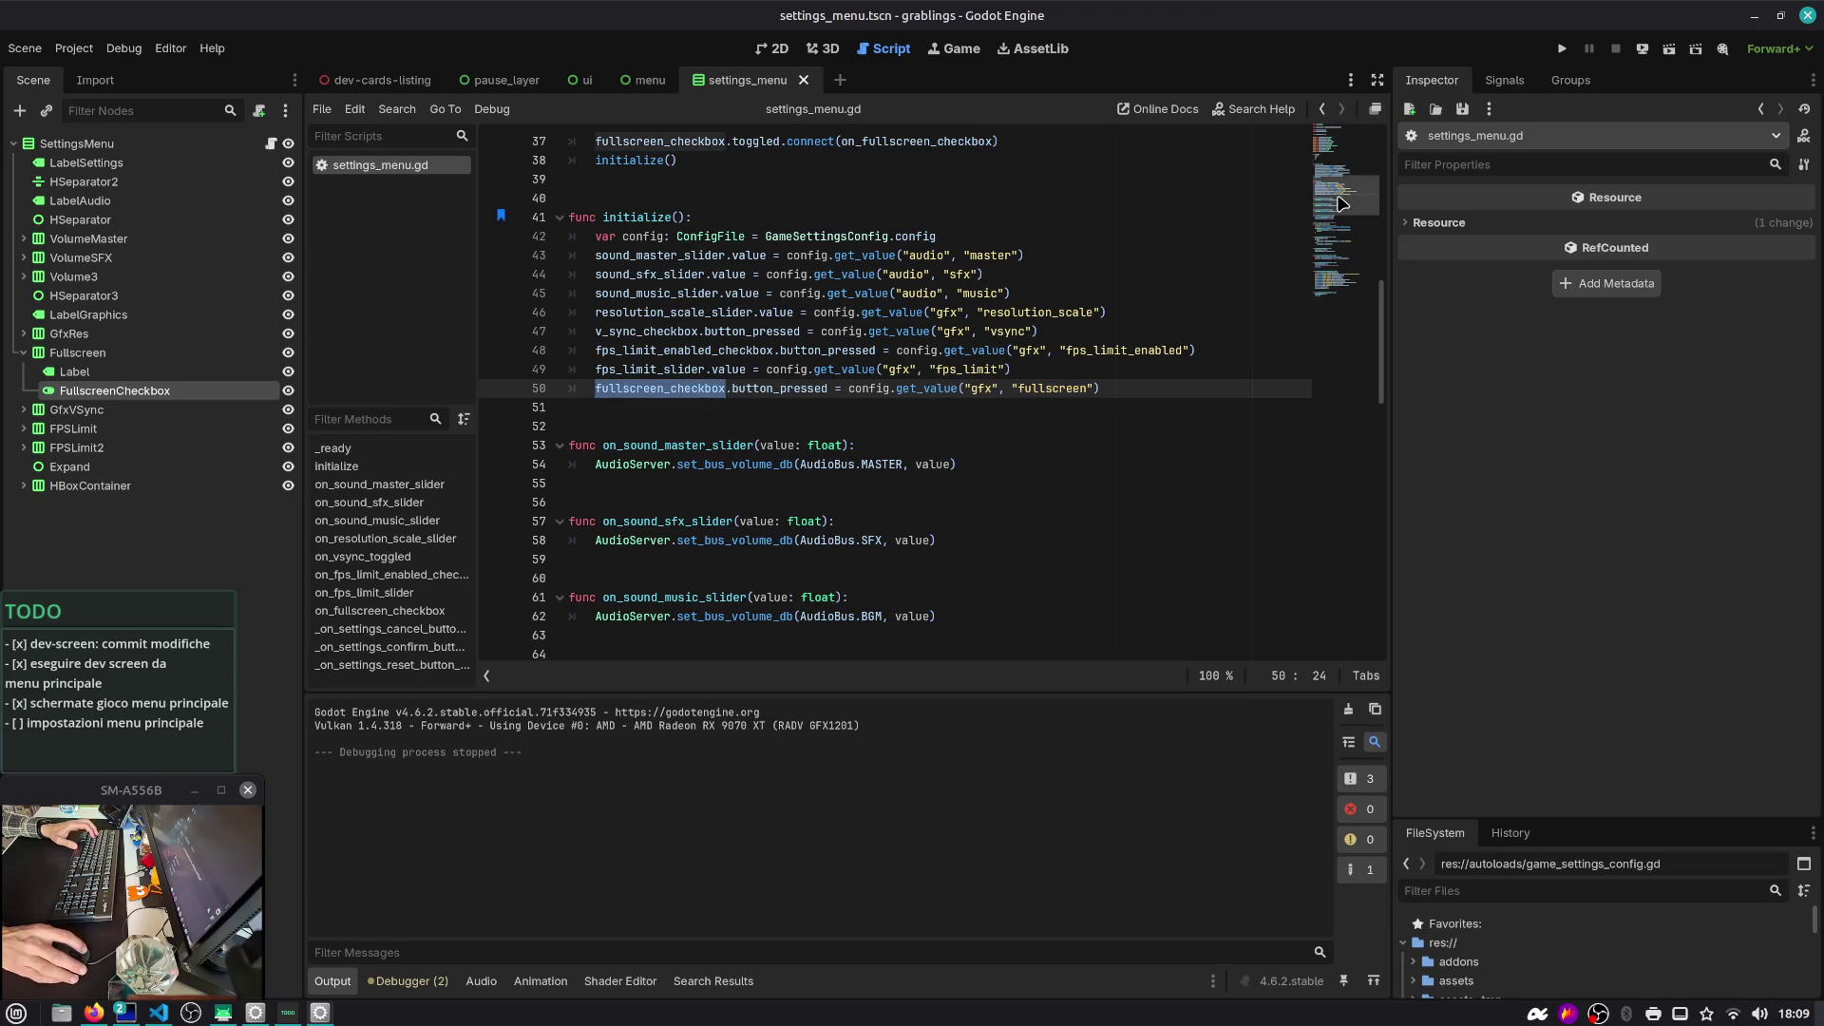
left_click(1334, 307)
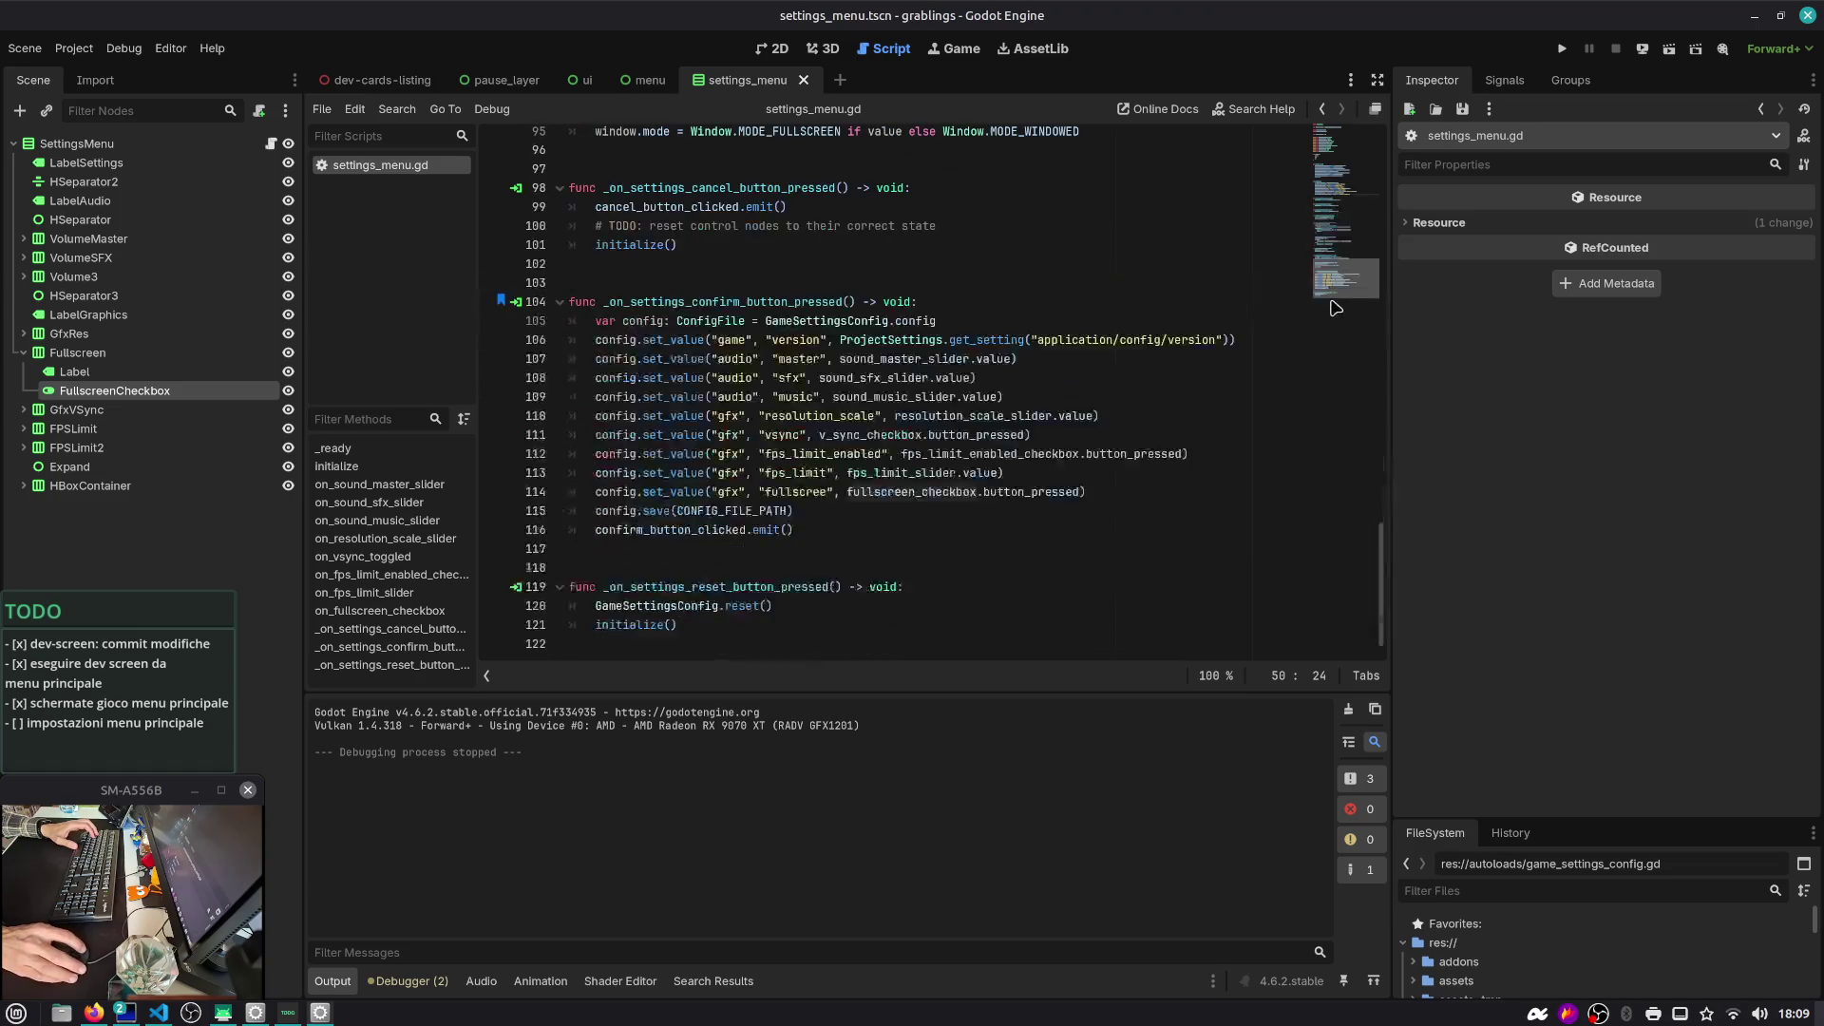
left_click(783, 492)
type("n")
left_click(909, 492)
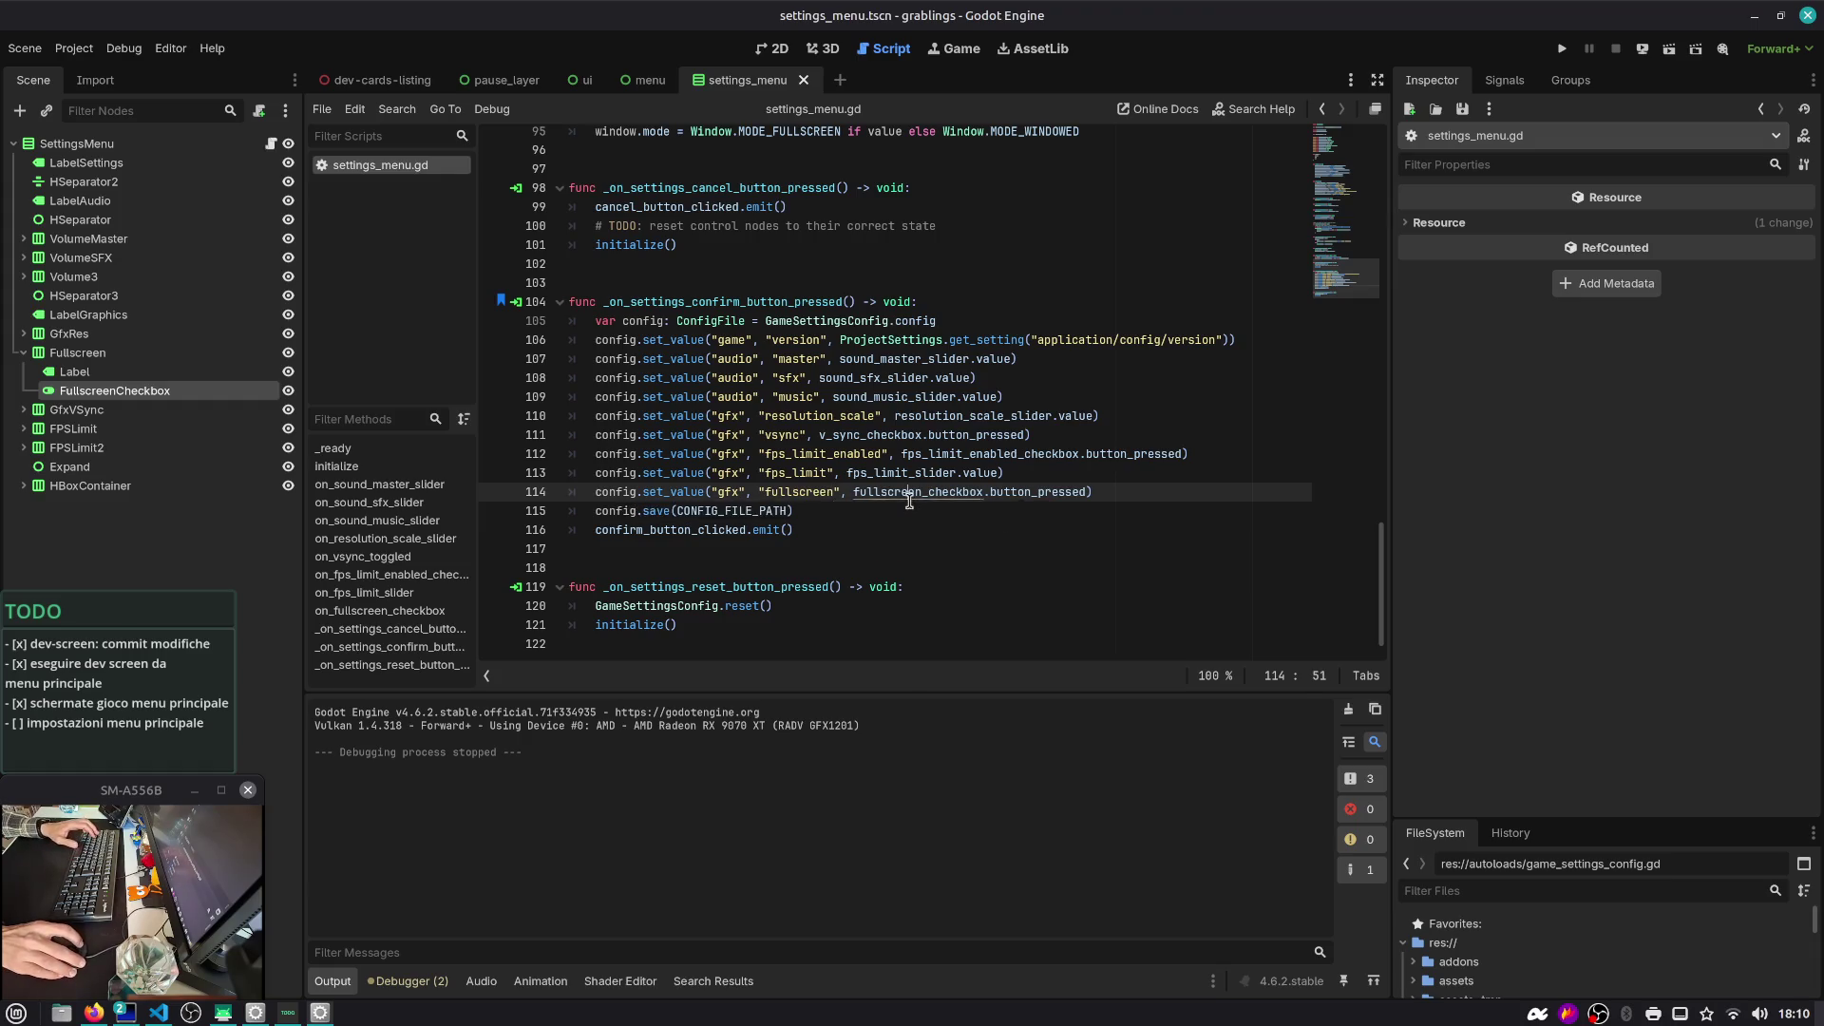
double_click(815, 492)
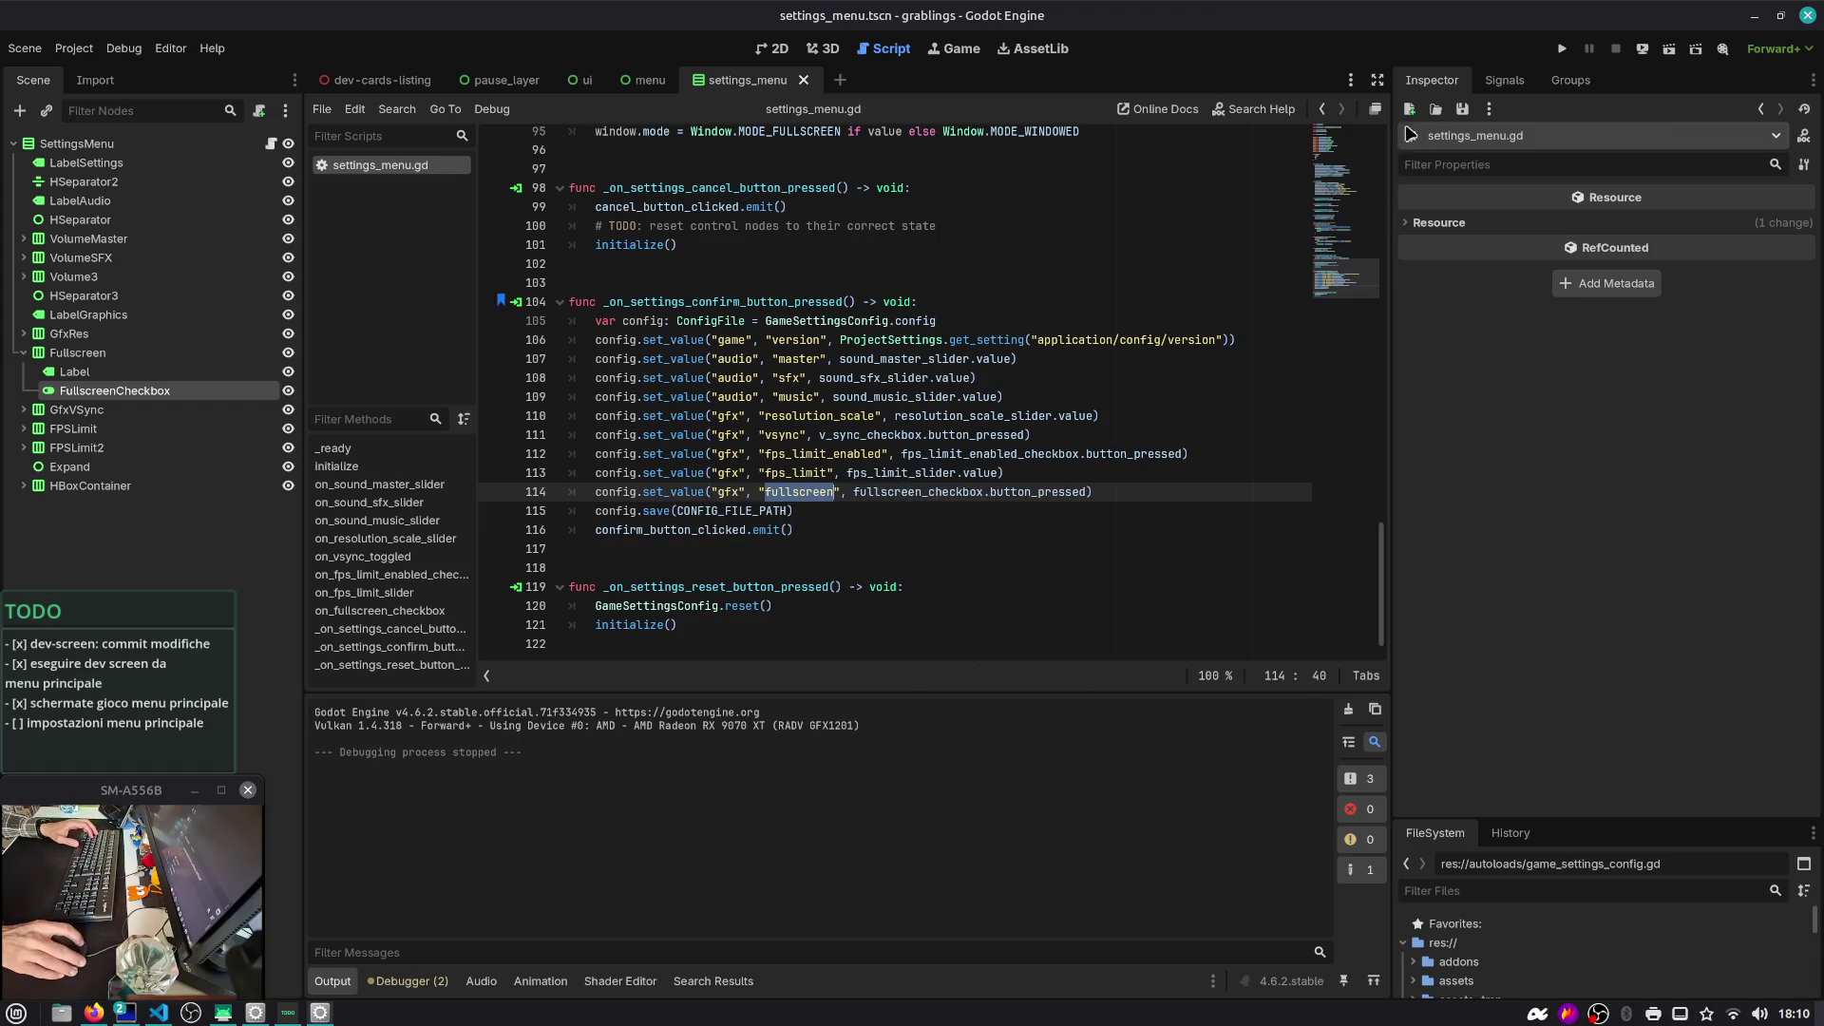
left_click(1562, 49)
Step: Turn Fullscreen off, confirm, and relaunch the game to check the setting persisted
left_click(907, 592)
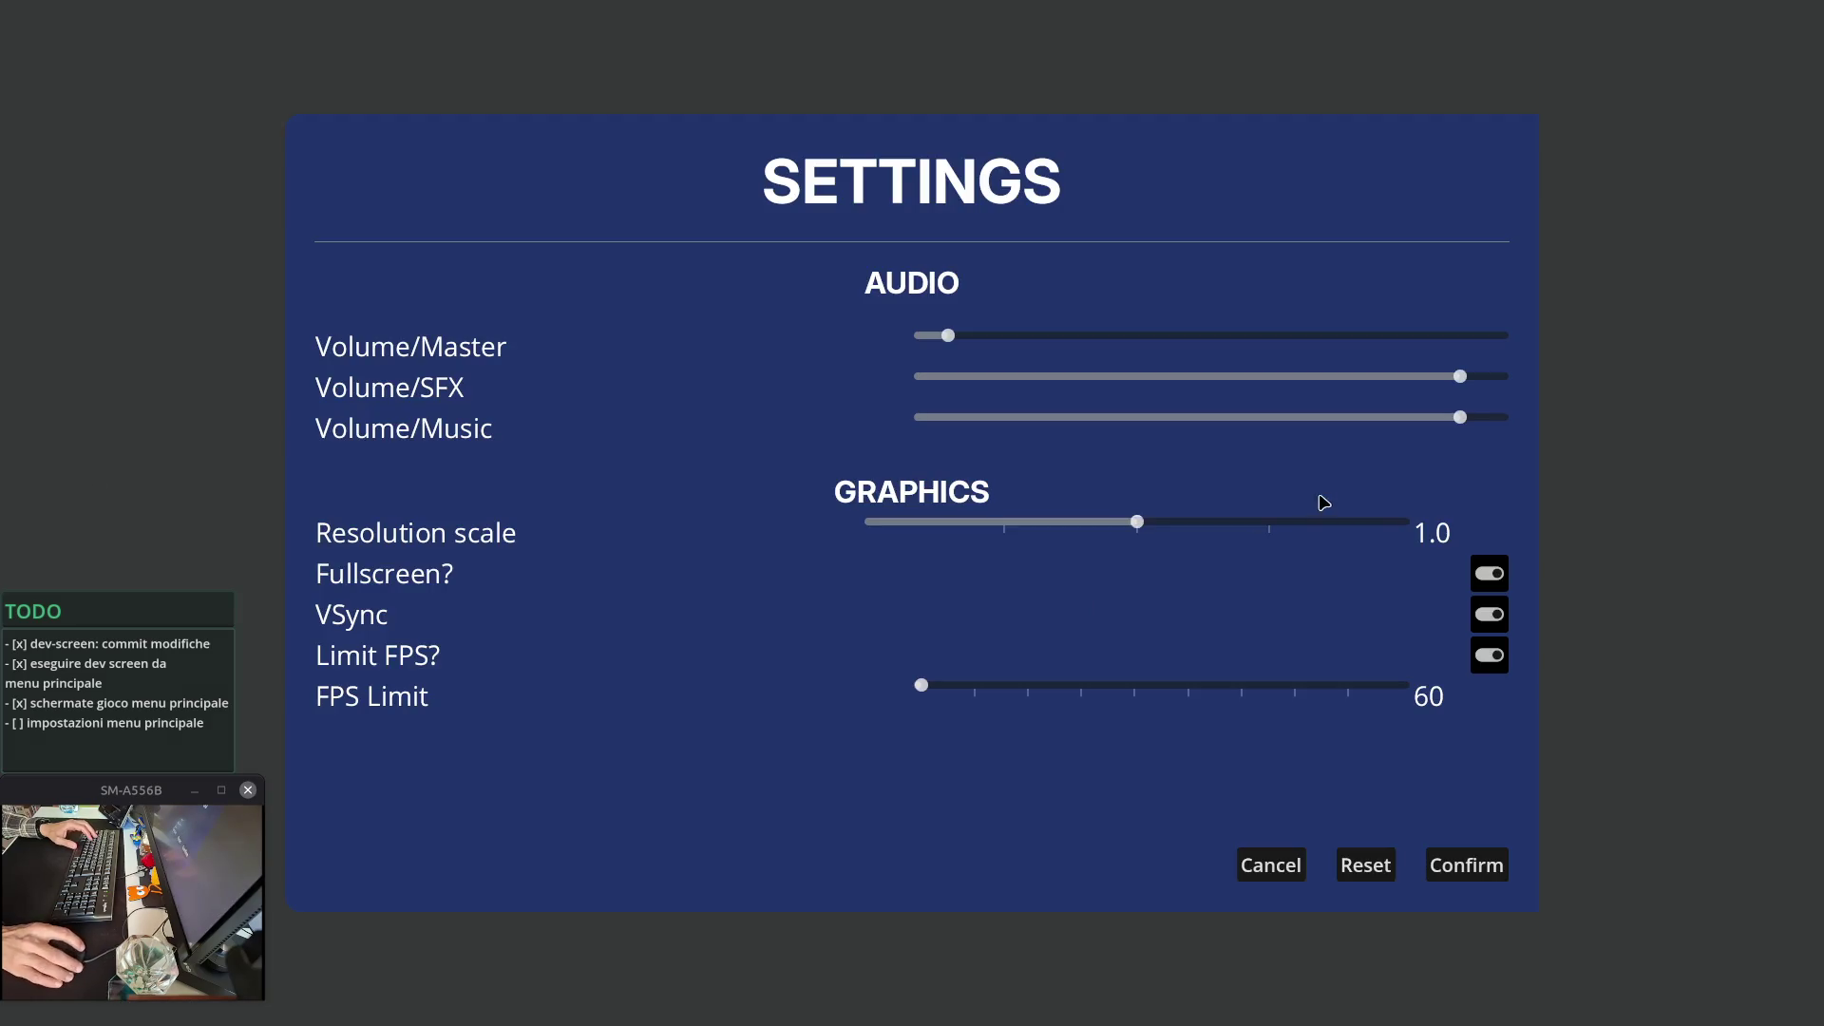
left_click(1480, 581)
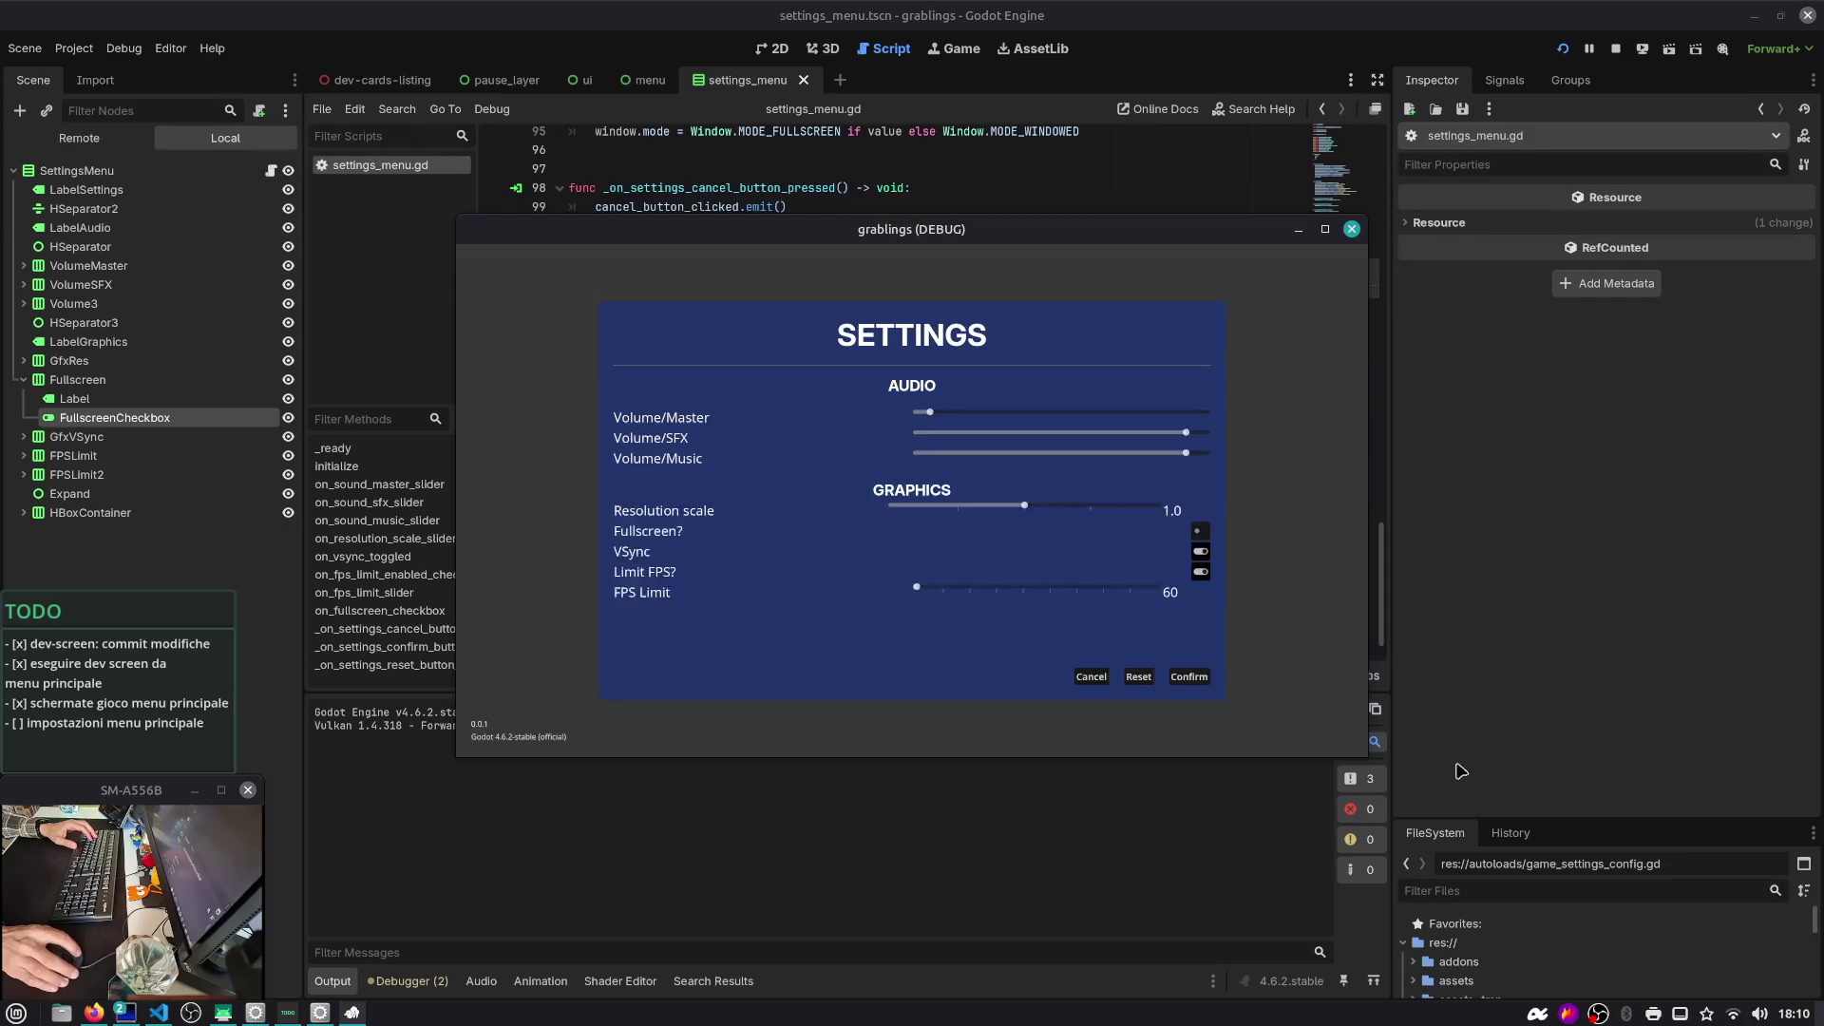
left_click(1189, 676)
left_click(912, 574)
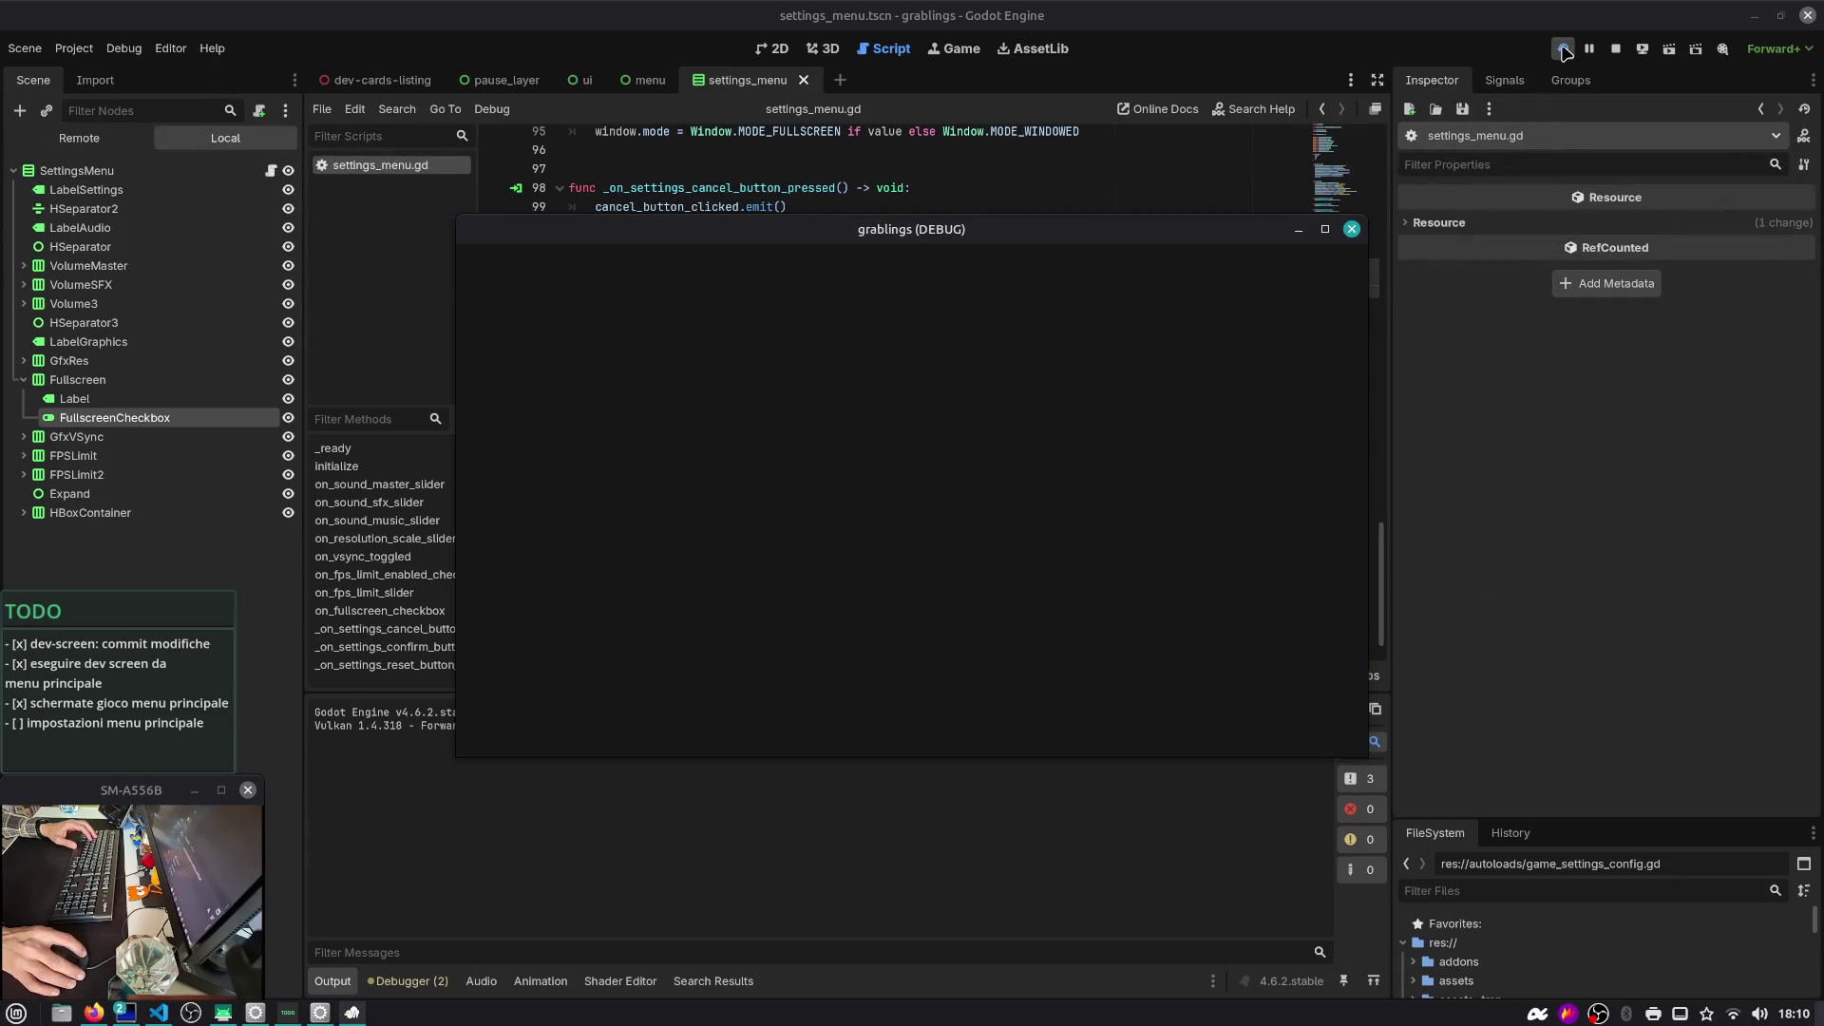
left_click(952, 568)
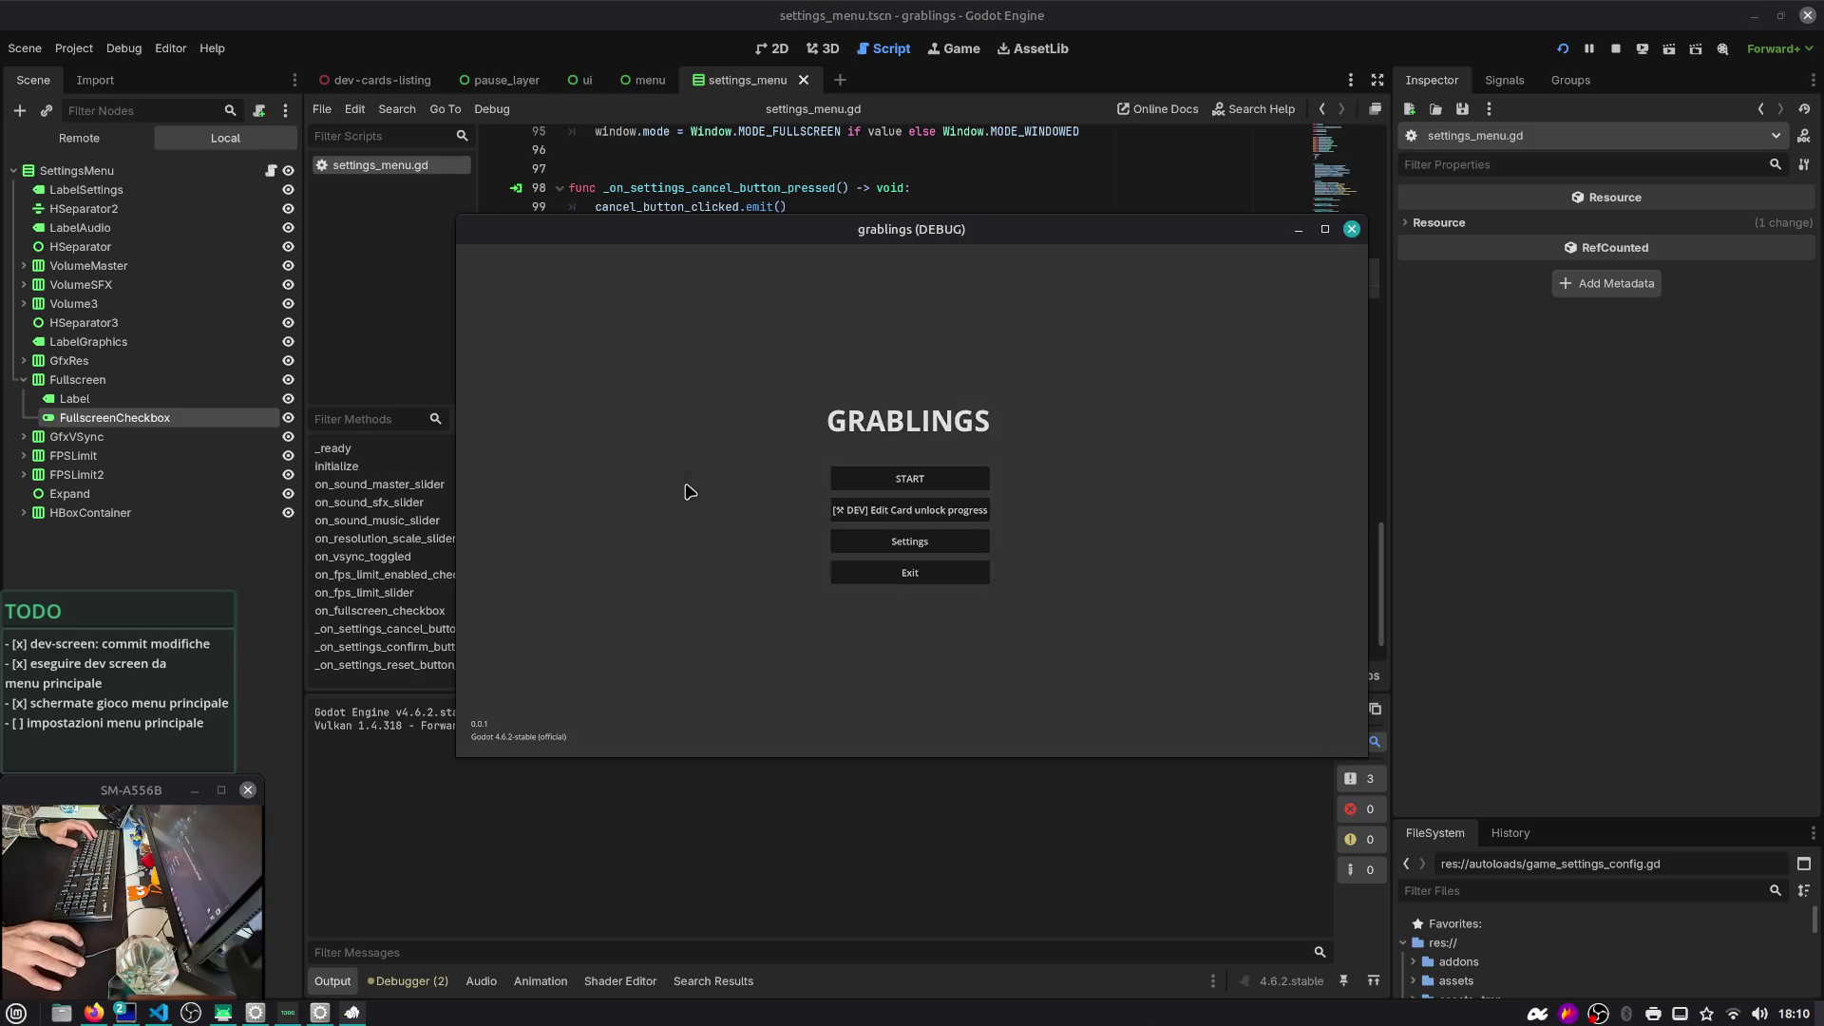
Step: Delete settings.cfg again by rerunning the rm command in the terminal
key("alt+Tab")
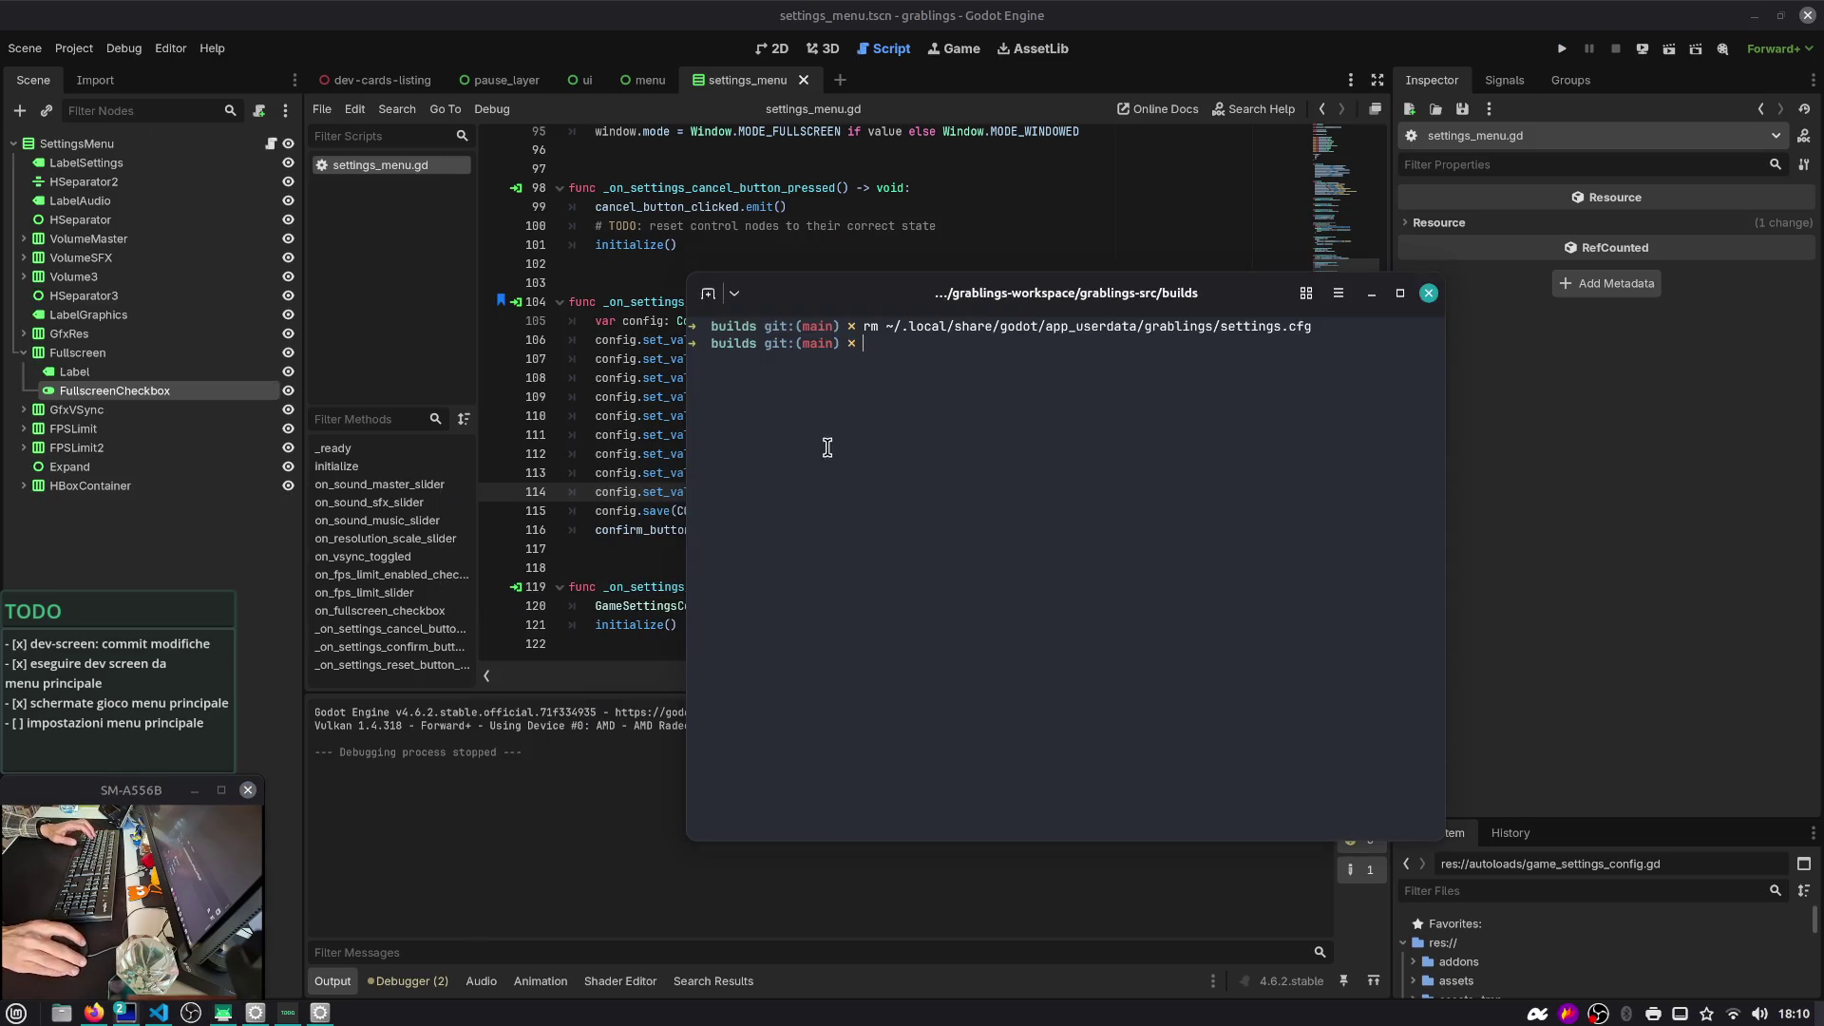
key("Up")
key("Return")
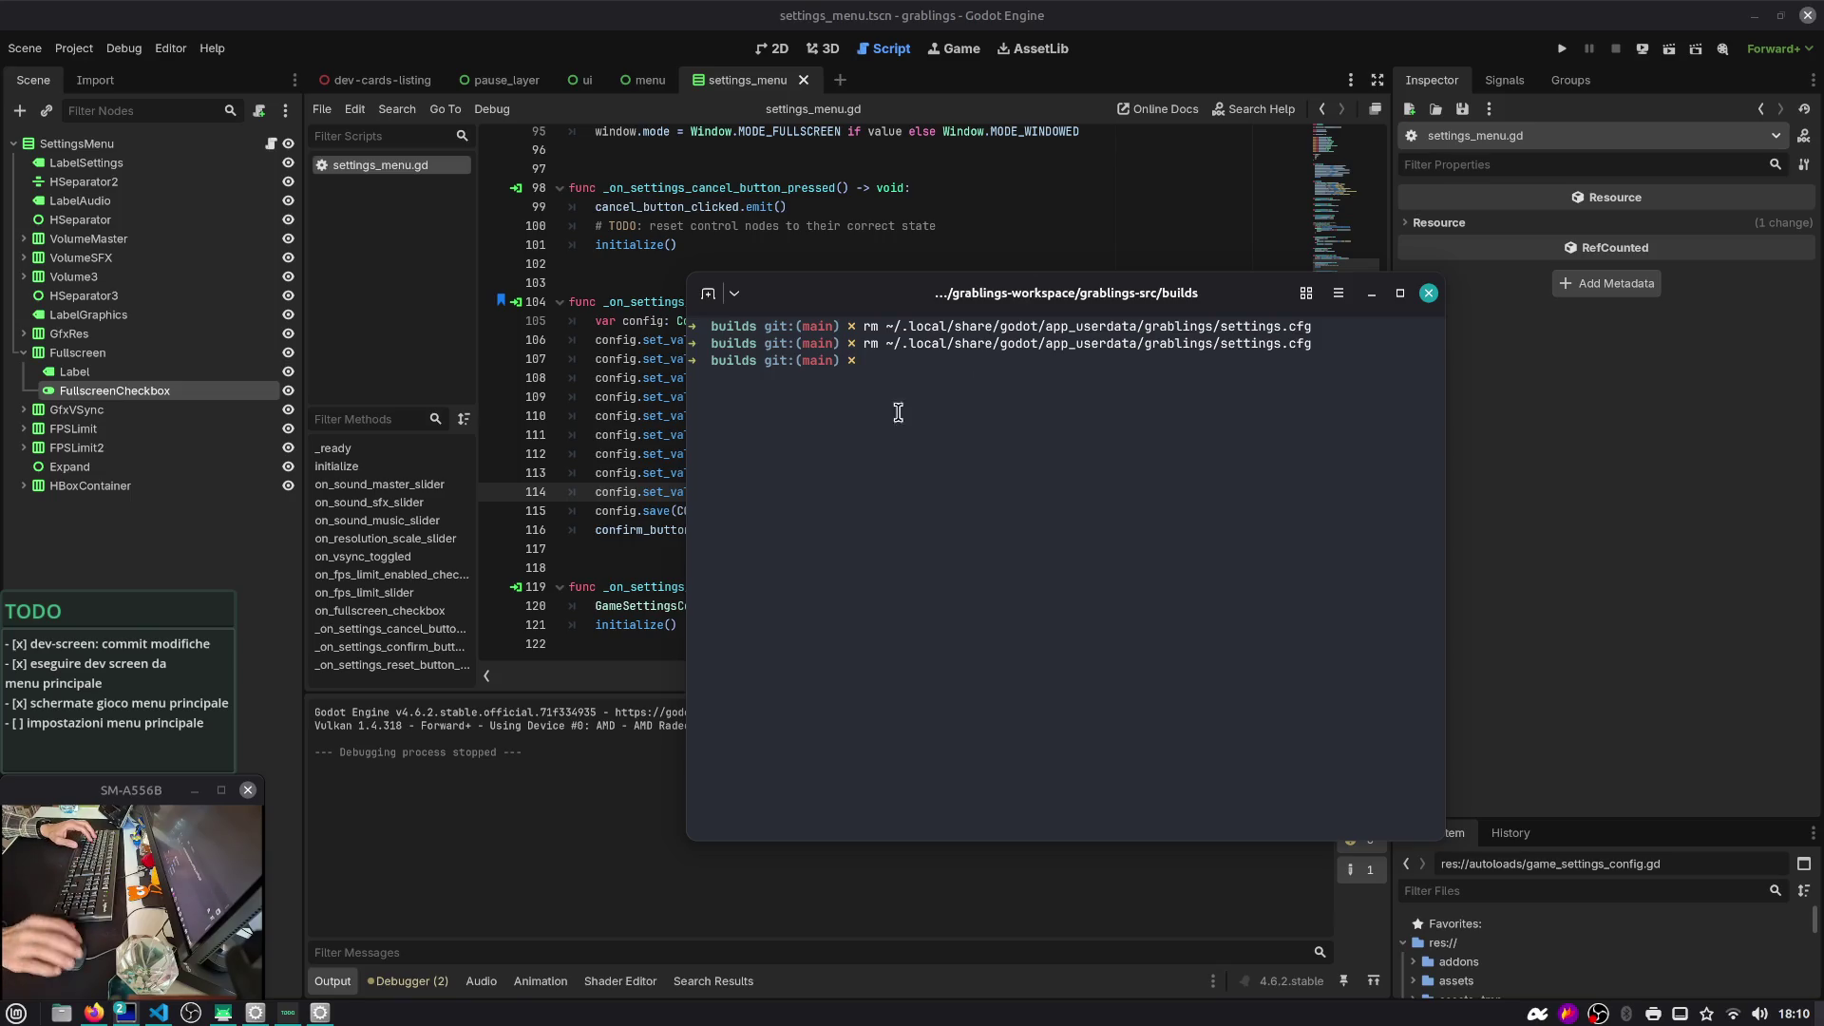
Step: Run the game fresh, toggle Fullscreen off, confirm, and exit
left_click(1563, 52)
left_click(957, 590)
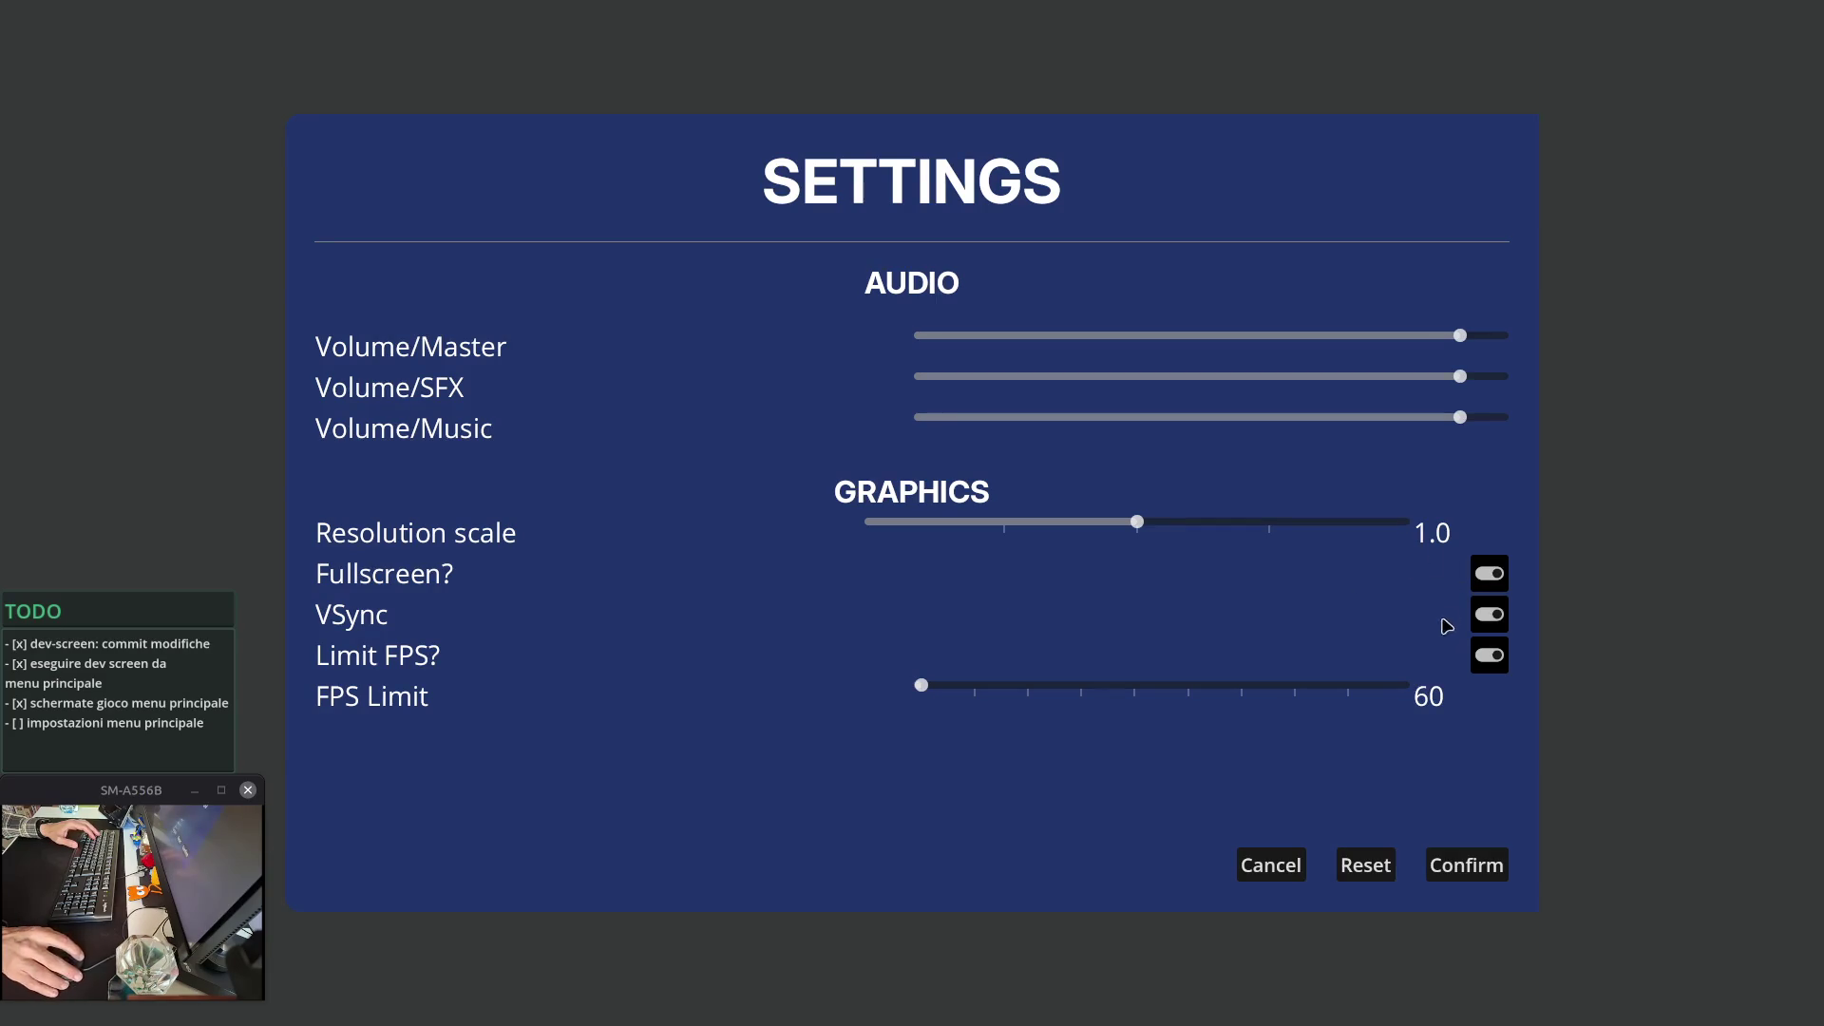
left_click(1489, 575)
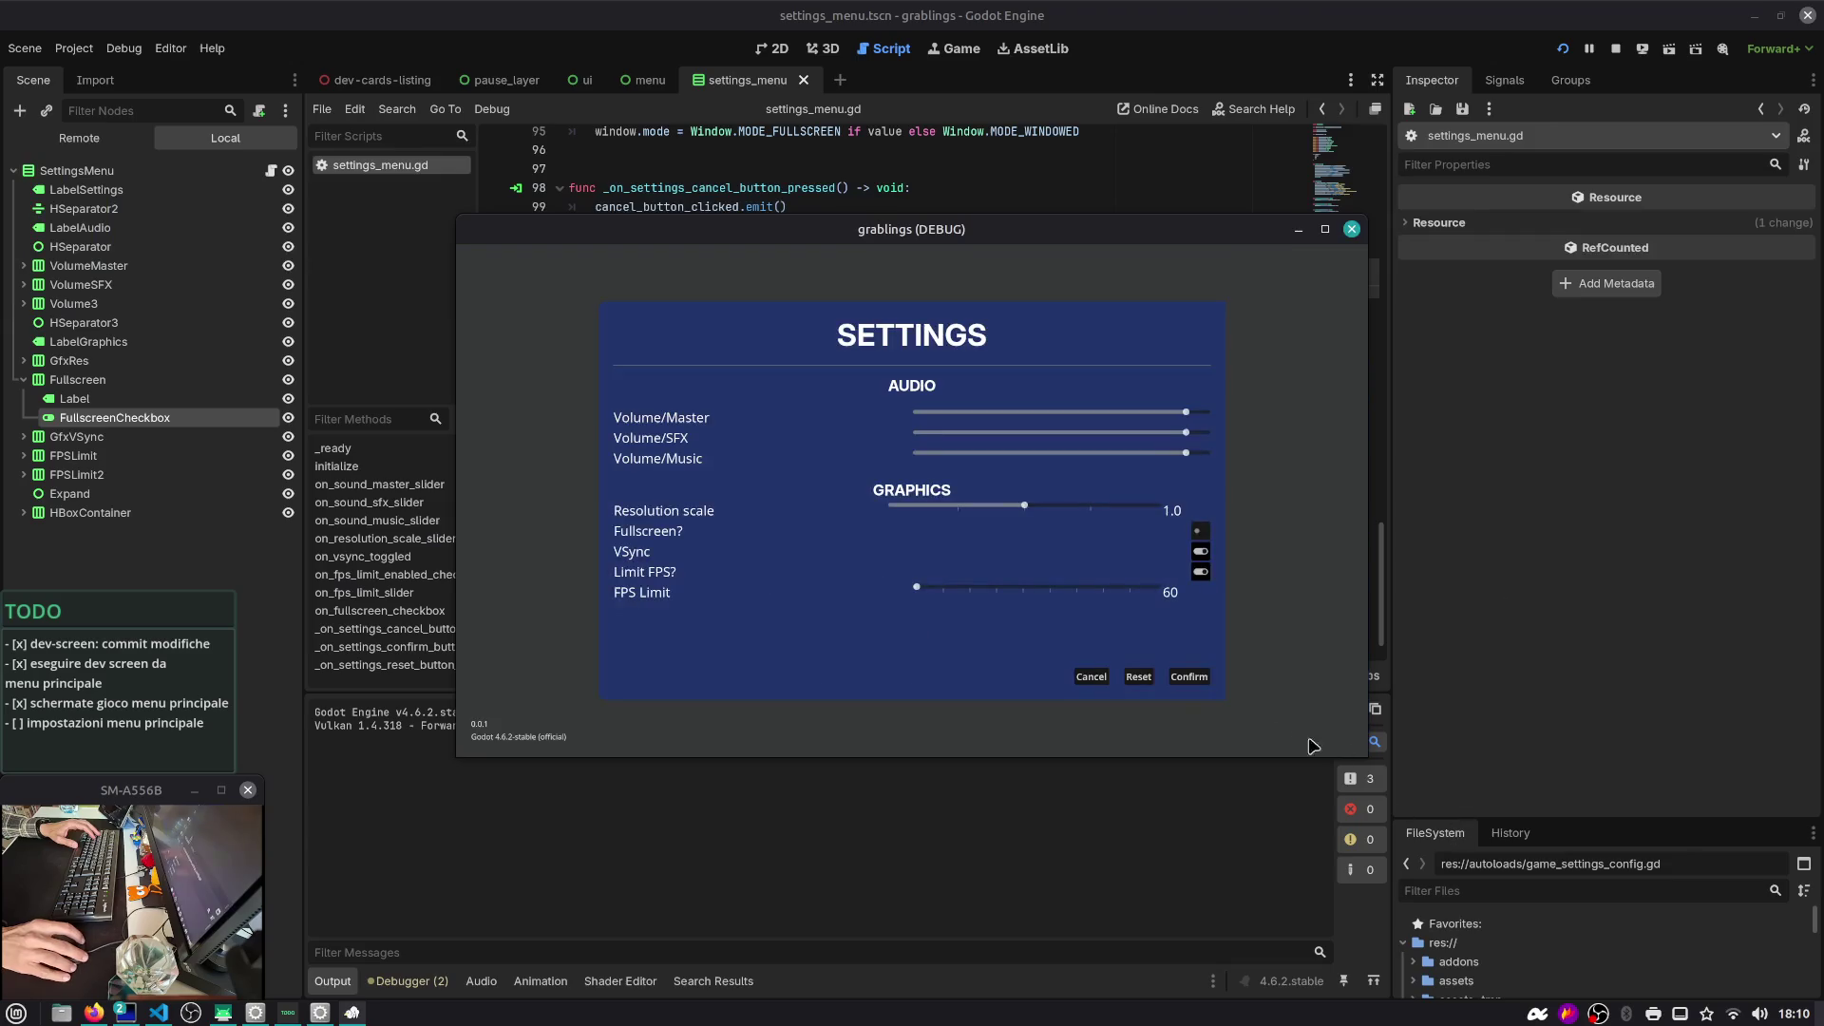
left_click(1187, 680)
left_click(891, 581)
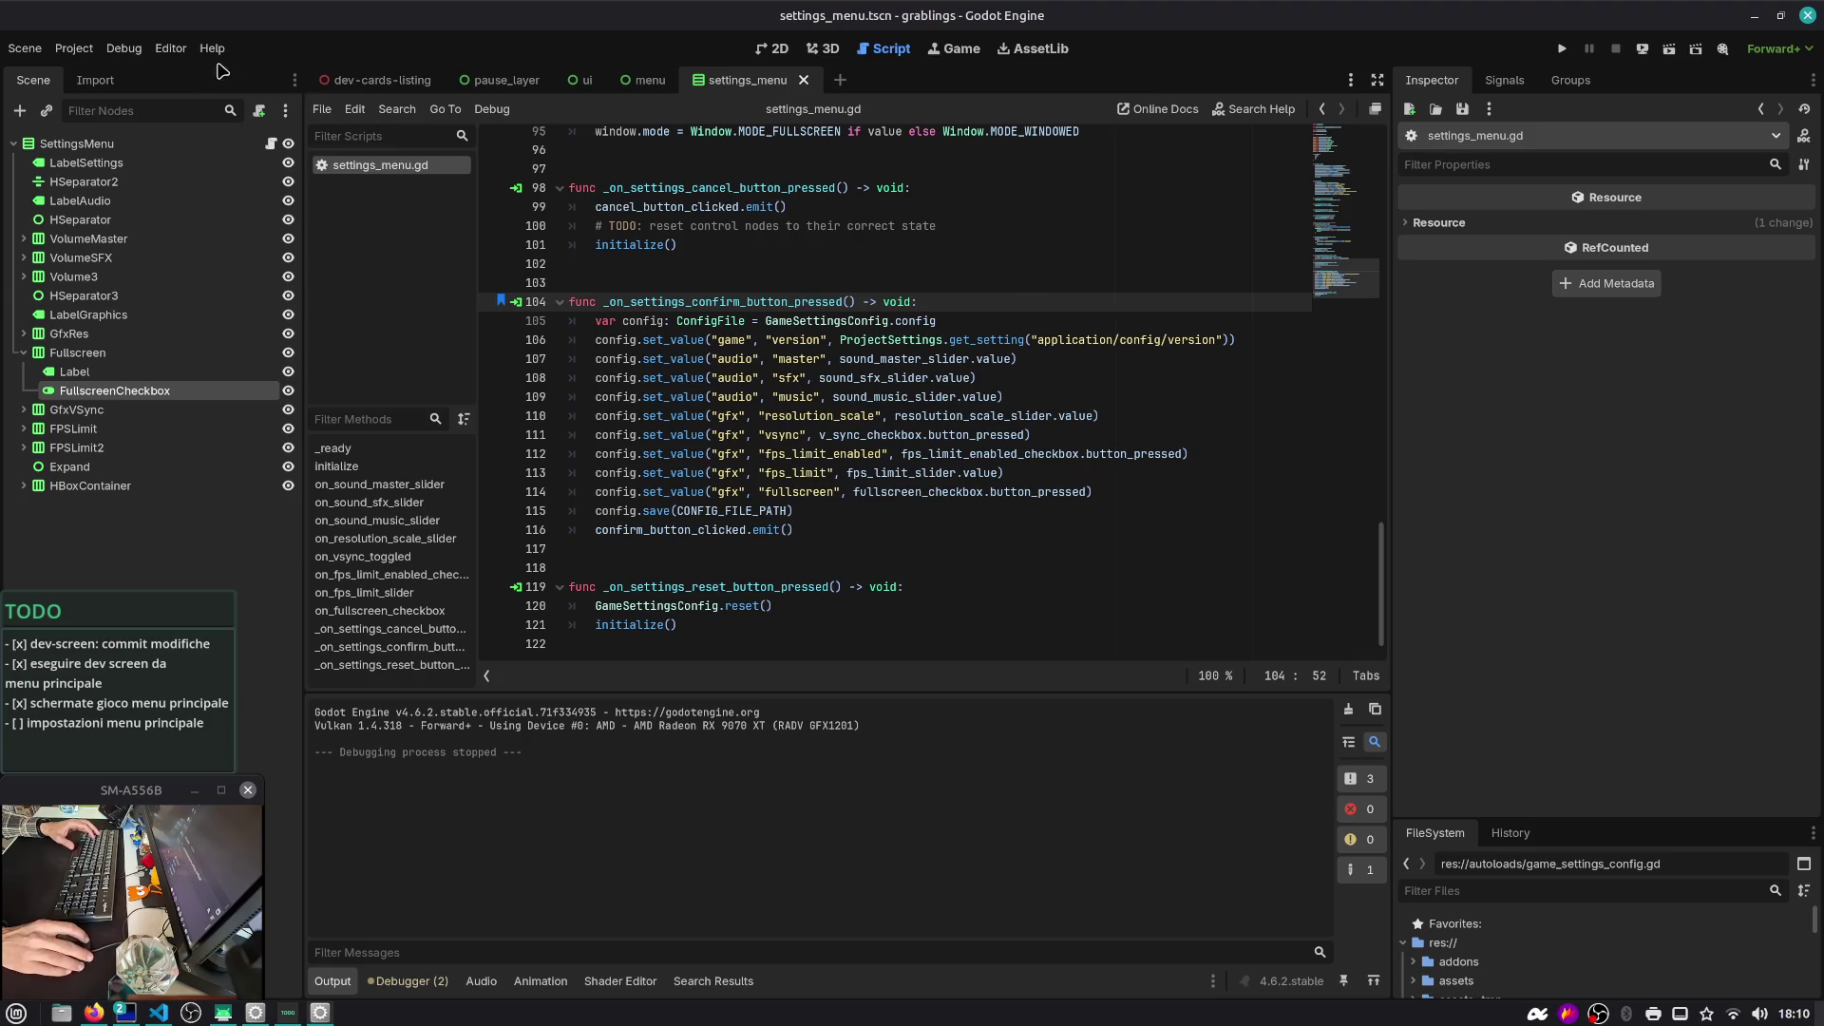
key("alt+Tab")
key("Tab")
key("Tab")
key("Tab")
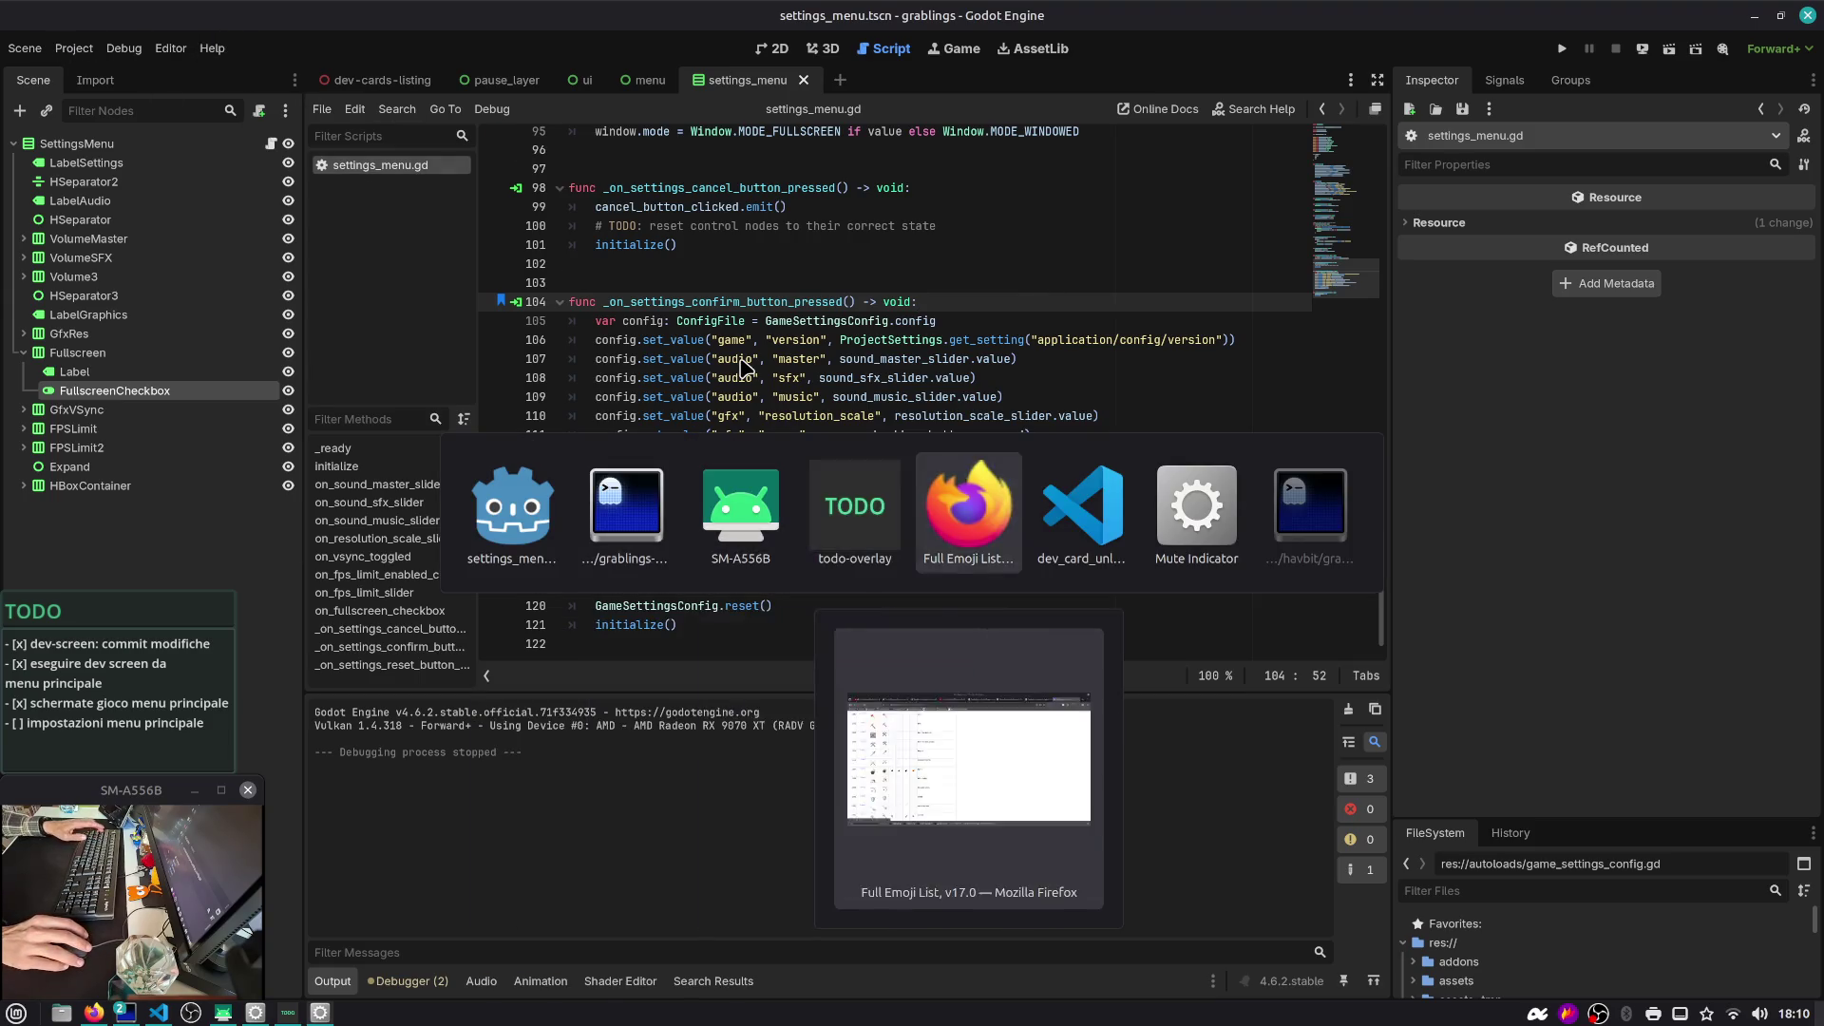
Step: Review and stage export_presets.cfg and game_settings_config.gd in Source Control
key("Tab")
left_click(408, 236)
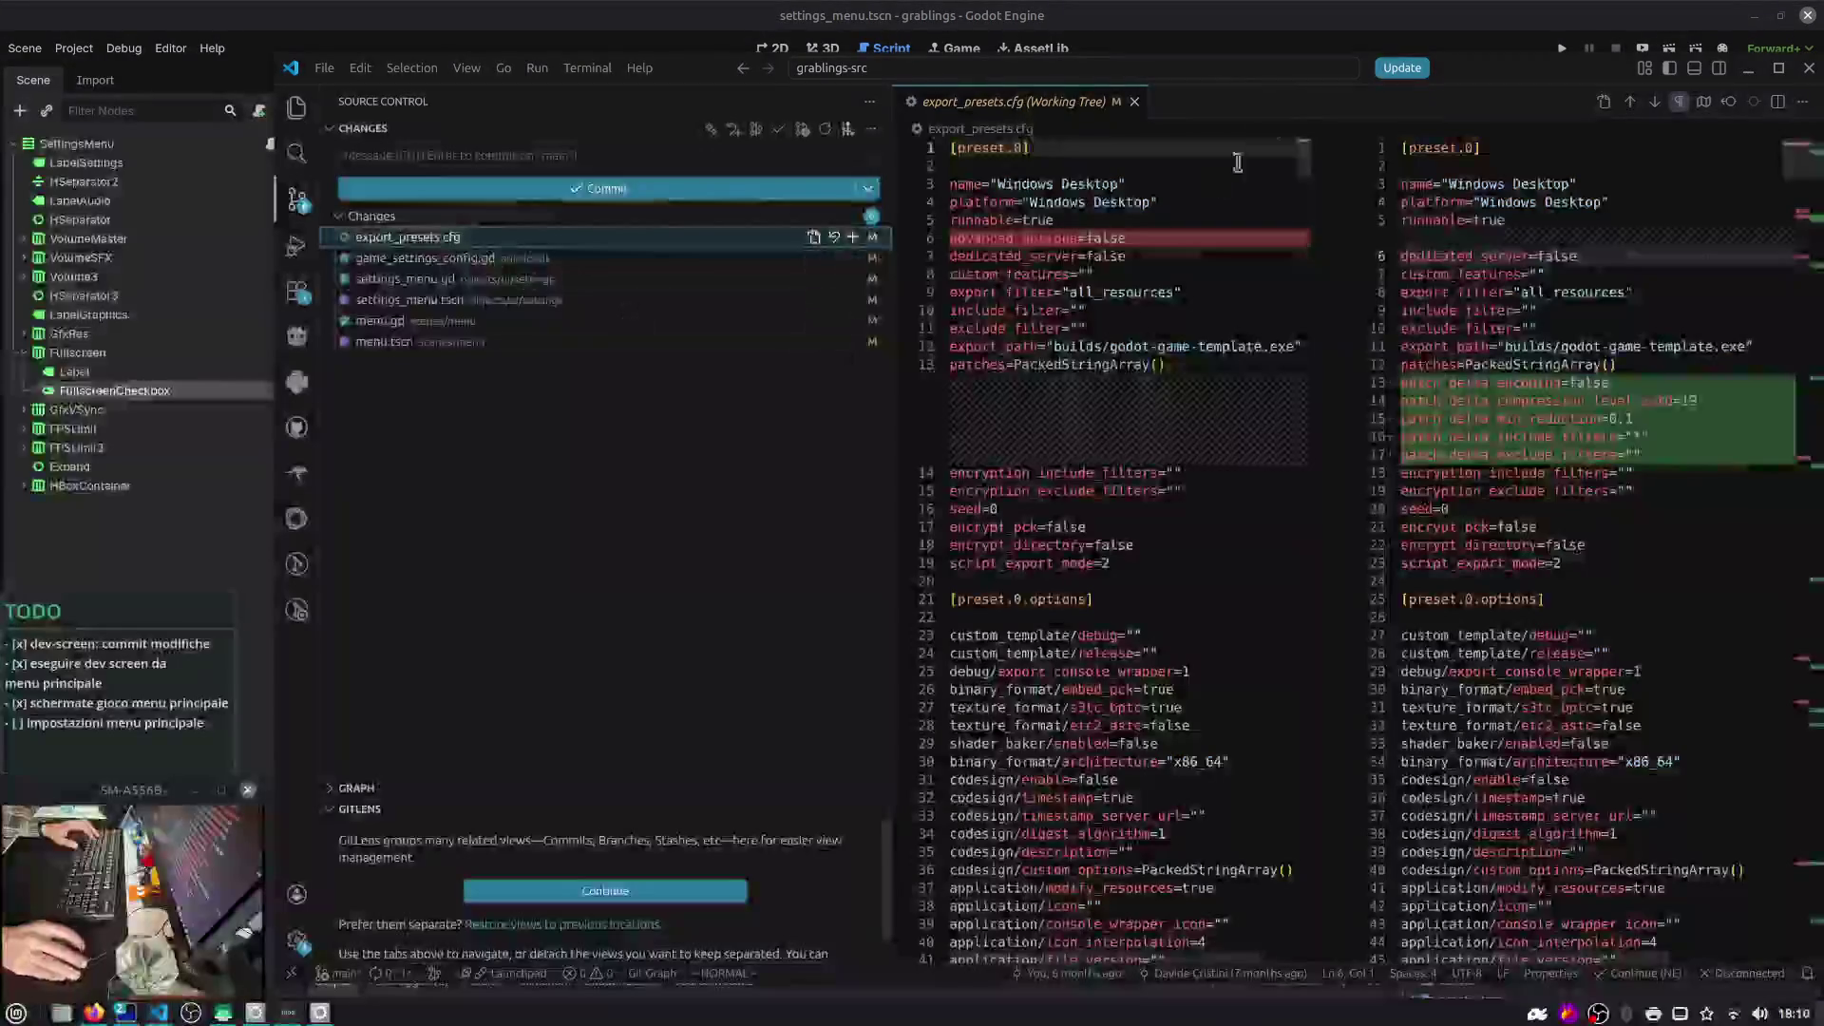
double_click(1515, 76)
left_click_drag(1805, 130, 1762, 938)
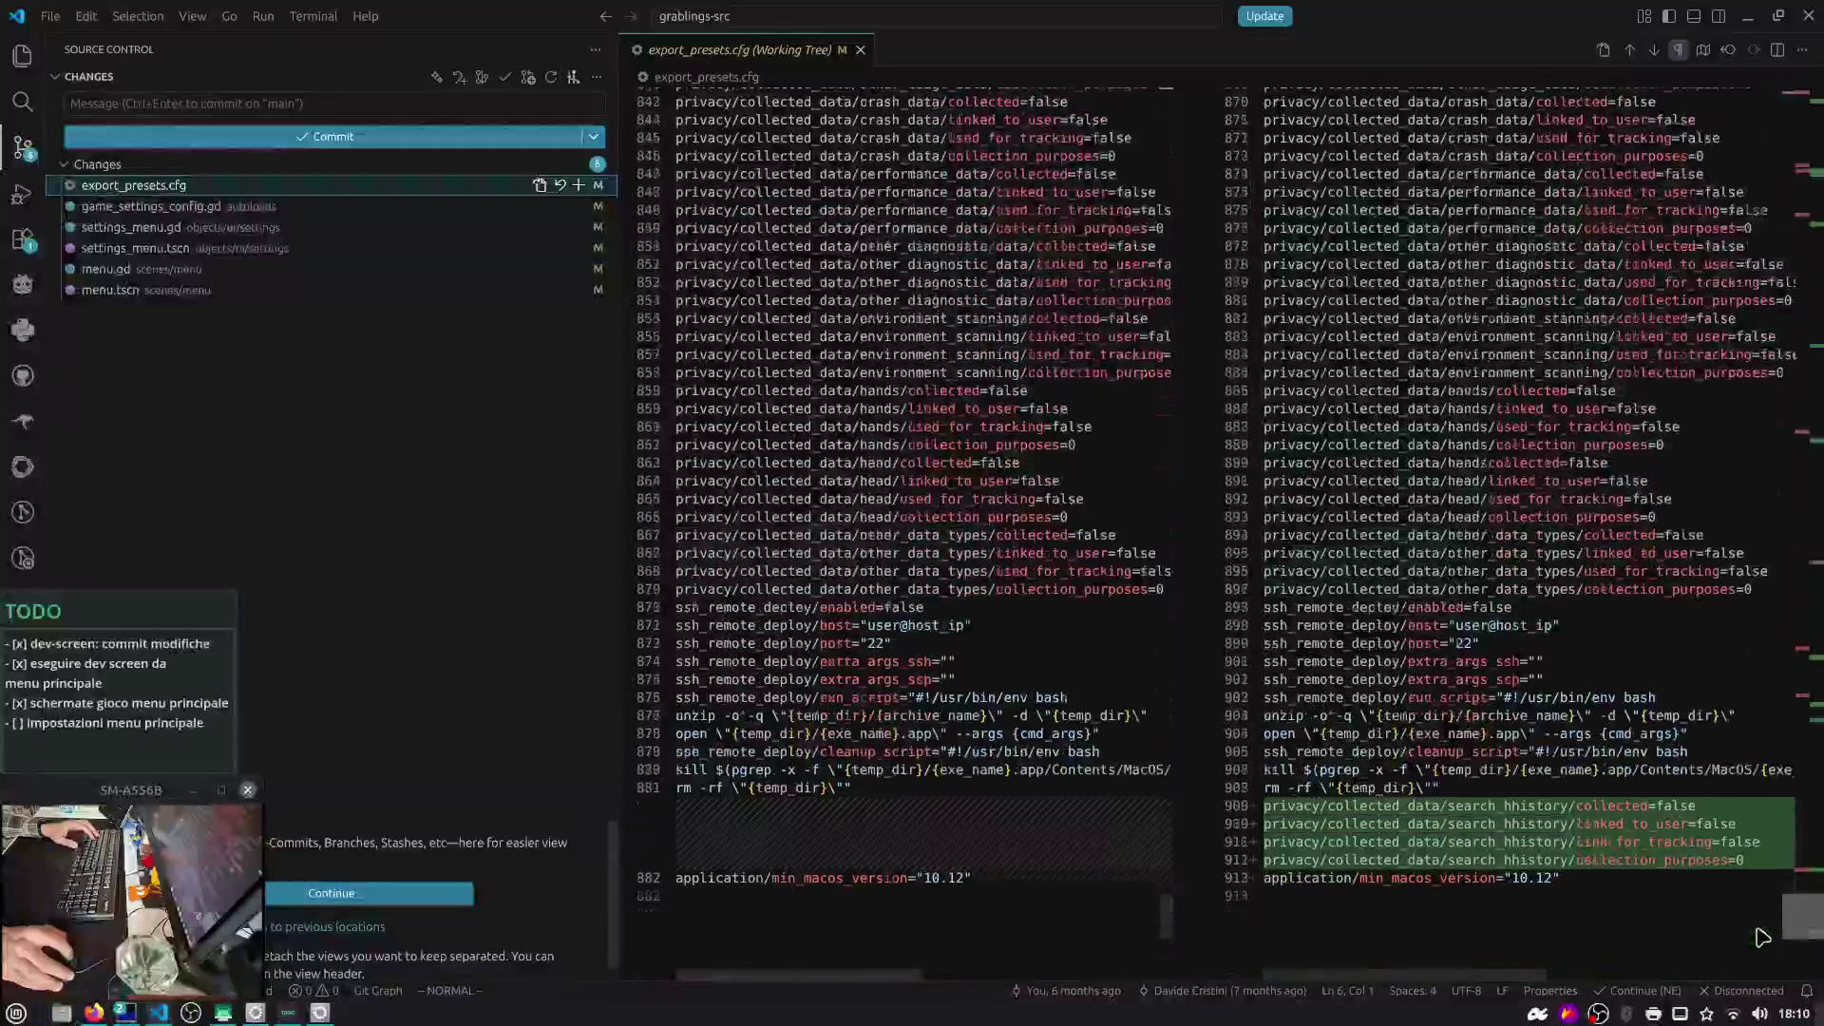
left_click(578, 186)
left_click(358, 228)
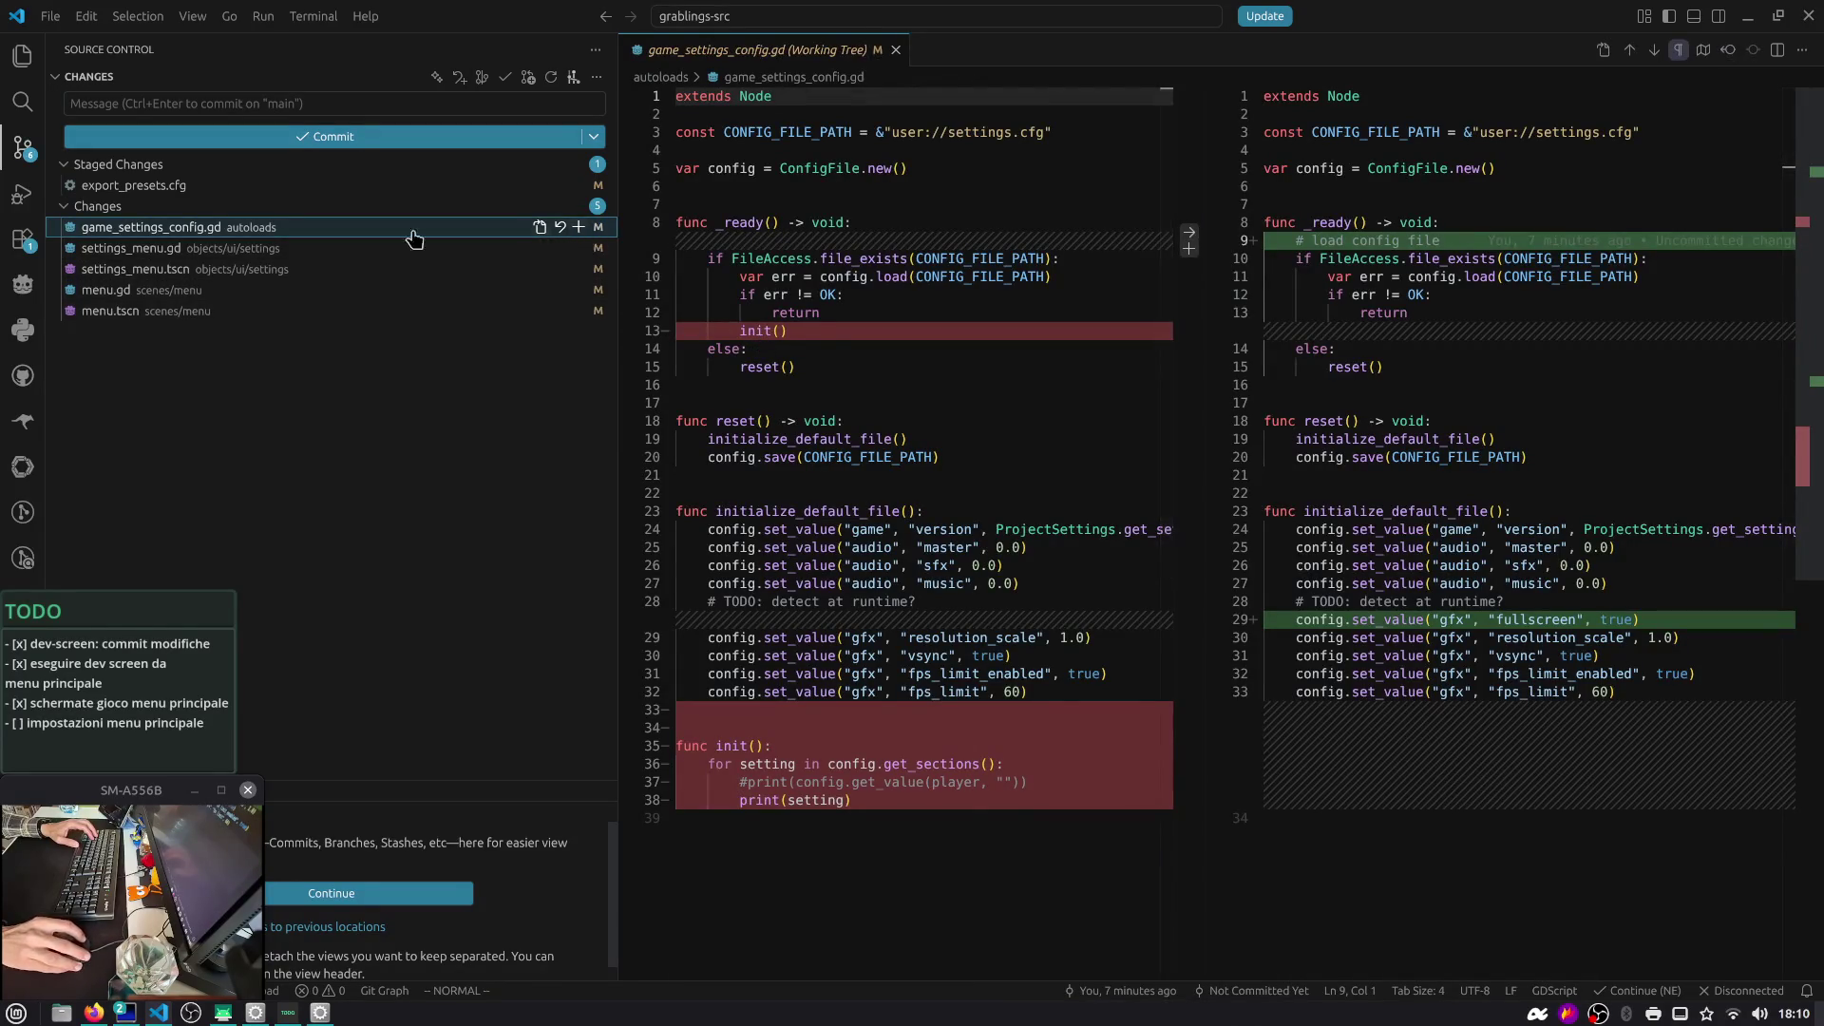
left_click(359, 250)
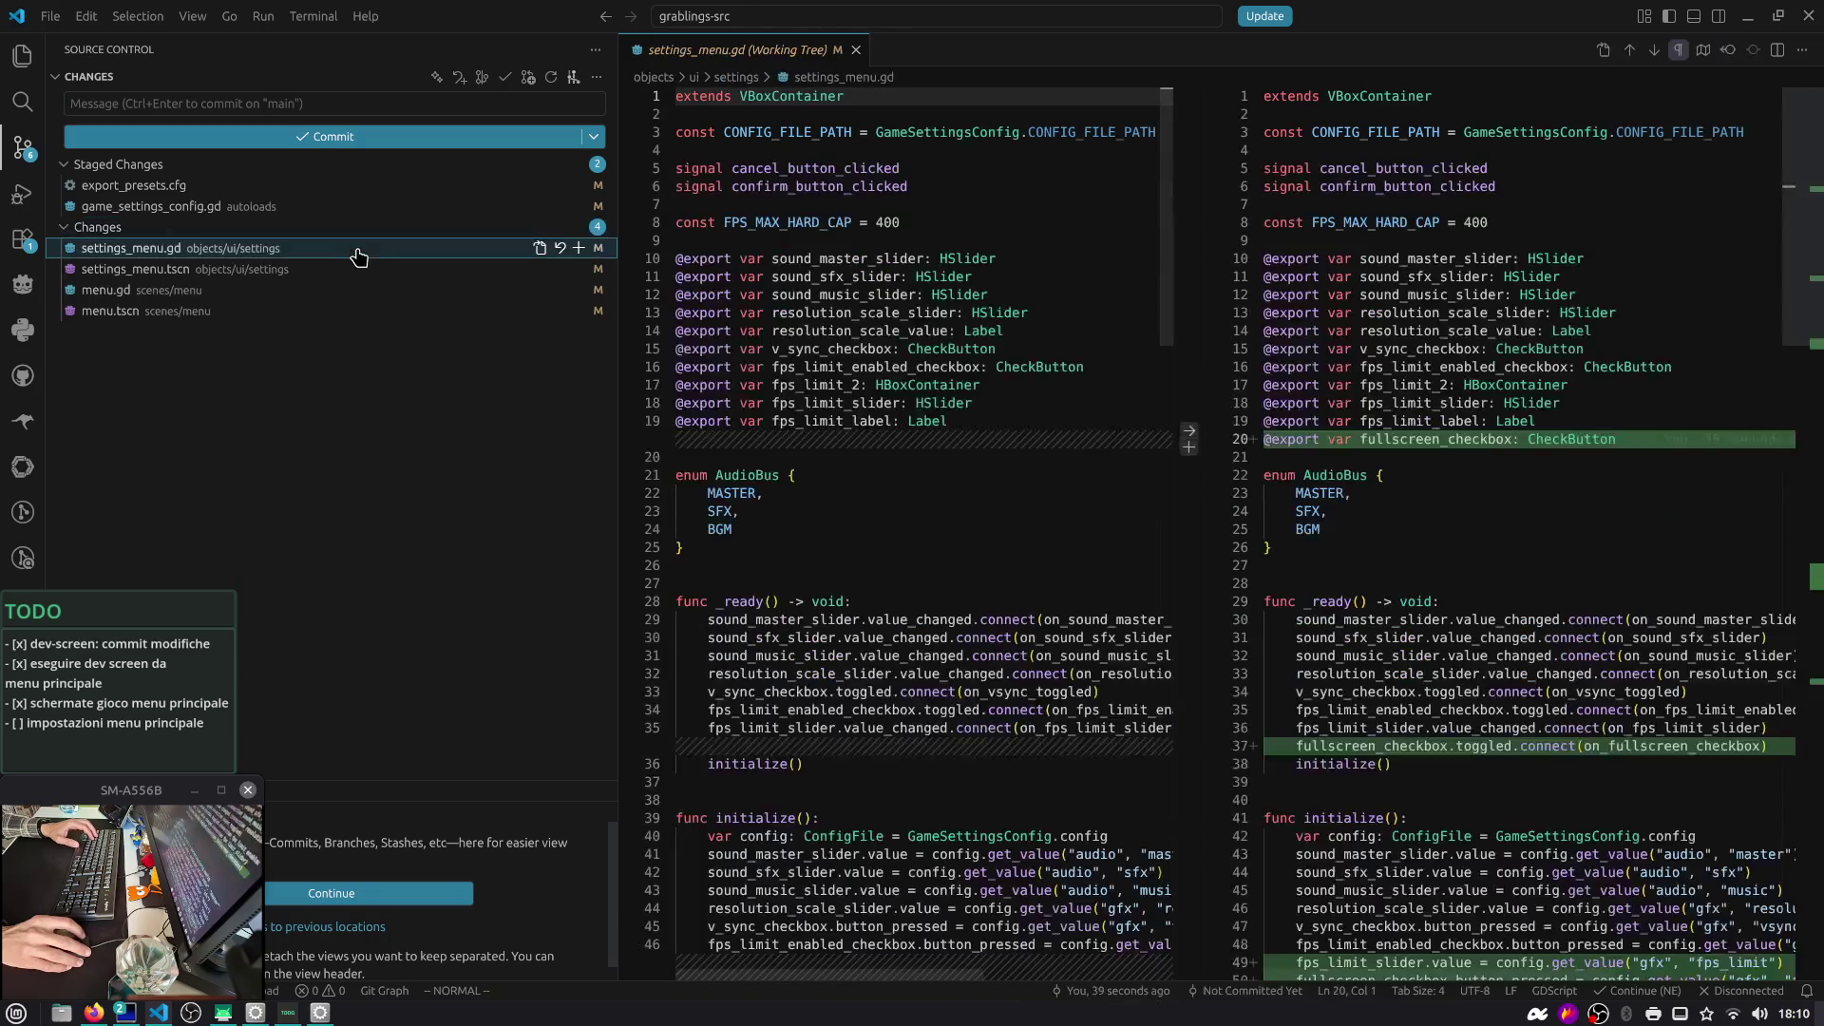
Step: Review and stage settings_menu.gd, settings_menu.tscn and menu.gd
scroll(1748, 475, "down", 15)
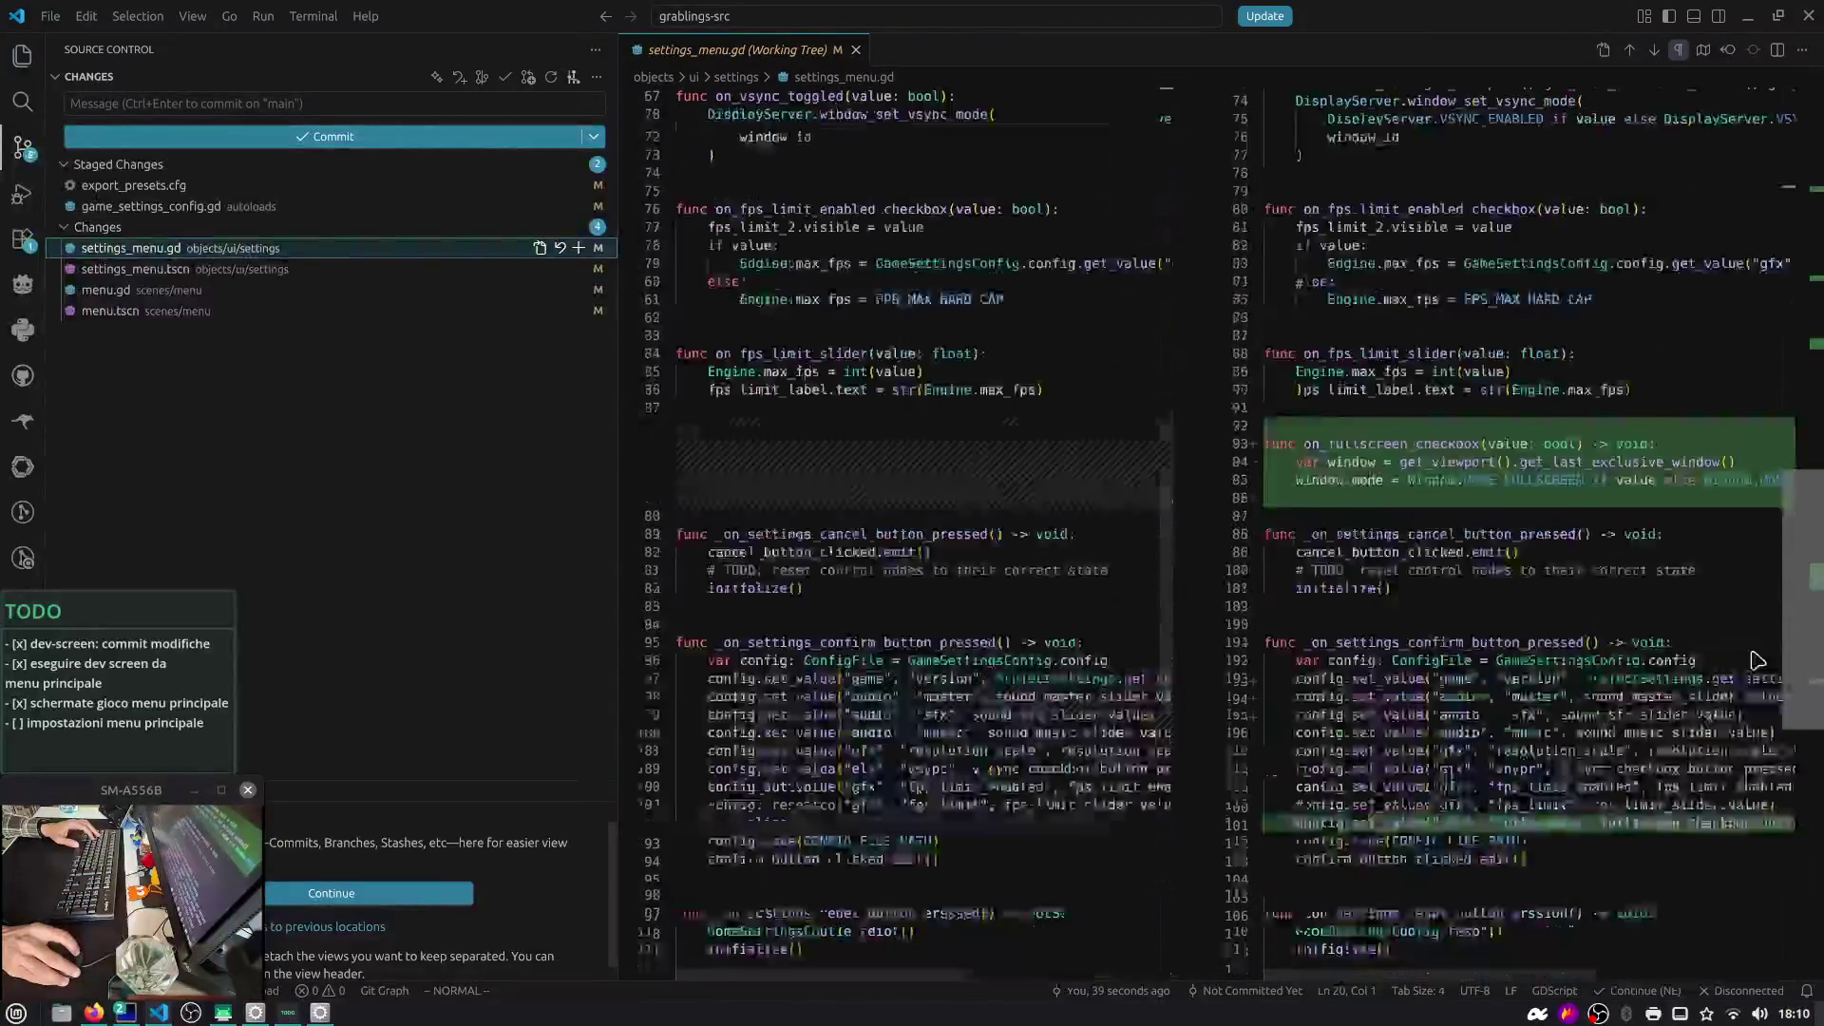
scroll(1755, 661, "down", 5)
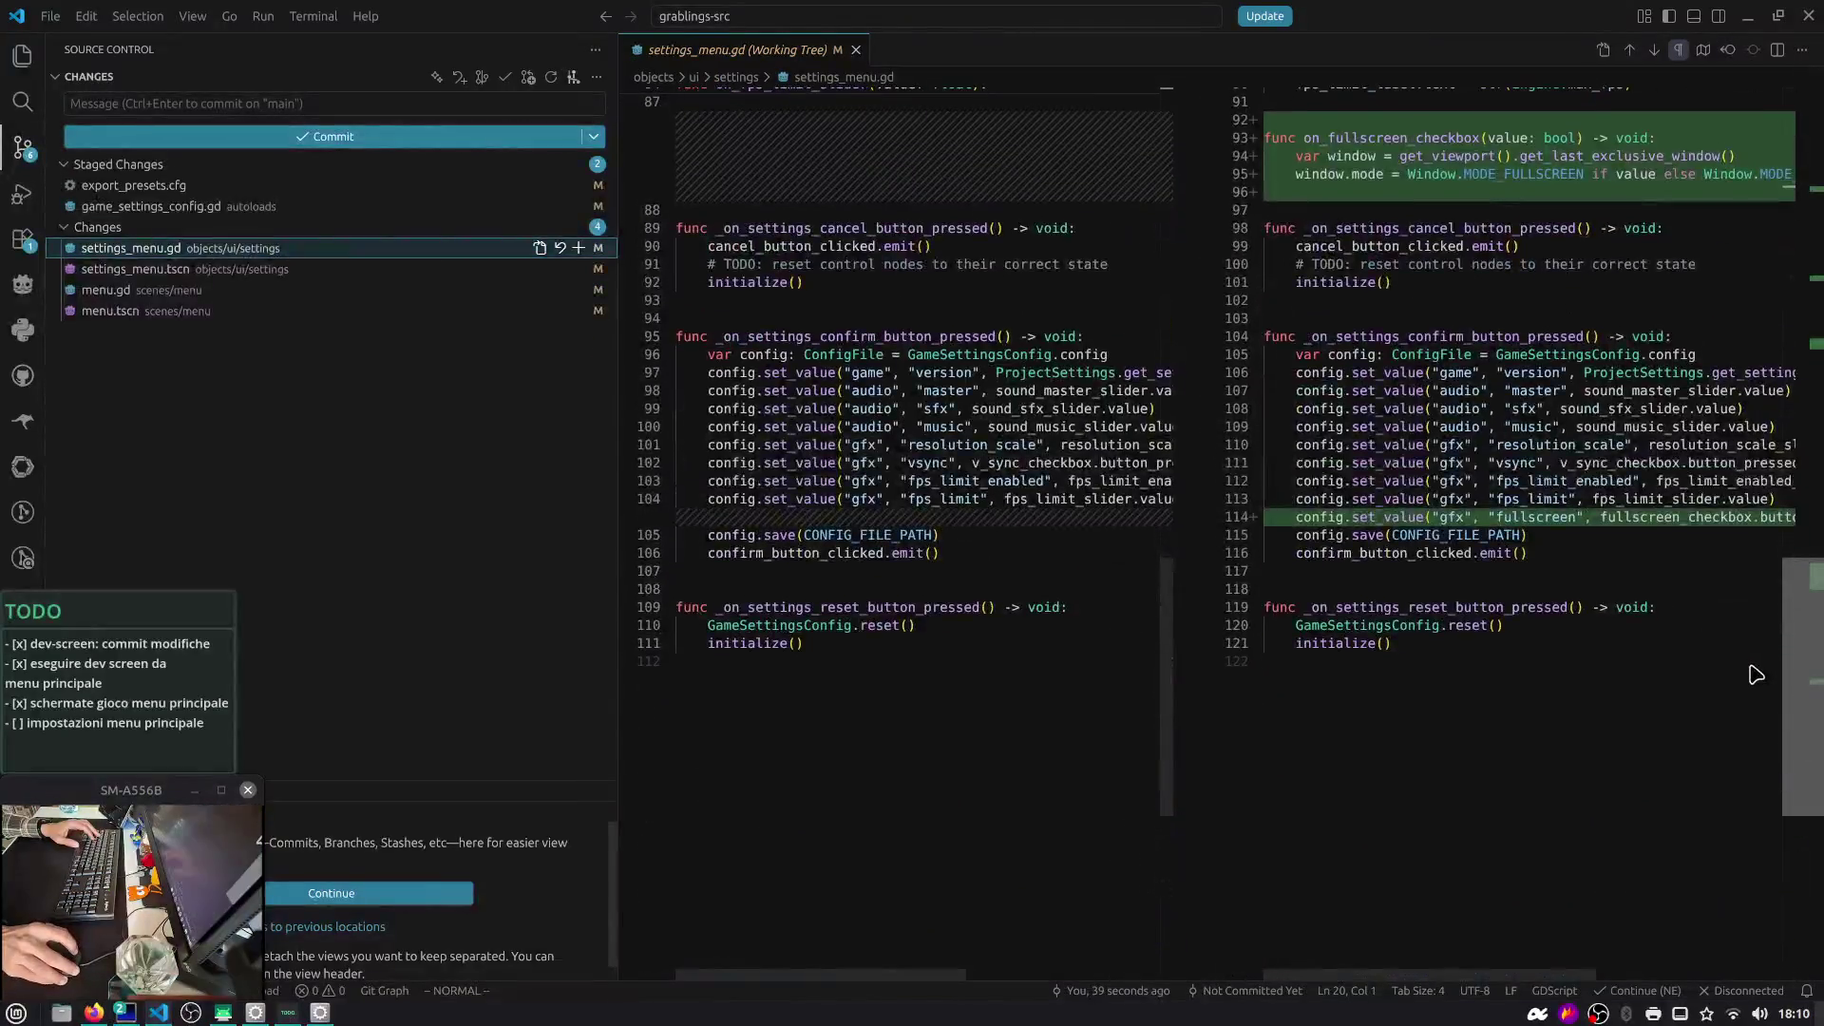
left_click(578, 248)
left_click(257, 269)
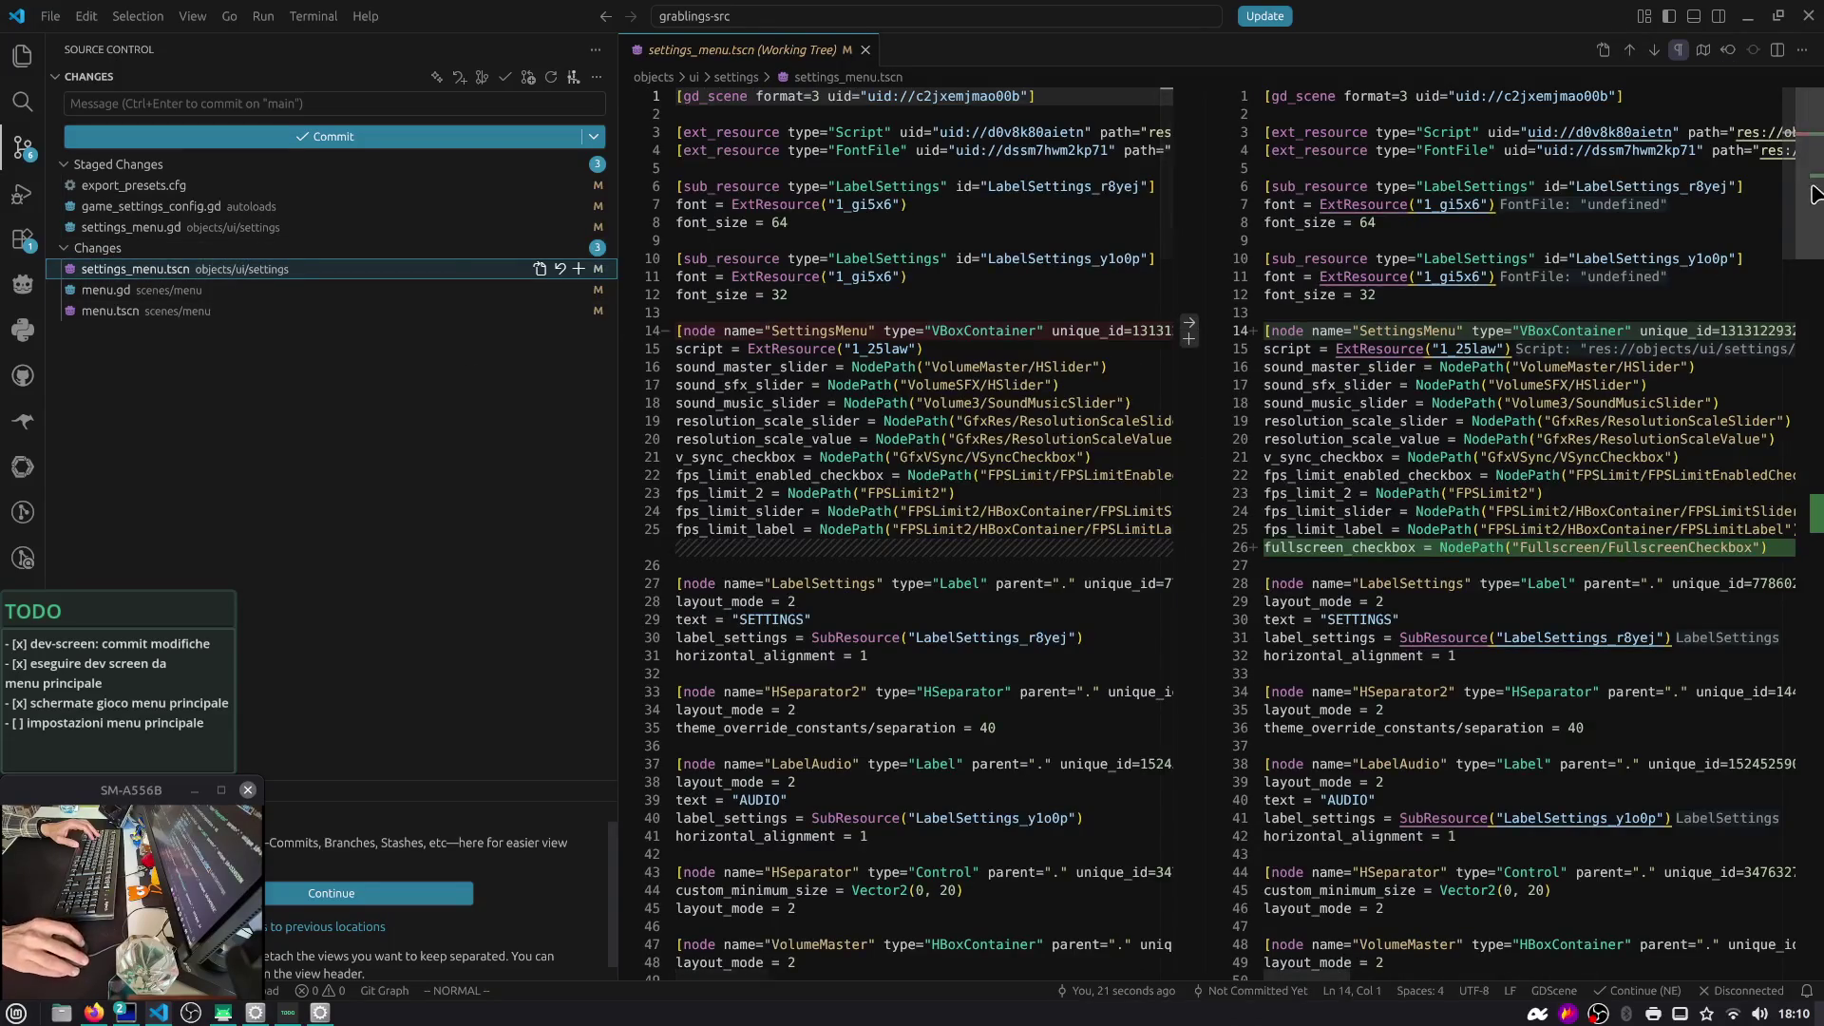
scroll(1748, 494, "down", 20)
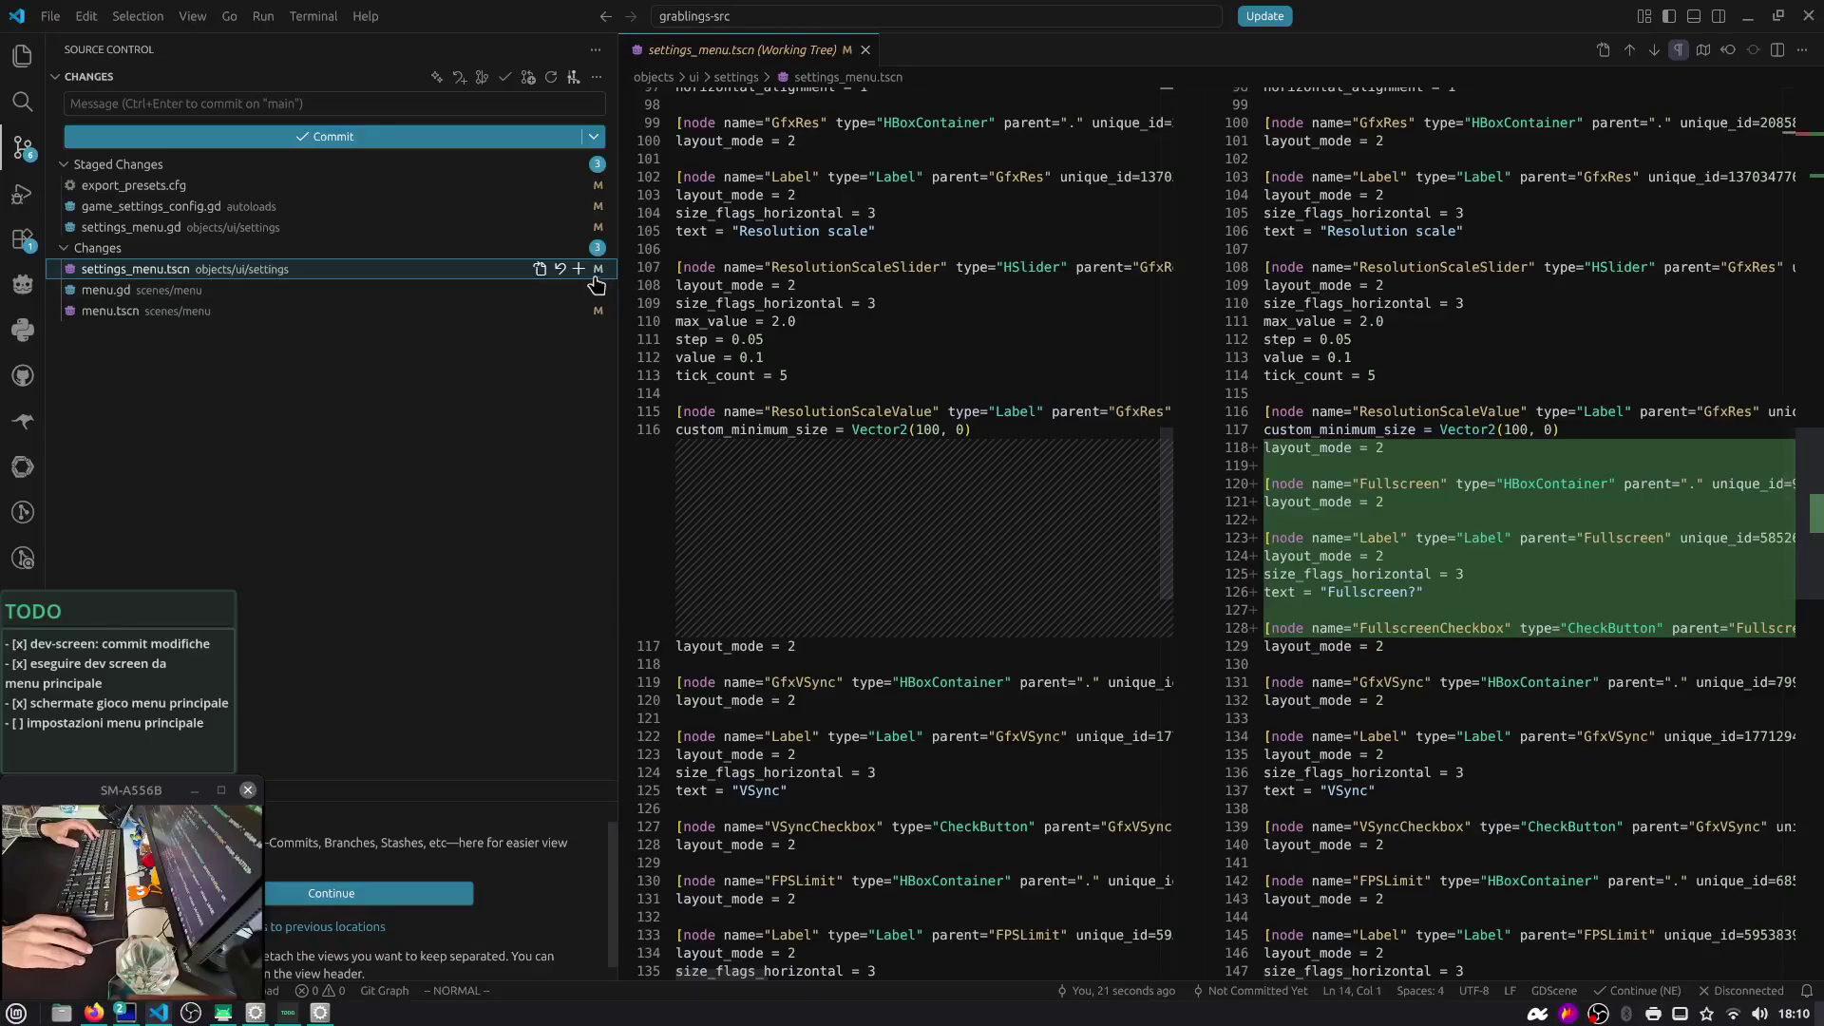
left_click(579, 268)
left_click(237, 290)
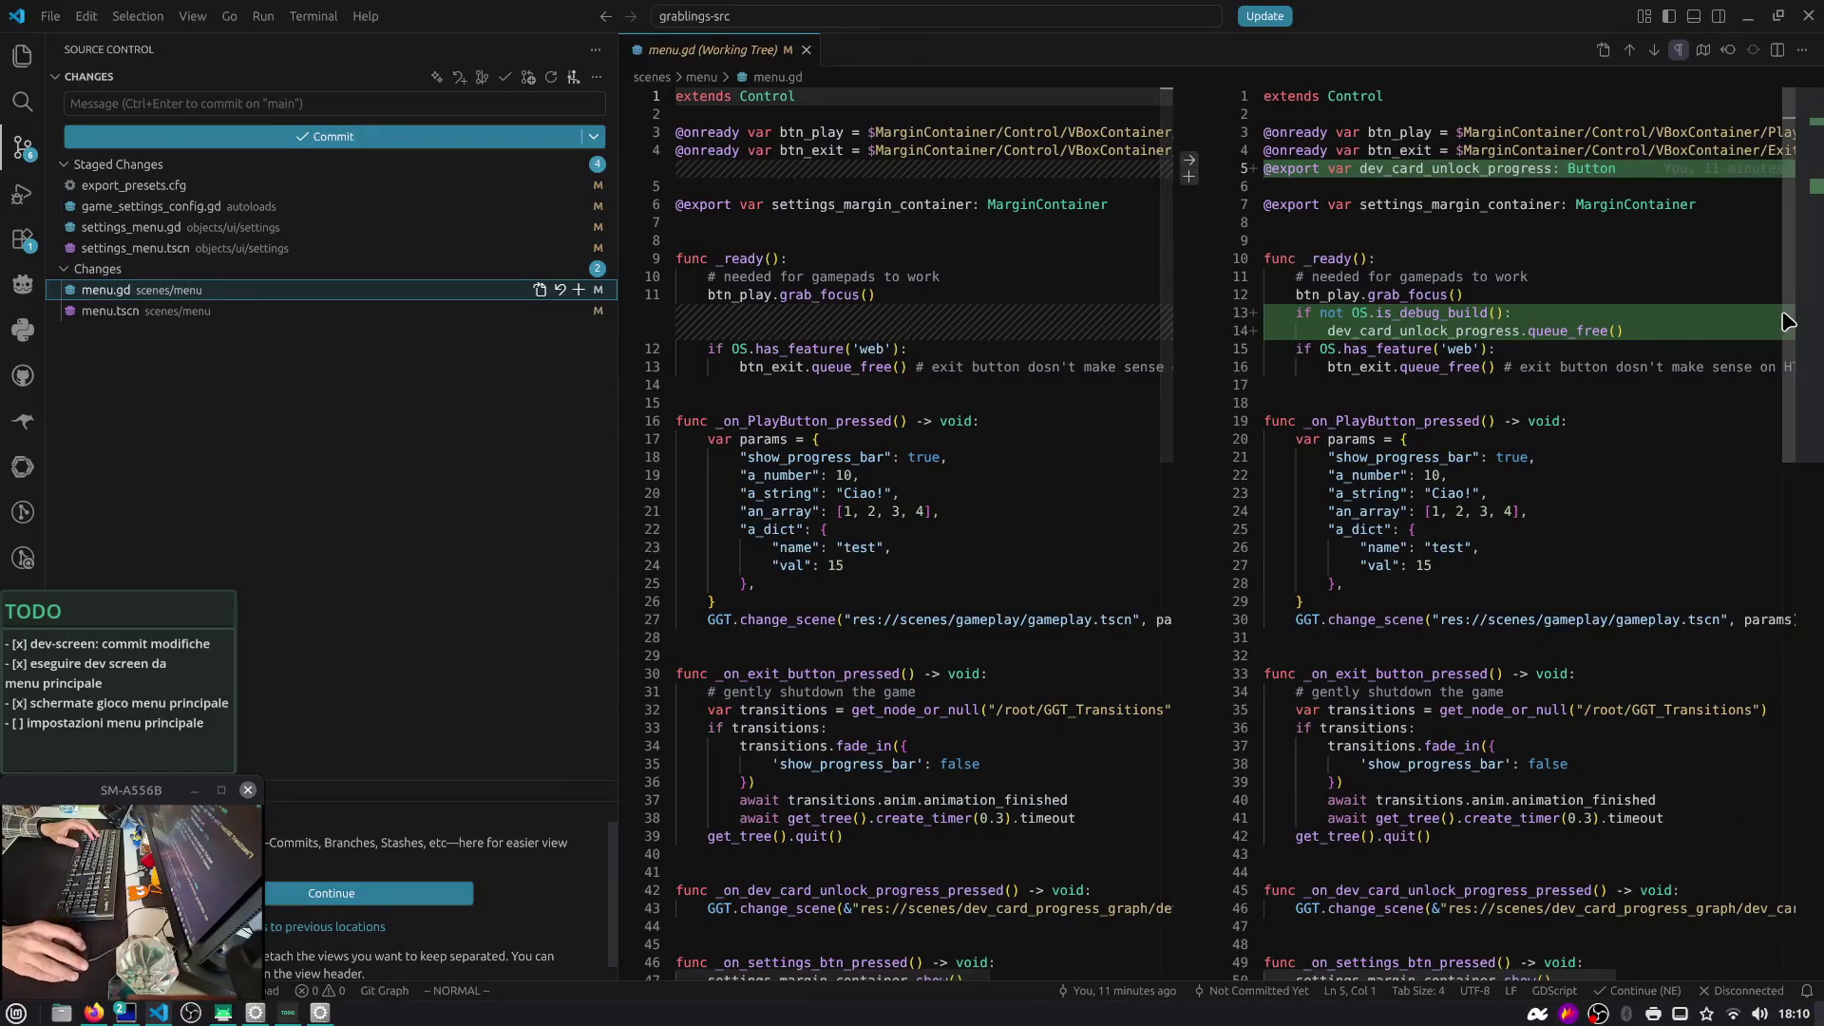
left_click(579, 290)
Step: Review and stage menu.tscn and the last remaining change
left_click(366, 310)
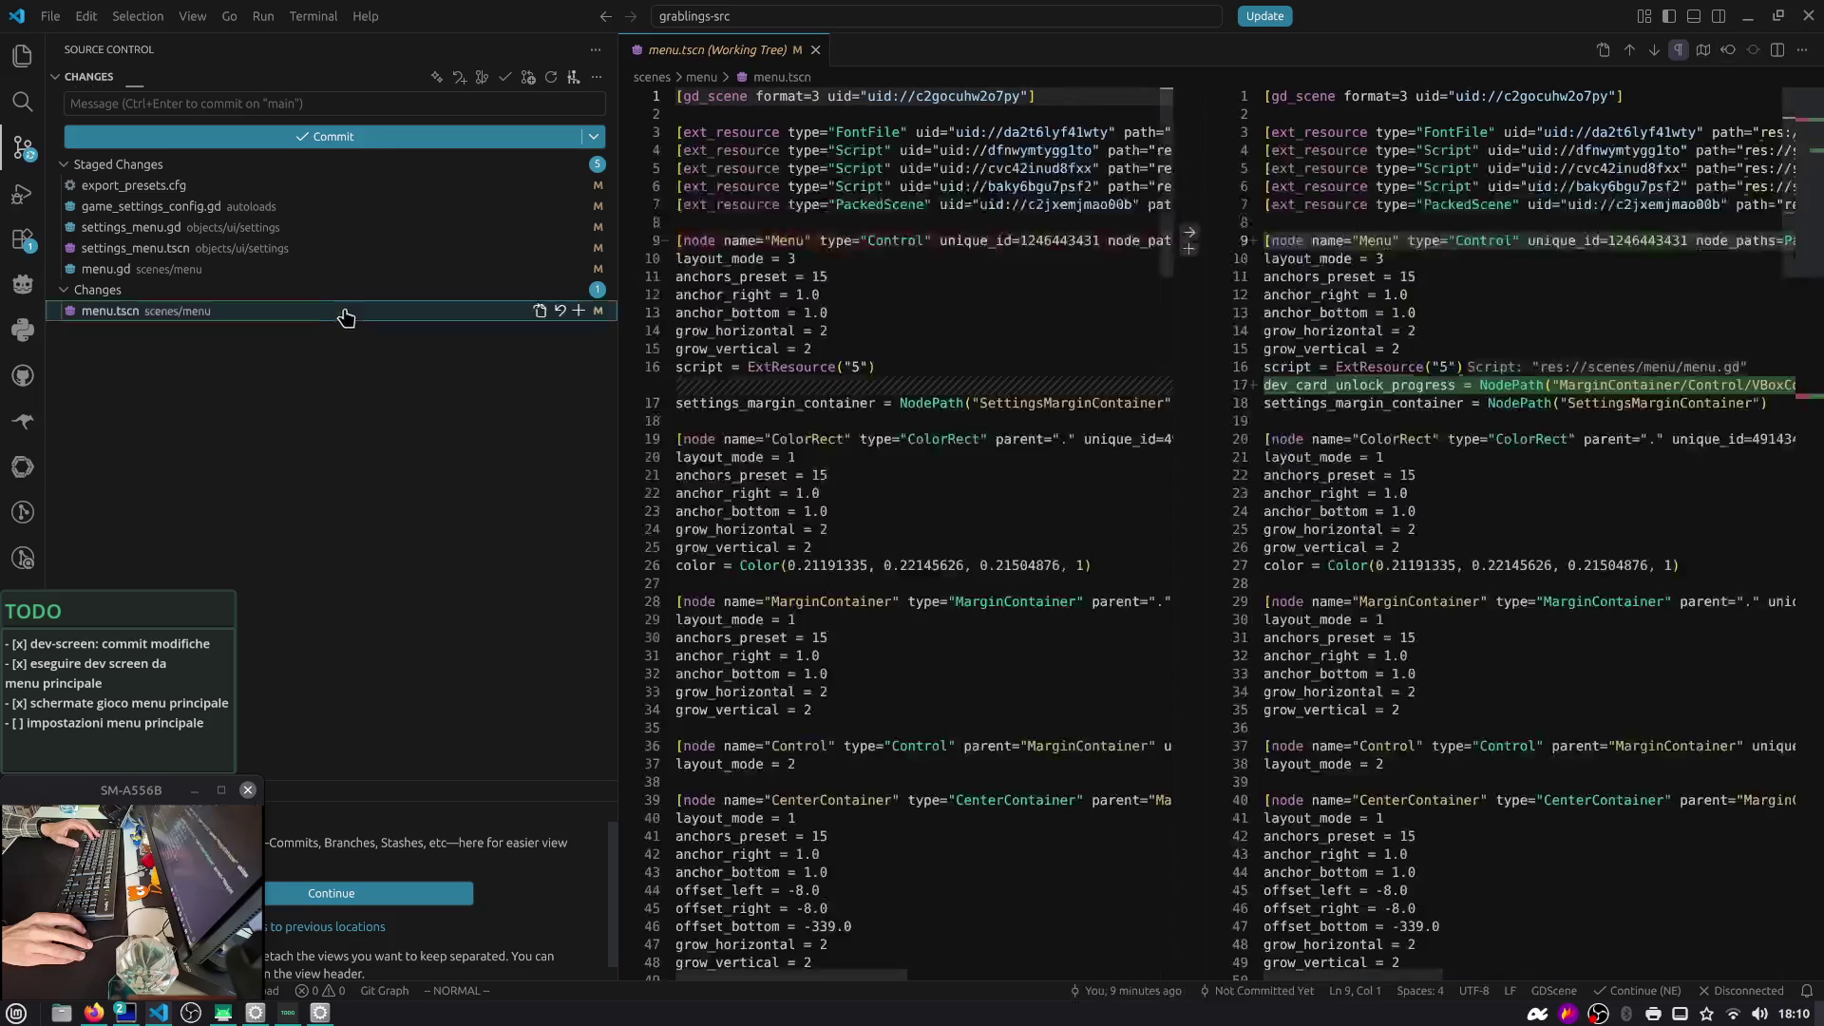
scroll(1802, 139, "down", 15)
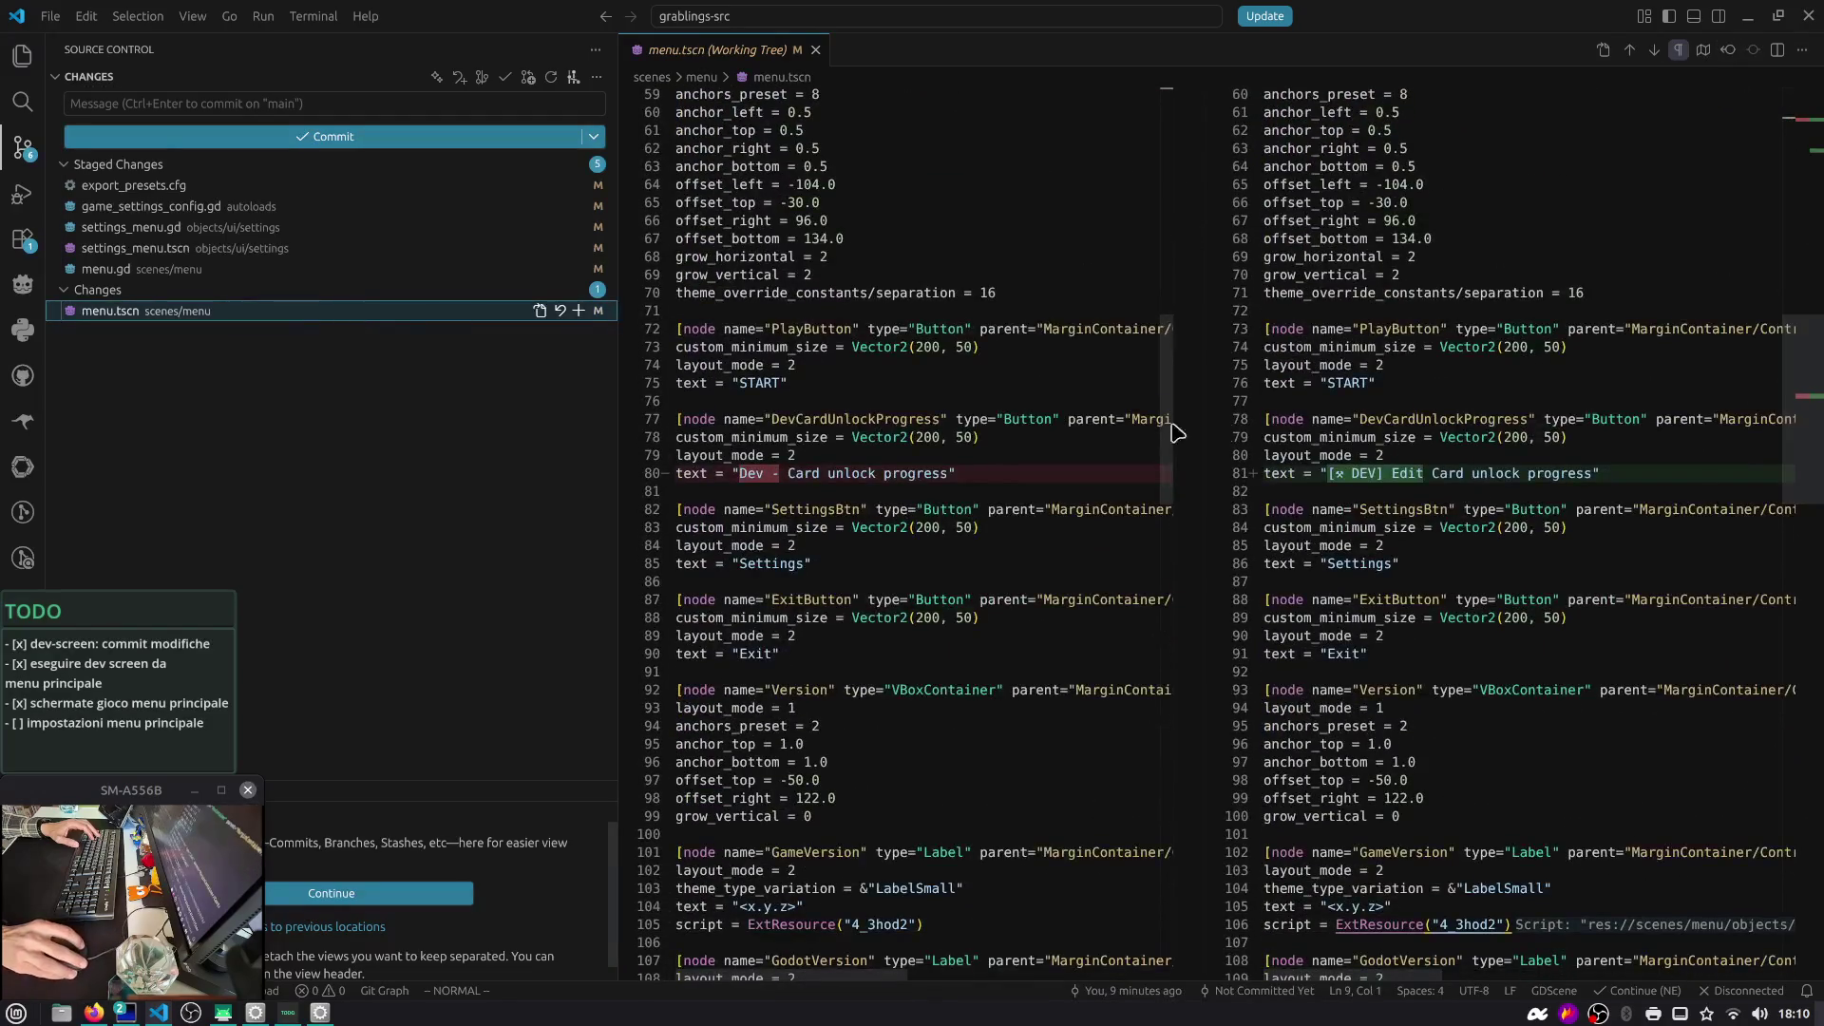
left_click(579, 311)
left_click(310, 106)
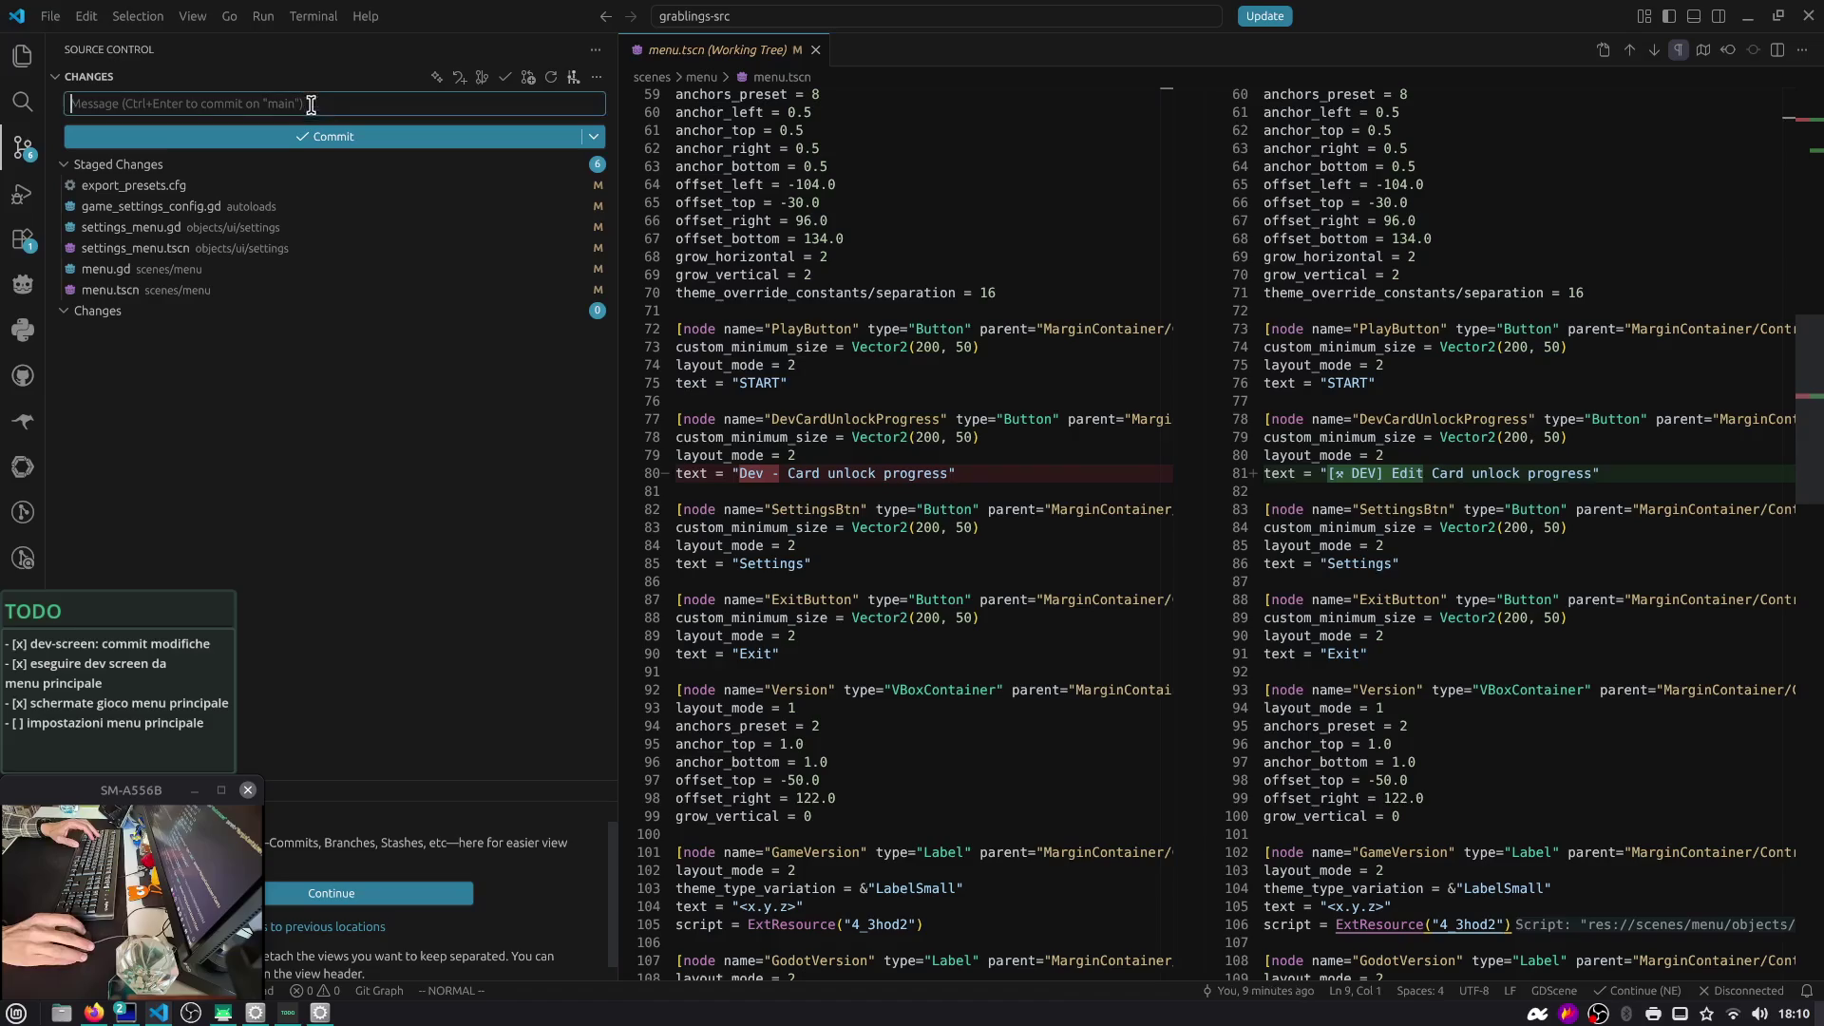
left_click(1002, 511)
key("ctrl+grave")
Step: Commit the staged changes with the c! alias and push them with gp
type("c!")
key("Return")
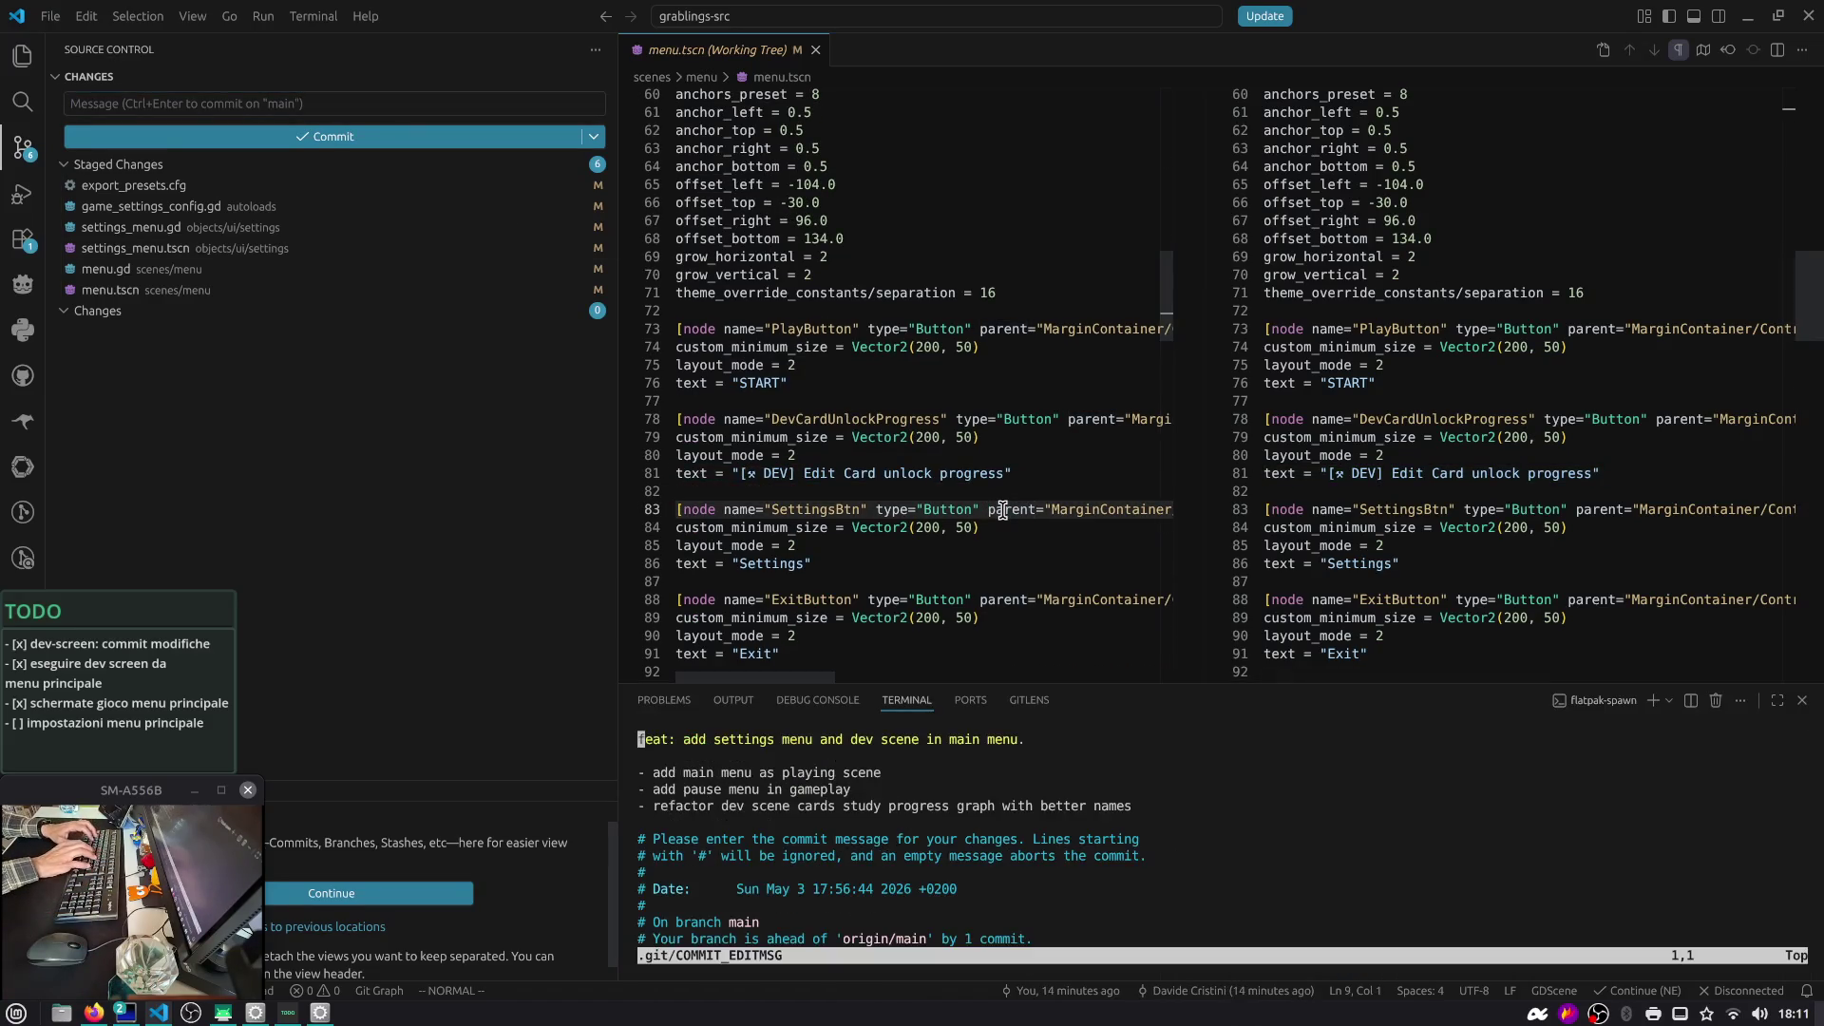
key("Return")
type("gp")
key("Return")
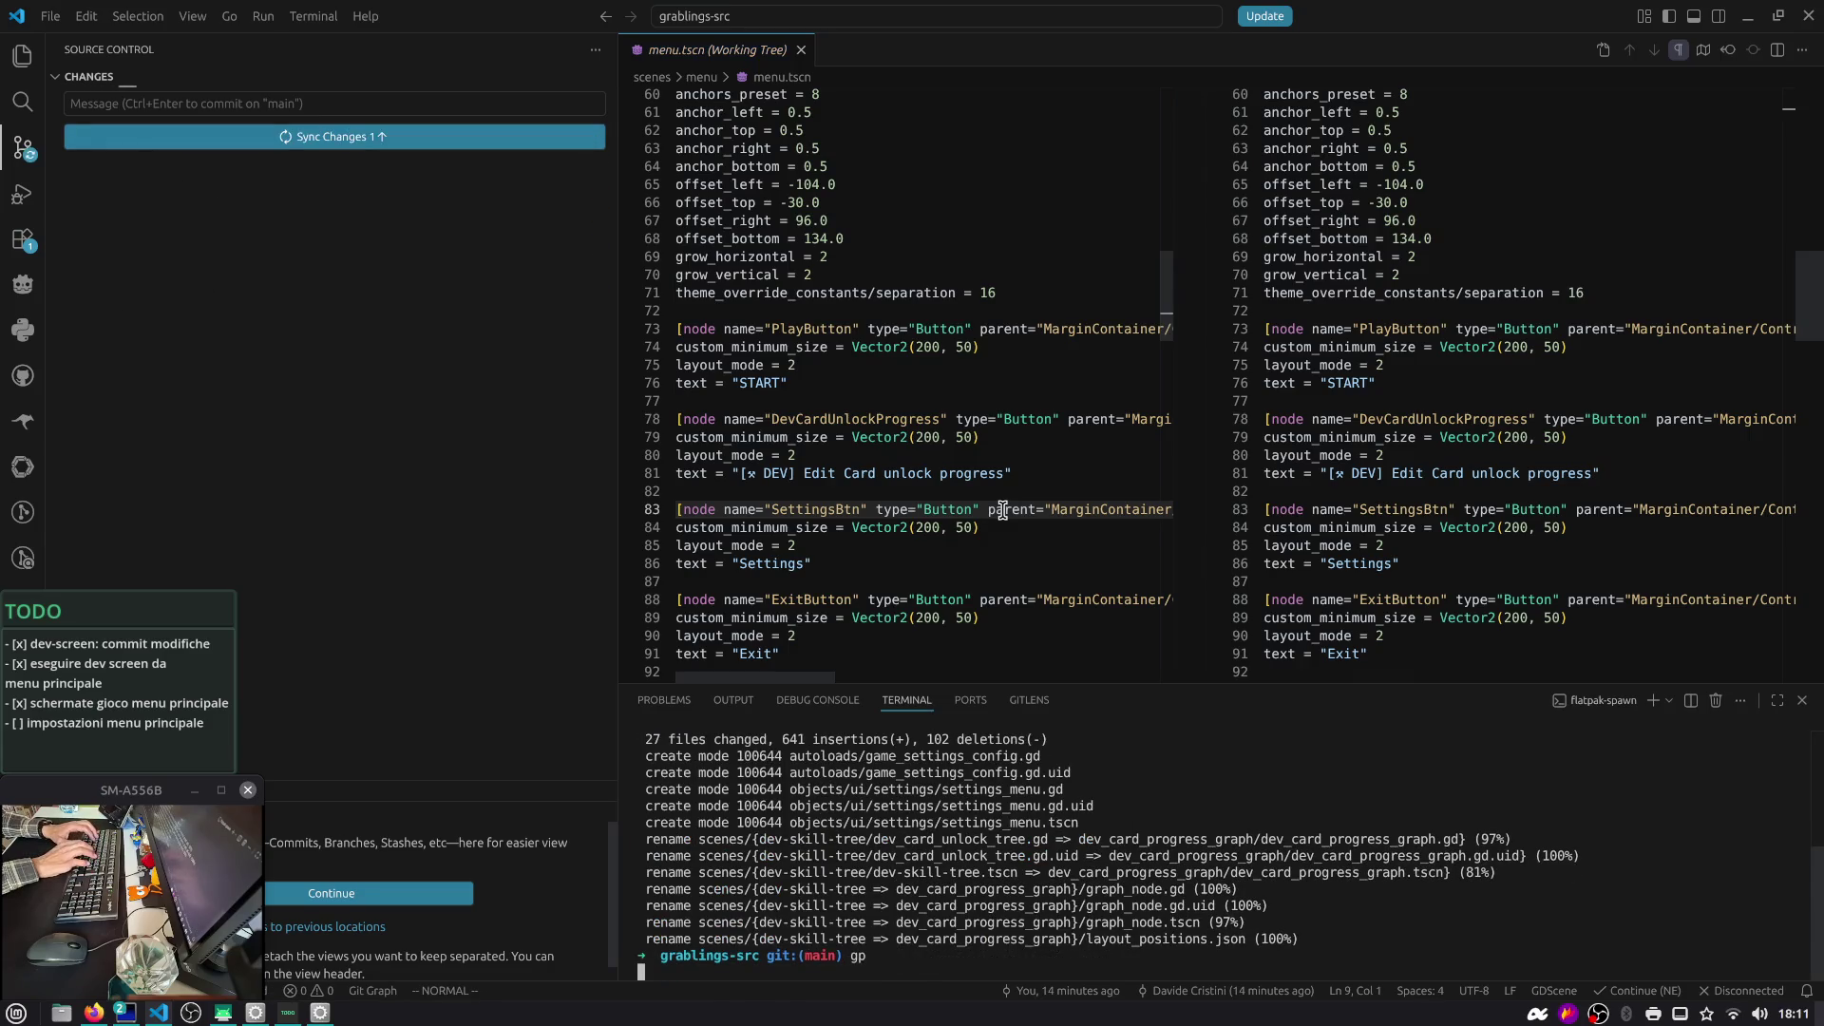
Step: Clear and close the terminal panel, then close the open diff
key("ctrl+l")
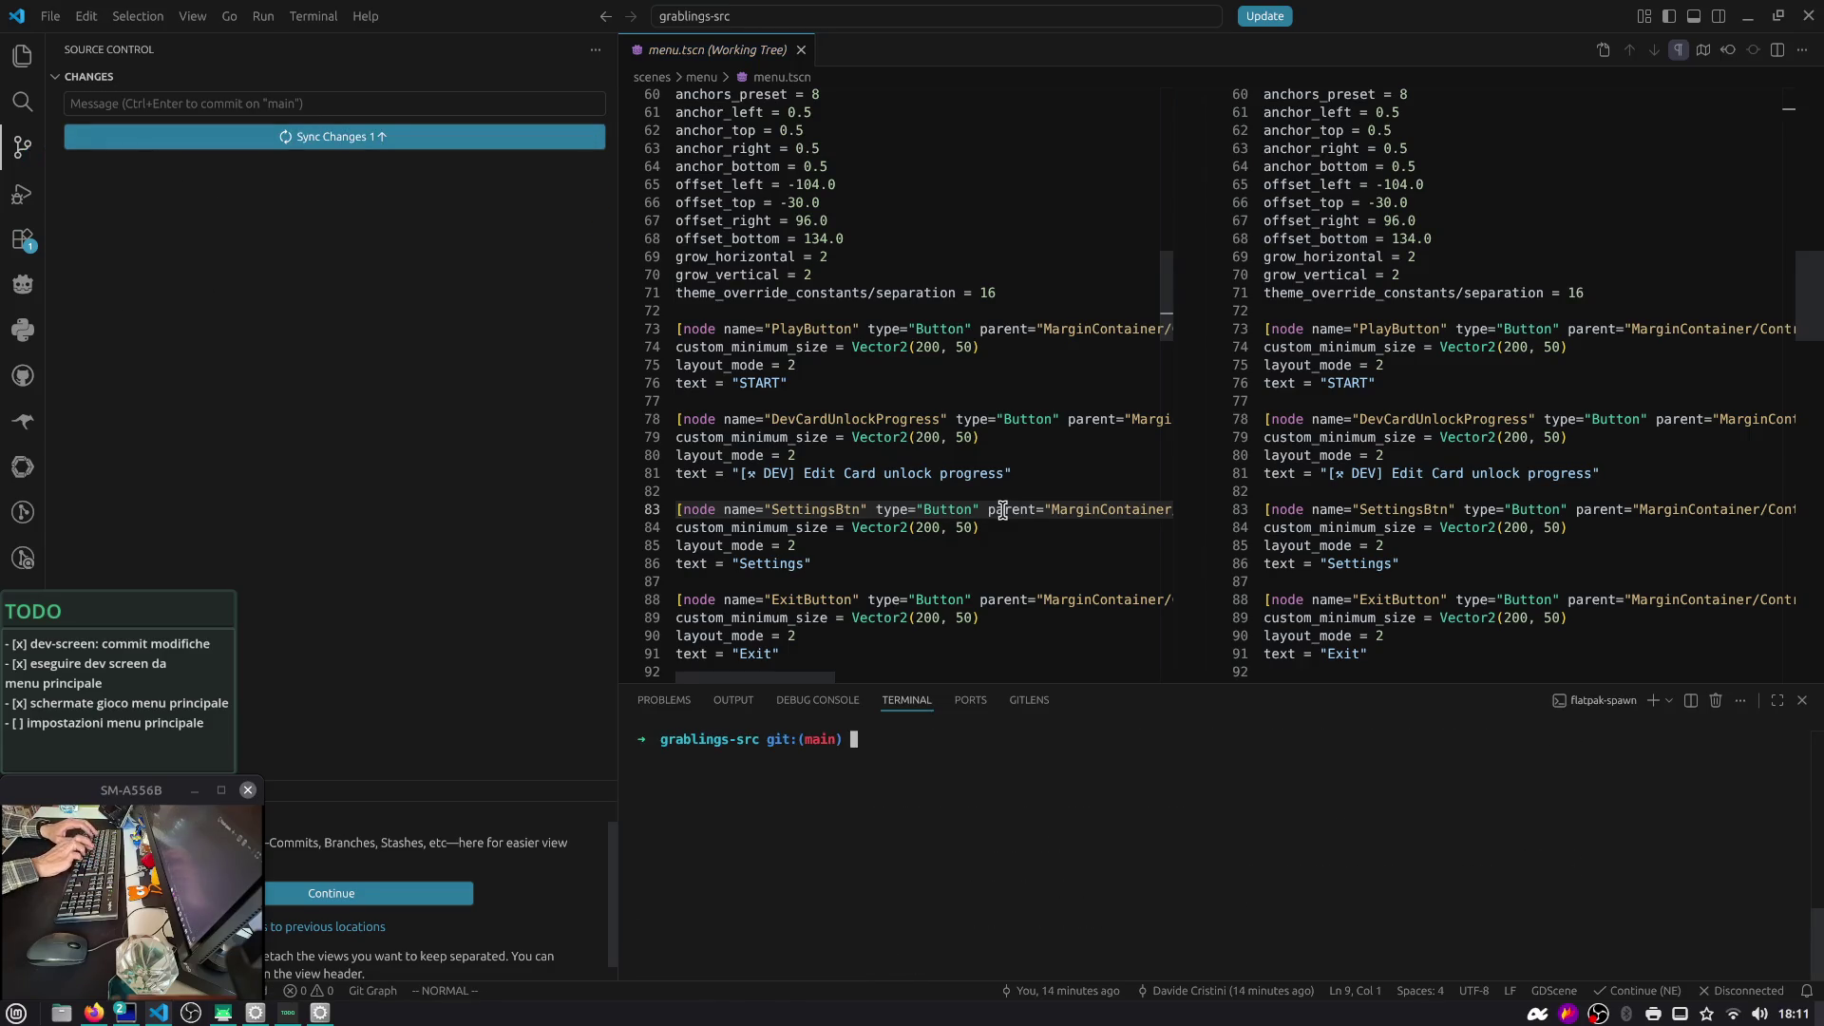
key("ctrl+grave")
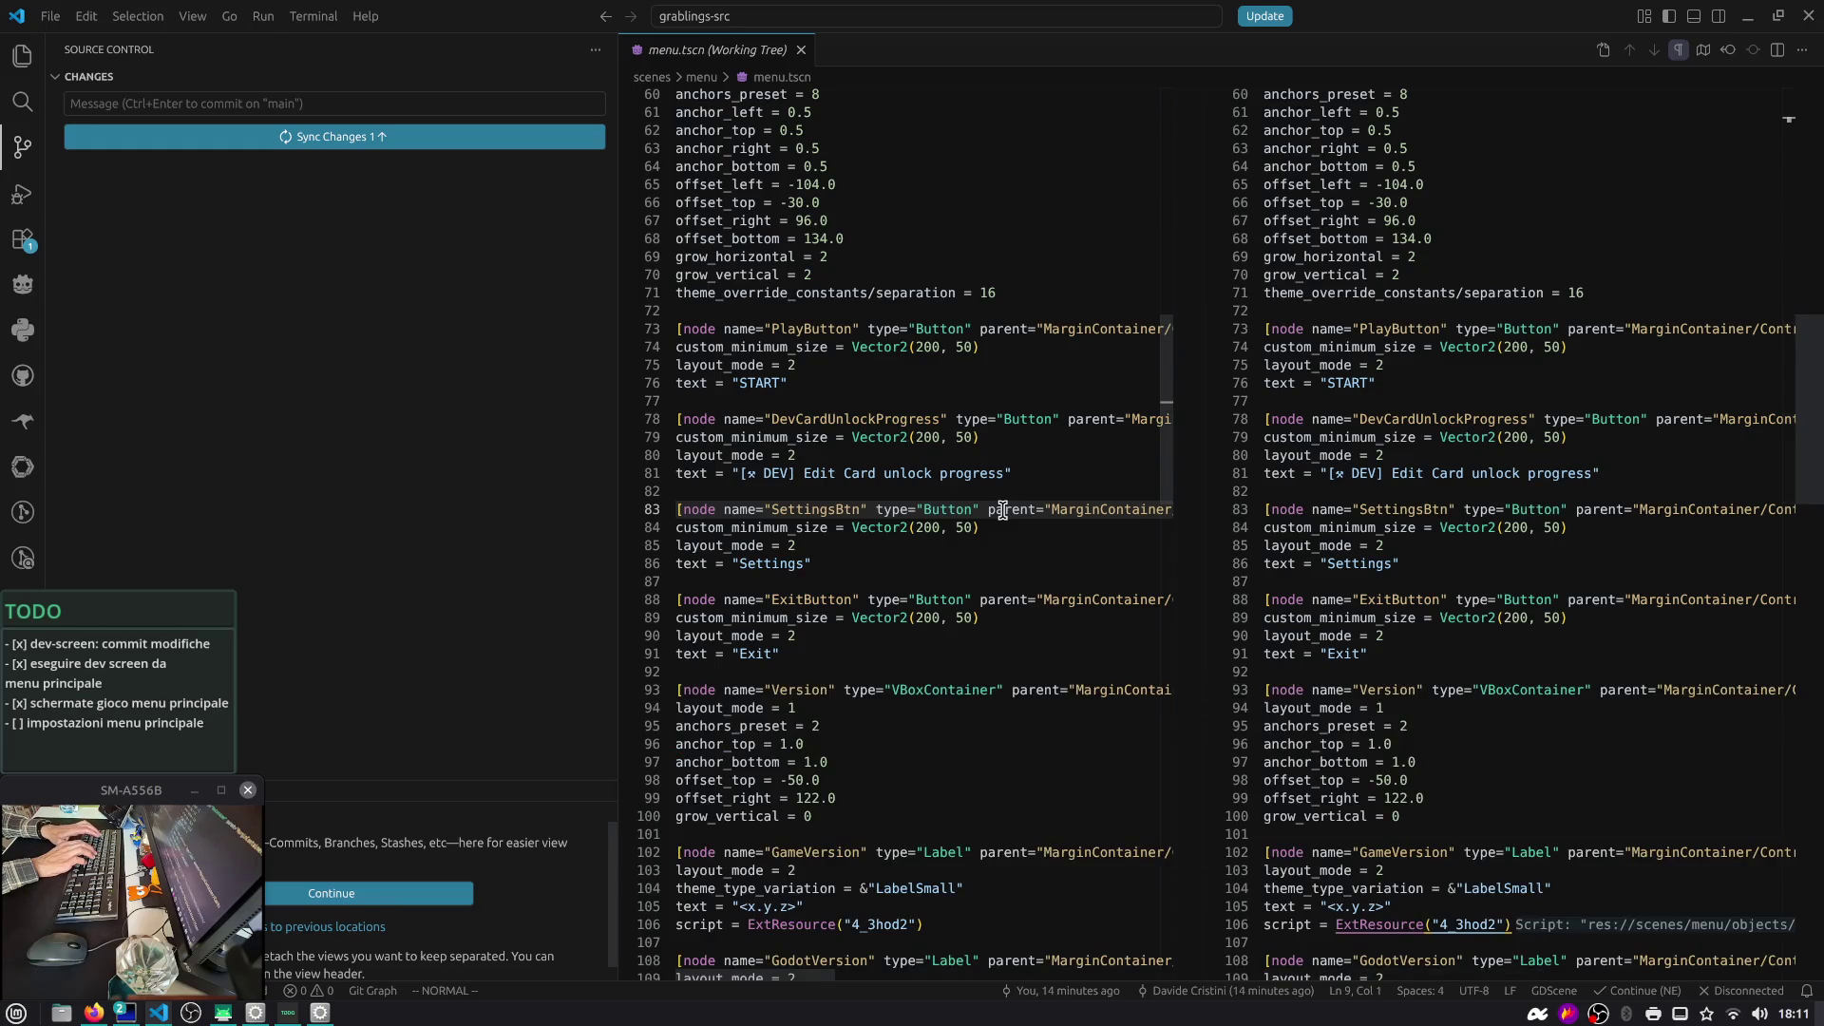
key("ctrl+grave")
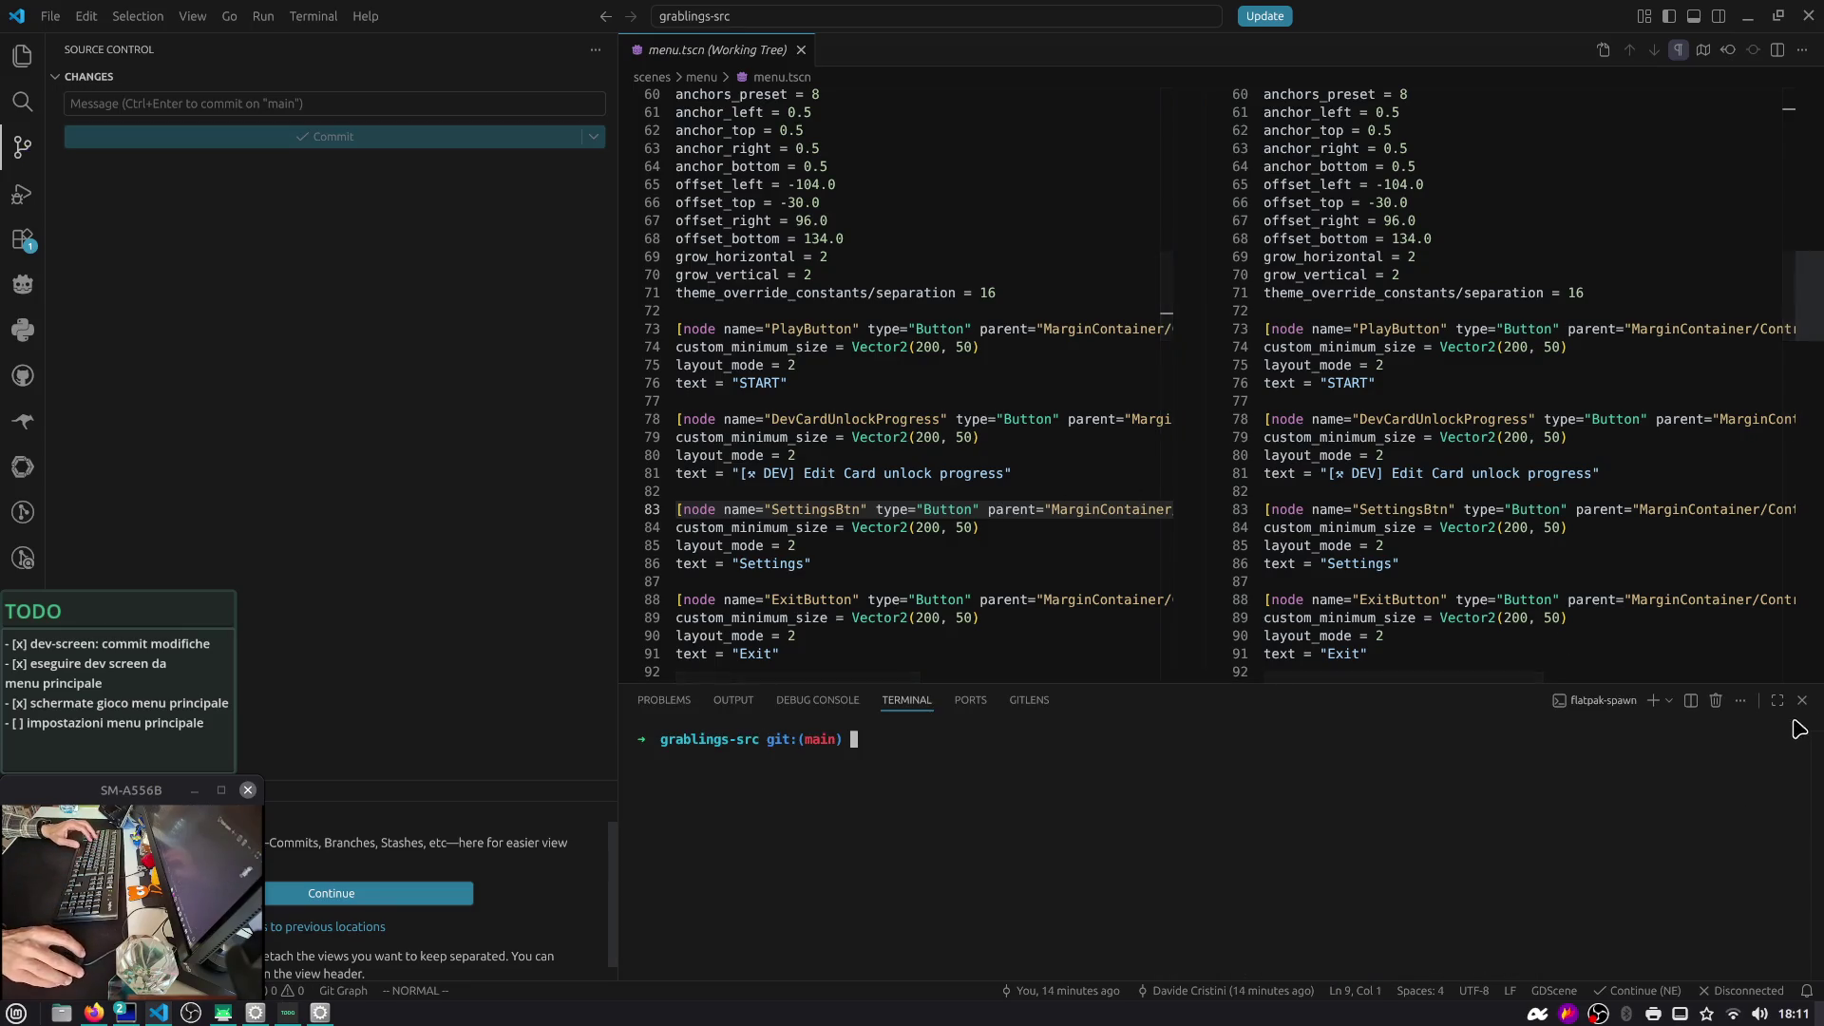
left_click(1801, 701)
key("ctrl+w")
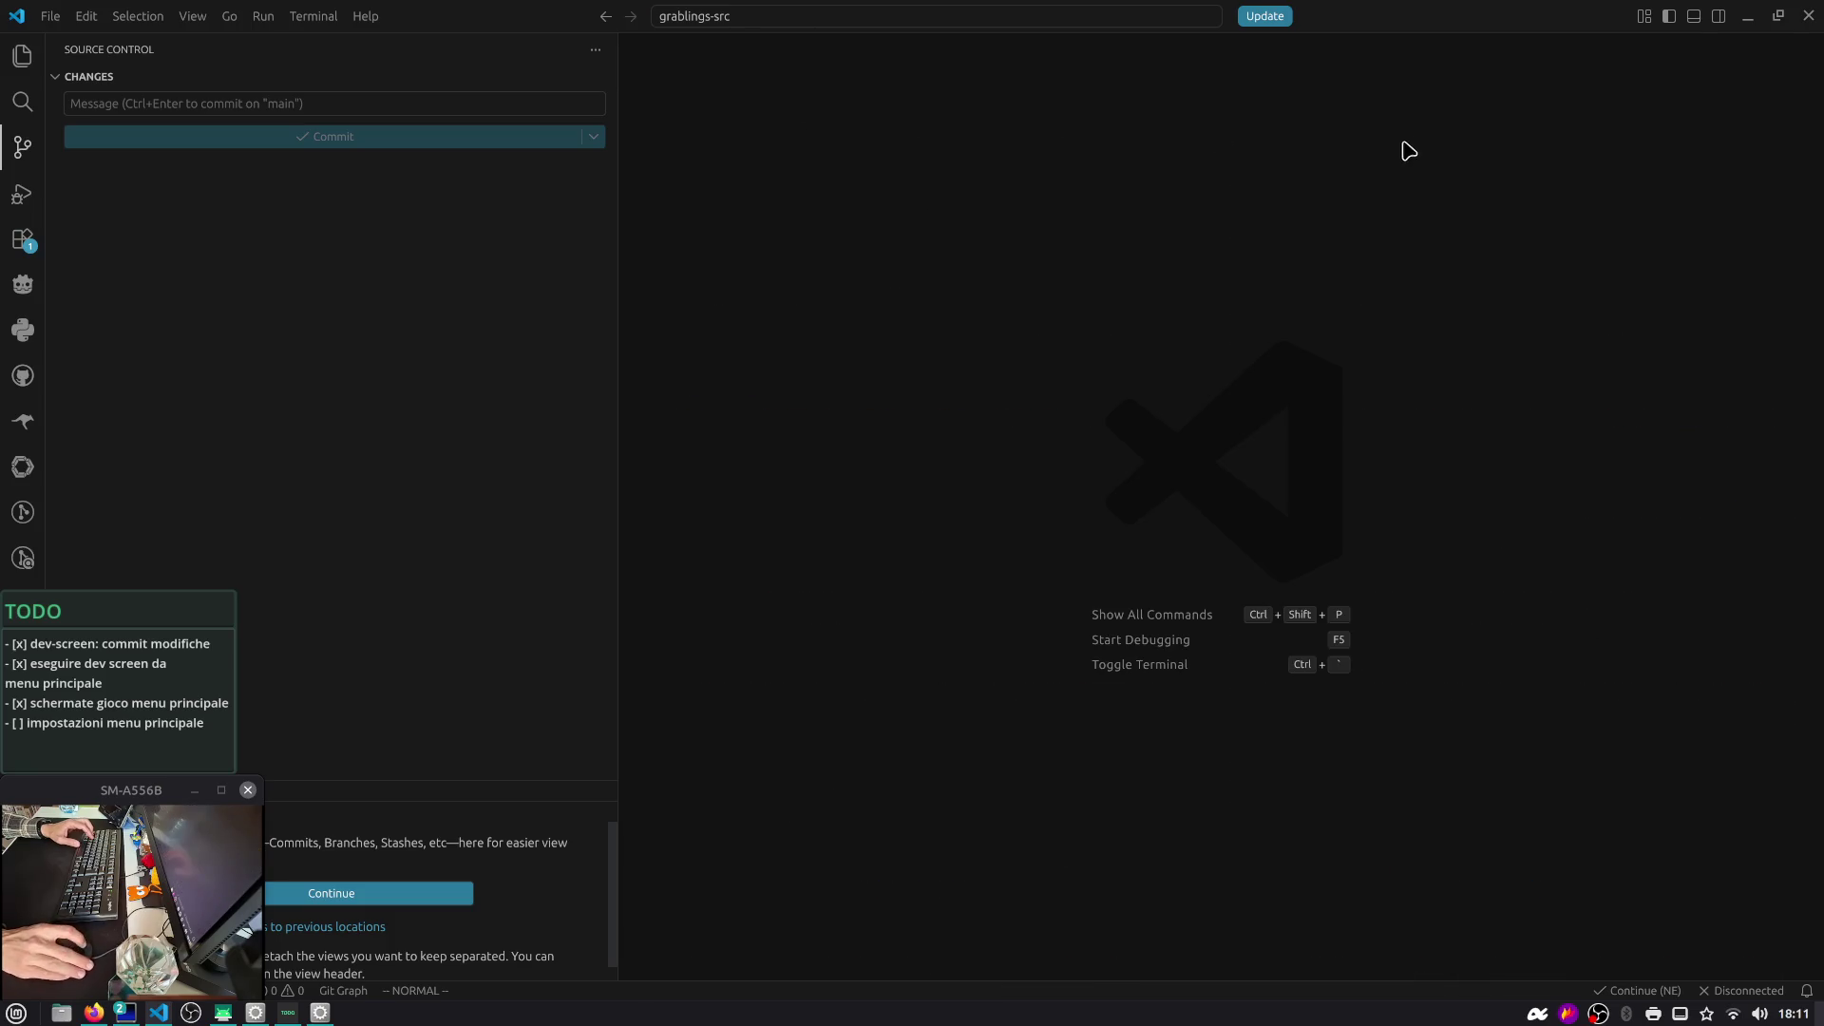
Step: Check off the 'impostazioni menu principale' TODO item with an x
left_click_drag(1409, 152, 1247, 216)
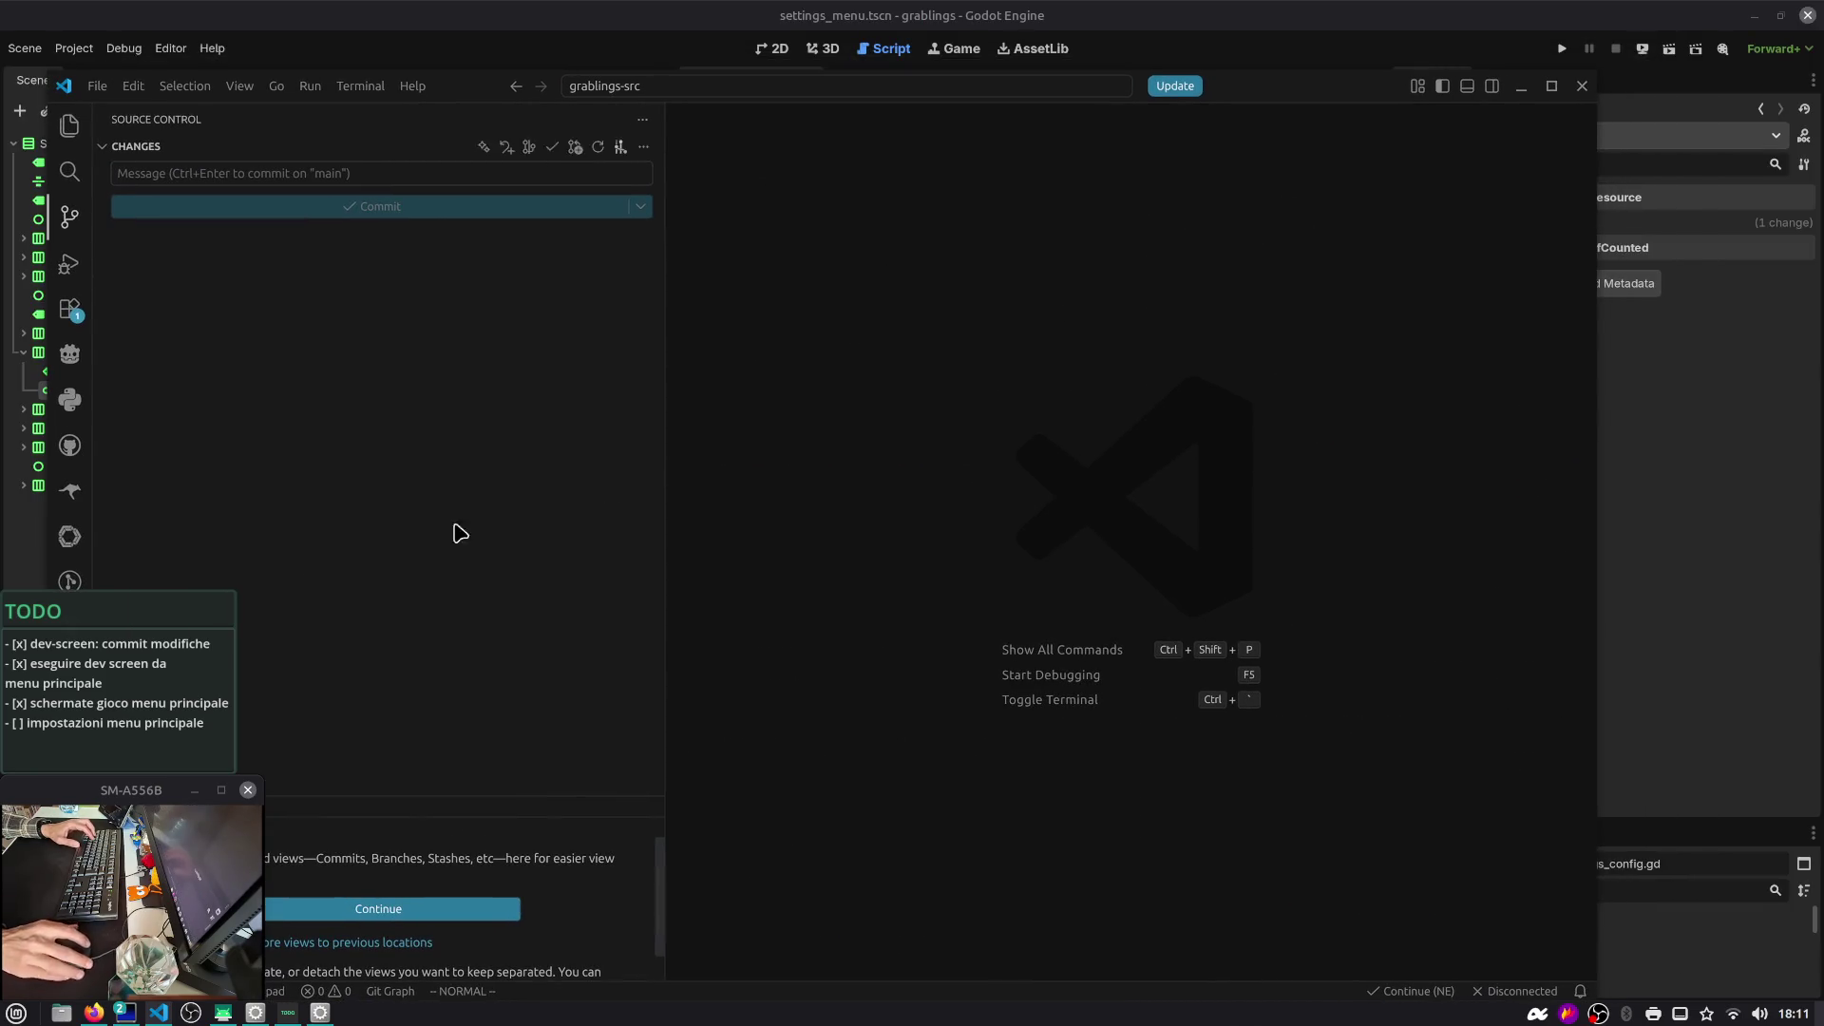
left_click(21, 723)
key("BackSpace")
type("x")
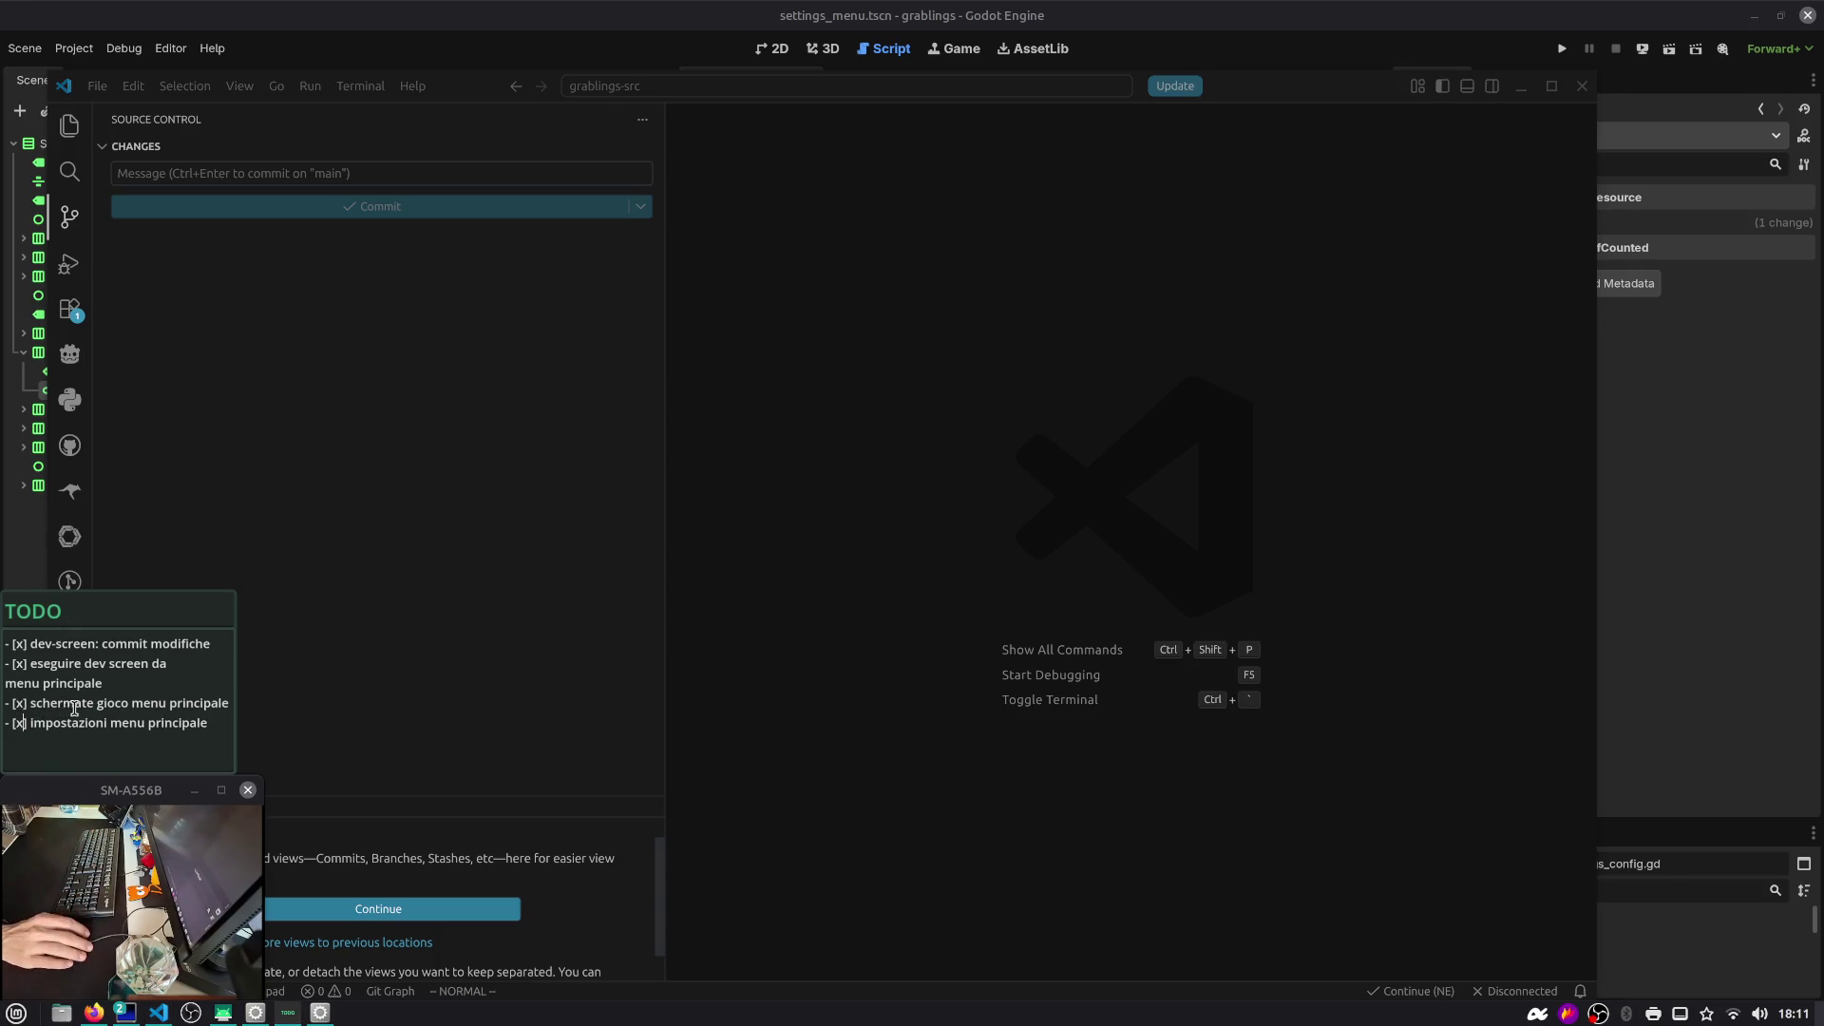
left_click(466, 592)
Step: Minimize VS Code, then un-maximize and close the Godot editor
left_click_drag(1273, 82, 1376, 70)
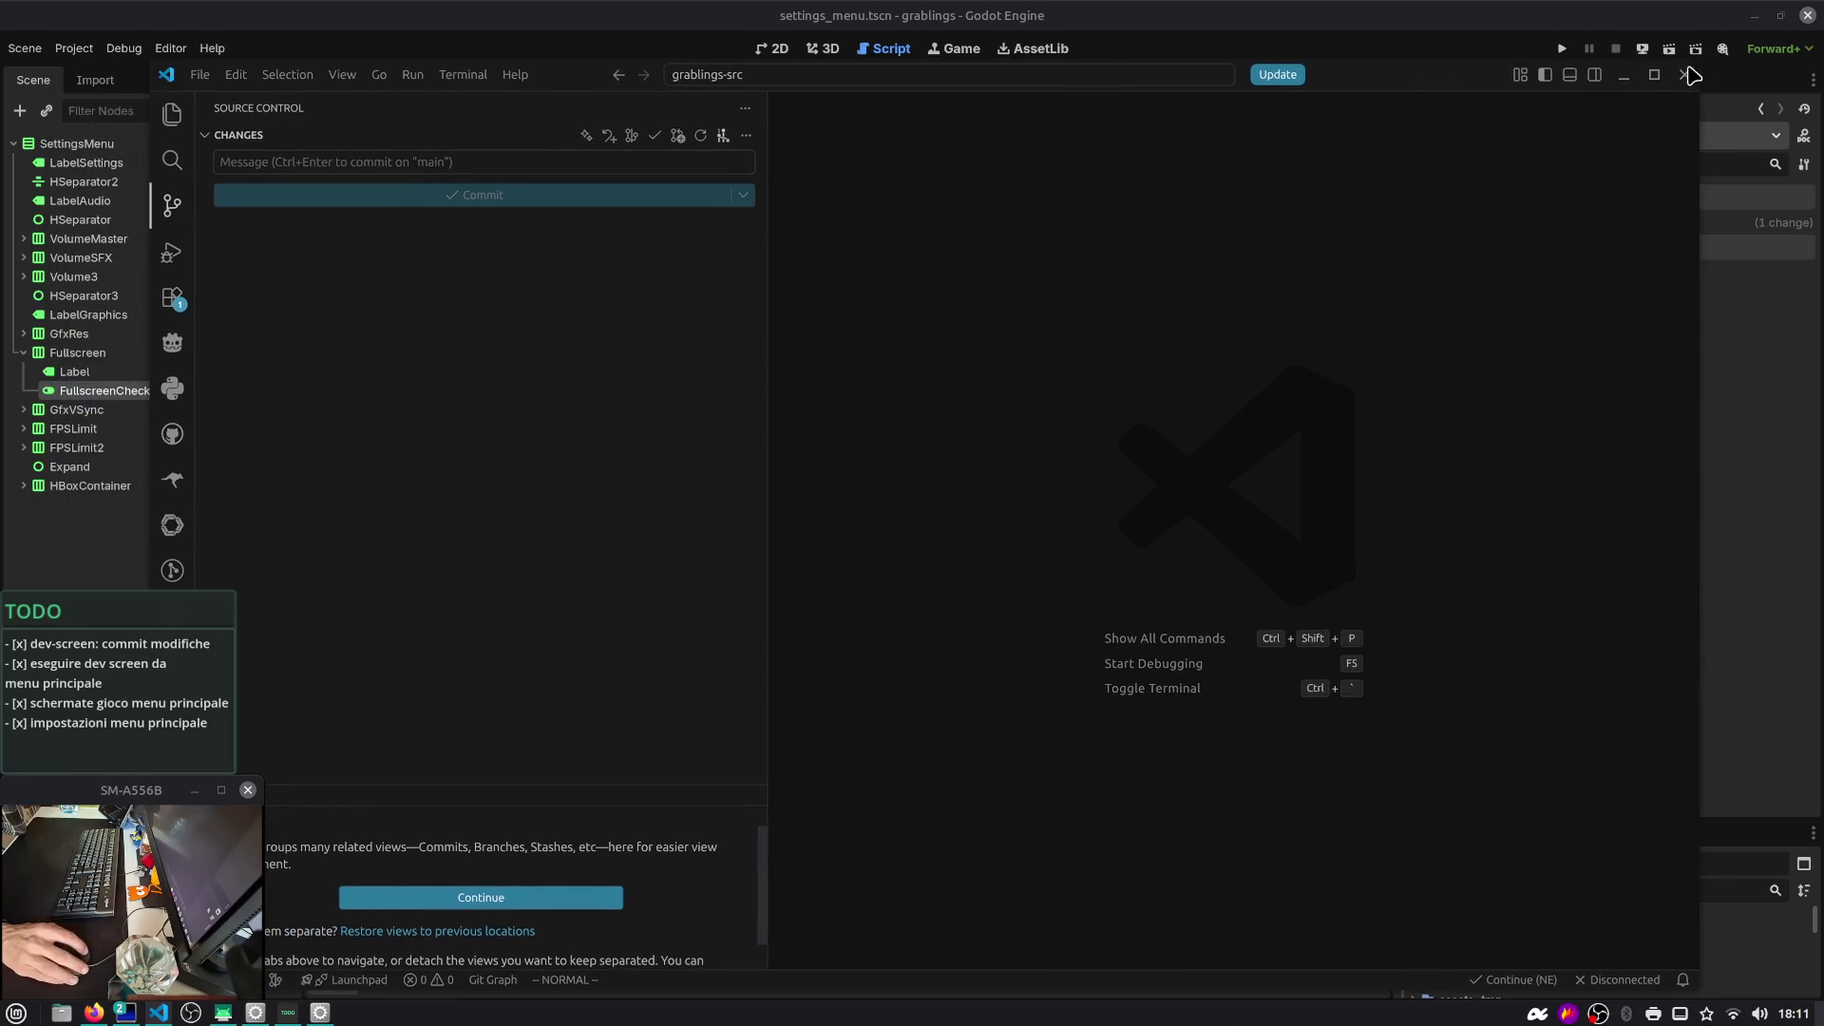
left_click(1687, 76)
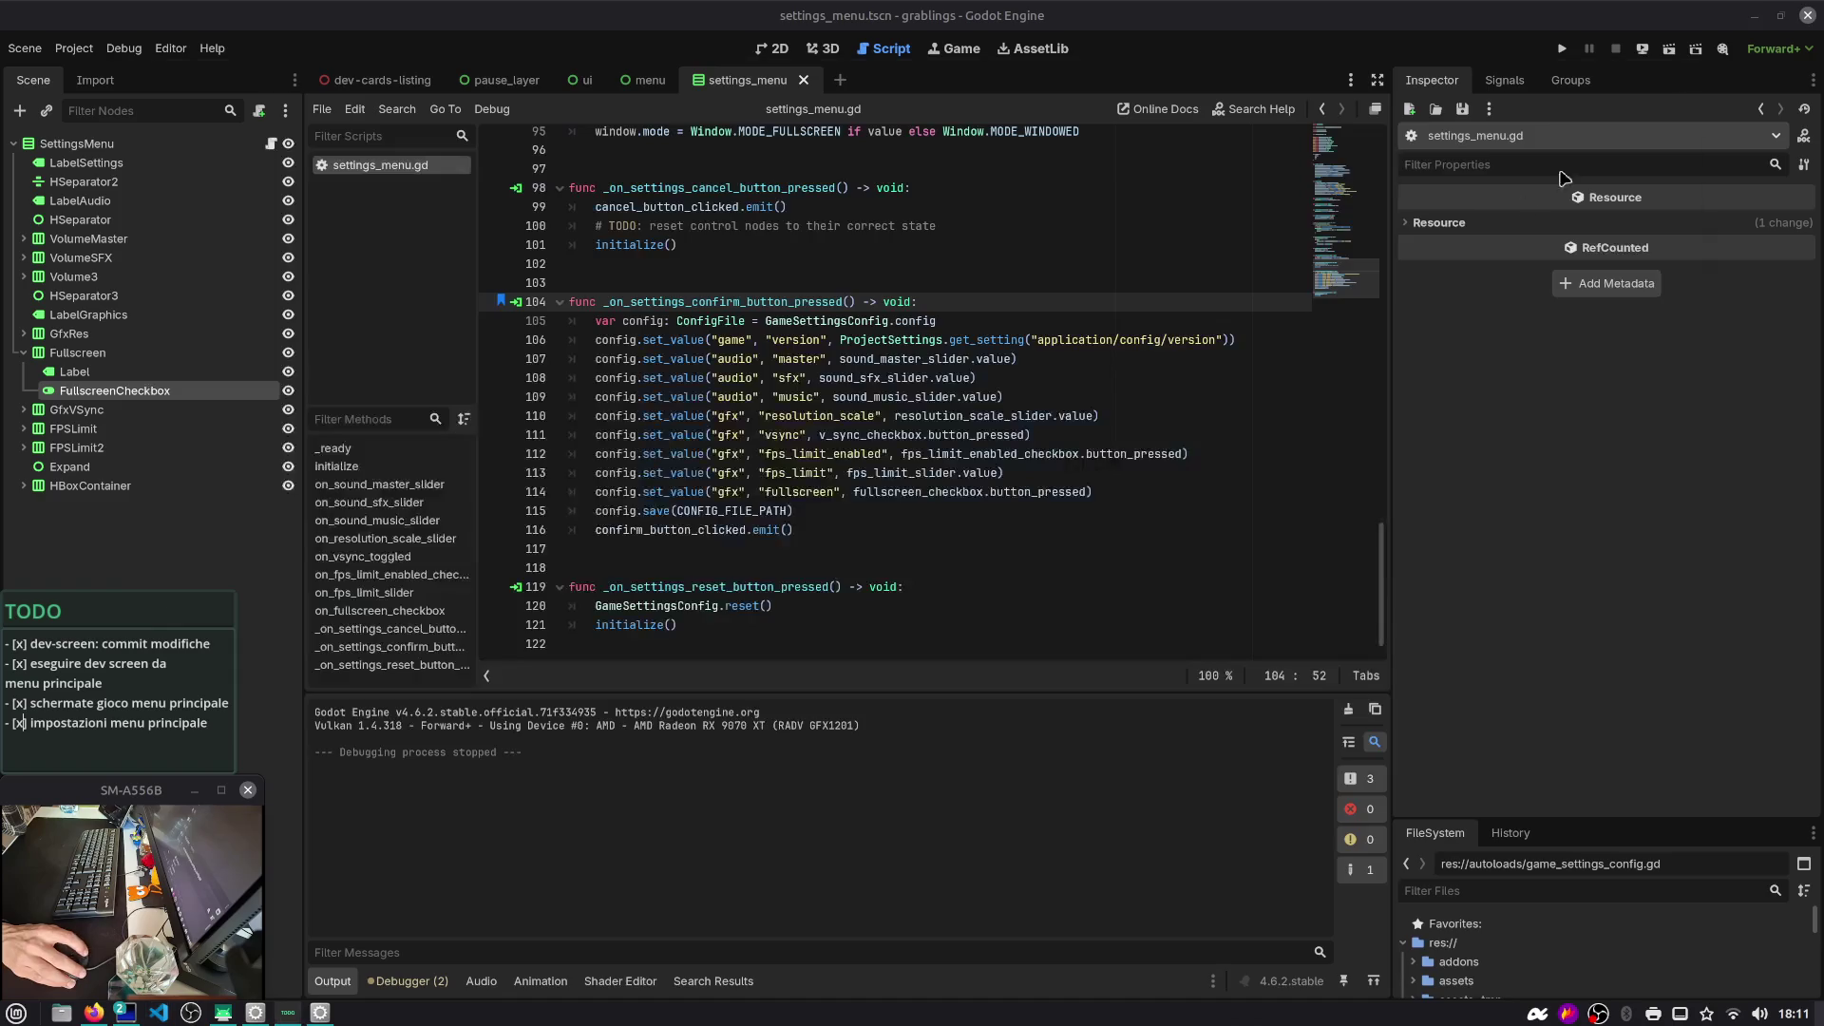
left_click(1244, 346)
mouse_move(1577, 21)
left_mouse_down()
mouse_move(1541, 88)
mouse_move(1463, 62)
left_mouse_up()
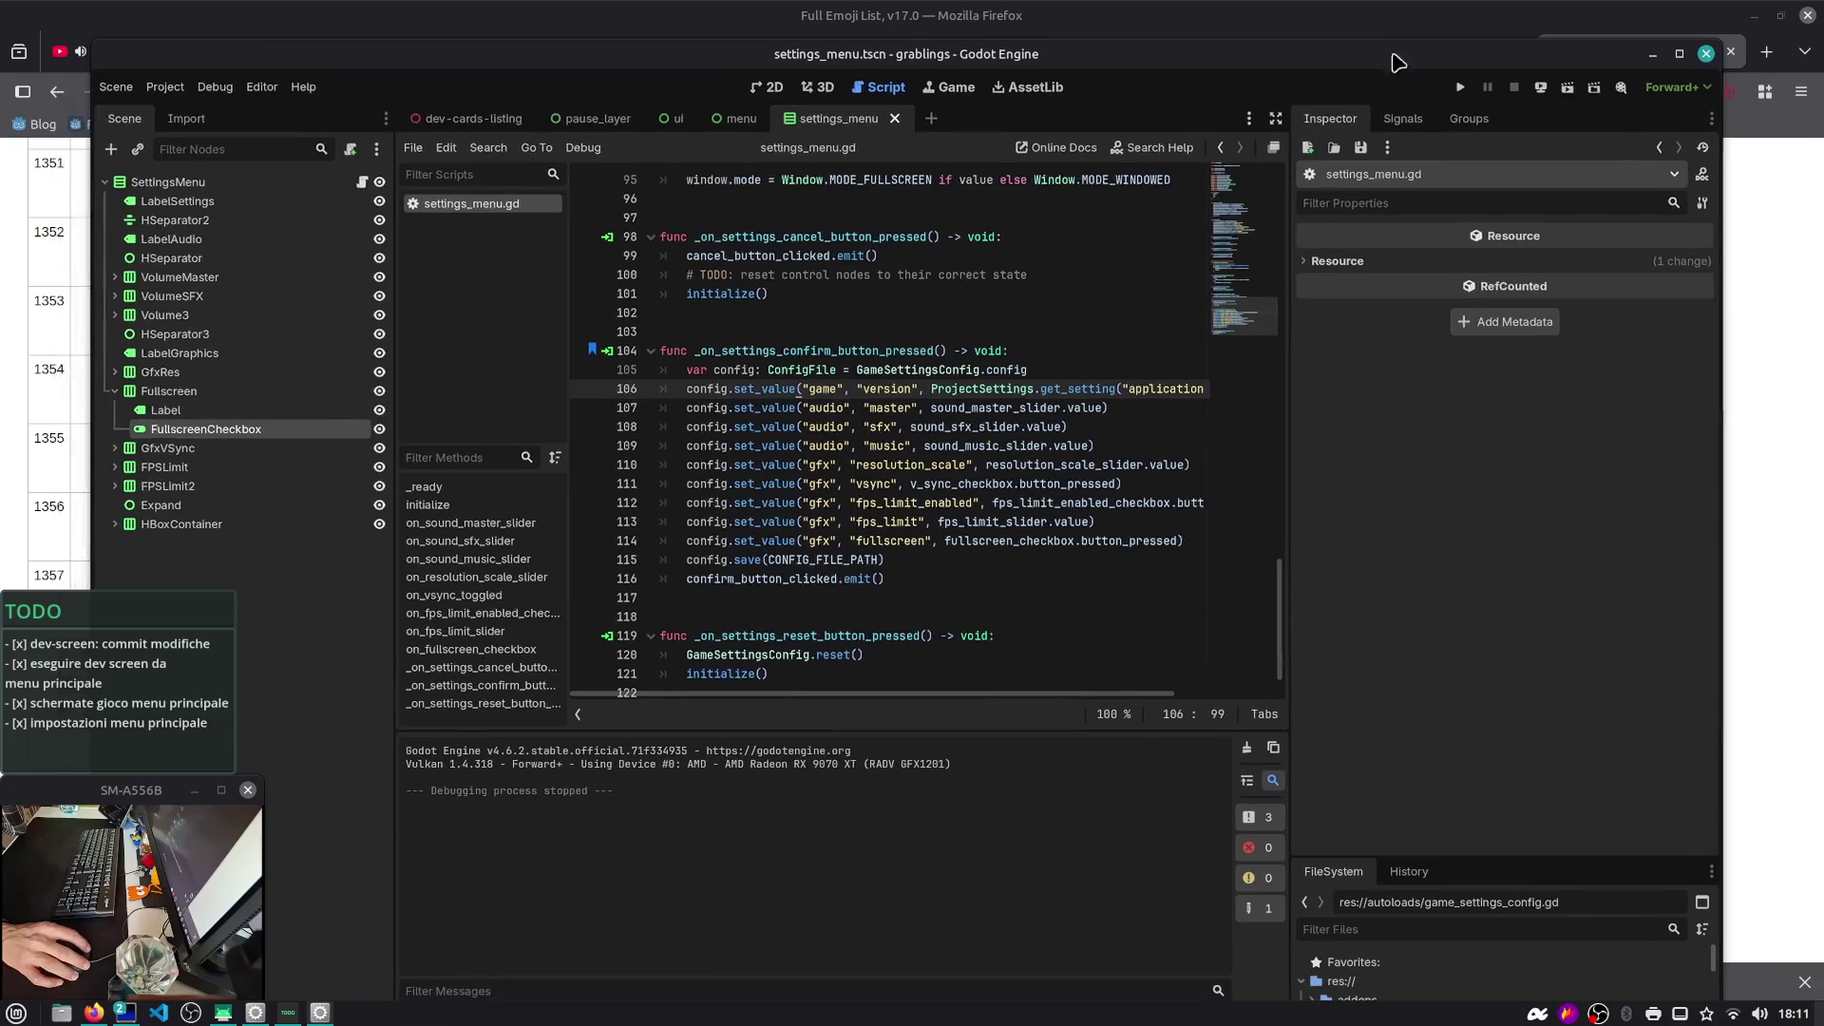
left_click(1705, 55)
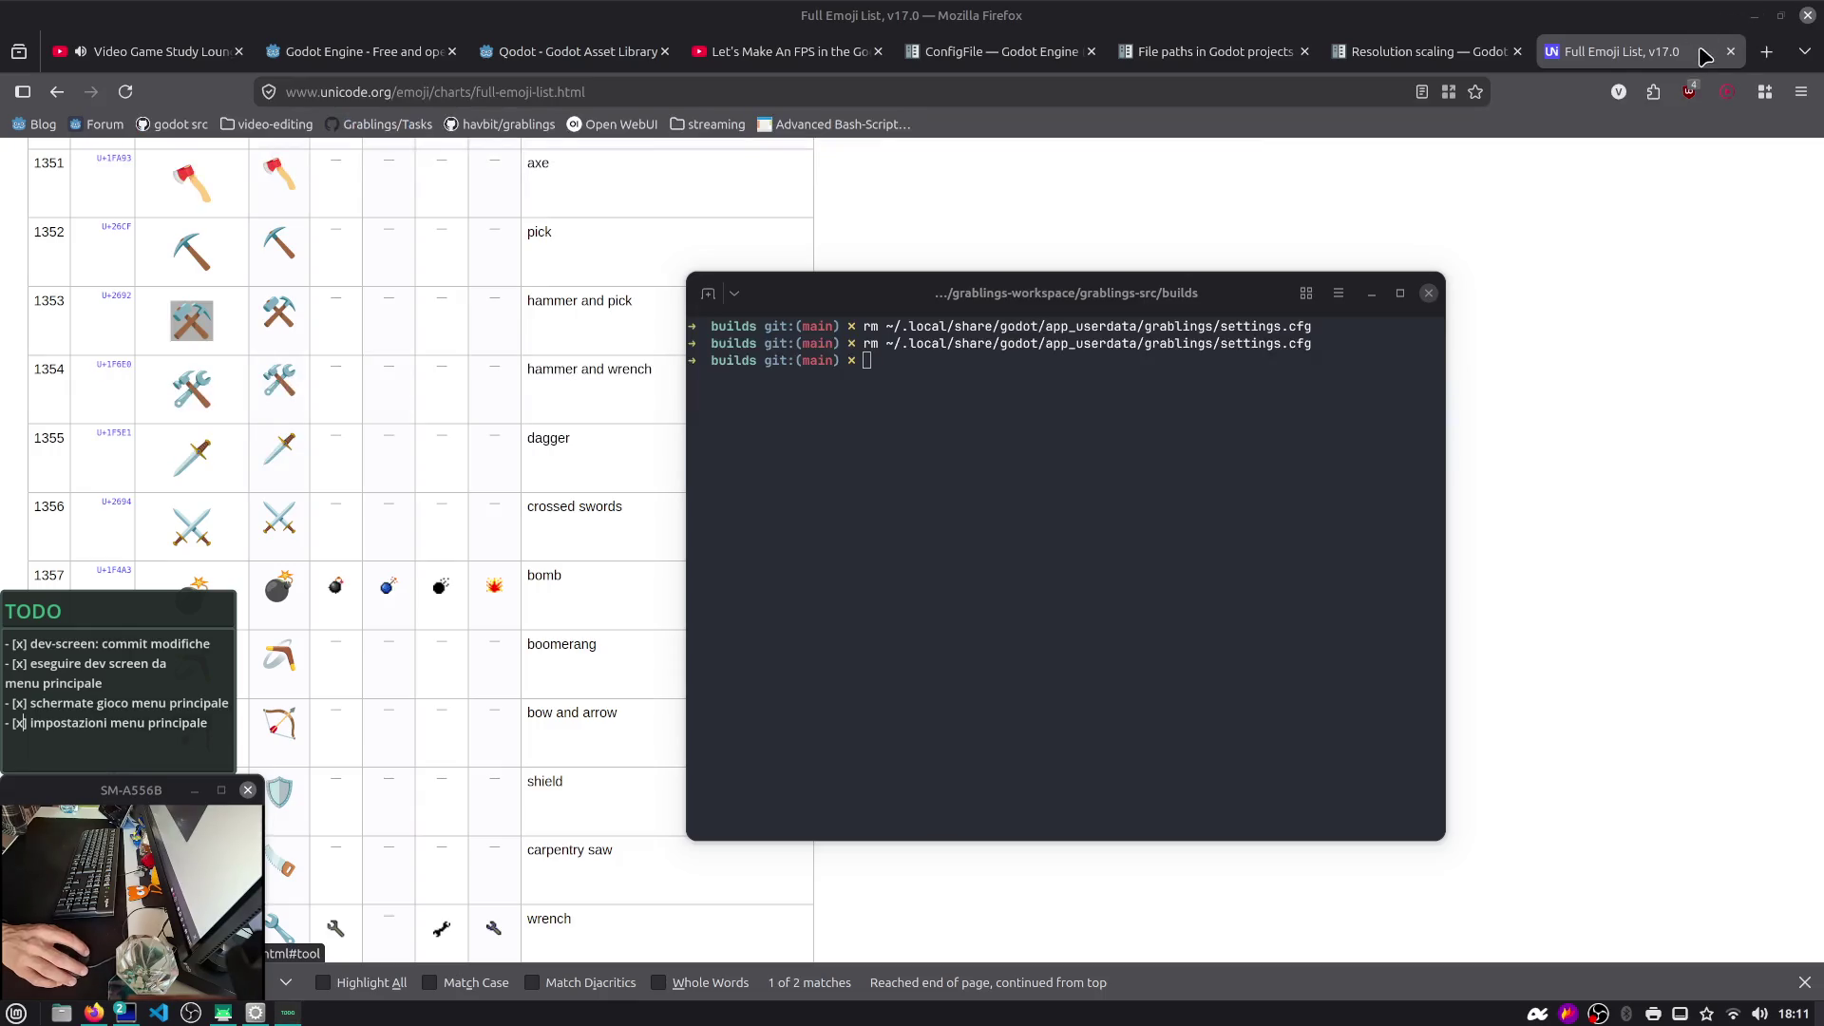
Step: Load the Godot Engine site from 'godot' in a new tab and open its Blog
left_click(1762, 57)
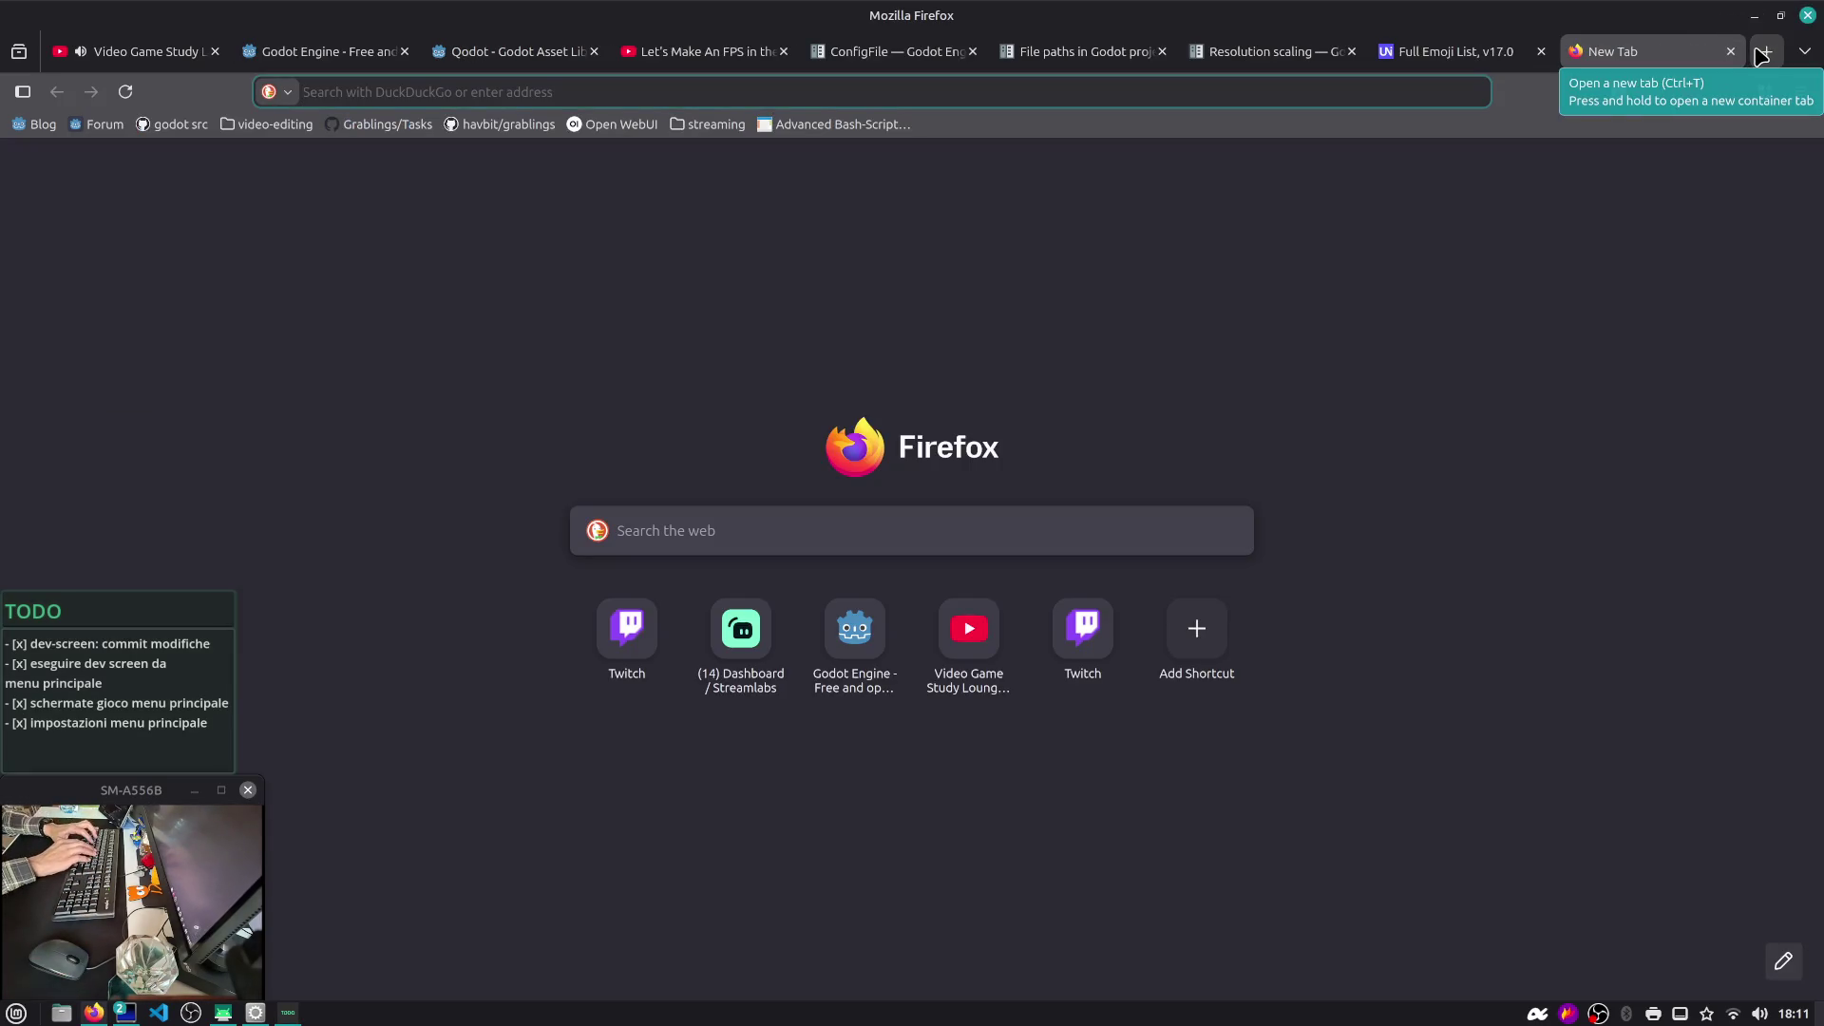
type("godotengine.org/")
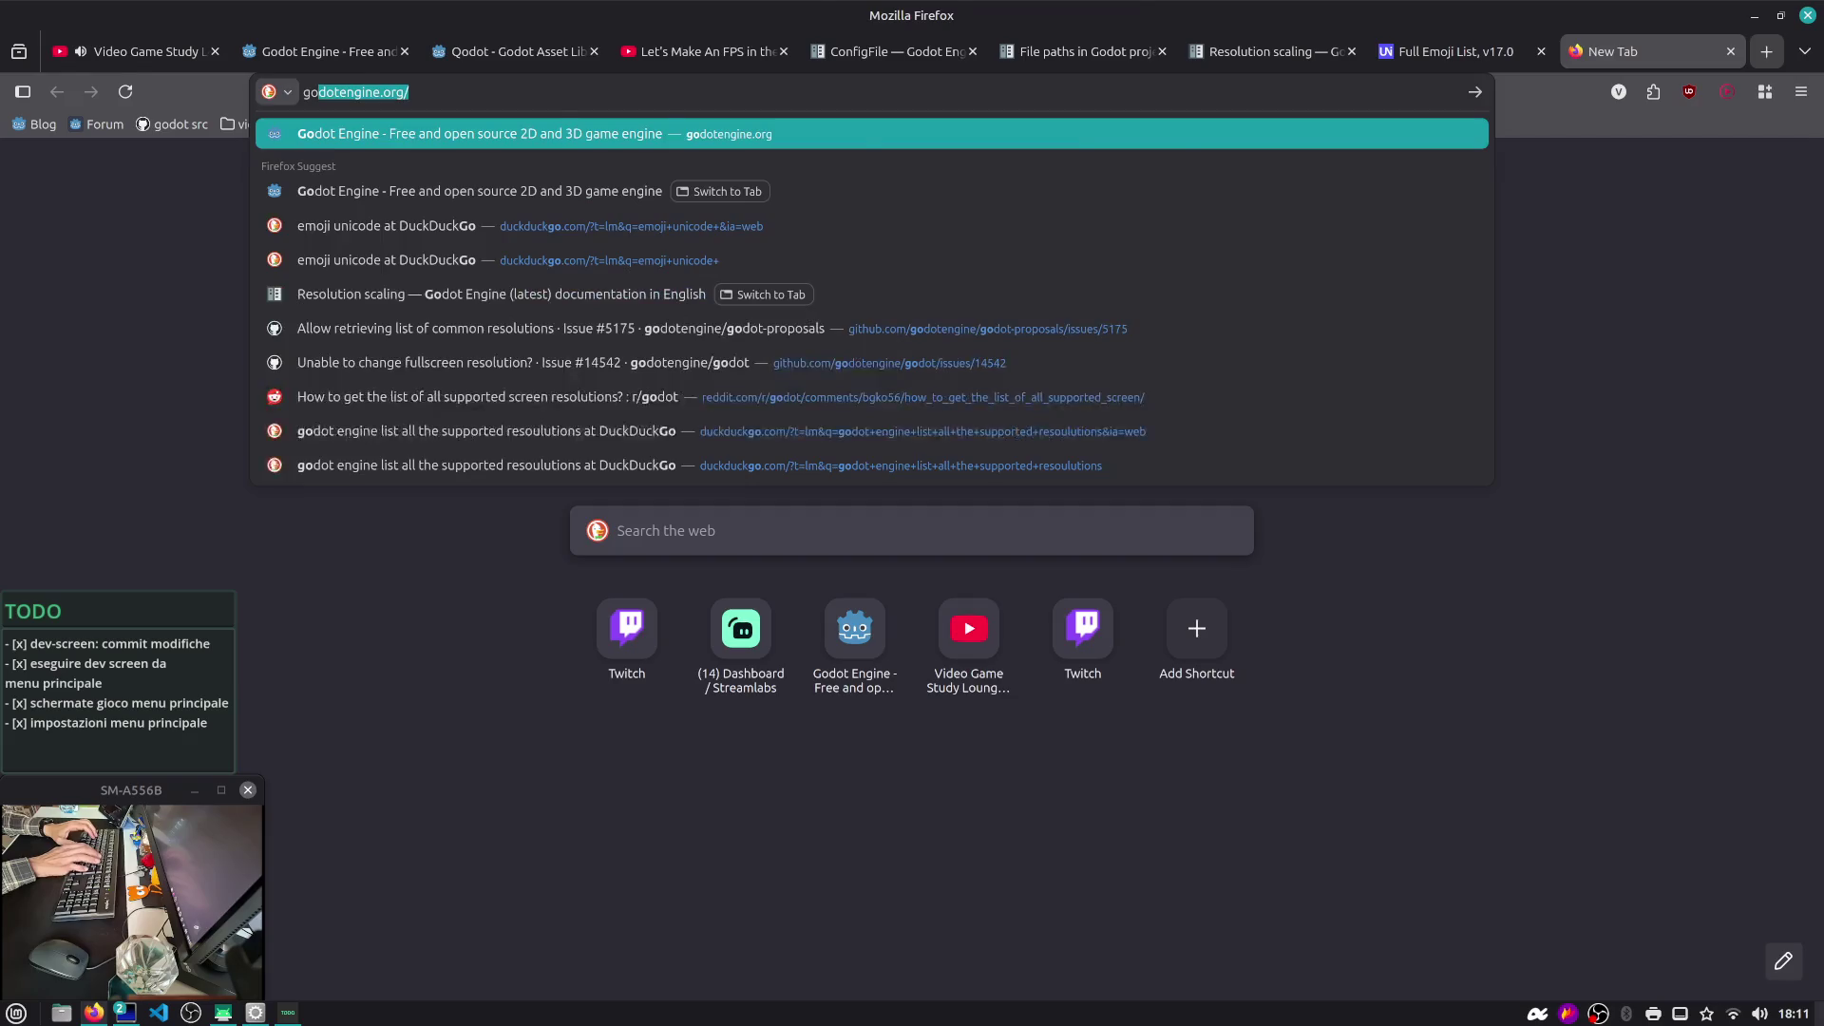
key("Return")
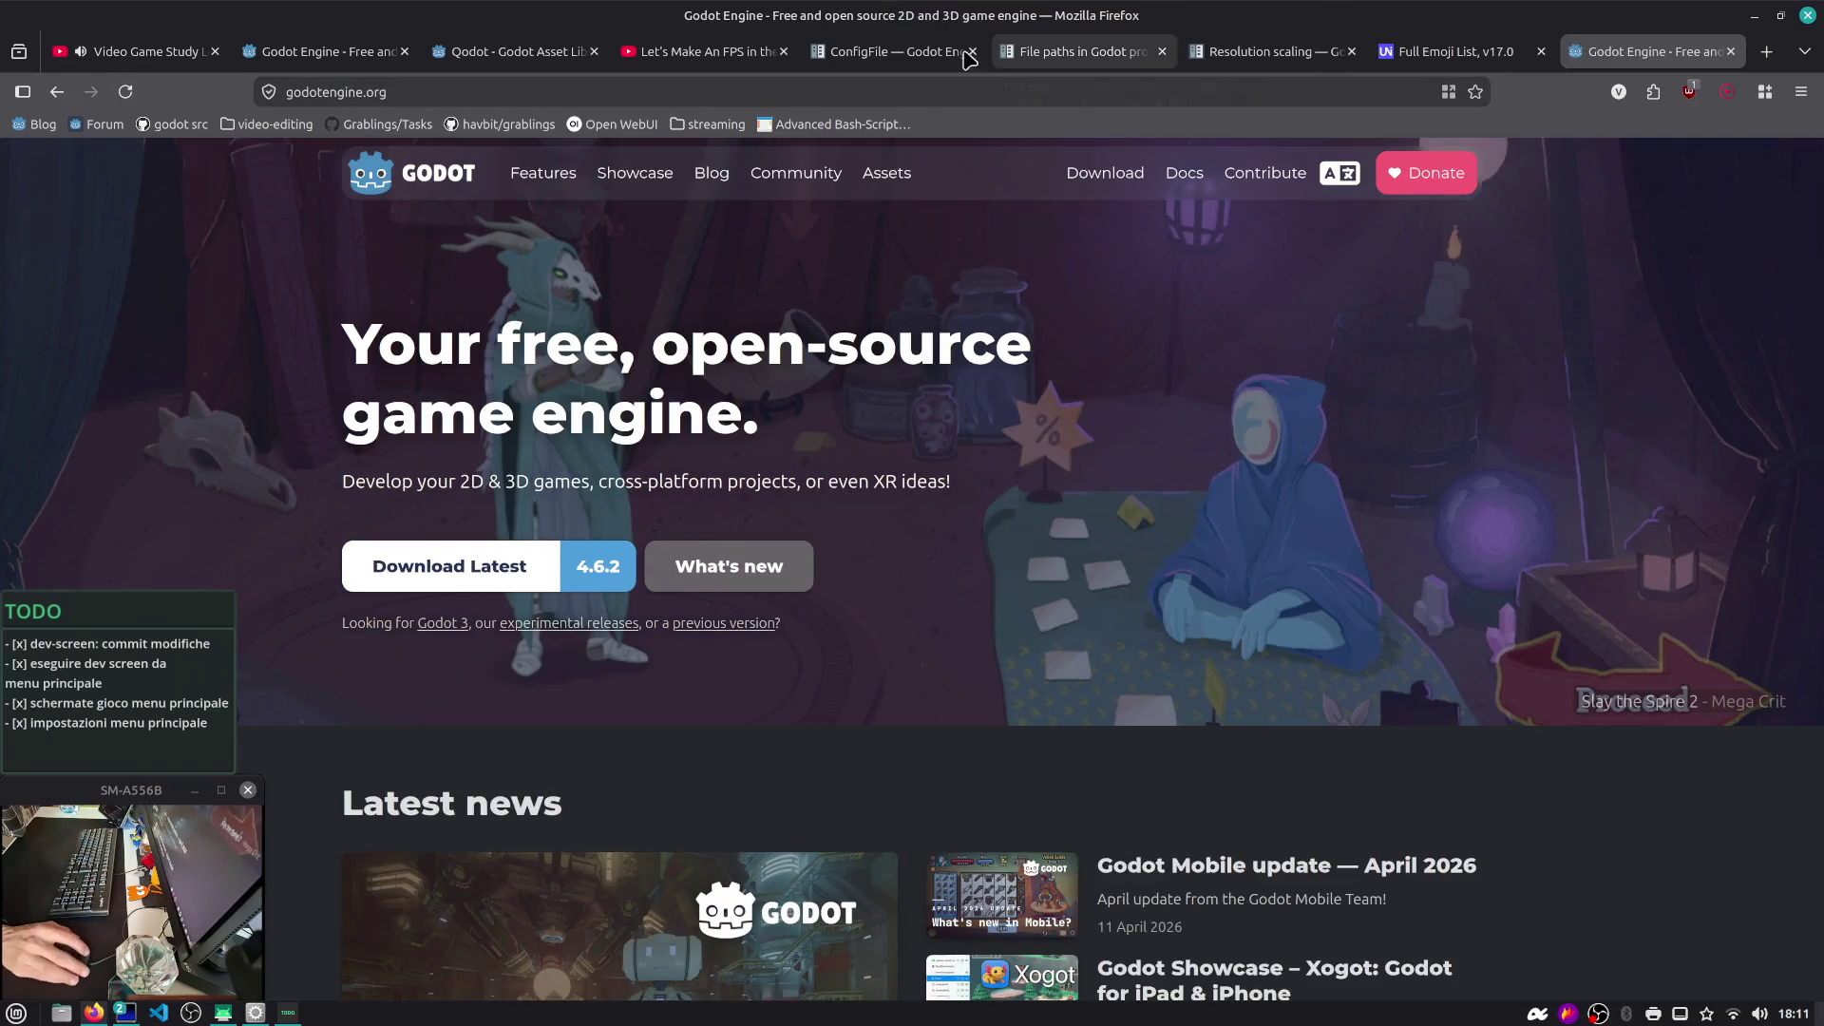
left_click(726, 175)
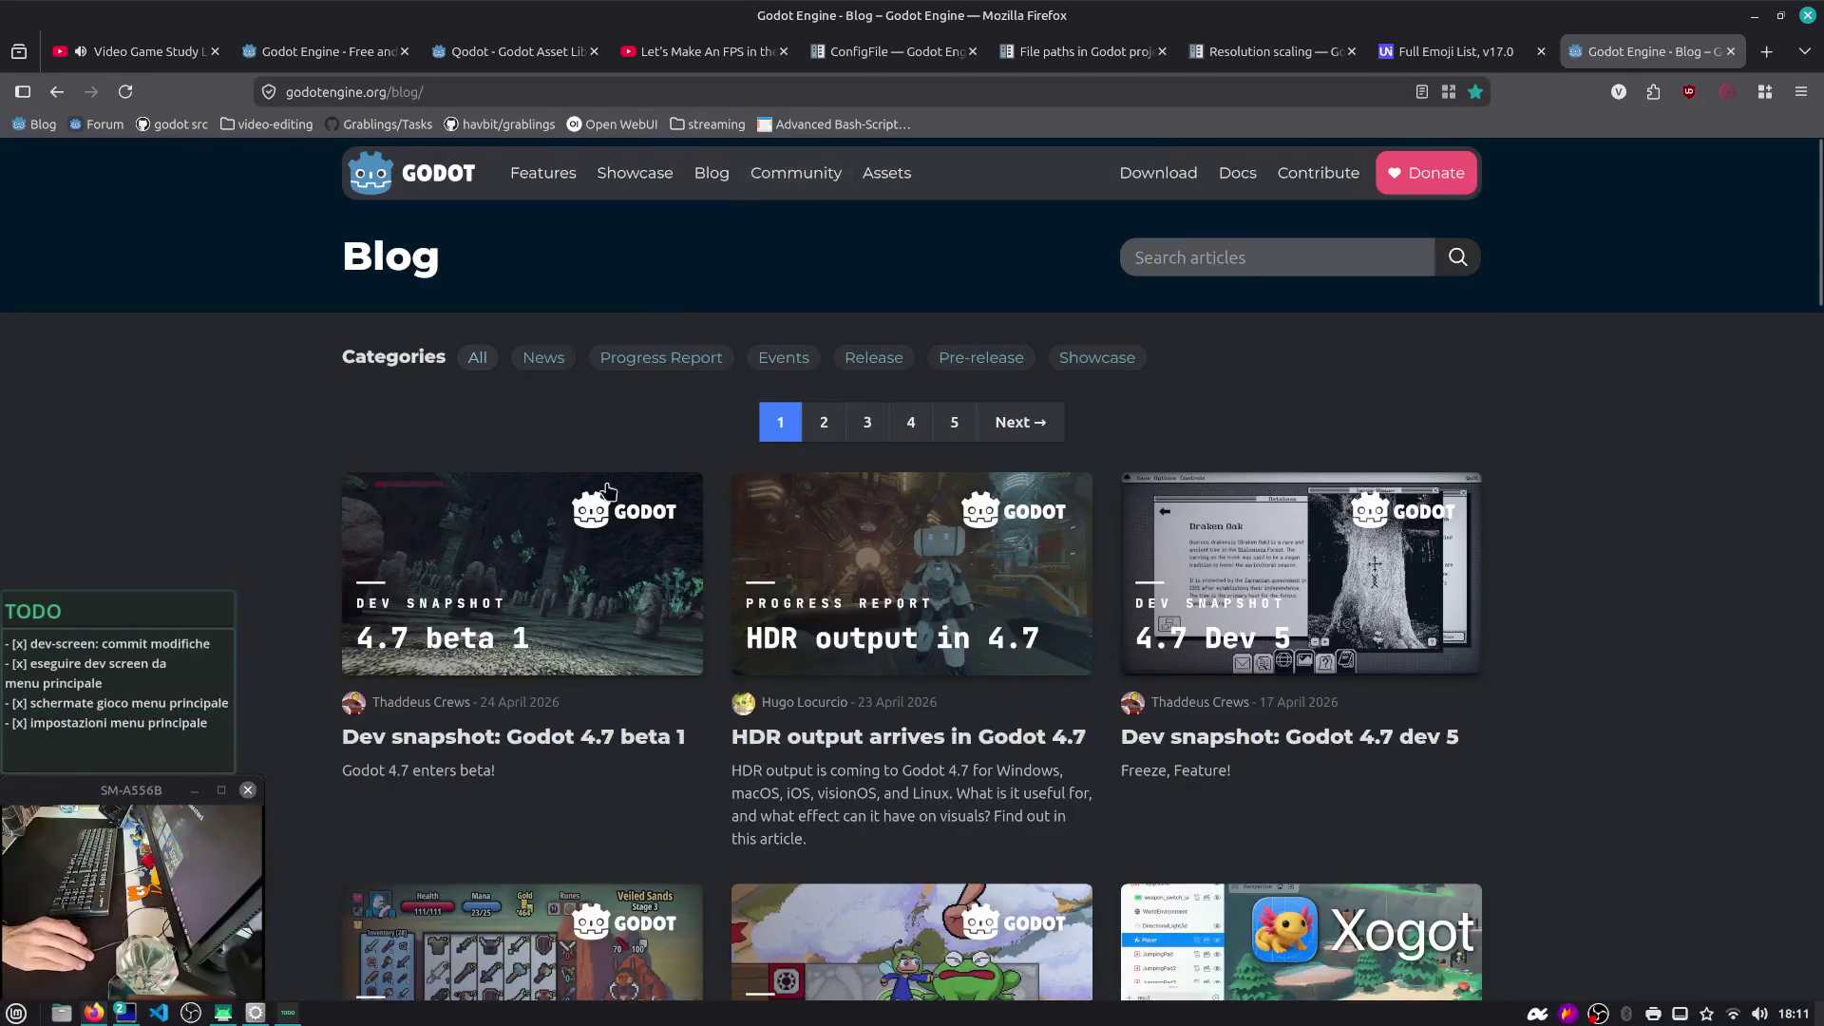
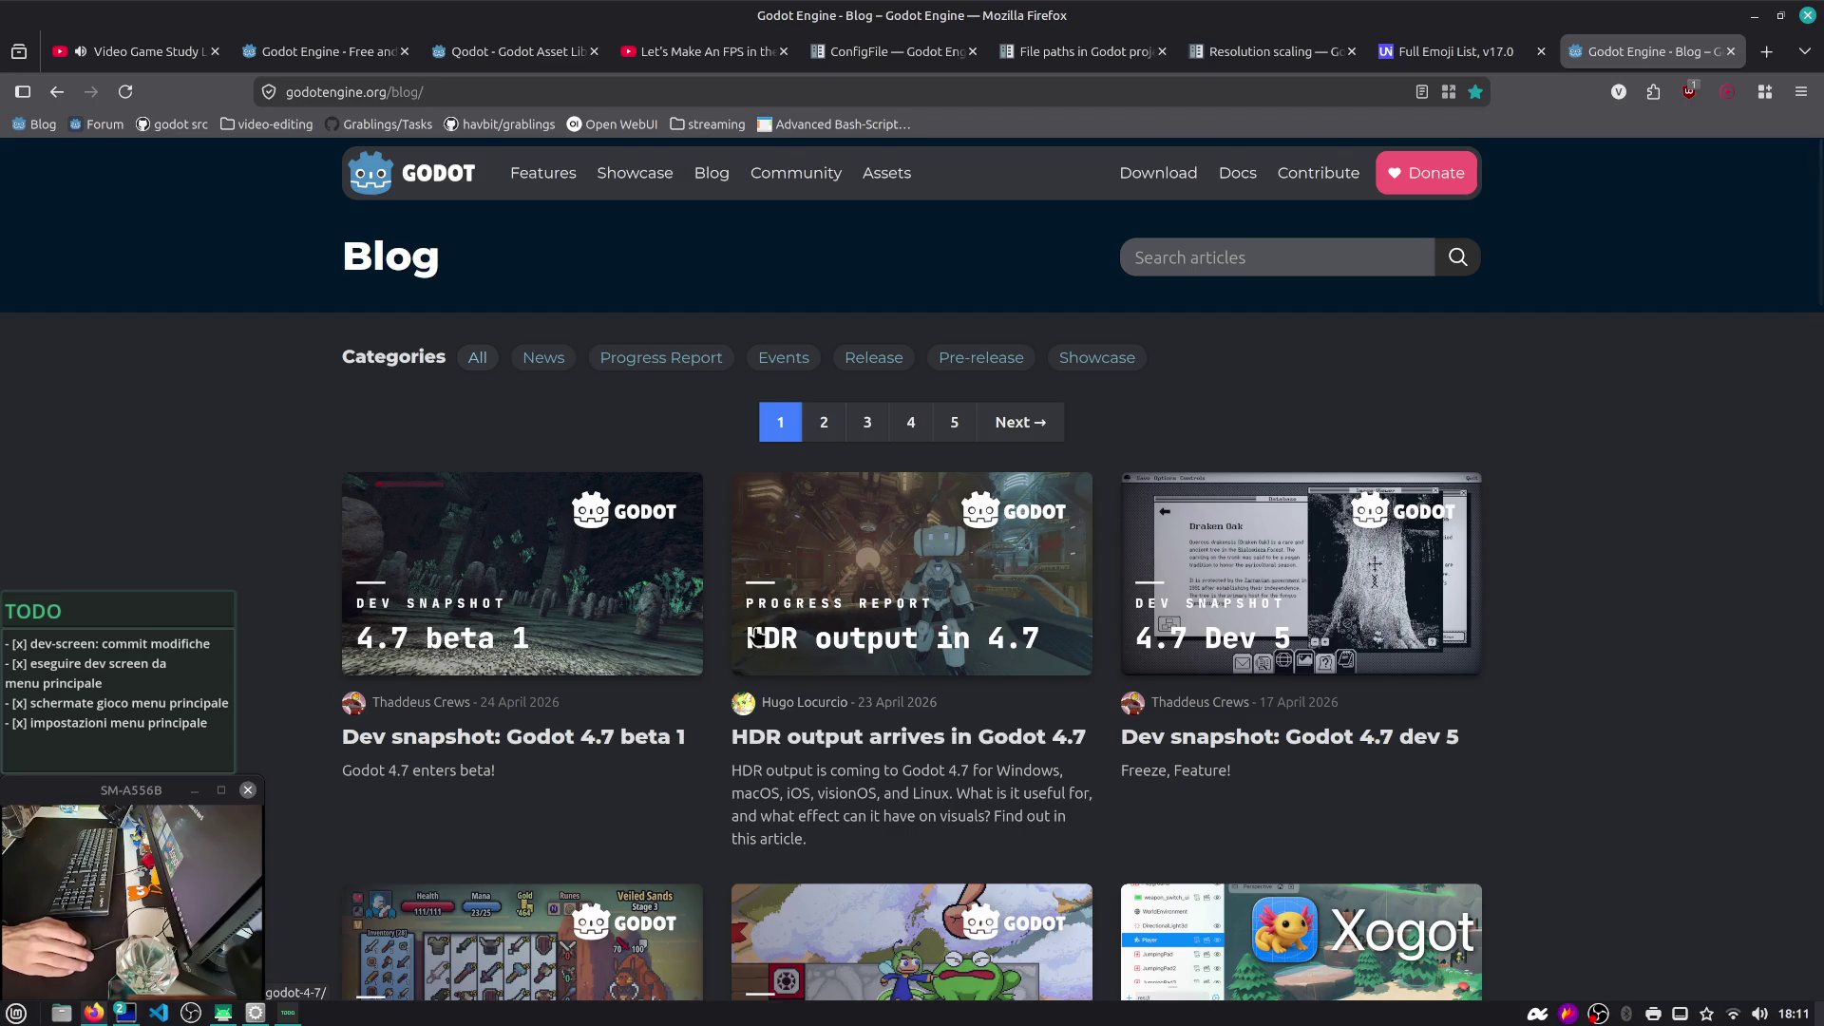
Step: Scroll the Godot blog, then move the todo-overlay terminal aside and close it
scroll(762, 636, "down", 5)
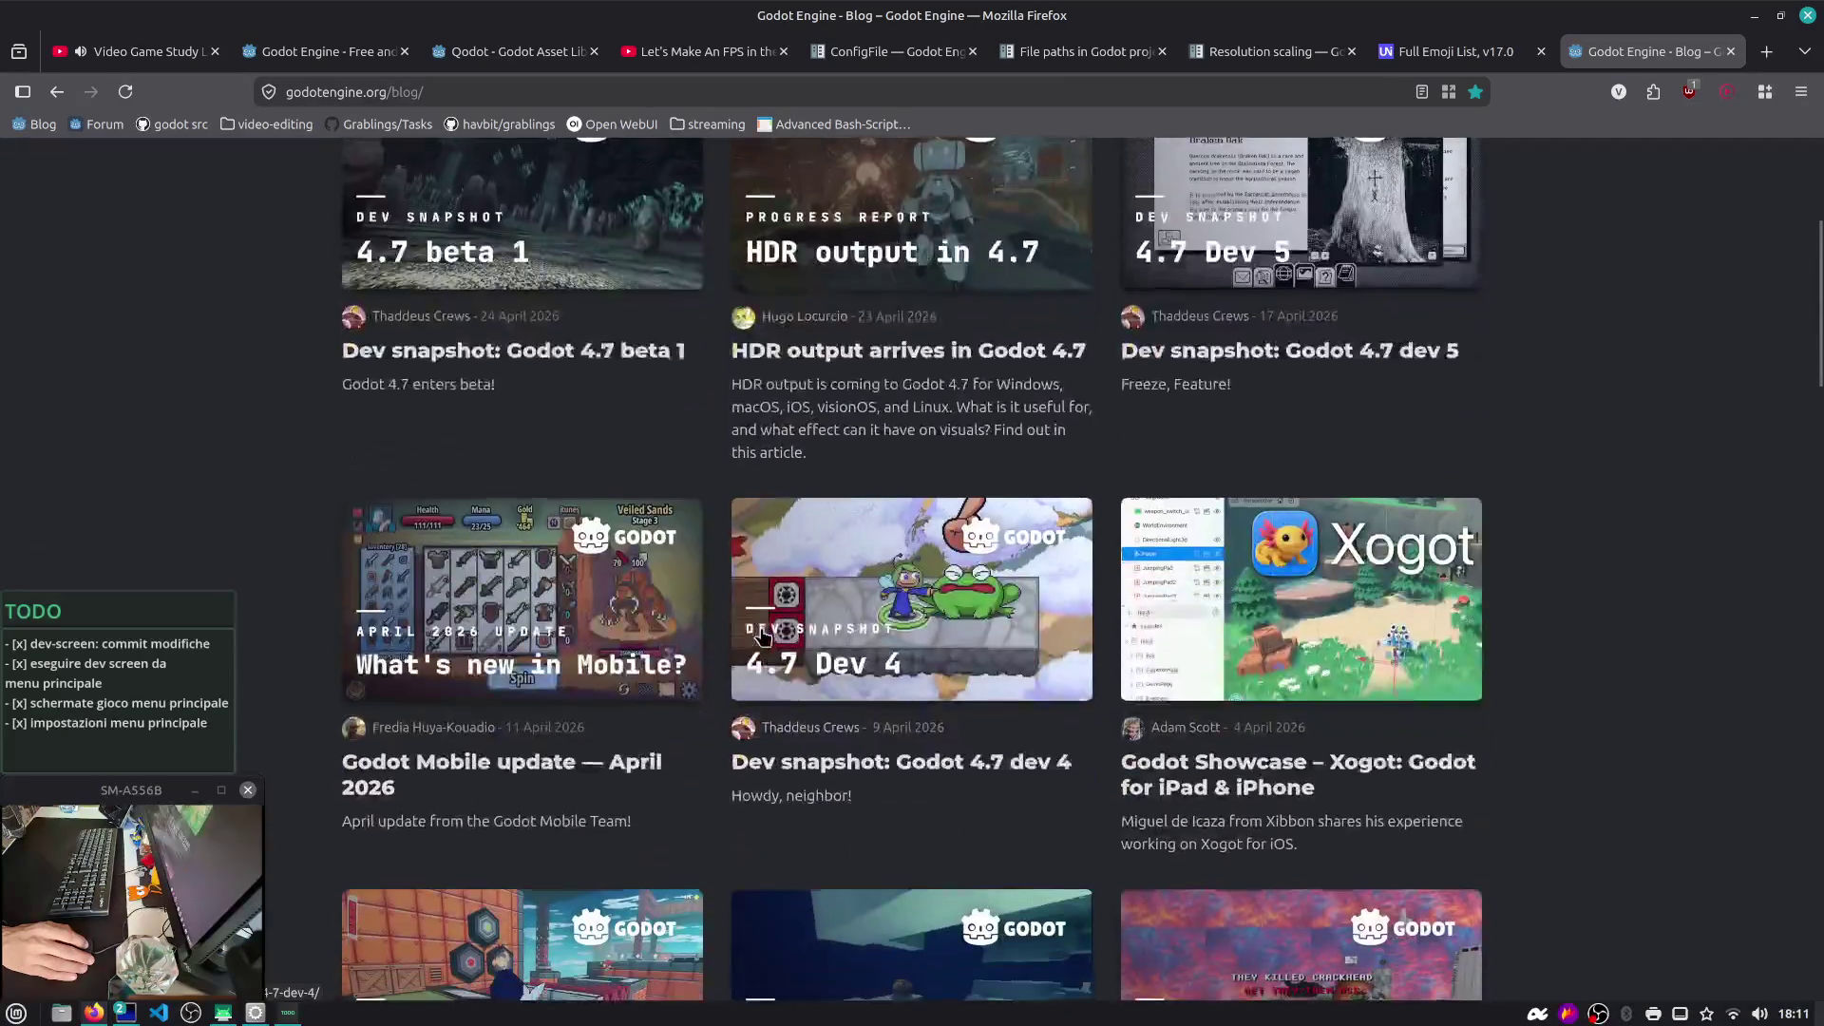
scroll(763, 637, "down", 6)
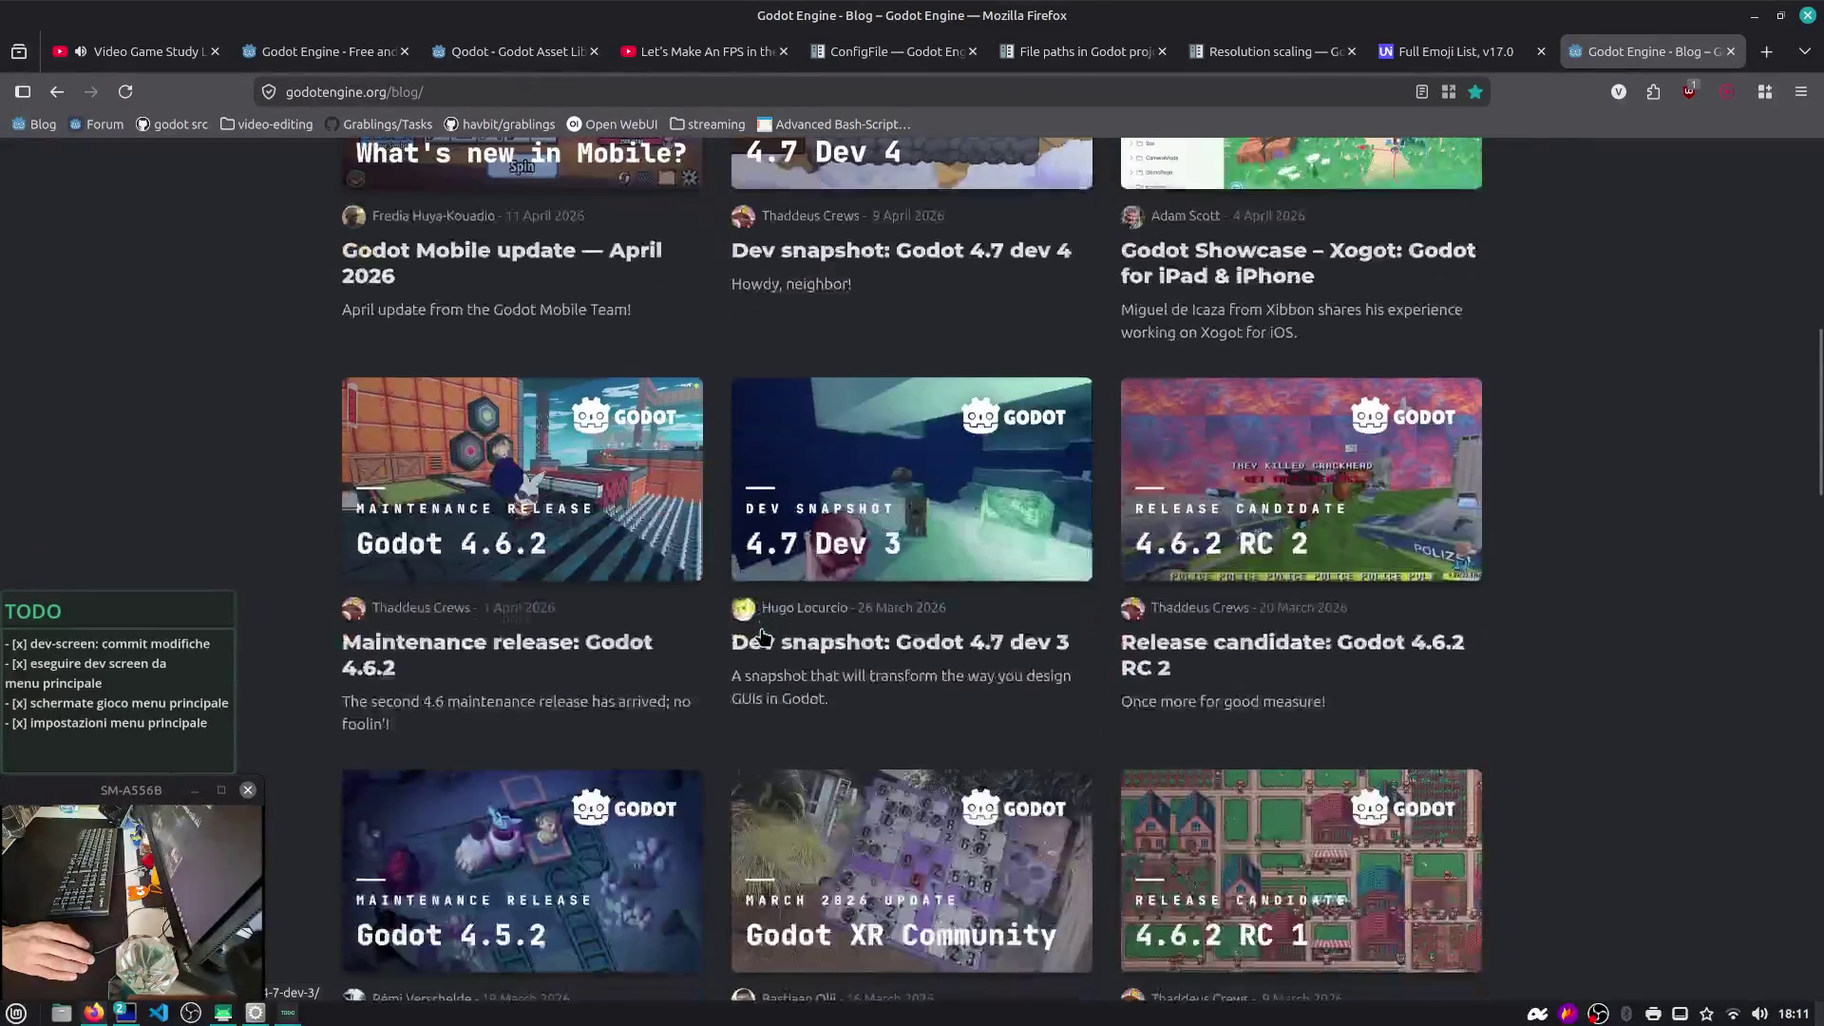
scroll(862, 445, "down", 1)
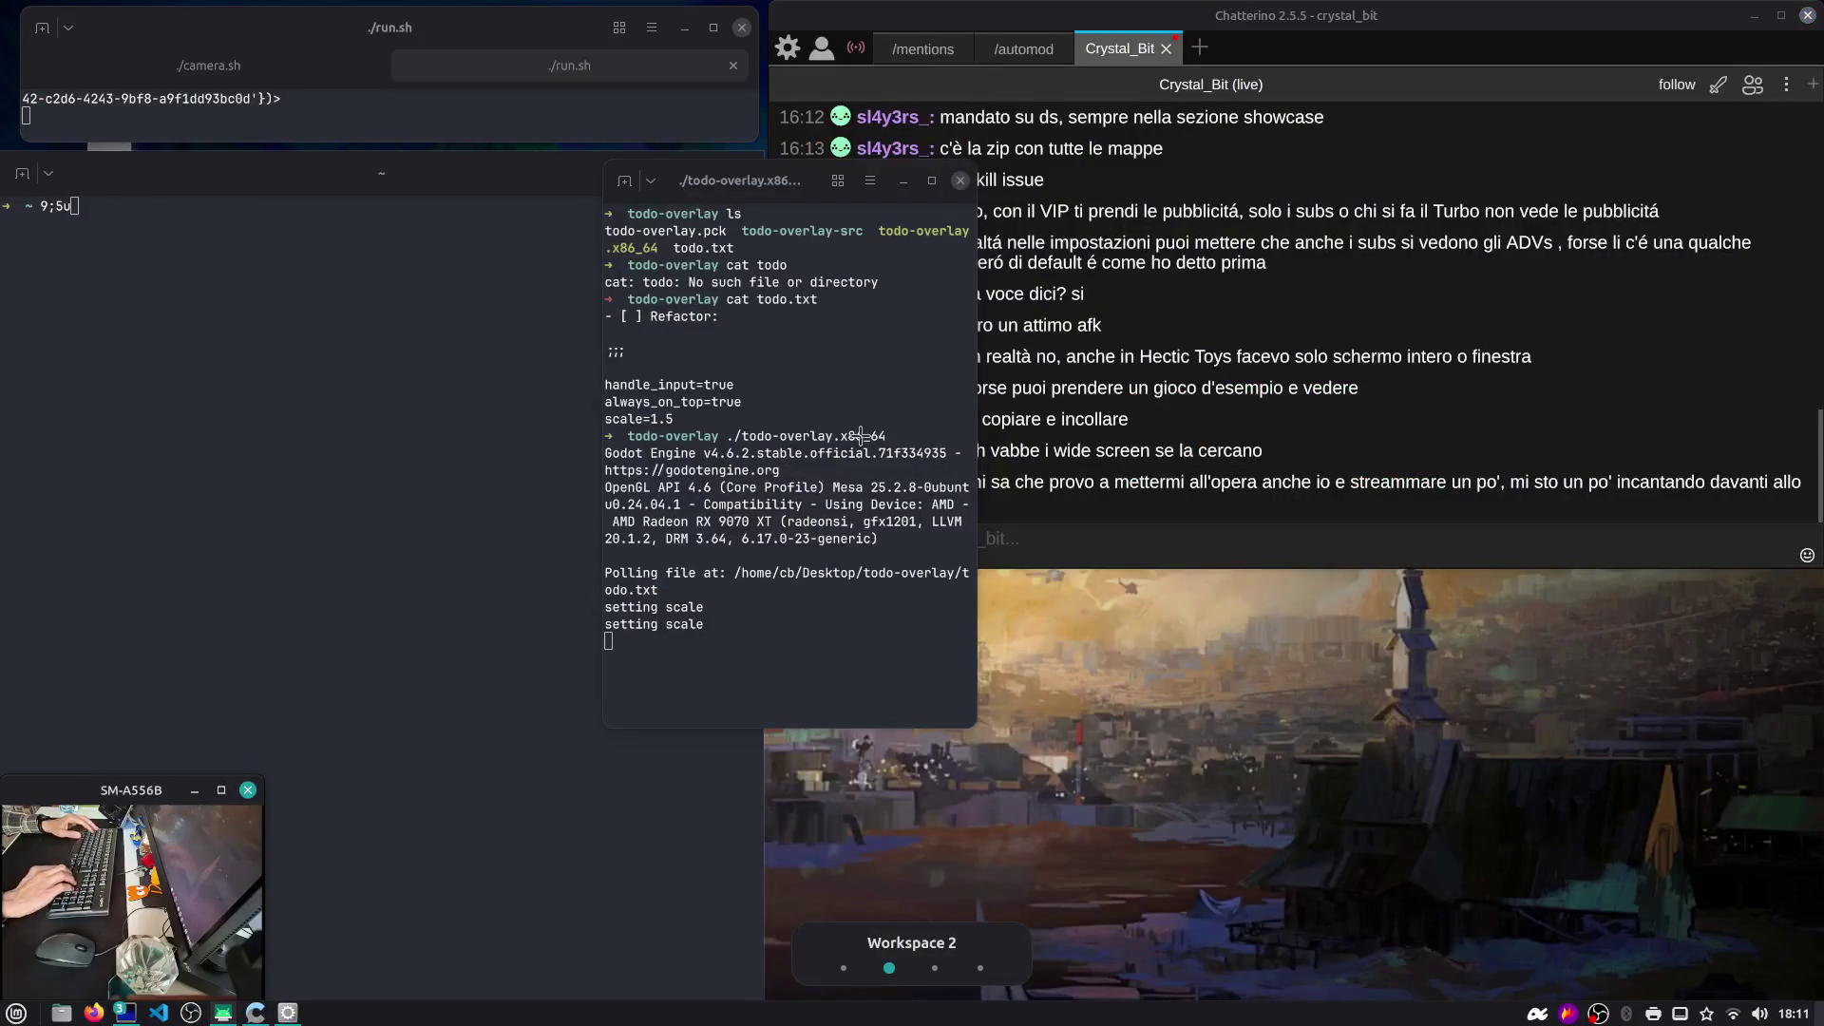
mouse_move(861, 436)
left_mouse_down()
mouse_move(501, 305)
mouse_move(515, 358)
mouse_move(401, 354)
left_mouse_up()
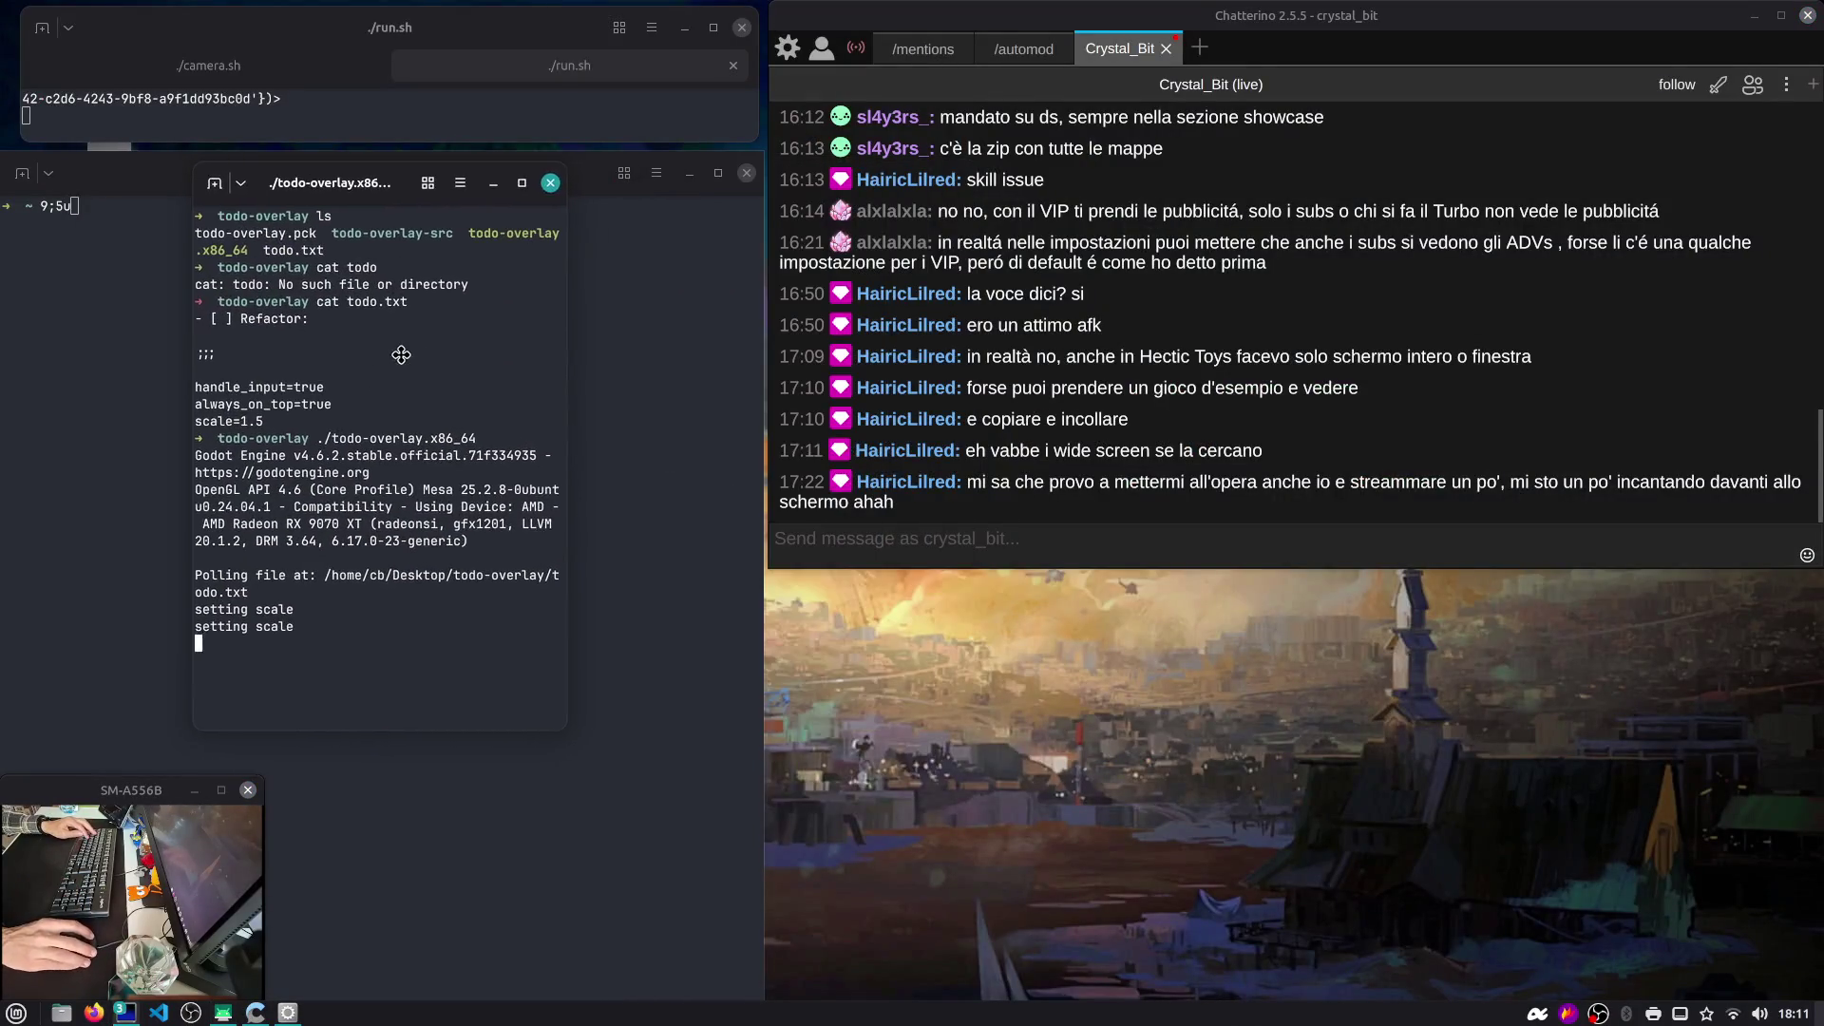
key("ctrl+shift+w")
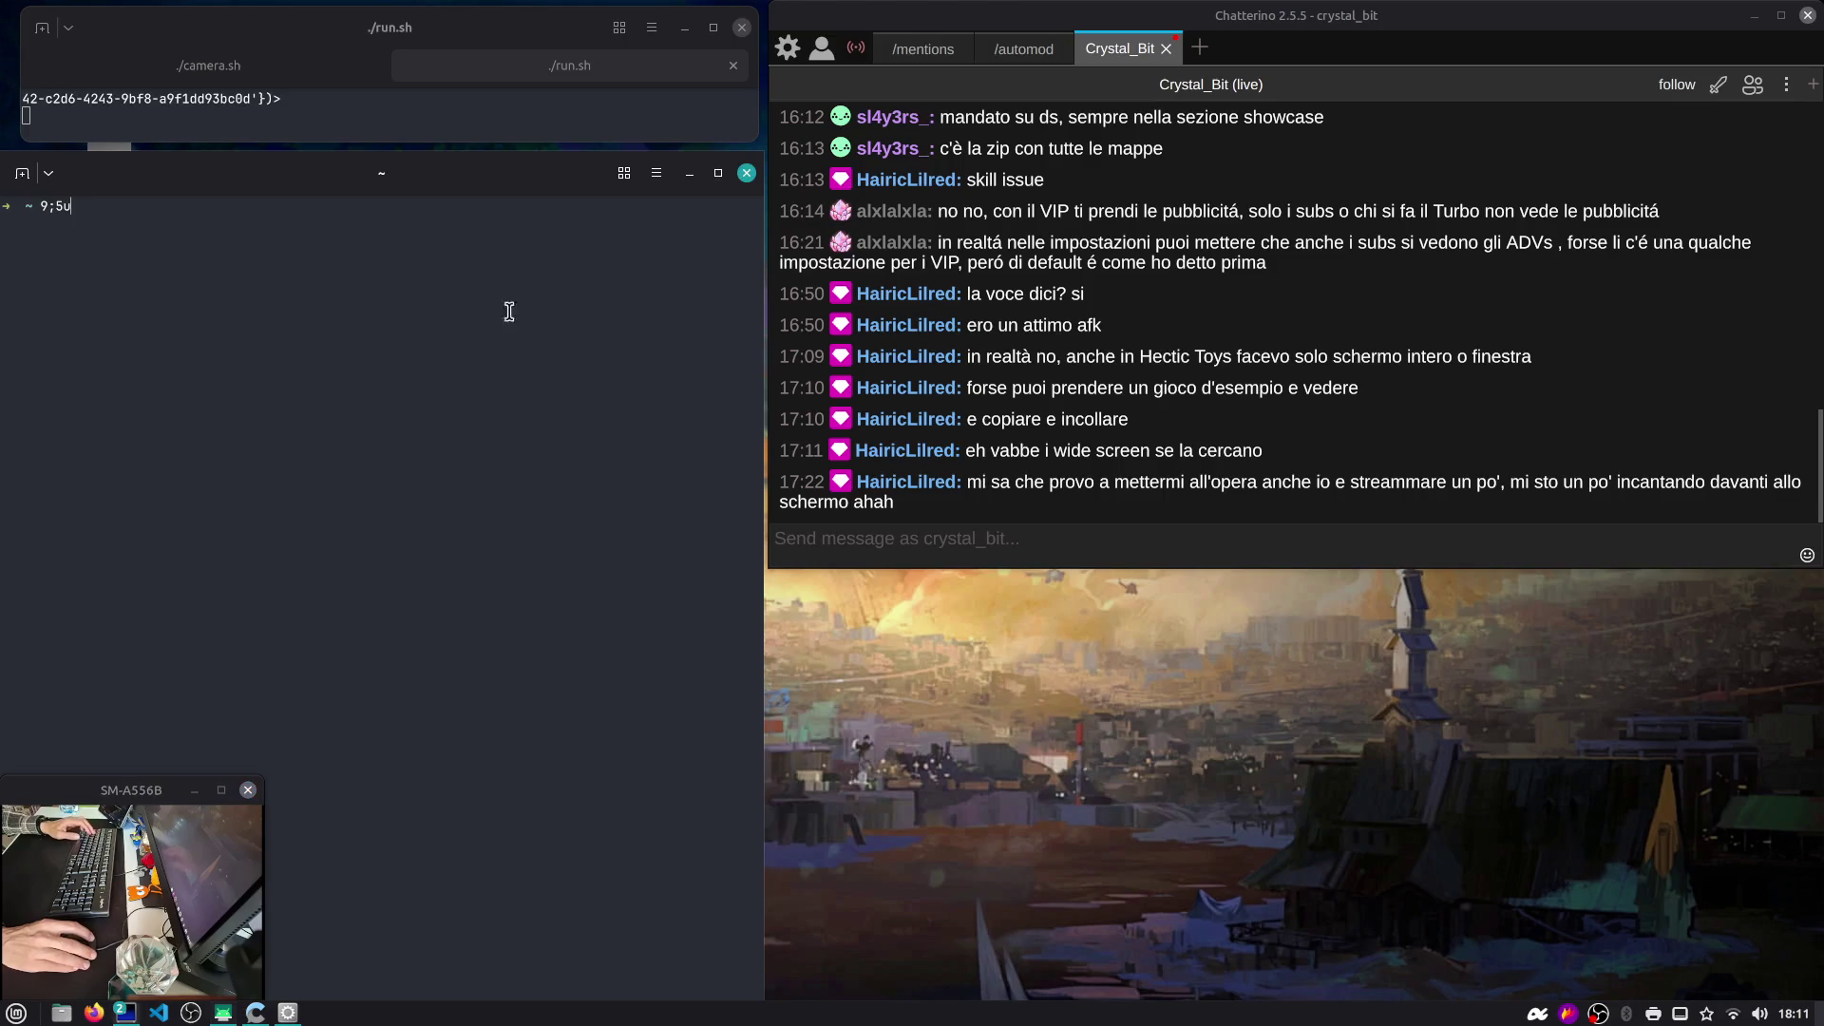
Step: Return to the Firefox workspace, bring the Godot blog back to its top and focus the address bar
key("ctrl+alt+Left")
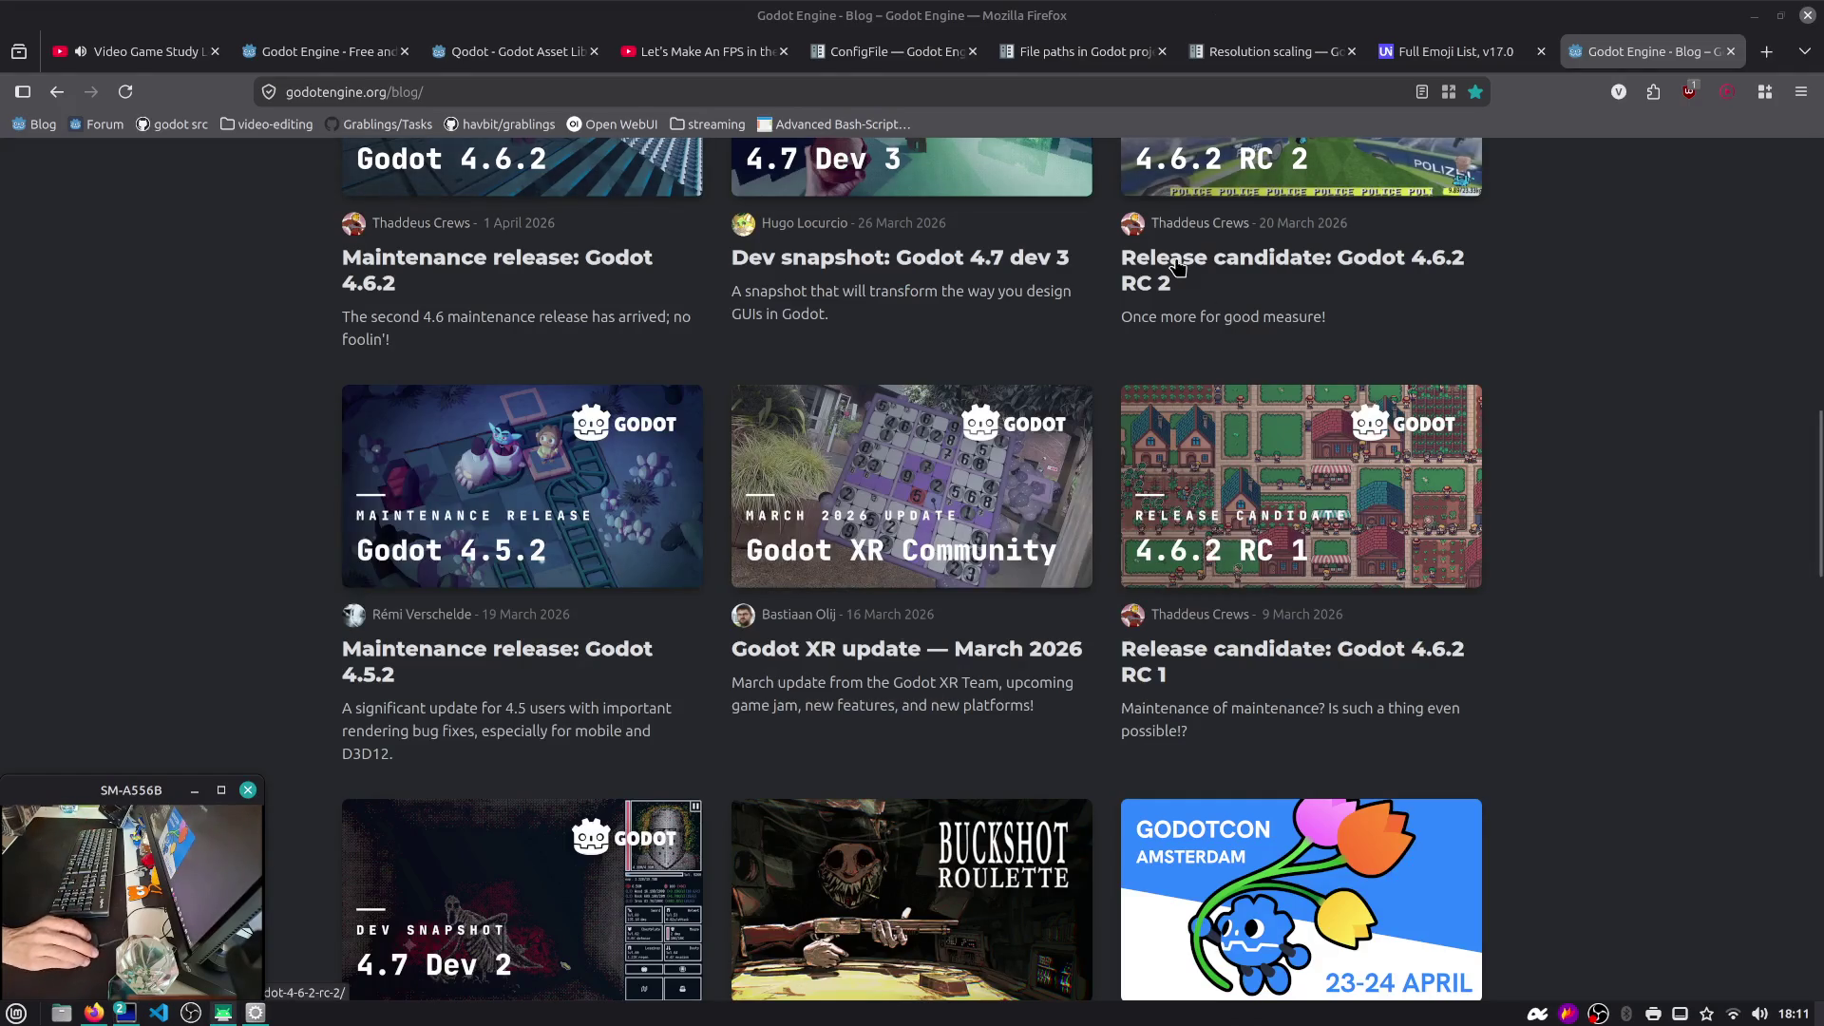
scroll(1264, 415, "down", 3)
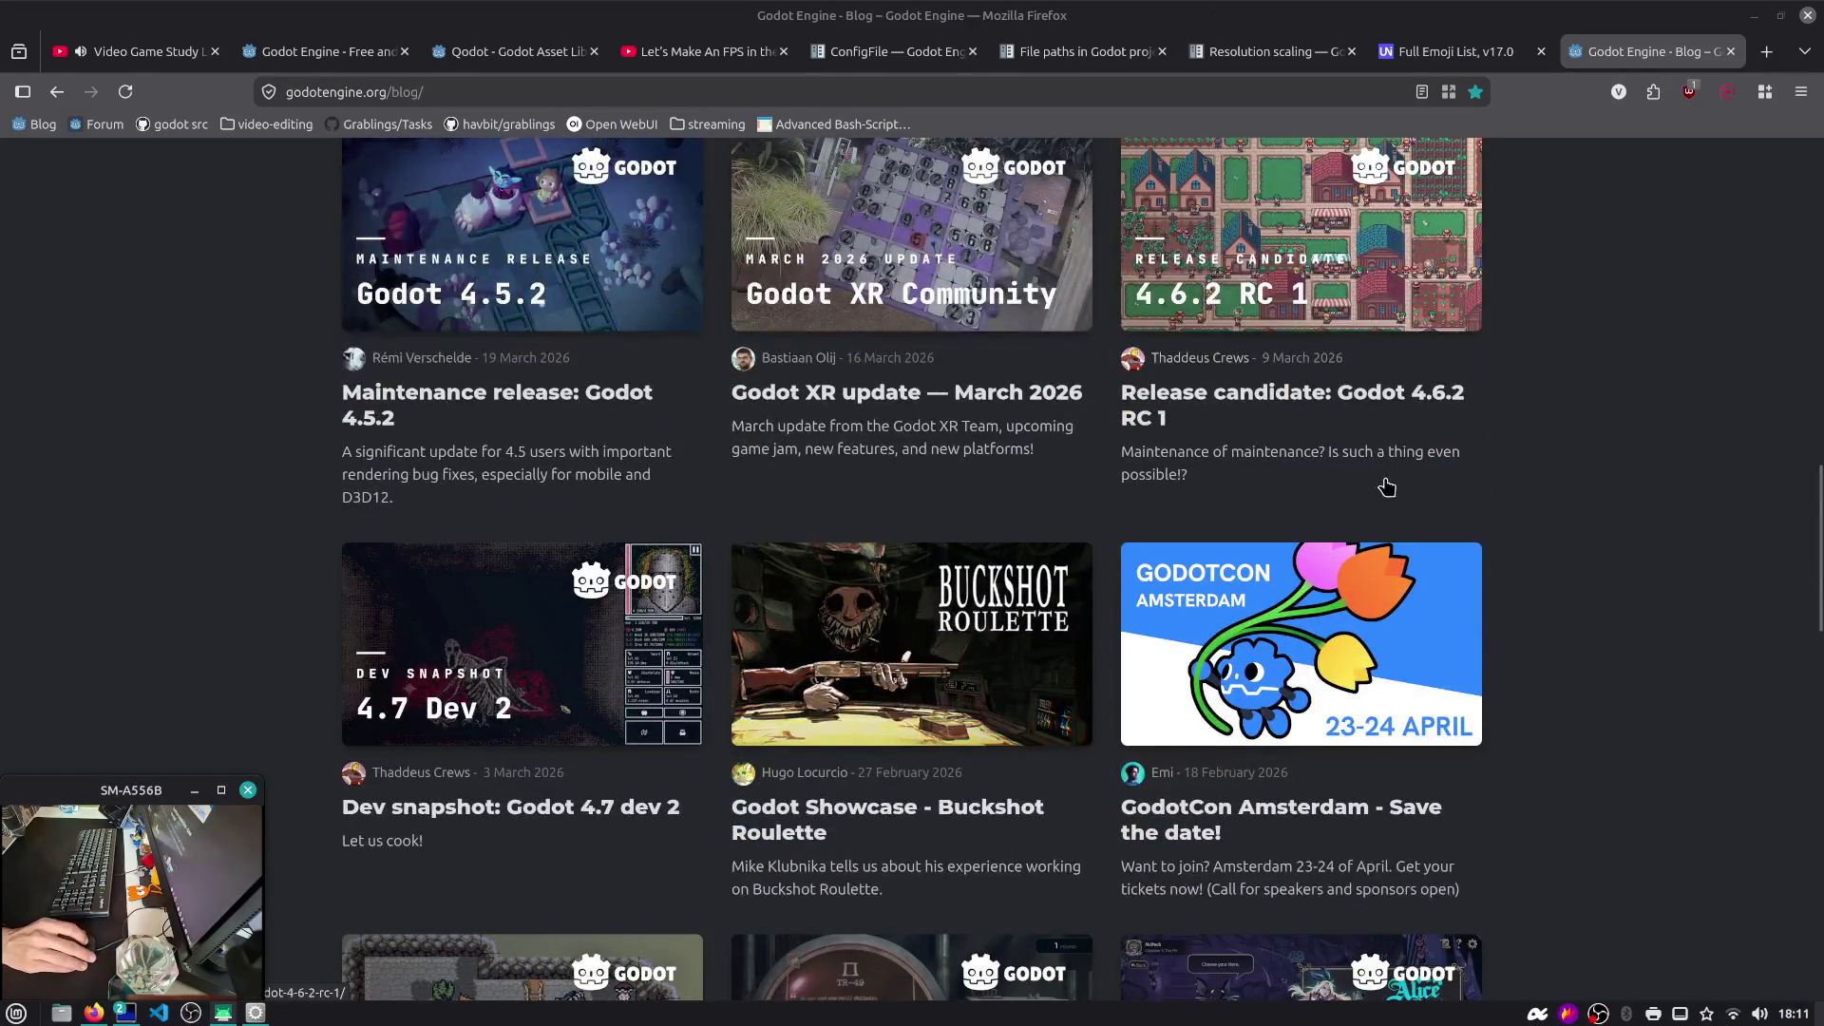
scroll(1386, 487, "down", 4)
scroll(1396, 475, "up", 15)
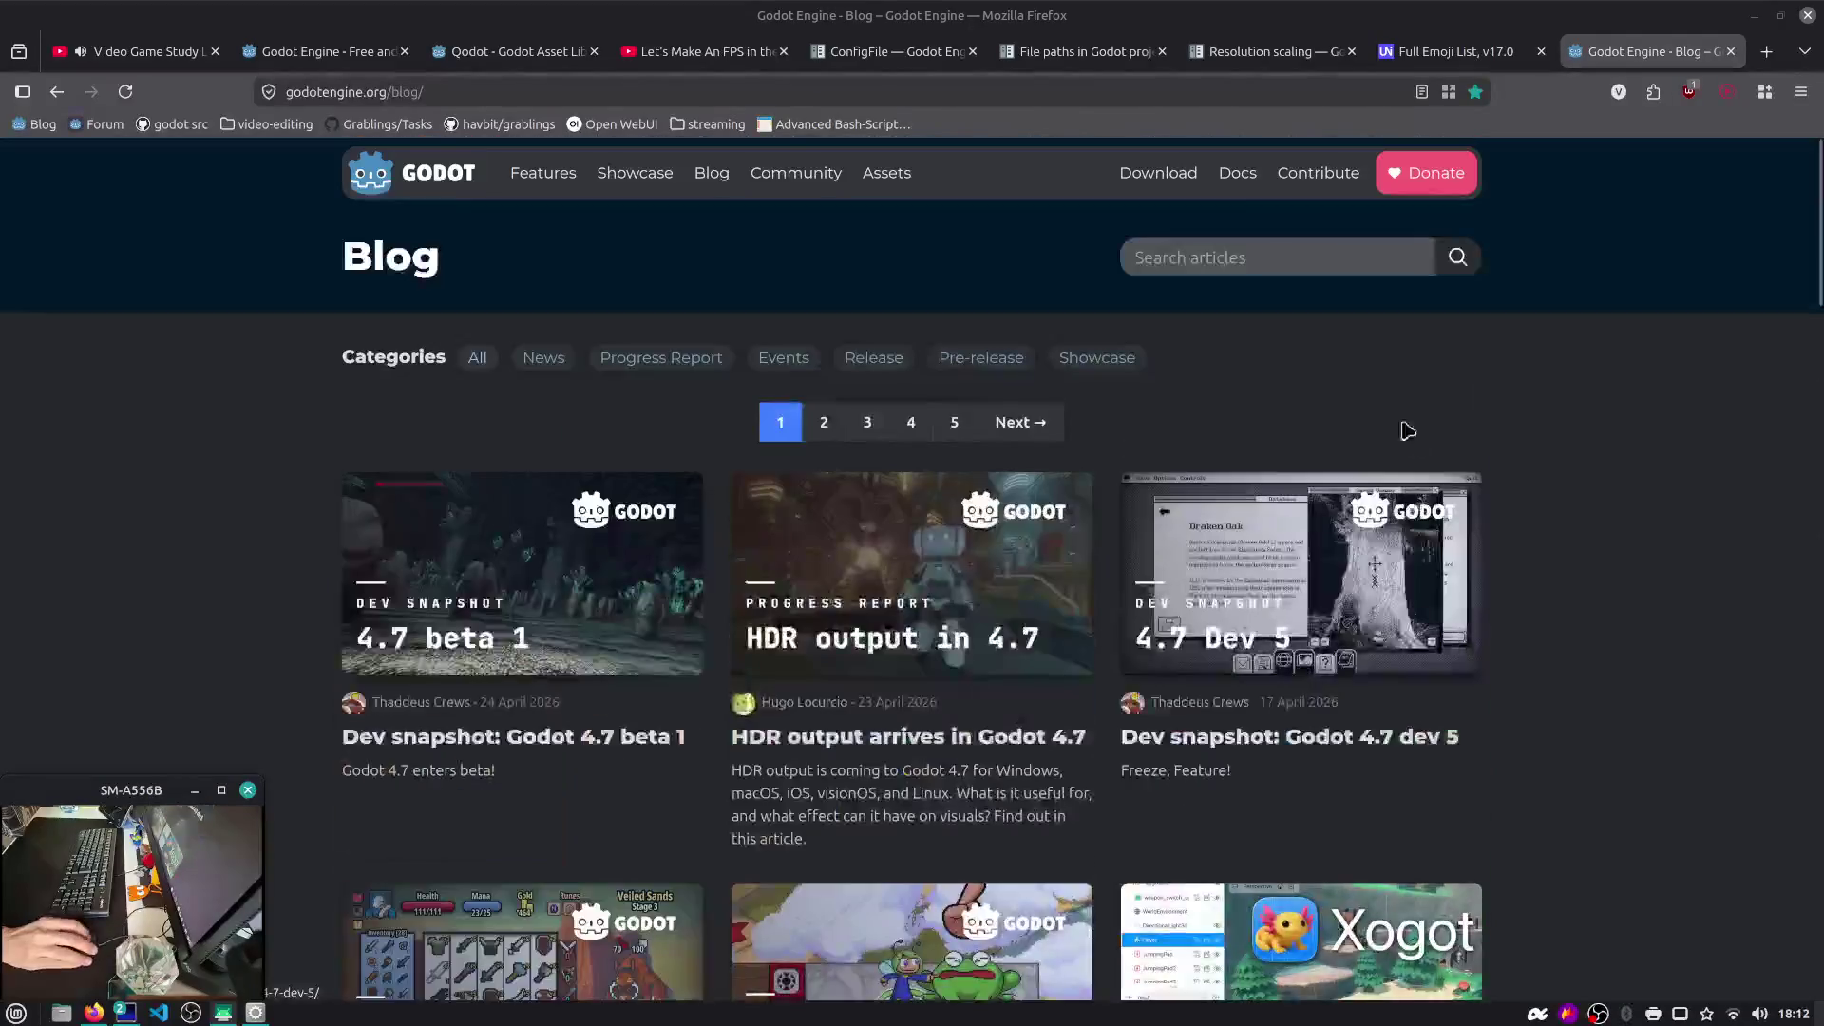
left_click(1229, 94)
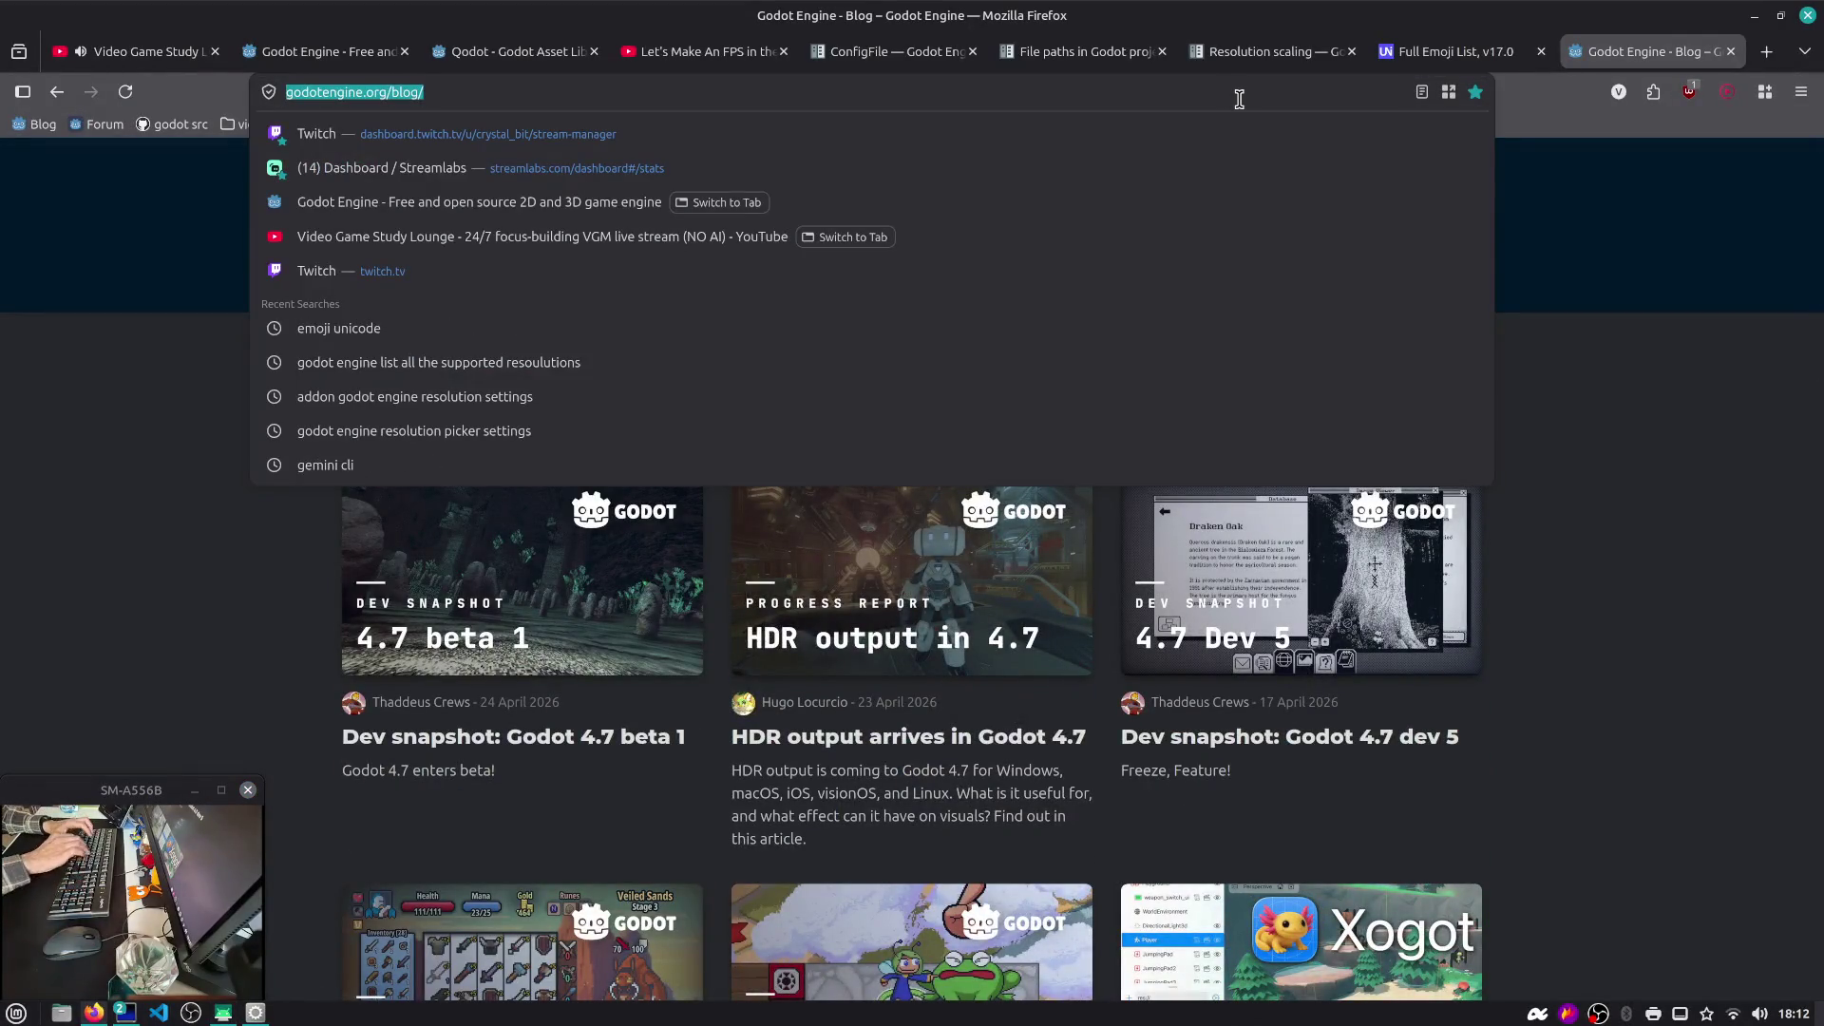
Step: Search the web for gamesfromscratch
type("gamesfromscratc")
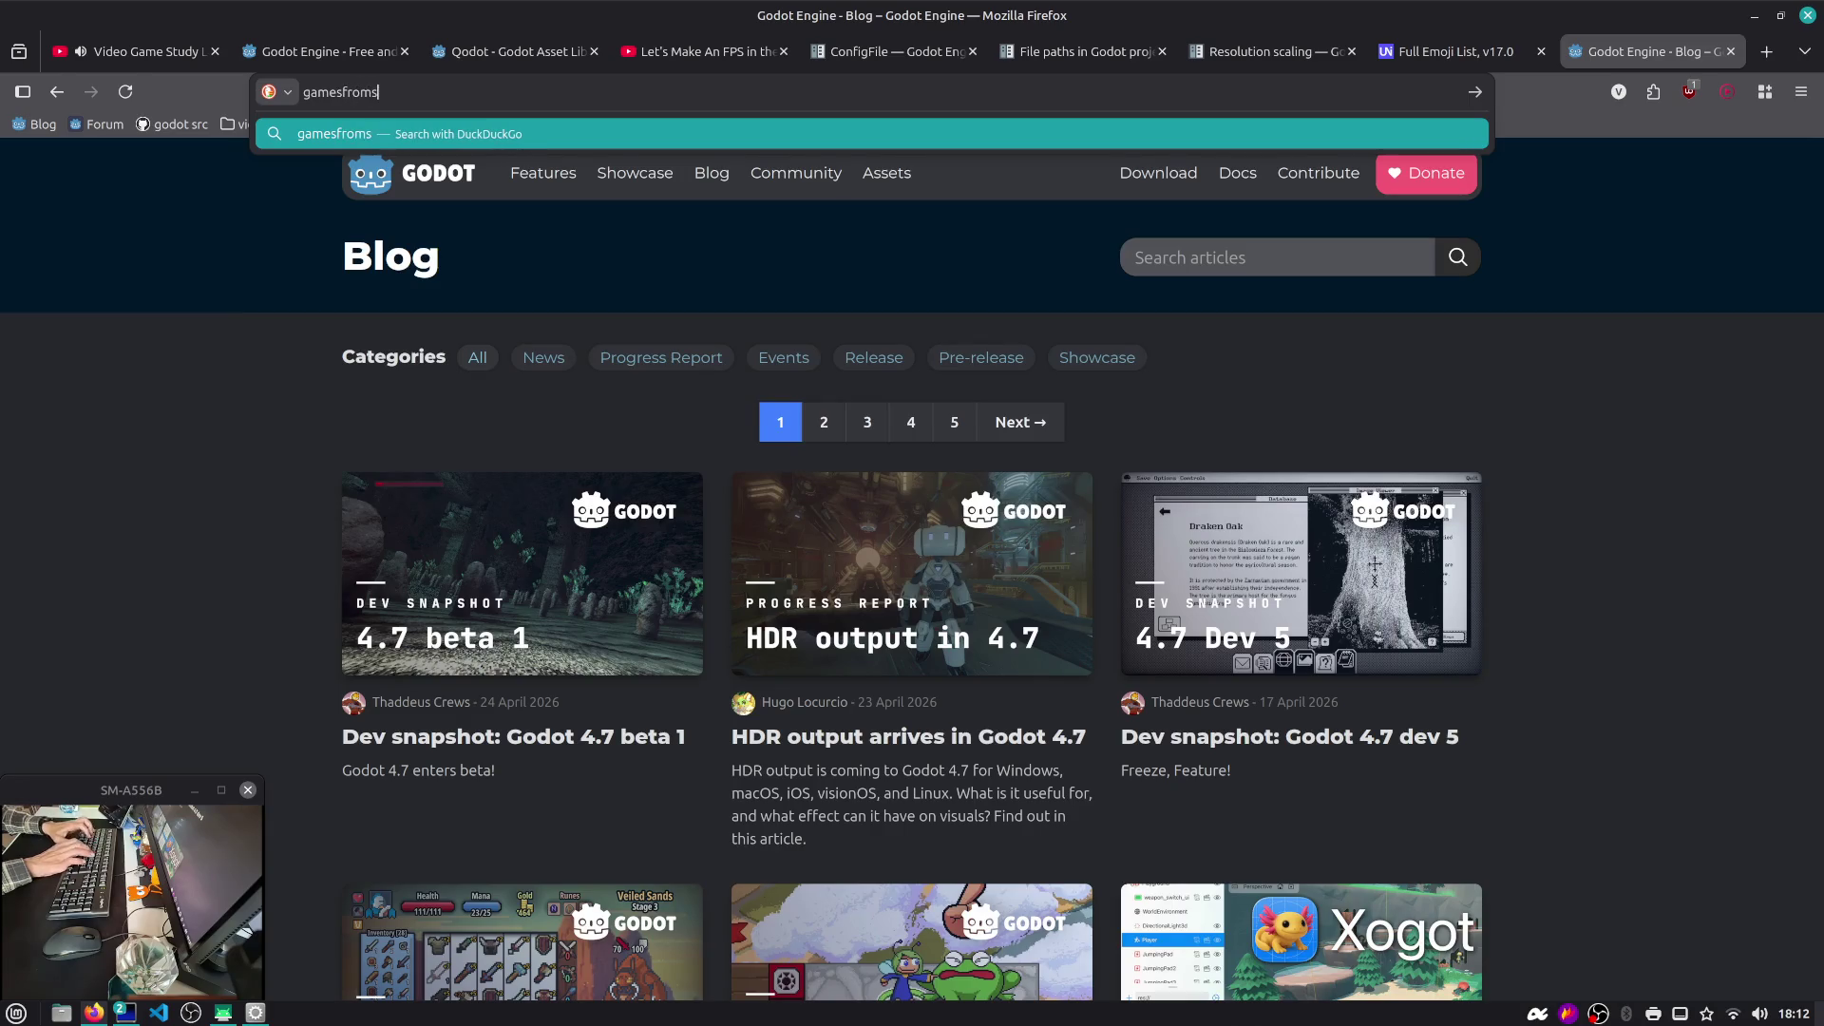
type("h")
key("Return")
key("alt+Tab")
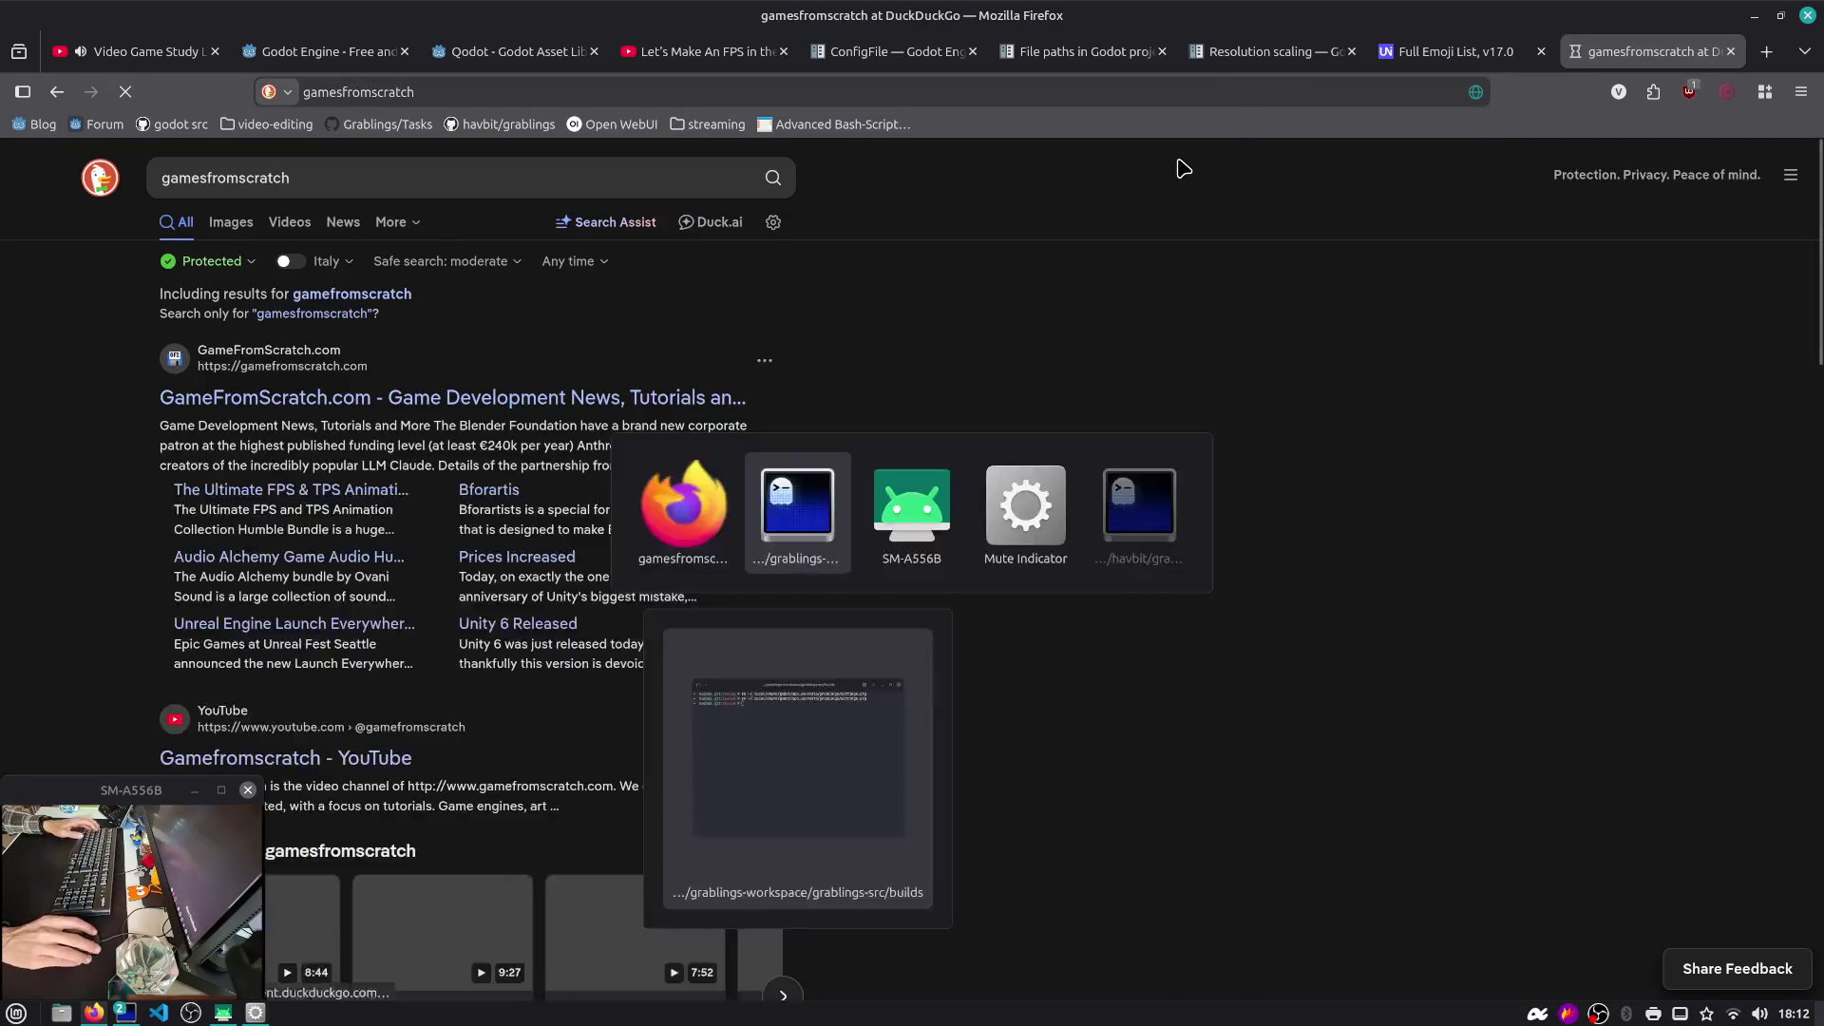
type("gemi")
key("BackSpace")
key("BackSpace")
key("BackSpace")
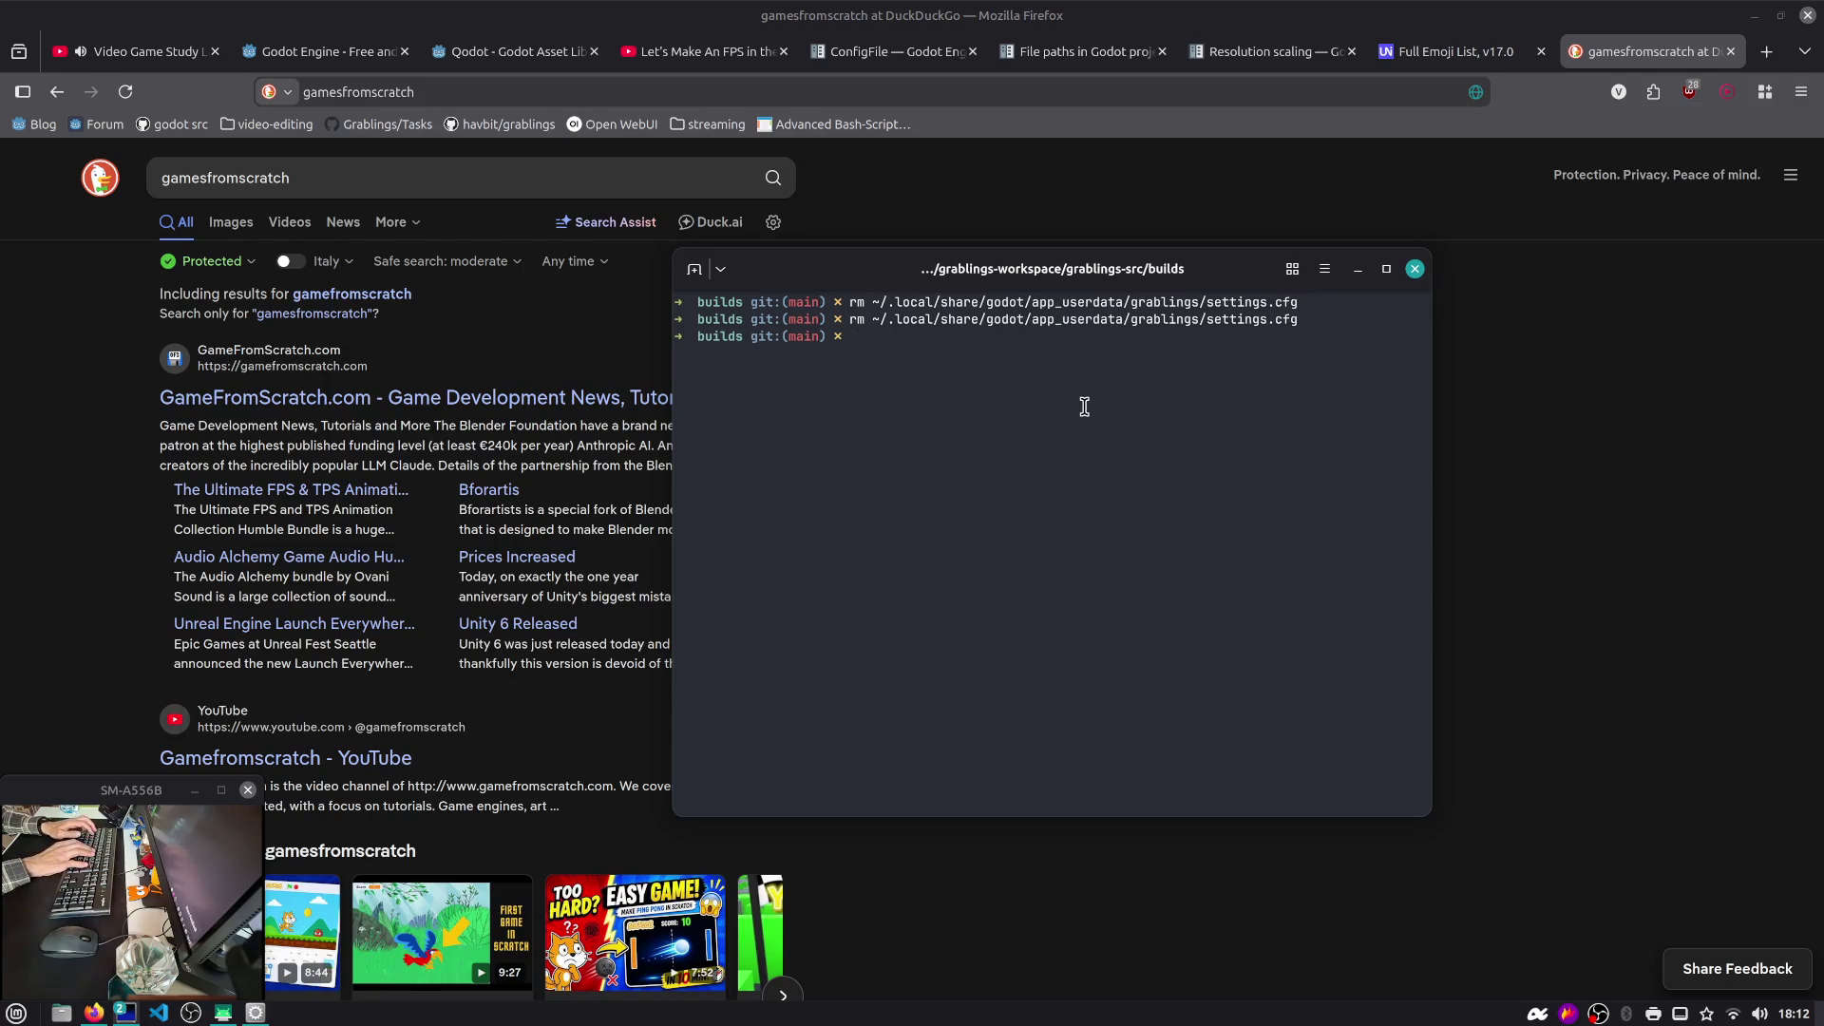
key("alt+Tab")
Step: Open the Gemini CLI homepage in a new tab and copy its npm install command
key("ctrl+t")
type("gemini c")
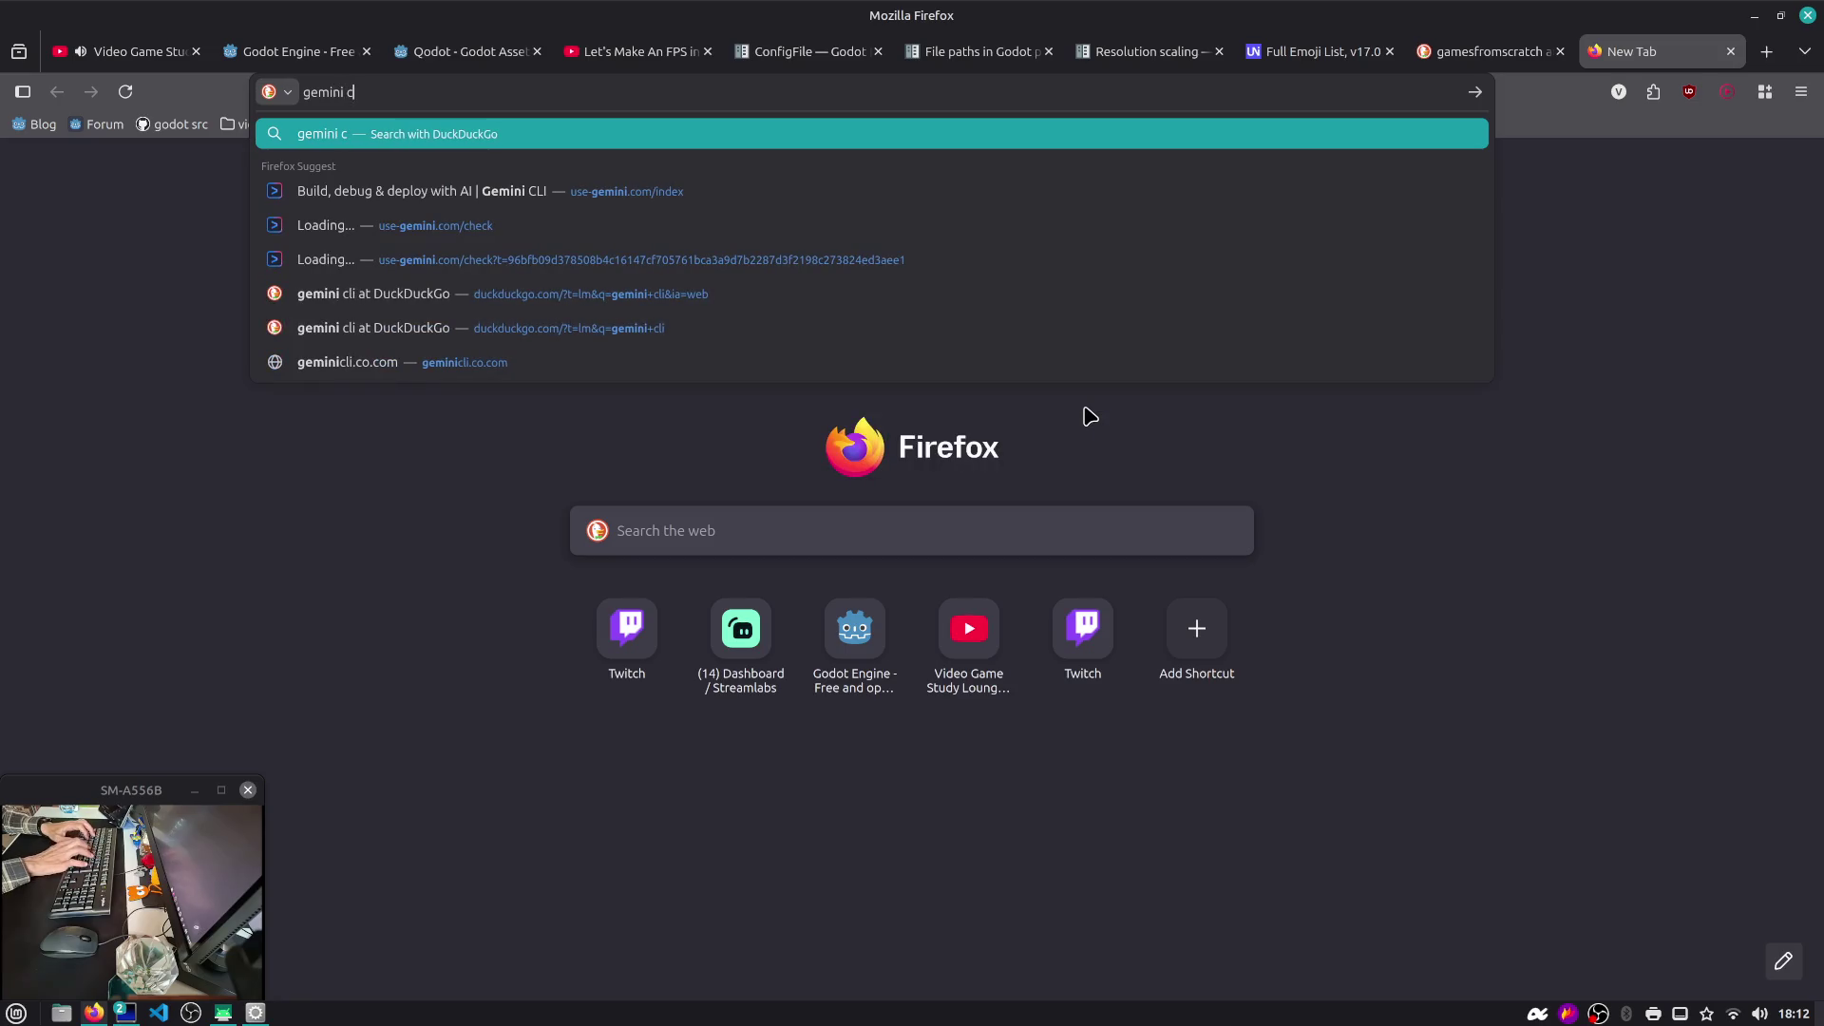
key("Down")
key("Return")
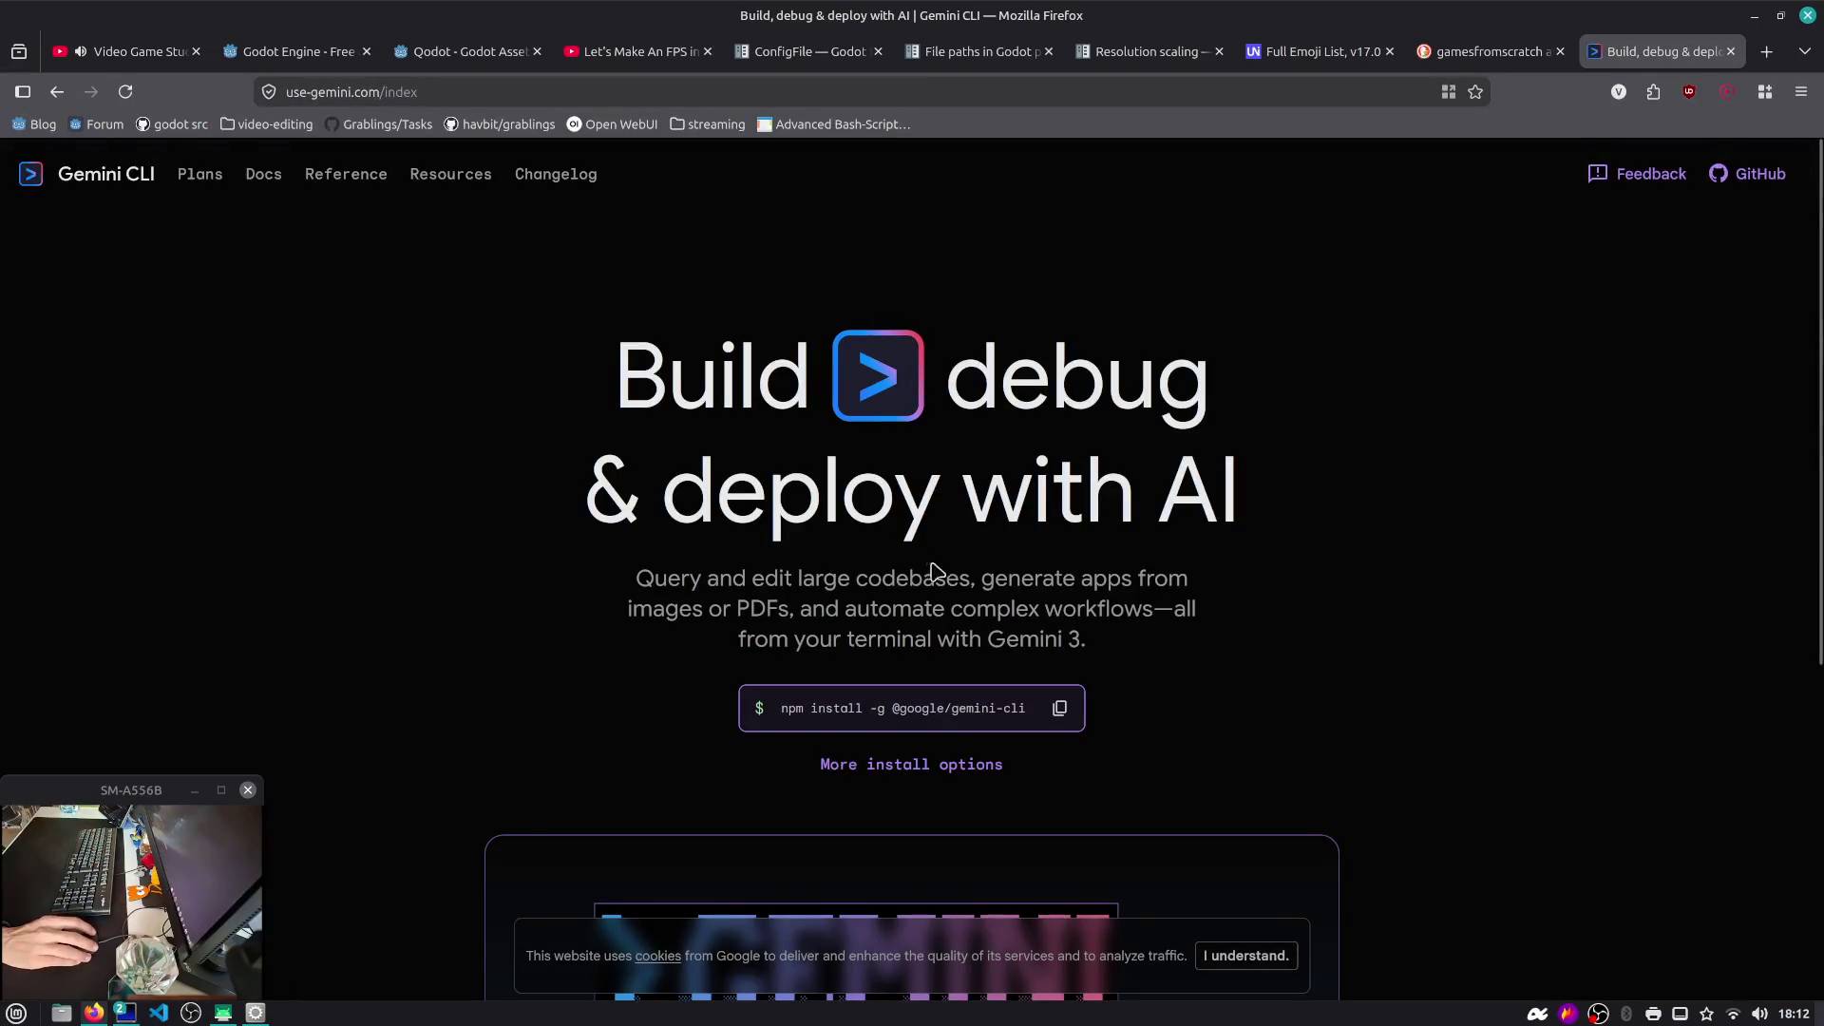
left_click(1059, 708)
Step: Run the copied Gemini CLI npm install command in the terminal, then return to the homepage
key("alt+Tab")
key("ctrl+shift+v")
key("Return")
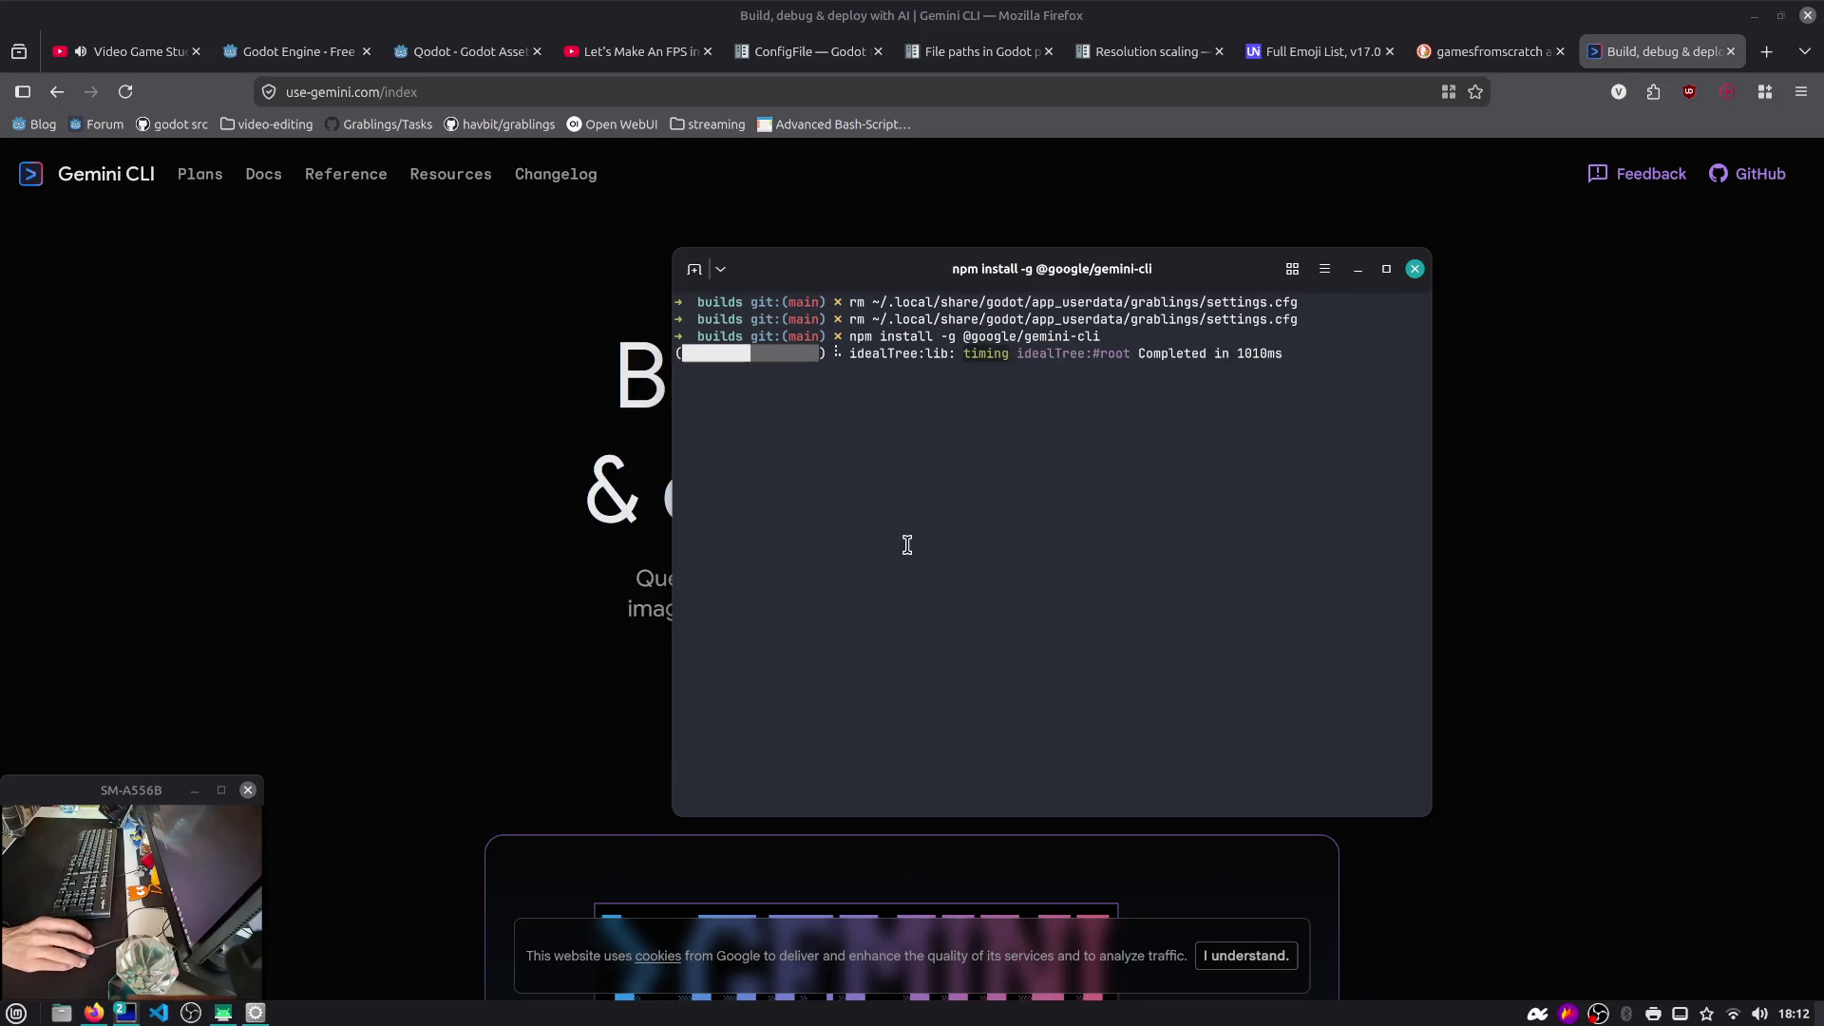
left_click_drag(1135, 275, 1138, 237)
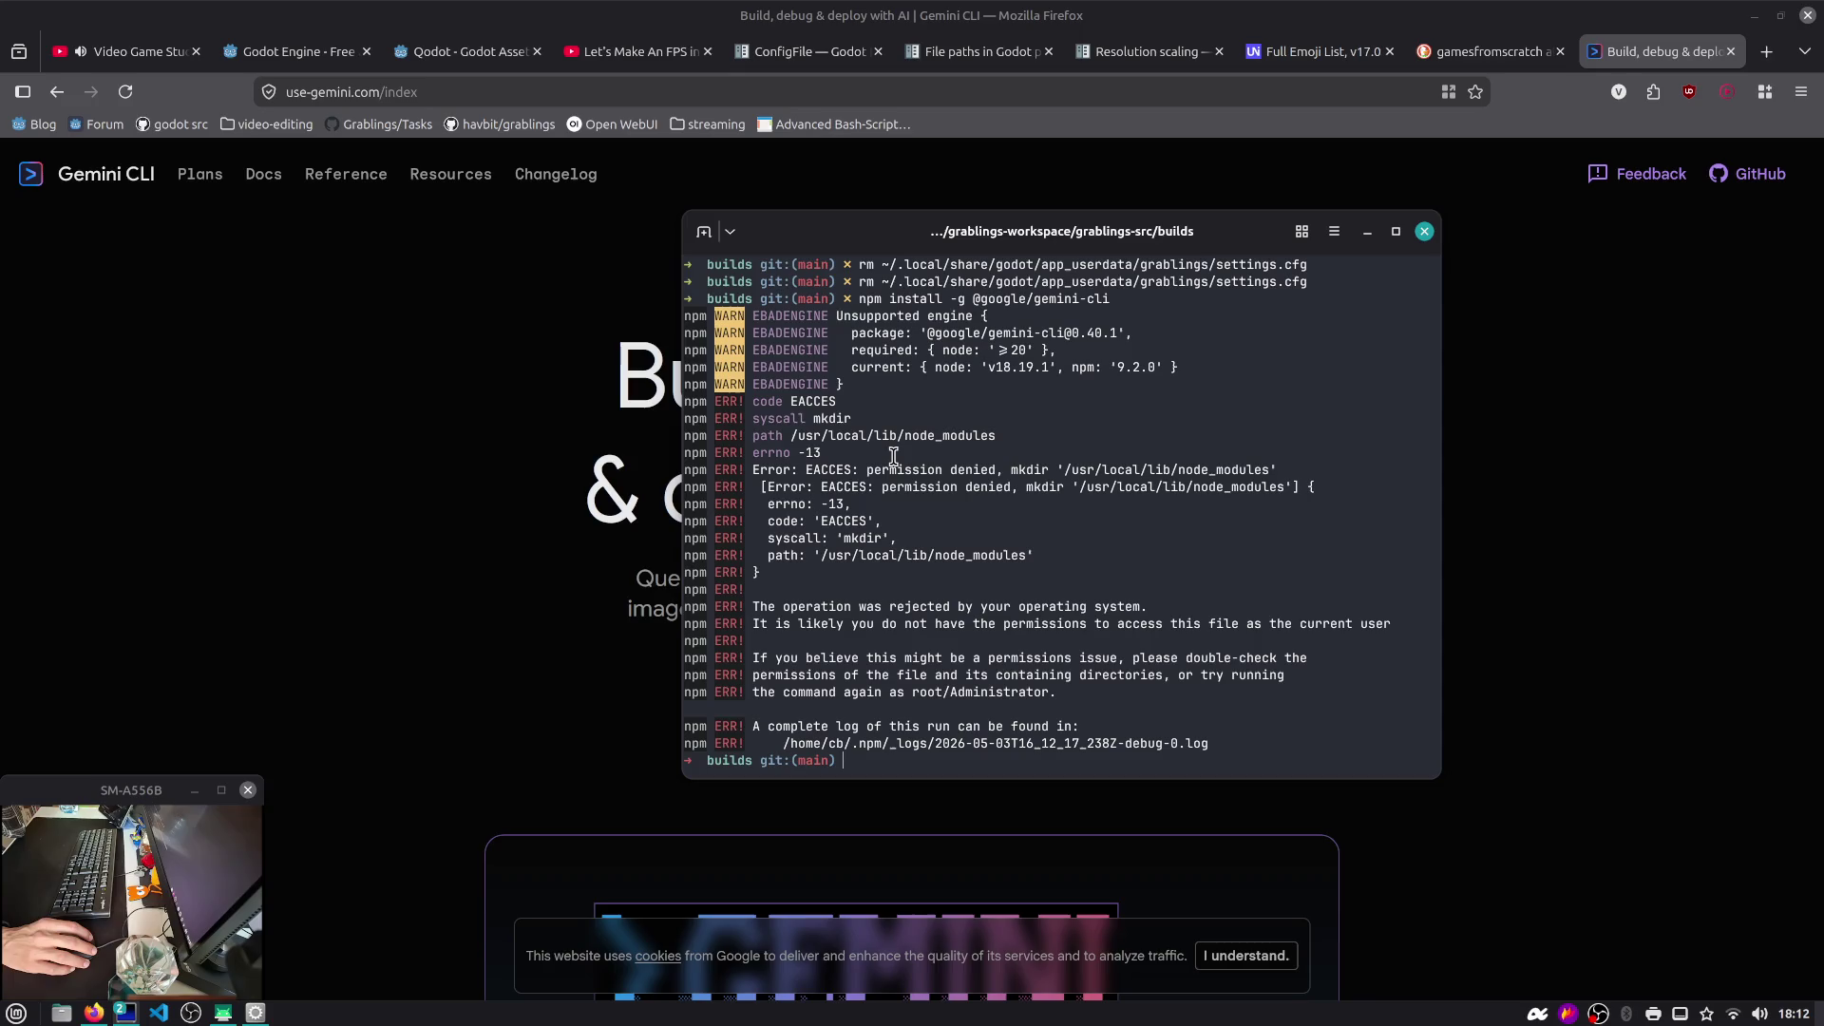
left_click(558, 521)
scroll(558, 521, "down", 5)
scroll(974, 380, "up", 2)
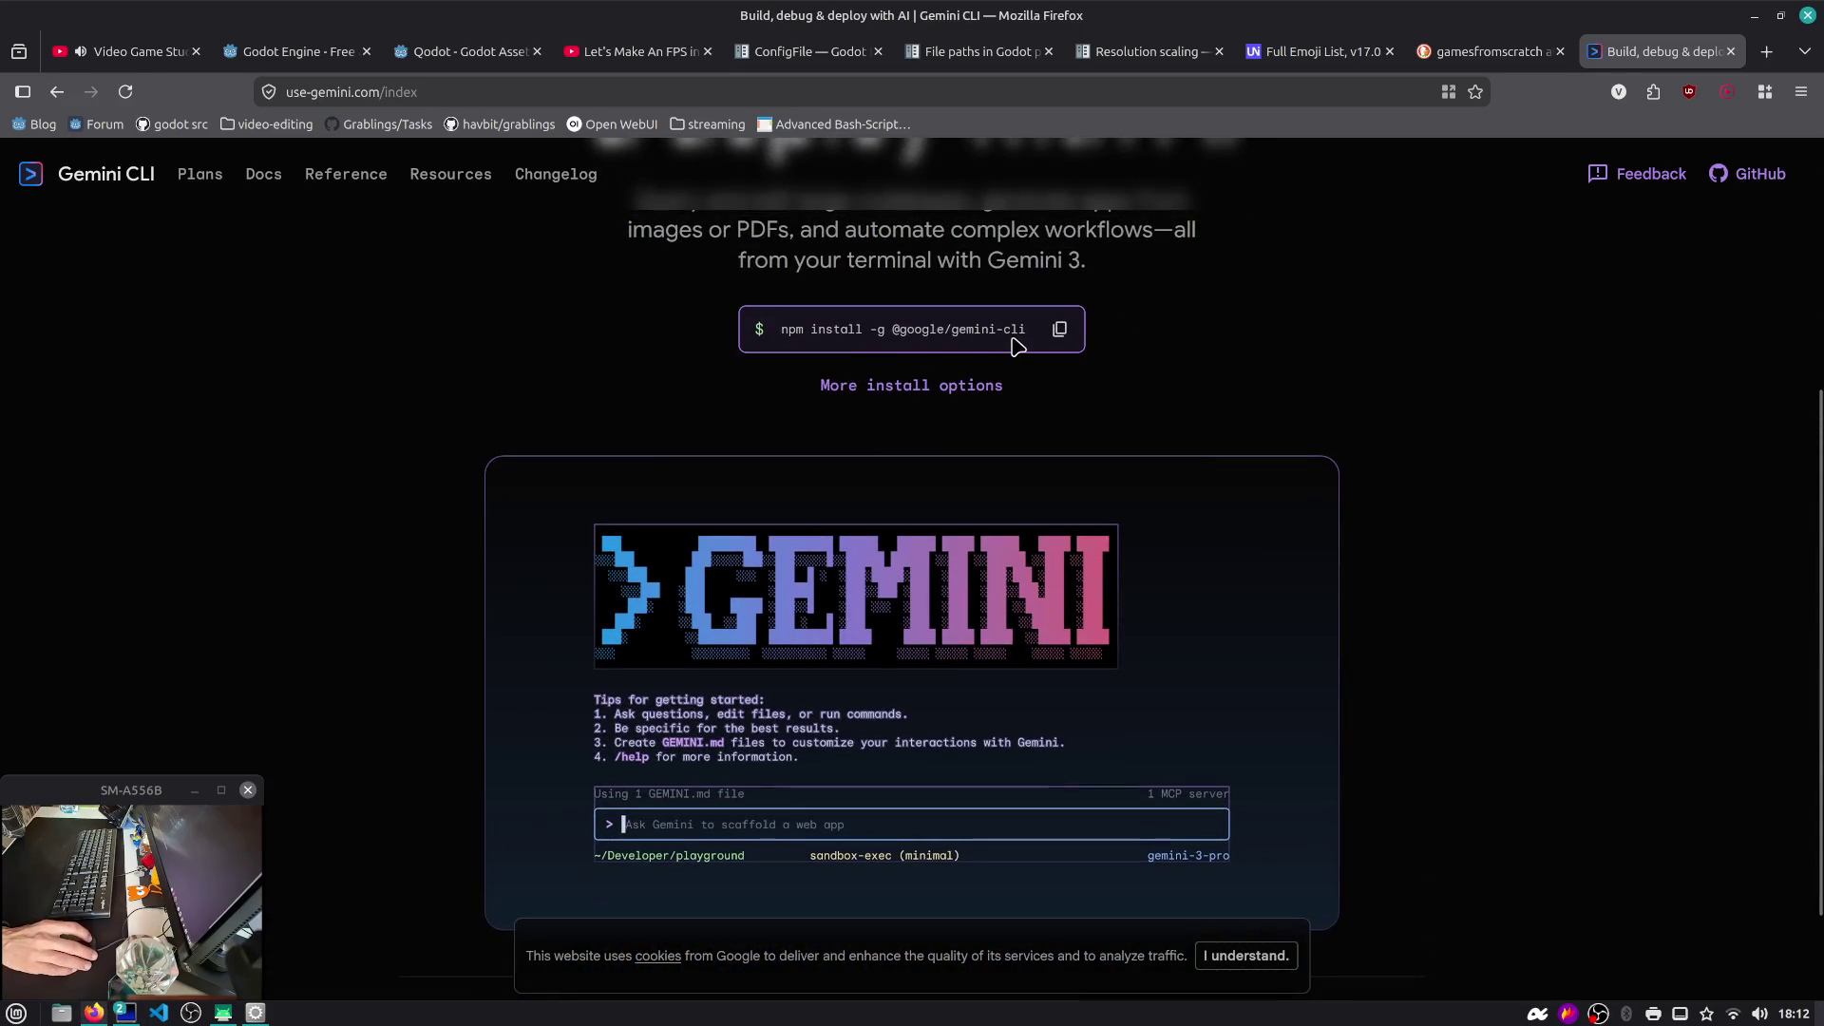
scroll(974, 380, "down", 2)
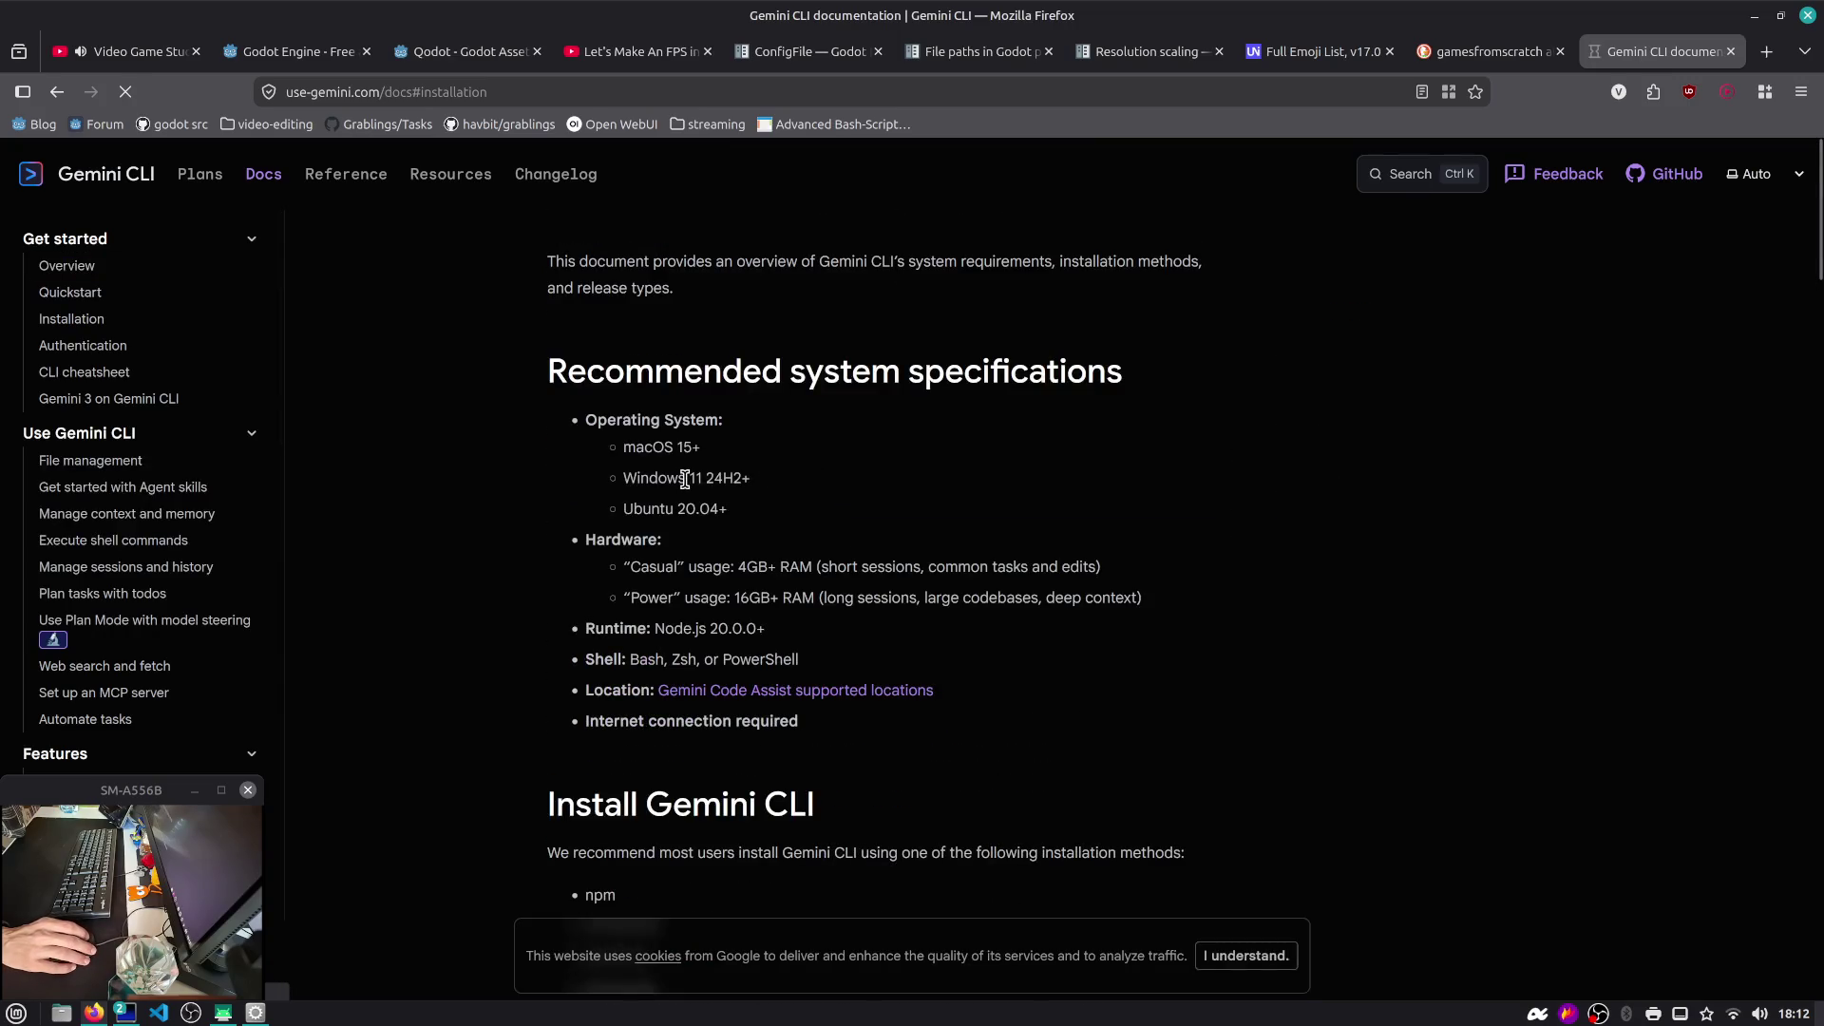
Step: Review the npm permission error in the terminal and clear the terminal output
scroll(685, 478, "down", 4)
key("alt+Tab")
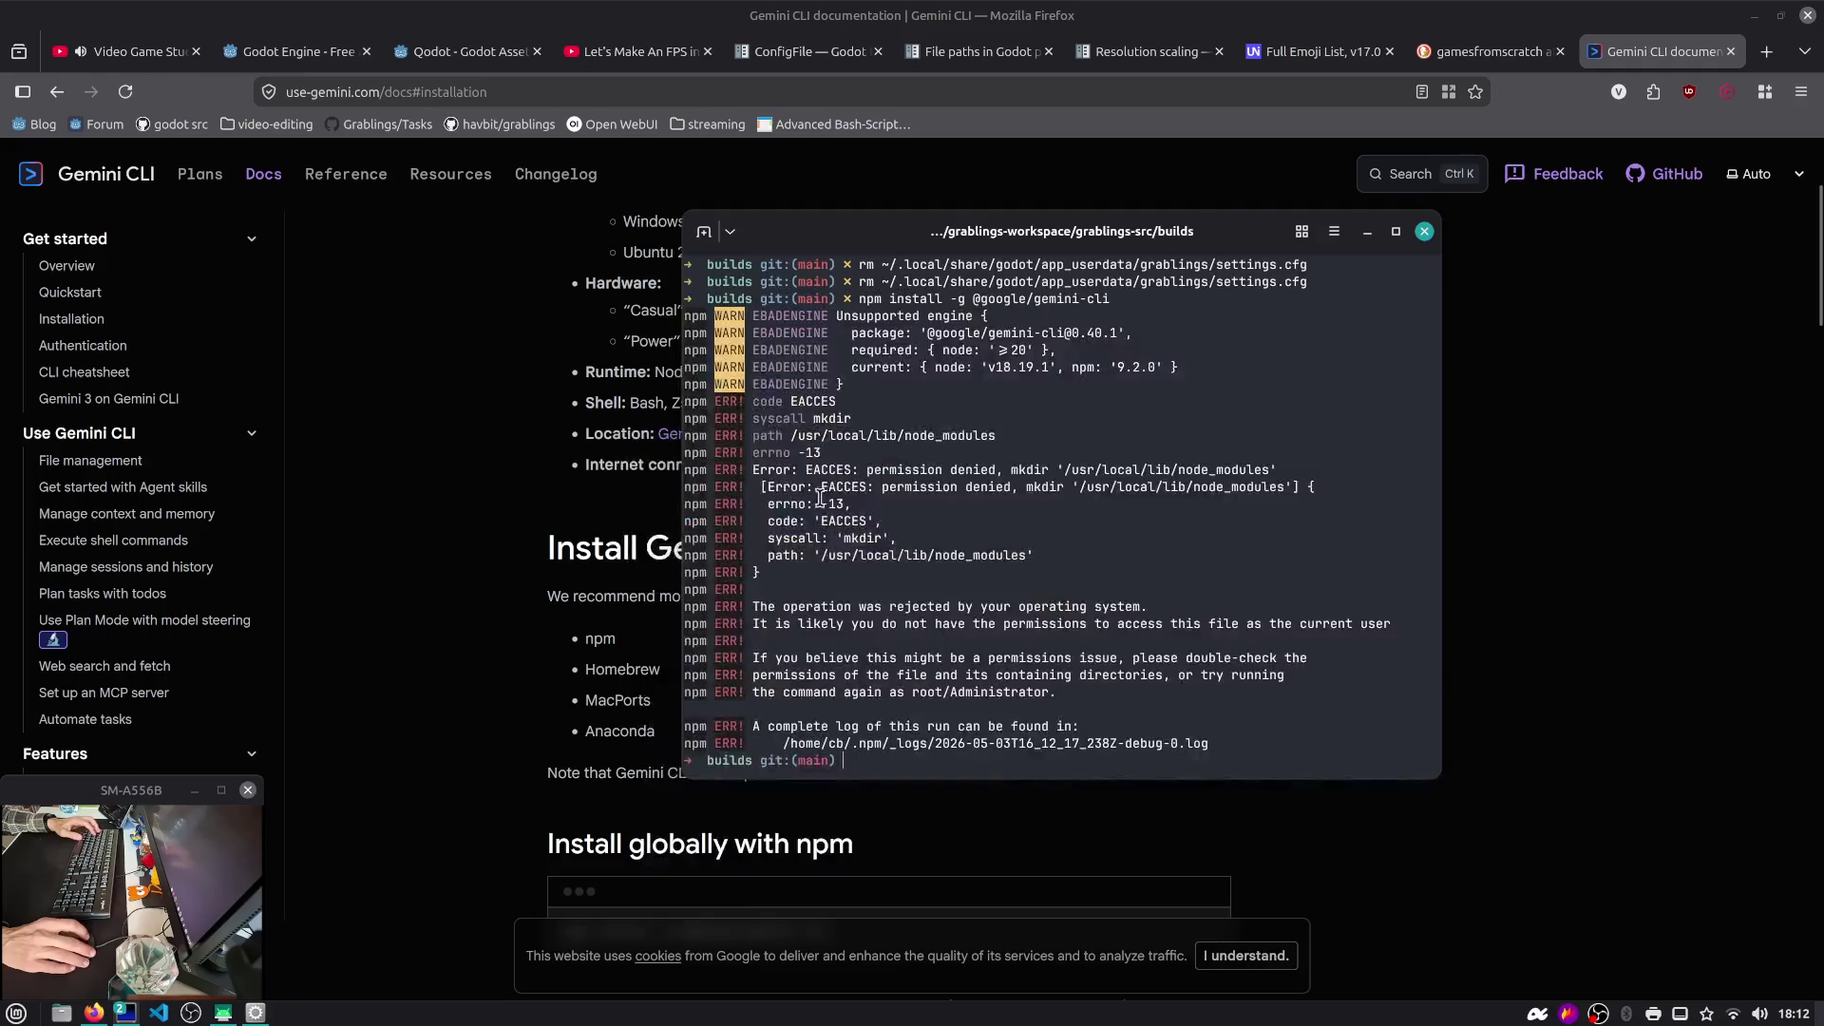
left_click_drag(1021, 396, 1025, 454)
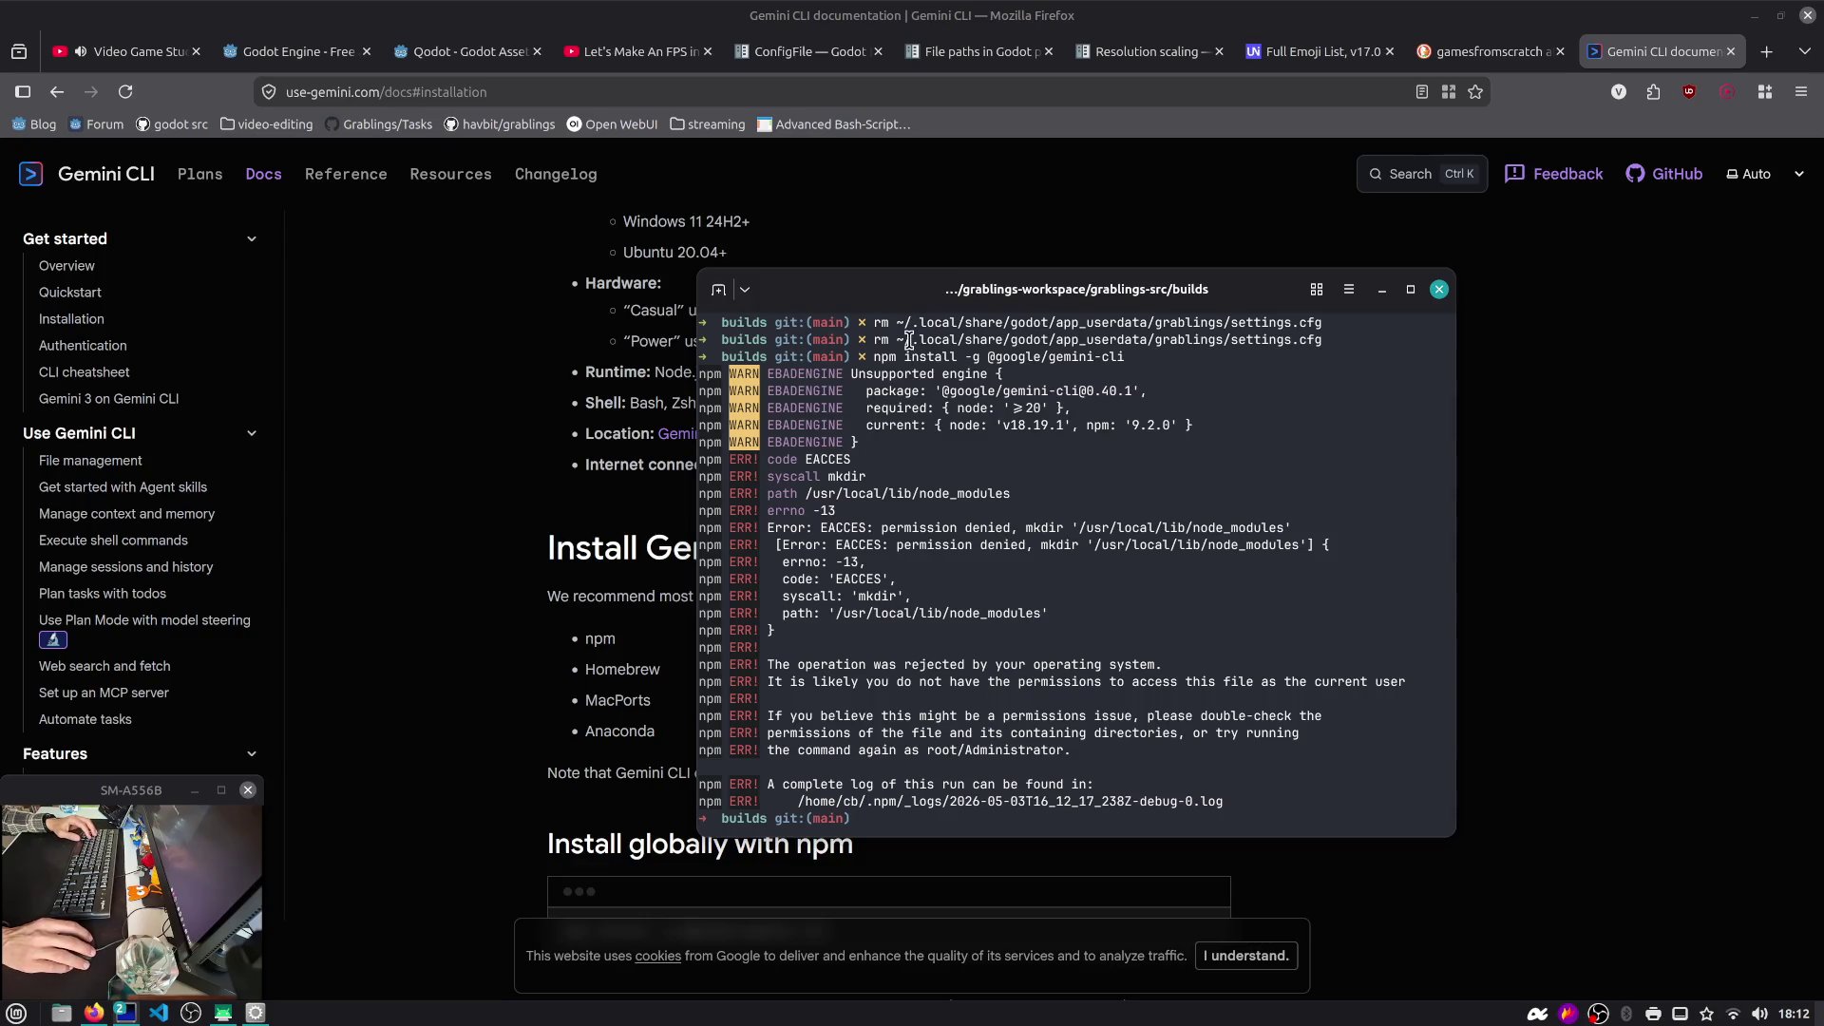
mouse_move(878, 355)
left_mouse_down()
mouse_move(1097, 388)
mouse_move(1107, 456)
left_mouse_up()
left_click(1036, 447)
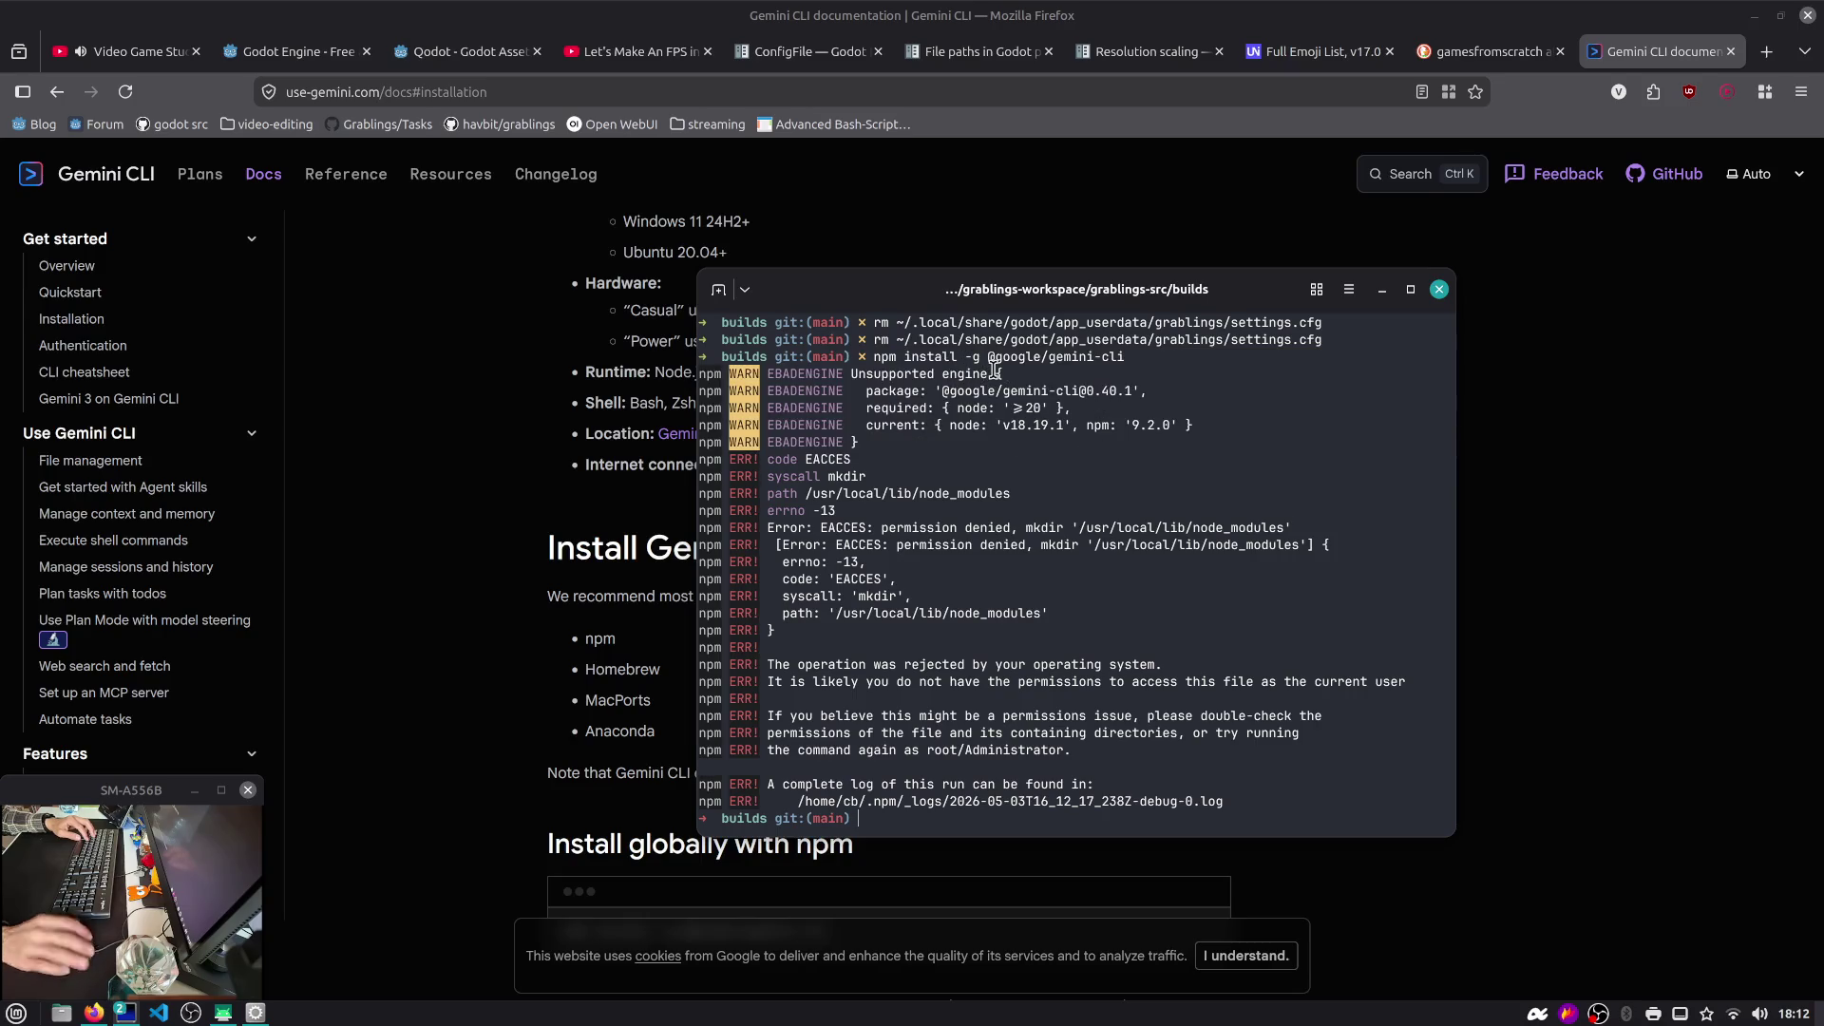
key("ctrl+l")
Step: Hide the terminal and search the web for fnm in a new tab
key("F12")
key("ctrl+t")
type("fnm")
key("Return")
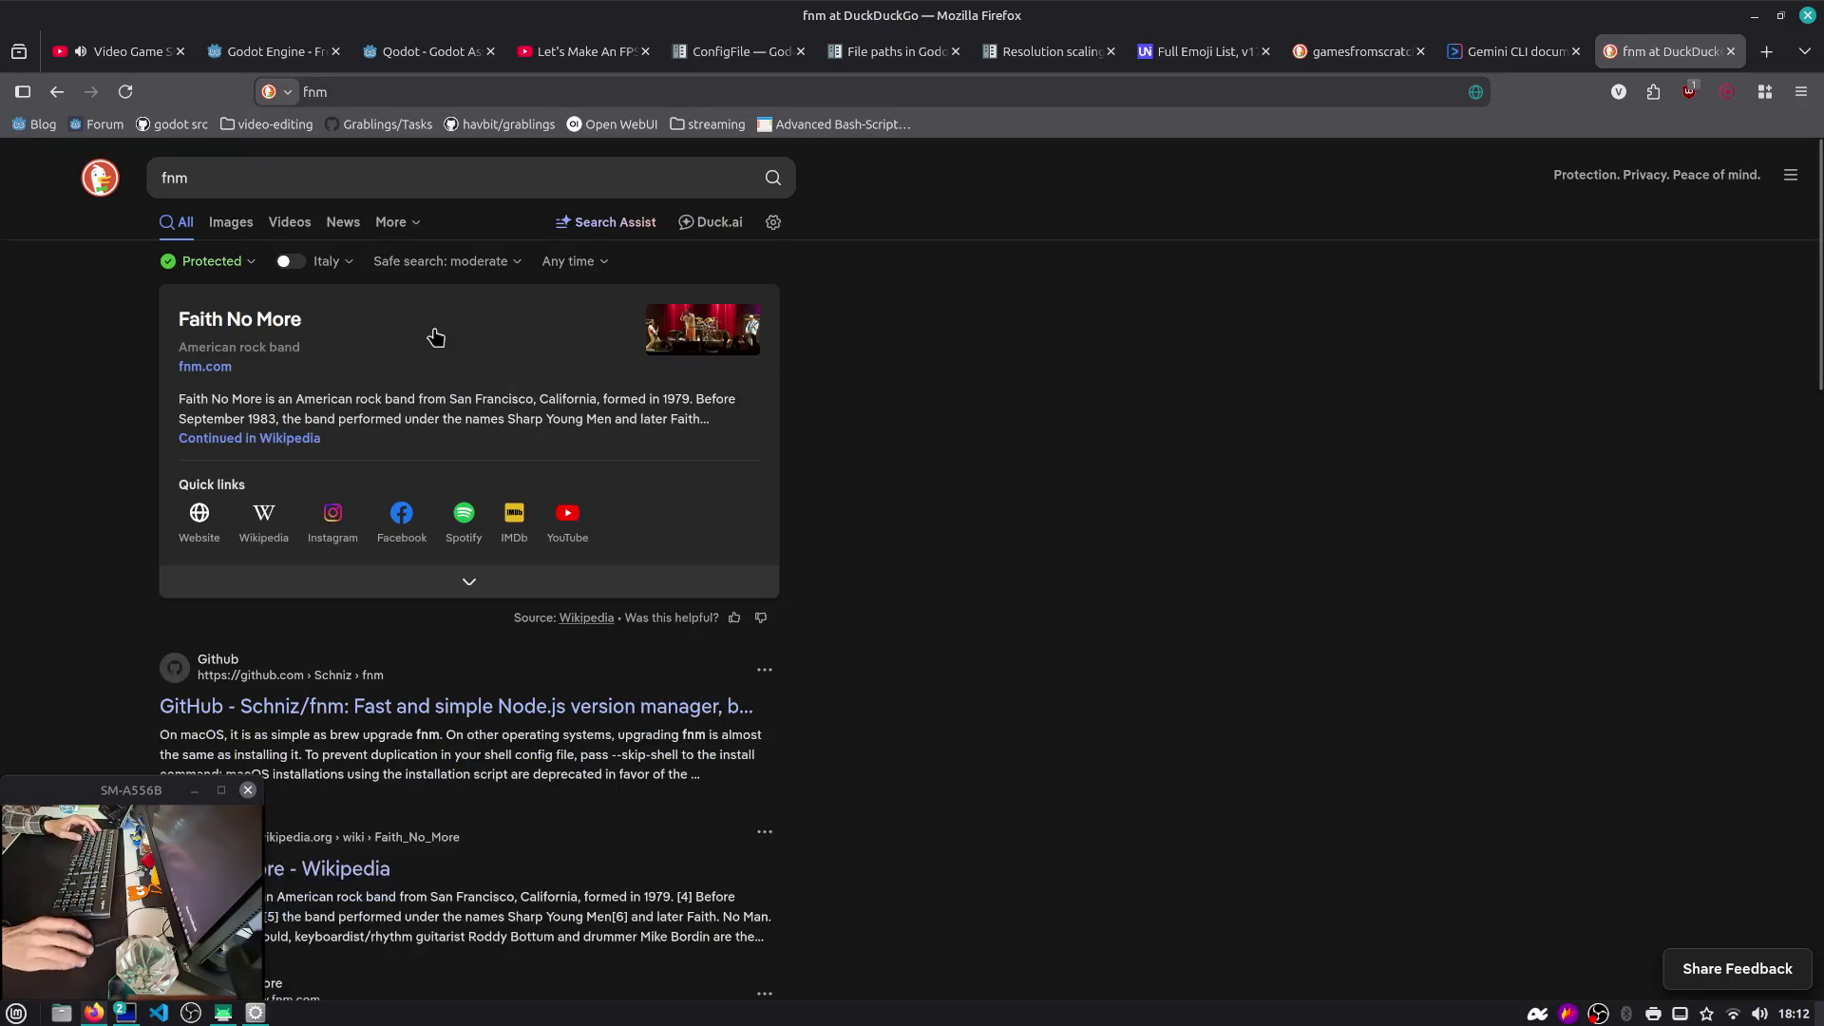
scroll(323, 446, "down", 2)
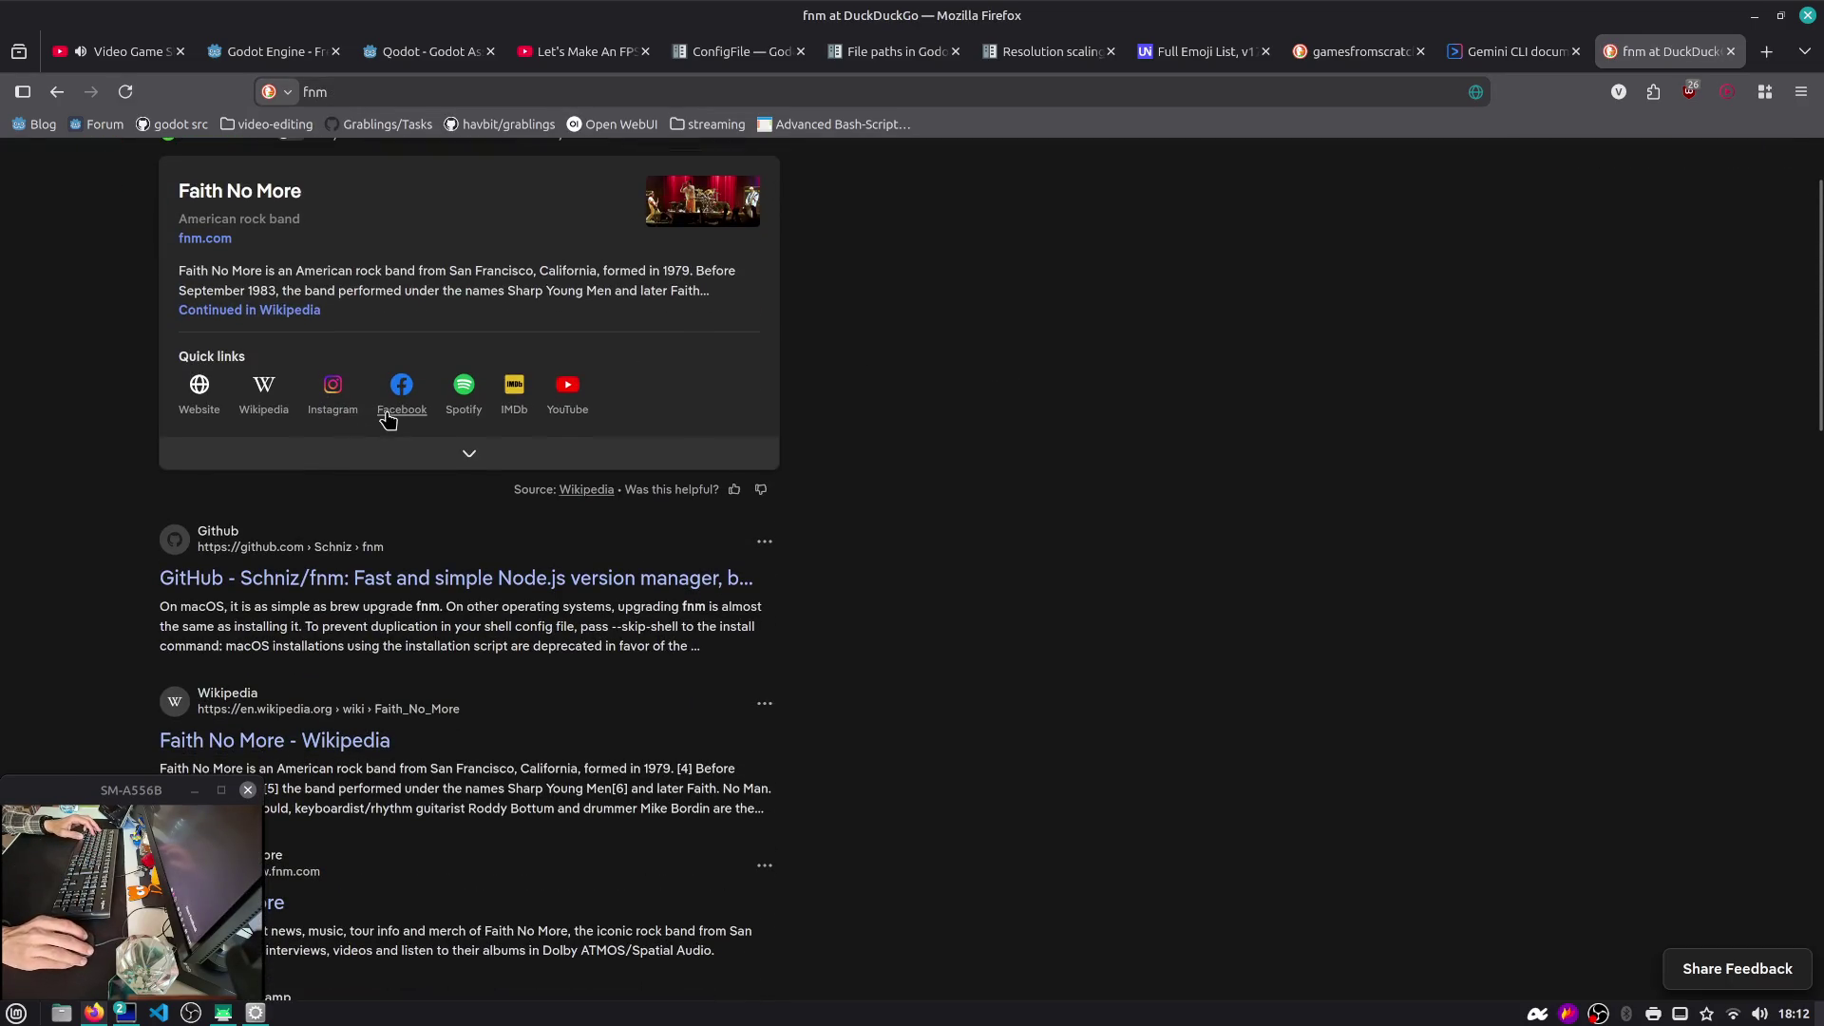
scroll(409, 418, "down", 2)
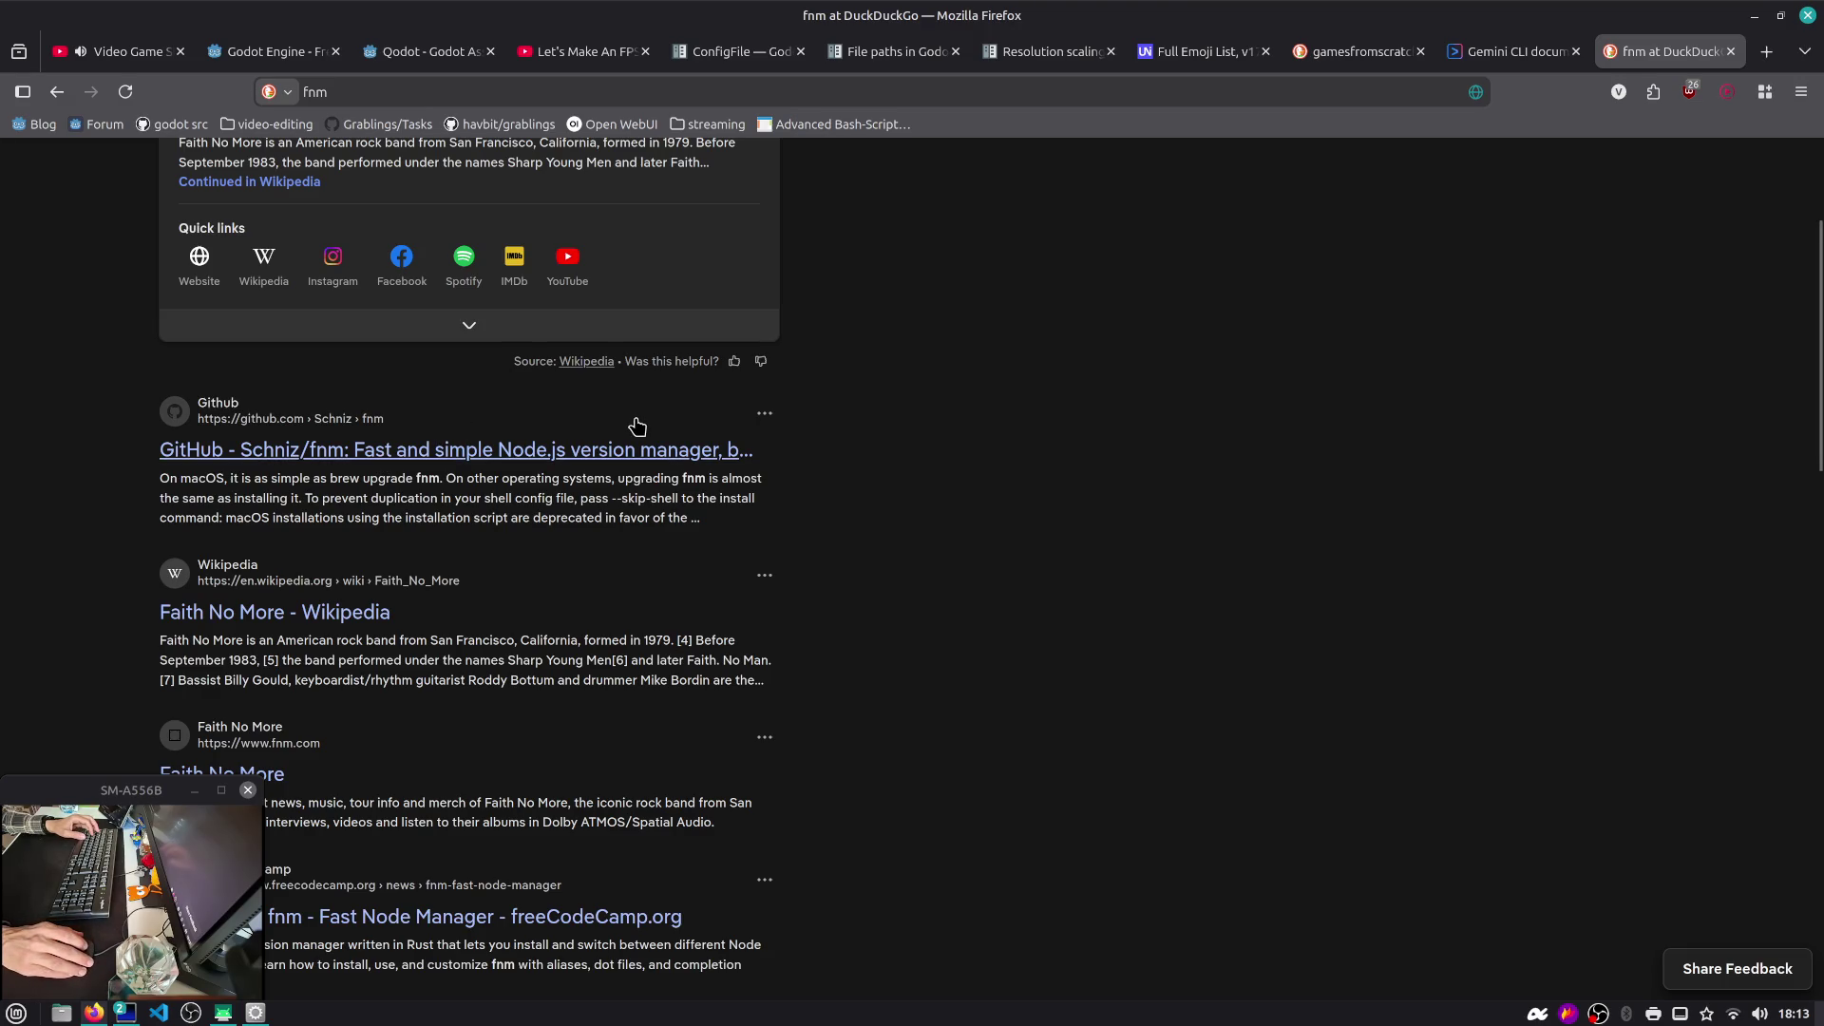
scroll(638, 426, "down", 3)
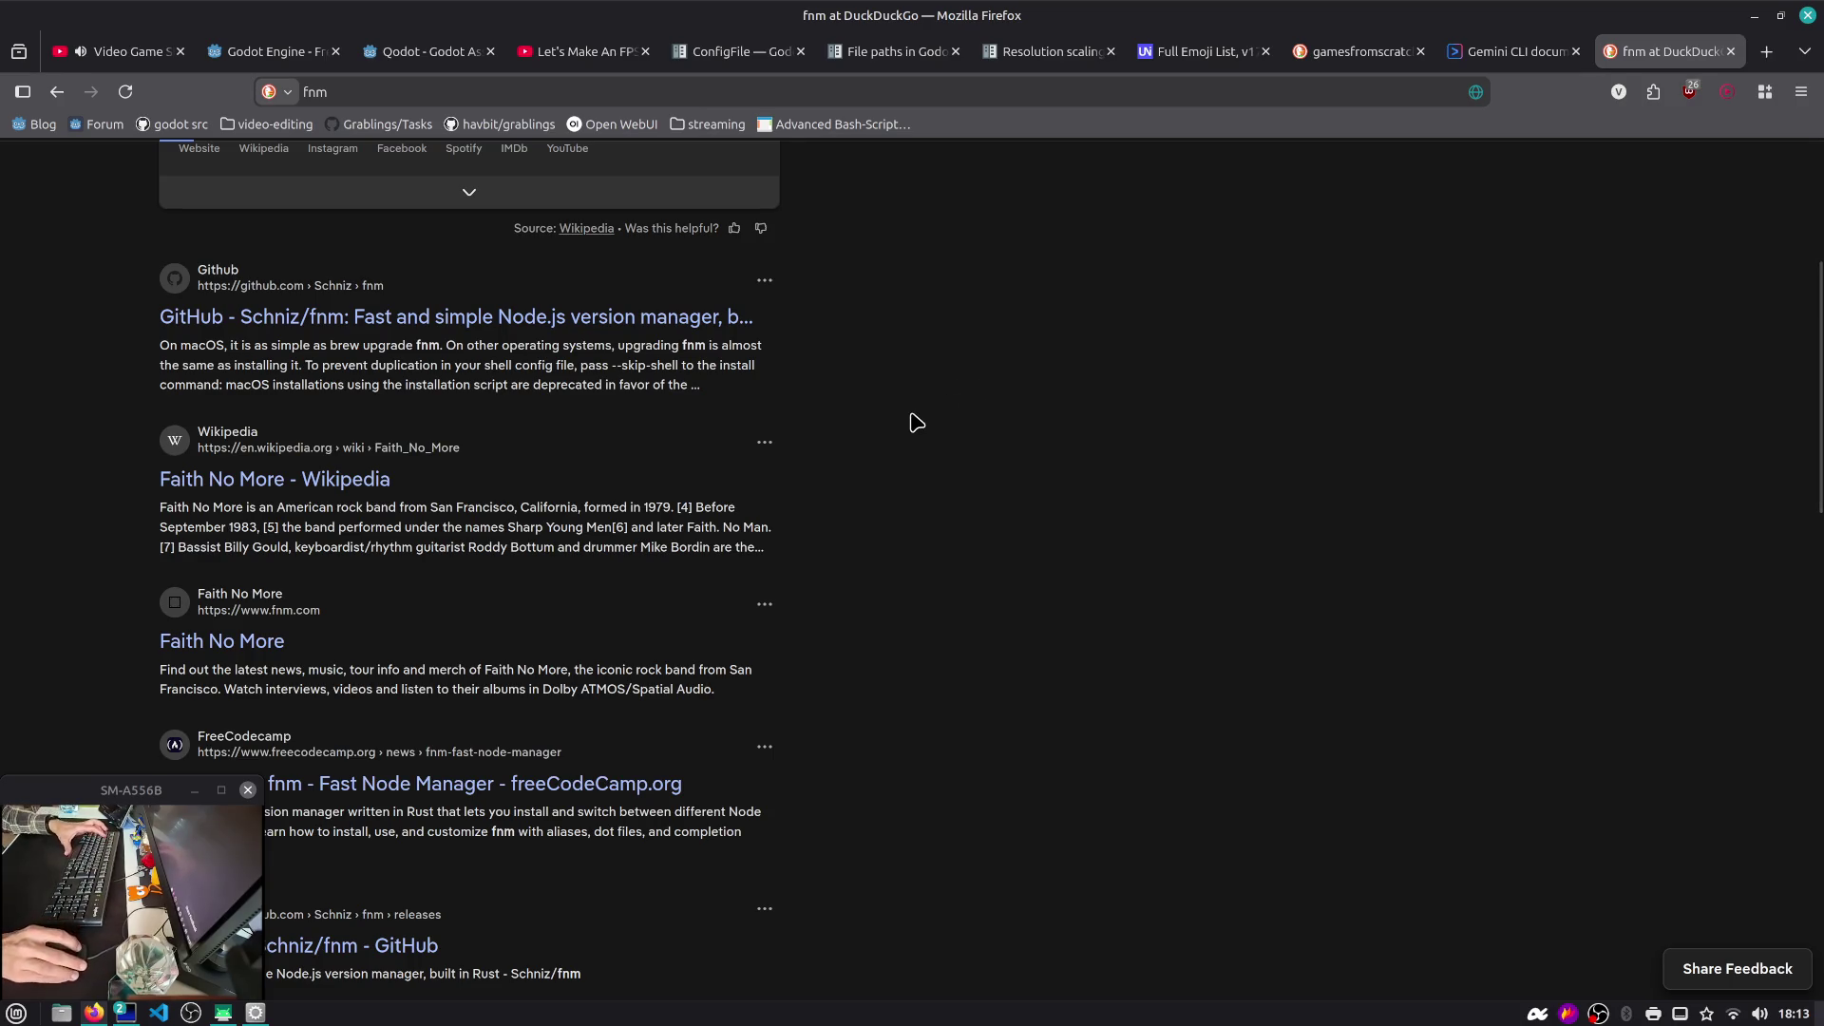
scroll(903, 425, "down", 3)
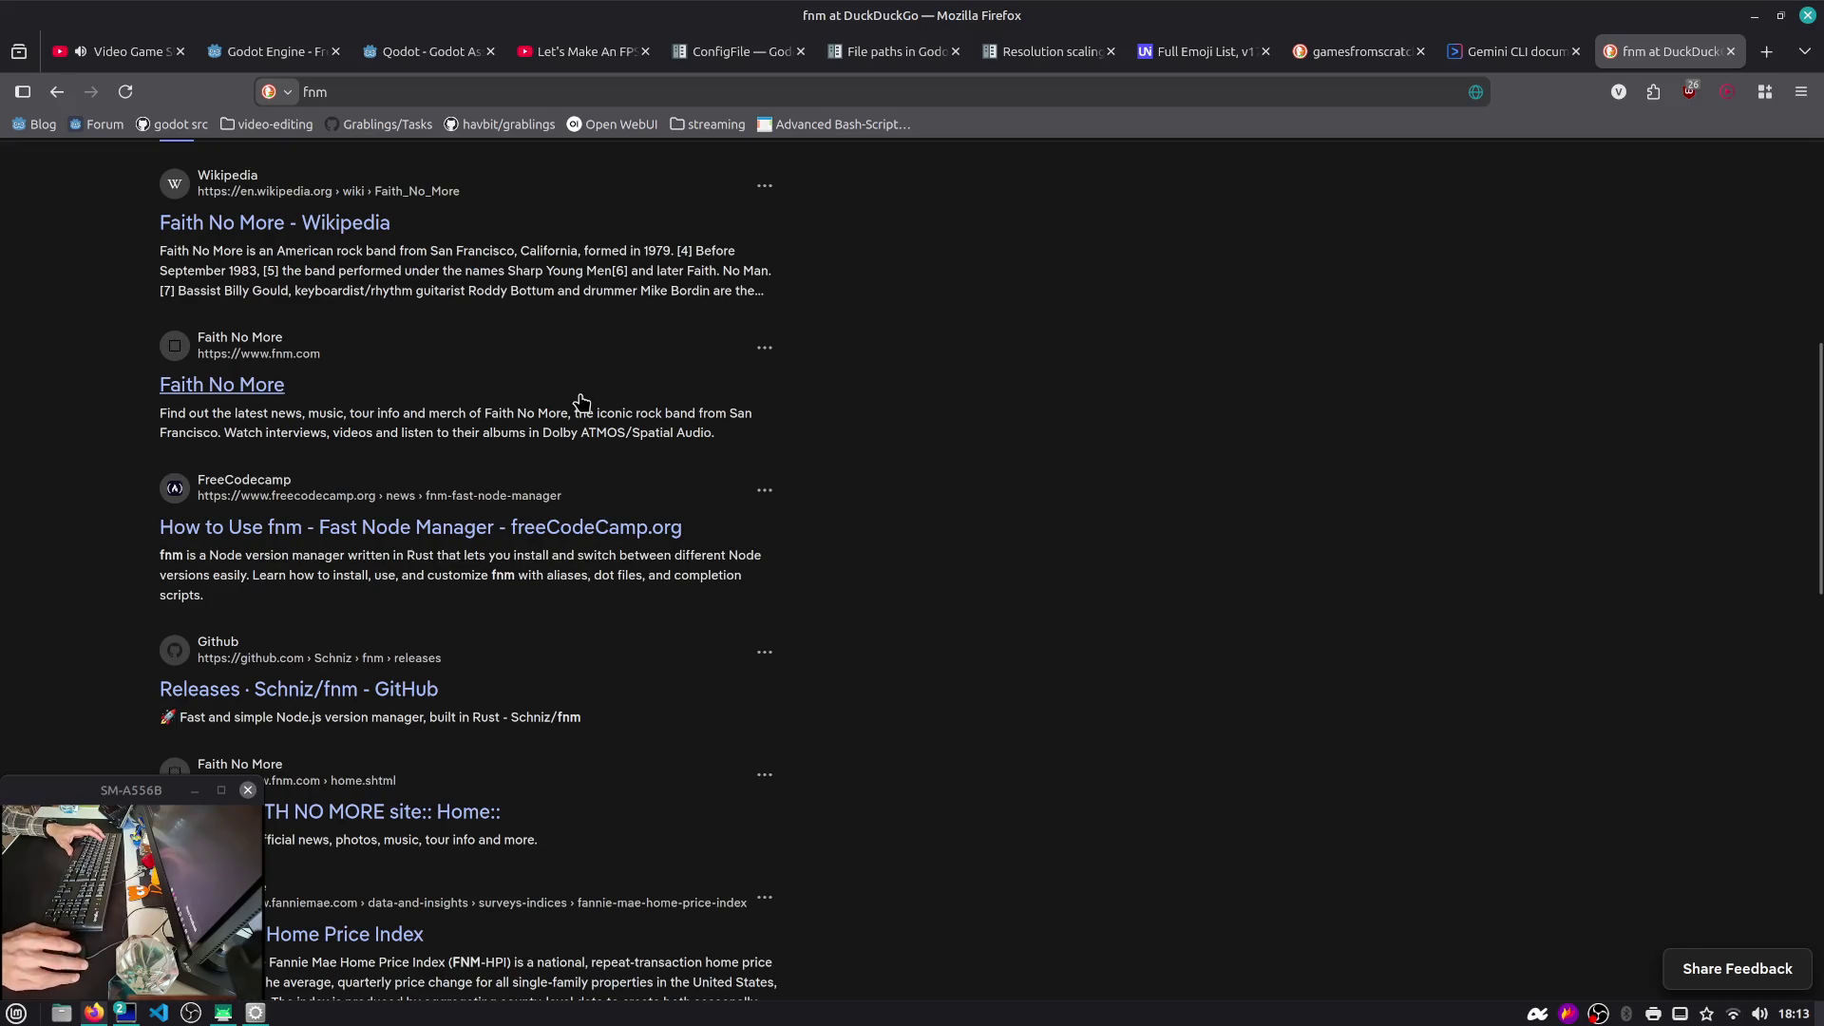
scroll(760, 350, "down", 2)
key("ctrl+t")
Step: Search the web for copyfail and open the copy.fail website
type("copyfail")
key("Return")
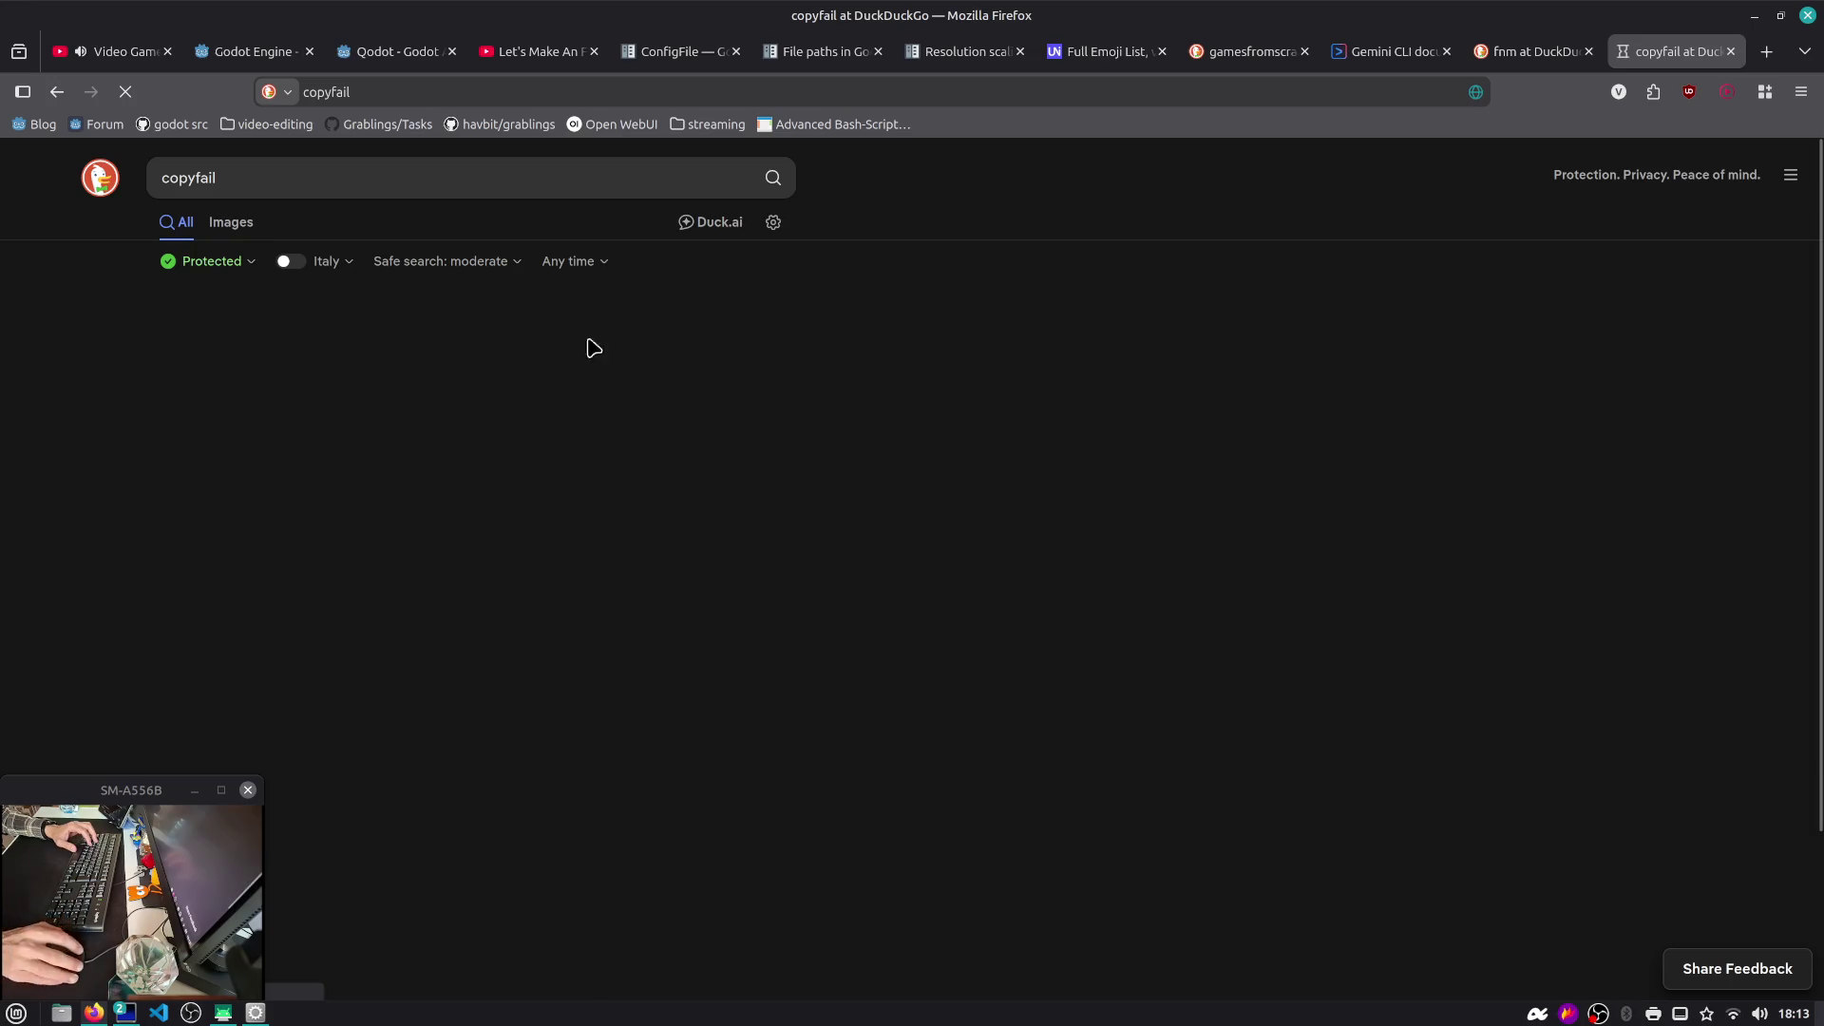
scroll(366, 285, "down", 3)
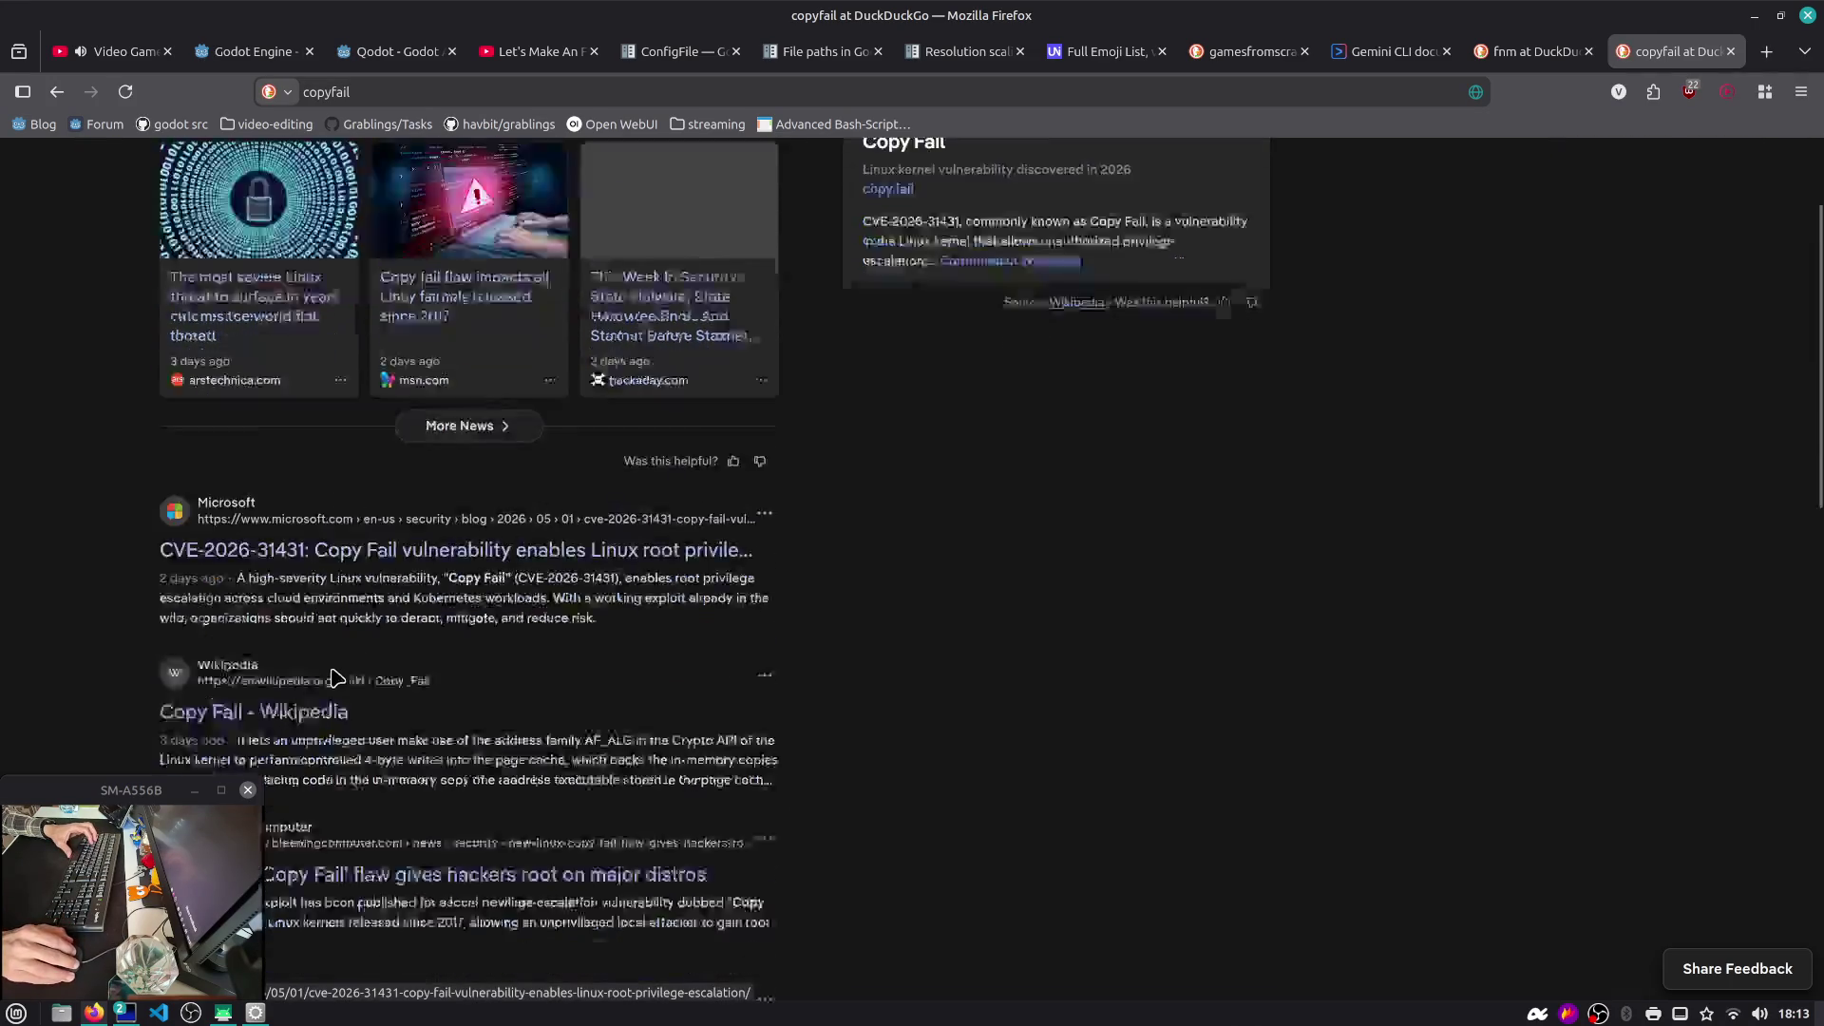
scroll(351, 171, "up", 3)
left_click(328, 181)
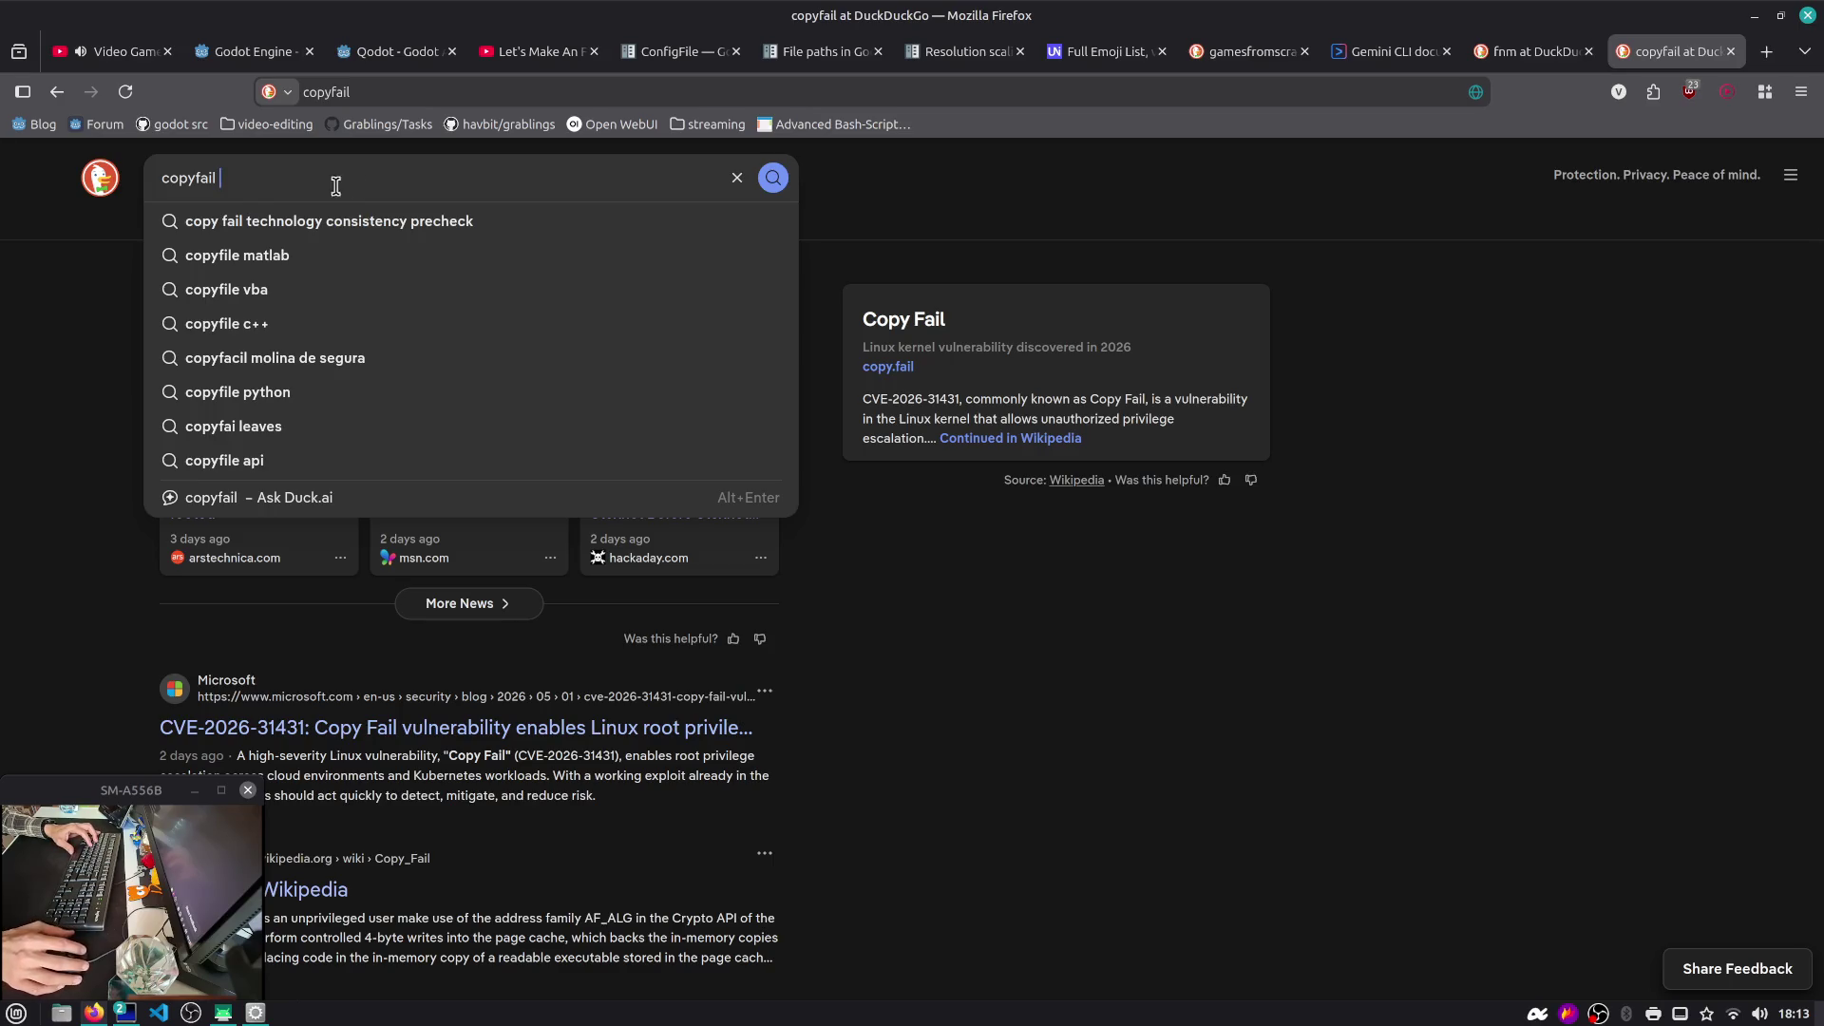
left_click(912, 370)
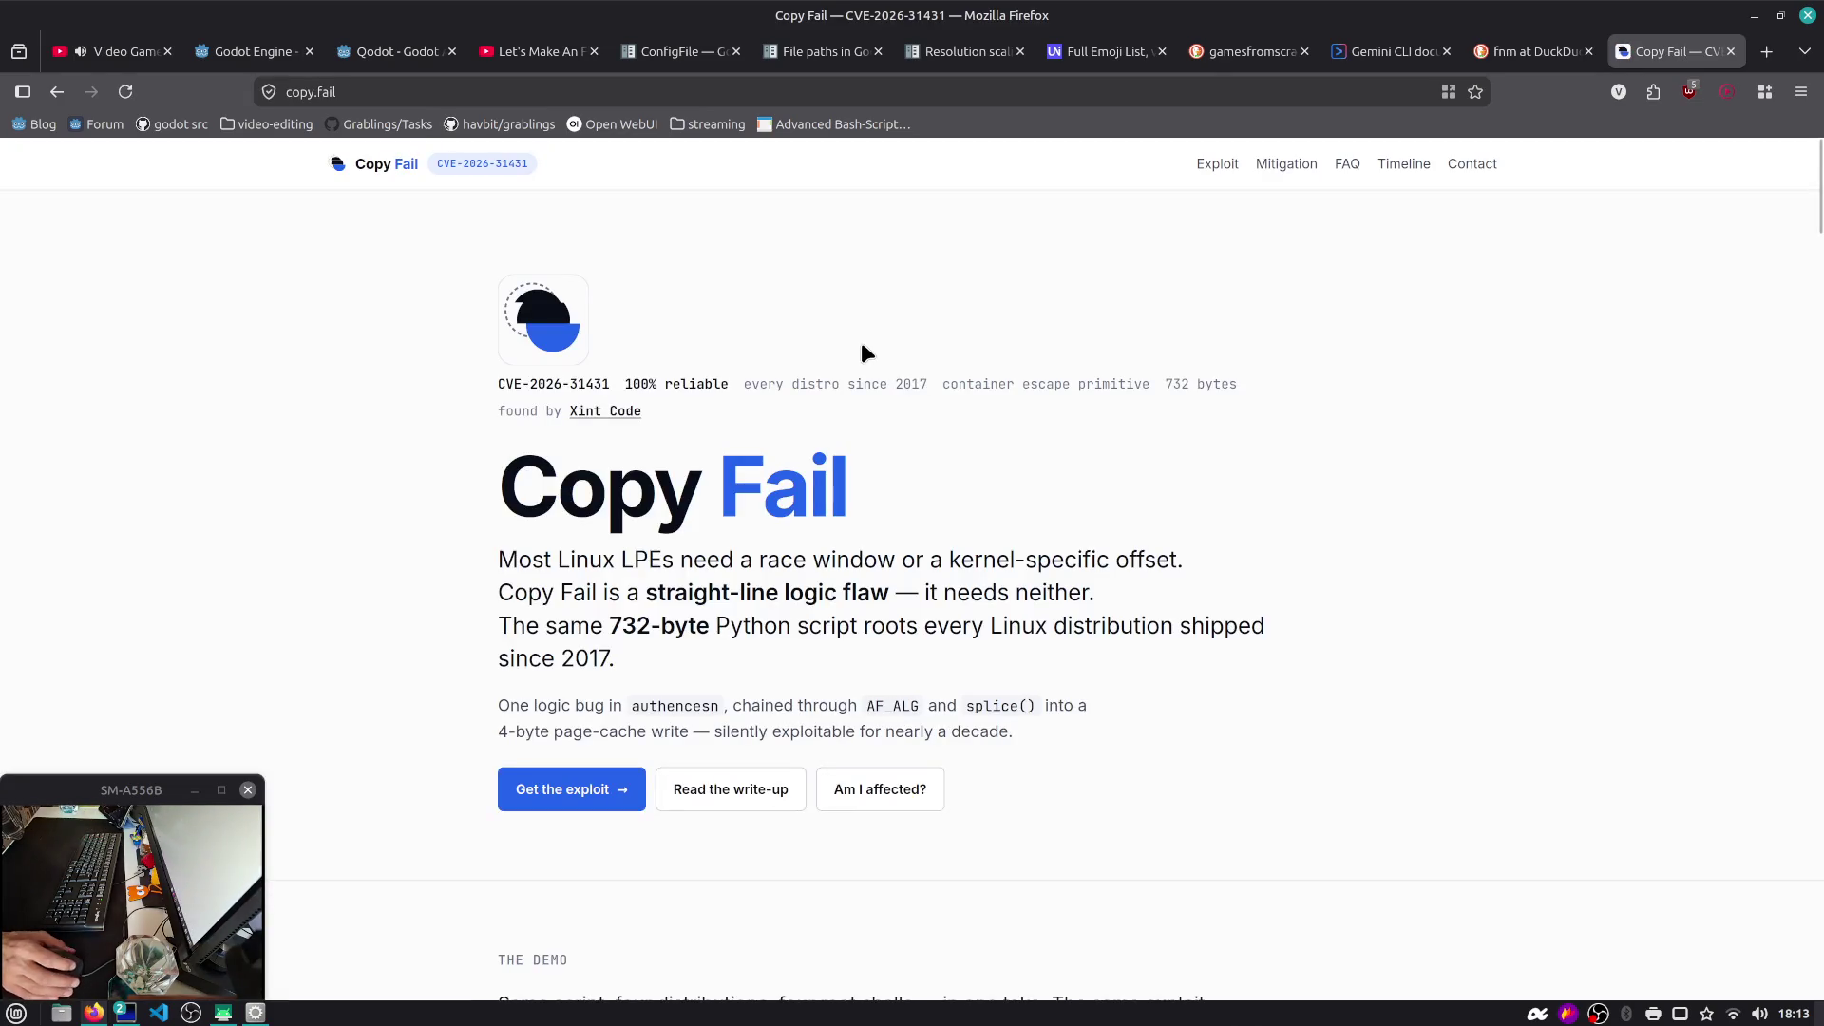
Step: Scroll through the Copy Fail (CVE-2026-31431) page
scroll(855, 353, "down", 3)
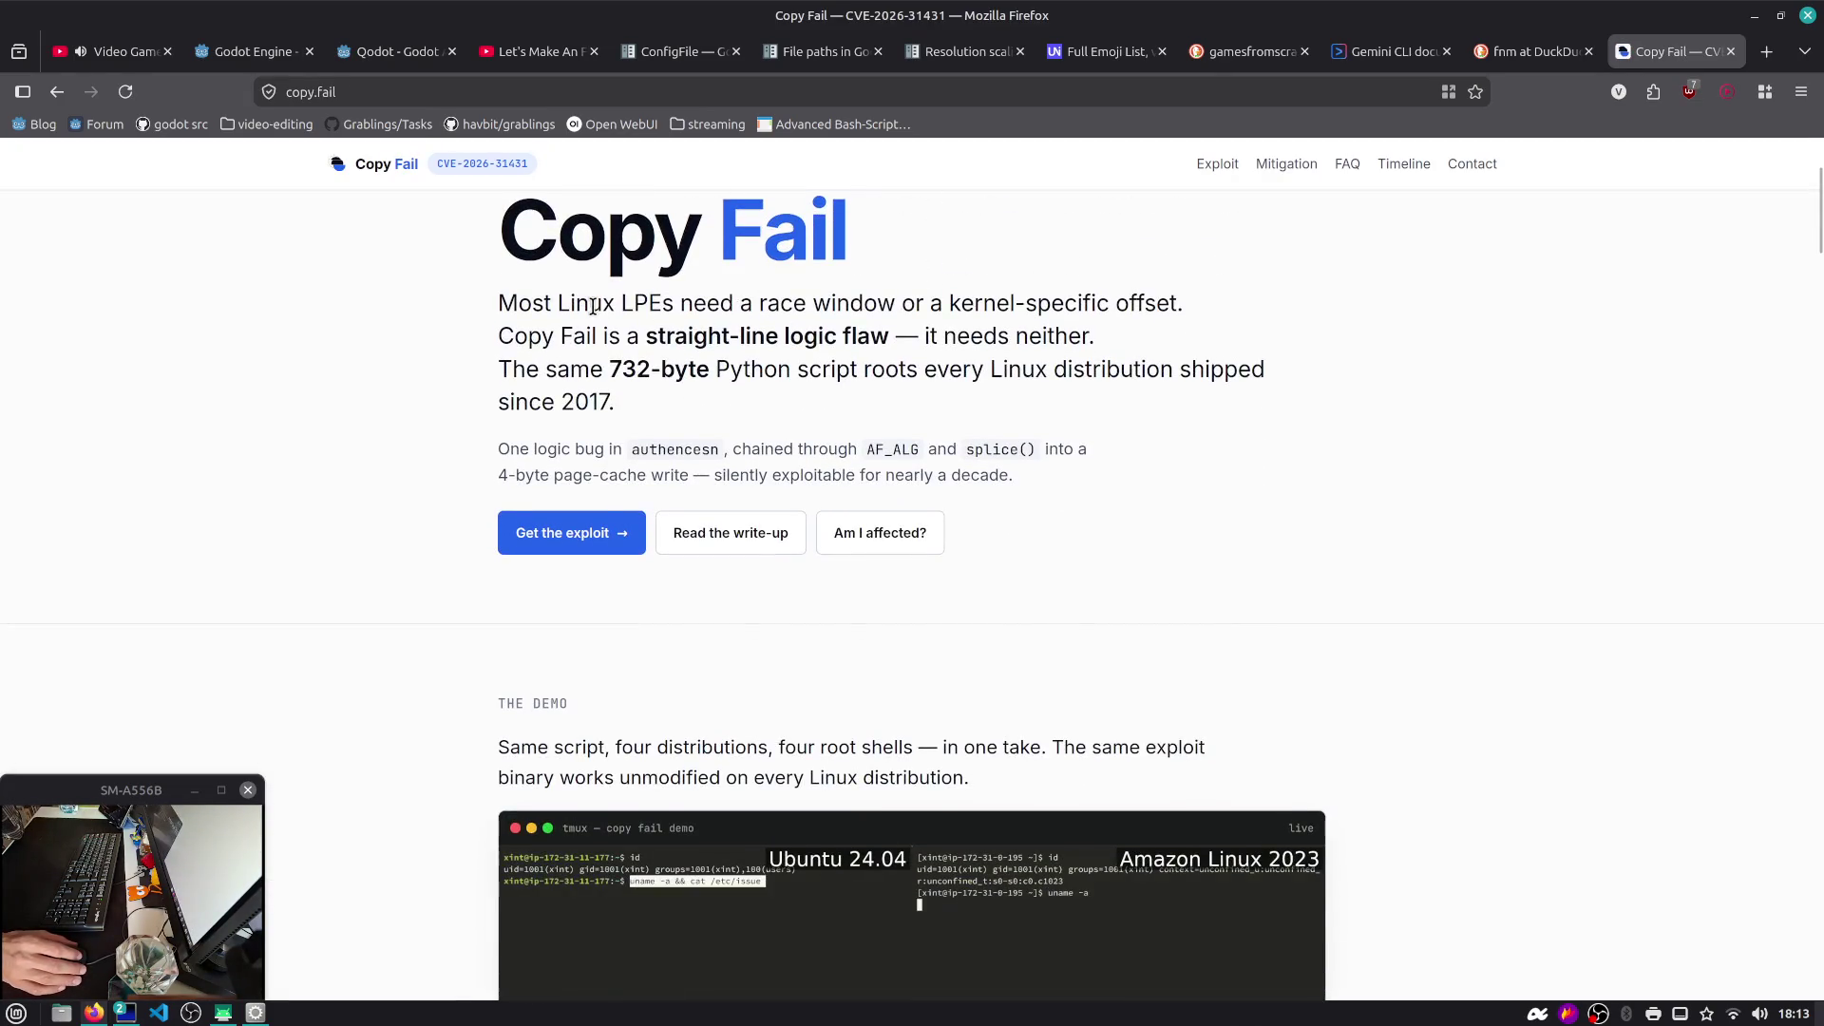
scroll(593, 305, "down", 2)
scroll(591, 304, "down", 1)
scroll(1282, 394, "down", 1)
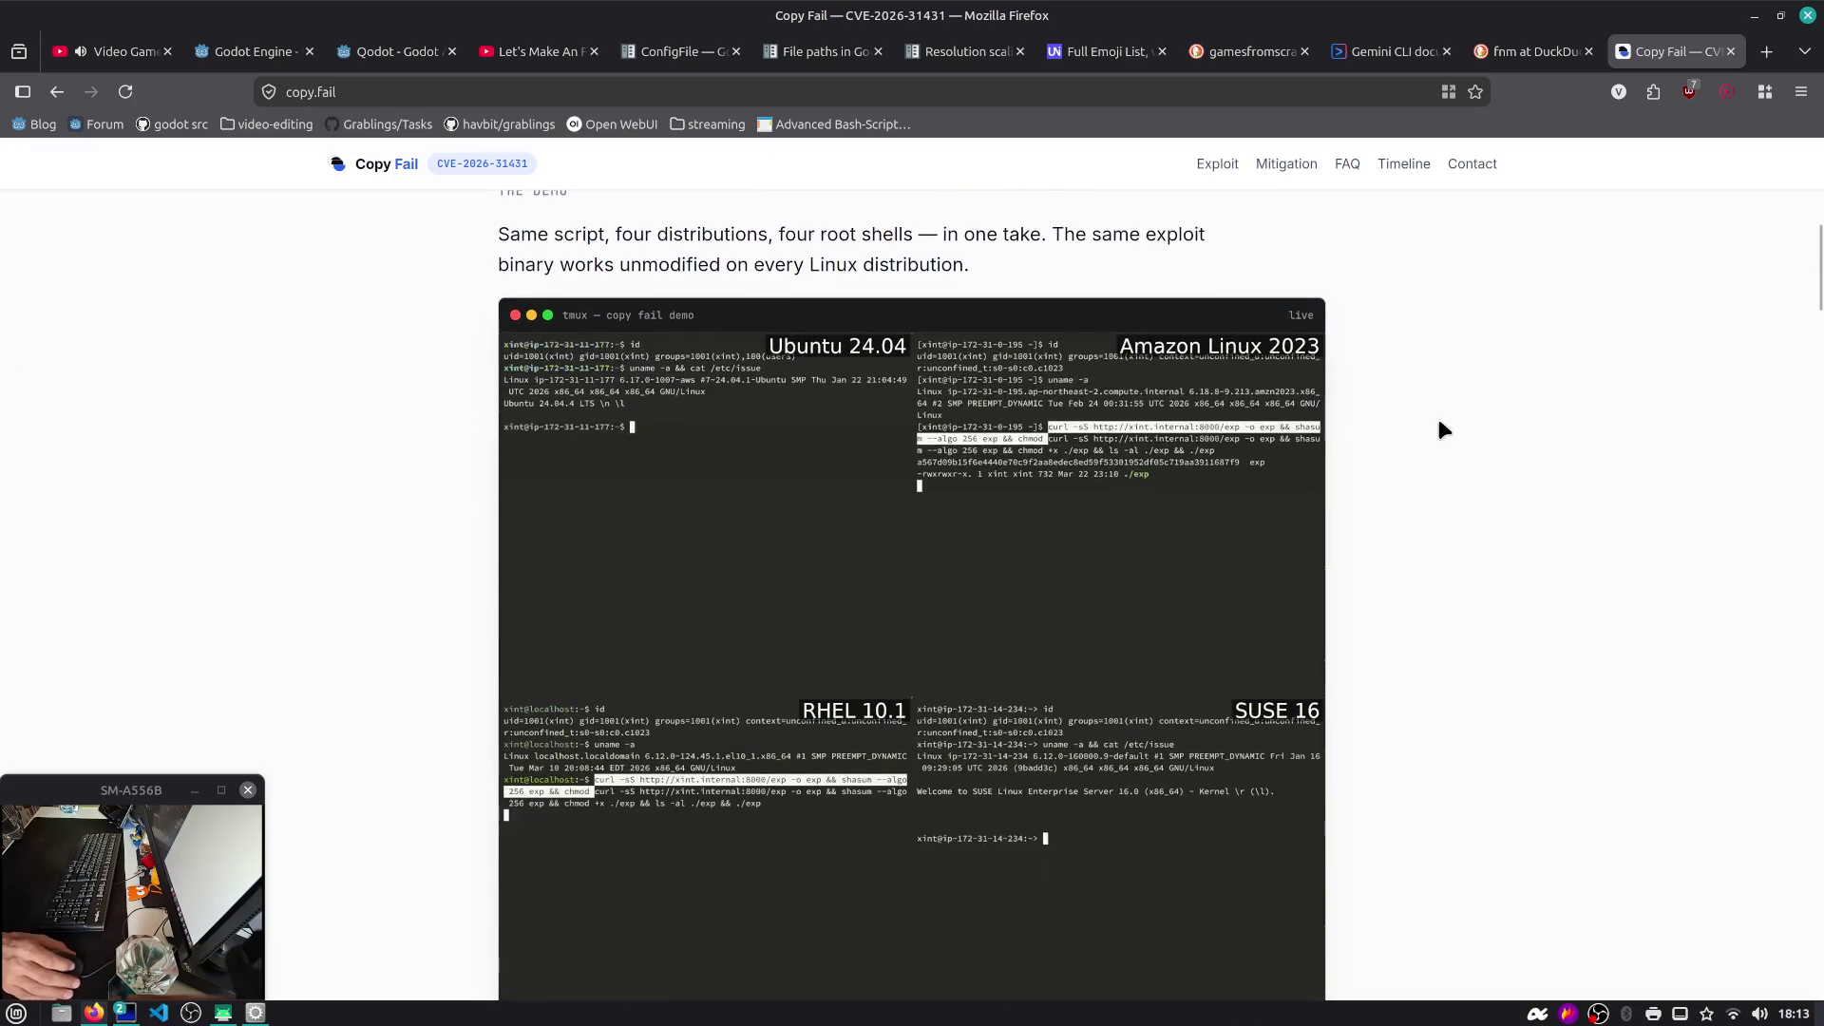
left_click(918, 90)
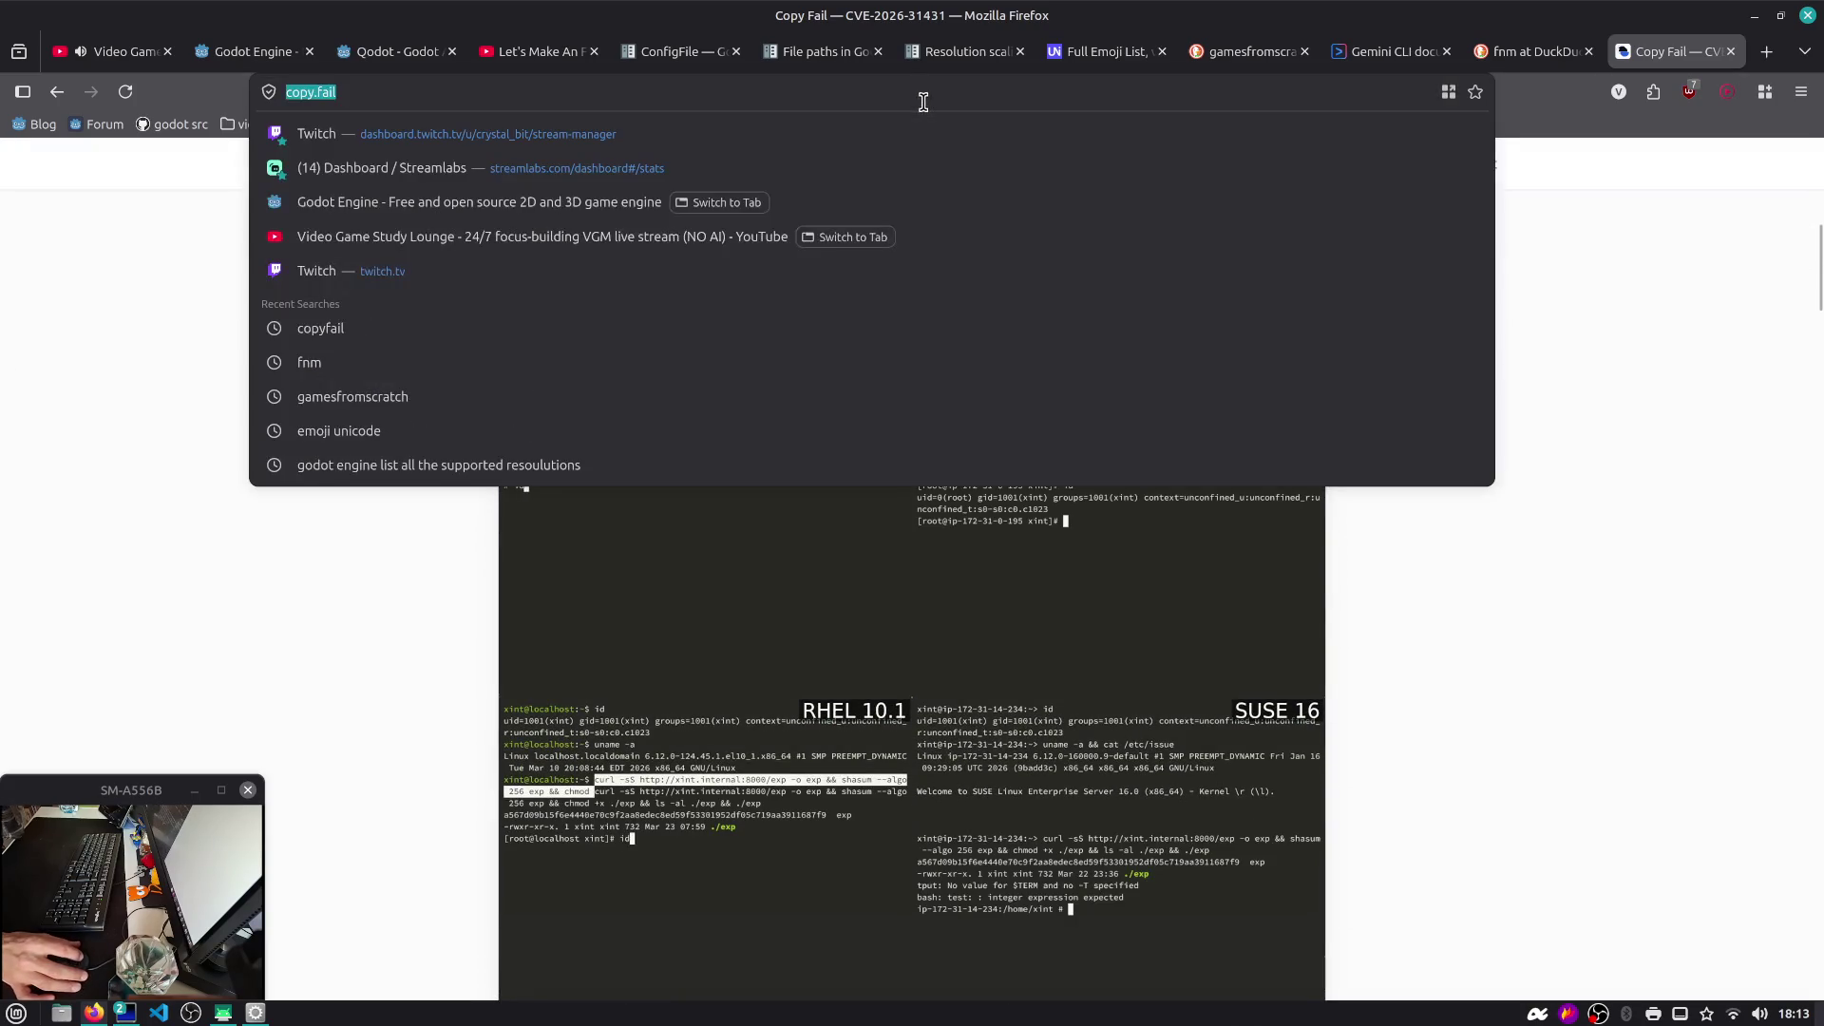
left_click(429, 618)
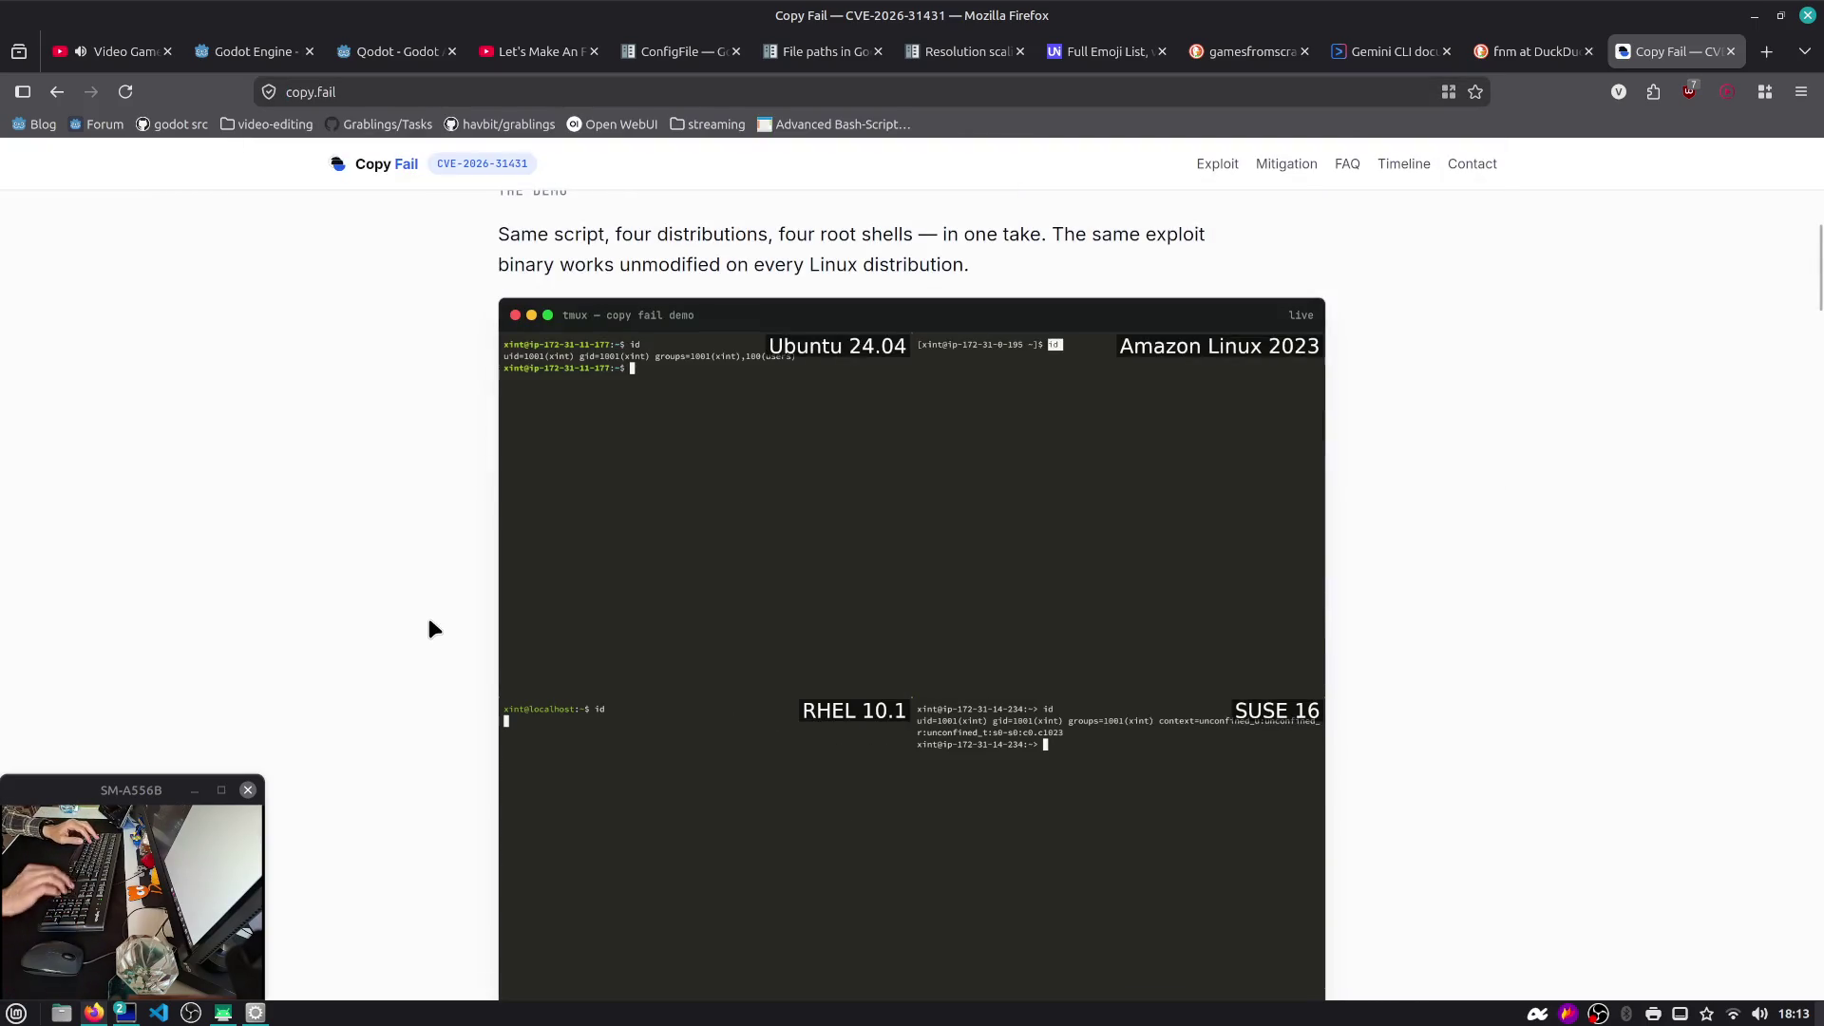
Step: Glance at the chat on the second workspace, then close the Copy Fail tab
key("ctrl+alt+Right")
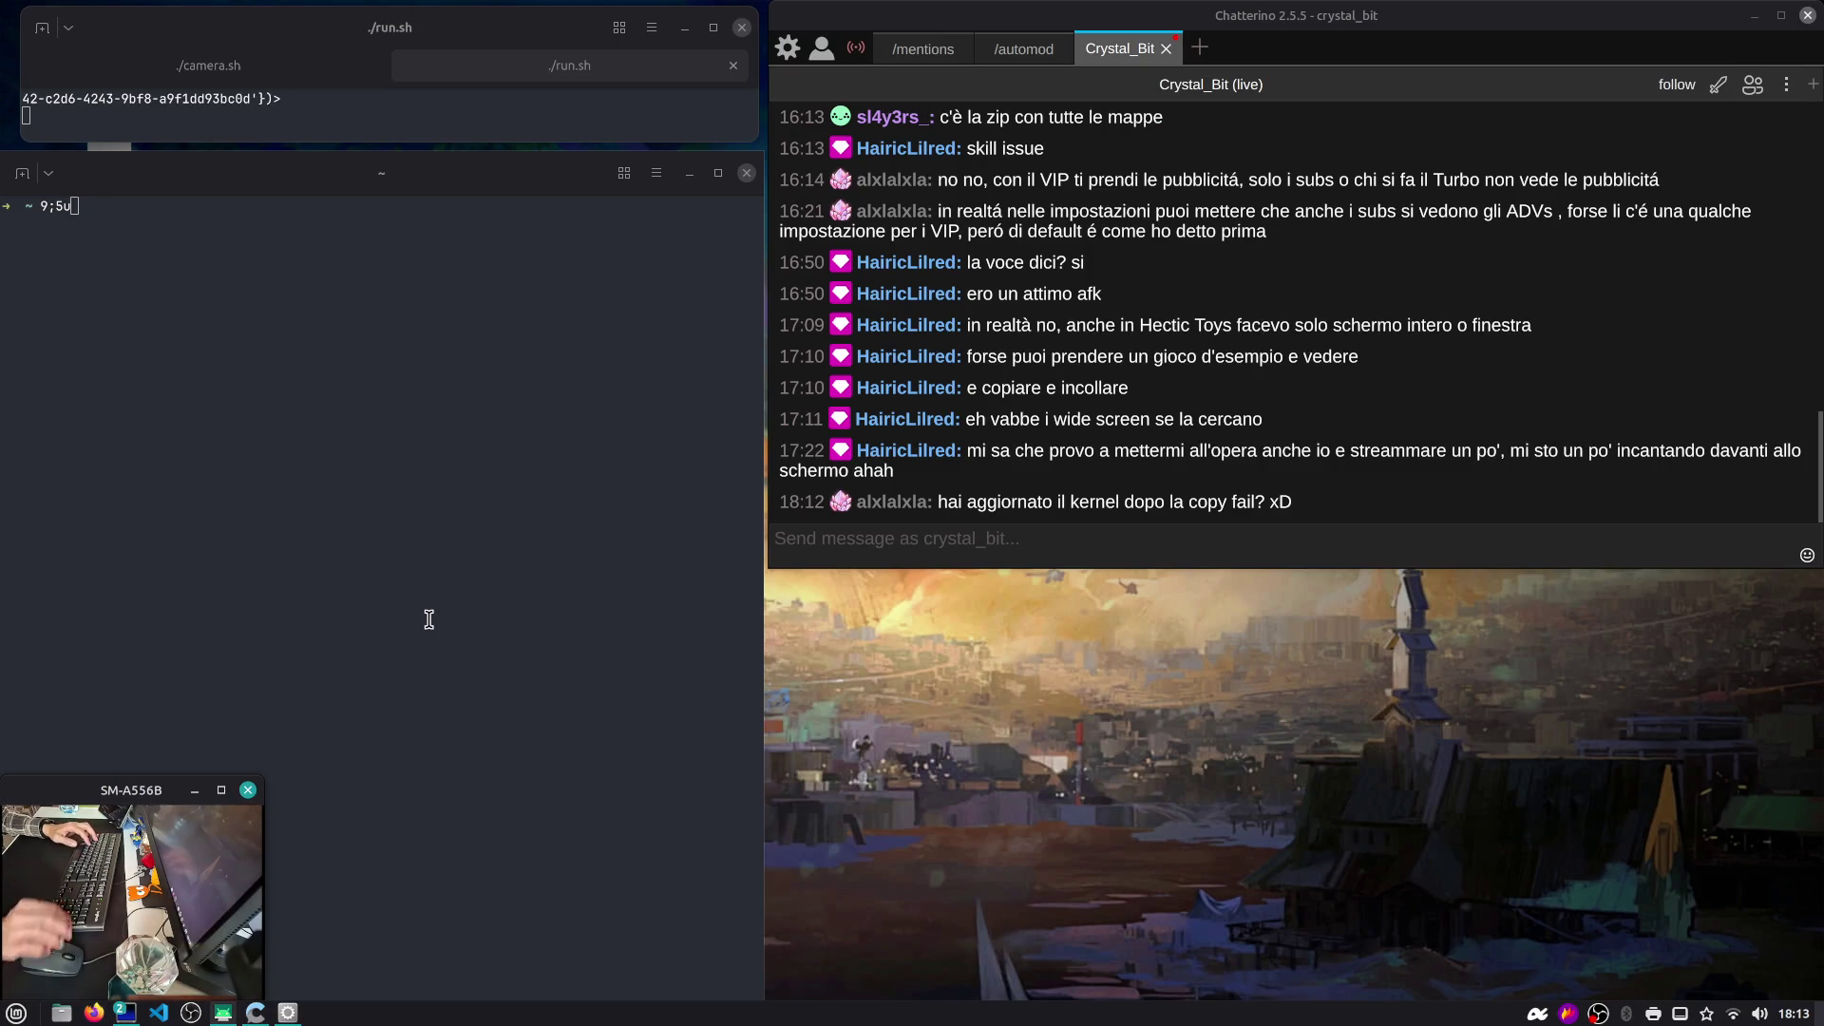
left_click(842, 537)
key("ctrl+alt+Left")
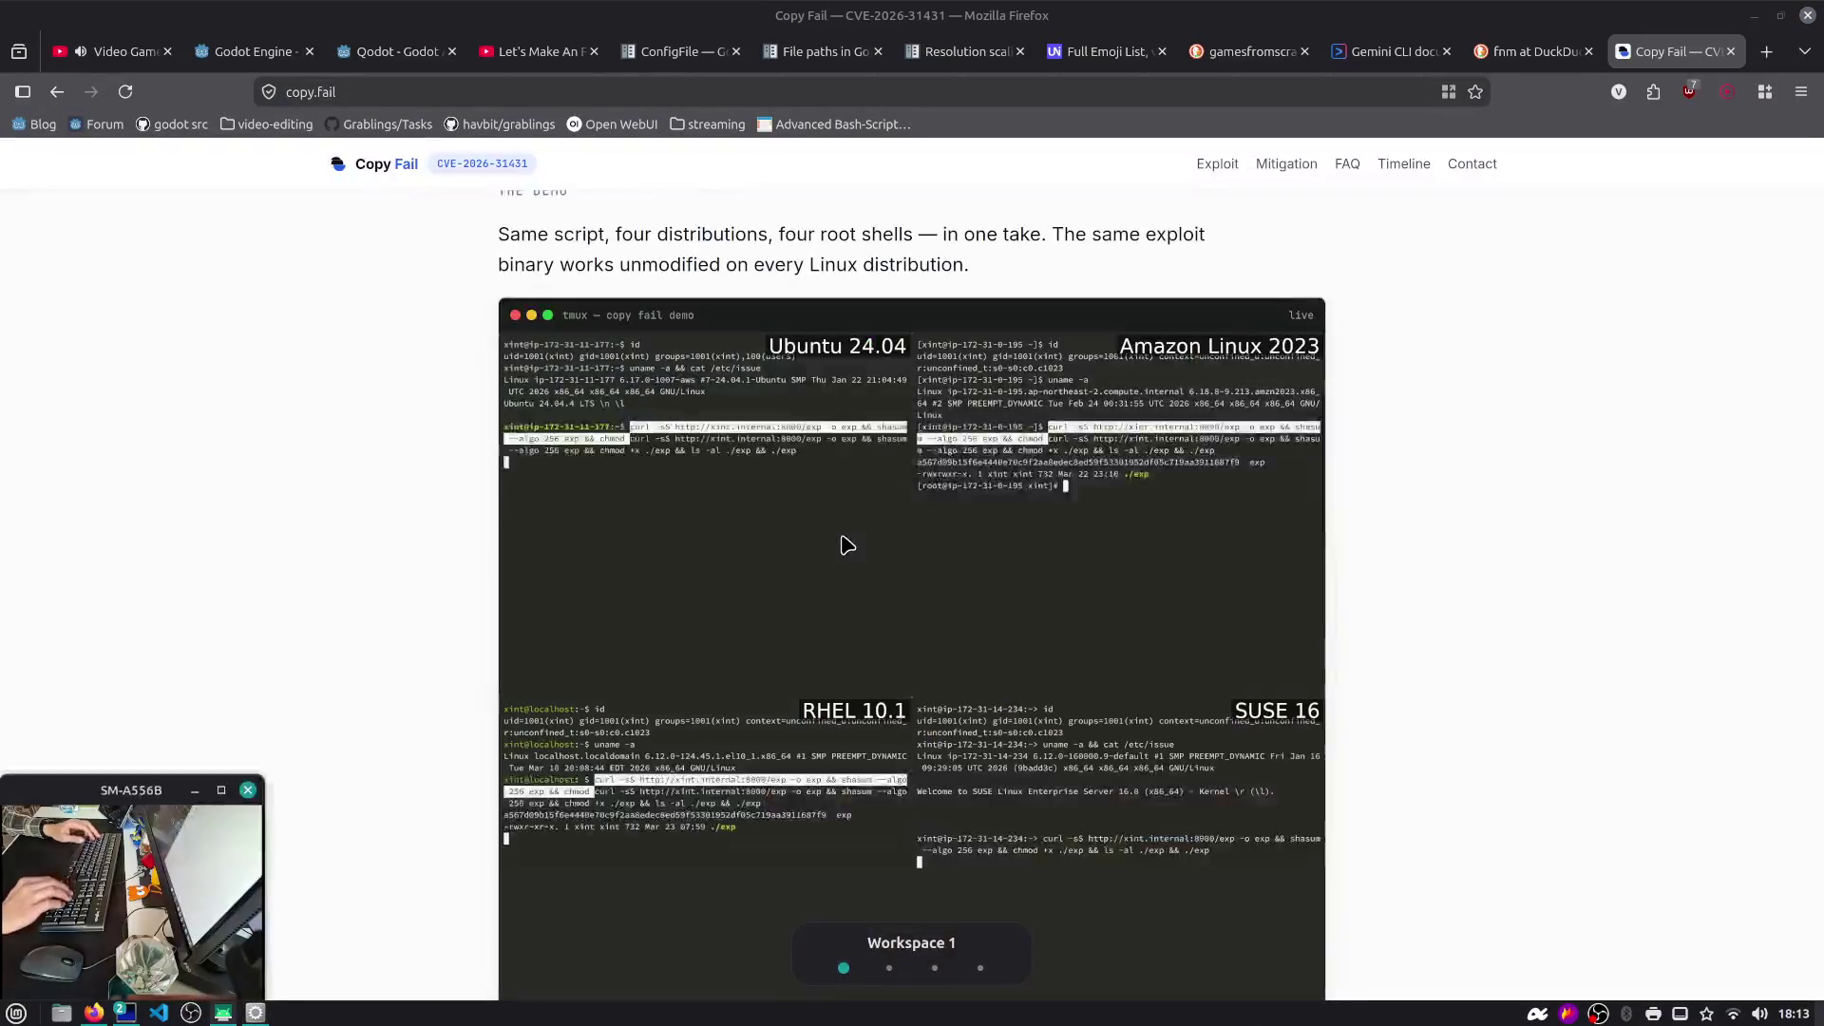
scroll(841, 537, "down", 10)
scroll(1327, 542, "down", 5)
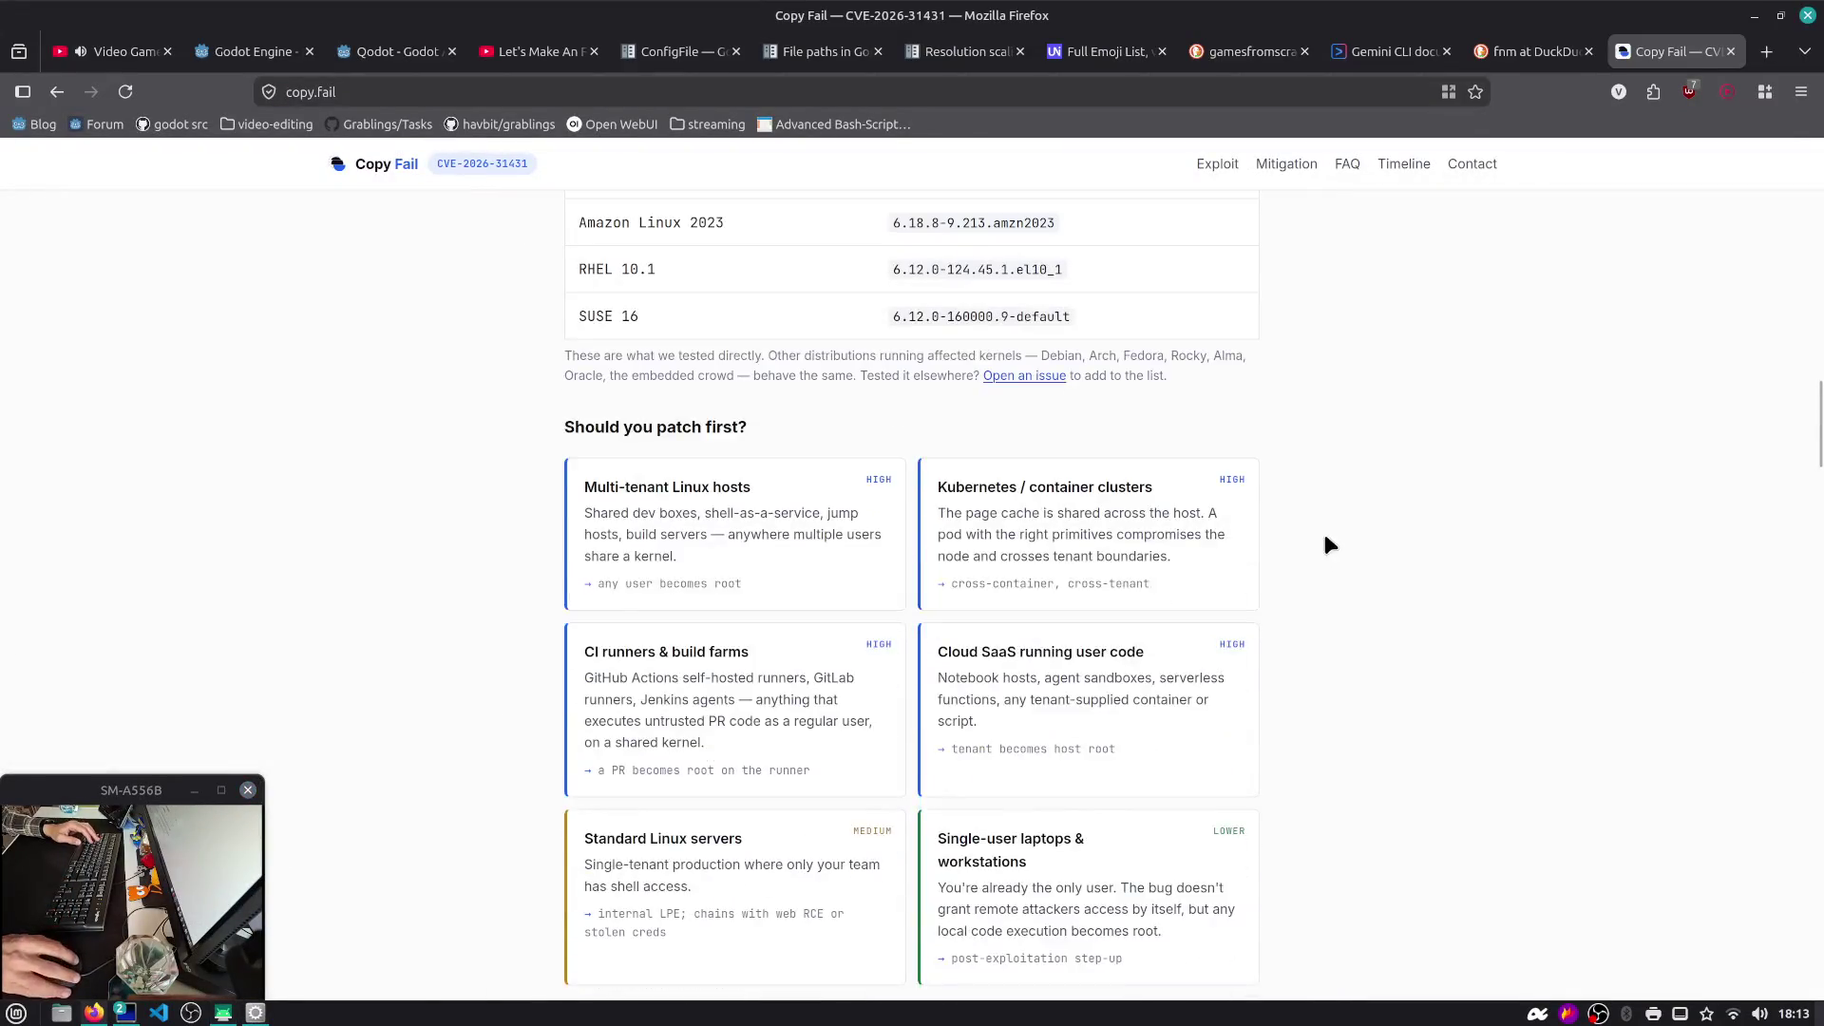
key("ctrl+w")
scroll(1091, 459, "up", 6)
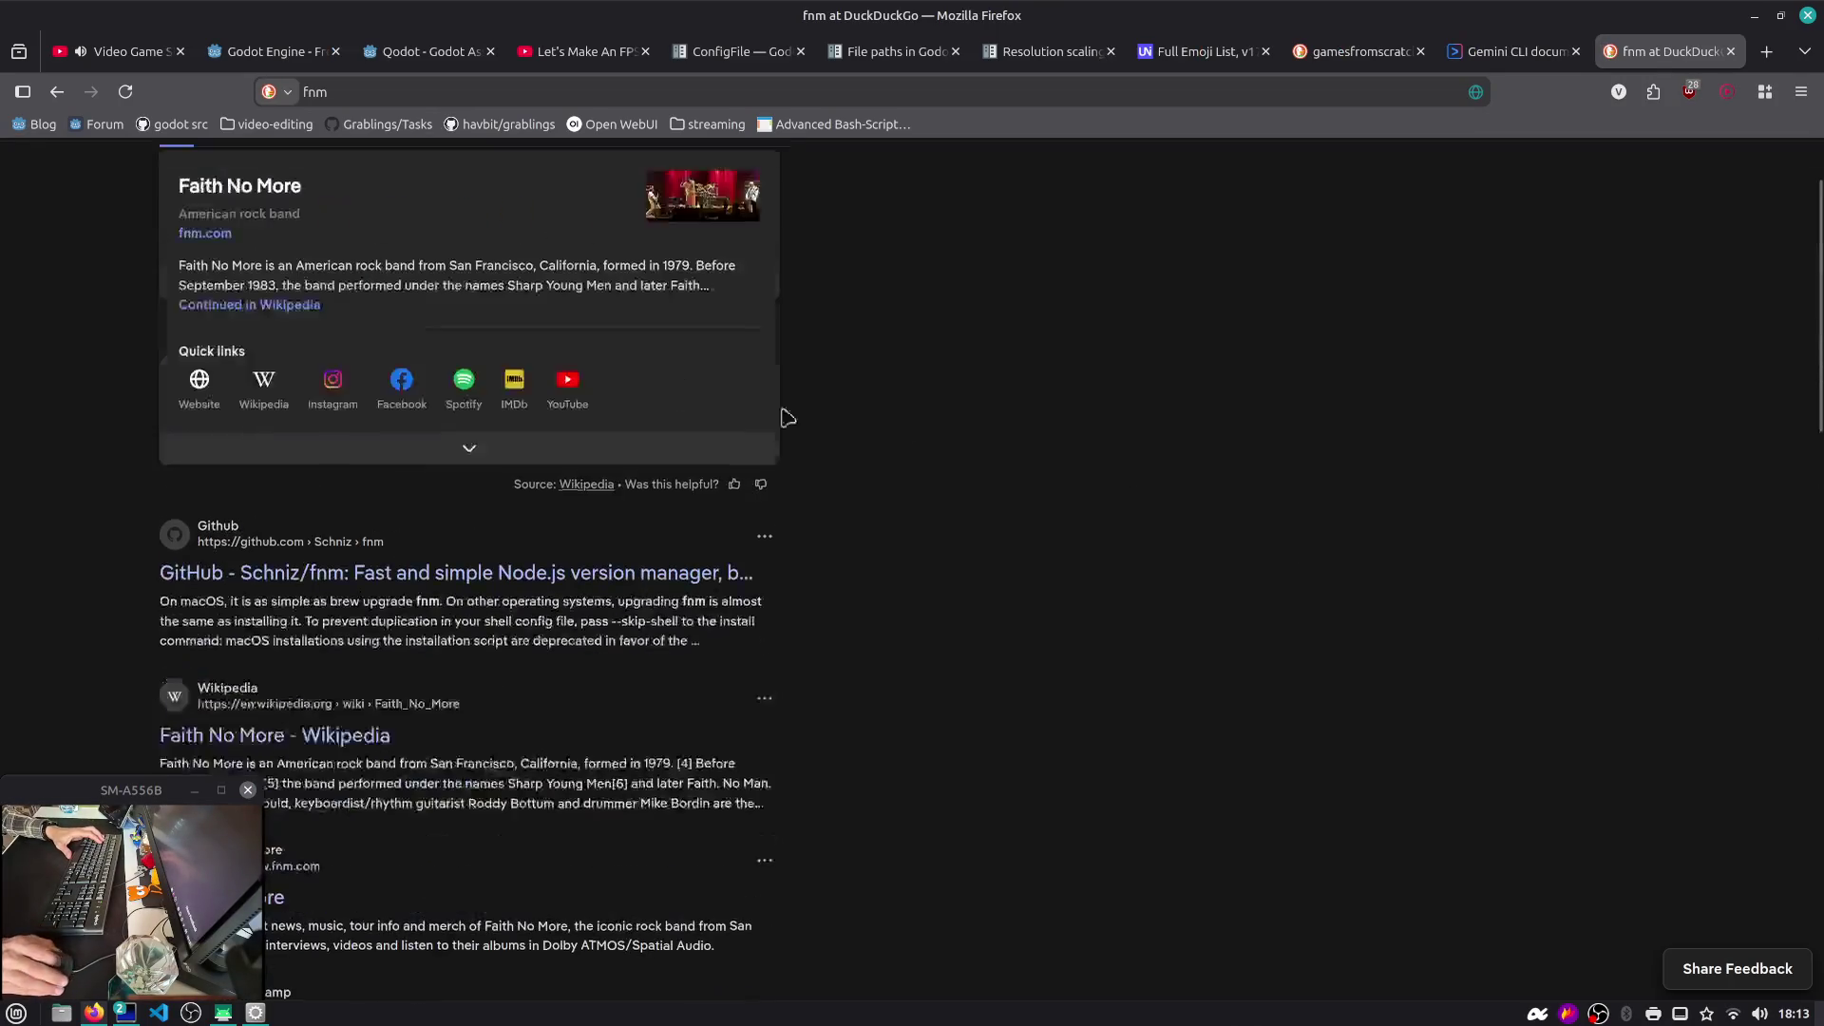
Step: Open the Schniz/fnm GitHub result and scroll to its Installation section
scroll(350, 411, "down", 3)
left_click(369, 452)
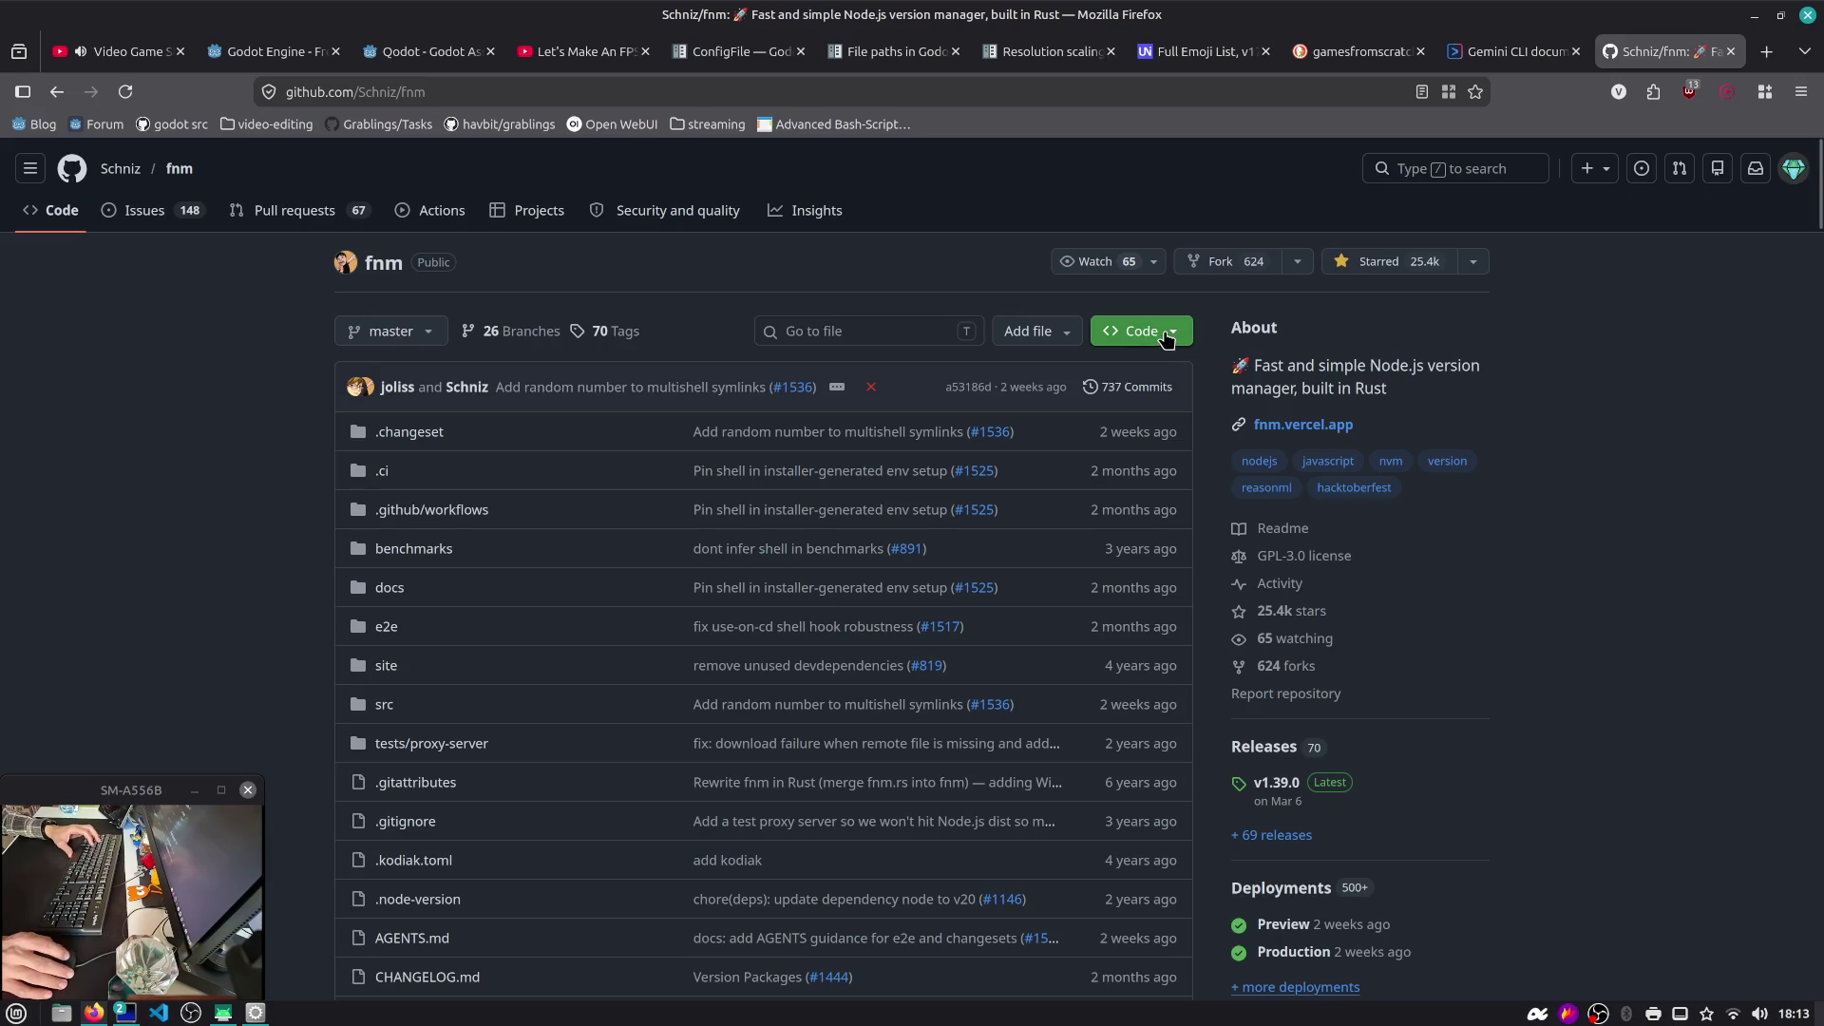
scroll(669, 437, "down", 15)
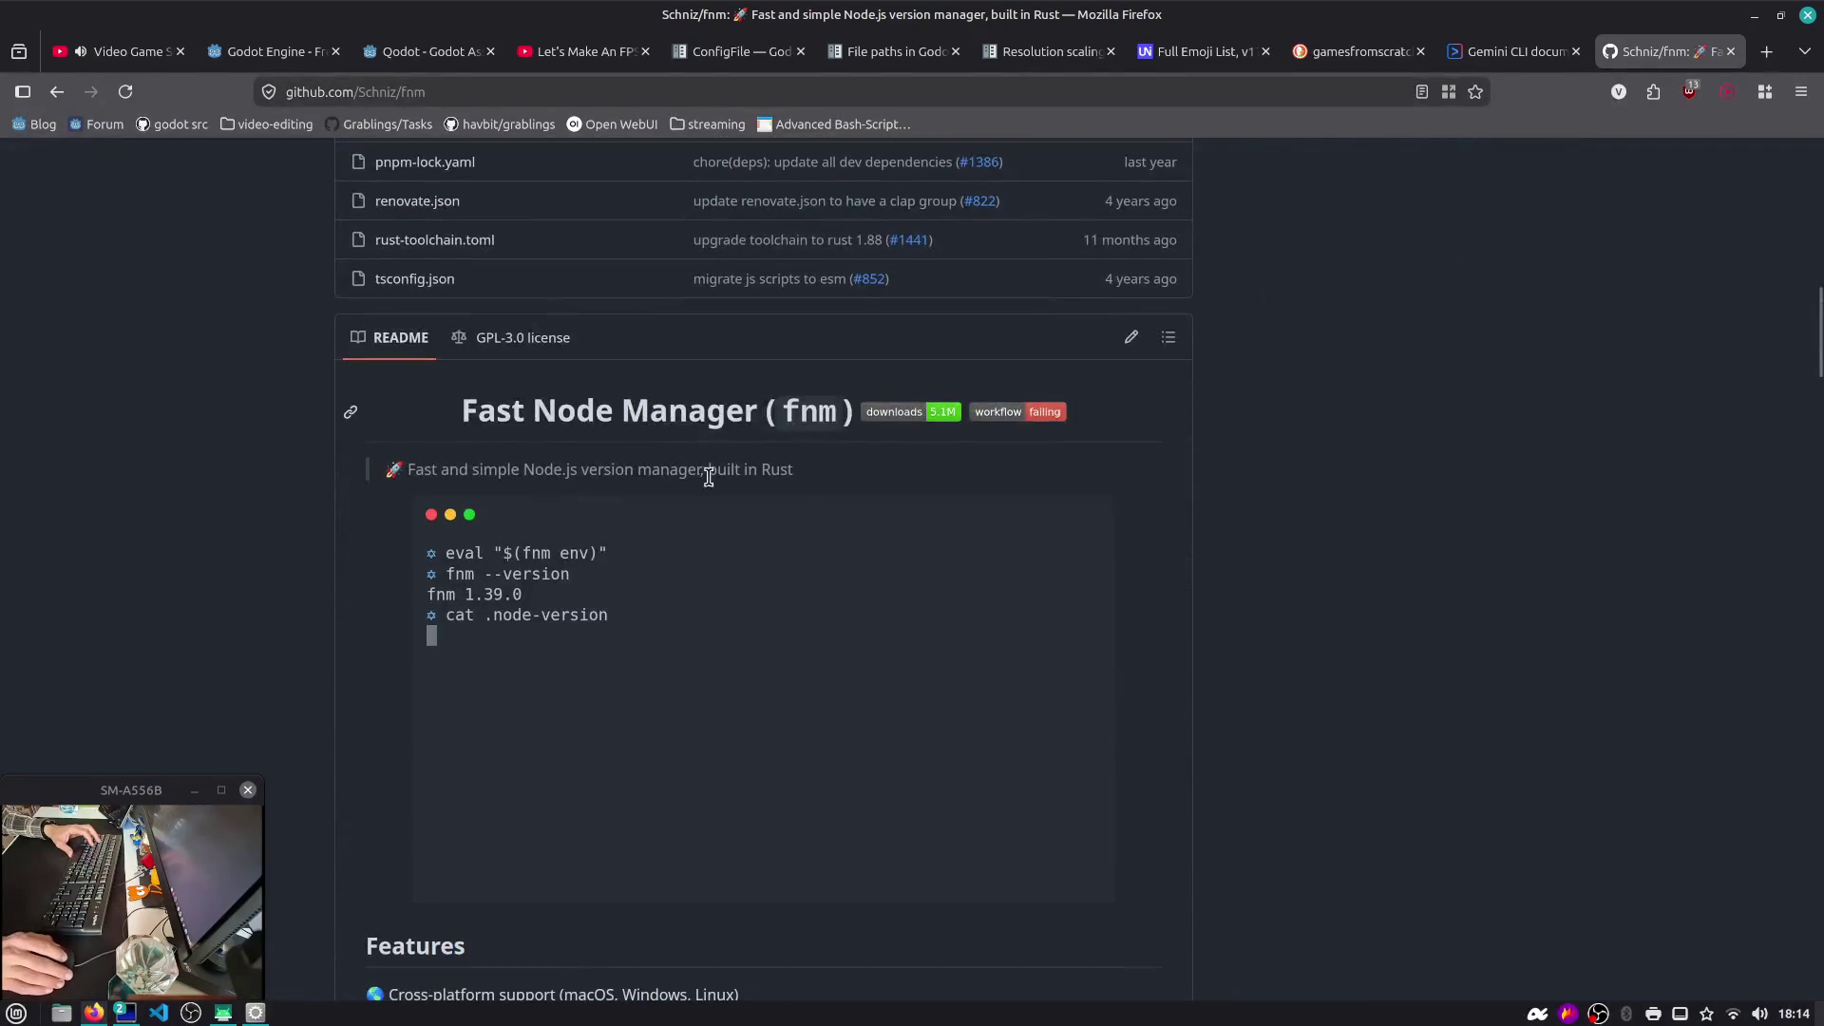
scroll(669, 436, "down", 4)
scroll(669, 437, "down", 4)
triple_click(474, 576)
left_click(931, 594)
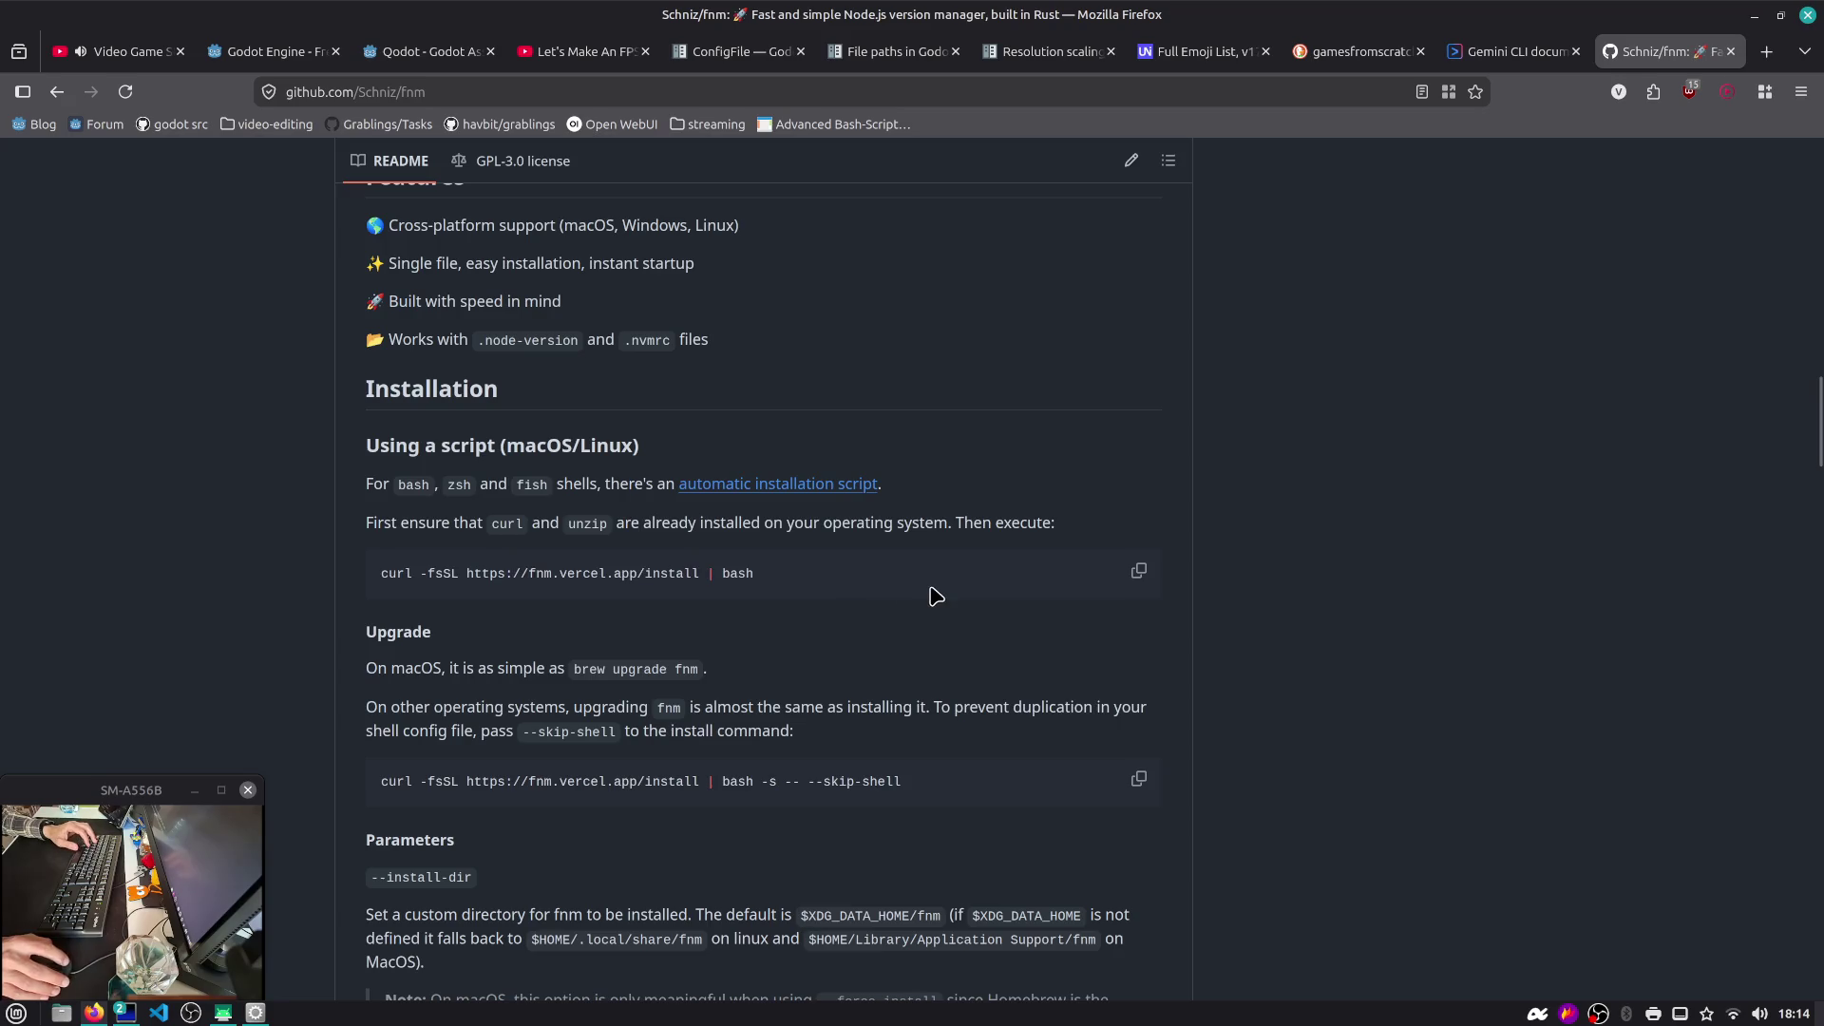
scroll(933, 595, "down", 2)
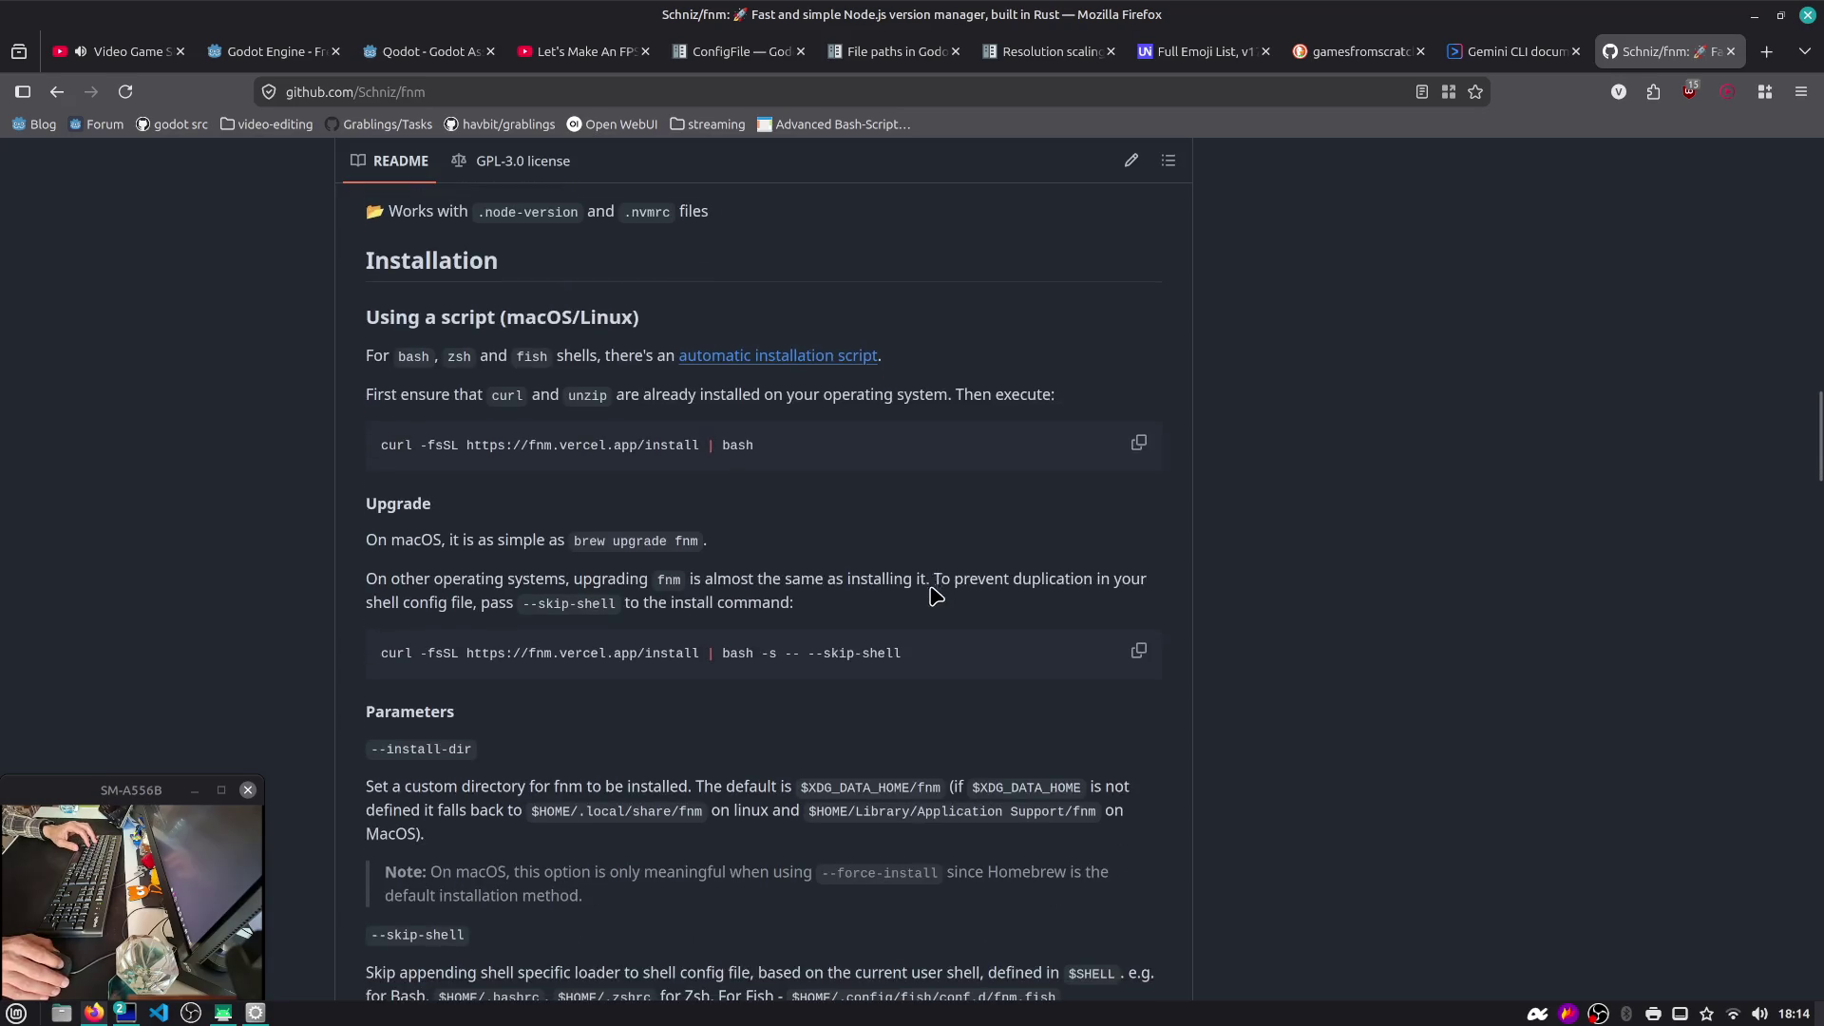
left_click(1138, 442)
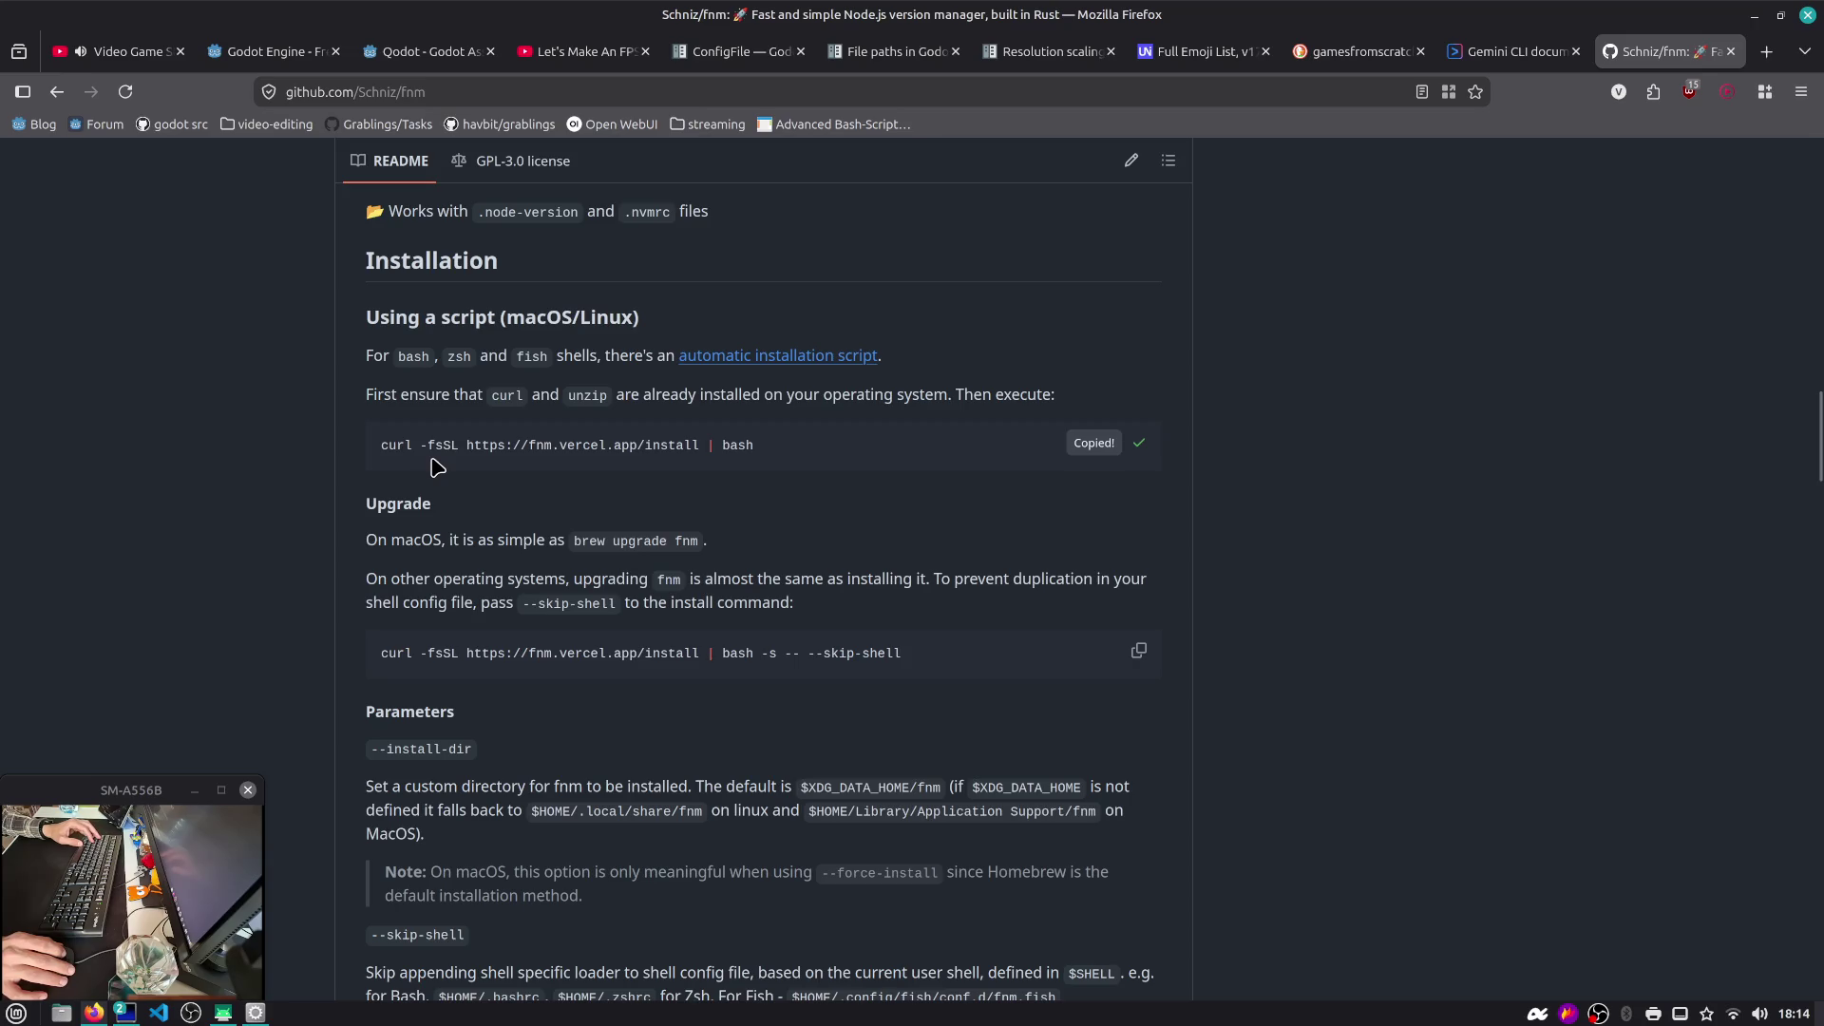
key("alt+Tab")
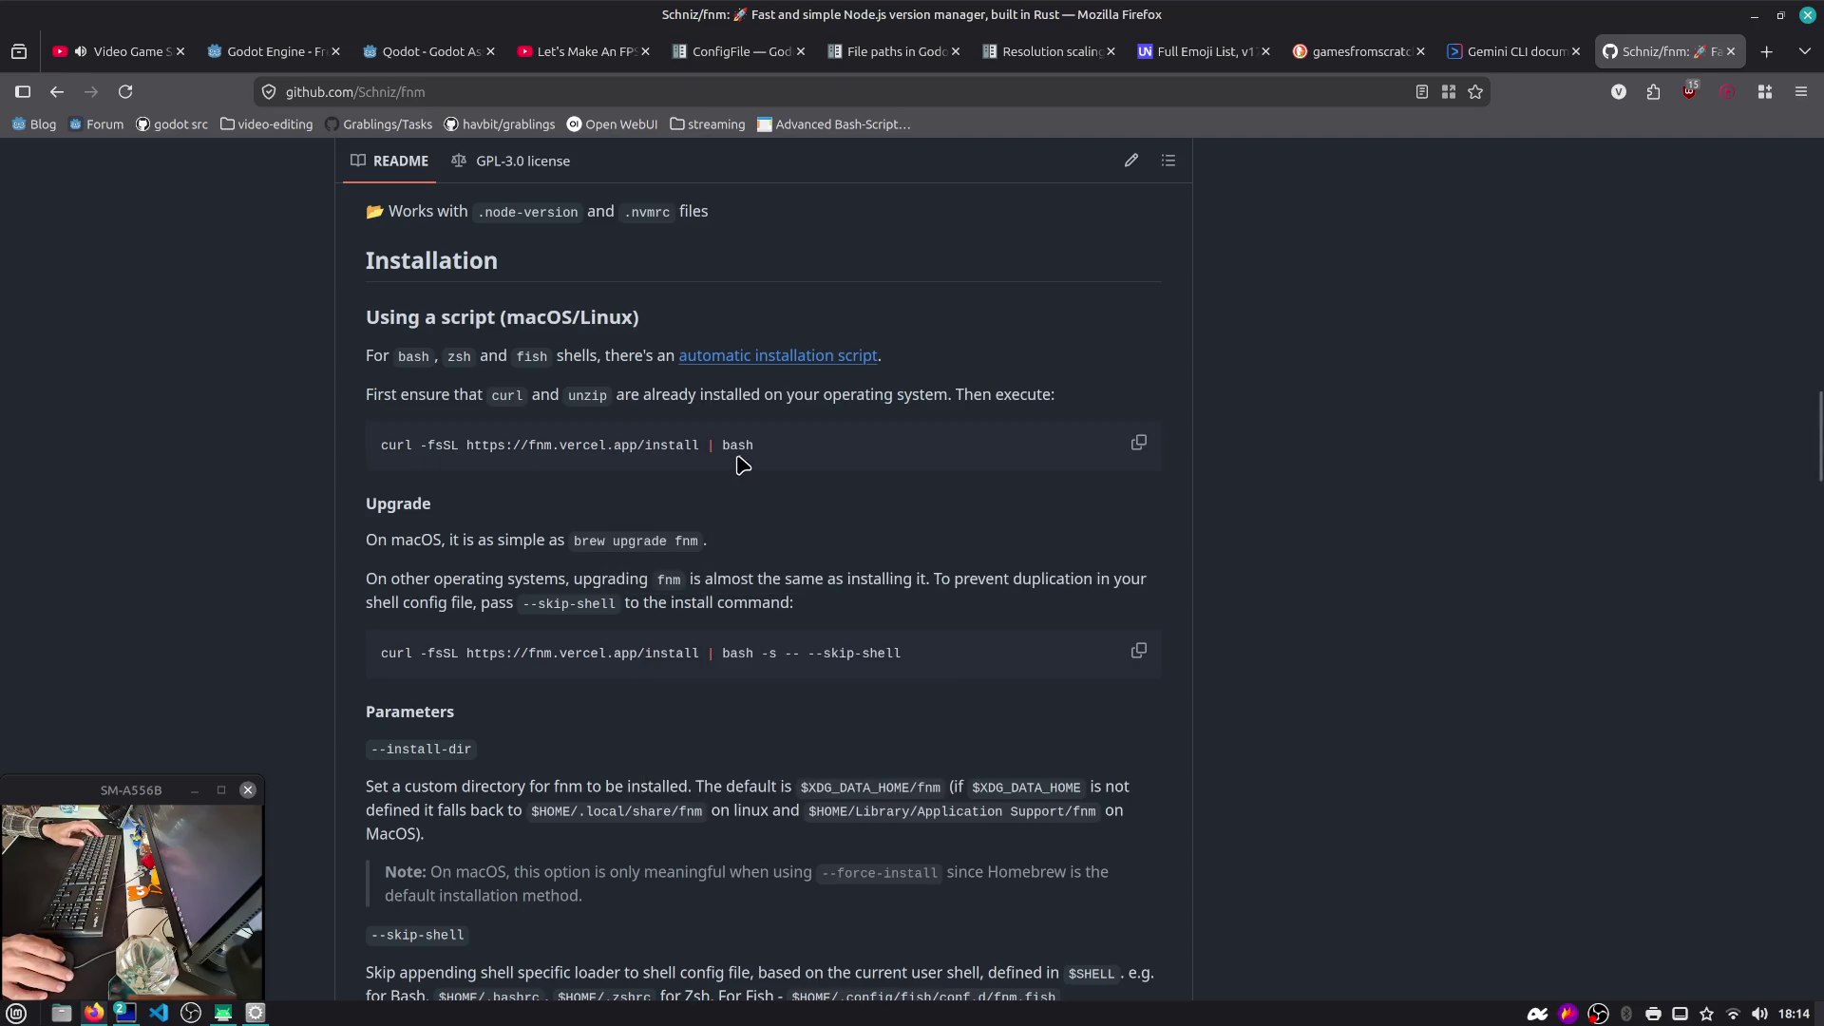
key("alt+Tab")
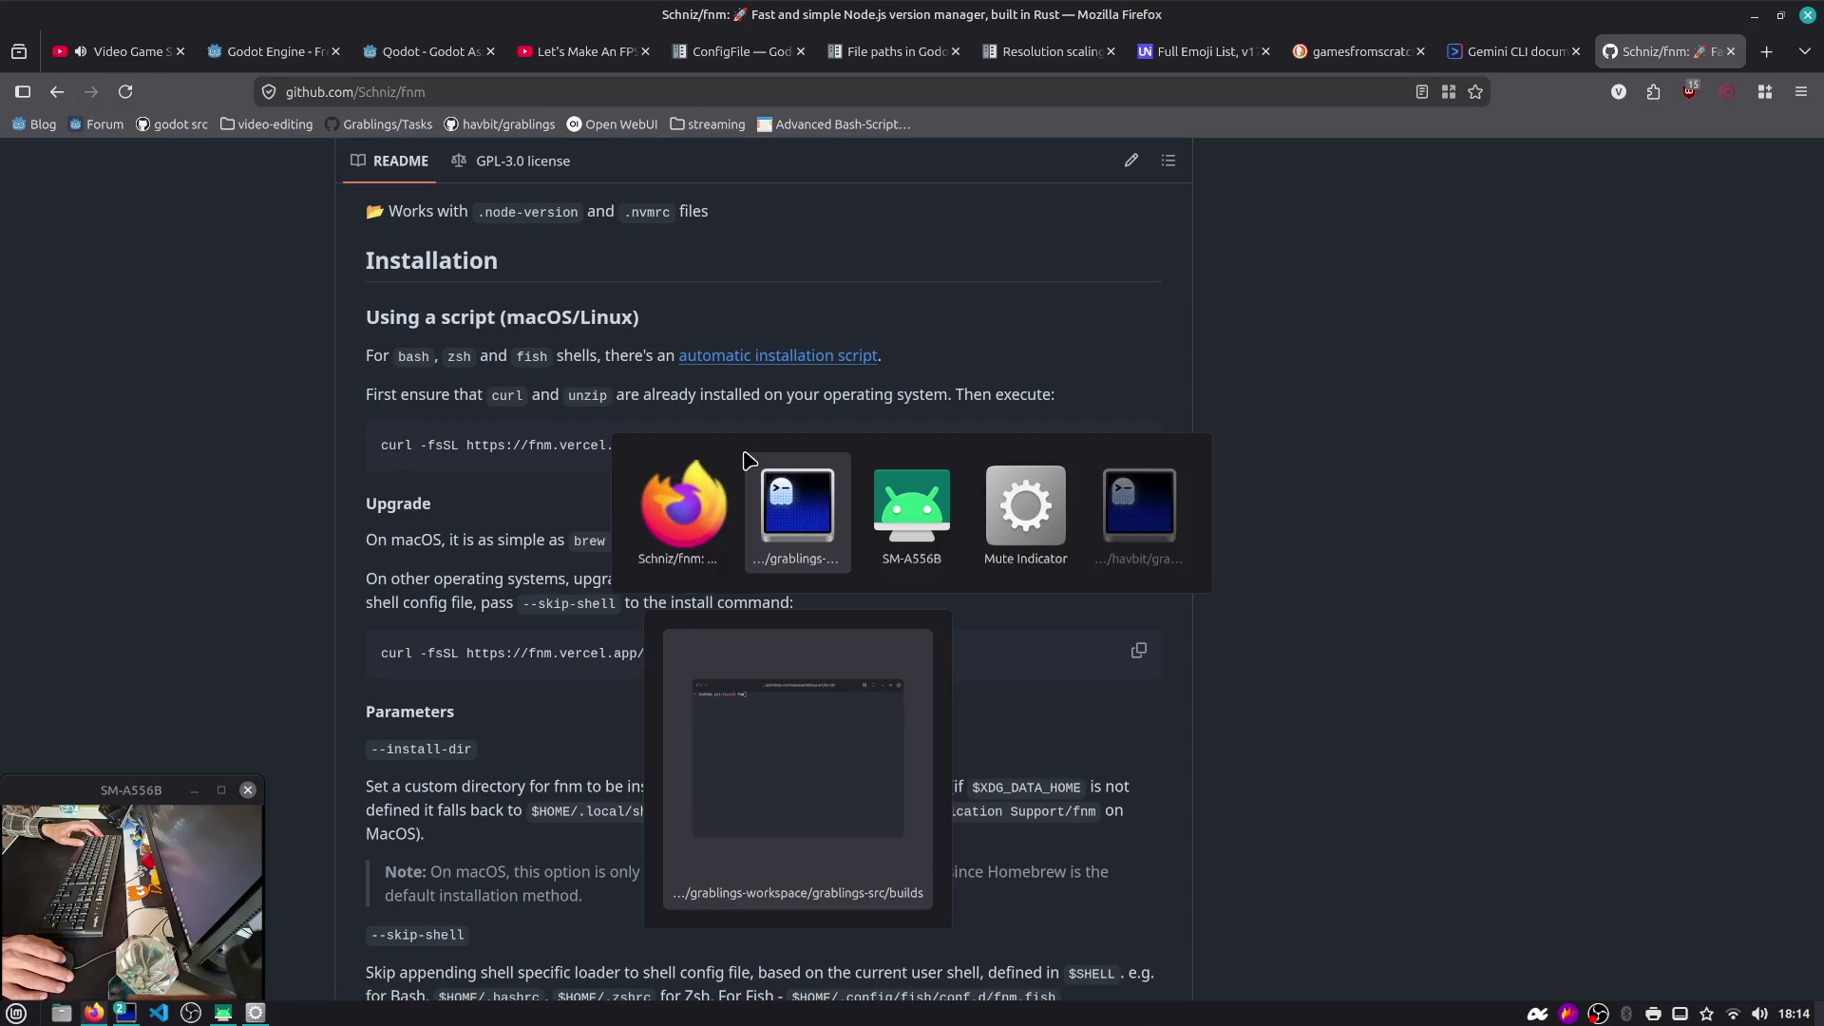
Step: From the home folder, run the pasted curl fnm install script on a cleared screen
key("ctrl+c")
type("cd")
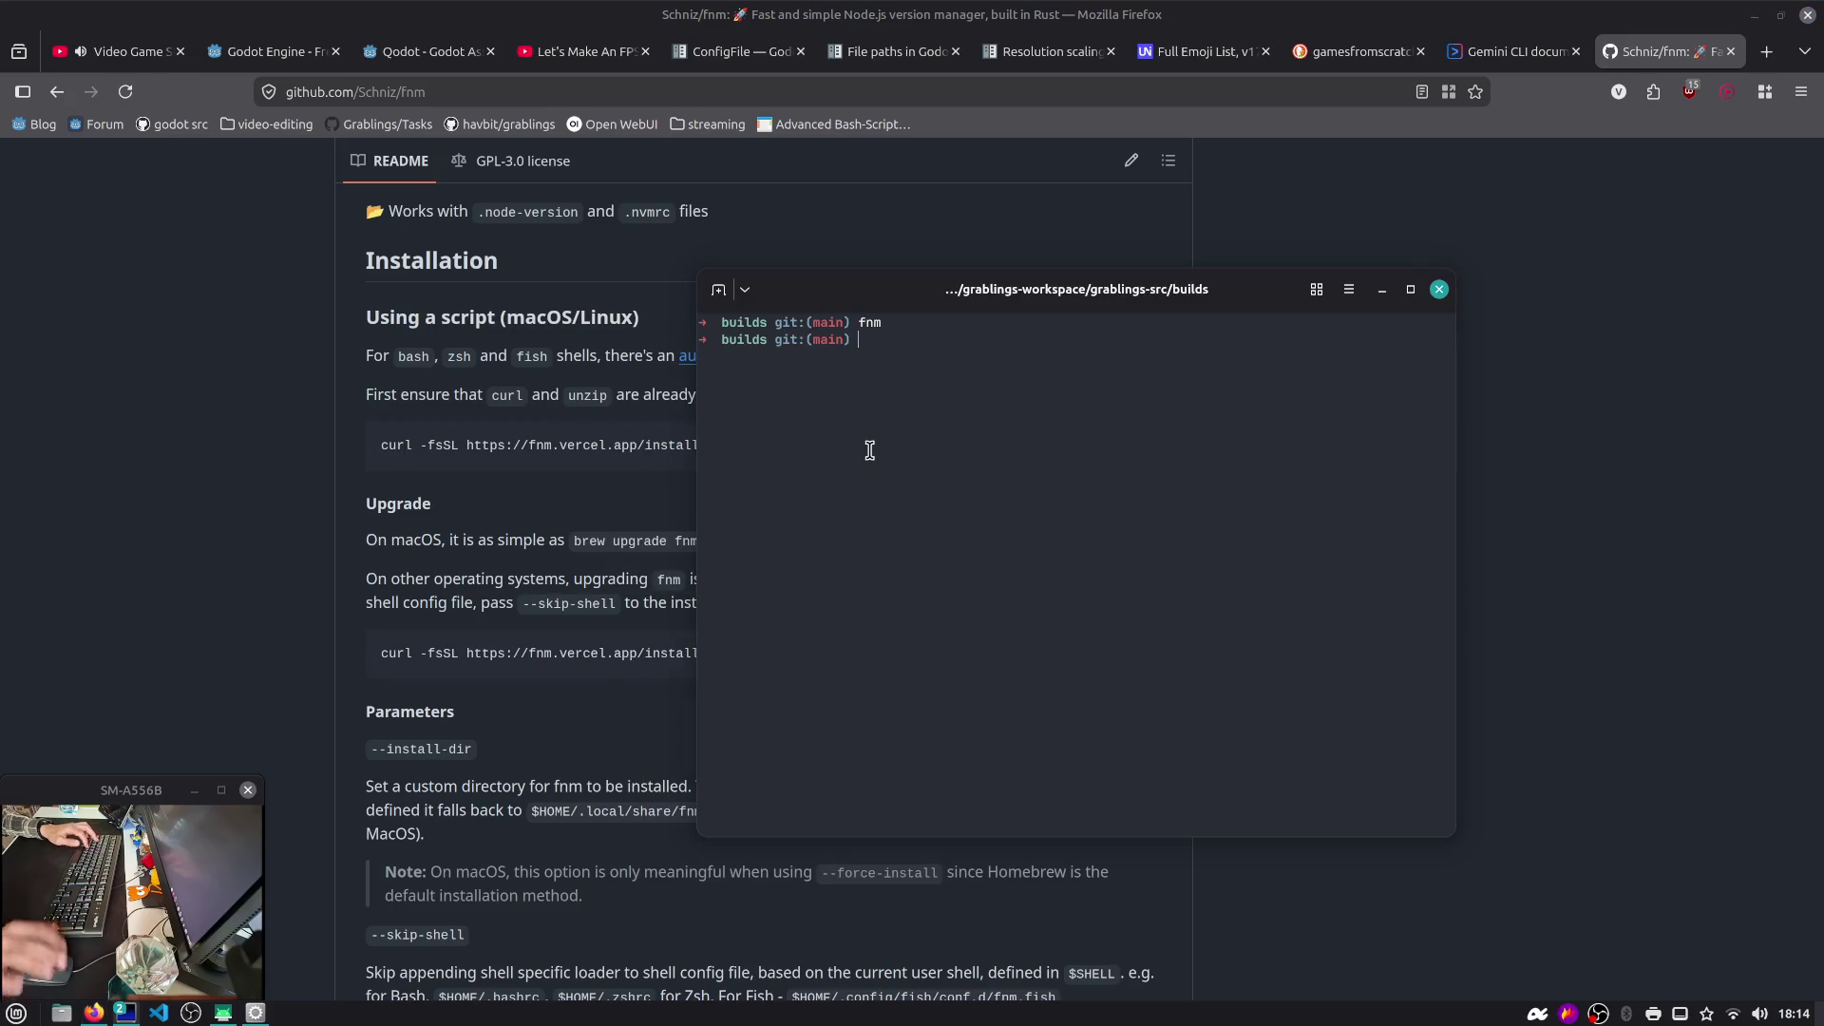
key("Return")
key("ctrl+l")
key("ctrl+shift+v")
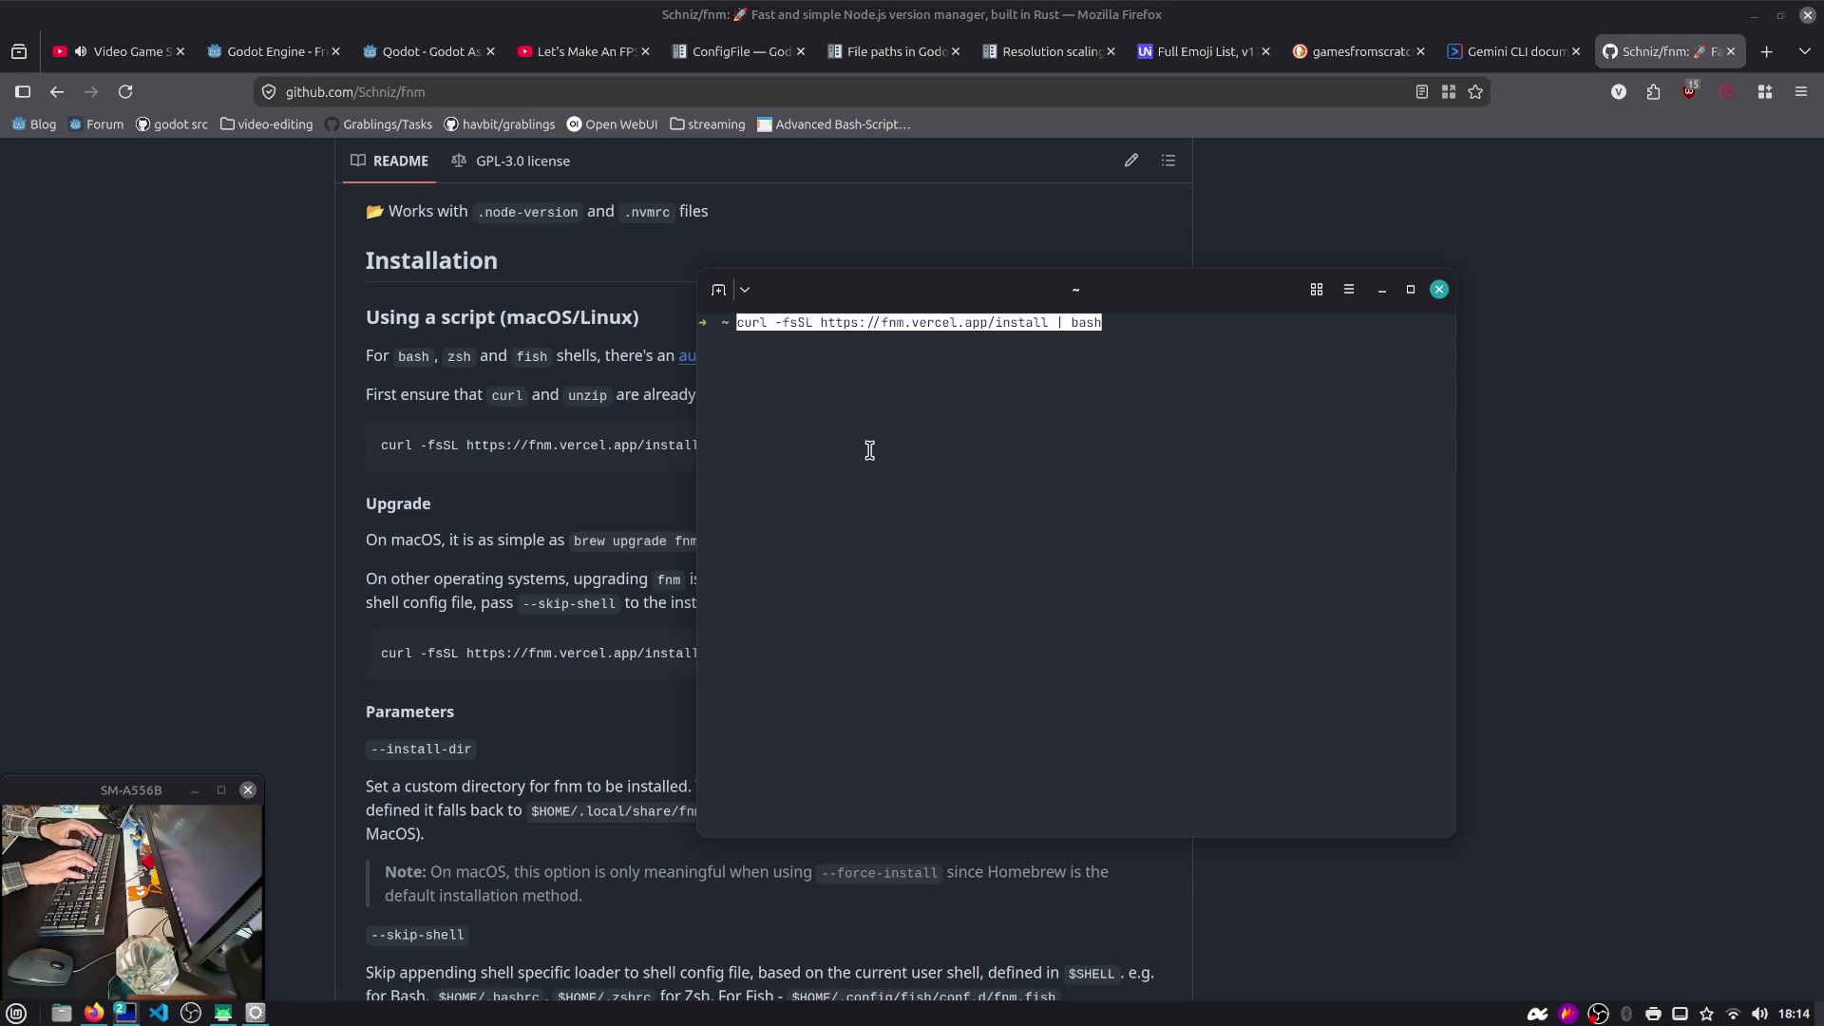
key("Return")
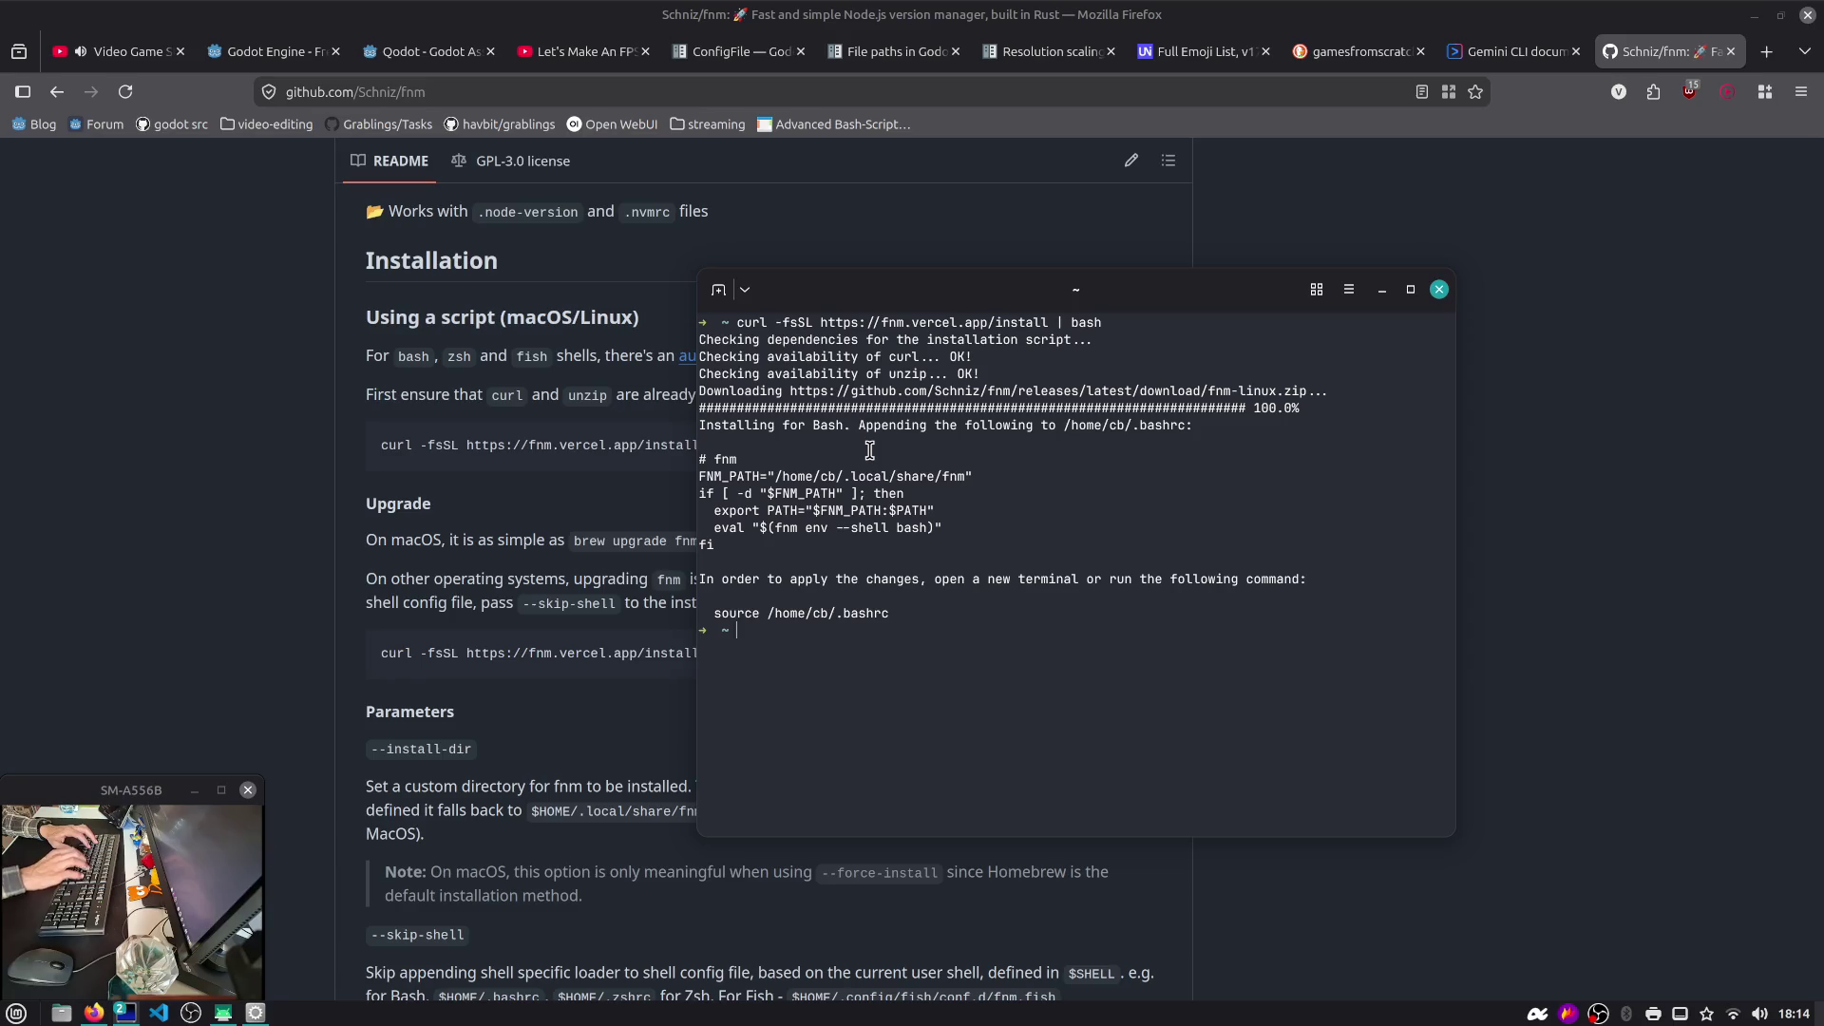
scroll(501, 601, "down", 5)
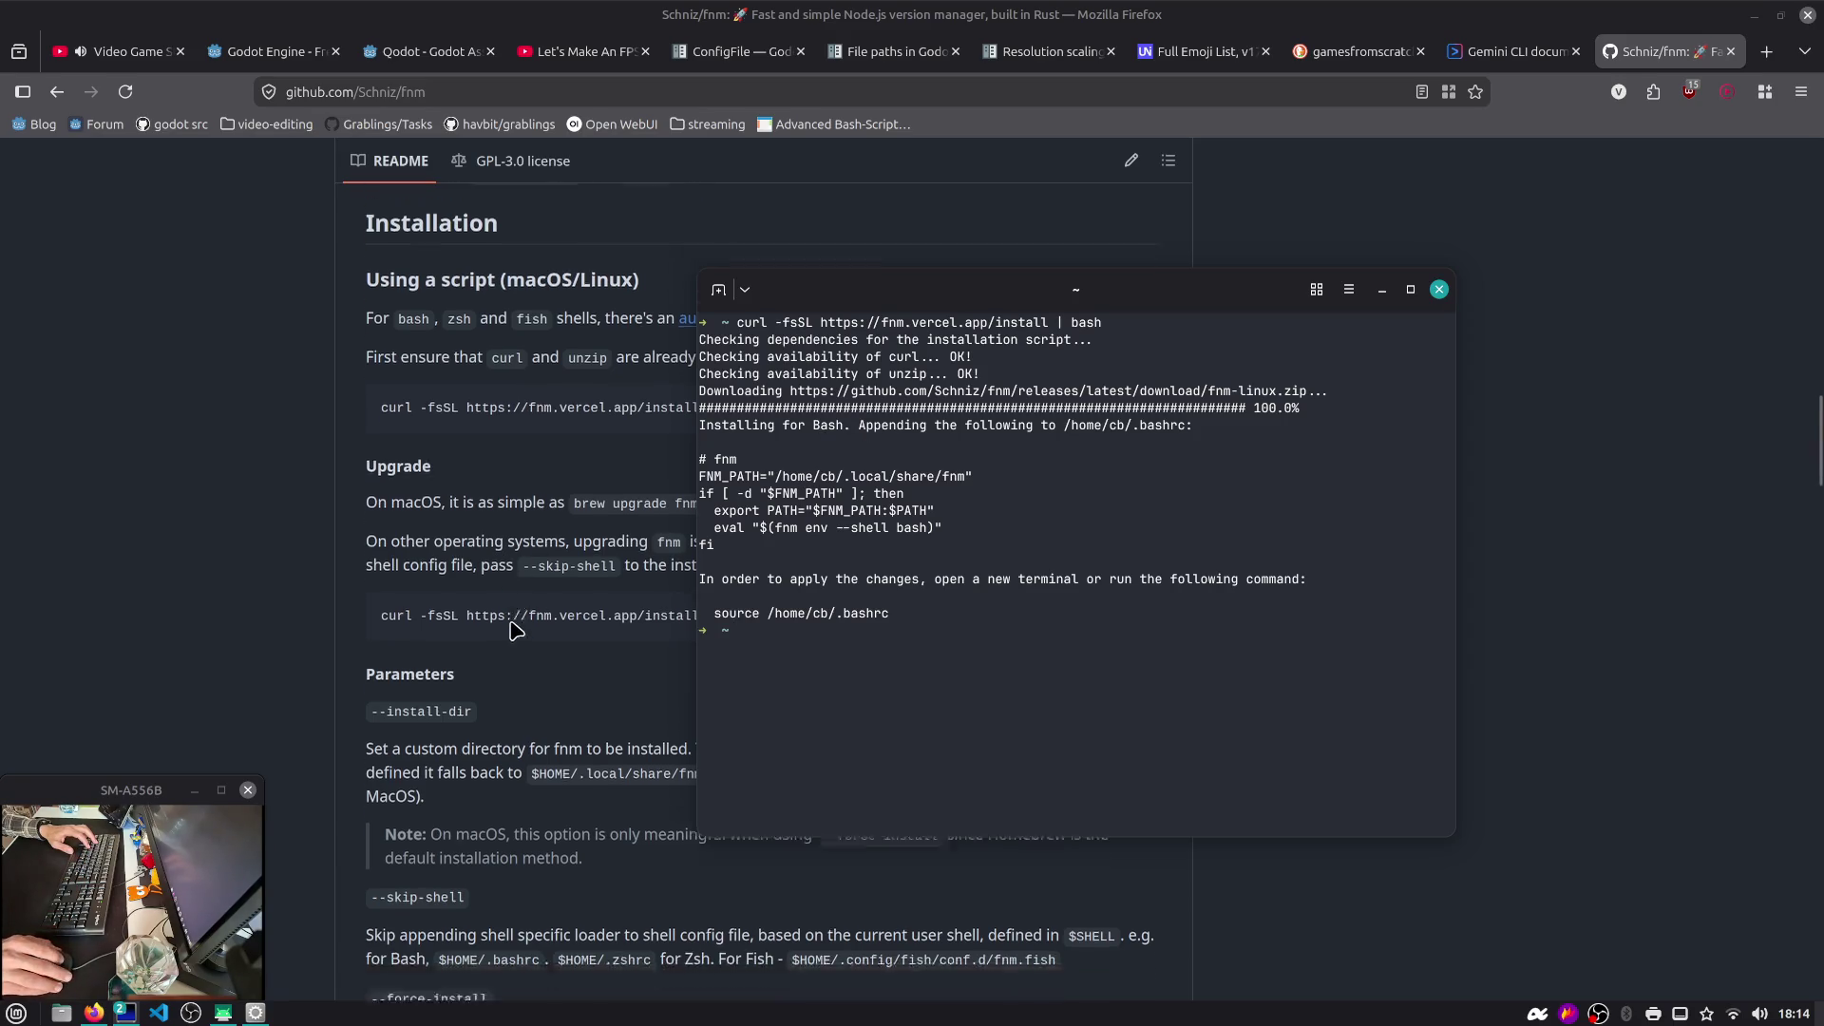
Step: Find the Zsh setup instructions in the fnm README and copy the Zsh eval line
left_click(508, 618)
key("ctrl+f")
type("zsh")
key("Return")
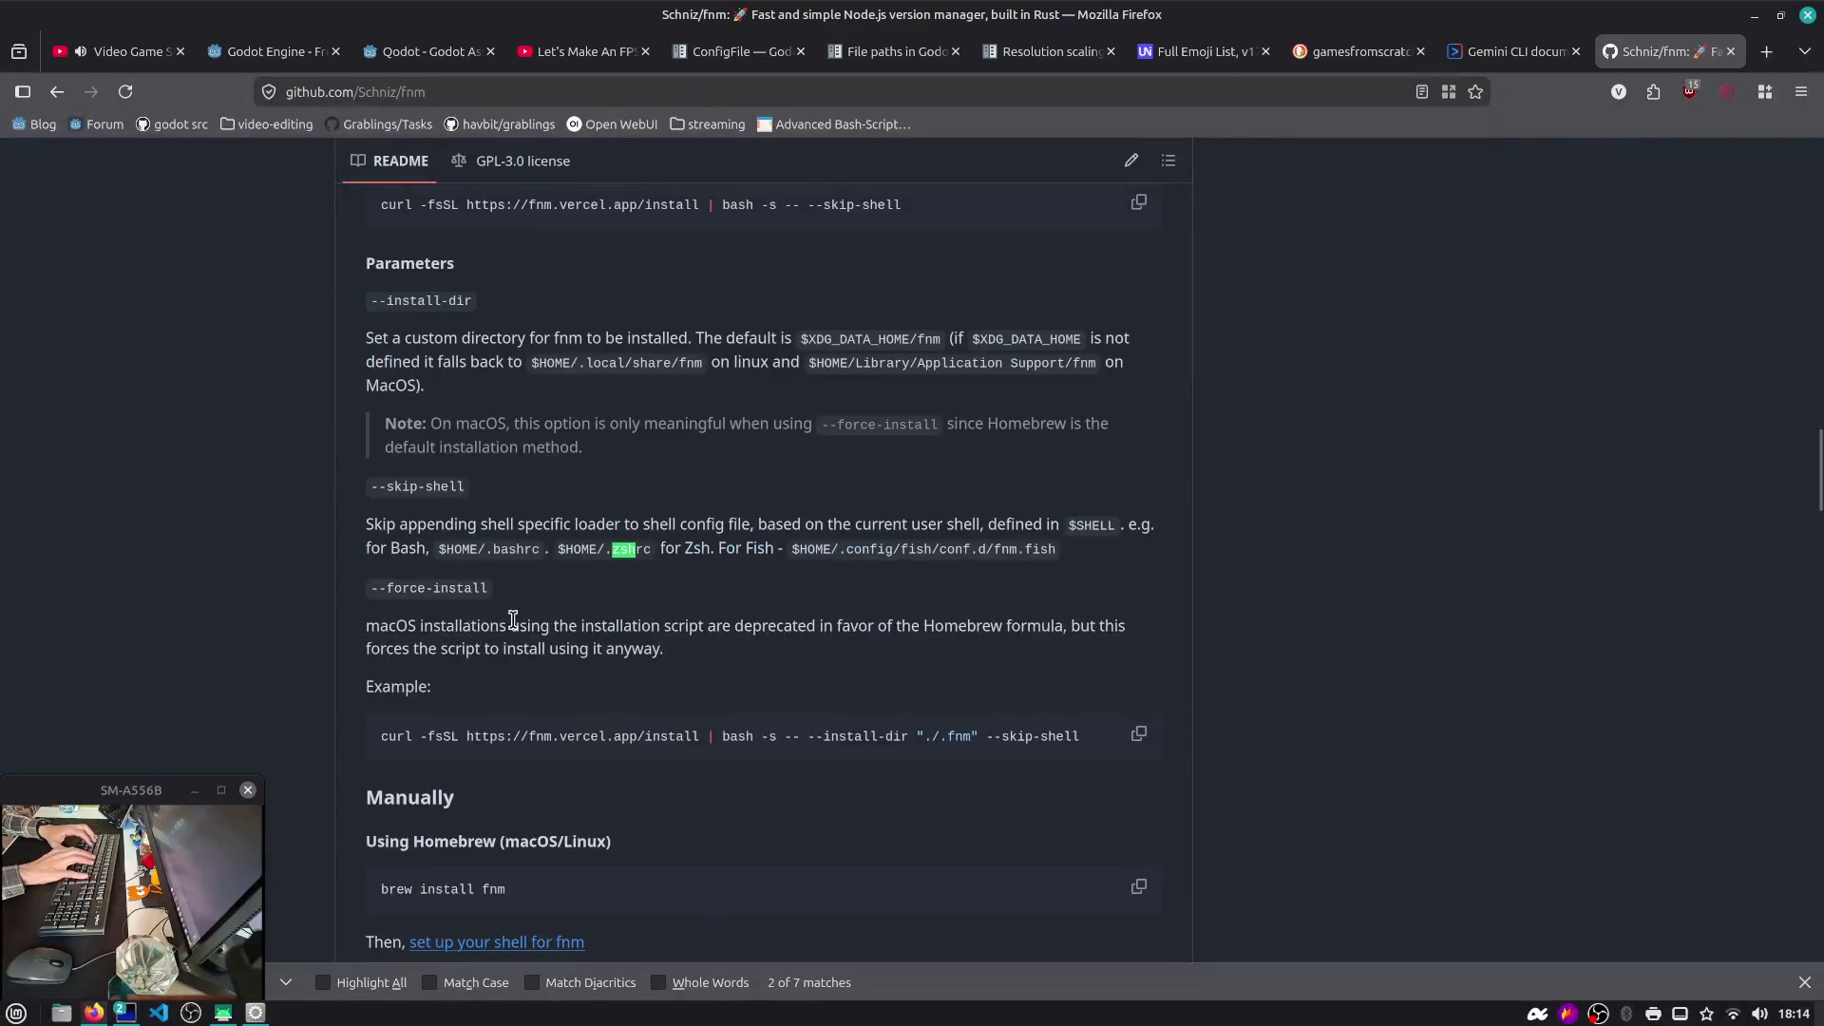
key("shift+Return")
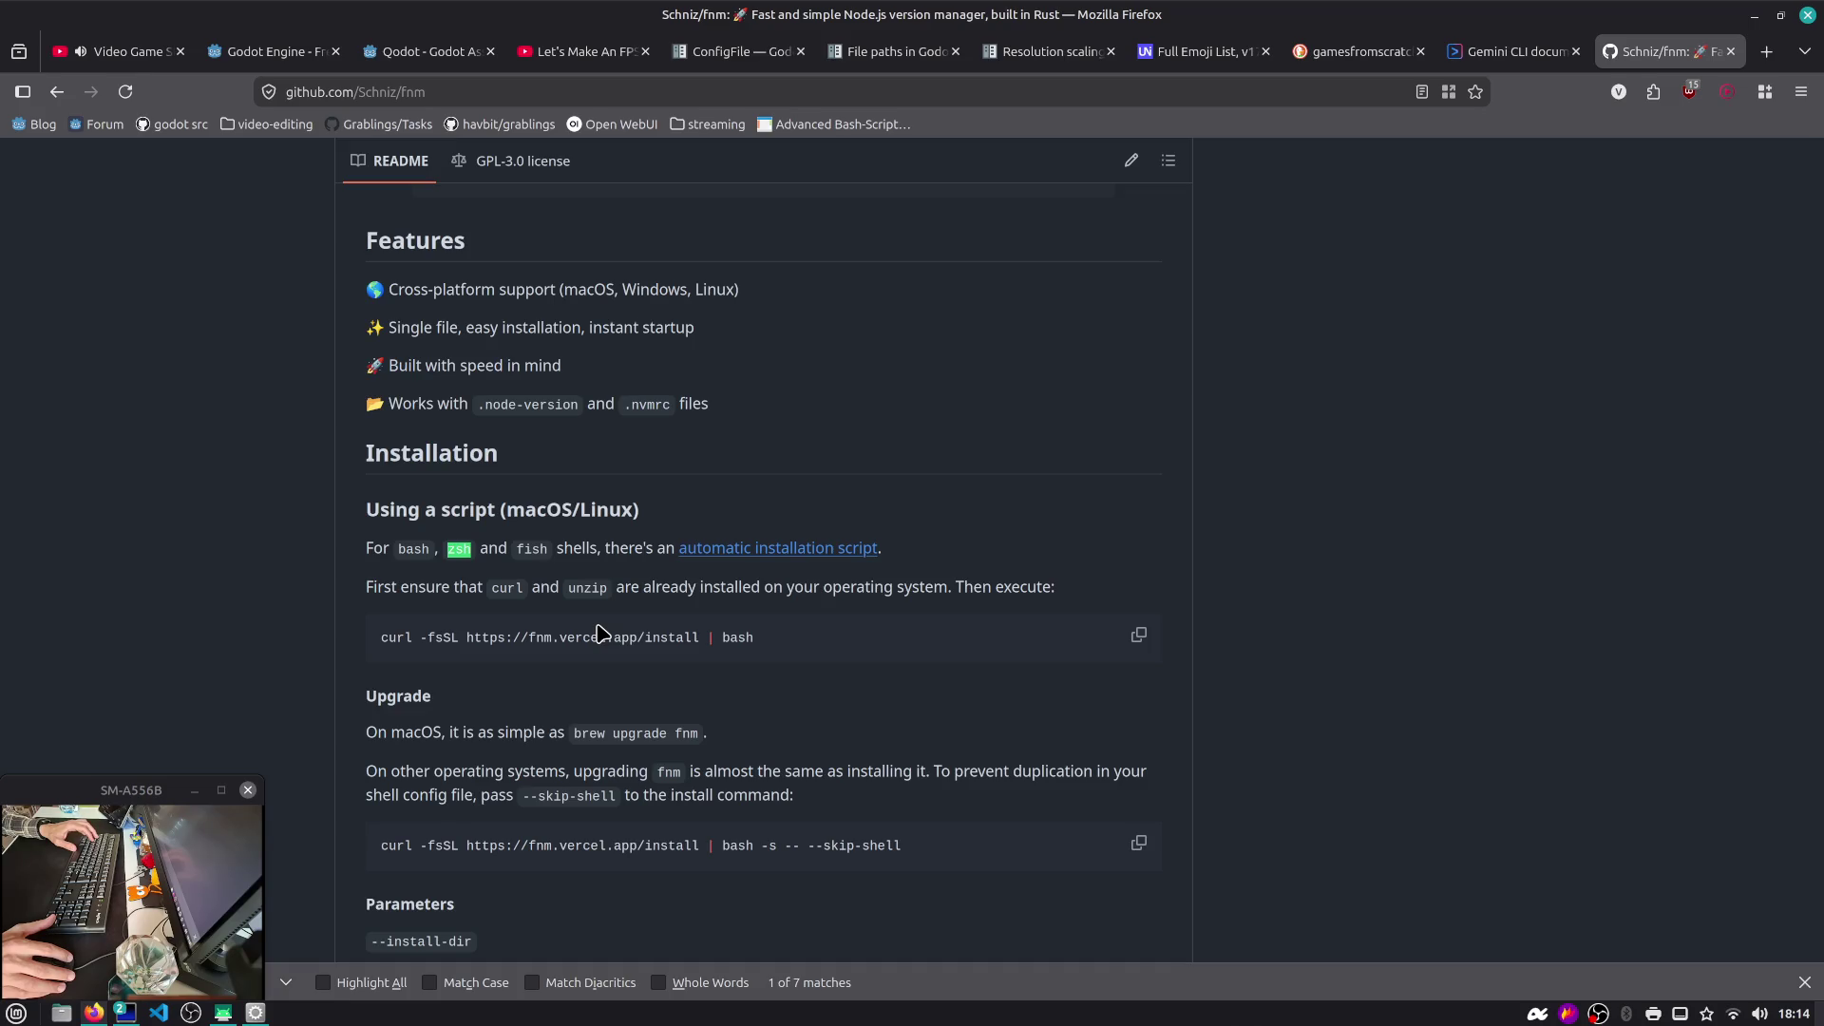
key("Return")
key("Return")
key("Return")
key("Return")
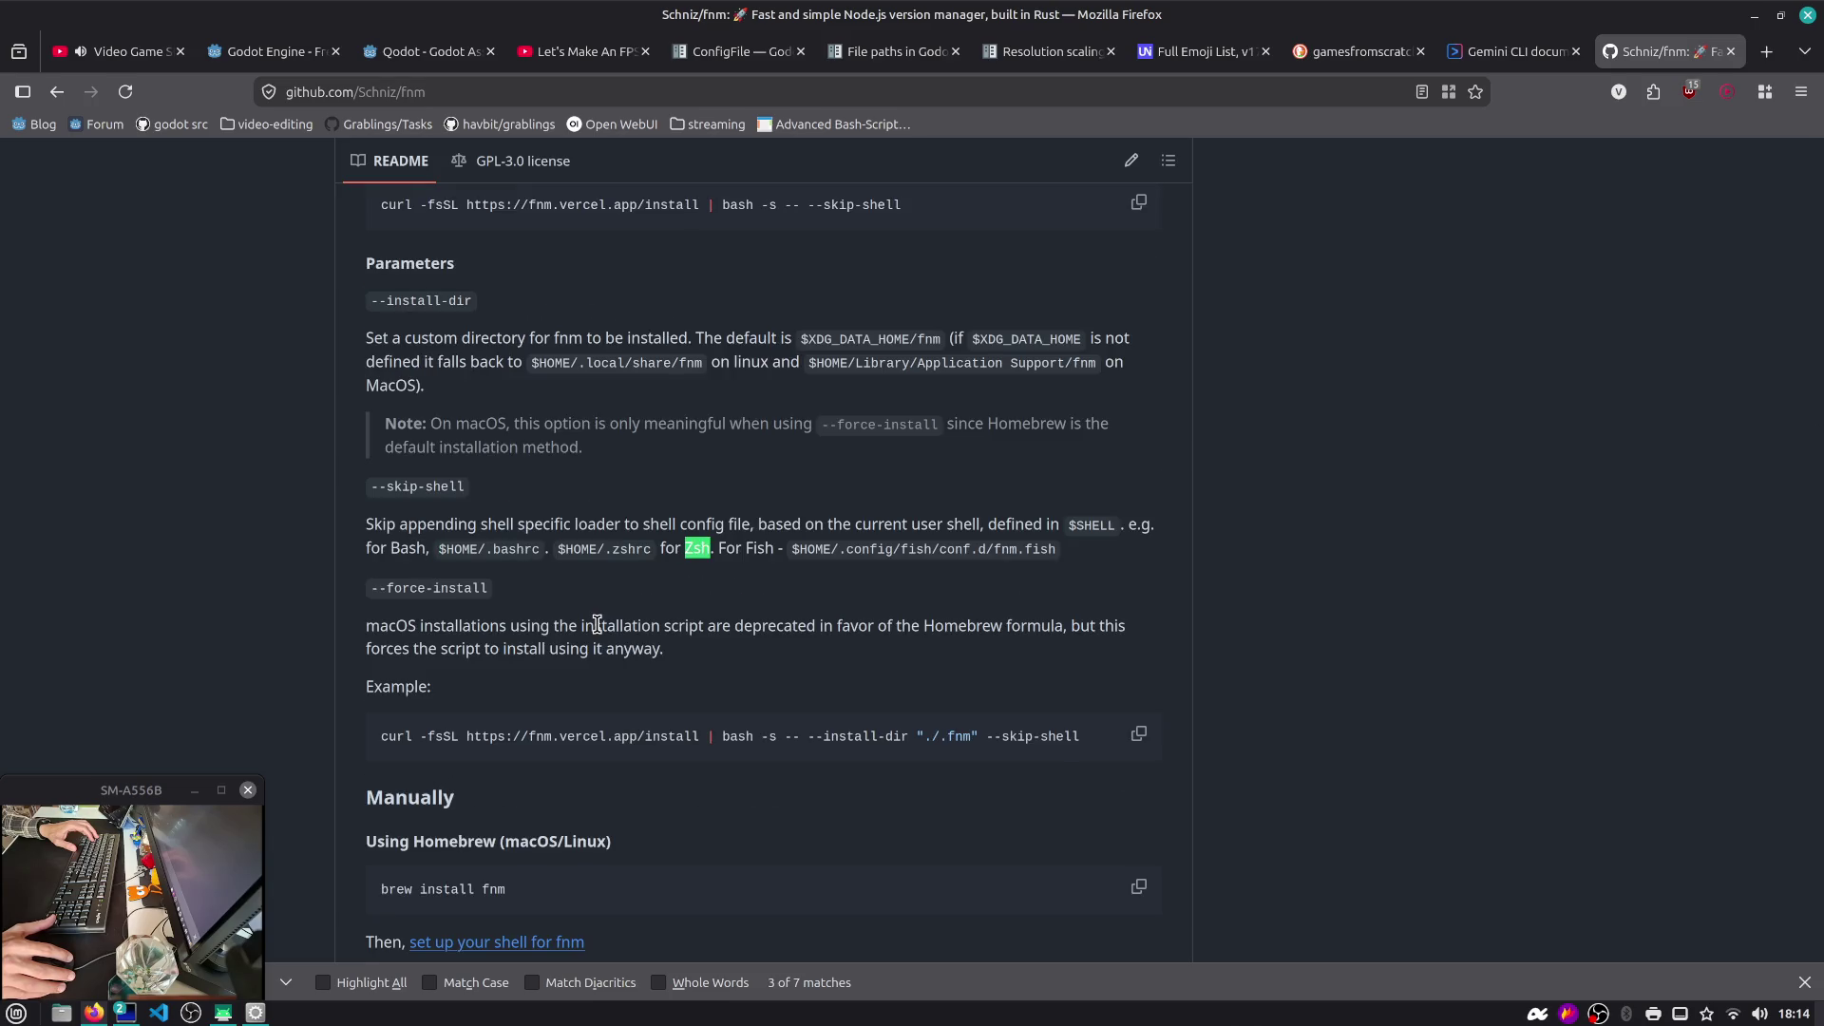
left_click(1138, 636)
key("alt+Tab")
Step: Append eval "$(fnm env --use-on-cd --shell zsh)" to .zshrc in nvim, save, and open a fresh terminal
type("nvim ")
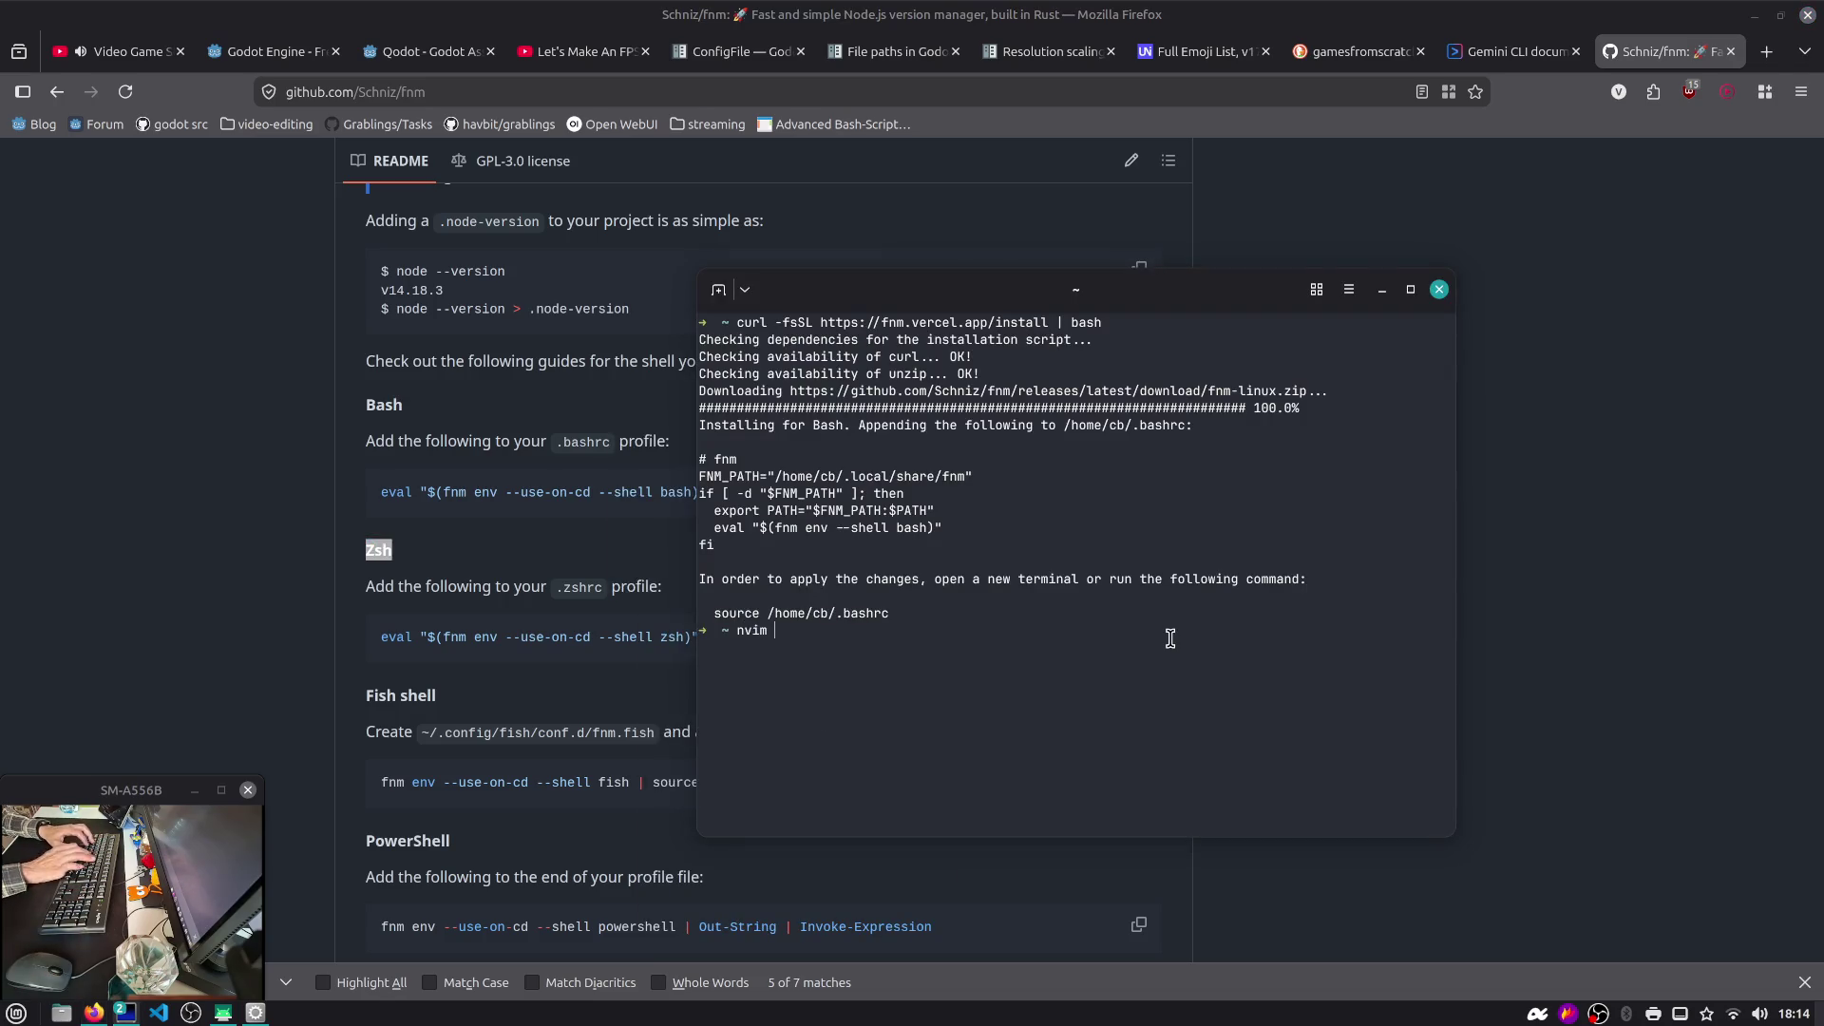
type(".zsh")
key("Tab")
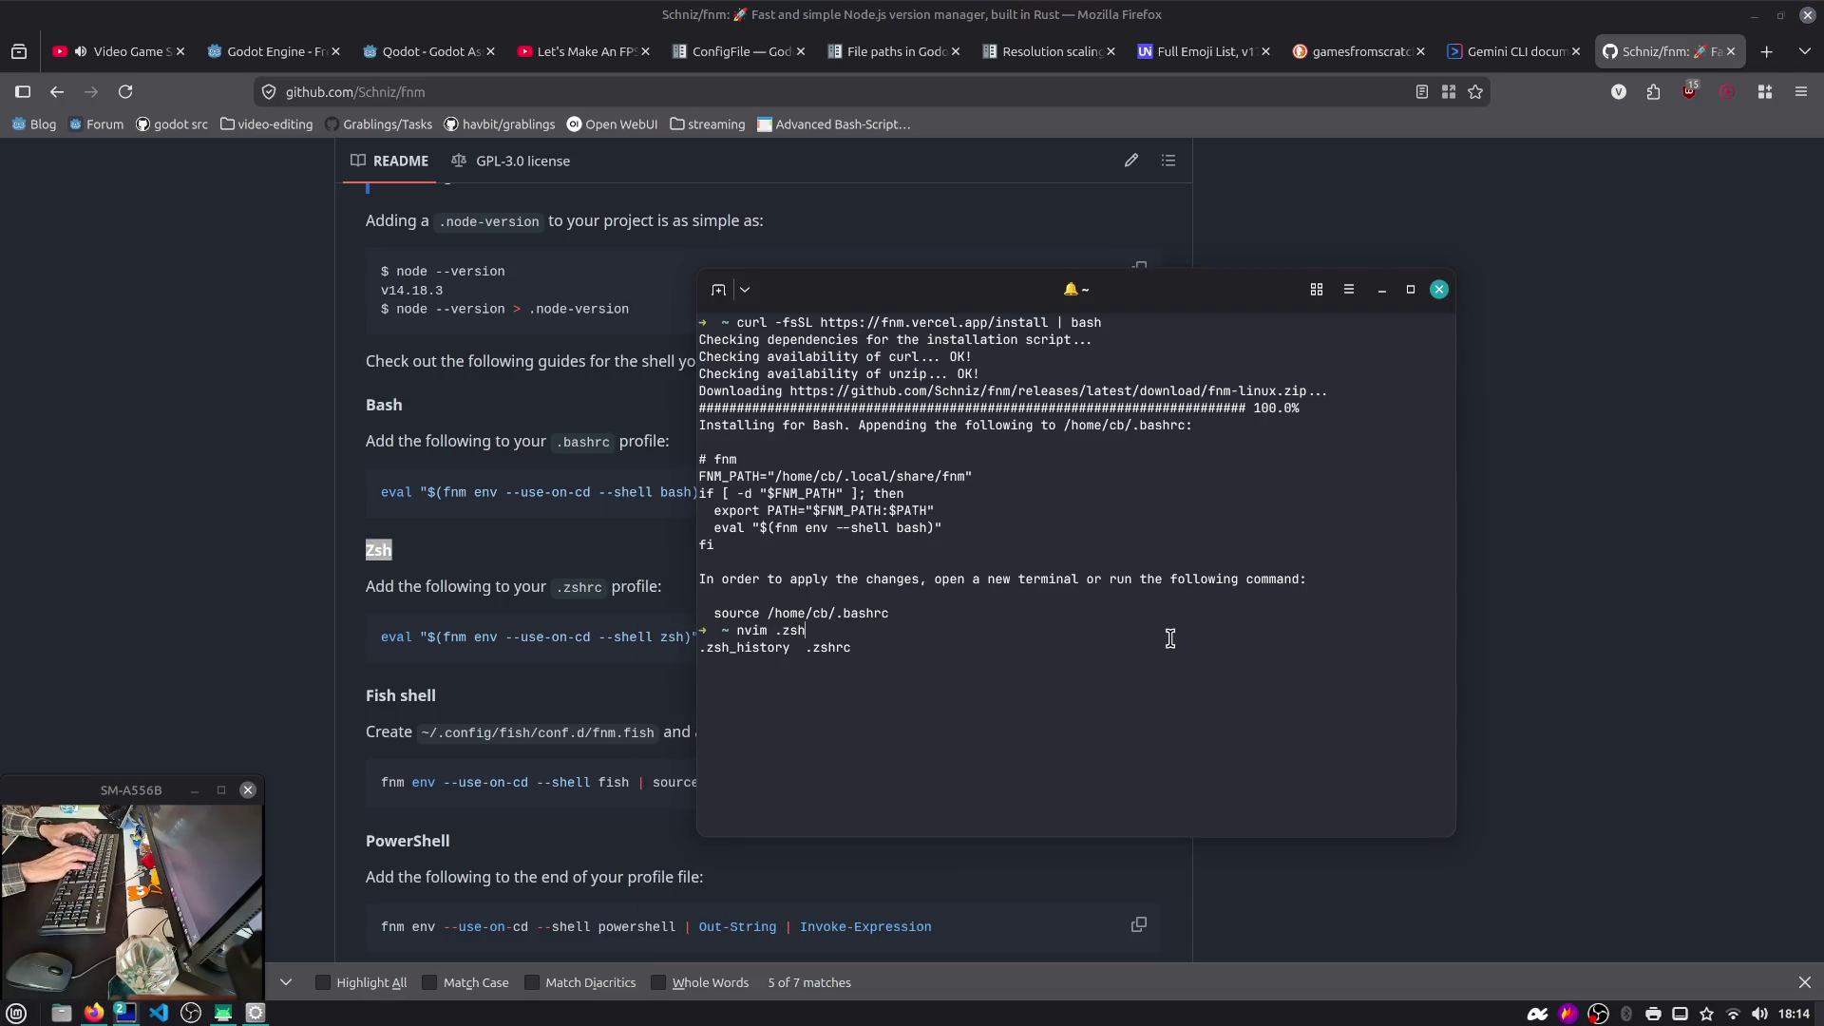
key("Return")
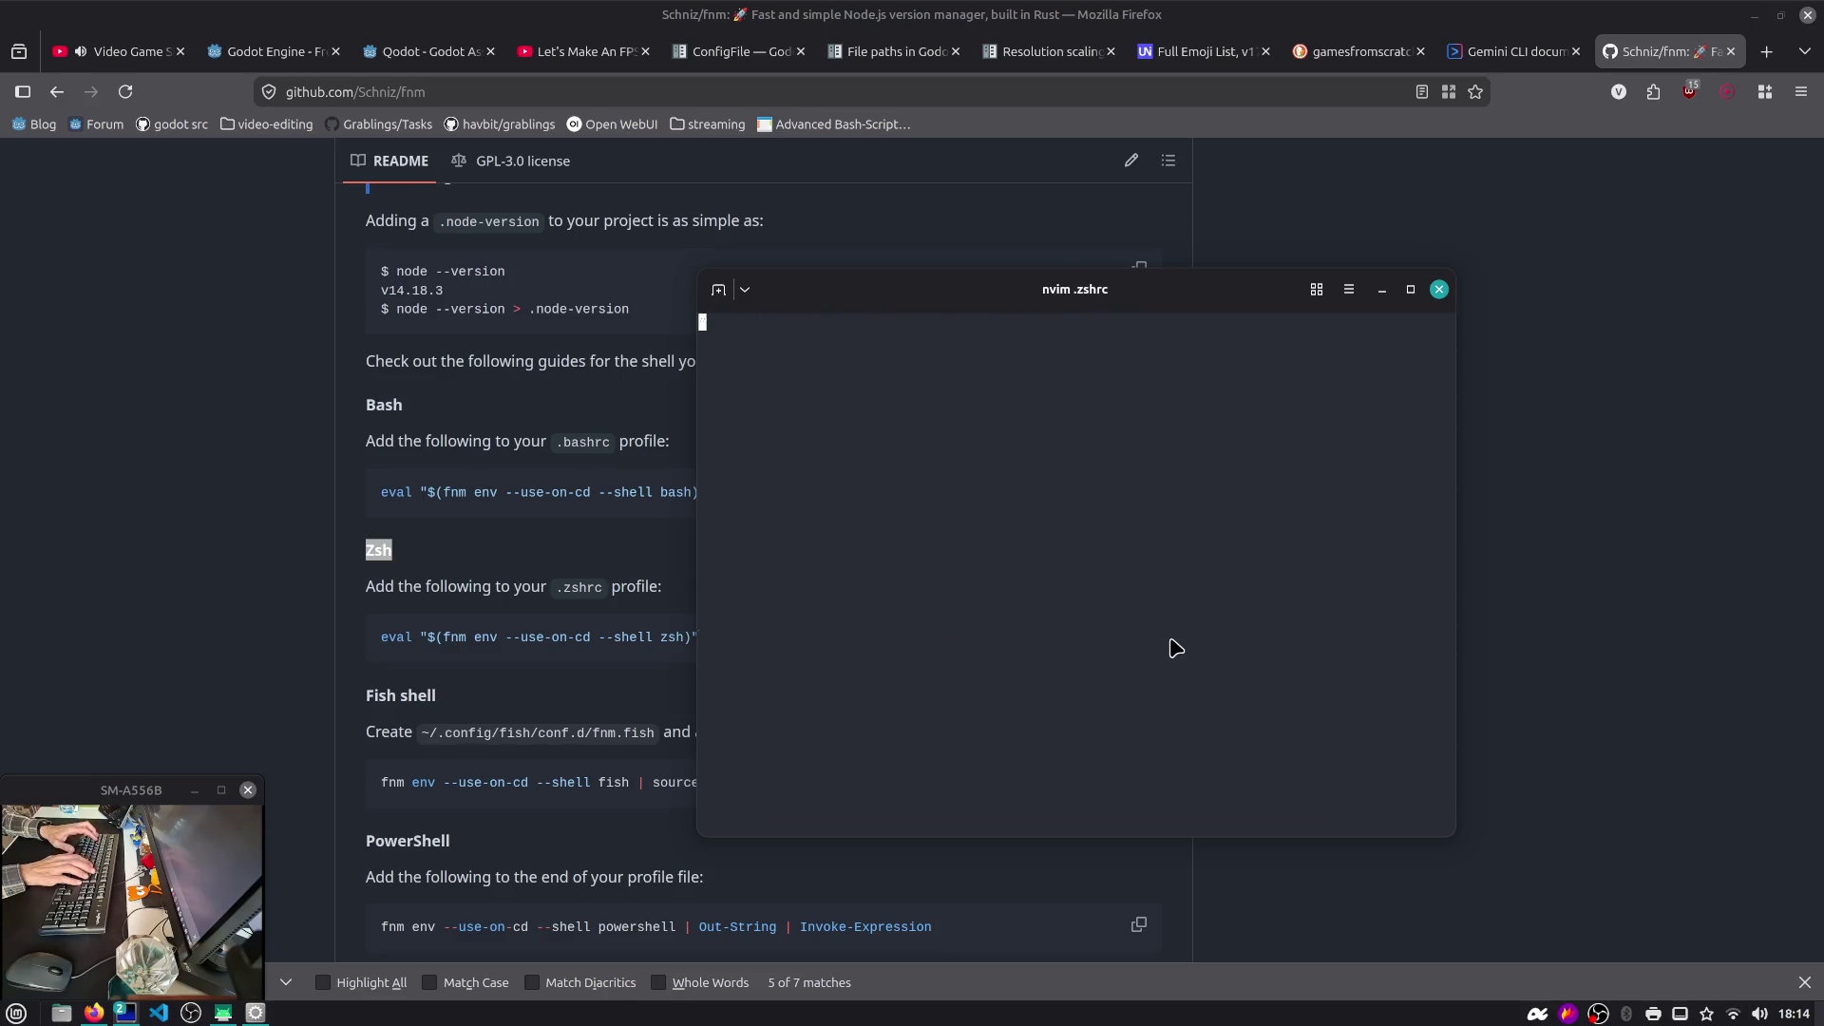
key("shift+g")
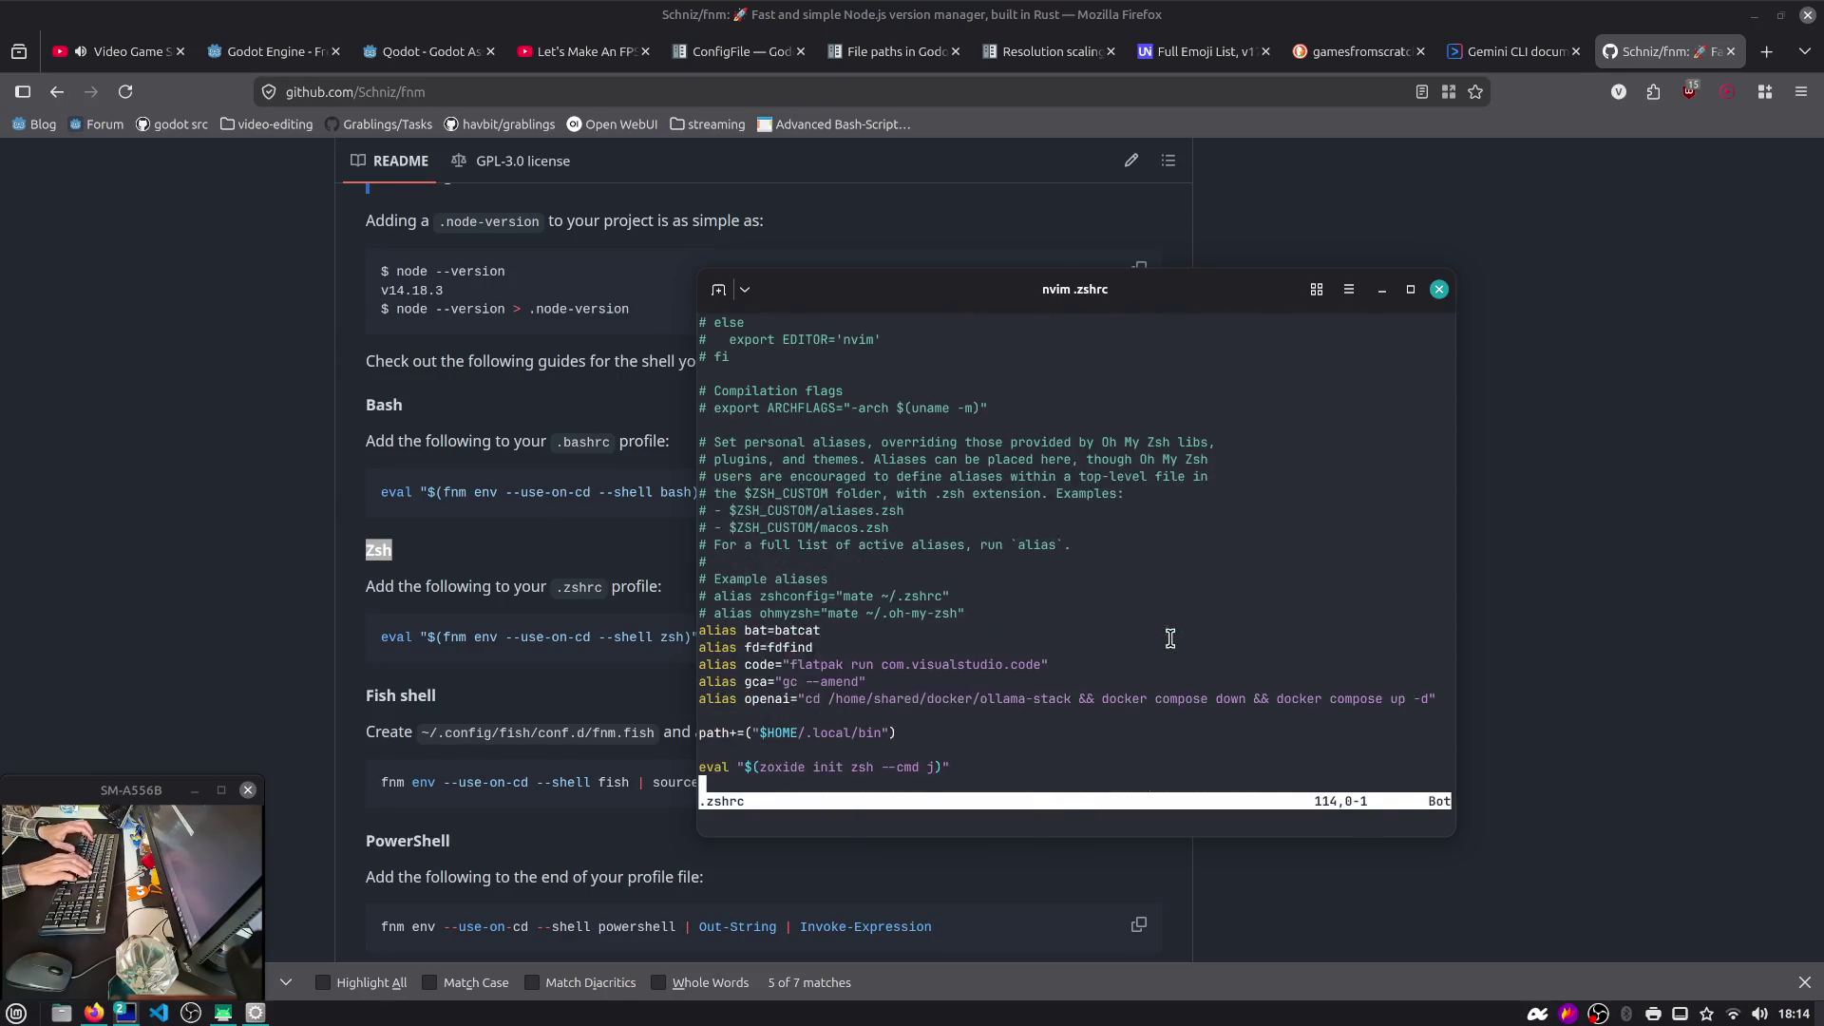
key("i")
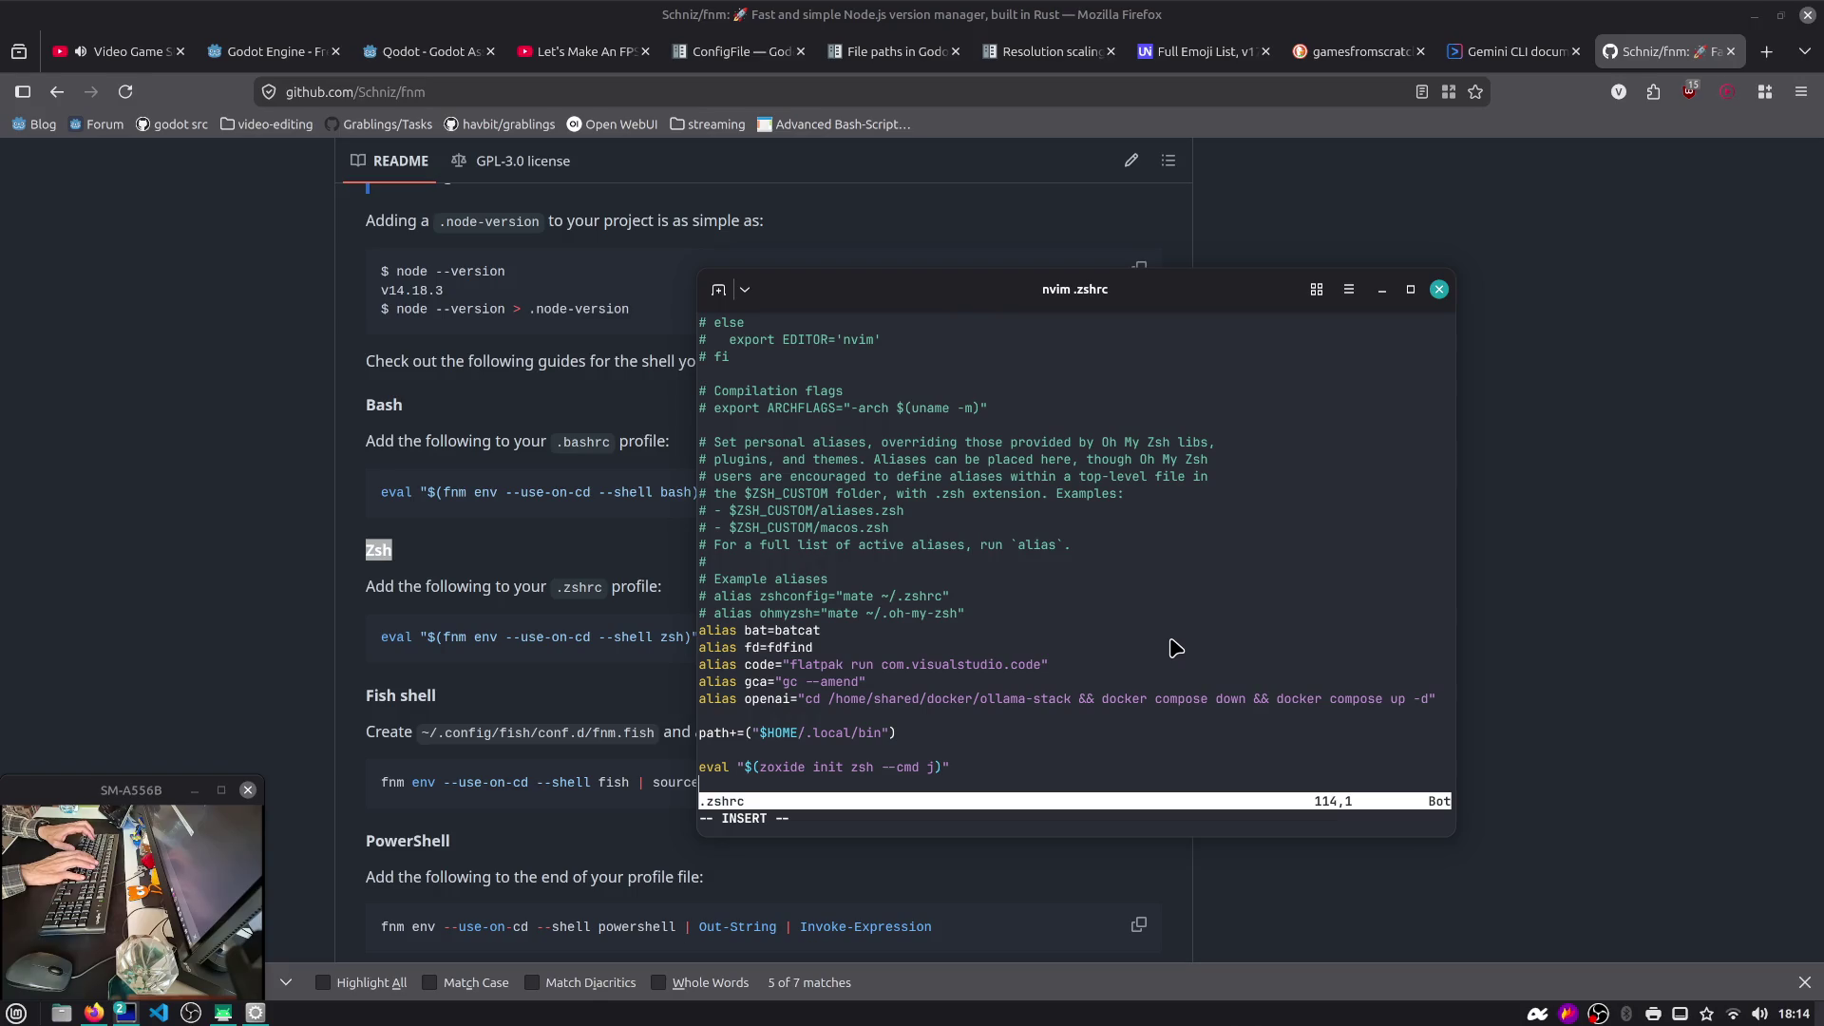
key("Return")
key("ctrl+shift+v")
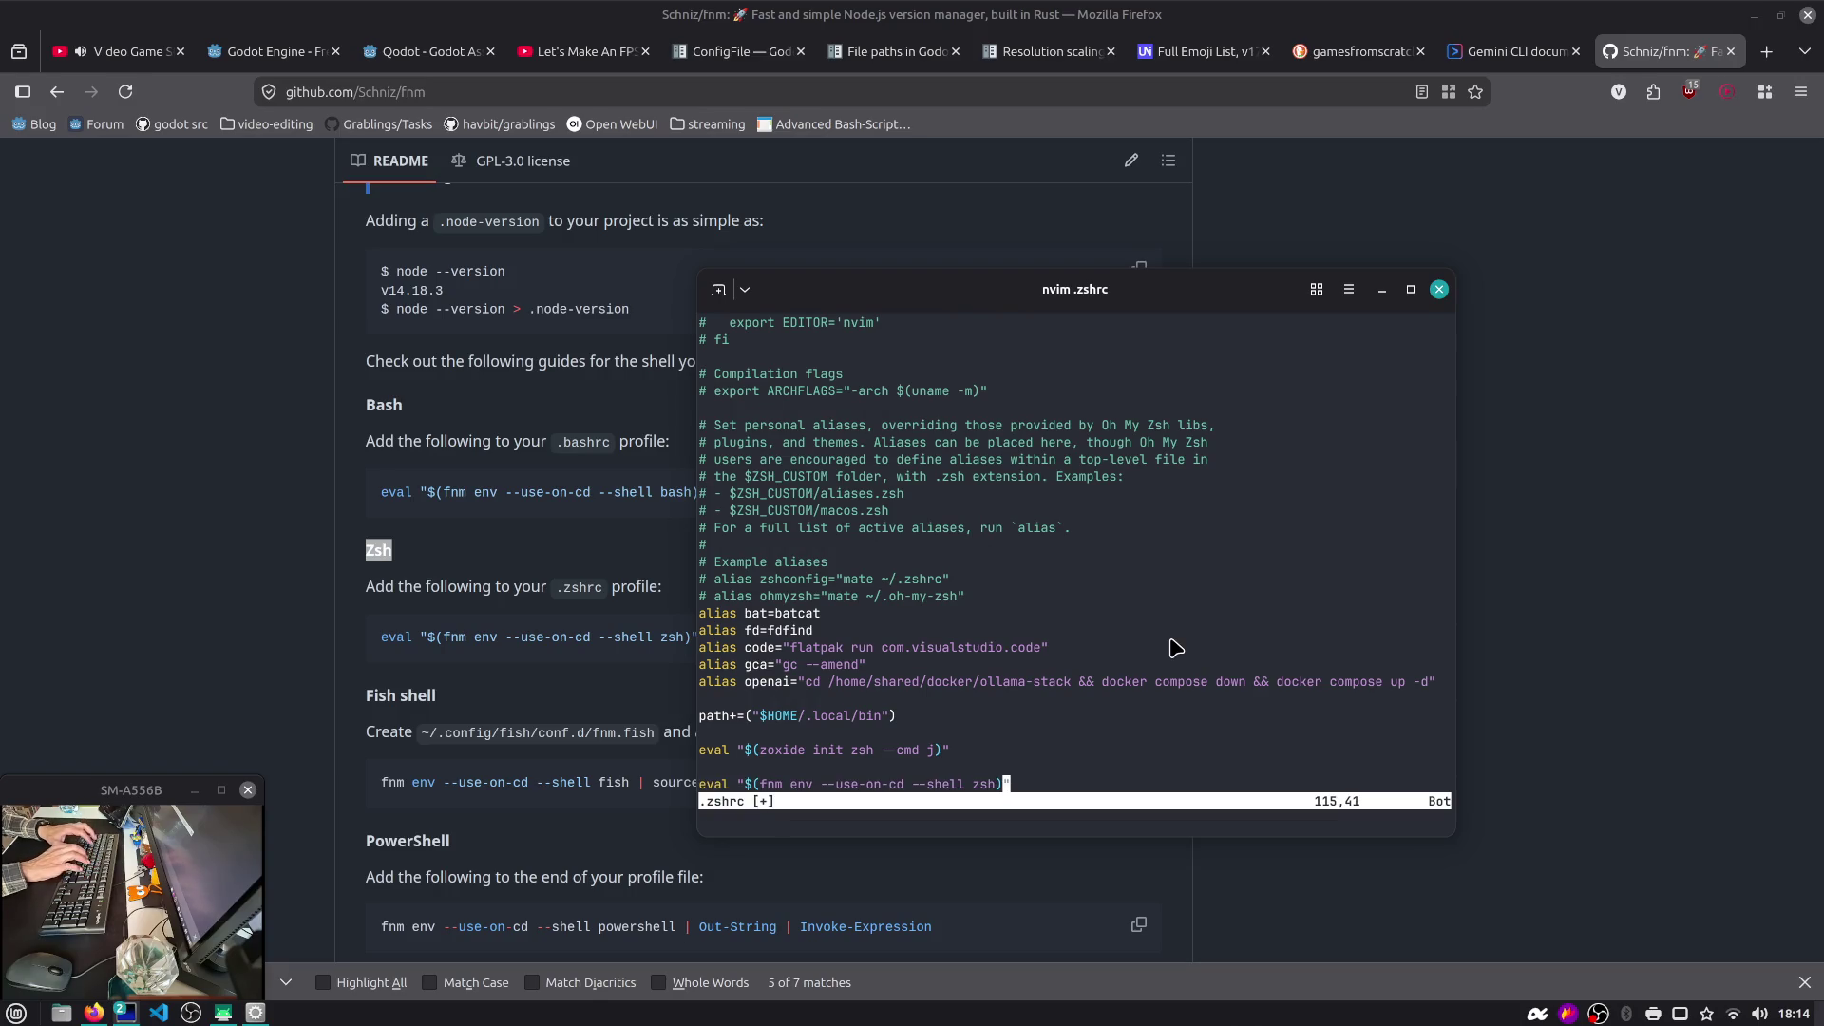
type(":wq")
key("Return")
key("ctrl+d")
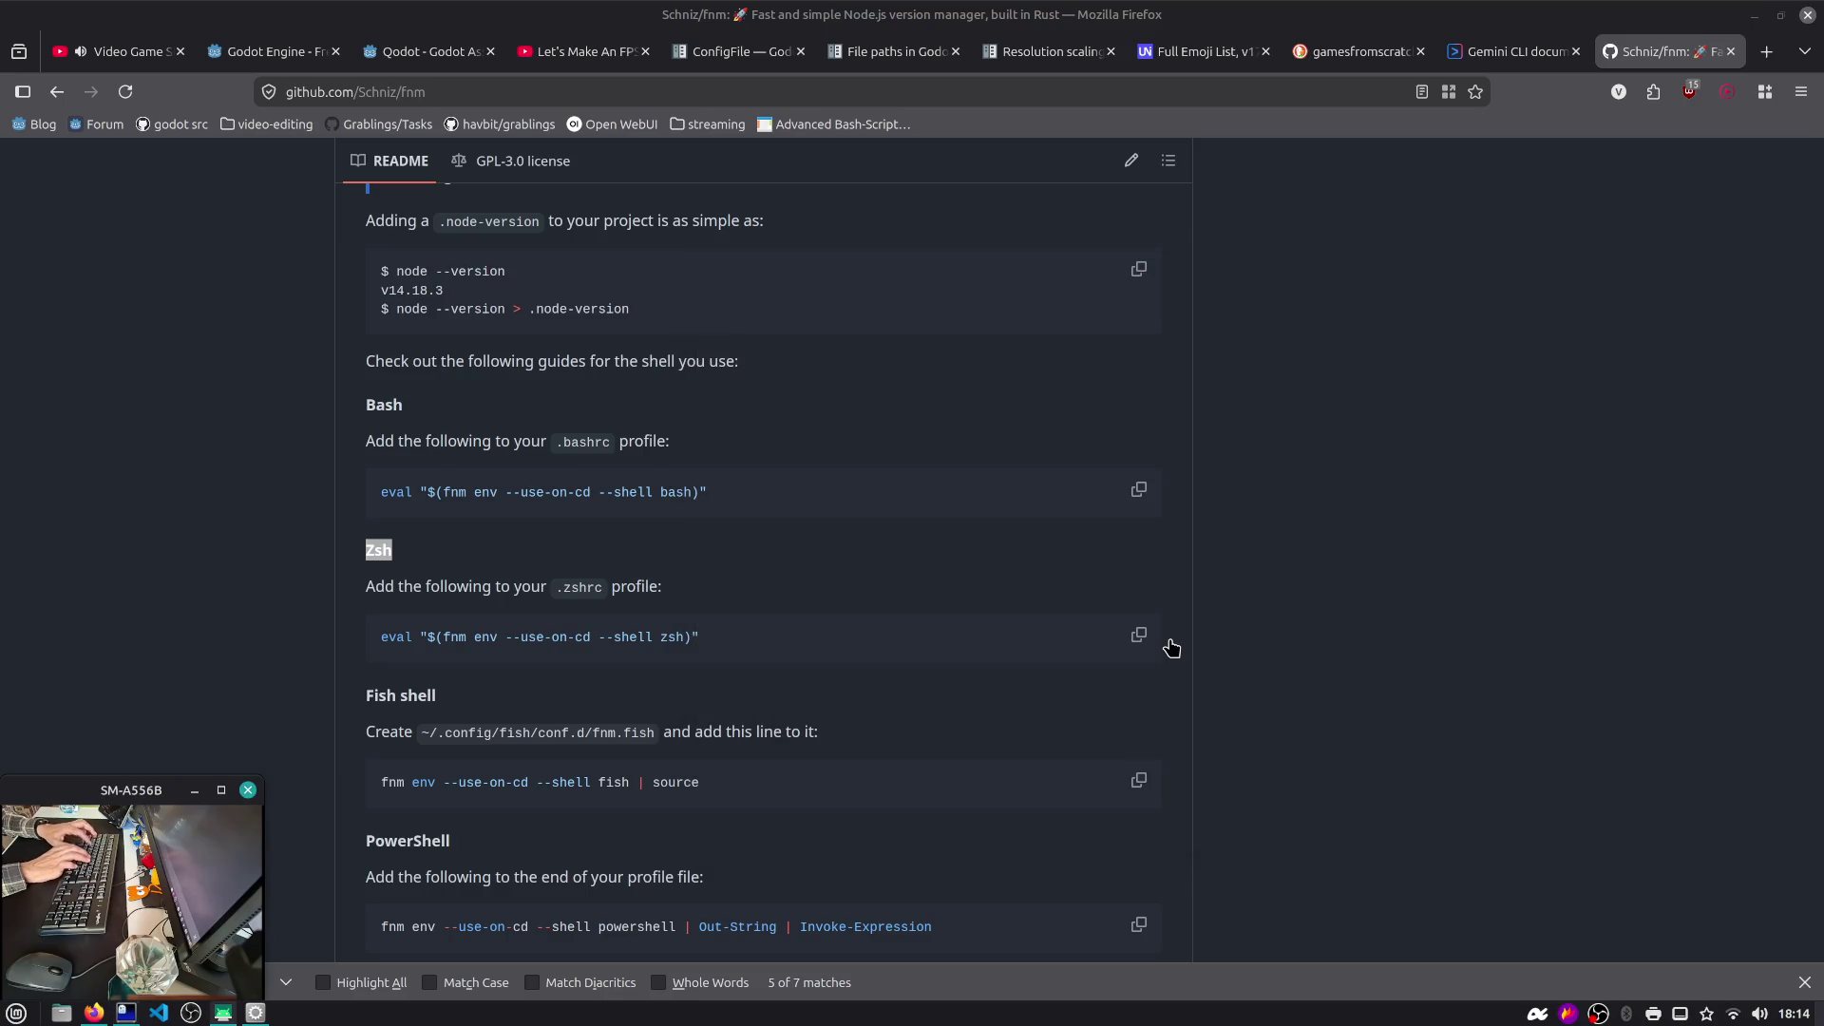
key("ctrl+alt+t")
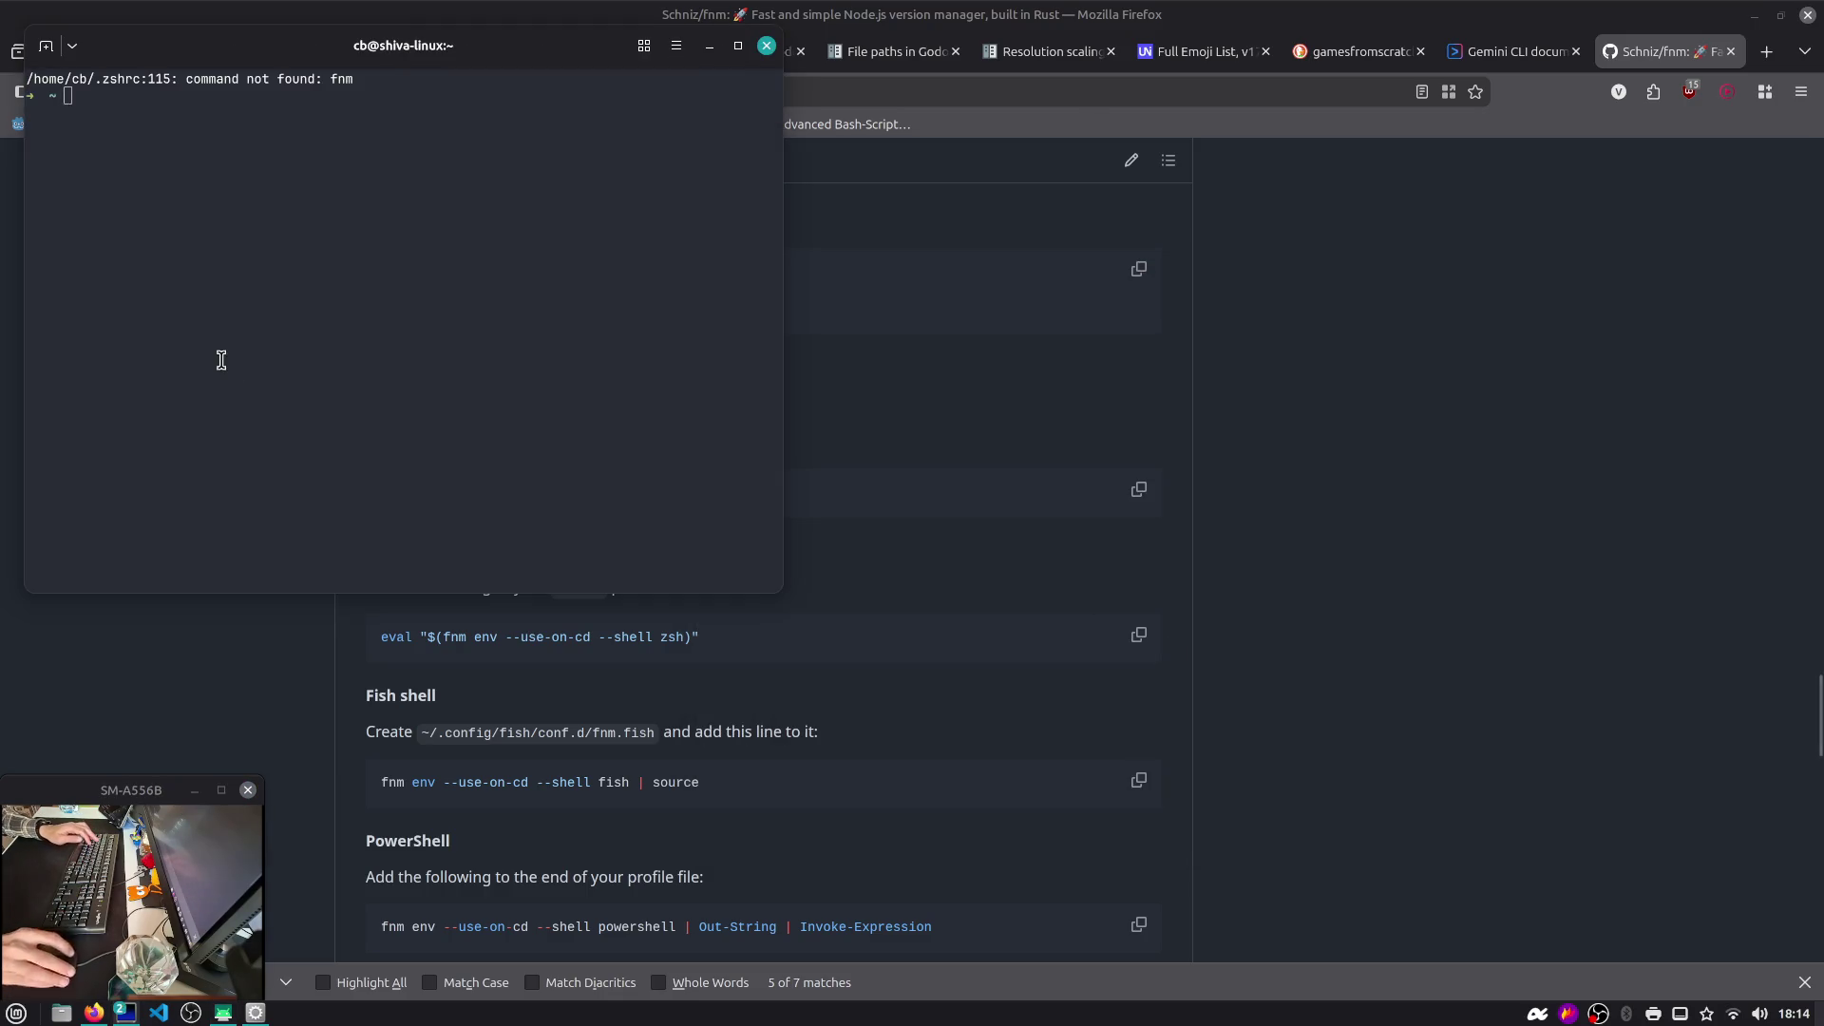
Step: Check that fnm isn't found yet, then delete the blank line above the fnm line in .zshrc
left_click_drag(220, 358, 1131, 624)
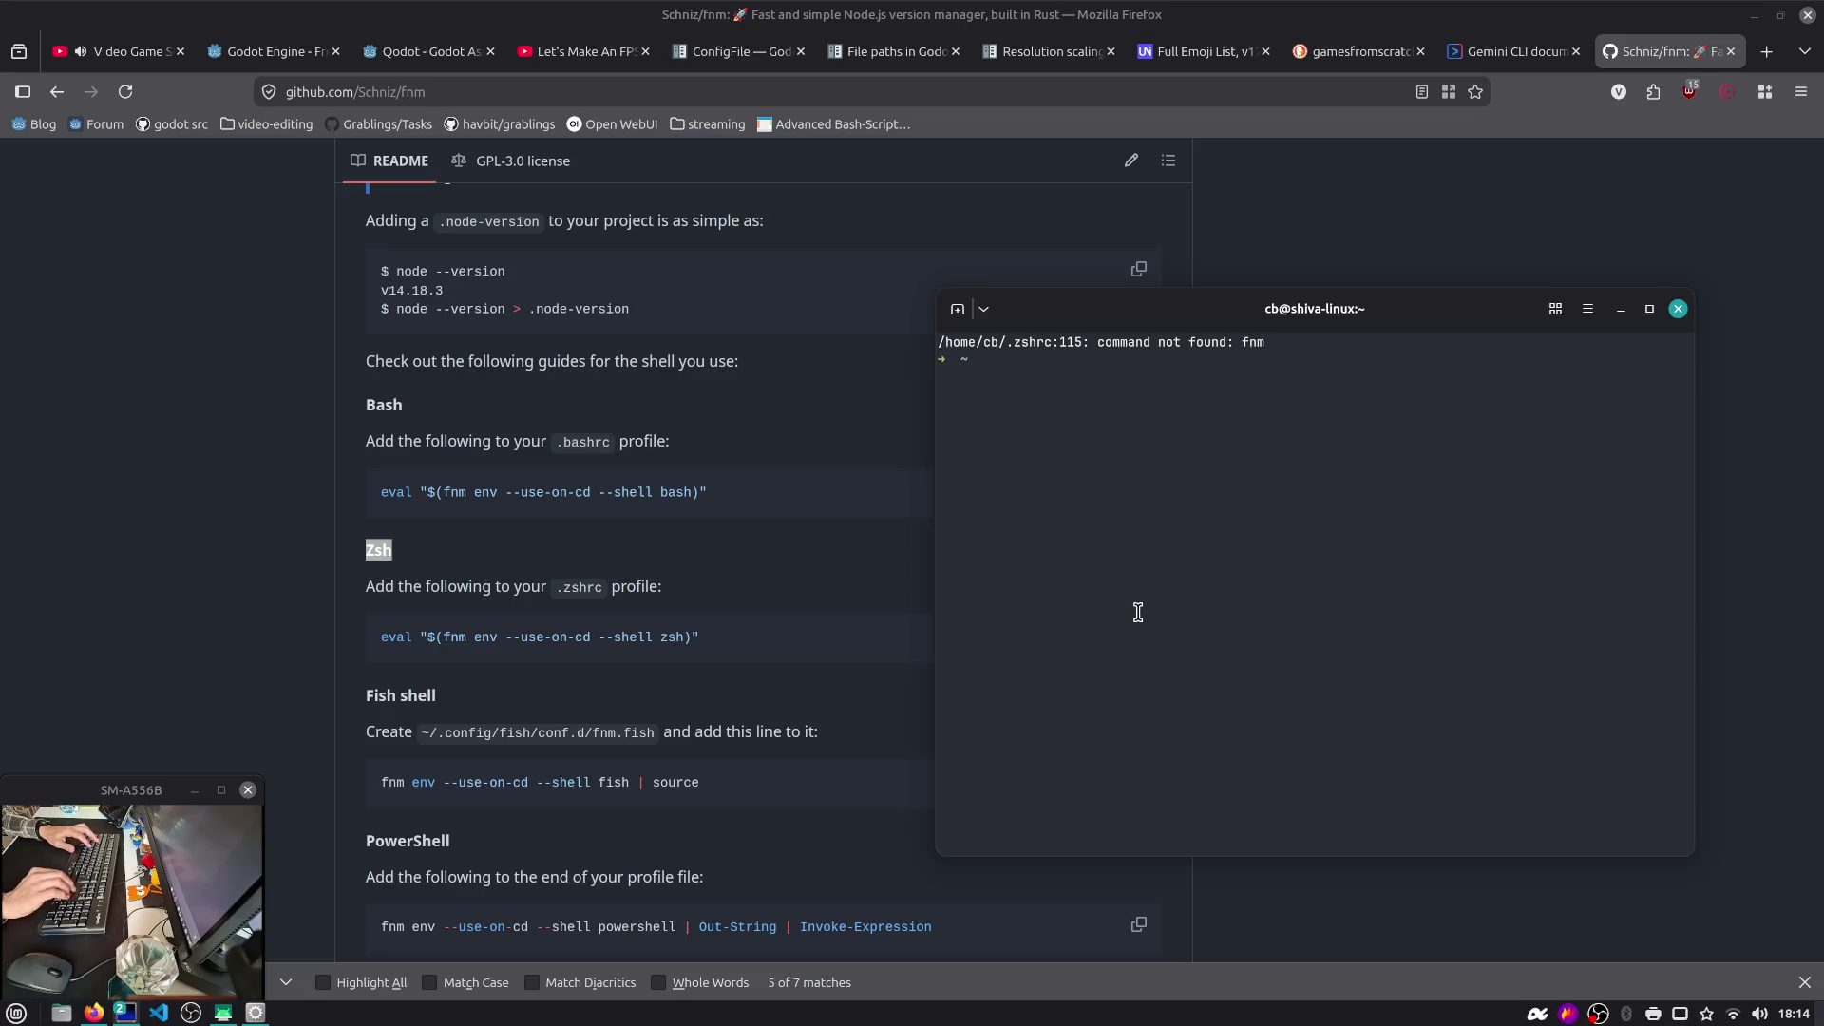
type("fnm")
key("Return")
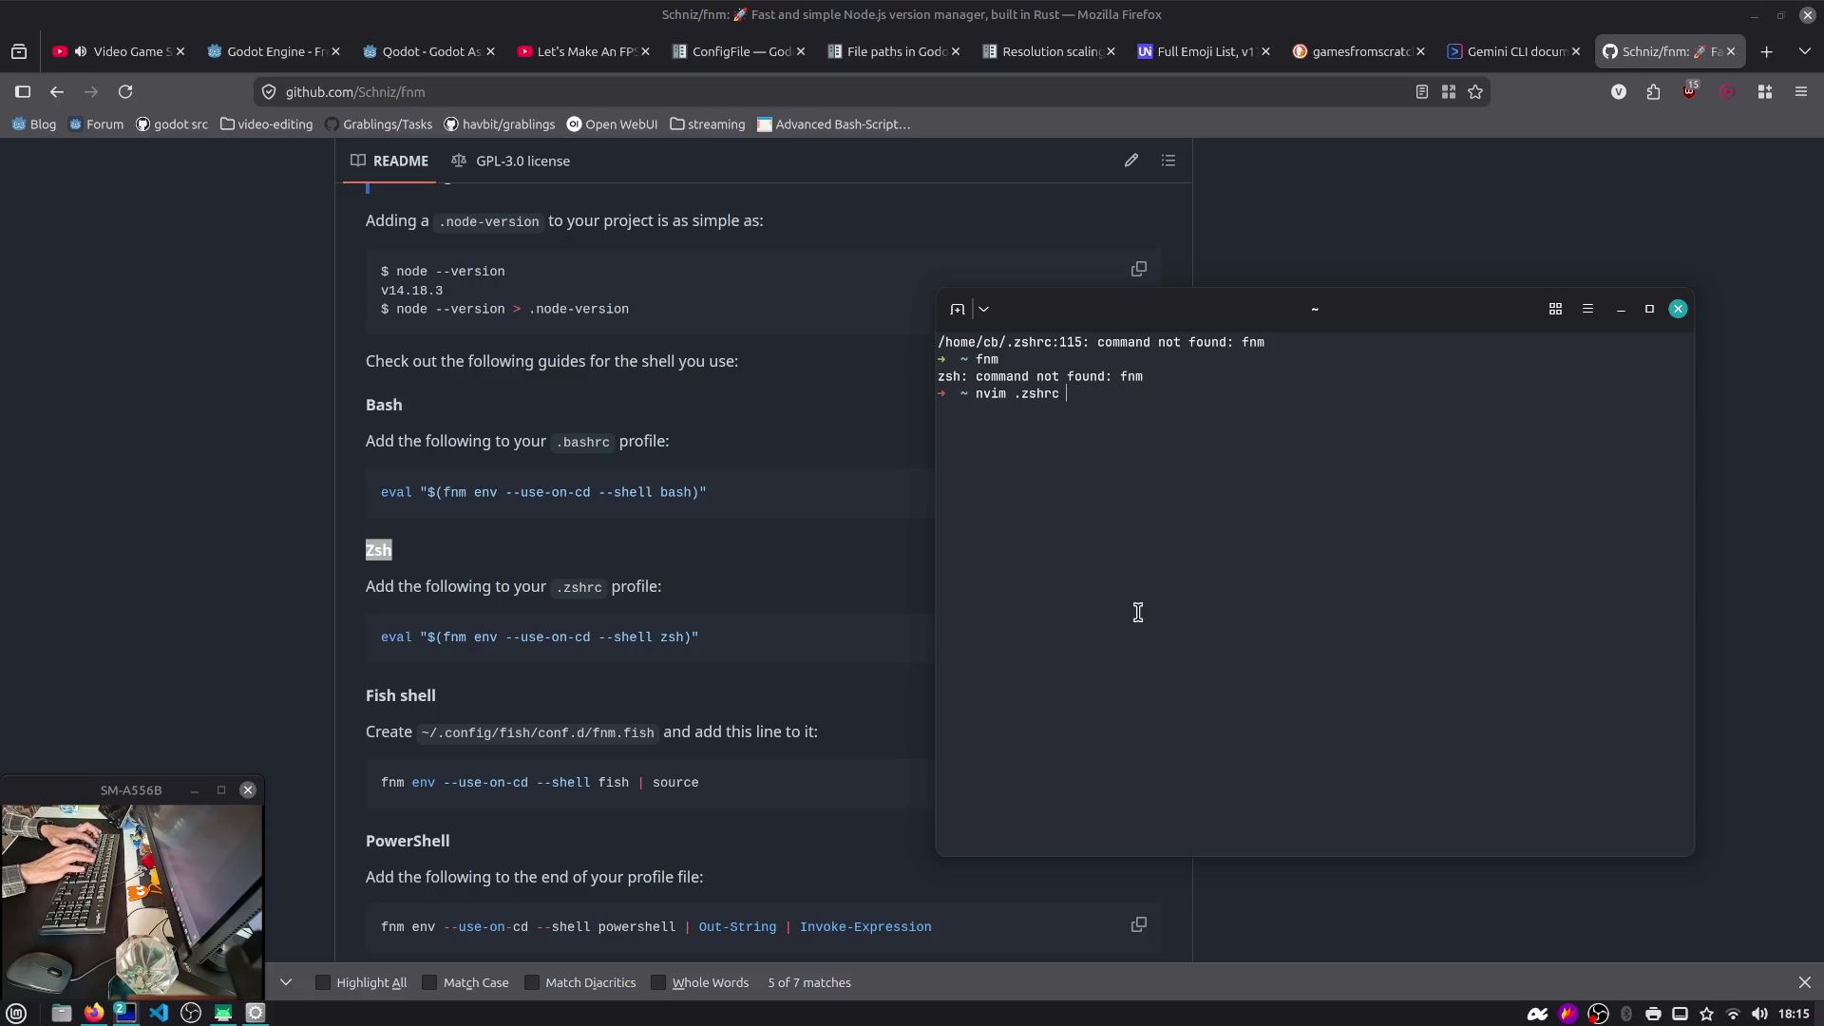
key("Return")
key("k")
key("d")
key("d")
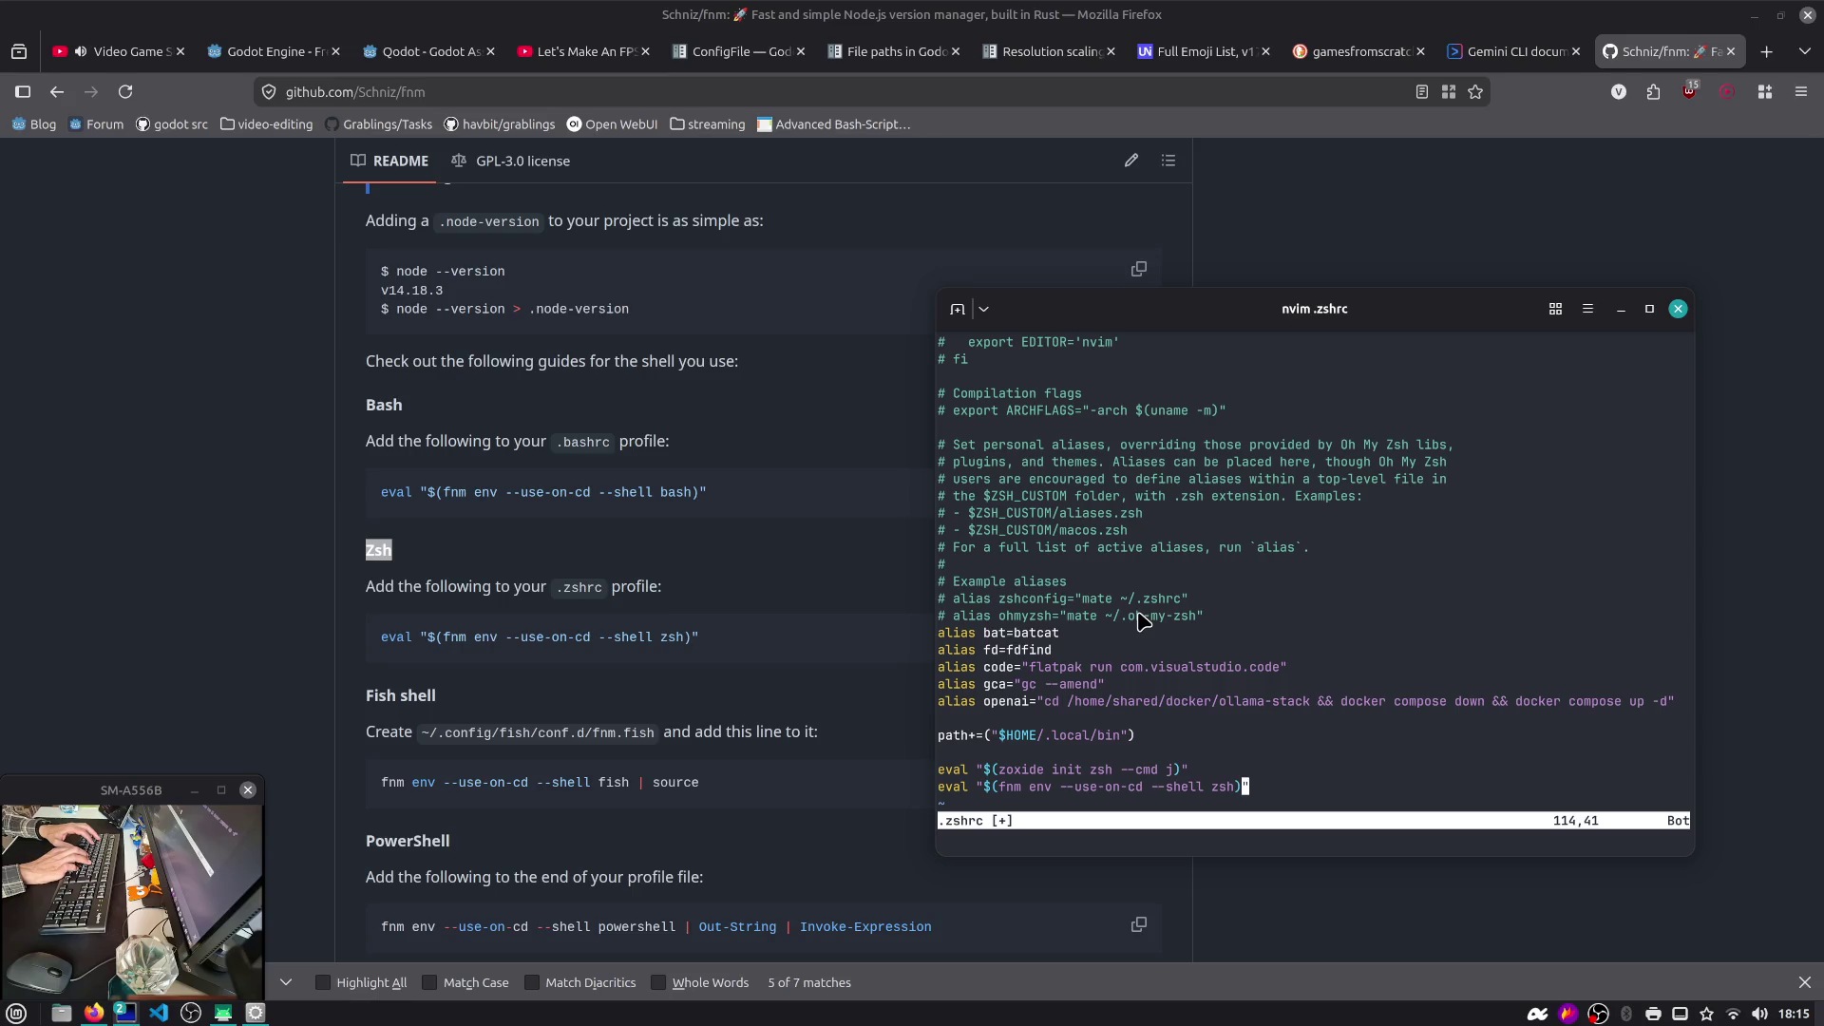
key("k")
key("k")
key("k")
Step: In a second shell tab, inspect the installer's fnm block at the end of .bashrc, then close it
key("ctrl+shift+t")
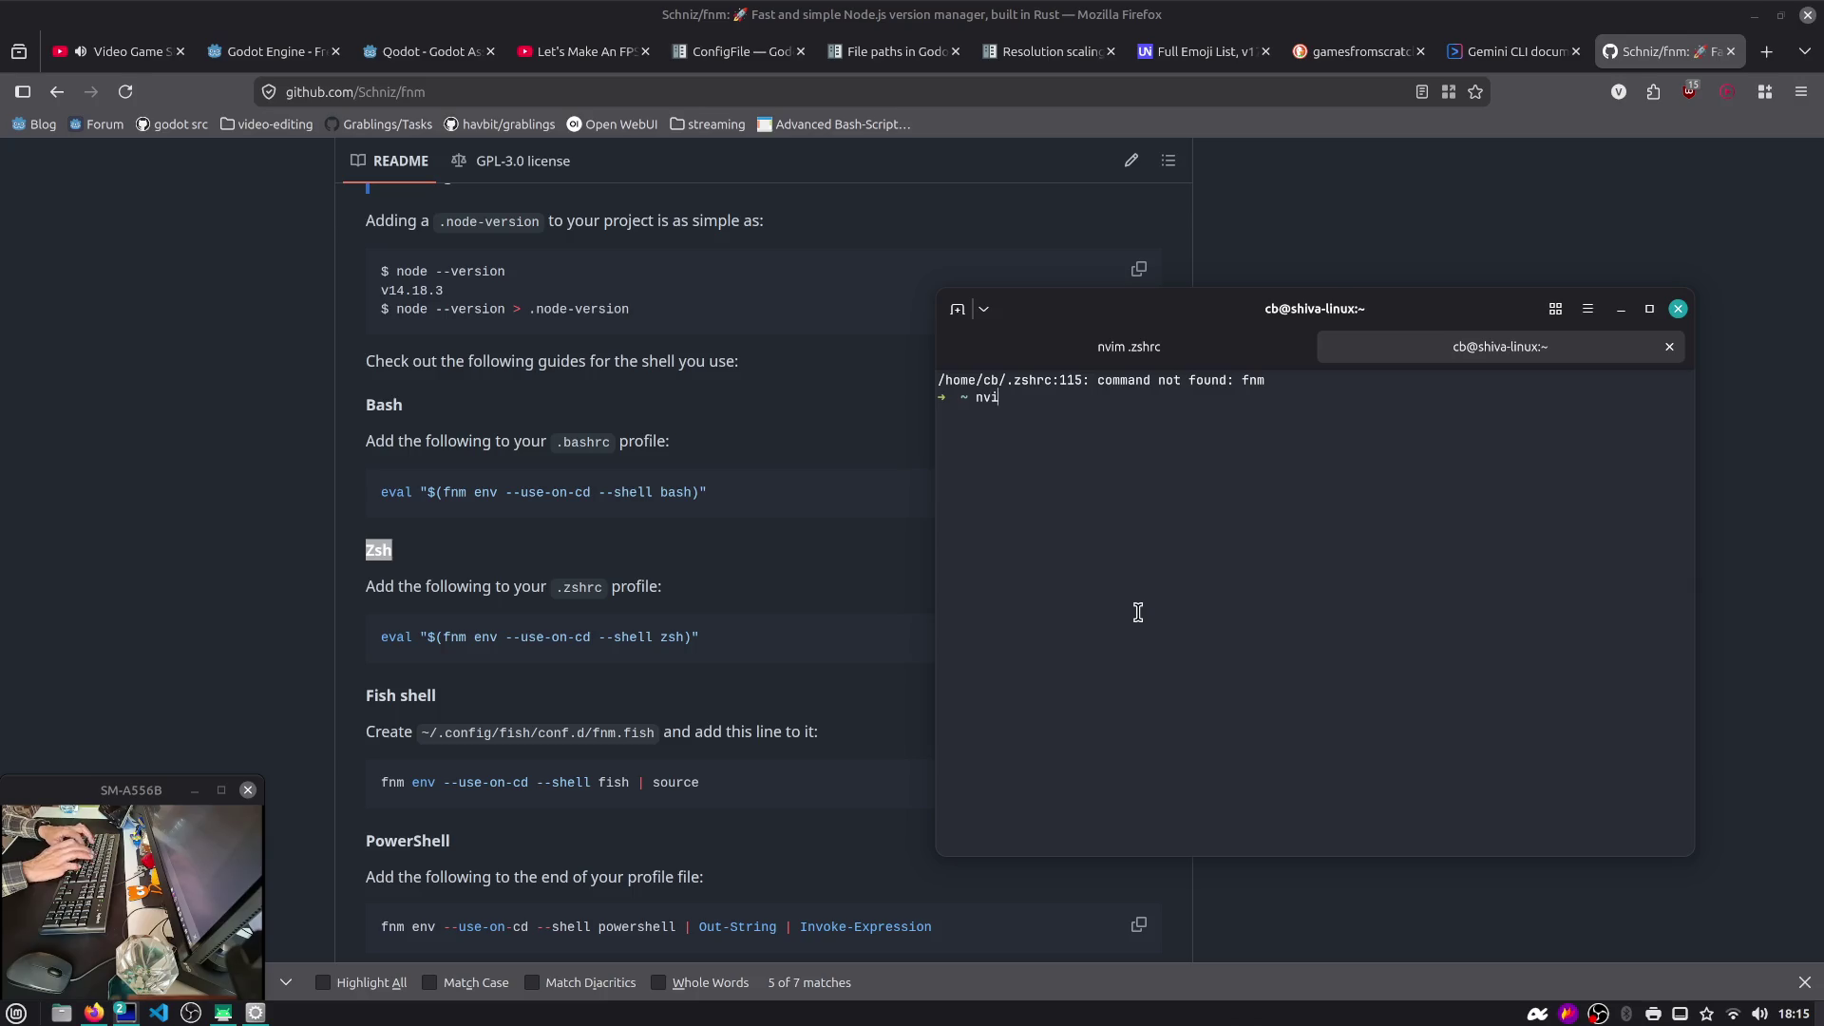
type("bashrc")
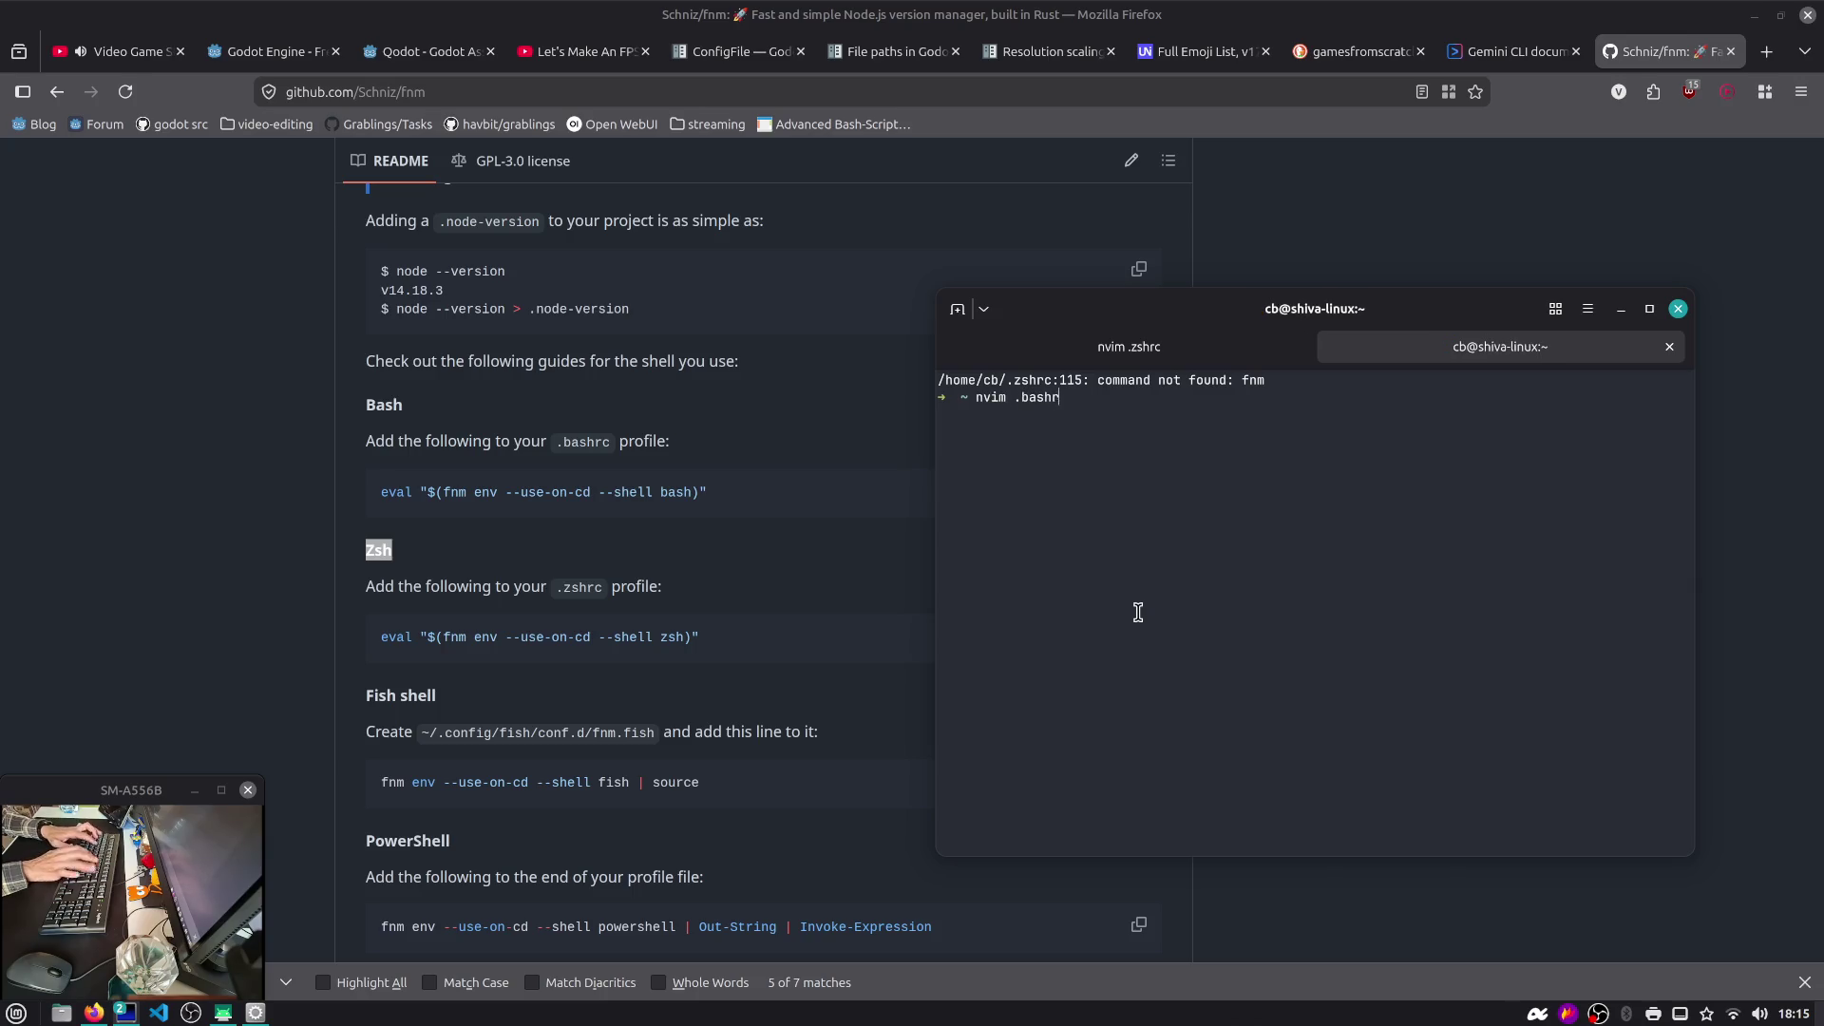
key("Return")
key("shift+g")
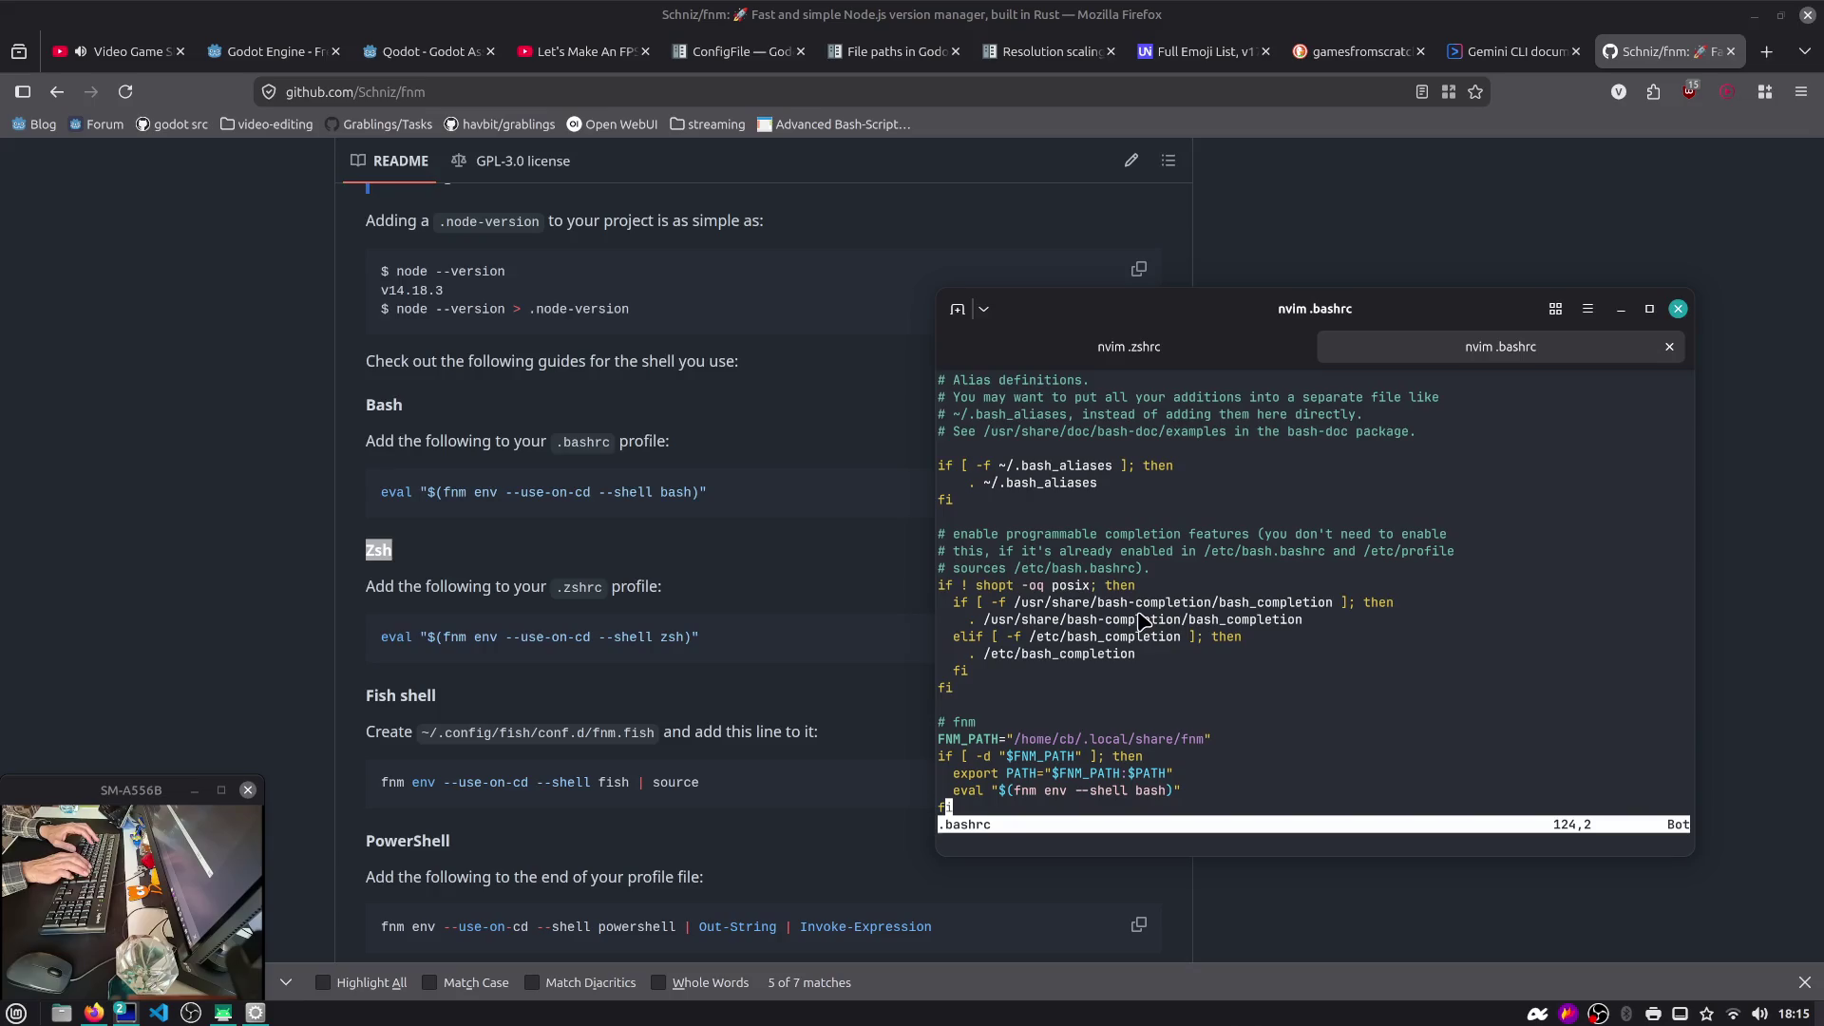
key("k")
key("k")
key("k")
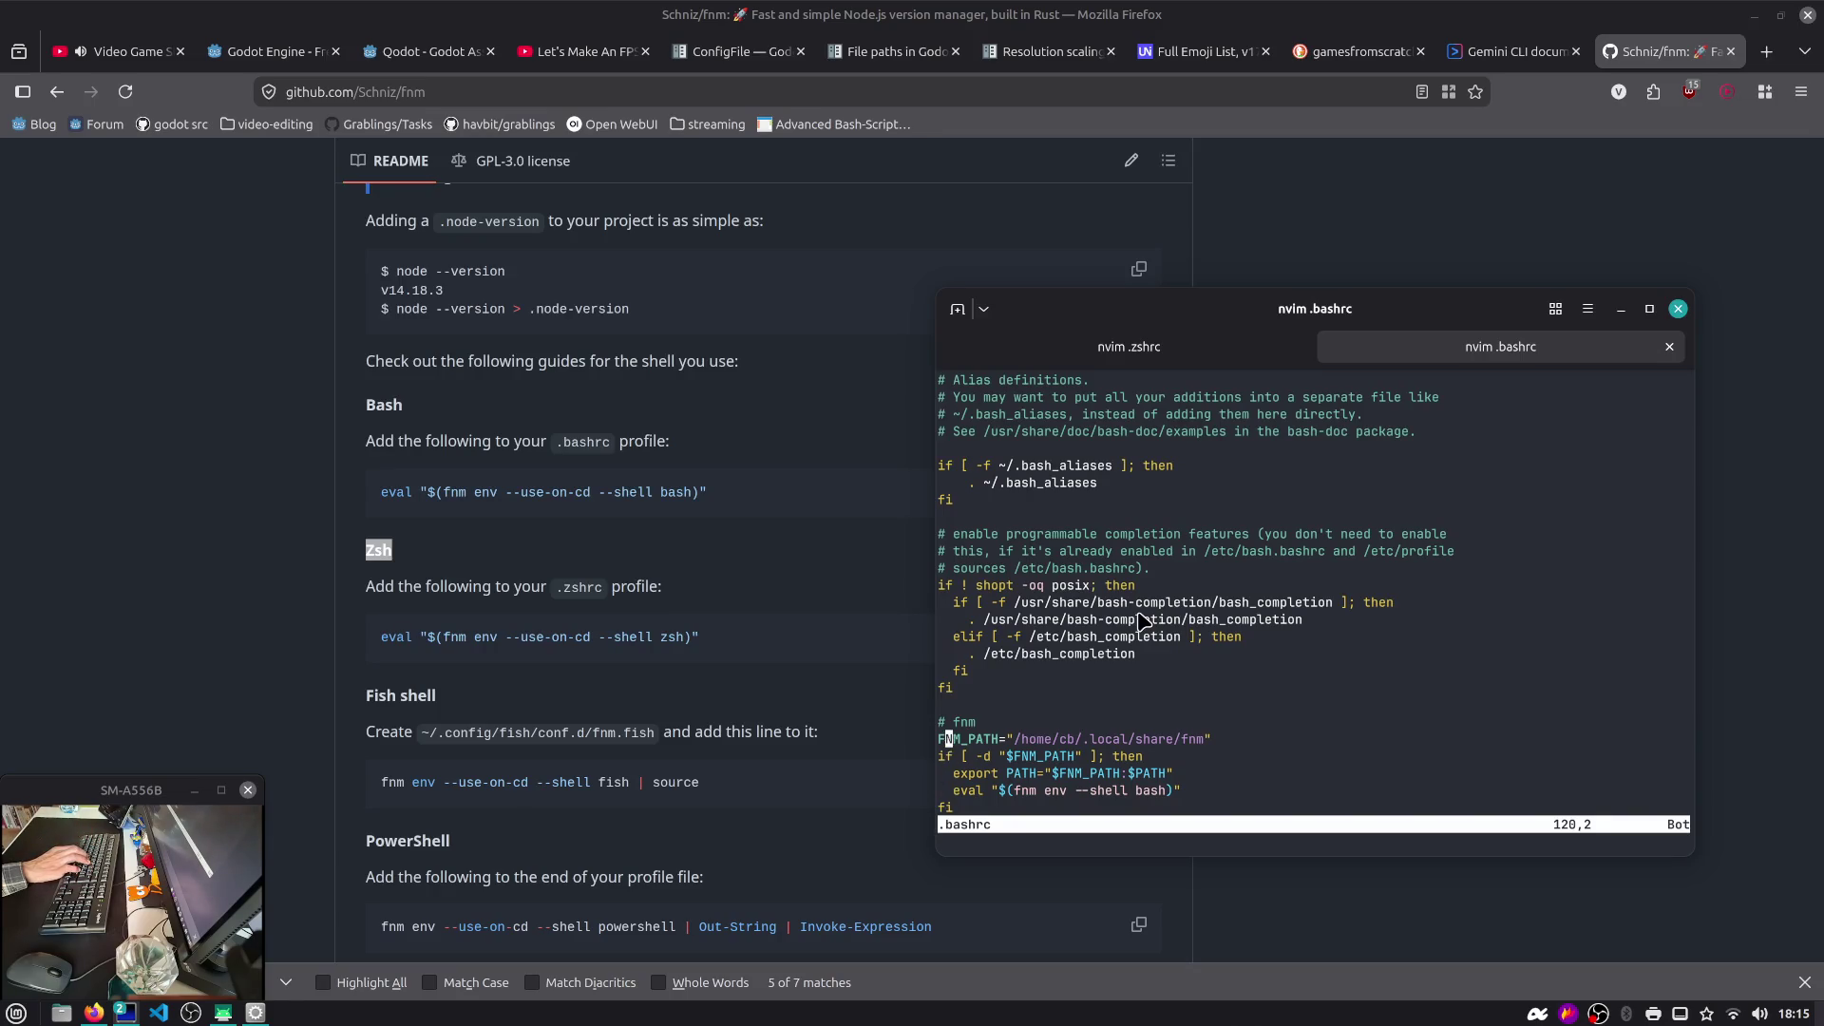
type(":q")
key("Return")
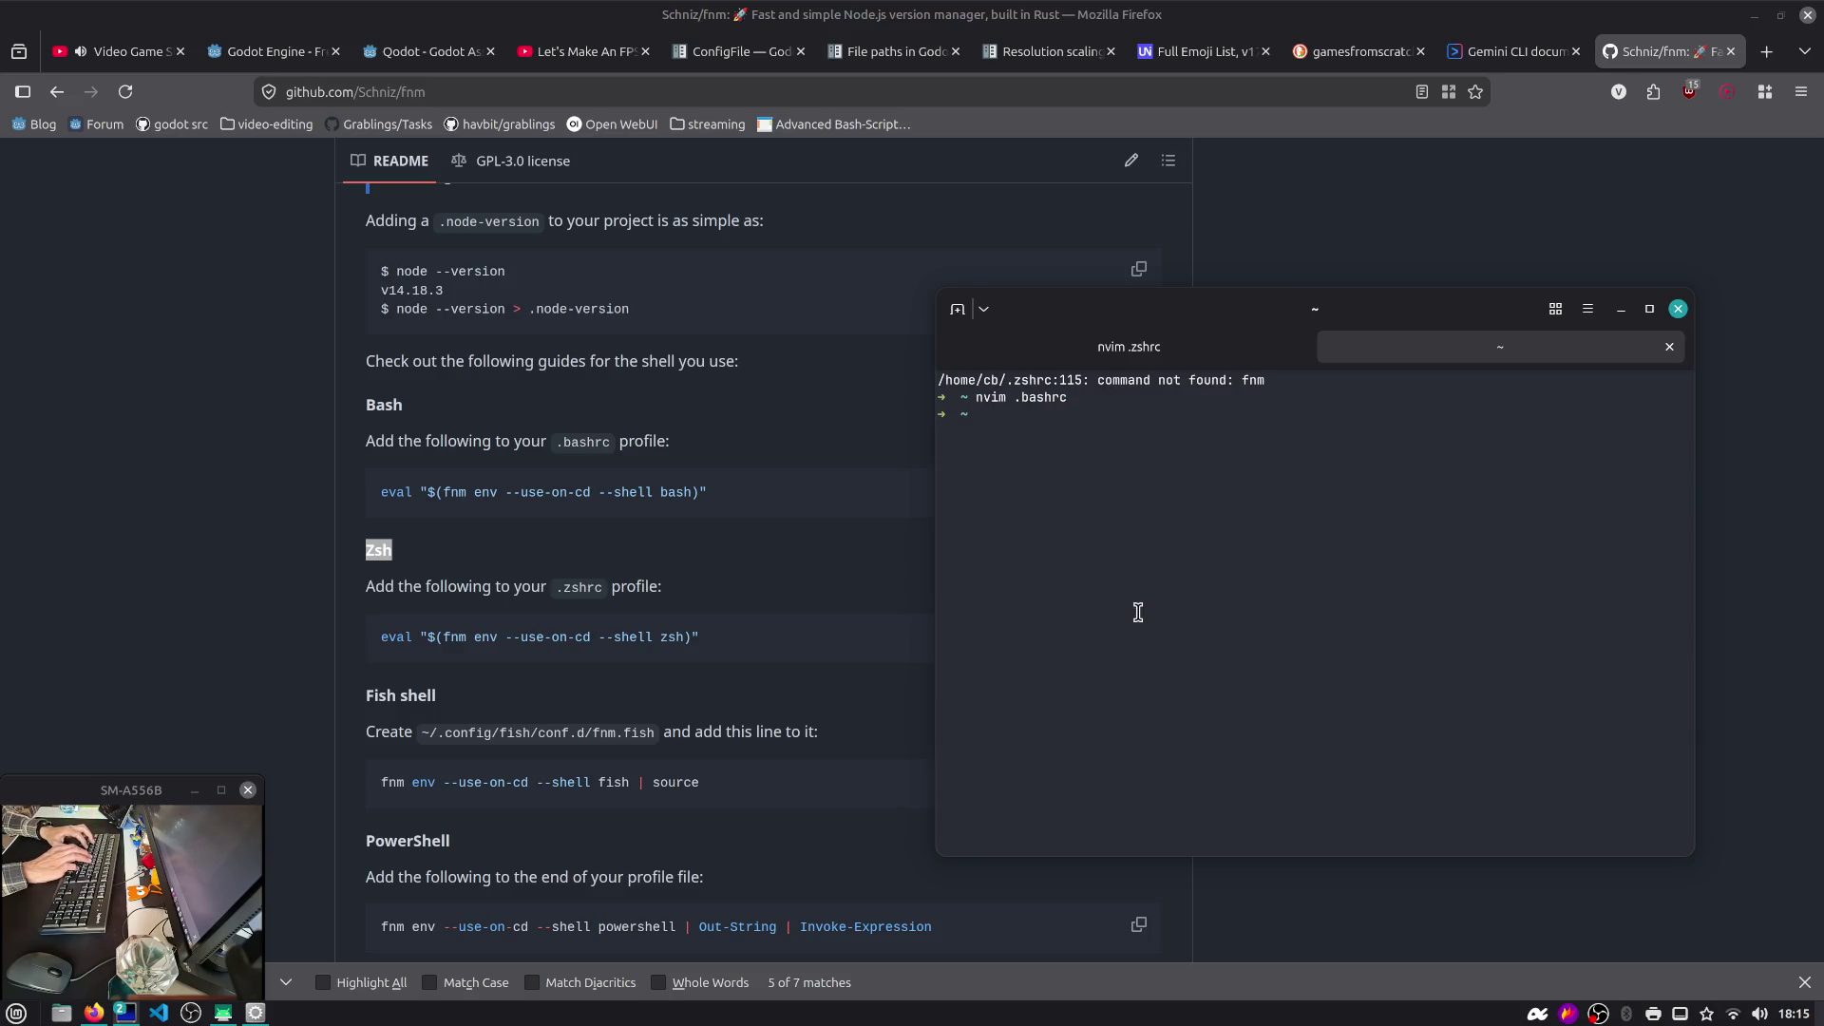
key("ctrl+d")
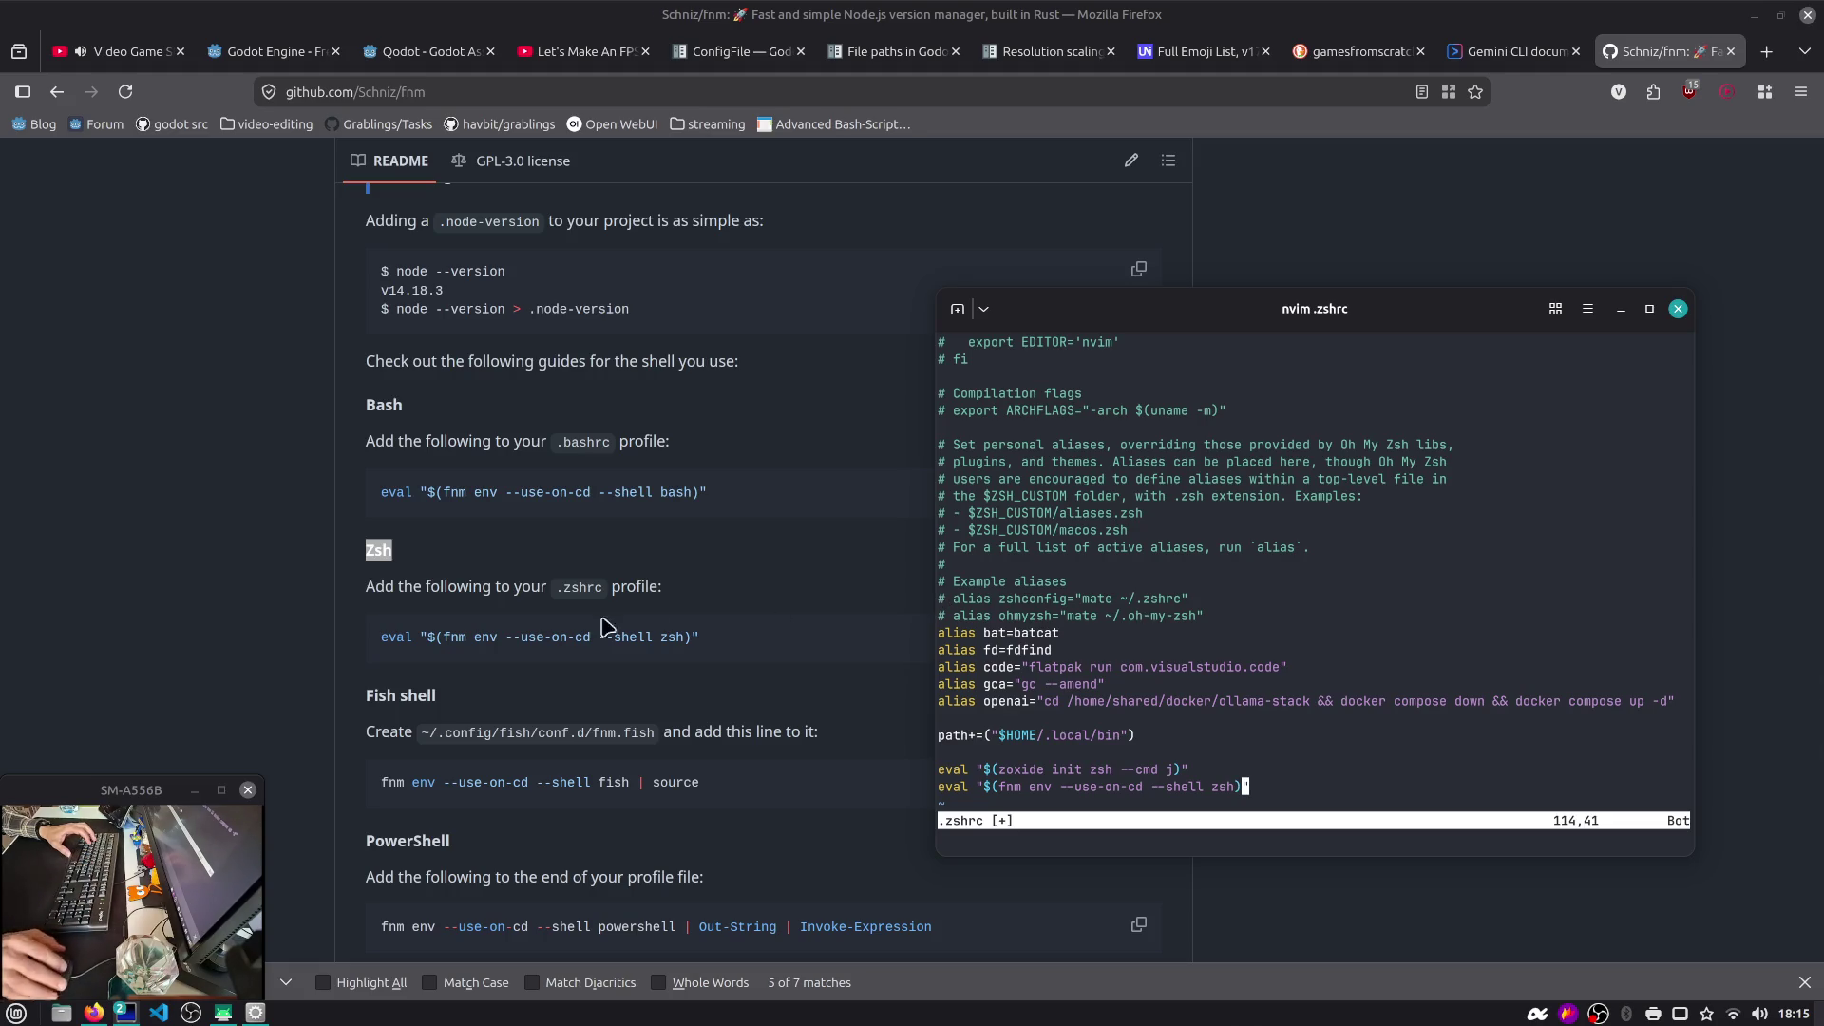
Step: Scroll the fnm README down to Contributing, Running Tests and the GitHub footer
scroll(602, 627, "down", 5)
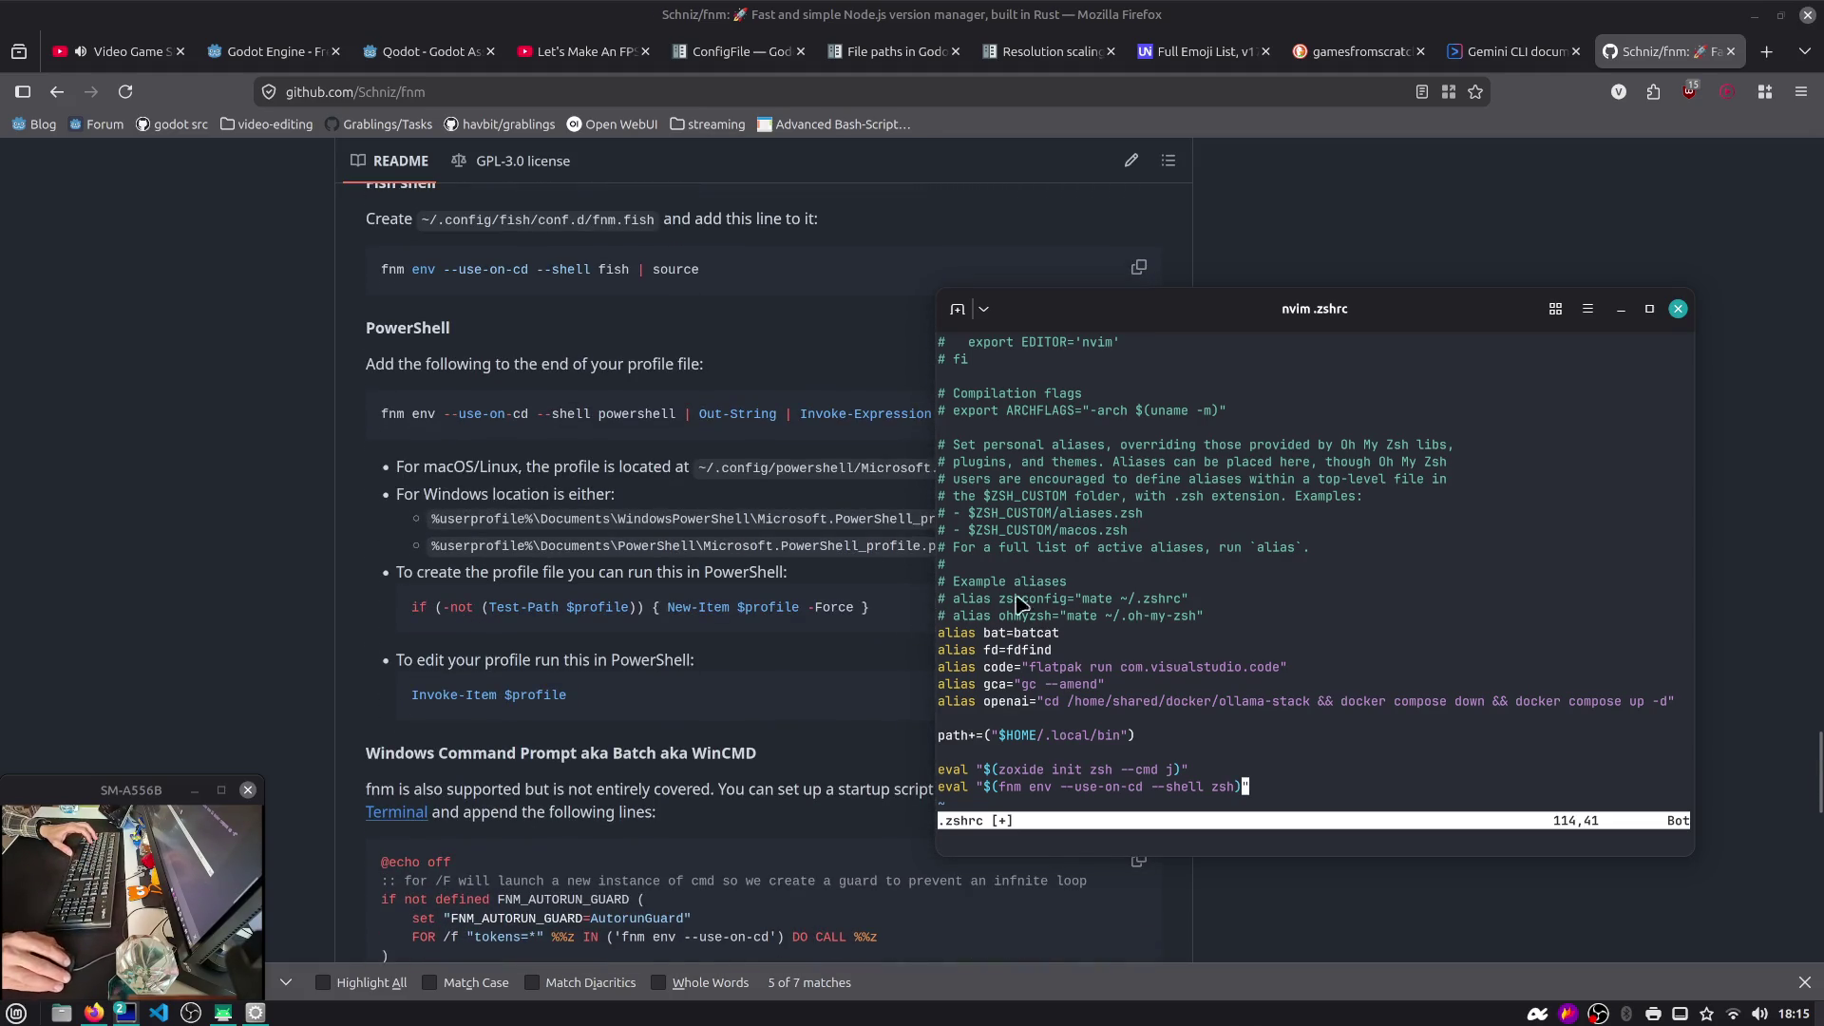
scroll(675, 606, "down", 3)
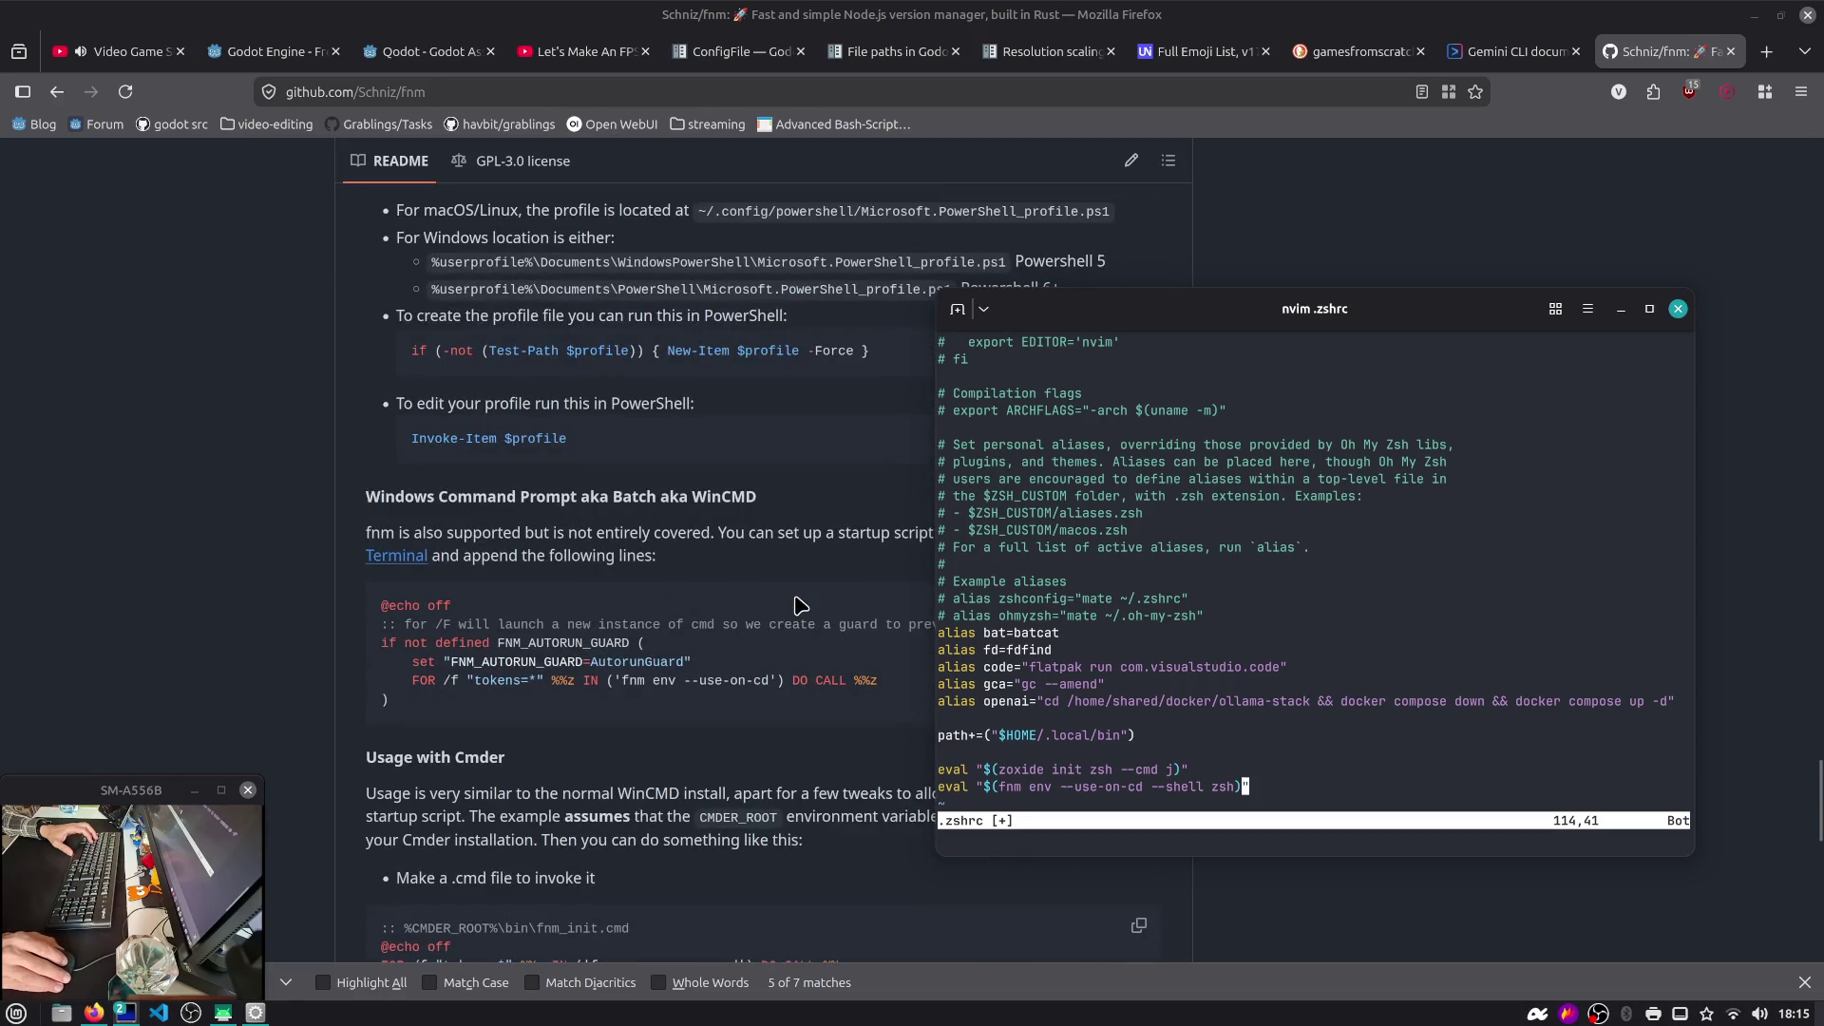
scroll(796, 604, "down", 4)
scroll(798, 605, "down", 4)
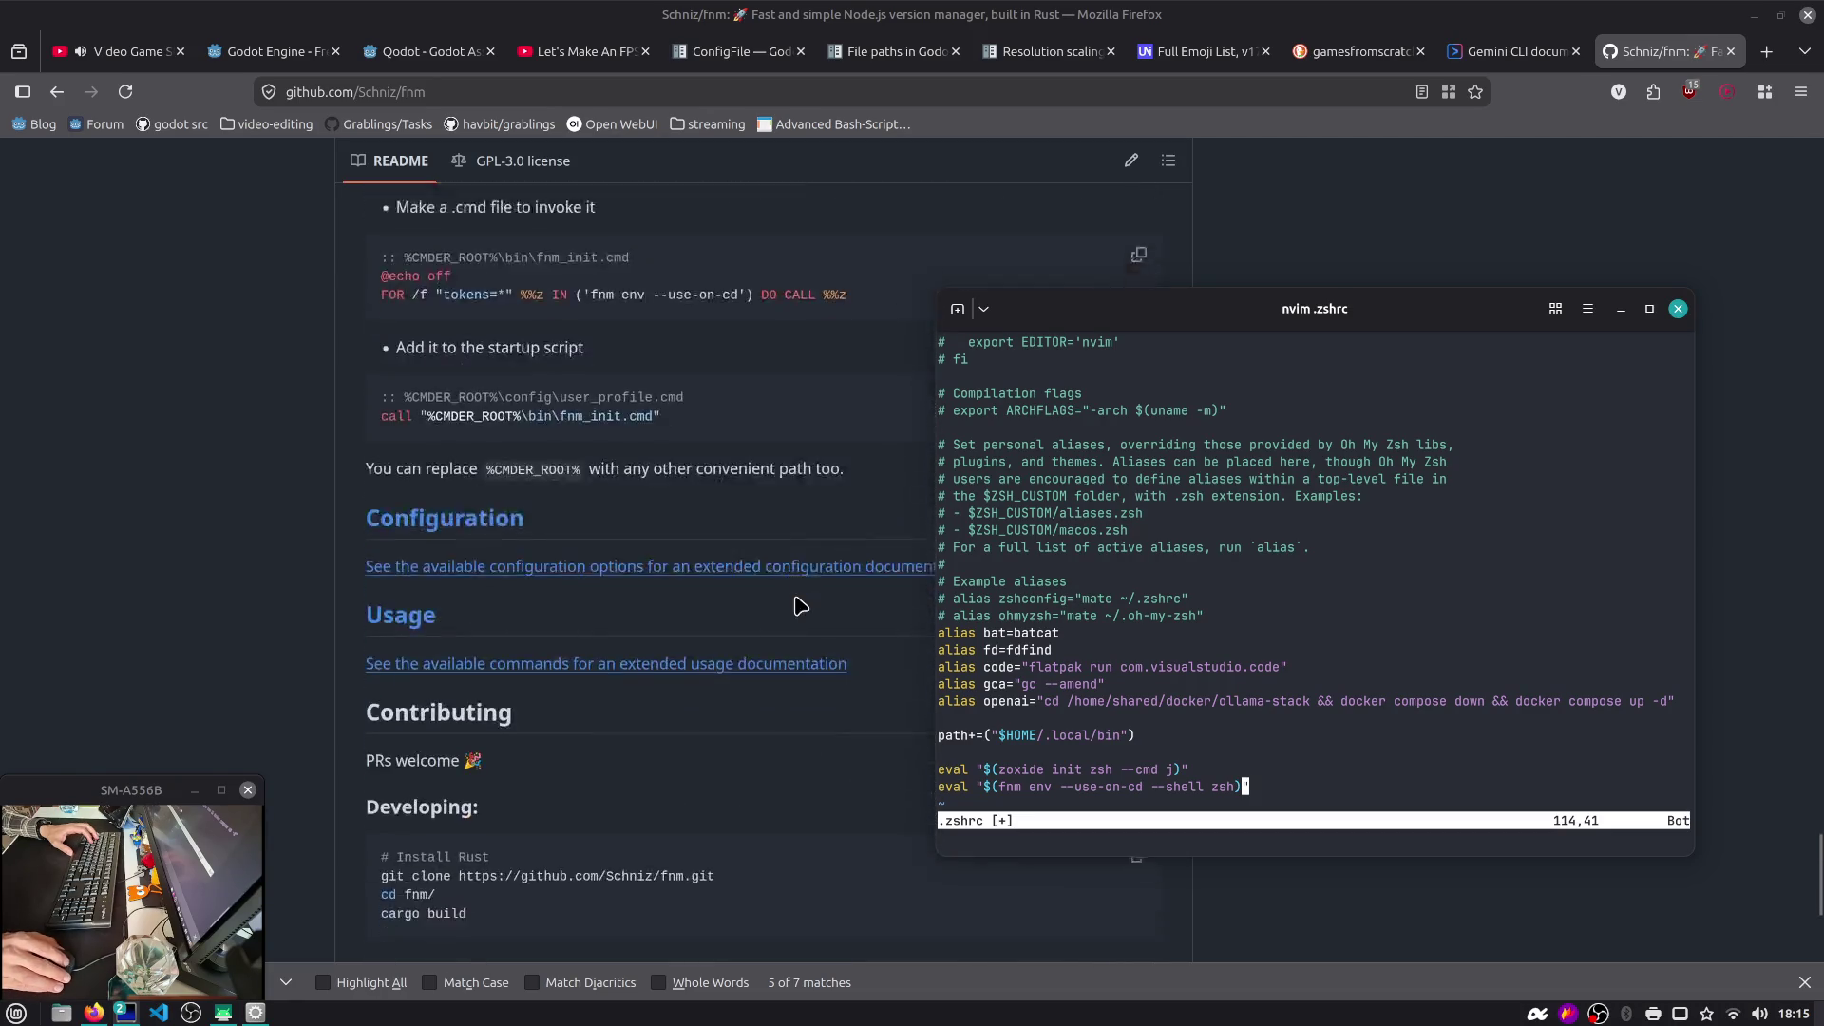
scroll(798, 604, "down", 3)
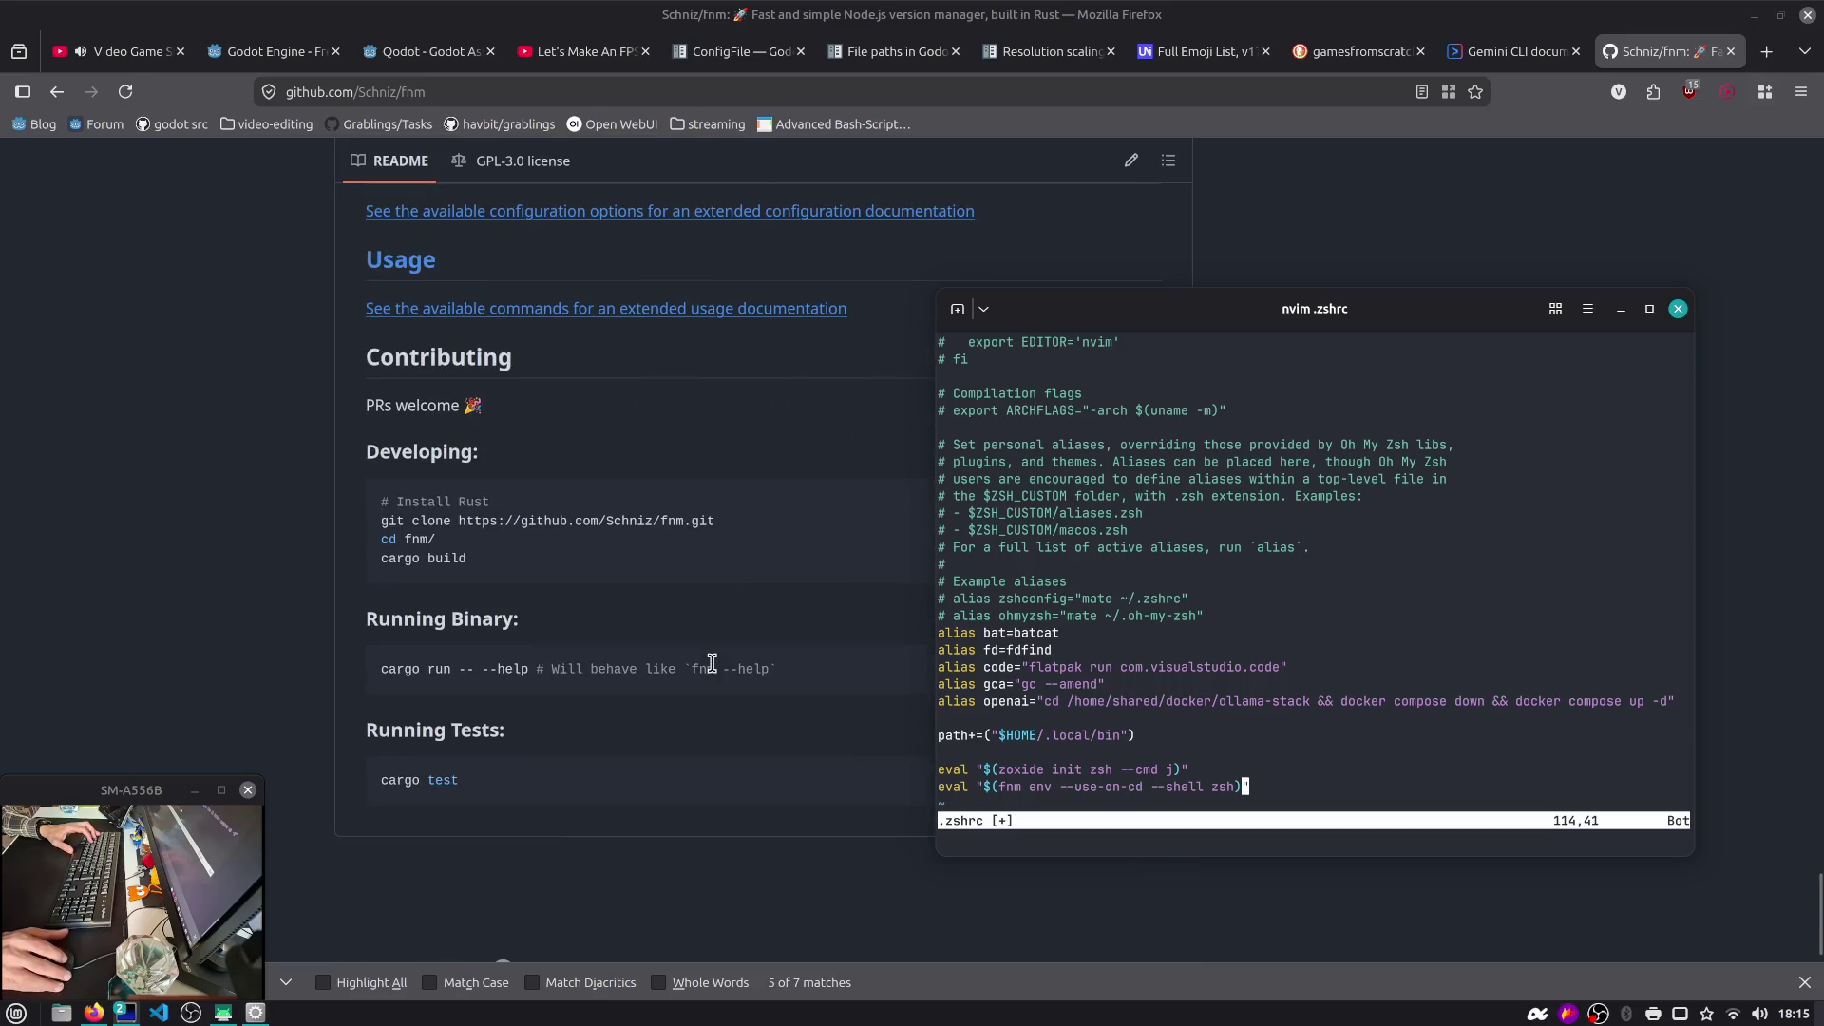
scroll(714, 665, "down", 1)
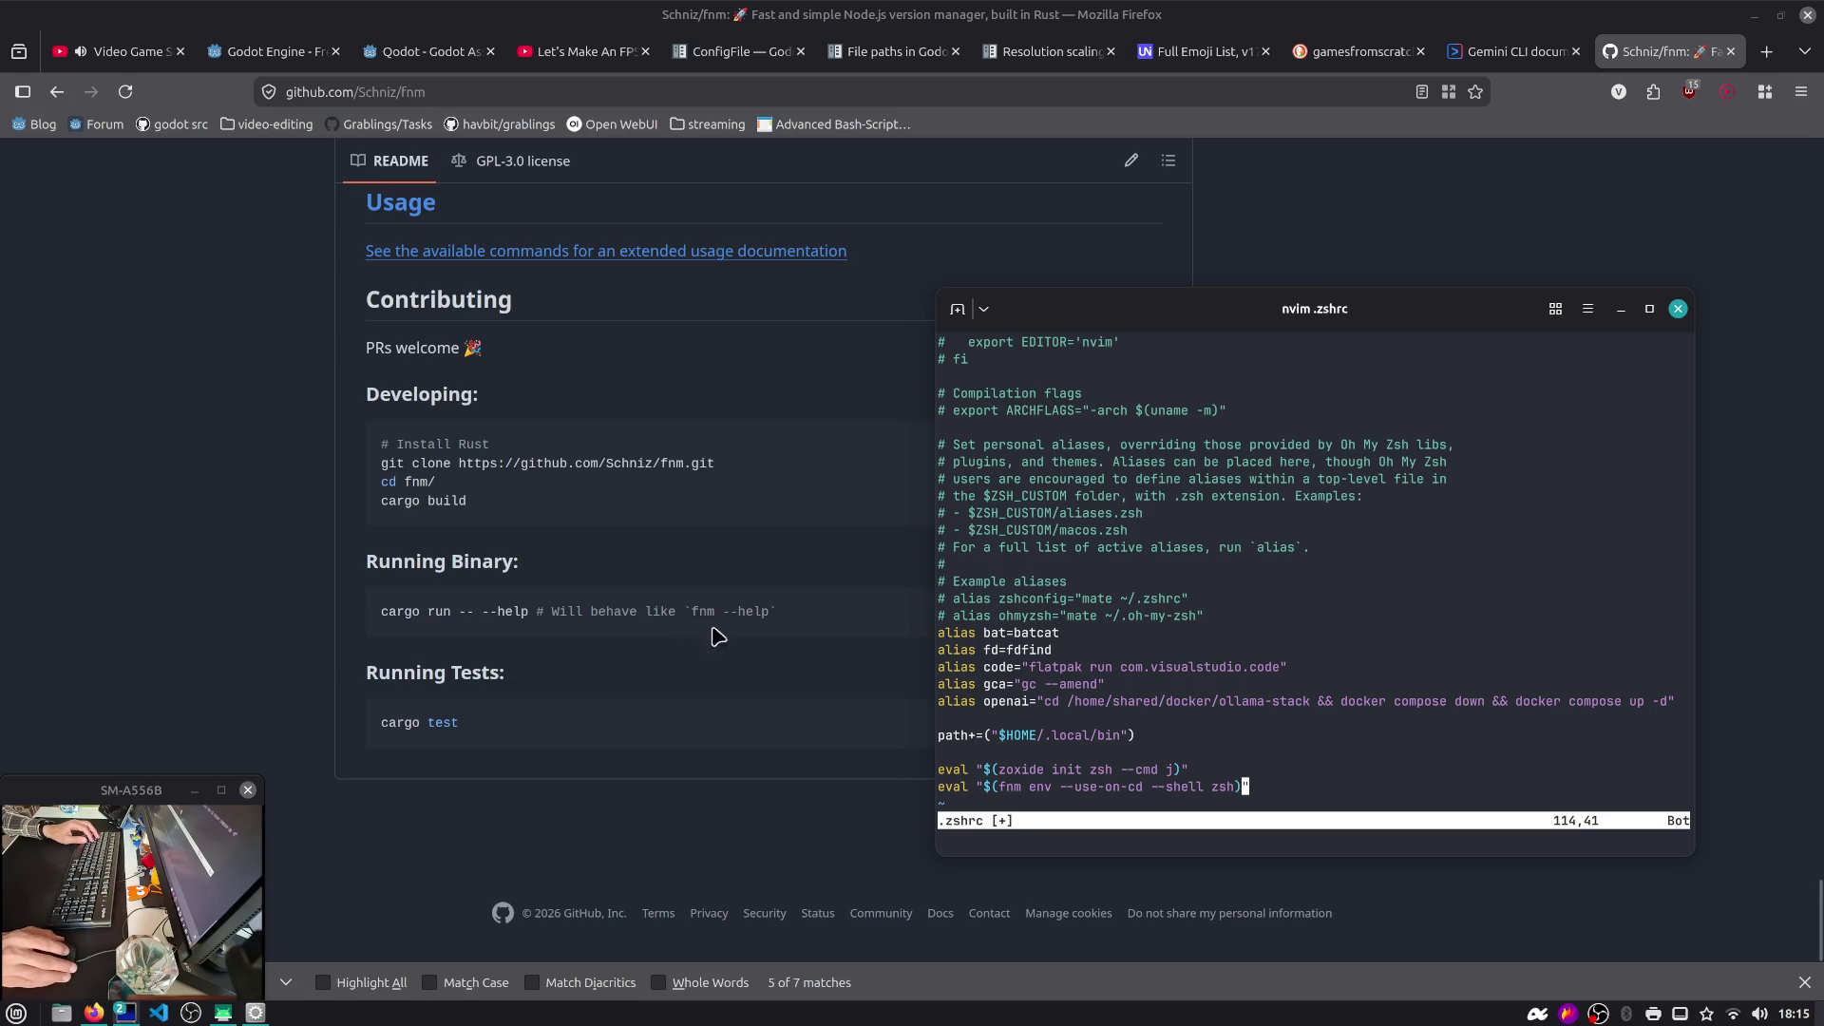
mouse_move(1163, 608)
left_mouse_down()
mouse_move(1204, 594)
mouse_move(1215, 491)
mouse_move(1235, 491)
mouse_move(1252, 676)
left_mouse_up()
Step: Close Firefox's find bar and return to the terminal
key("alt+Tab")
key("Escape")
key("alt+Tab")
Step: Move the nvim .zshrc terminal window lower and to the right, then enter :q
left_click_drag(1102, 702, 1113, 723)
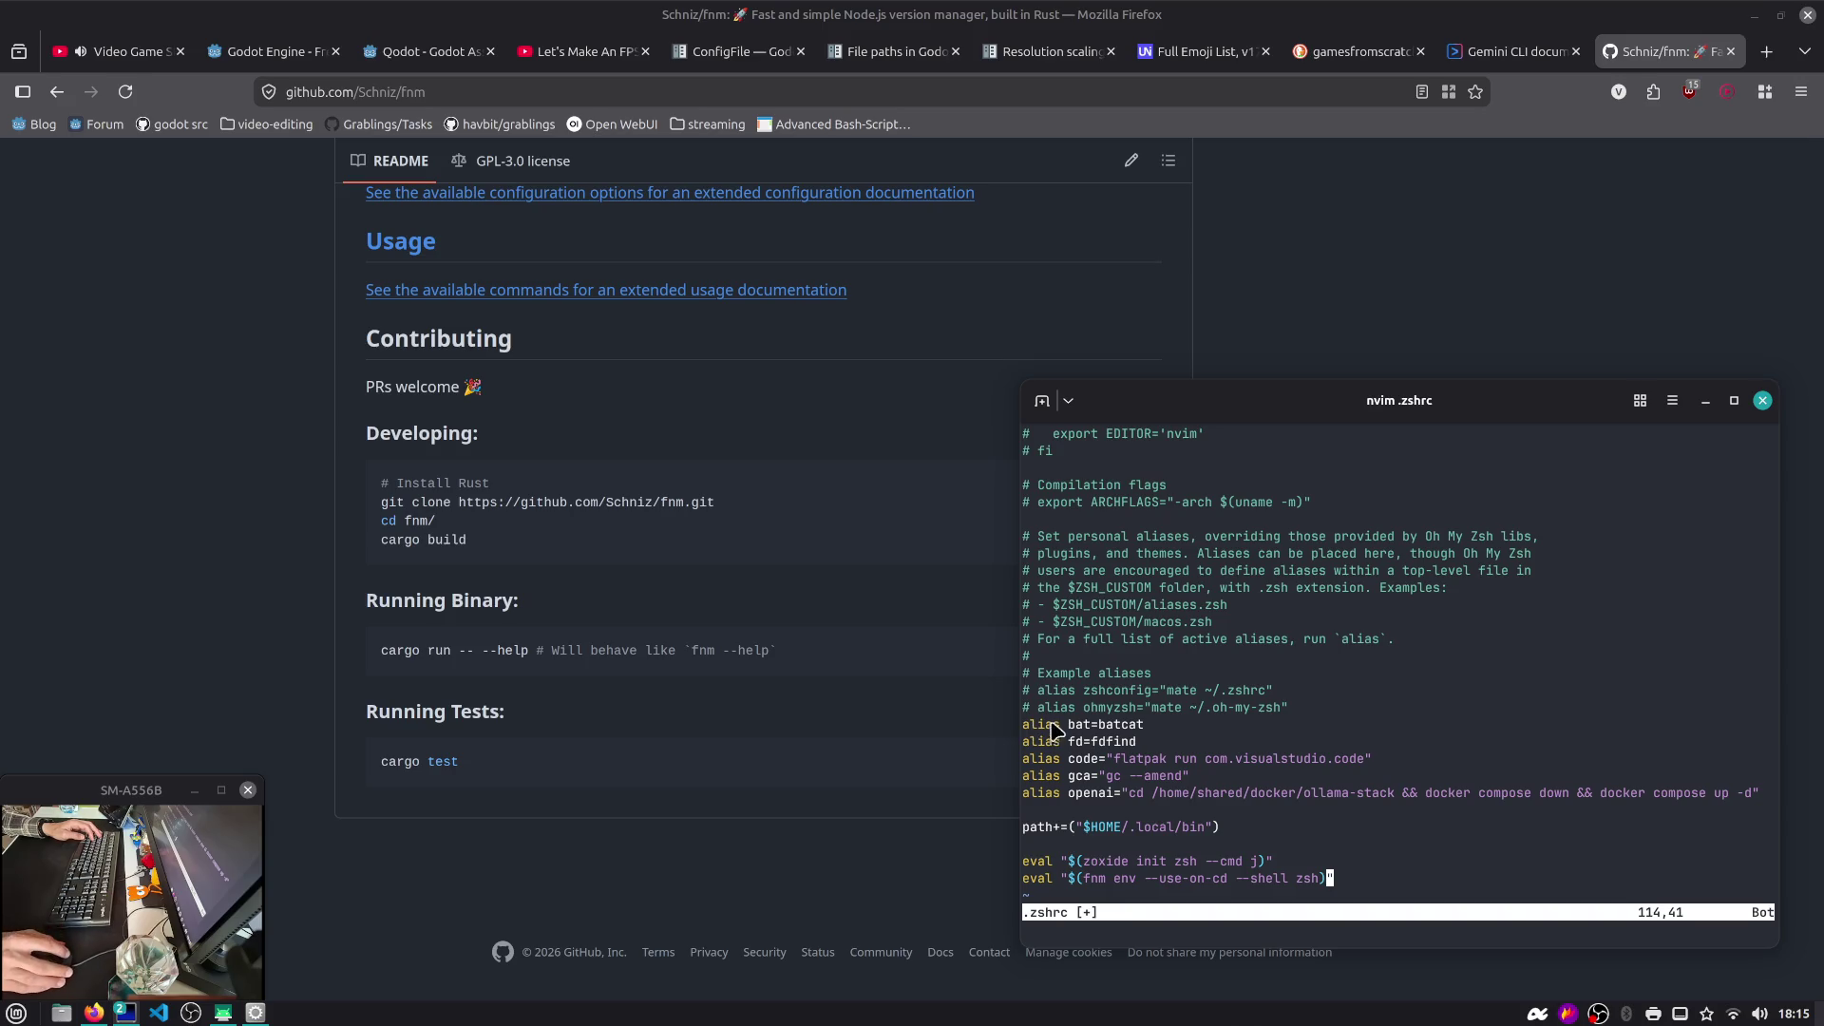
left_click_drag(1167, 729, 1153, 698)
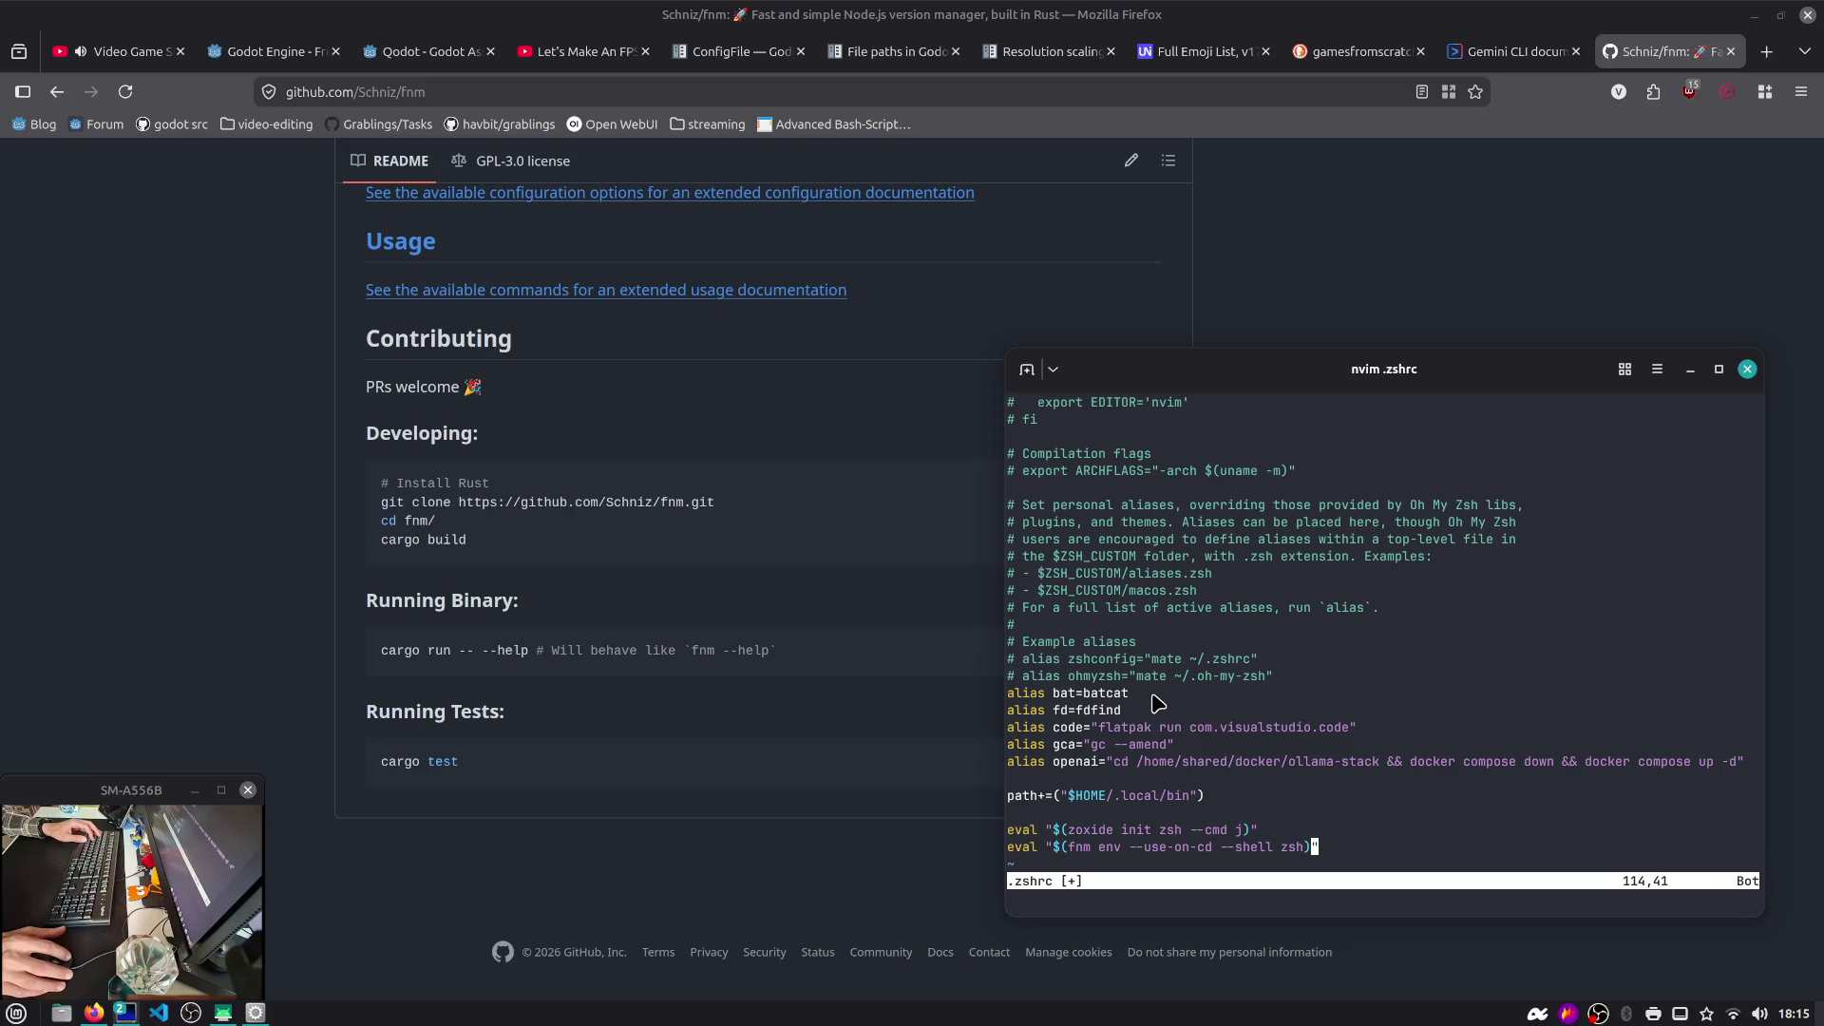
left_click(1210, 676)
left_click_drag(1222, 692, 1247, 739)
left_click(1286, 756)
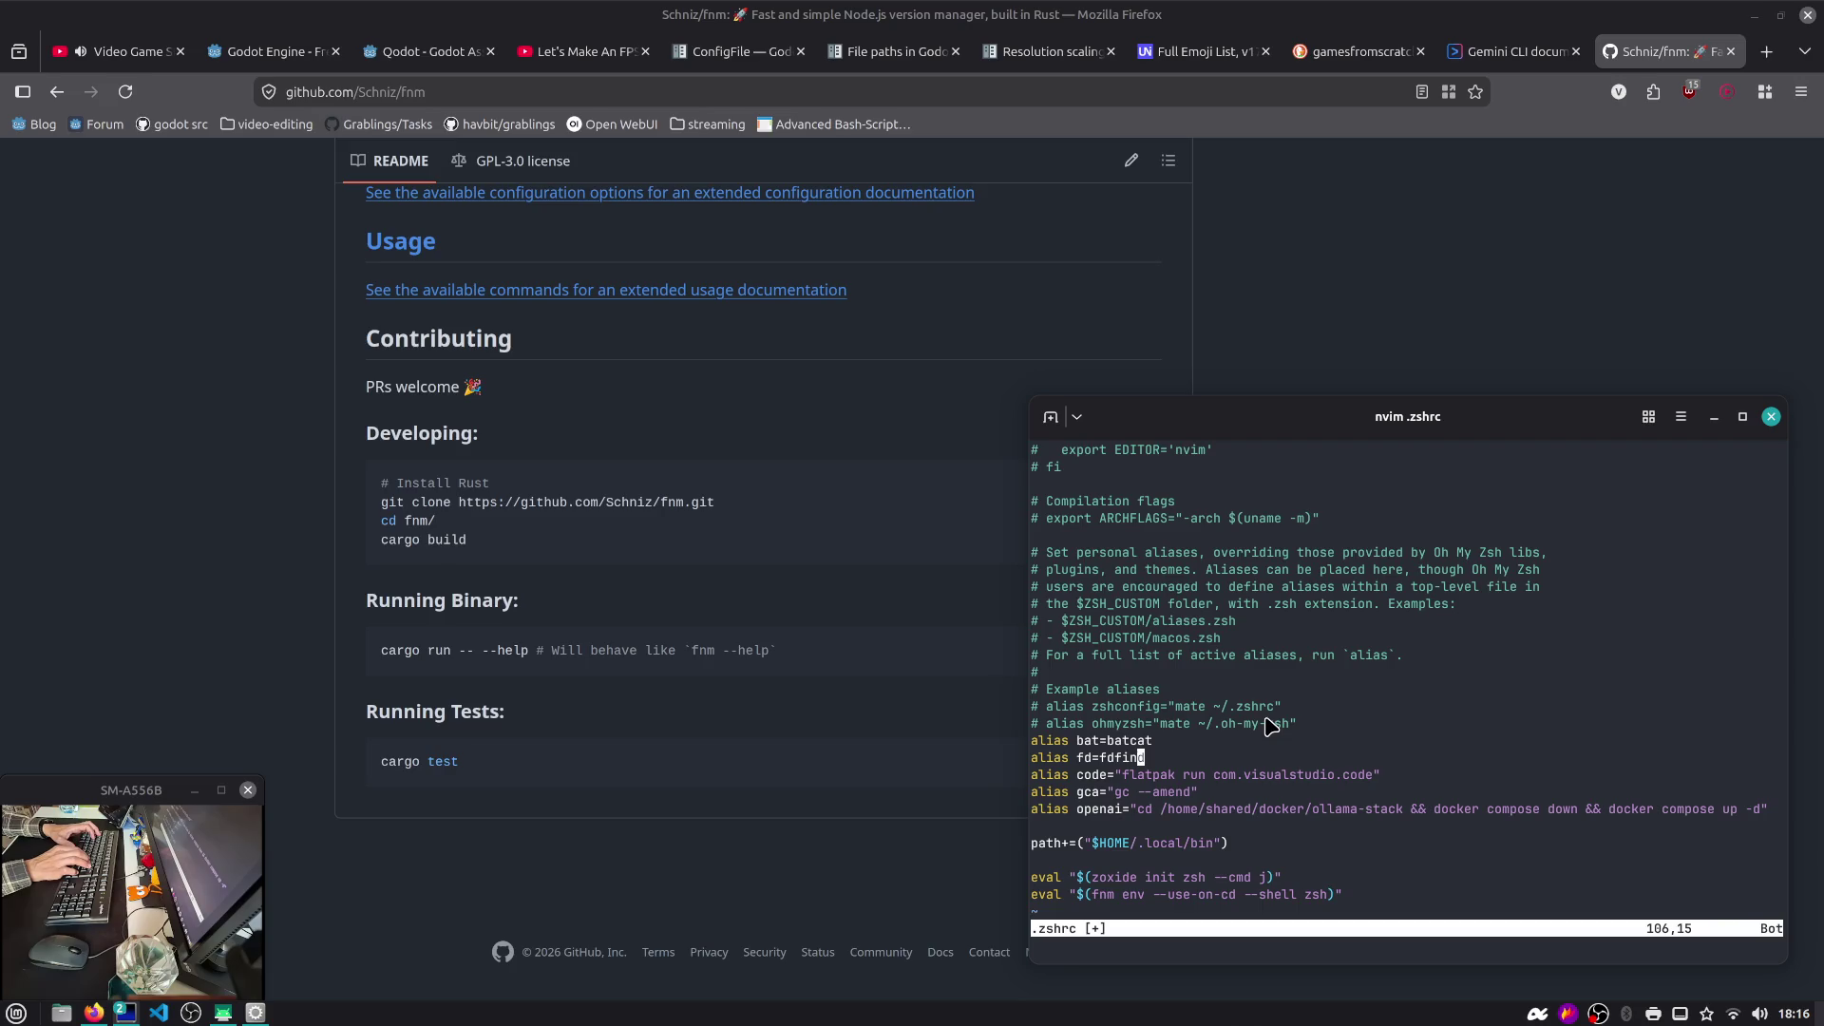
type(":q")
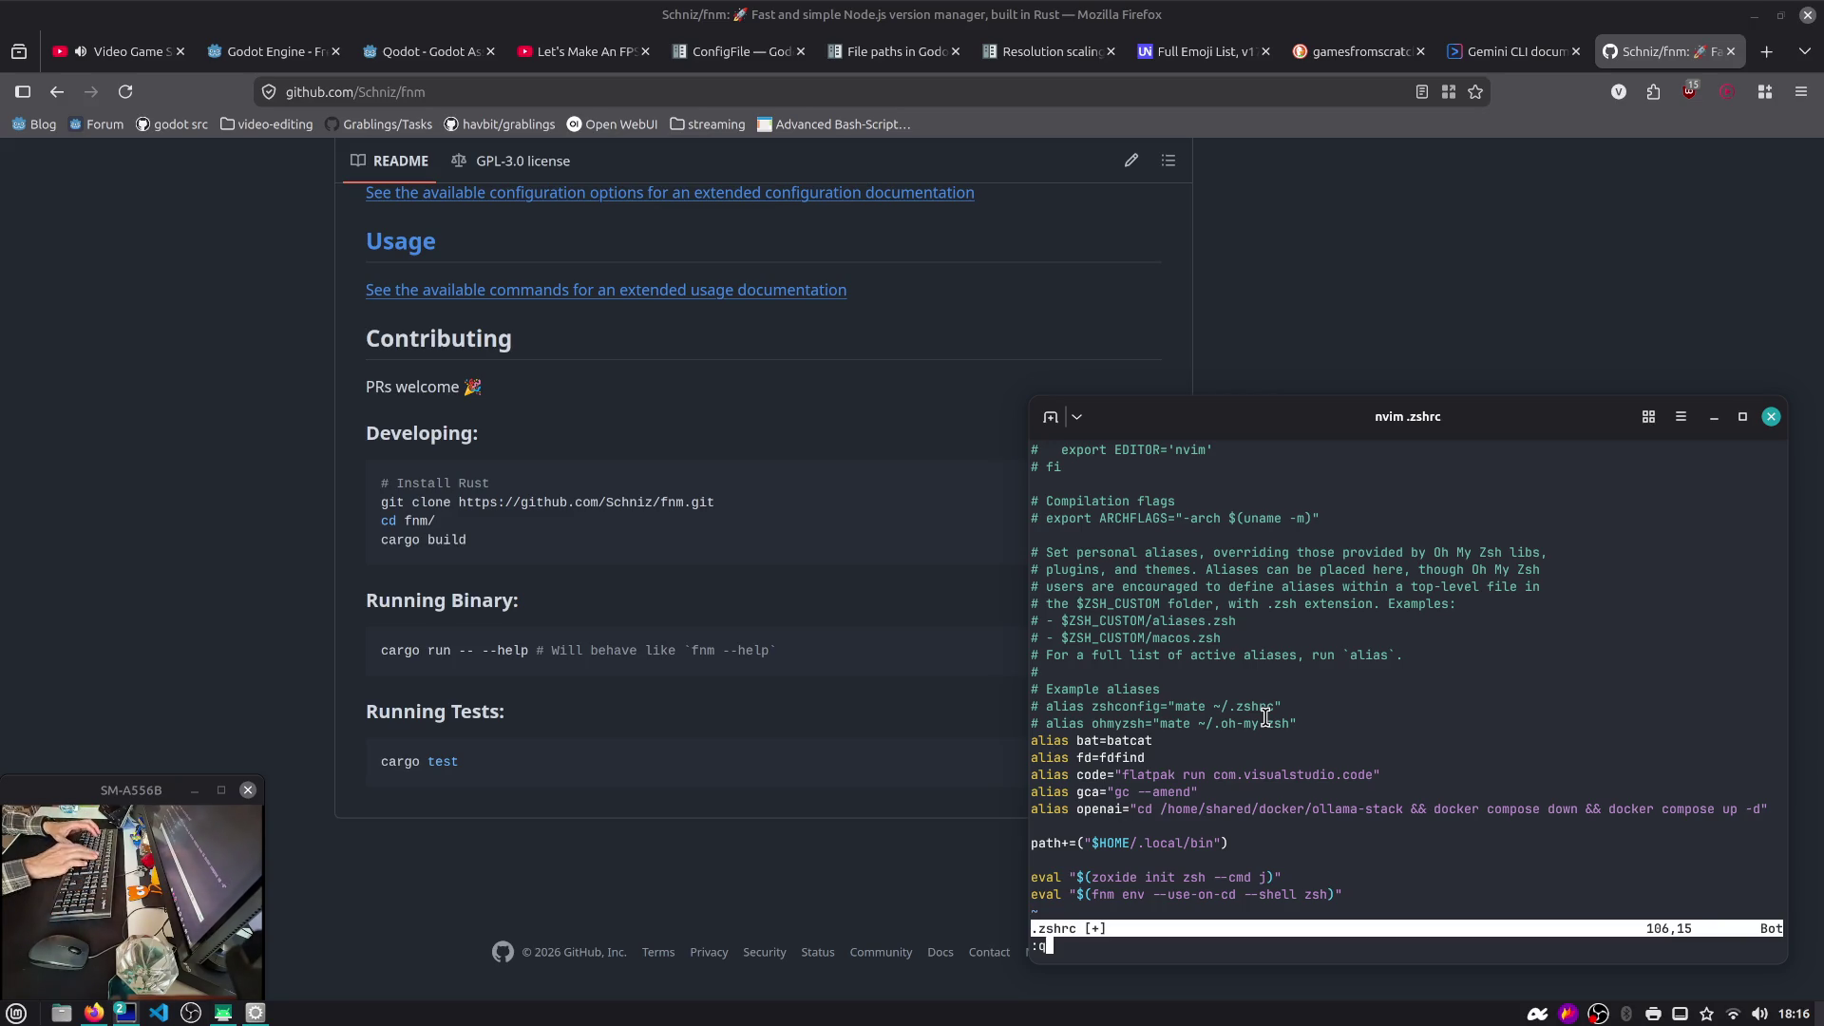
Step: Save and quit .zshrc with :wq, clear the screen, and check whether fnm runs
key("Return")
type(":wq")
key("Return")
key("ctrl+l")
type("fnm")
key("Return")
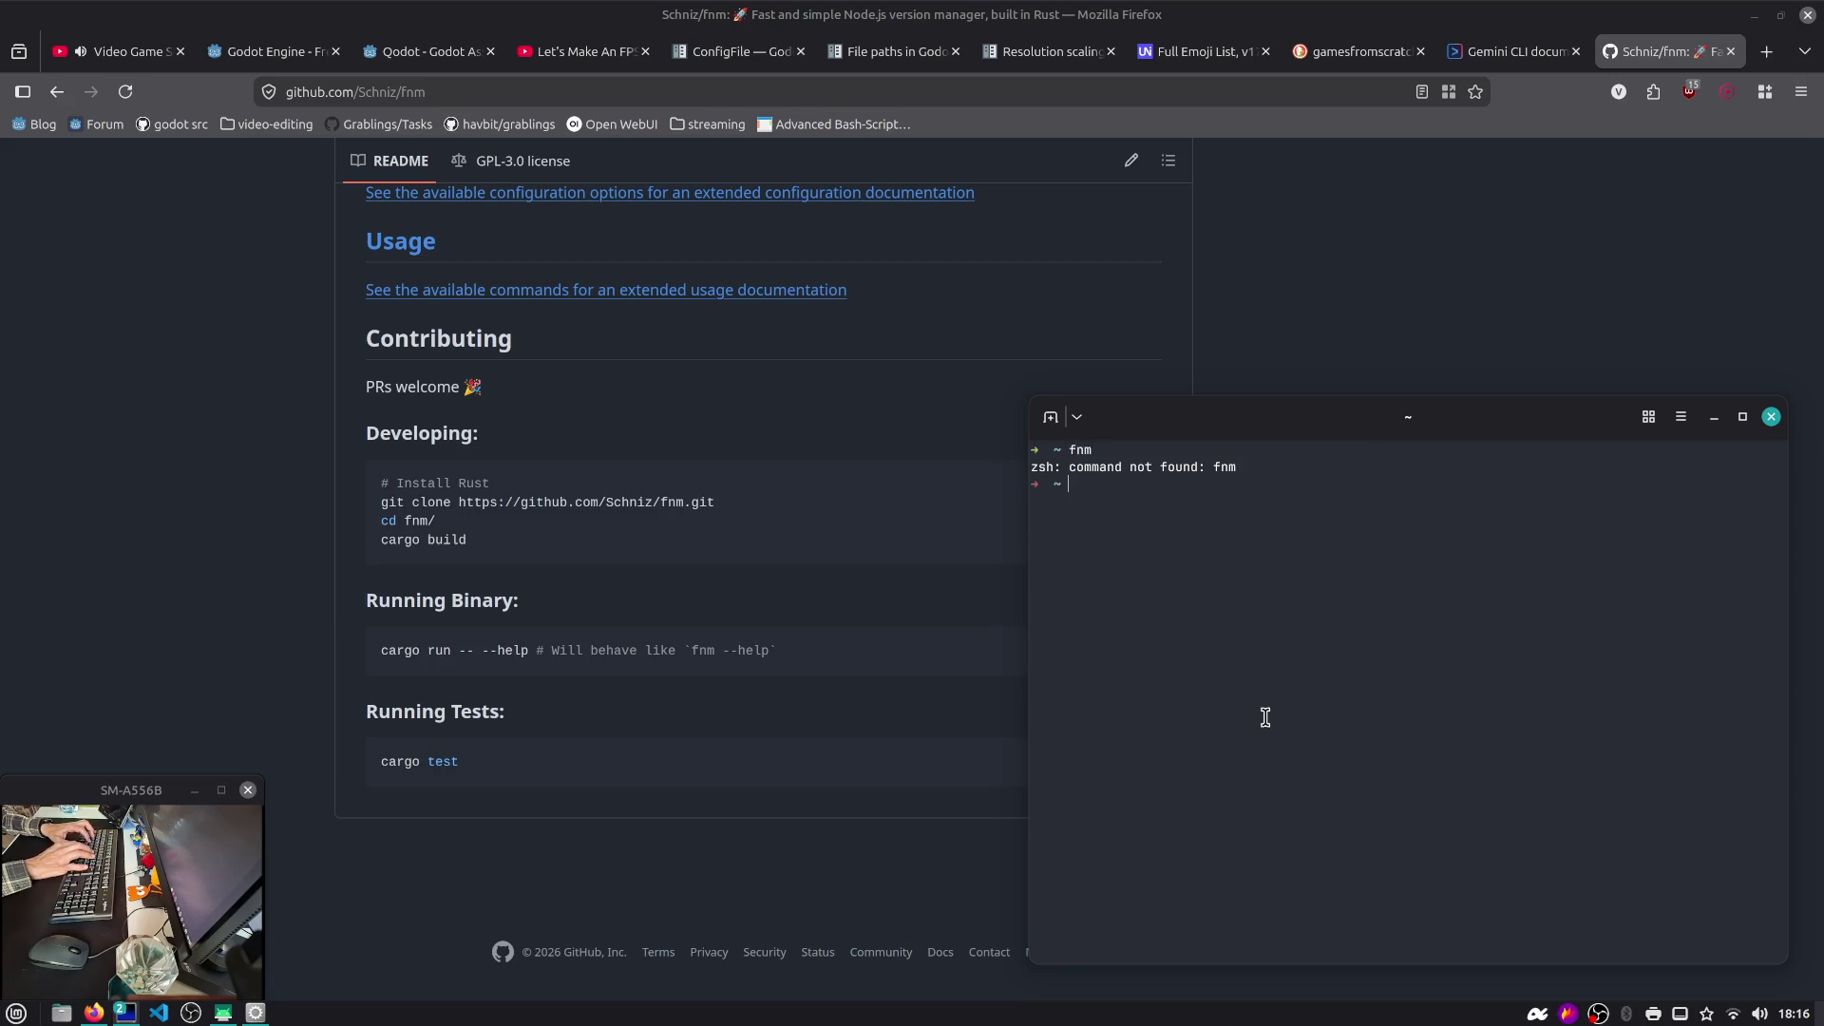
type("curl -fsSL https://fnm.vercel.app/install | bash")
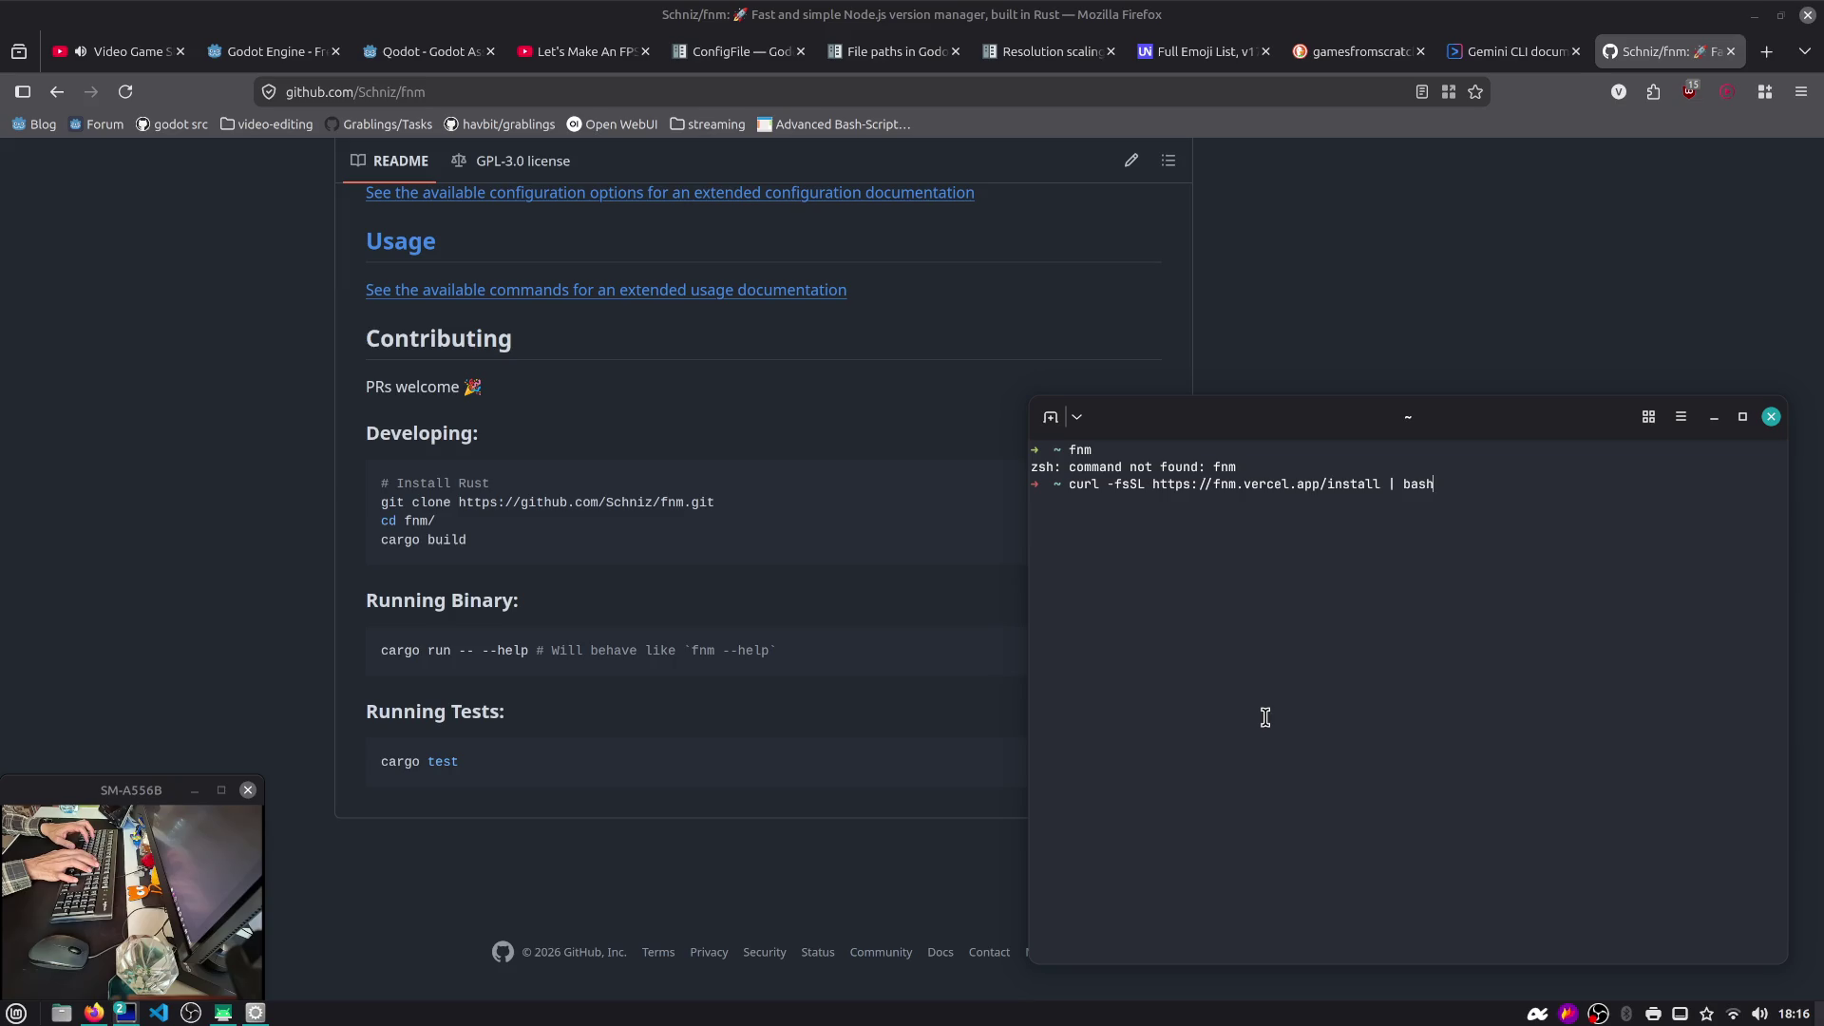
key("Return")
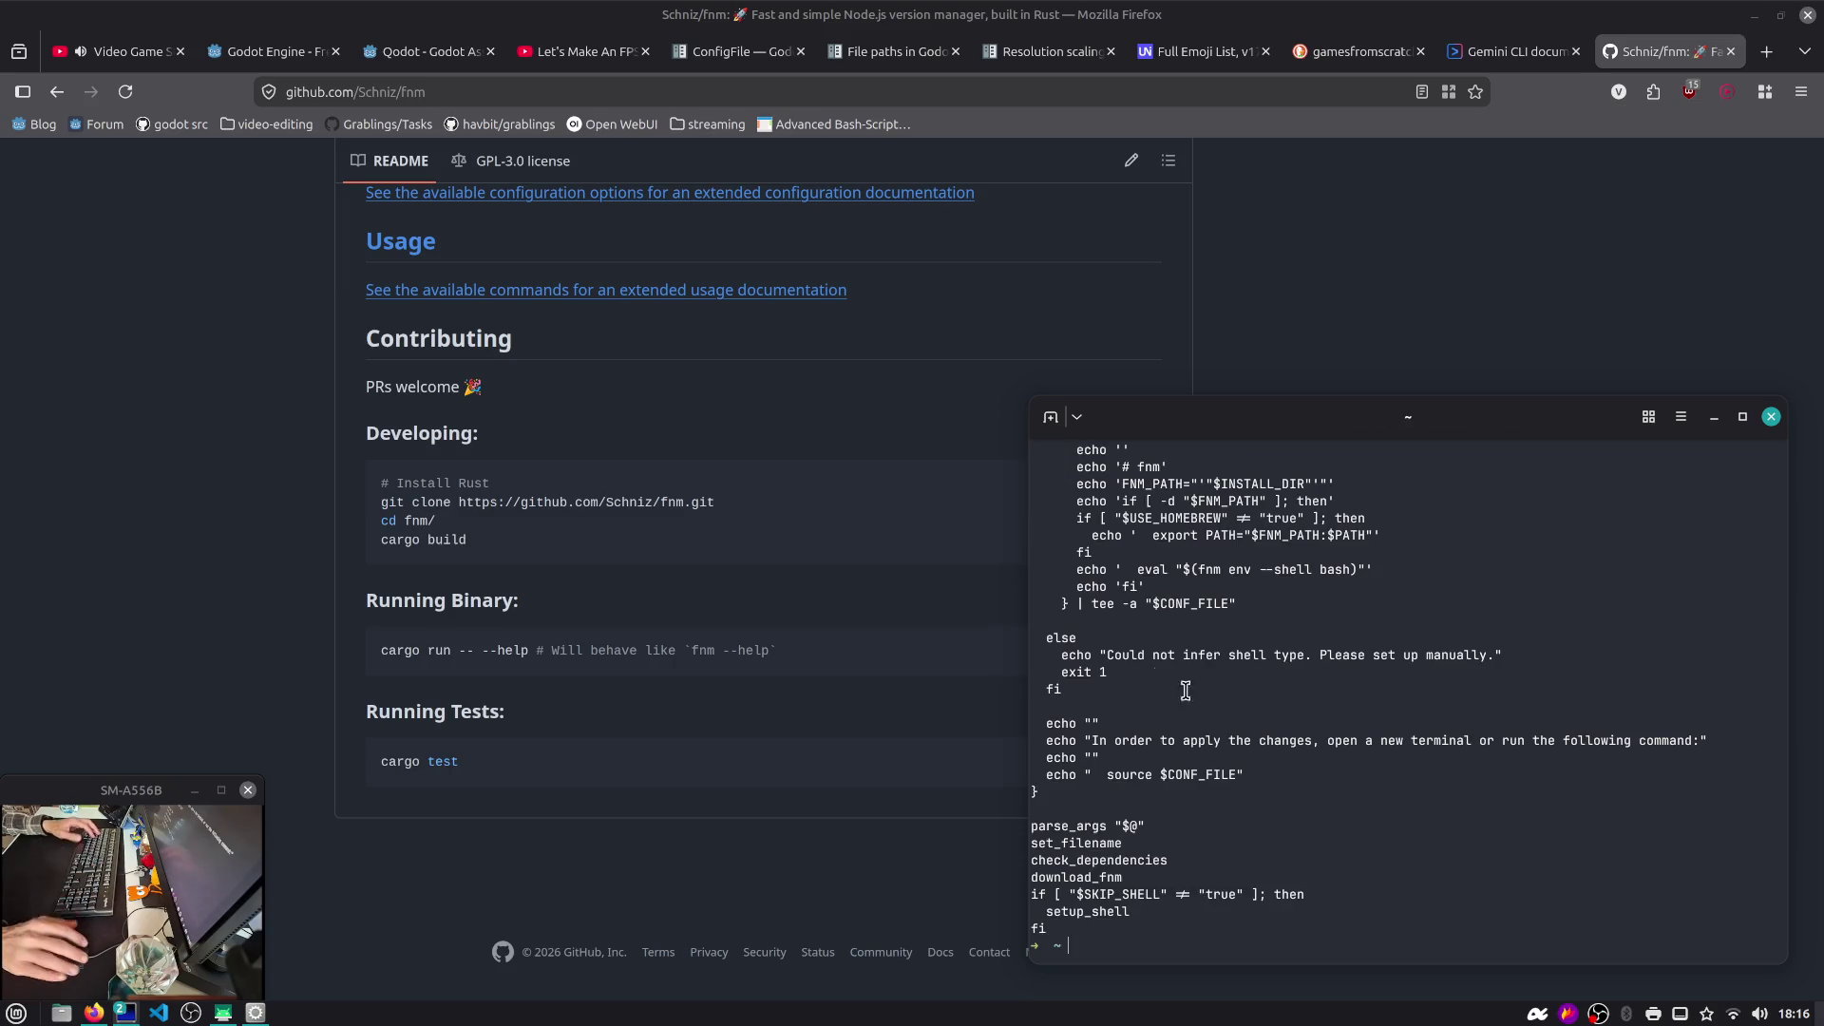
left_click_drag(1031, 403, 985, 66)
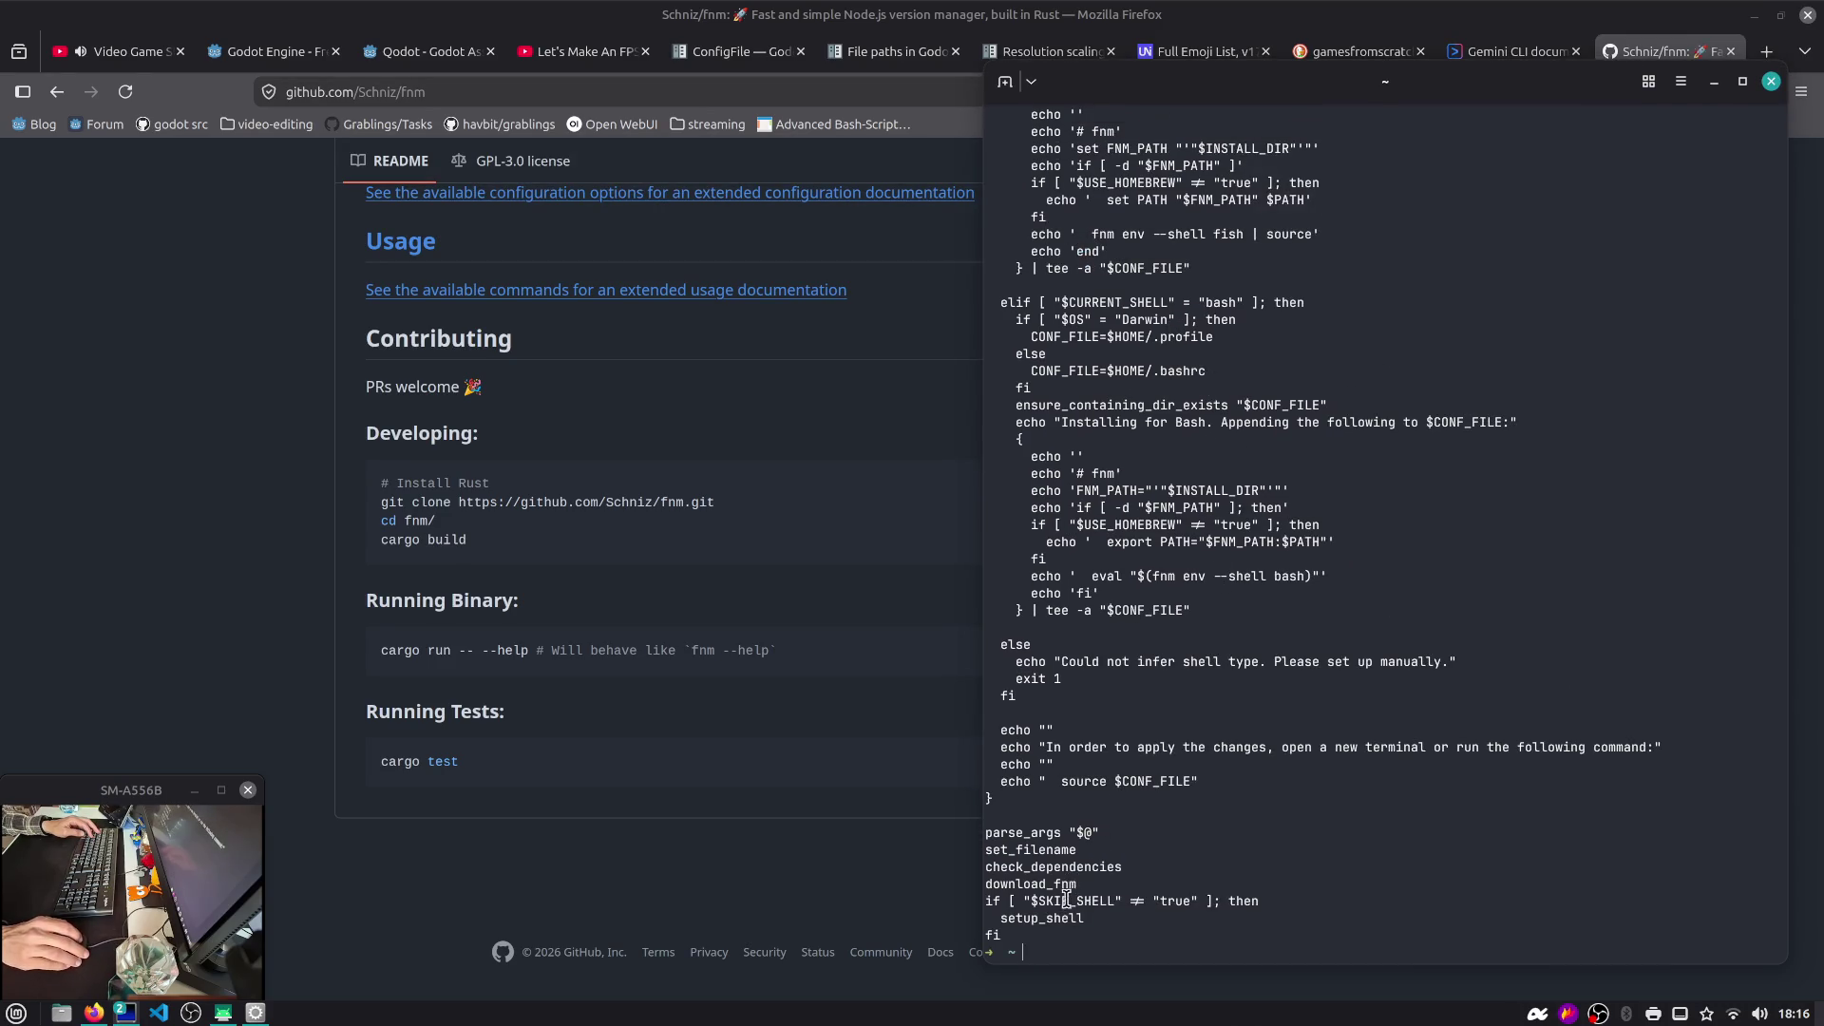
scroll(1091, 921, "up", 10)
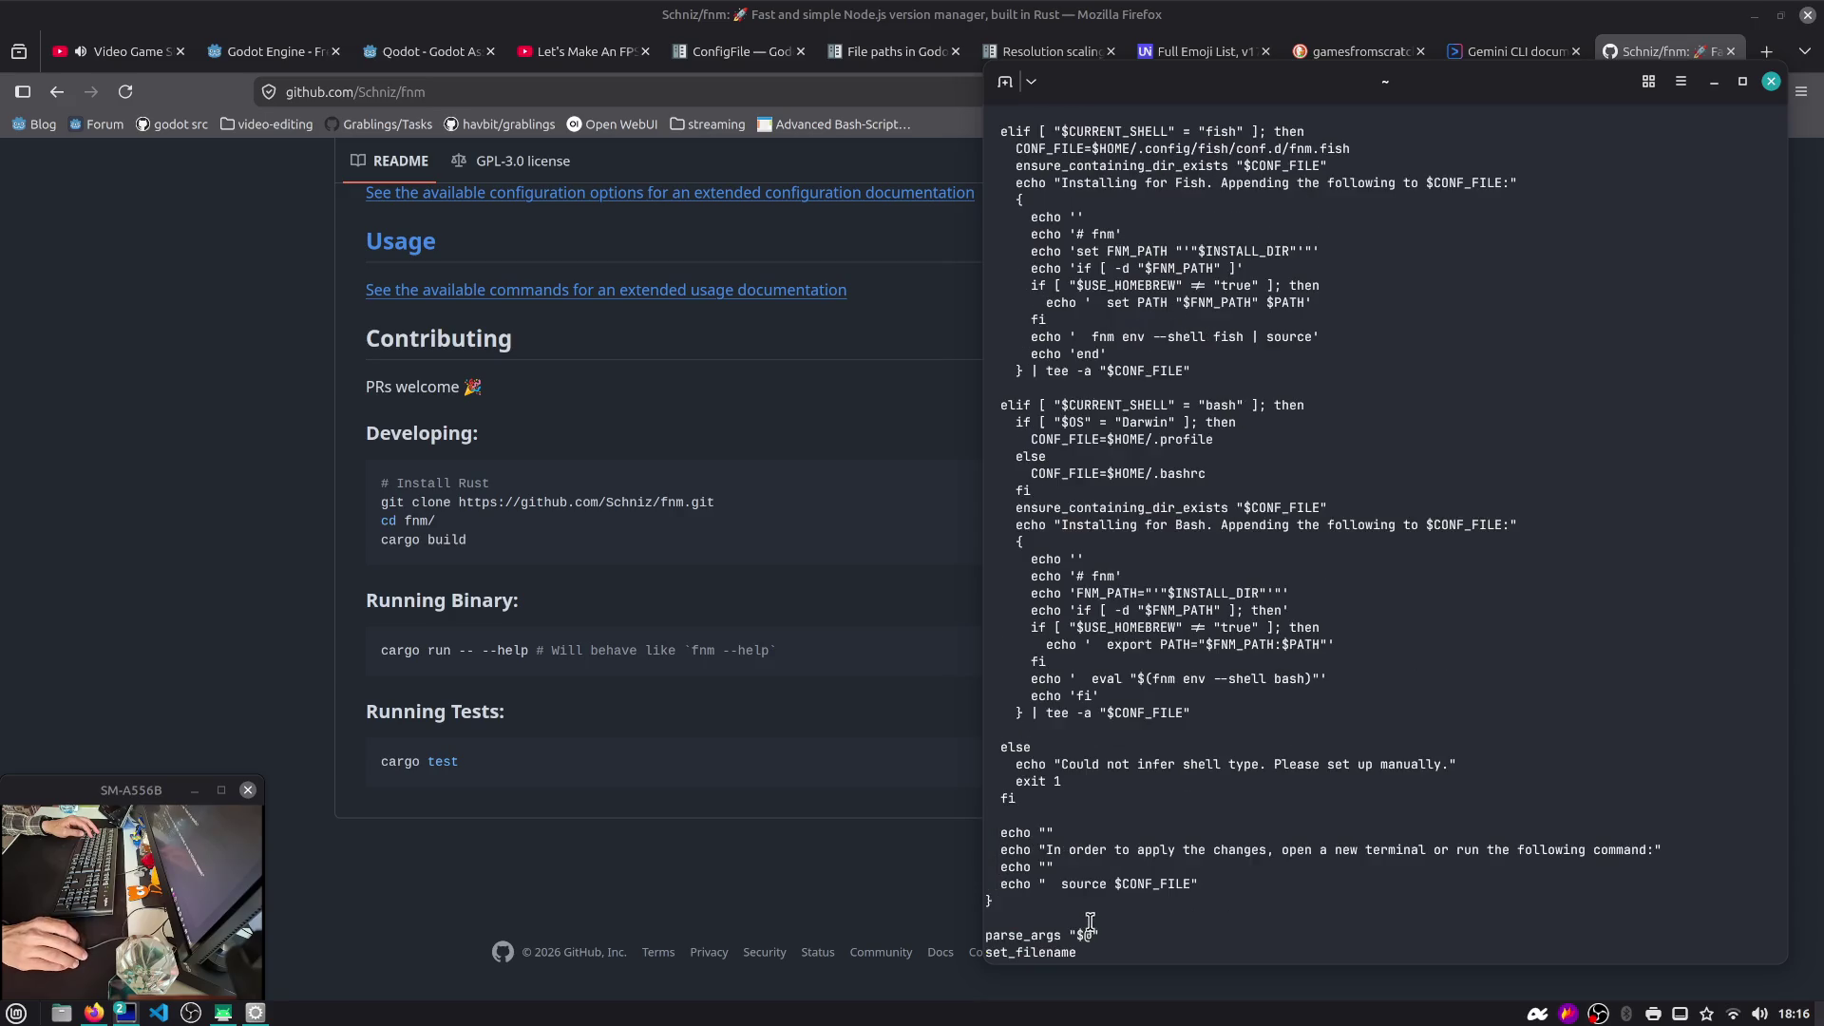
scroll(1166, 511, "up", 20)
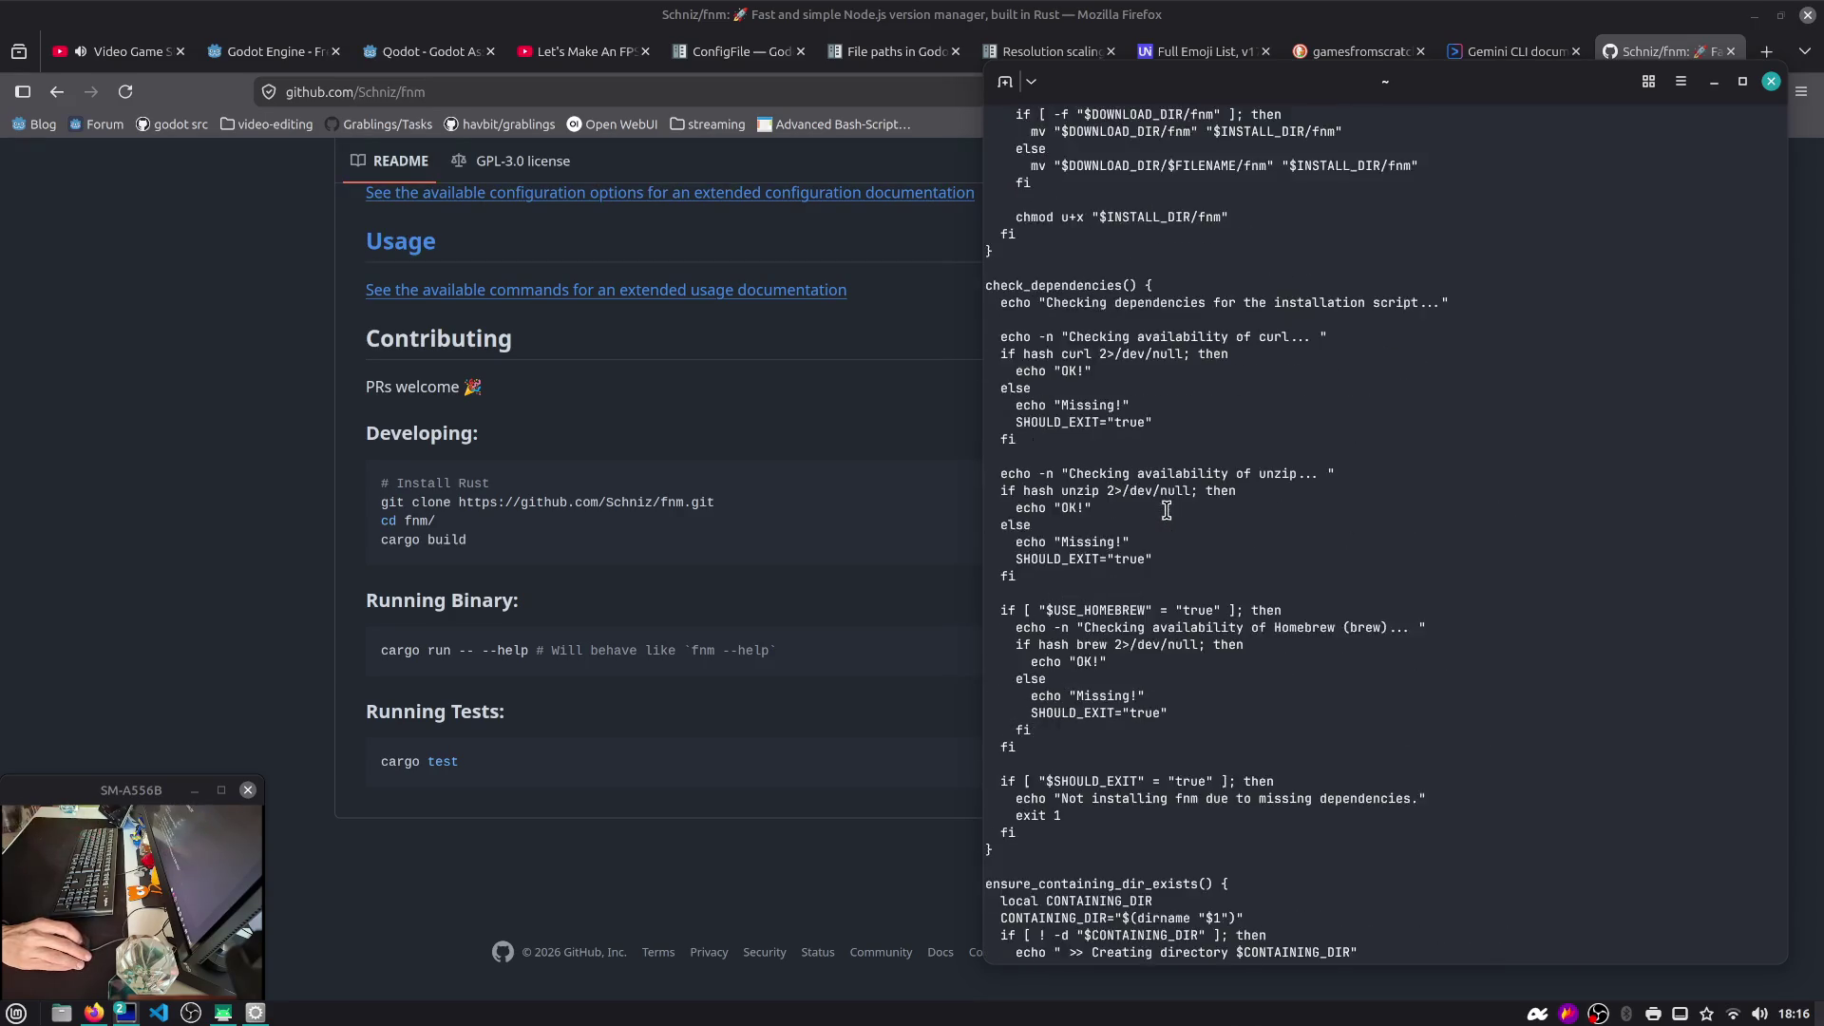
scroll(1167, 510, "up", 17)
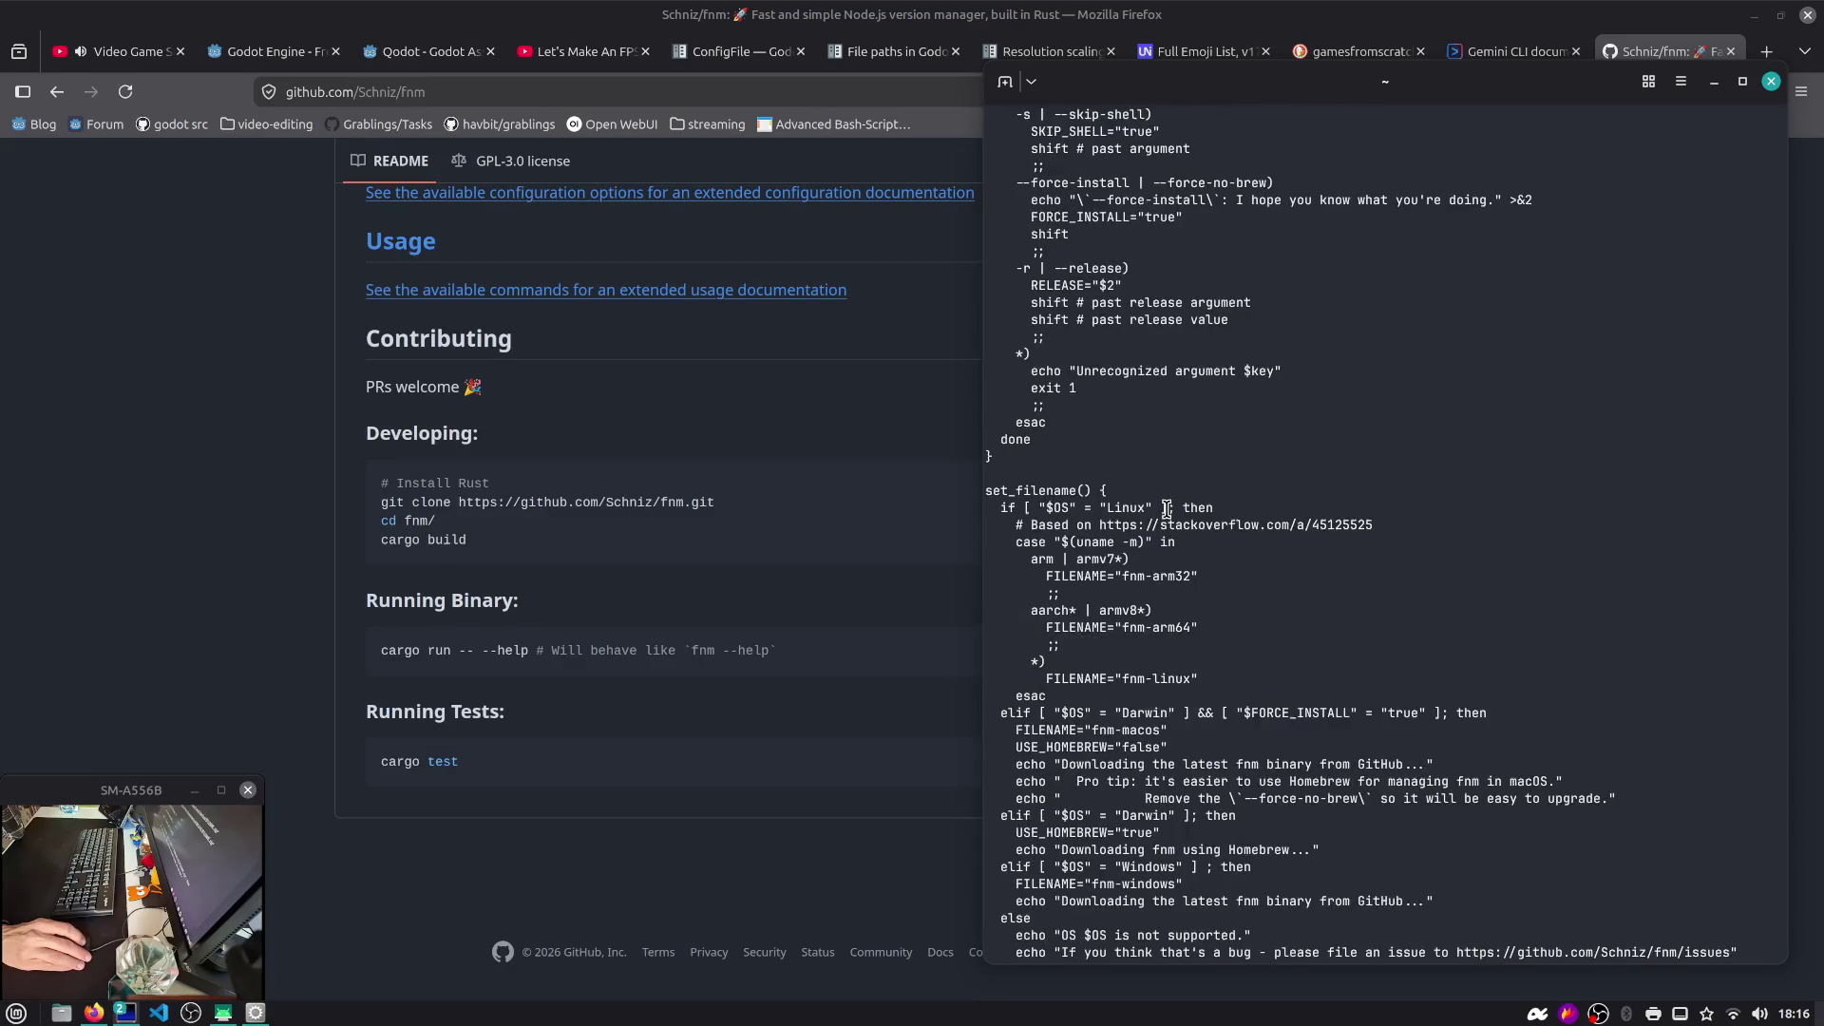
scroll(1166, 510, "up", 3)
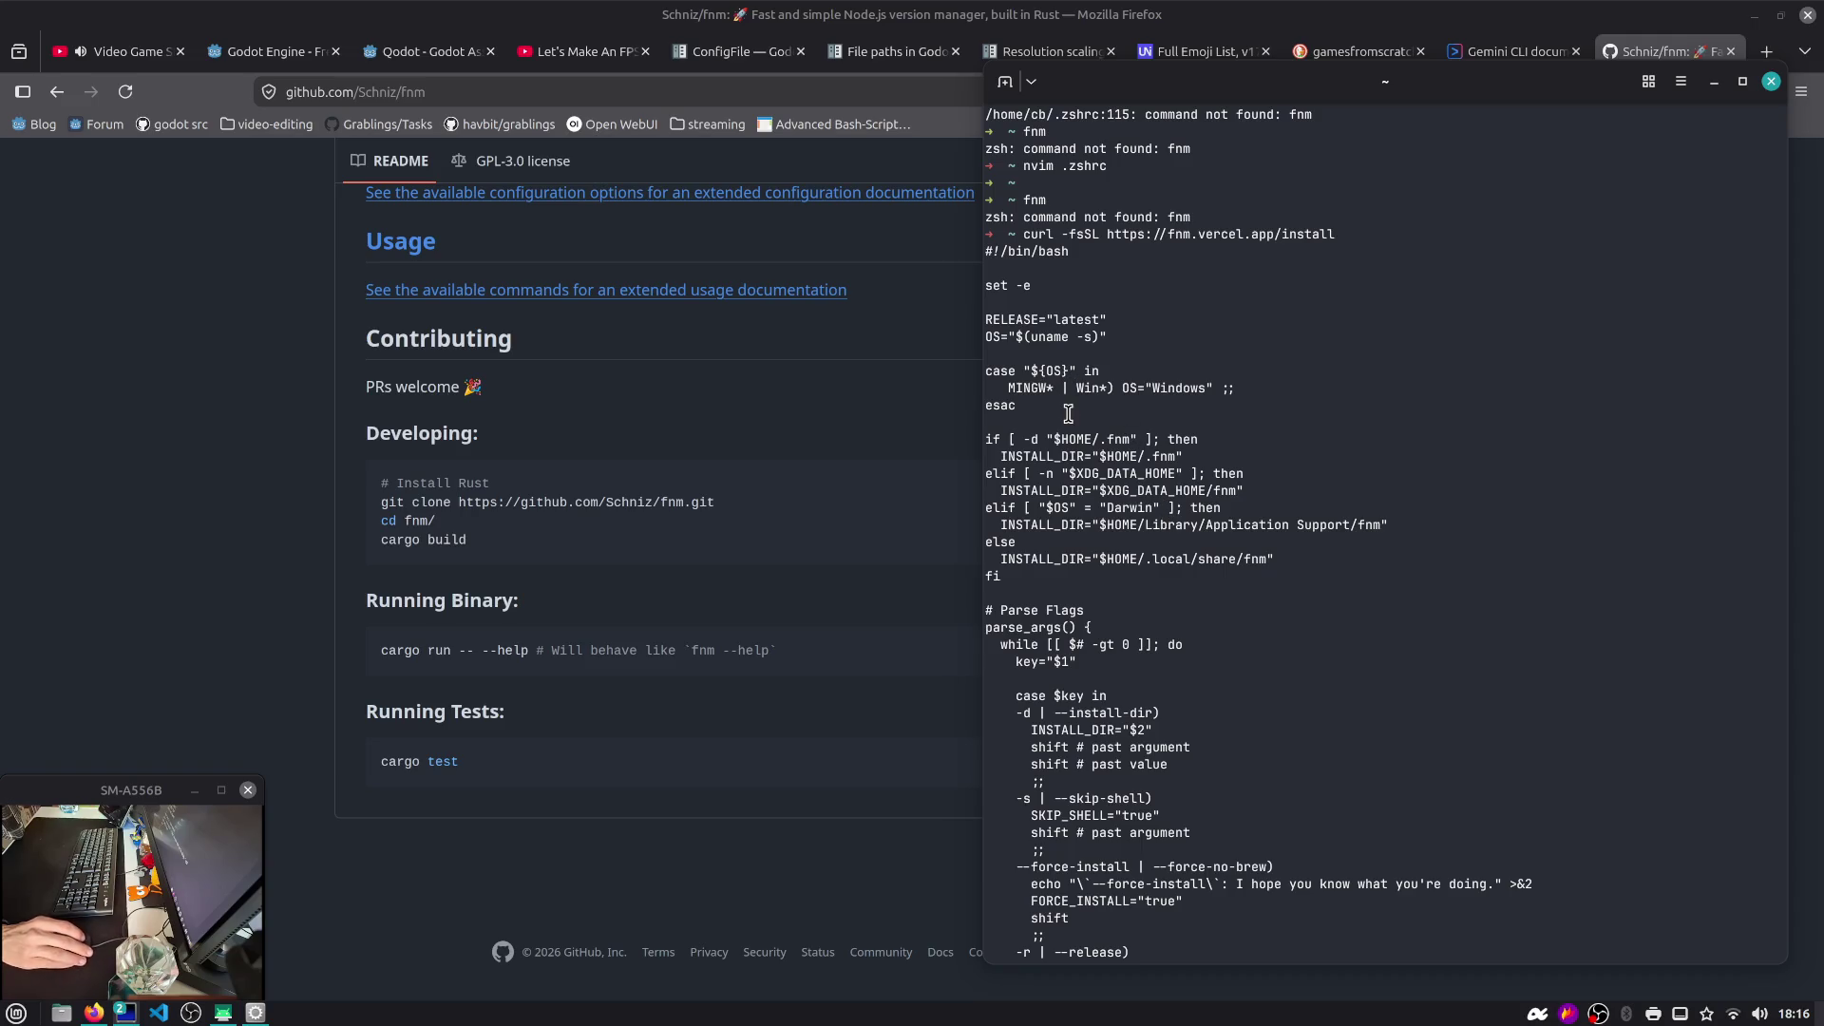
scroll(1082, 427, "down", 4)
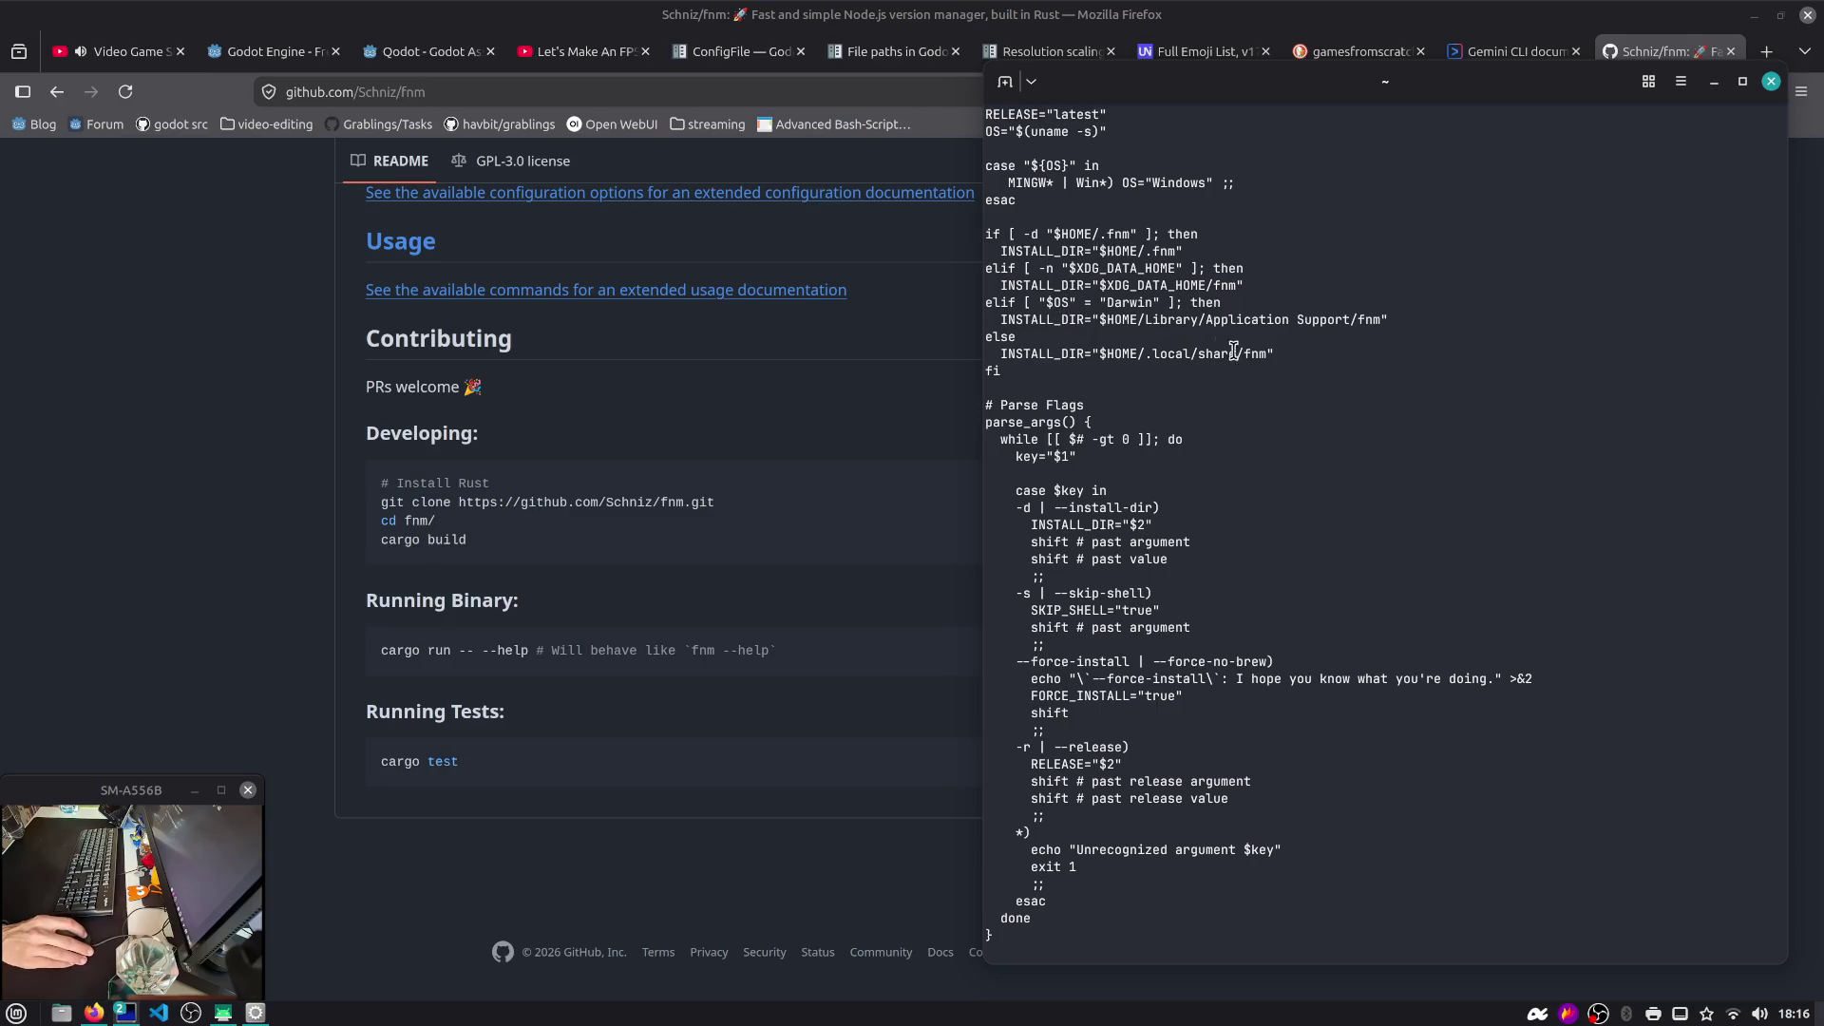
scroll(1233, 351, "down", 8)
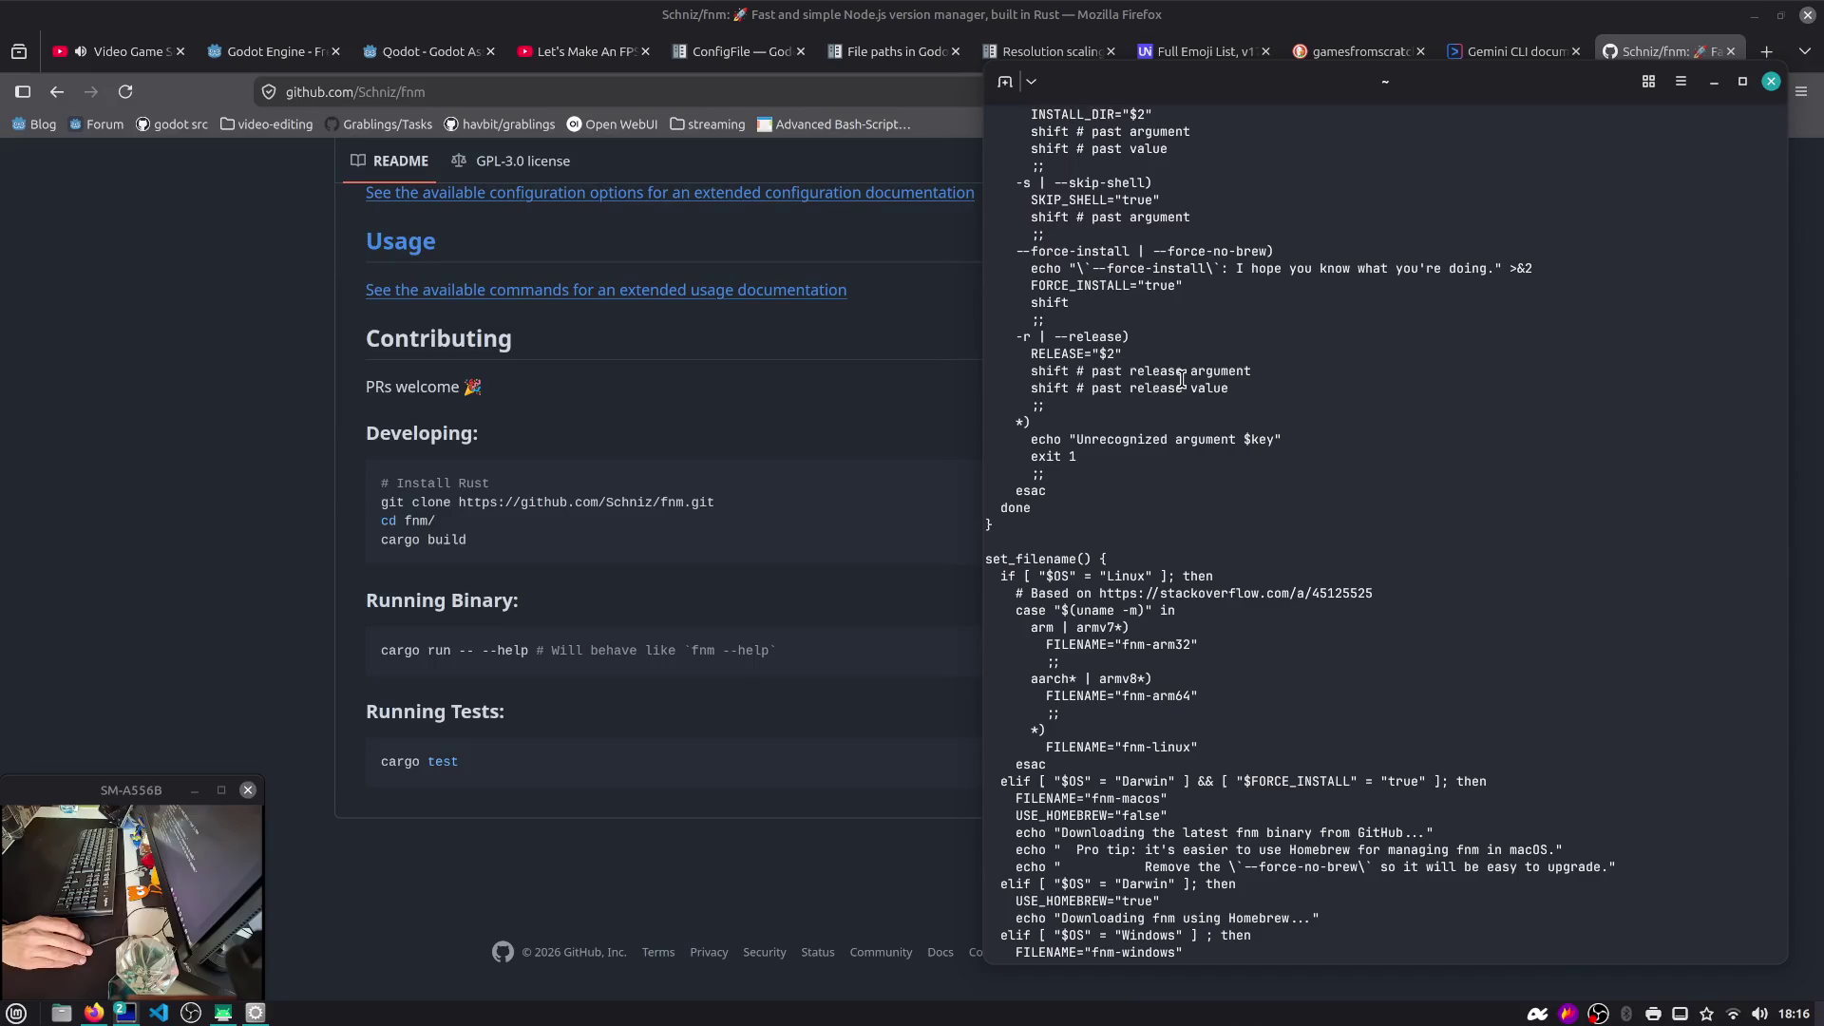
scroll(1181, 399, "down", 4)
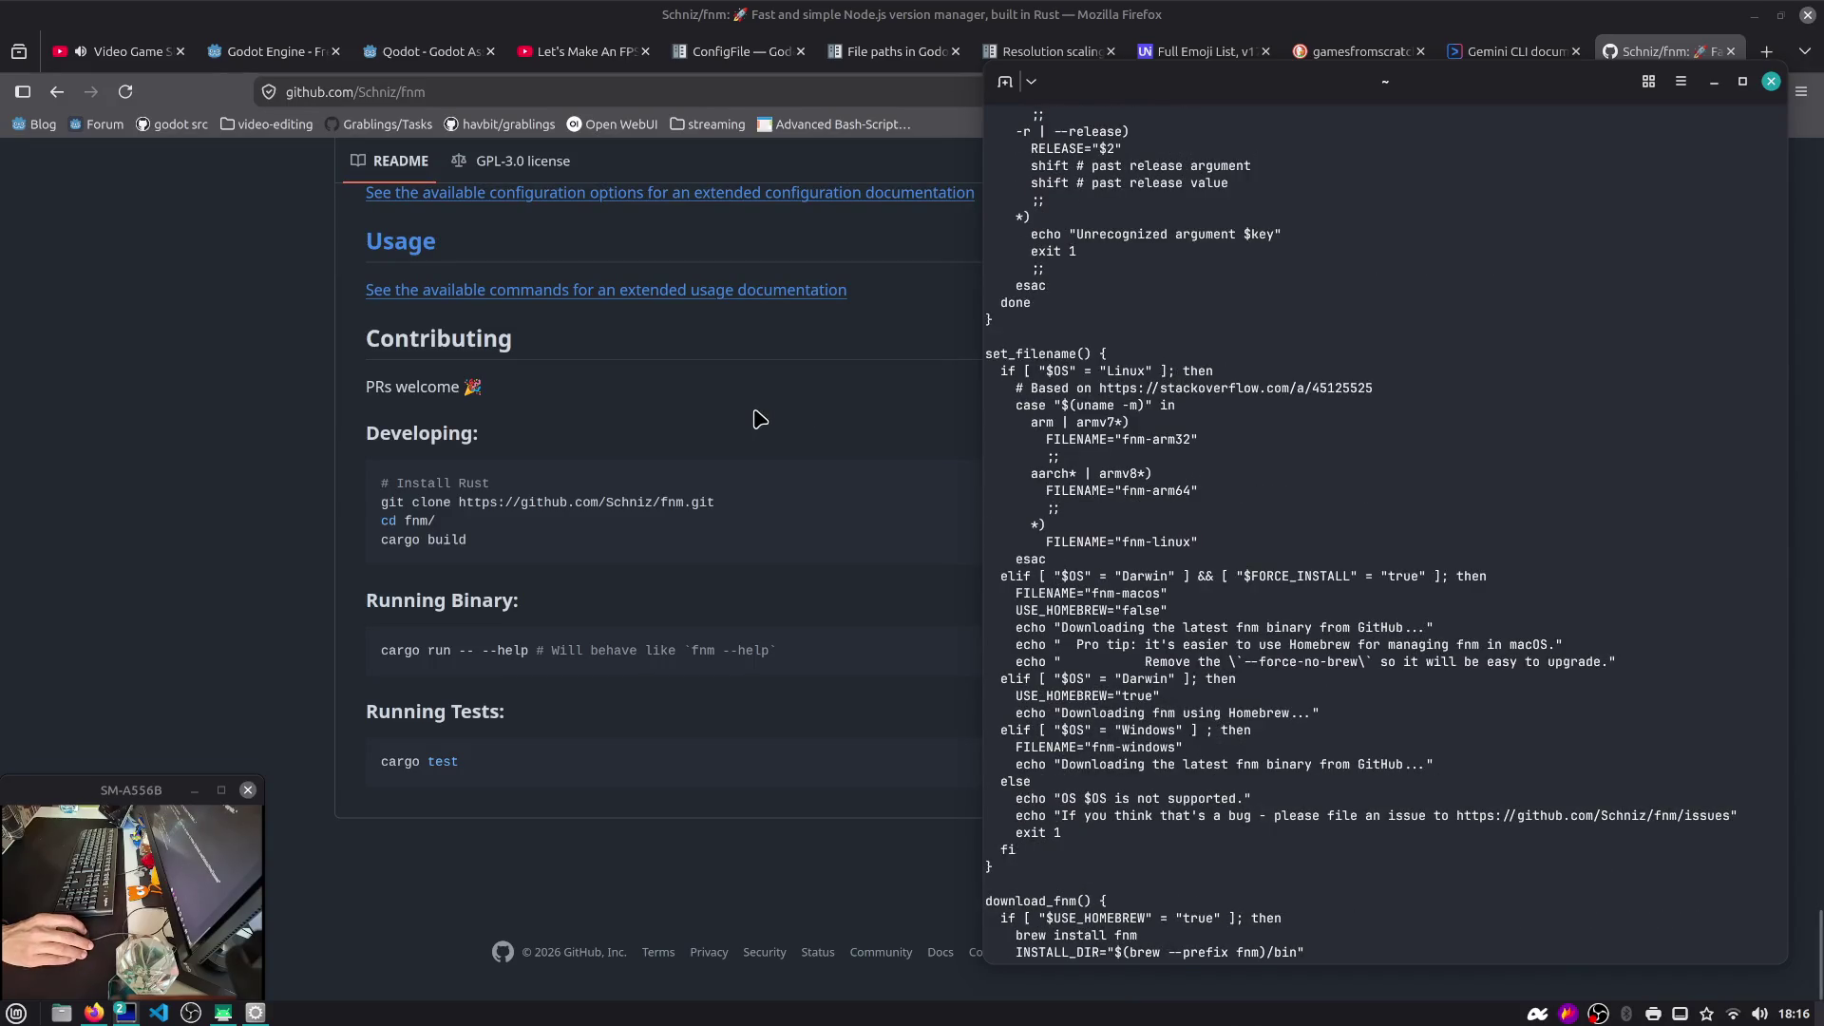
scroll(1180, 473, "down", 4)
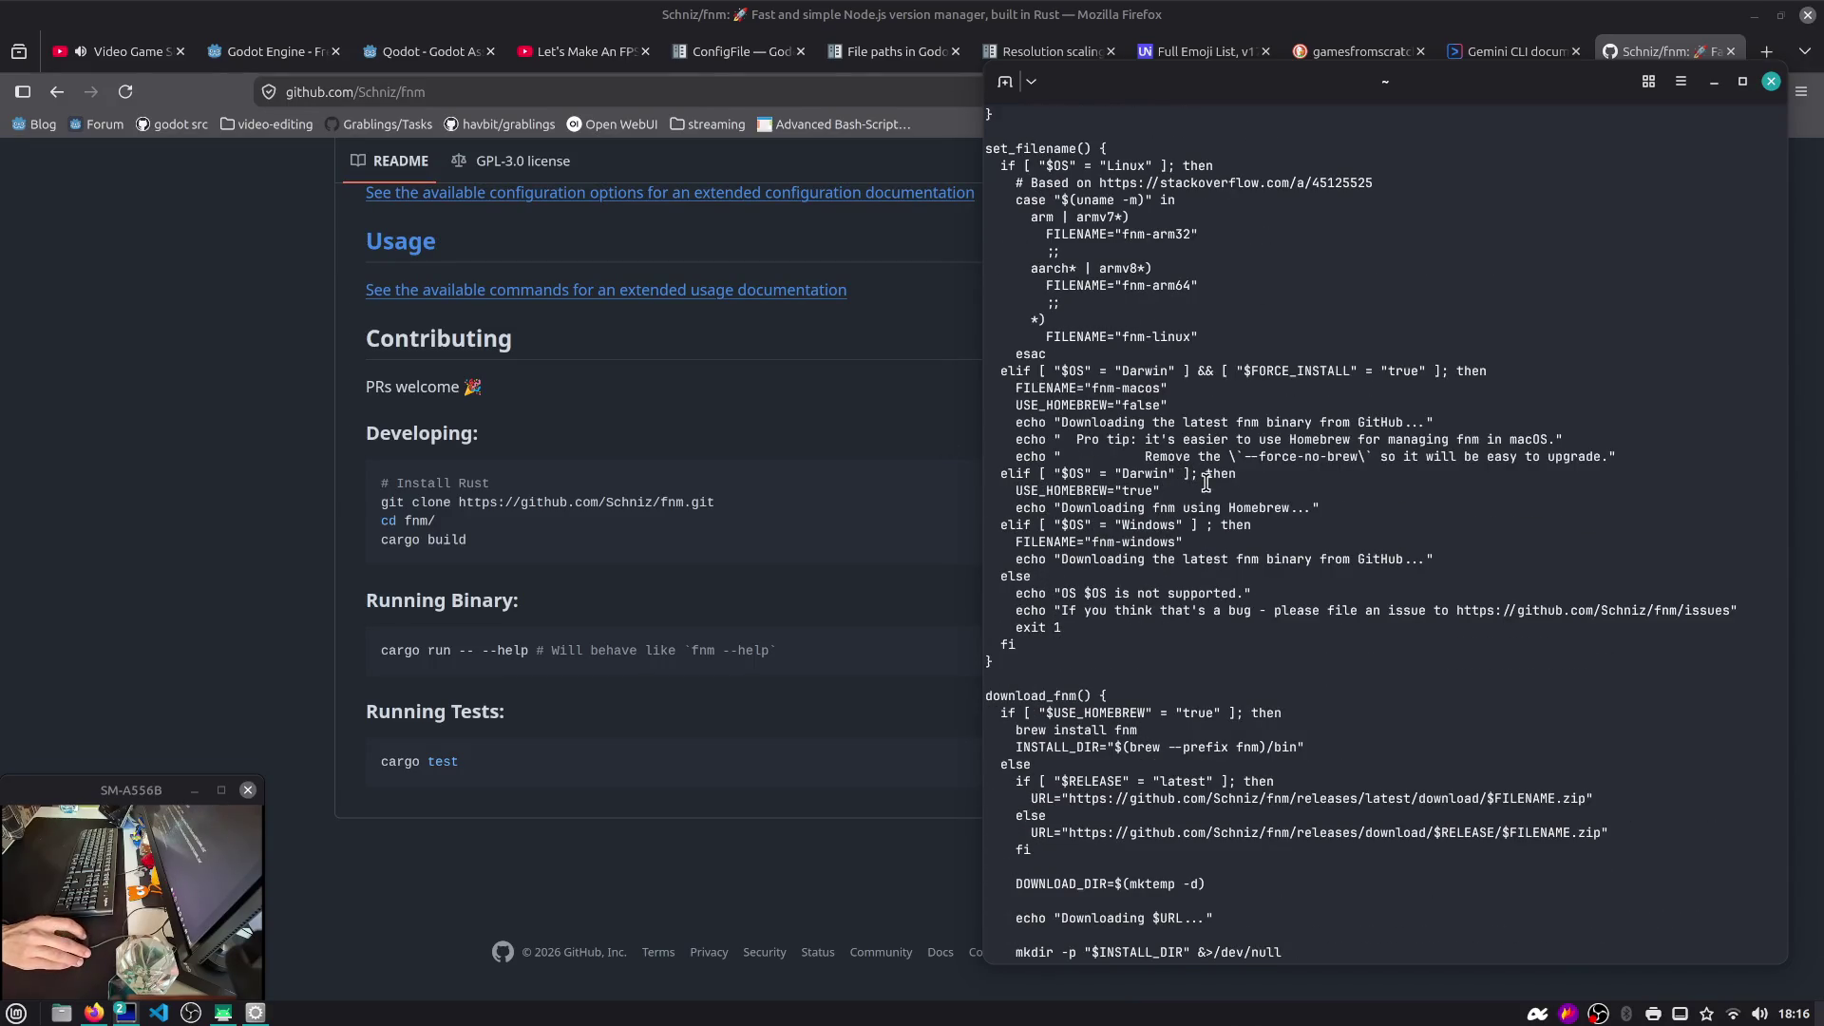
key("ctrl+l")
Step: Rerun the fnm install script and test fnm again
type("fnm")
key("Up")
key("Return")
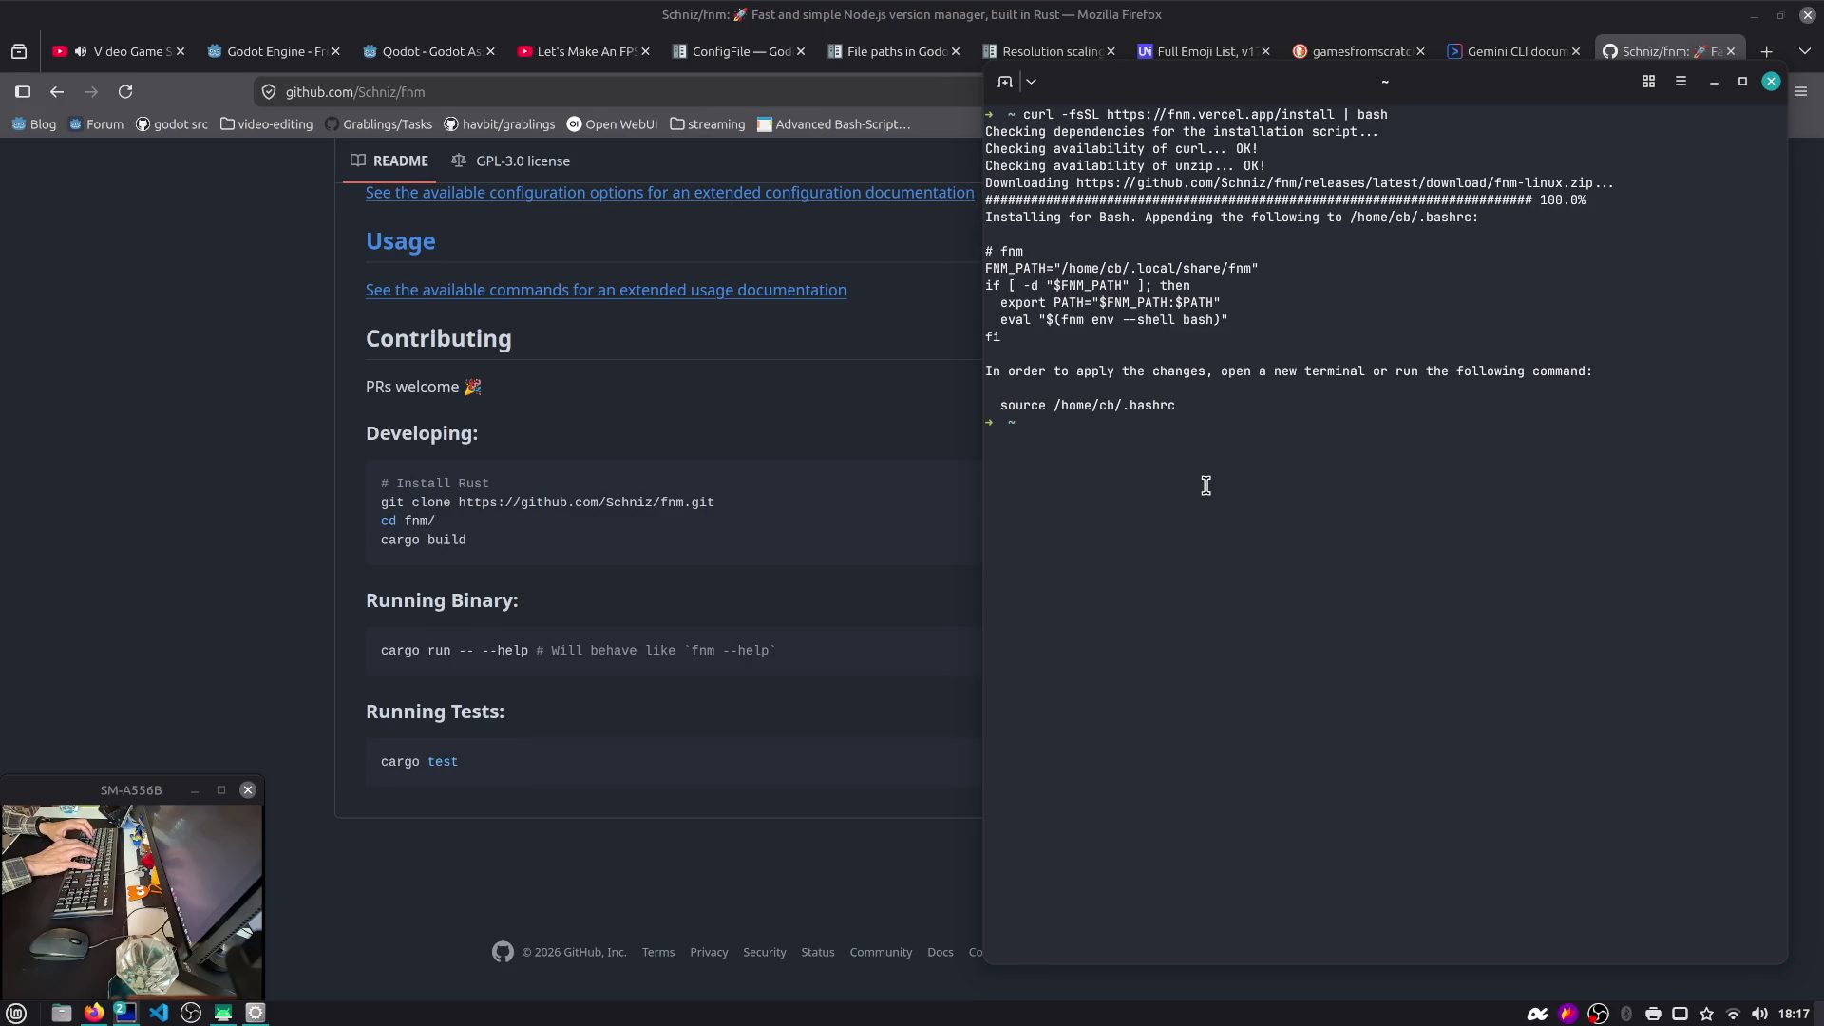
type("m")
key("Return")
Step: Start a bash shell, test fnm there, then exit back to zsh
type("bash")
key("Return")
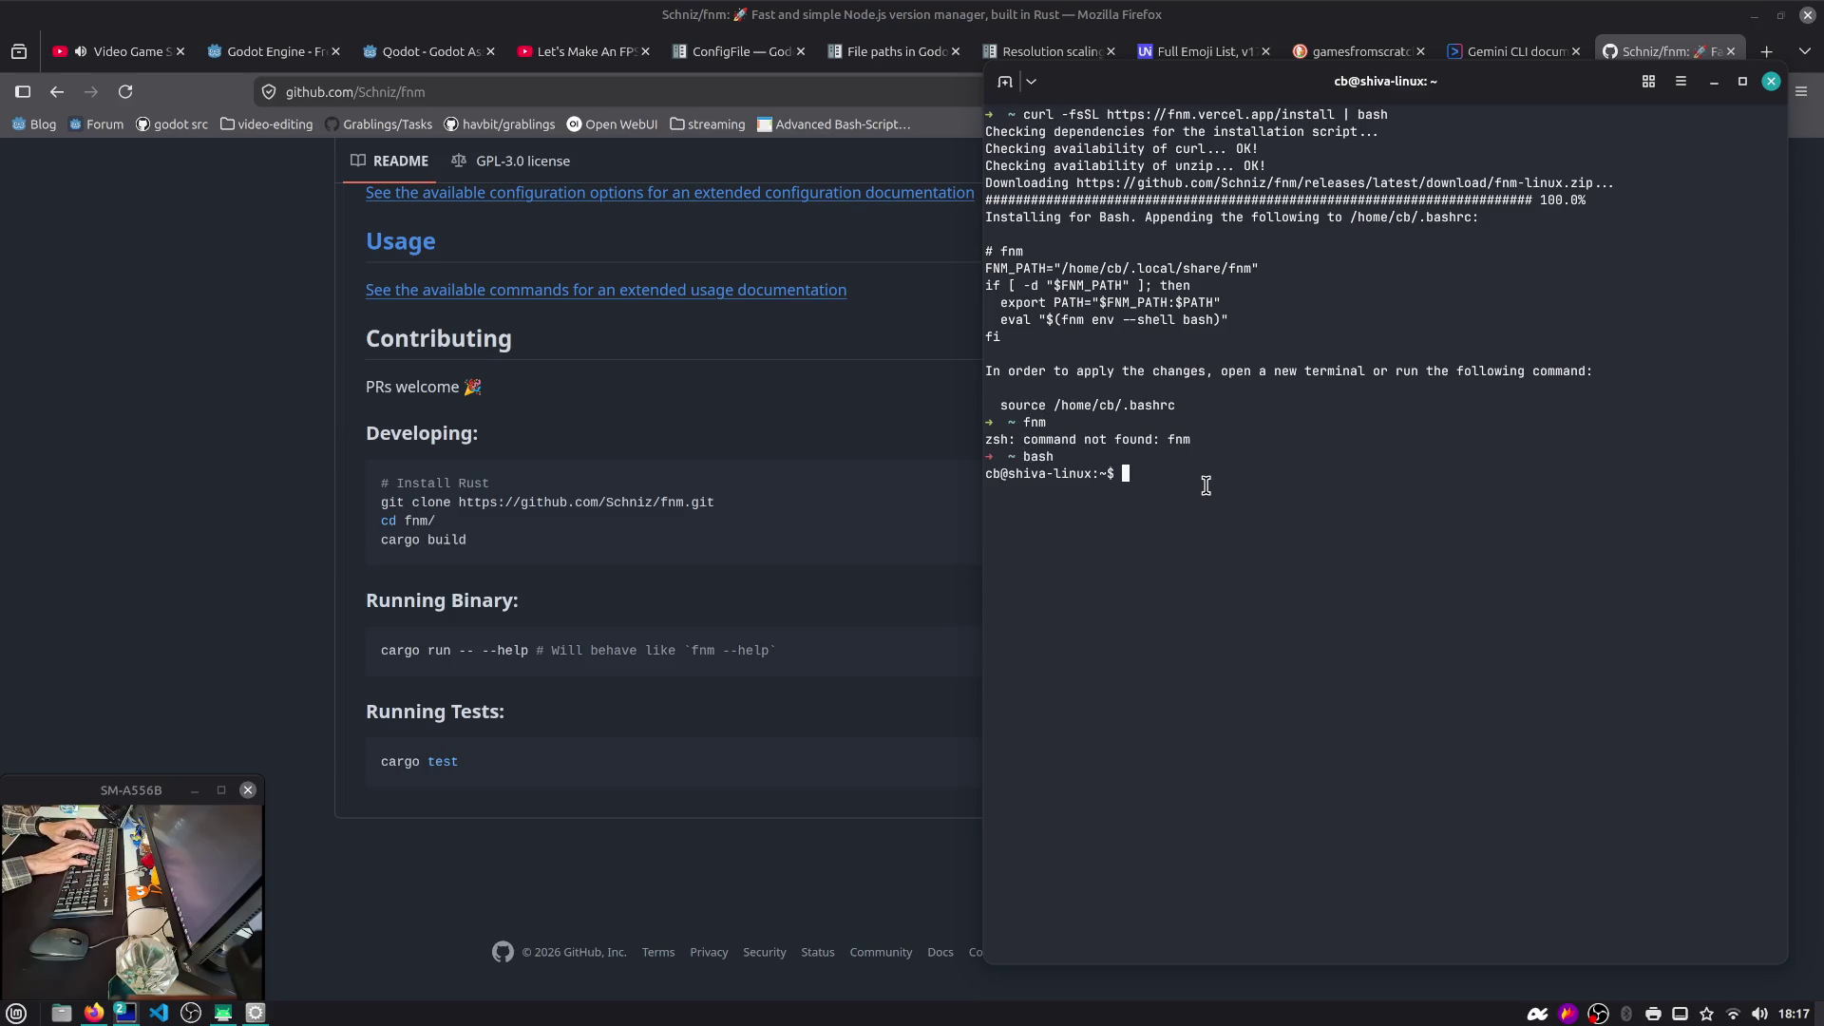
type("m")
key("Return")
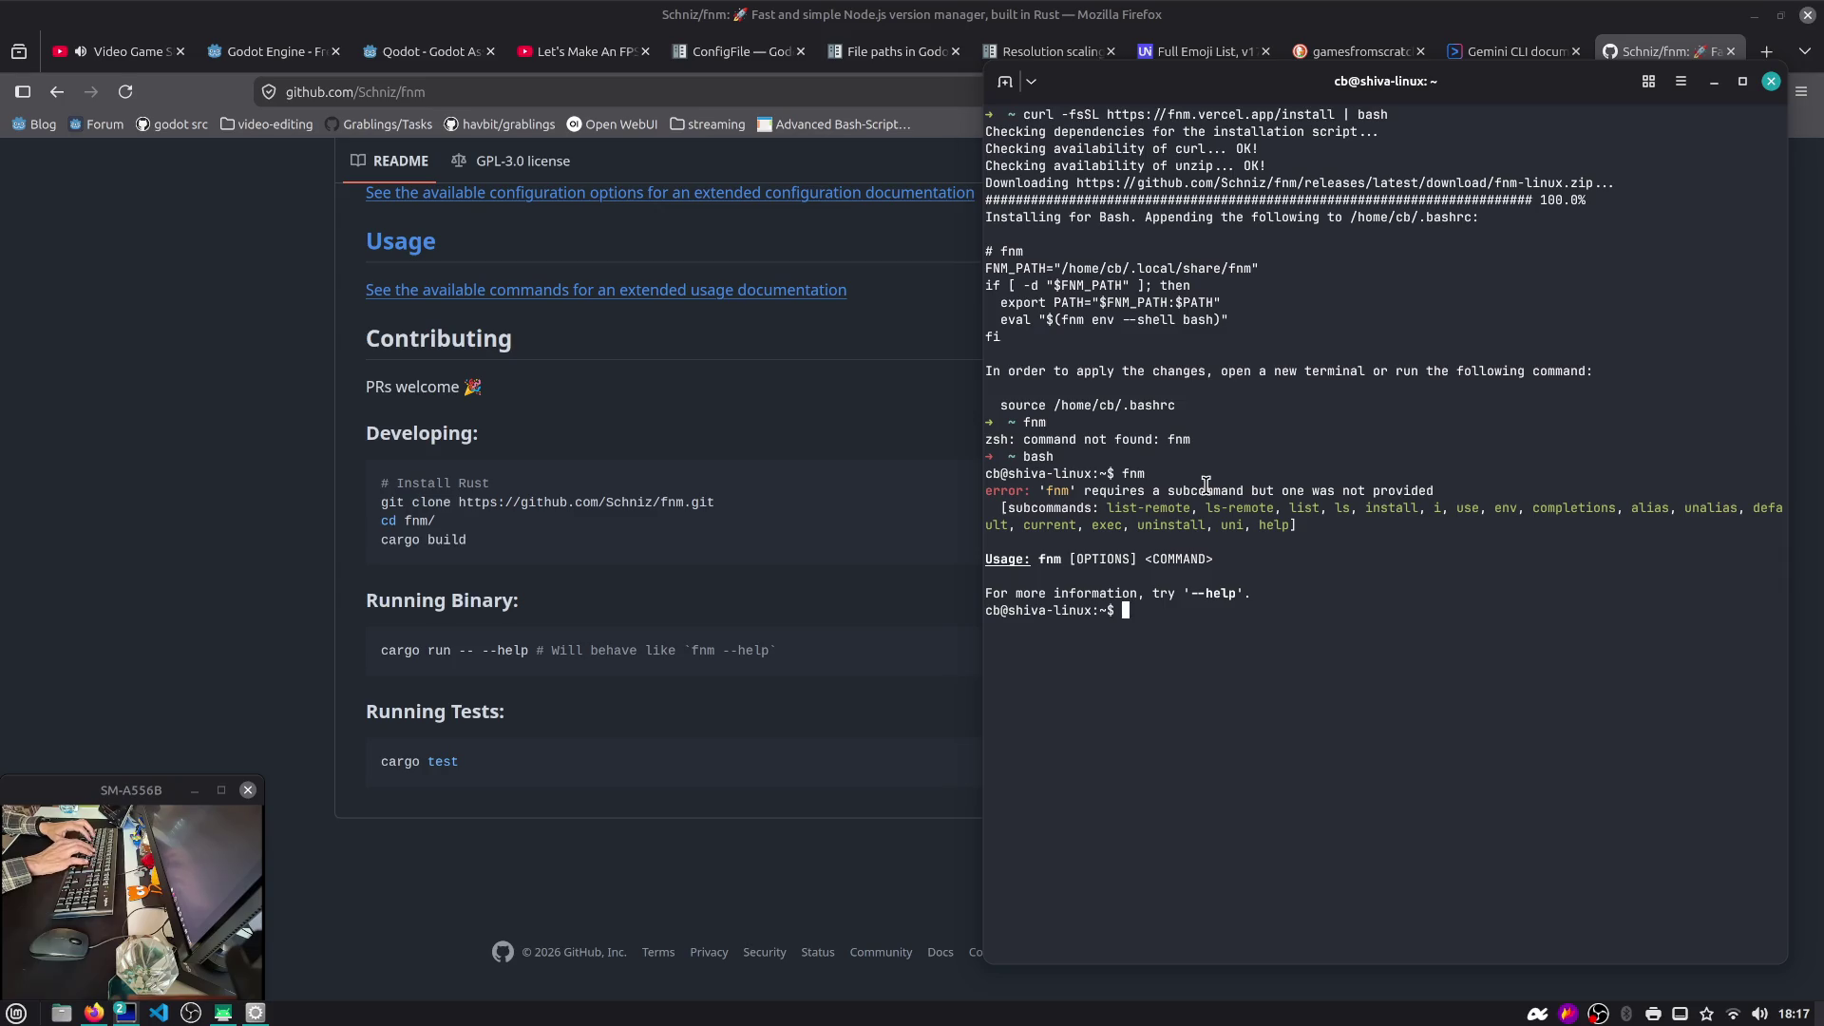
key("ctrl+d")
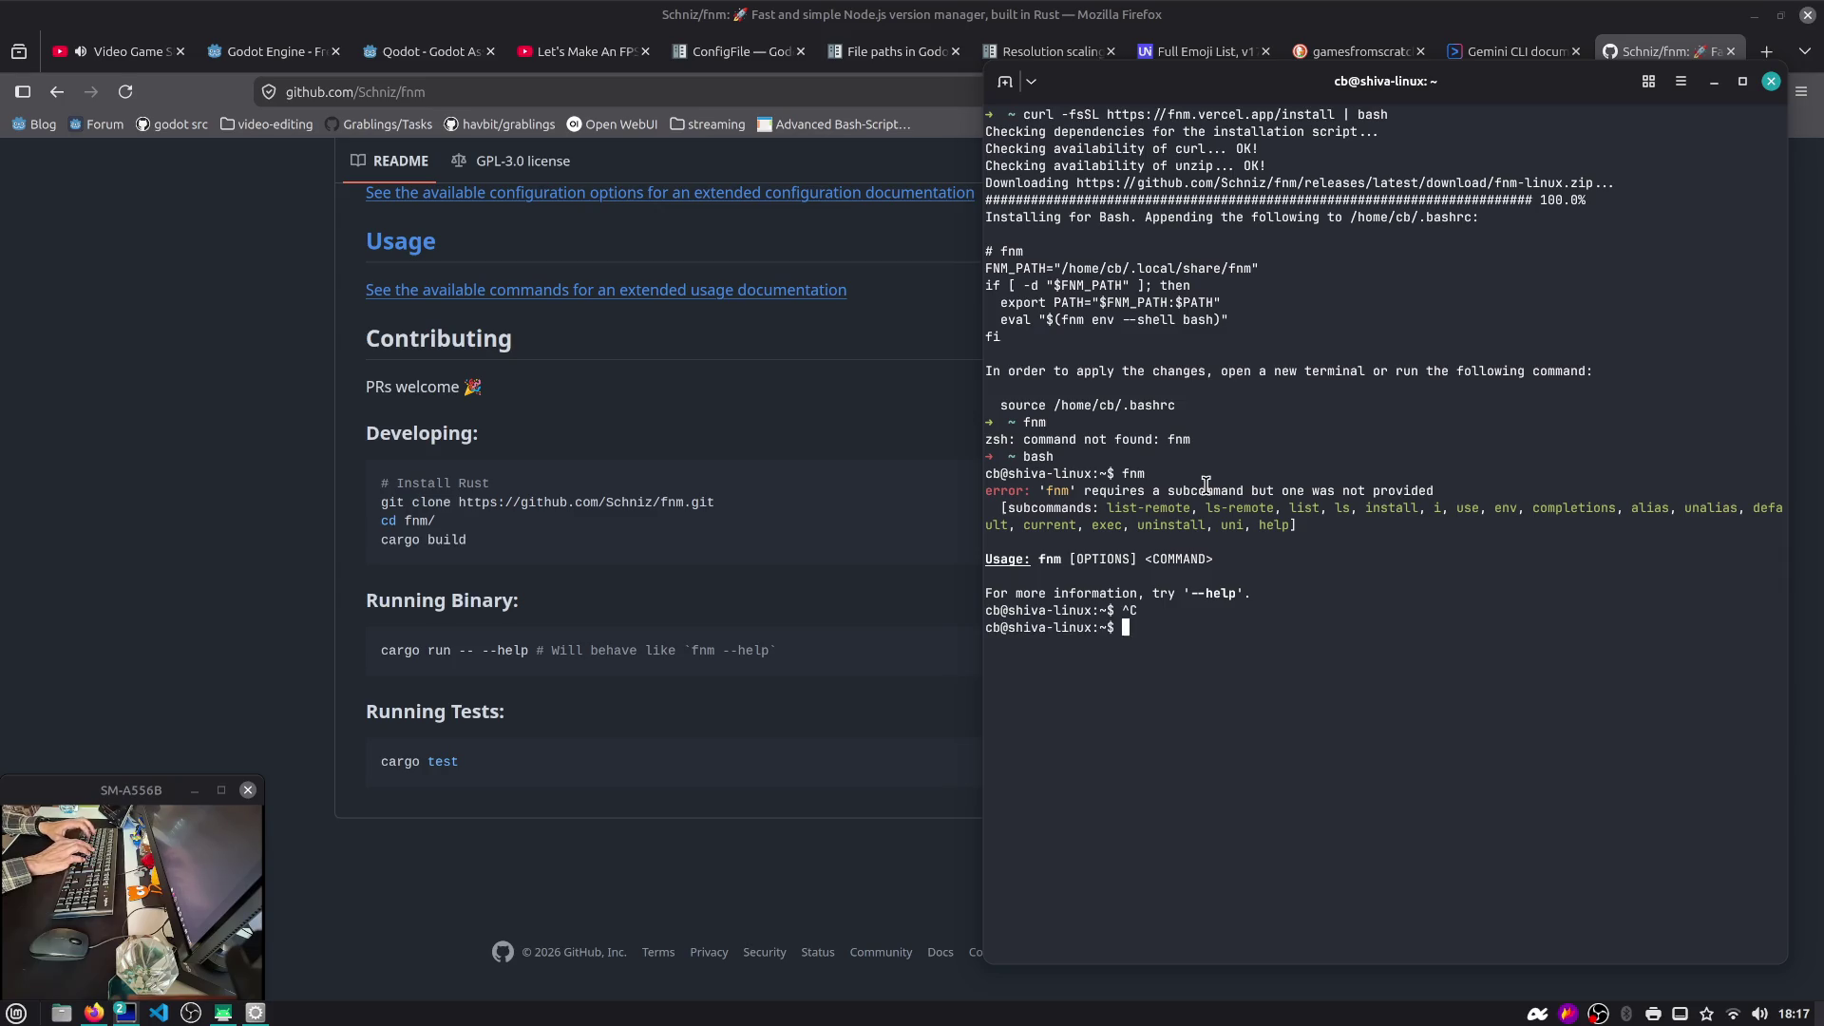
Step: Close the terminal, open a fresh zsh terminal, and run fnm, which is still not found
key("ctrl+d")
key("ctrl+alt+t")
type("fnm")
key("Return")
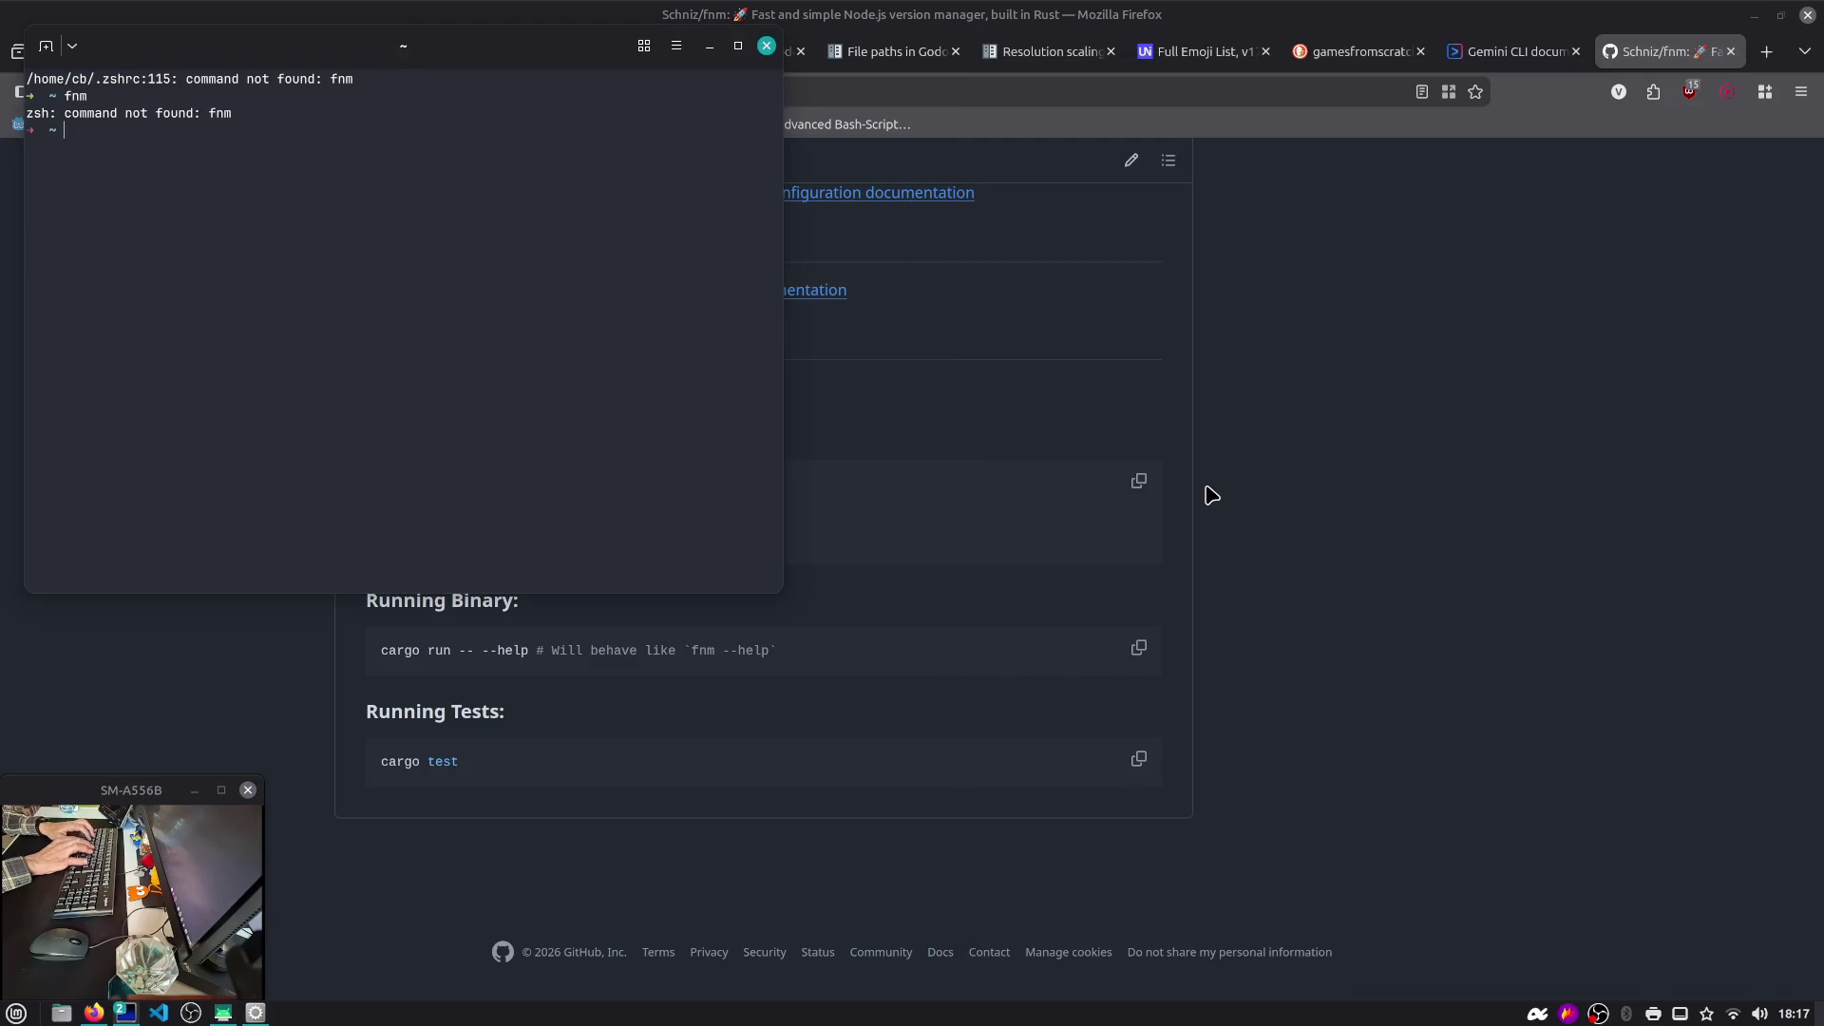
Step: Search the fnm README for 'zsh' and step through the matches
key("super+Right")
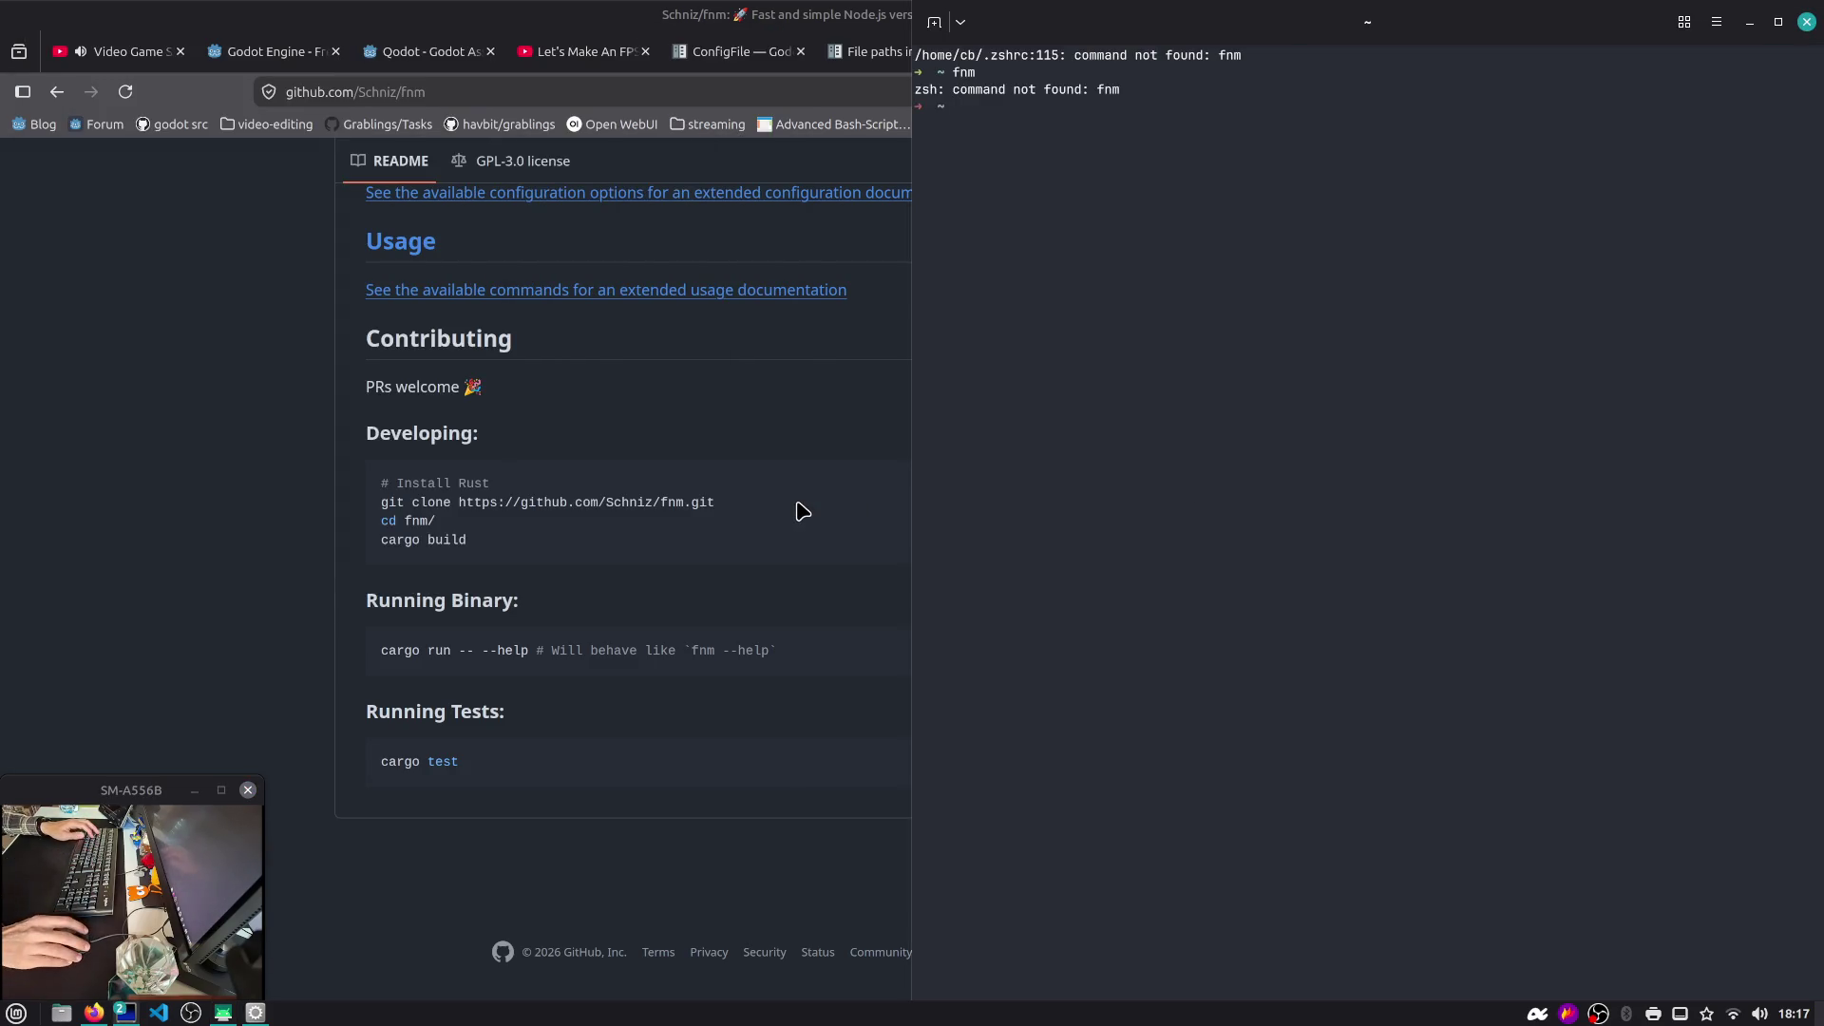
left_click(799, 510)
key("ctrl+f")
type("zsh")
key("Return")
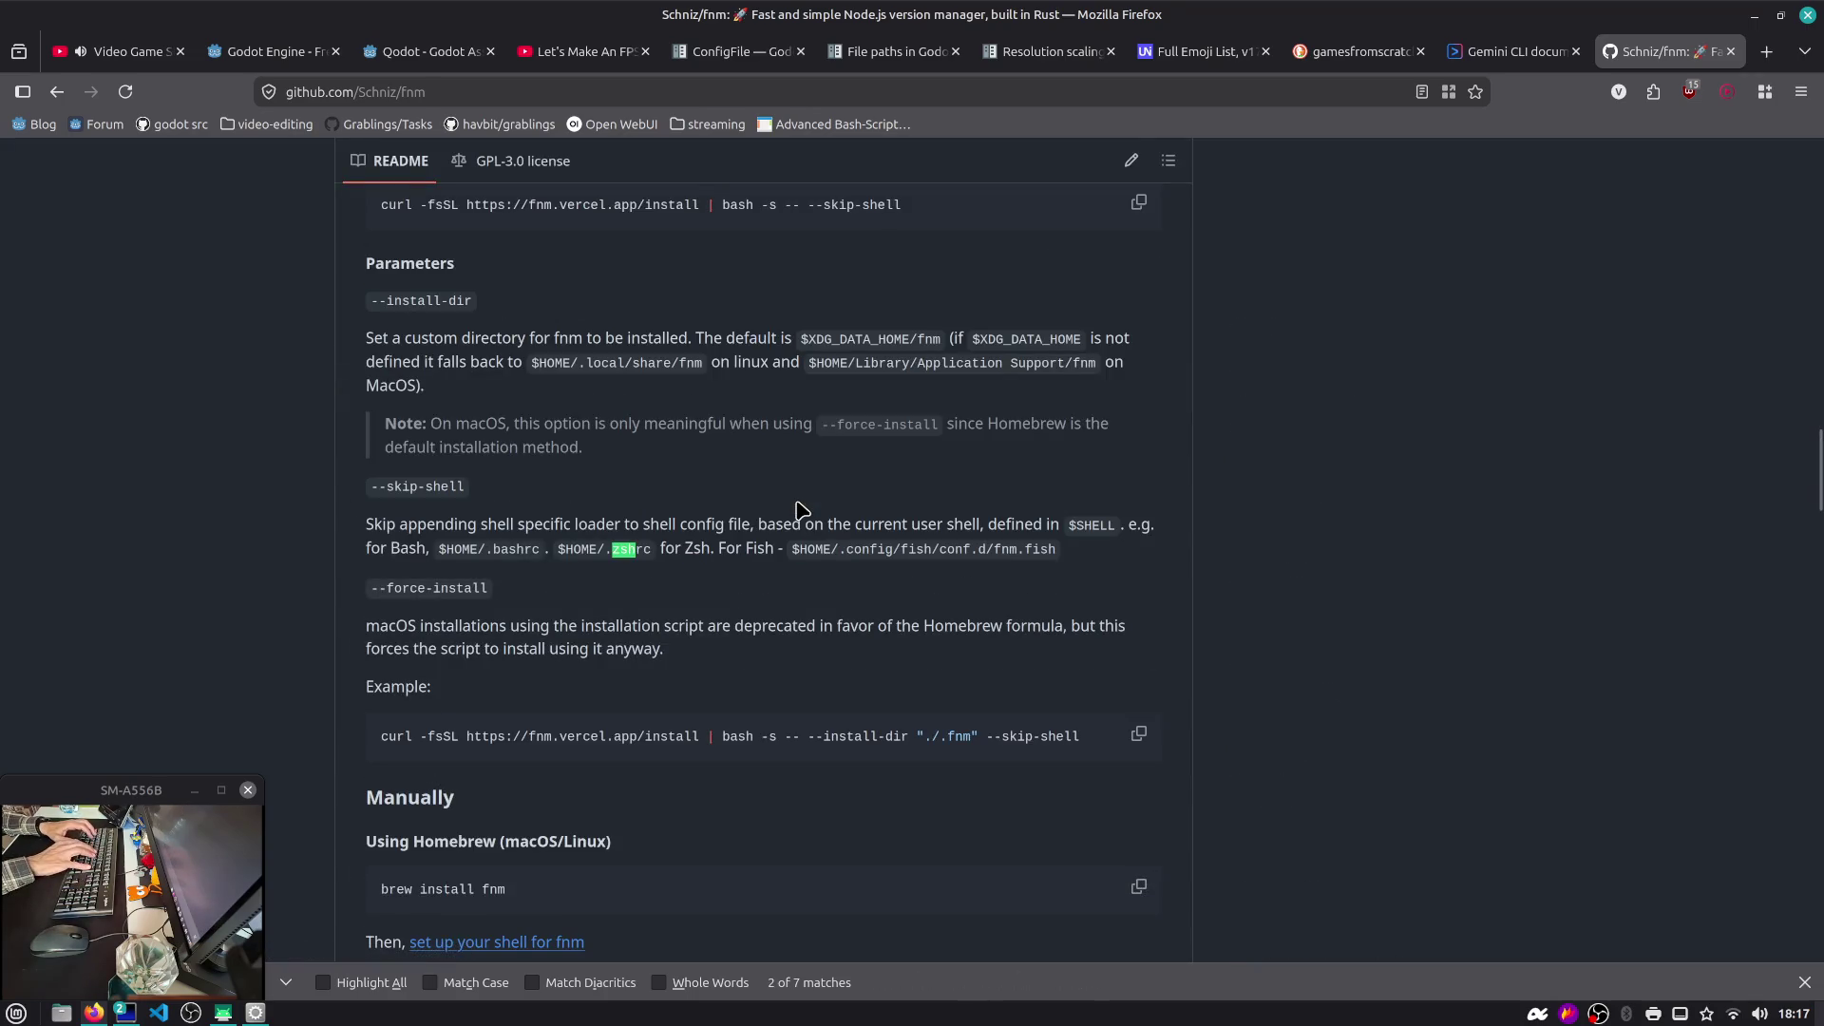
key("Return")
key("Return")
key("Return")
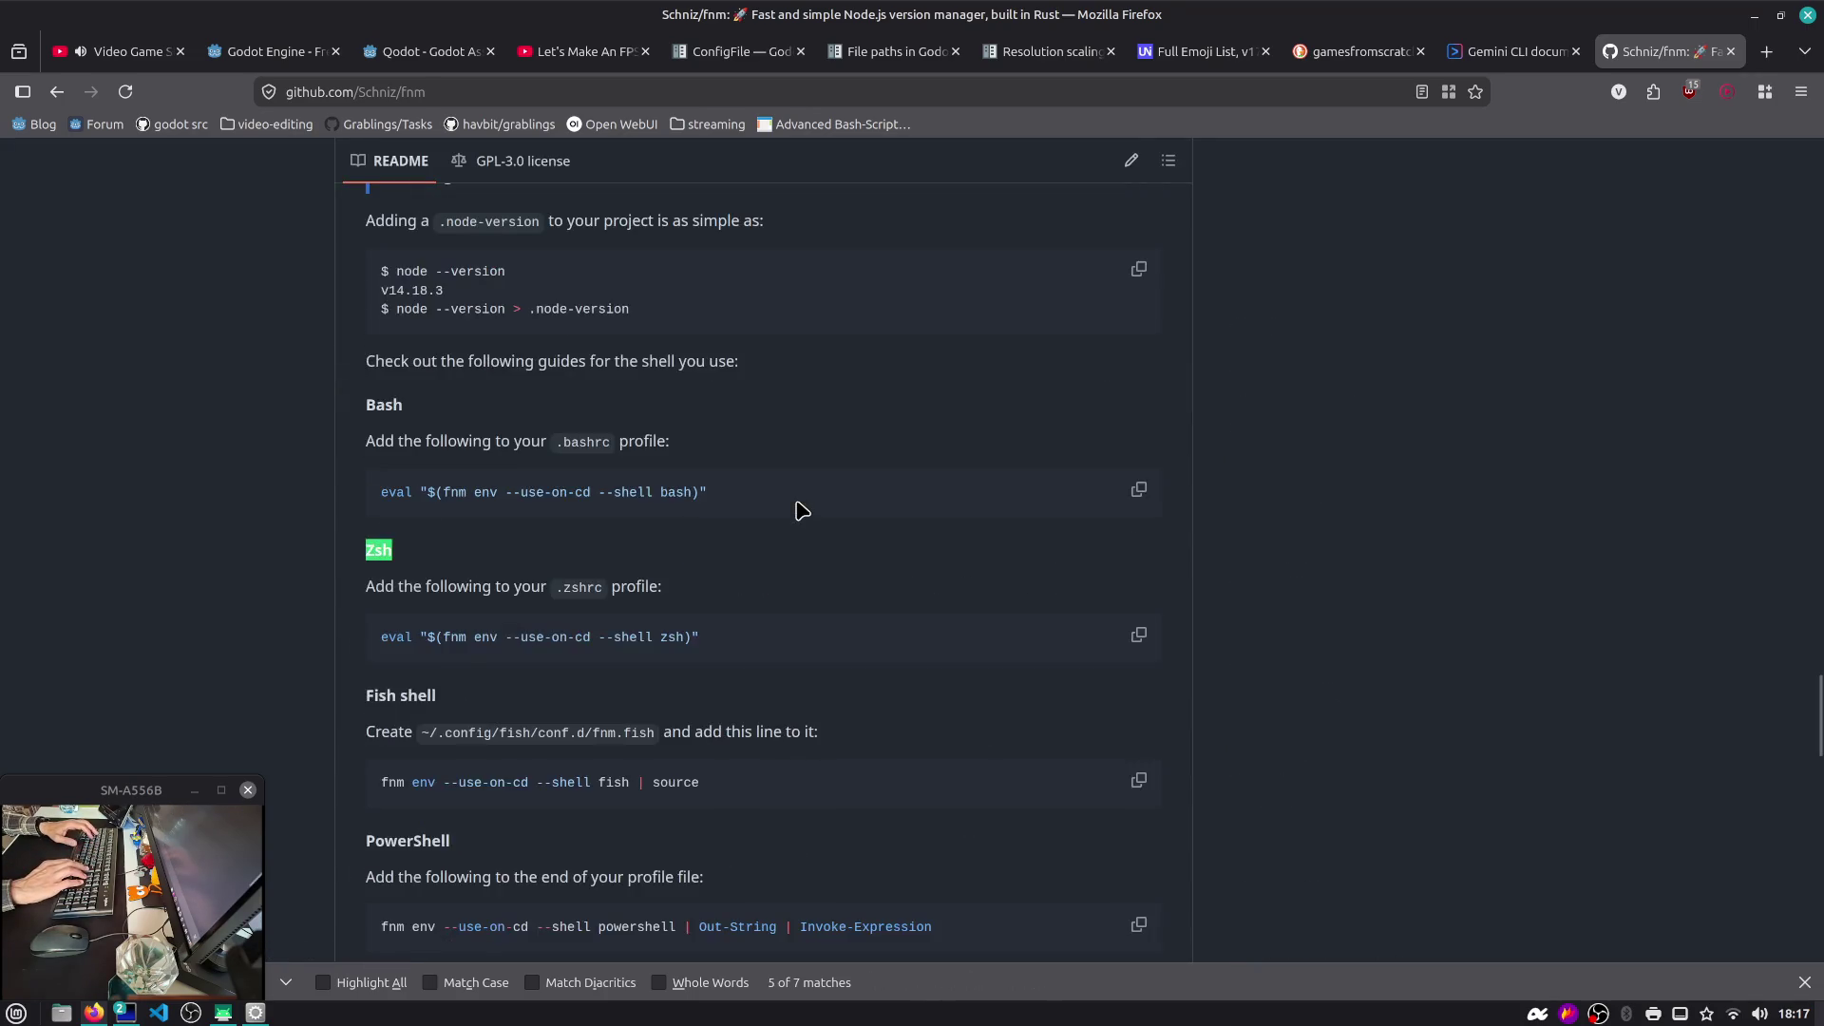
key("shift+Return")
key("Return")
Step: Select the Zsh setup line eval "$(fnm env --use-on-cd --shell zsh)" and return to the terminal
scroll(801, 511, "up", 6)
scroll(801, 510, "down", 5)
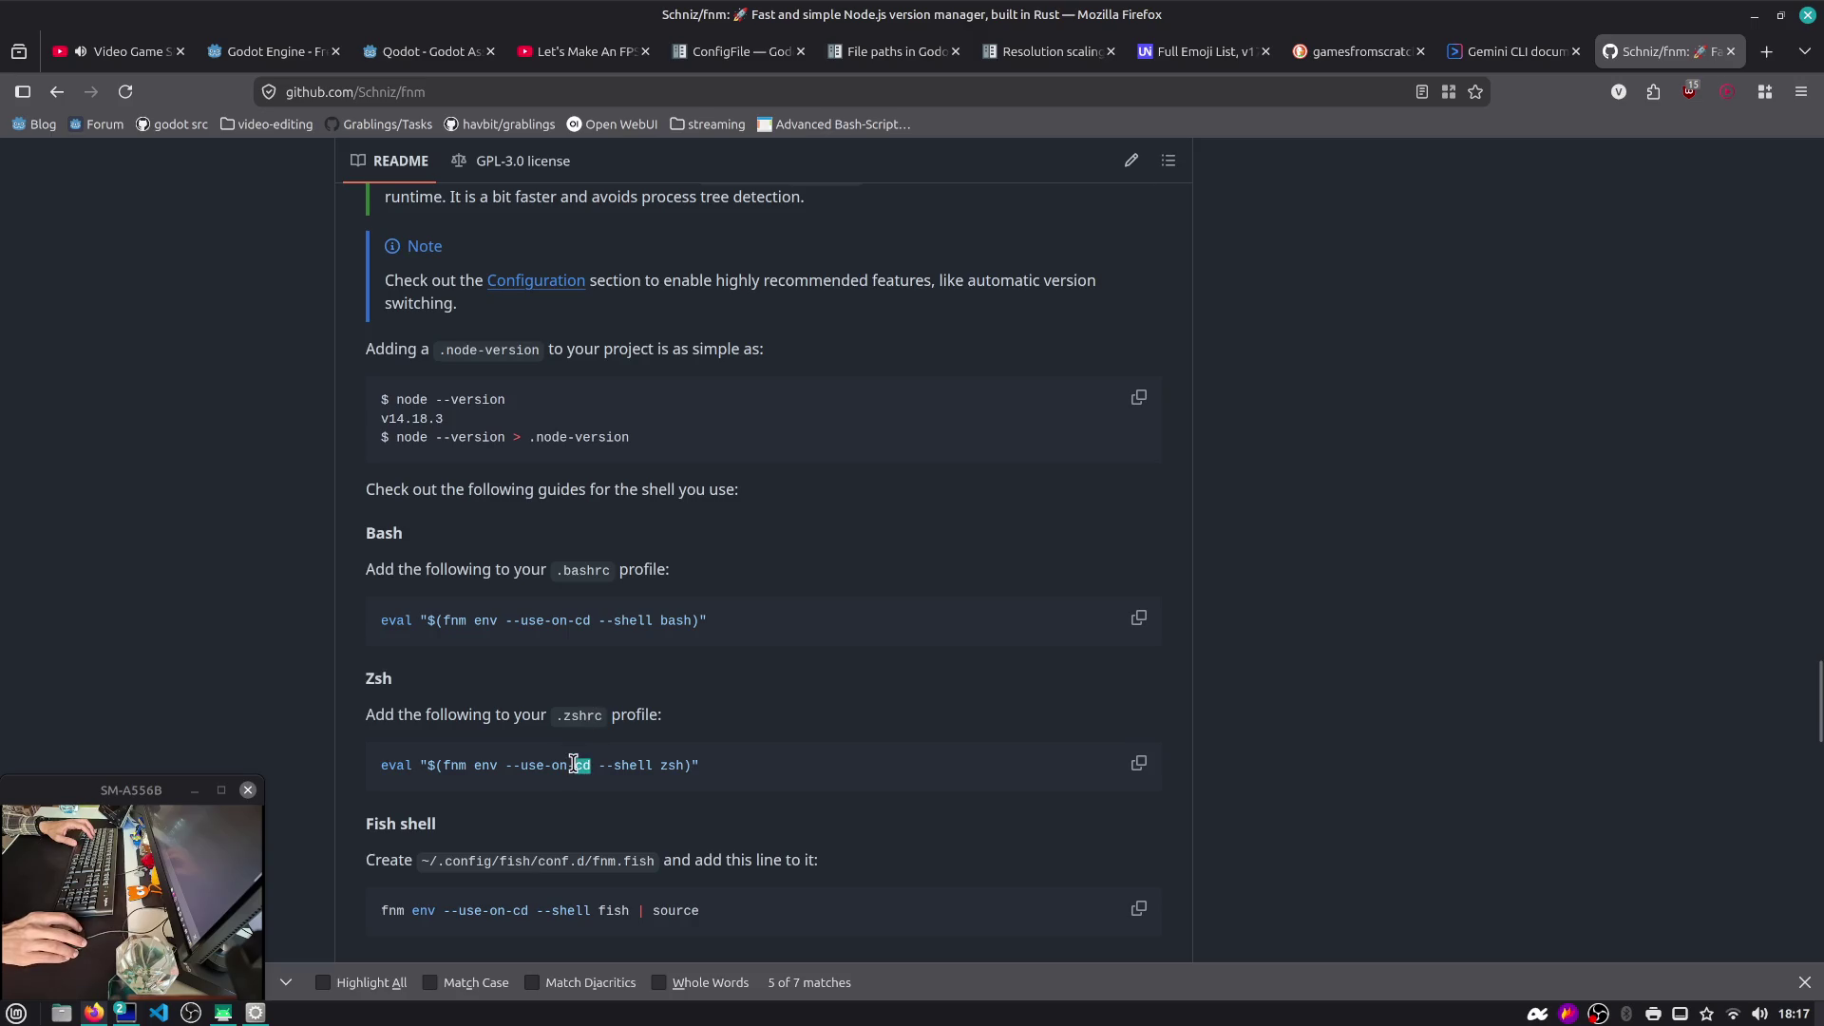
triple_click(573, 765)
key("alt+Tab")
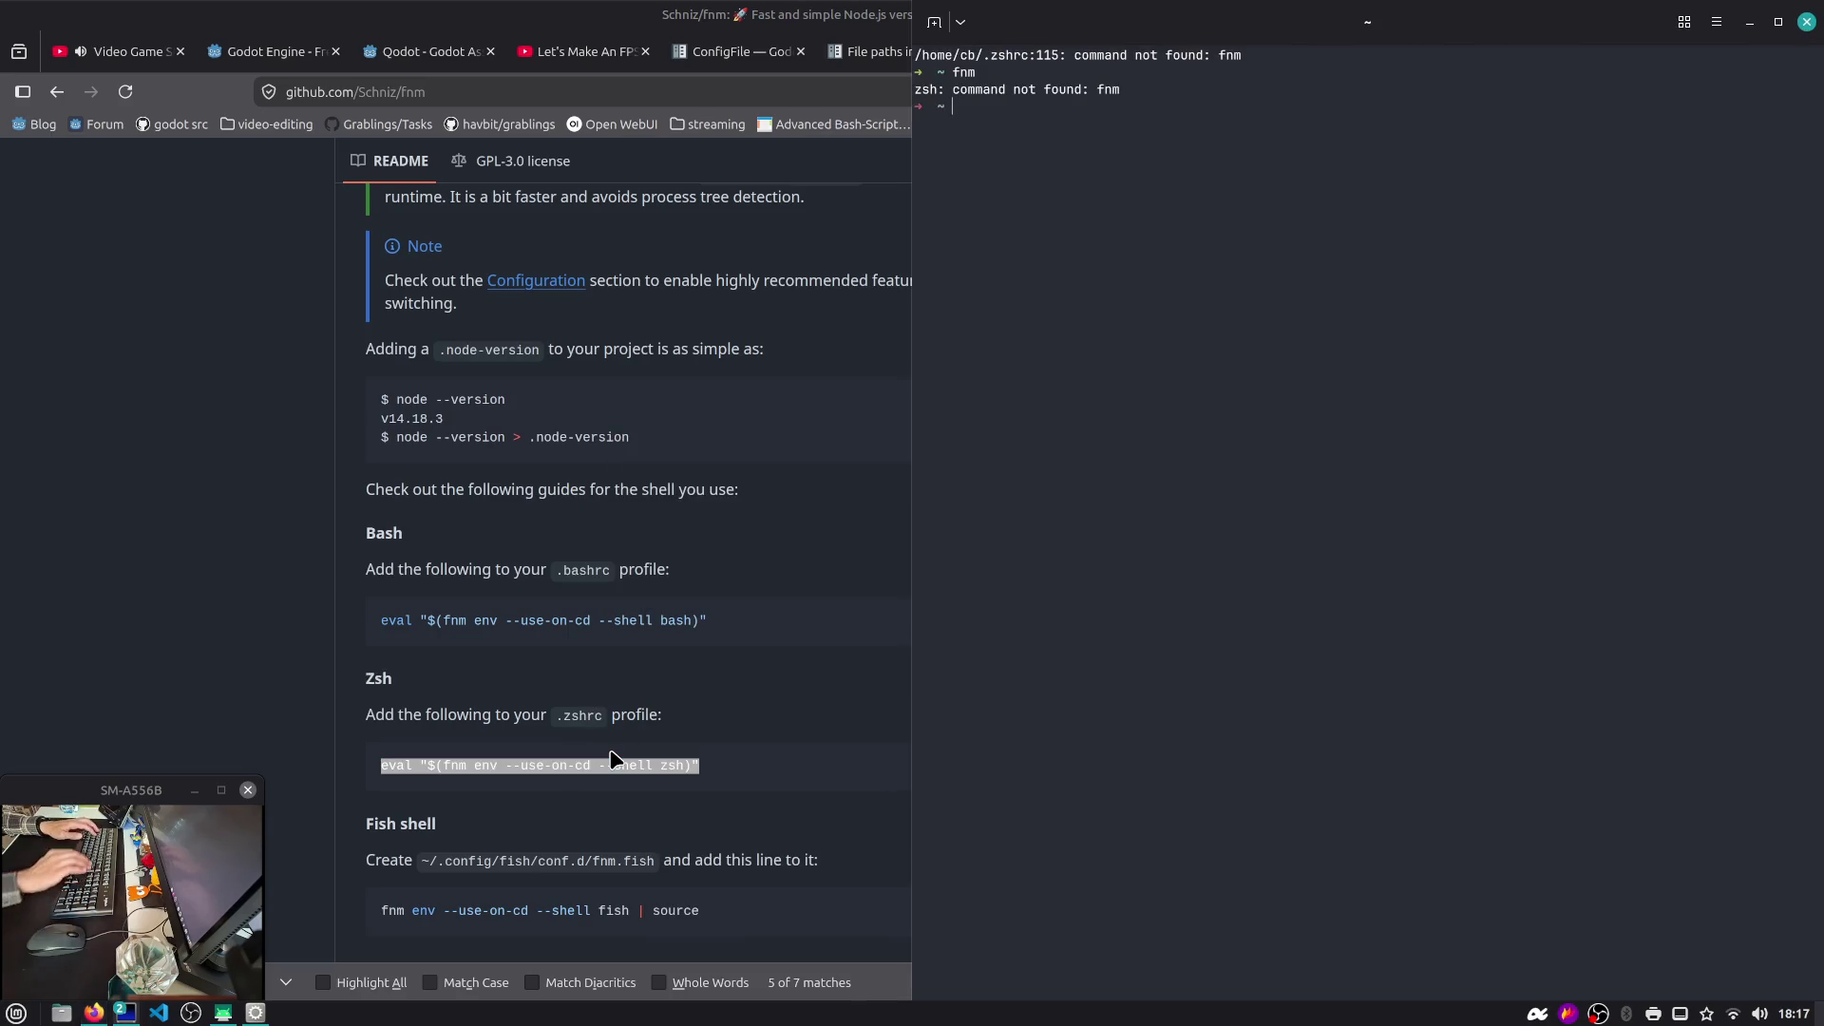
Step: In nvim .zshrc, paste the fnm eval line below the aliases and delete the old one
type("nvim.zshrc")
key("Return")
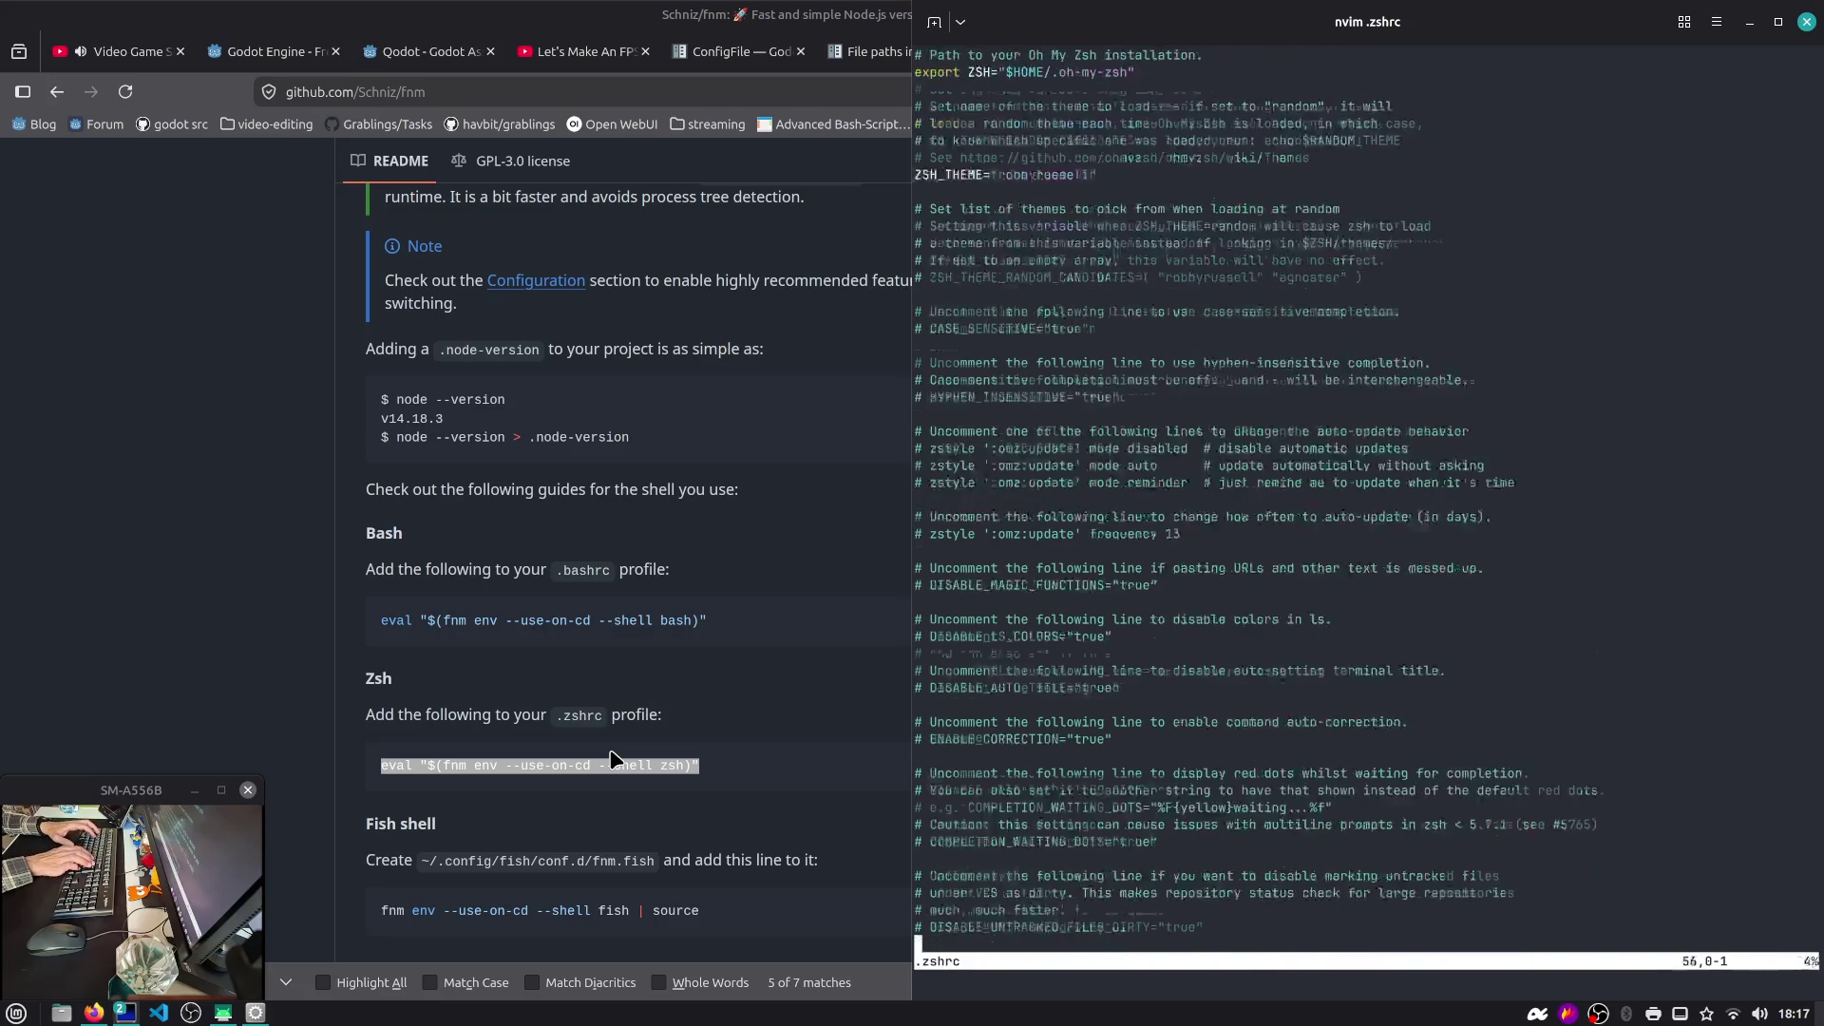
key("k")
key("k")
key("k")
key("j")
key("j")
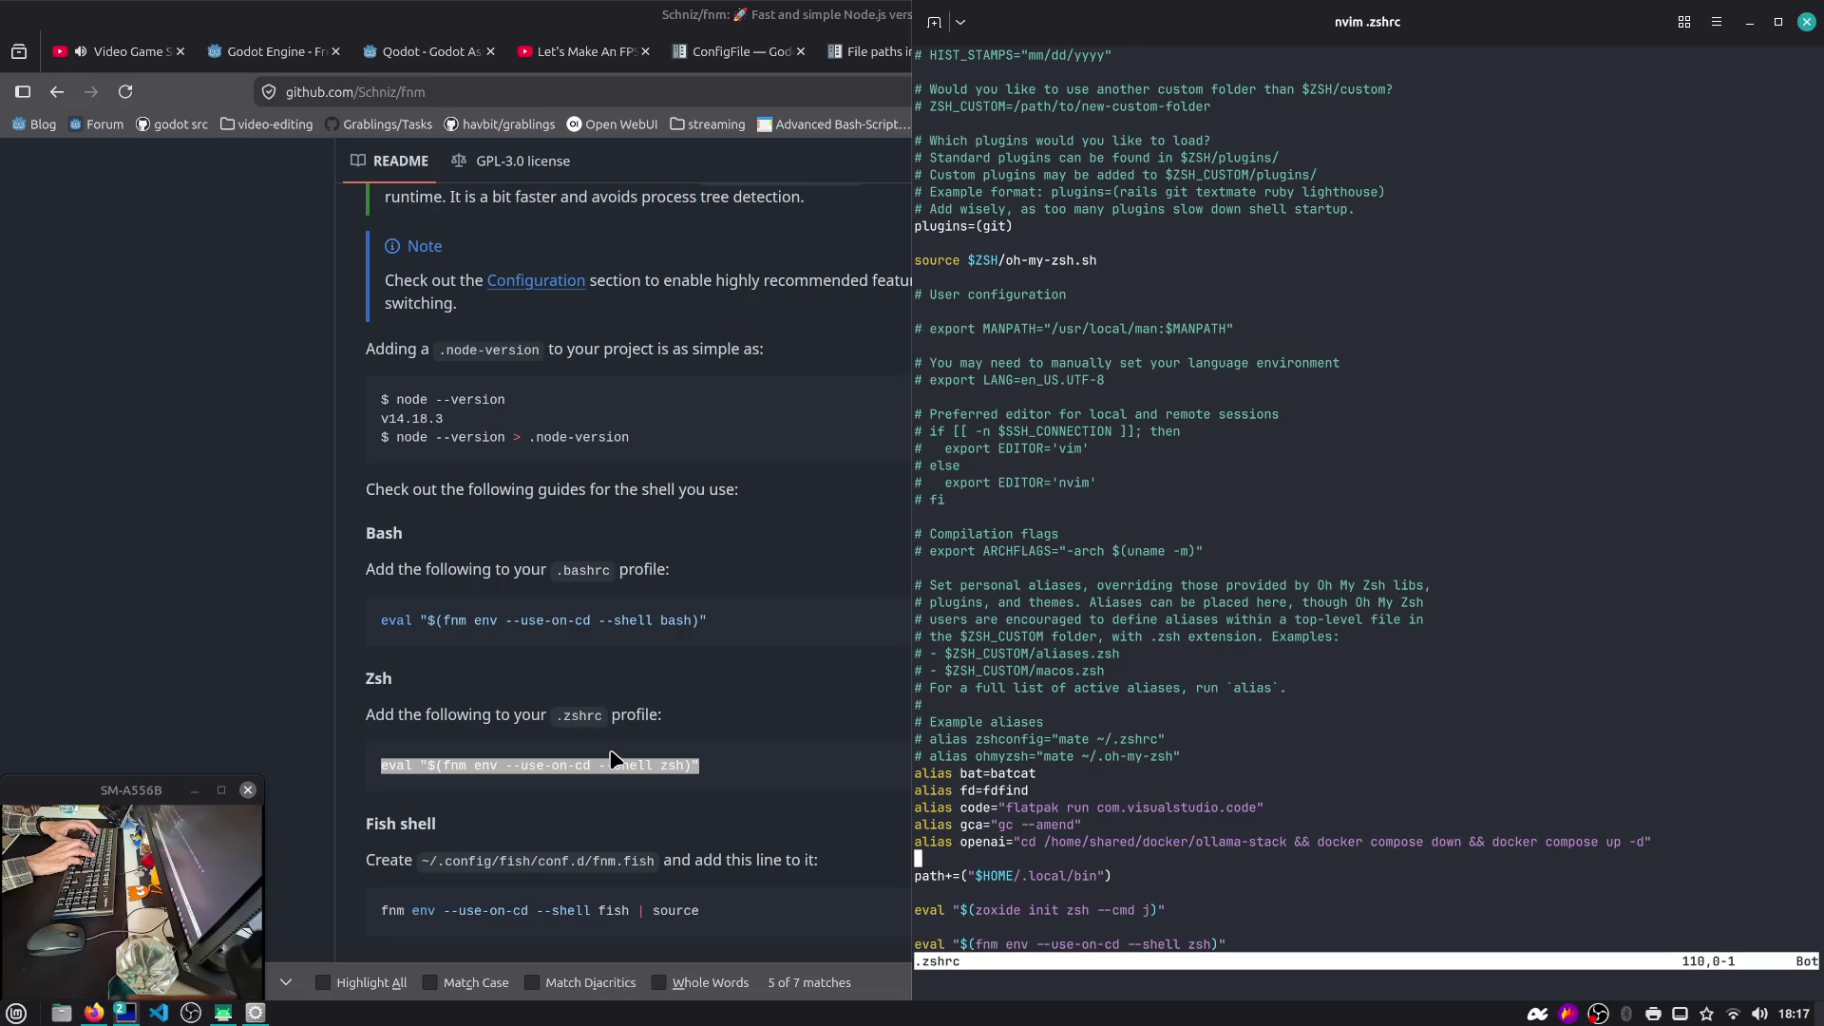
key("o")
type("eval \"$(fnm env --use-on-cd --shell zsh)\"")
key("Escape")
key("j")
key("j")
key("j")
key("d")
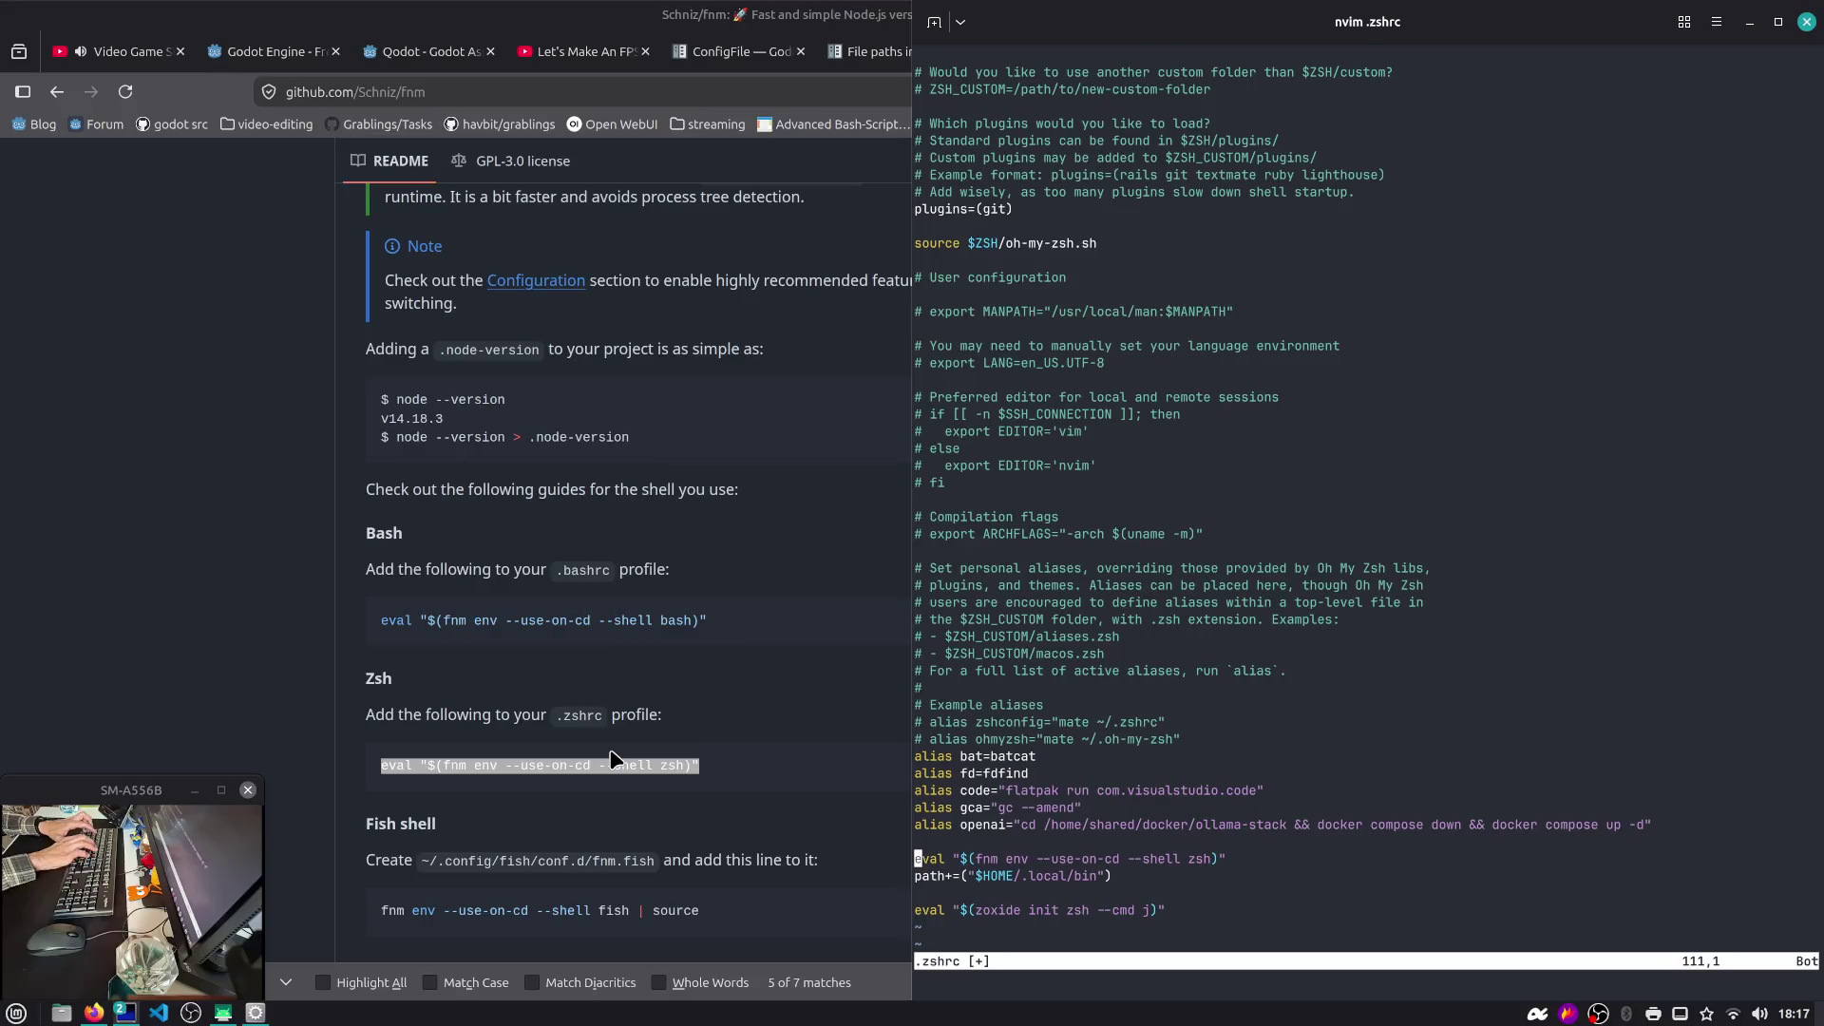
Step: Duplicate the path+= line as path+=("$HOME/.local/share/fnm/fnm") and save with :w
key("ctrl+shift+t")
type("bash ")
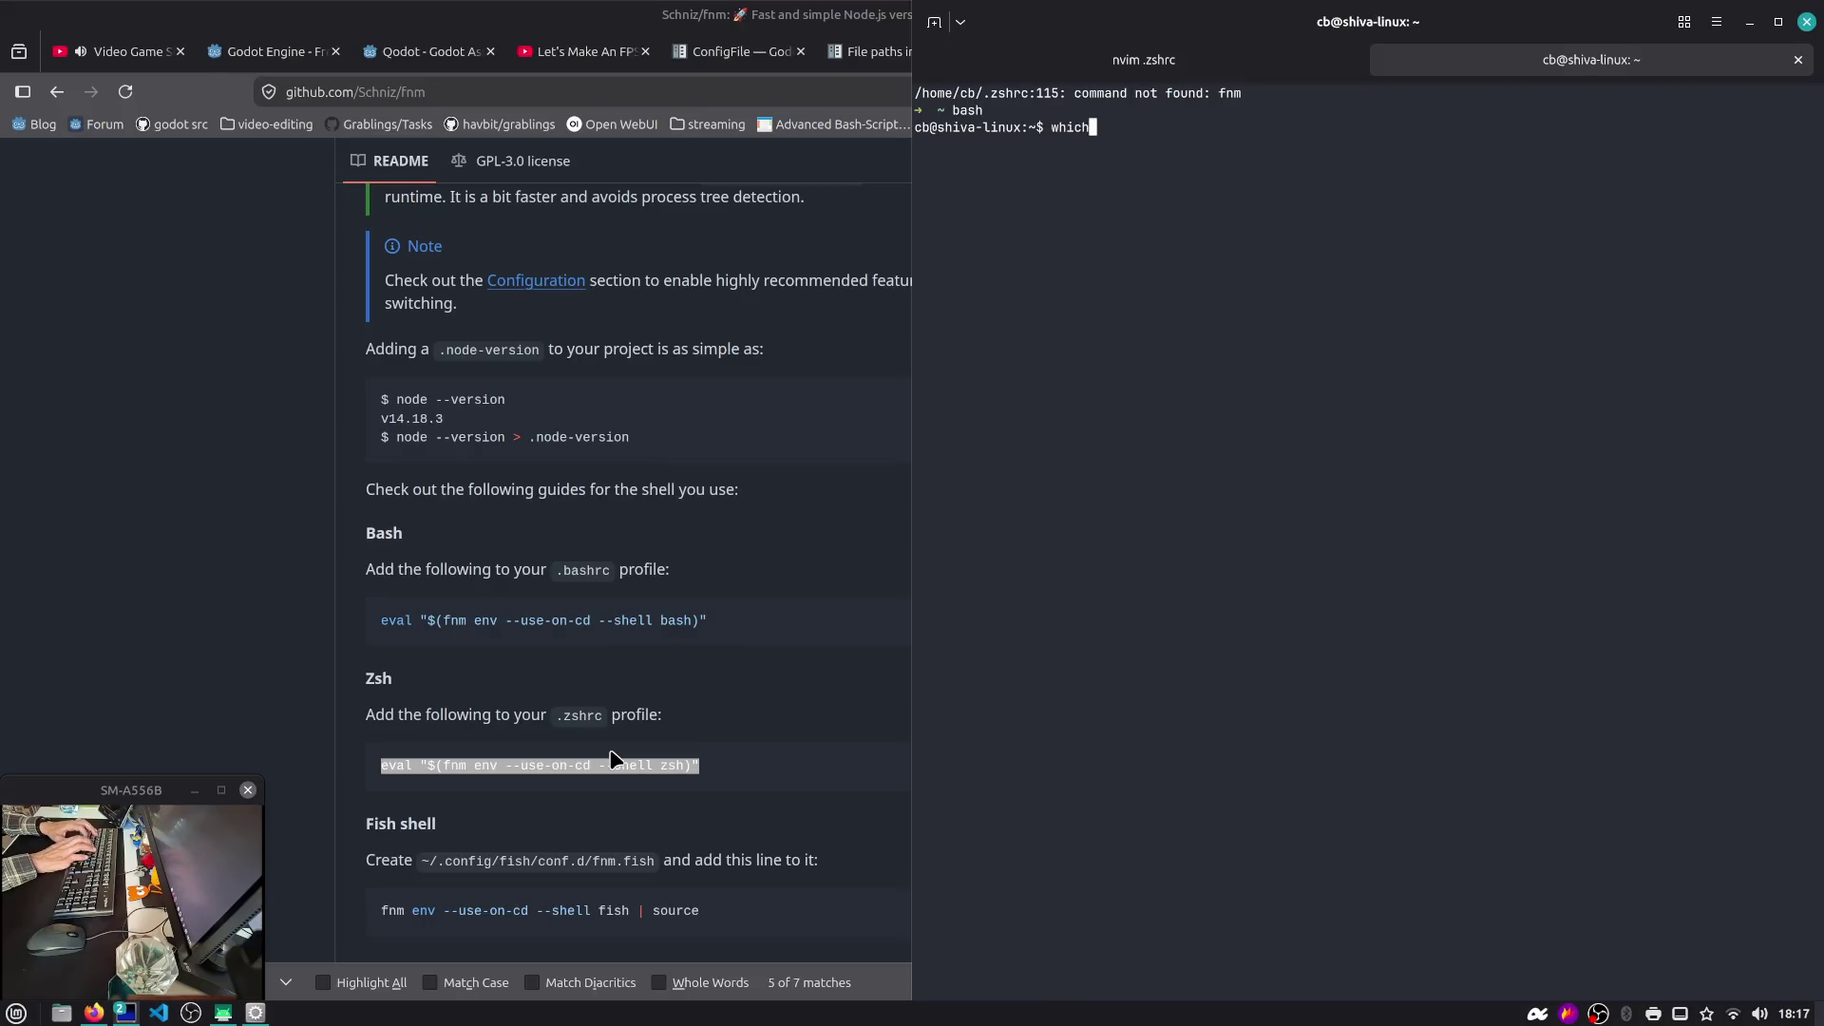
type("m")
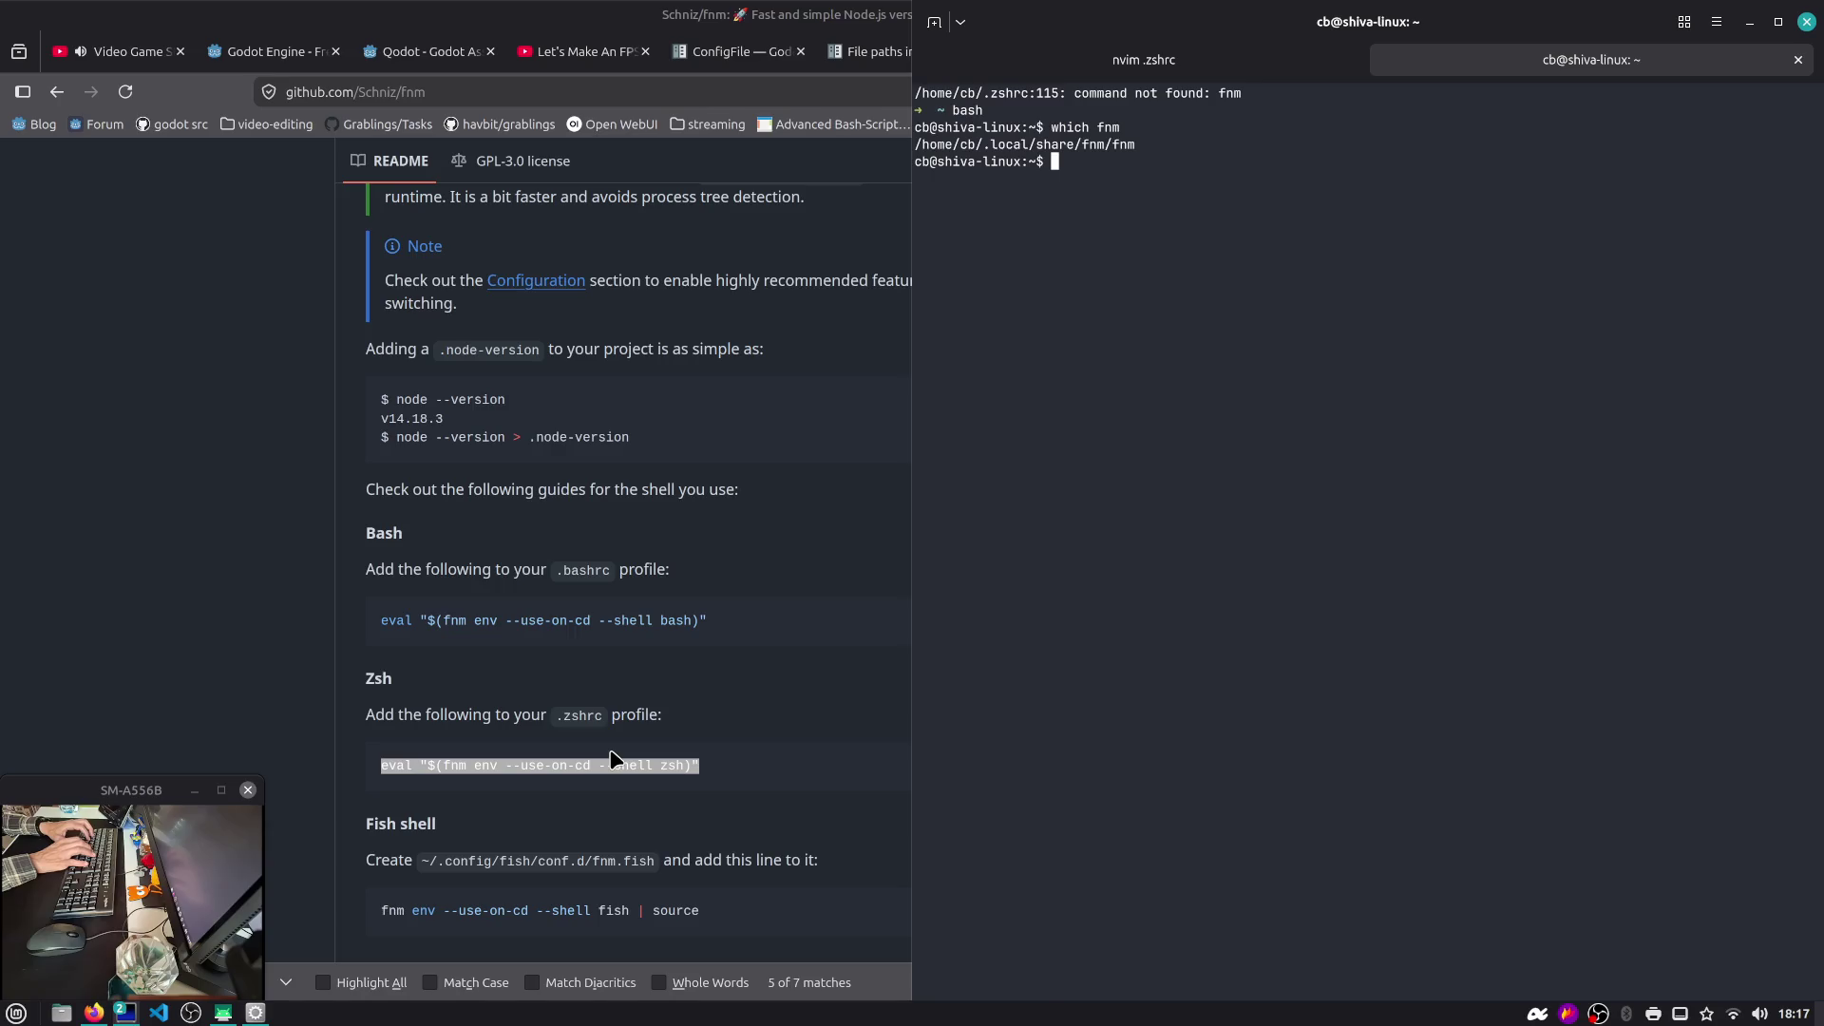
key("ctrl+Page_Up")
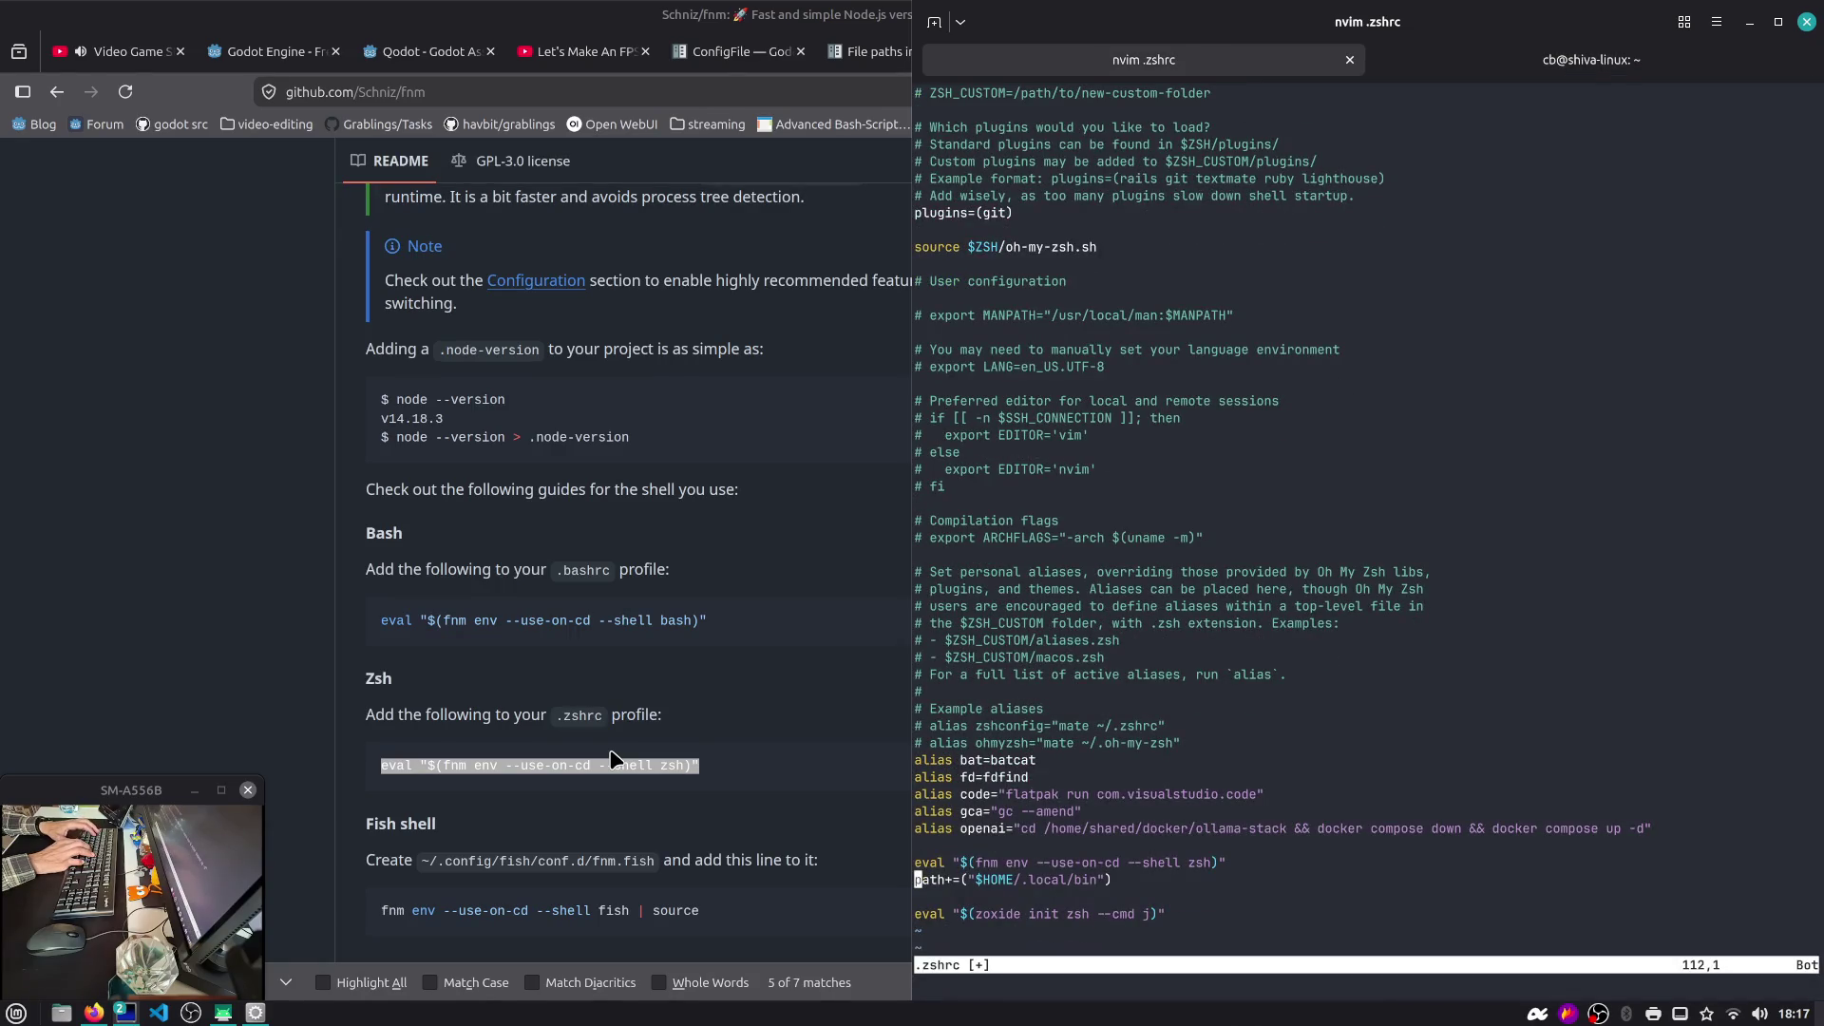
key("j")
key("k")
key("k")
key("k")
key("j")
key("j")
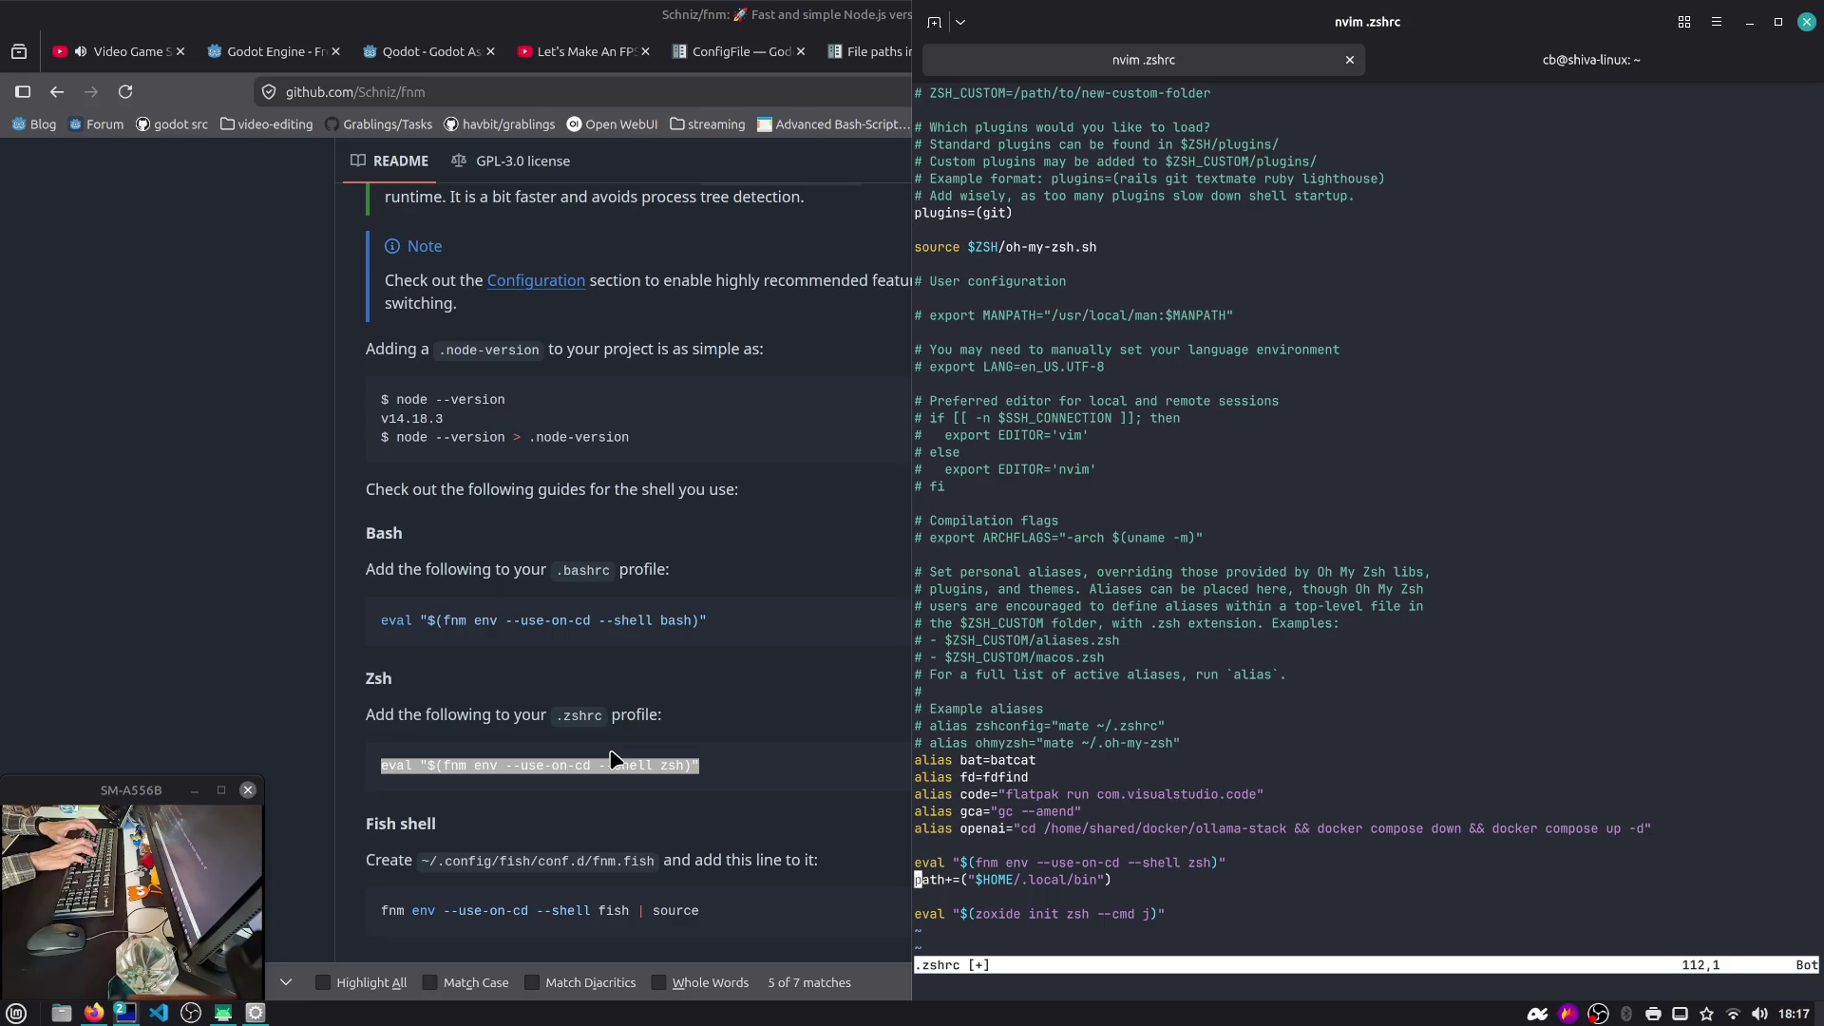
key("y")
key("y")
key("p")
key("w")
key("w")
type("lcwshare/fnm")
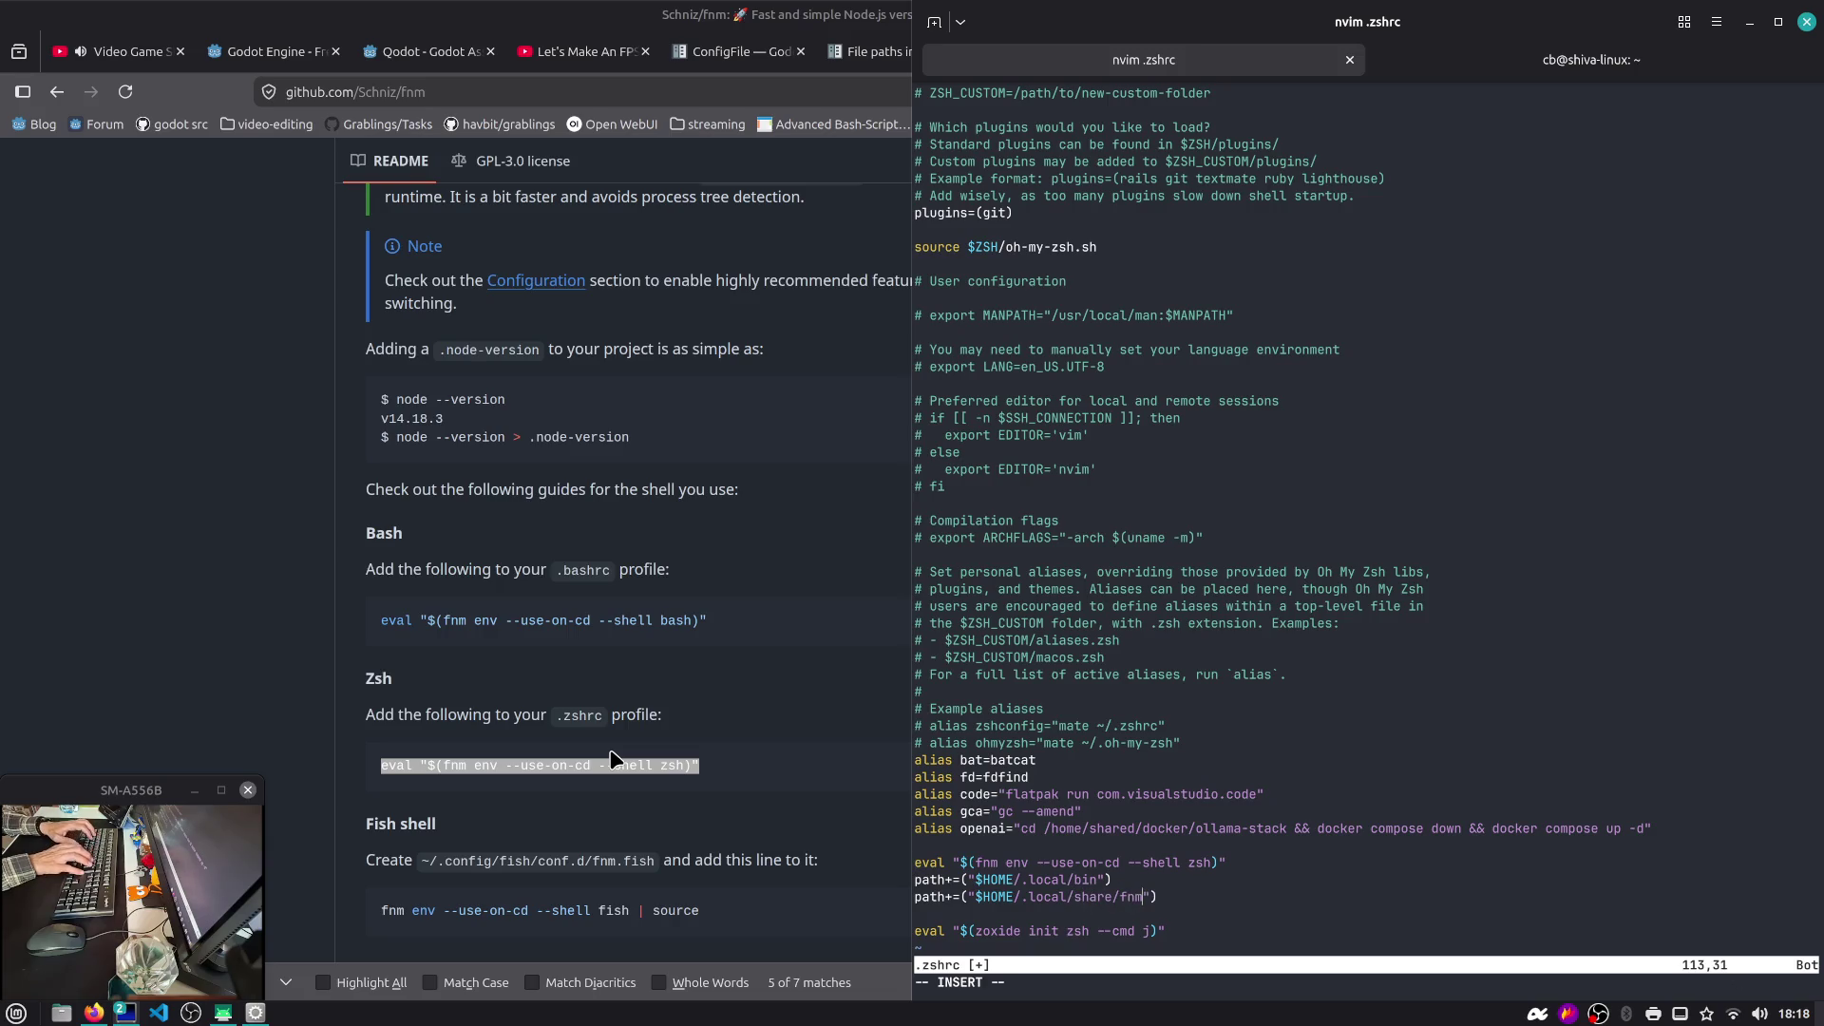
key("Escape")
type(":w")
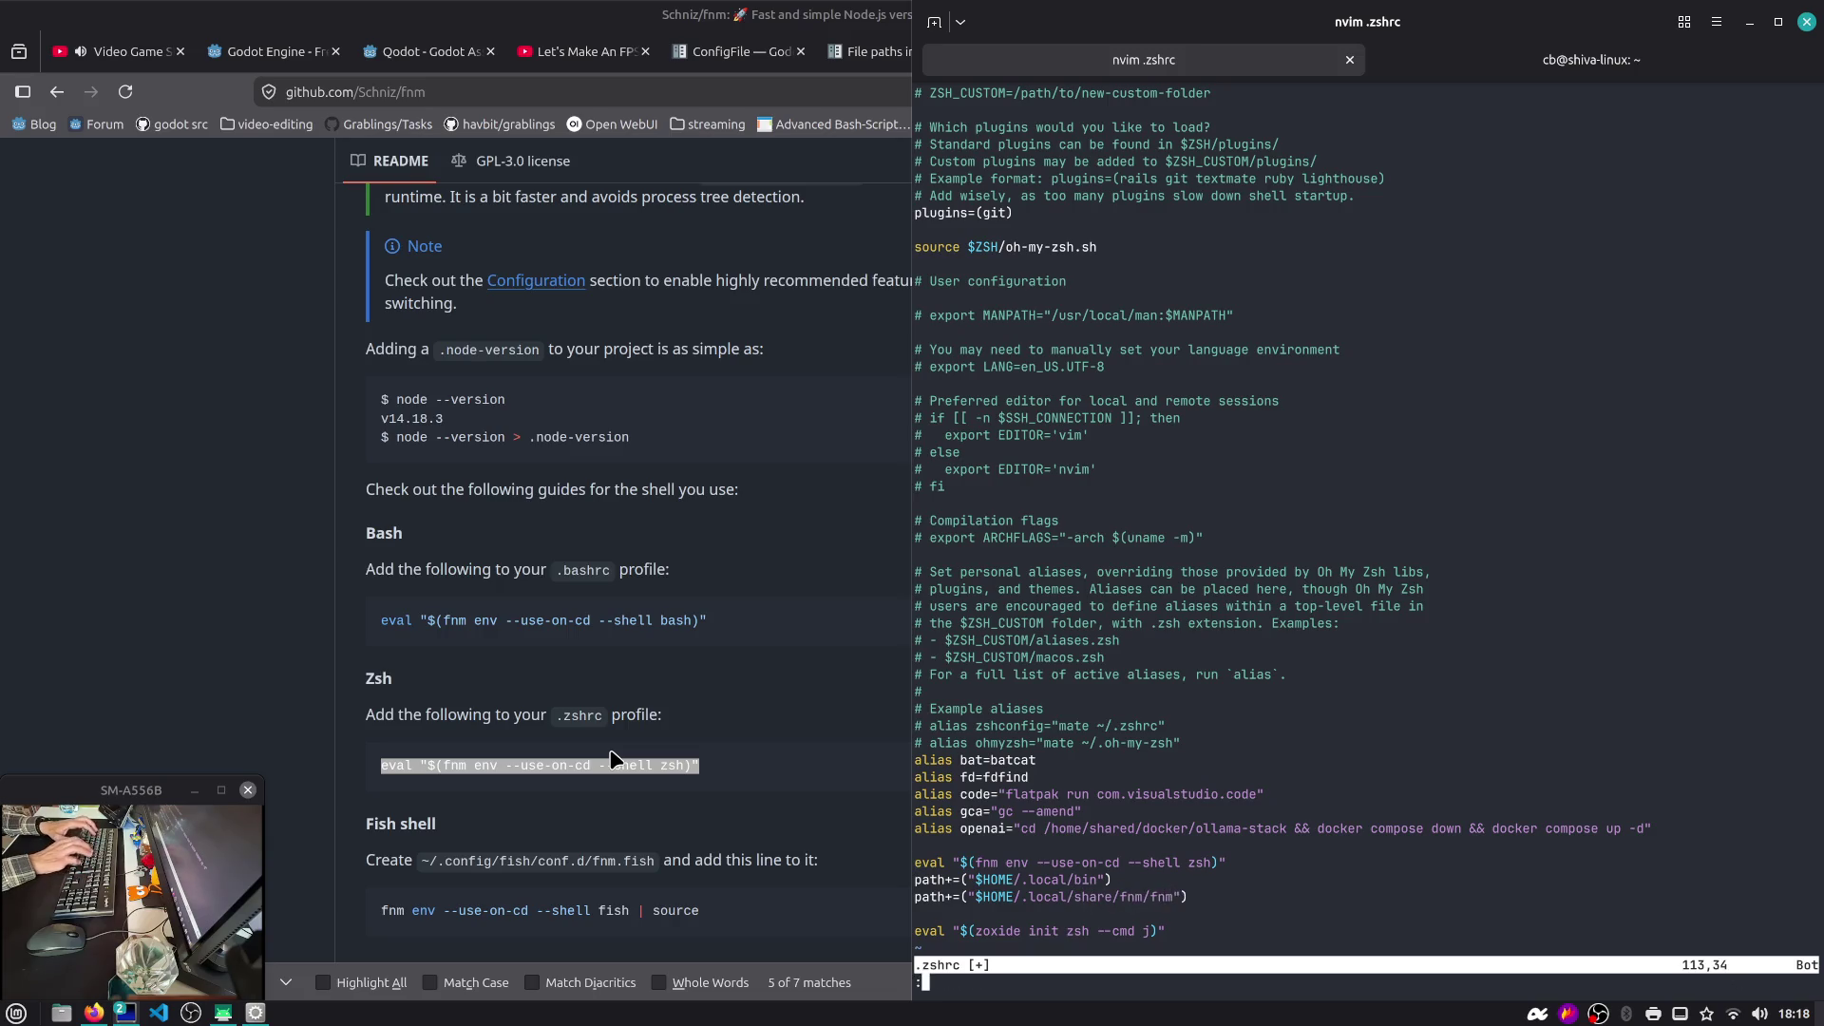
key("Return")
Step: Quit nvim, exit bash, and open a new terminal window to test
key("ctrl+Page_Down")
key("ctrl+Page_Up")
type(":q")
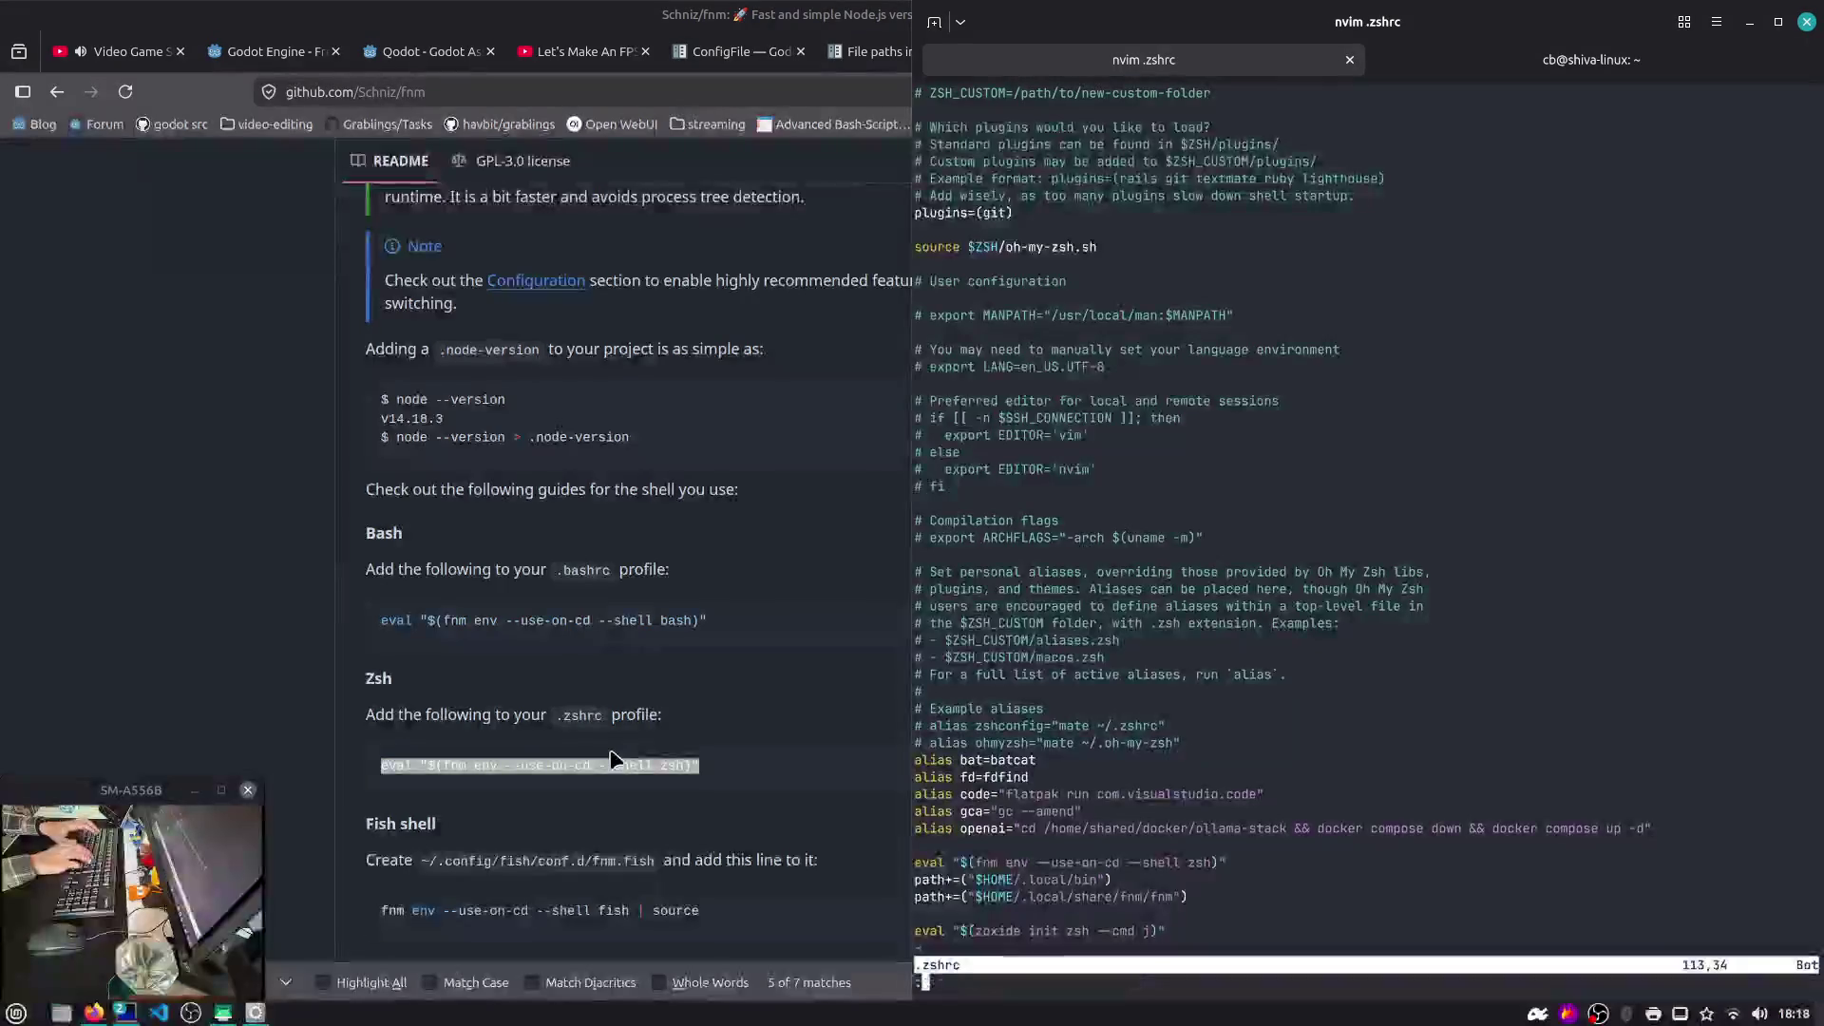
key("Return")
key("ctrl+d")
key("ctrl+shift+n")
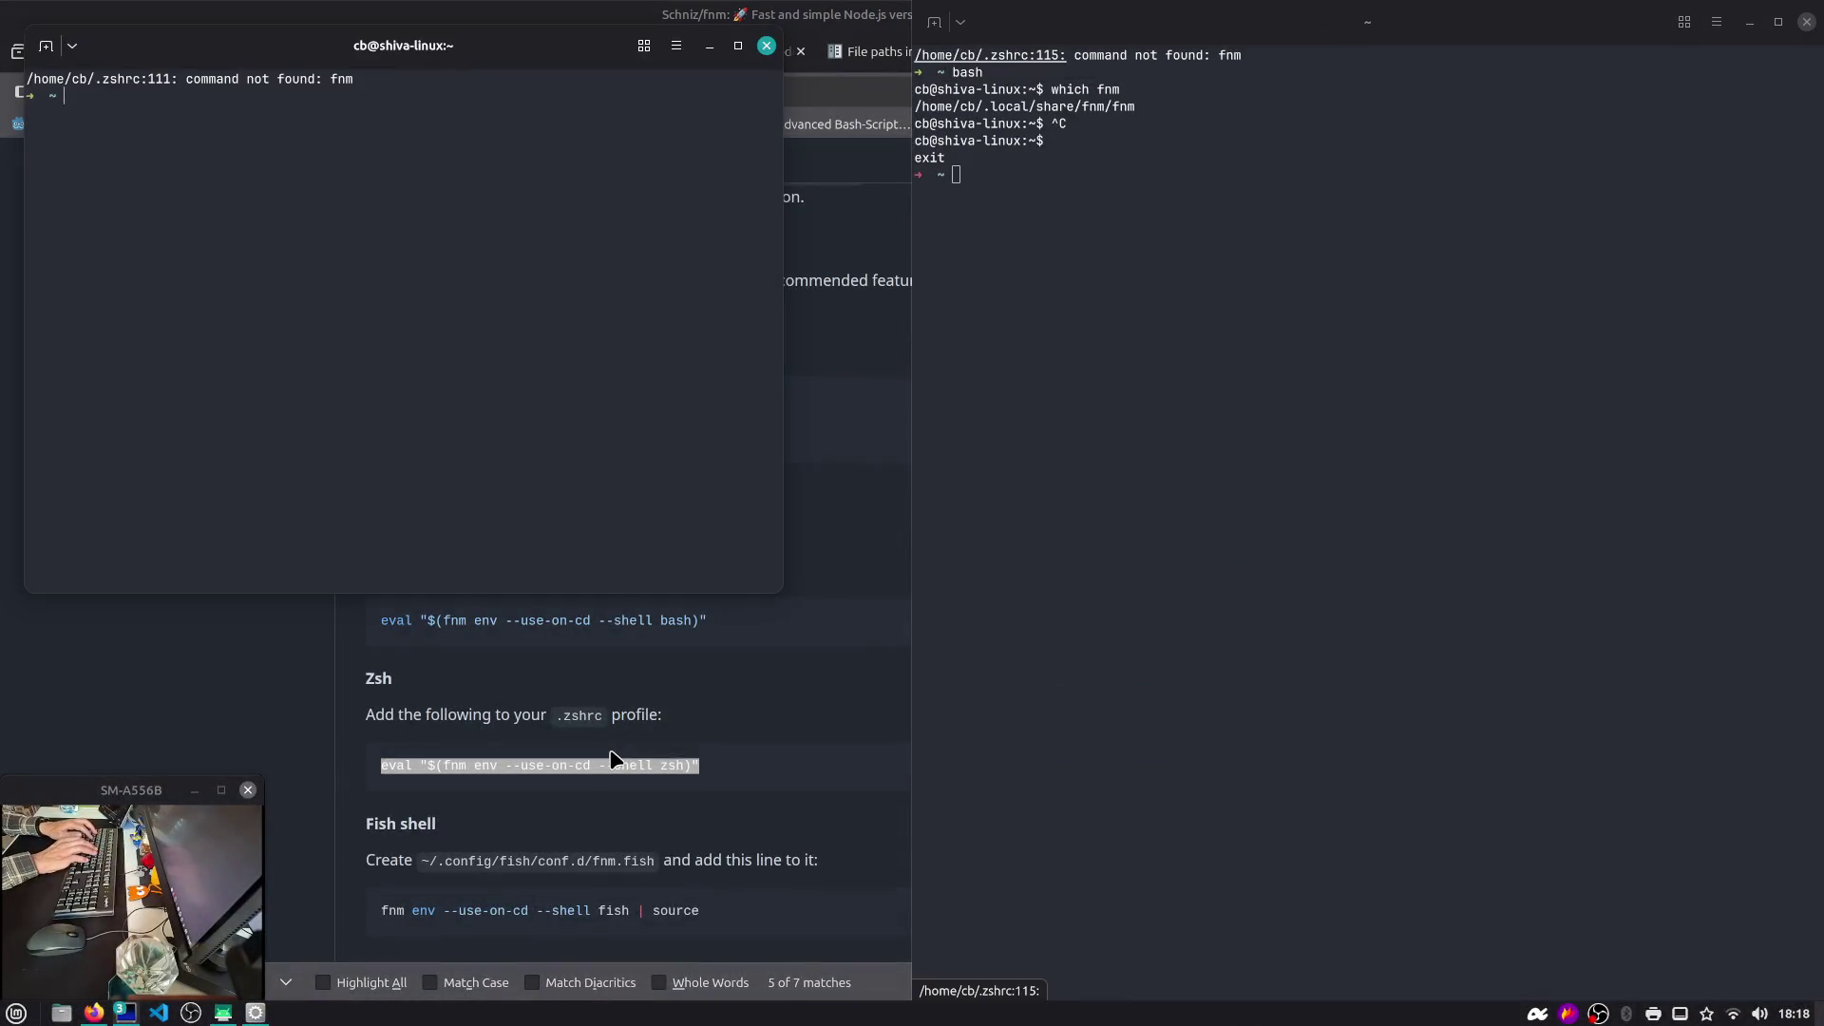
Step: Run fnm in the new shell, still not found at line 111, and close both terminals
type("fnm")
key("Return")
key("ctrl+d")
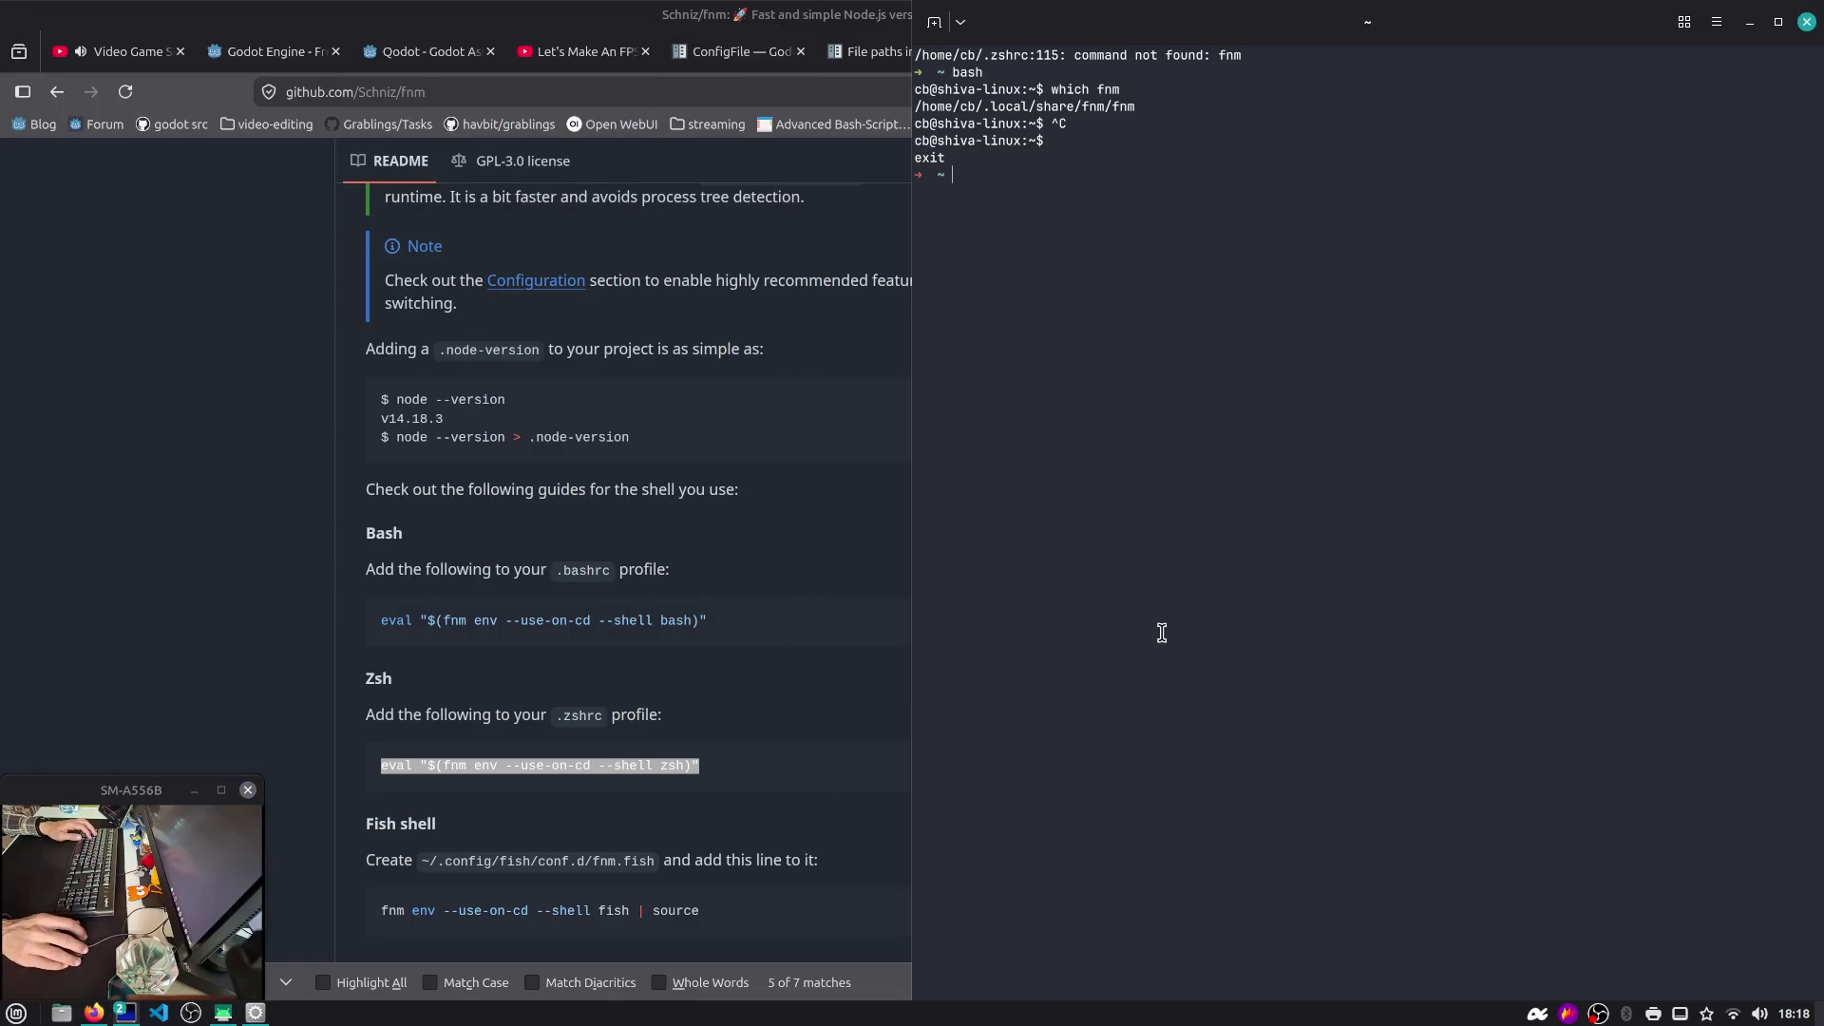
key("ctrl+d")
Step: Close the project terminal, move to the Chatterino workspace, show the camera.sh tab, and open a new terminal
key("alt+Tab")
key("alt+Tab")
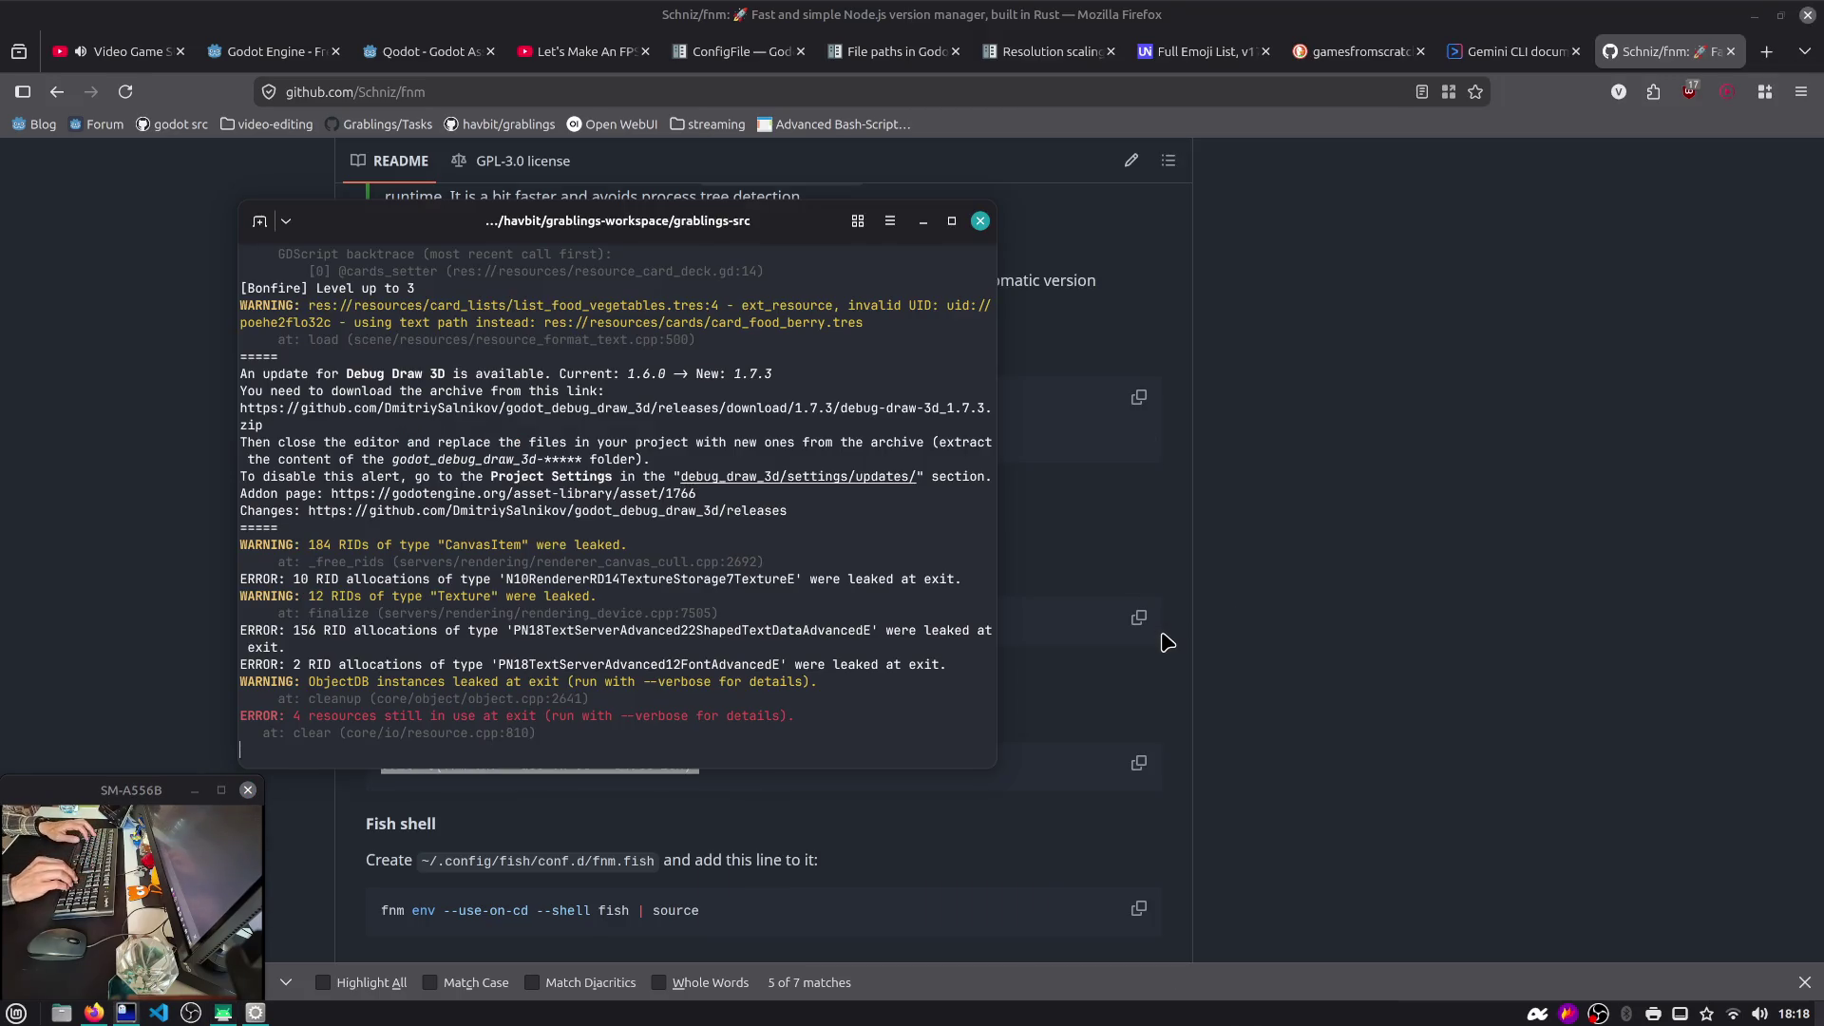
key("Return")
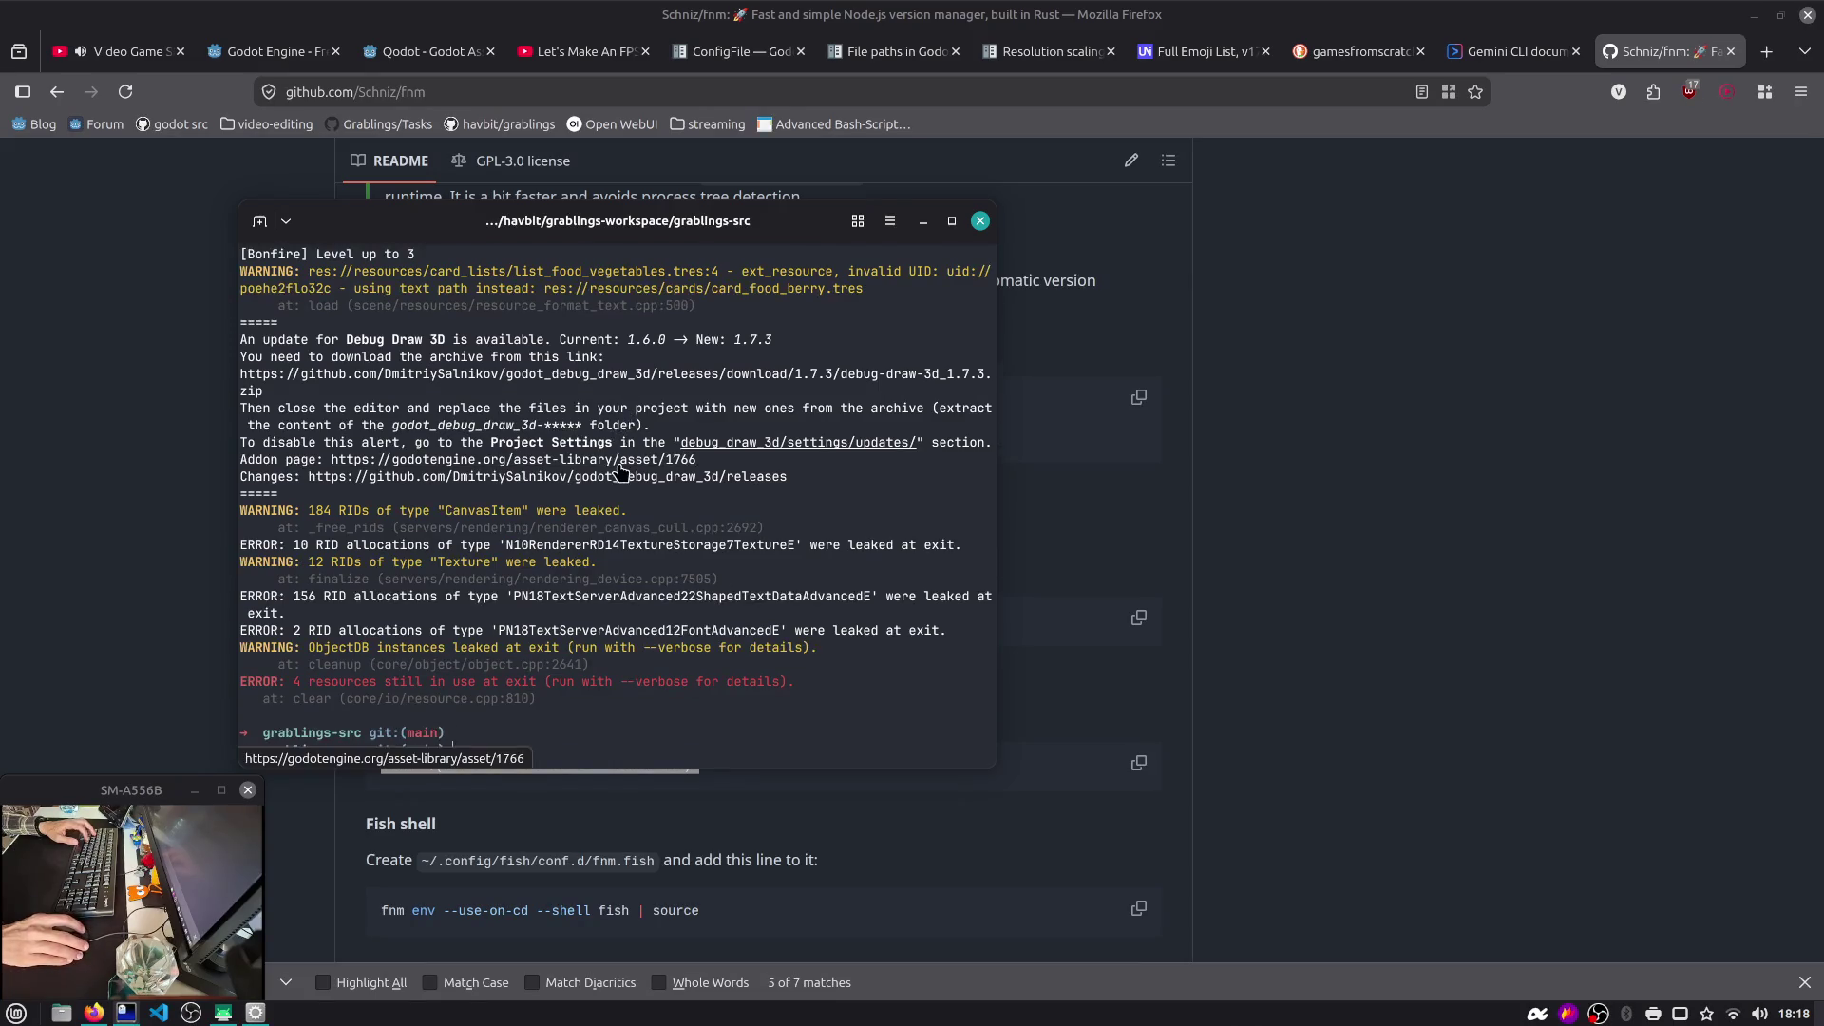
key("ctrl+d")
key("ctrl+alt+Right")
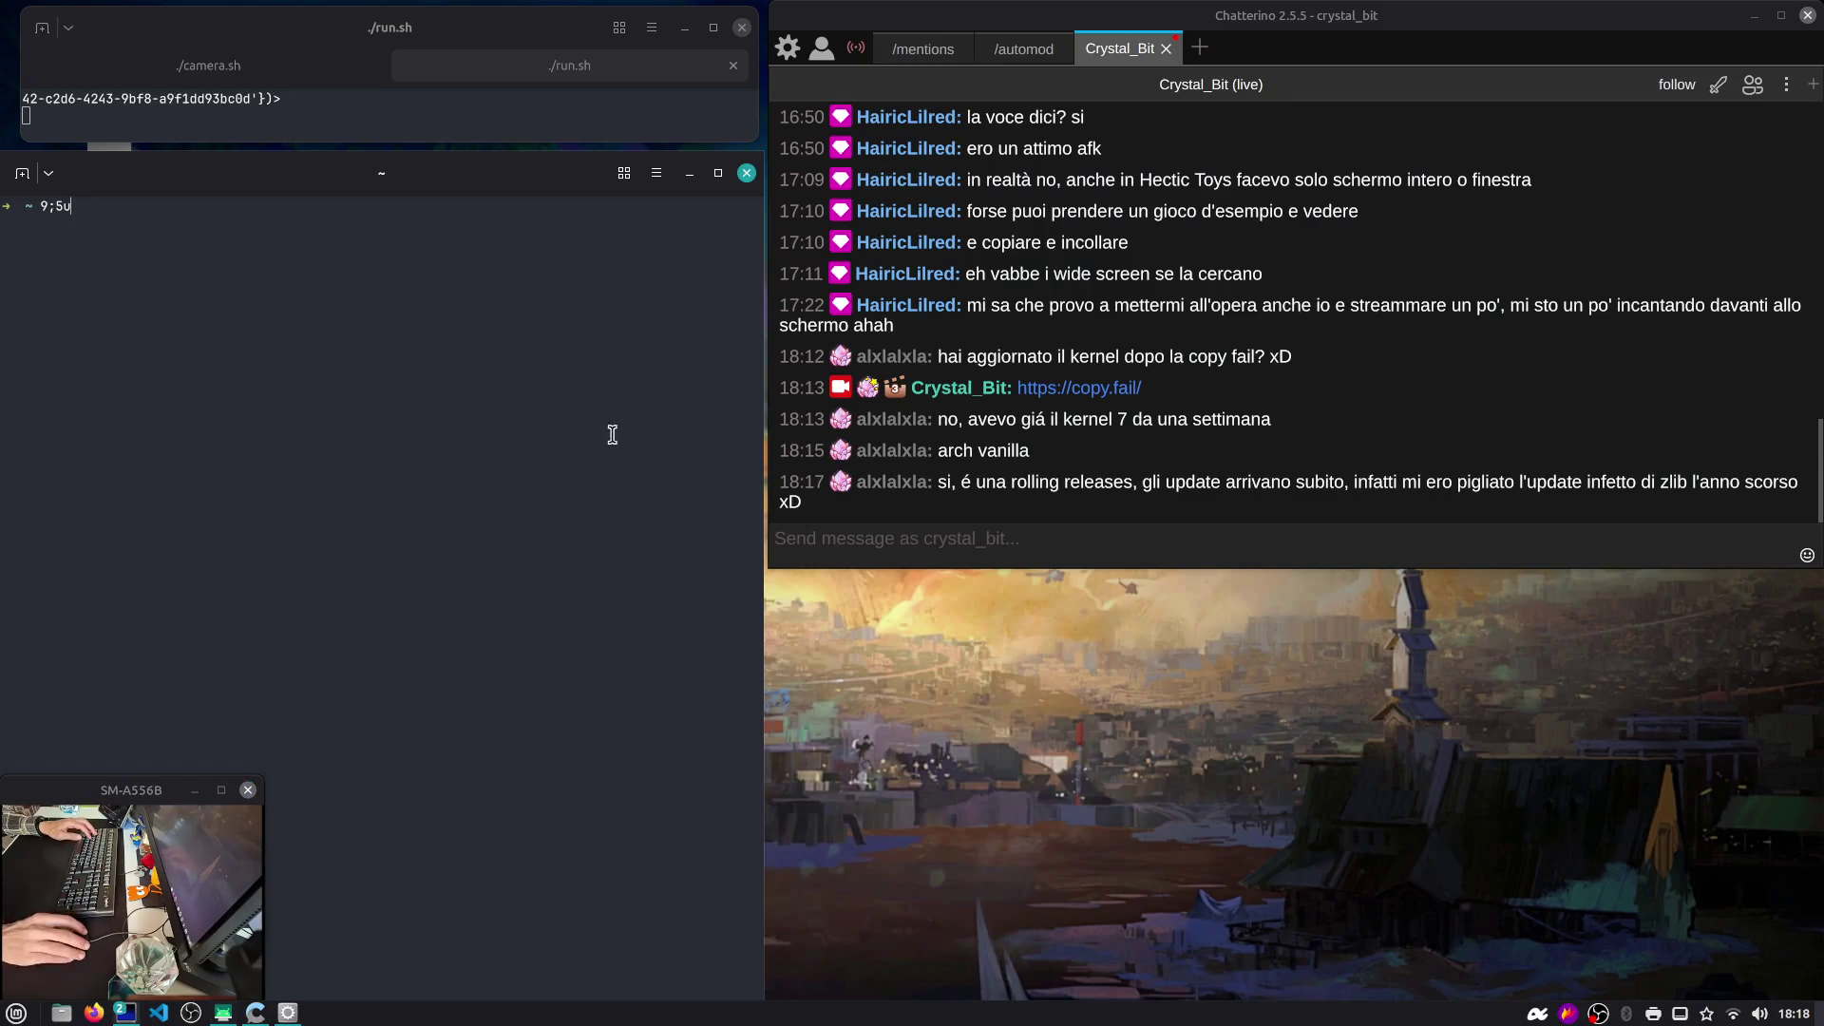
left_click(448, 110)
left_click(273, 65)
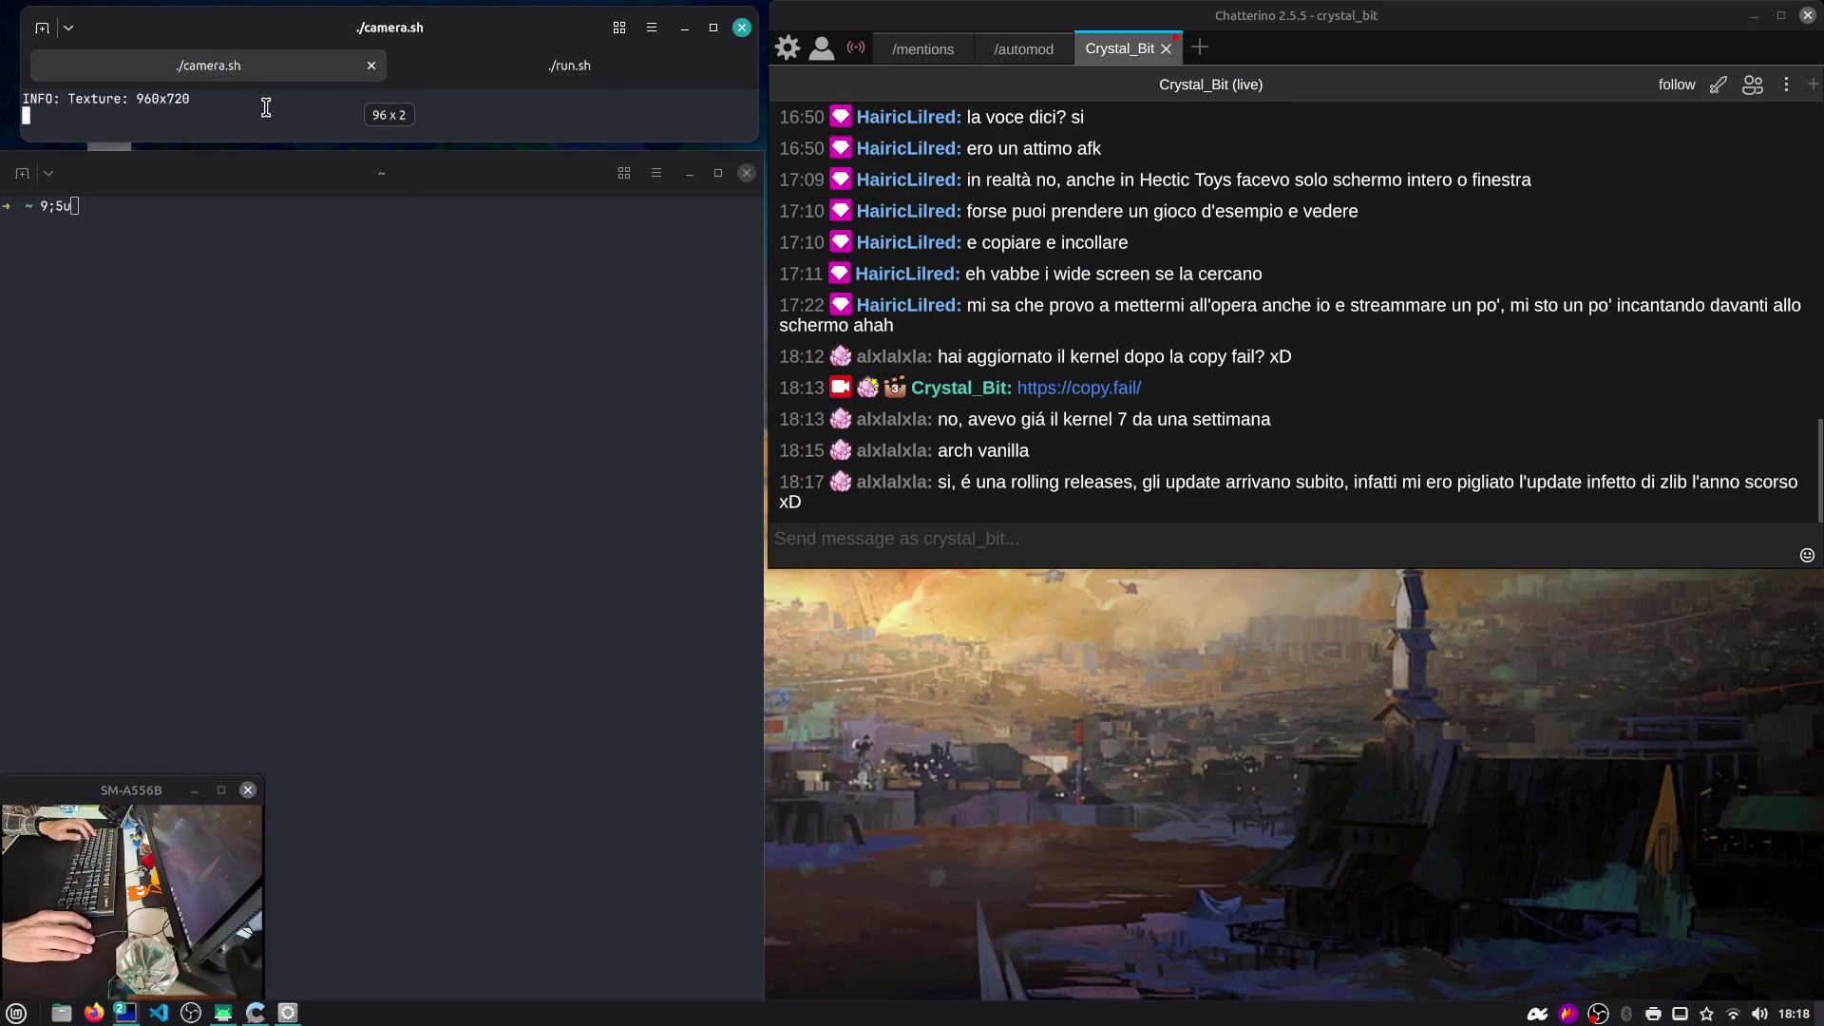
left_click(381, 269)
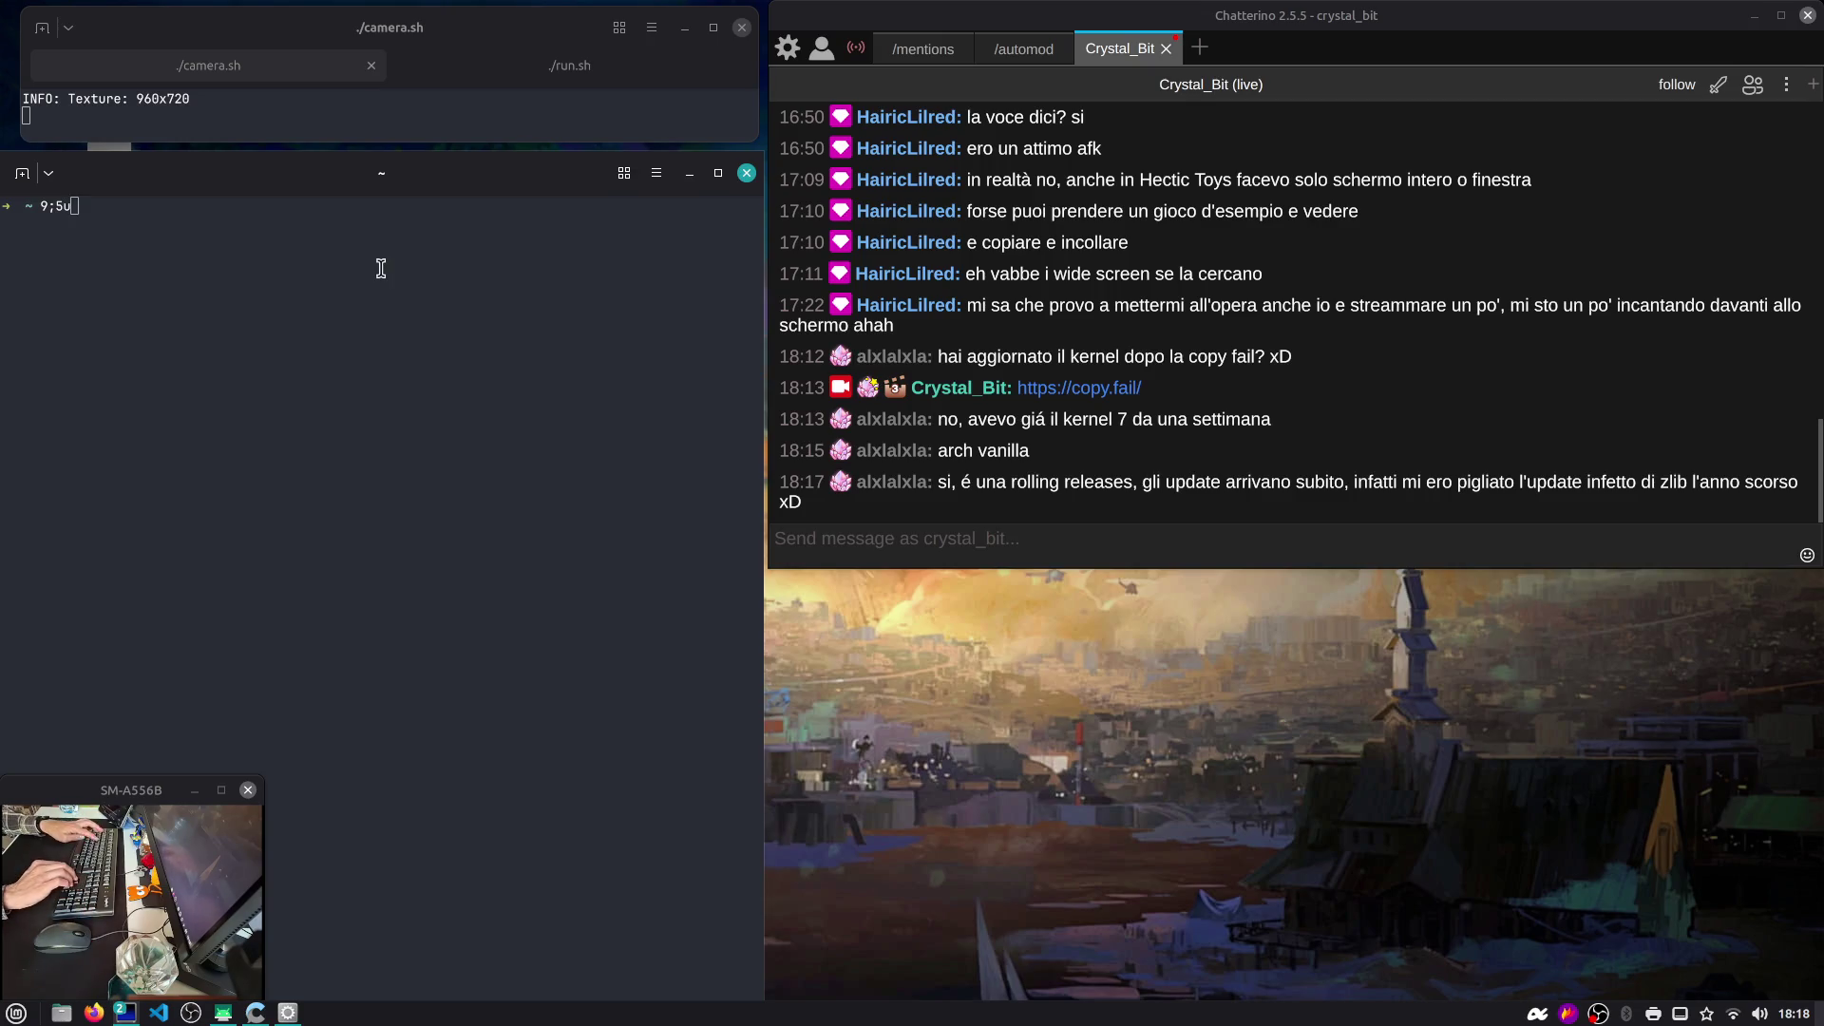
key("super+Return")
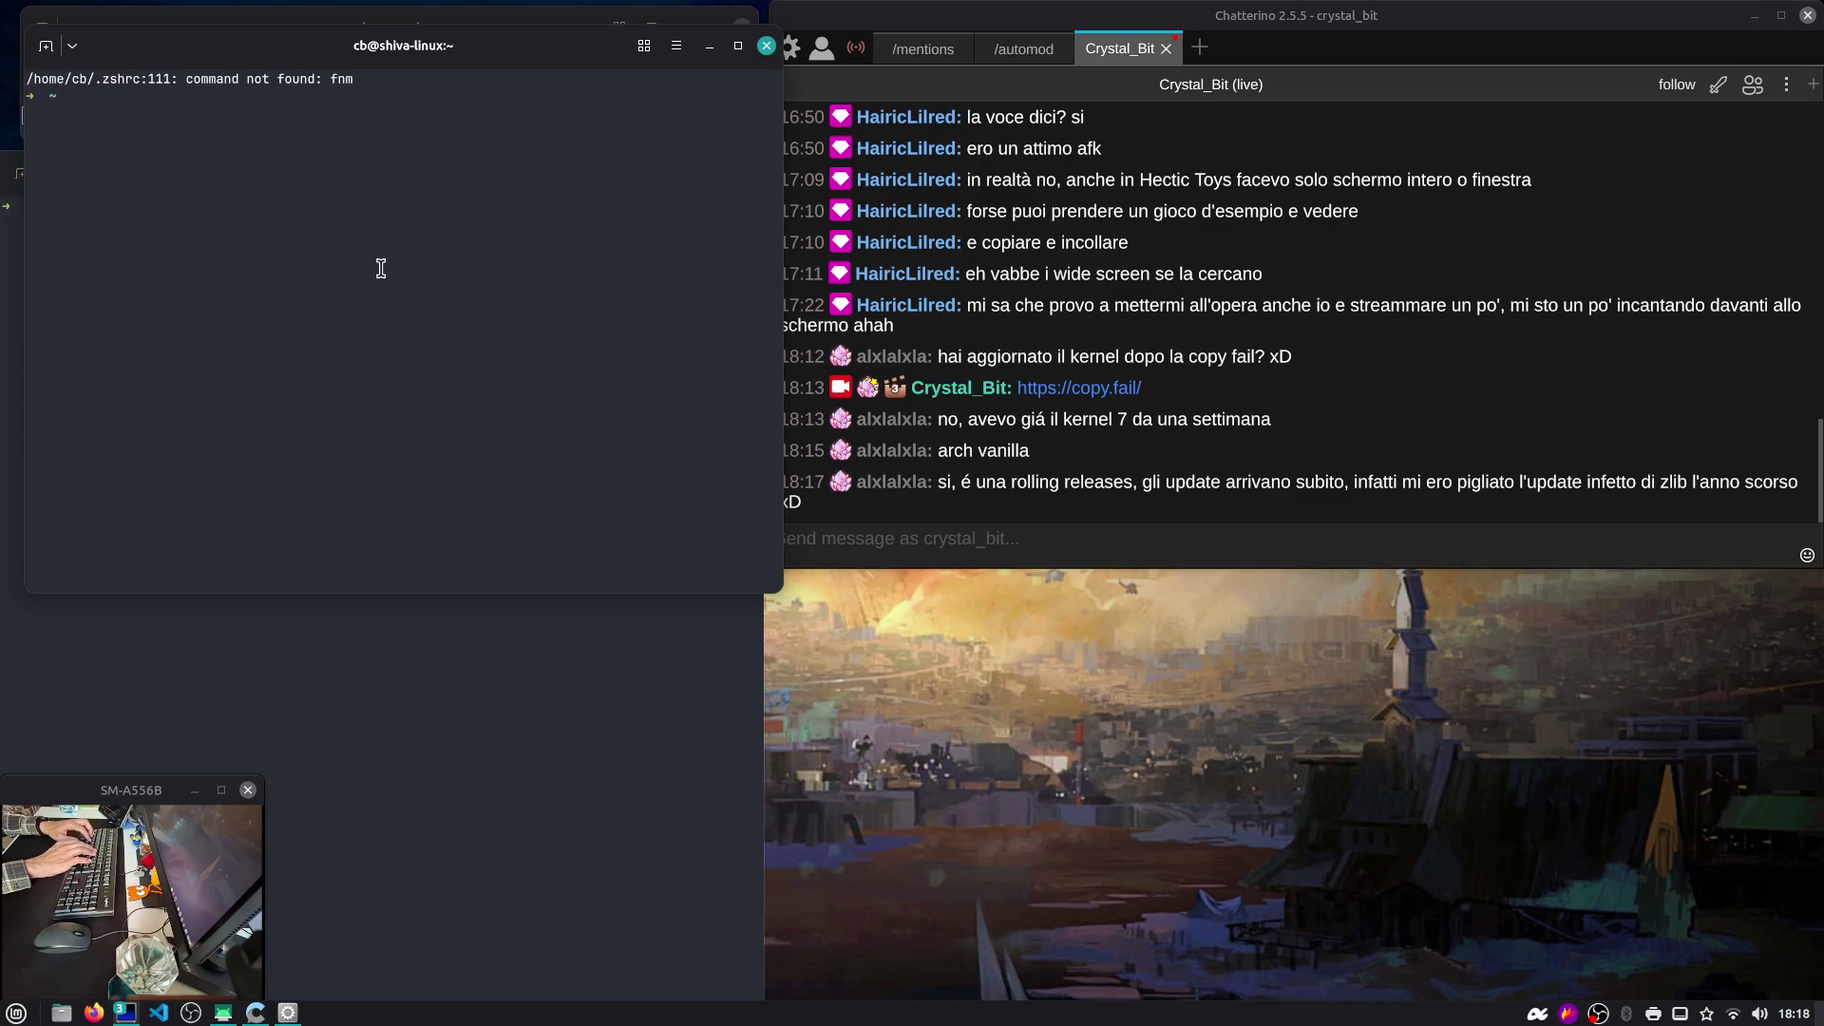
Step: In nvim .zshrc, trim '/fnm' so the path reads $HOME/.local/share/fnm, then save with :wq
type("hrc")
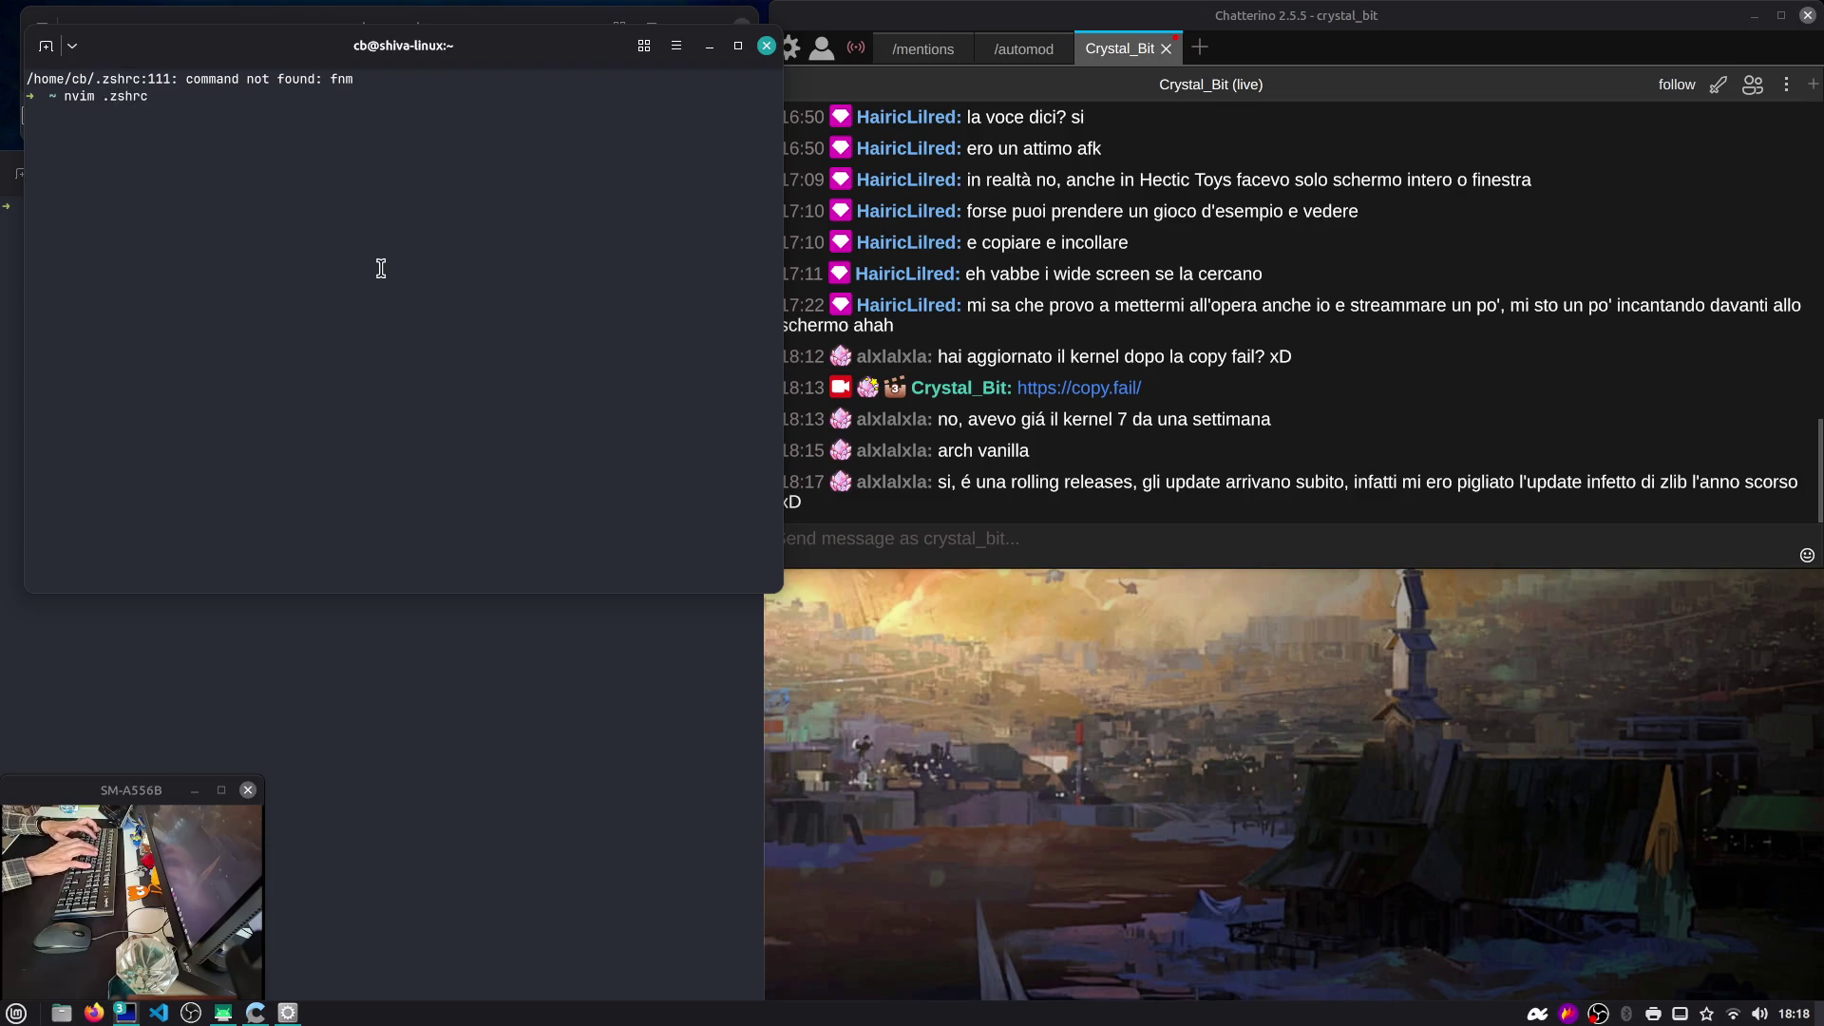
key("Return")
key("k")
key("k")
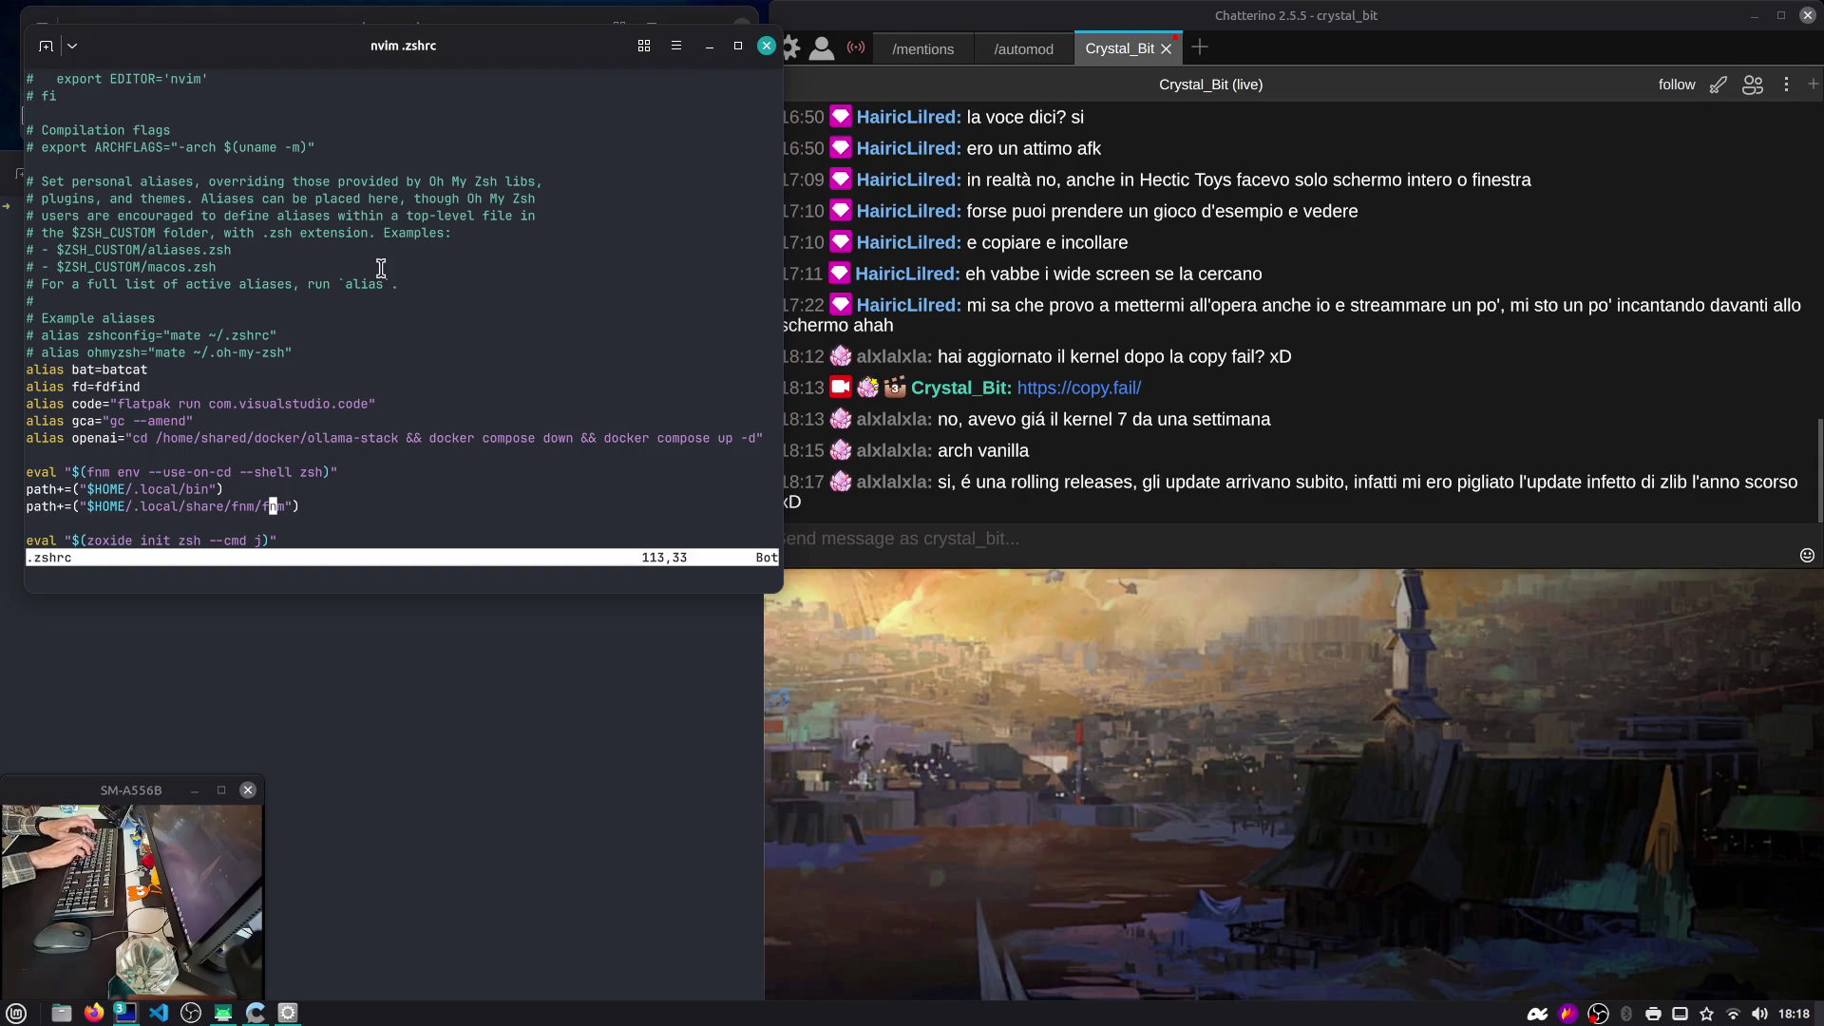
key("X")
key("X")
key("x")
key("x")
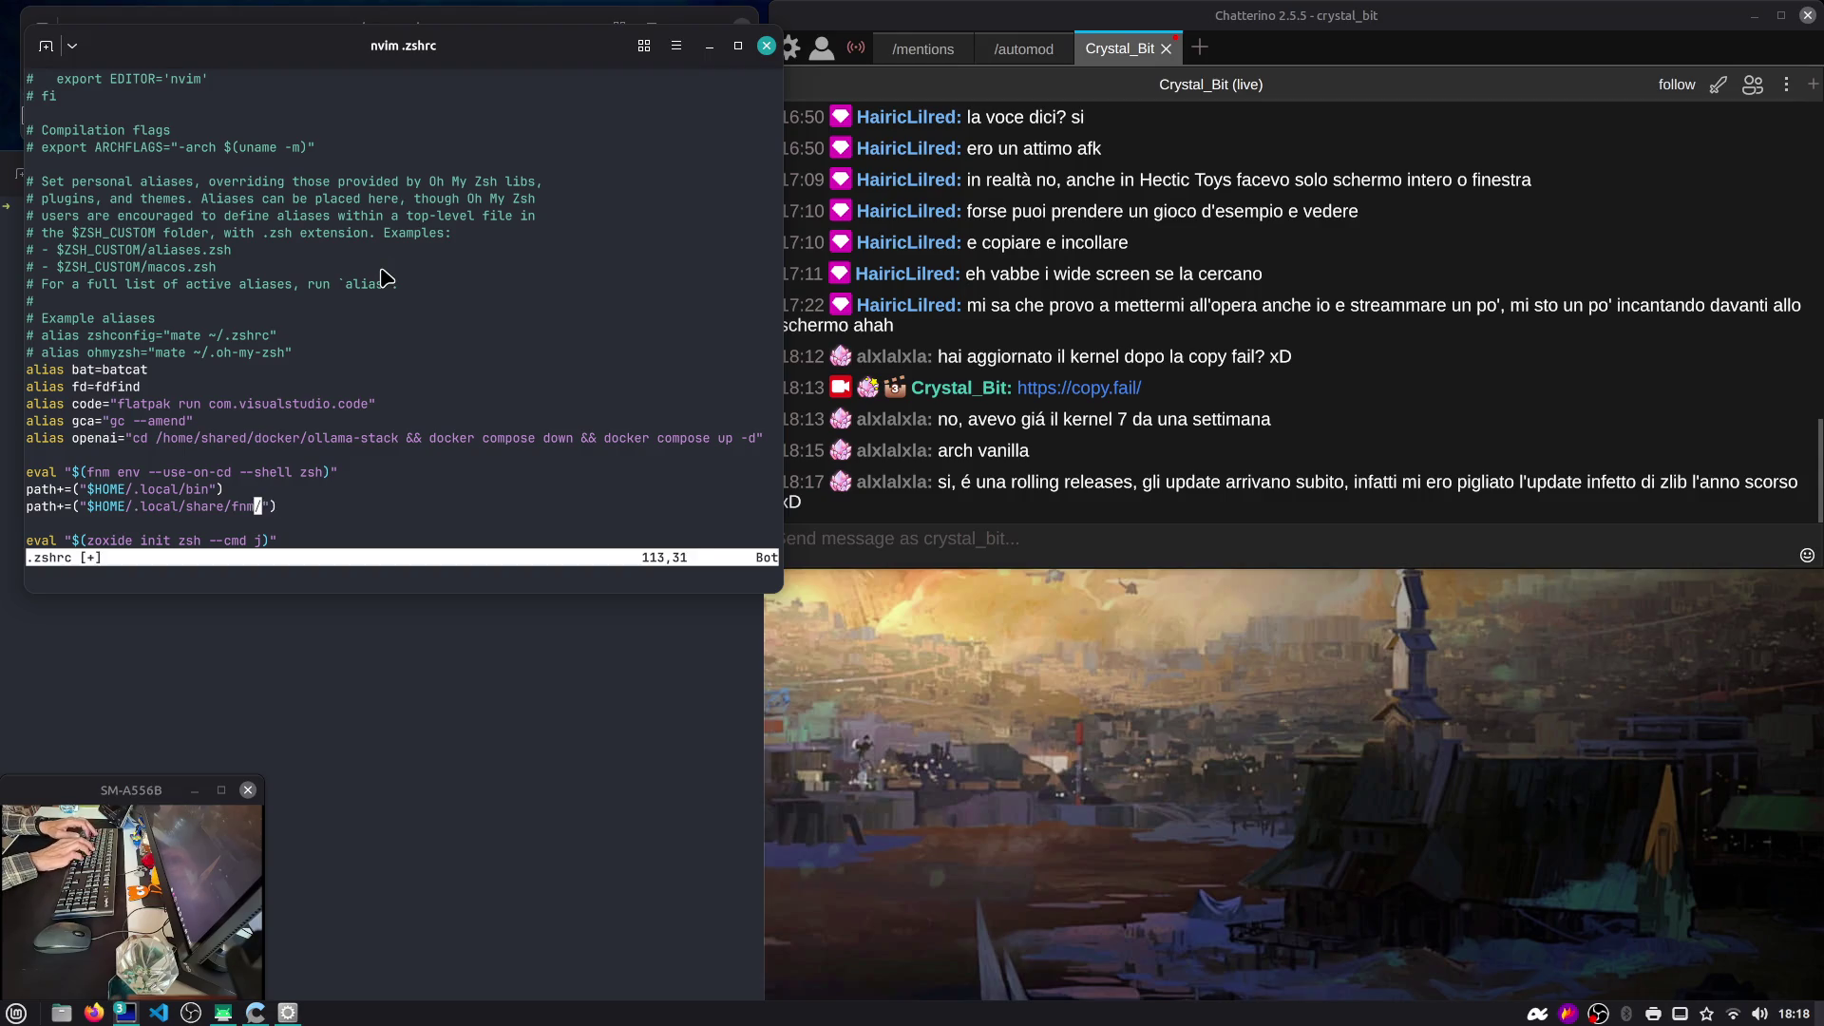
type(":wq")
key("Return")
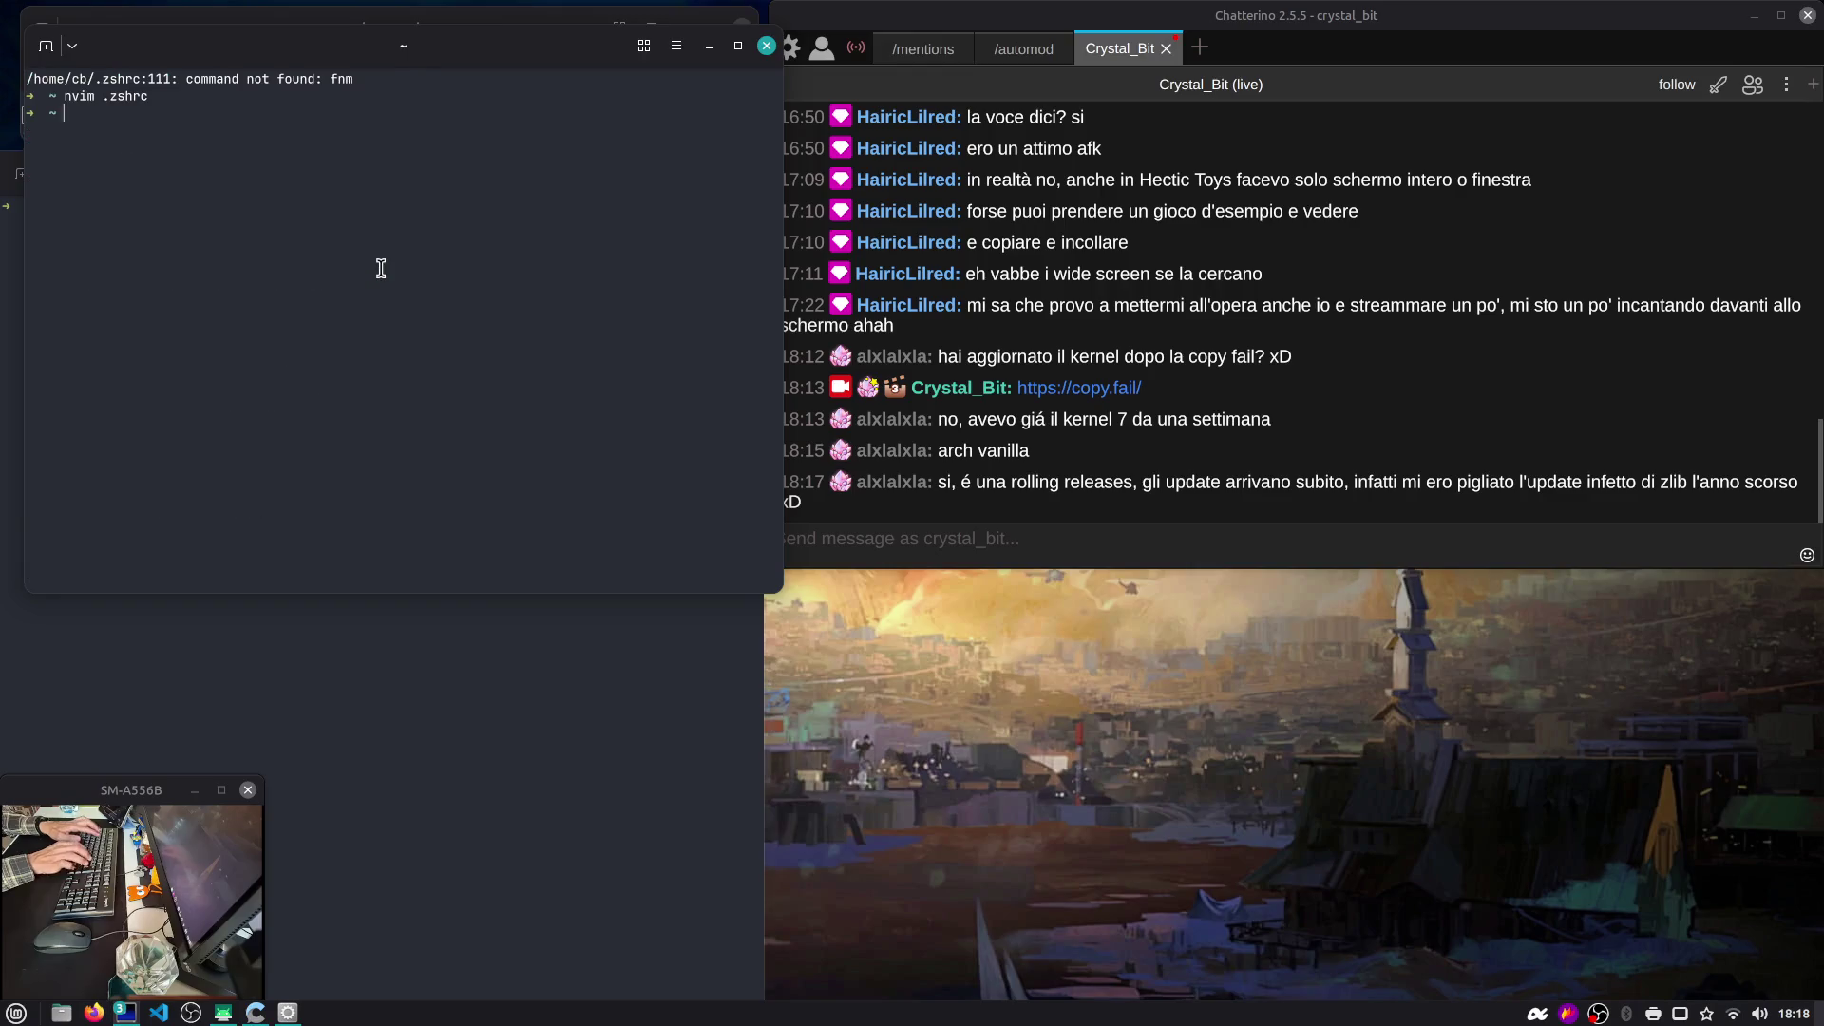
Step: Open a fresh terminal and run fnm, which now prints its help
key("ctrl+alt+t")
type("fnm")
key("Return")
key("Return")
key("ctrl+l")
key("ctrl+Tab")
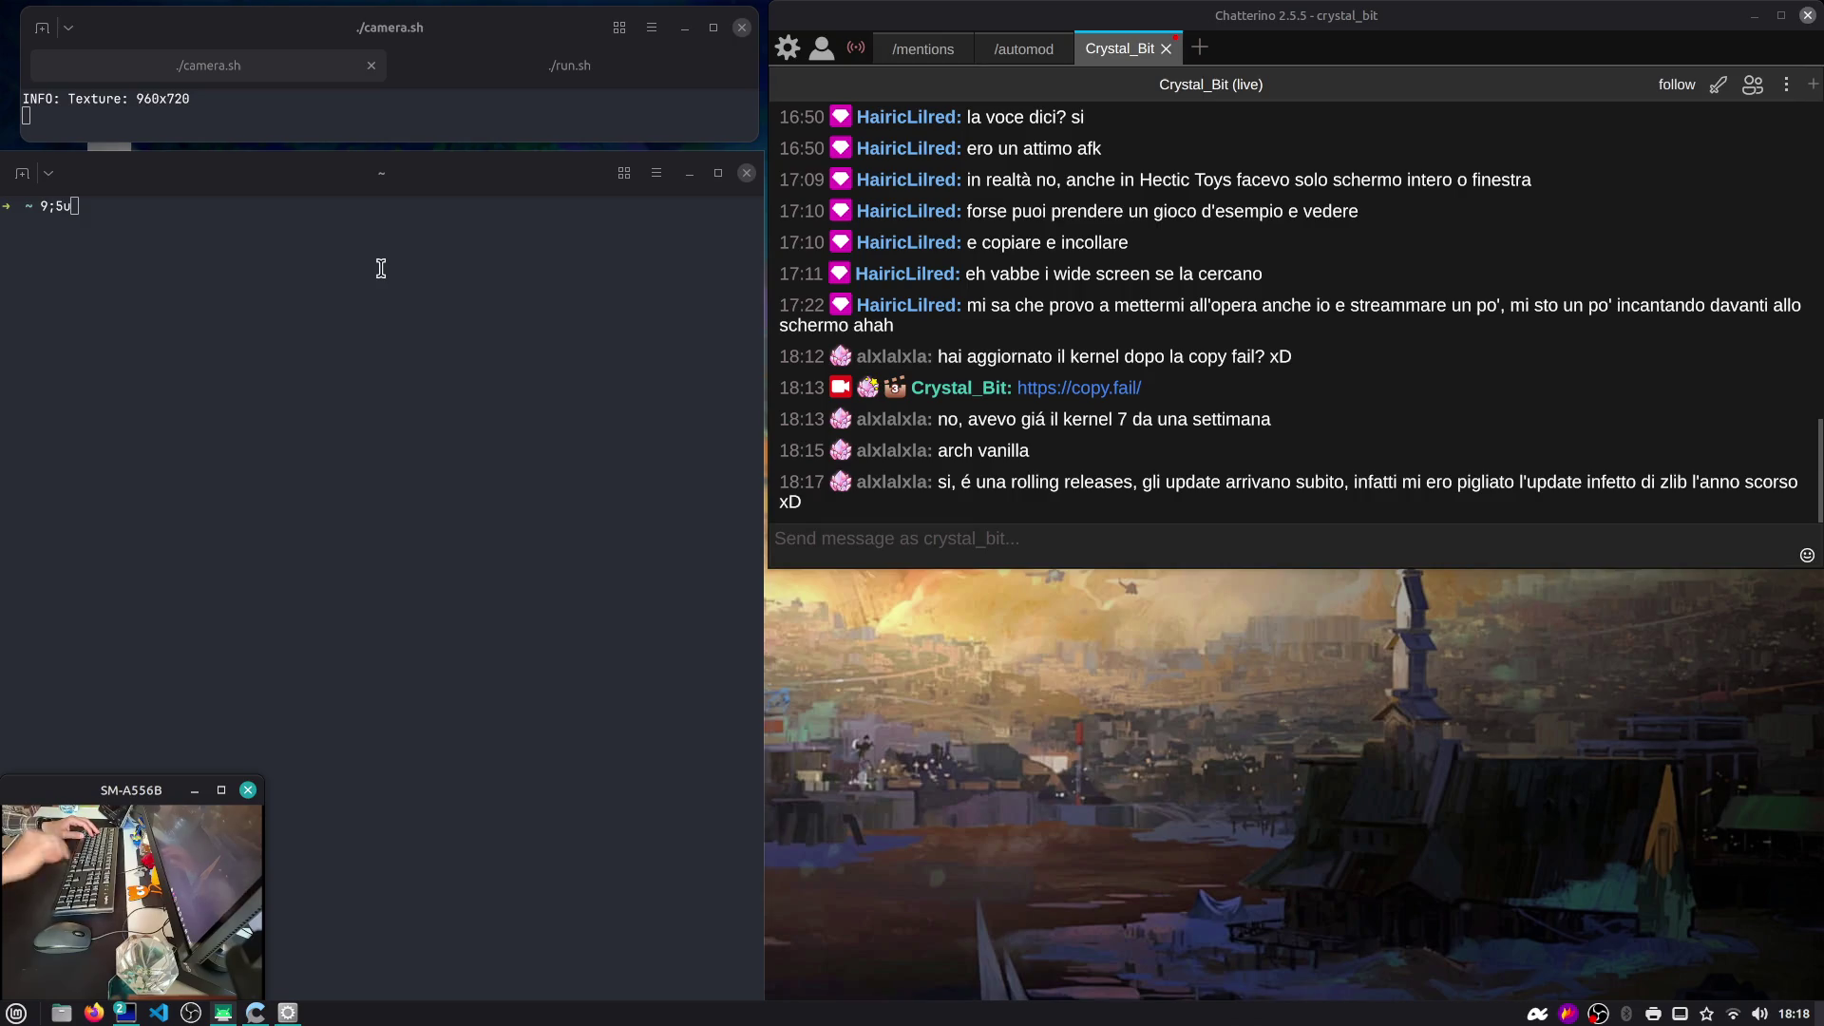
Step: Return to the Firefox workspace, close the README's find bar, and open a terminal over it
key("ctrl+alt+Left")
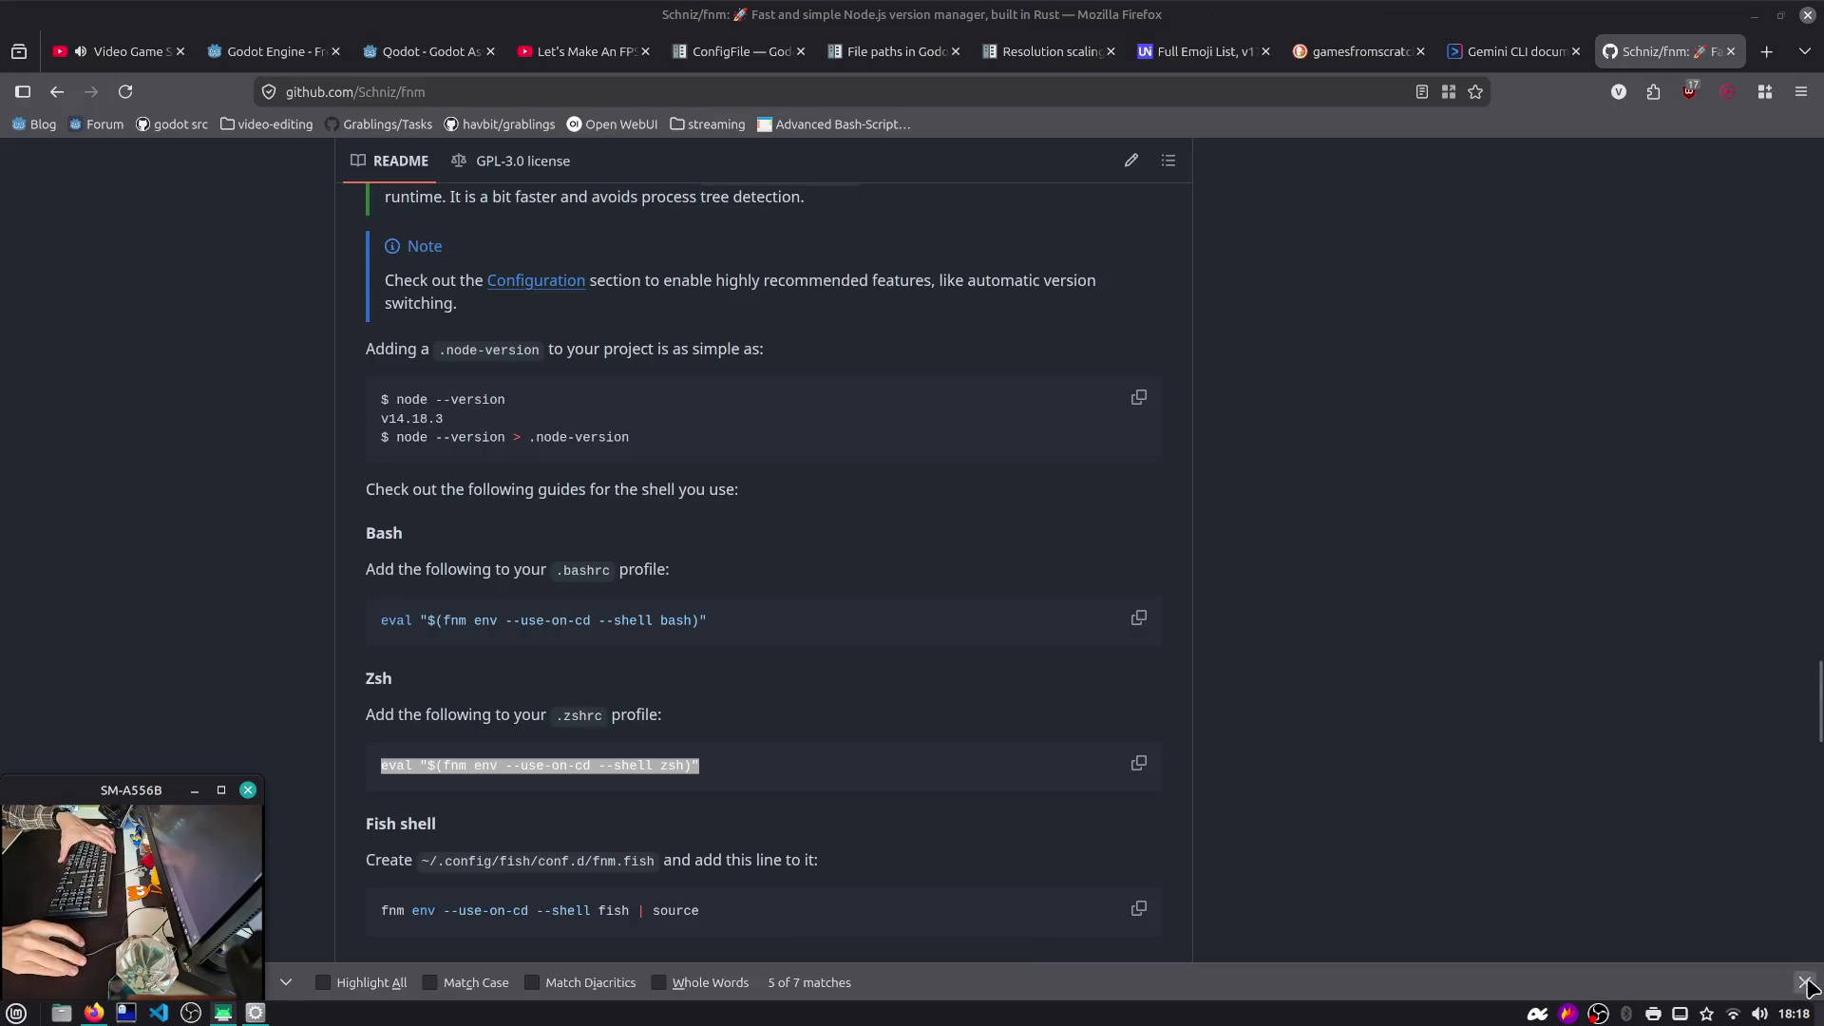
left_click(1804, 982)
left_click(1204, 634)
key("ctrl+alt+t")
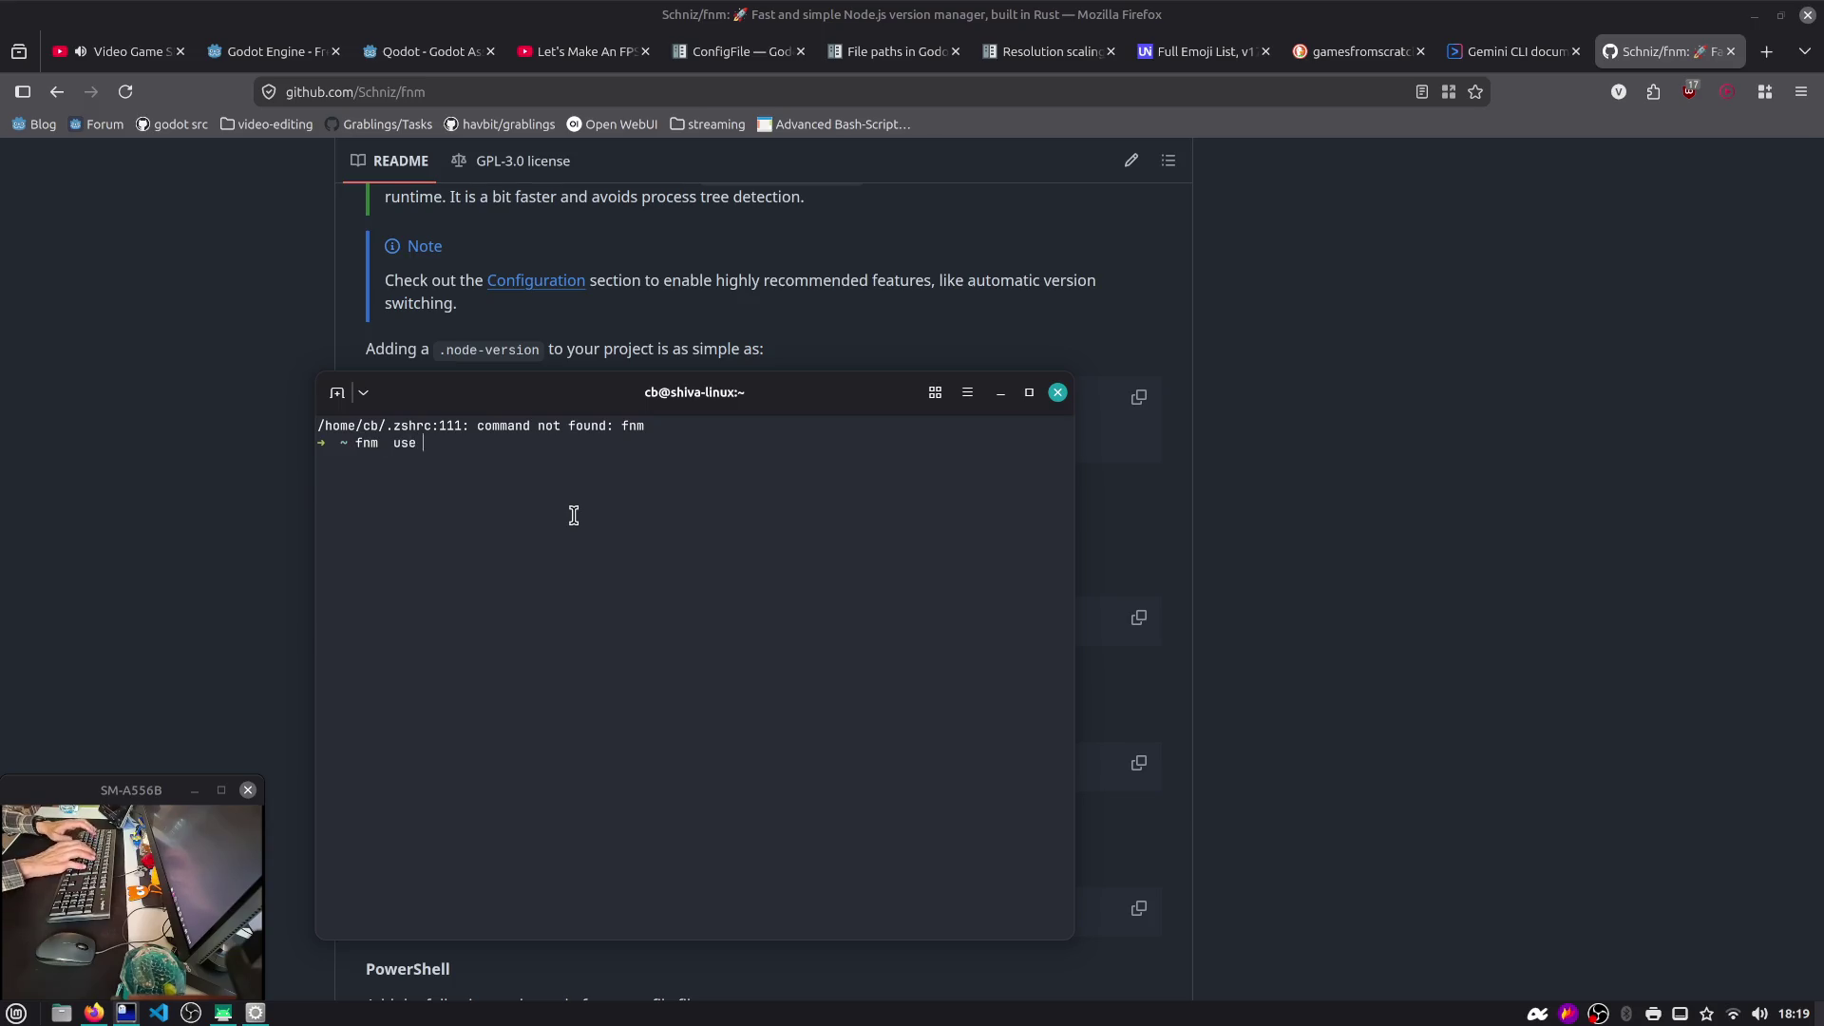
Step: List fnm's Node versions, then search the web for 'node lts' and open the Node.js download page
type("t")
key("Return")
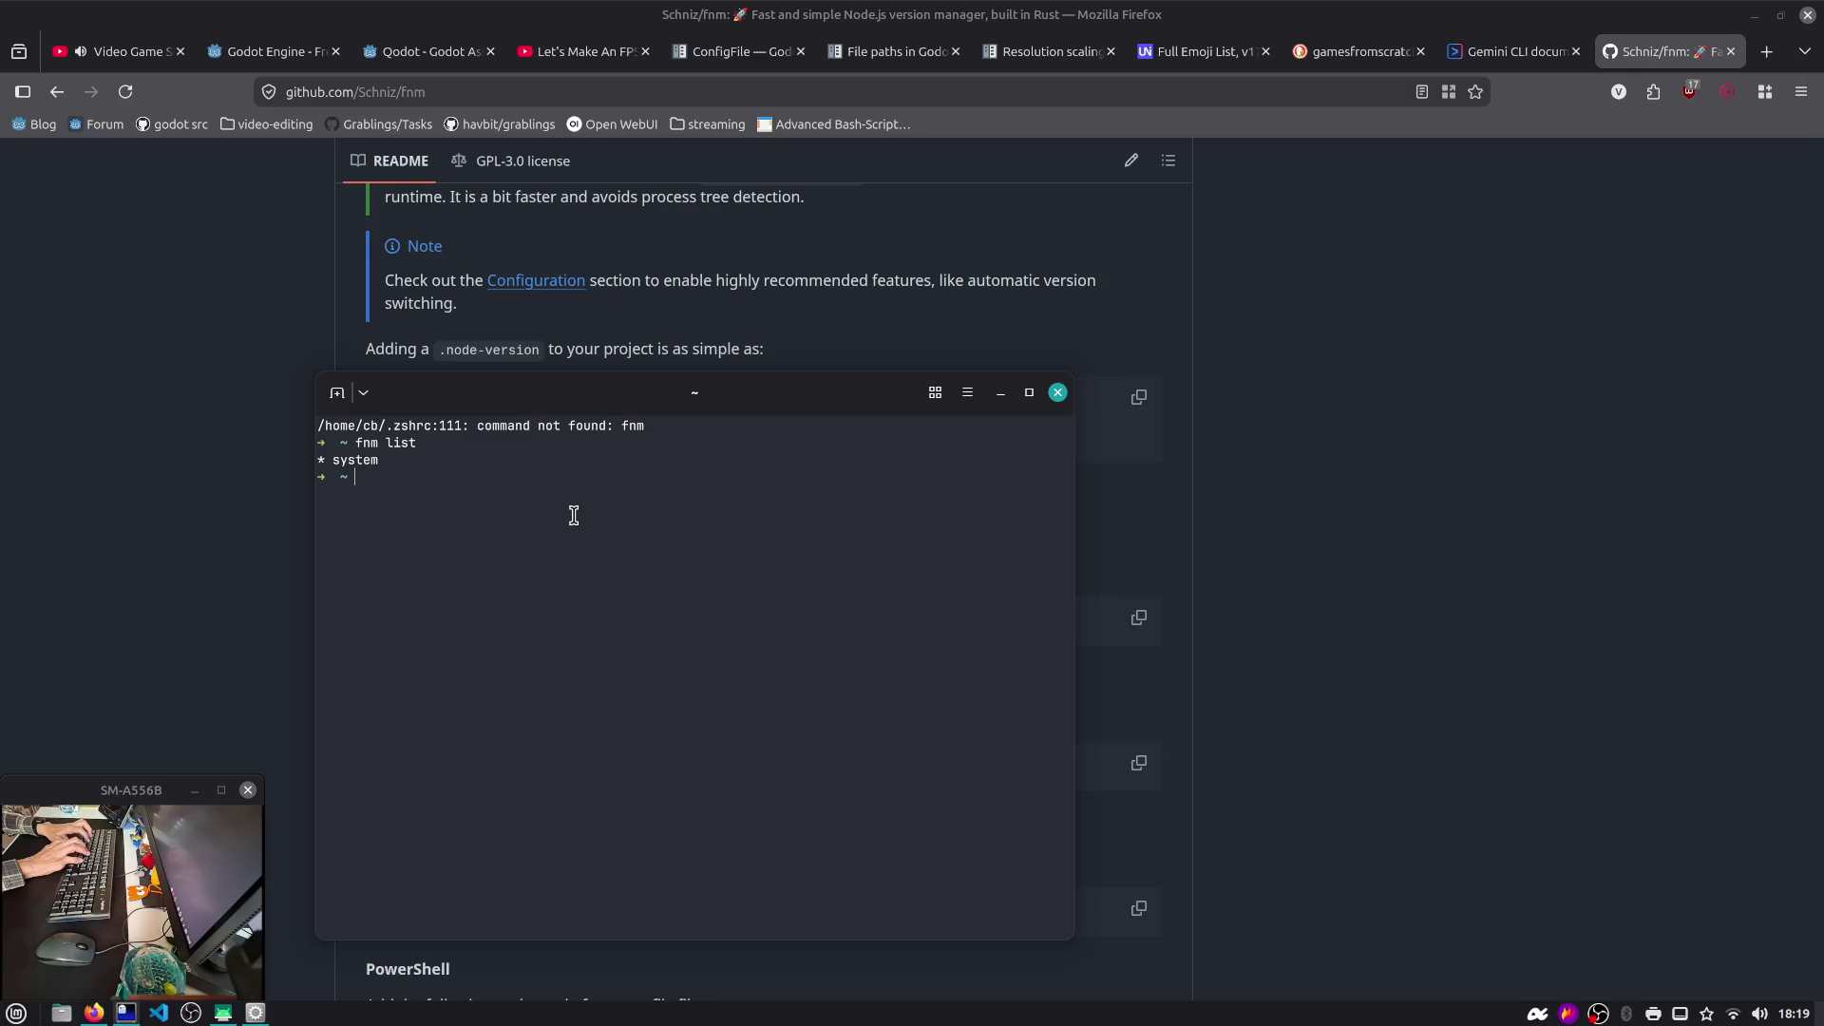
key("Up")
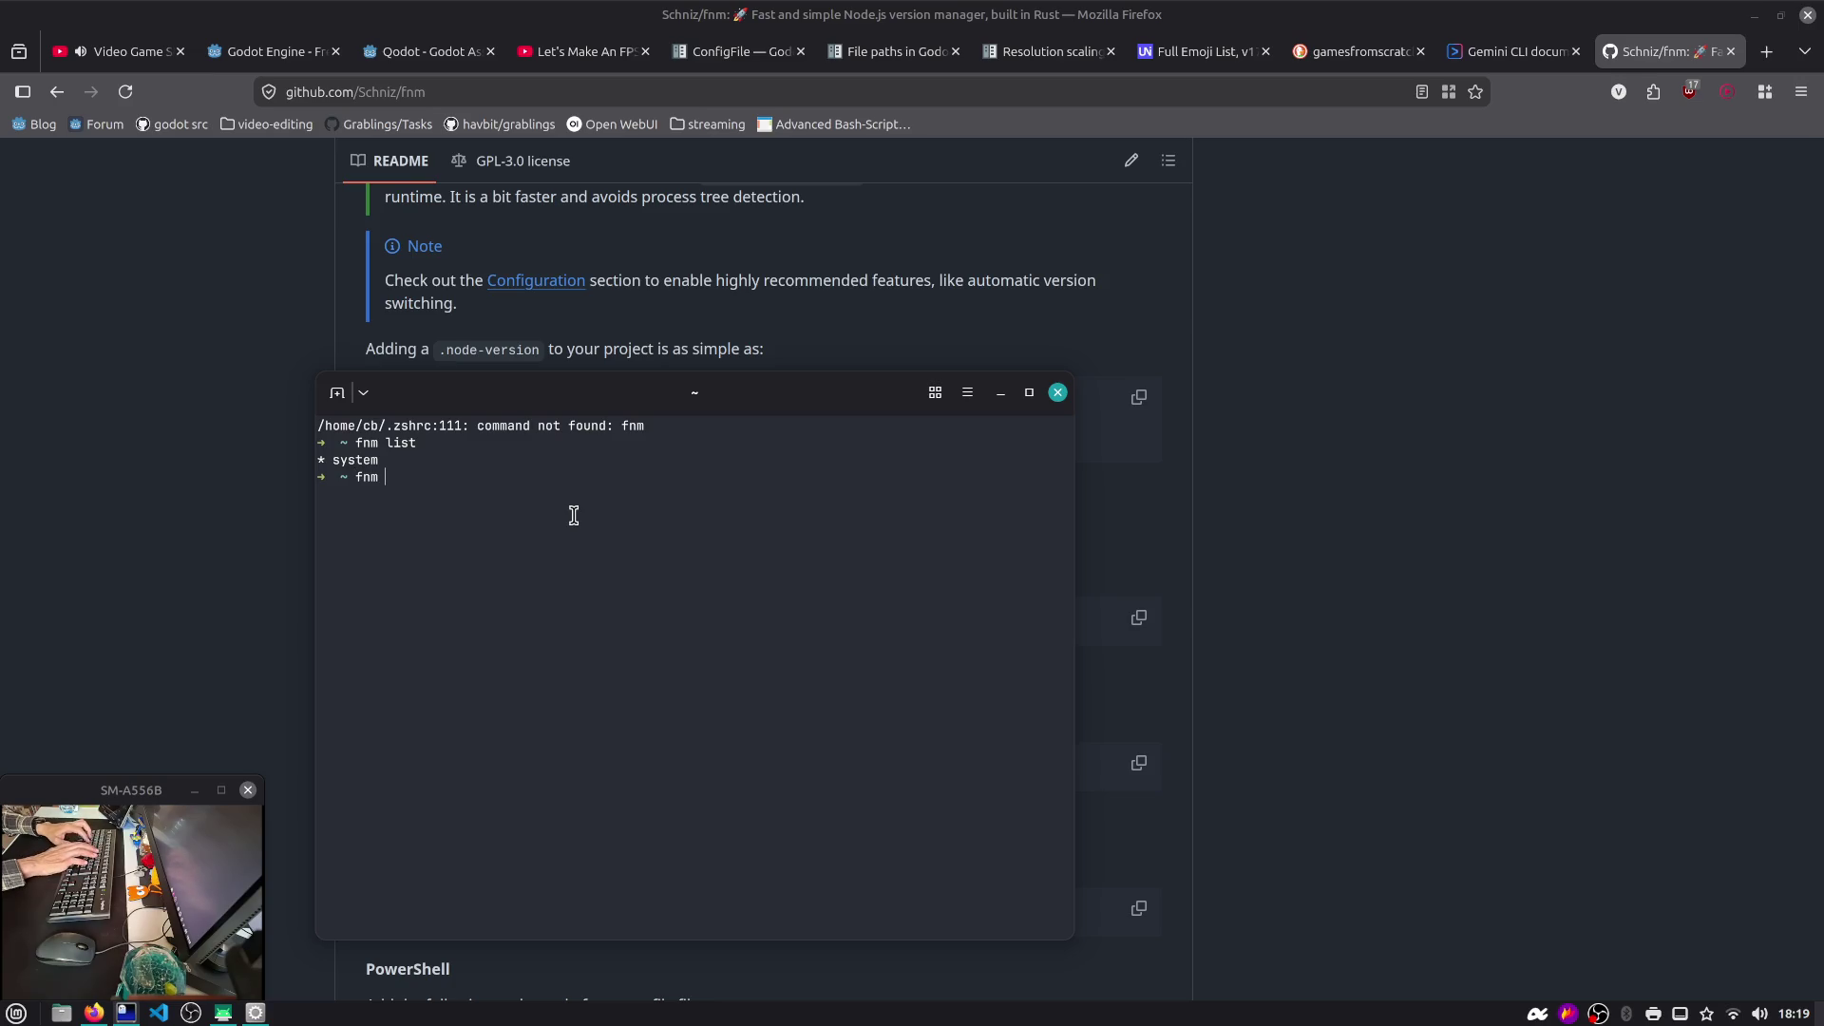
key("alt+Tab")
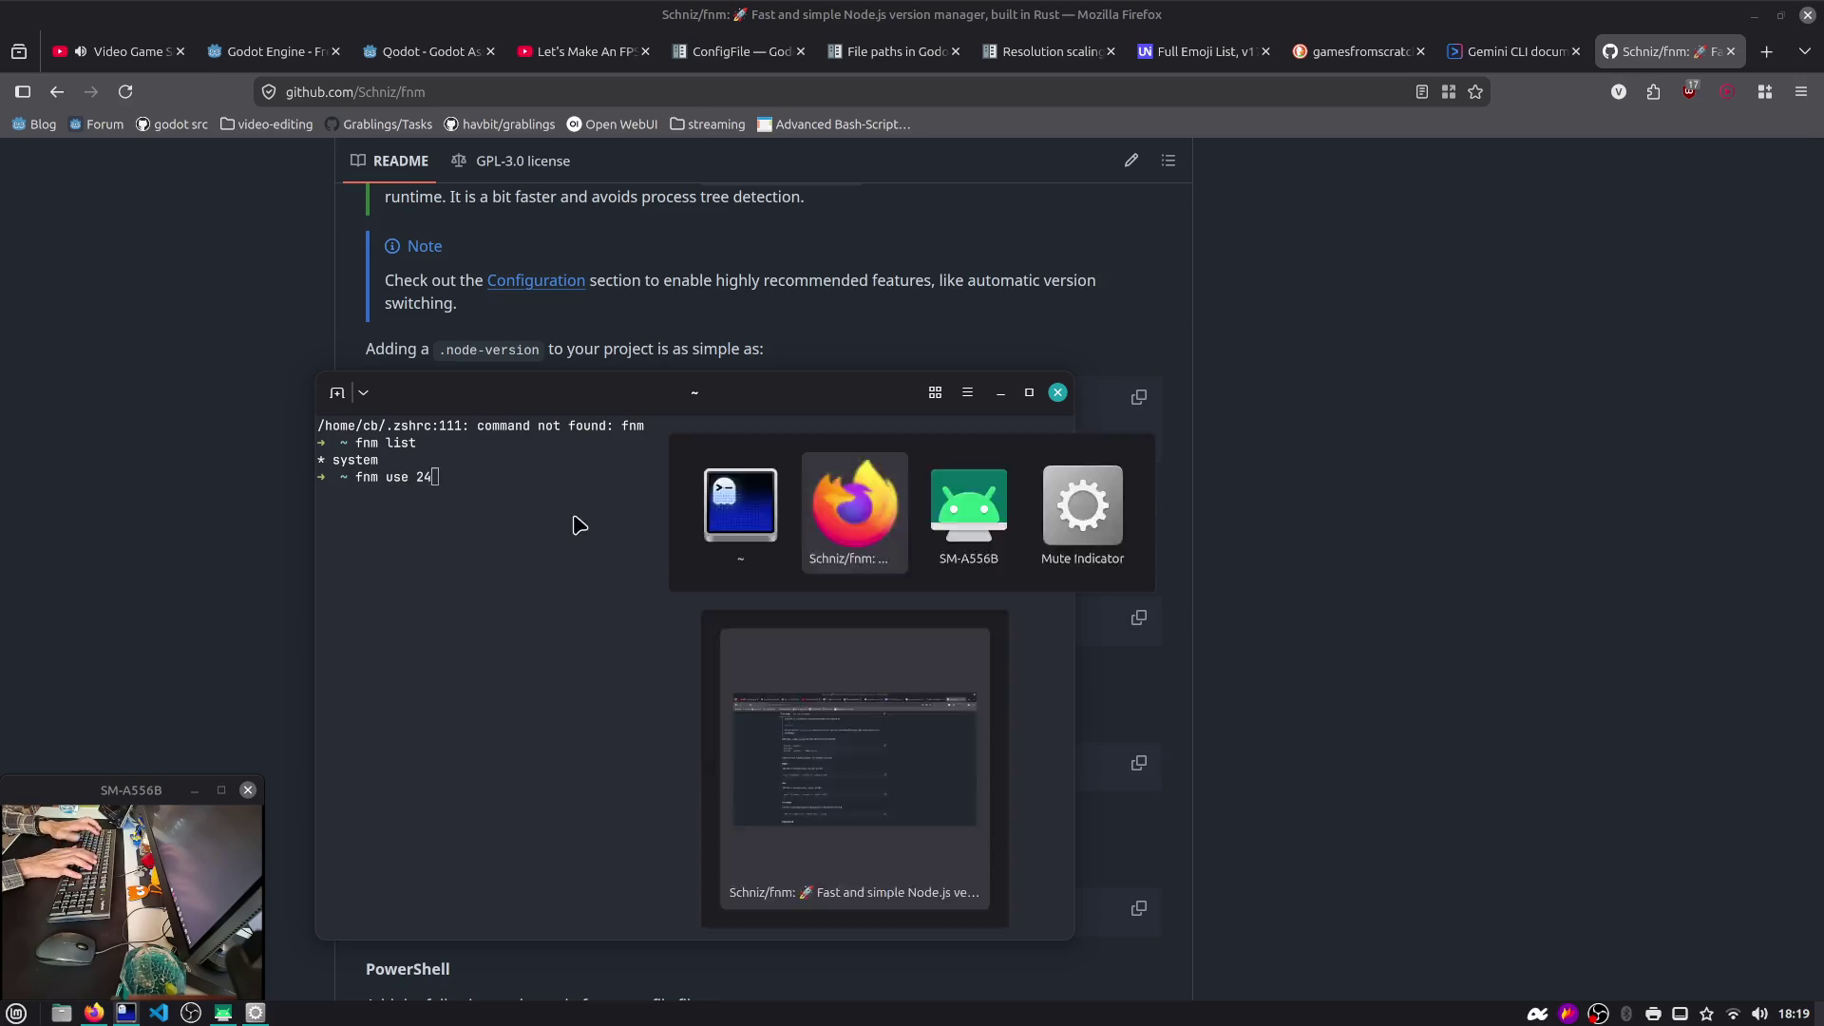
key("ctrl+t")
type("node lts")
key("Return")
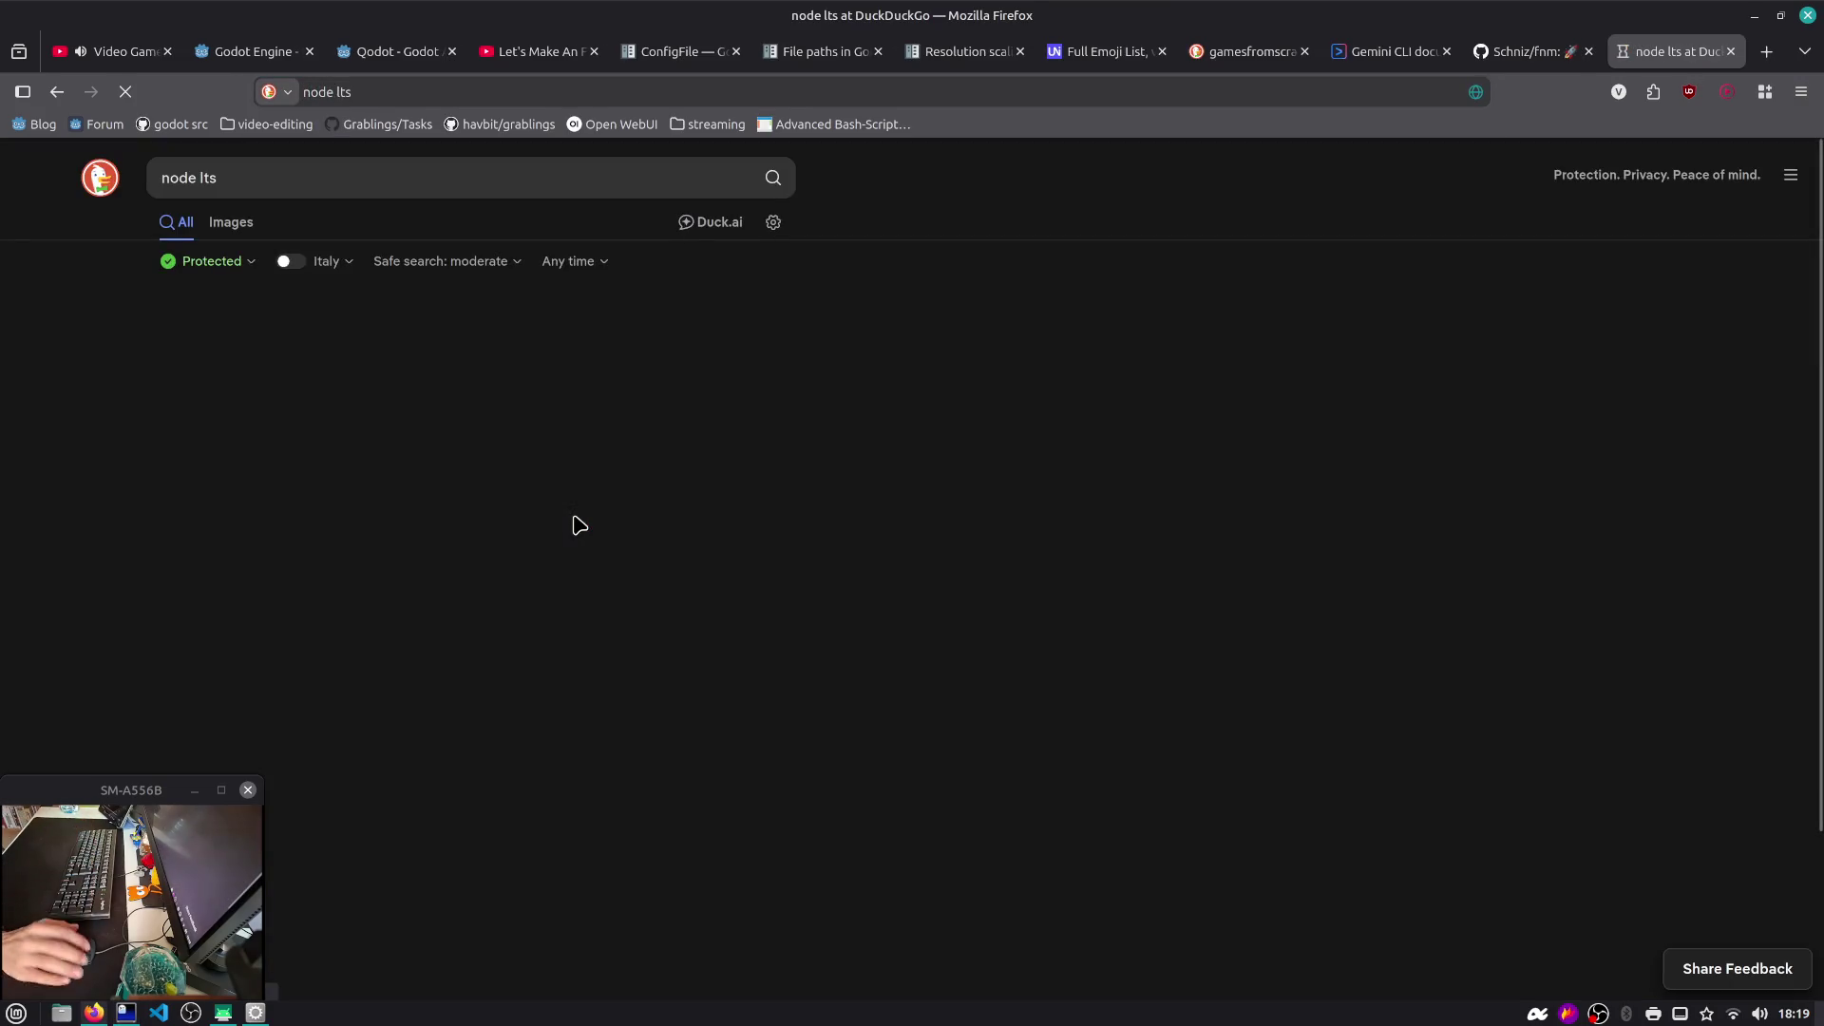
left_click(432, 397)
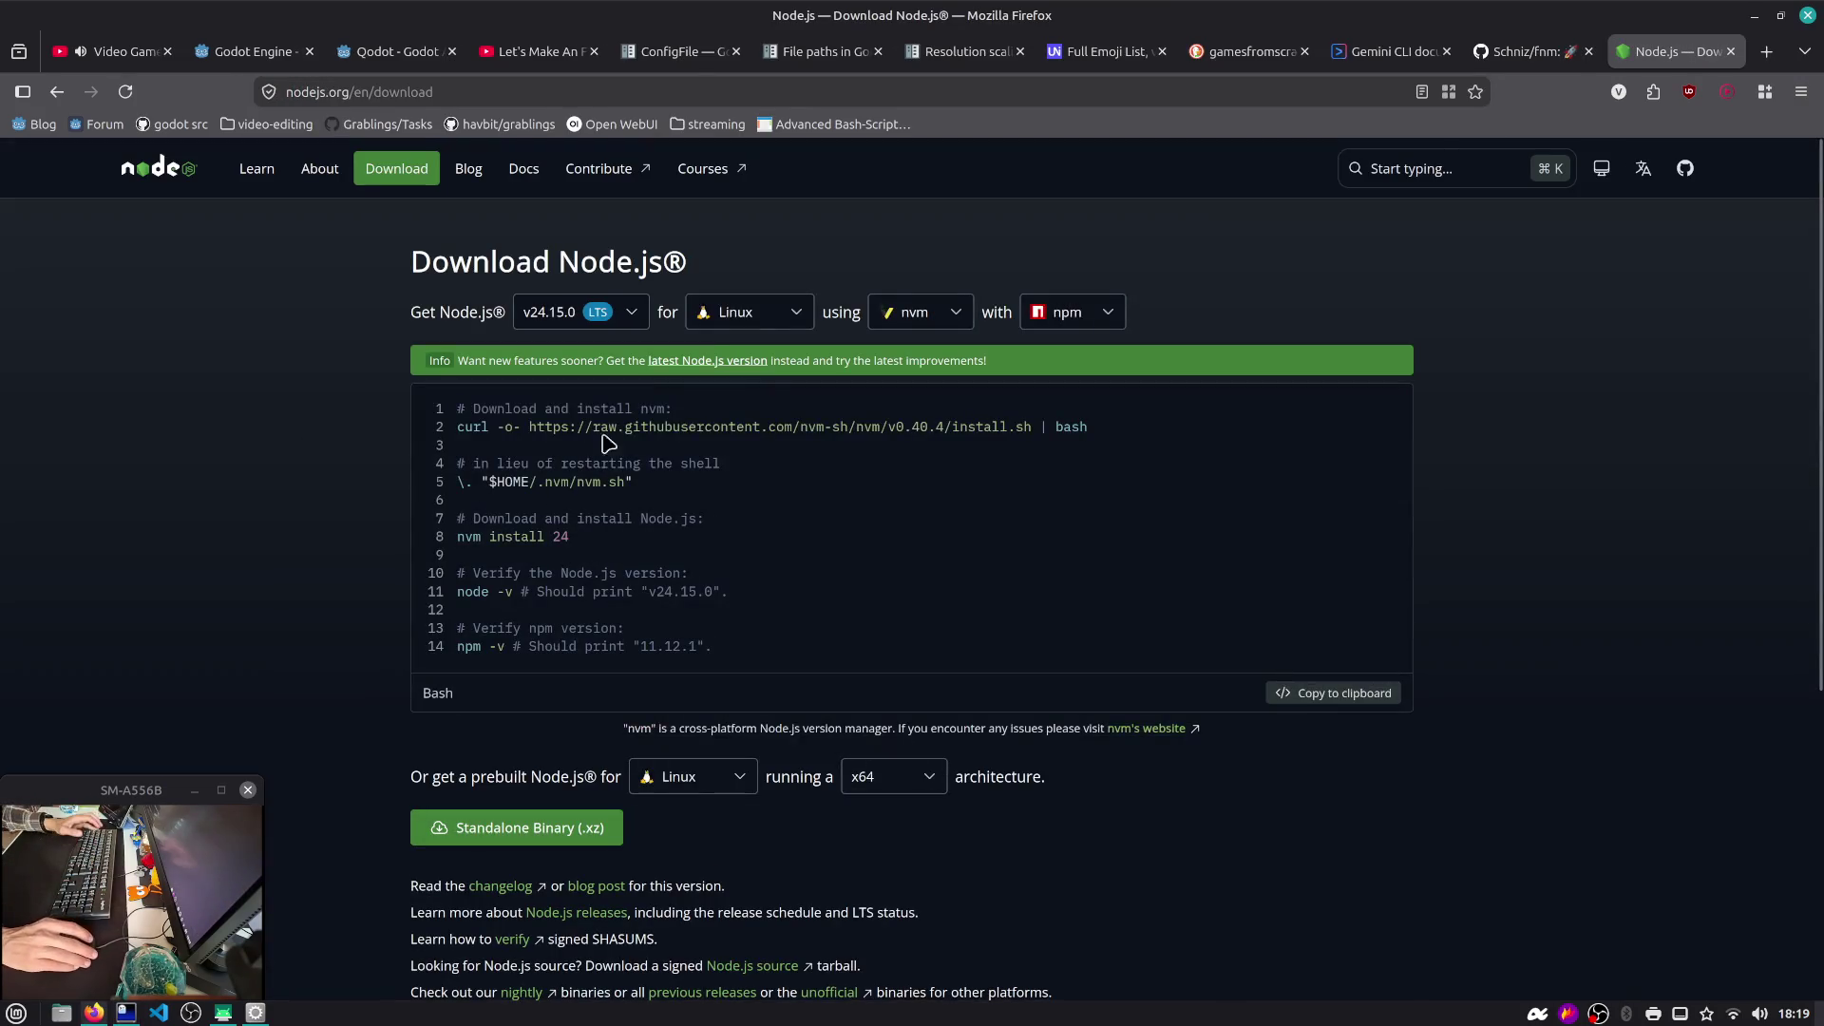
Step: Move the fnm eval line below the path lines at the end of .zshrc and save with :wq
key("alt+Tab")
key("Up")
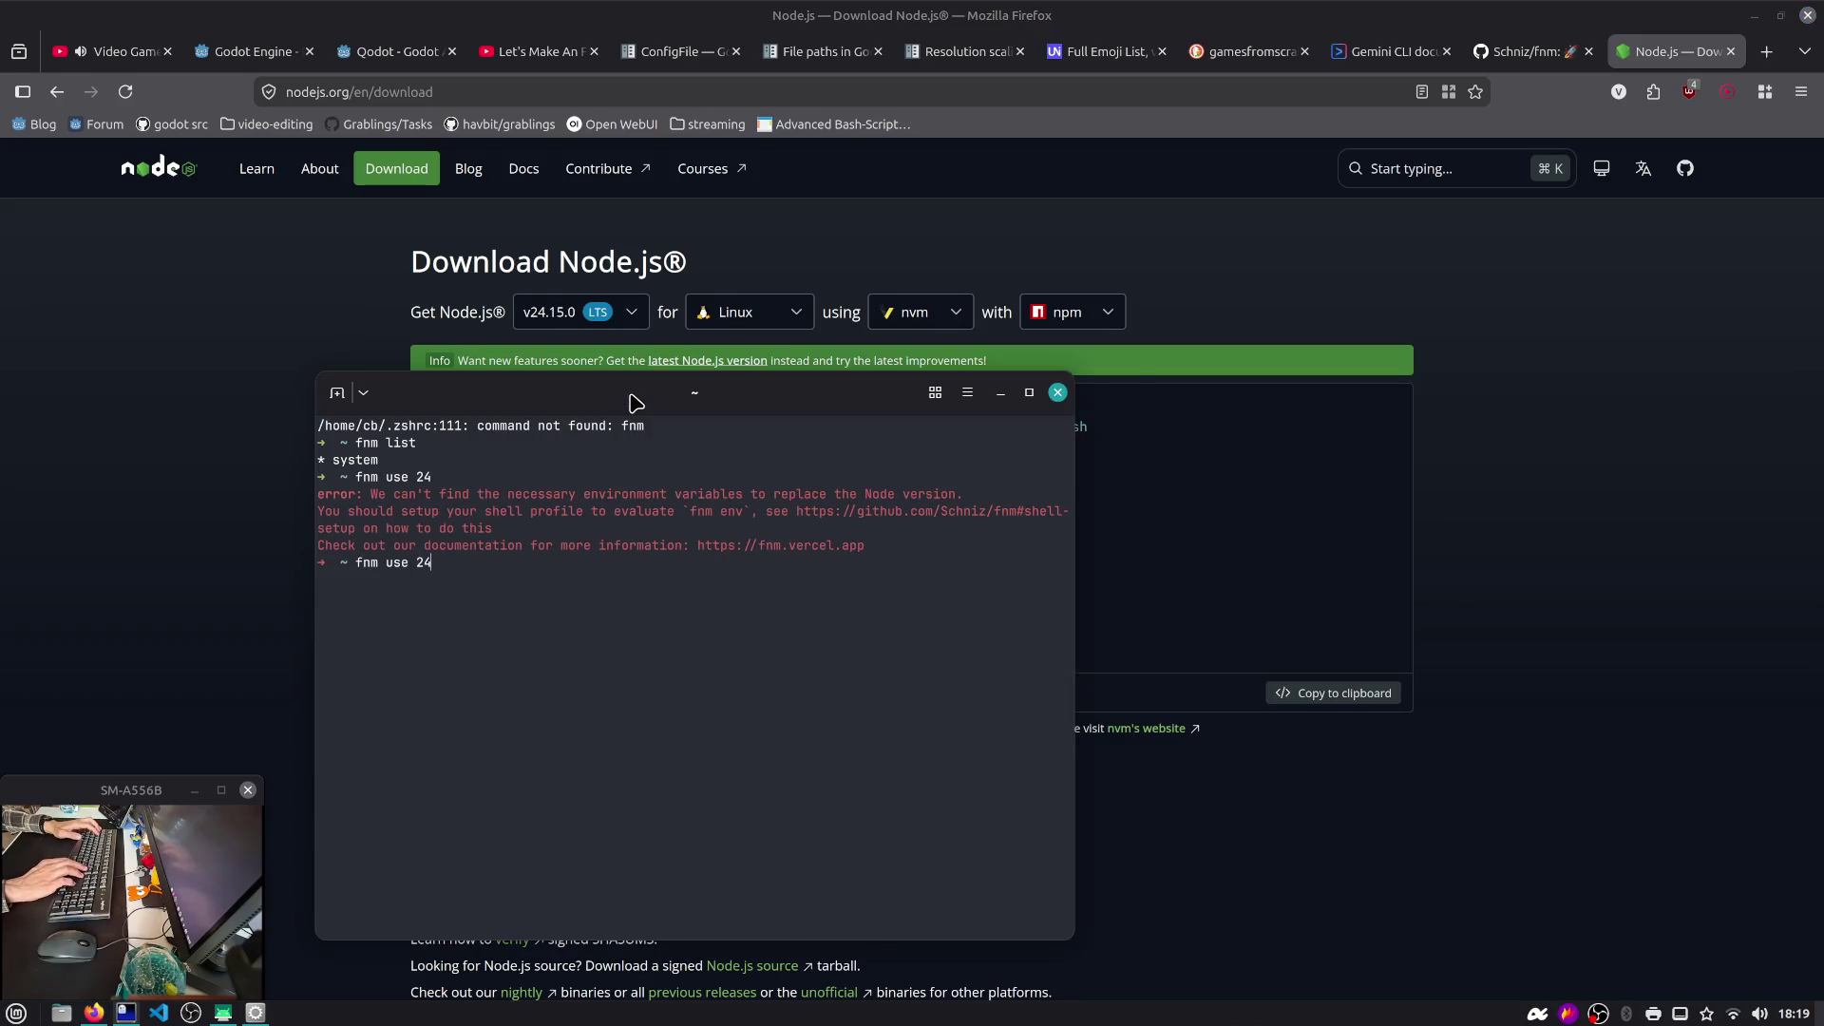
key("Left")
key("Left")
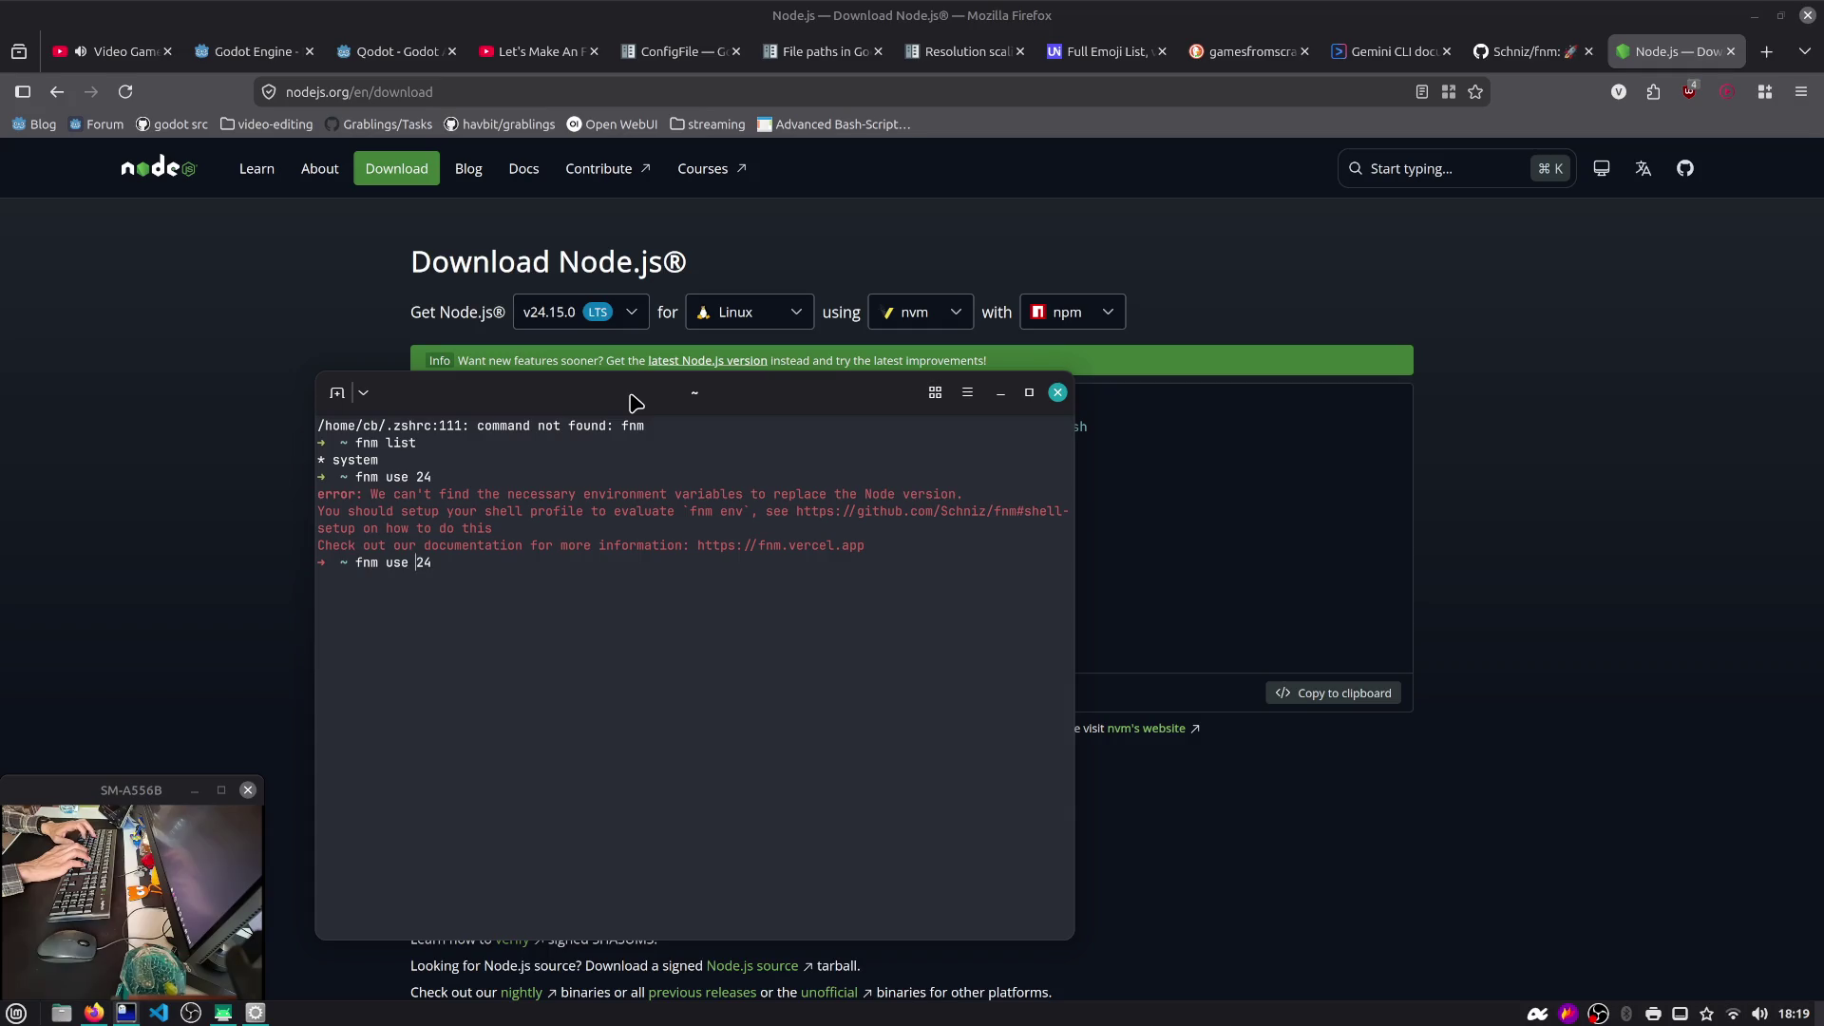
key("alt+Tab")
key("ctrl+alt+t")
type("nvim")
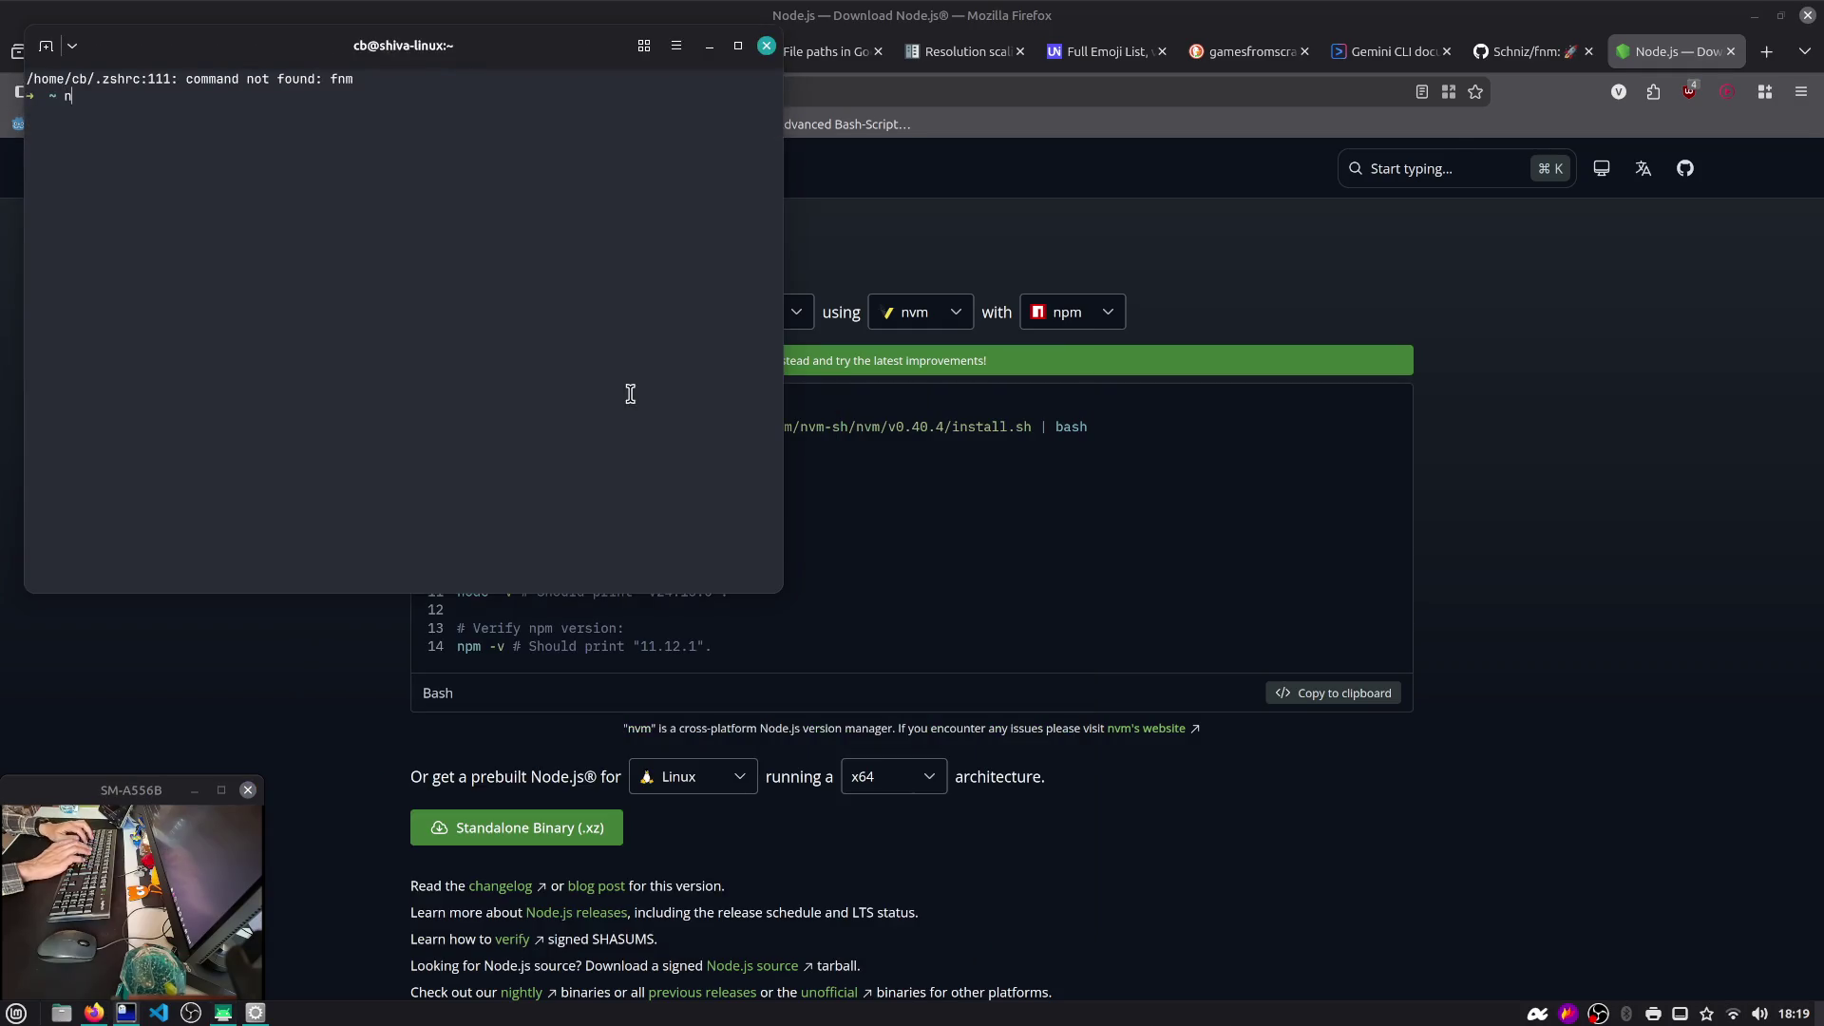
type(" .zshrc")
key("Return")
key("shift+g")
key("d")
key("d")
type("jjp:wq")
key("Return")
Step: In a fresh shell, run fnm use 24 and answer y to install Node 24
key("ctrl+d")
key("ctrl+alt+t")
type("m use 24")
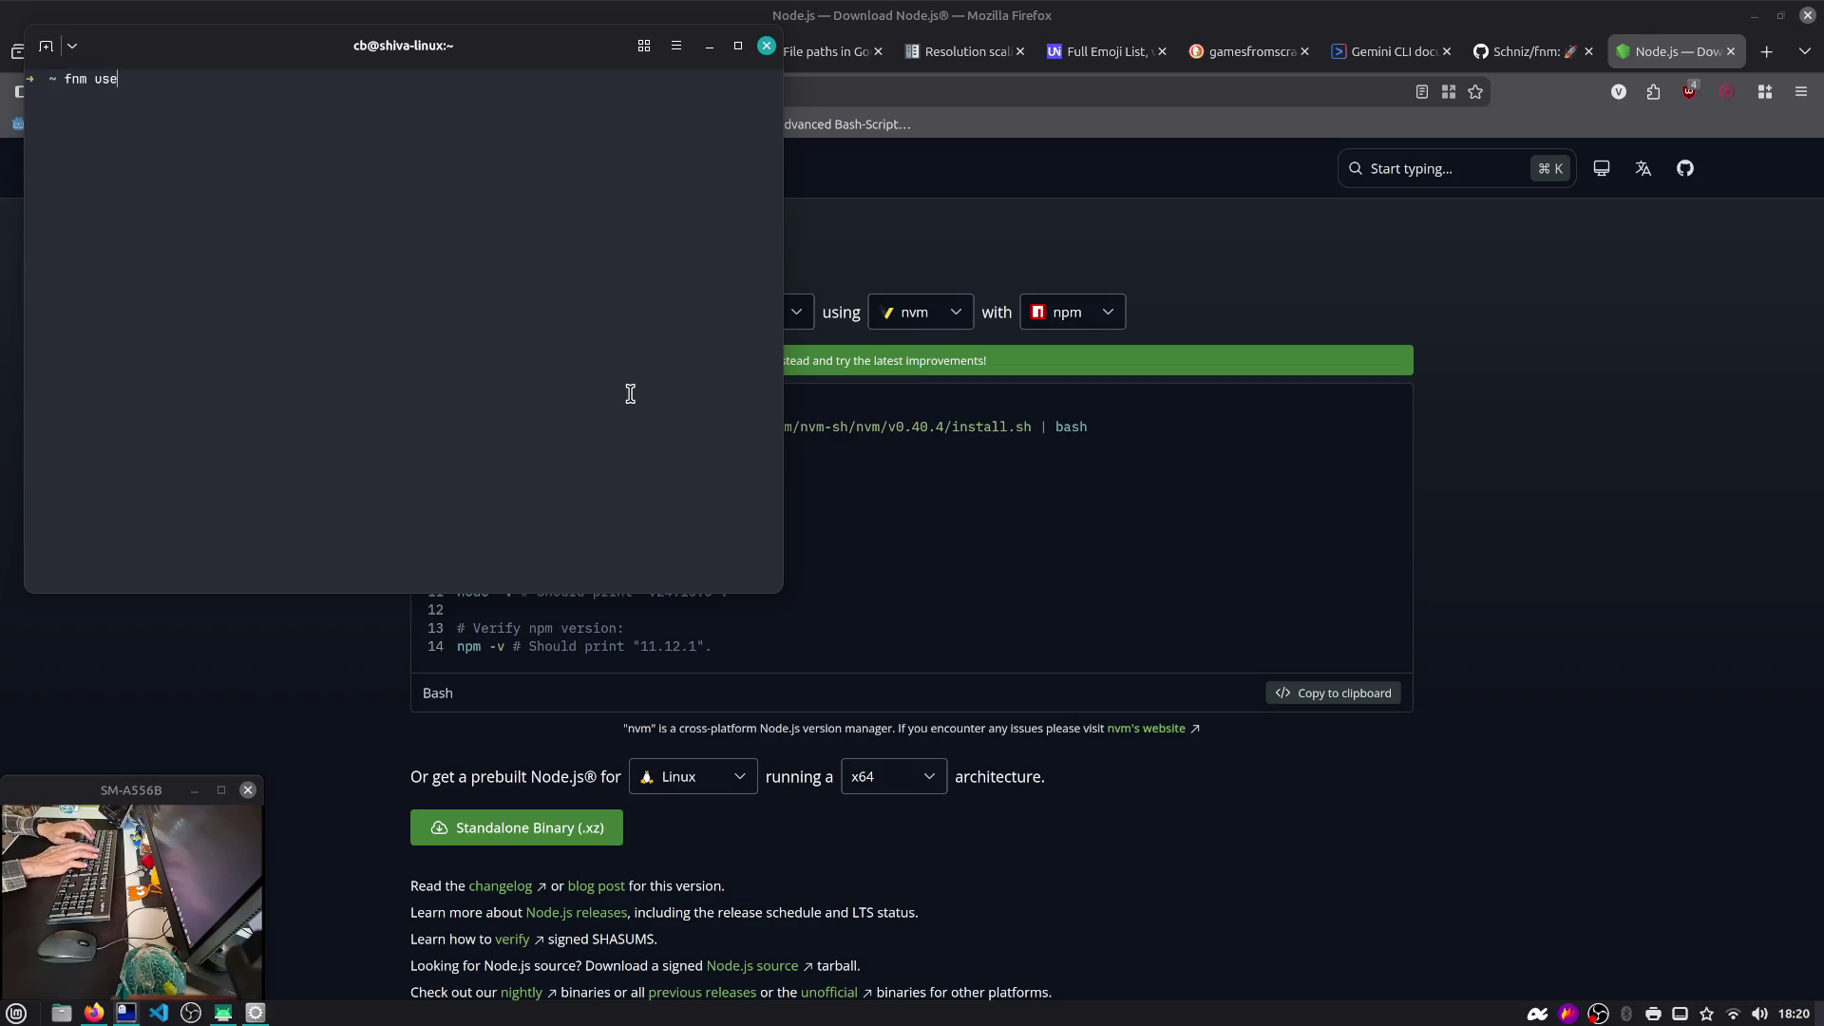
key("Return")
type("y")
key("Return")
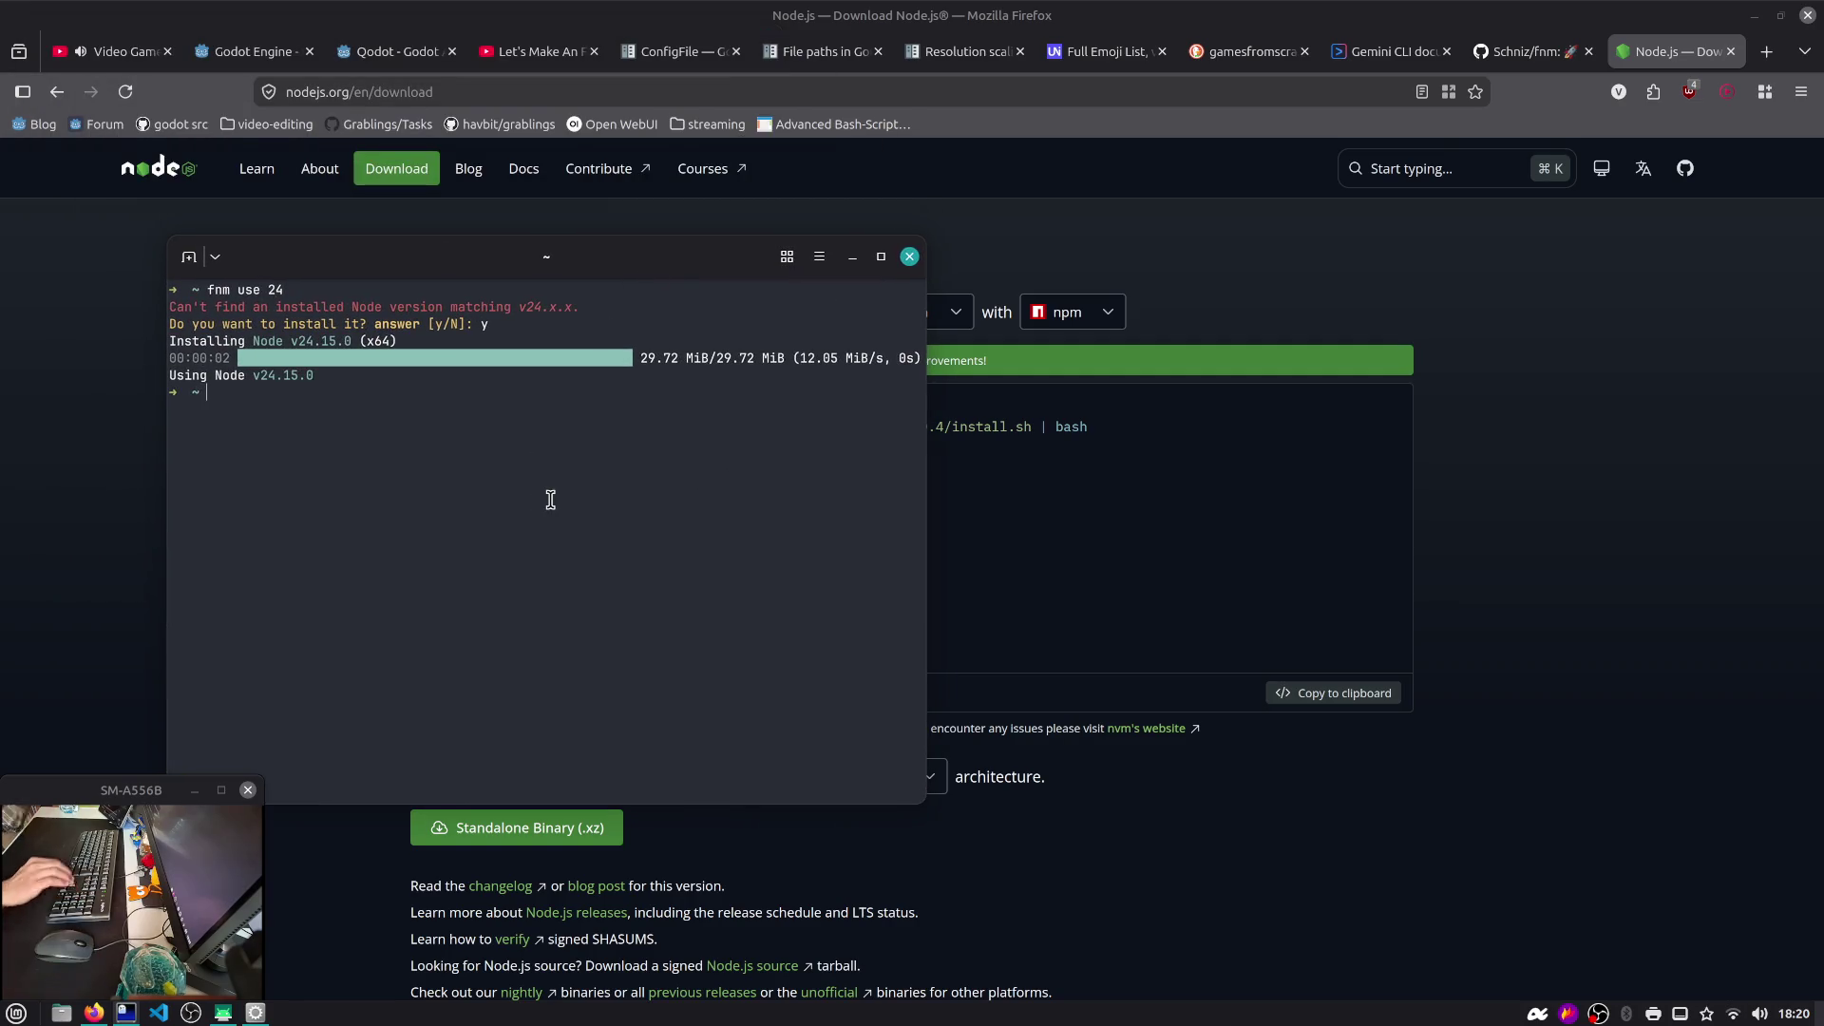
Step: List installed versions, check node -v (still v18.19.1), rerun fnm use 24, and clear the screen
type("fnm list")
key("Return")
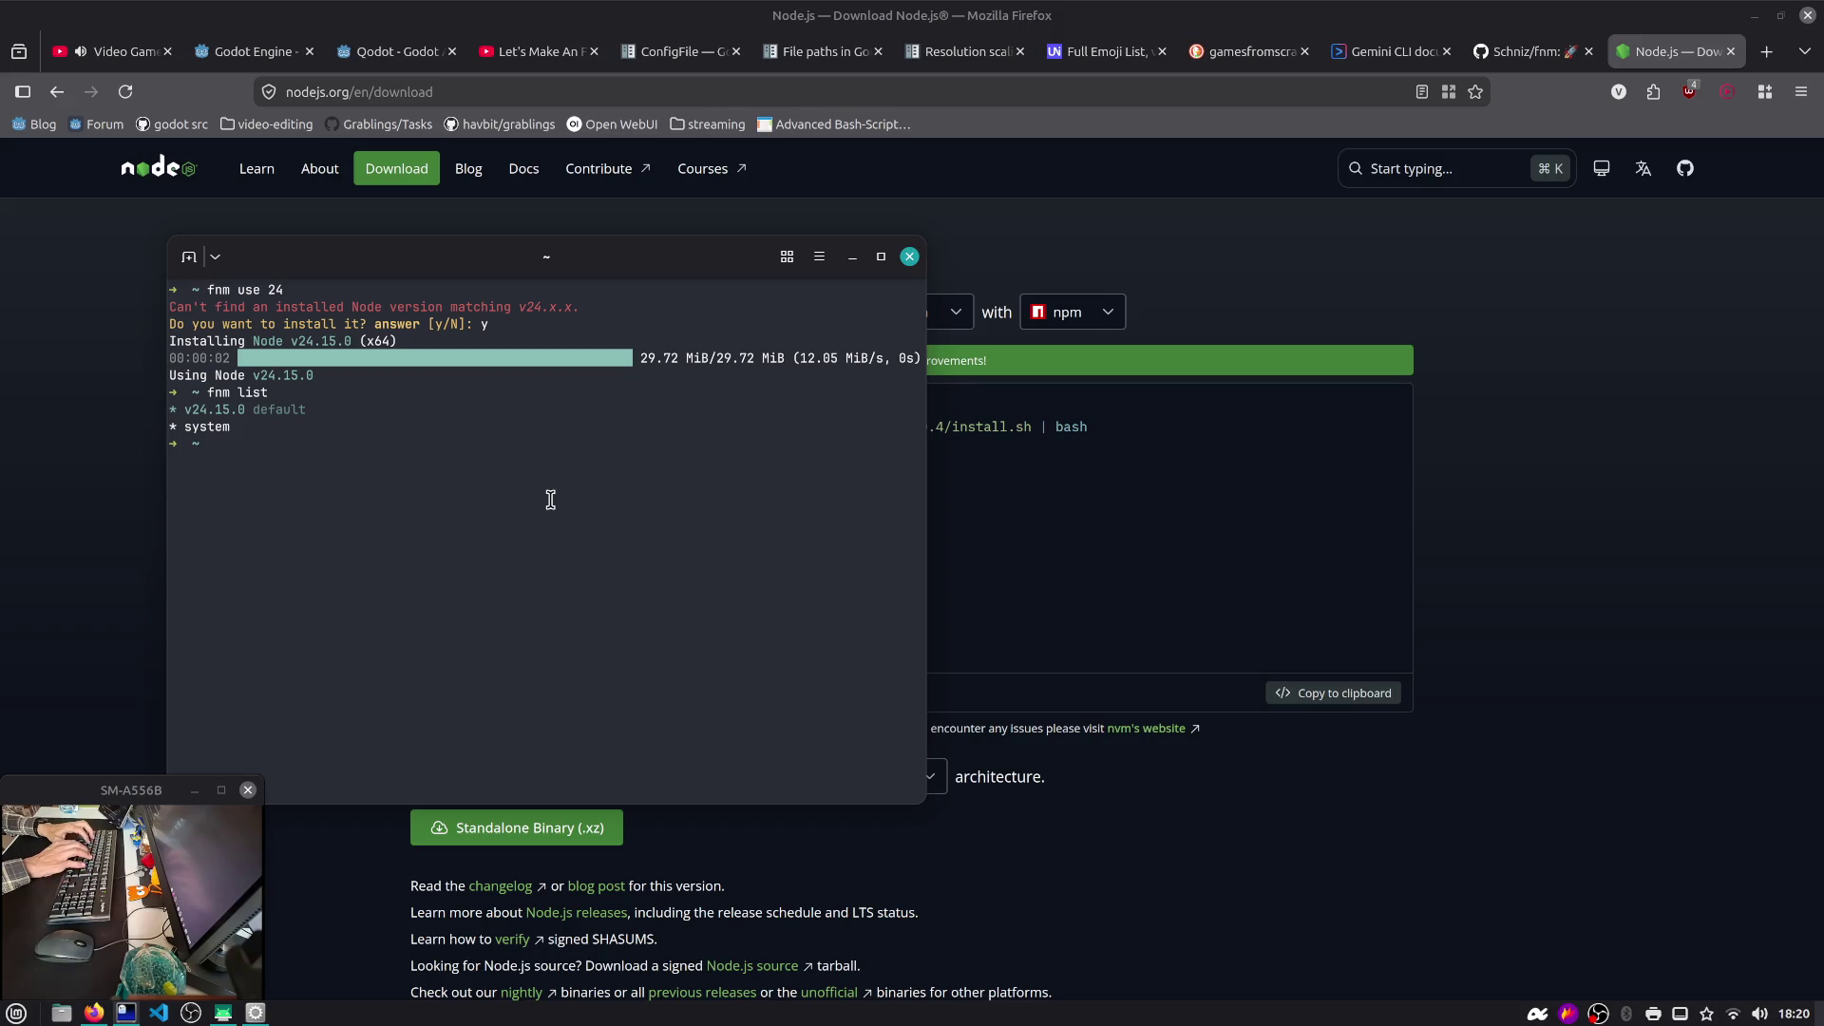
type("ode -v")
key("Return")
type("use 24")
key("Return")
key("ctrl+l")
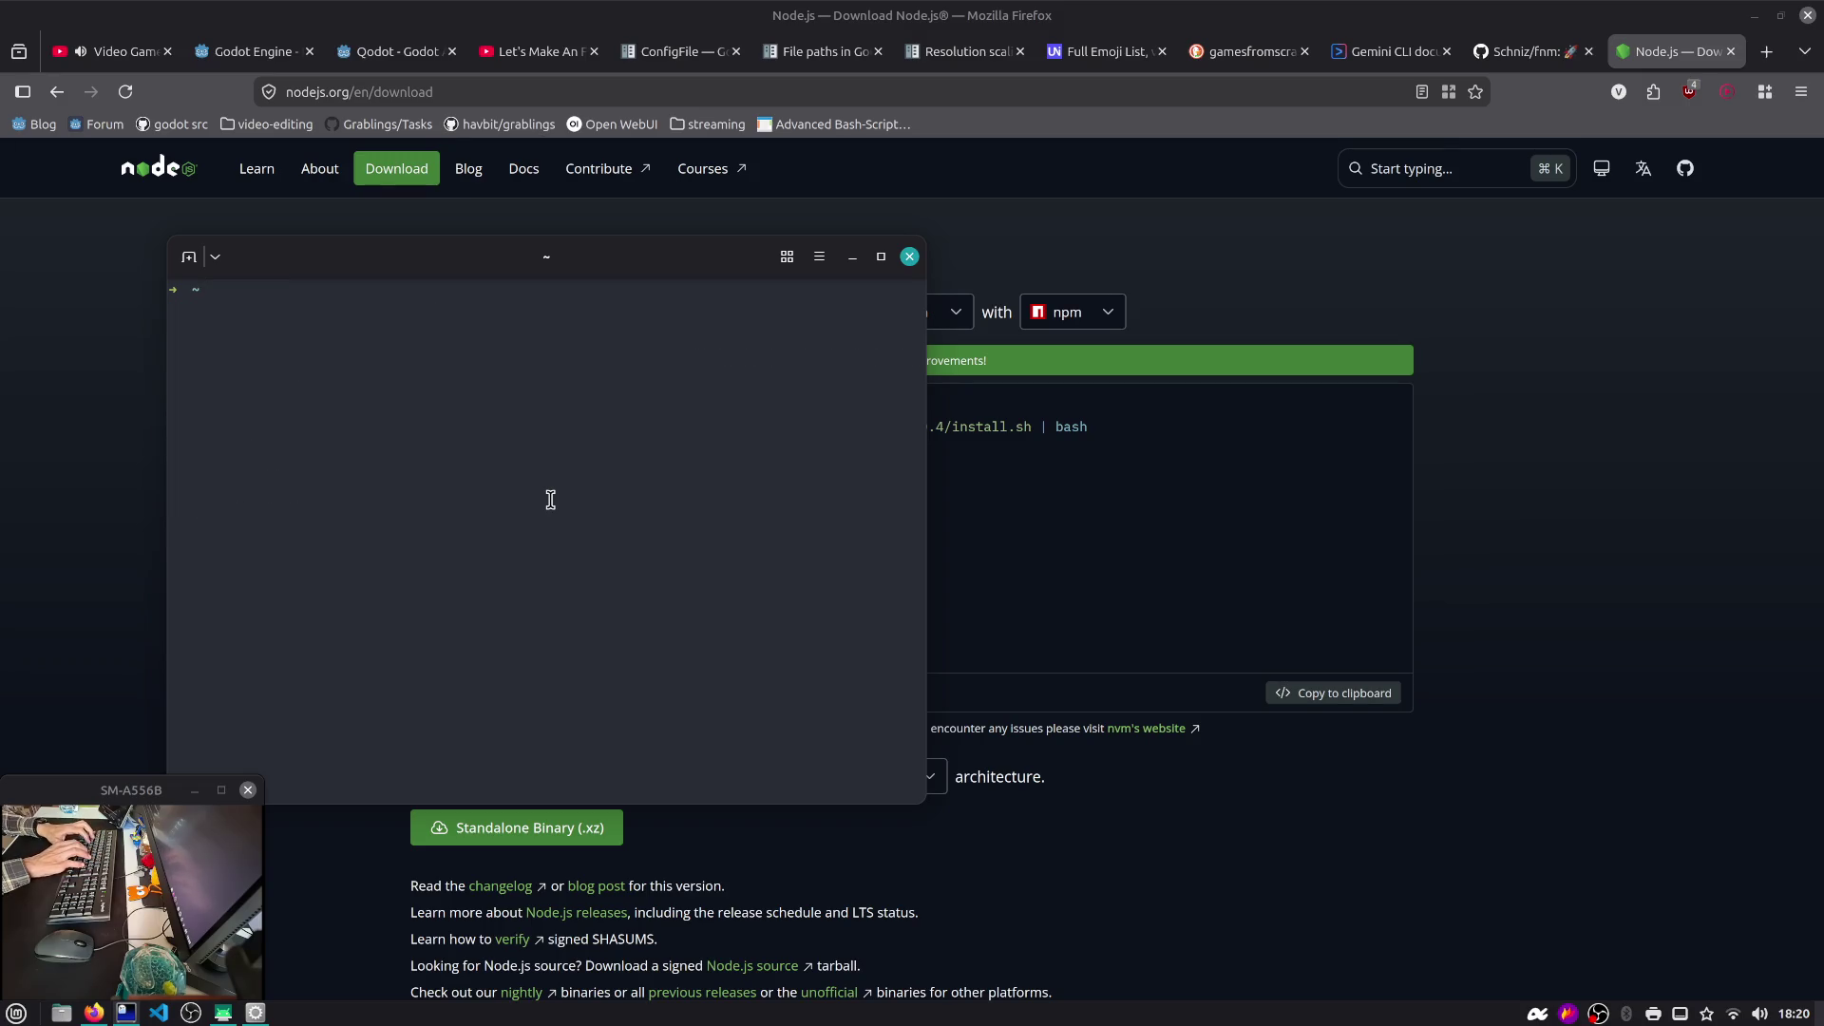
Step: Check node -v in a fresh terminal, which now reports v24.15.0
type("-v")
key("Return")
key("ctrl+d")
key("ctrl+alt+t")
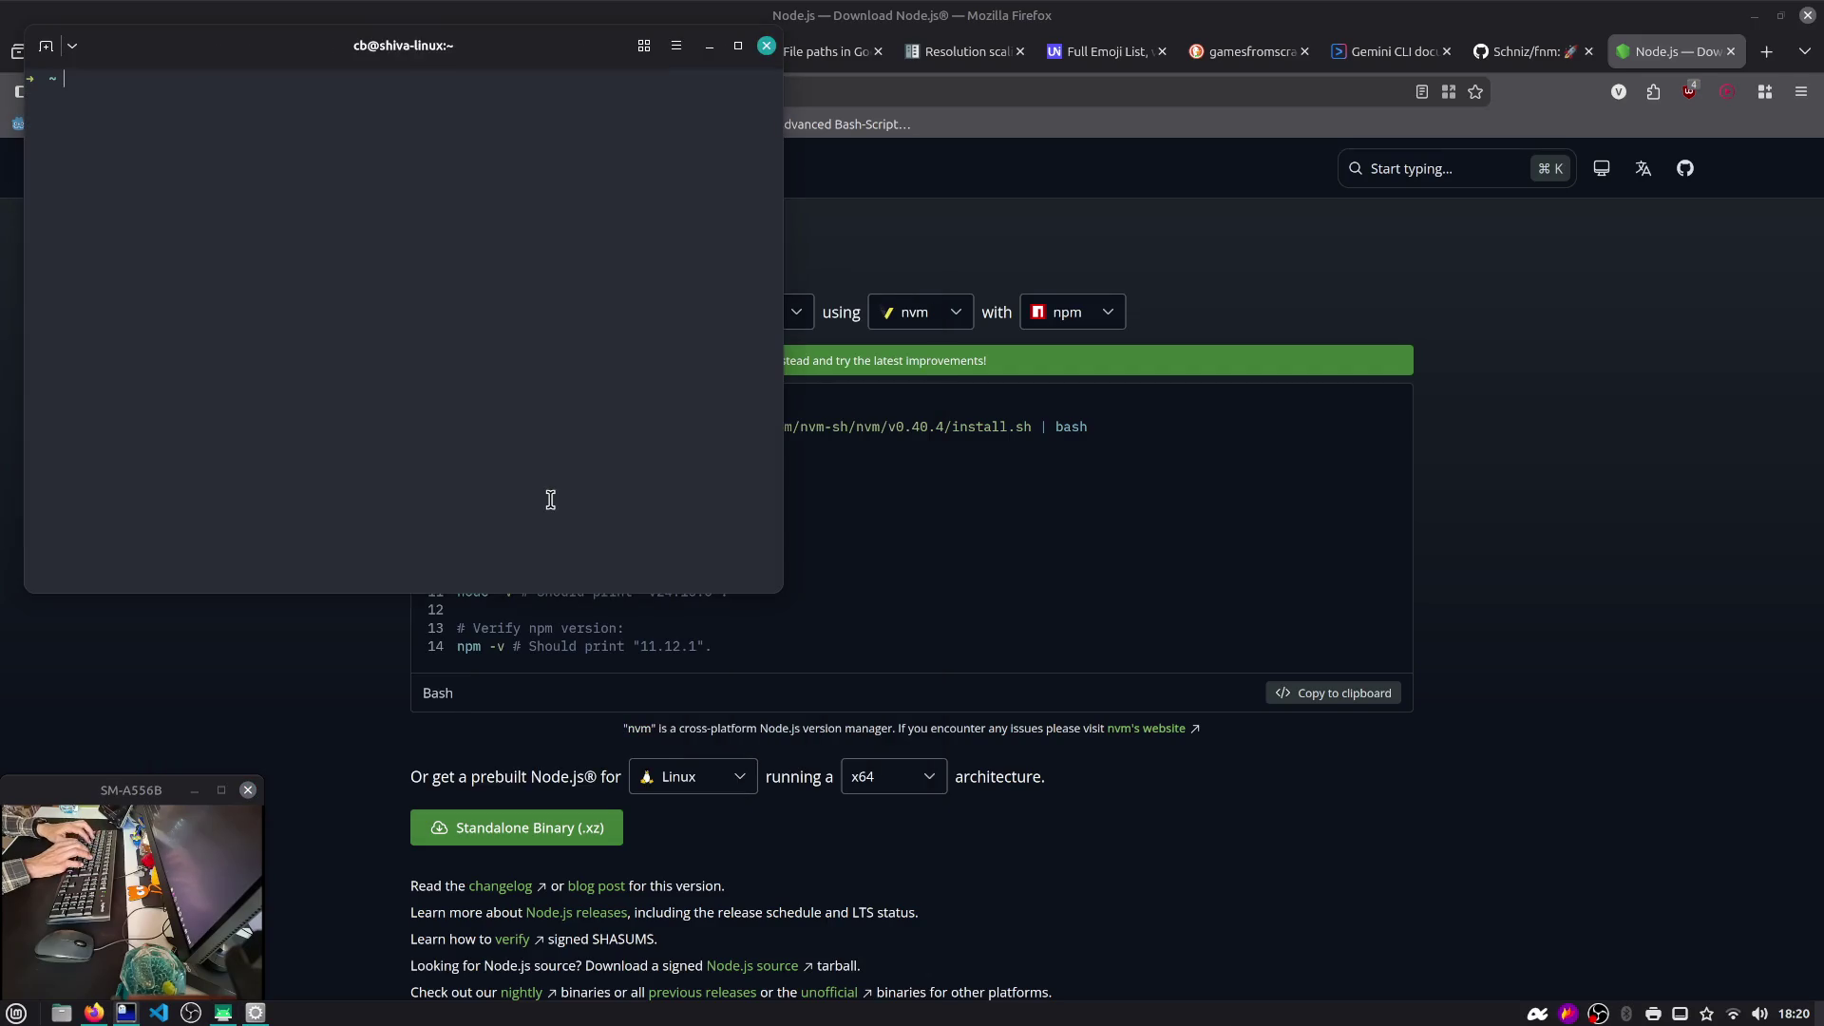
type("de -v")
key("Return")
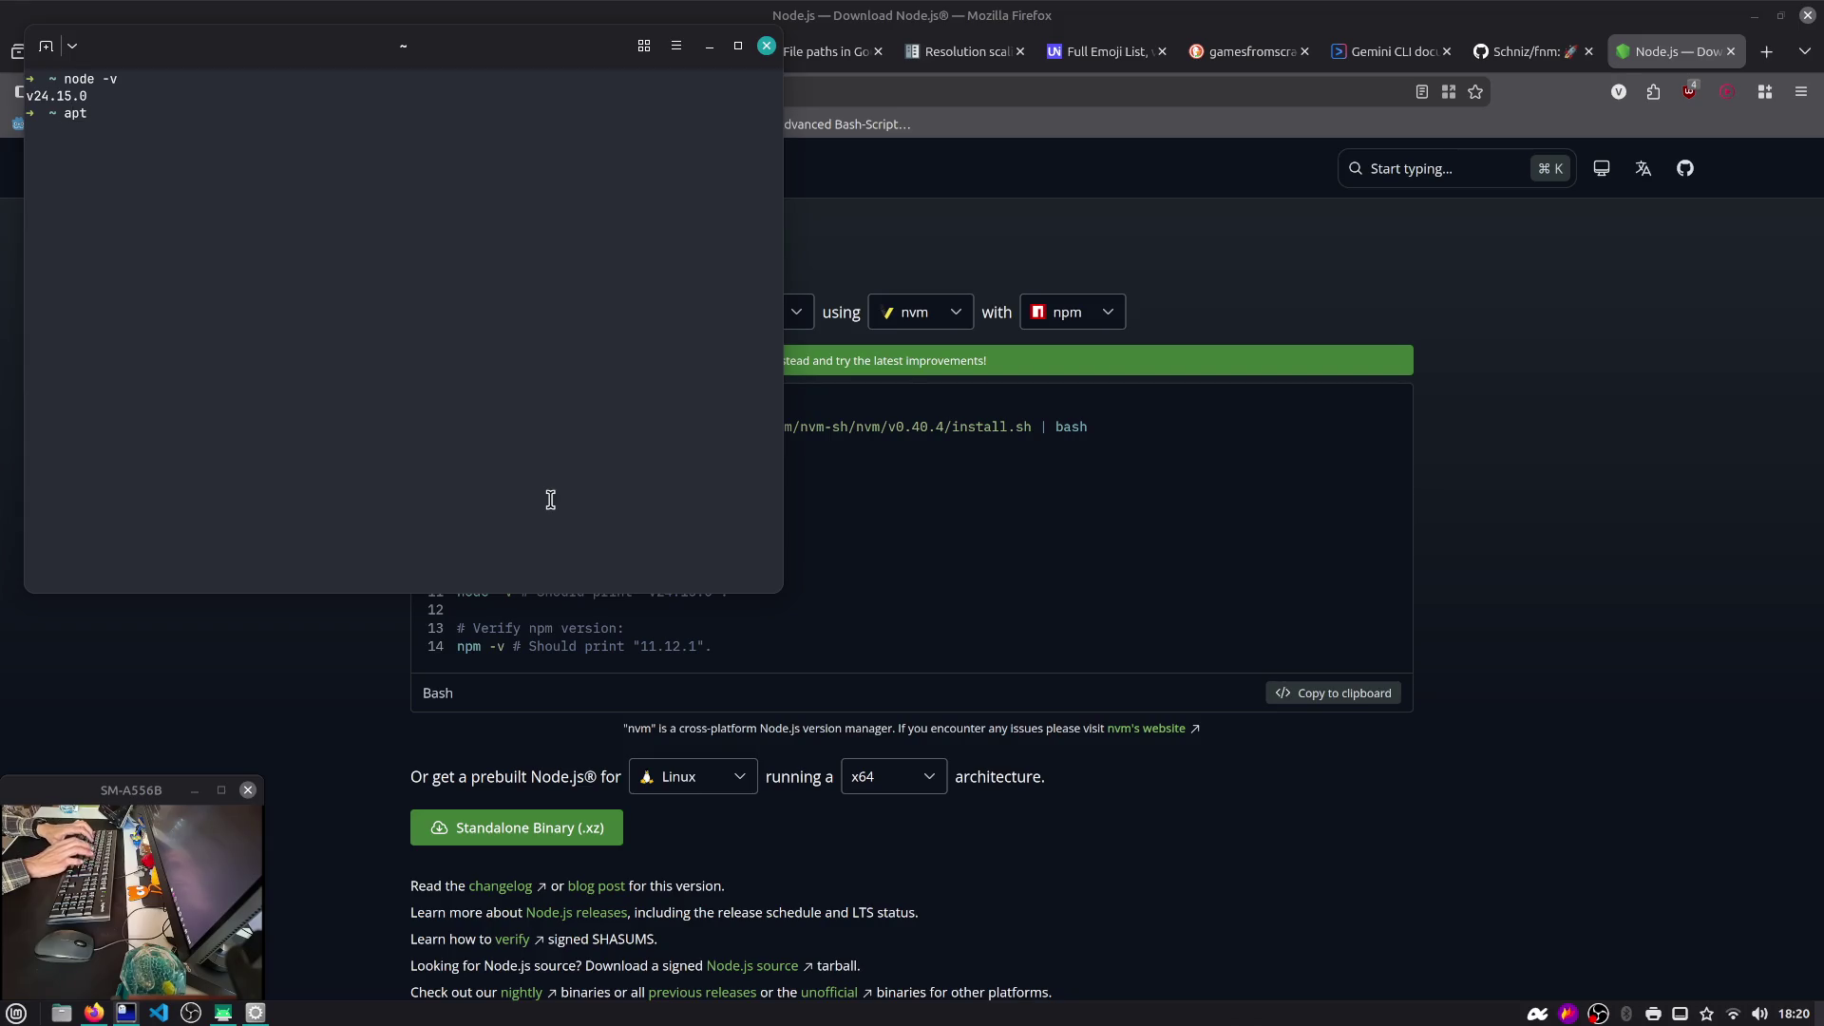
Step: Remove the system node-npm package with sudo (nothing removed) and clear the screen
type("nin")
key("BackSpace")
key("BackSpace")
key("BackSpace")
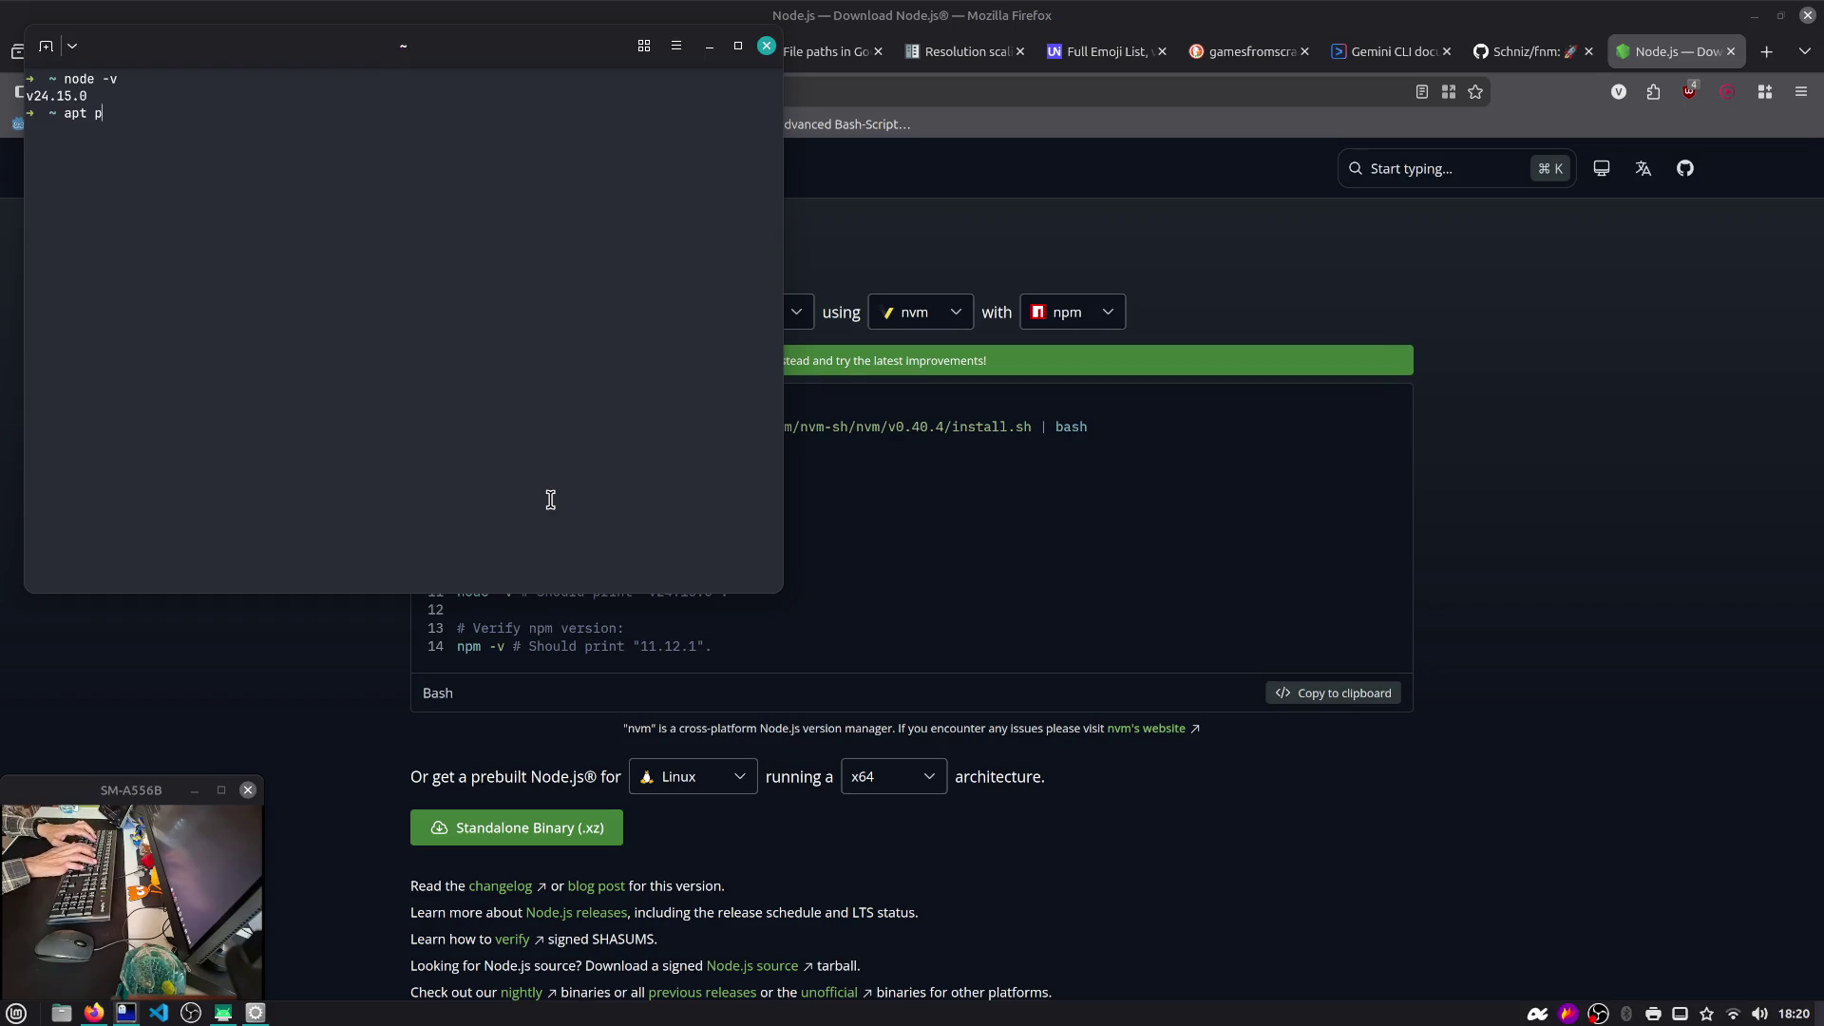
type("emove node-np")
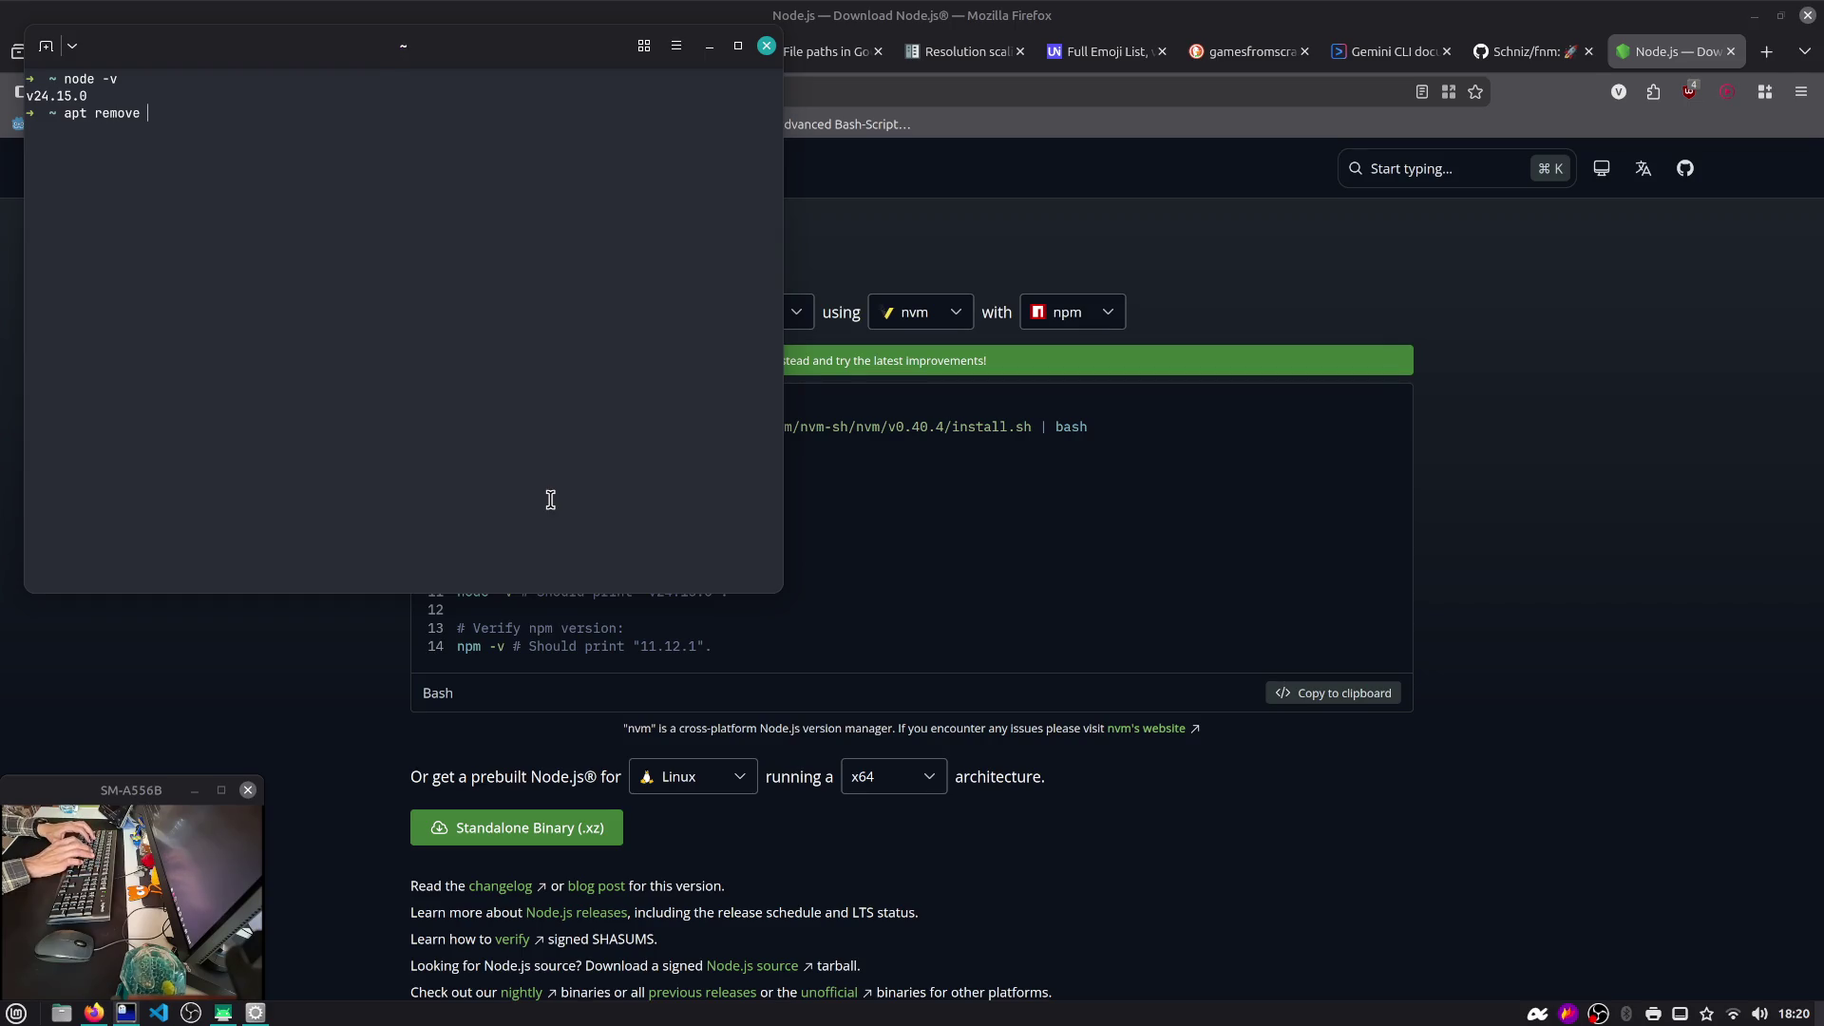
type("m")
key("Return")
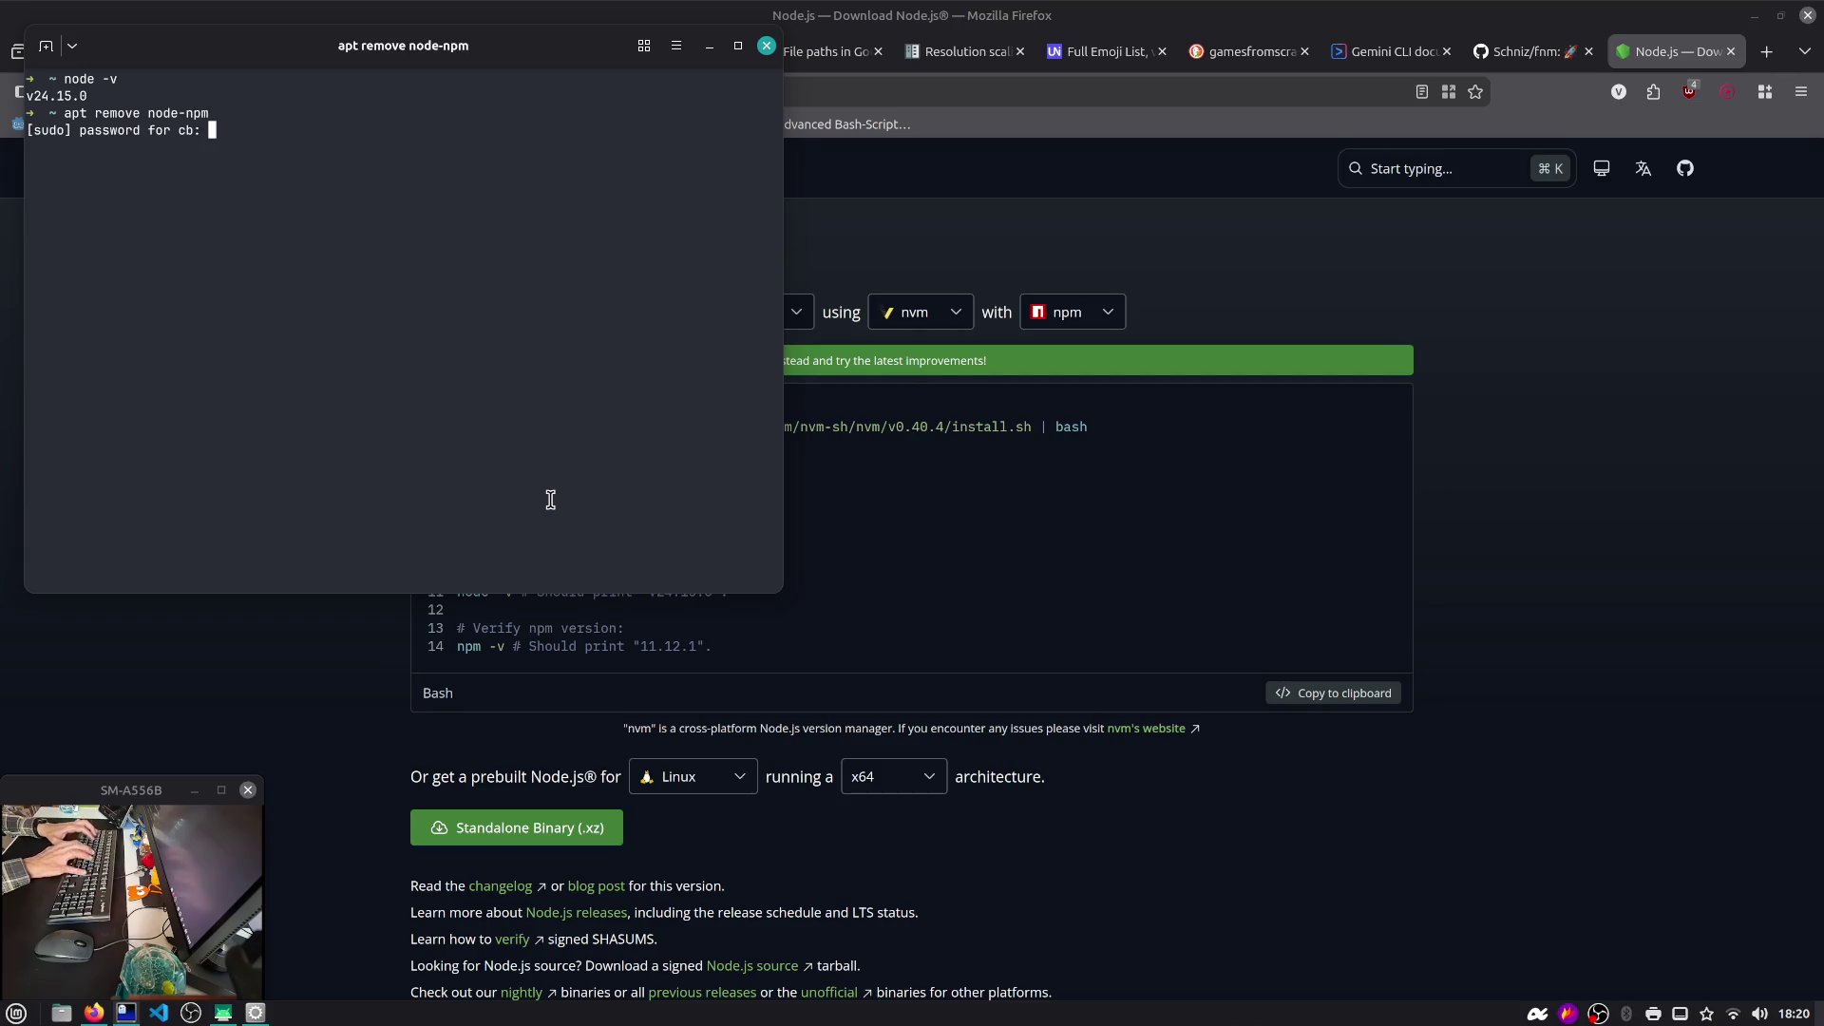
key("Return")
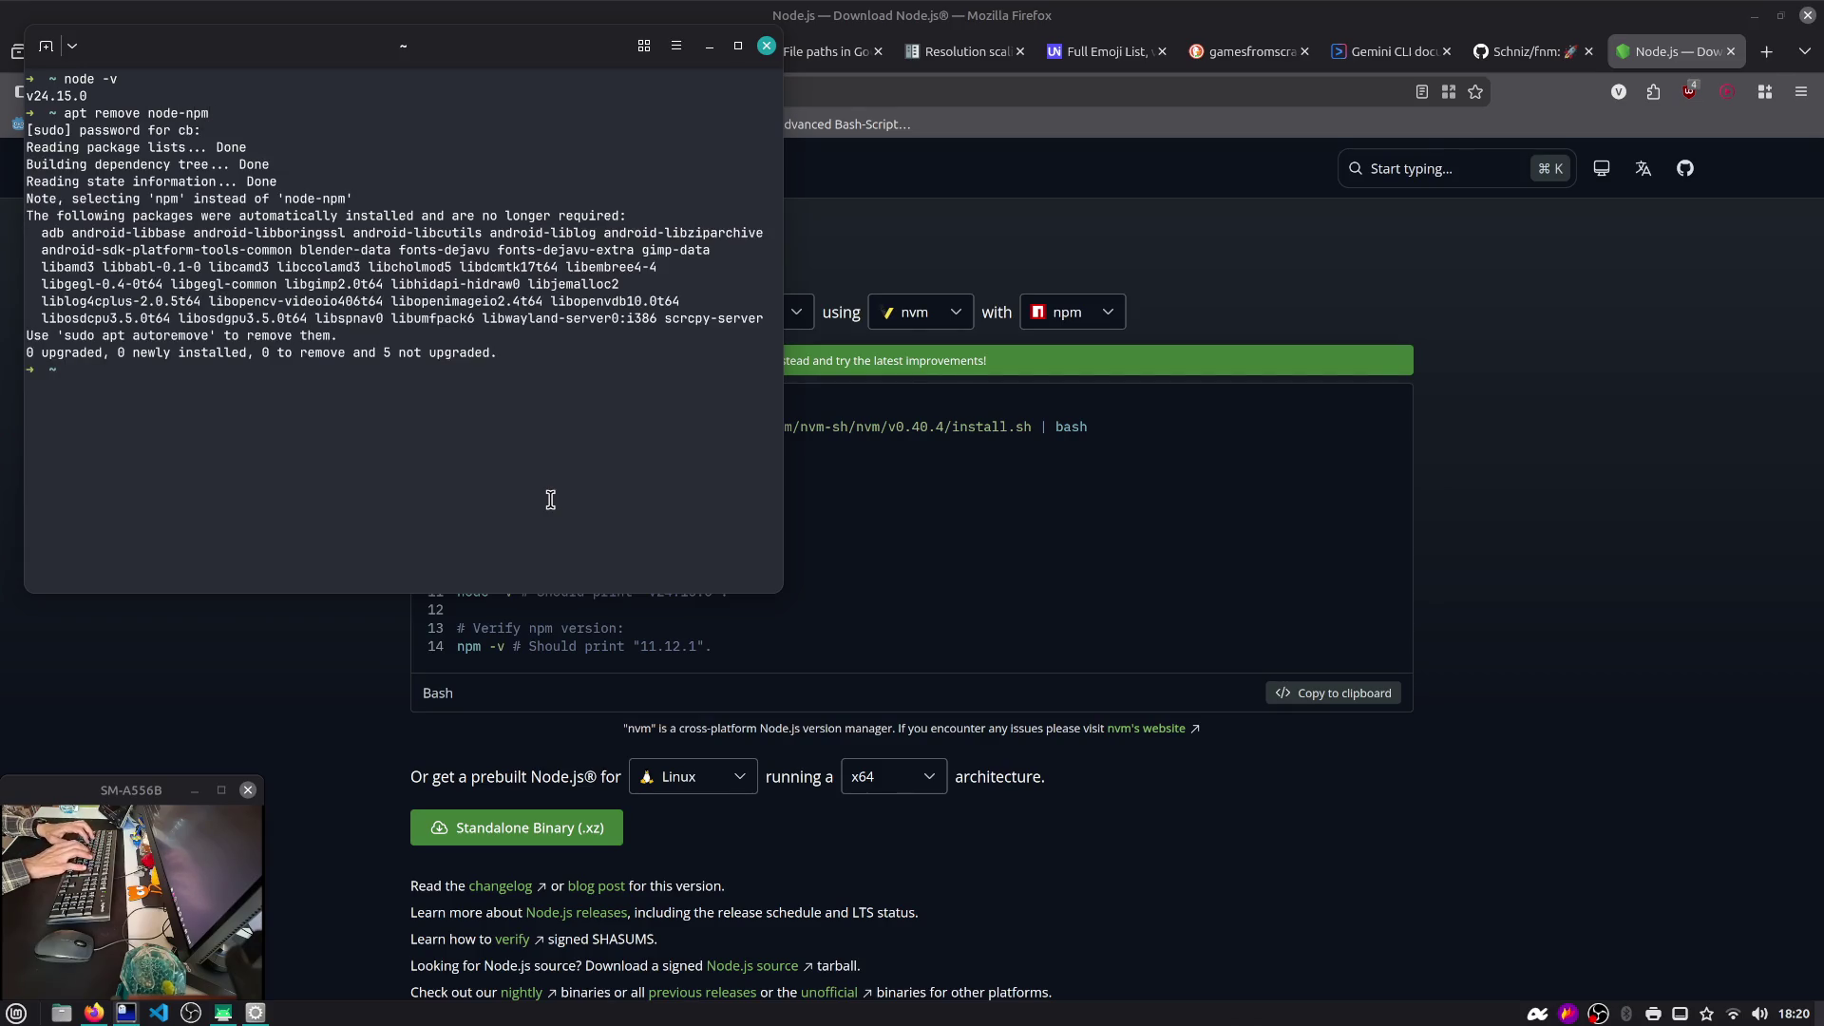
key("ctrl+l")
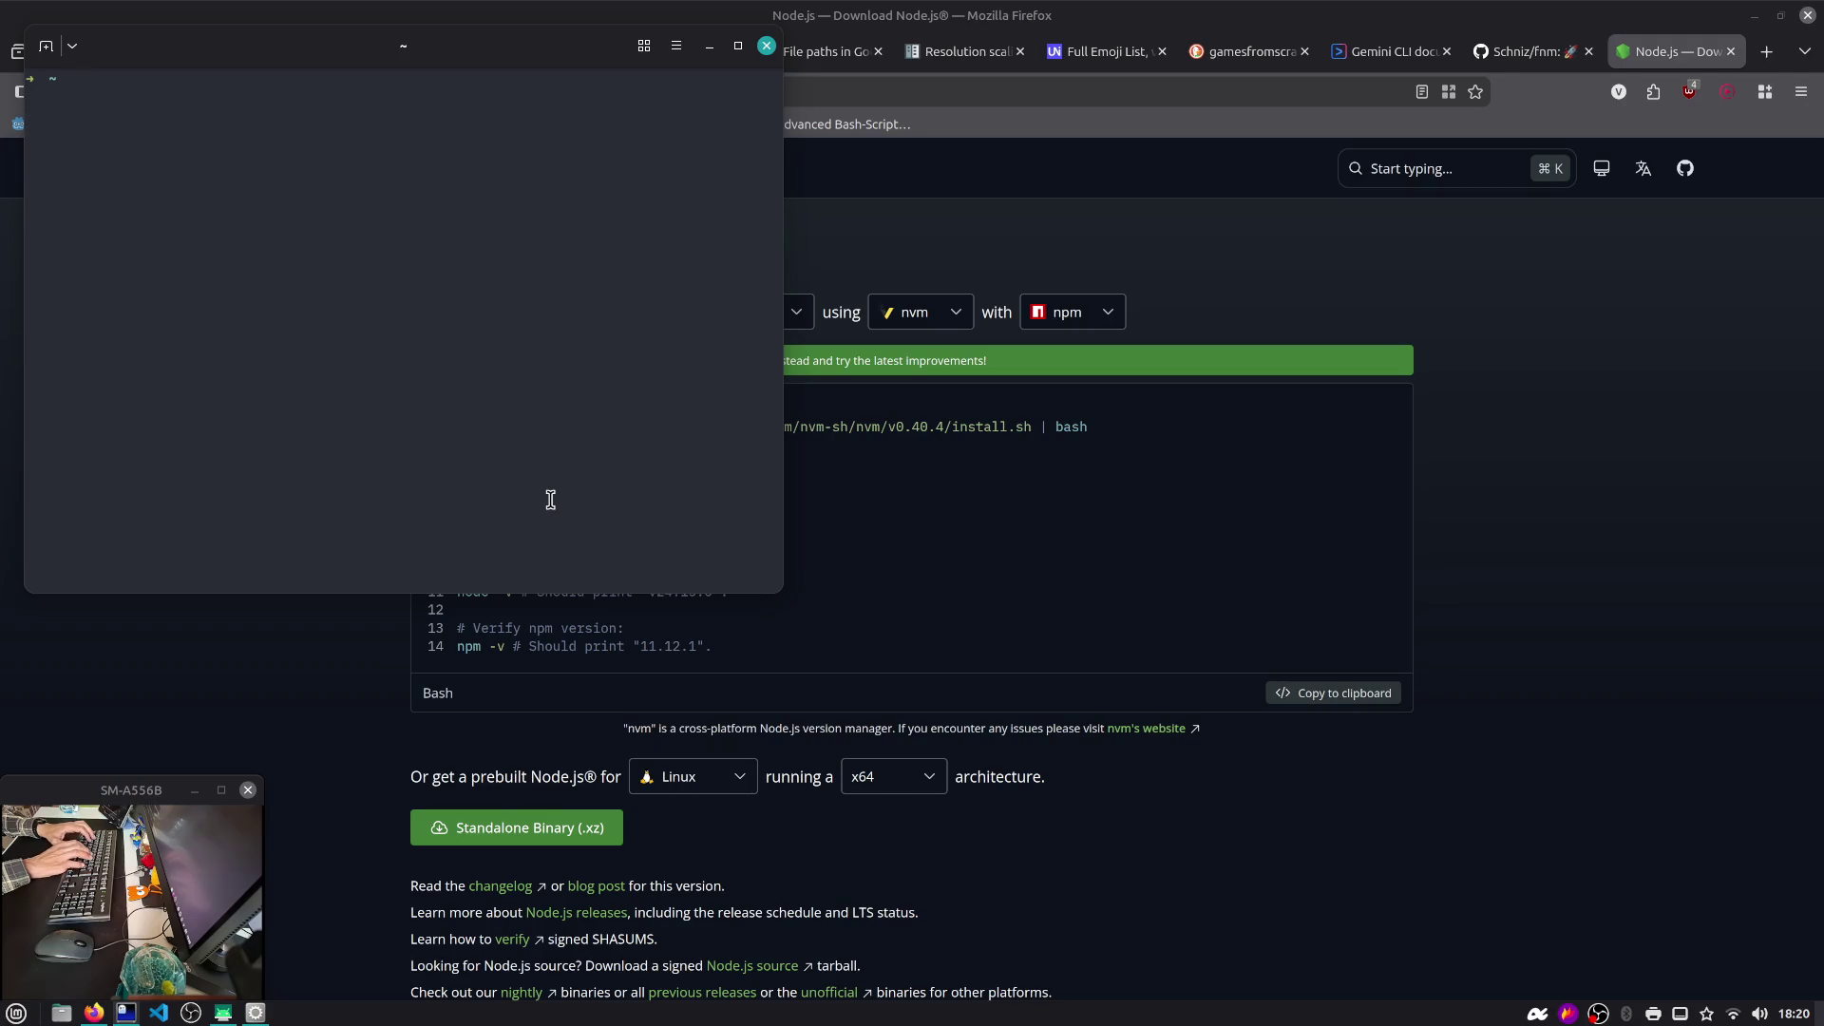
left_click(1390, 52)
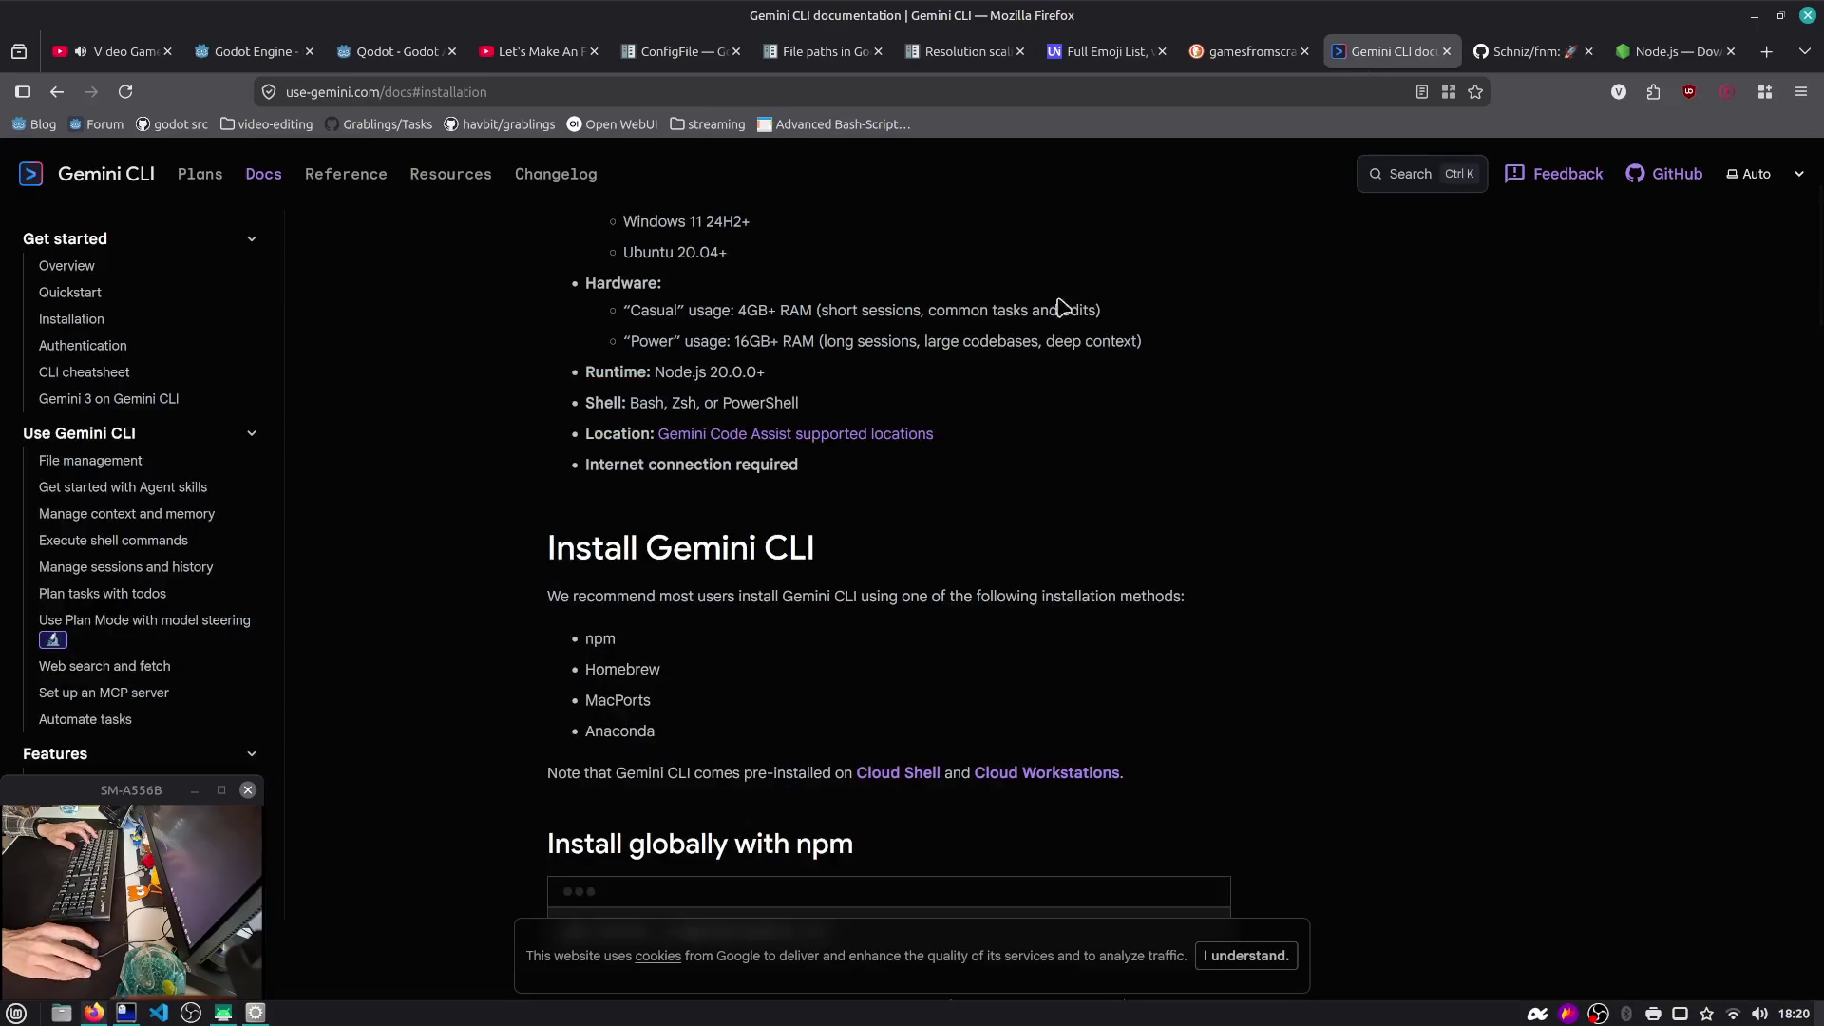
Step: Copy the install command from the Gemini CLI docs and paste it into the terminal
scroll(1061, 307, "down", 4)
scroll(1068, 447, "up", 3)
scroll(1077, 581, "down", 3)
left_click(1204, 546)
key("alt+Tab")
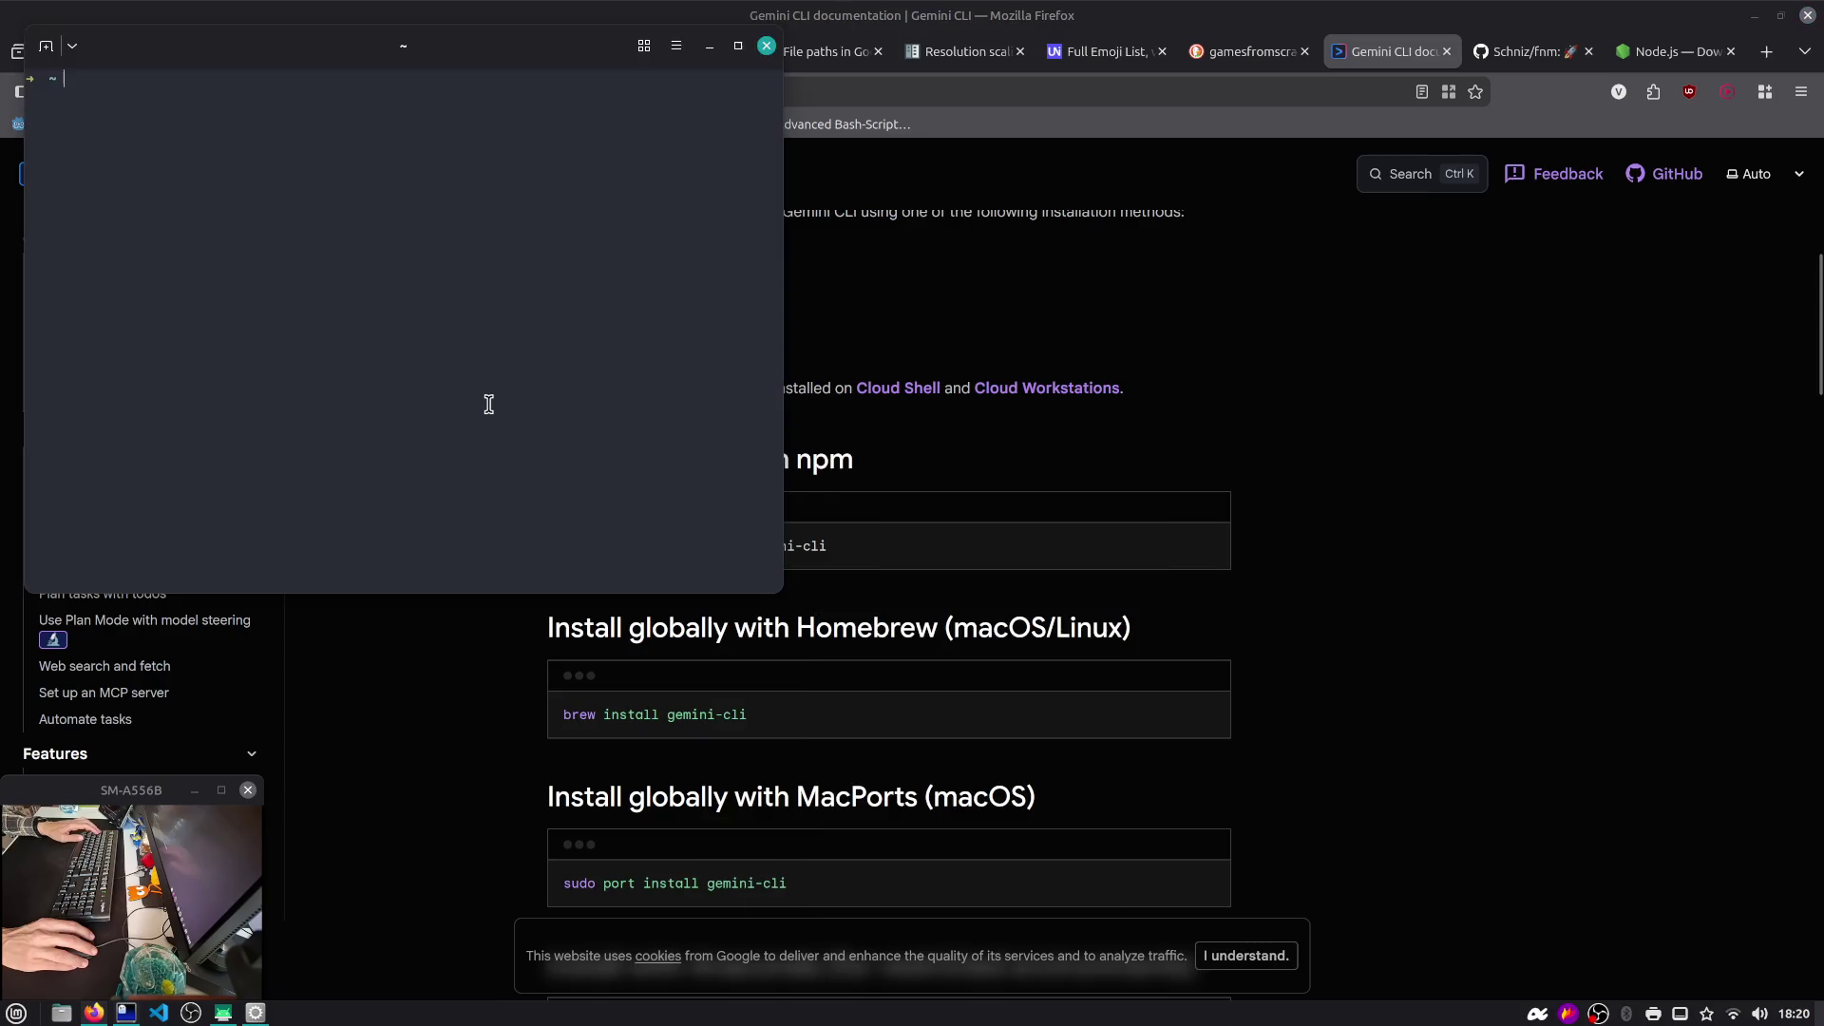
key("ctrl+shift+v")
key("Return")
key("ctrl+shift+v")
key("Return")
left_click(1206, 548)
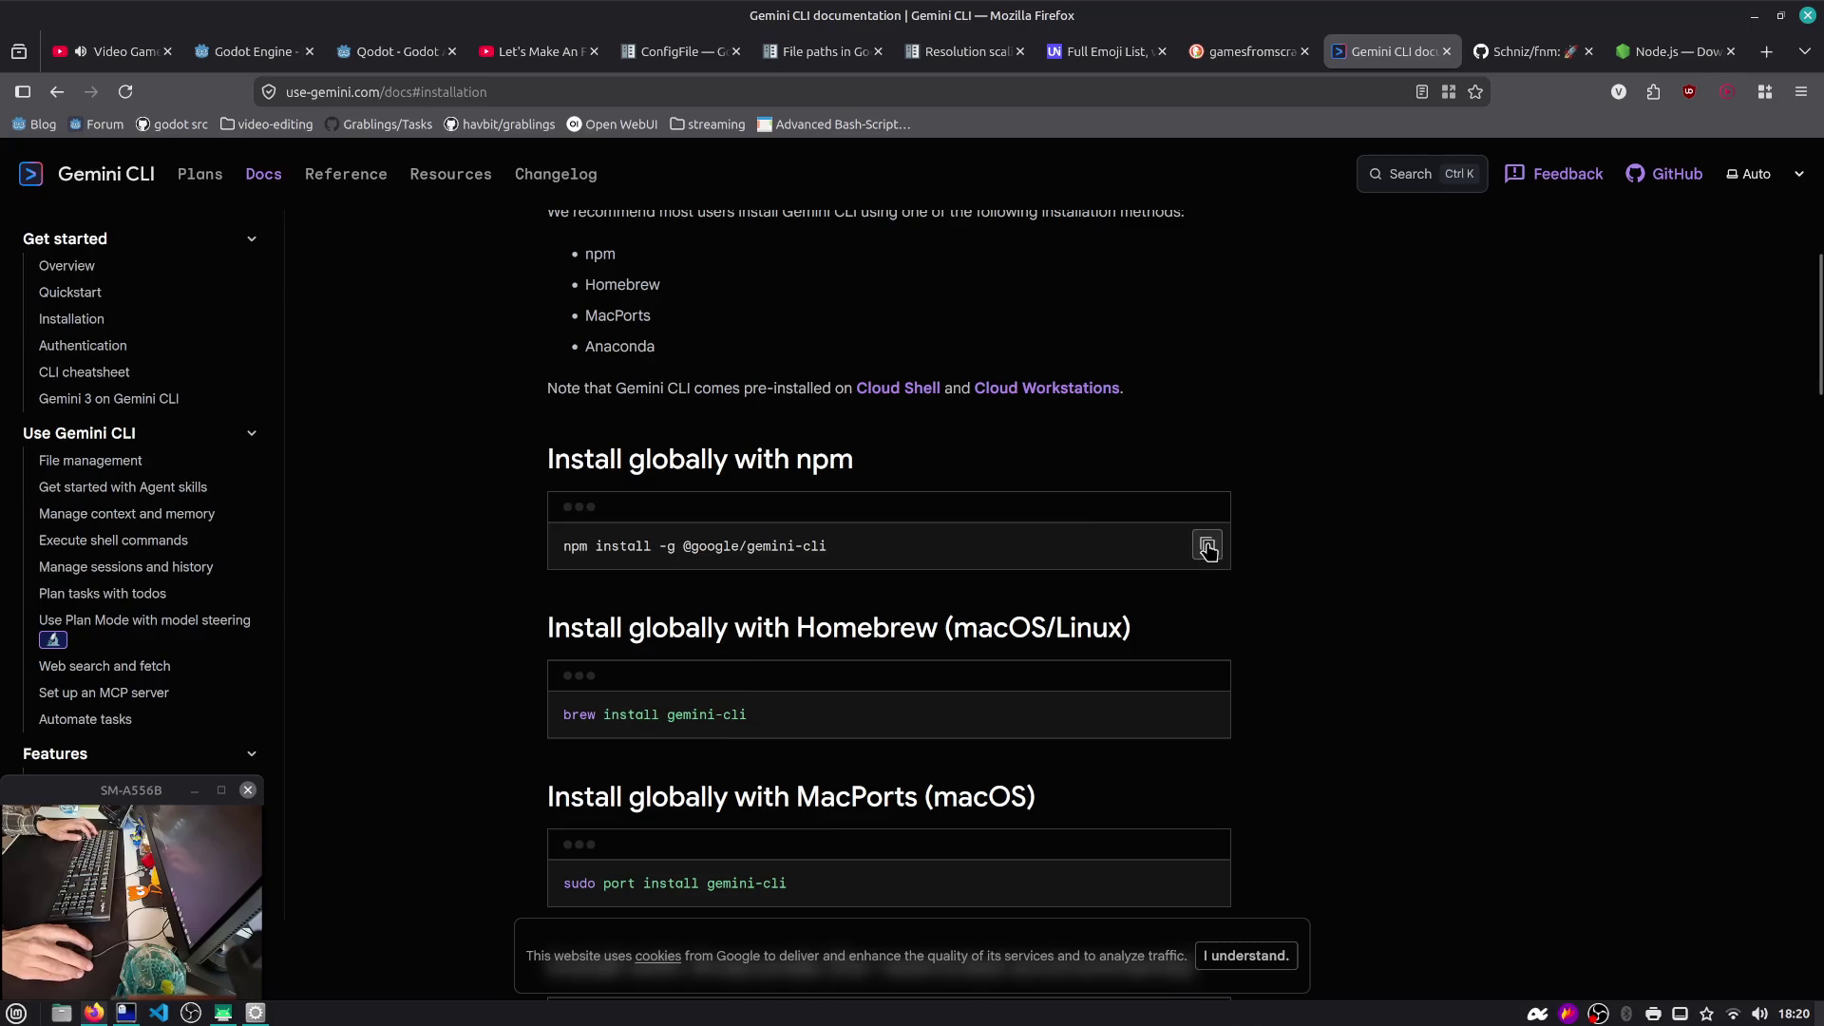
key("alt+Tab")
key("ctrl+shift+v")
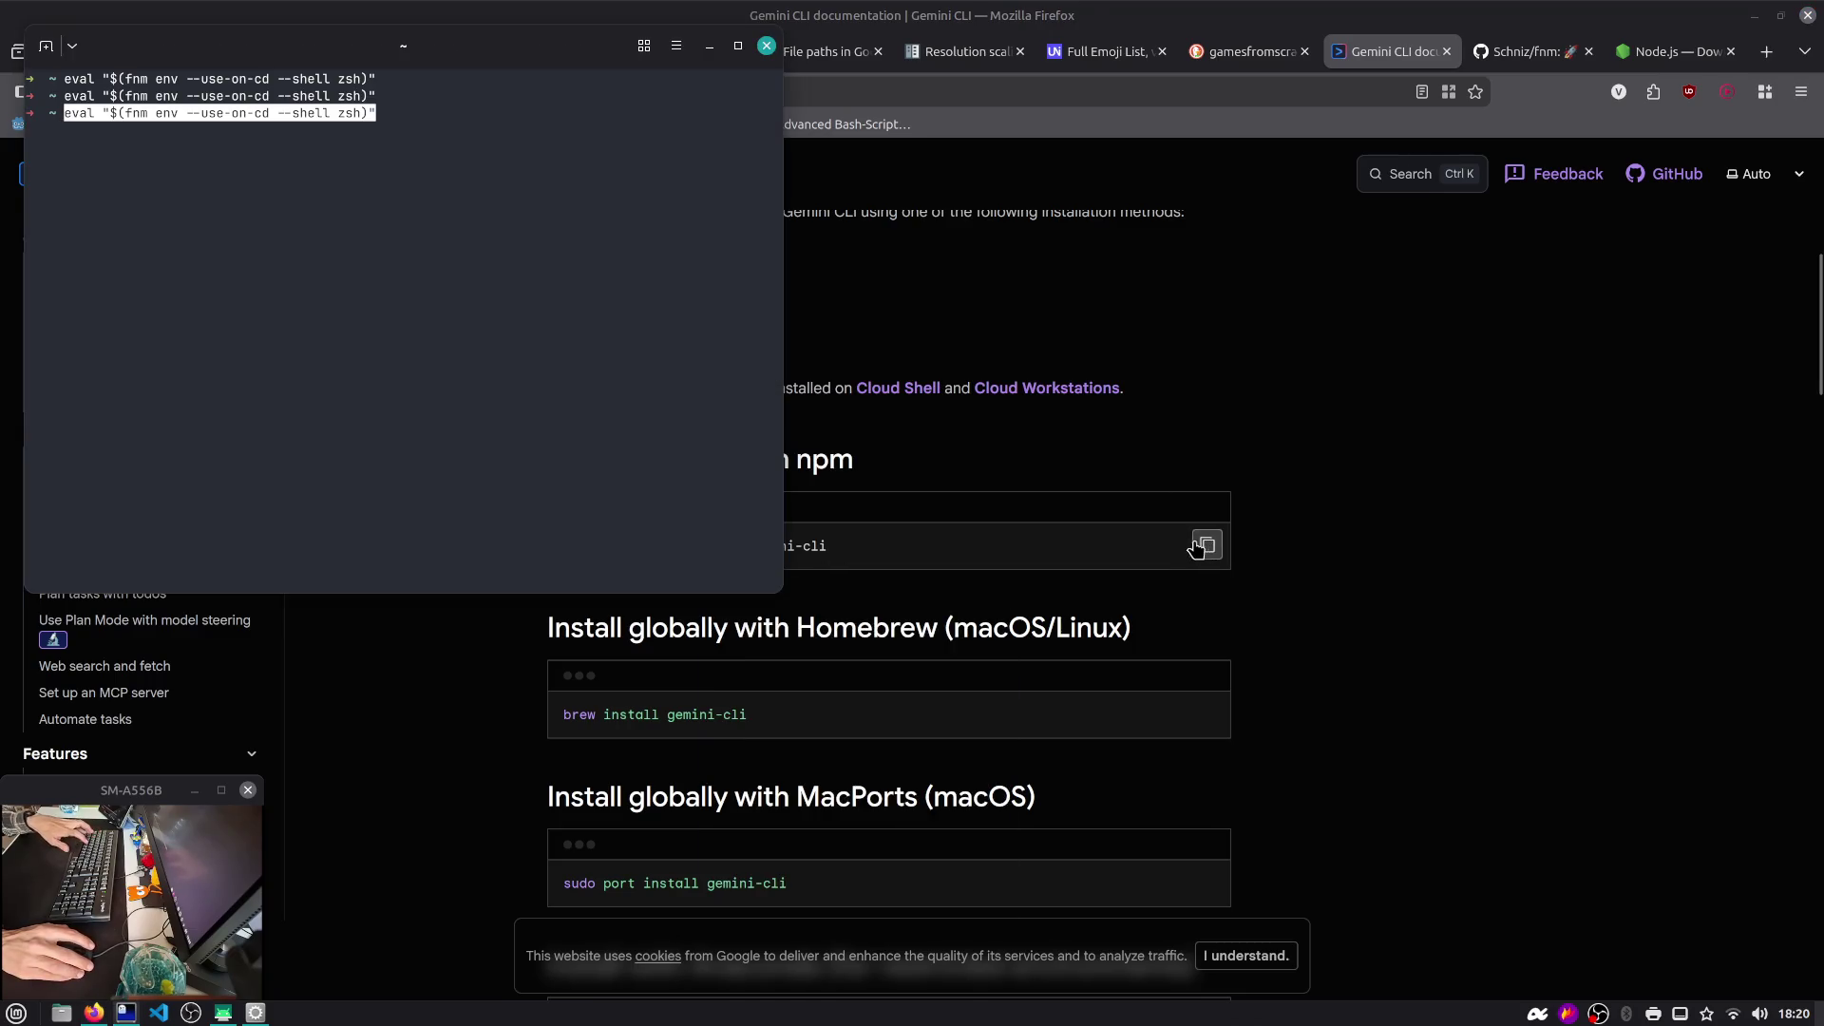
key("alt+Tab")
left_click_drag(855, 547, 565, 542)
key("alt+Tab")
key("ctrl+shift+v")
key("Return")
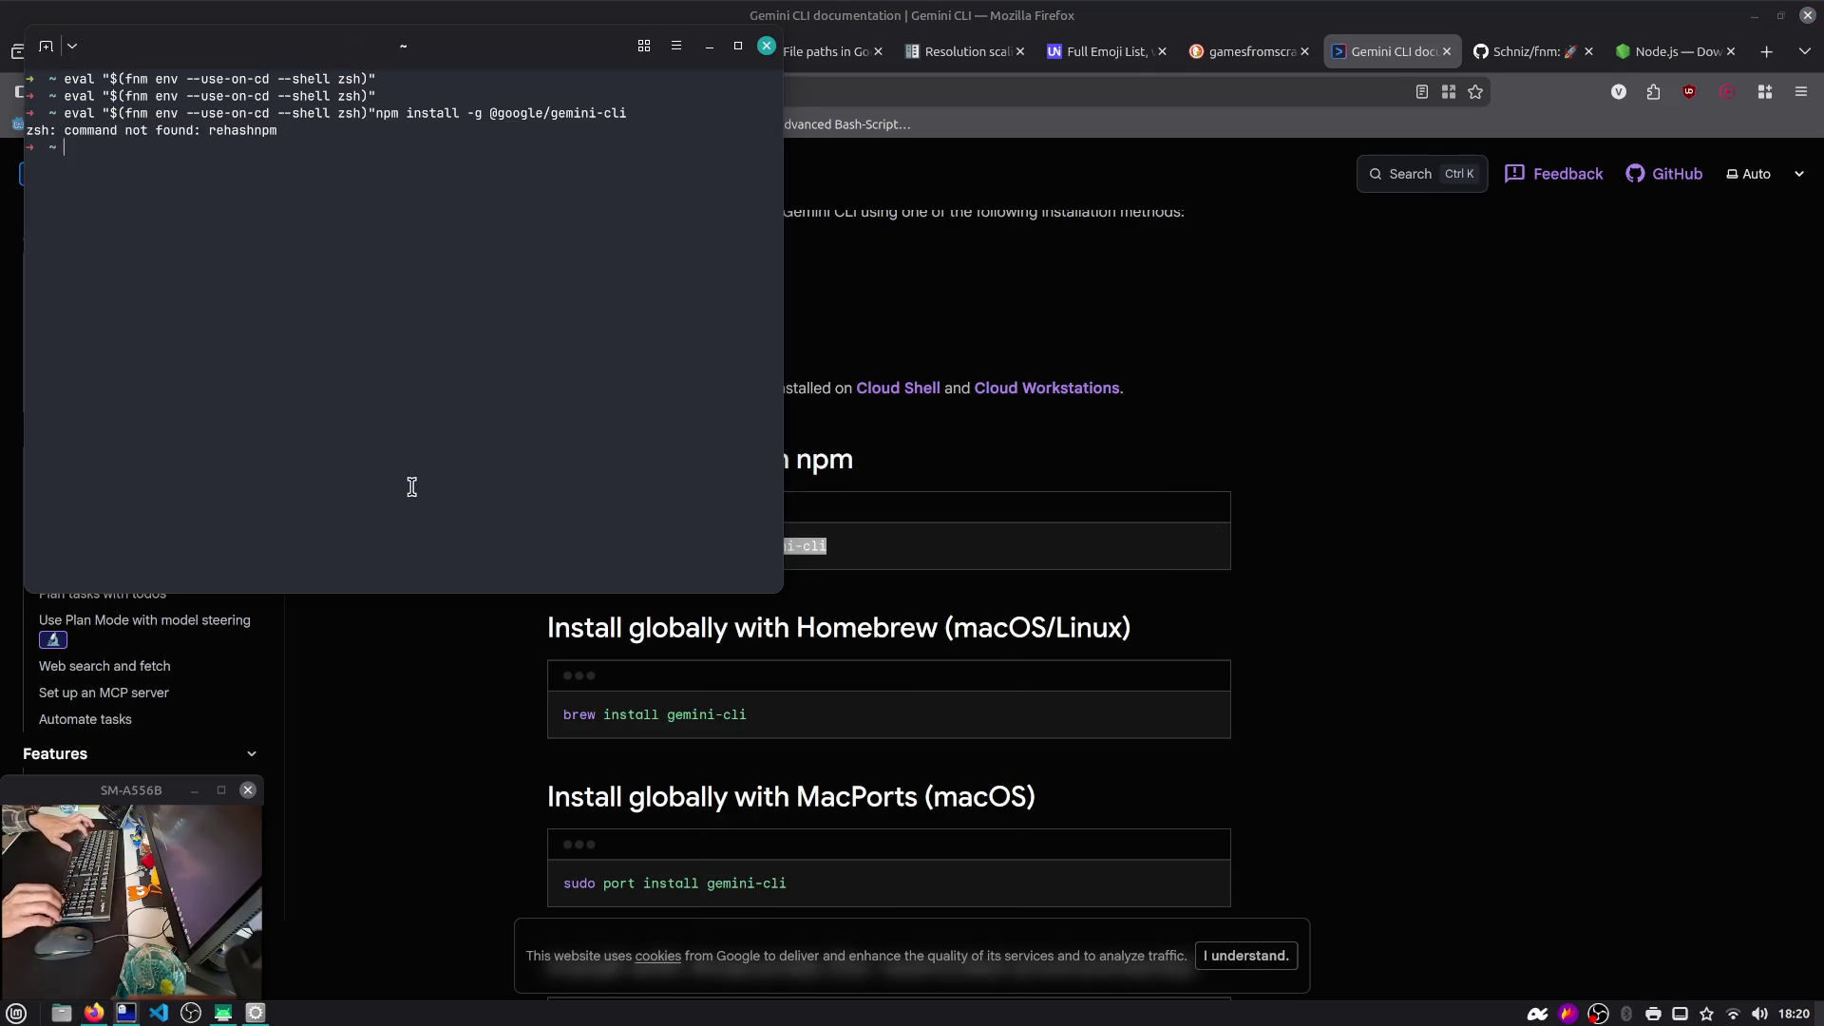
key("ctrl+shift+v")
key("Return")
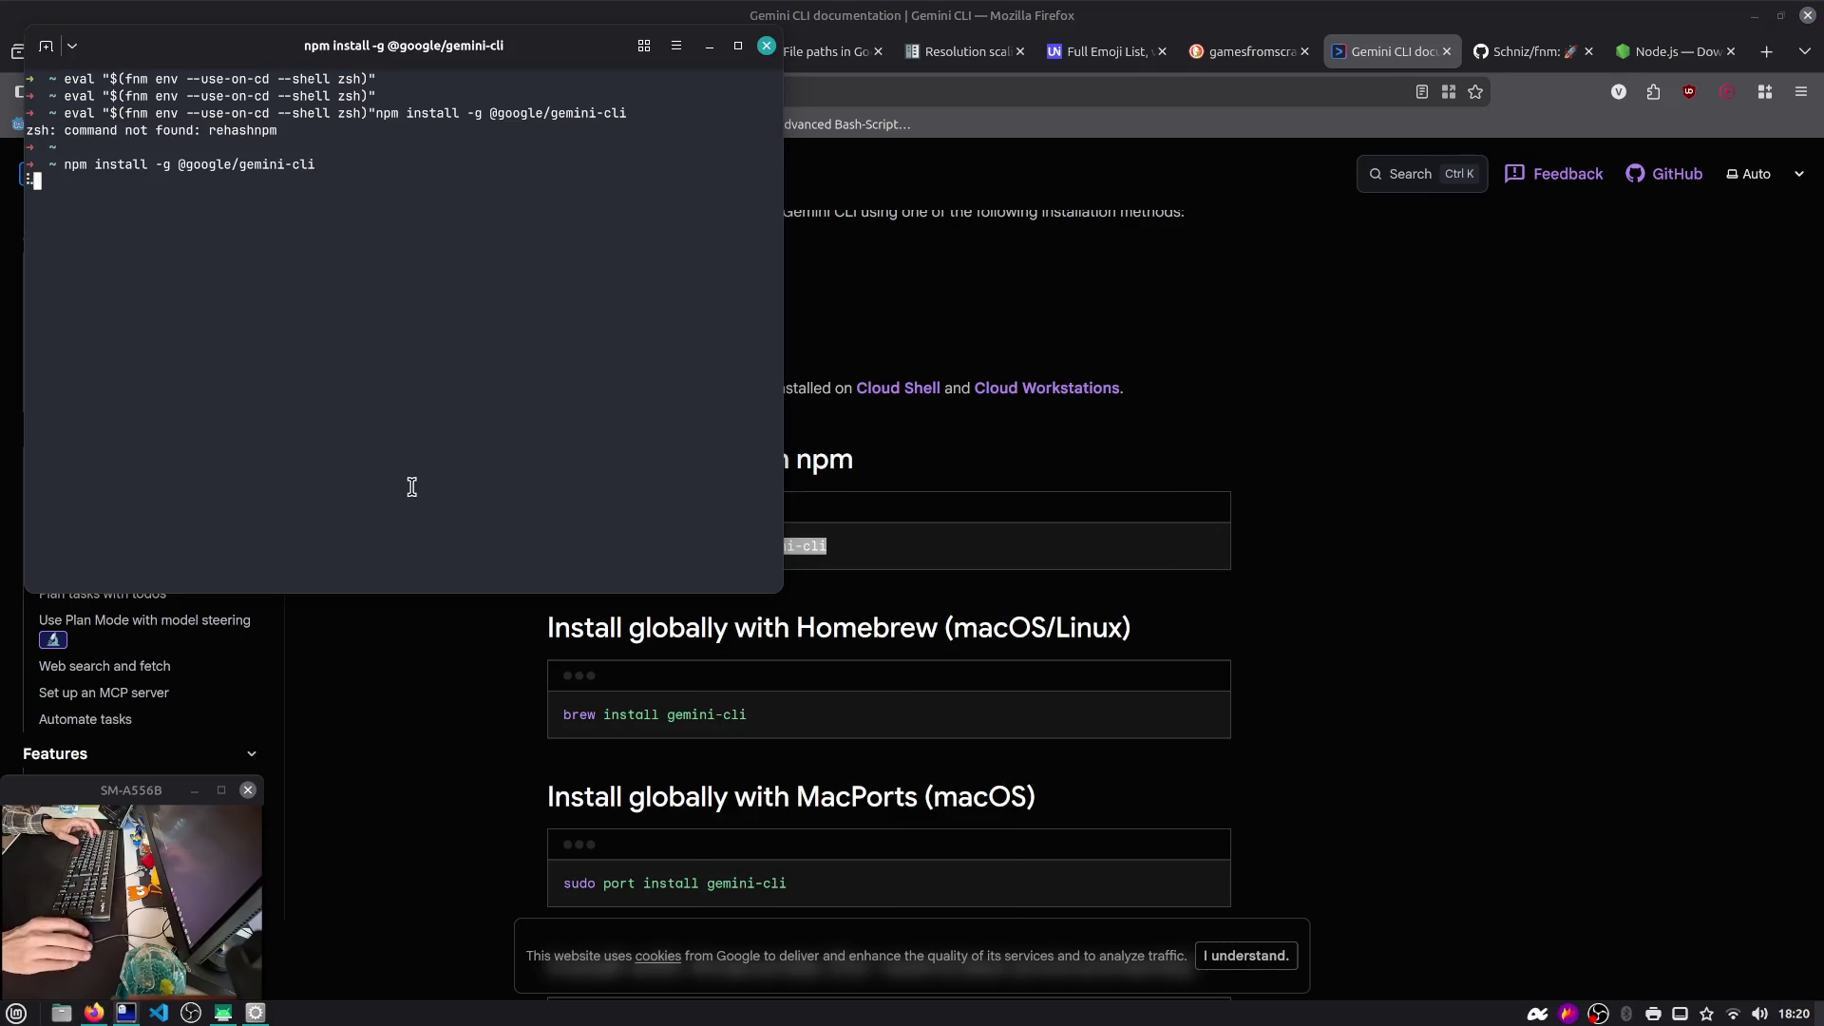
scroll(719, 706, "down", 5)
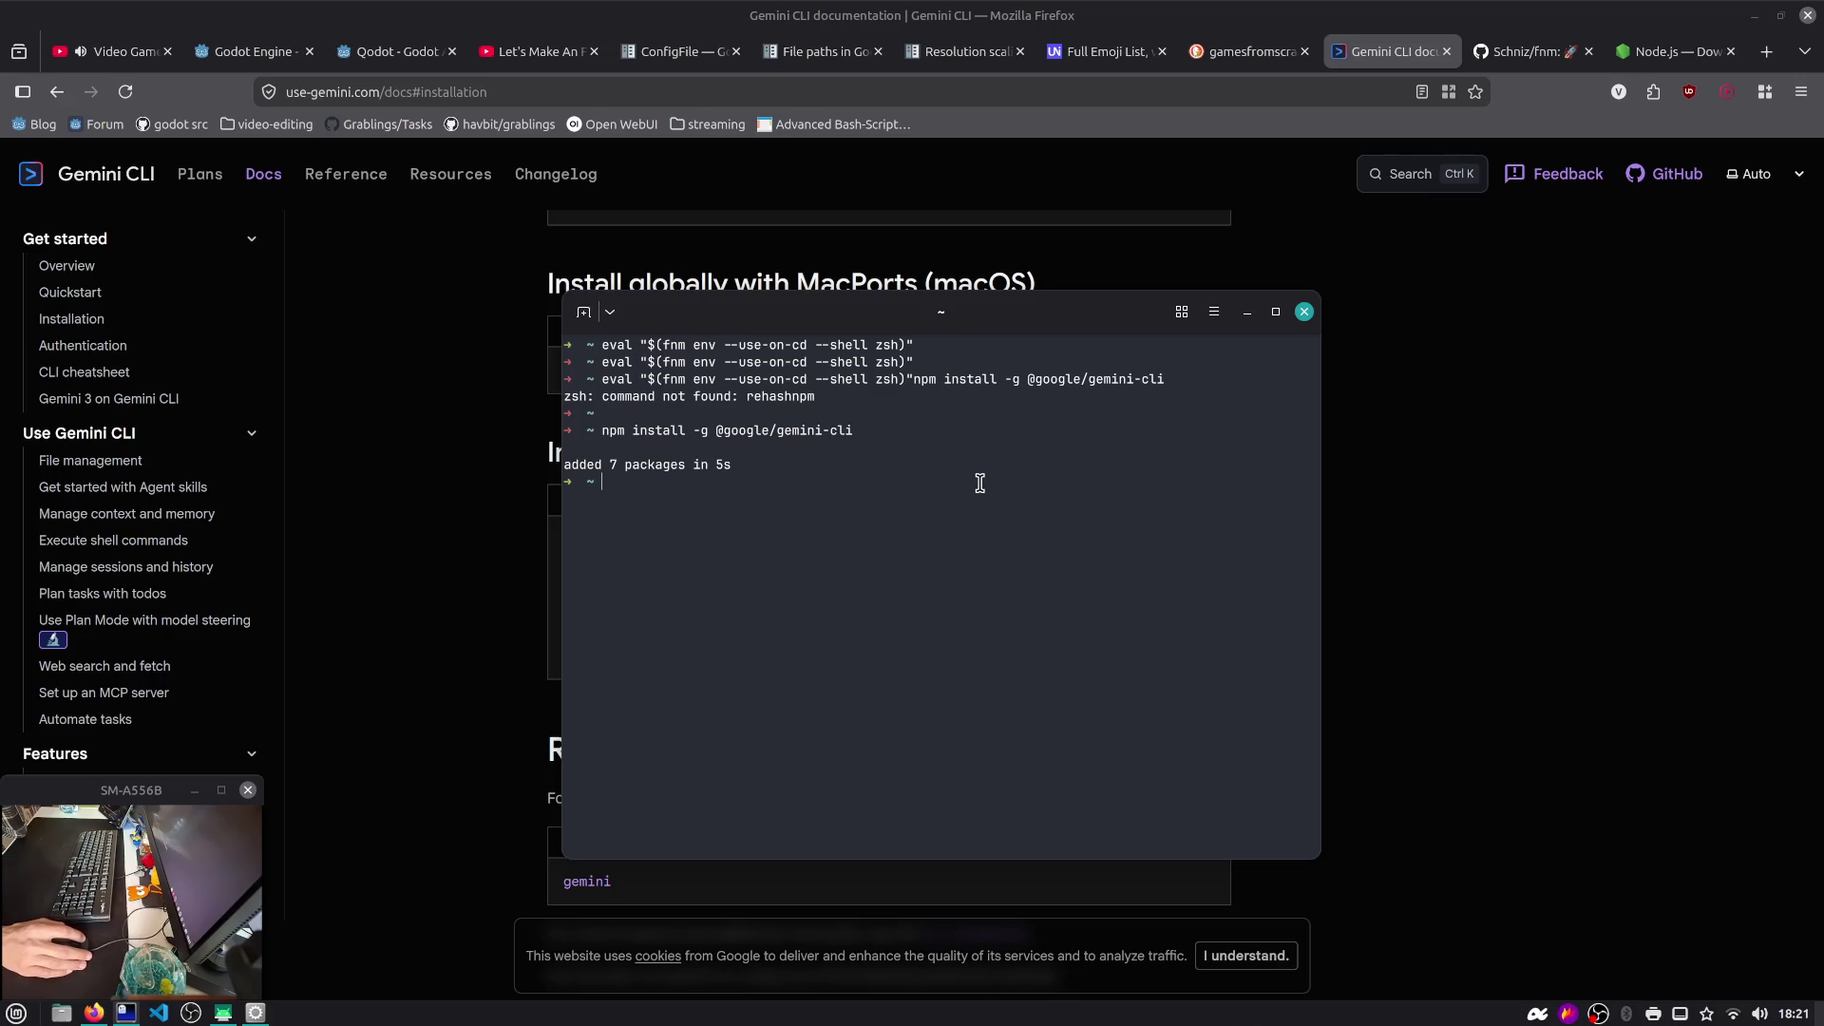
Step: Jump to the grablings-src folder with z, clear the screen and launch gemini
type("z grabli")
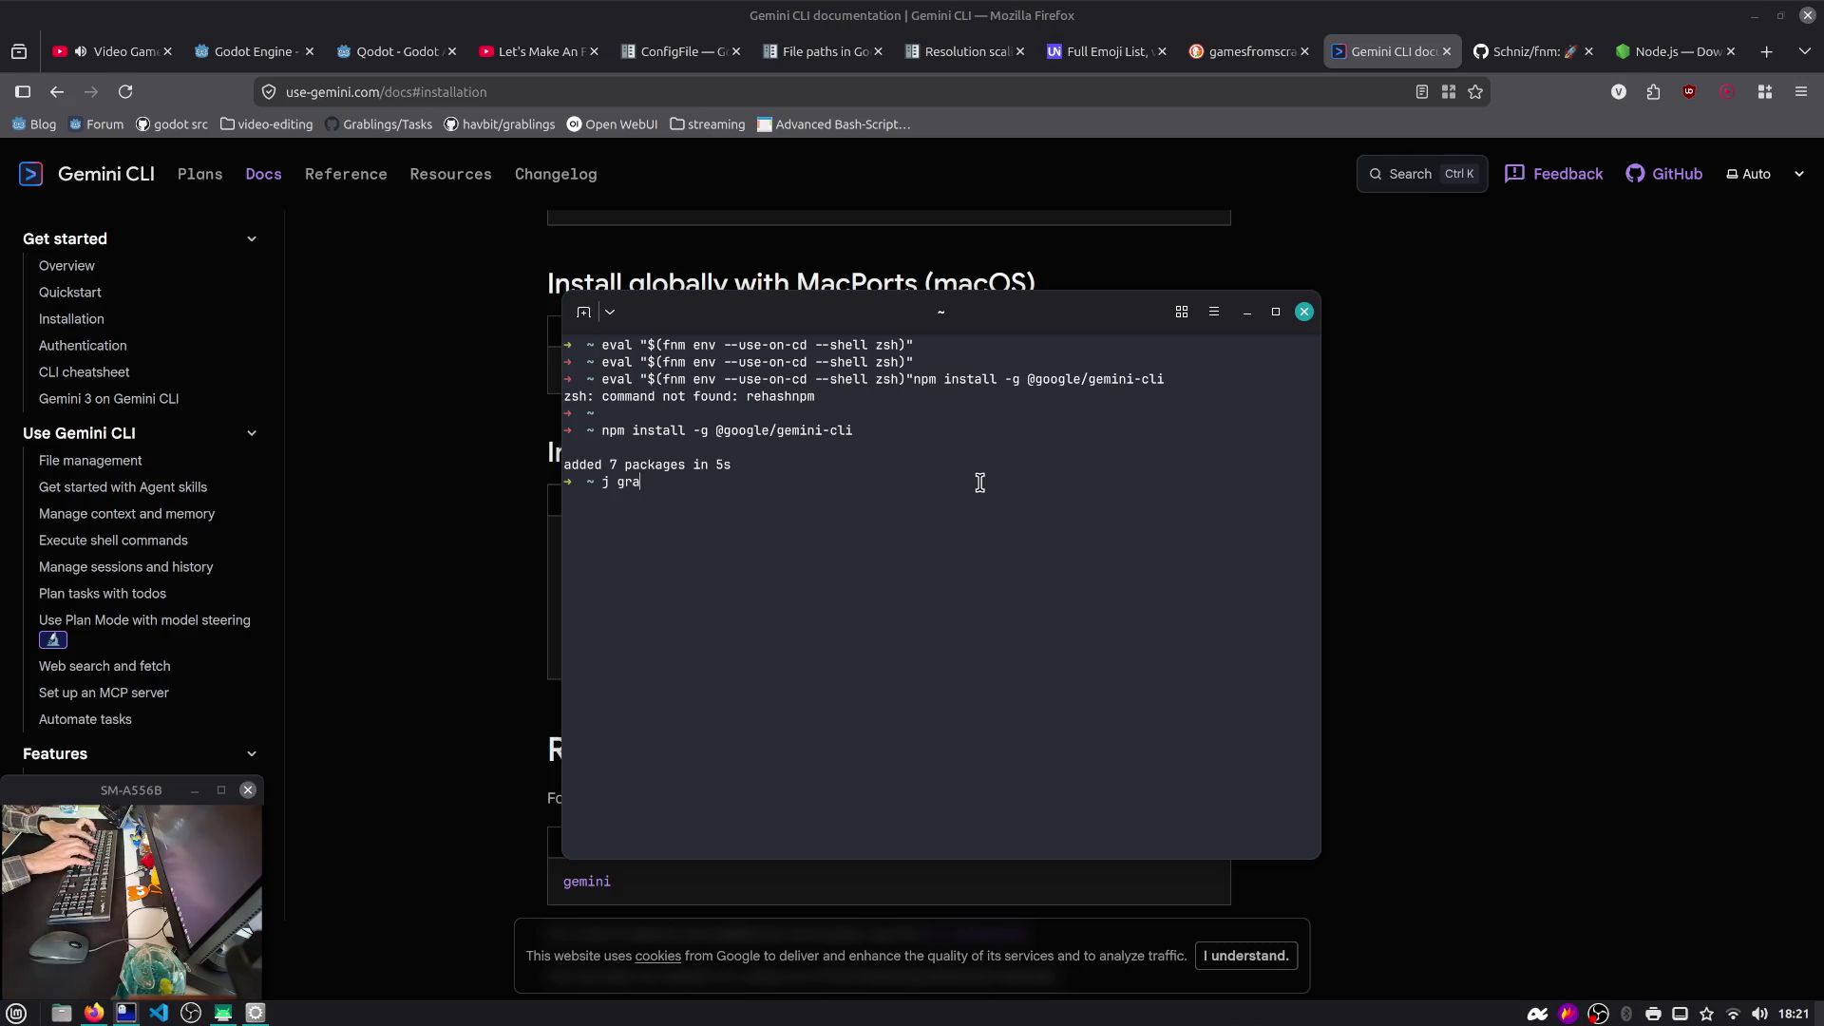
key("Return")
key("ctrl+l")
type("gemini")
key("Return")
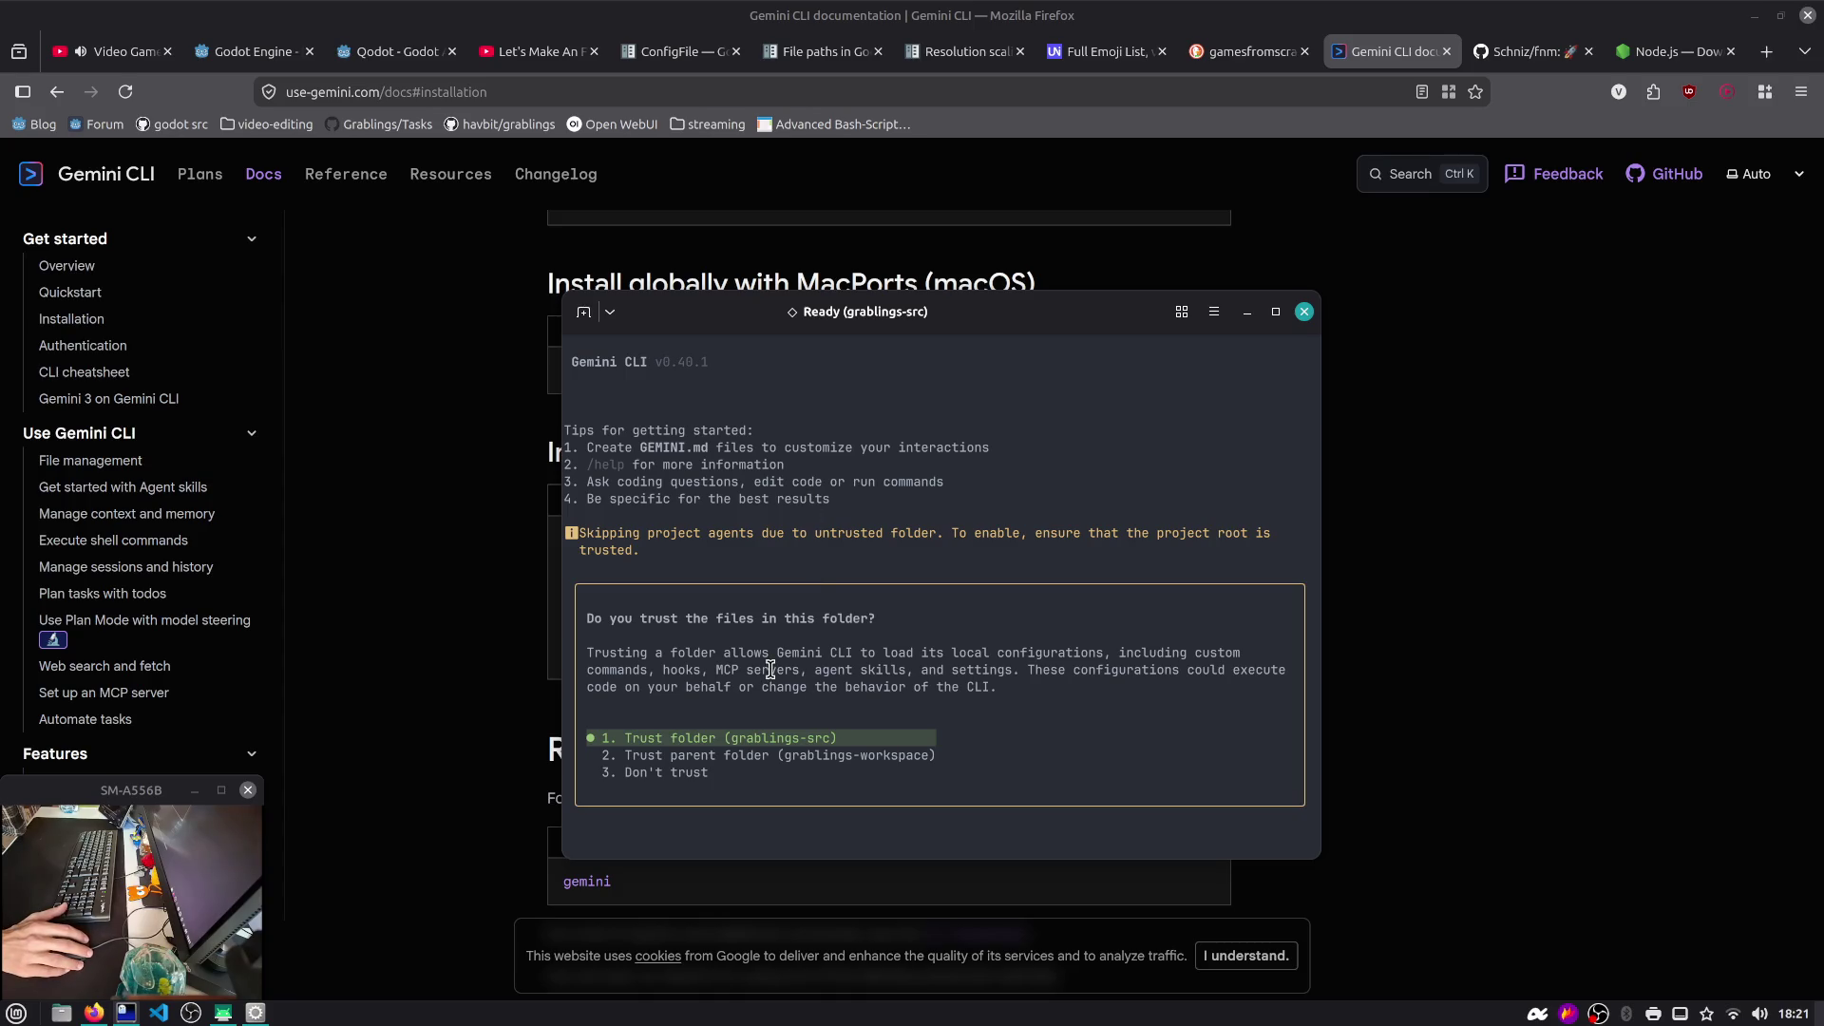
Step: Trust the folder and sign in to Gemini CLI with a Google account in Firefox
key("Return")
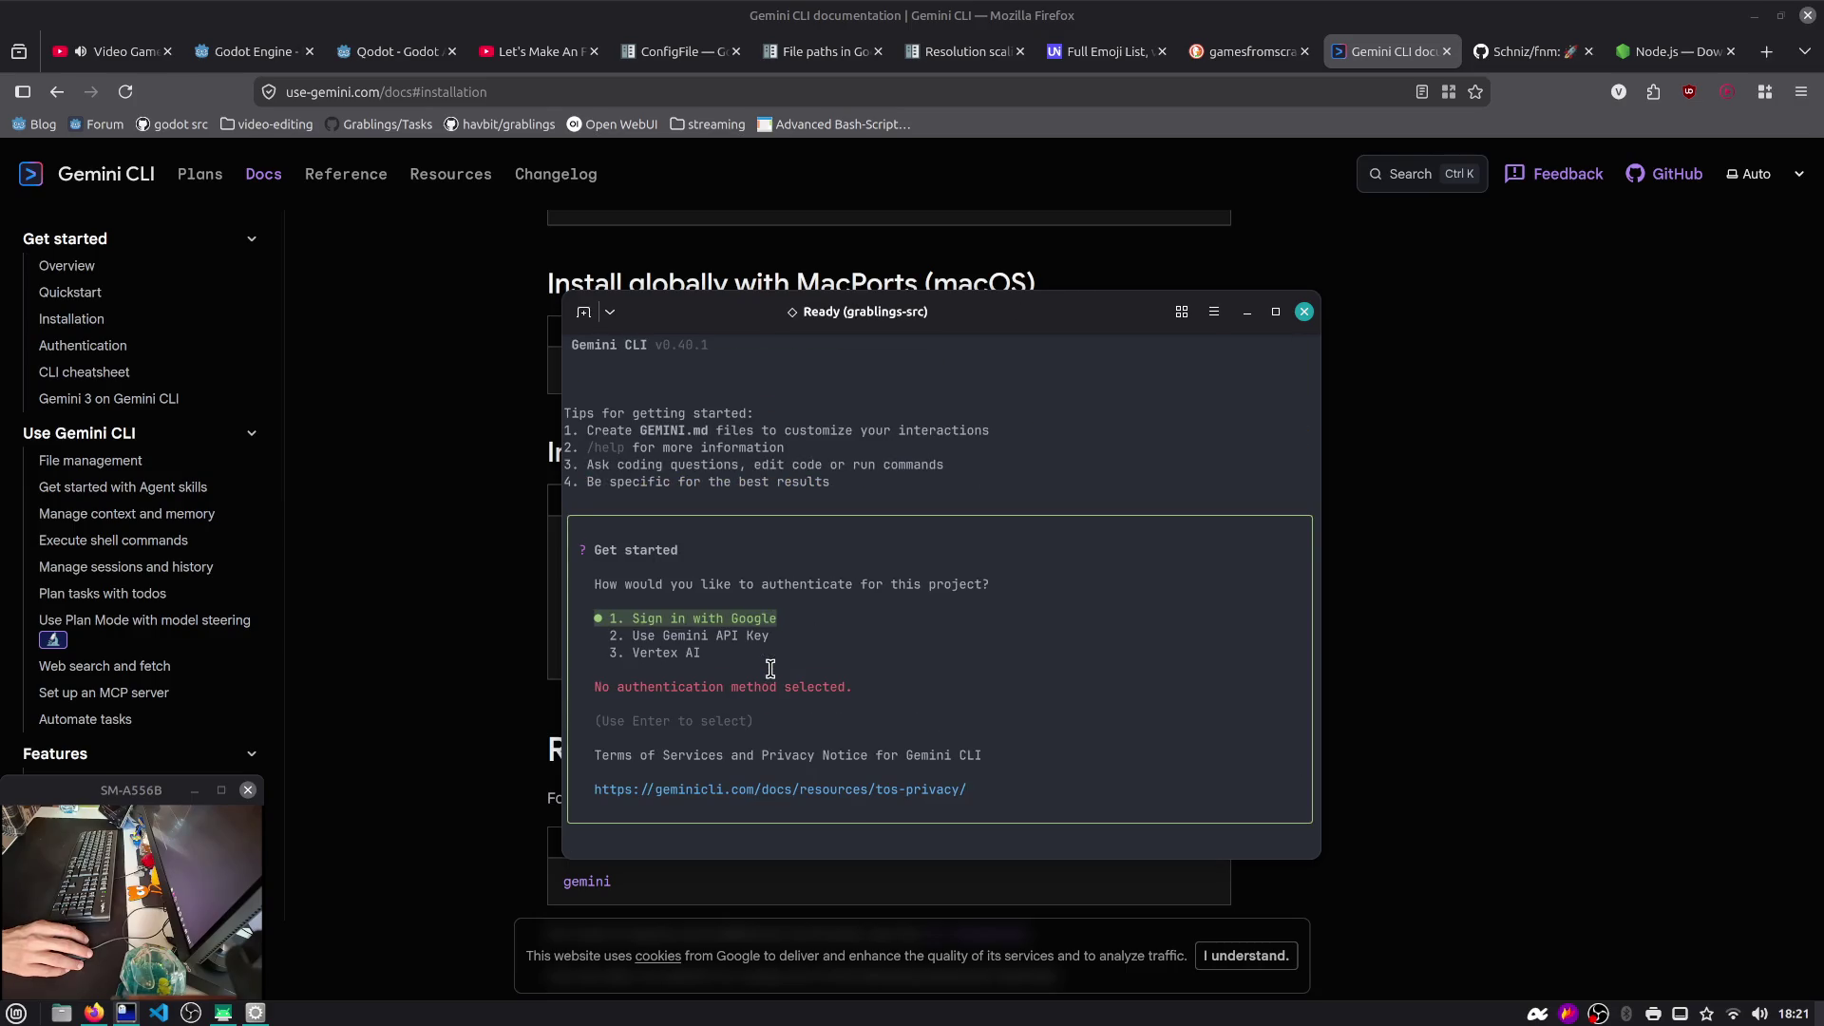
key("Return")
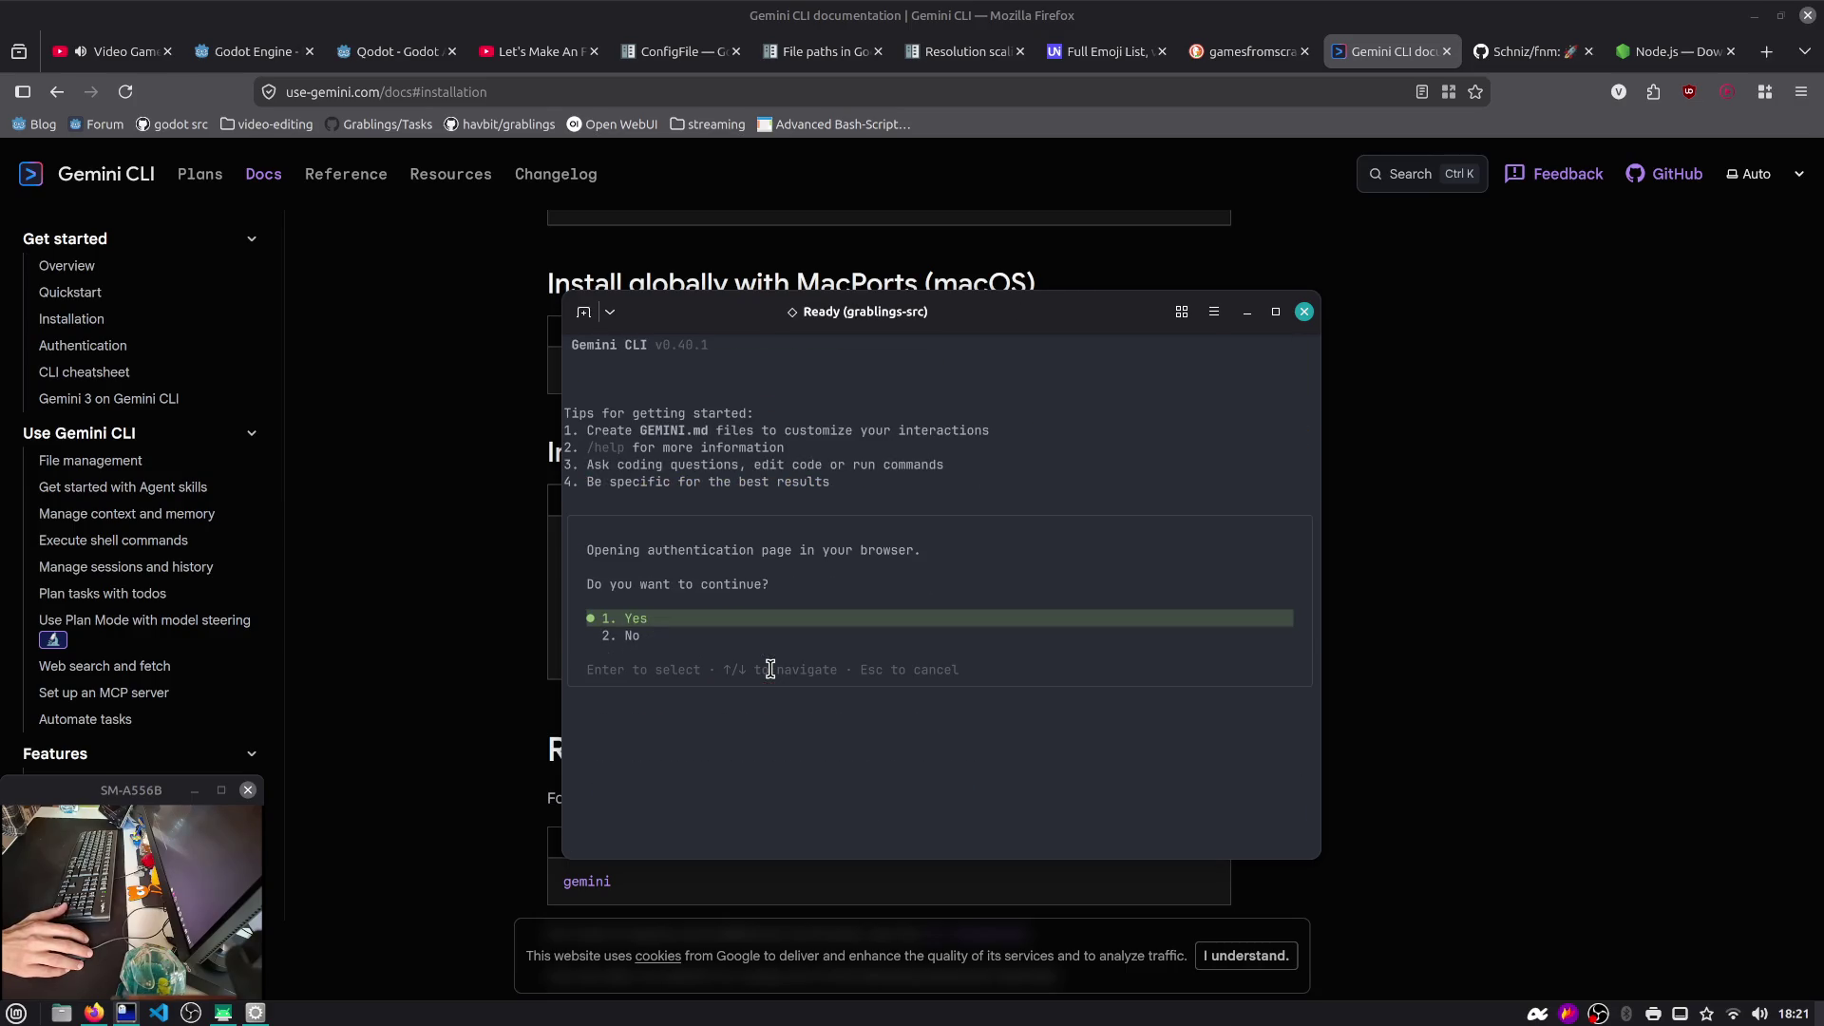
key("Return")
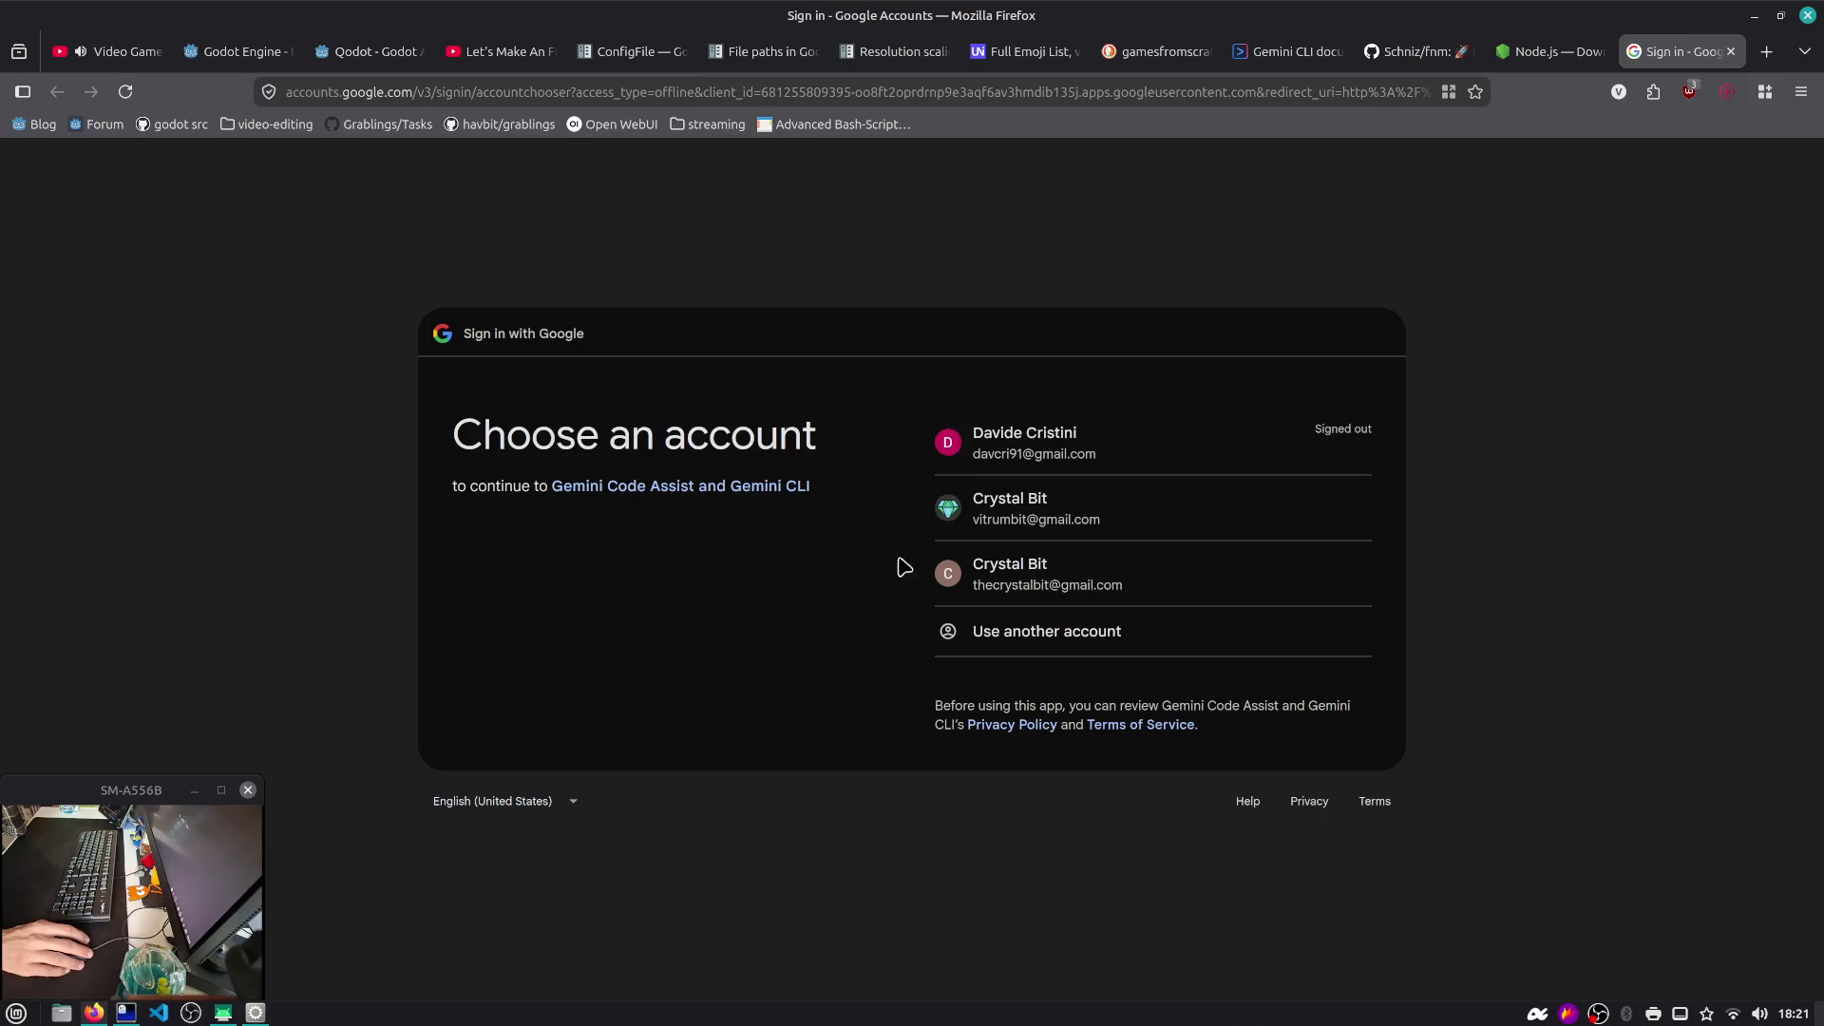
left_click(990, 507)
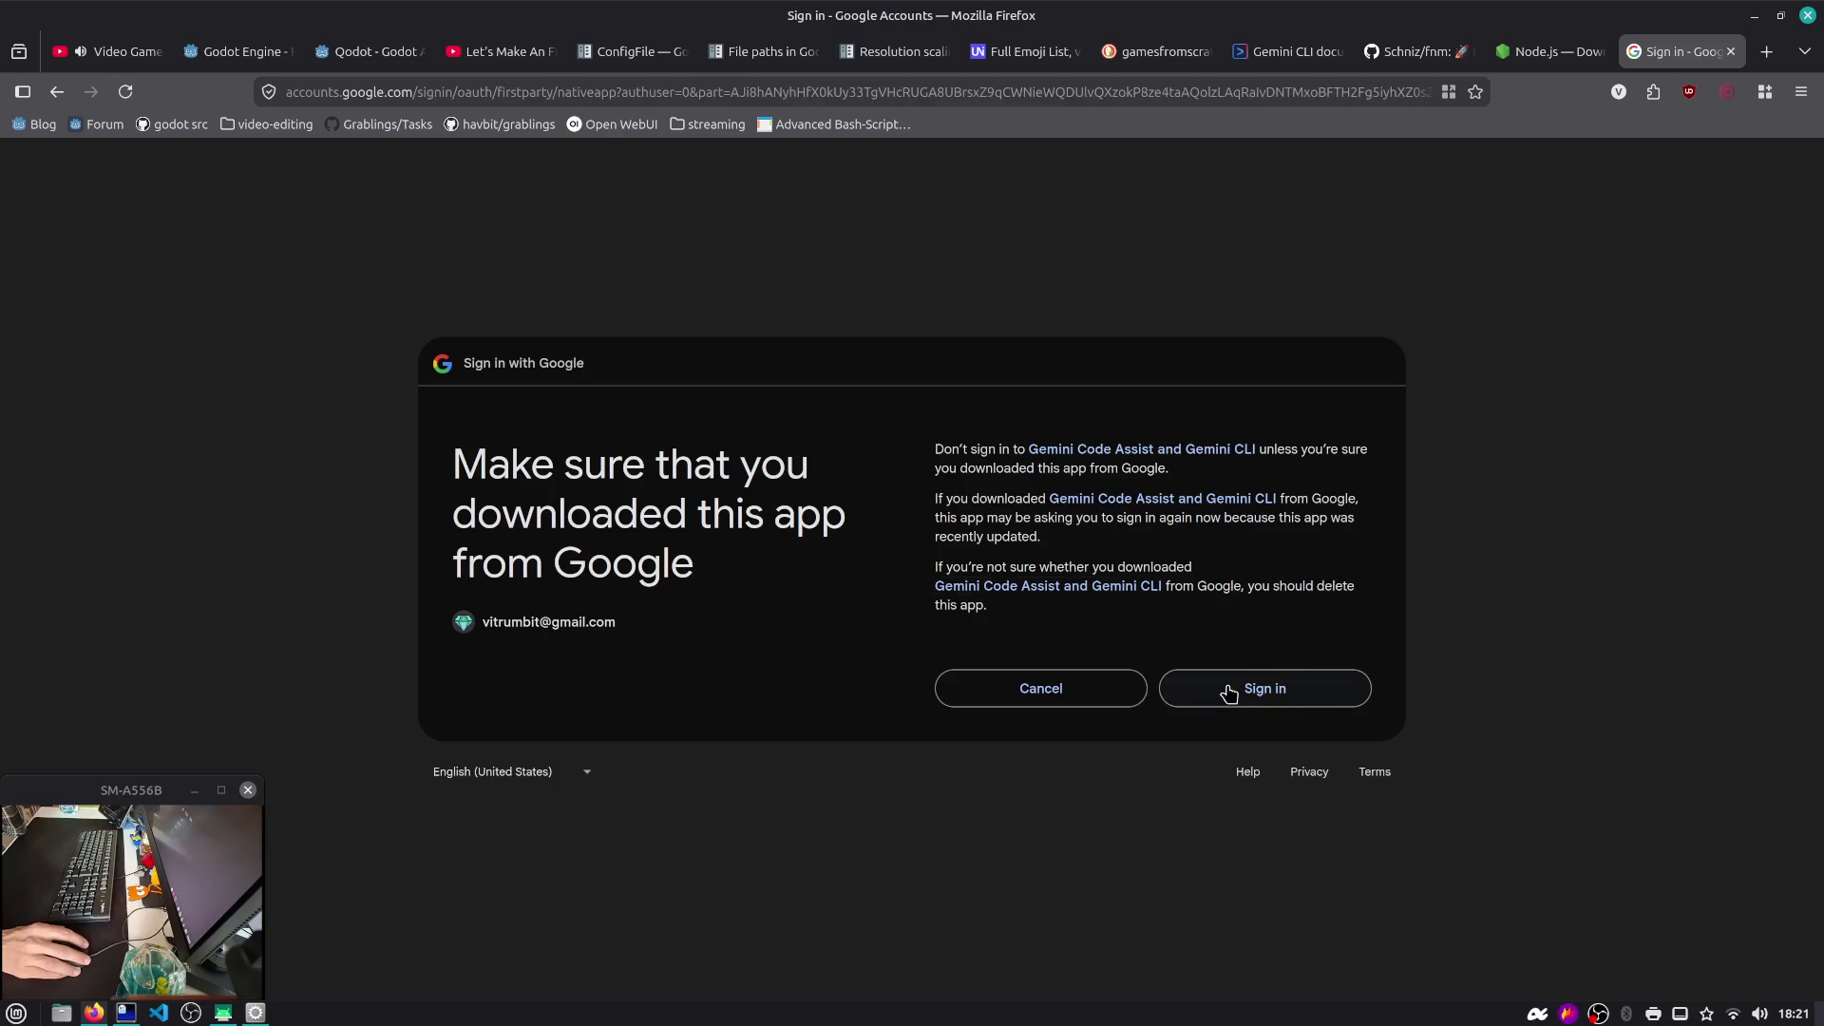
left_click(1233, 692)
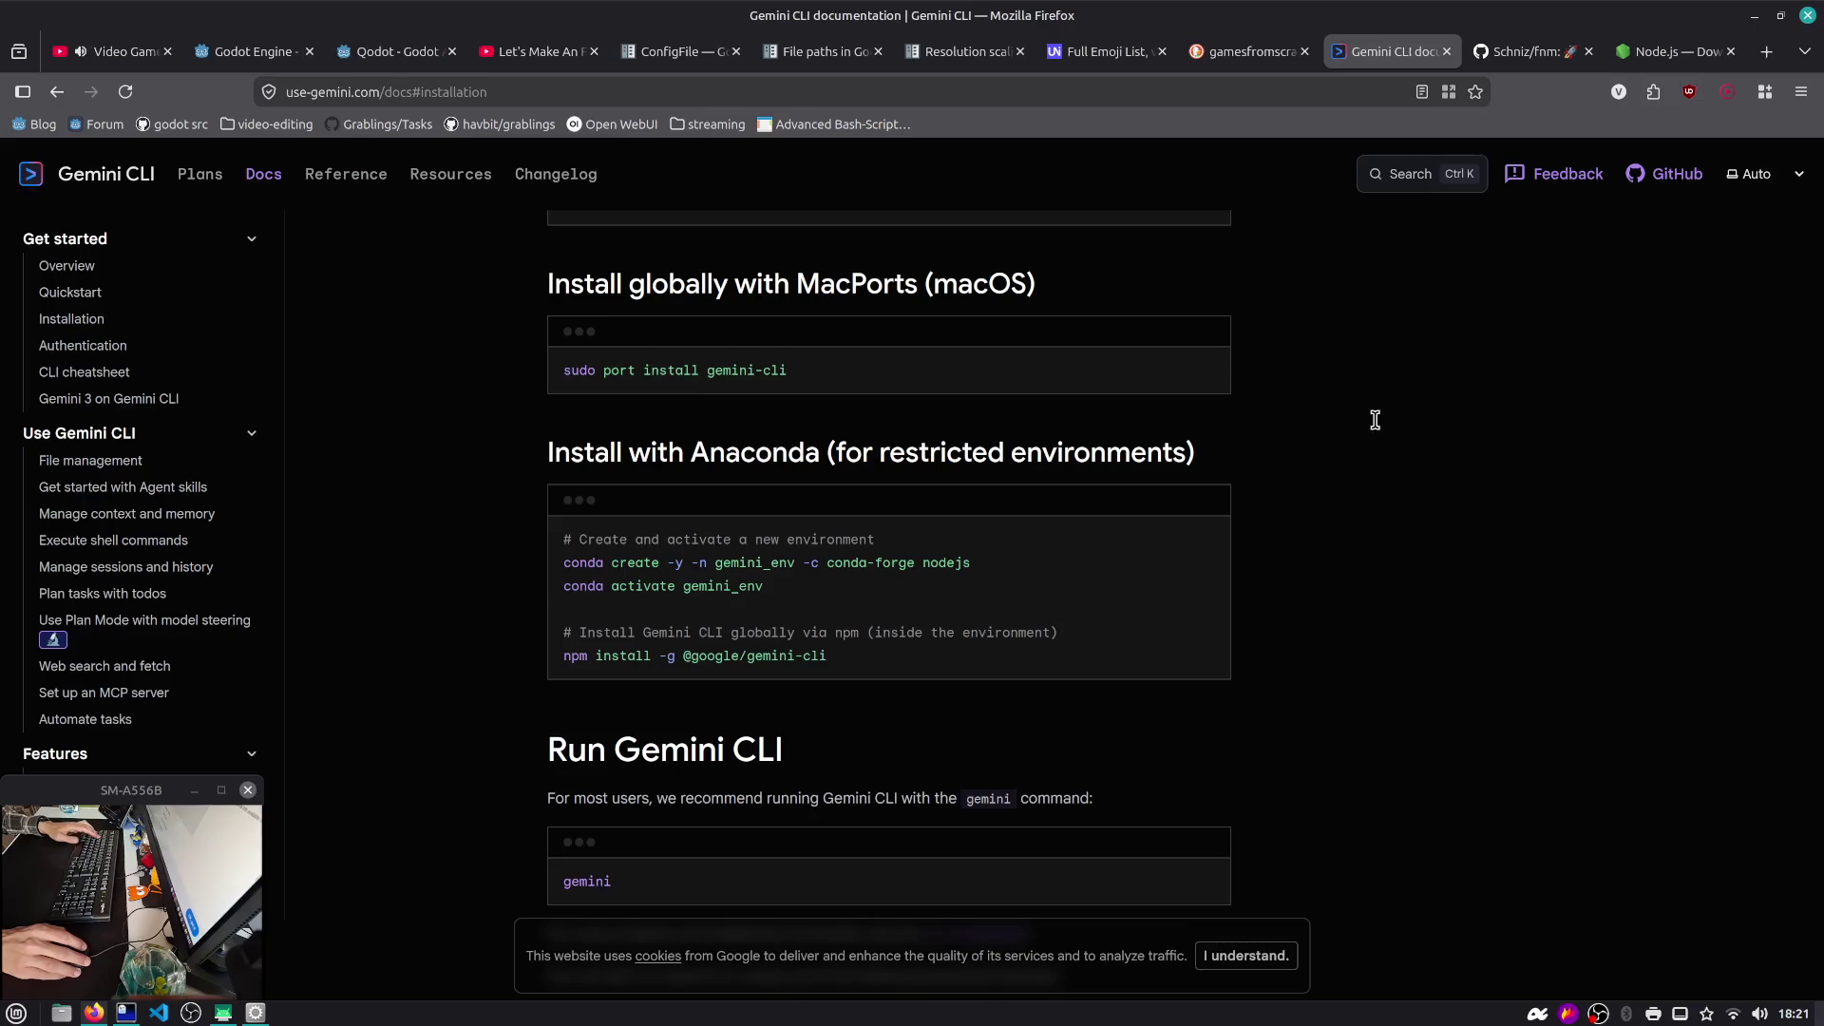
Step: Close the sign-in tab, restart Gemini CLI with R, and move the terminal up-left
key("ctrl+w")
key("alt+Tab")
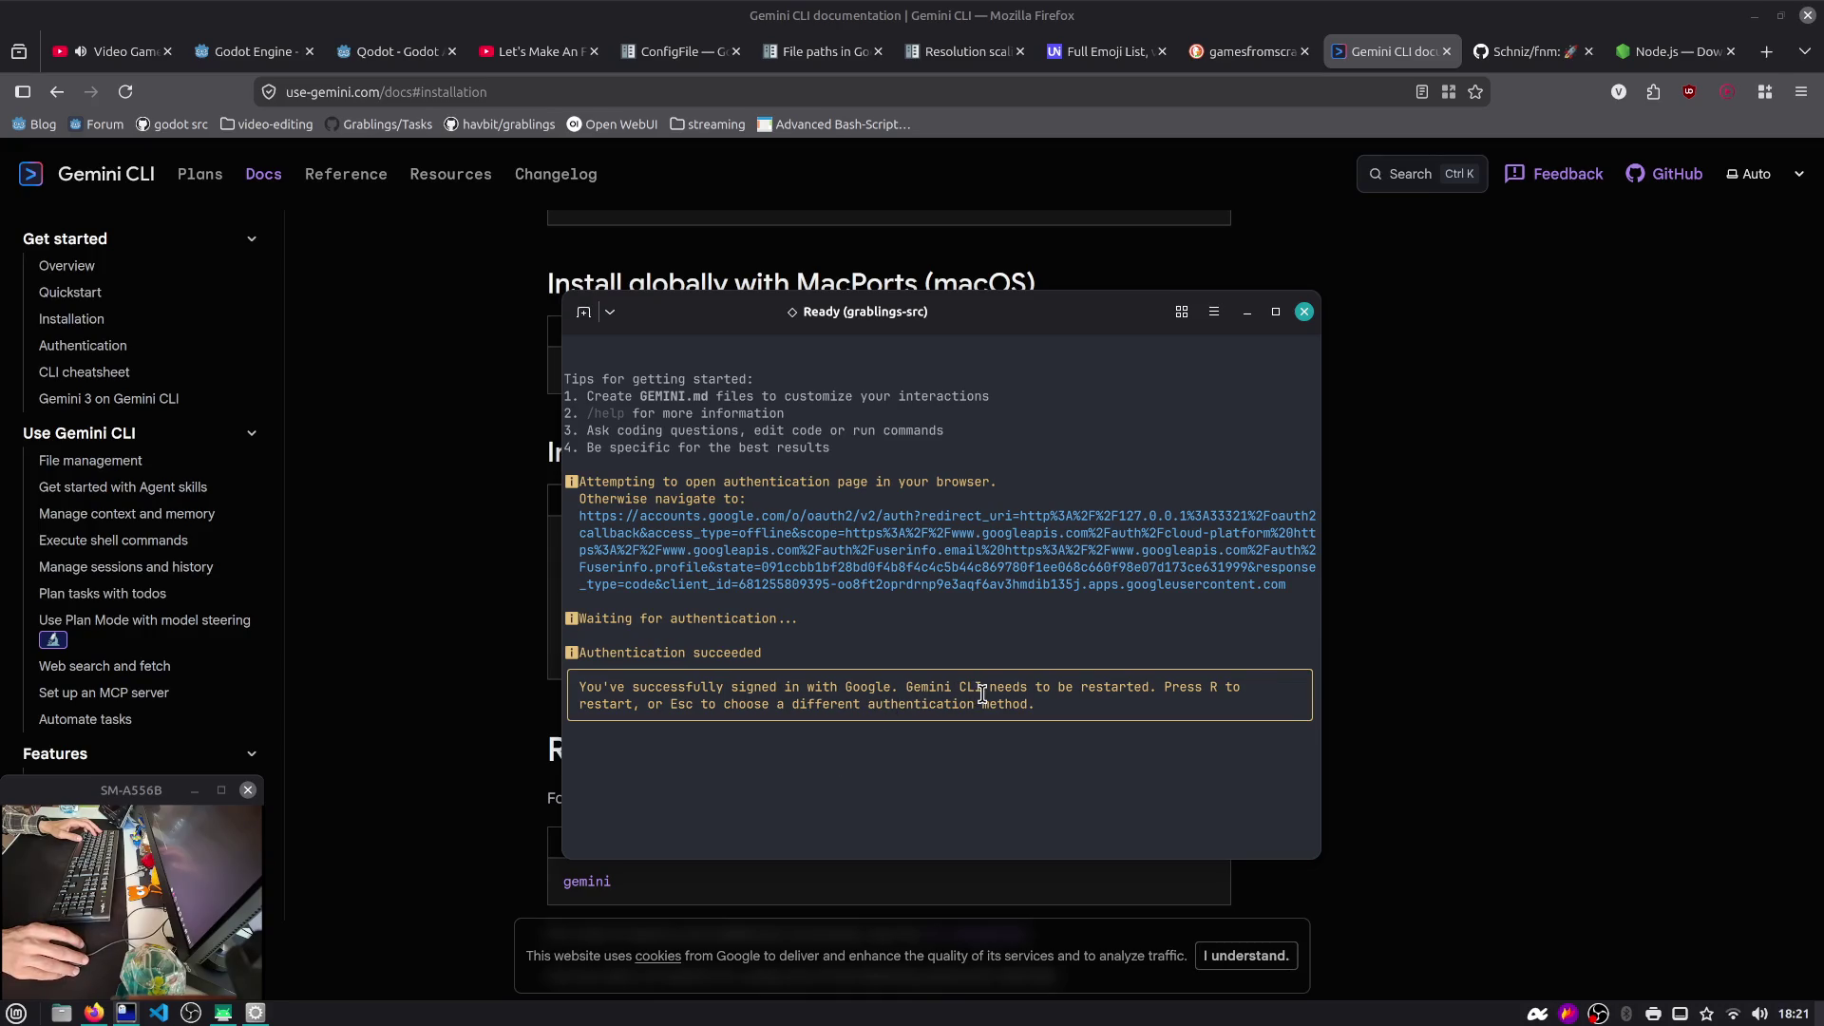
key("r")
left_click_drag(1030, 325, 888, 325)
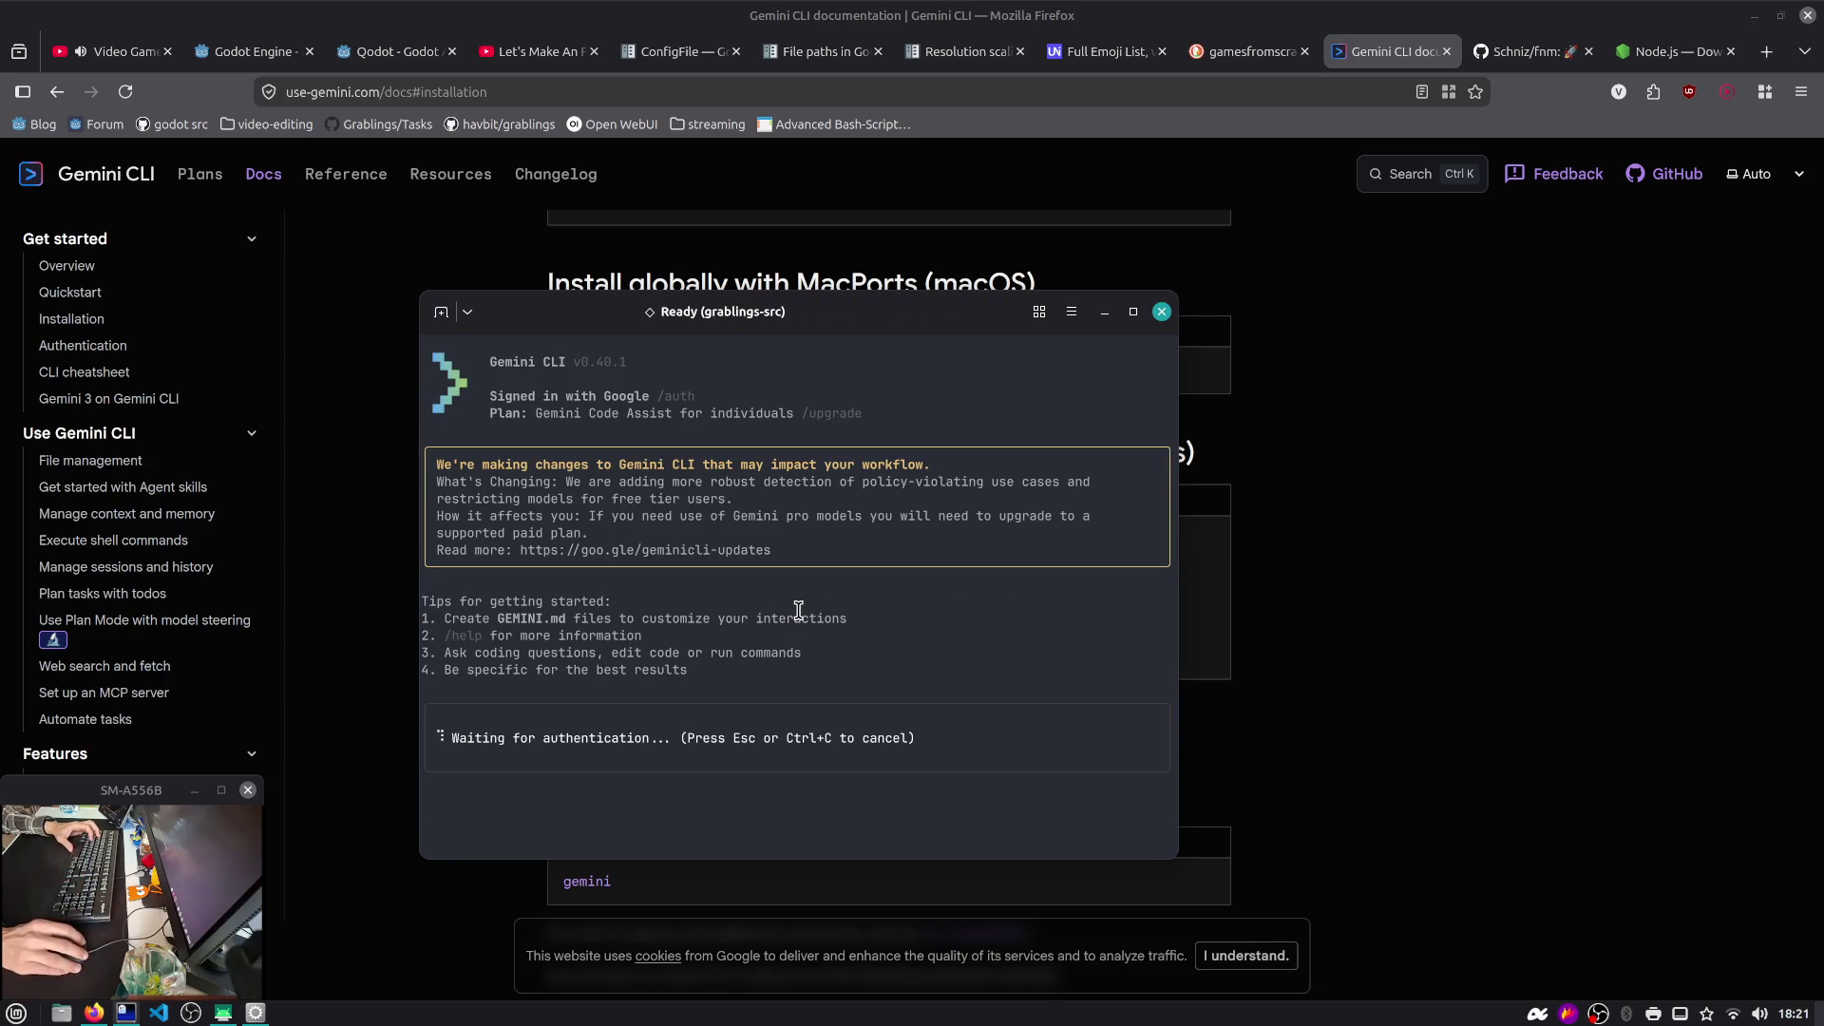
mouse_move(821, 584)
left_mouse_down()
mouse_move(525, 488)
mouse_move(501, 476)
mouse_move(517, 459)
left_mouse_up()
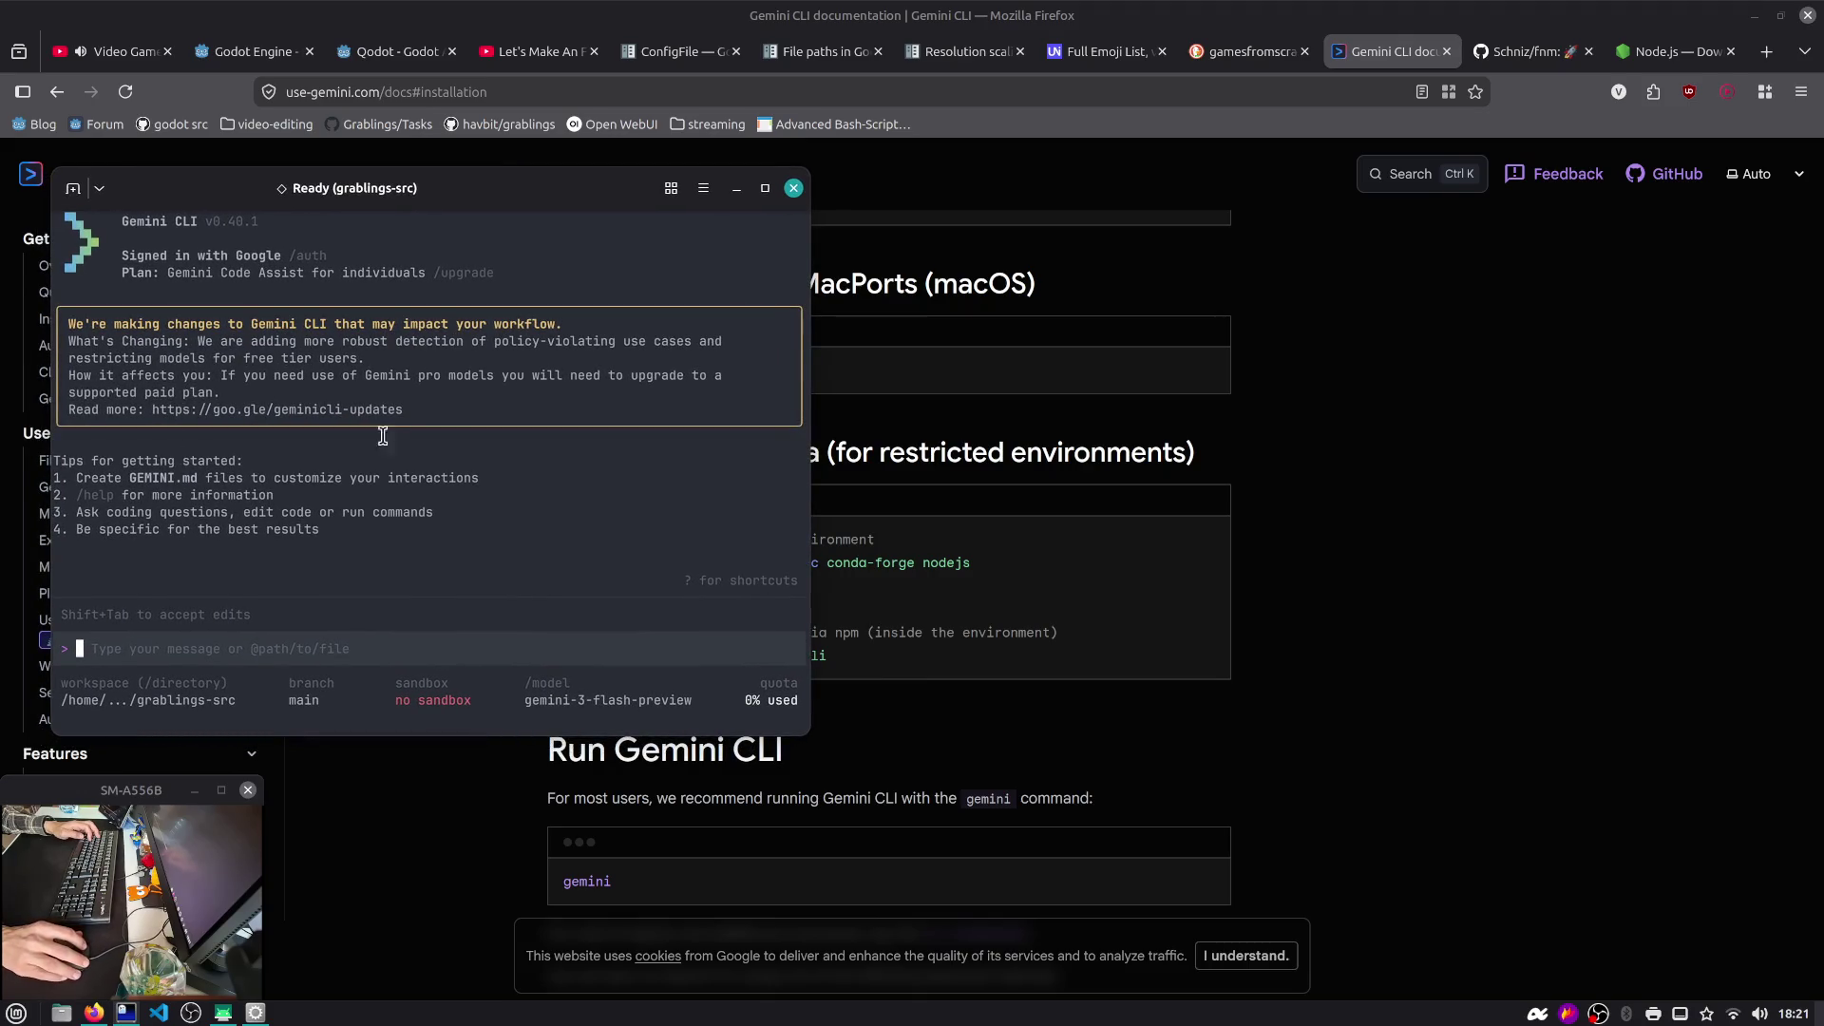
left_click_drag(342, 477, 502, 495)
left_click(288, 475)
left_click_drag(130, 477, 201, 478)
left_click(286, 522)
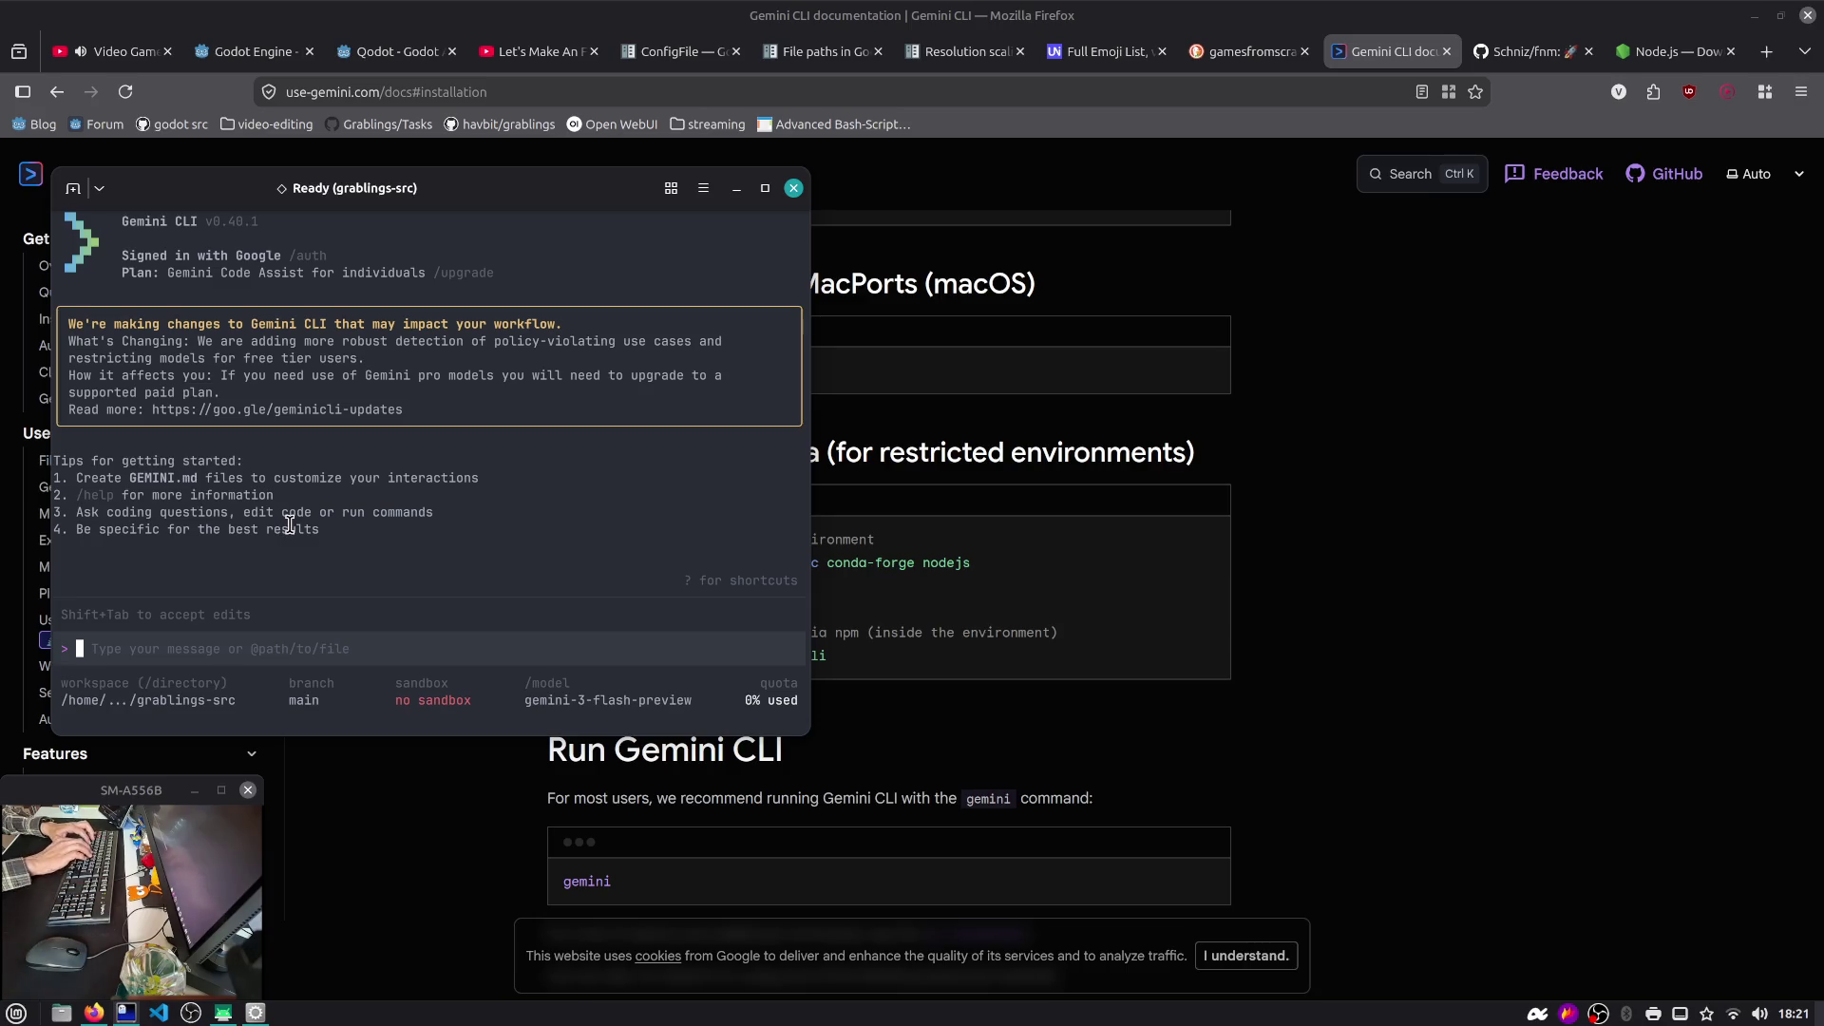
type("@")
type("settings")
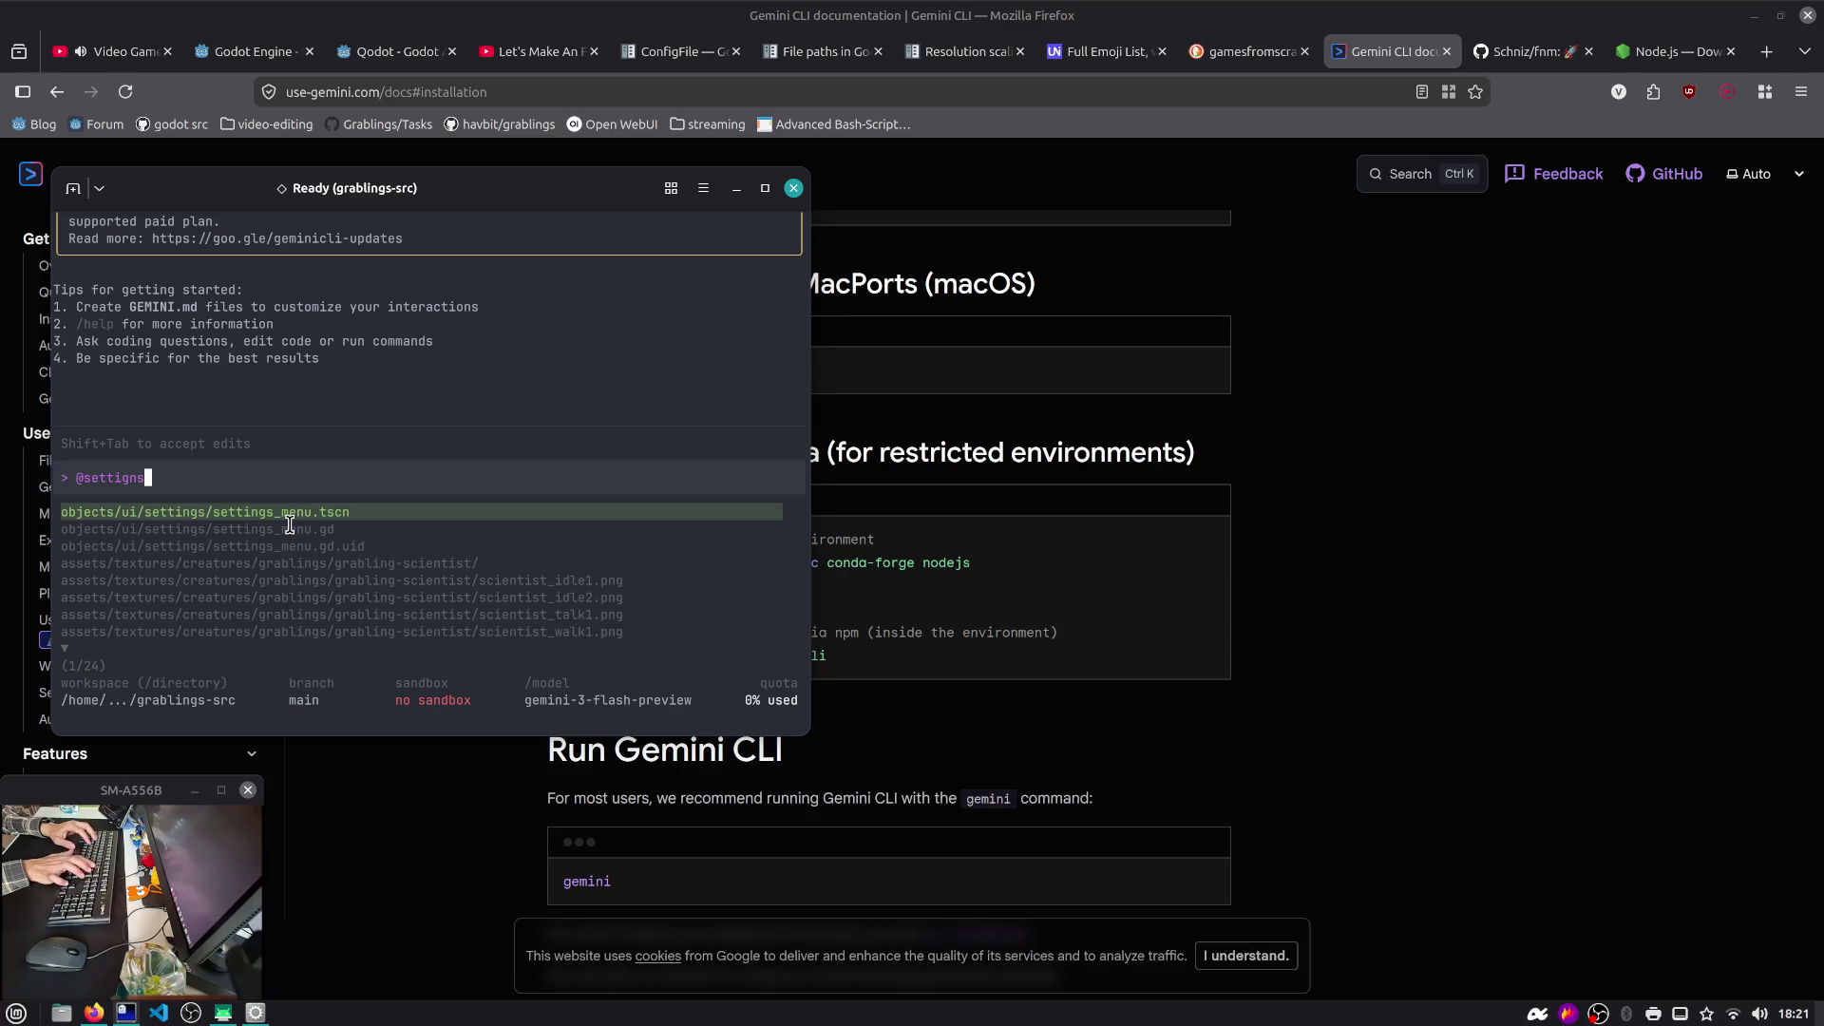
key("Tab")
type("look at ")
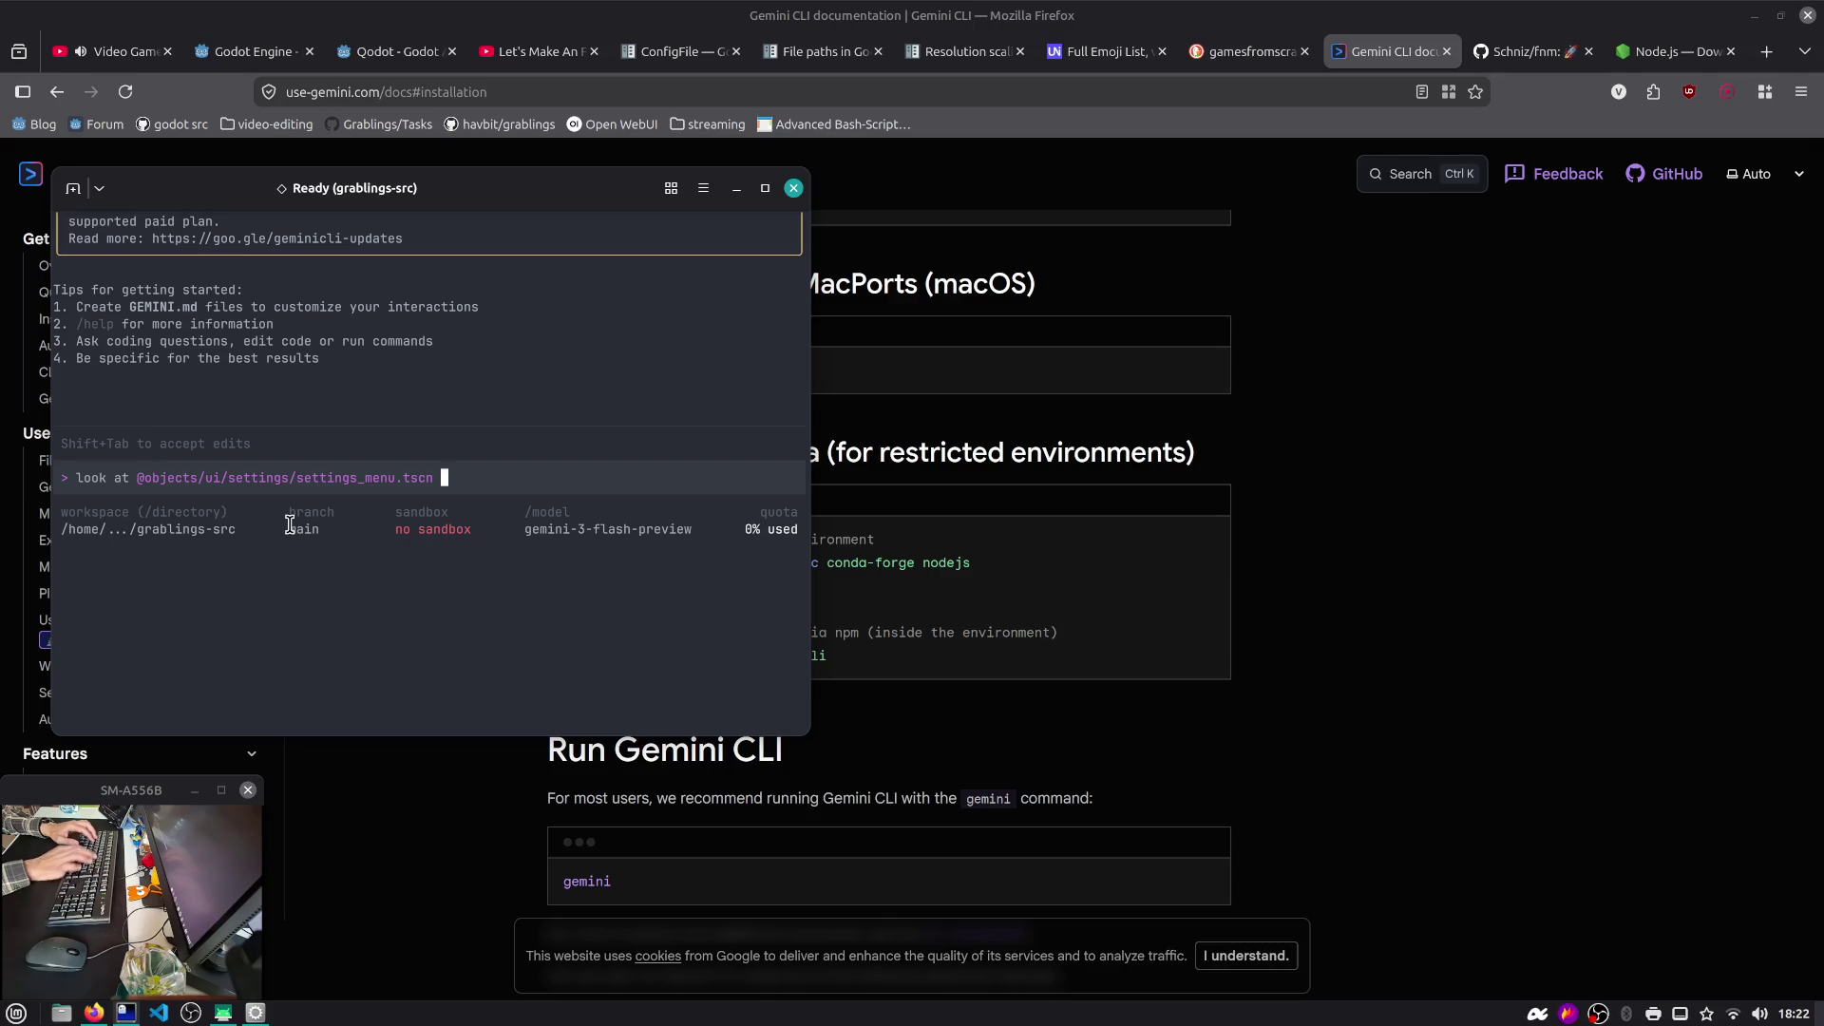
type("the s")
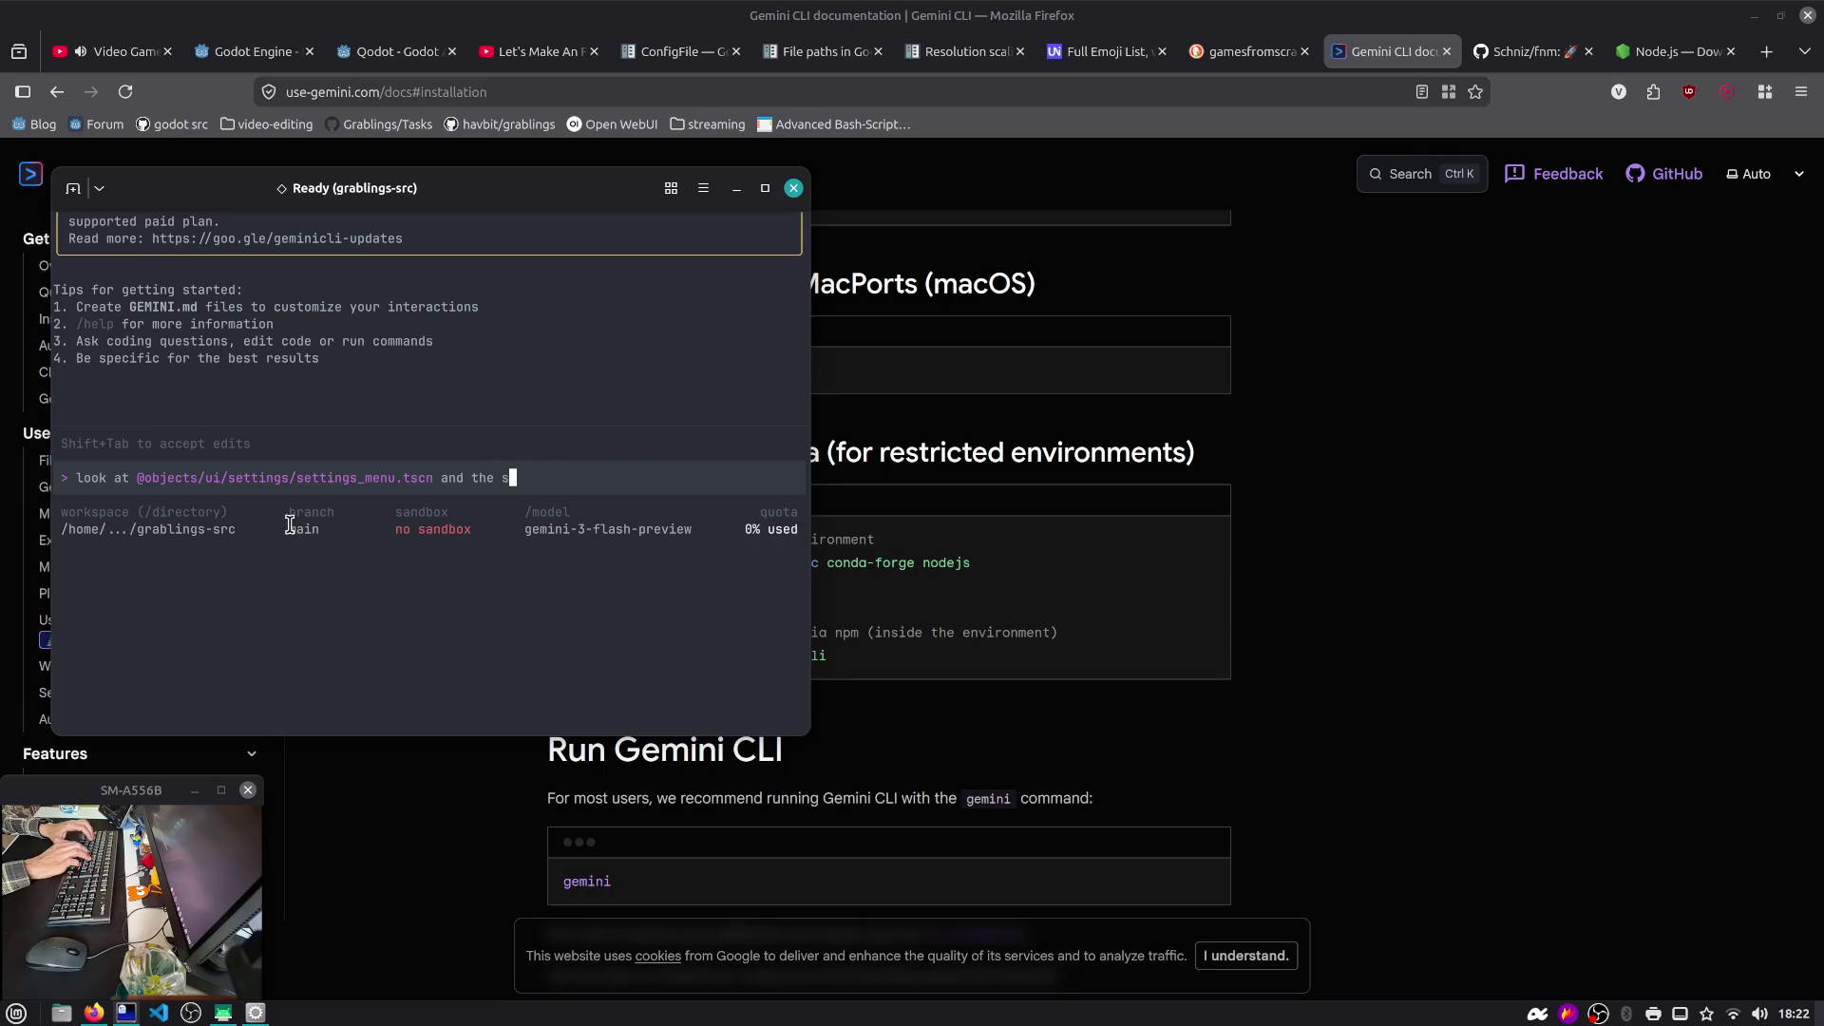
type("@settigns")
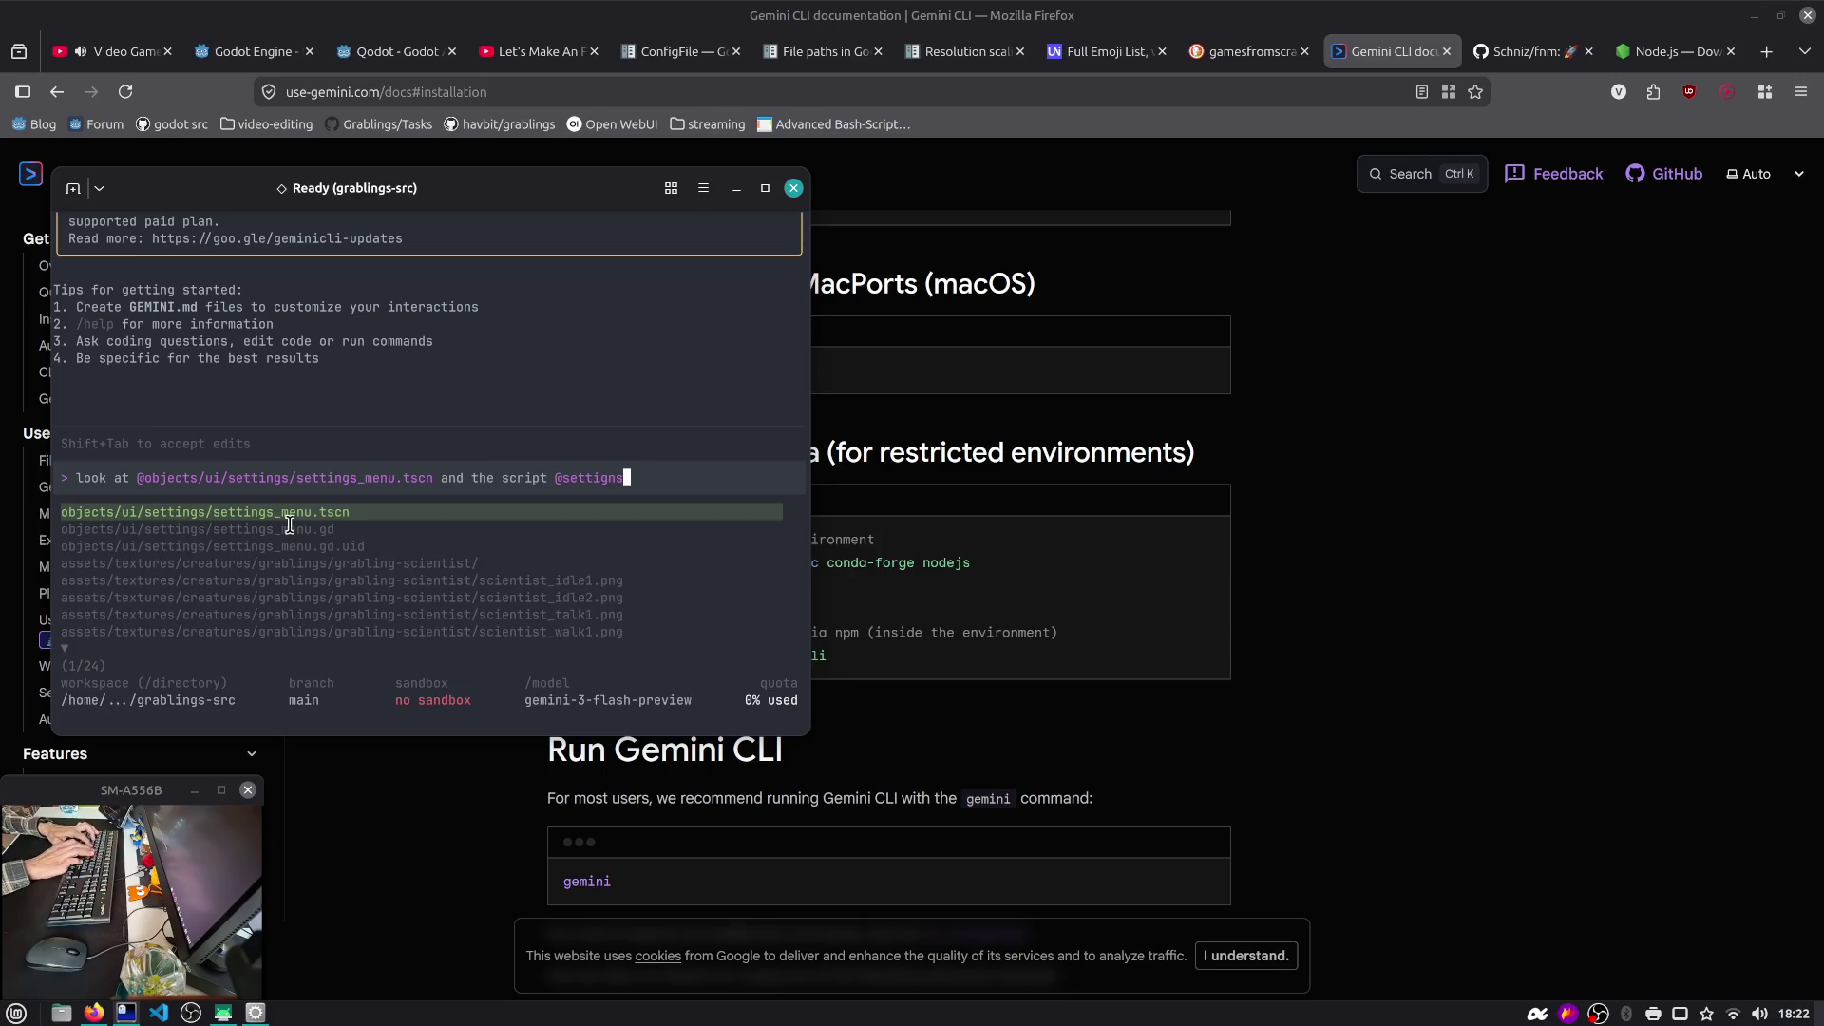
Step: Add the settings_menu.gd reference and a request to search for bugs or misspelled symbols
key("Down")
key("Tab")
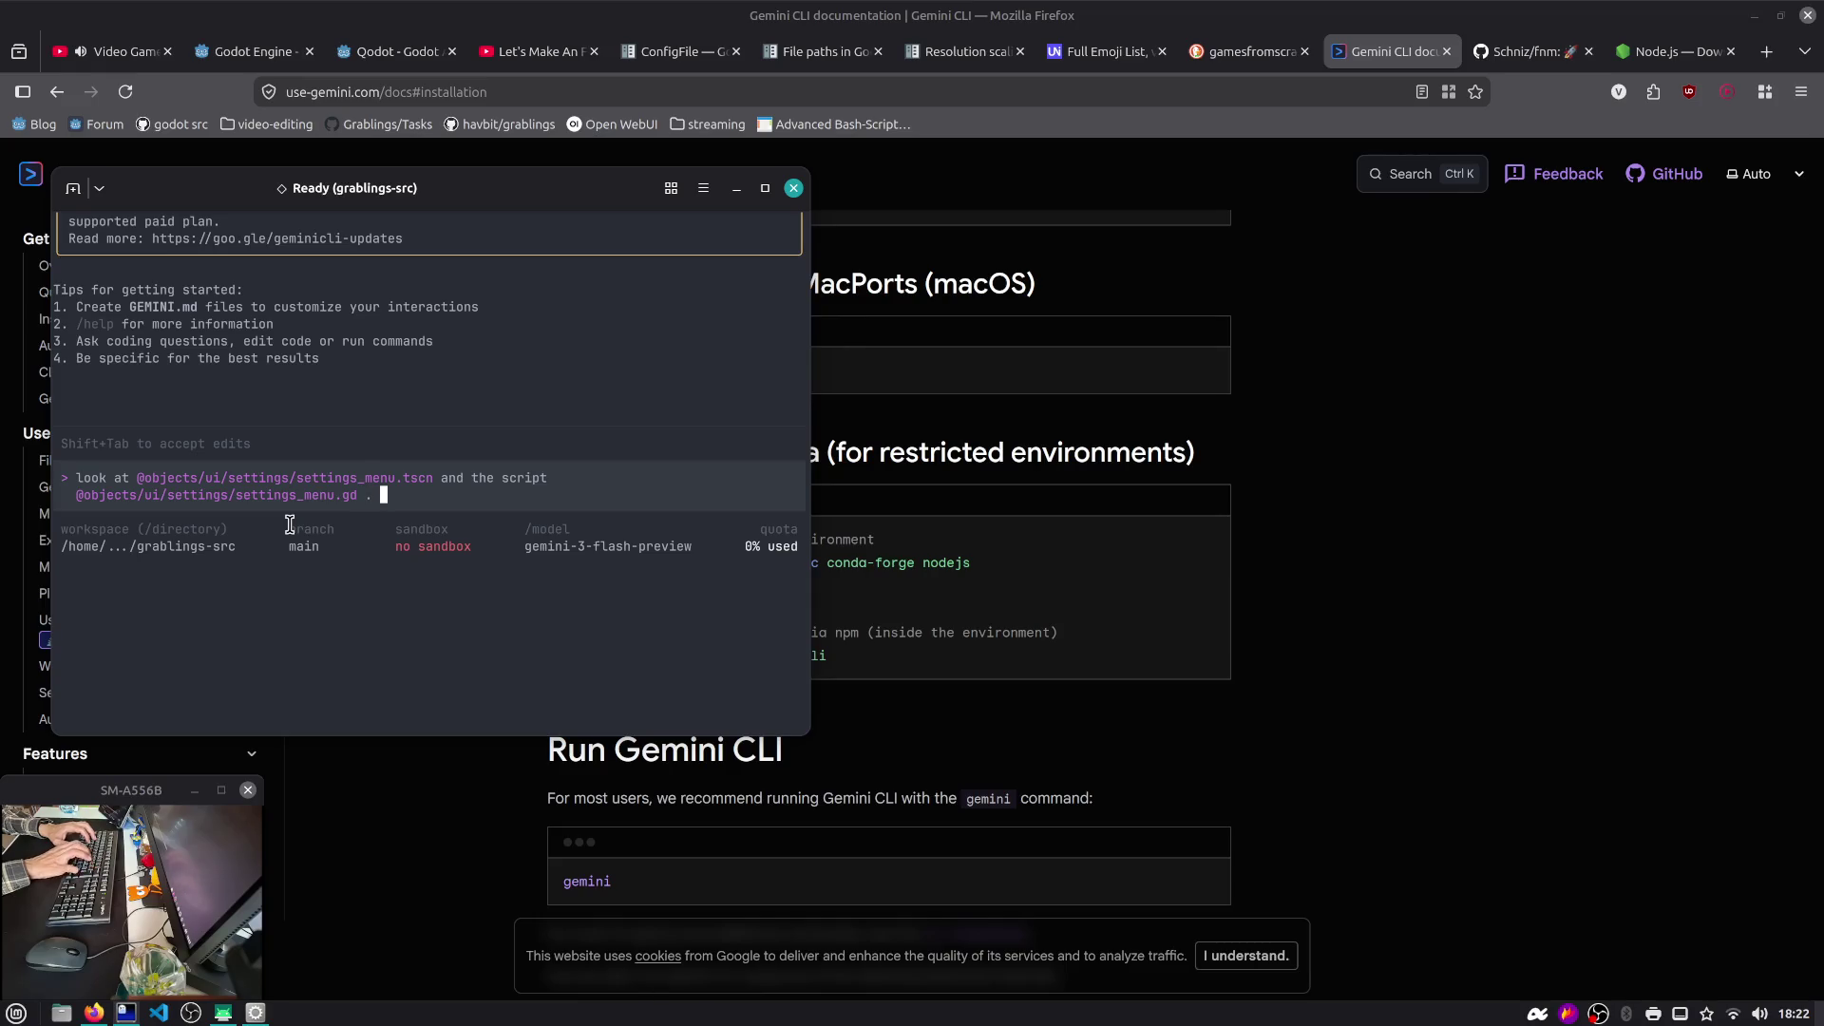
type("arch for ")
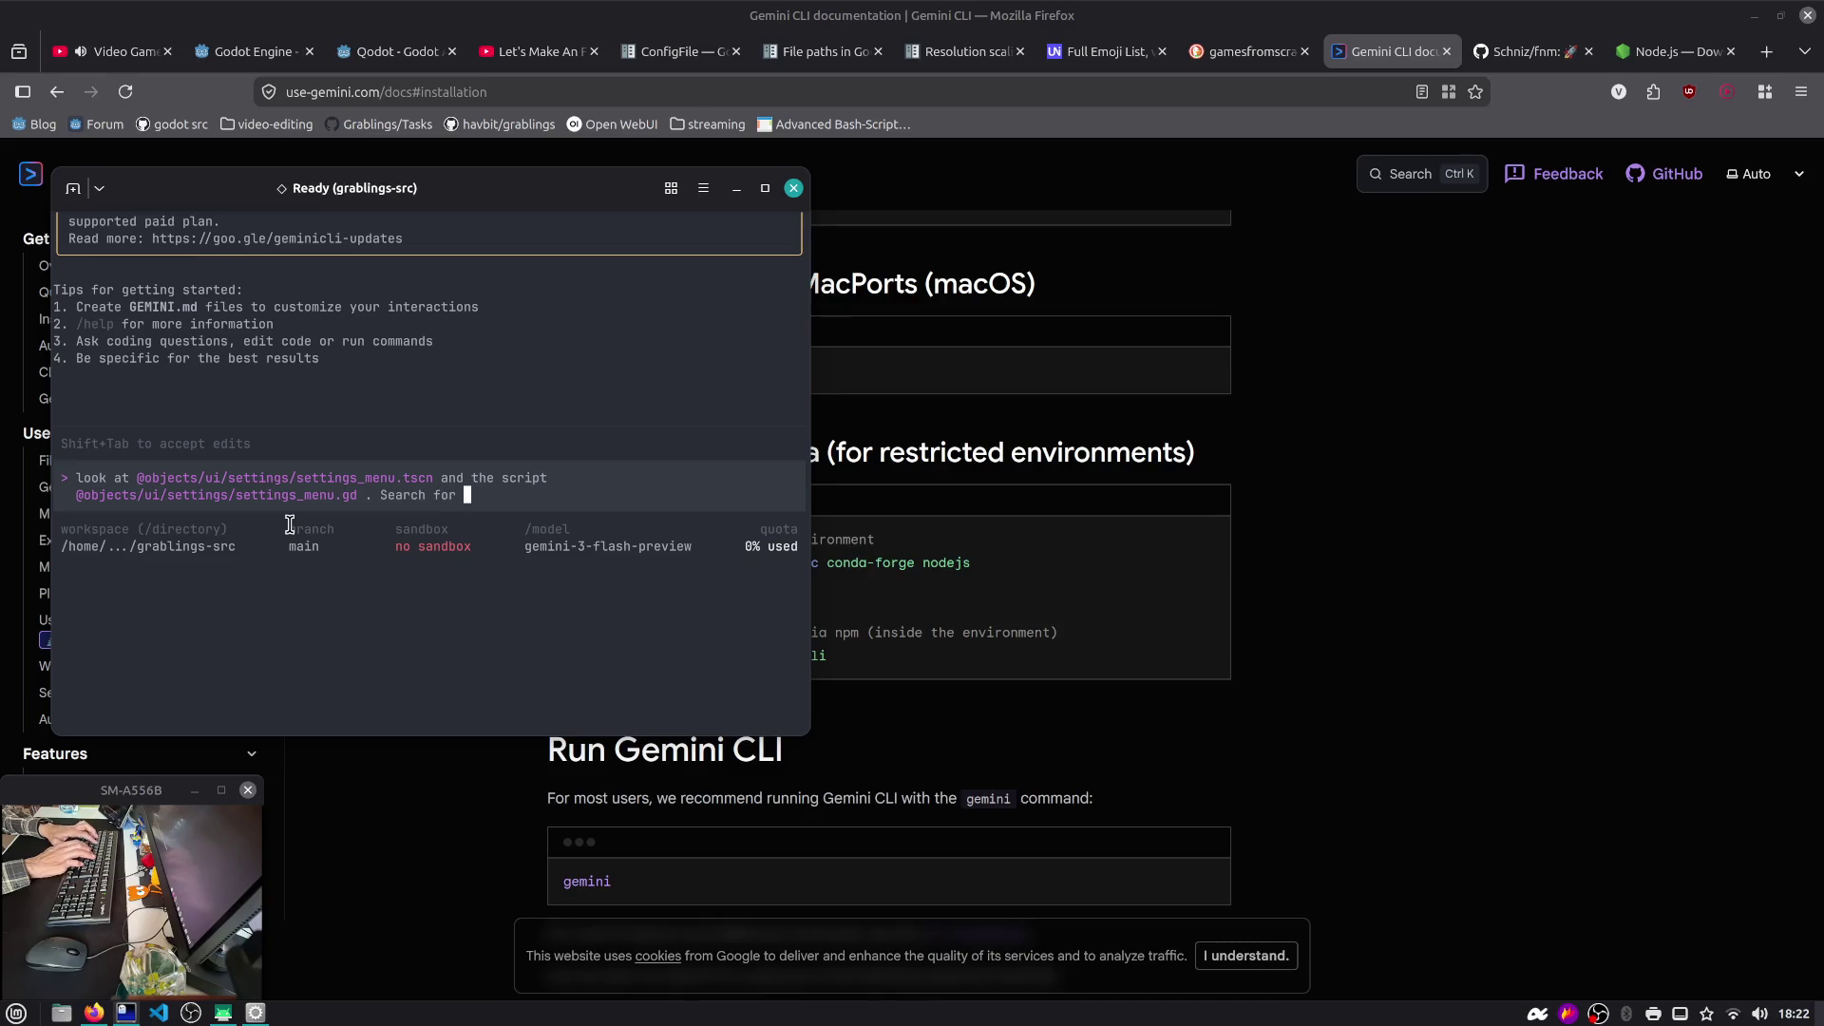
type("sues or bugfs")
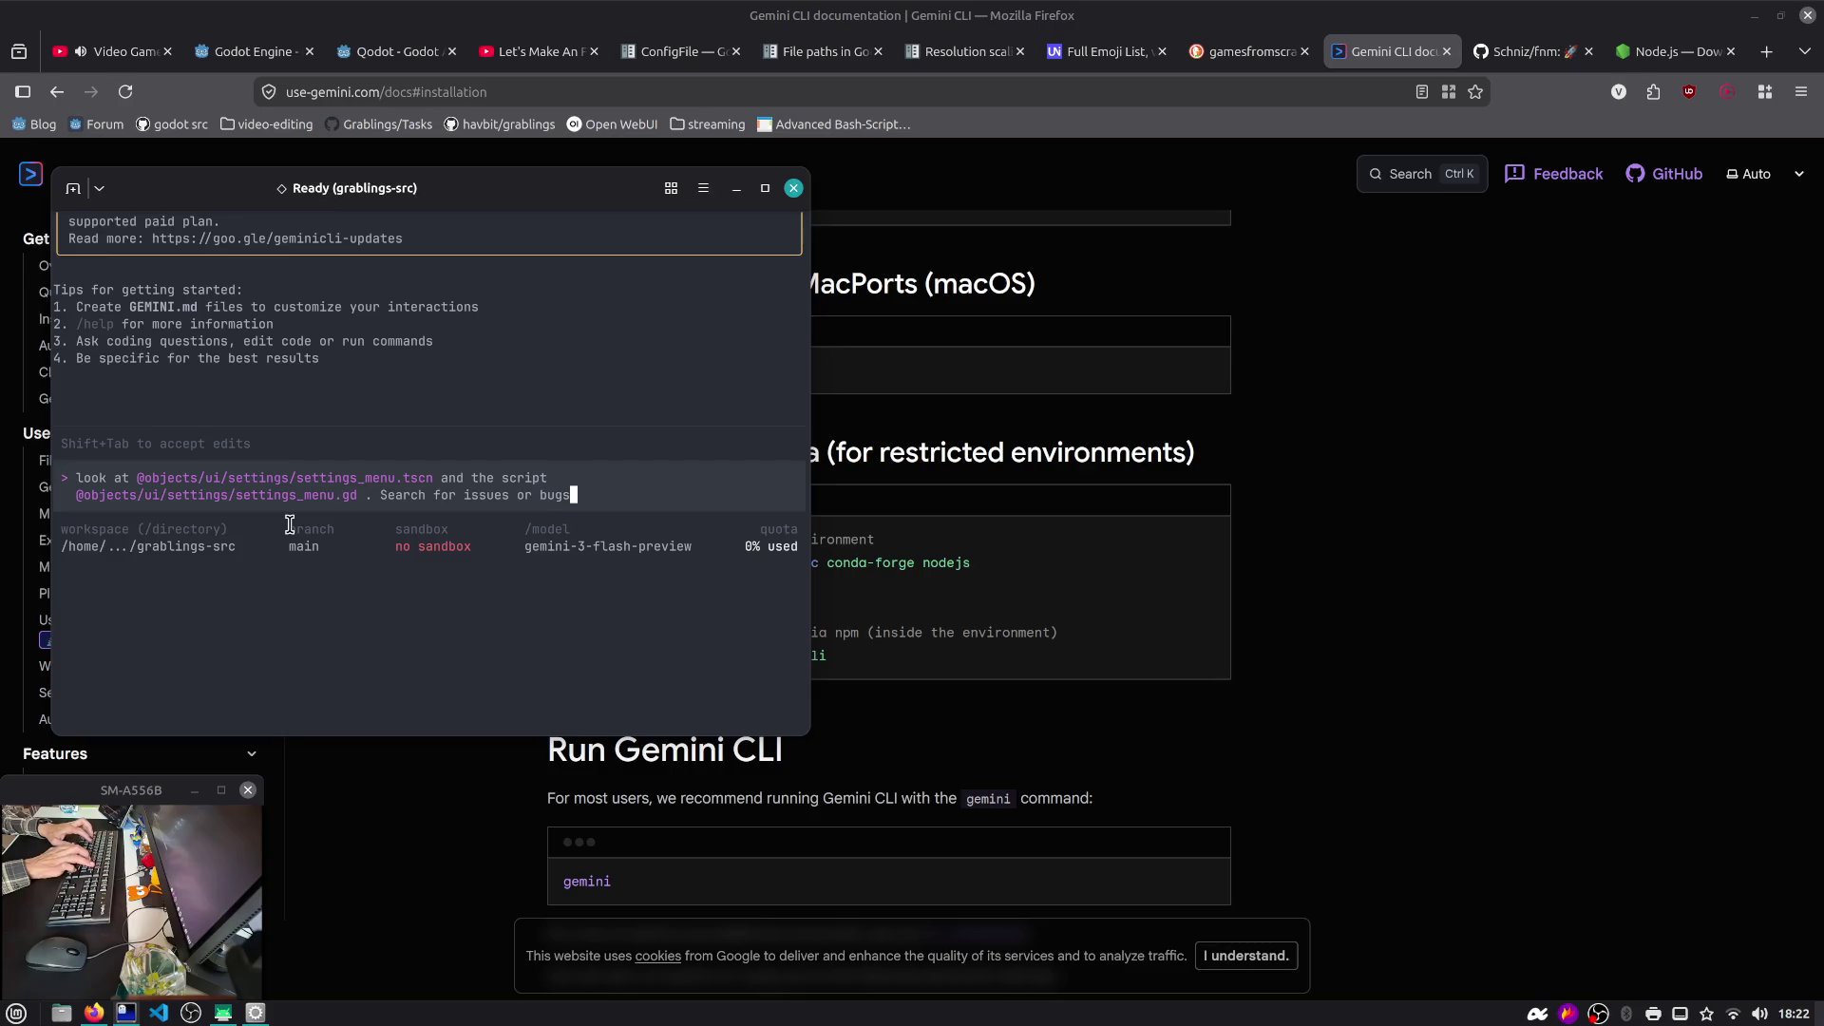
type("spee")
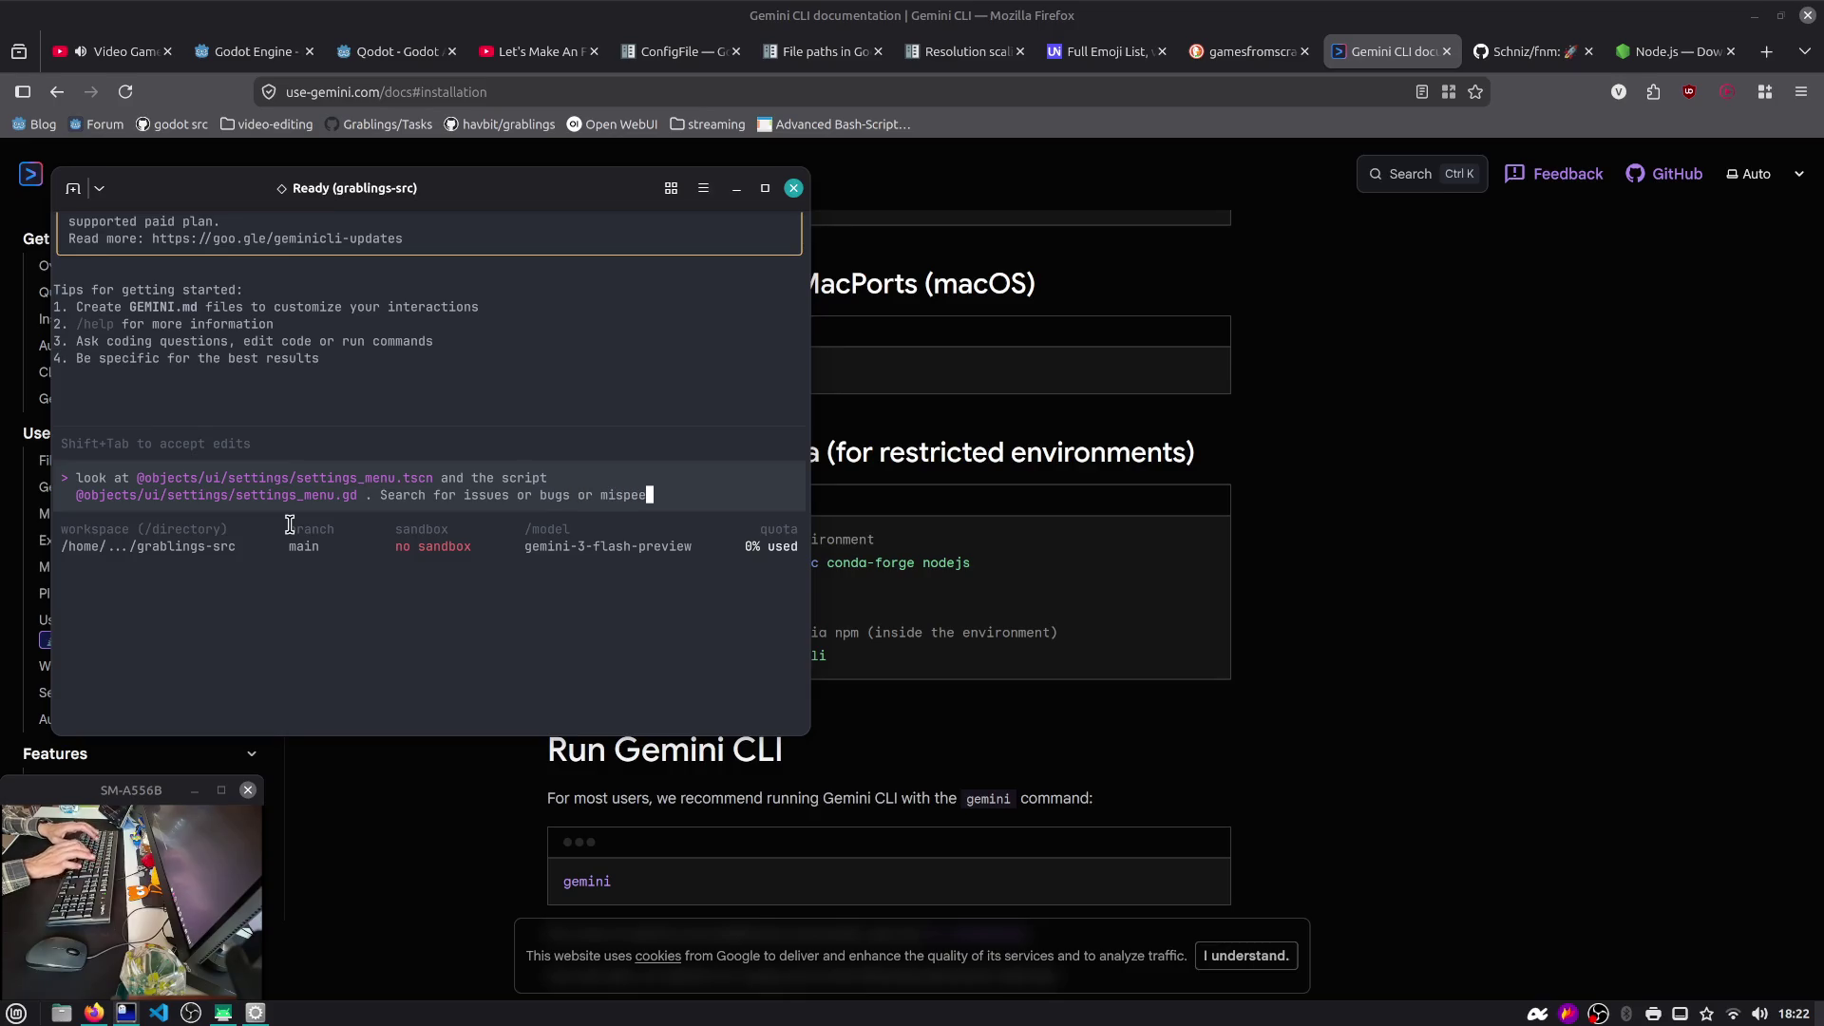
type("led")
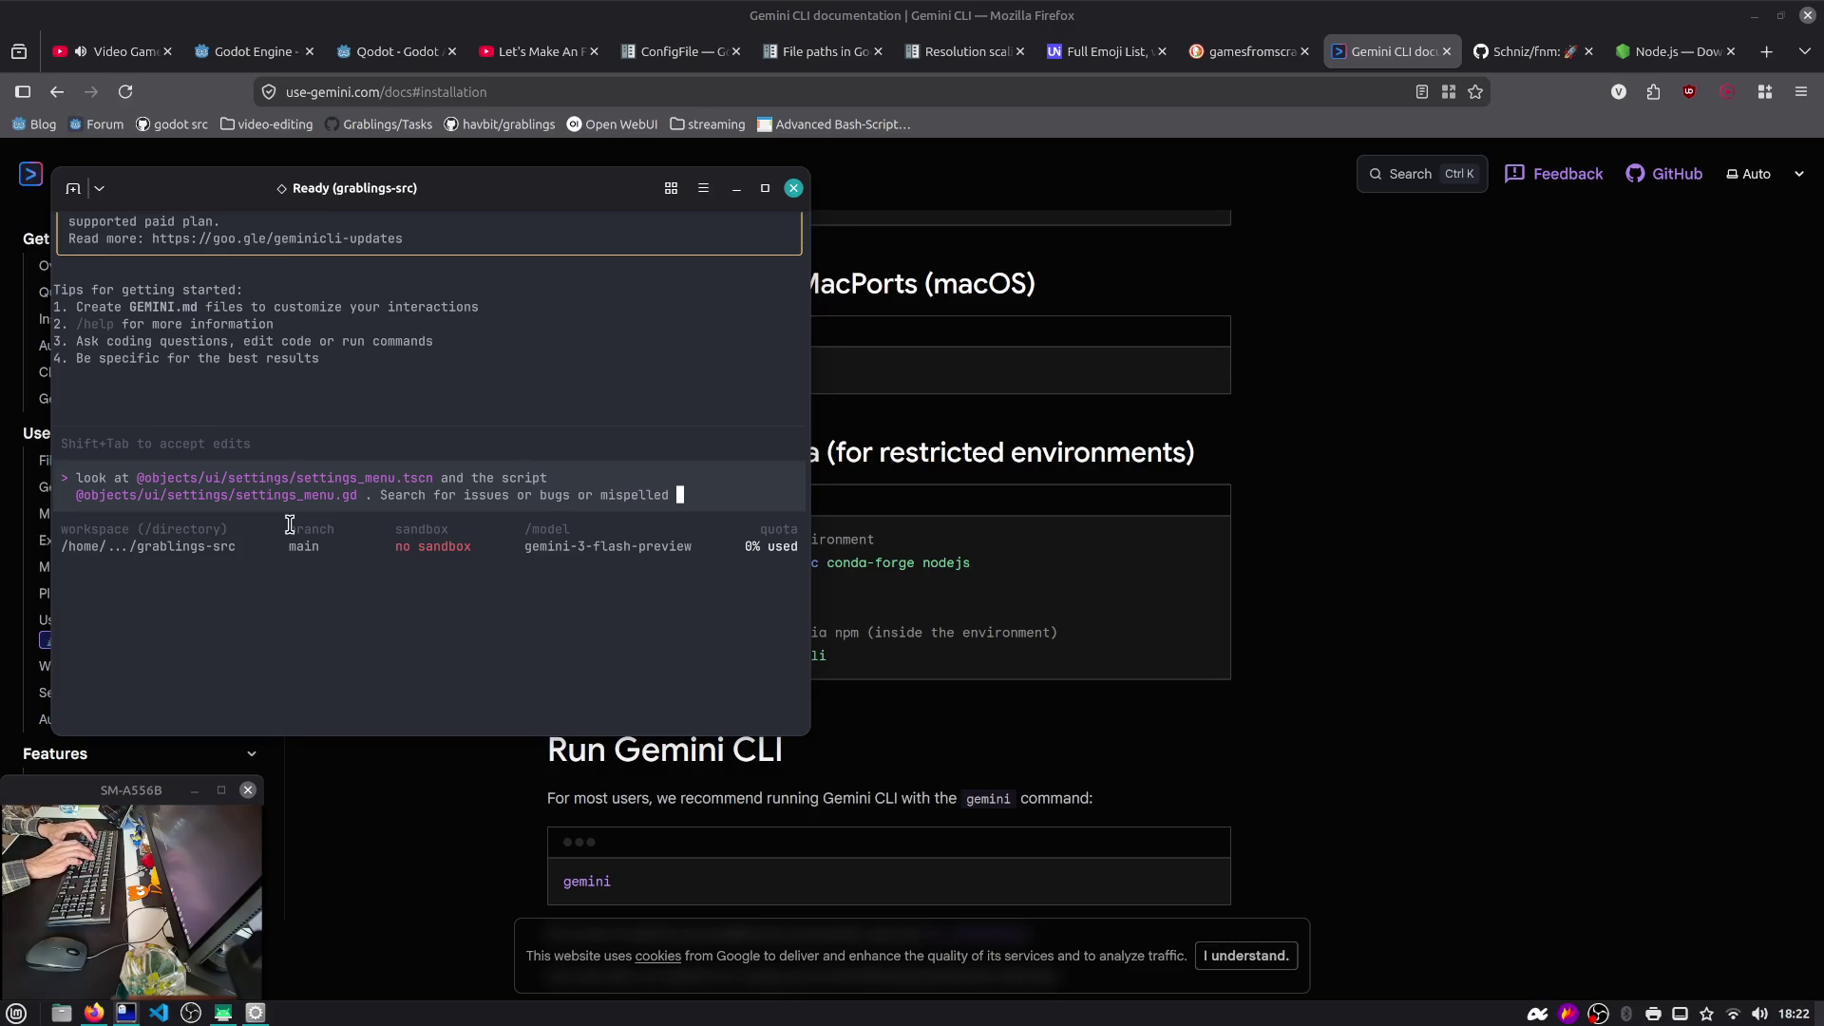
key("BackSpace")
key("BackSpace")
key("BackSpace")
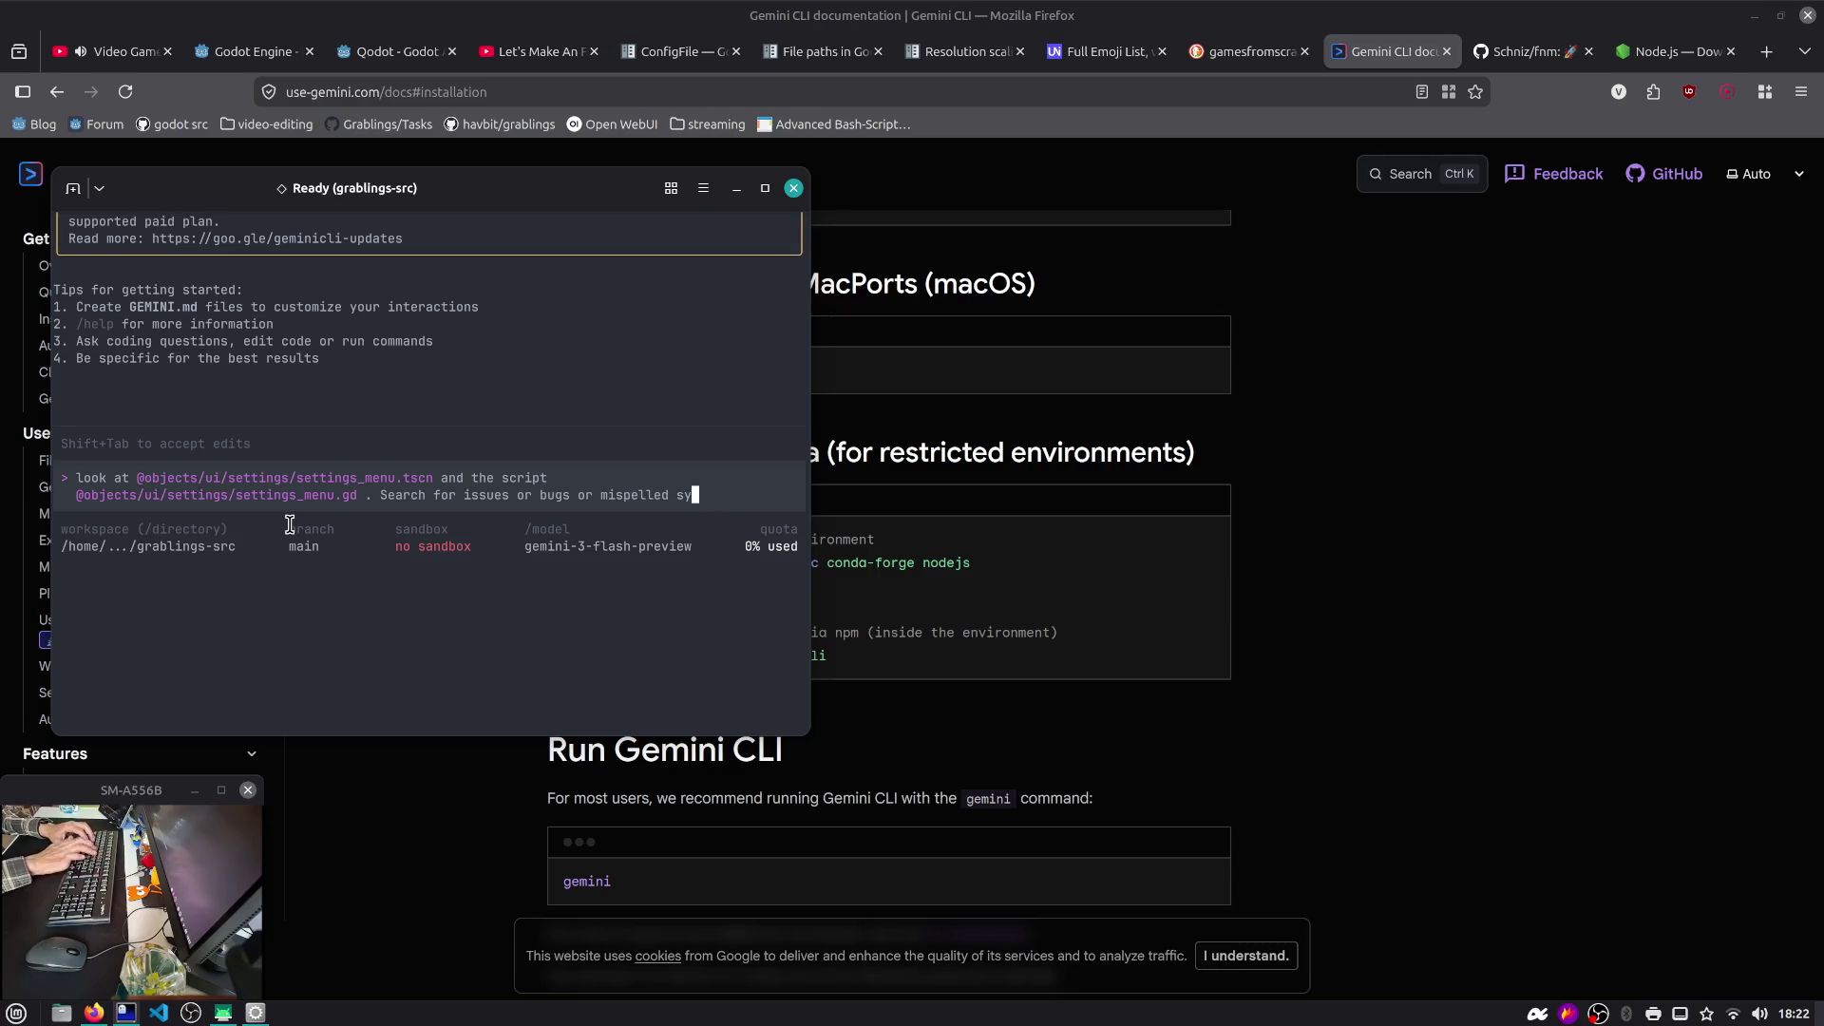
key("shift+Return")
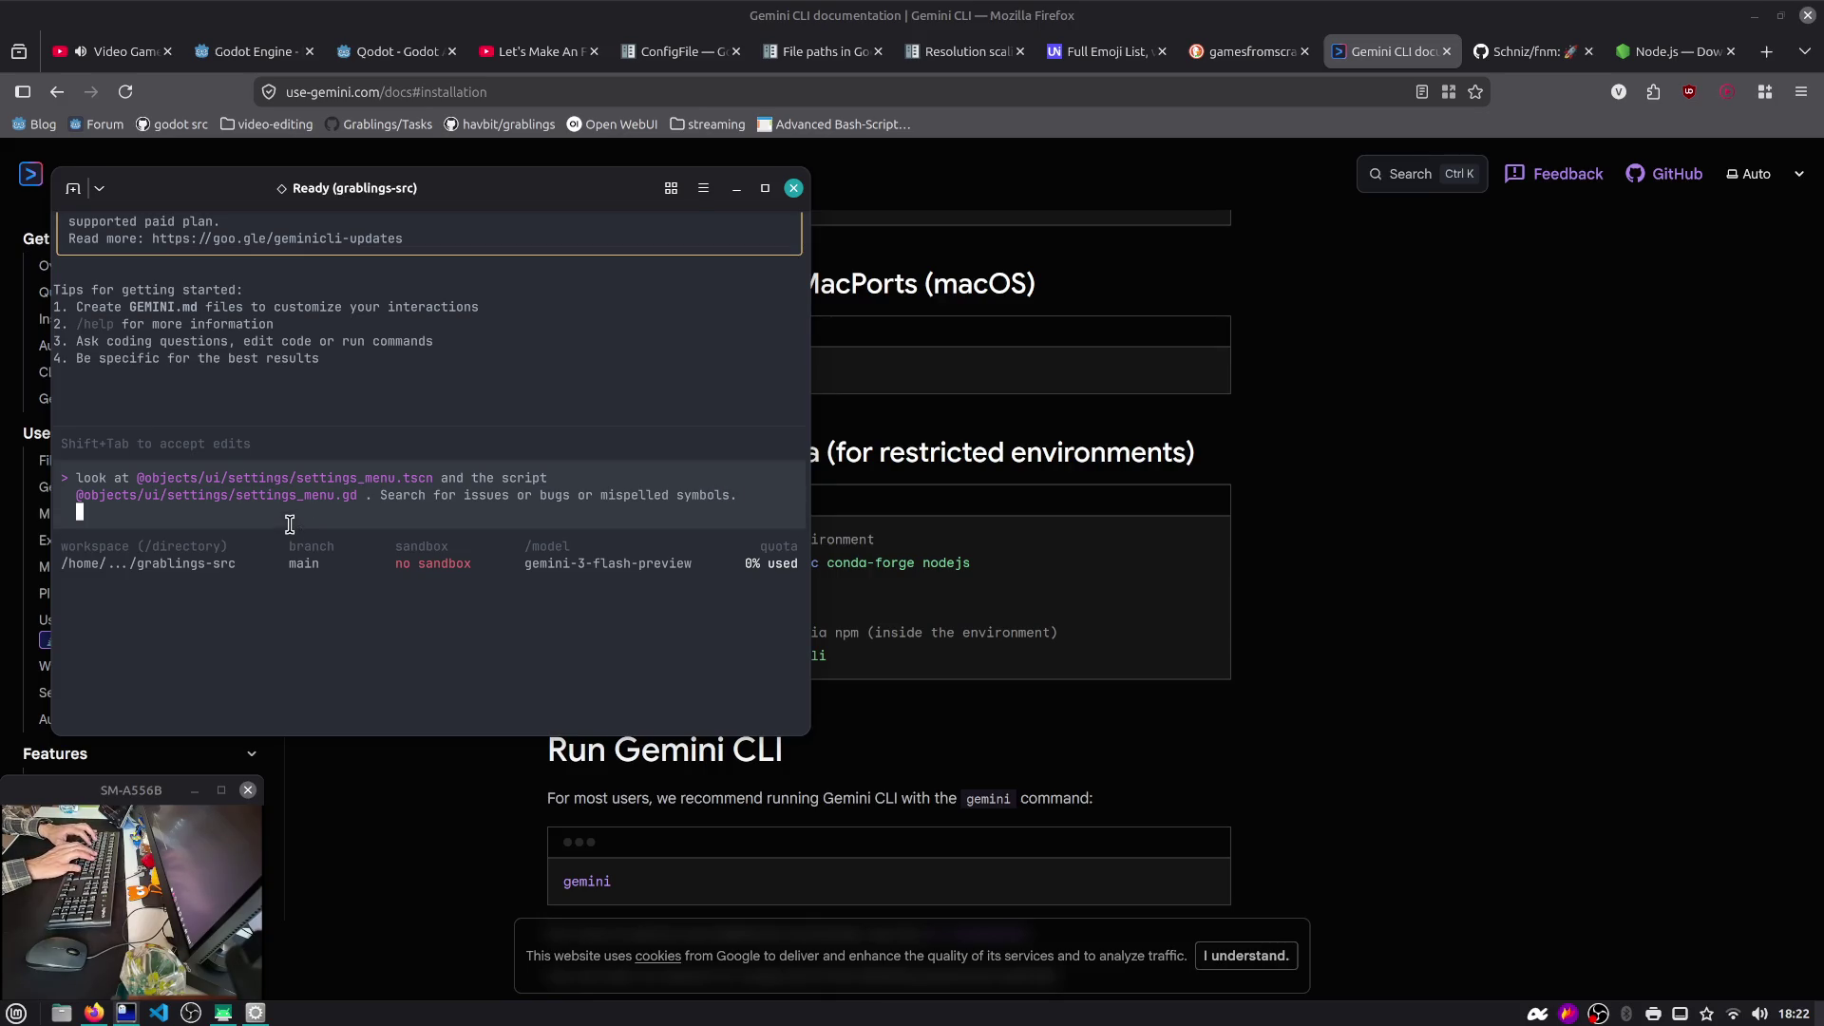
type("h")
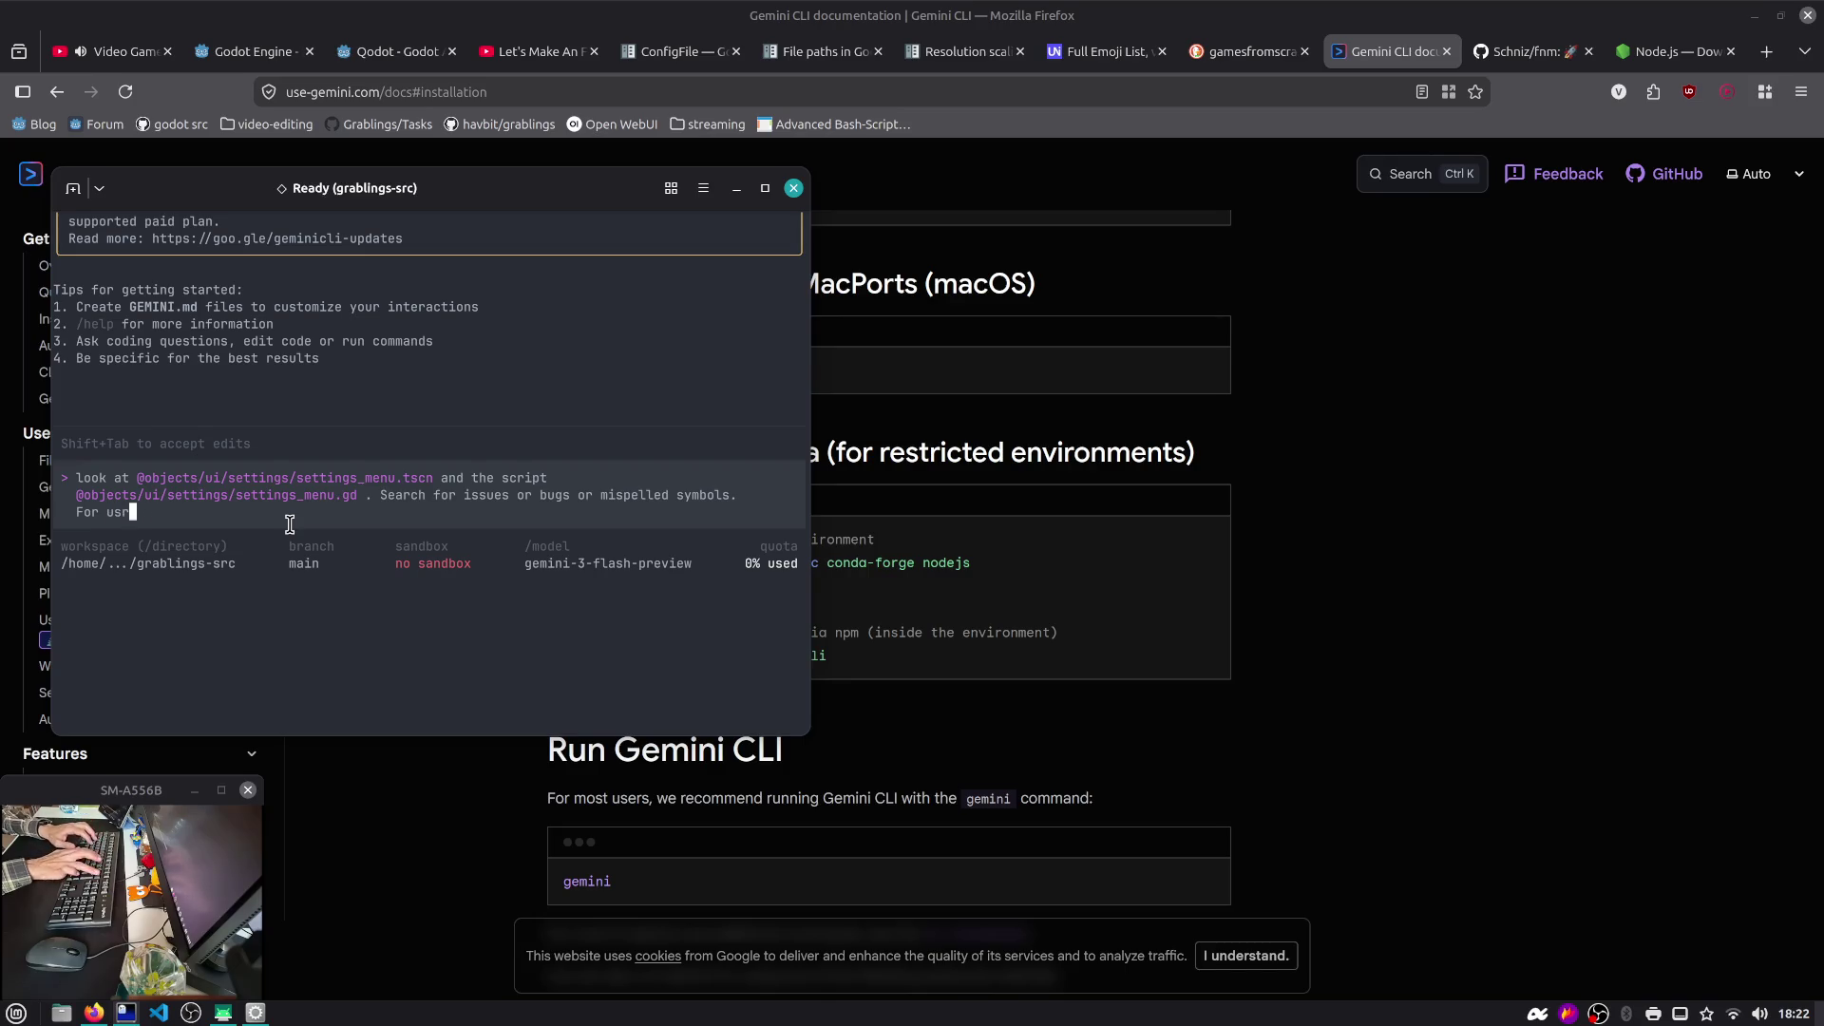
type("re I have a small problemi")
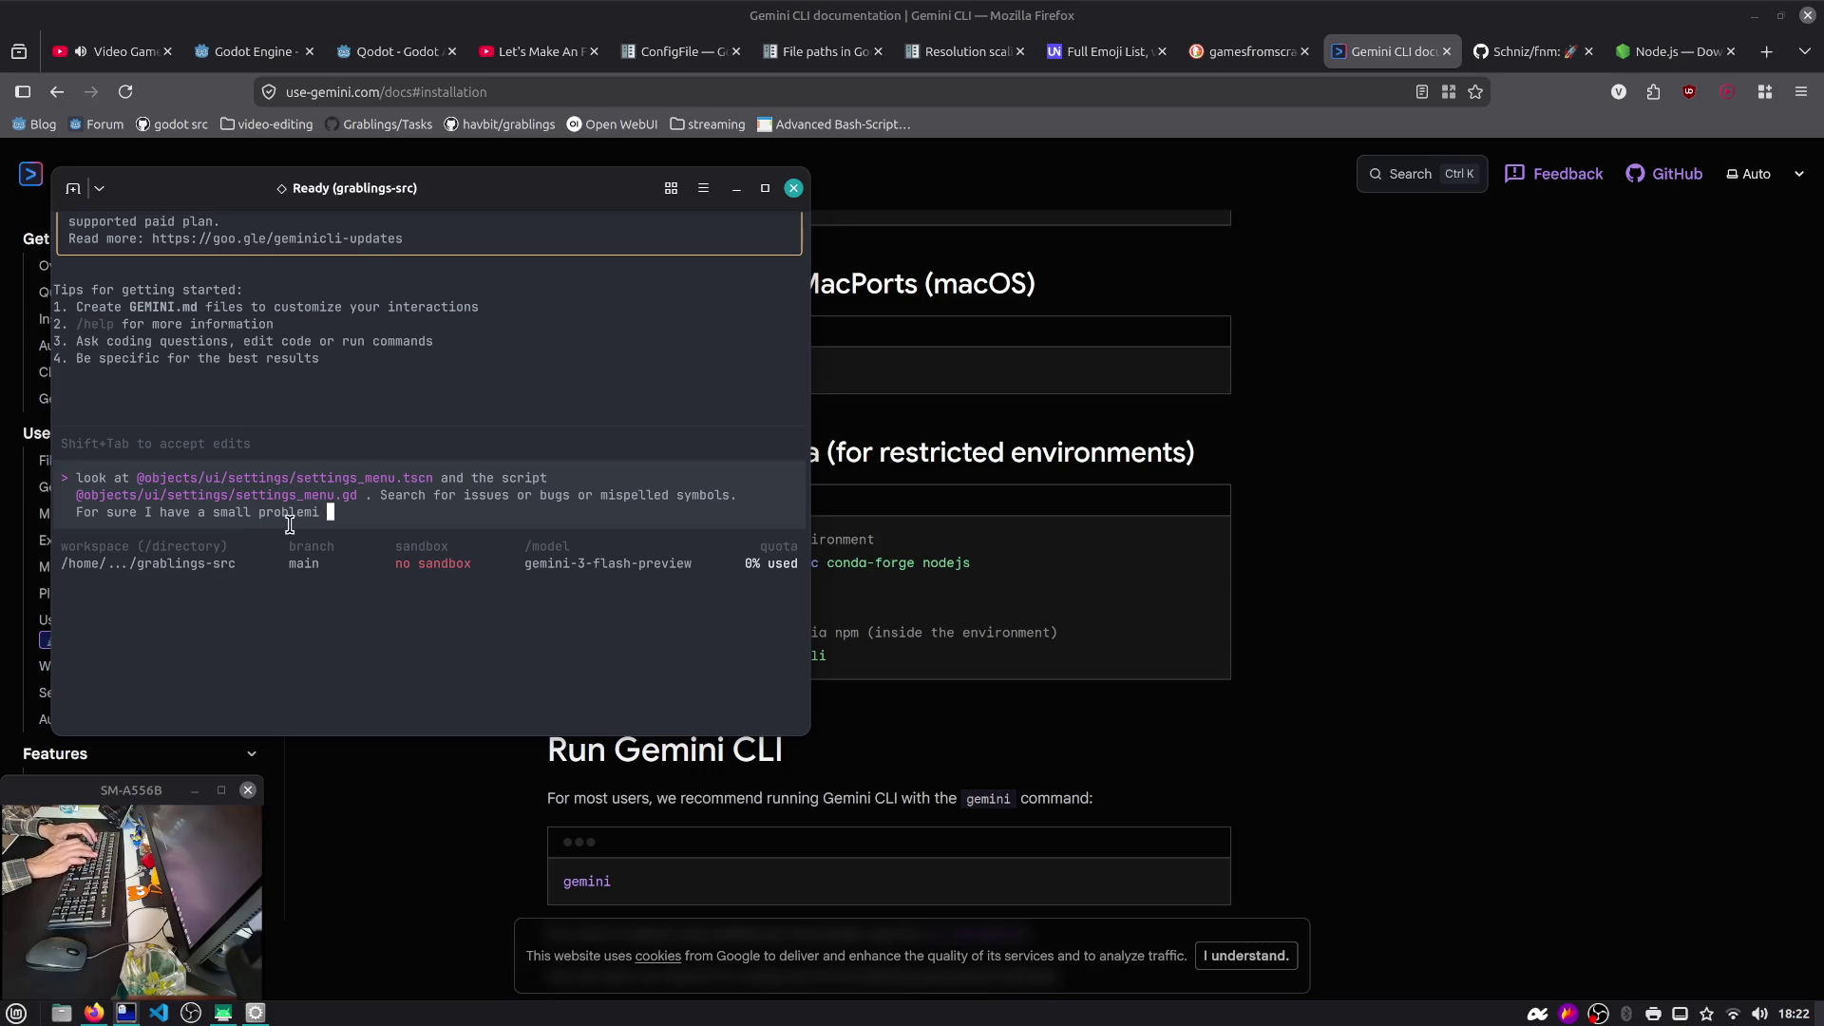
type("with")
Step: Search the application launcher for Godot
key("ctrl+space")
type("fgodo")
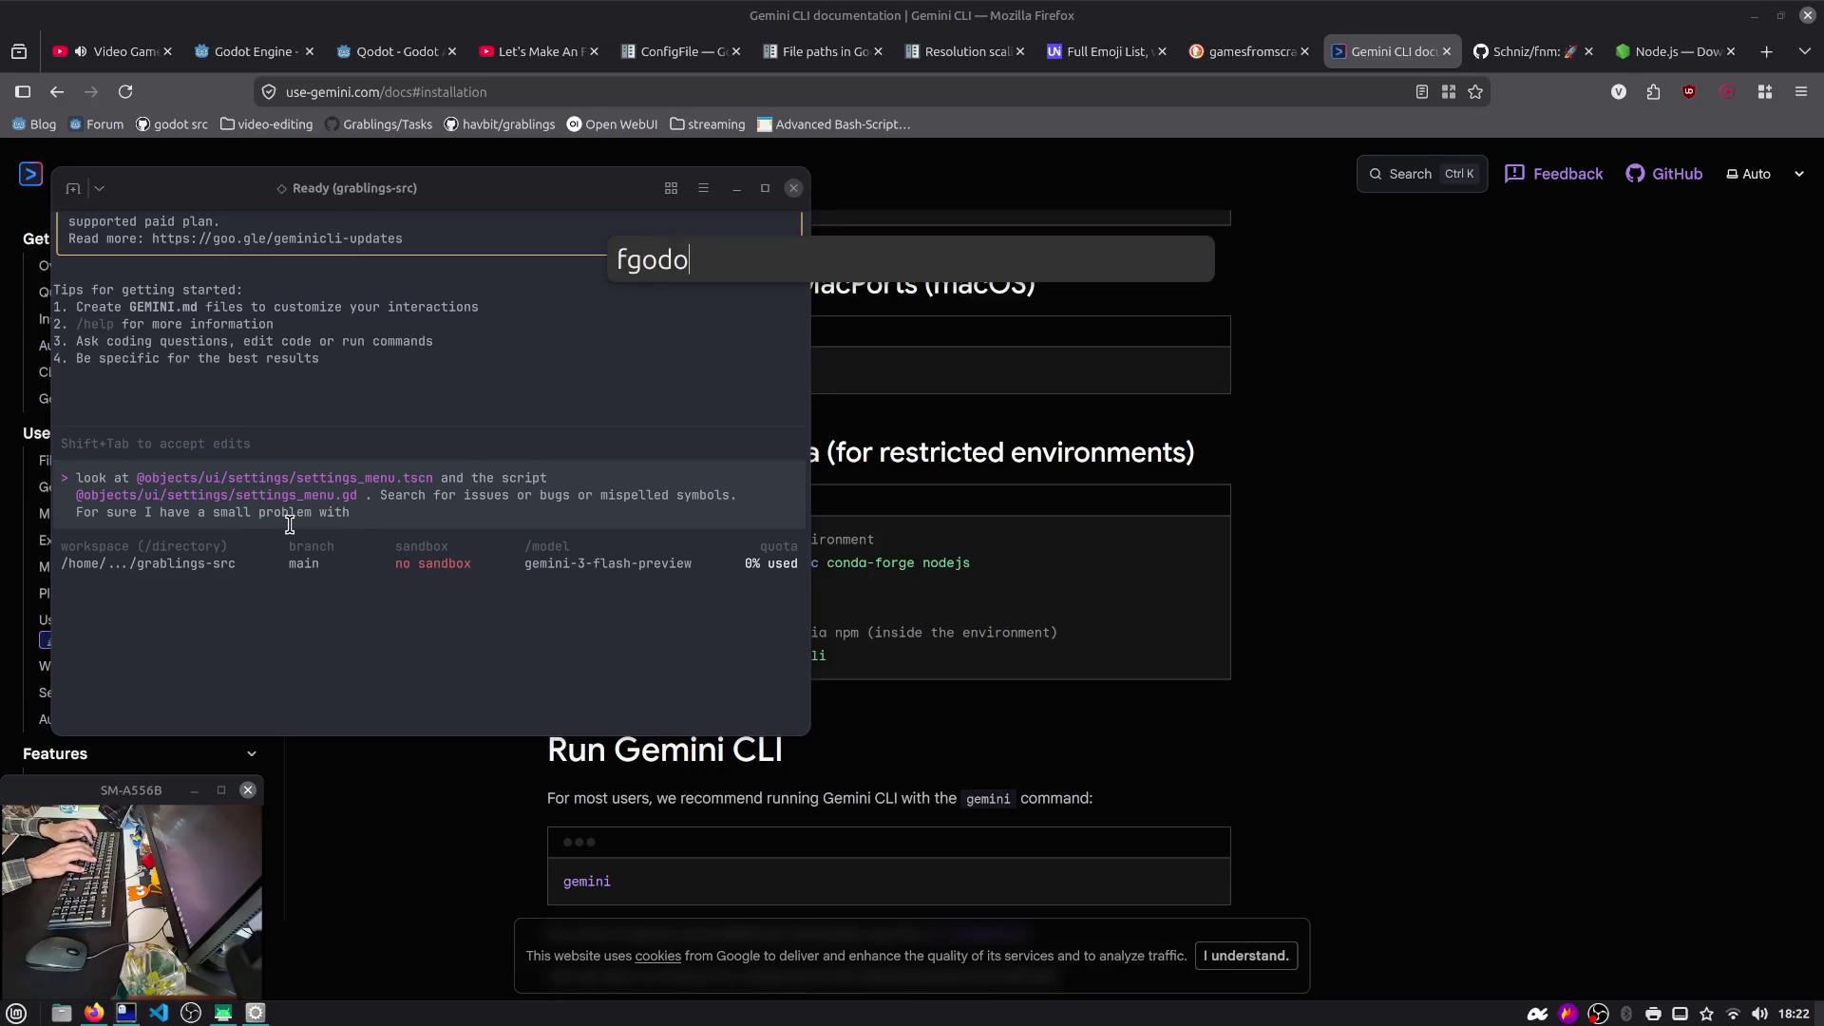
key("BackSpace")
key("BackSpace")
type("godo")
key("Return")
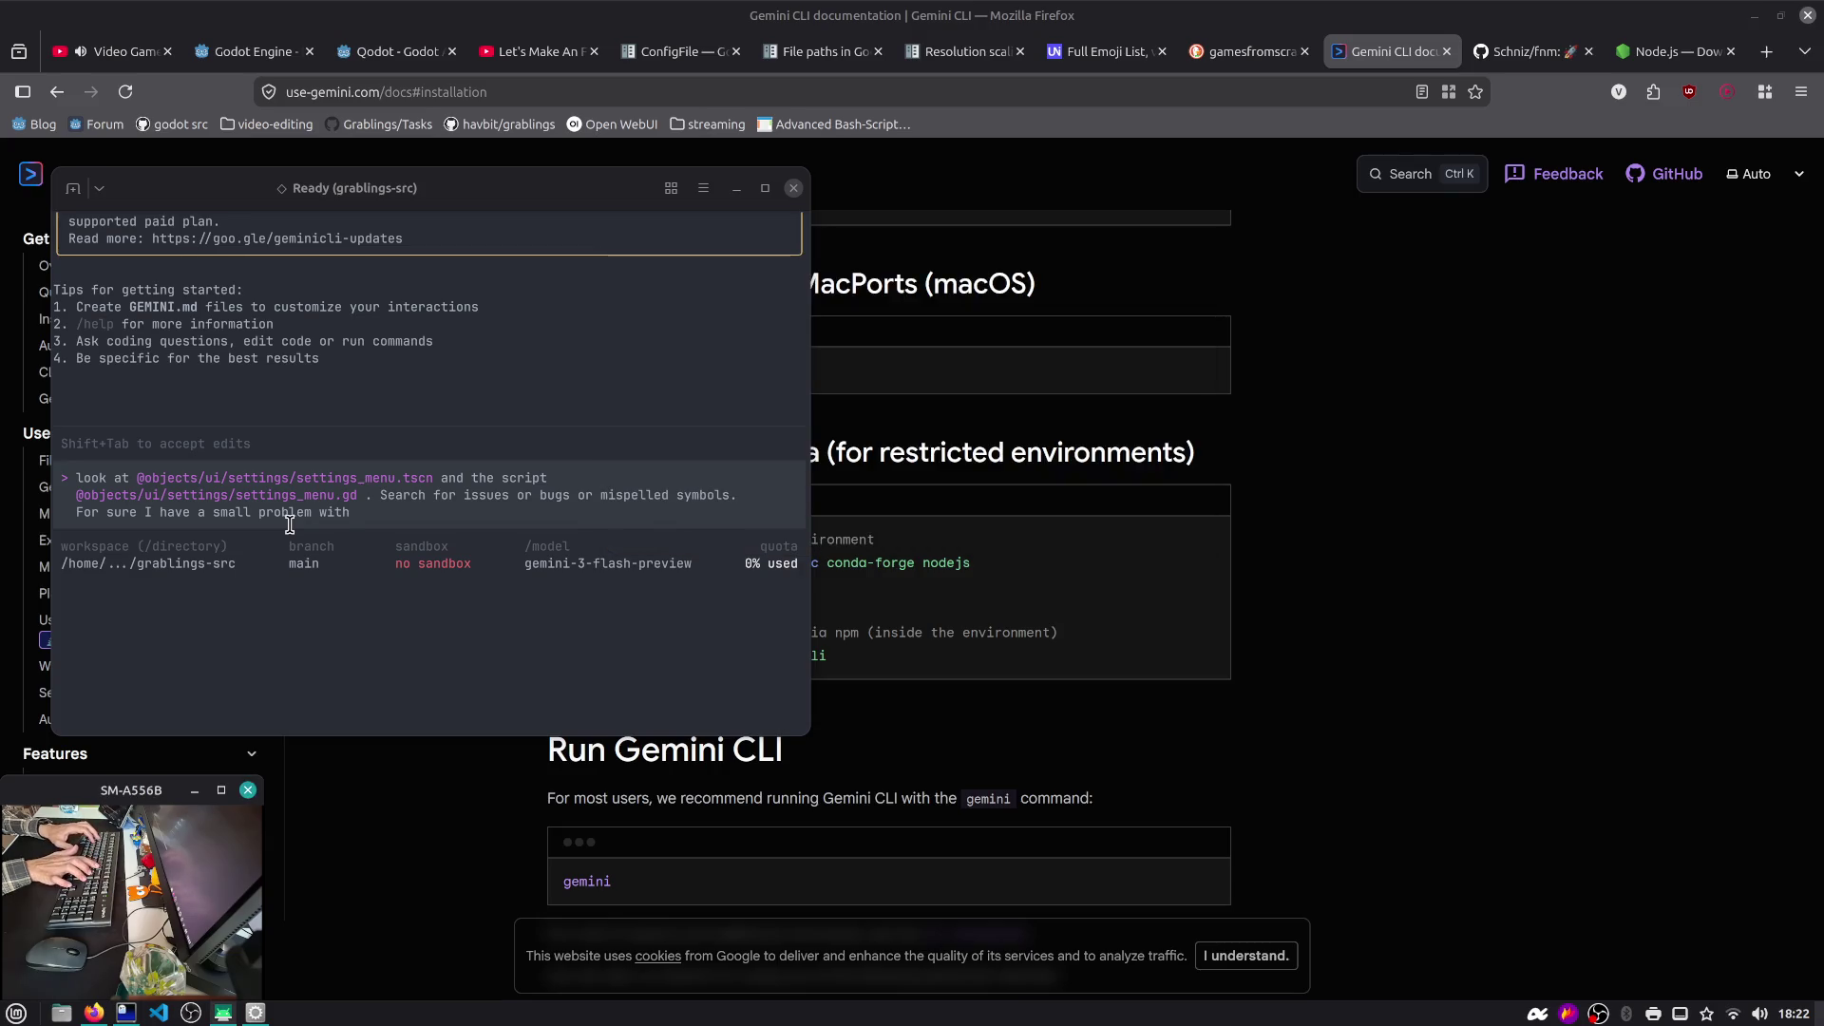
key("alt+Tab")
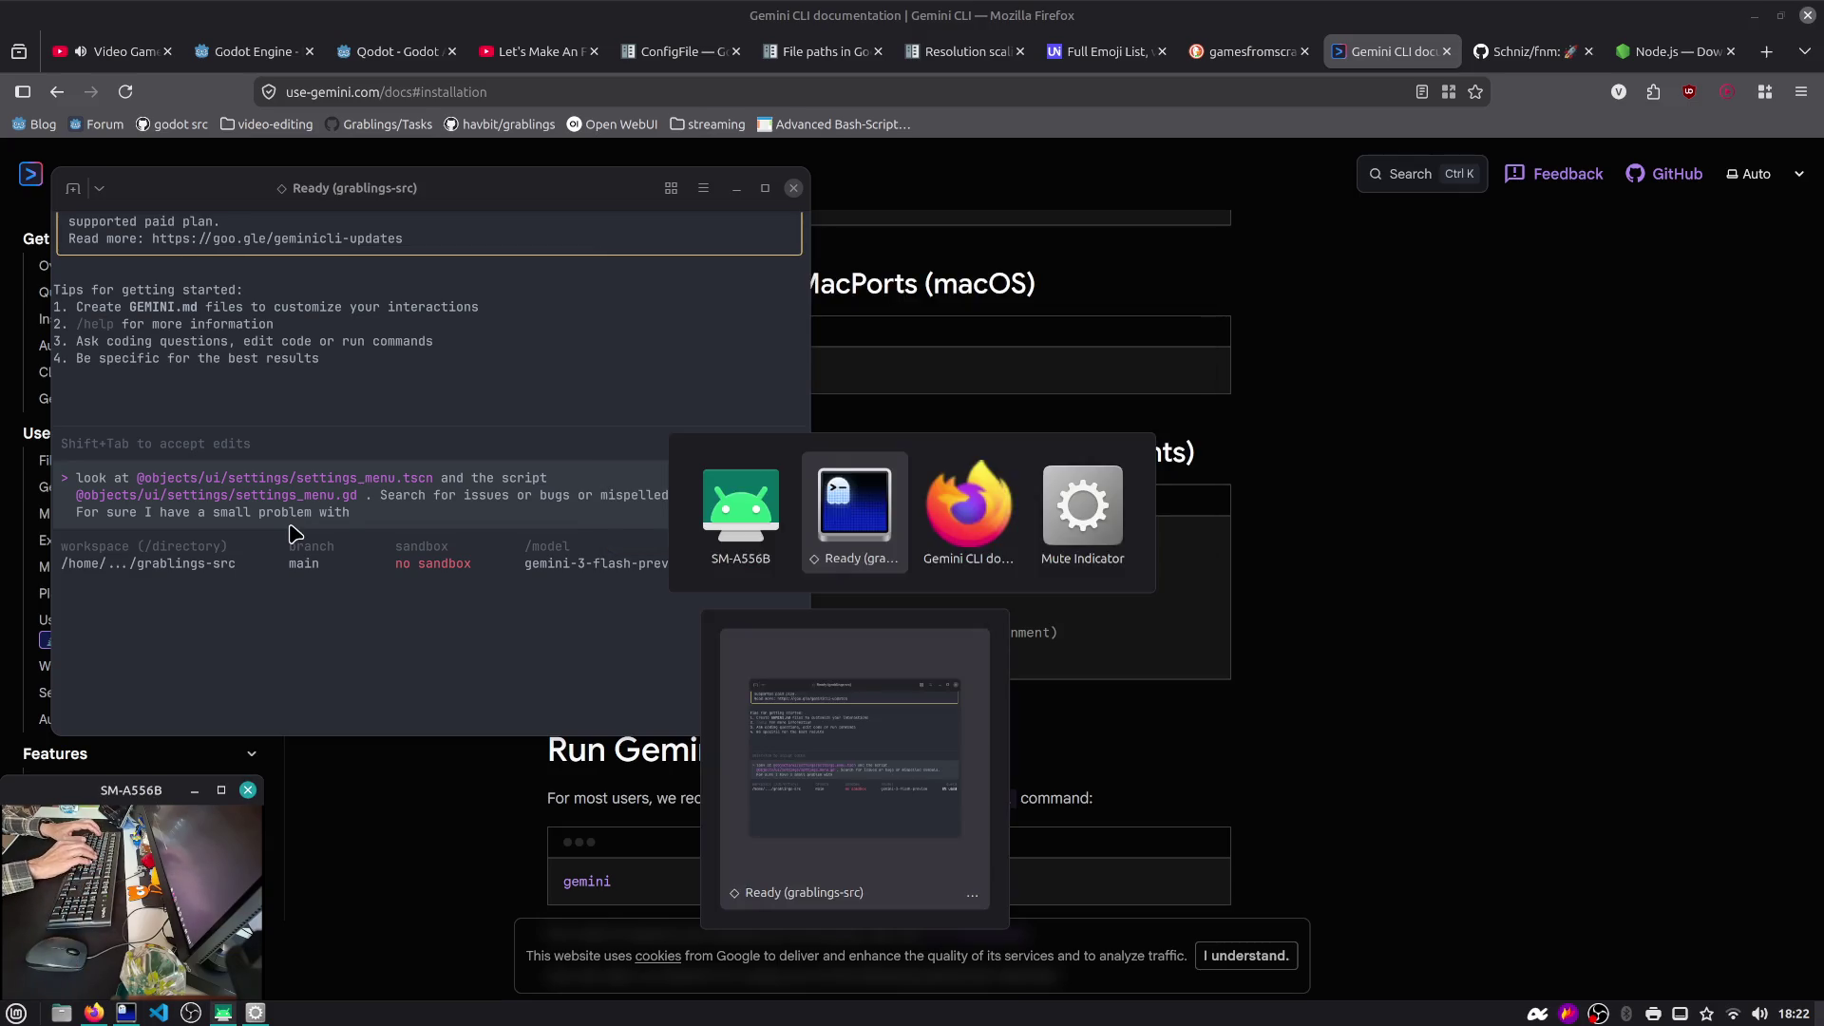
Step: Launch Godot 4.6, open the grablings project maximized, and run the game
key("ctrl+space")
key("Return")
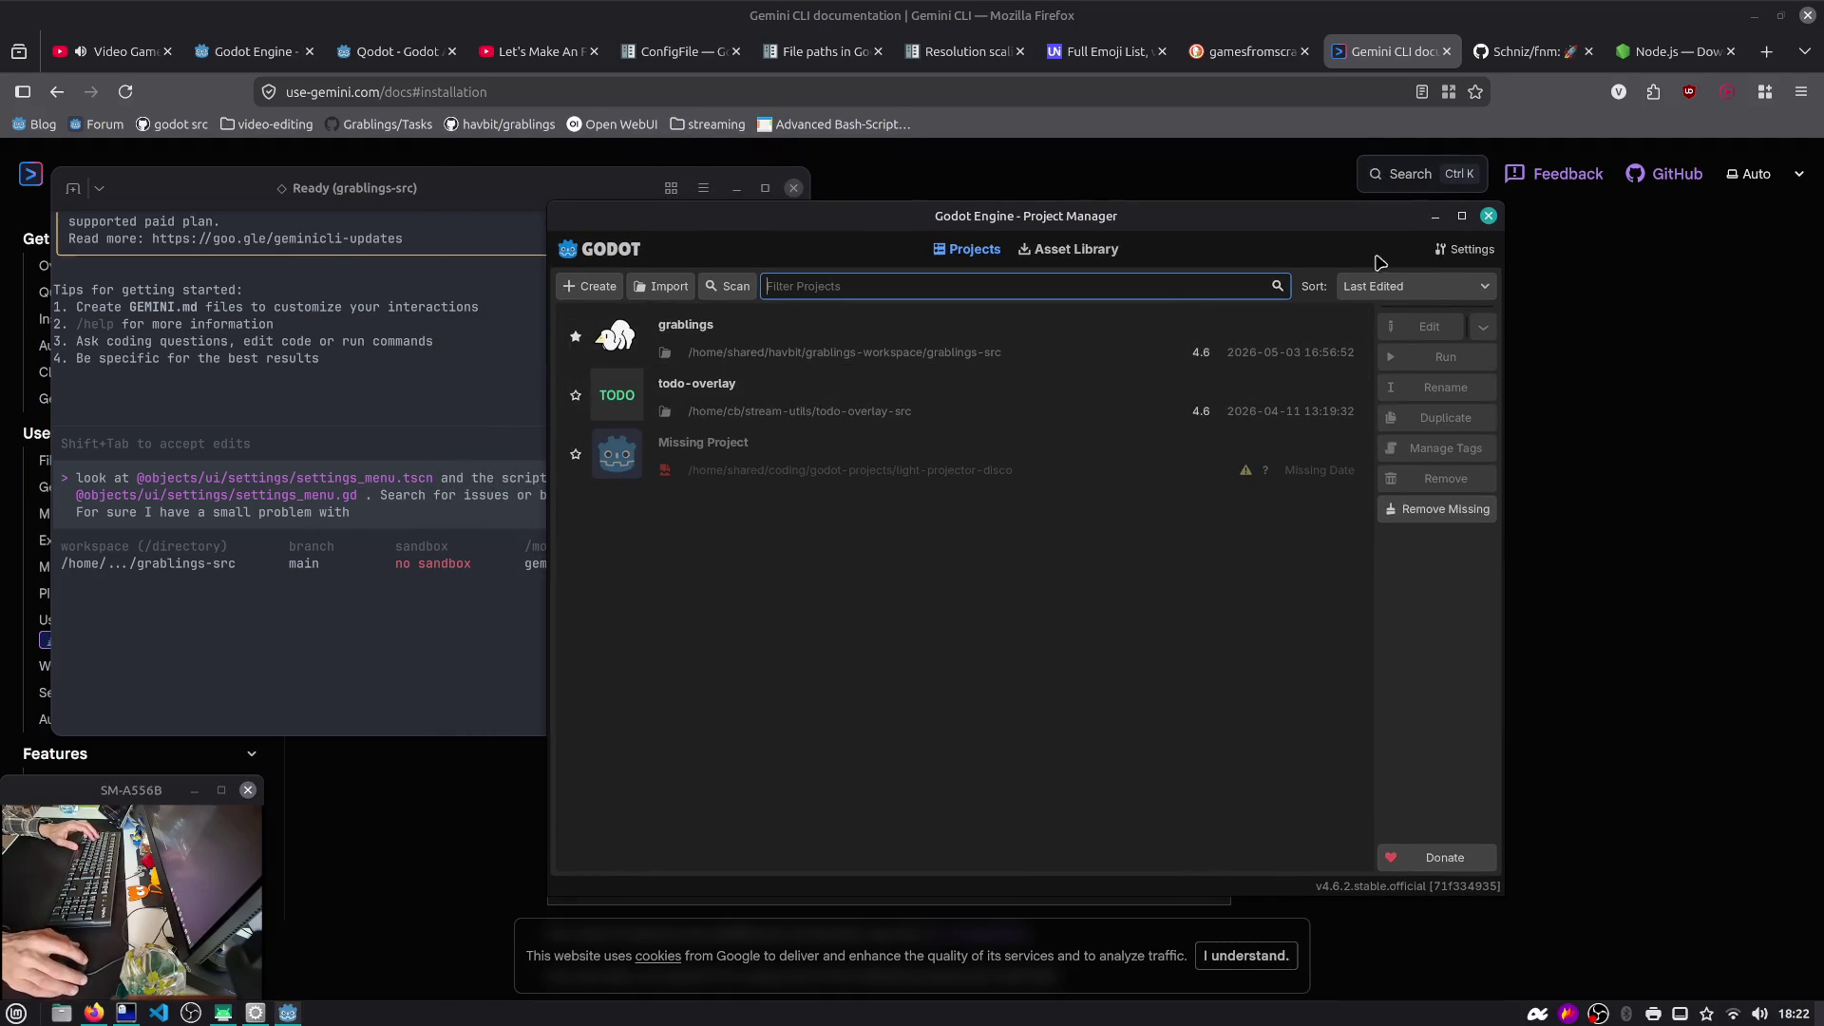
double_click(875, 345)
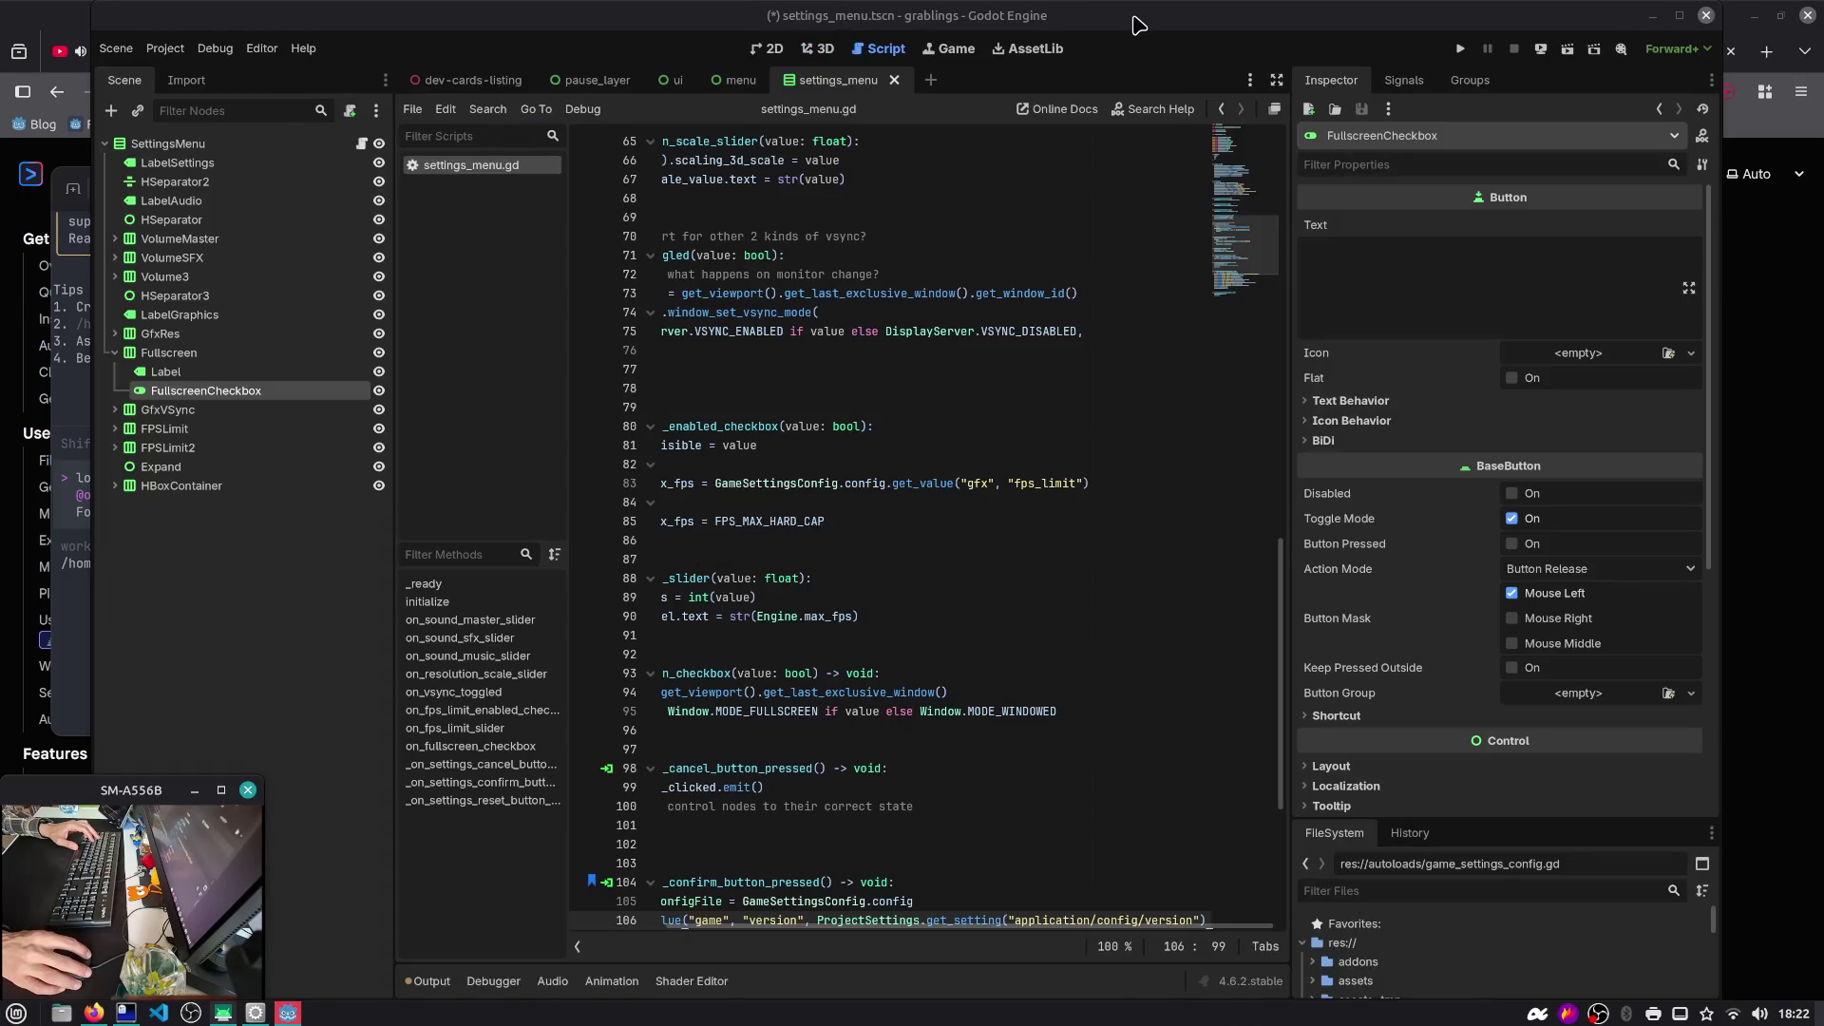
double_click(1137, 24)
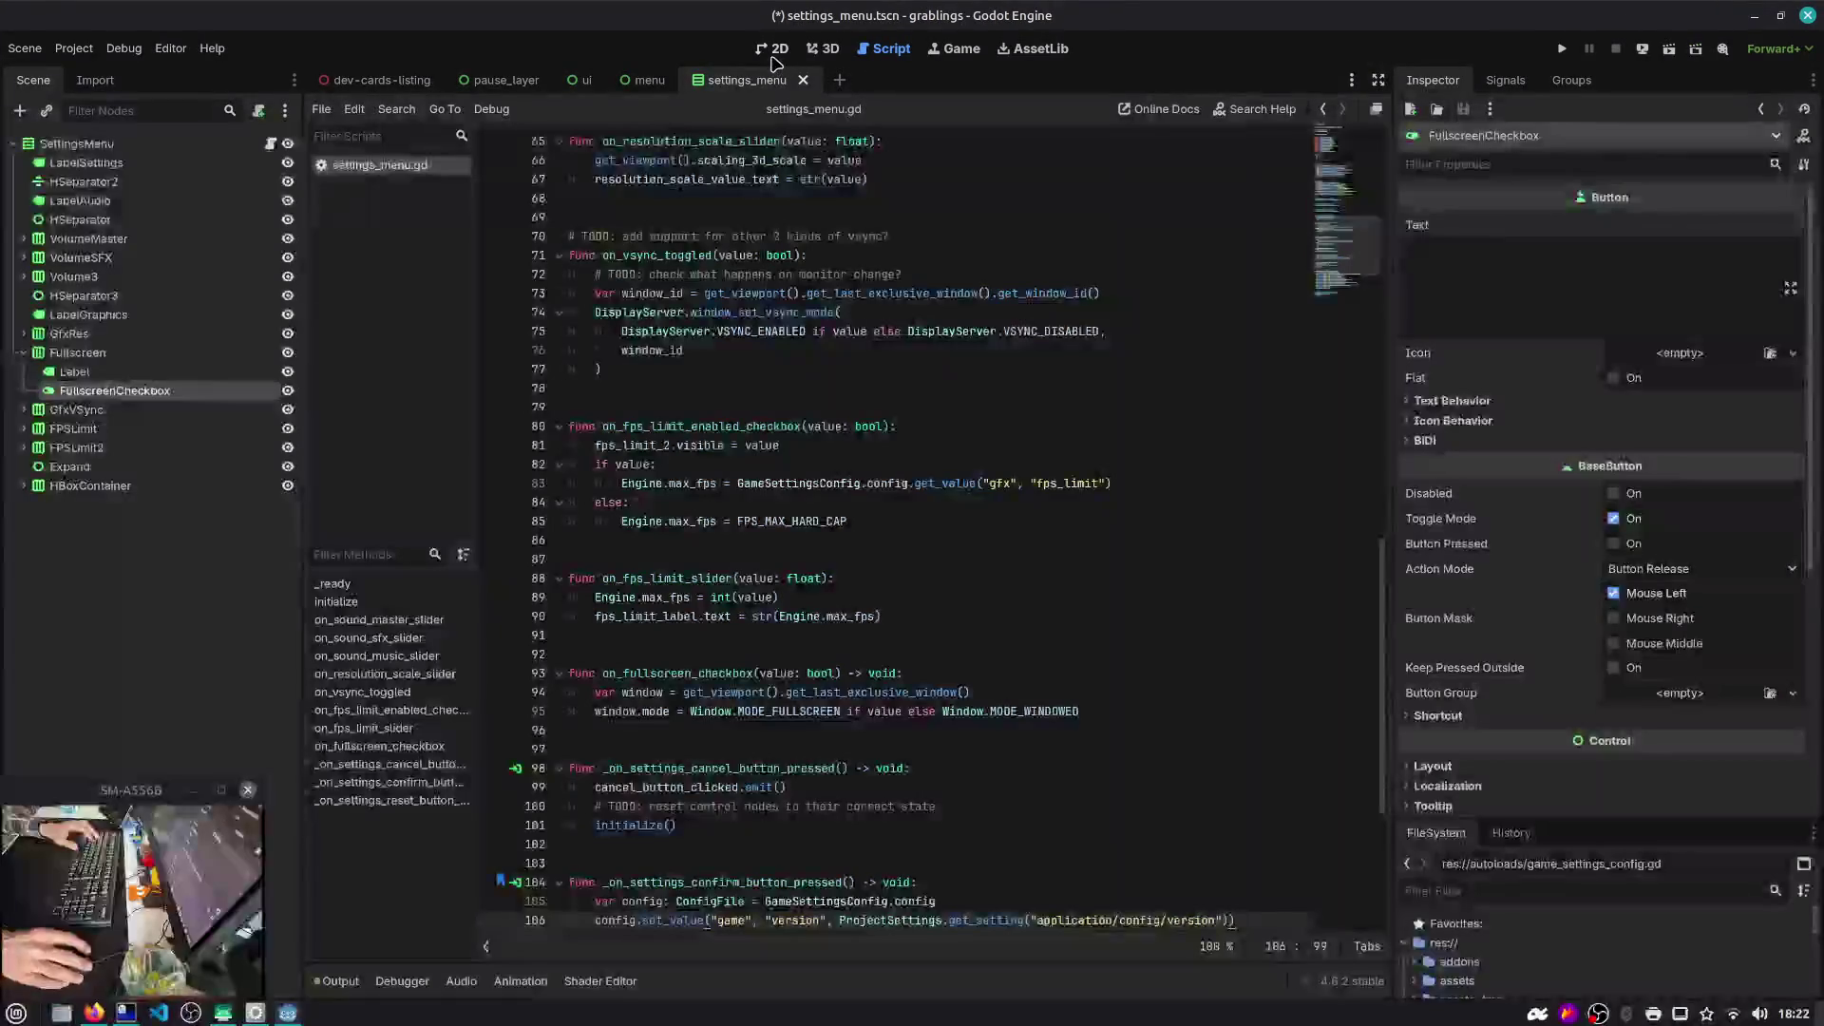
left_click(1564, 50)
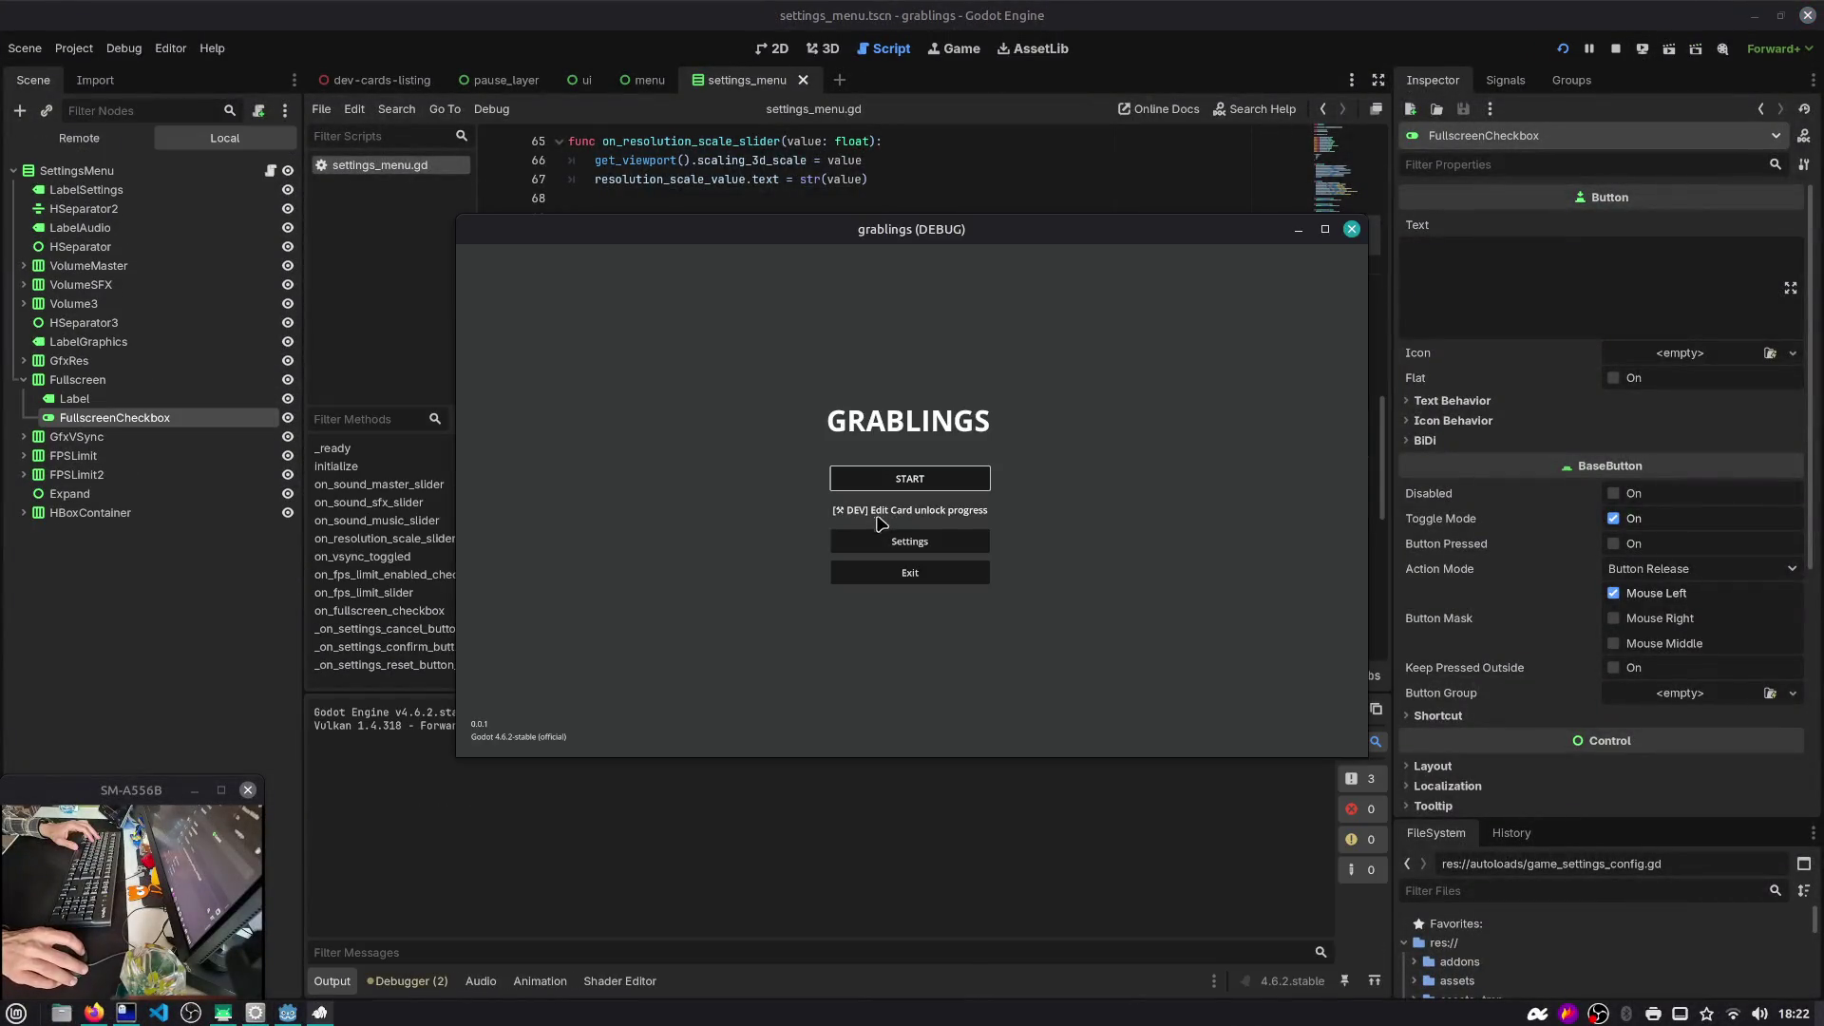
Step: In the game's Settings, show FPS, toggle Fullscreen and VSync off, cancel, and reopen
left_click(881, 536)
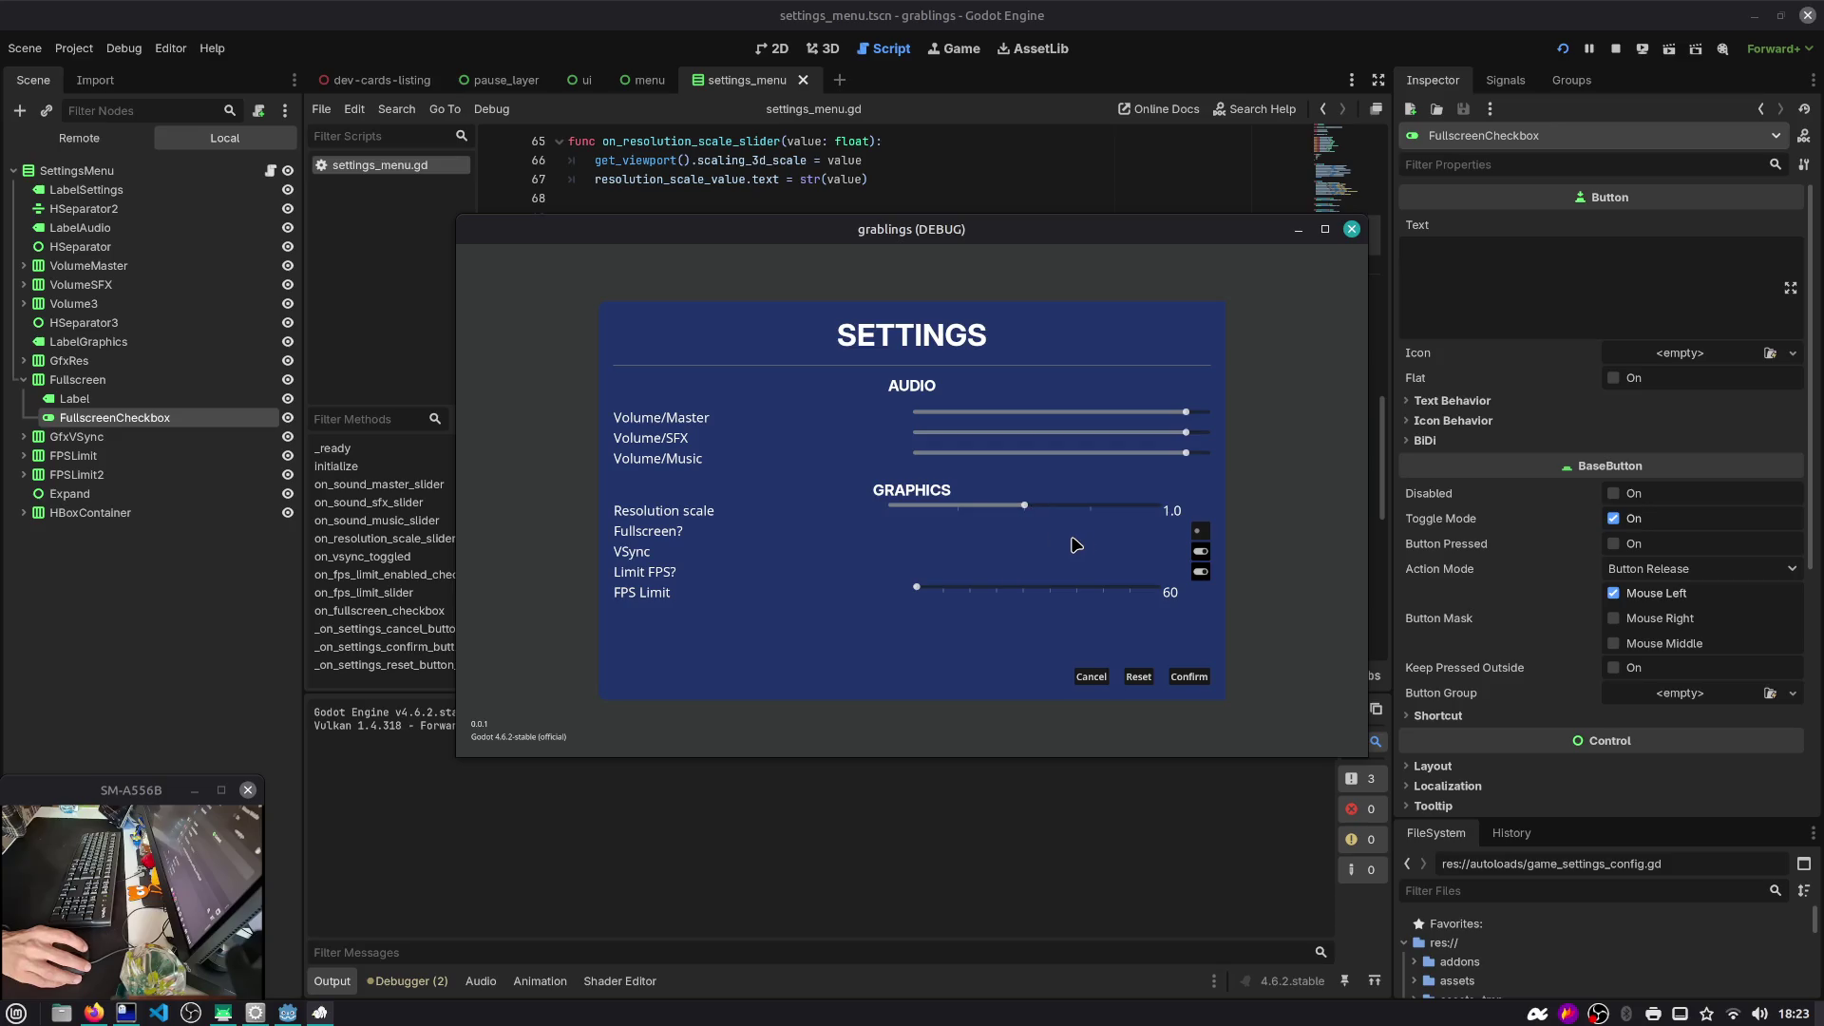
key("F3")
left_click(1325, 229)
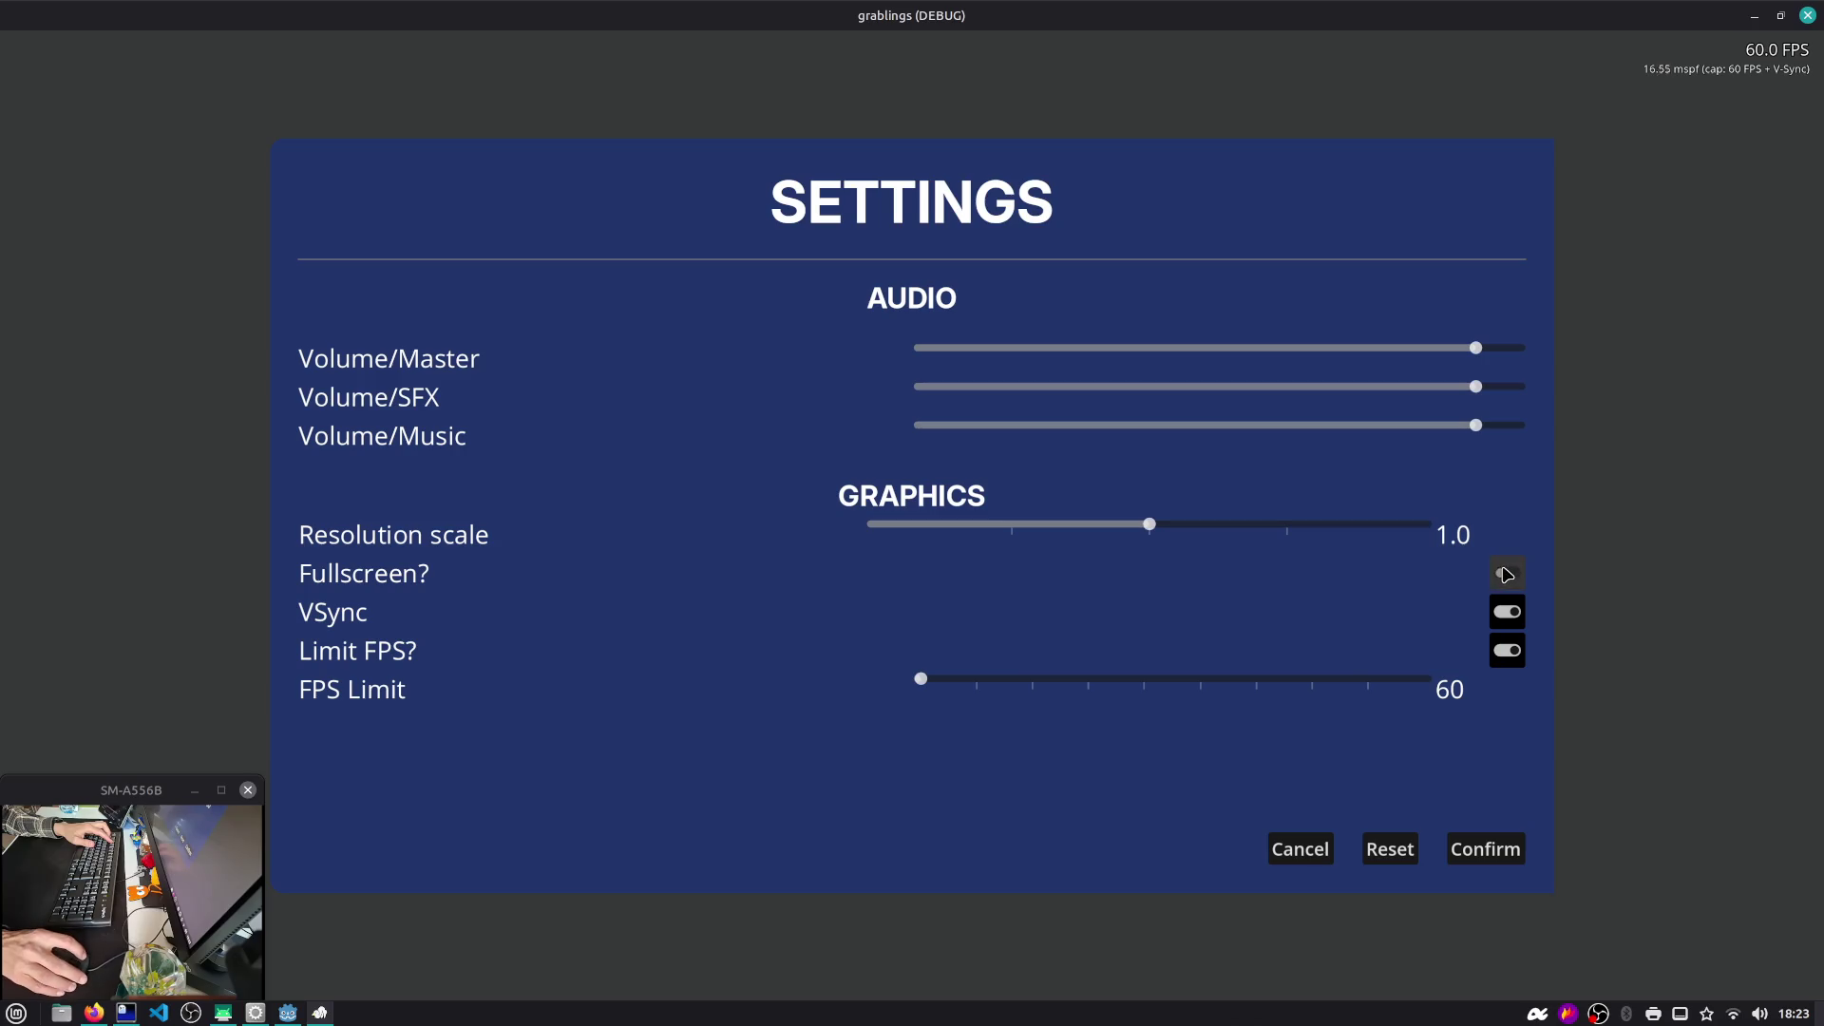
left_click(1506, 616)
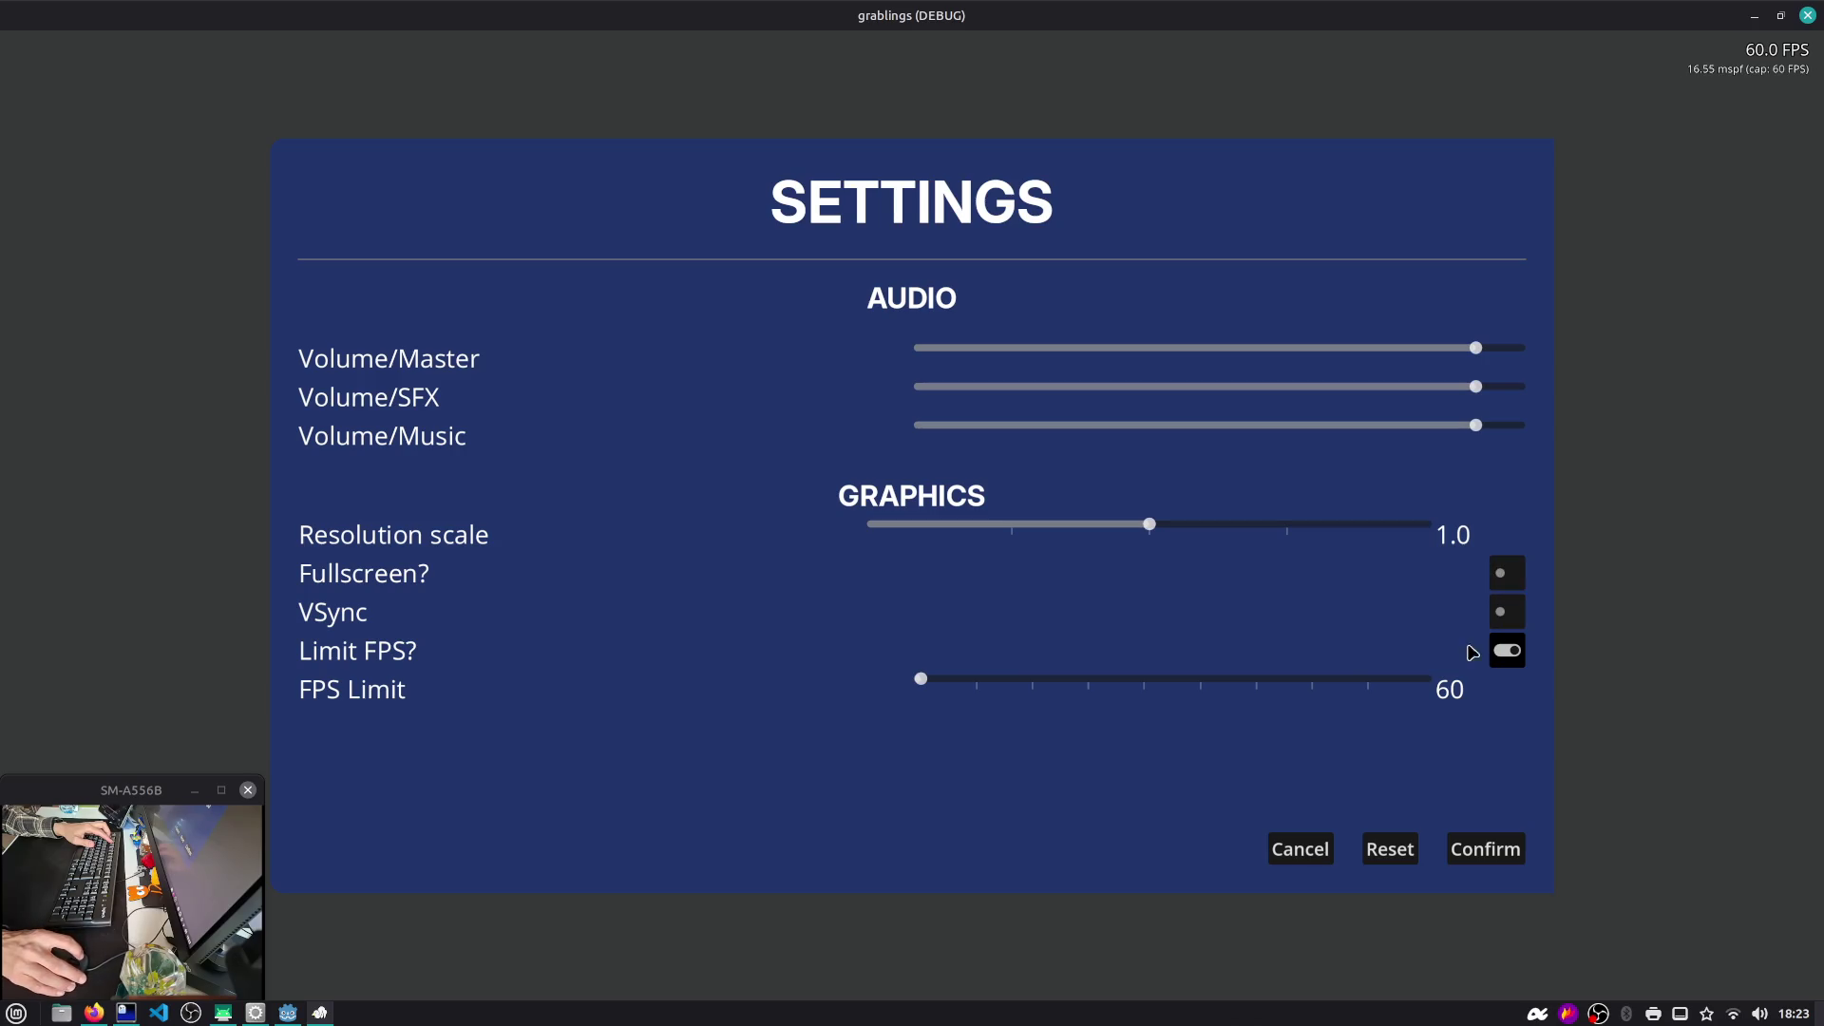
left_click(1088, 682)
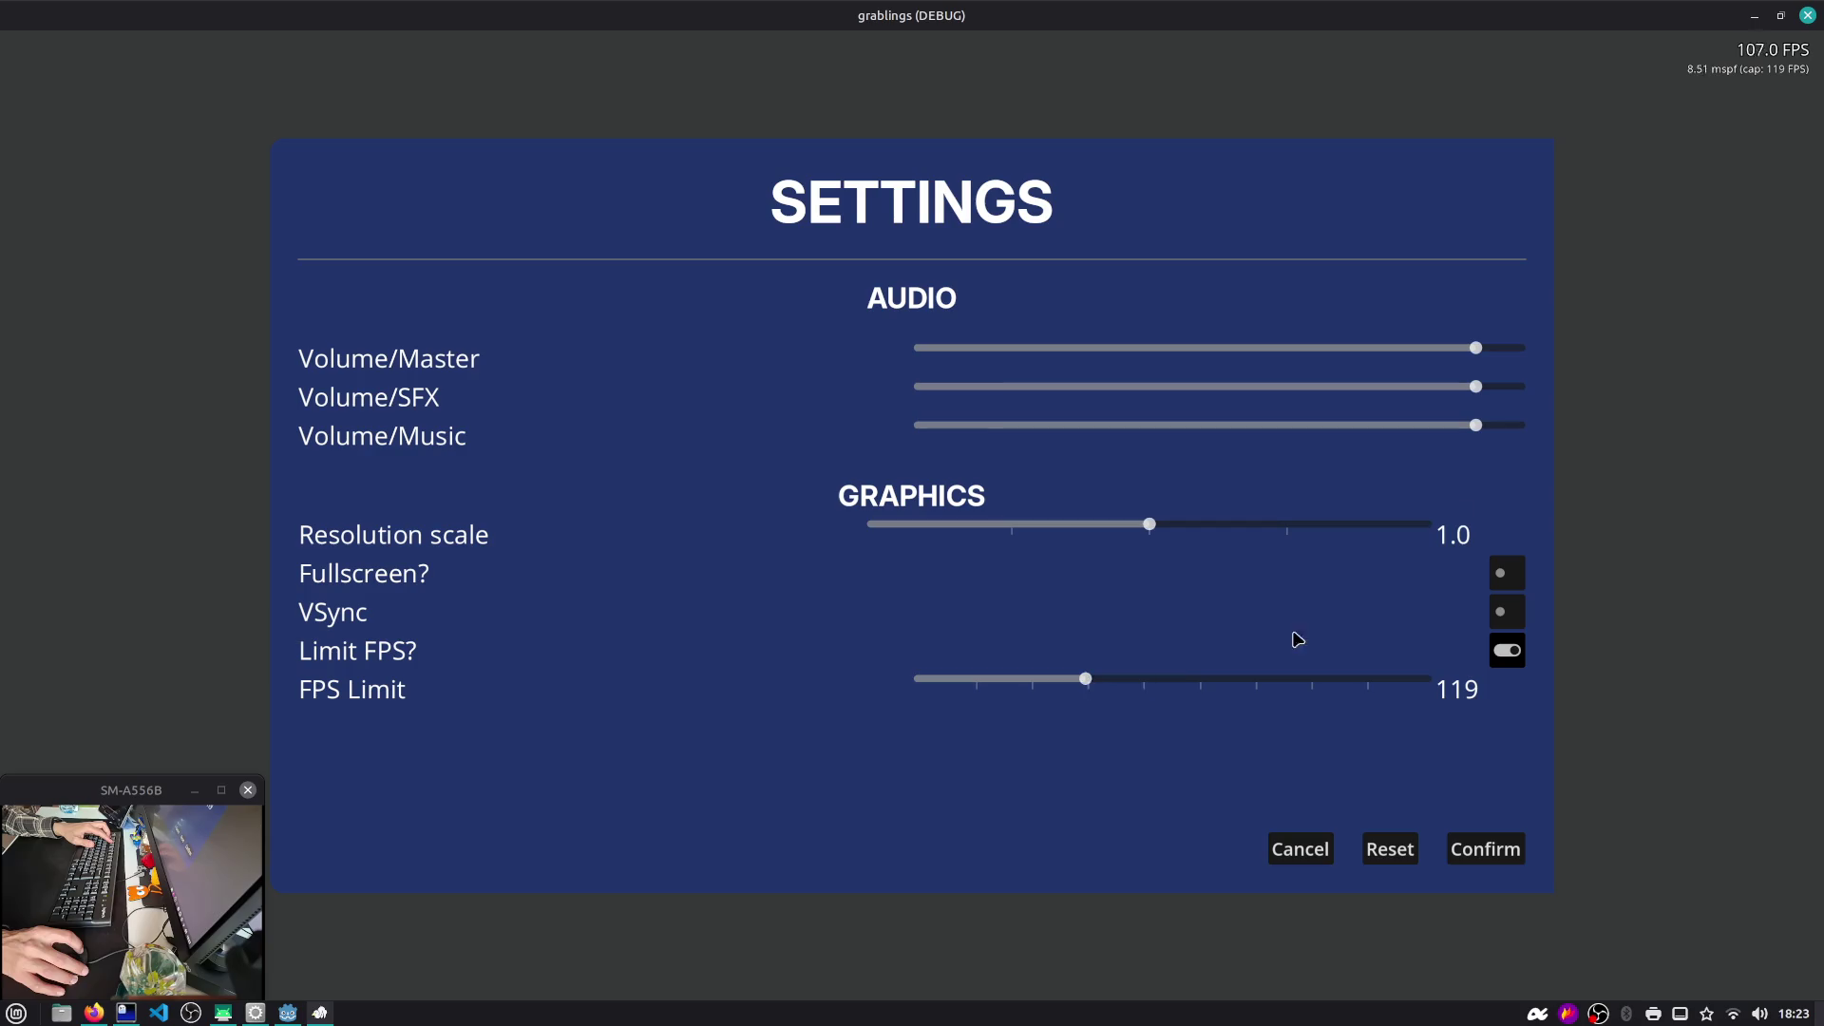
left_click(1320, 847)
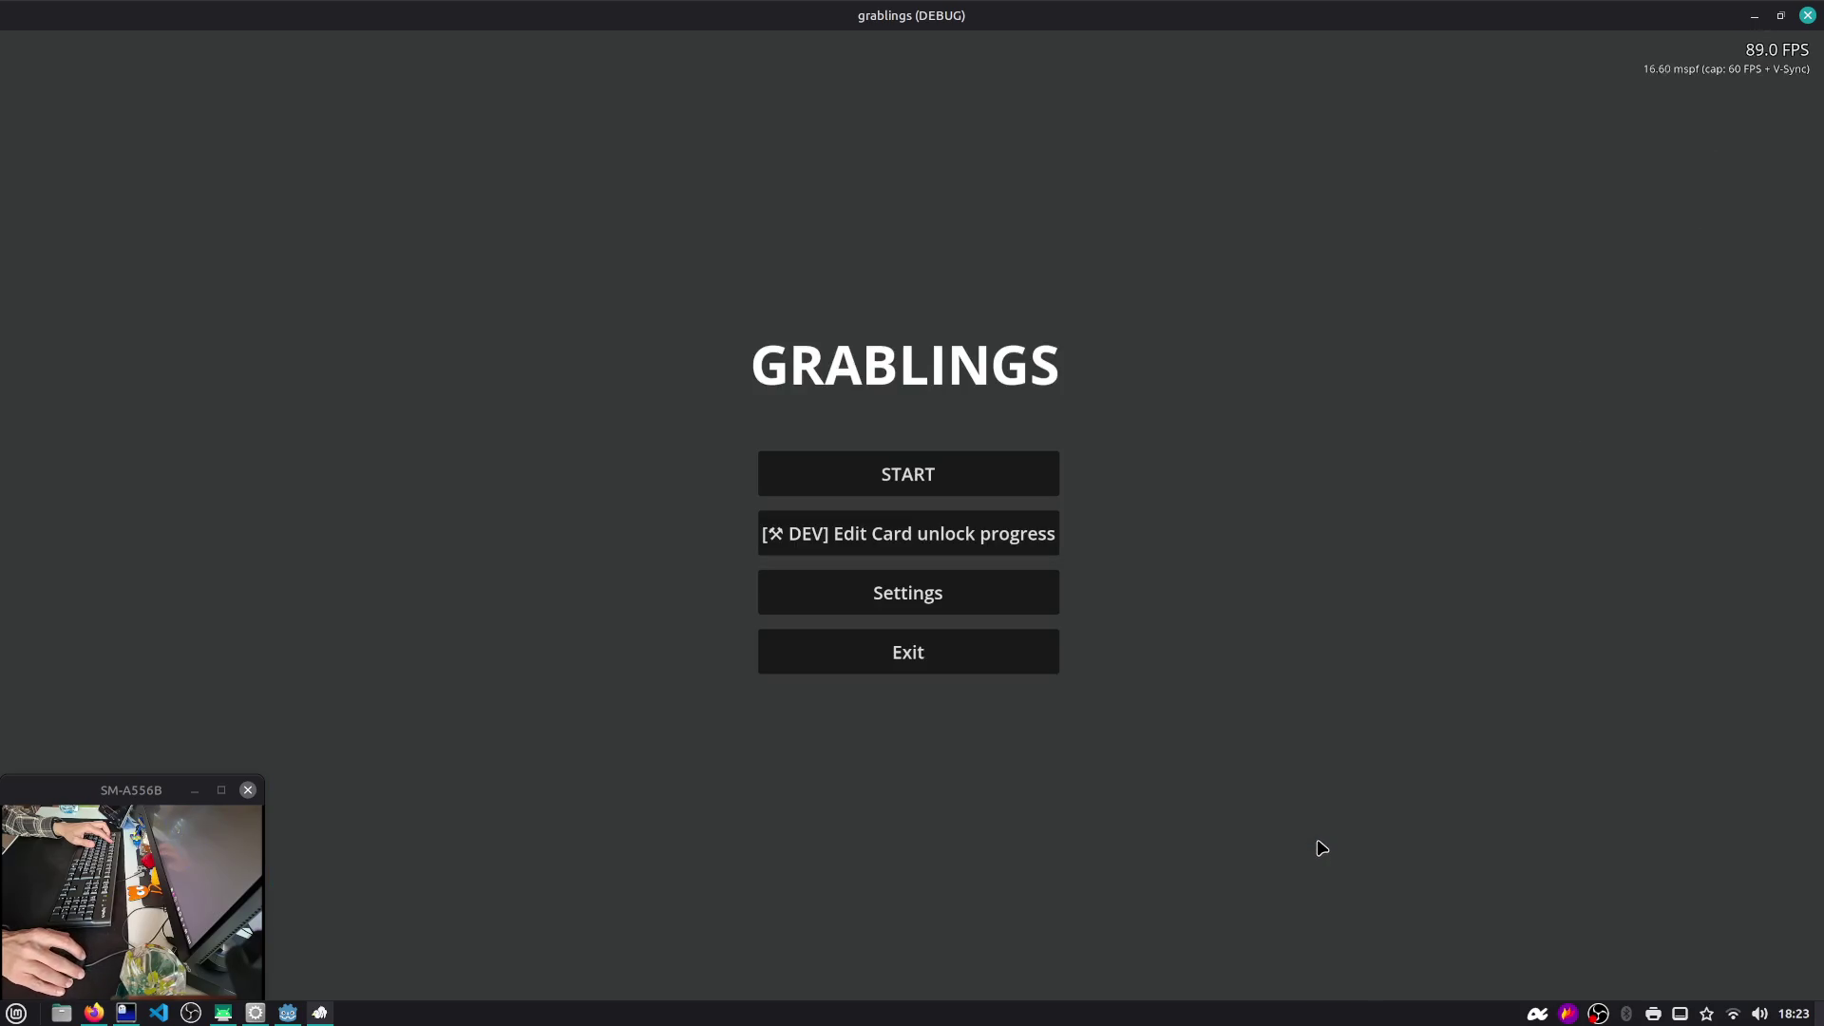
left_click(977, 594)
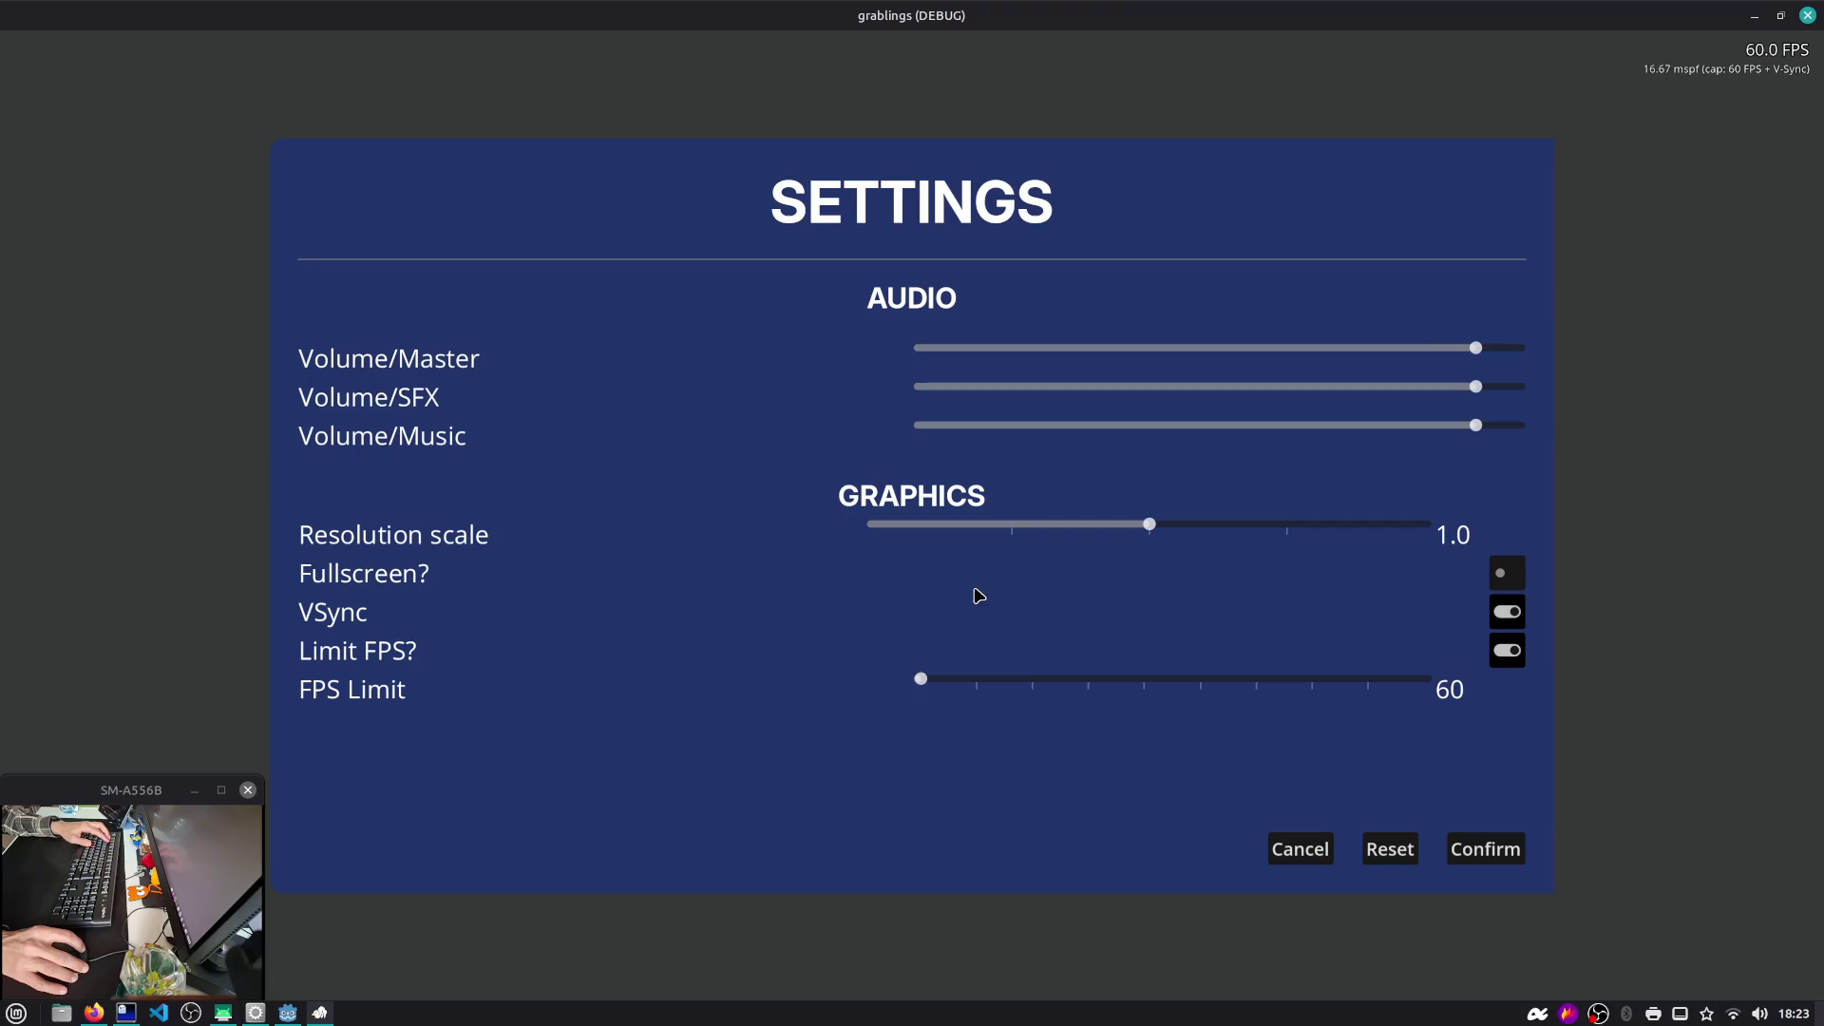
key("alt+Tab")
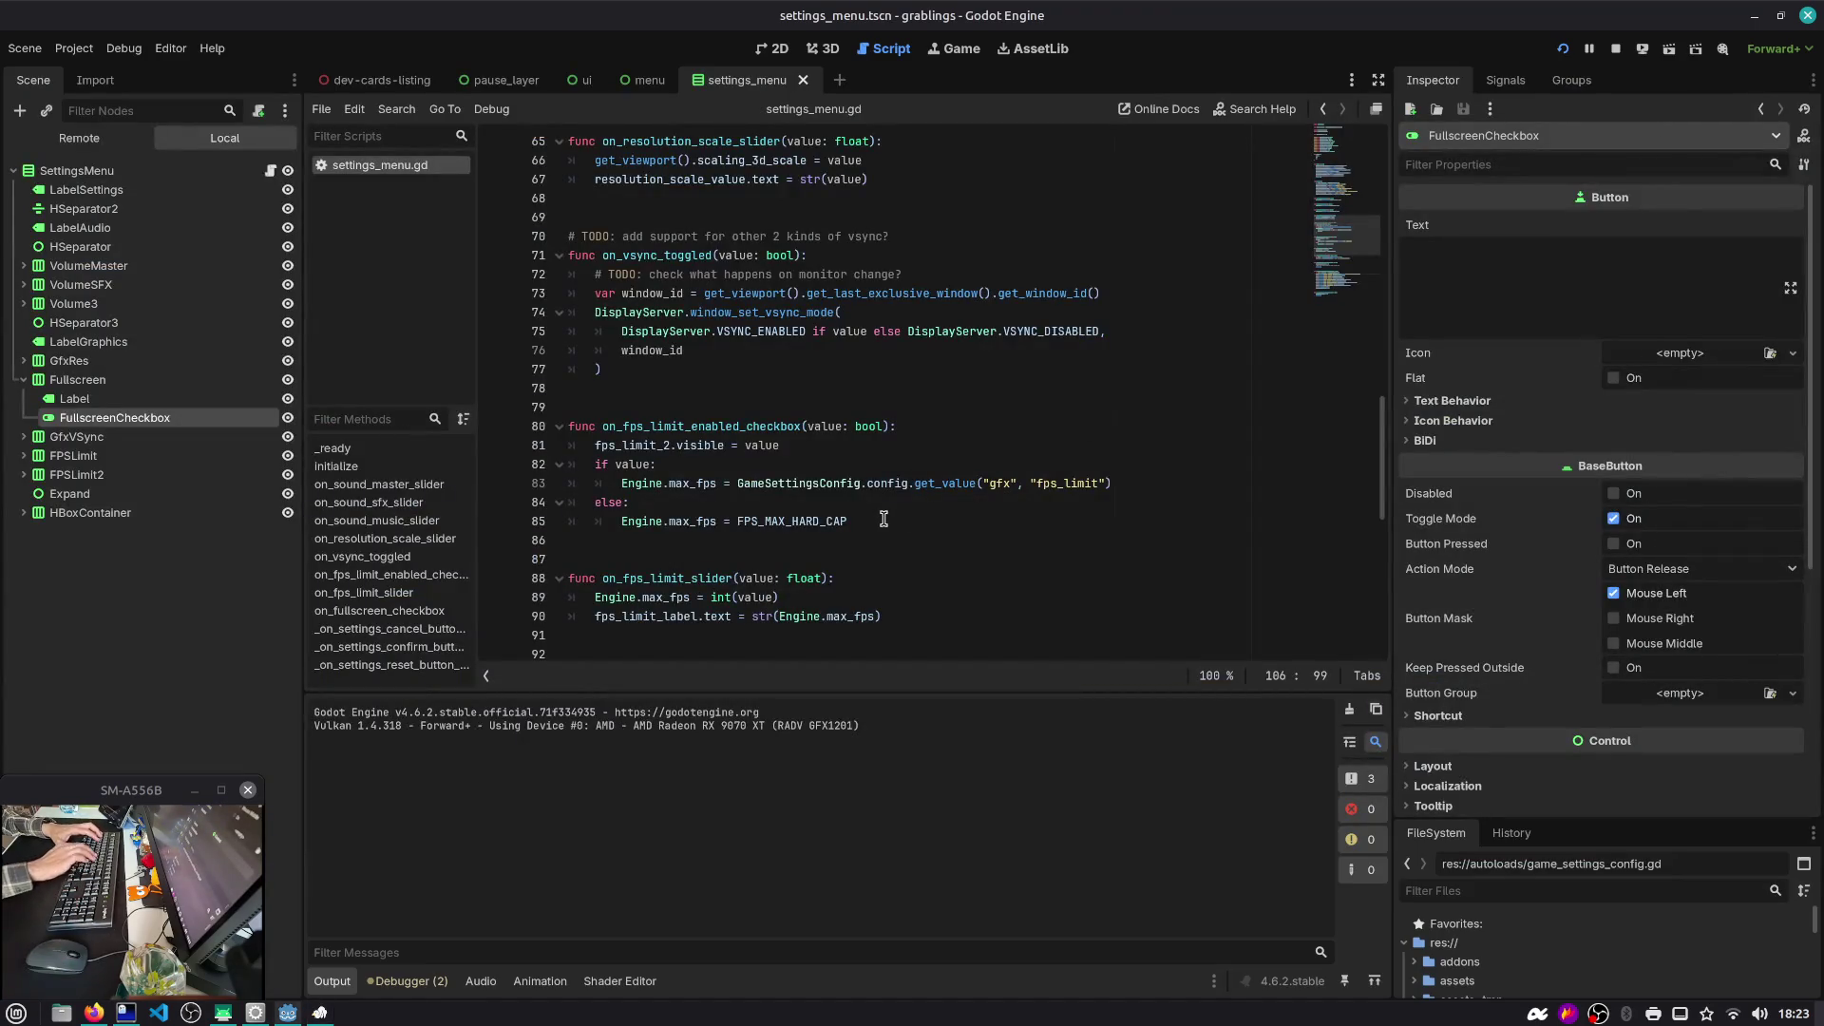
key("alt+Tab")
Step: Raise the FPS limit to about 218 and drop resolution scale to 0.0, cancelling each to verify reverts
left_click_drag(949, 692, 1289, 693)
left_click_drag(1176, 694, 1368, 706)
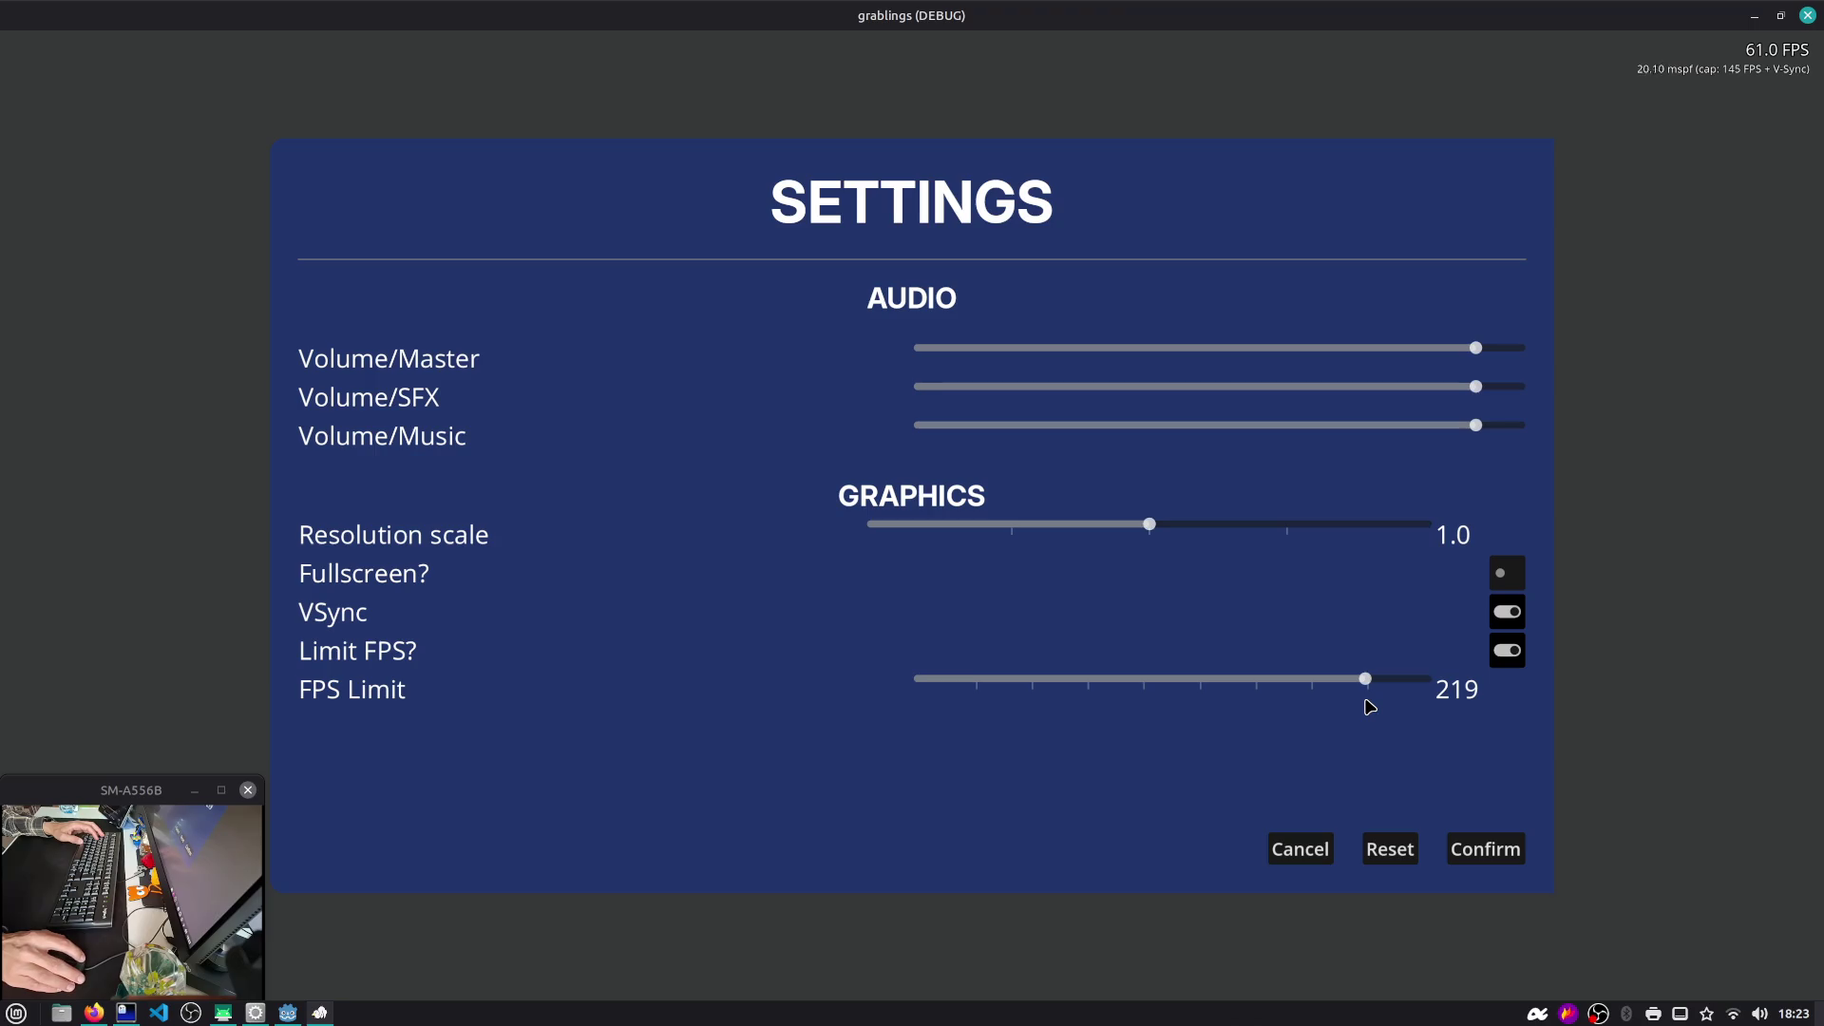
left_click(1294, 850)
left_click(923, 596)
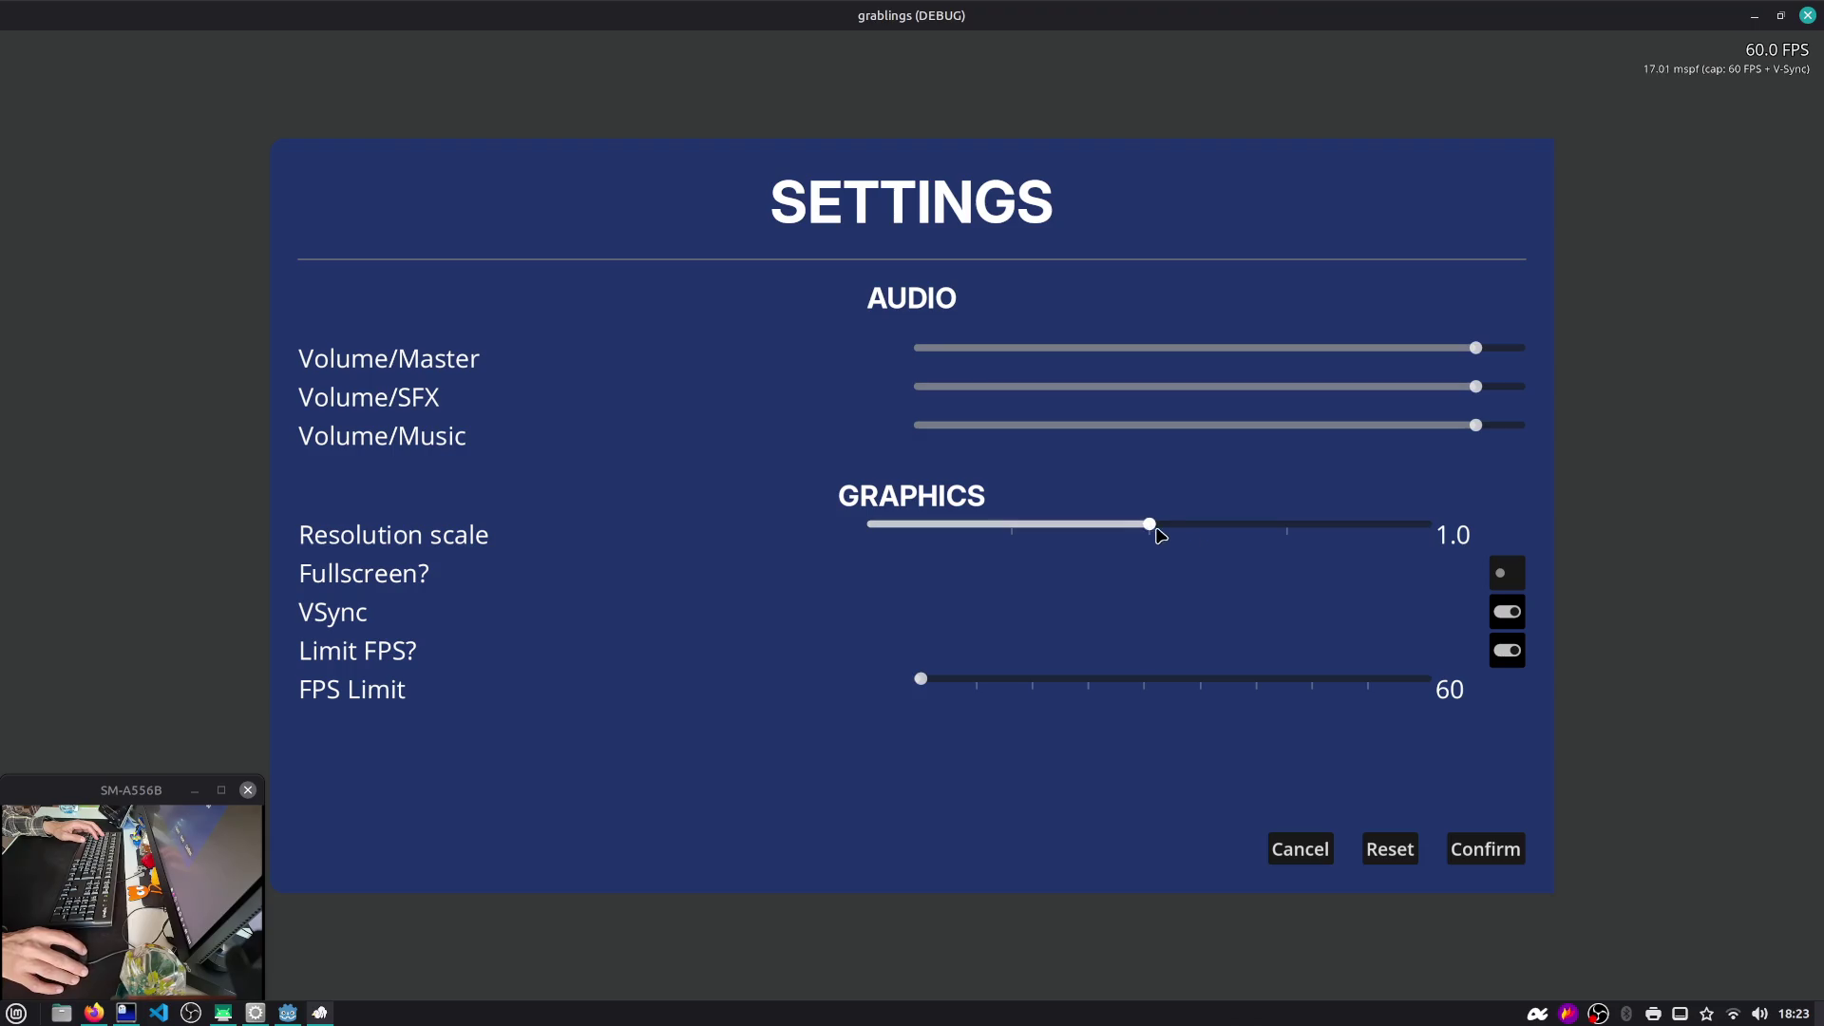
left_click_drag(1144, 529, 864, 551)
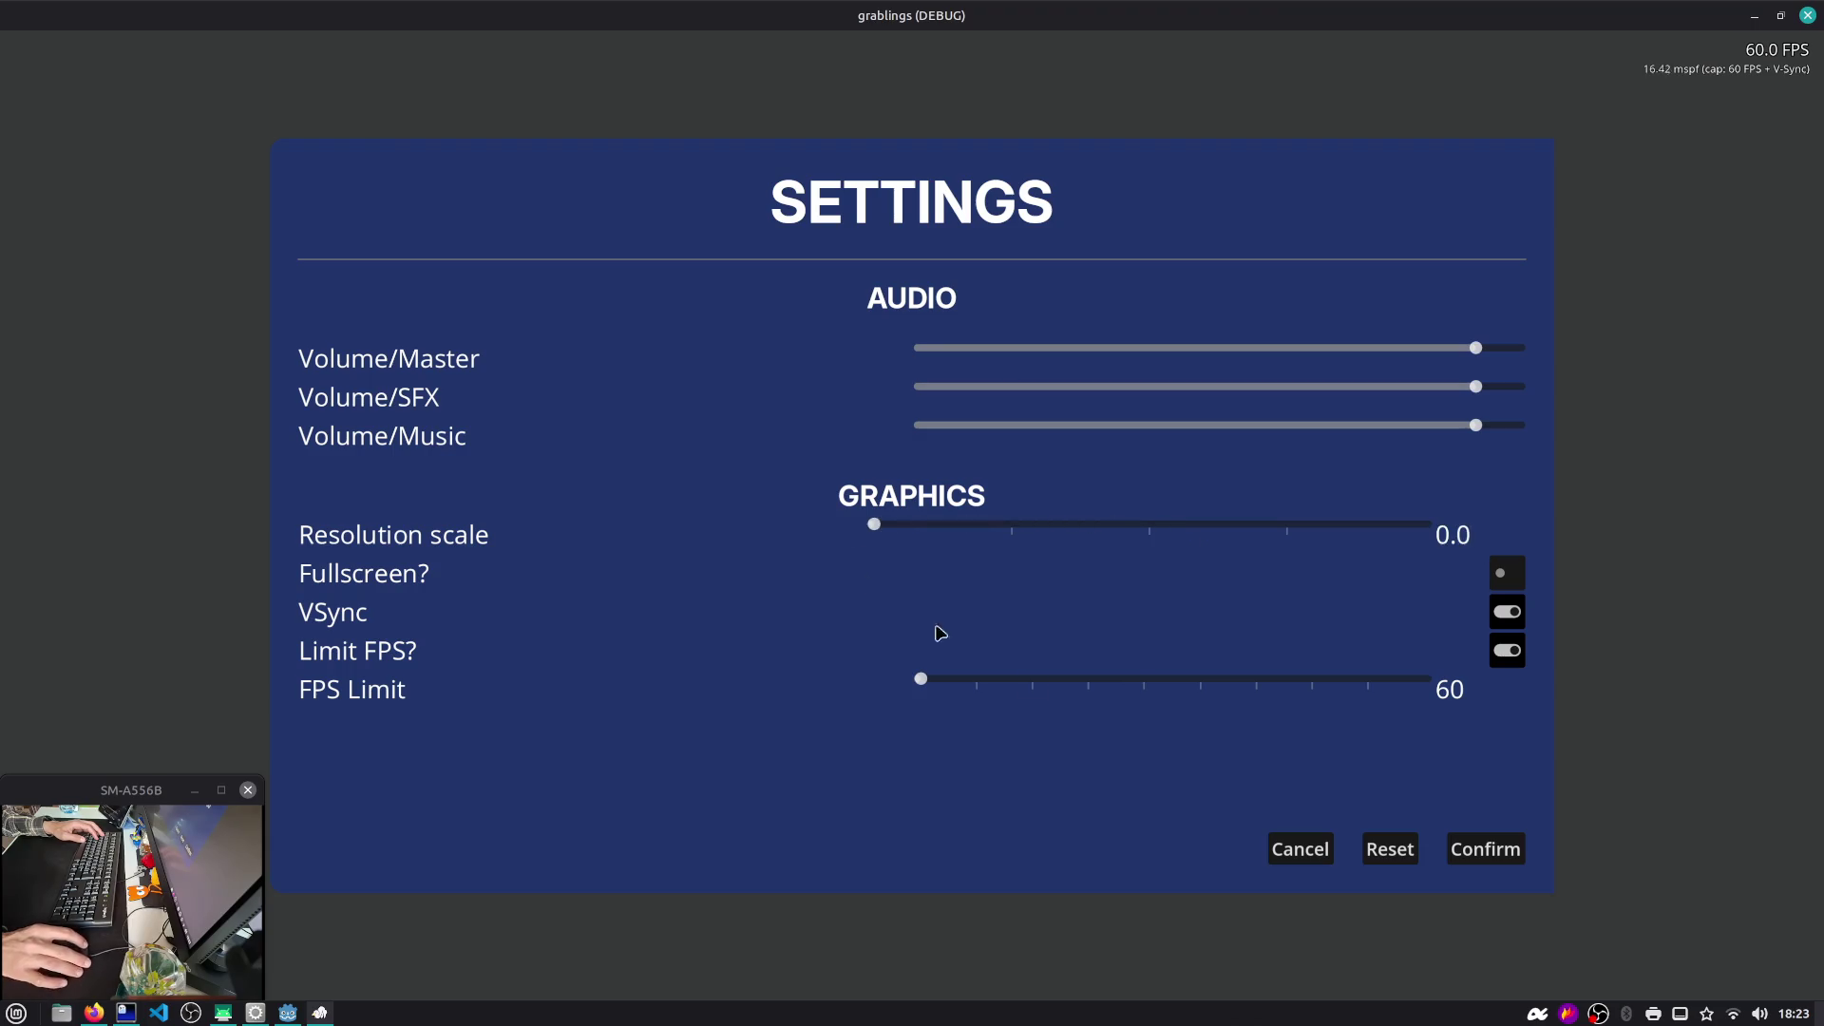
left_click(1290, 851)
left_click(893, 597)
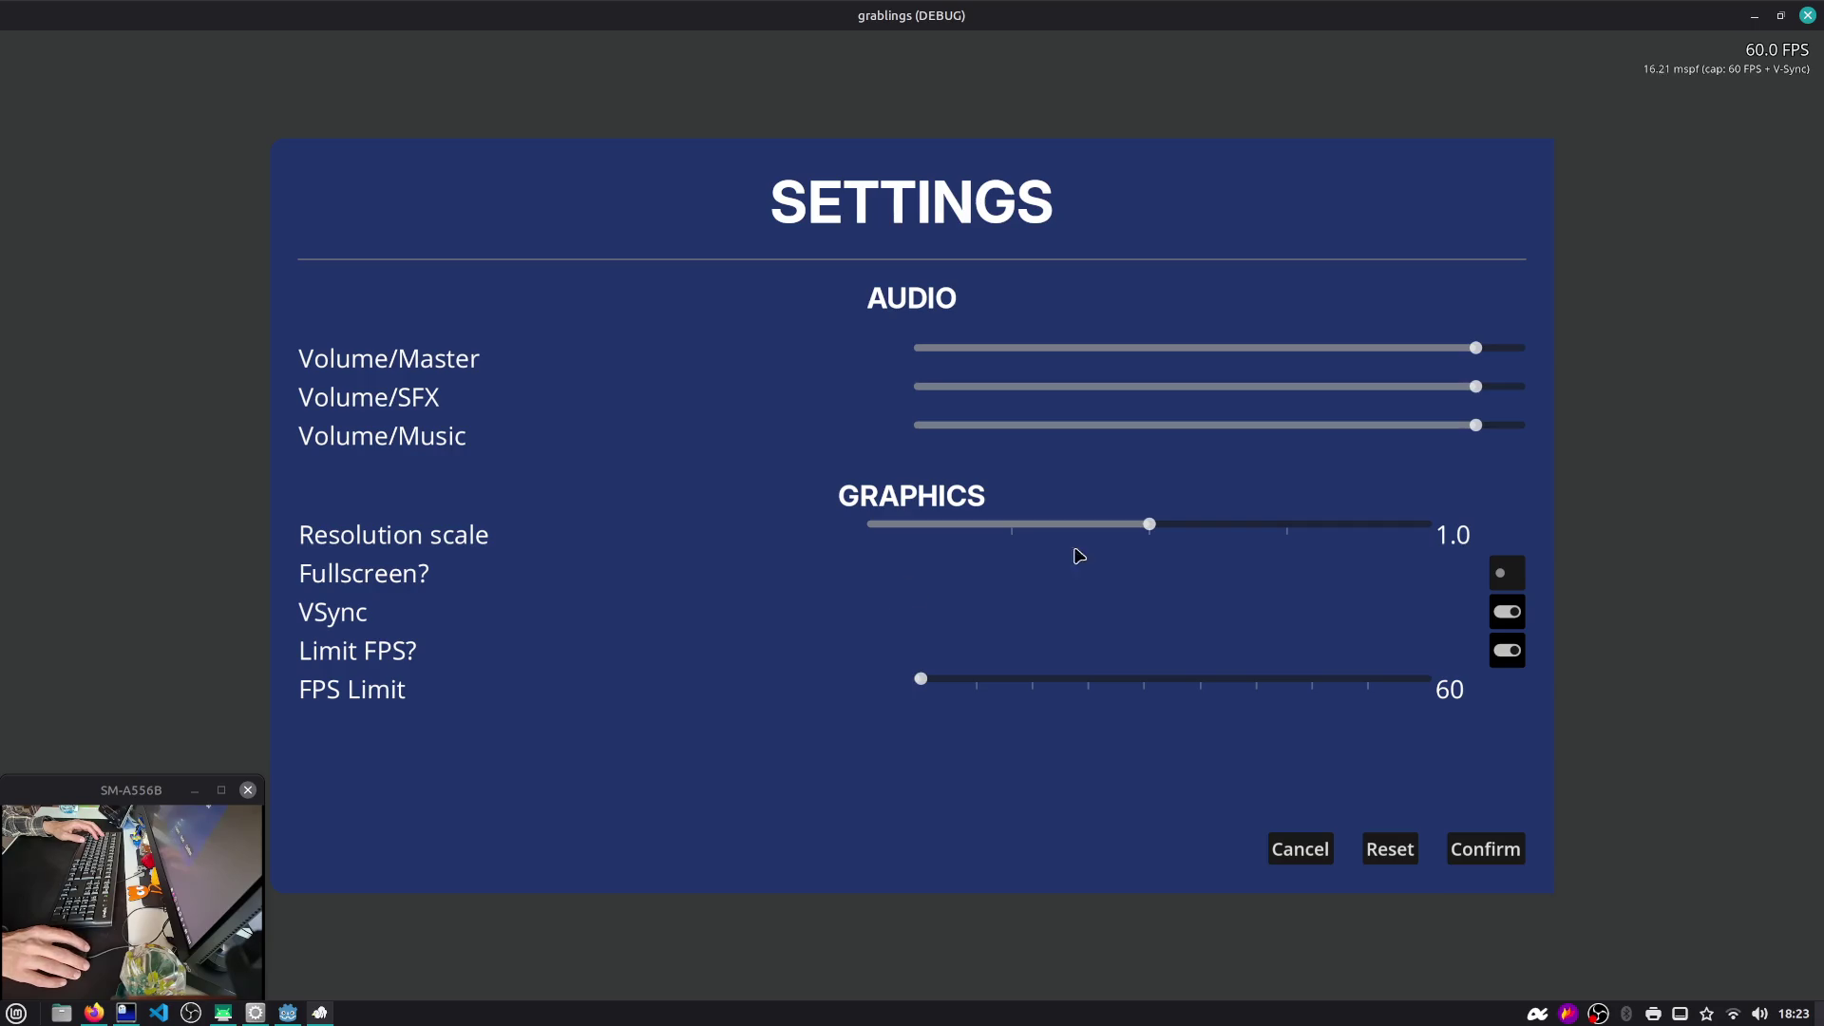
Step: Set resolution scale 0.4 and master volume 0, cancel, recheck, then close the game
mouse_move(1274, 525)
left_mouse_down()
mouse_move(965, 538)
mouse_move(983, 530)
left_mouse_up()
left_click_drag(1379, 351, 904, 399)
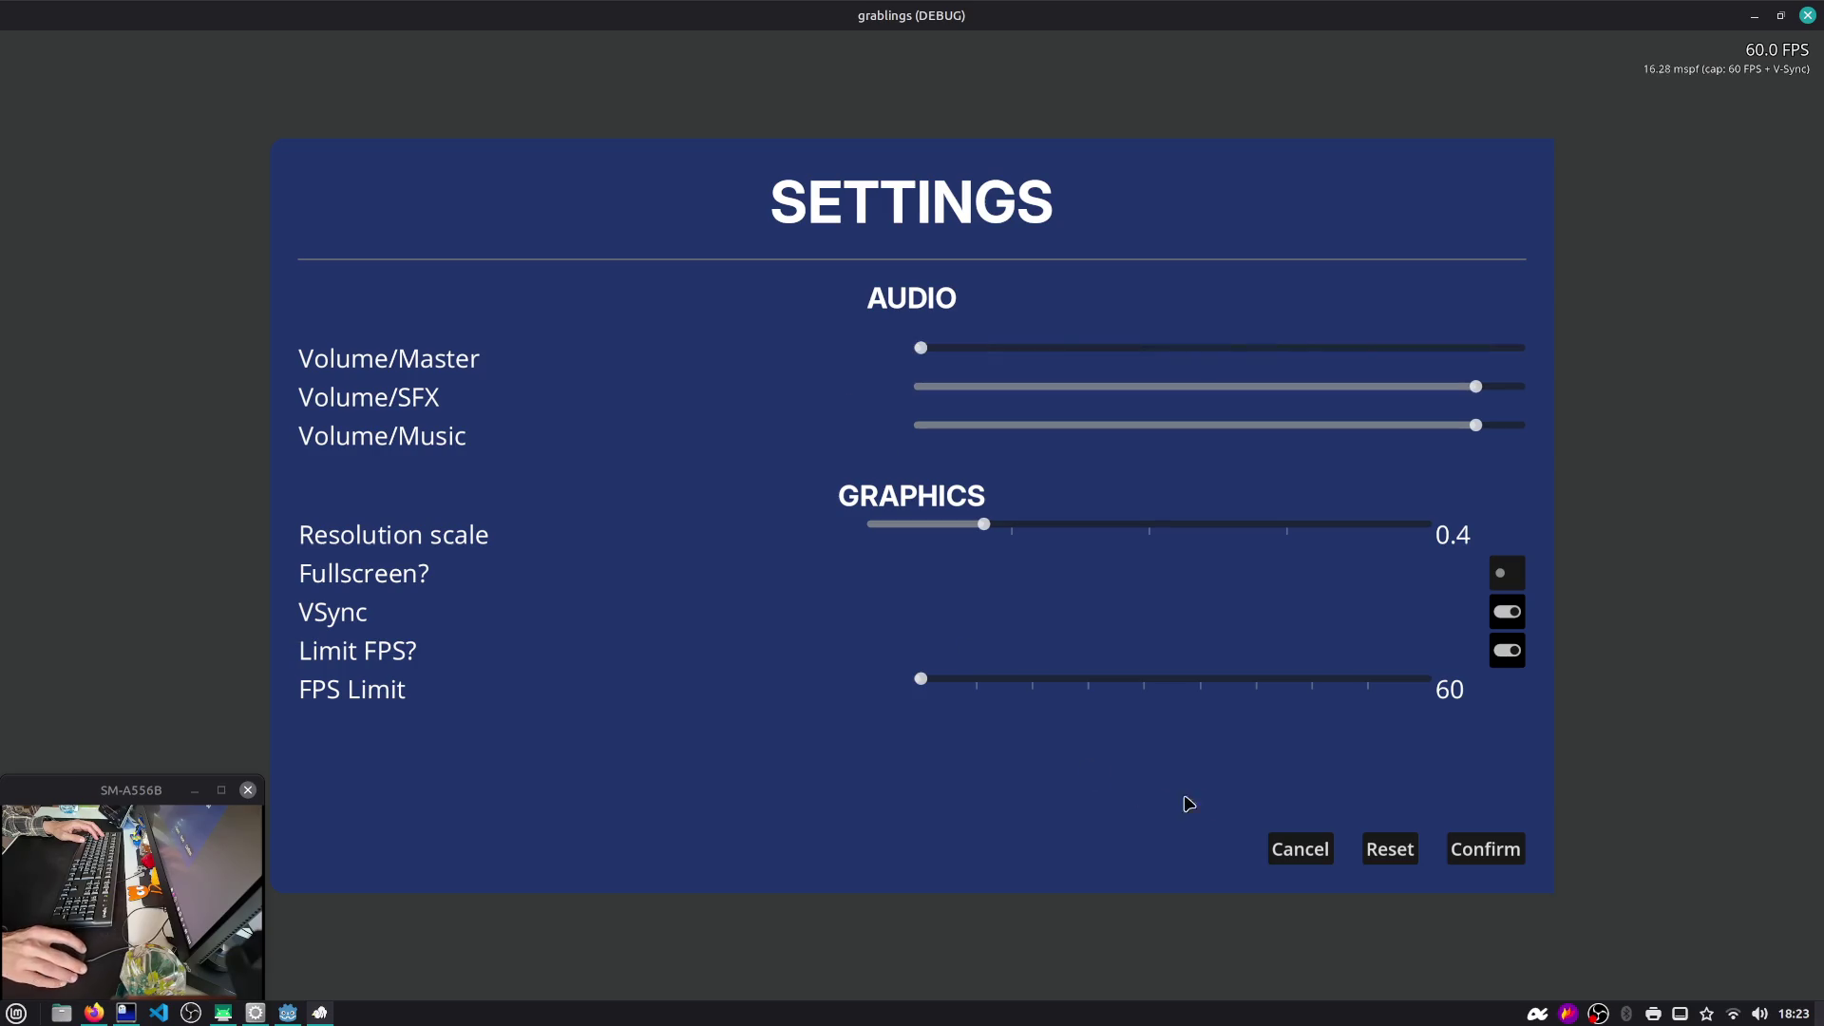
left_click(1298, 850)
left_click(953, 596)
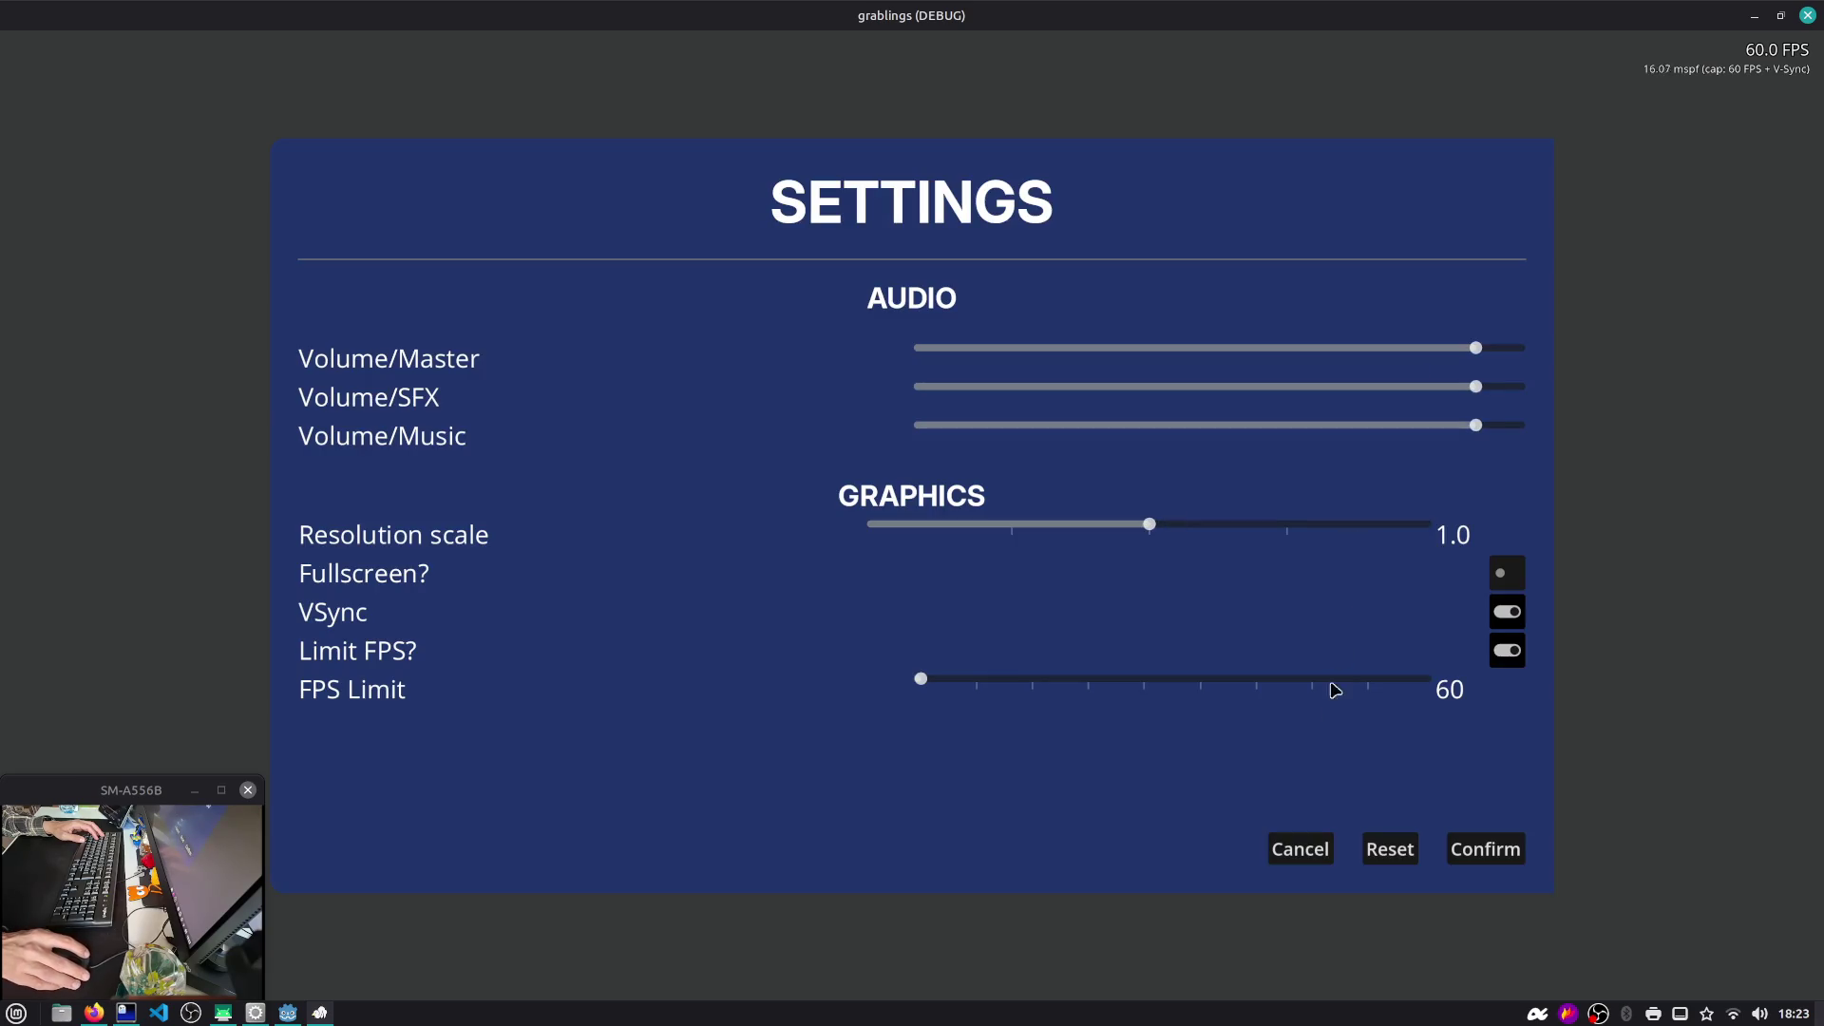
left_click(1808, 15)
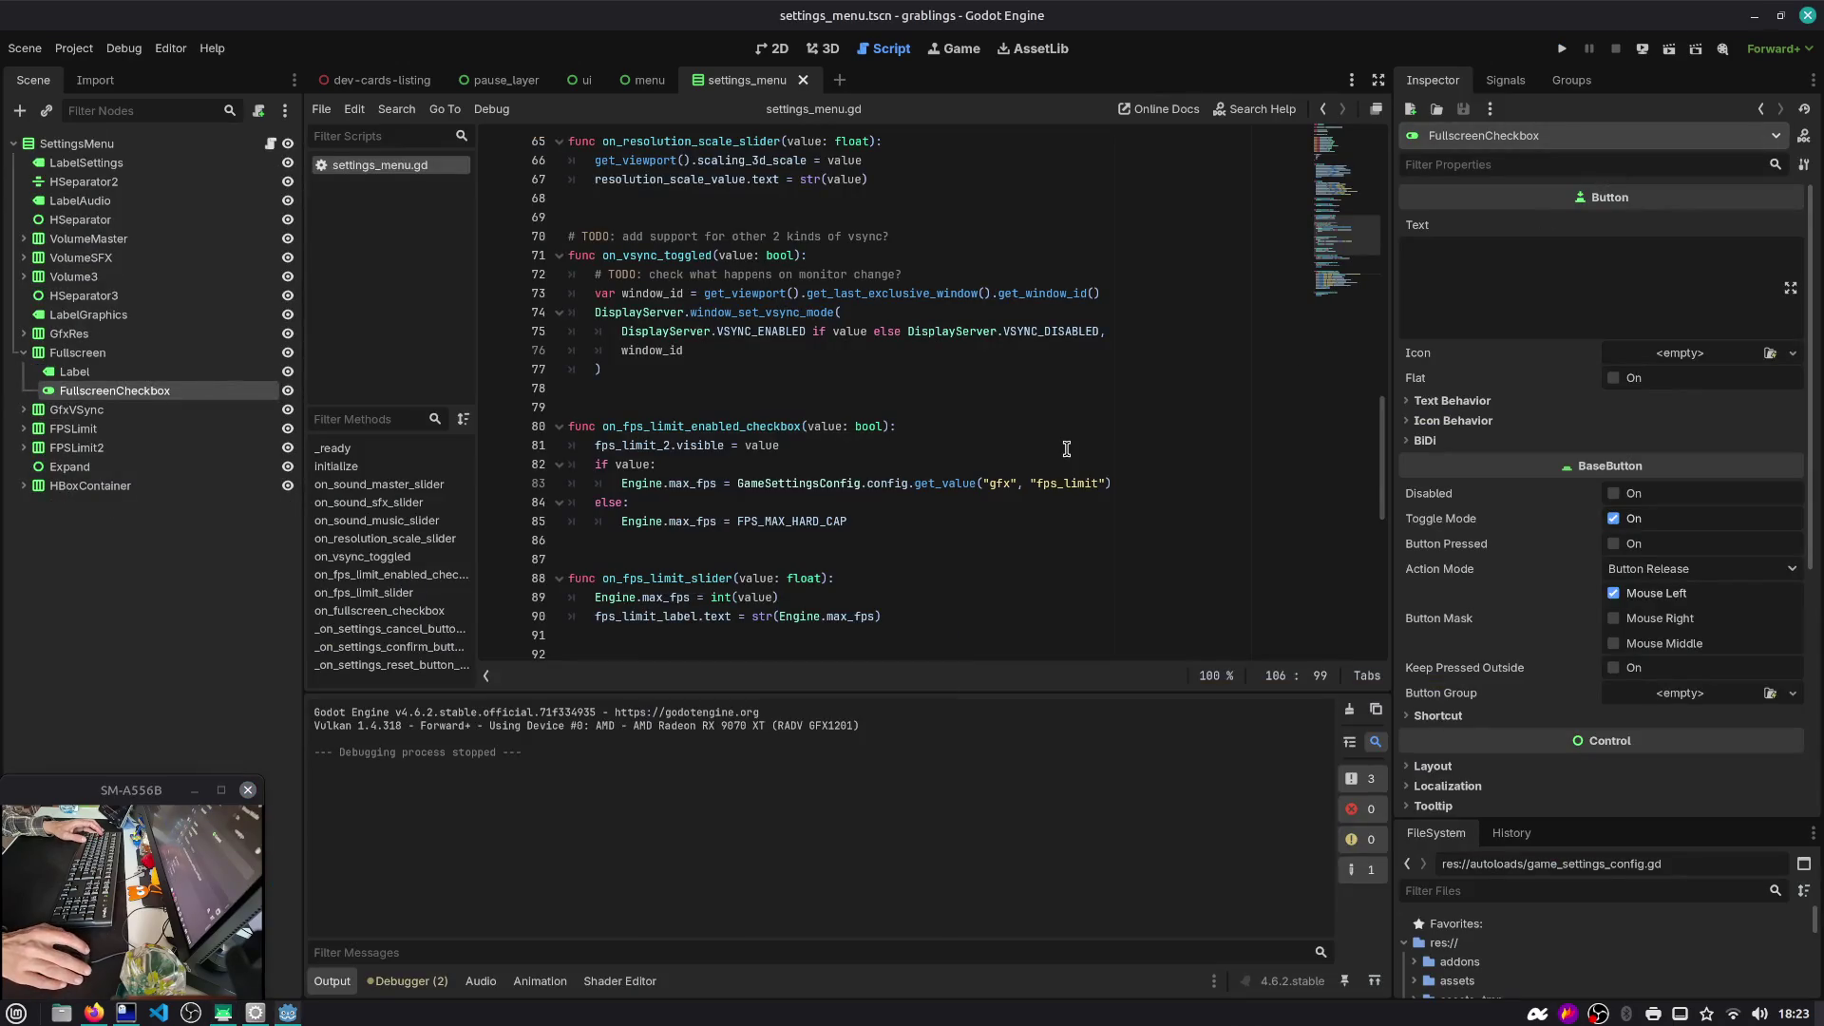
Step: Delete the unfinished last line in Gemini CLI and submit the bug-check request
key("alt+Tab")
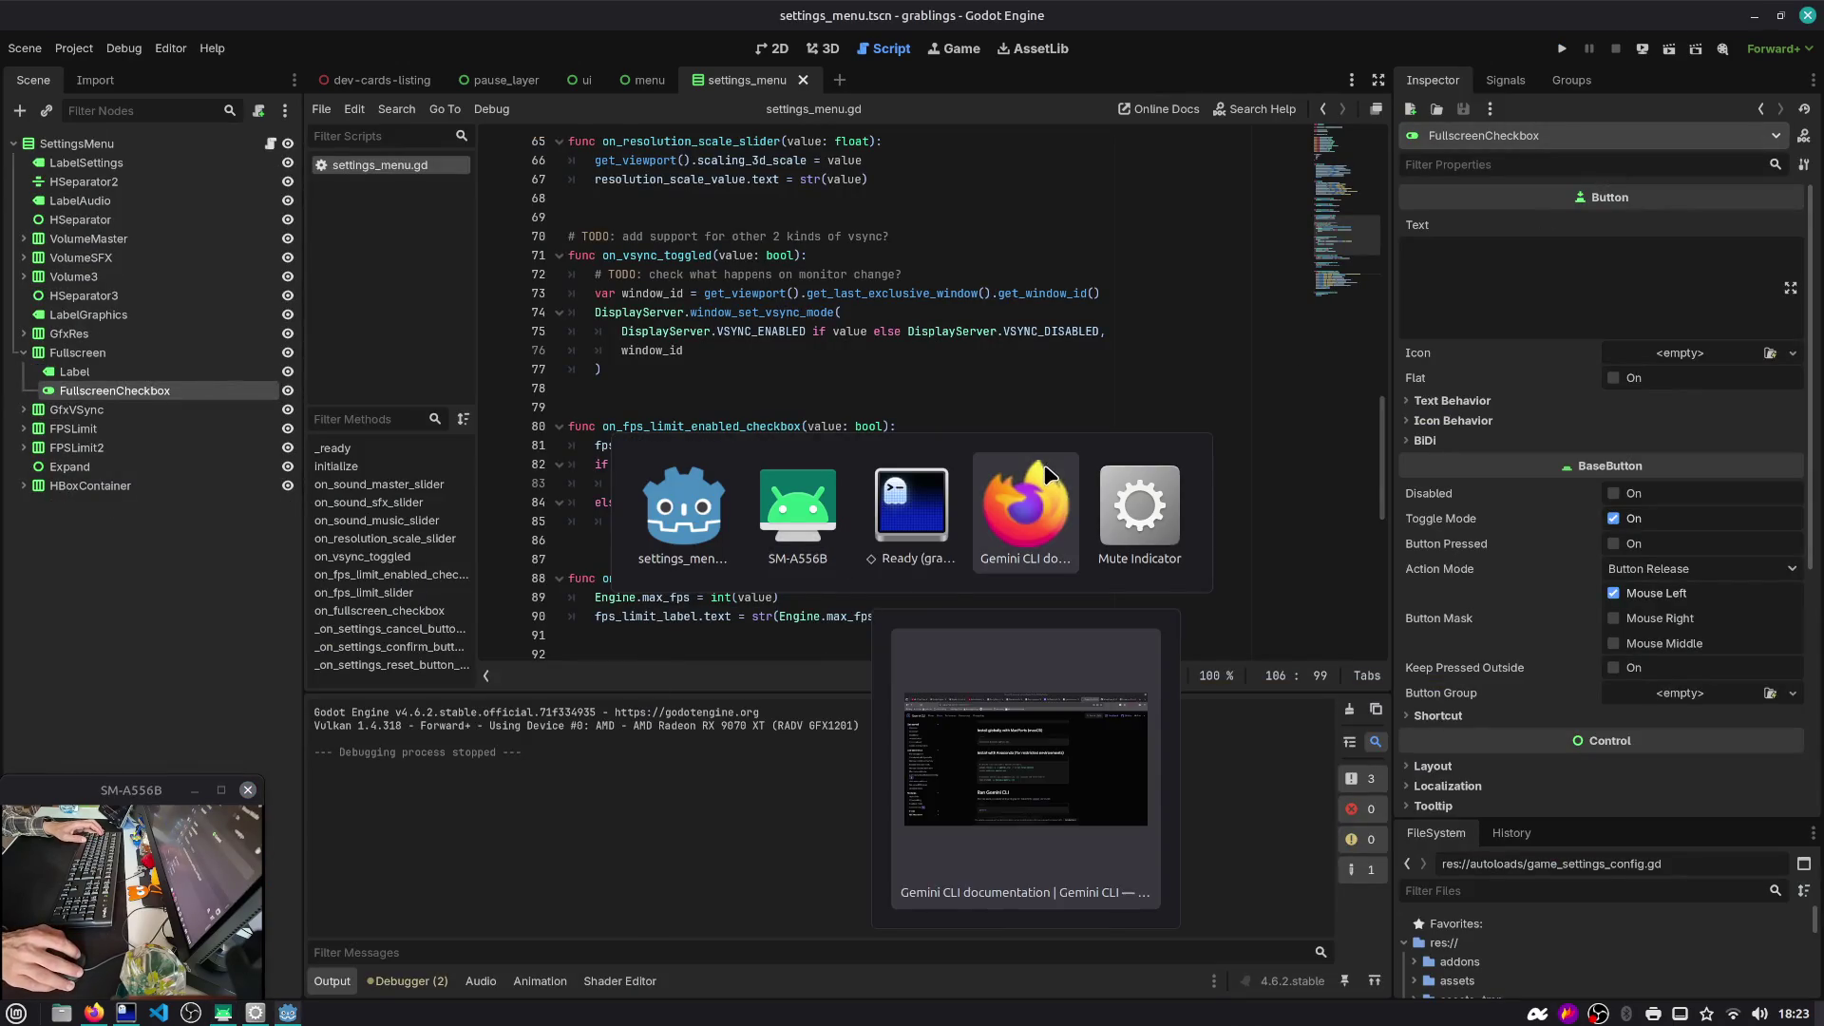
key("alt+Tab")
key("alt+Tab")
key("alt+Tab")
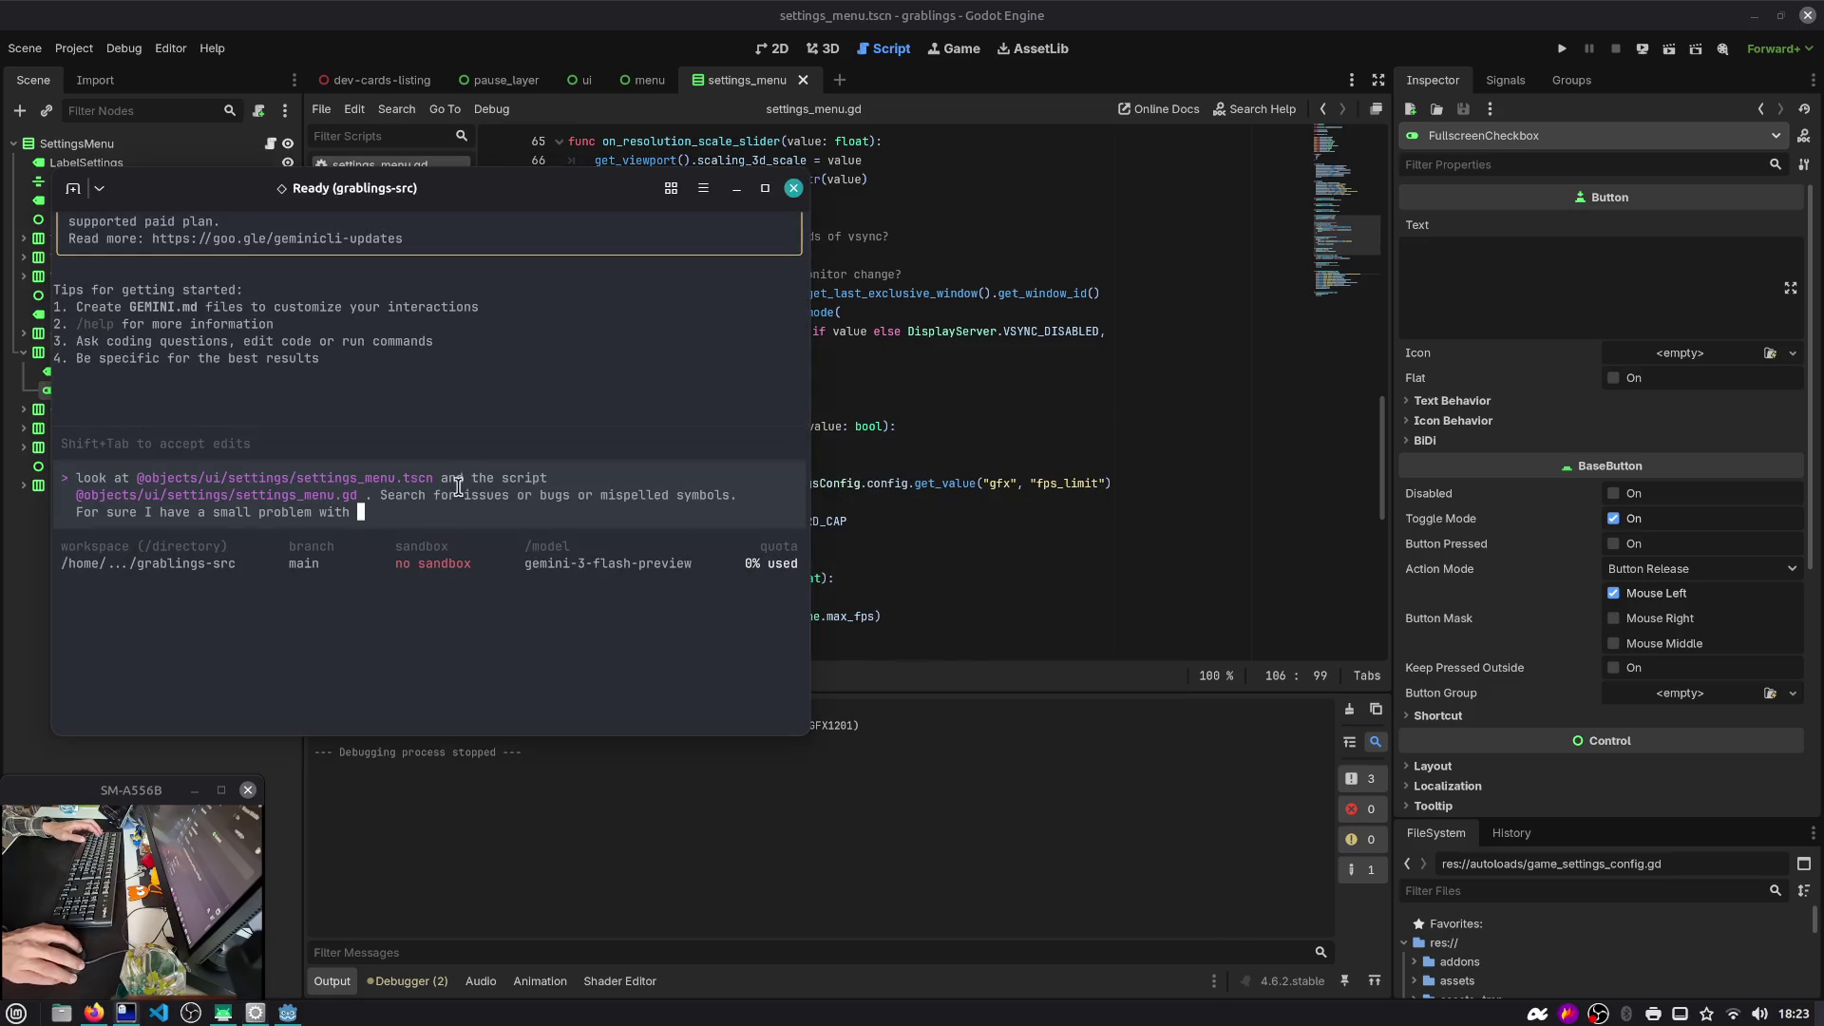
key("BackSpace")
key("BackSpace")
key("BackSpace")
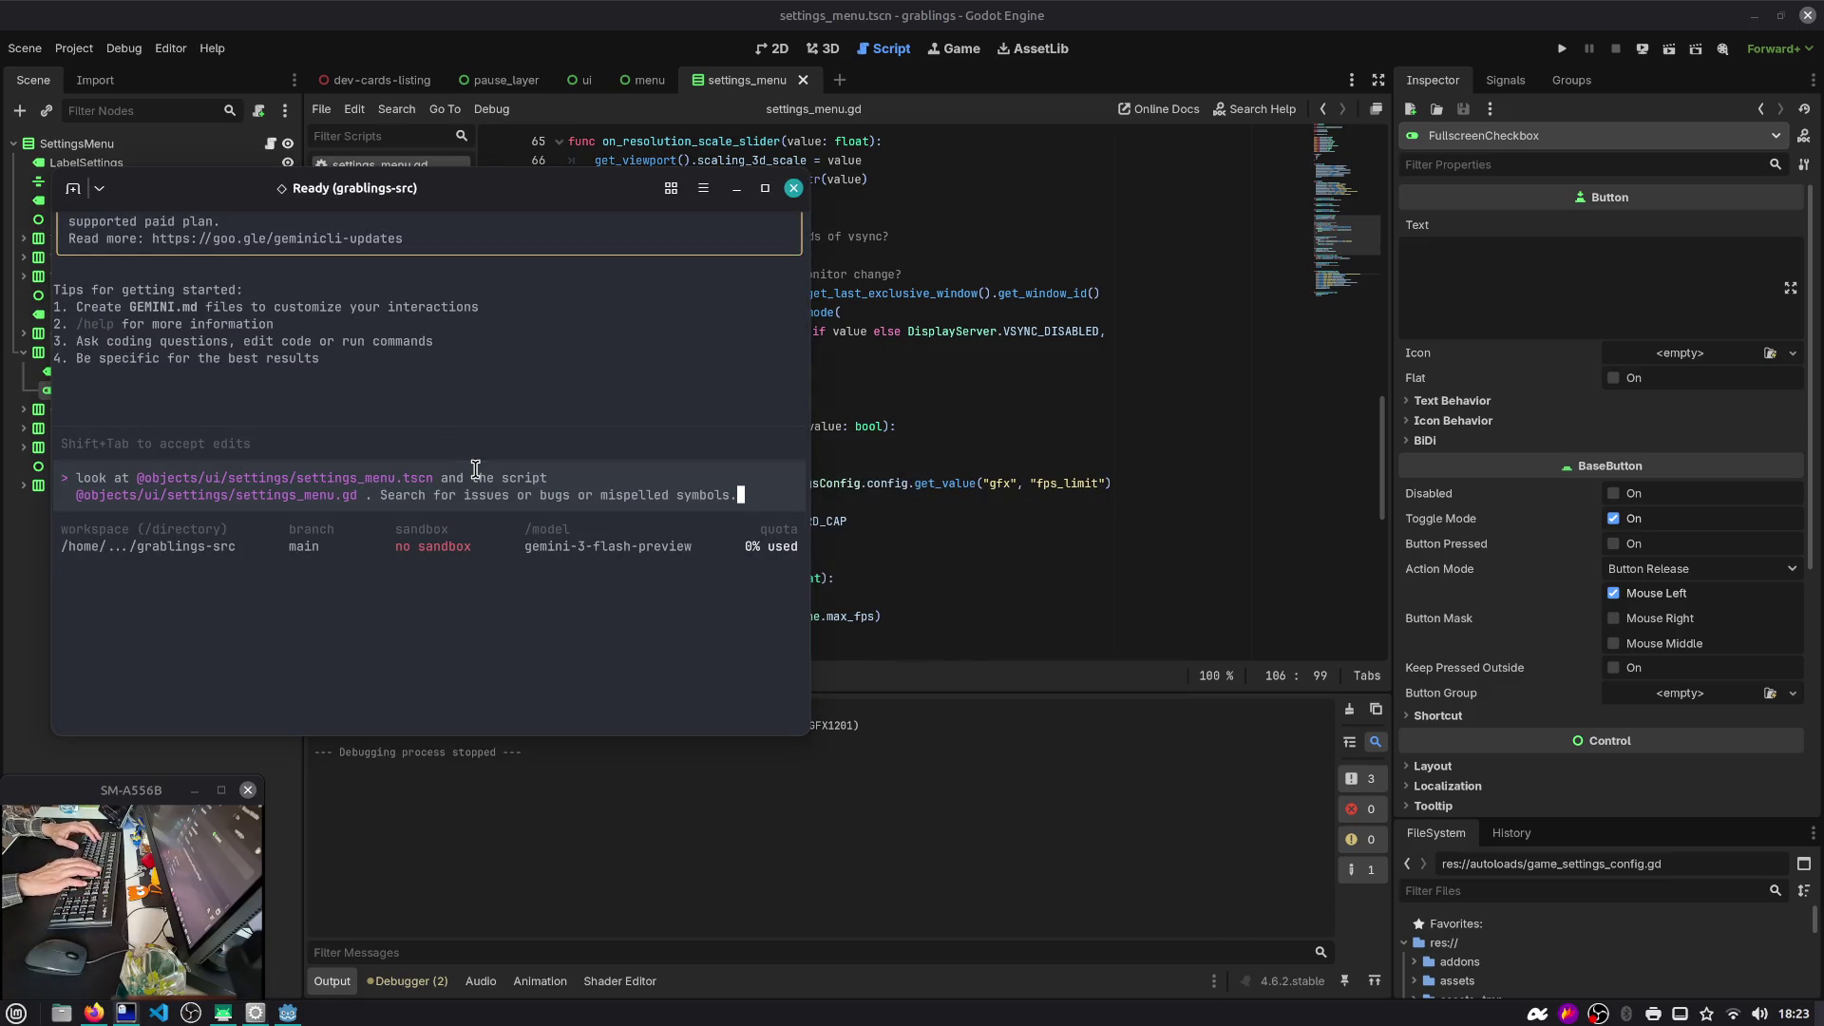
key("Return")
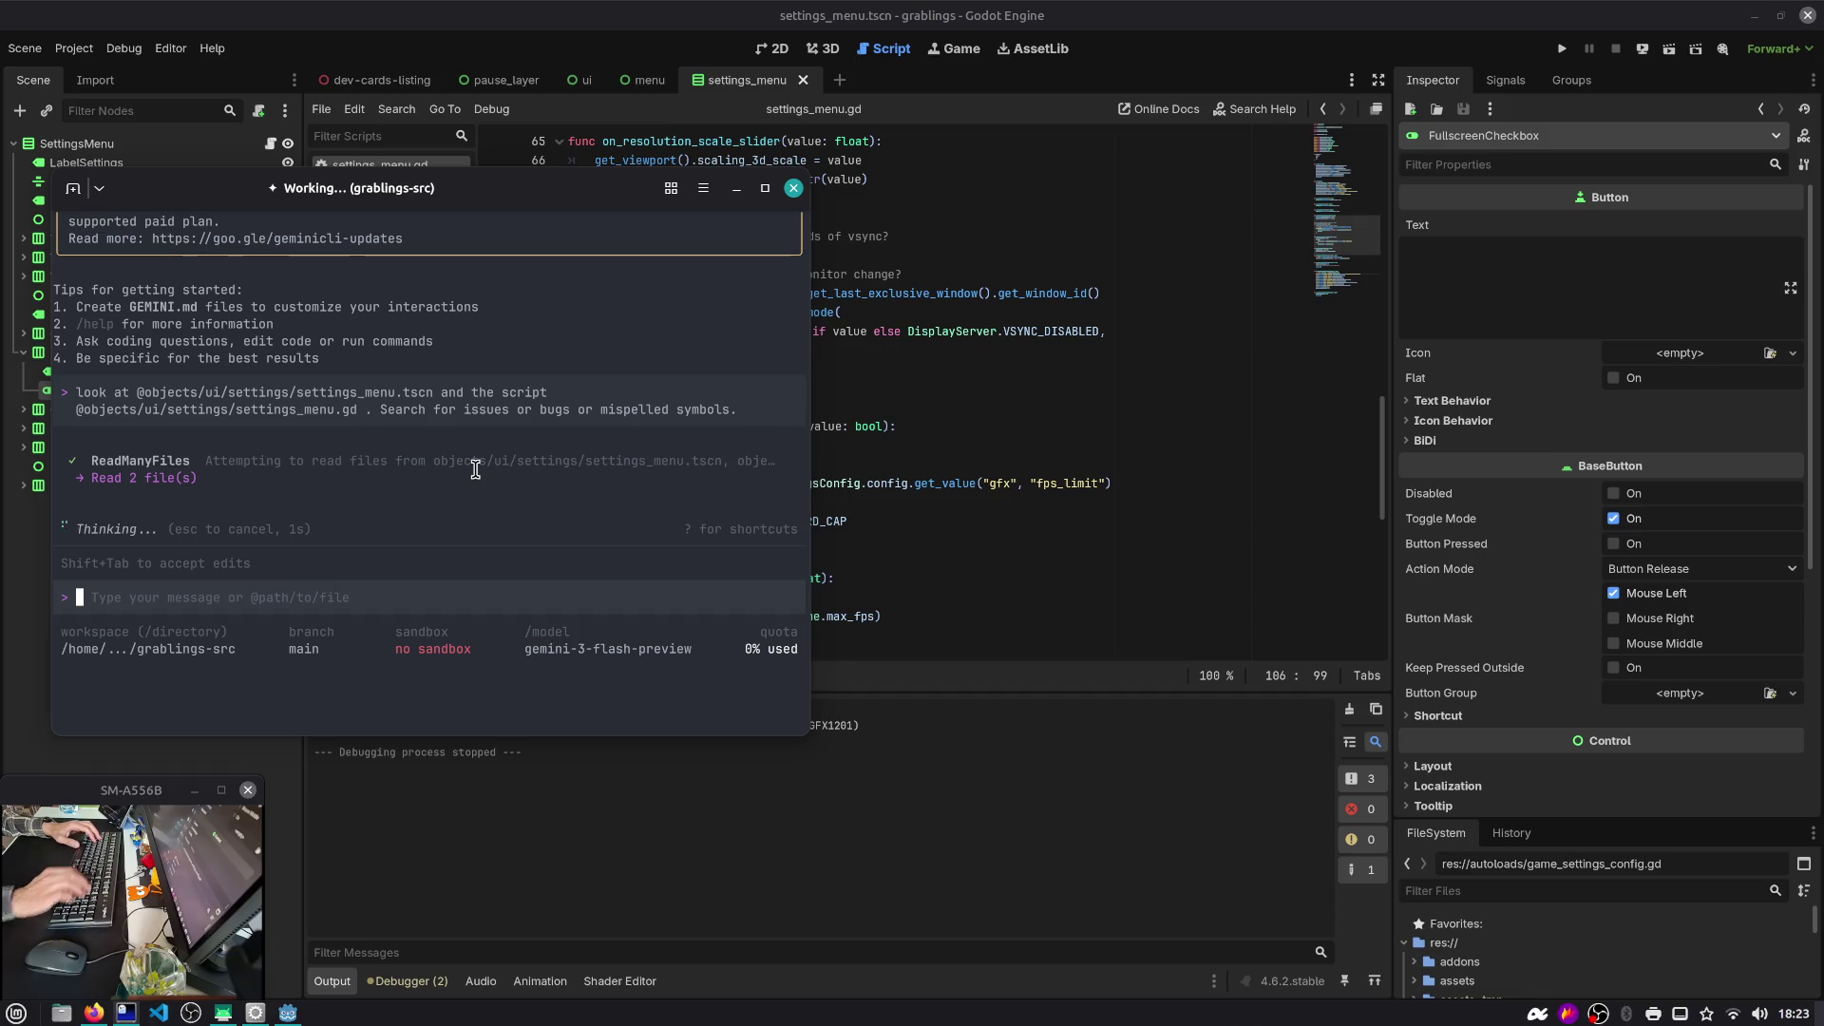
Step: Tile Gemini CLI left and the chat window right on the second workspace, then return to Firefox
key("super+Right")
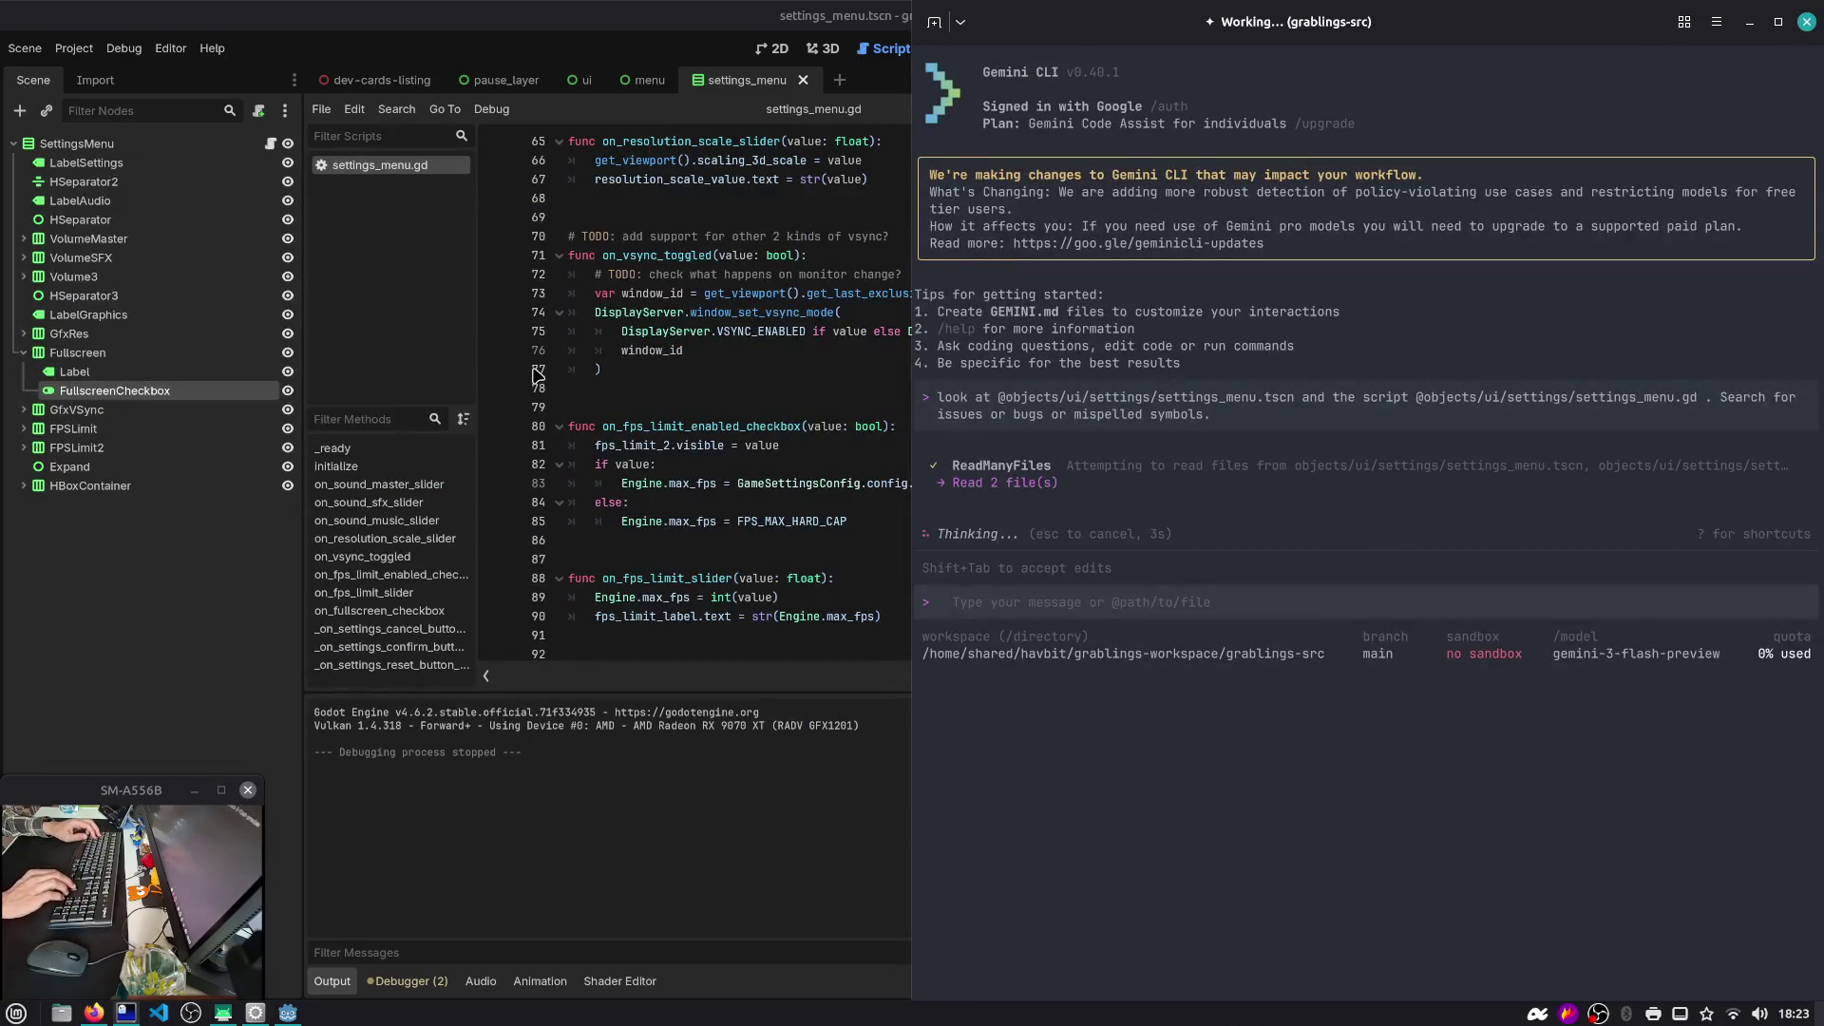
key("ctrl+alt+shift+Right")
key("super+Left")
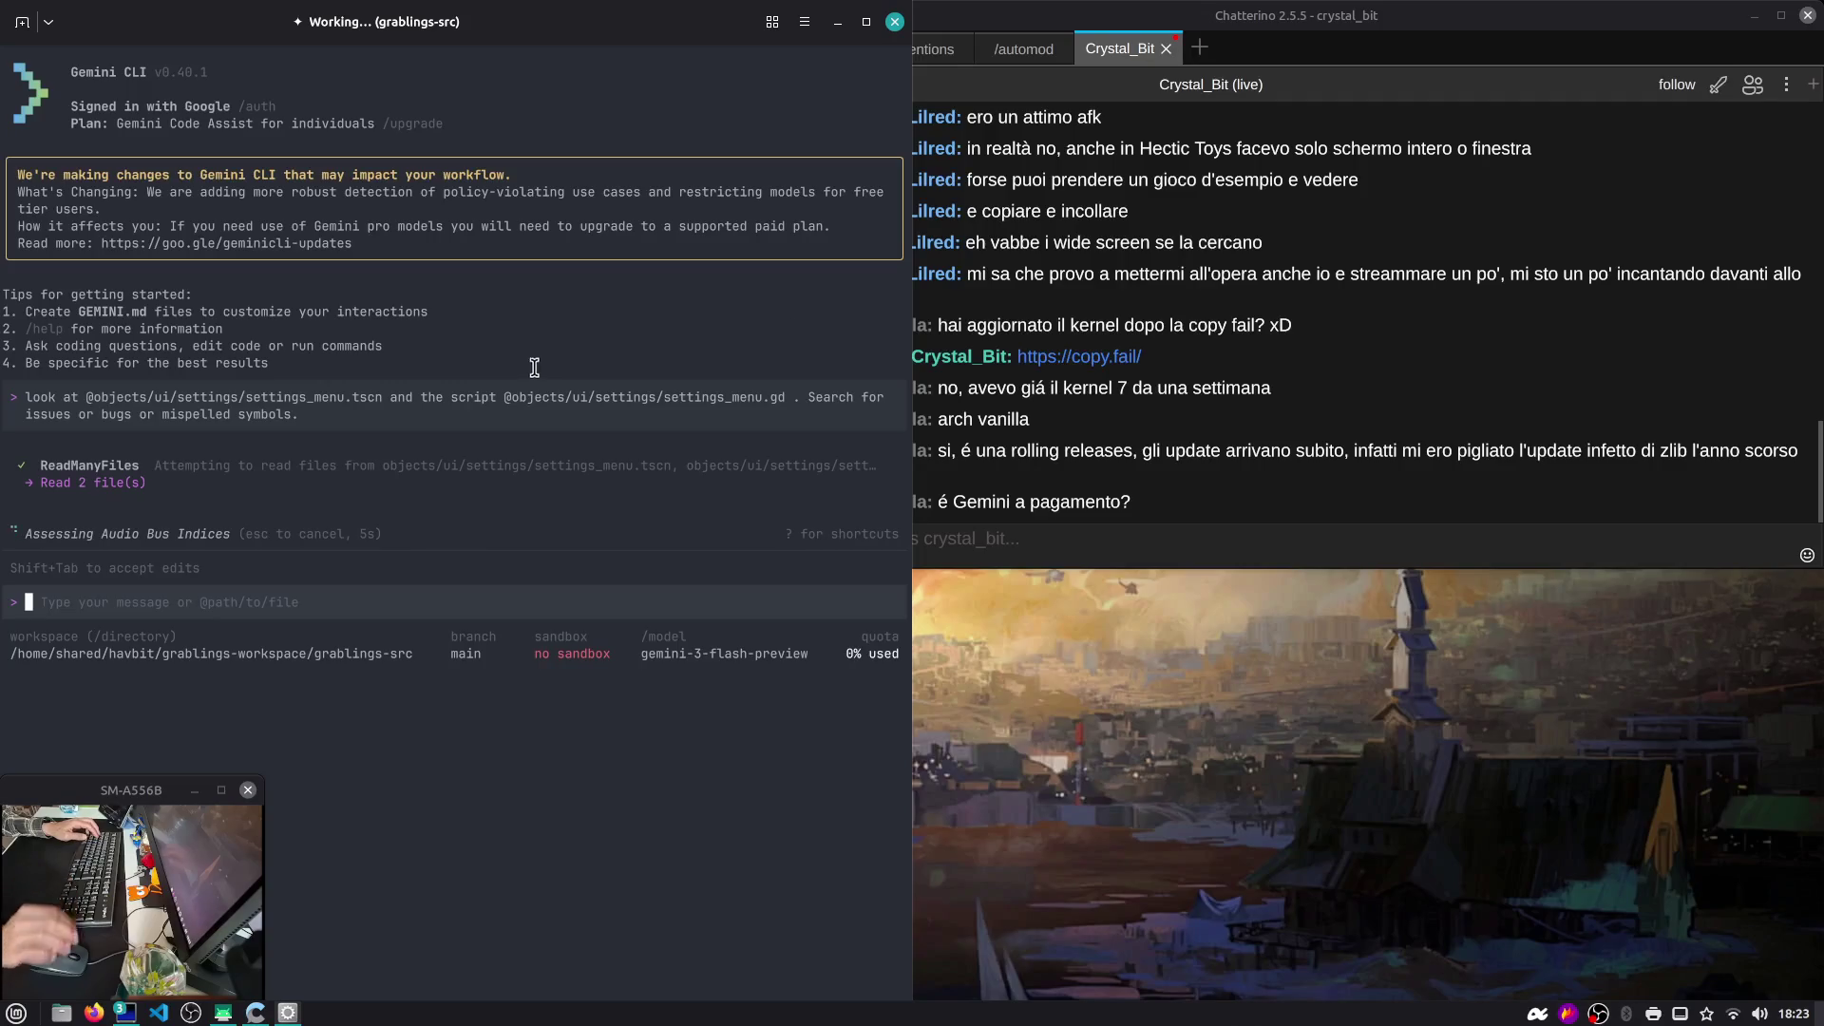
left_click(991, 320)
key("super+Right")
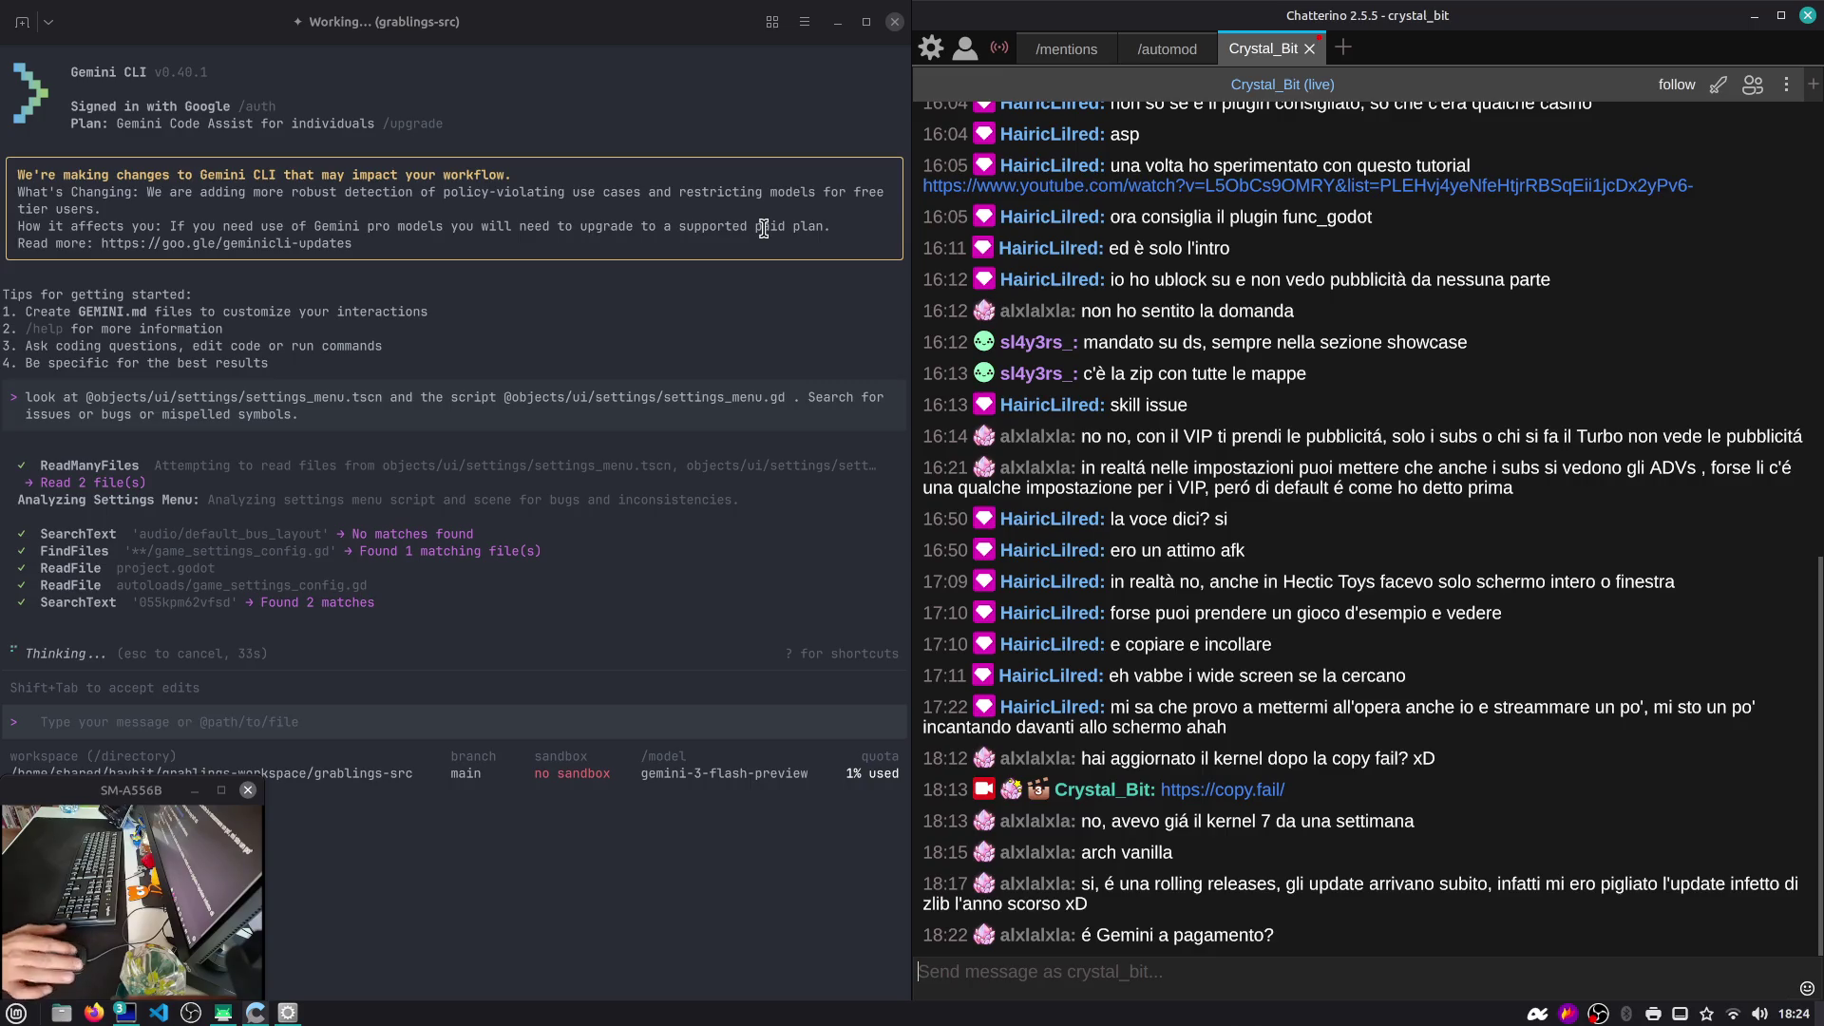
key("super+1")
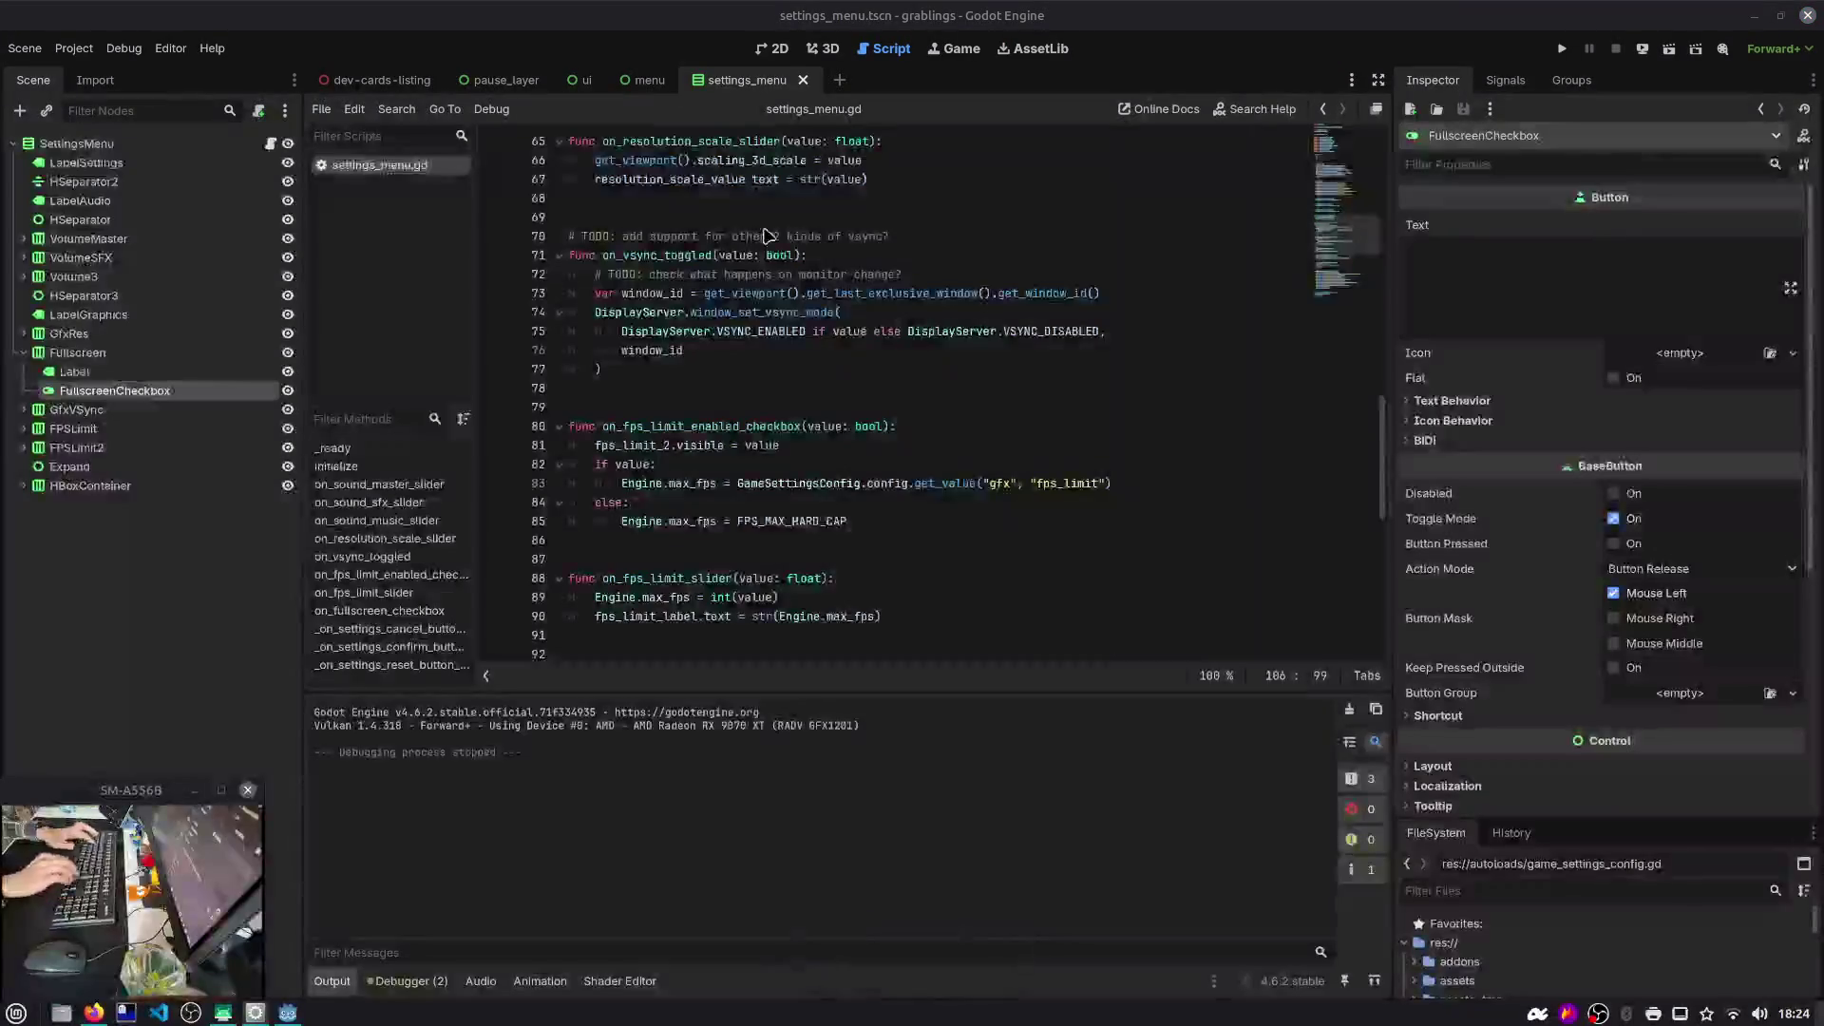
key("alt+Tab")
Step: Search the web for 'claude code' and open the claude.com product page
type("claude code")
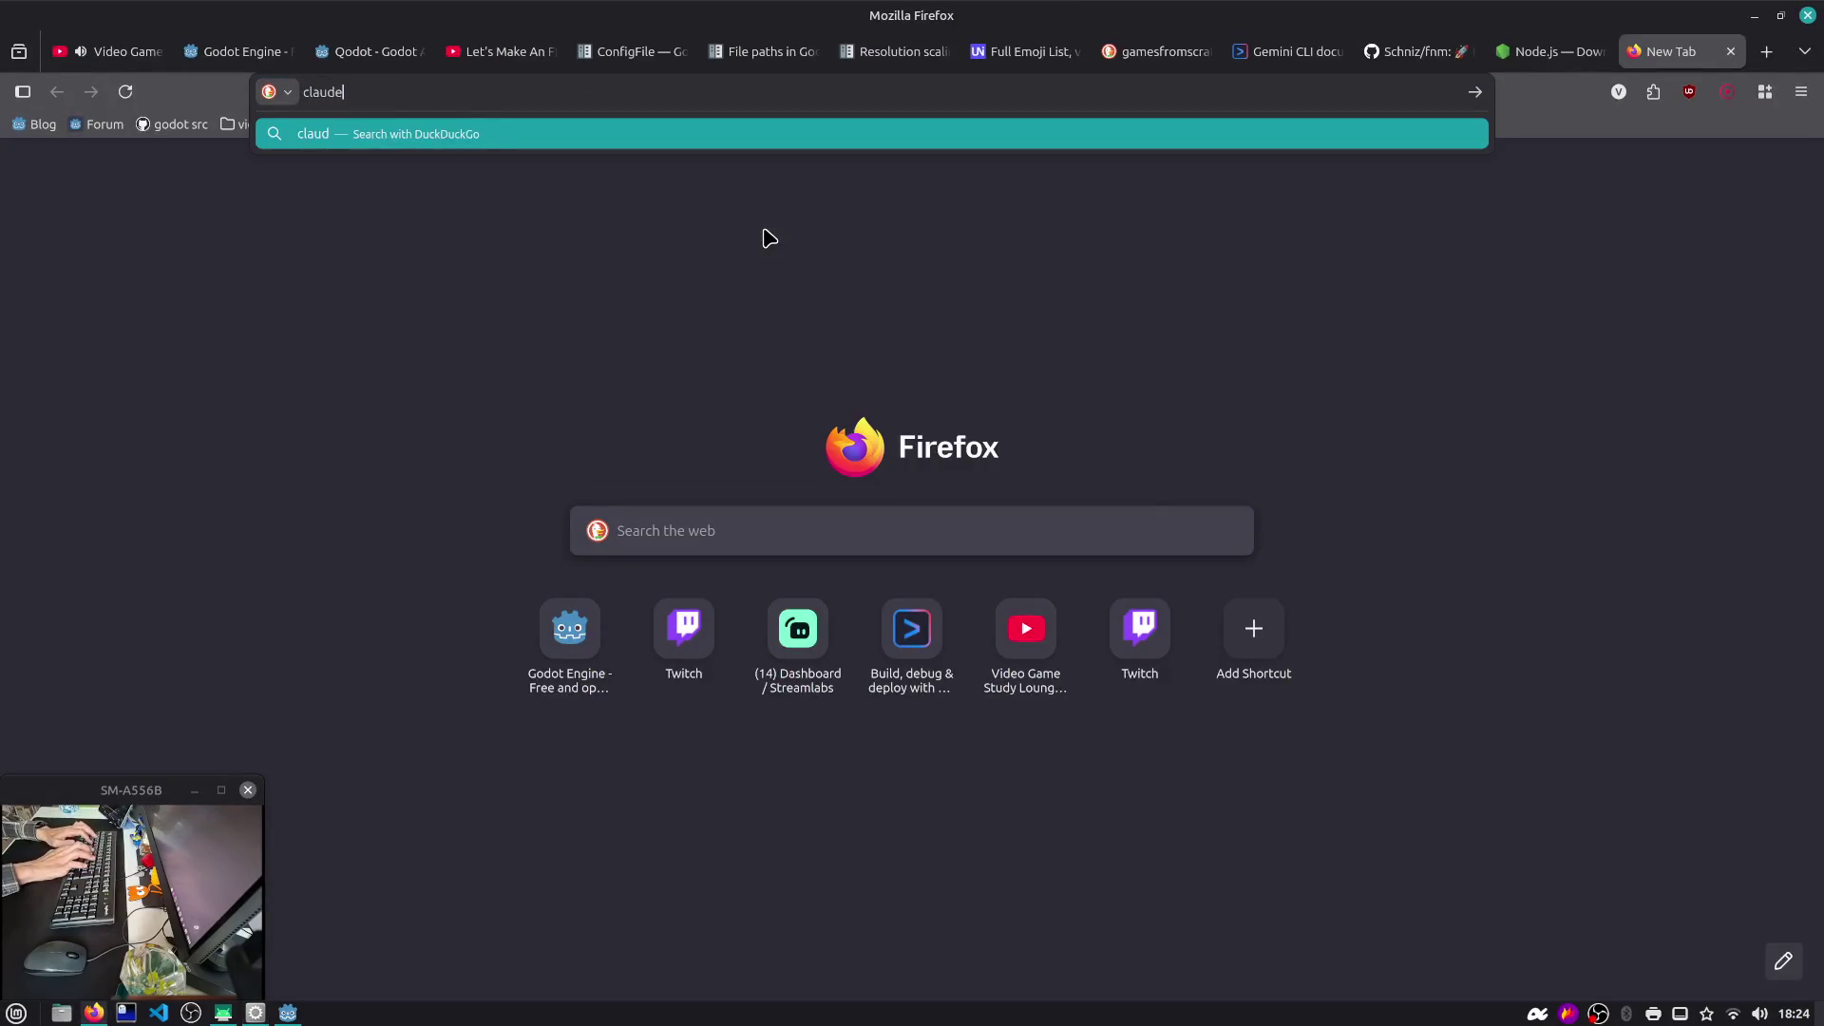
key("Return")
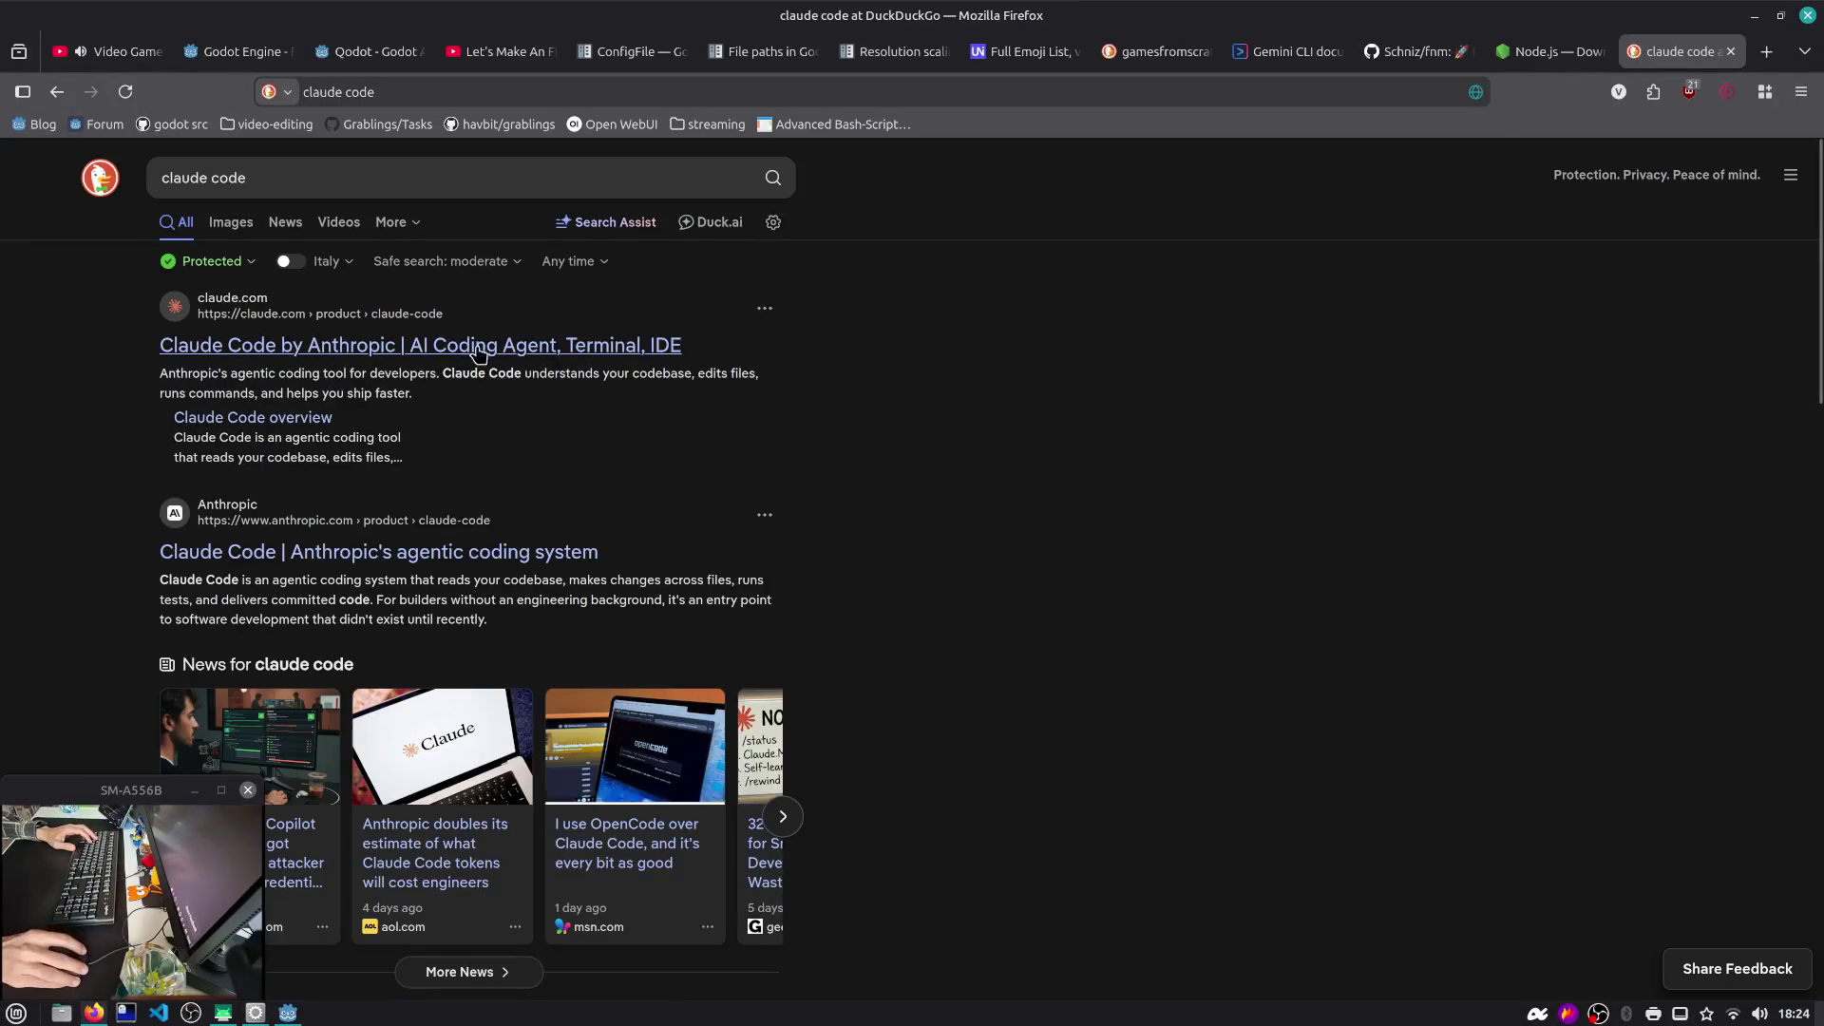
left_click(466, 358)
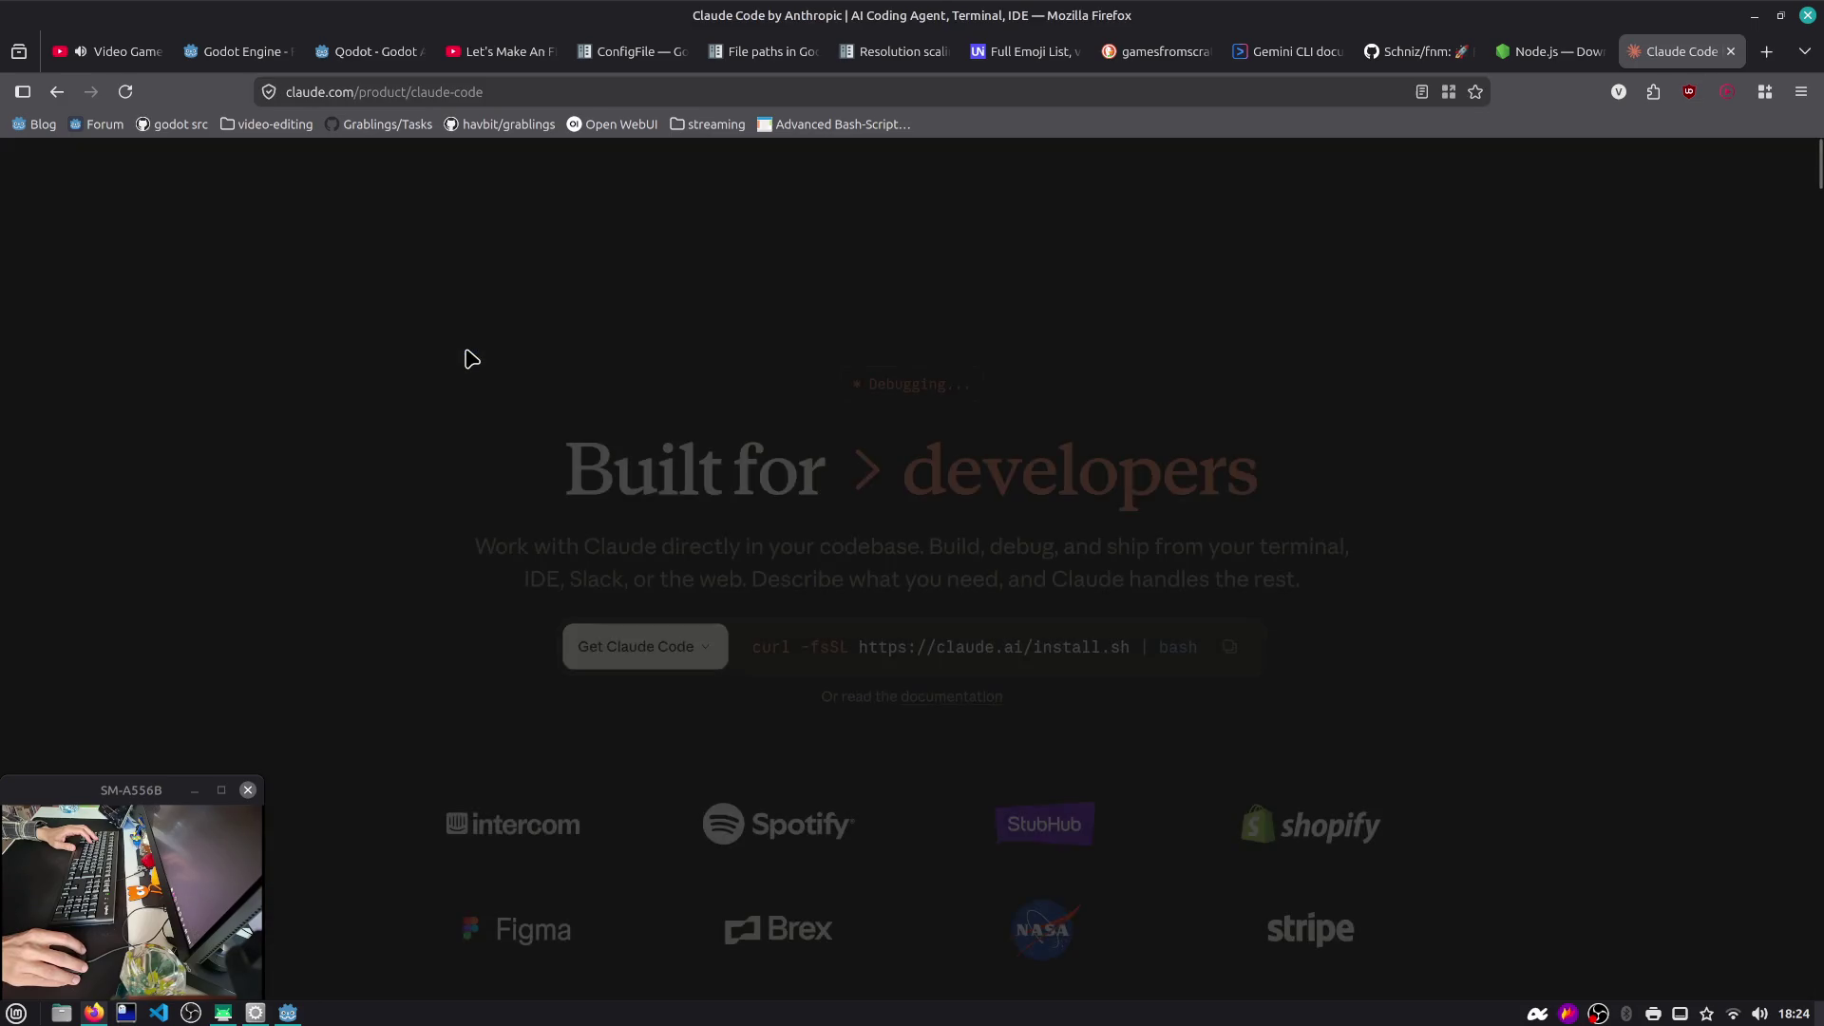
mouse_move(1130, 182)
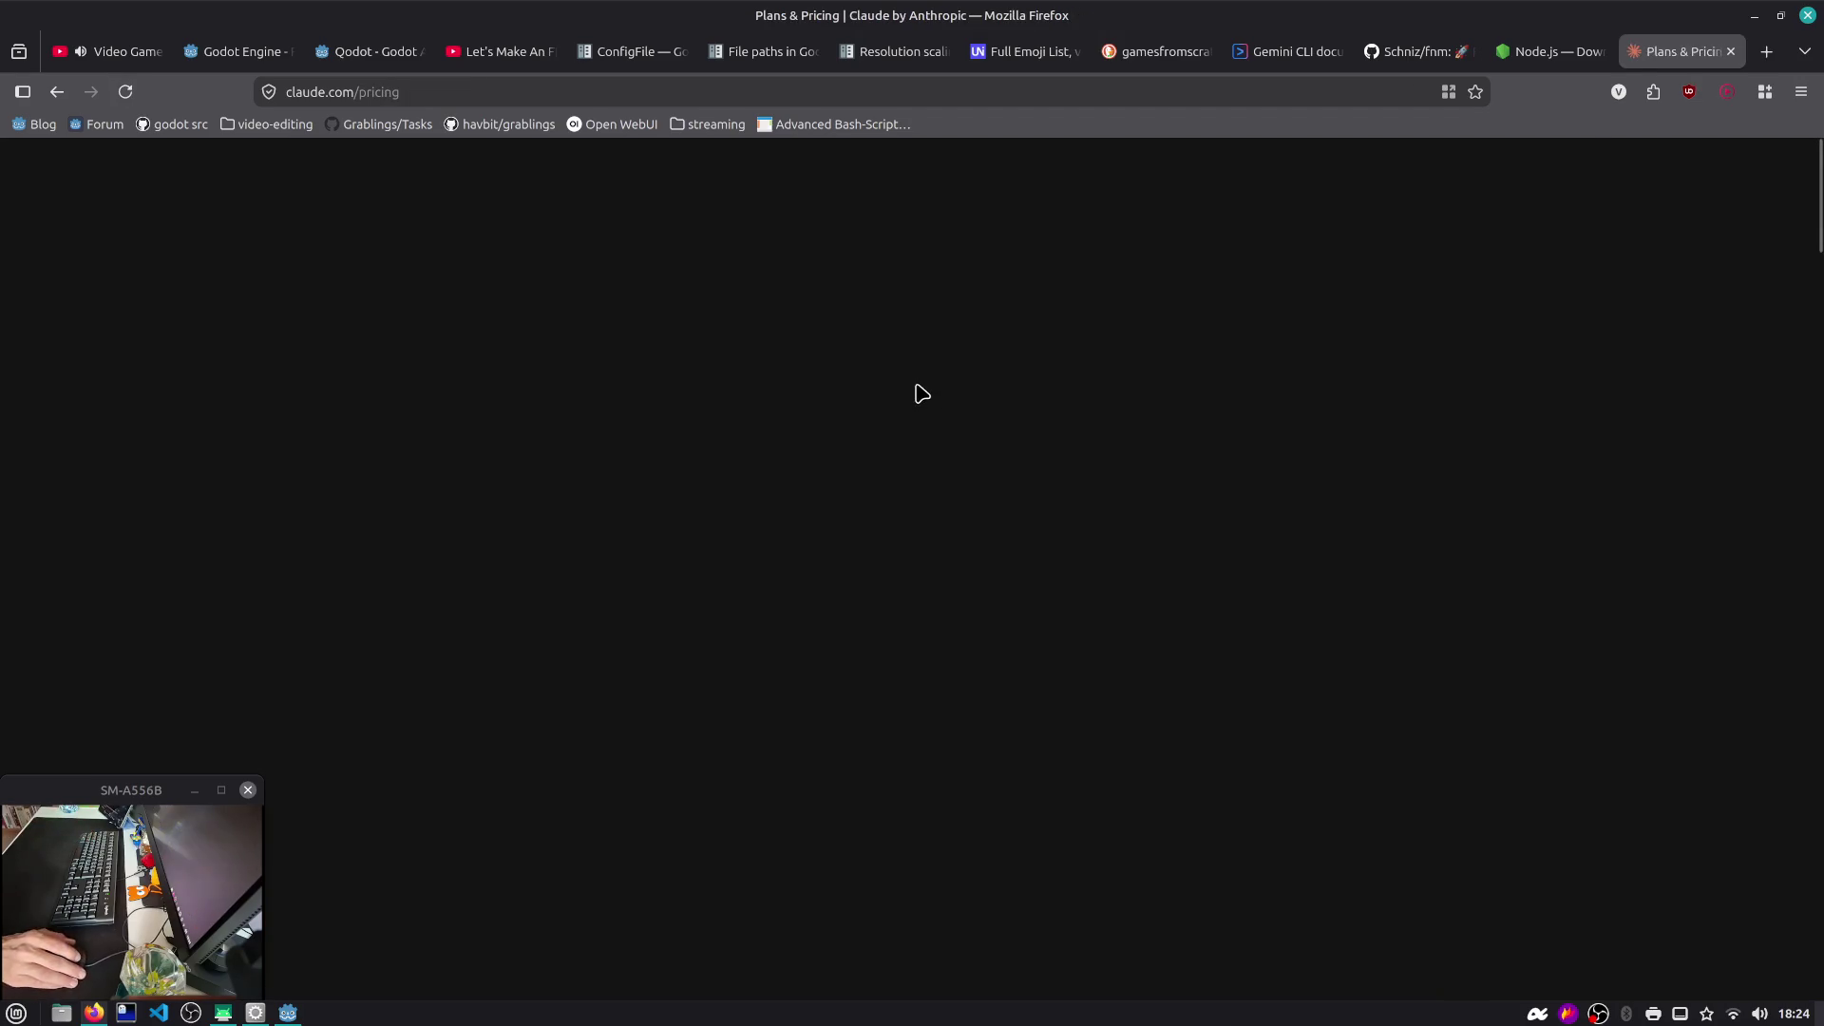
Step: Scroll the Claude plan cards, marking Pro's 'Includes Claude Code' line, then return to the Gemini workspace
scroll(937, 392, "down", 3)
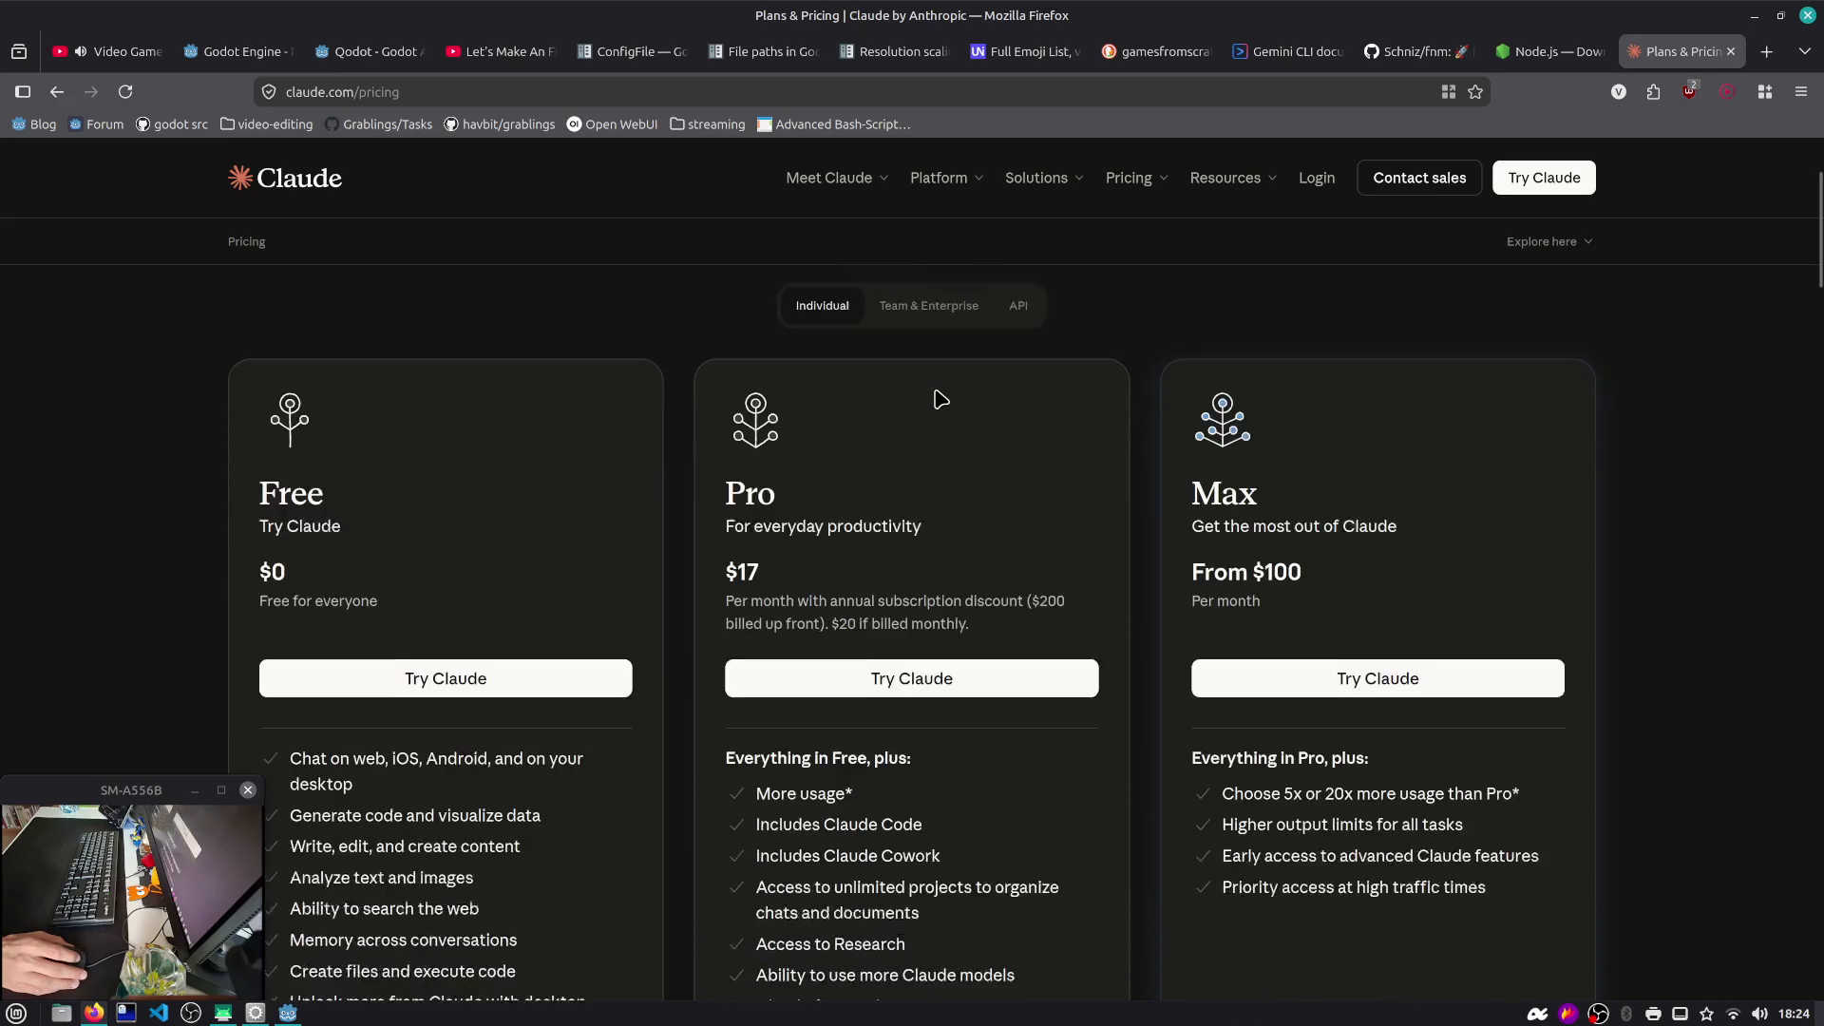
scroll(940, 397, "down", 1)
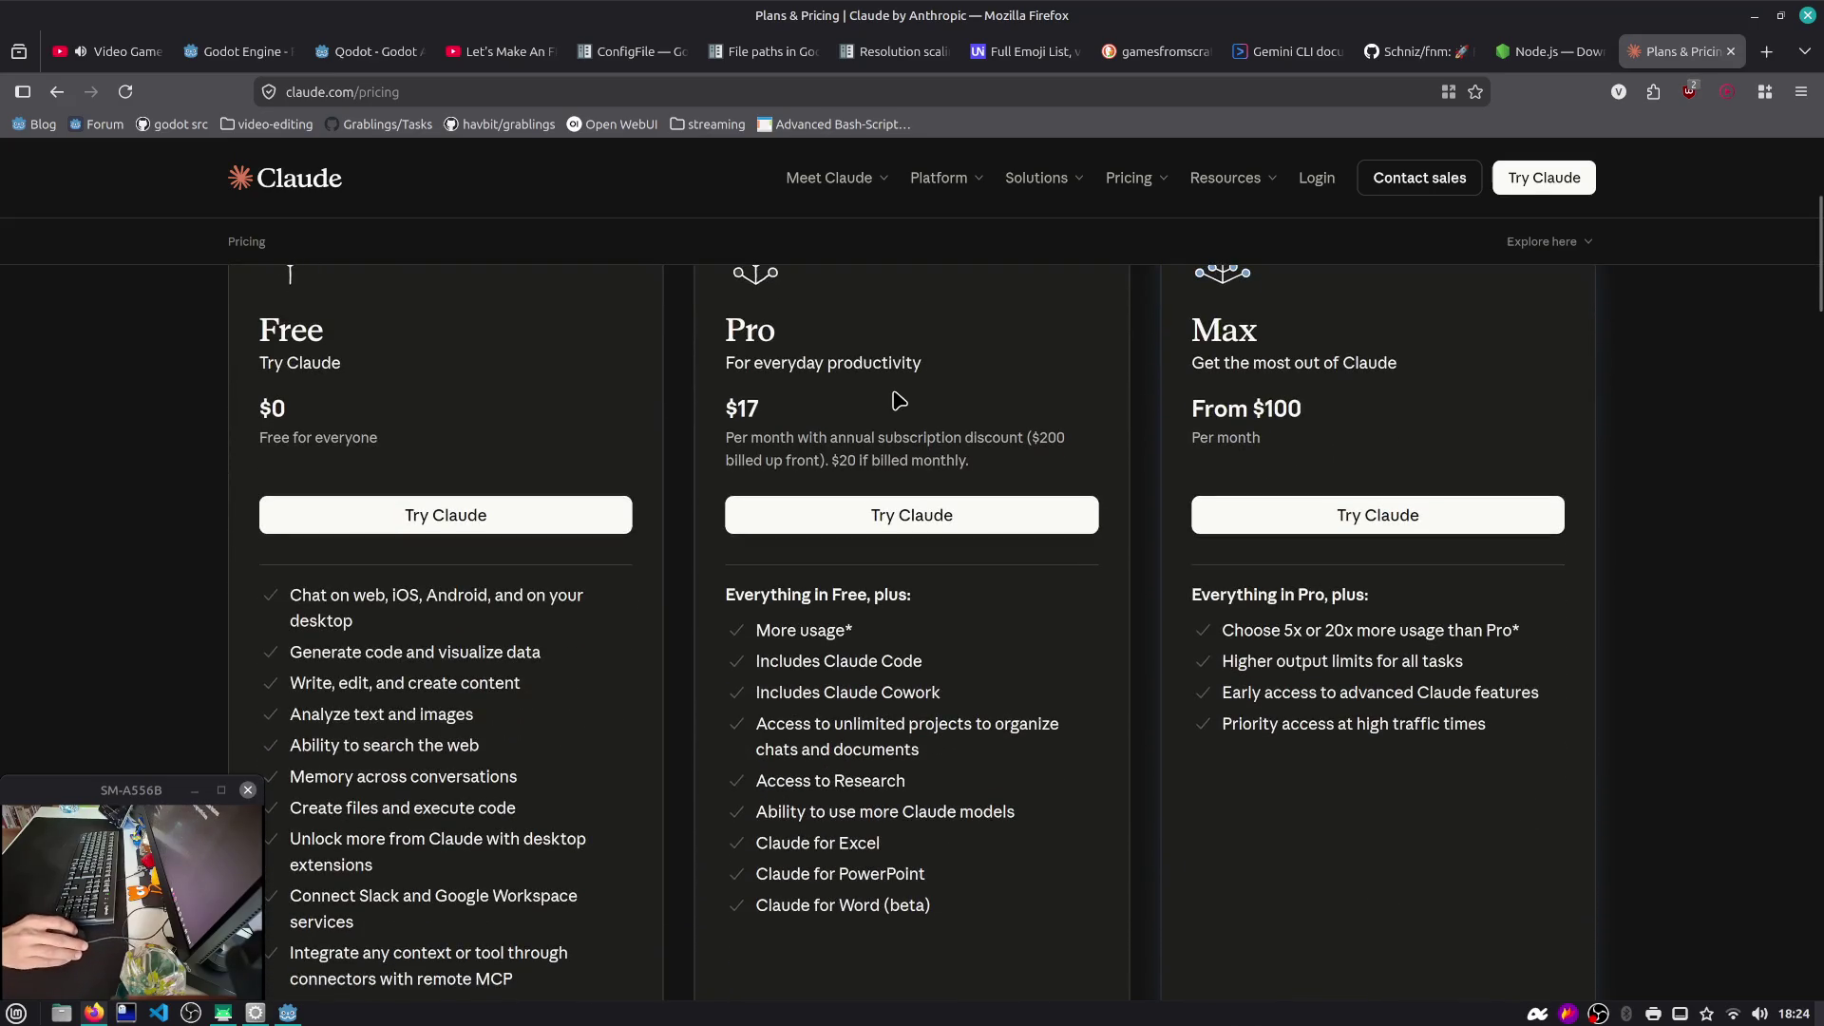
scroll(779, 542, "down", 1)
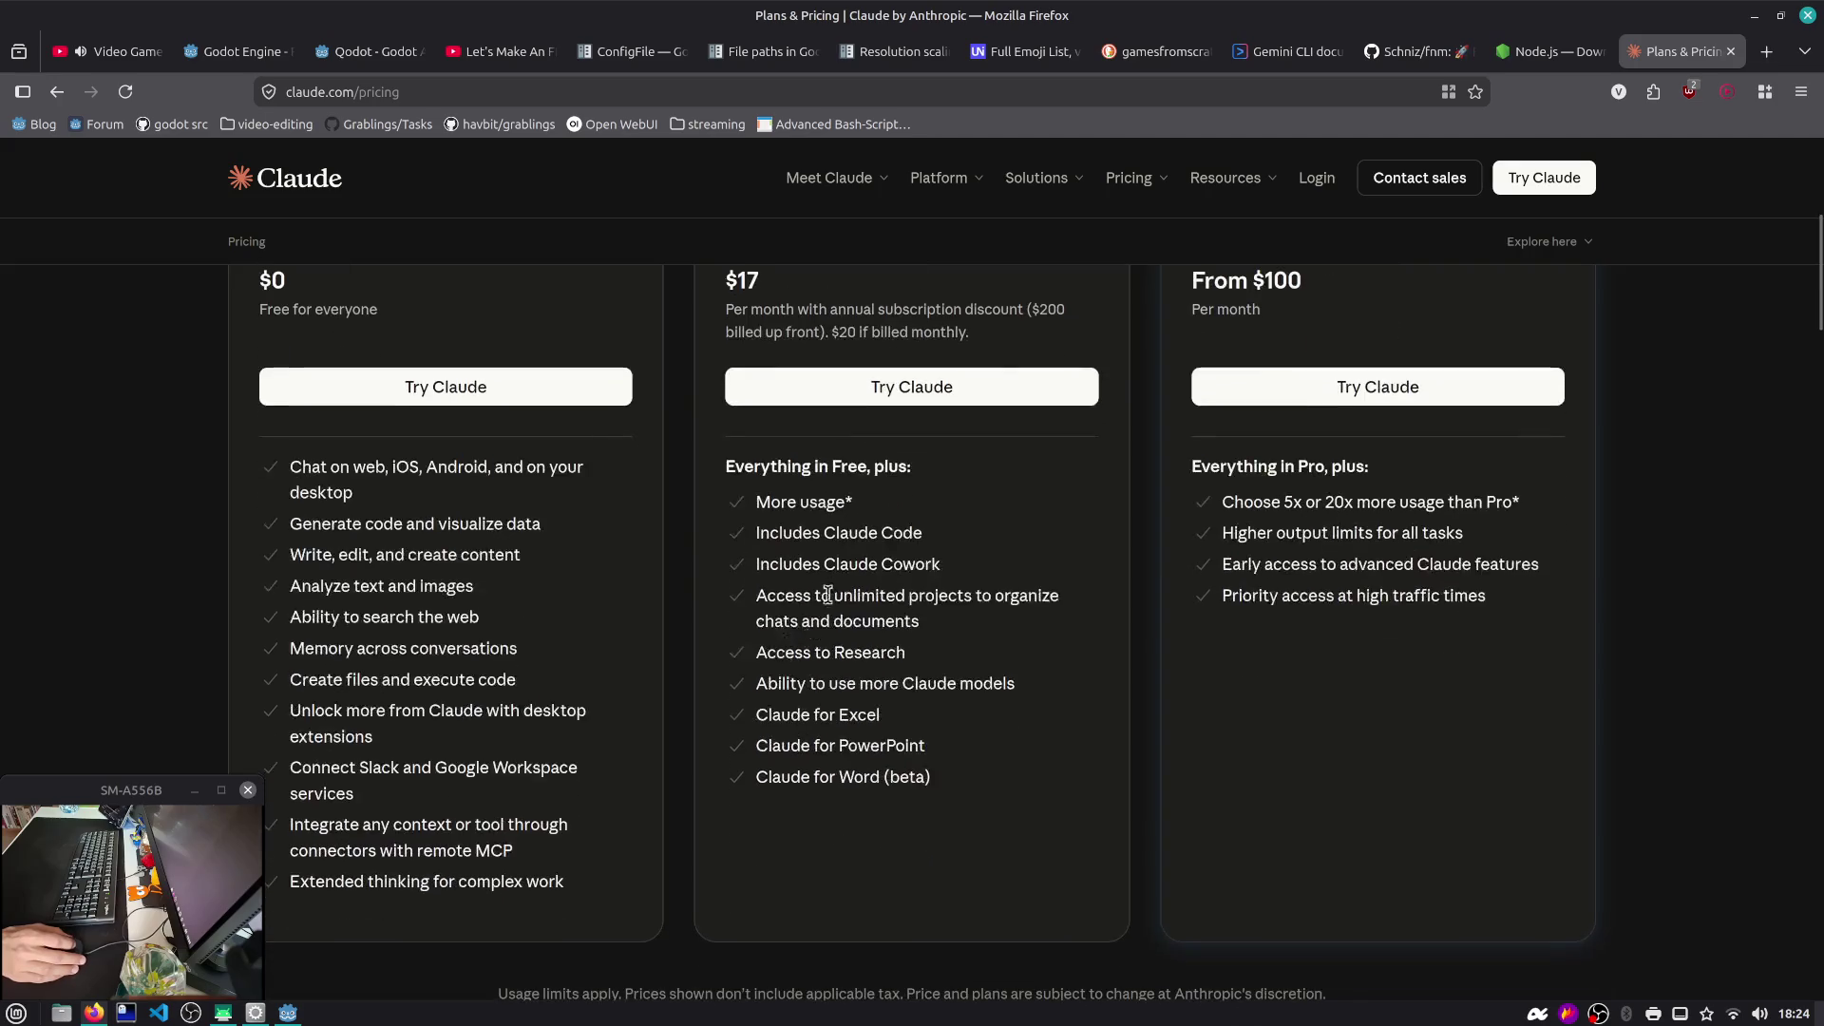
triple_click(861, 533)
scroll(945, 541, "up", 3)
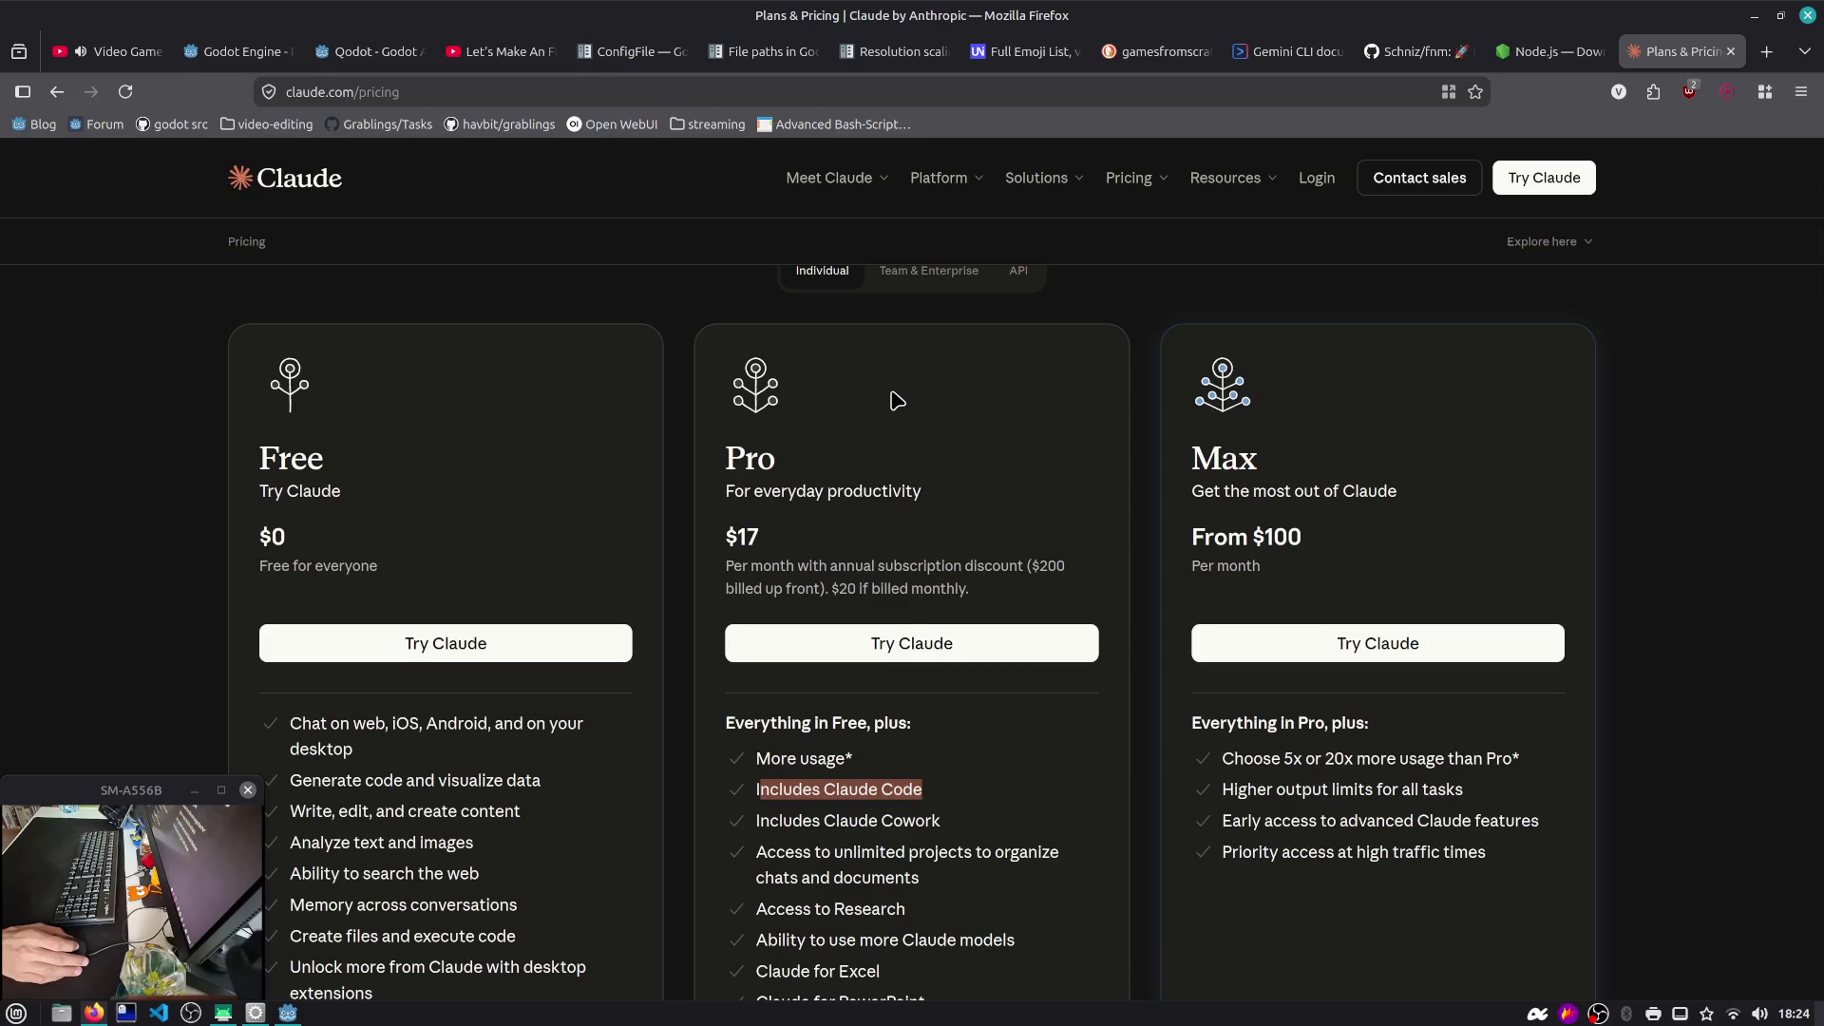
scroll(893, 397, "down", 2)
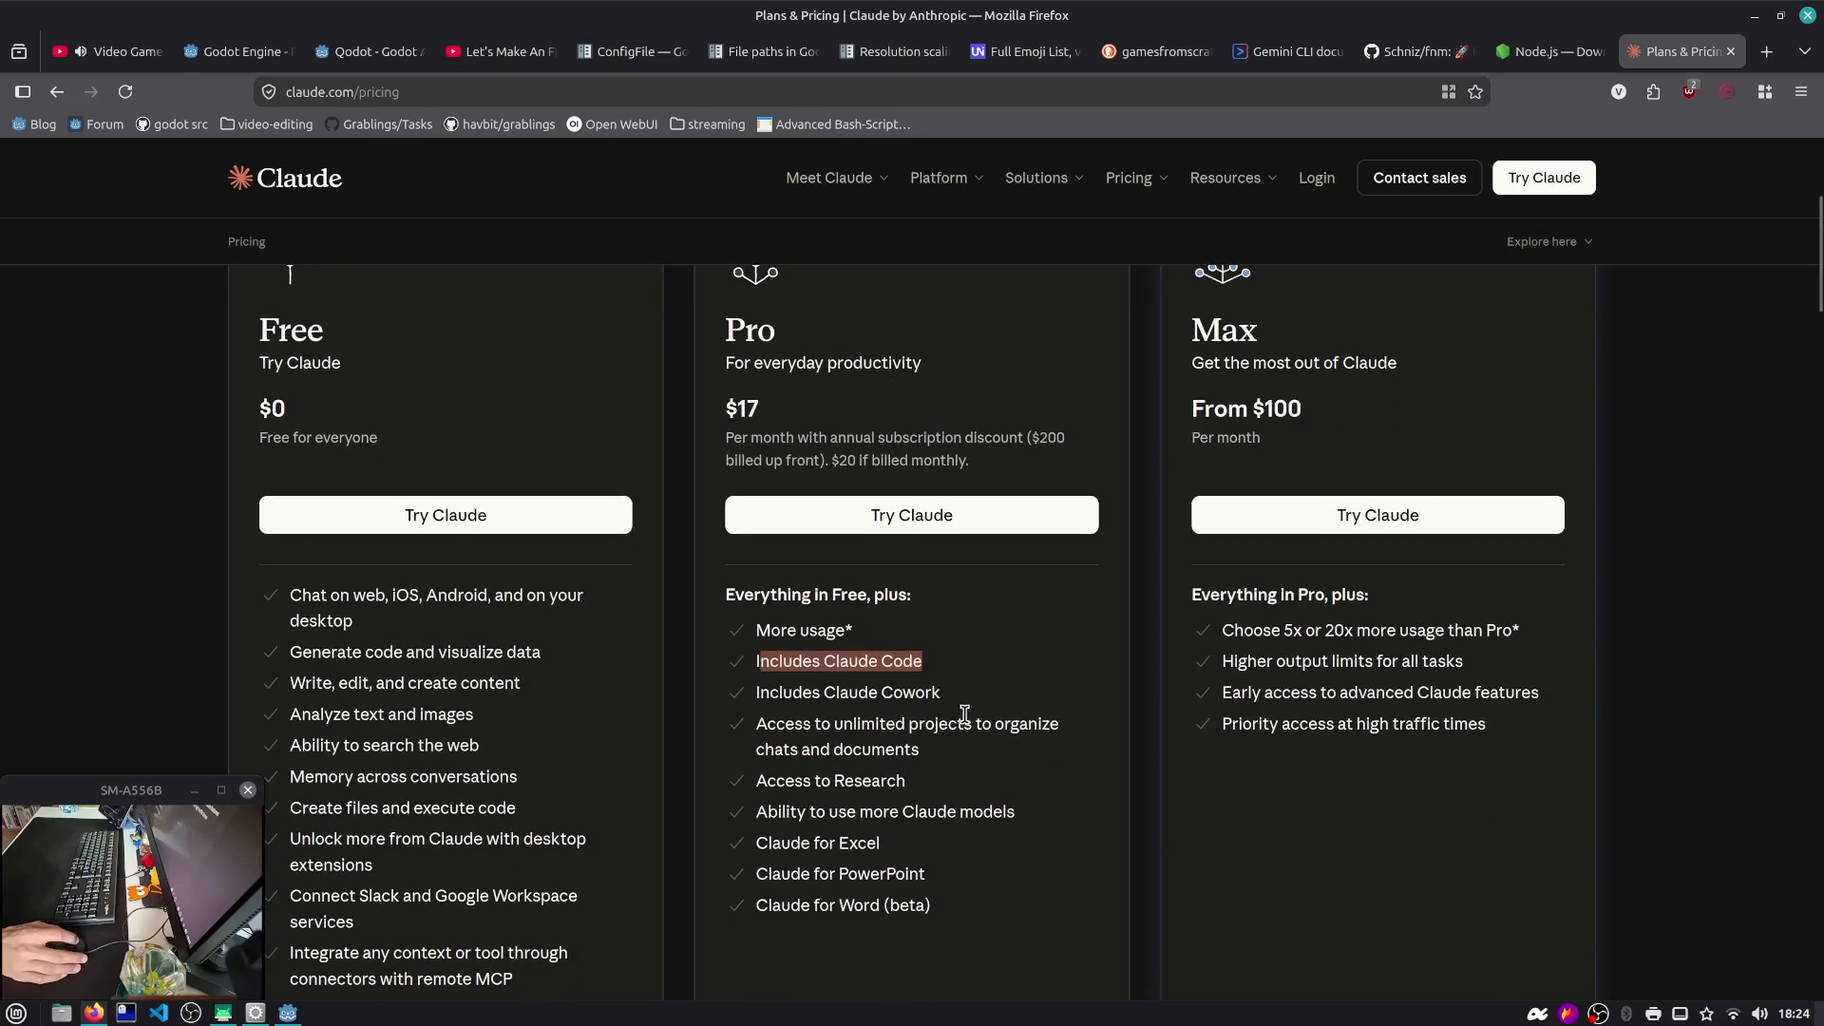
left_click(954, 659)
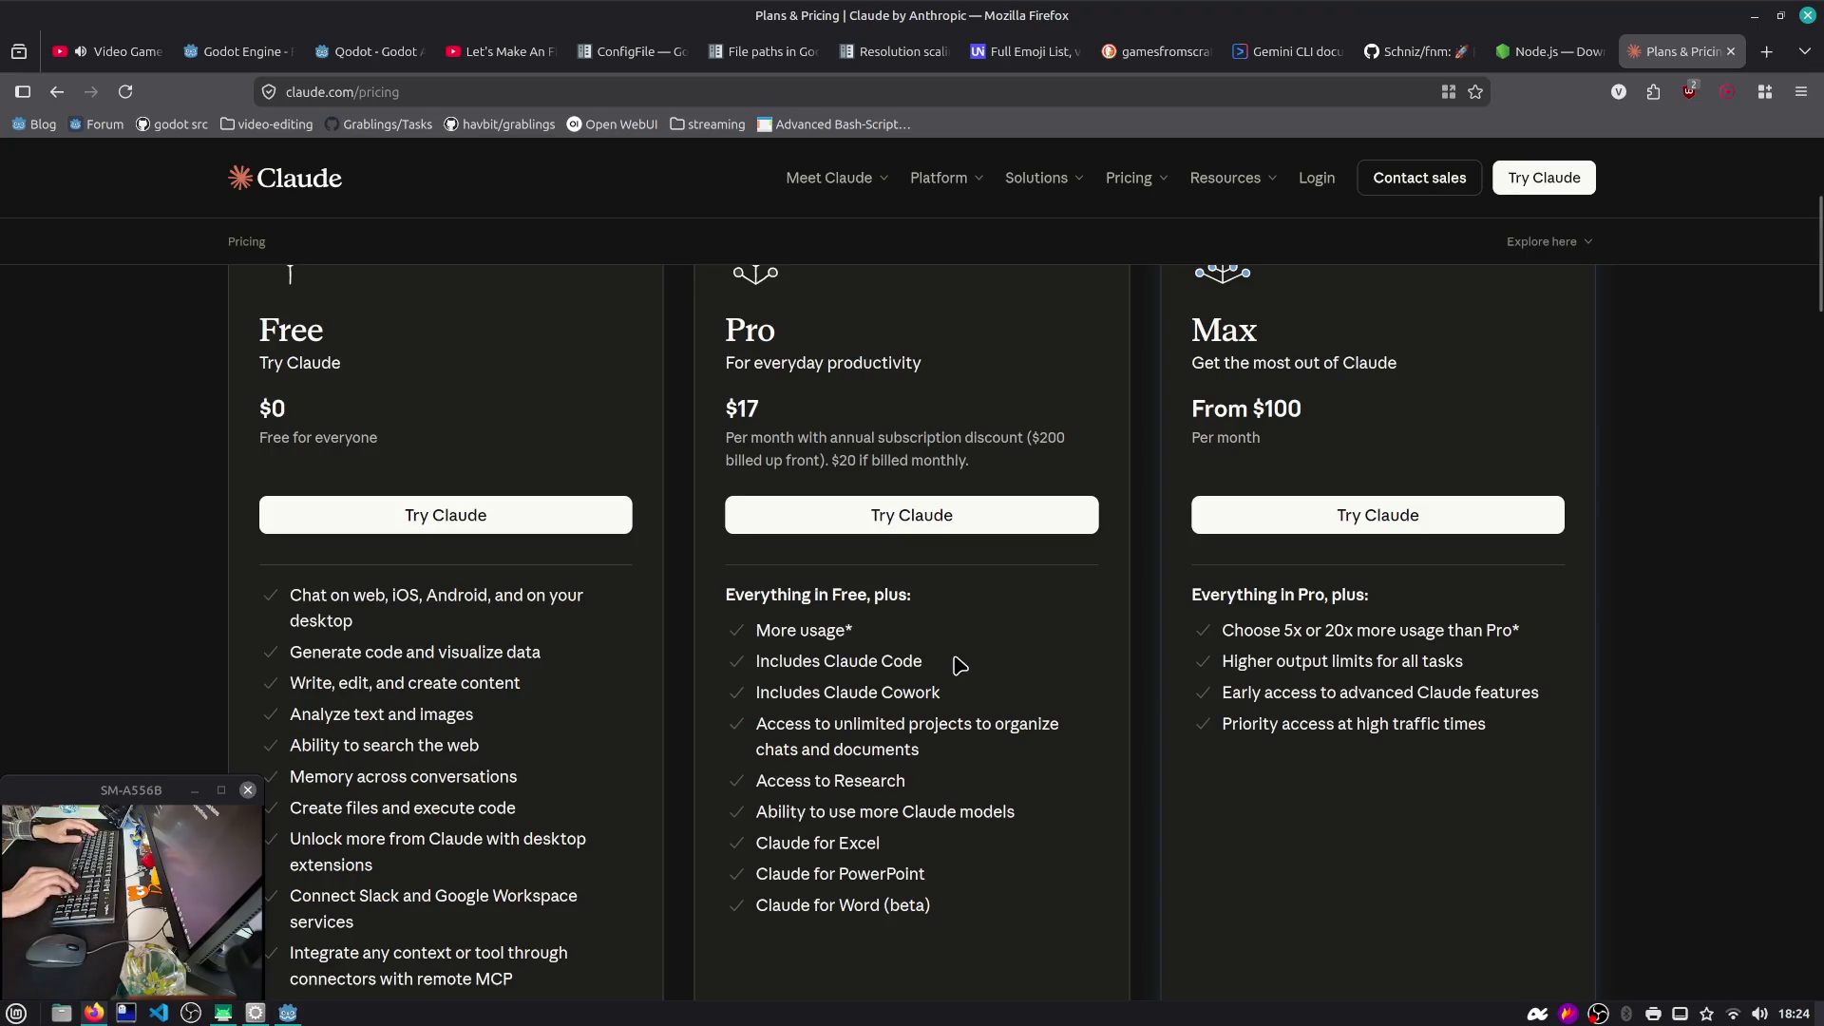
key("ctrl+F2")
left_click(1036, 676)
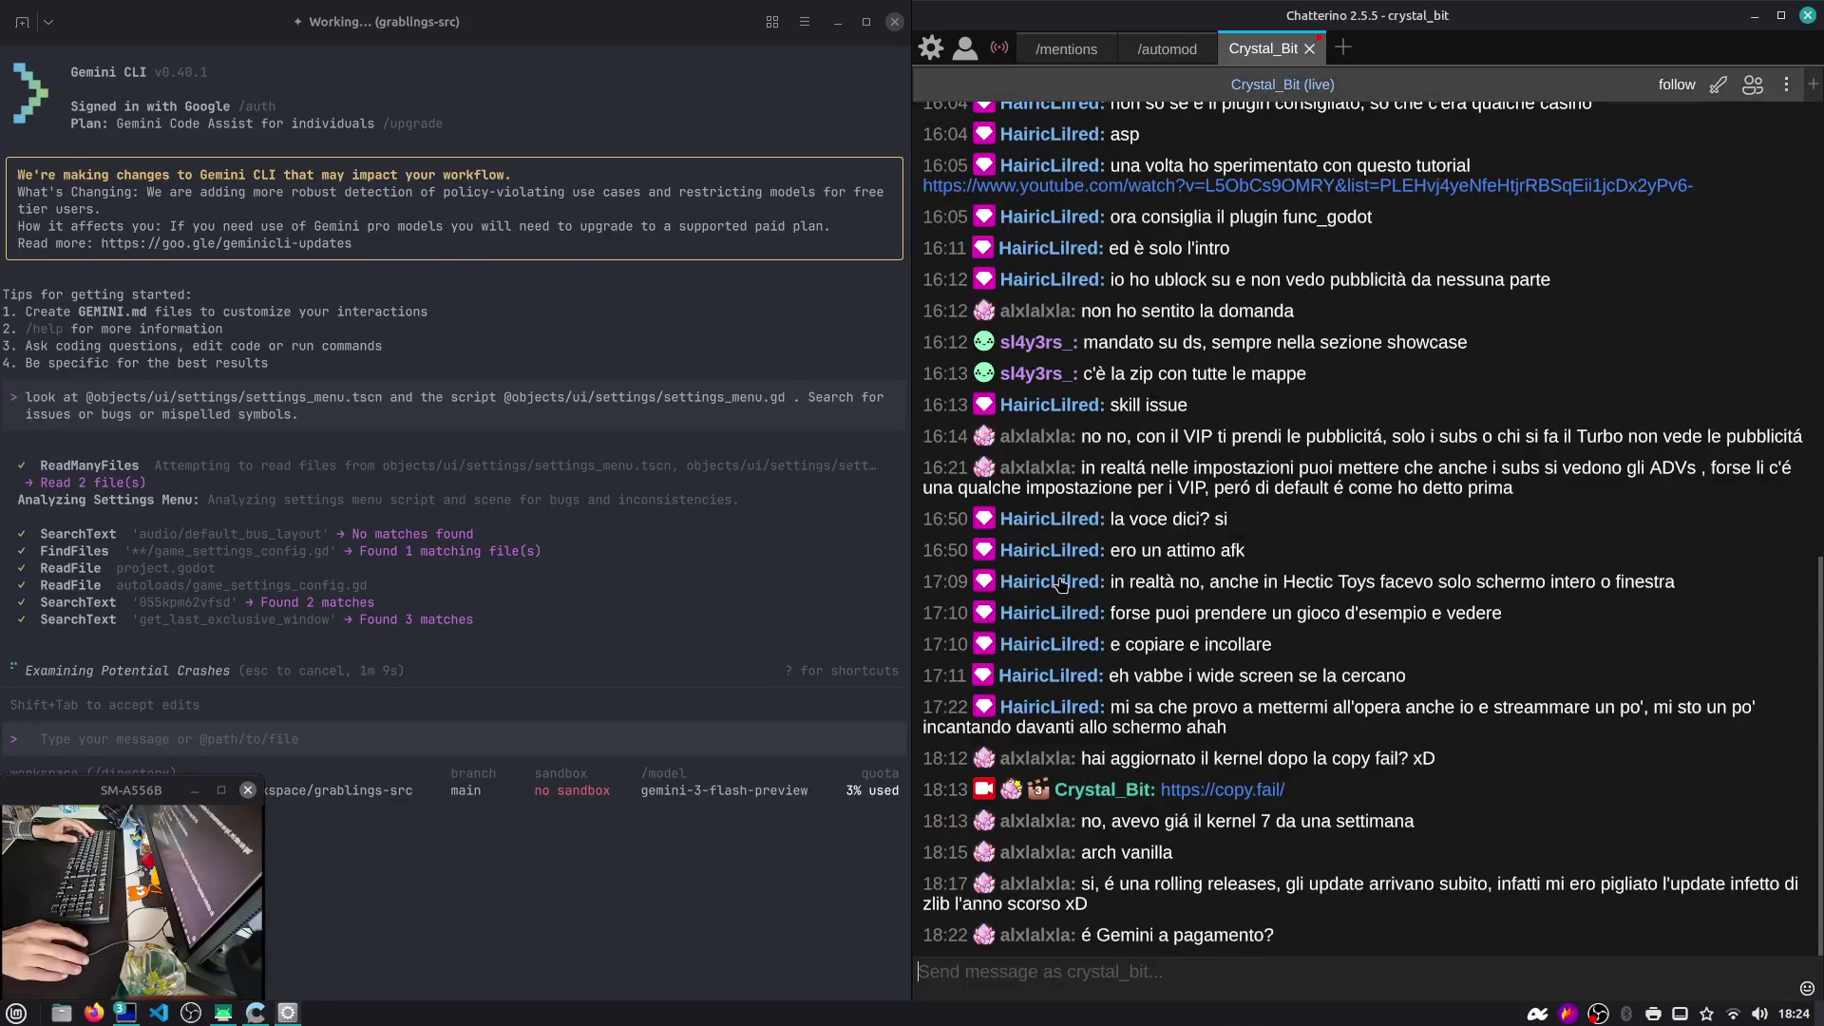
Step: Dismiss the chat profile popup, wait for Gemini's settings_menu.gd edit proposal, then return to Claude pricing
key("Escape")
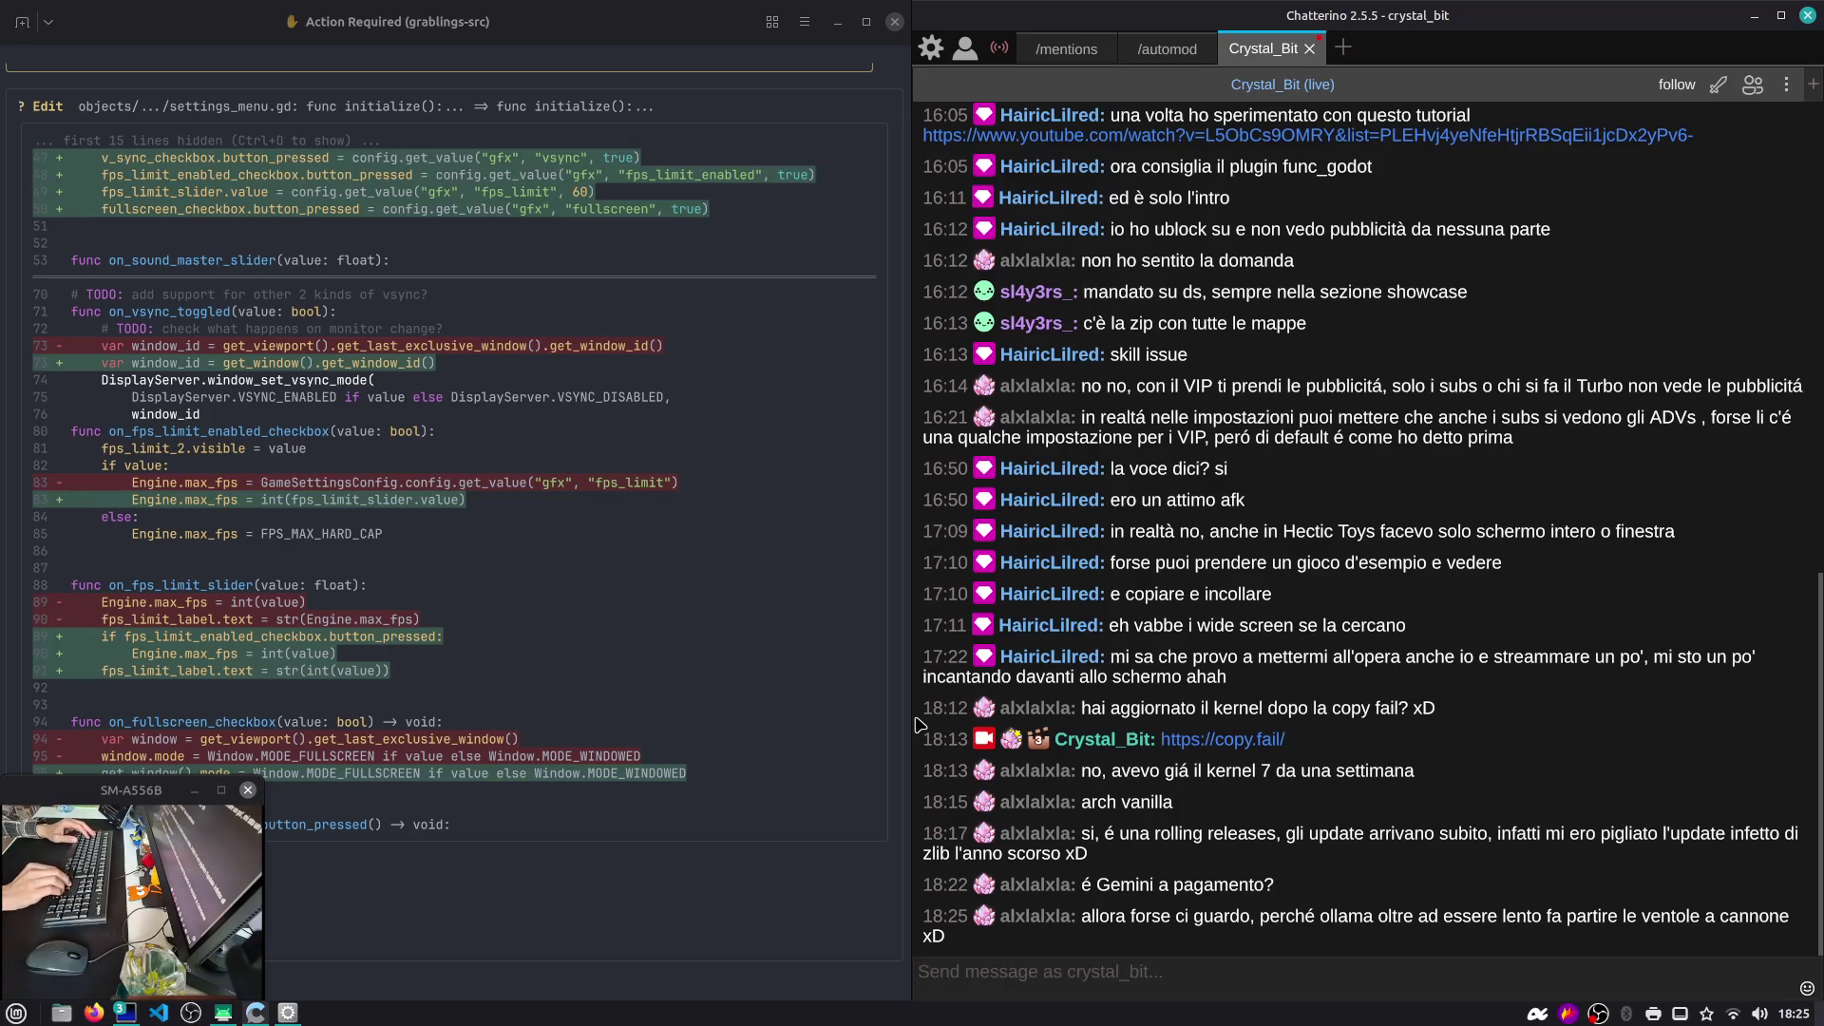
key("alt+Tab")
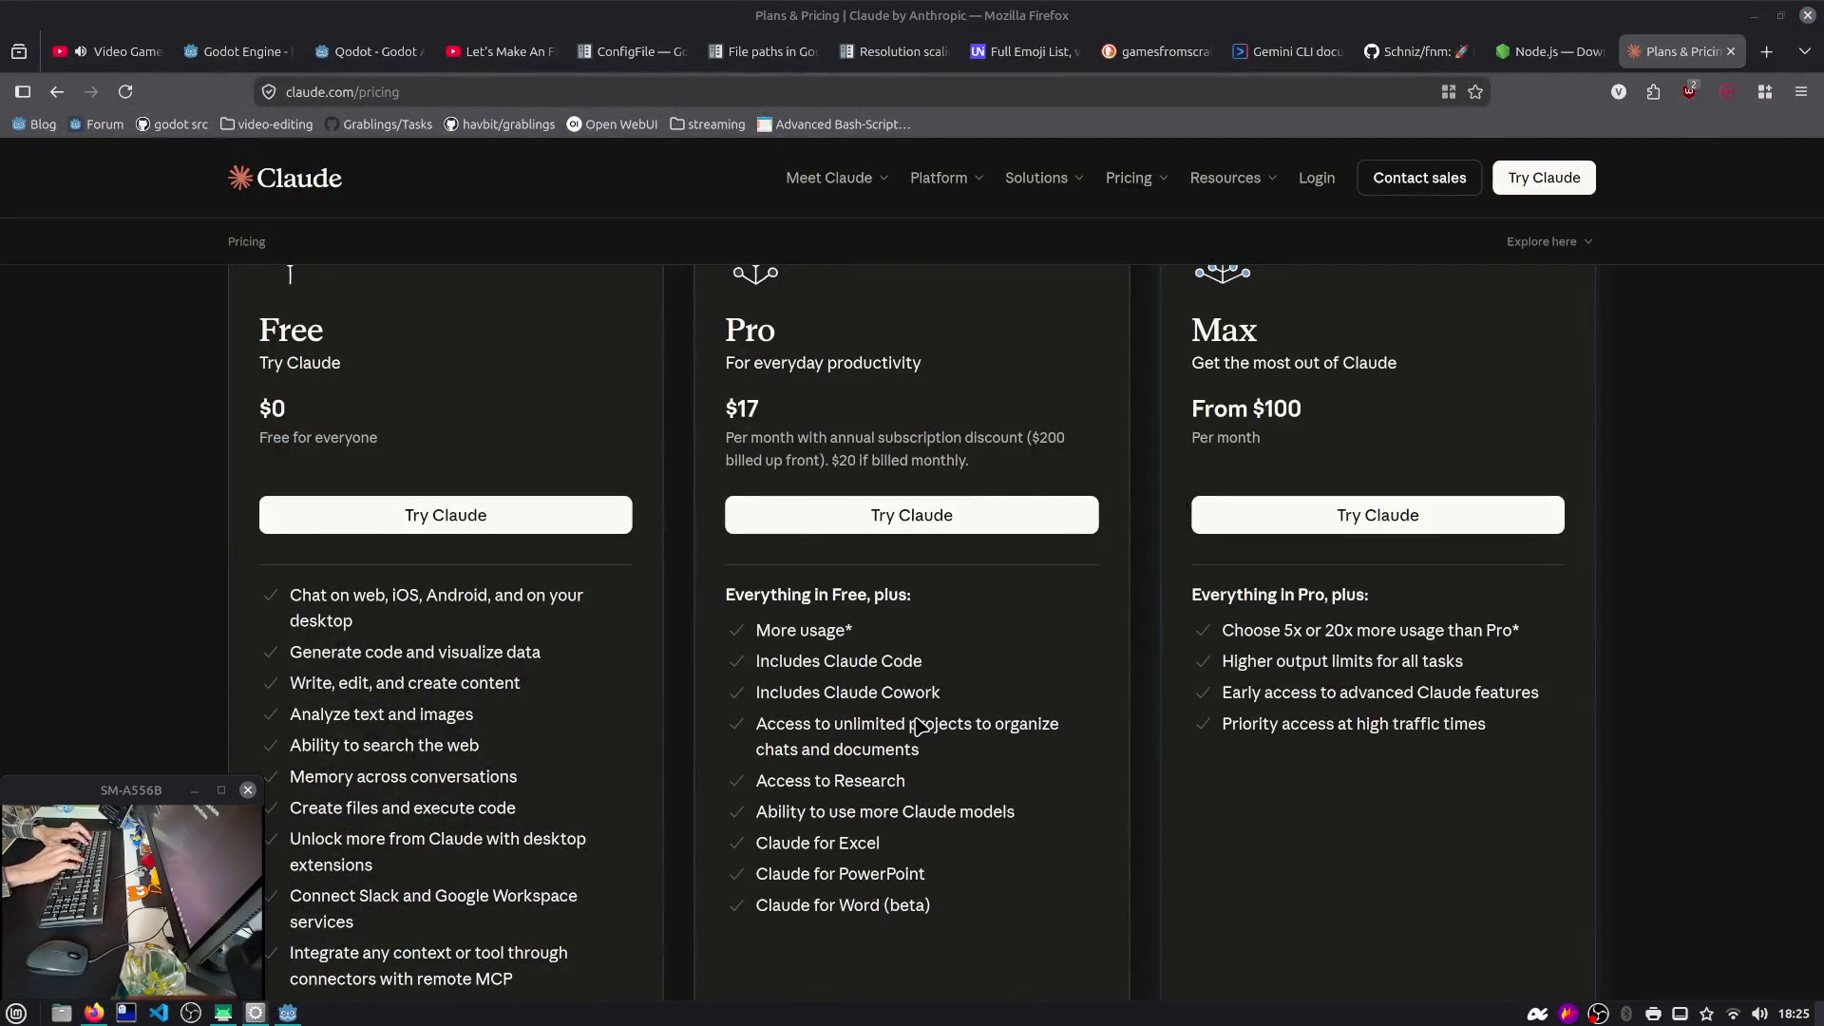
Step: Search 'lemonade amd' in a new Firefox tab
key("ctrl+t")
type("lemonade")
key("Return")
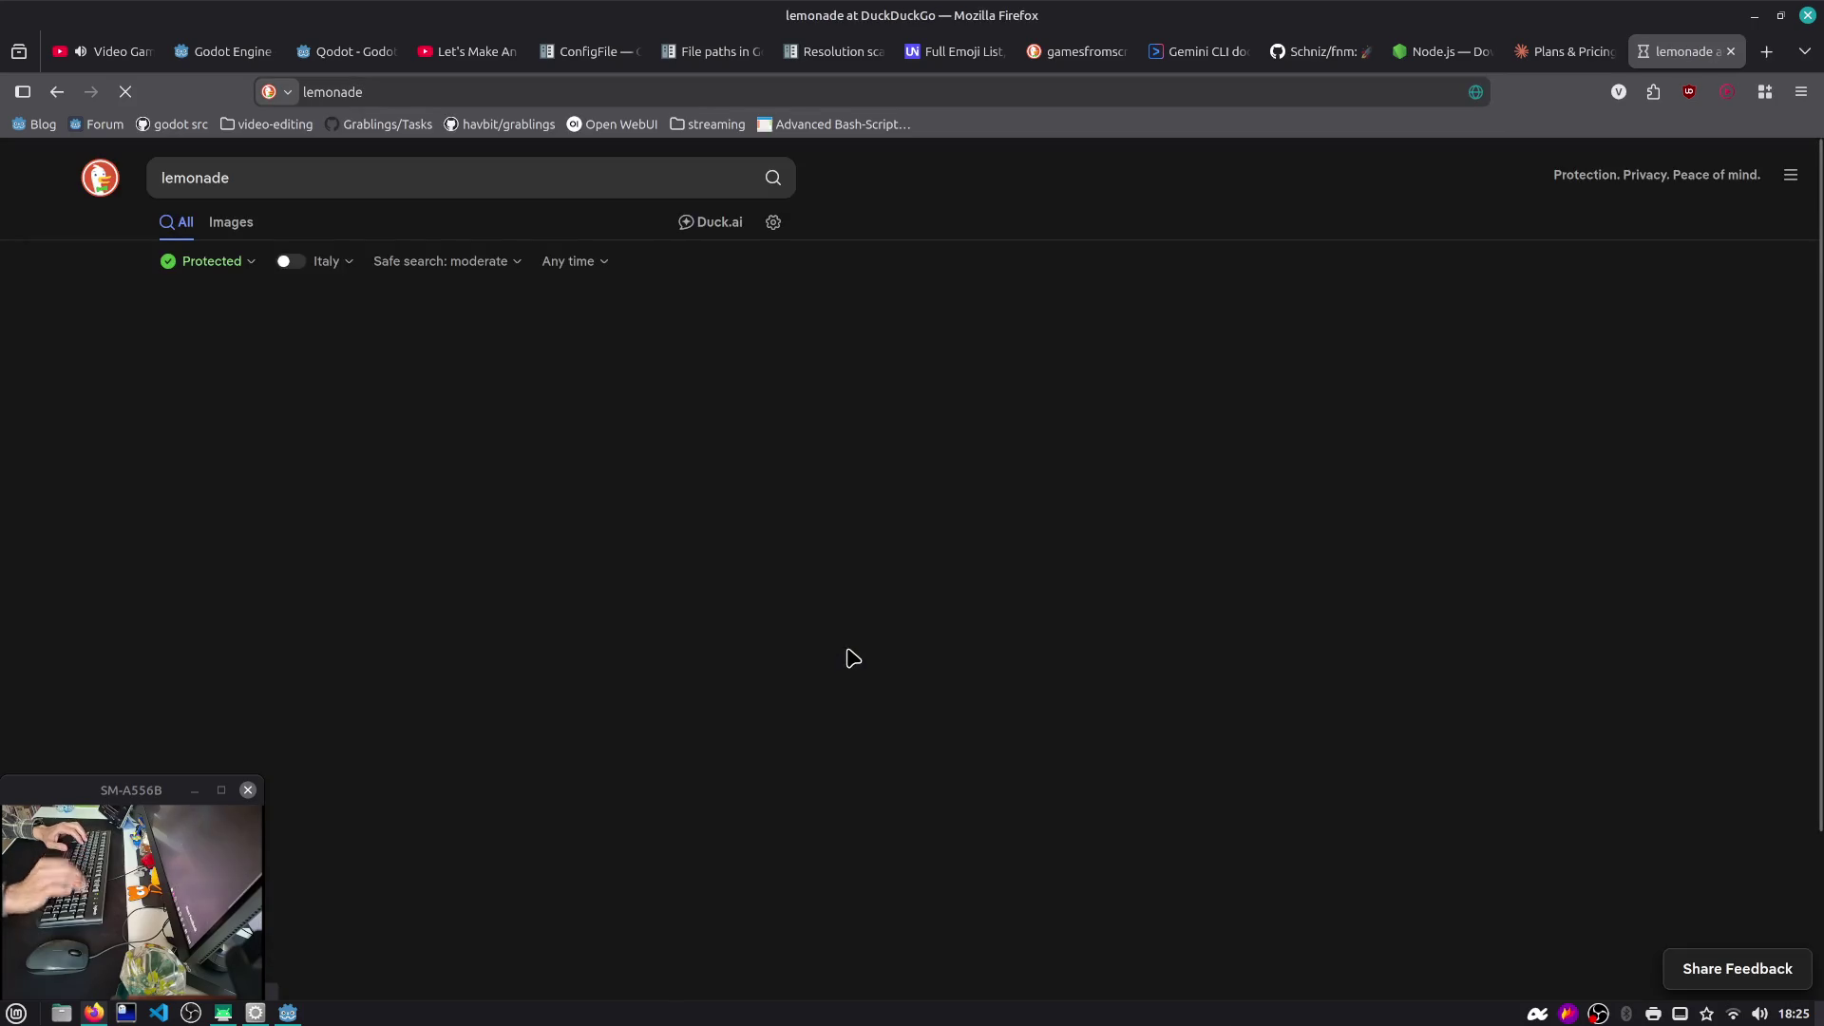
left_click(447, 178)
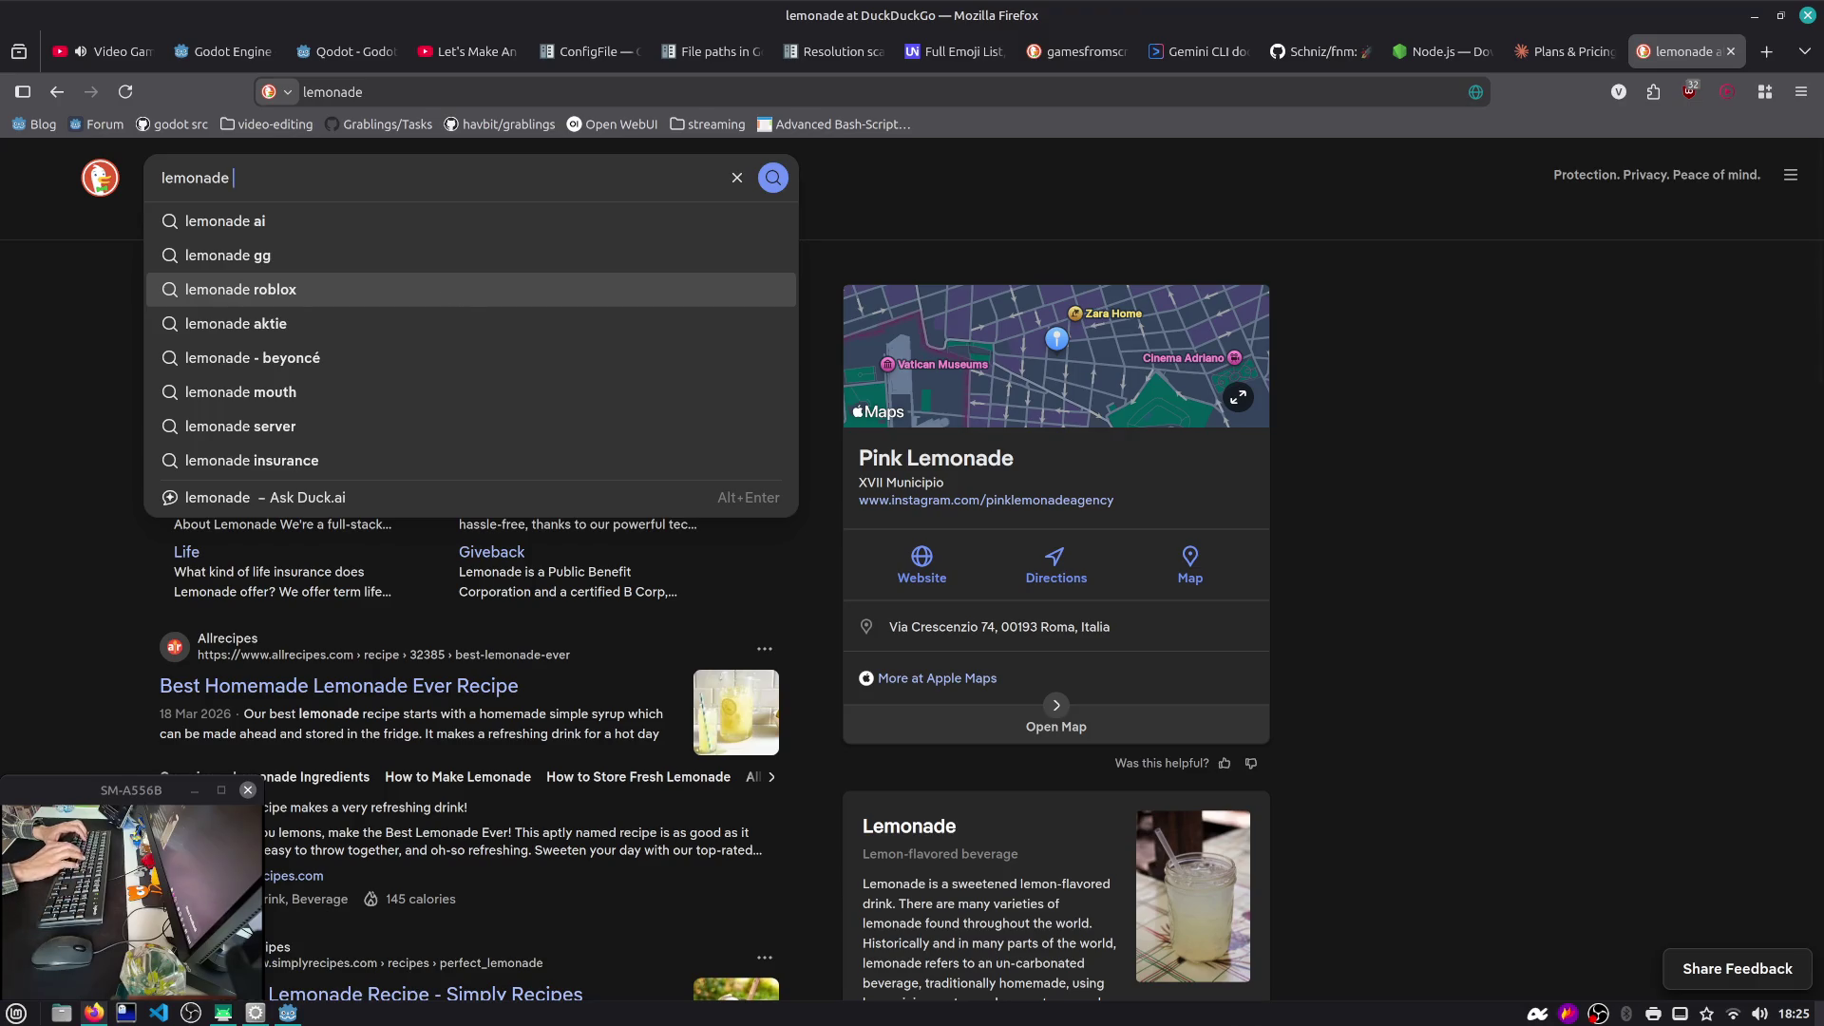
type("amd")
key("Return")
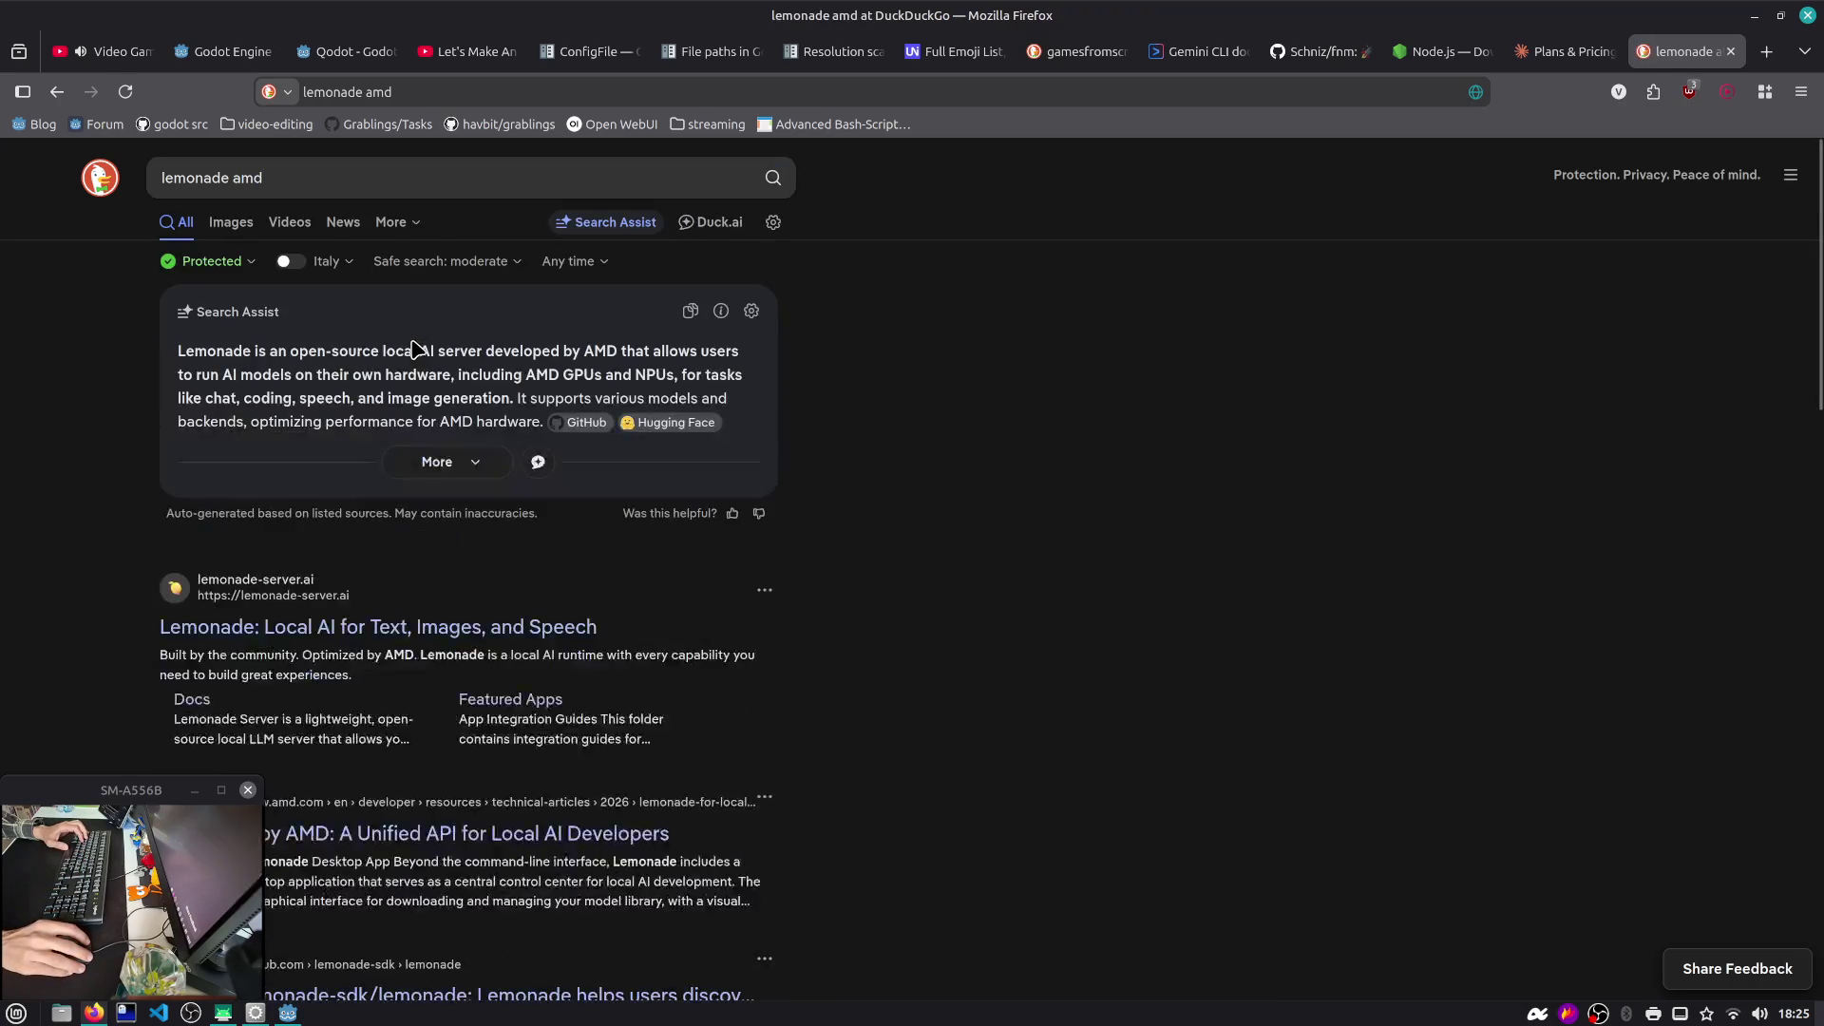
Step: Open the lemonade-server.ai result, scroll its homepage, and open the Docs page
scroll(362, 380, "down", 3)
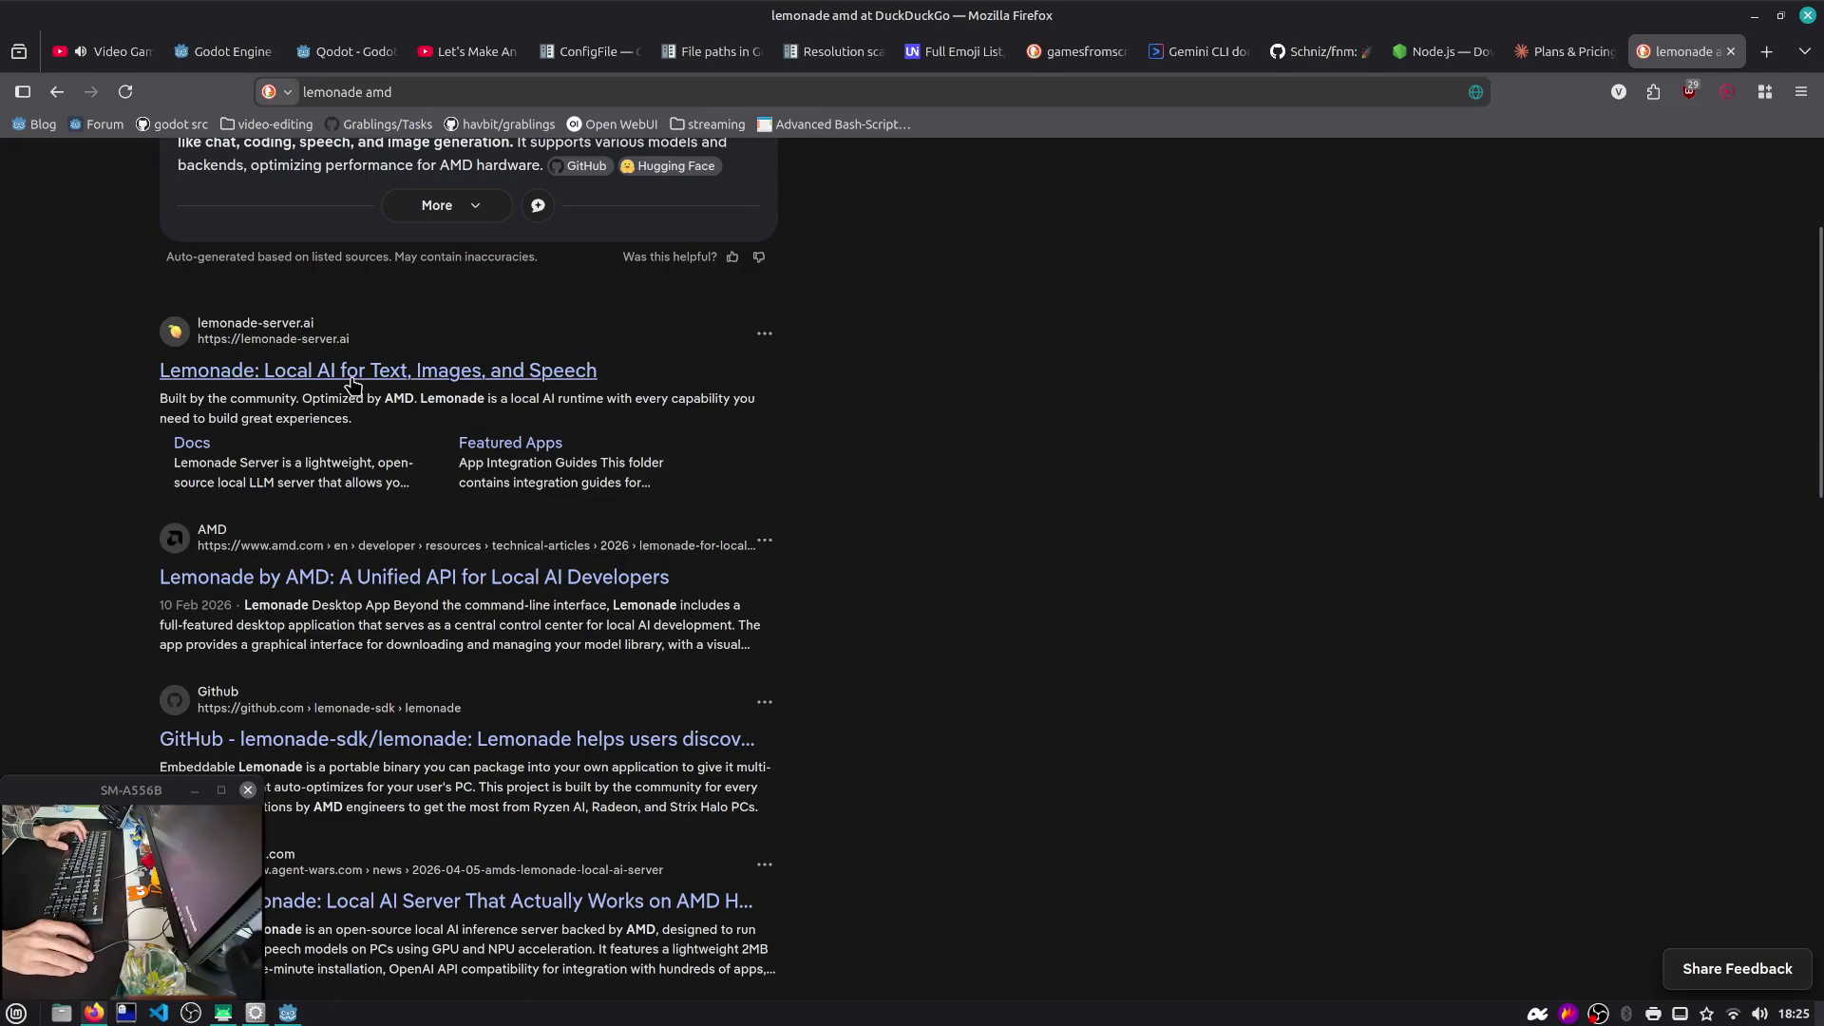
left_click(351, 380)
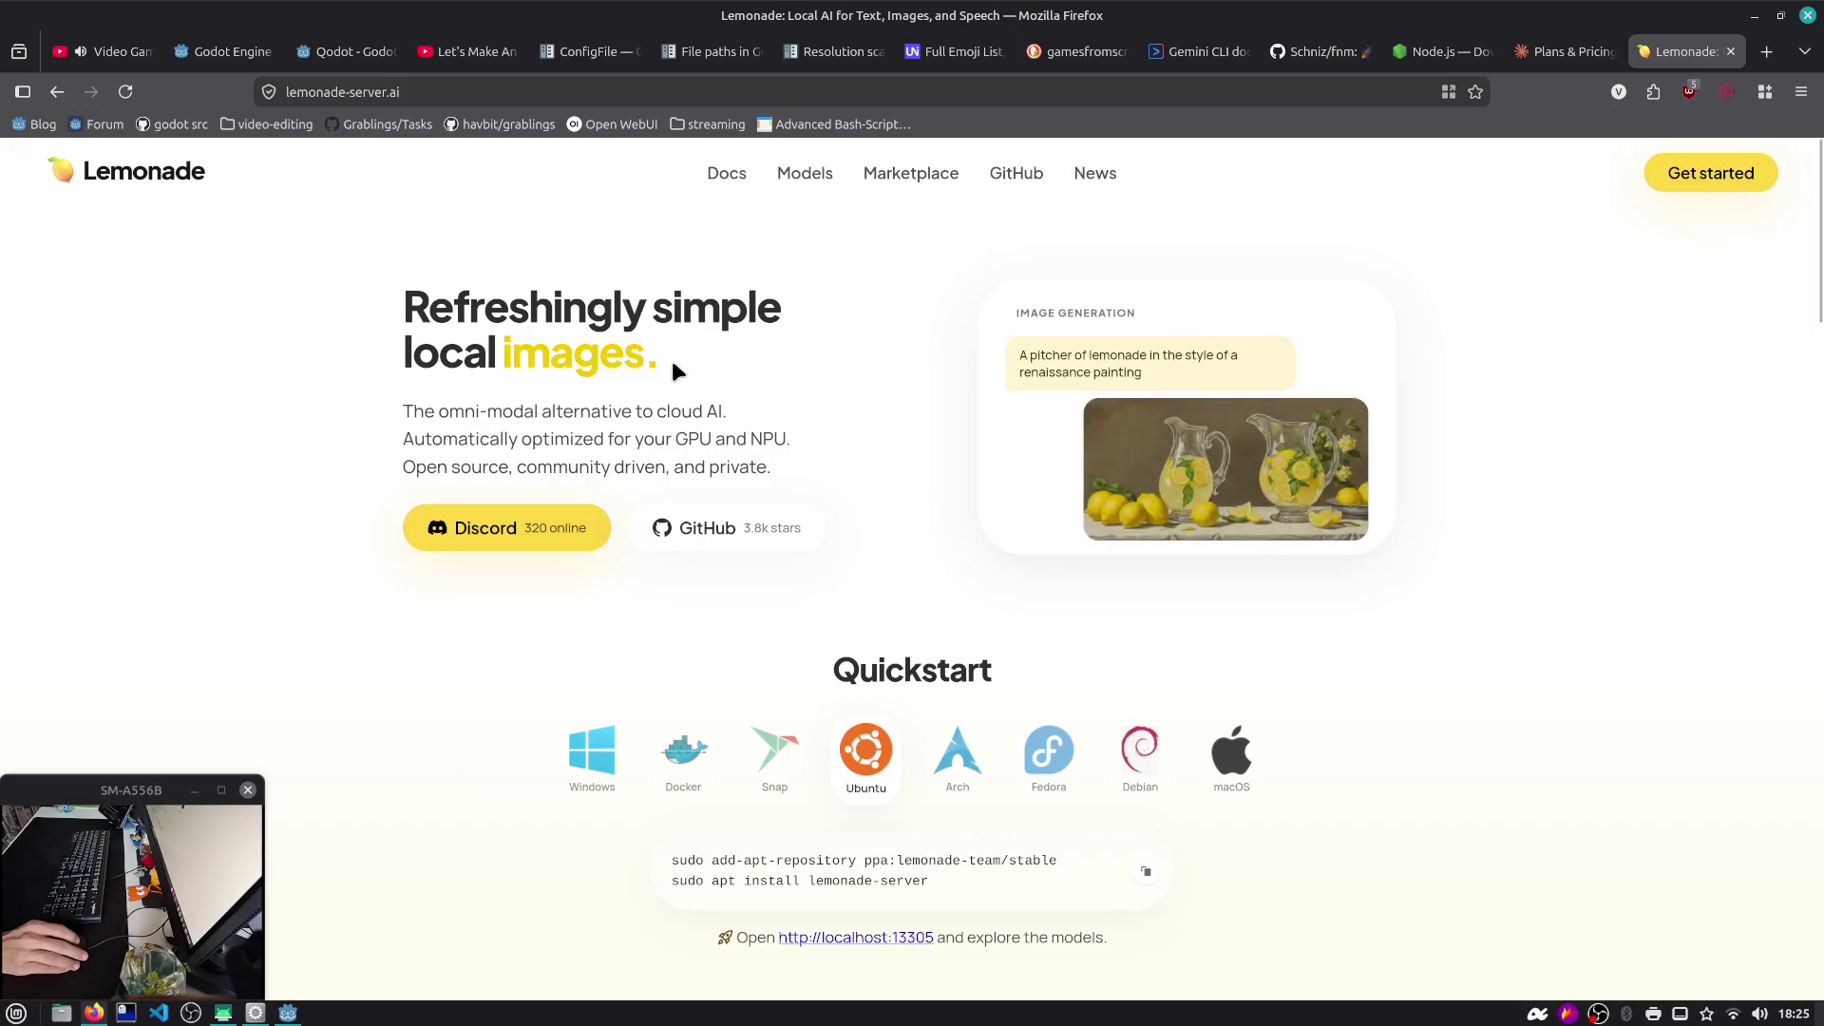
scroll(808, 366, "down", 4)
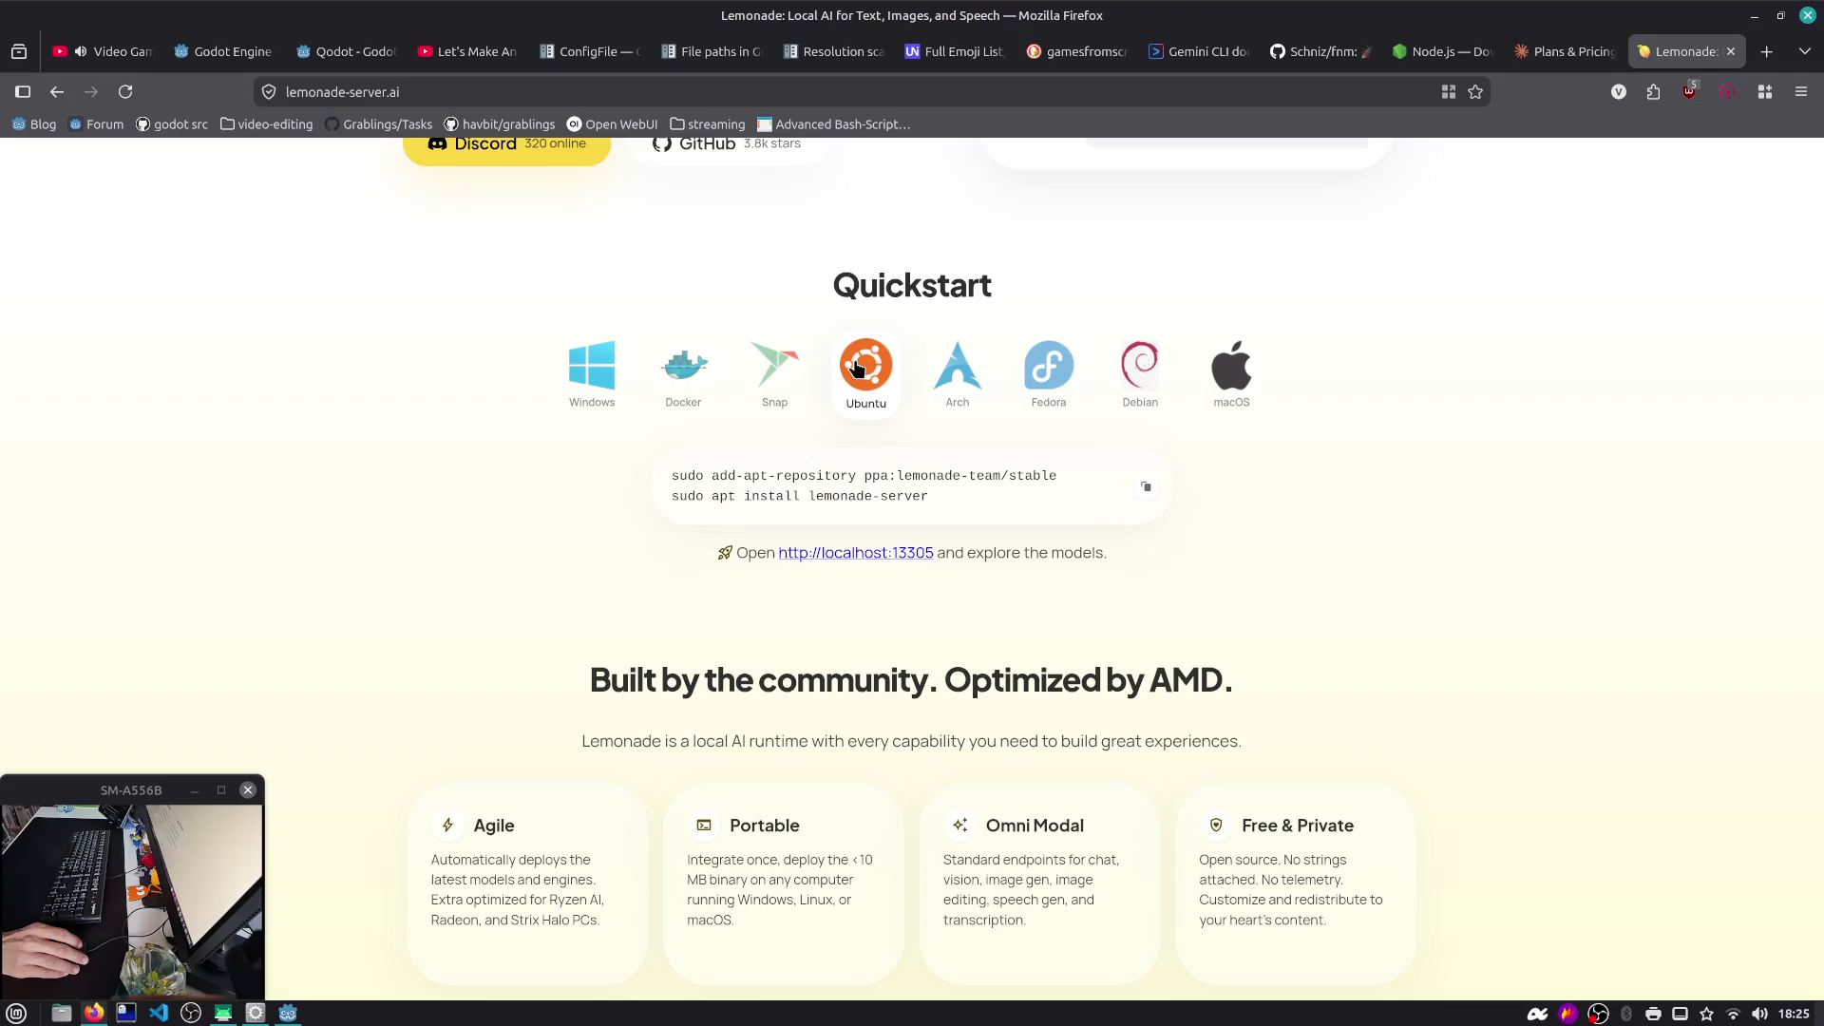
scroll(855, 368, "down", 1)
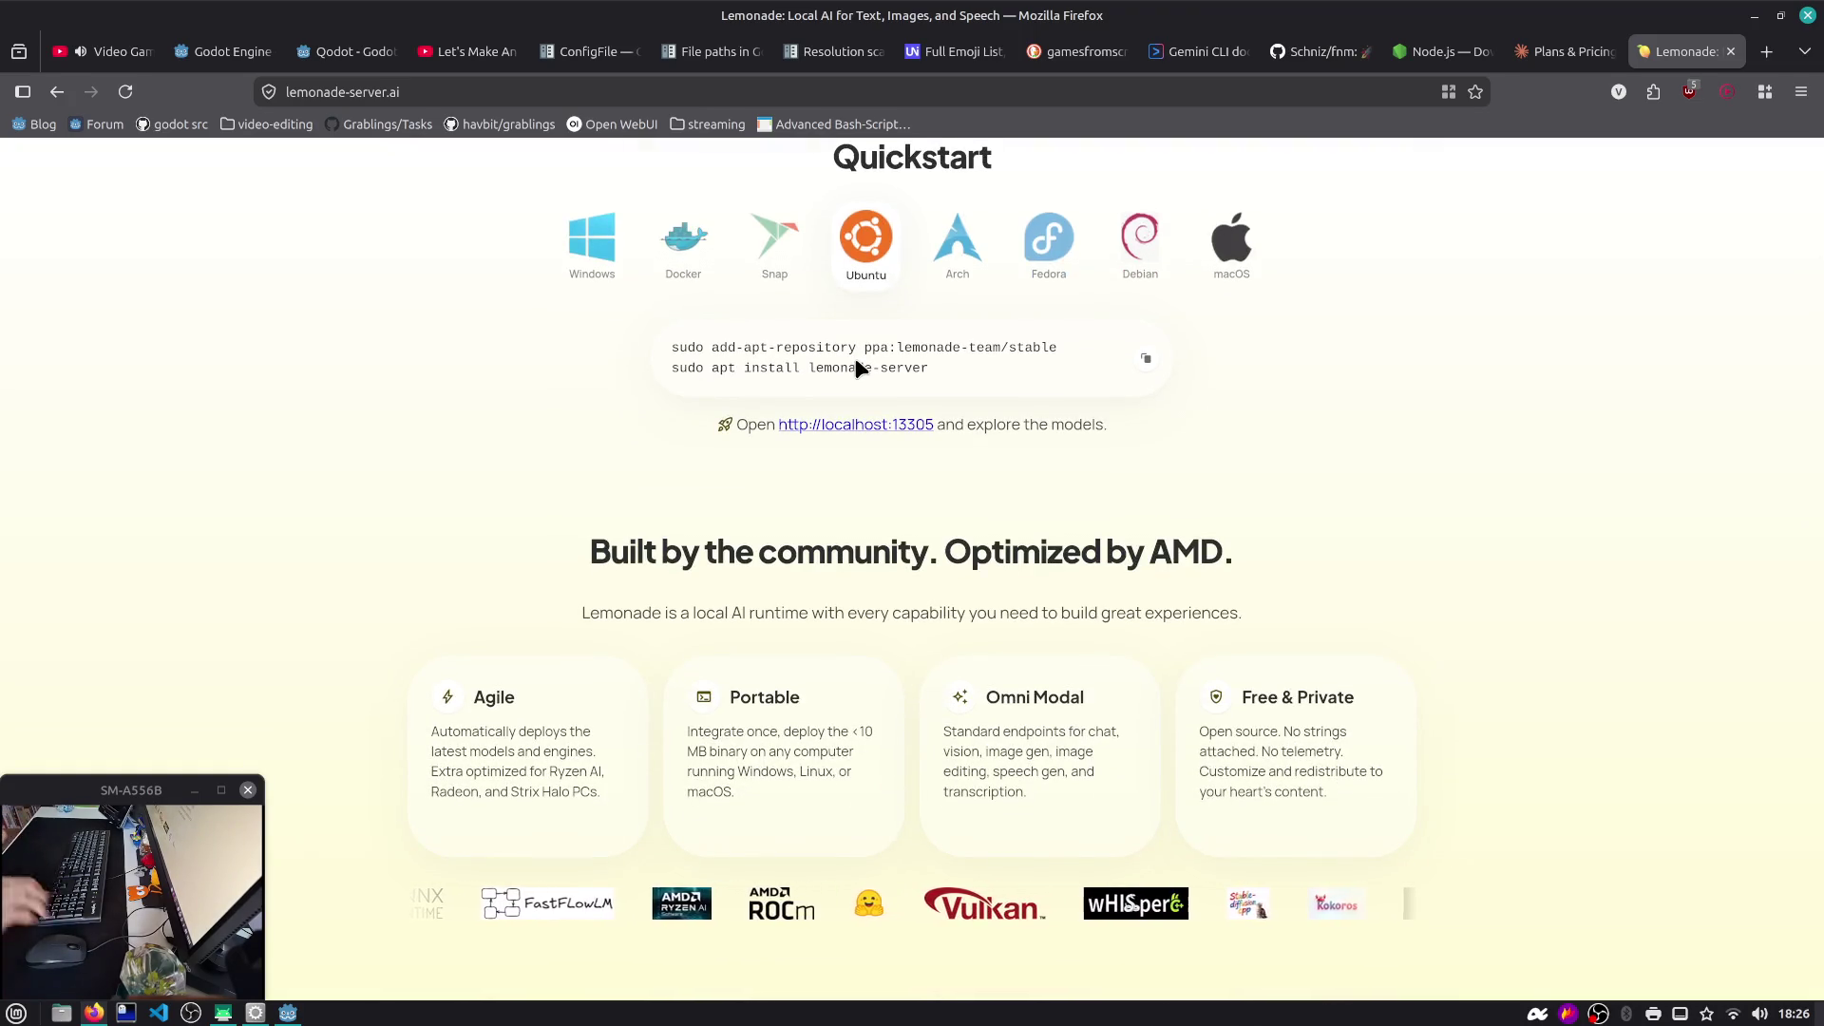
scroll(857, 369, "down", 5)
scroll(864, 365, "up", 10)
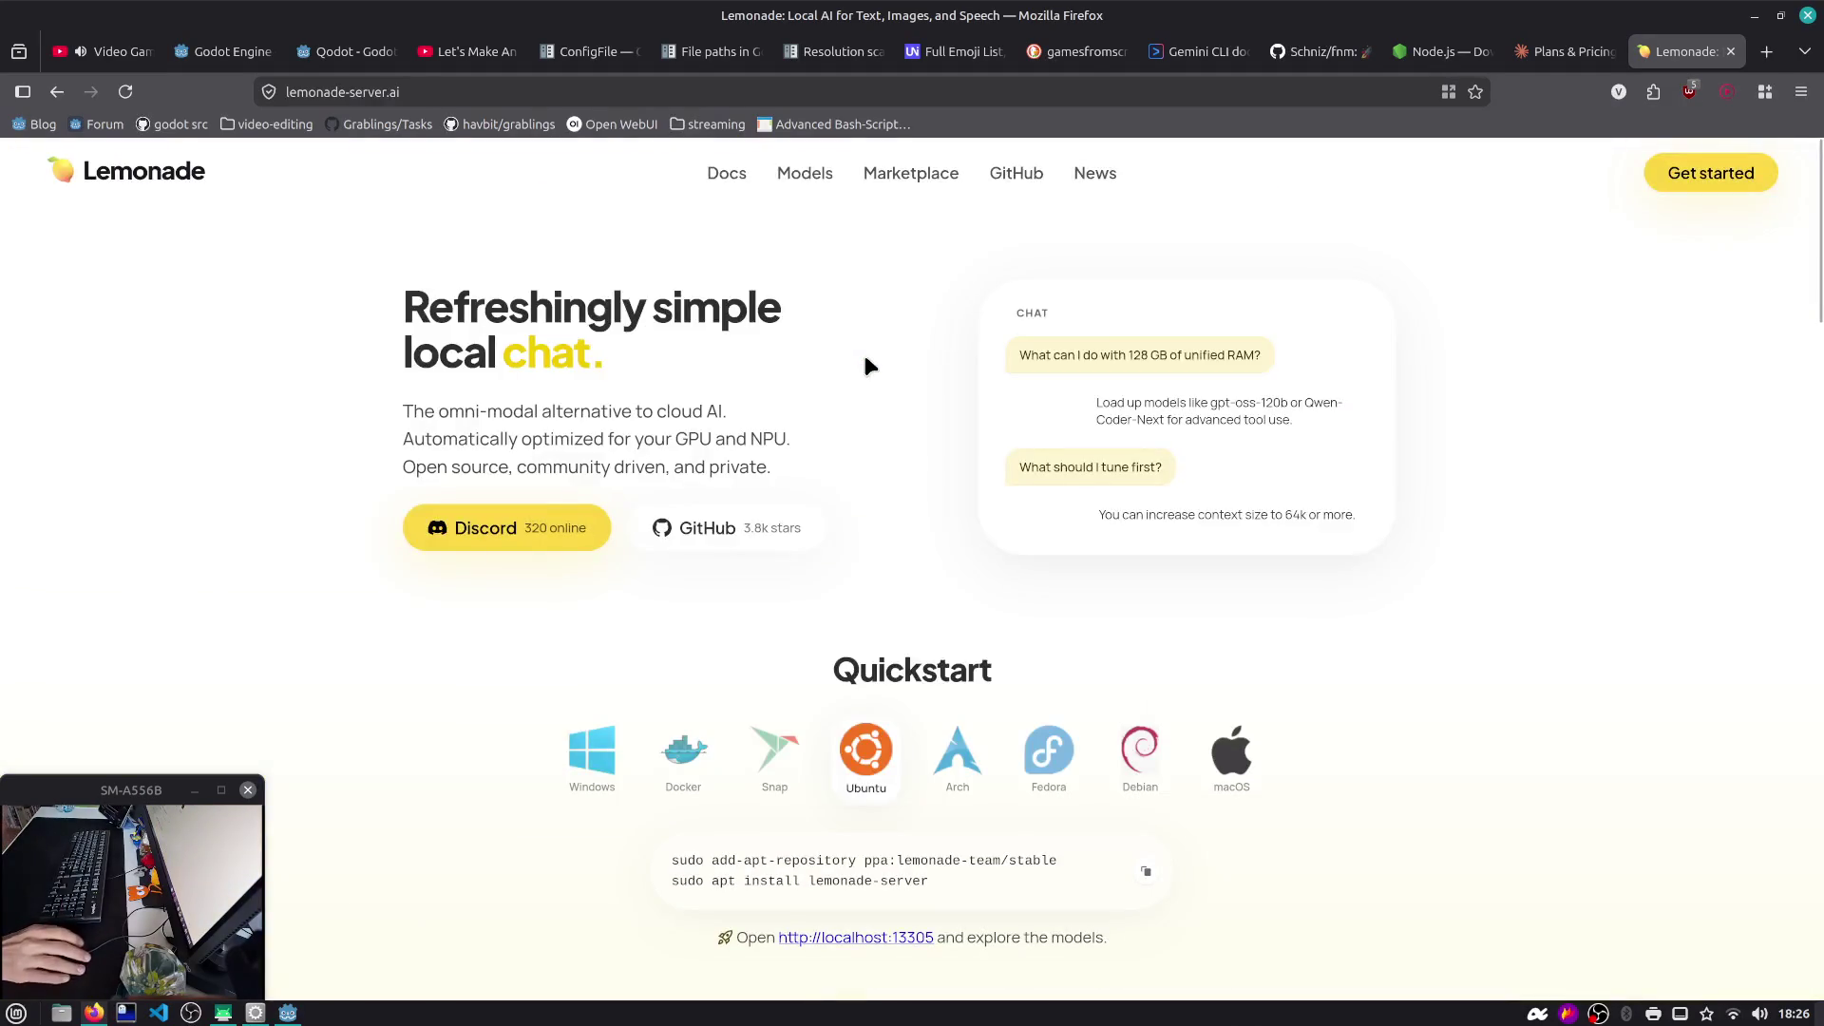
key("super")
type("lemoa")
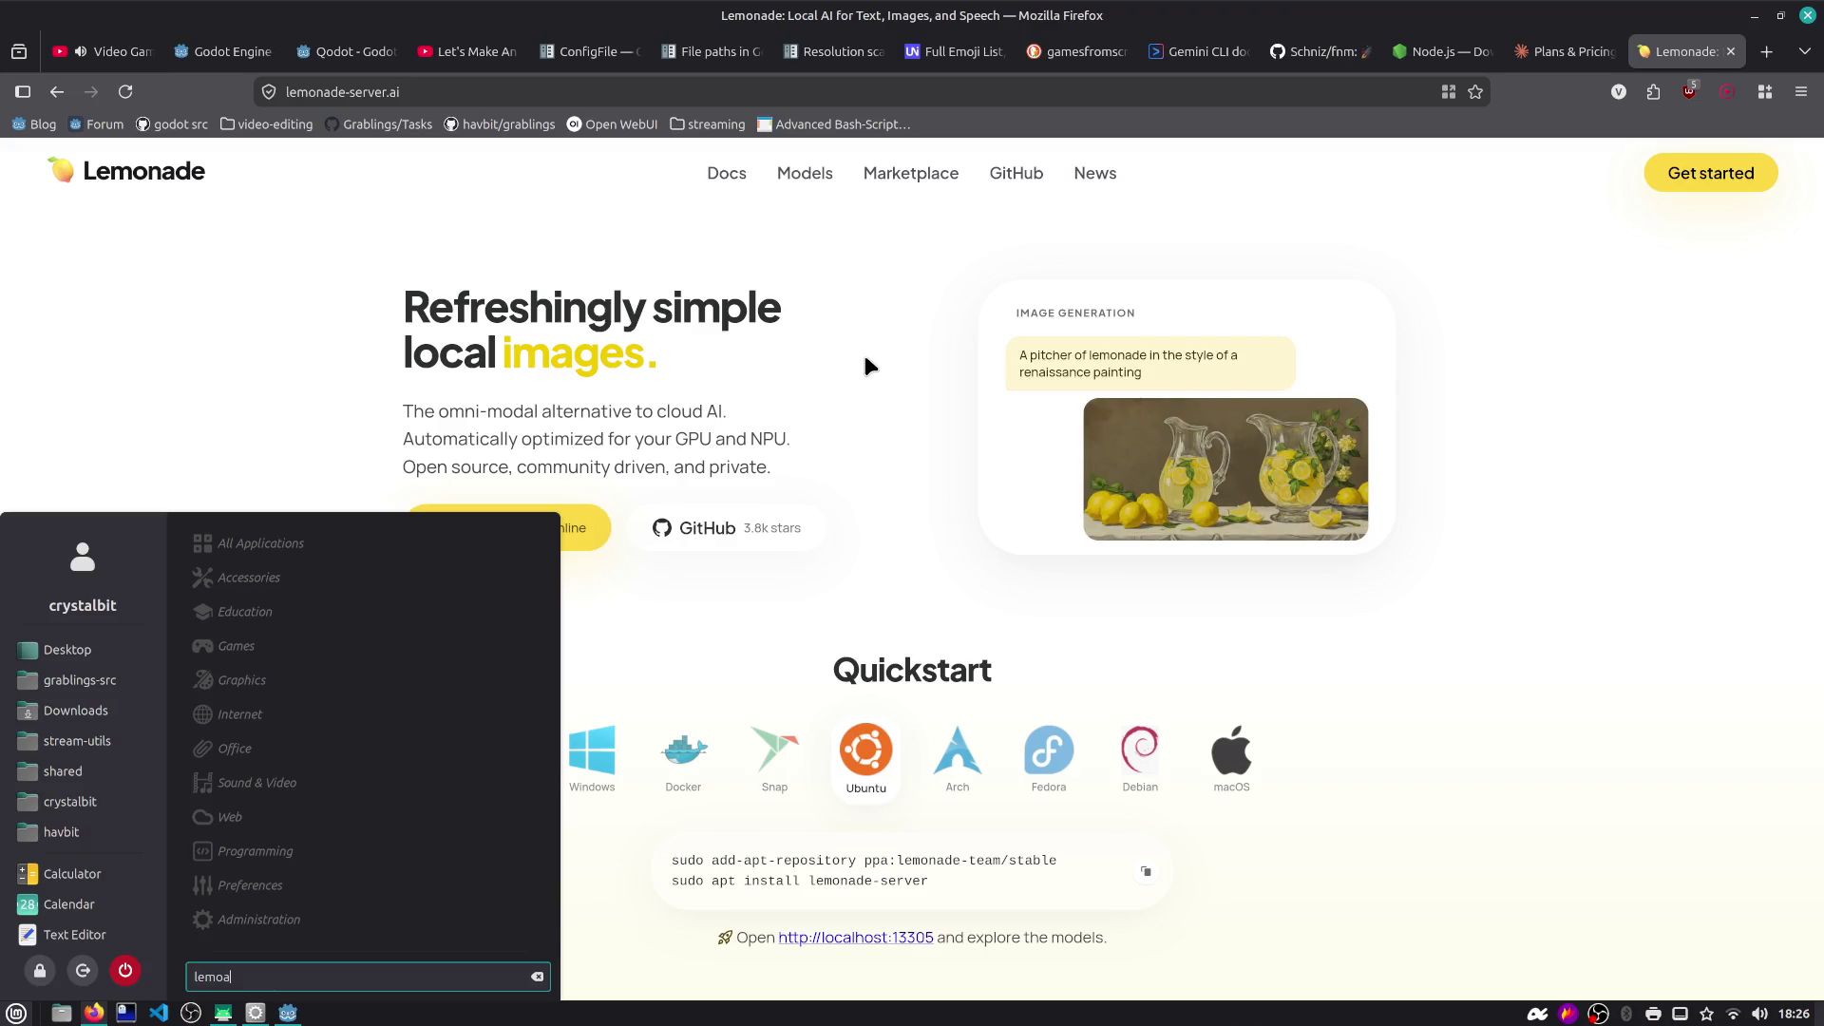
key("Escape")
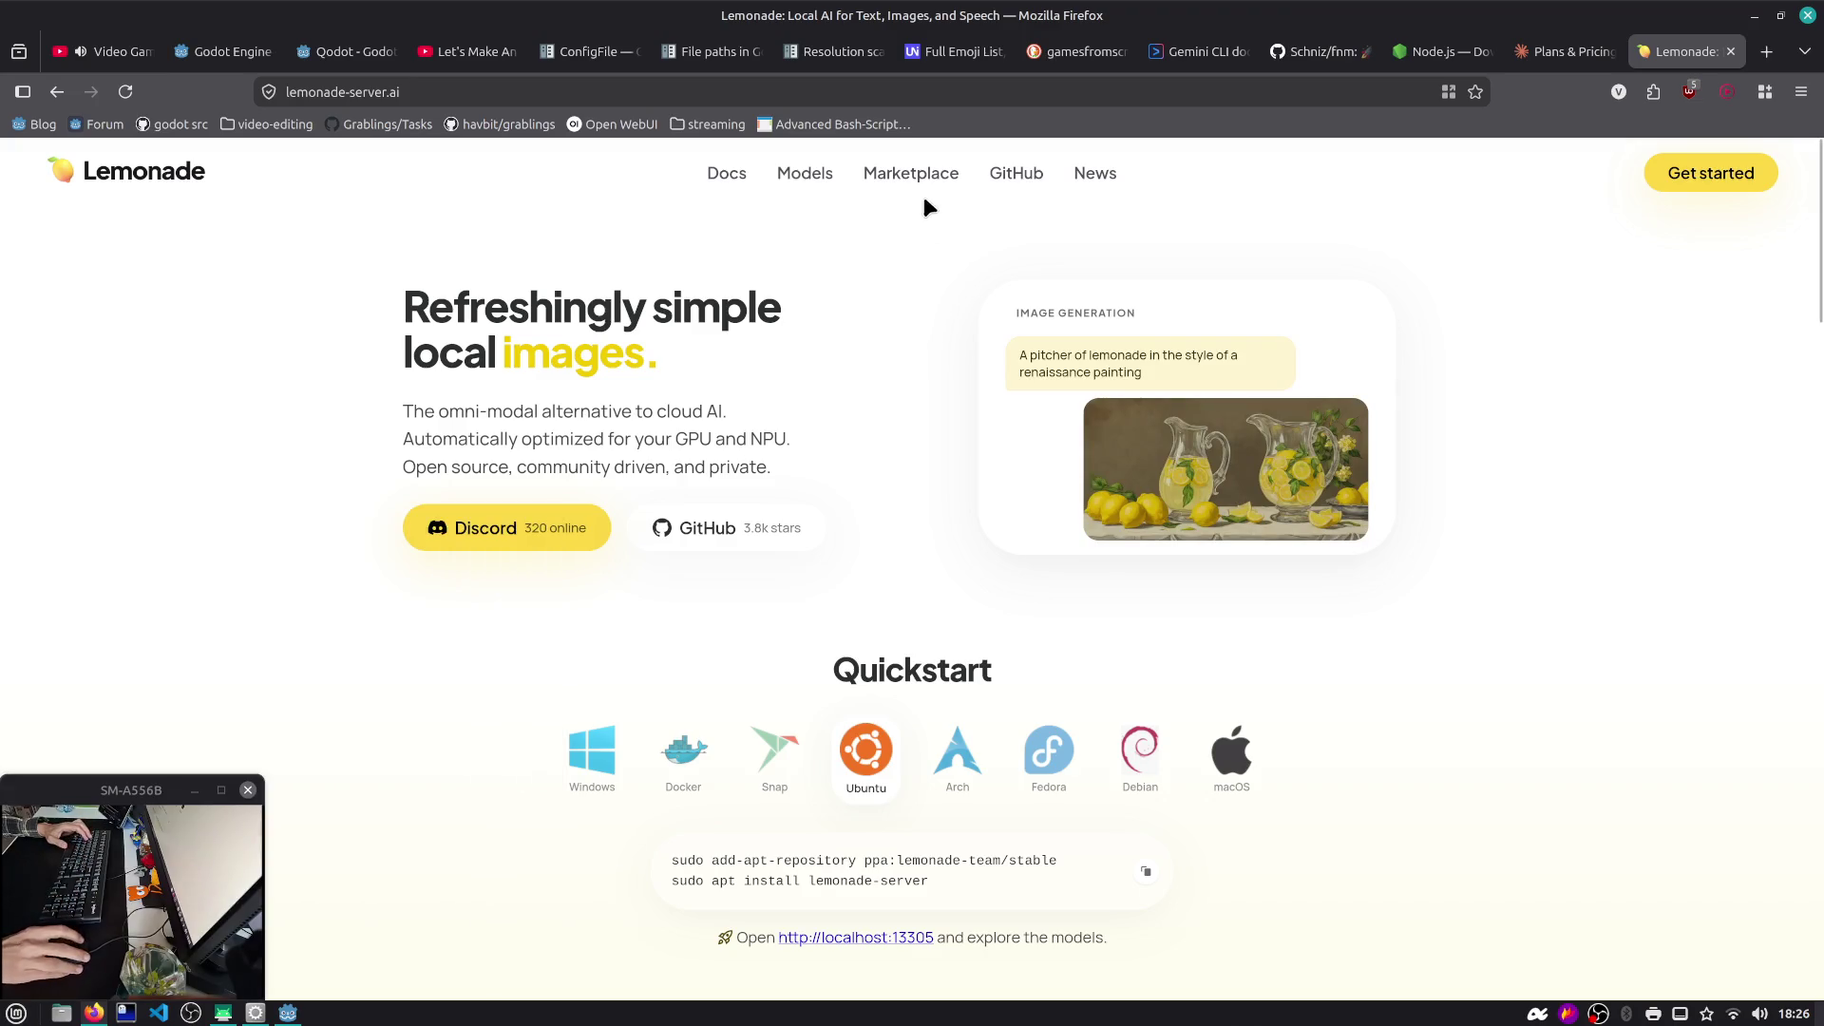
left_click(720, 176)
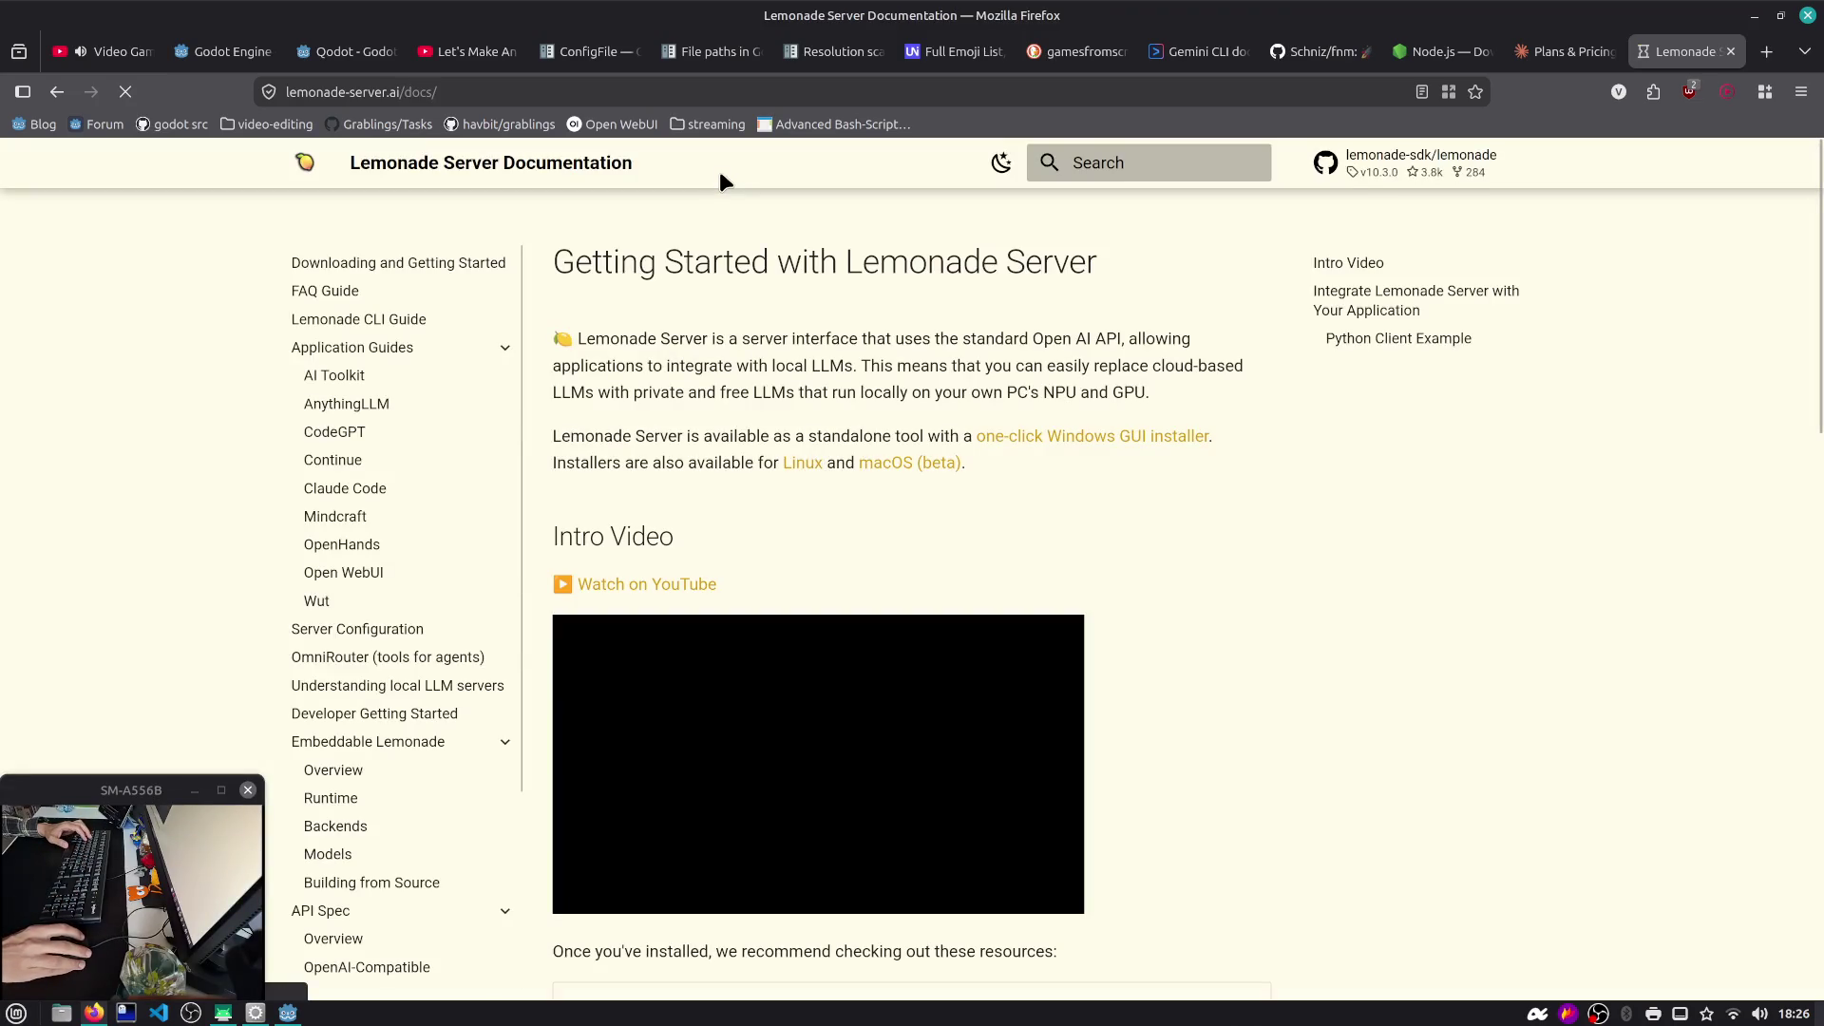
Step: Briefly highlight part of the Lemonade Server intro, then open a new tab and type 'pi agent'
mouse_move(597, 339)
left_mouse_down()
mouse_move(864, 387)
mouse_move(1221, 407)
left_mouse_up()
left_click(1221, 409)
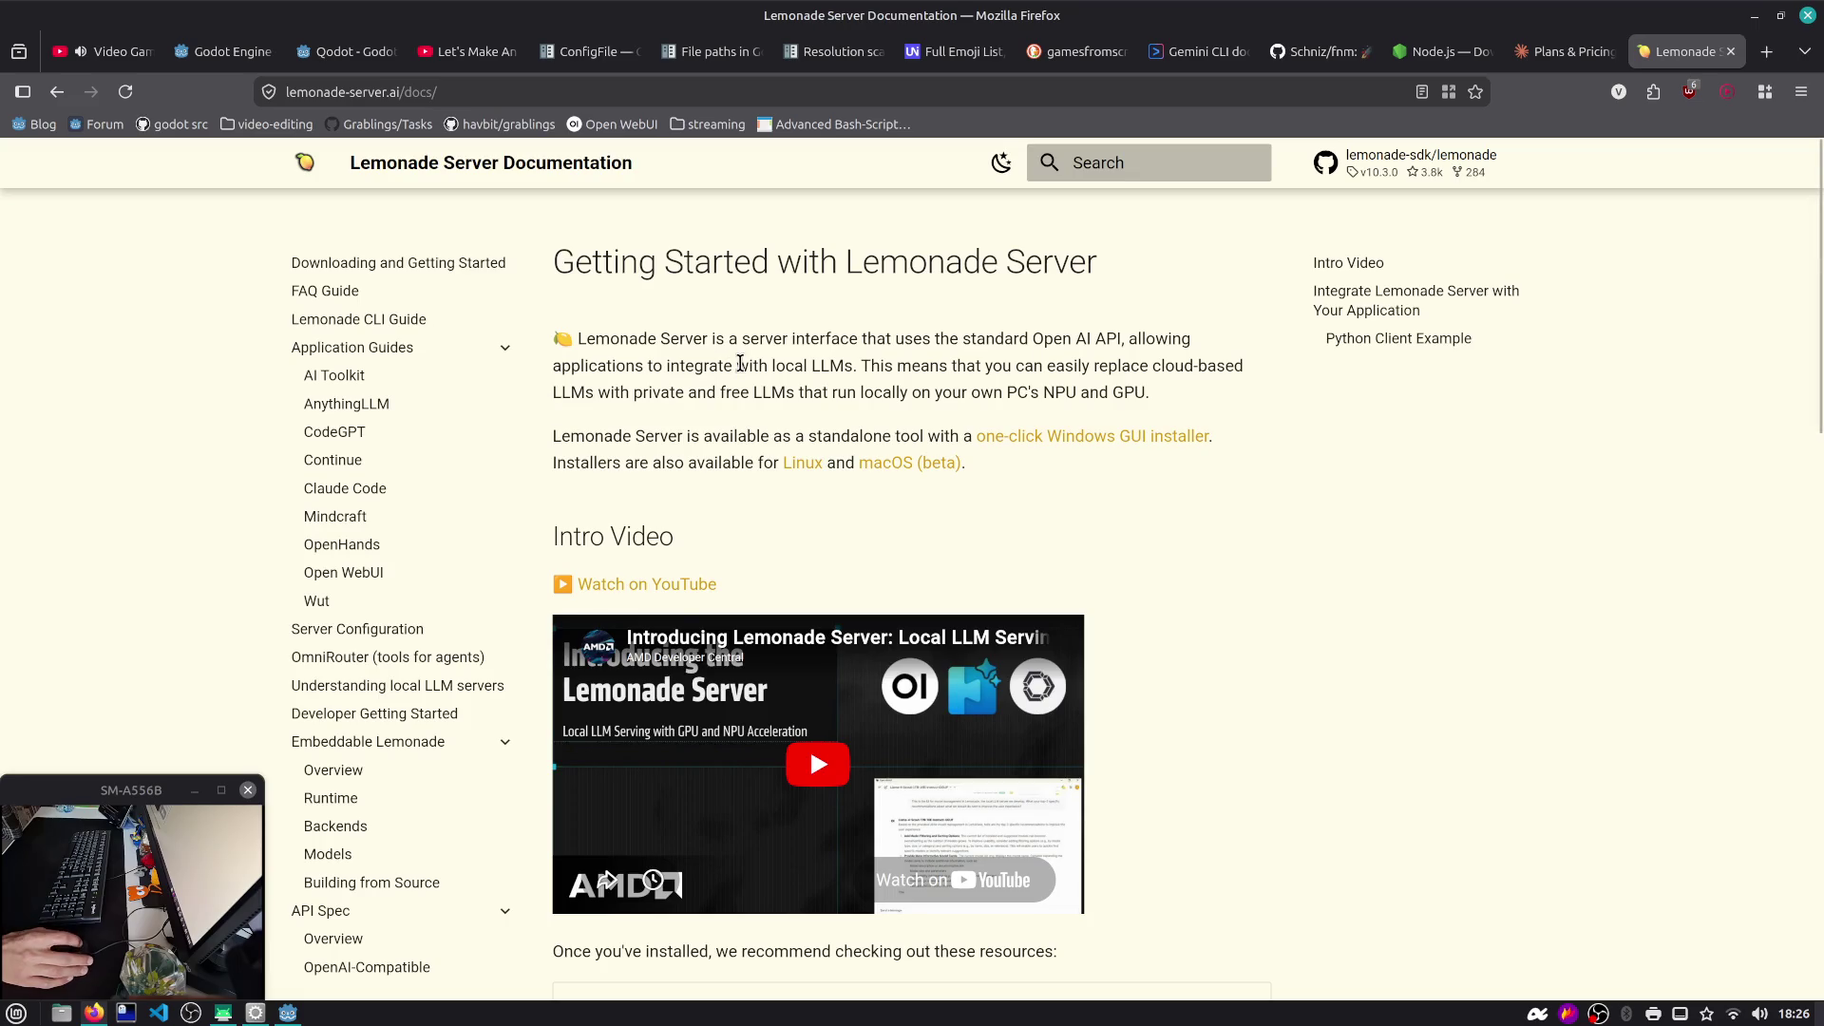
key("ctrl+t")
type("pi agen")
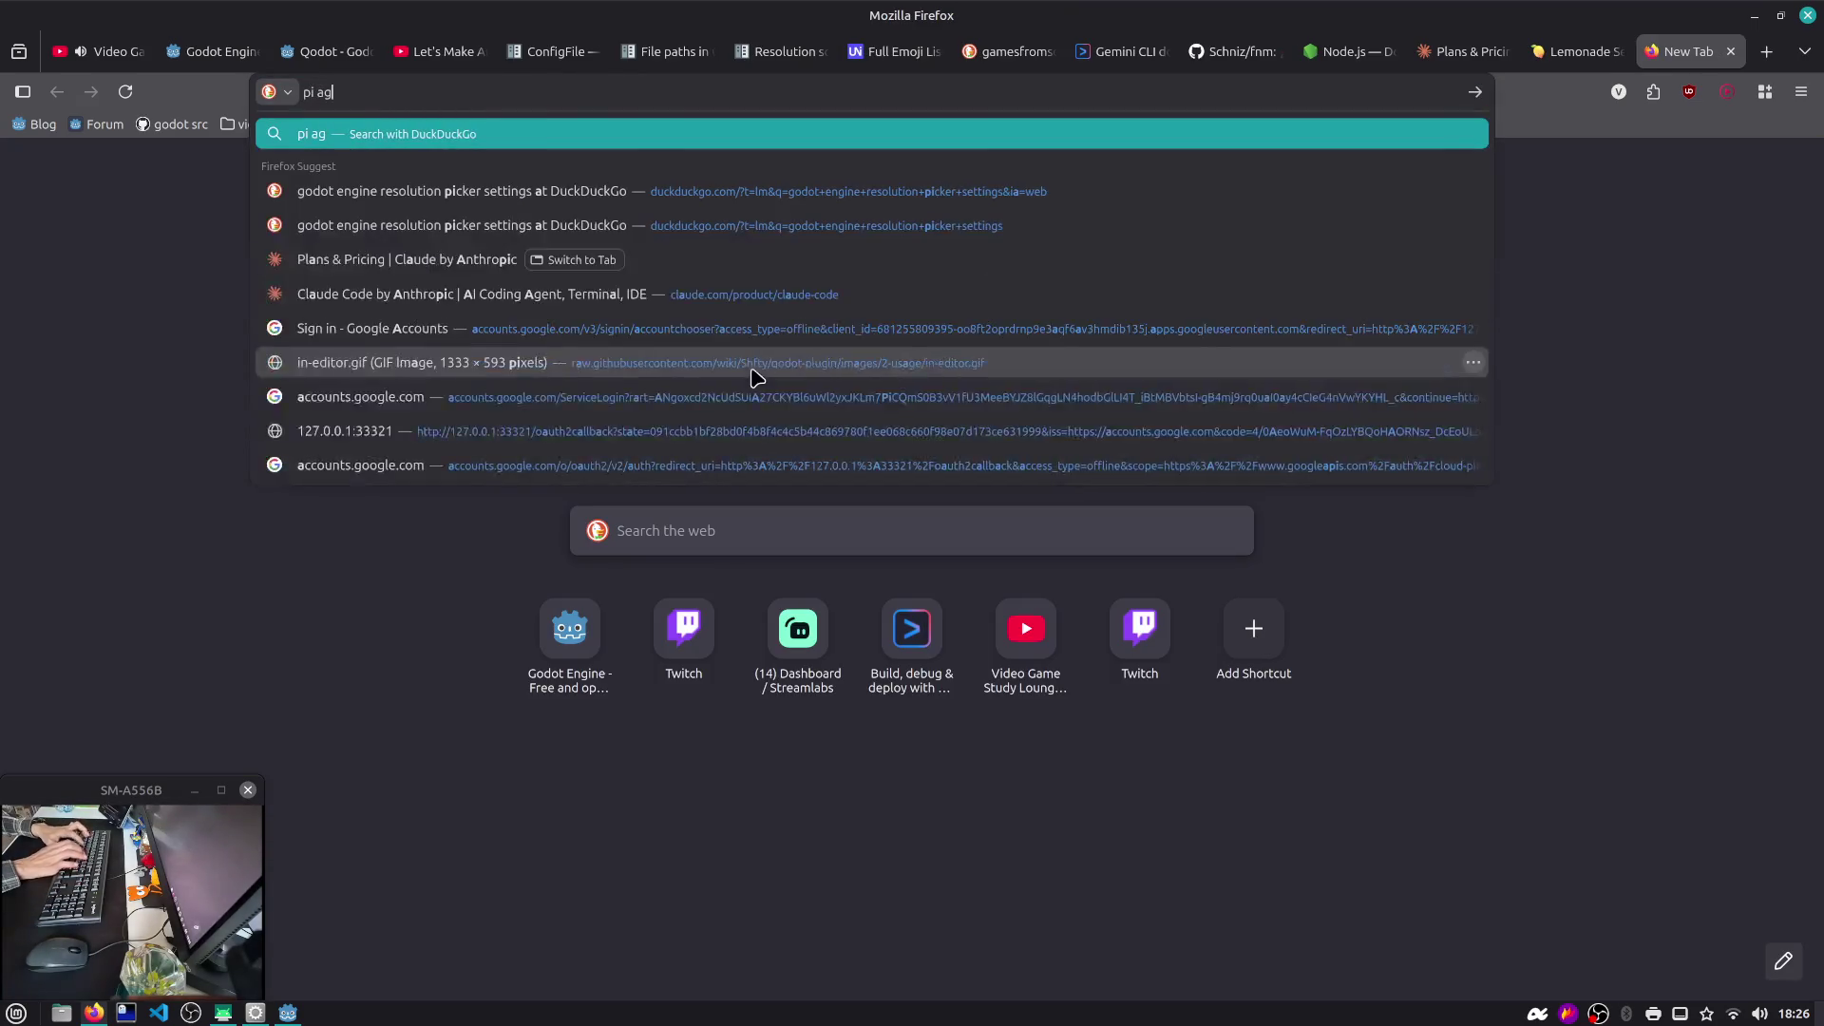
type("t")
Step: Search 'pi agent', open pi.dev and read to Context engineering, then switch to the Gemini CLI workspace
key("Return")
left_click(310, 373)
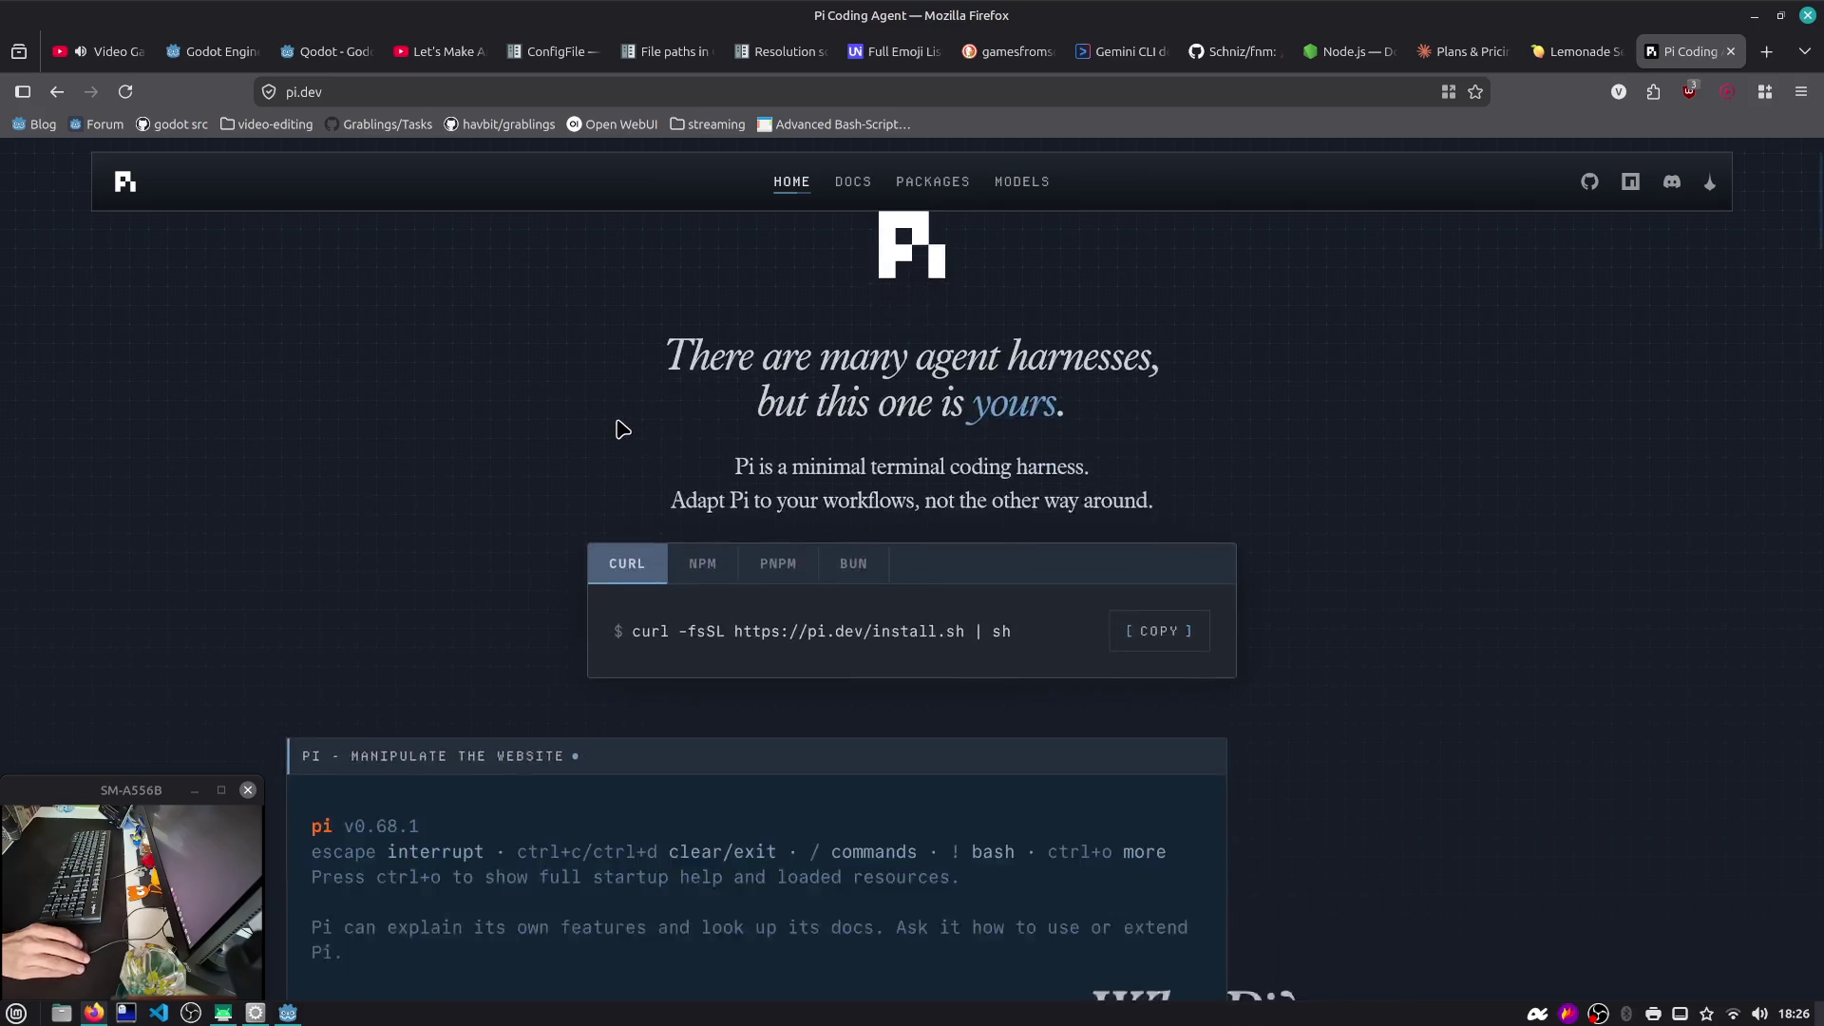
scroll(615, 428, "down", 5)
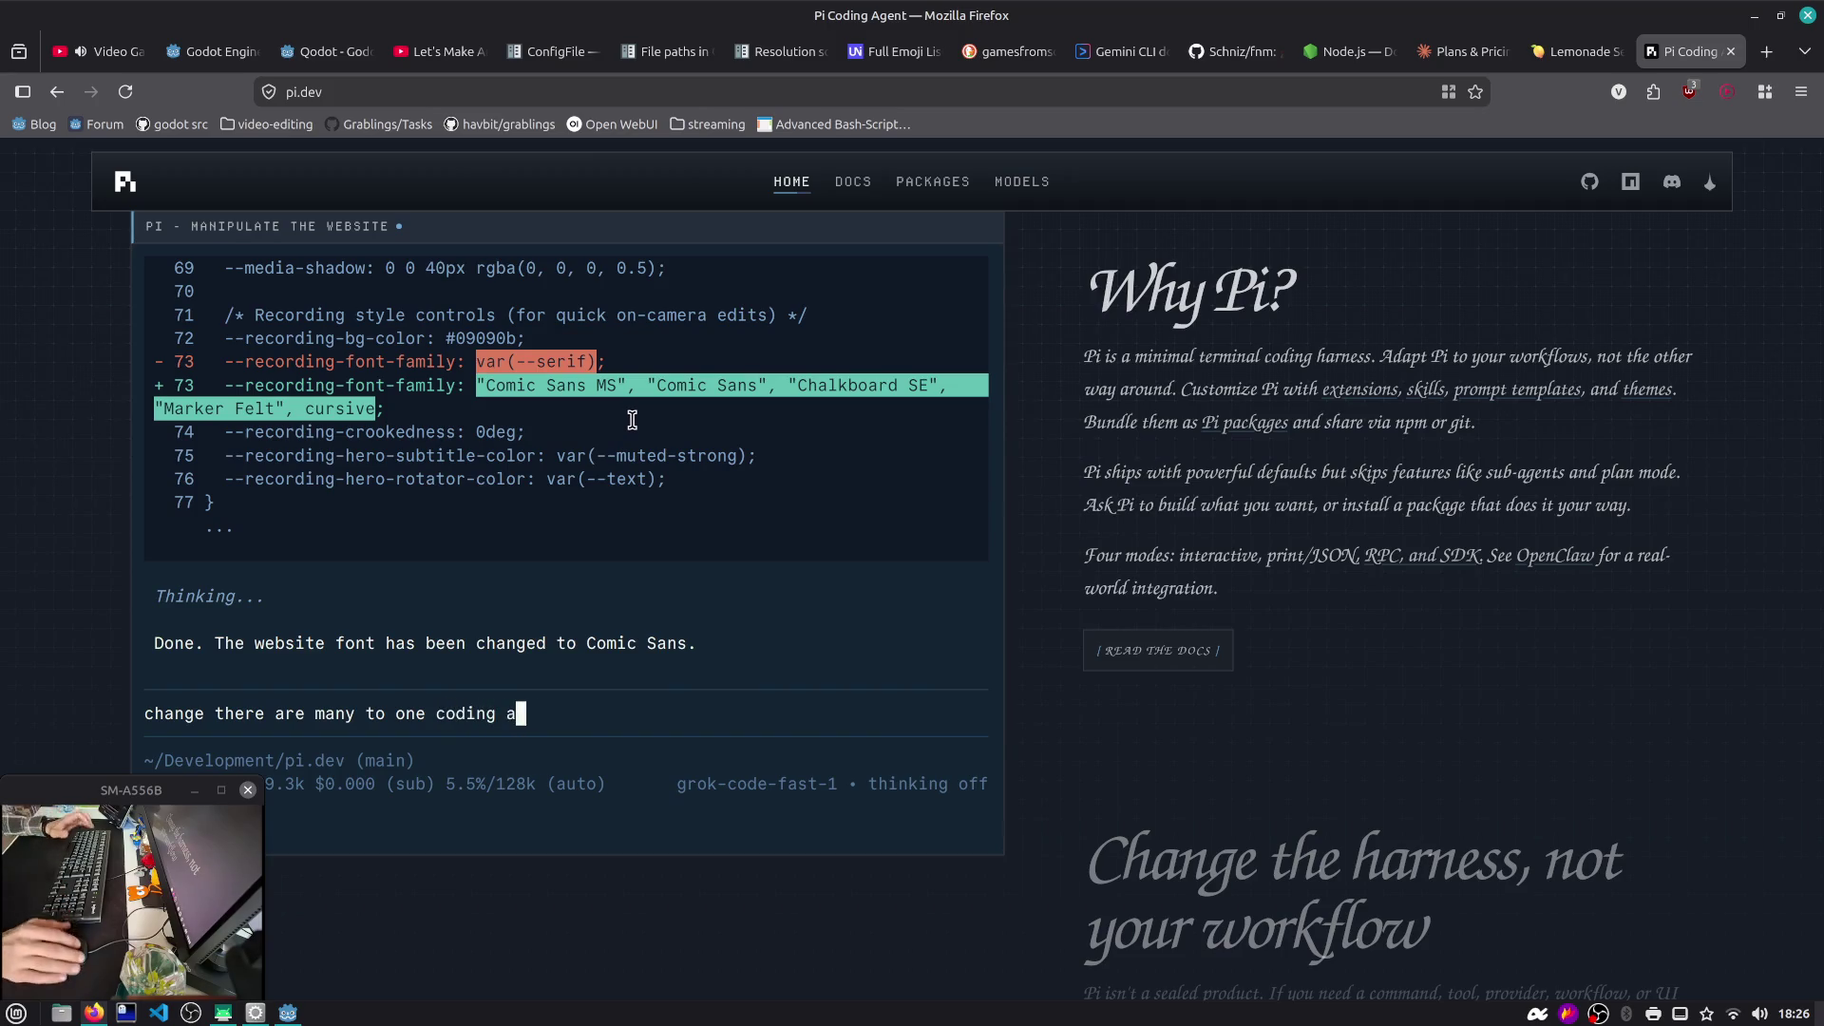
scroll(1054, 418, "down", 10)
scroll(1054, 418, "down", 5)
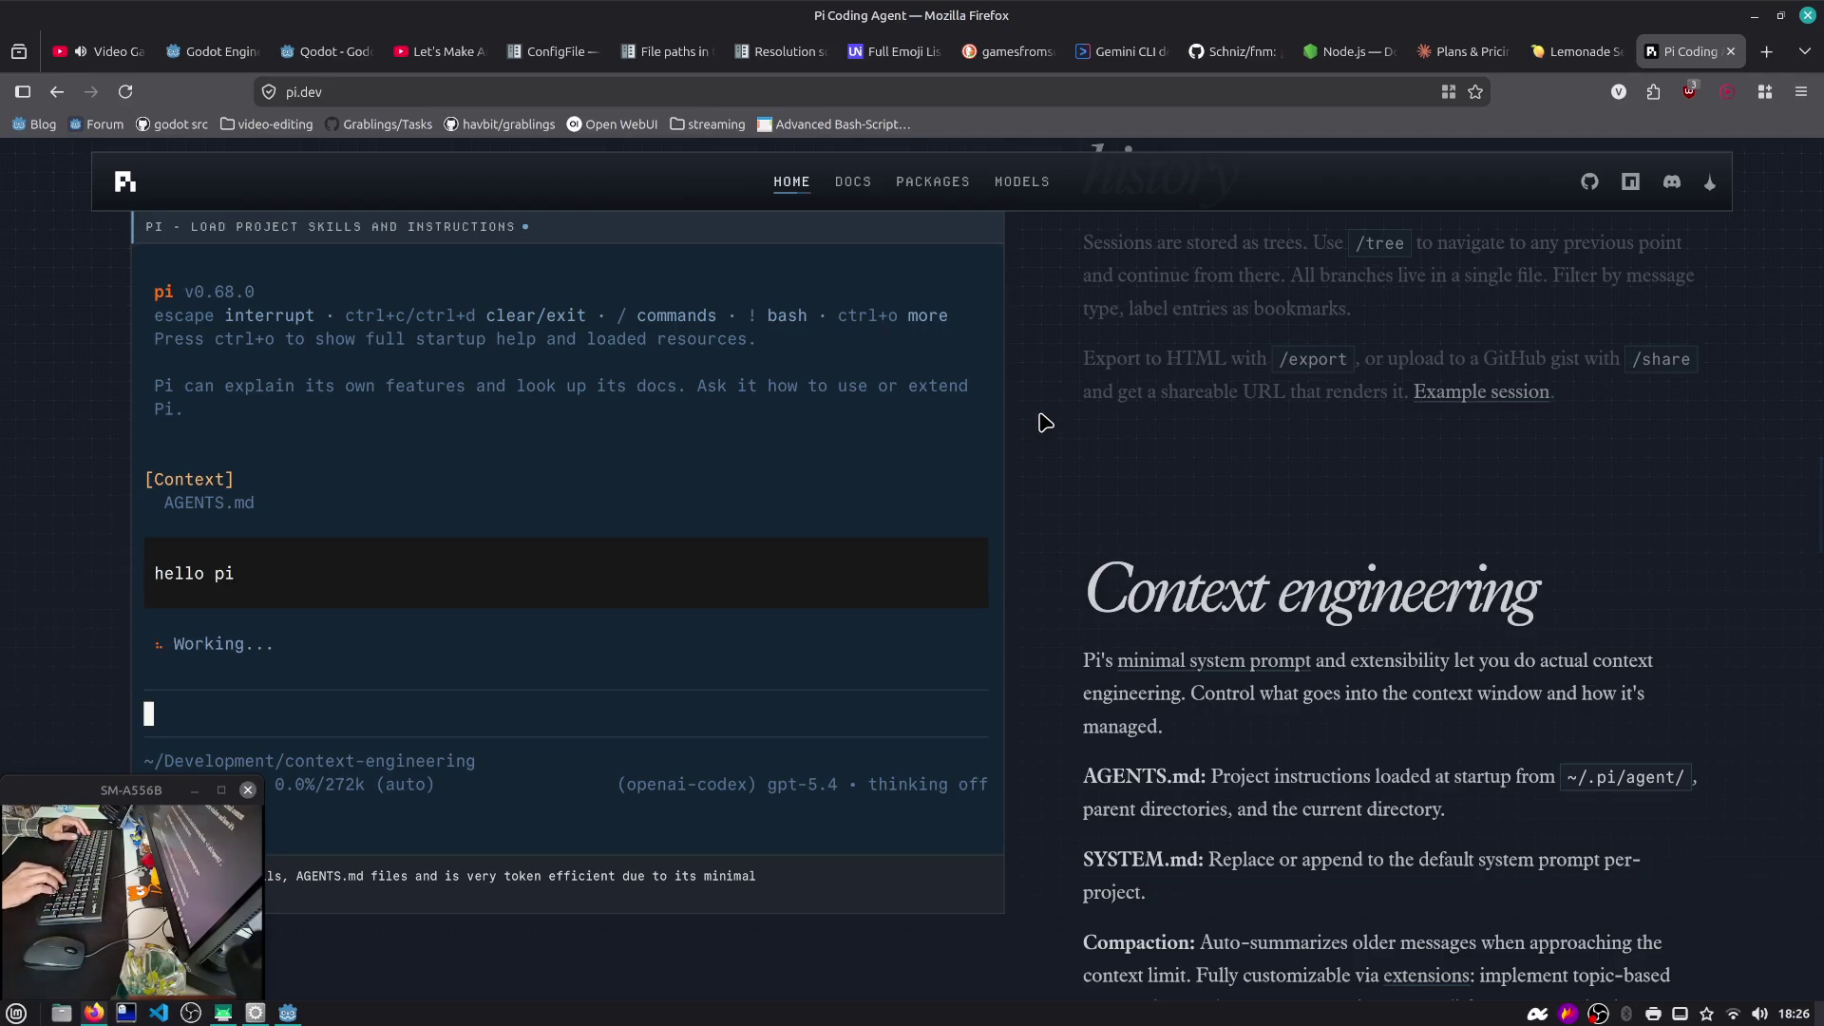
key("ctrl+alt+Right")
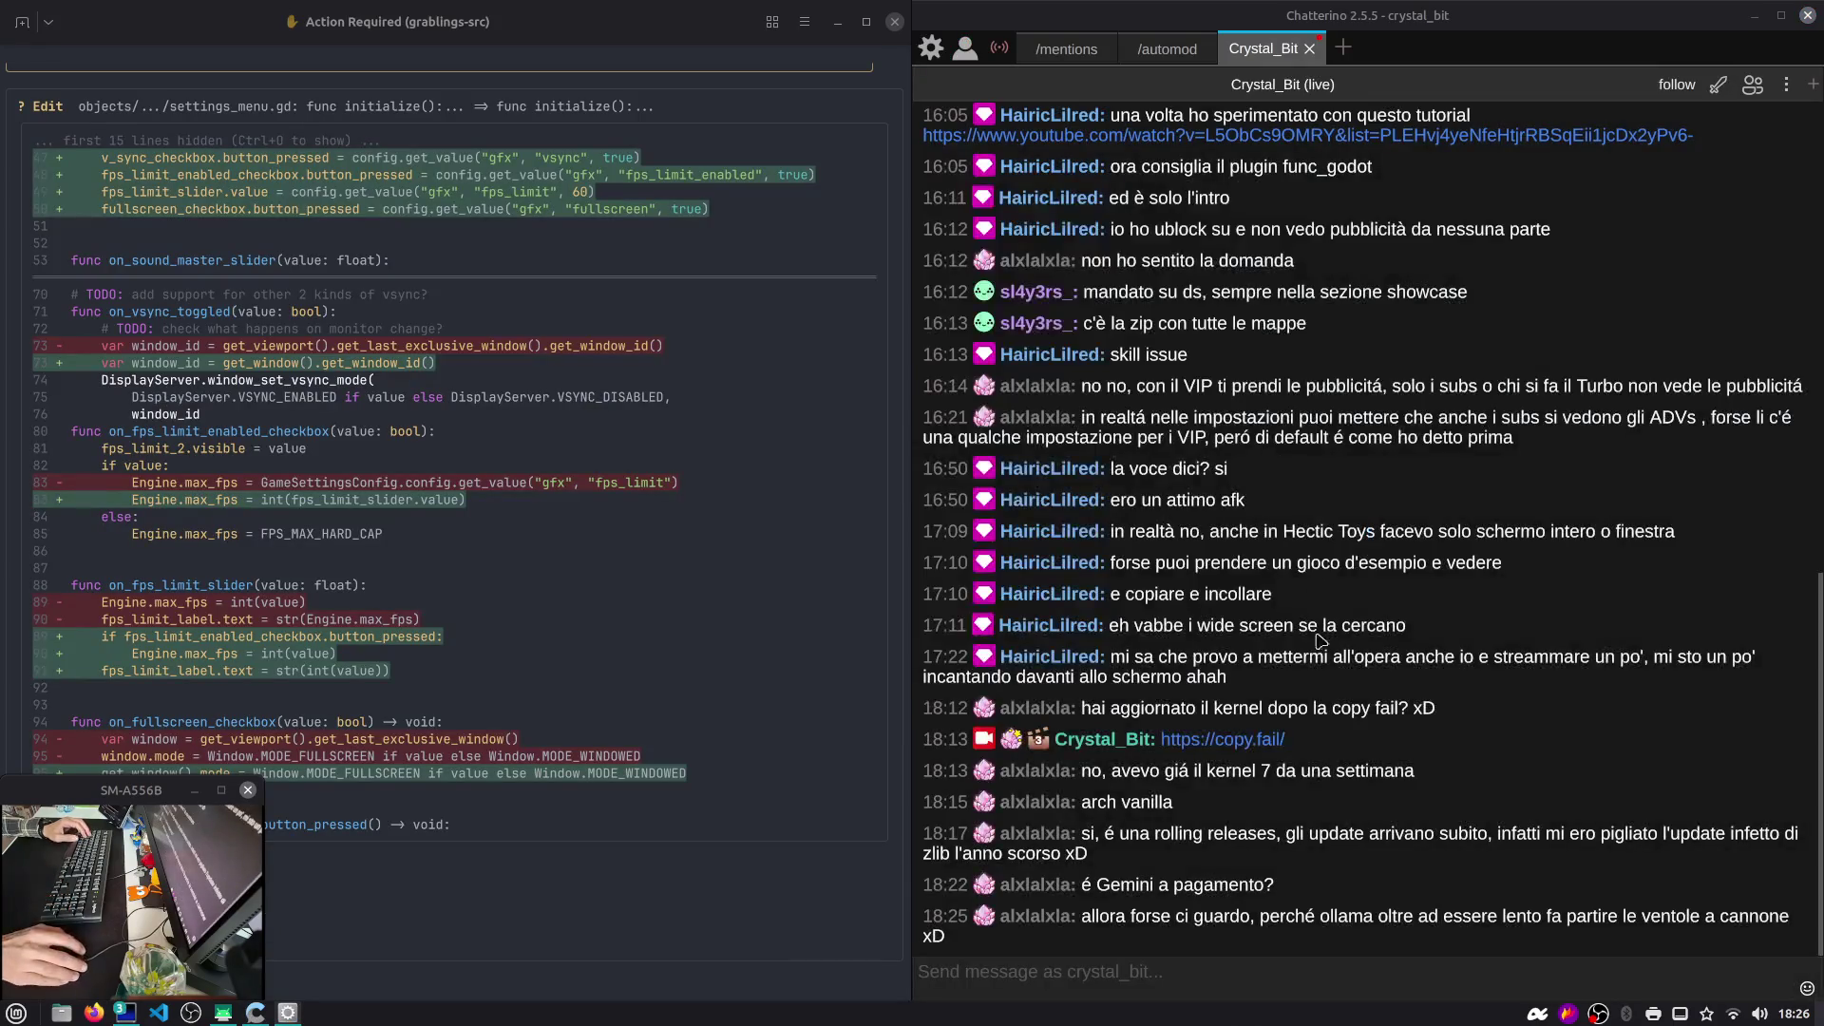
Step: Review the proposed settings_menu.gd diff down to the get_window().mode fullscreen change
scroll(748, 560, "up", 10)
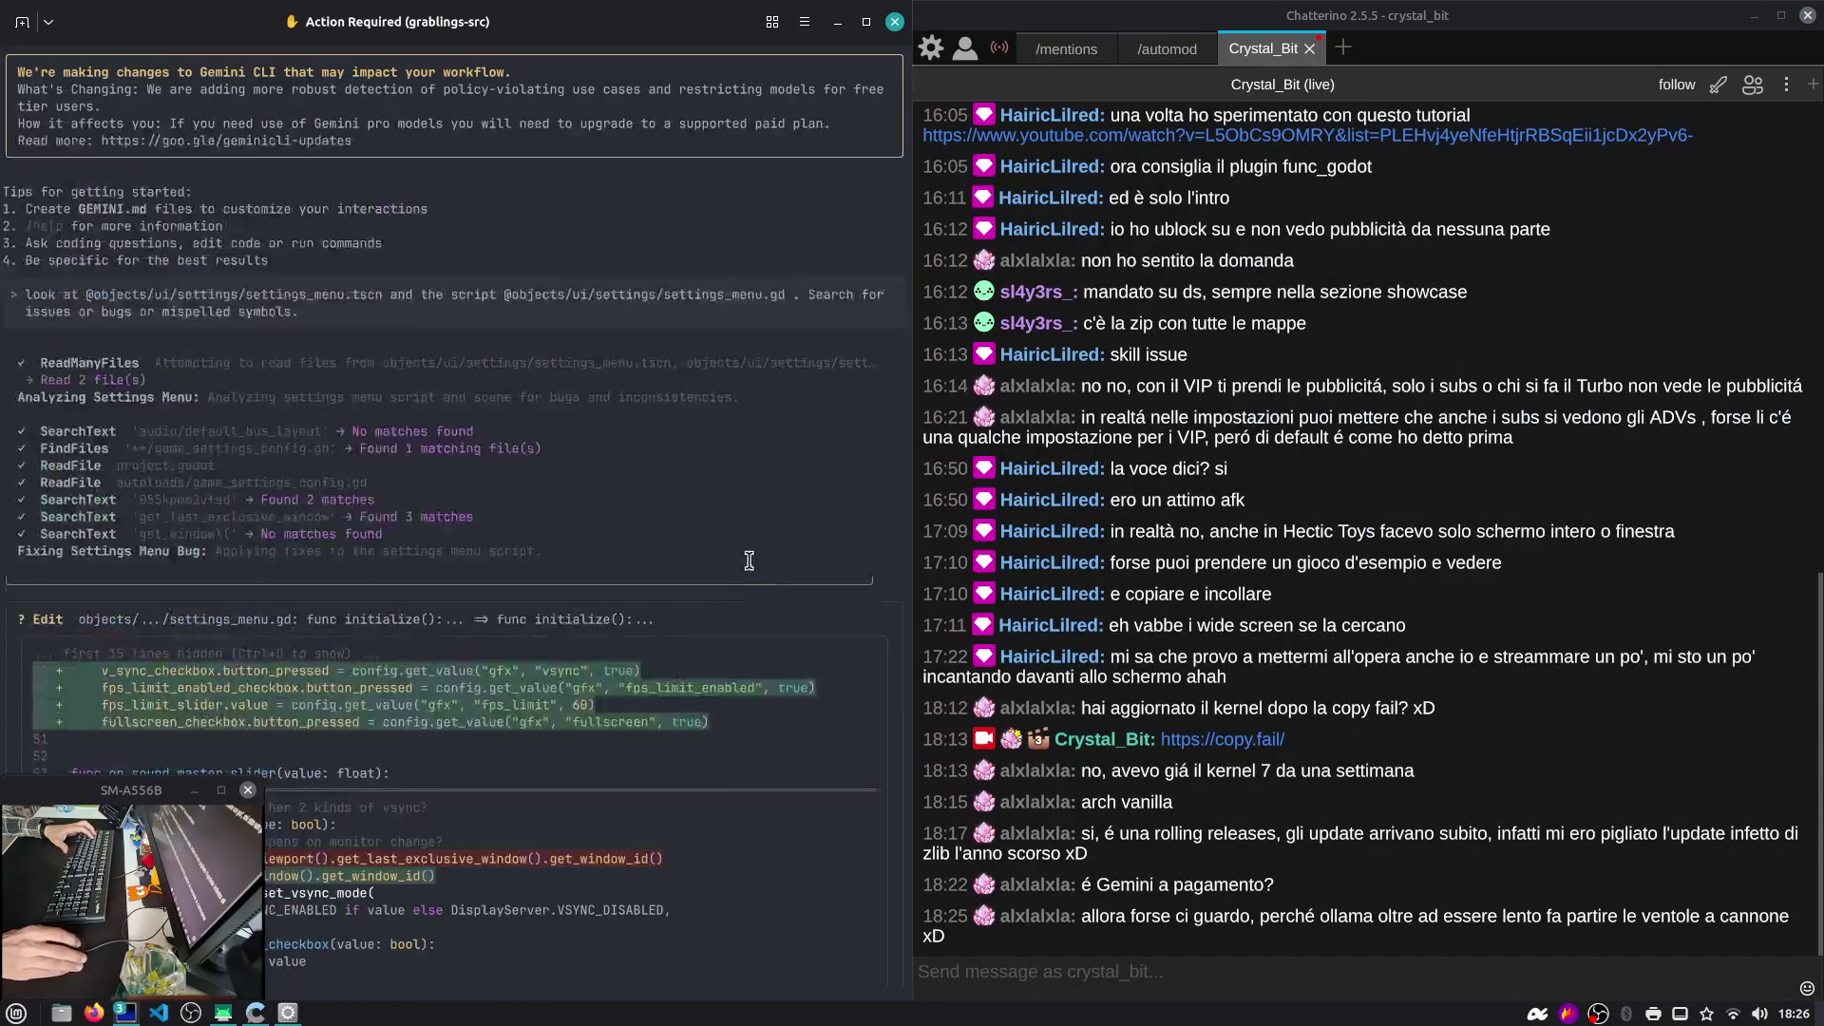
scroll(749, 560, "down", 6)
scroll(748, 561, "up", 6)
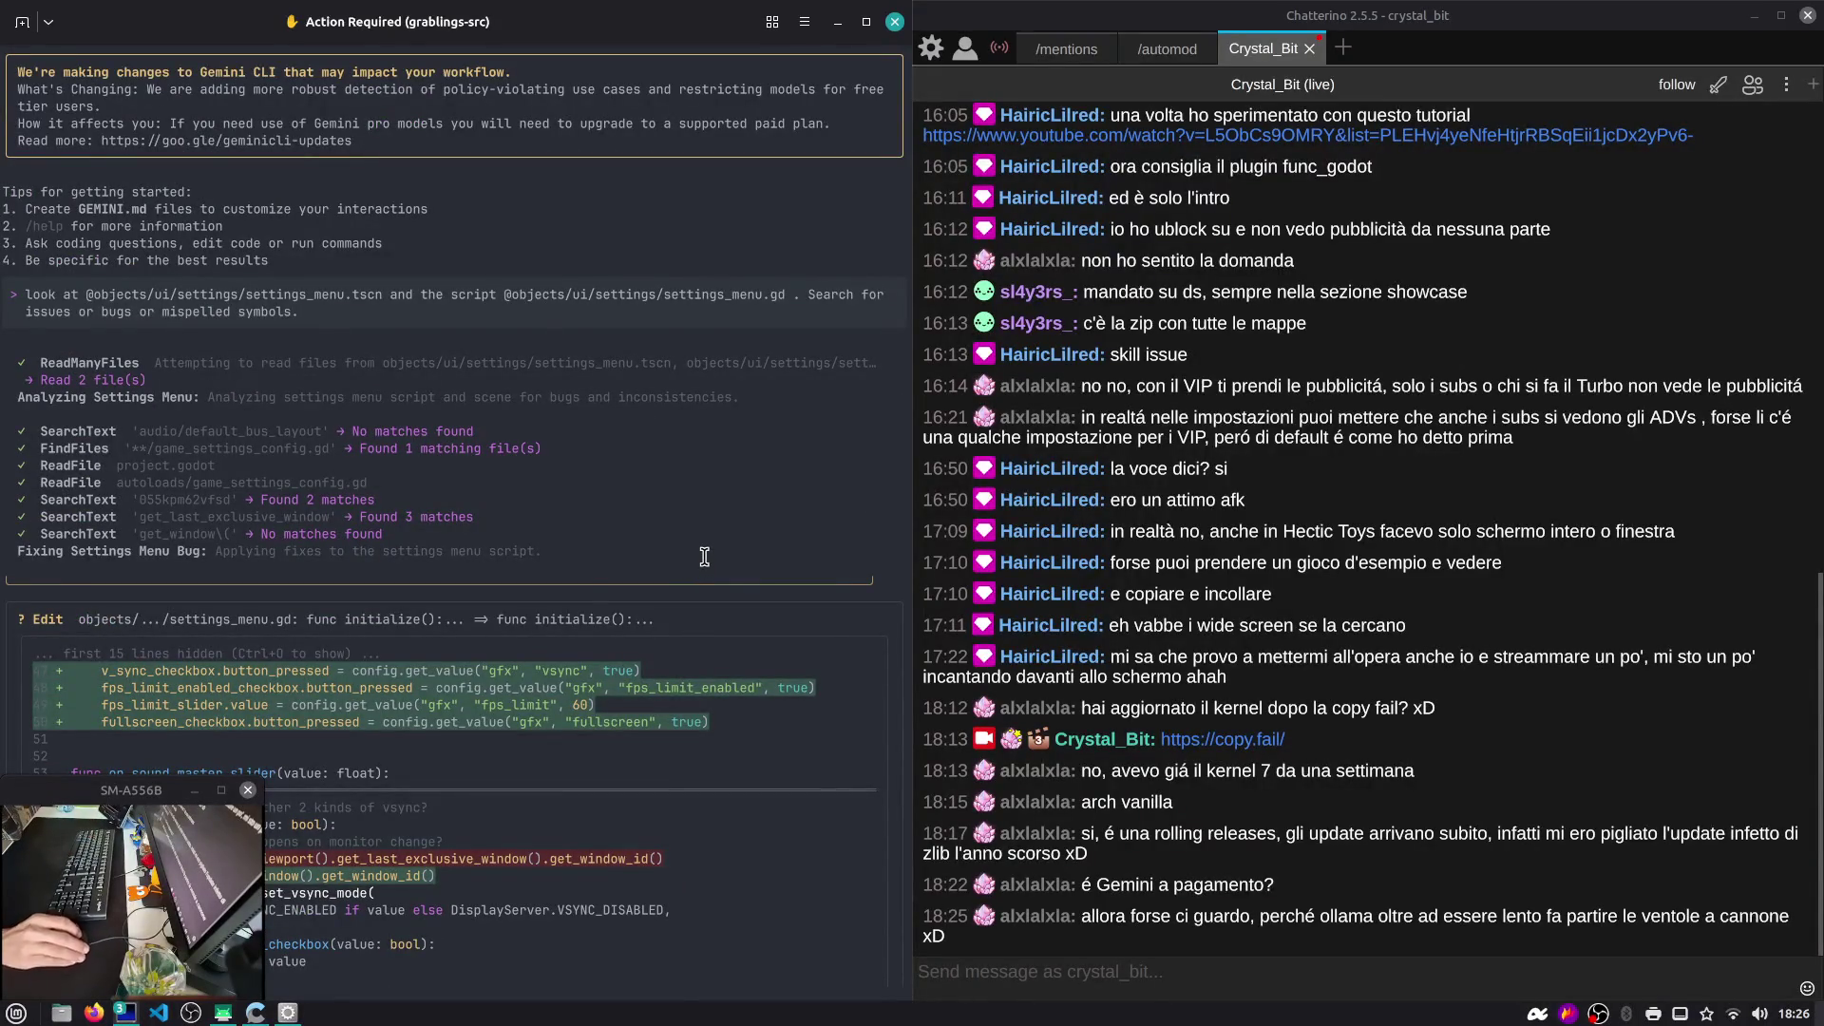
scroll(704, 557, "down", 6)
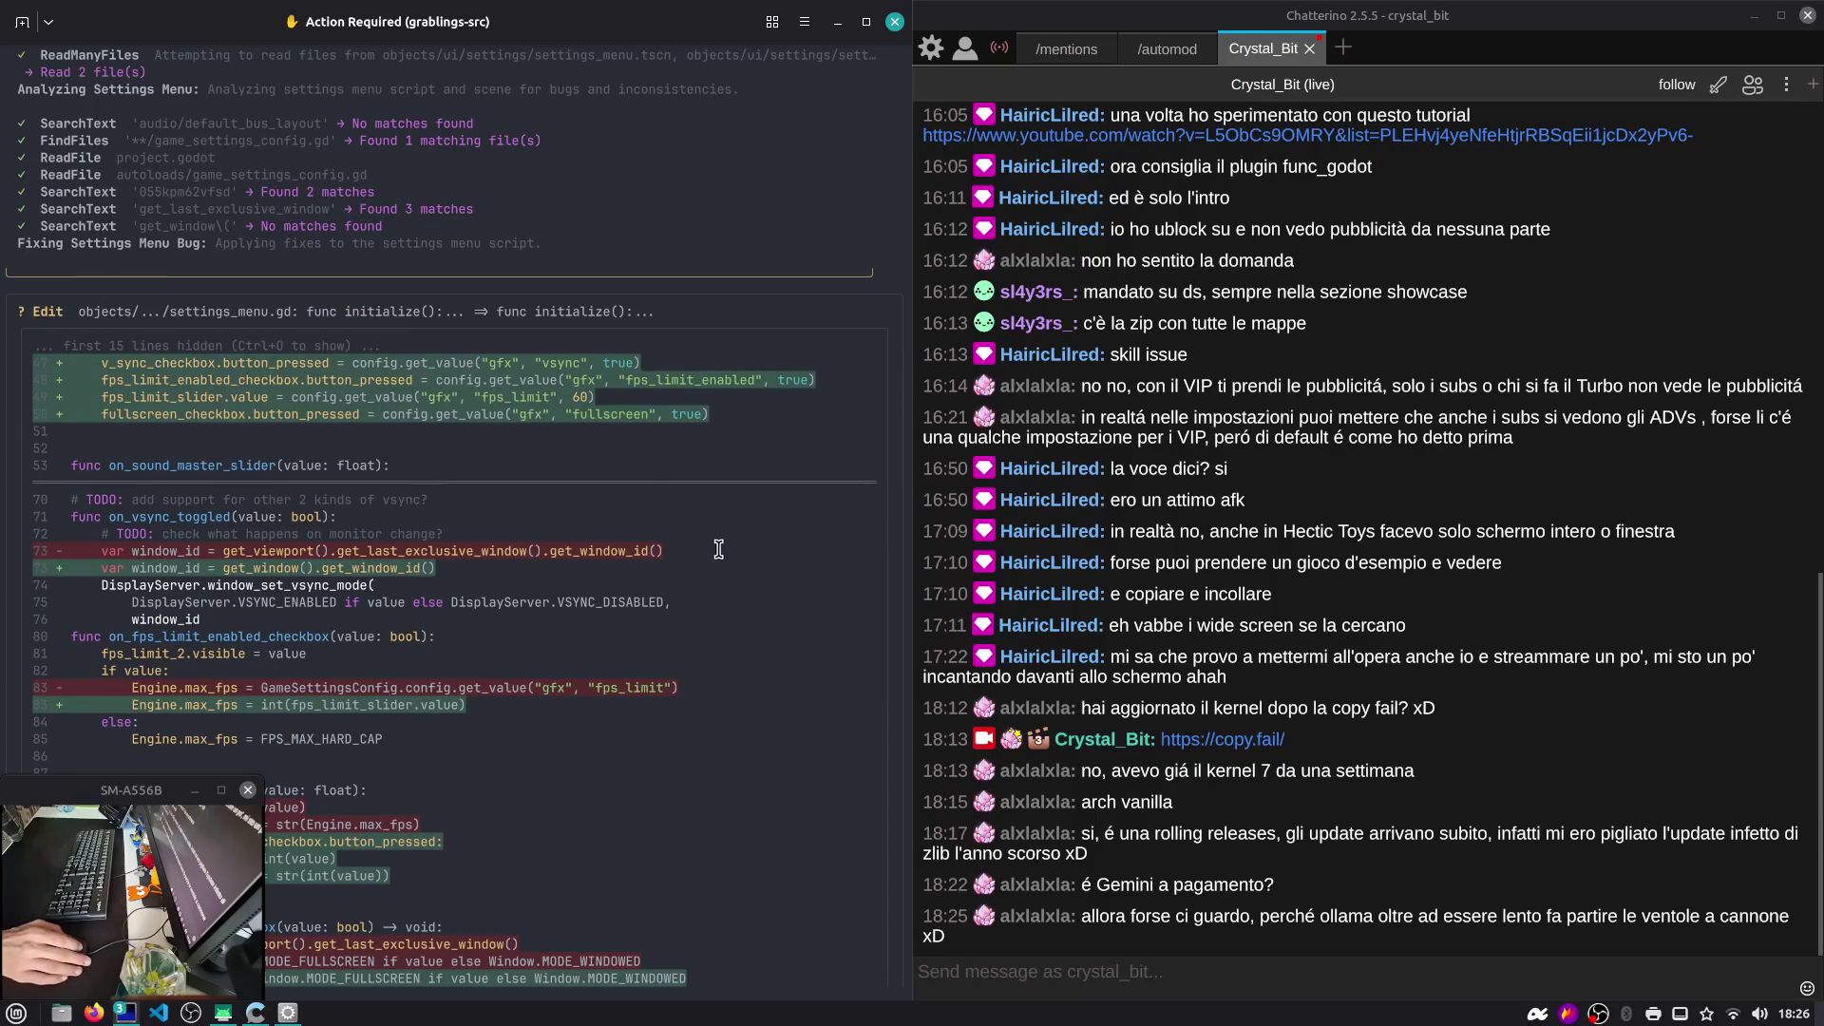
scroll(288, 333, "down", 4)
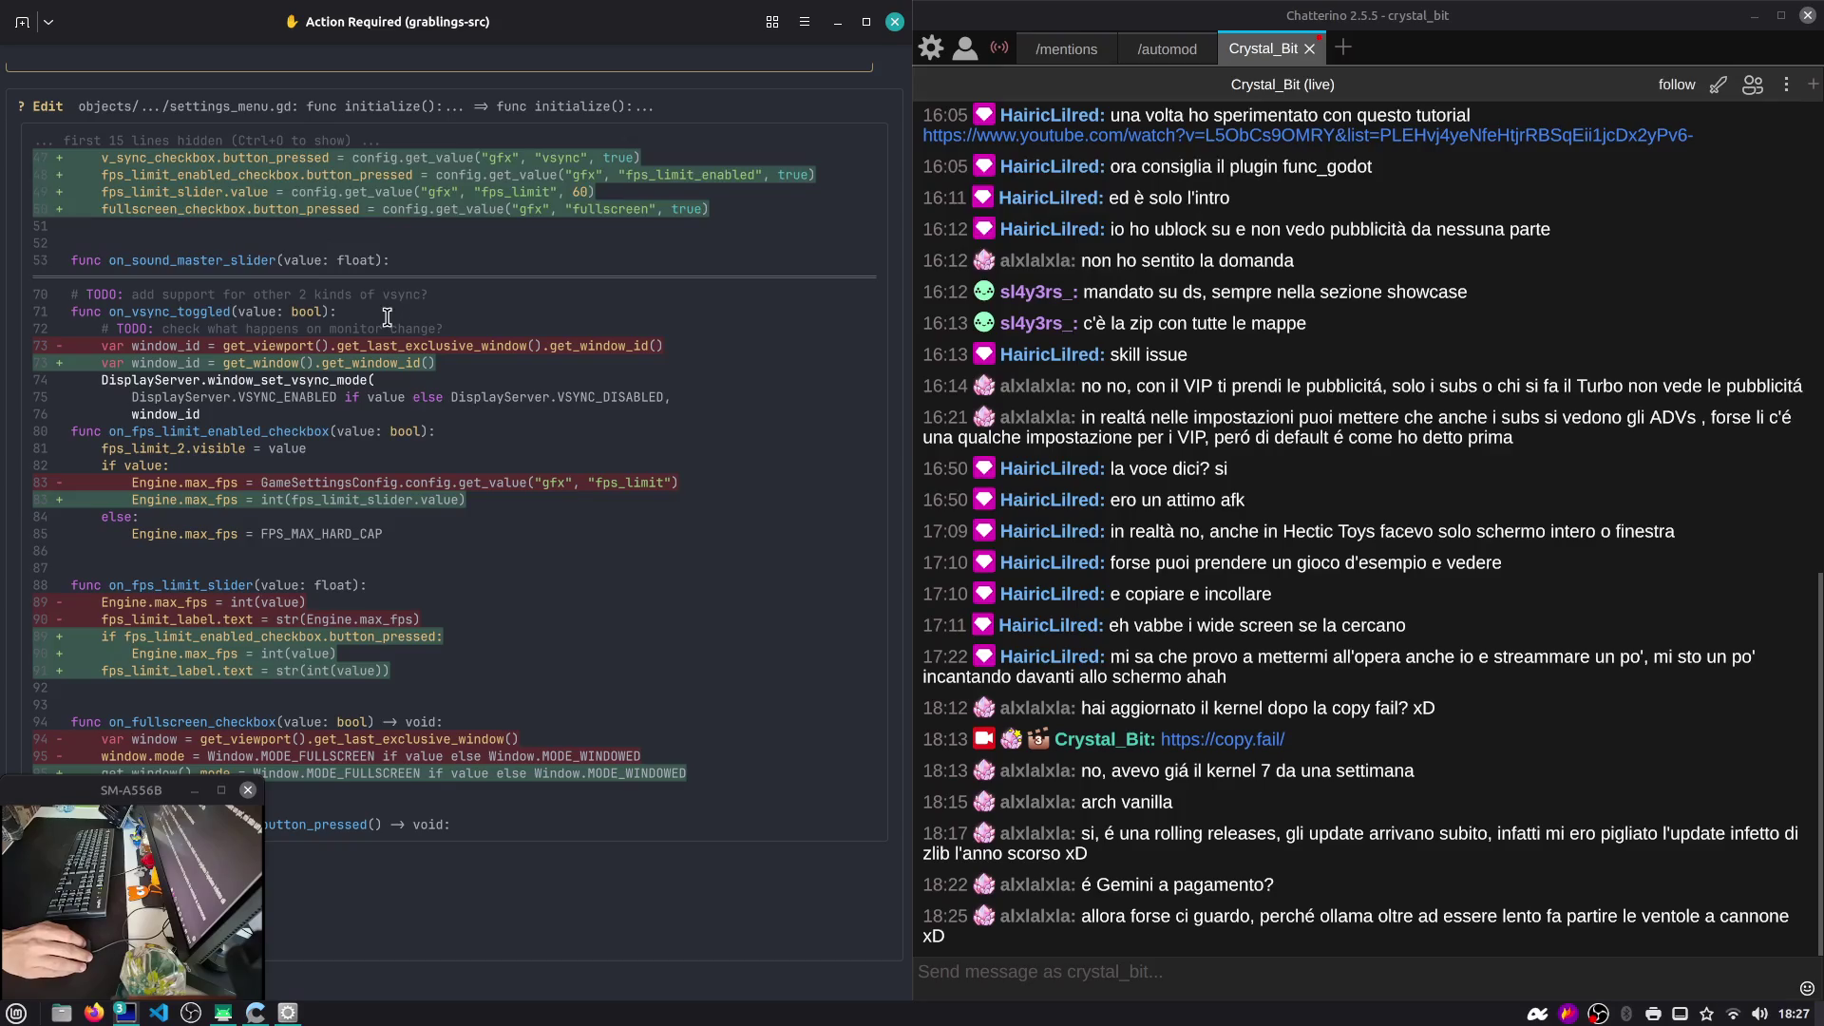
scroll(388, 316, "up", 4)
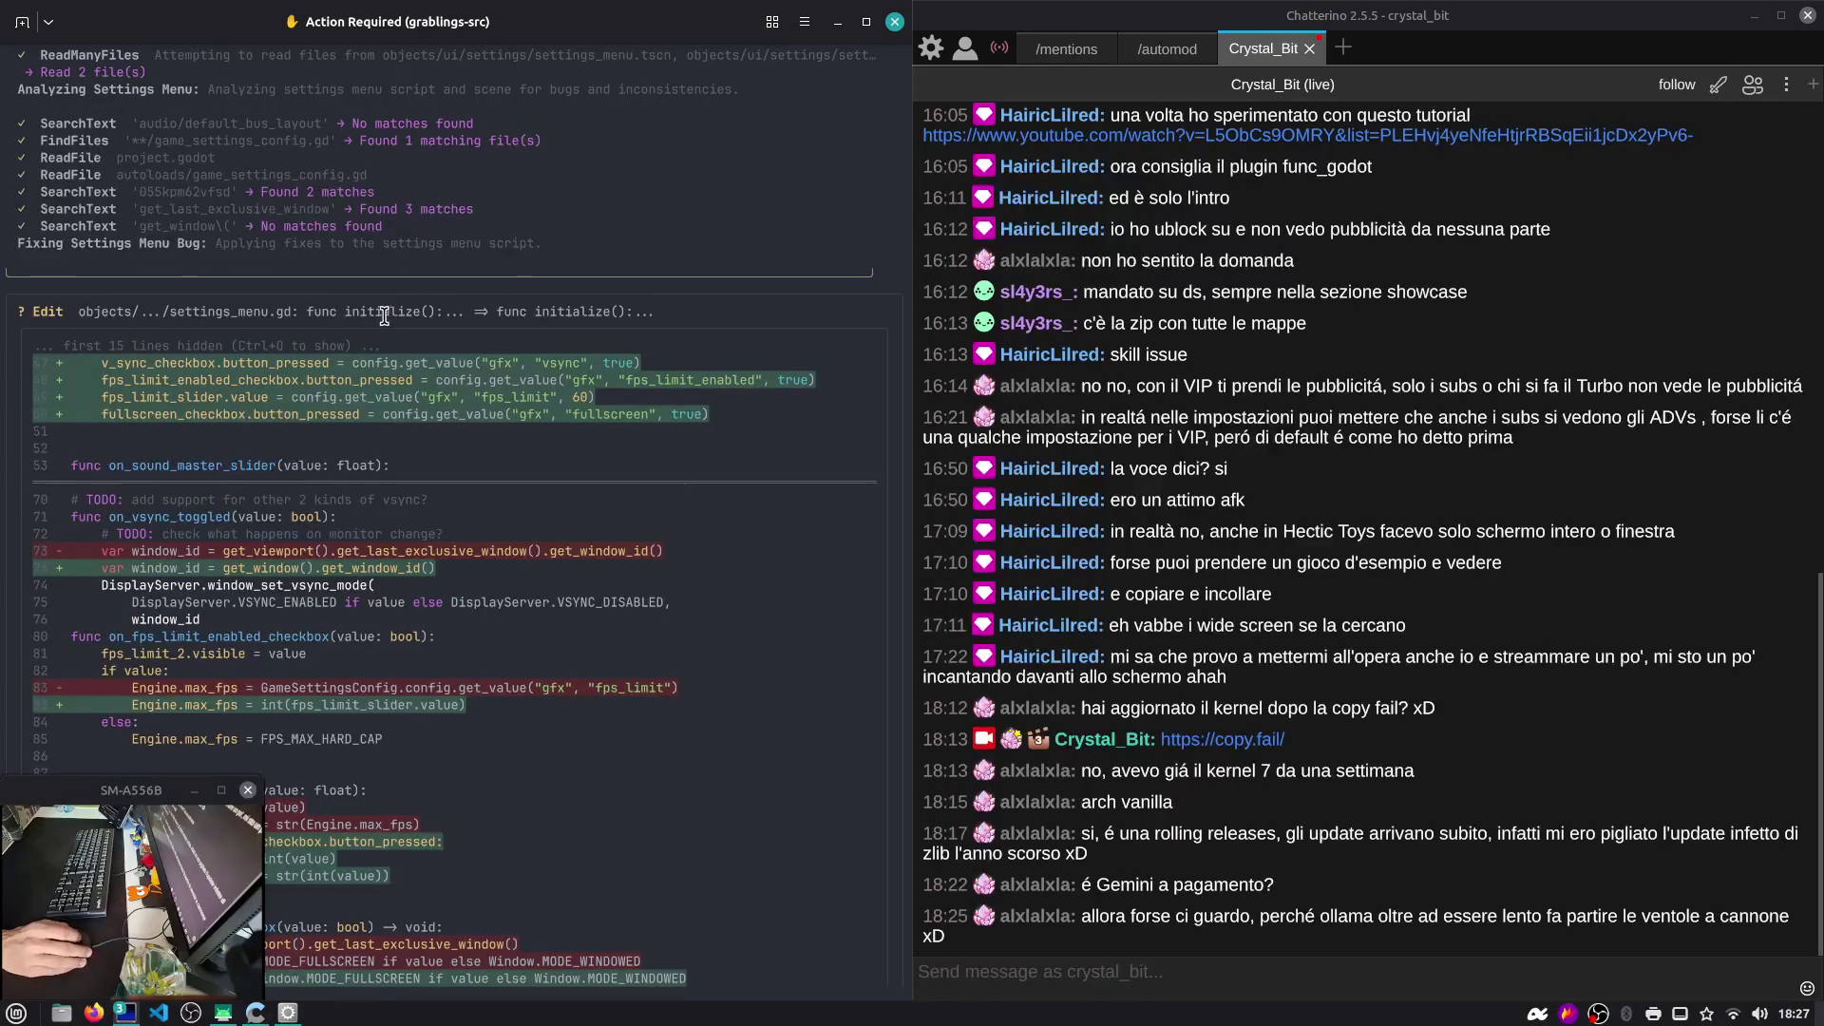
scroll(399, 306, "up", 6)
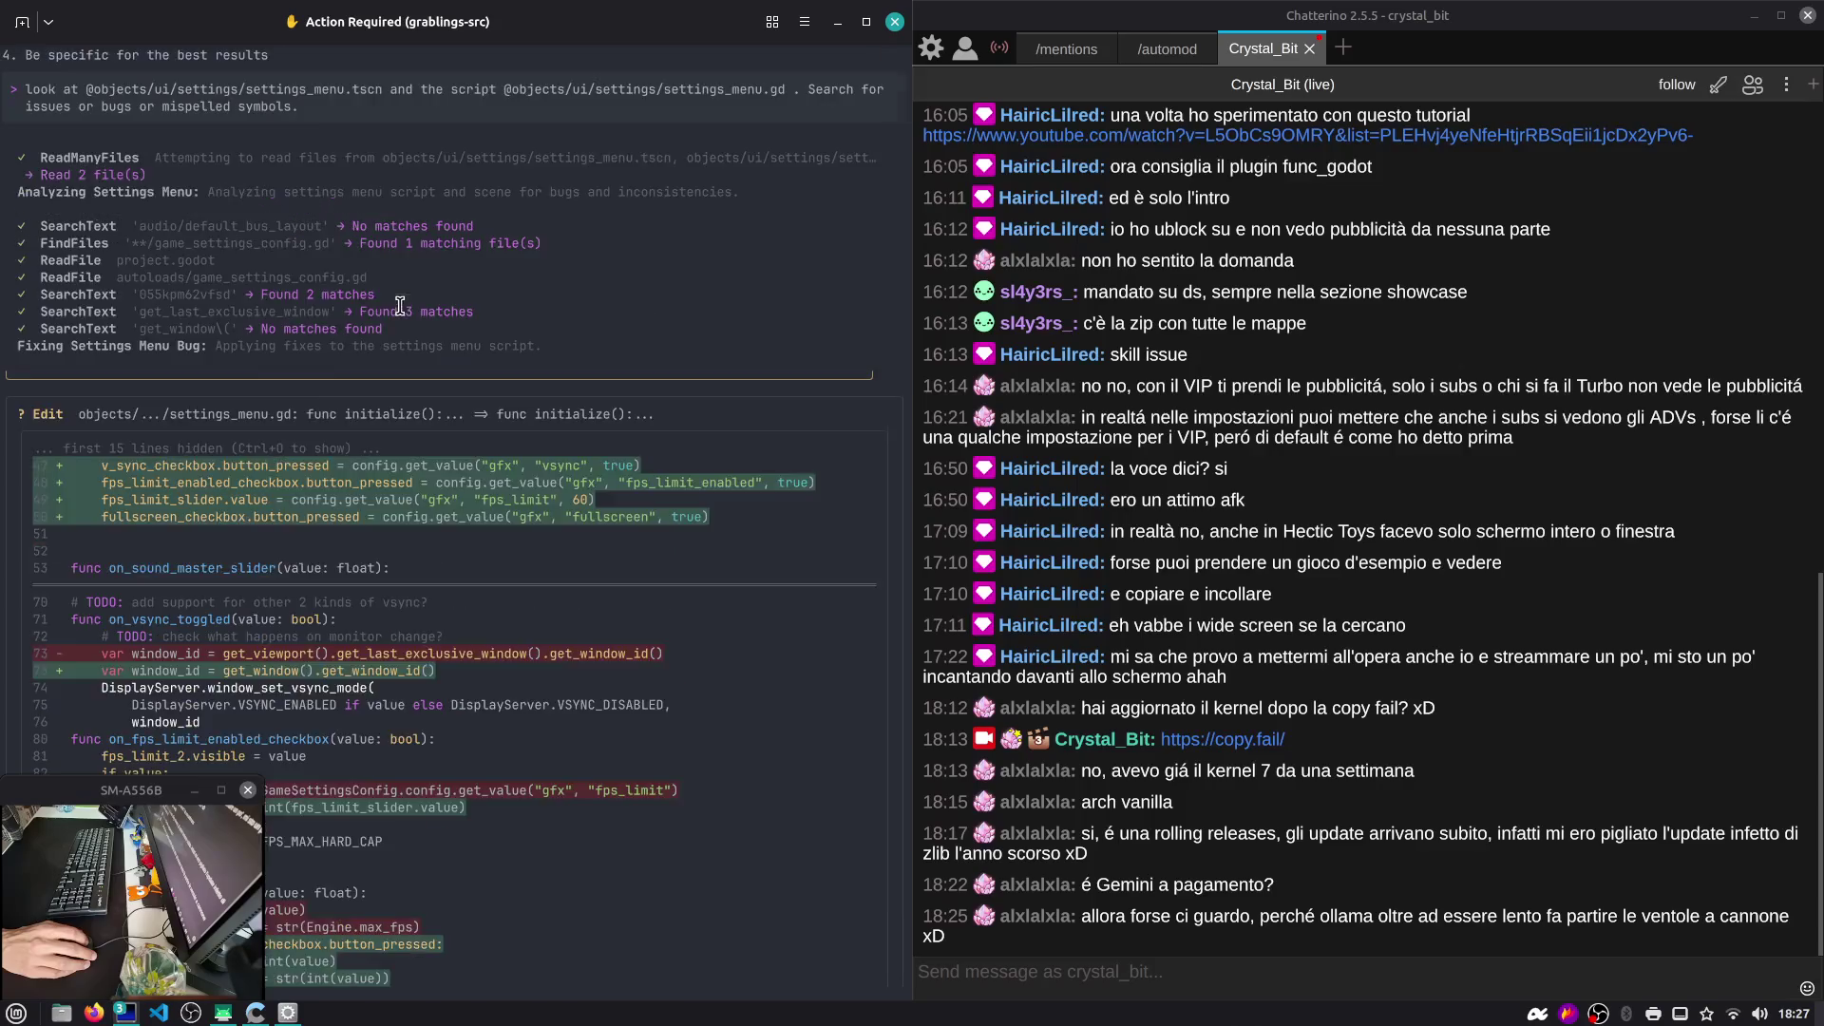
scroll(406, 310, "up", 2)
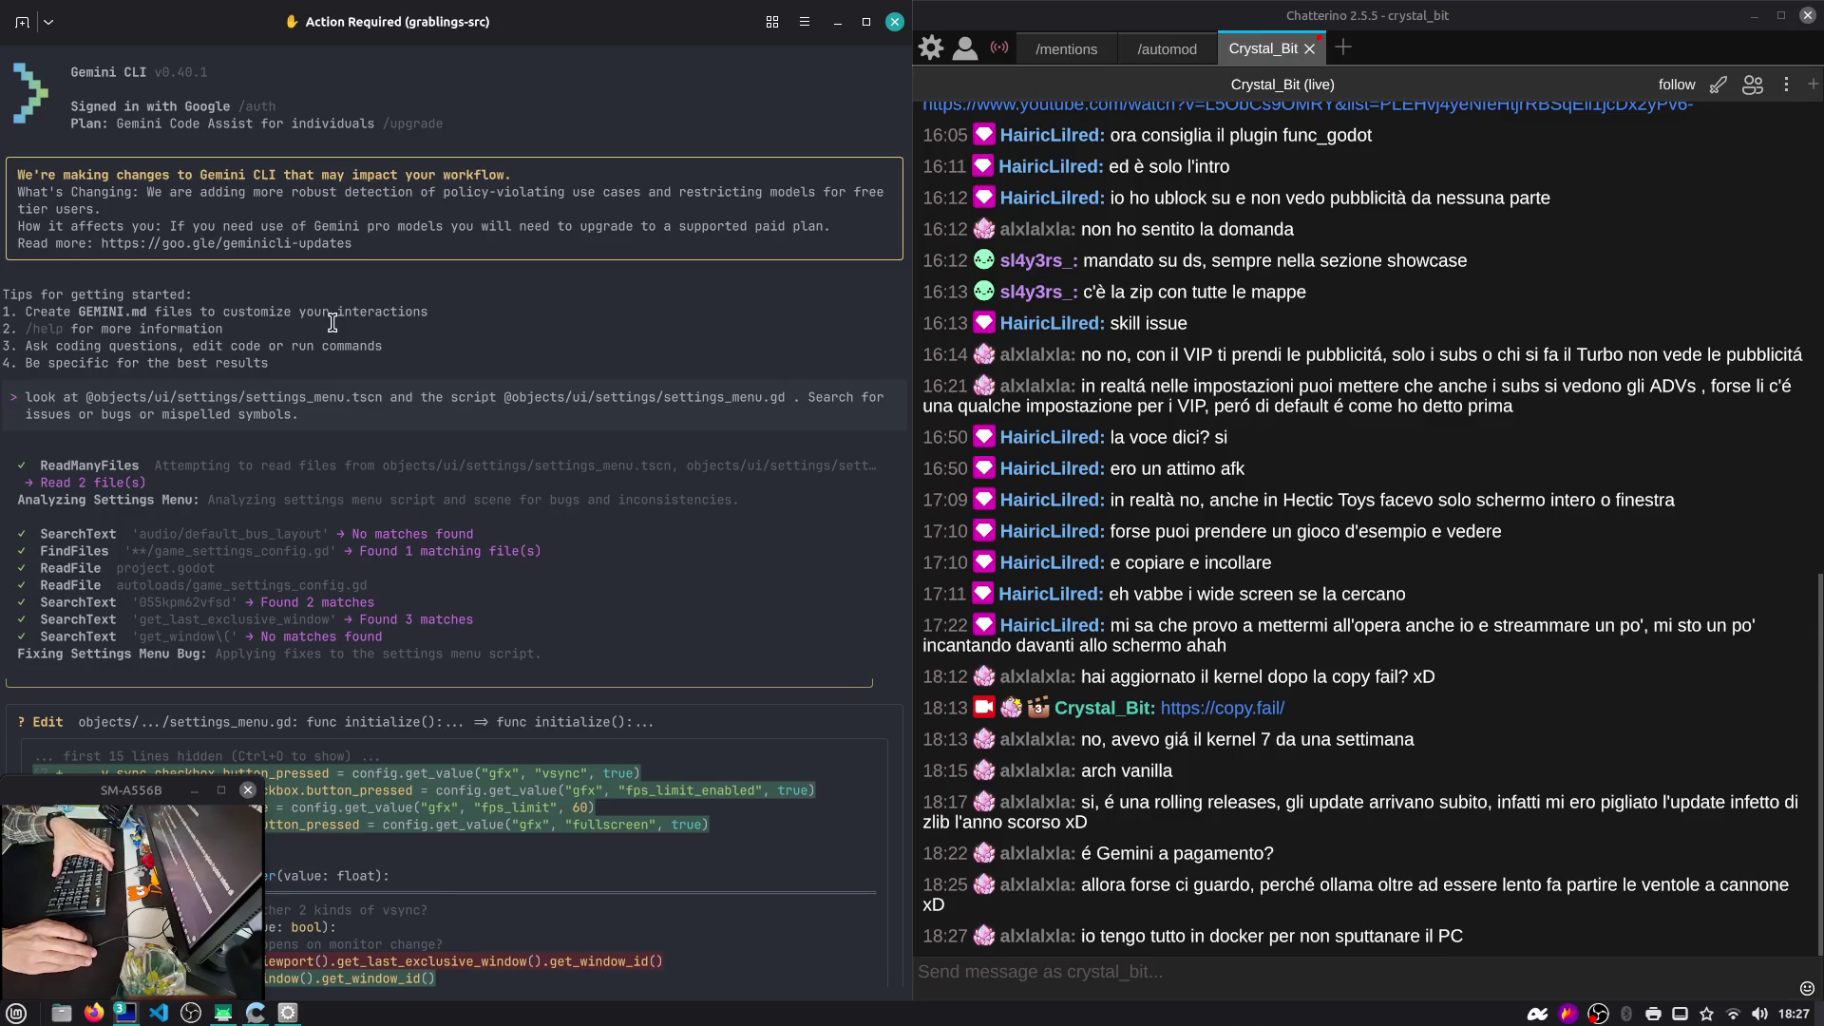
scroll(332, 323, "down", 2)
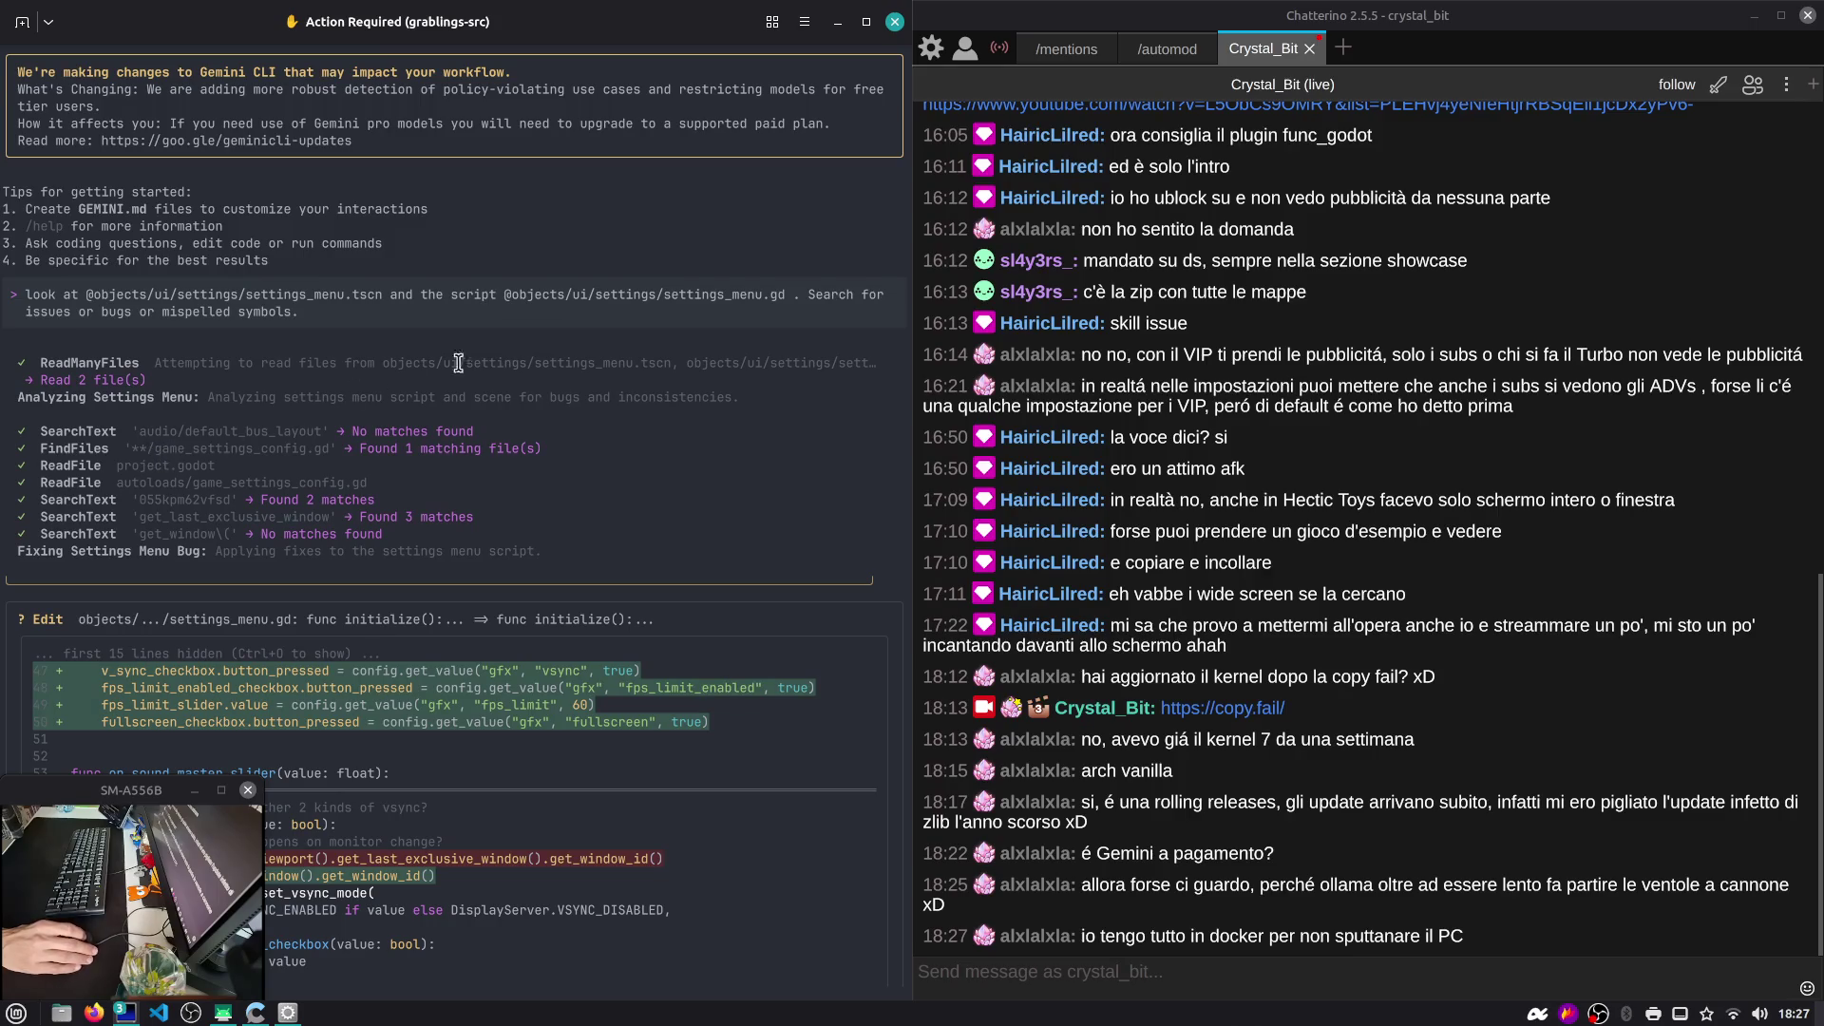
Step: Move the chat window to the left half beside the right-tiled terminal and make it taller
mouse_move(1472, 380)
left_mouse_down()
mouse_move(843, 333)
mouse_move(5, 333)
left_mouse_up()
mouse_move(456, 665)
left_mouse_down()
mouse_move(1347, 575)
mouse_move(1819, 570)
left_mouse_up()
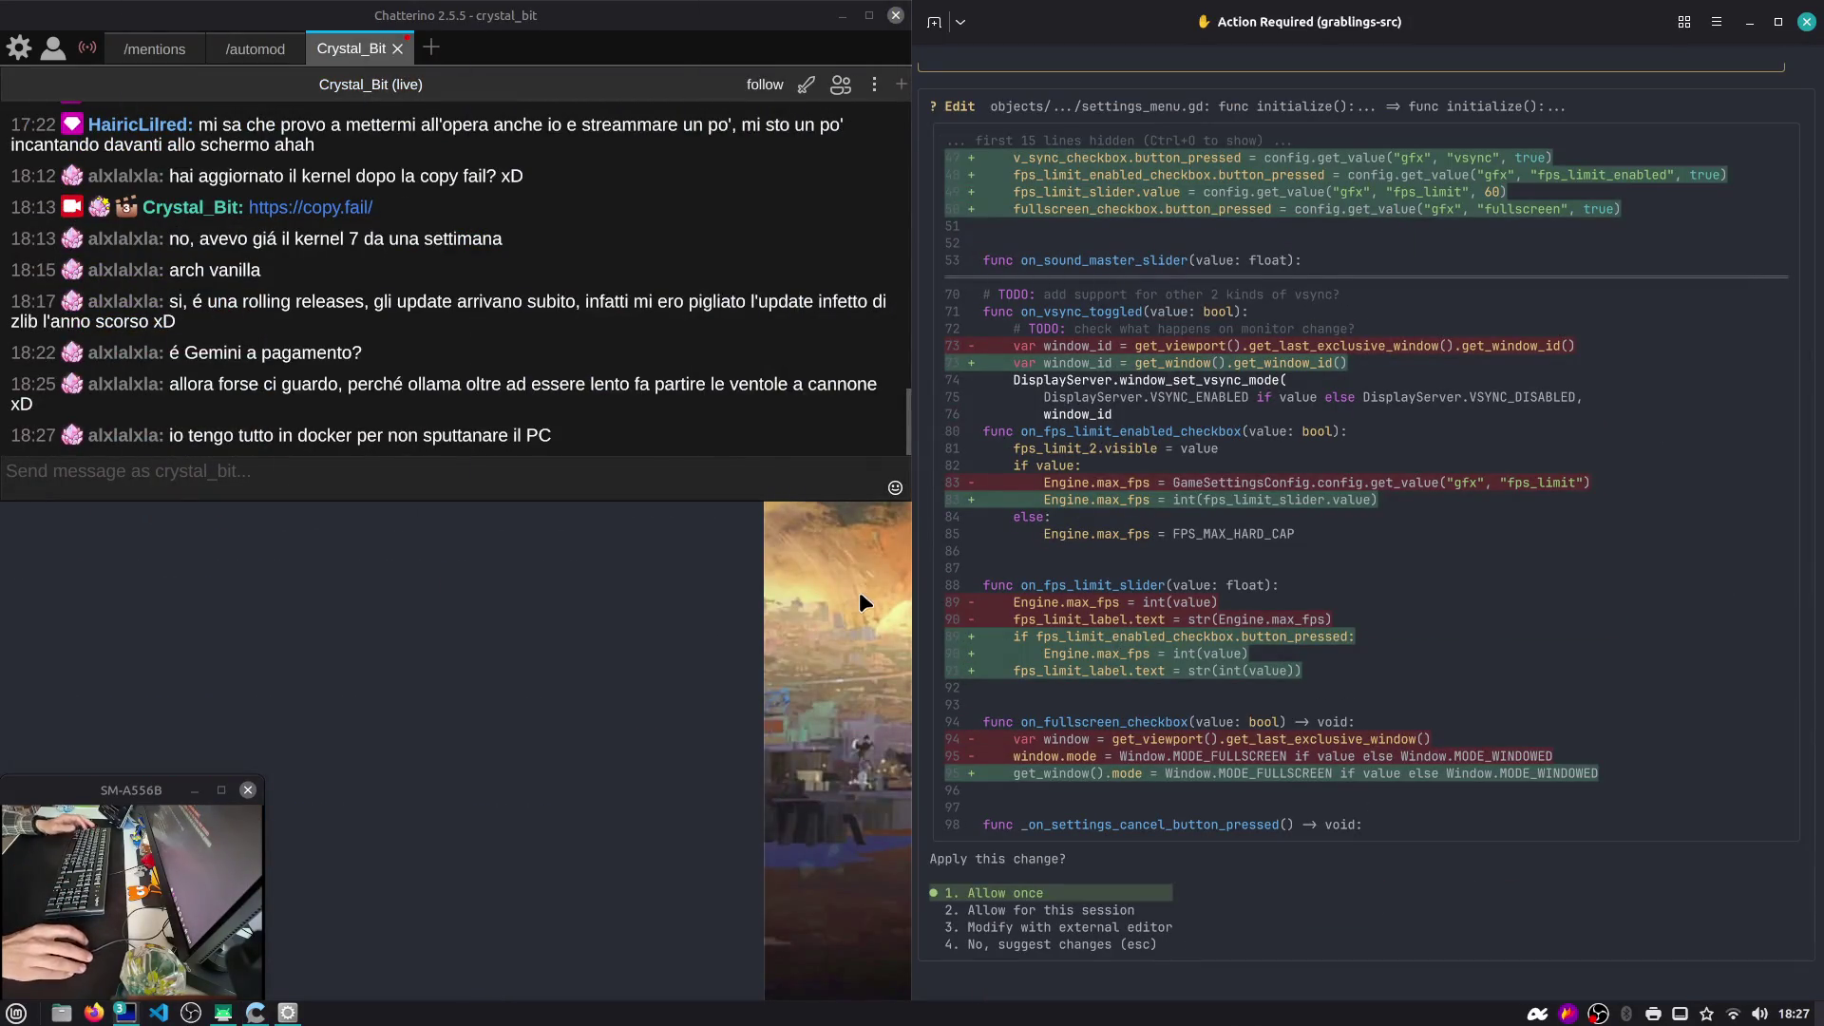
left_click_drag(726, 501, 722, 768)
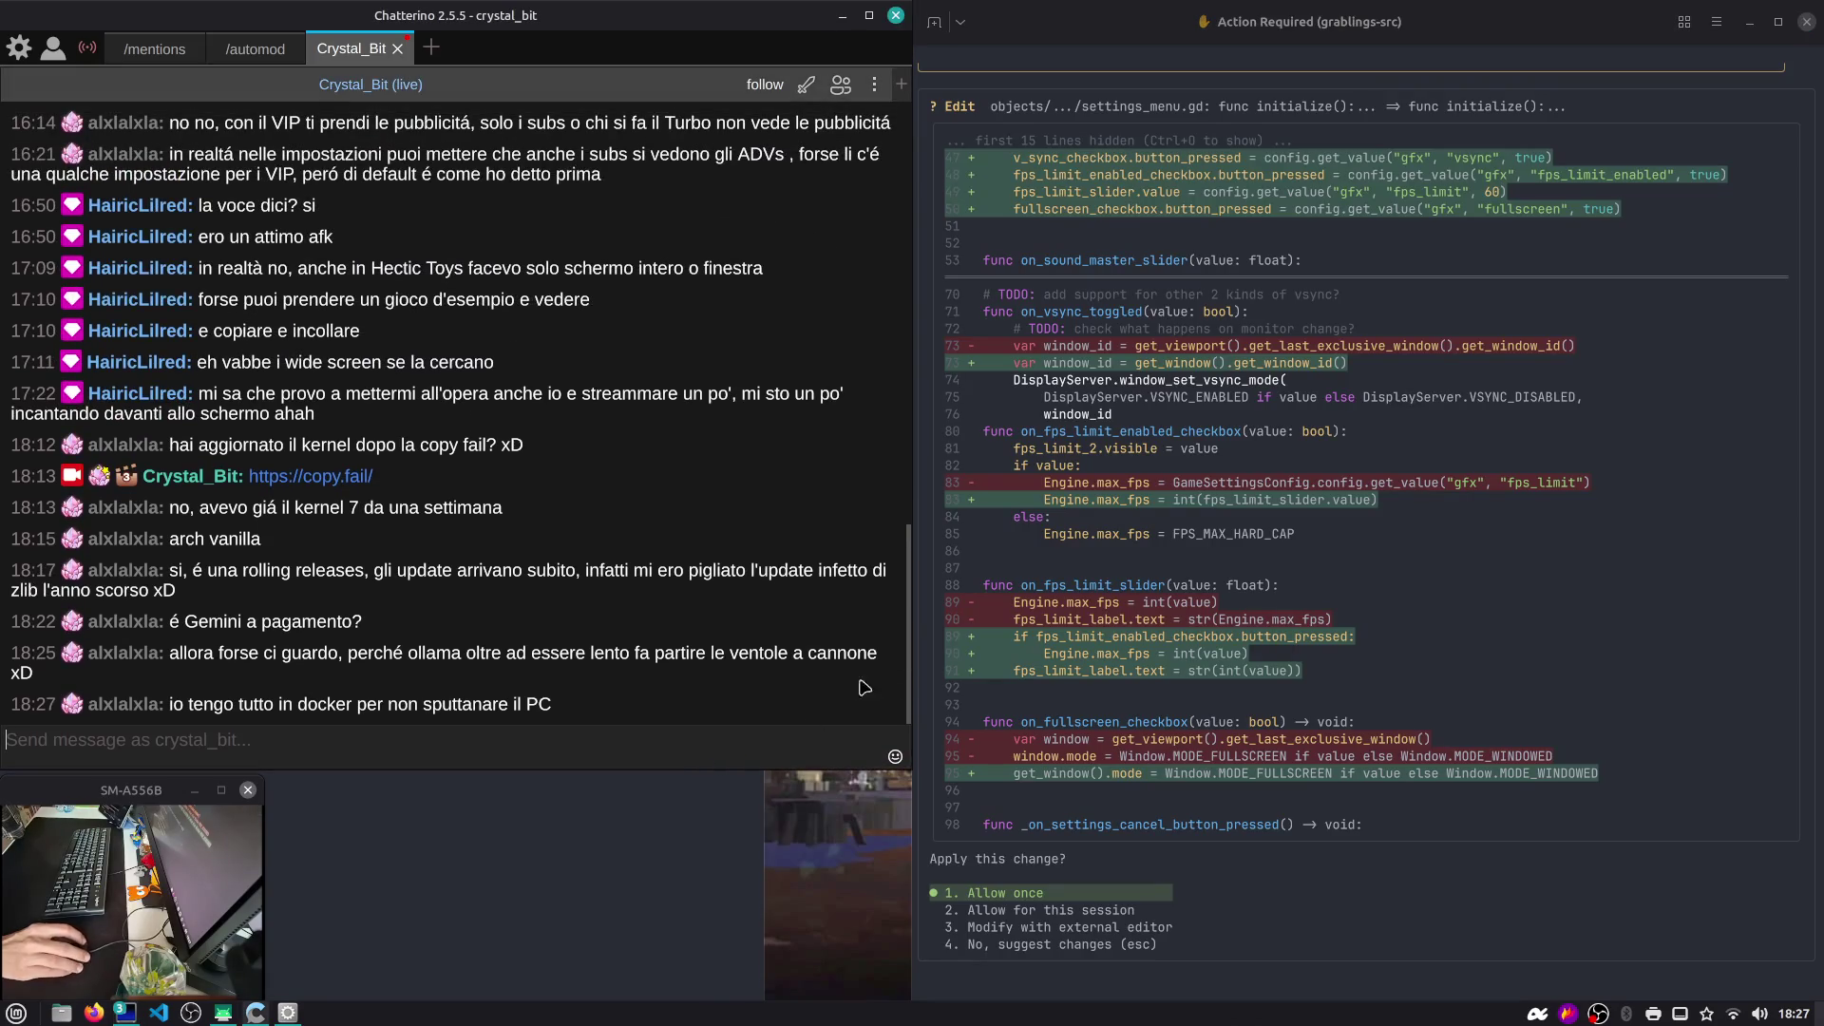
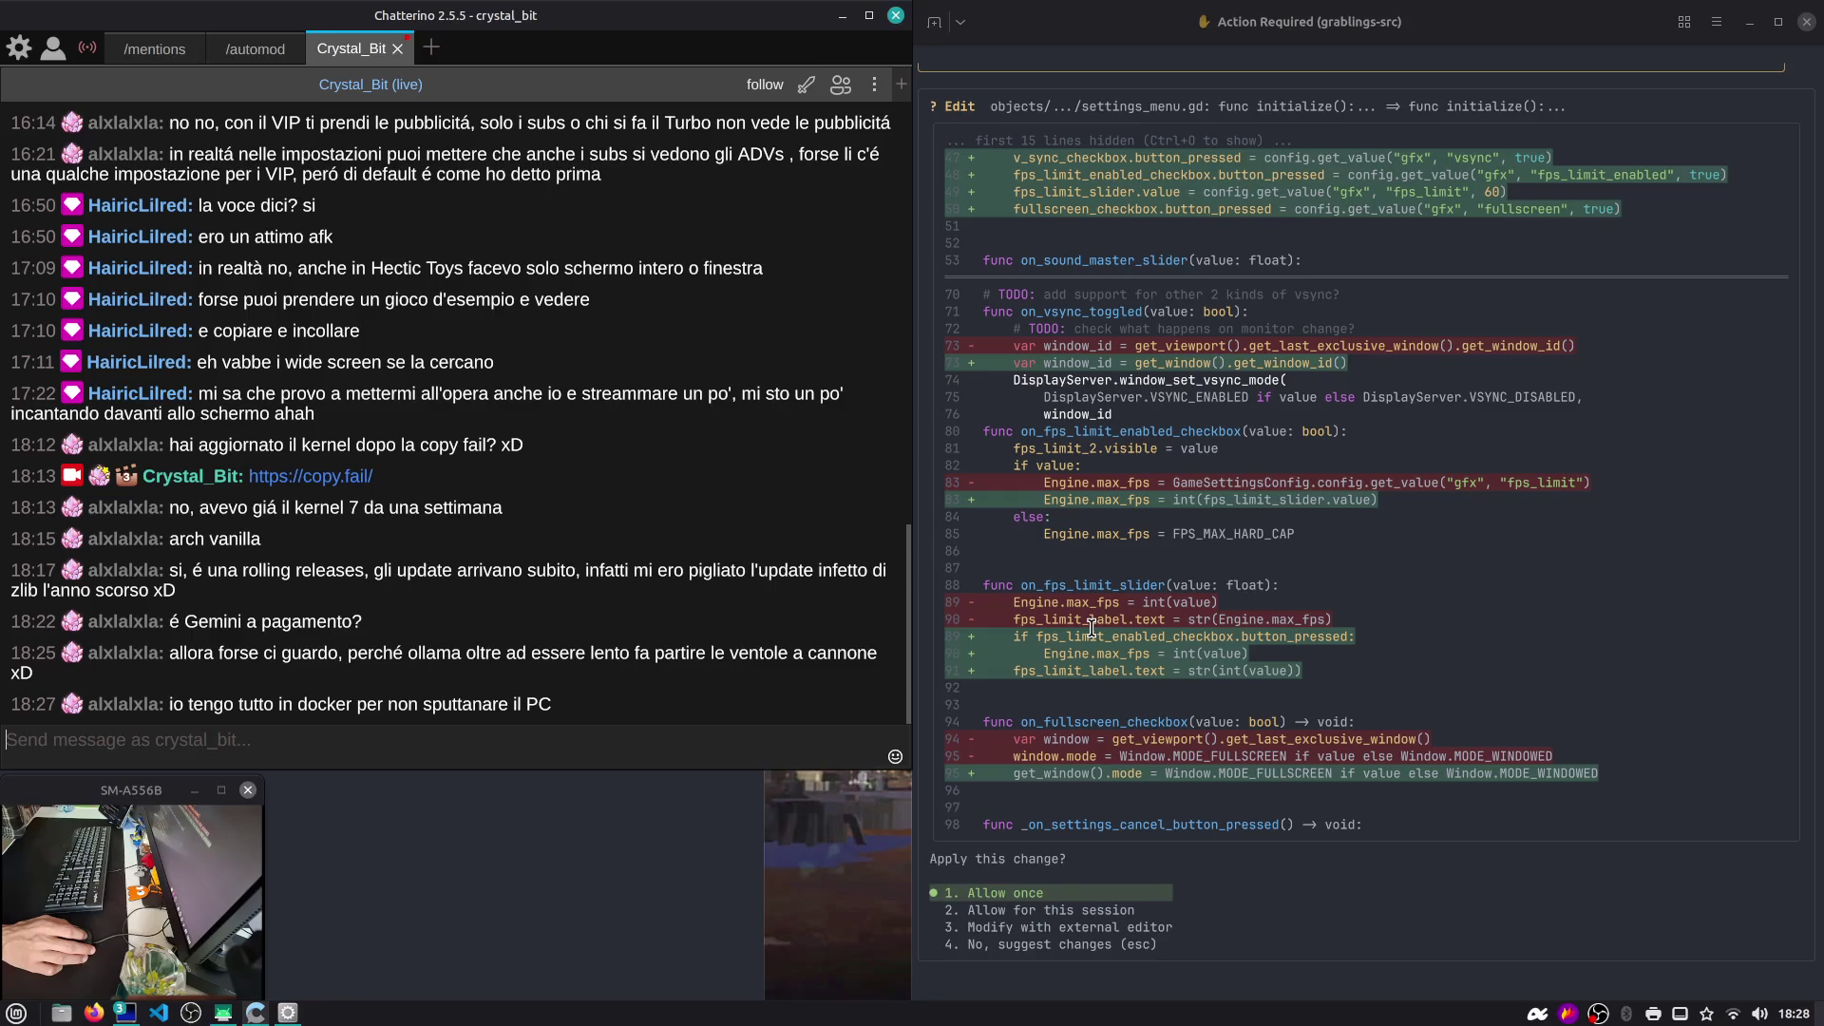
Step: Scroll through Gemini's proposed settings_menu.gd diff in the terminal
scroll(1118, 442, "up", 10)
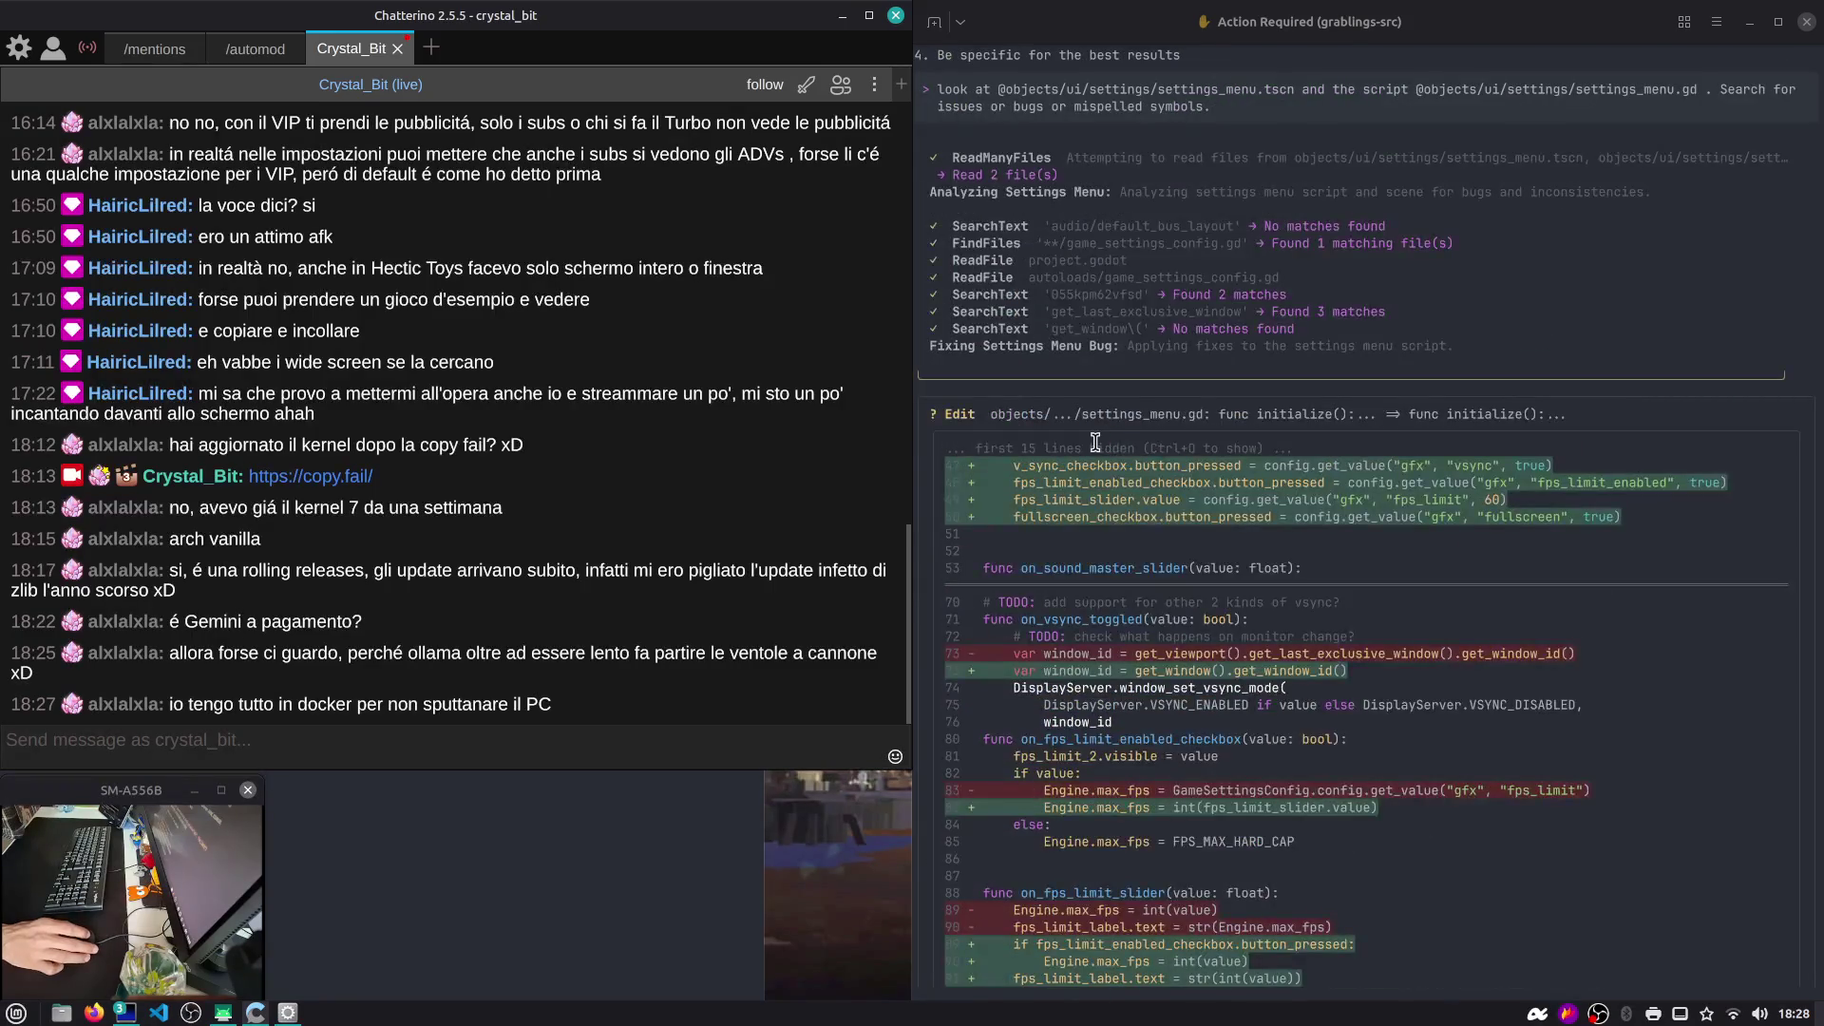
left_click_drag(964, 454, 1282, 464)
scroll(1281, 464, "up", 15)
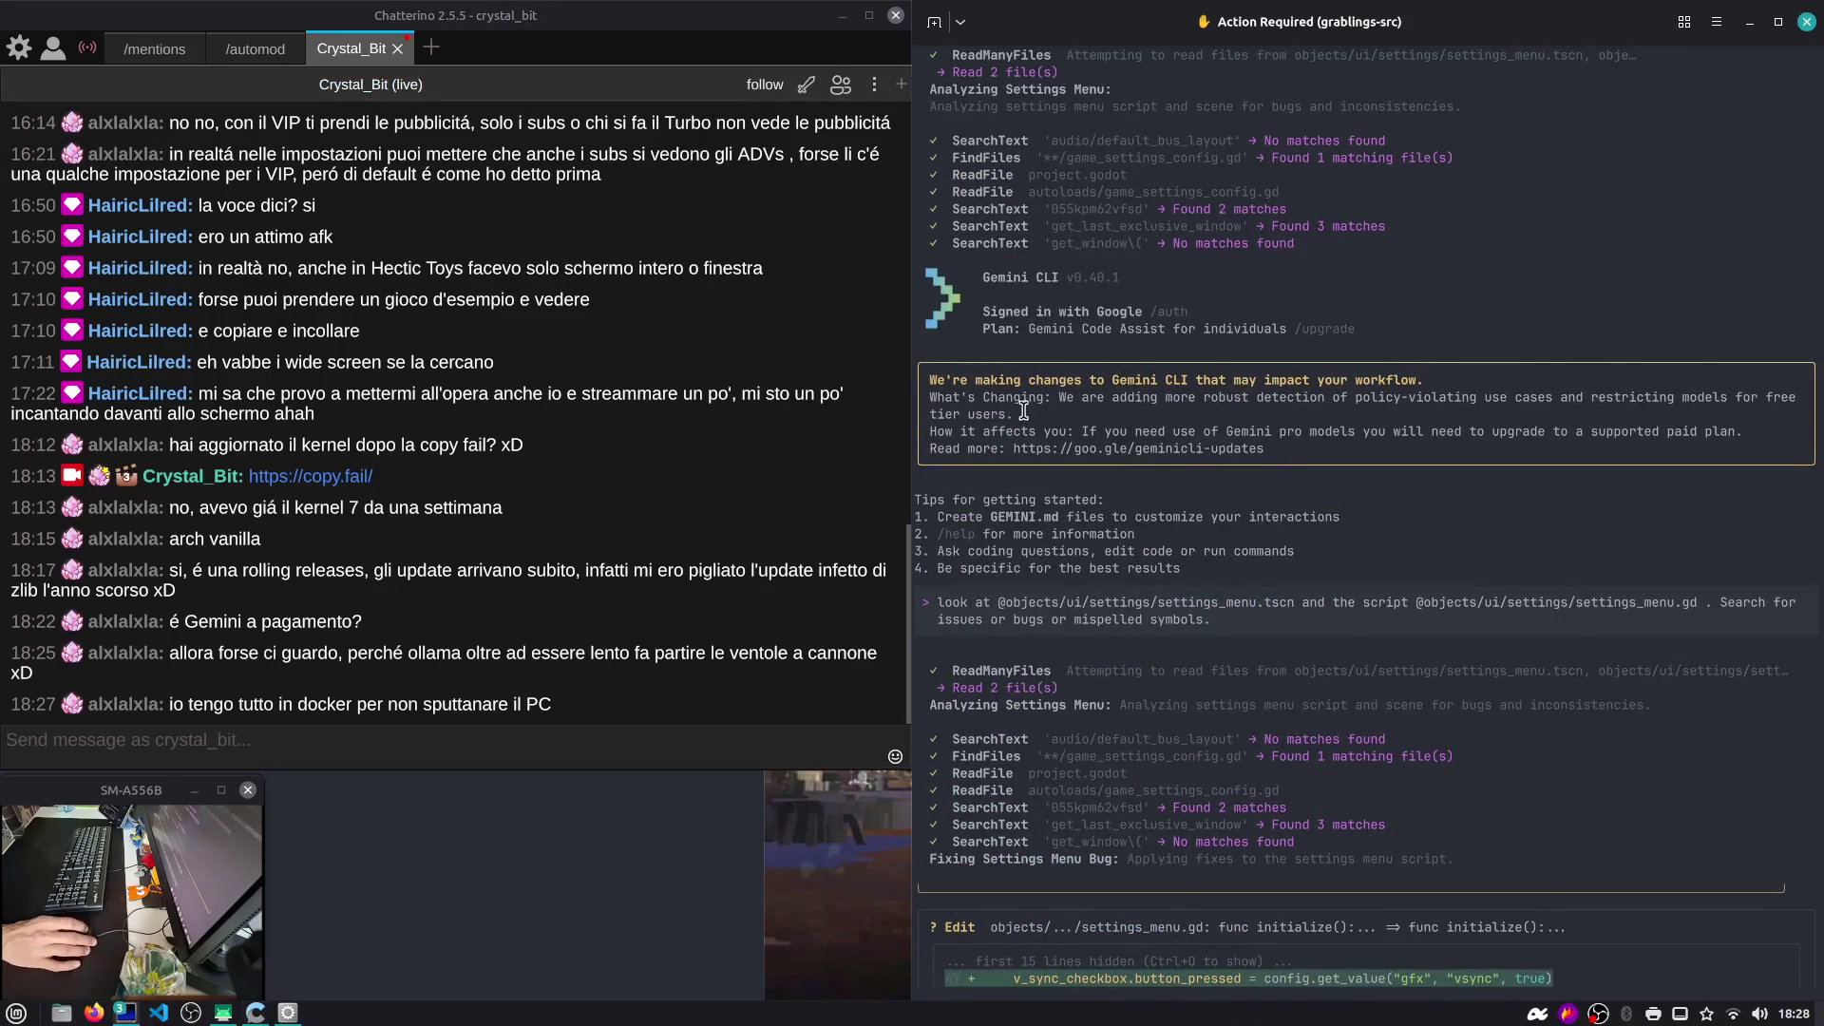
scroll(1183, 418, "down", 6)
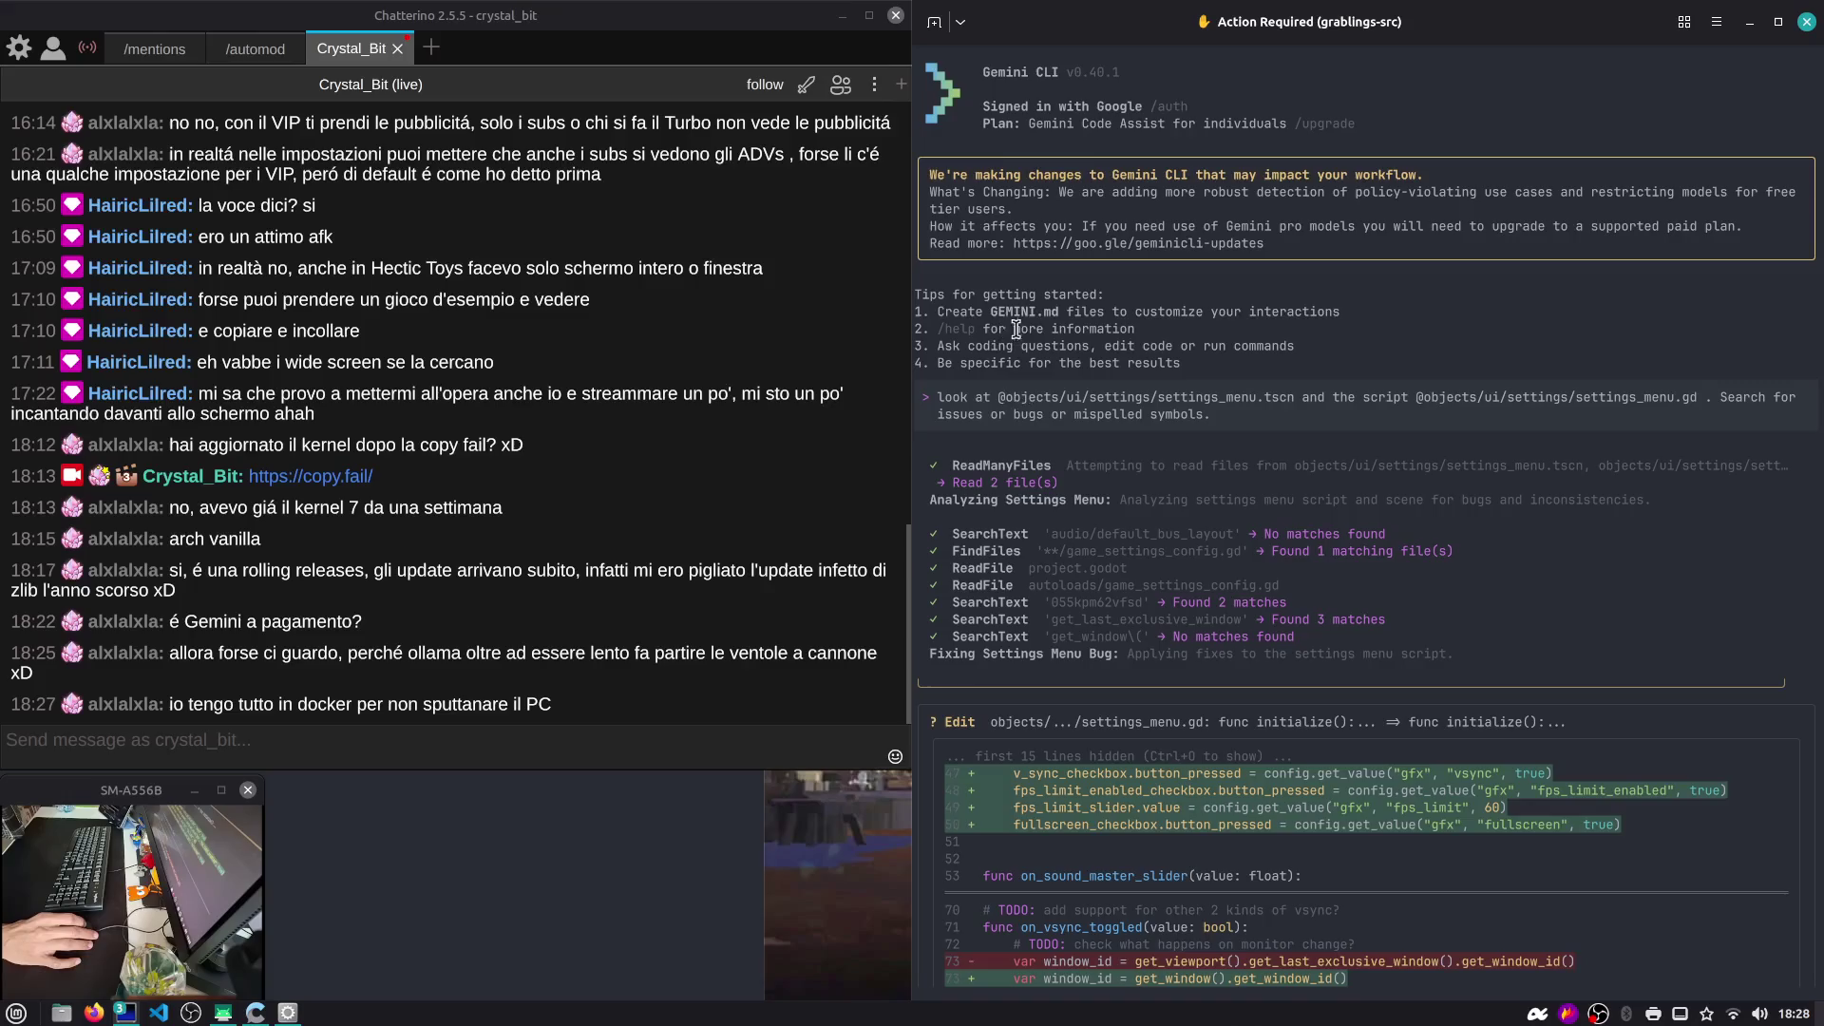
scroll(1055, 321, "down", 4)
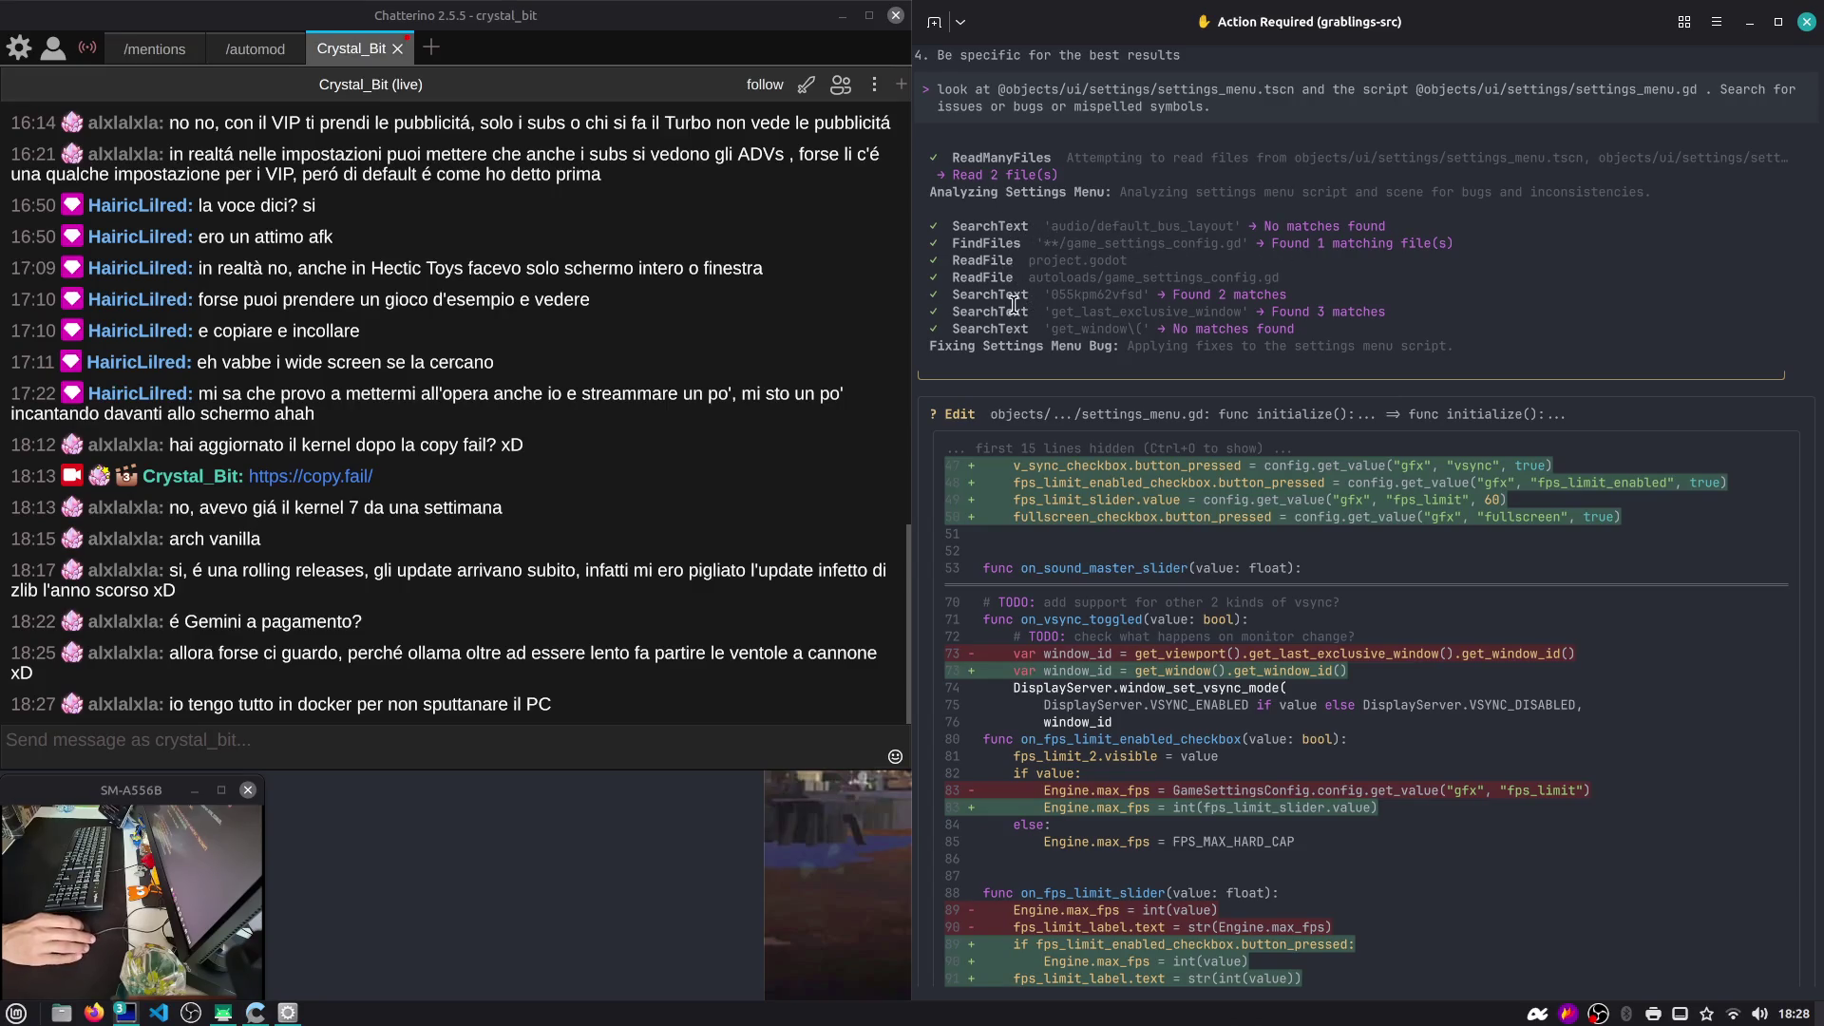
scroll(1121, 353, "down", 2)
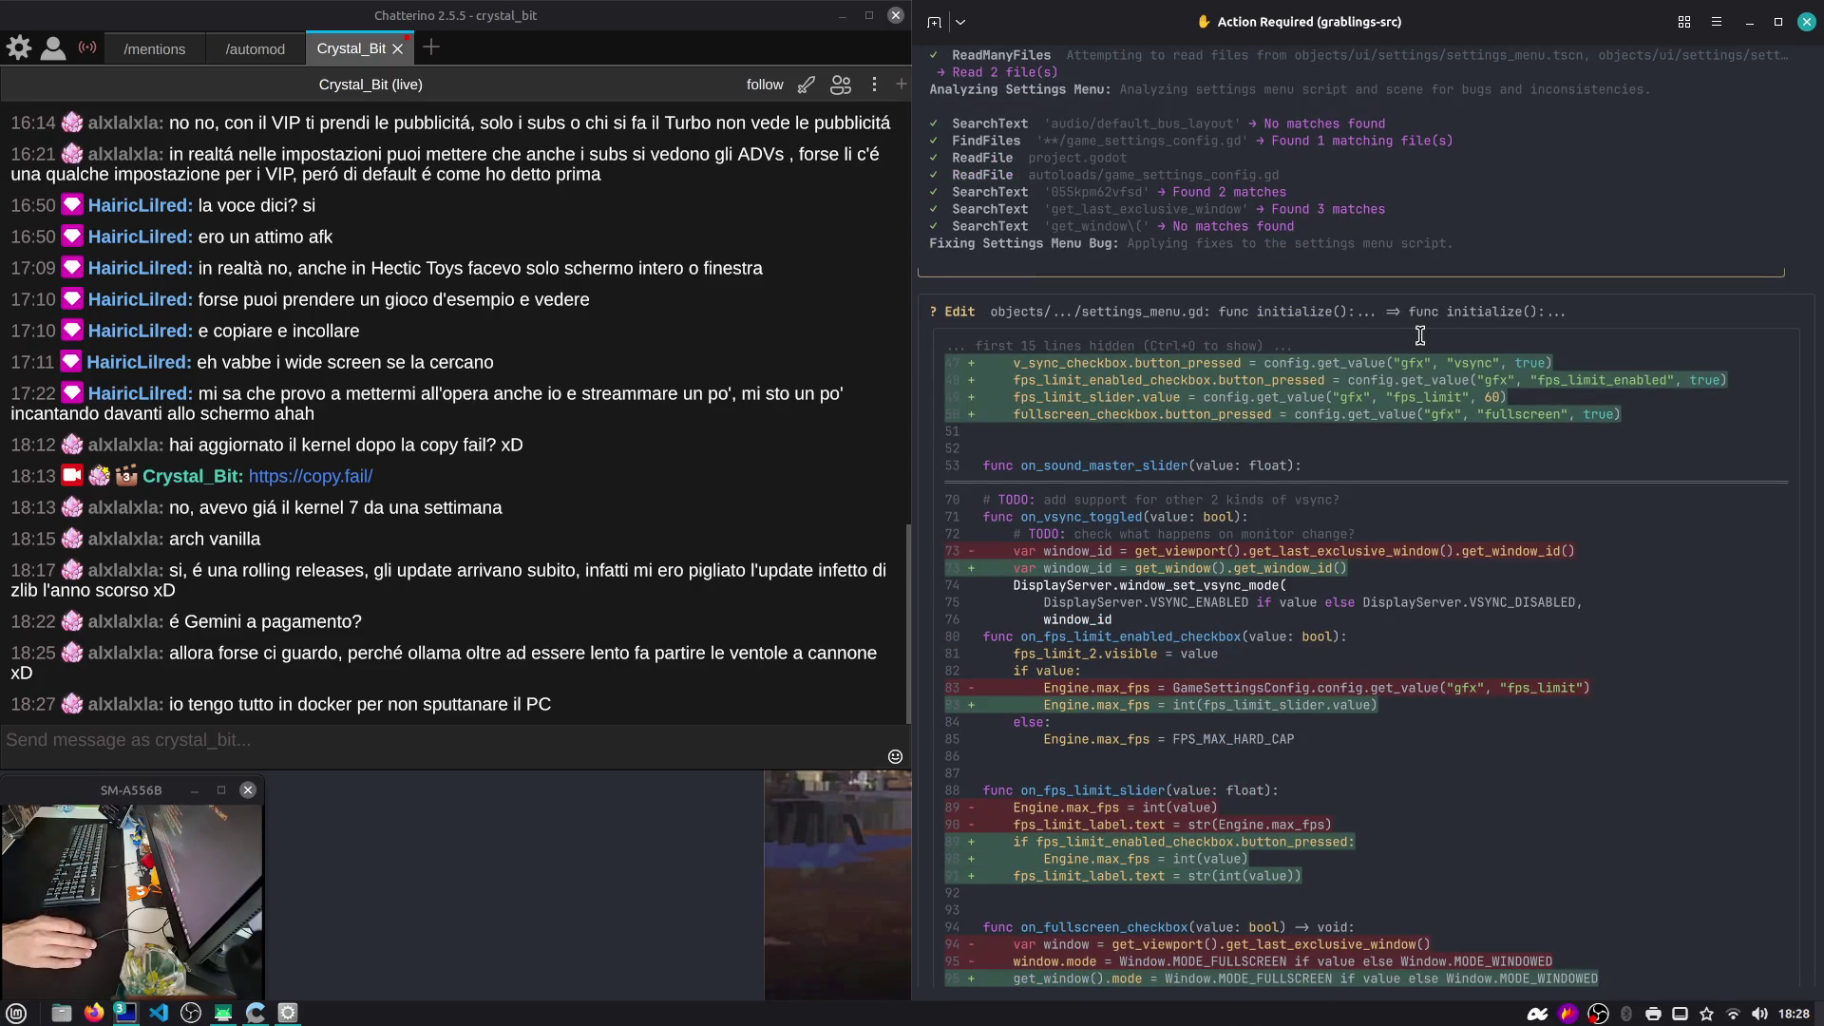
scroll(1388, 370, "down", 2)
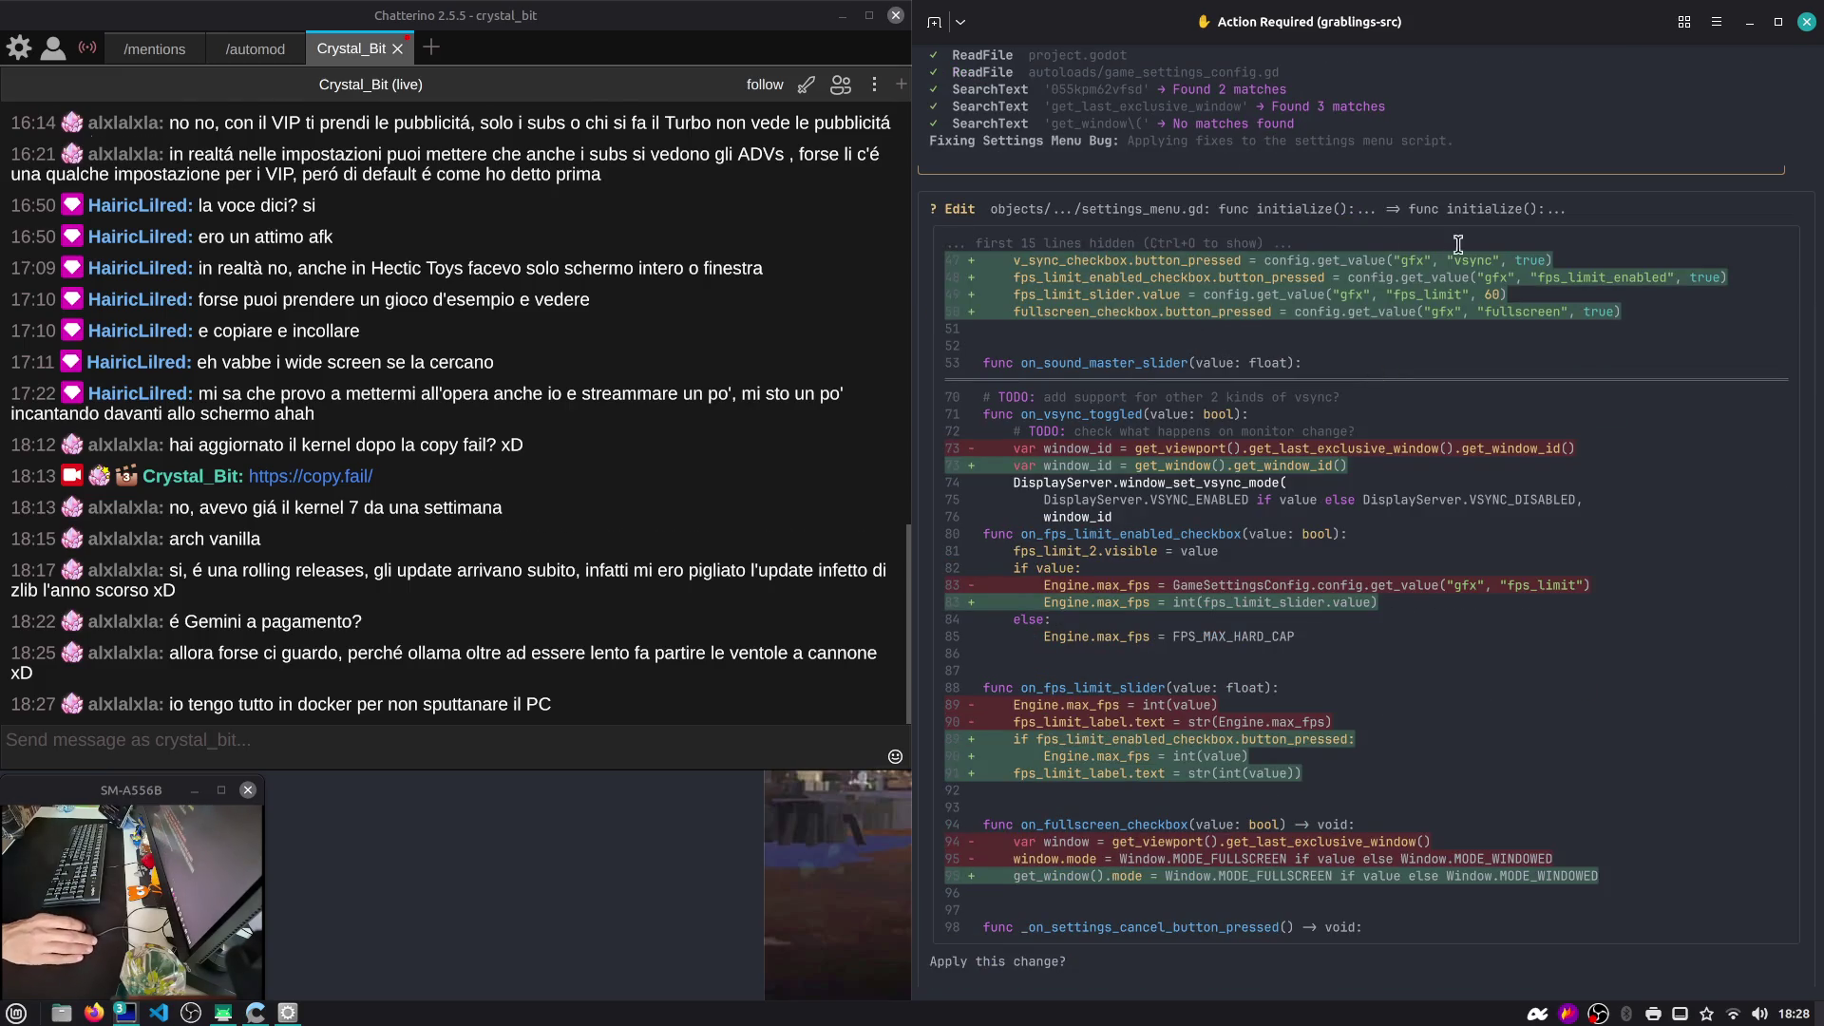
key("alt+Tab")
key("alt+Tab")
key("alt+Tab")
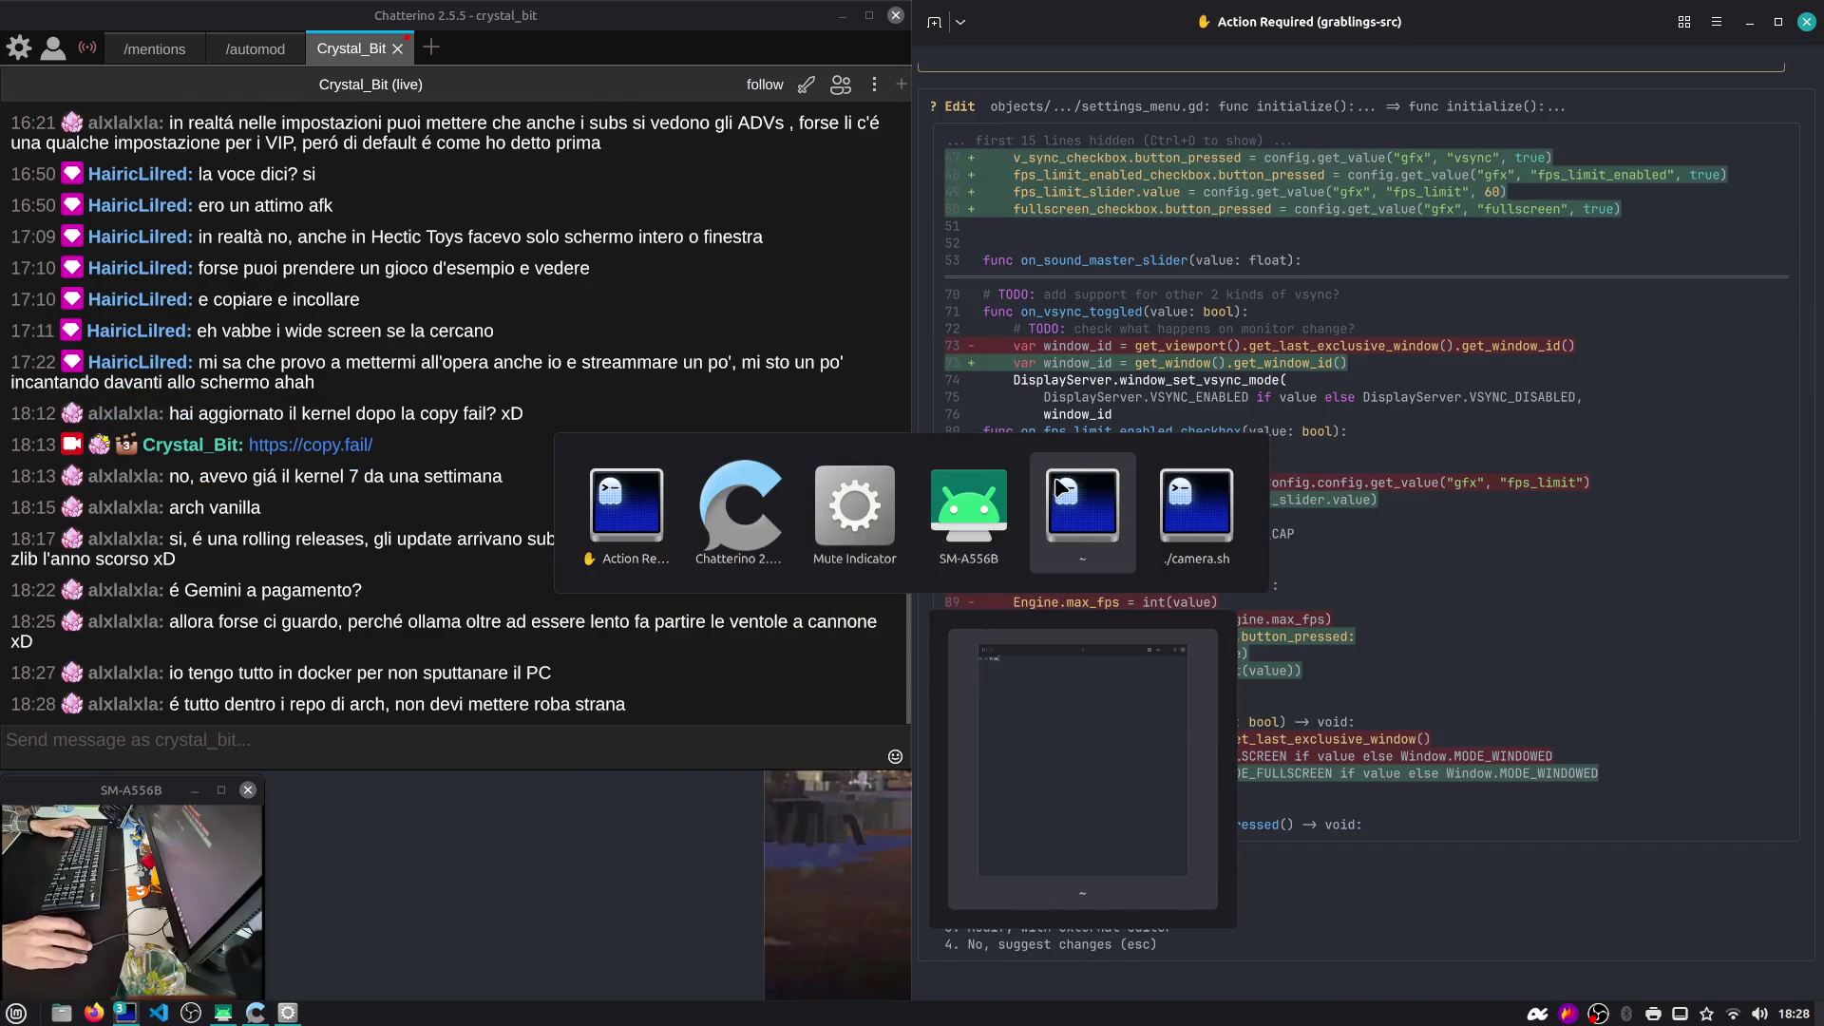
key("Escape")
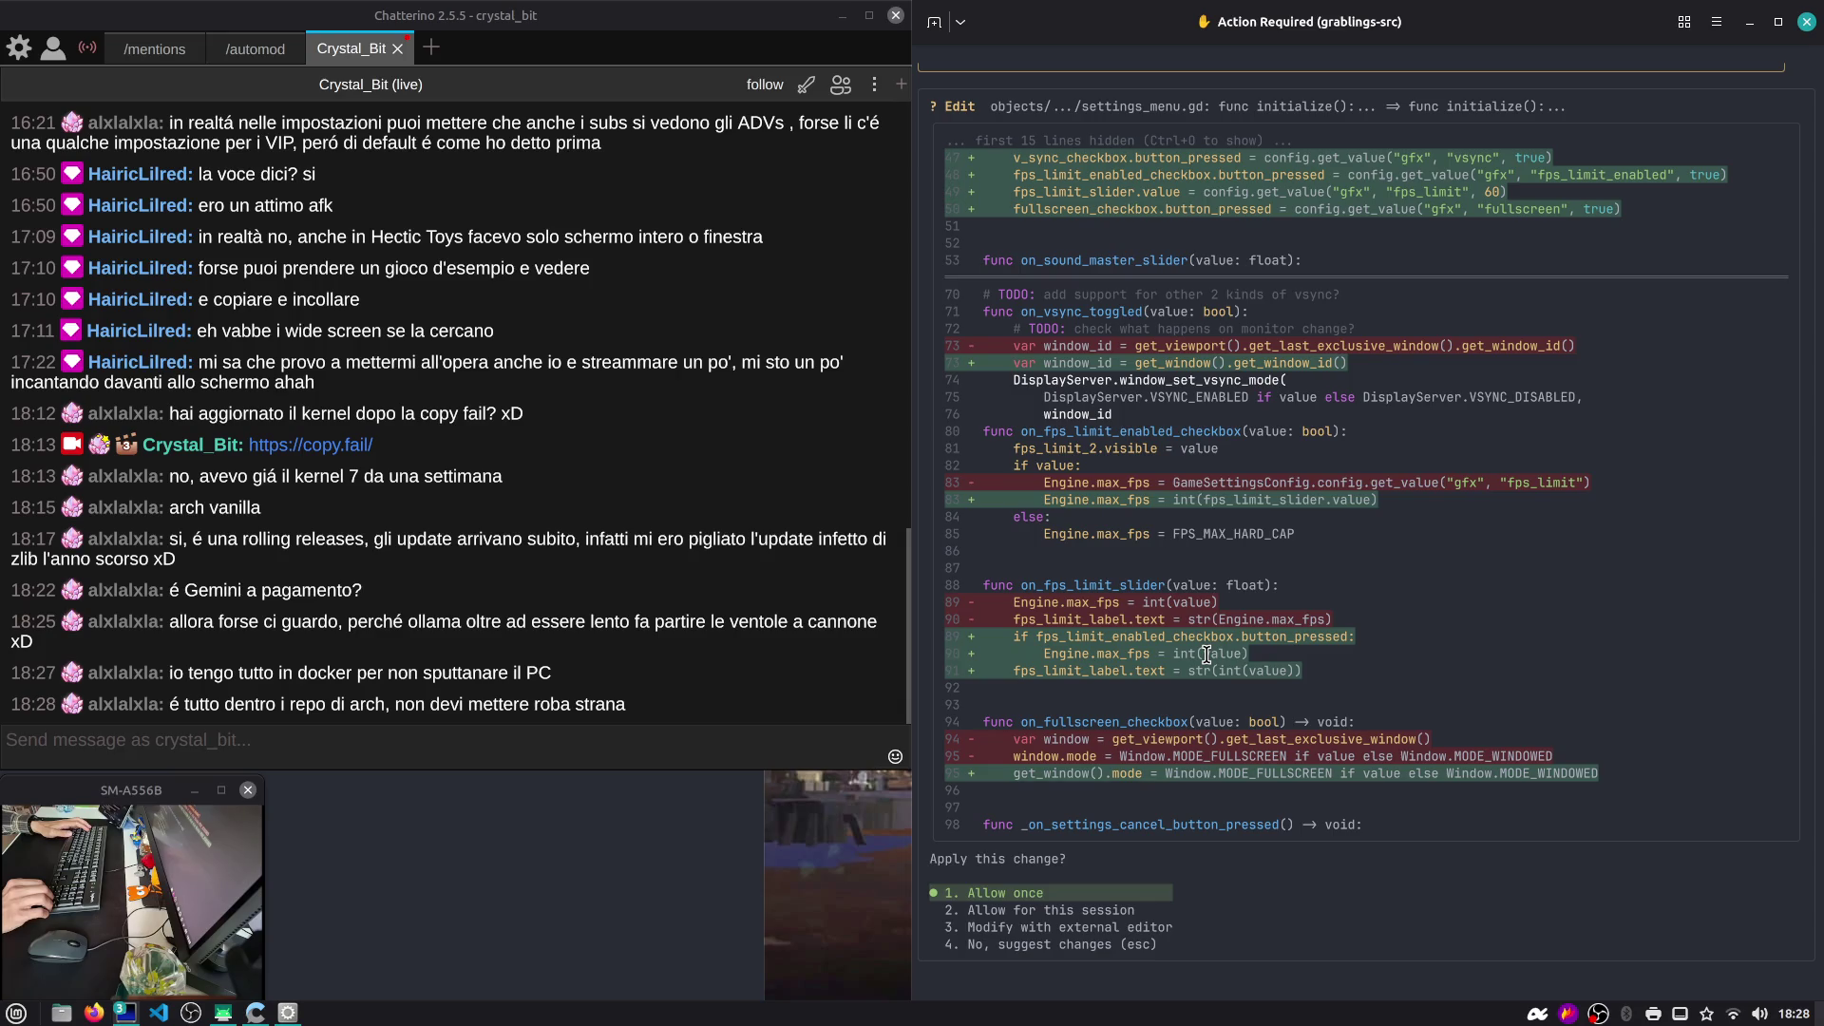
Step: Inspect diff lines 94–95, where get_last_exclusive_window is replaced by get_window
triple_click(1039, 780)
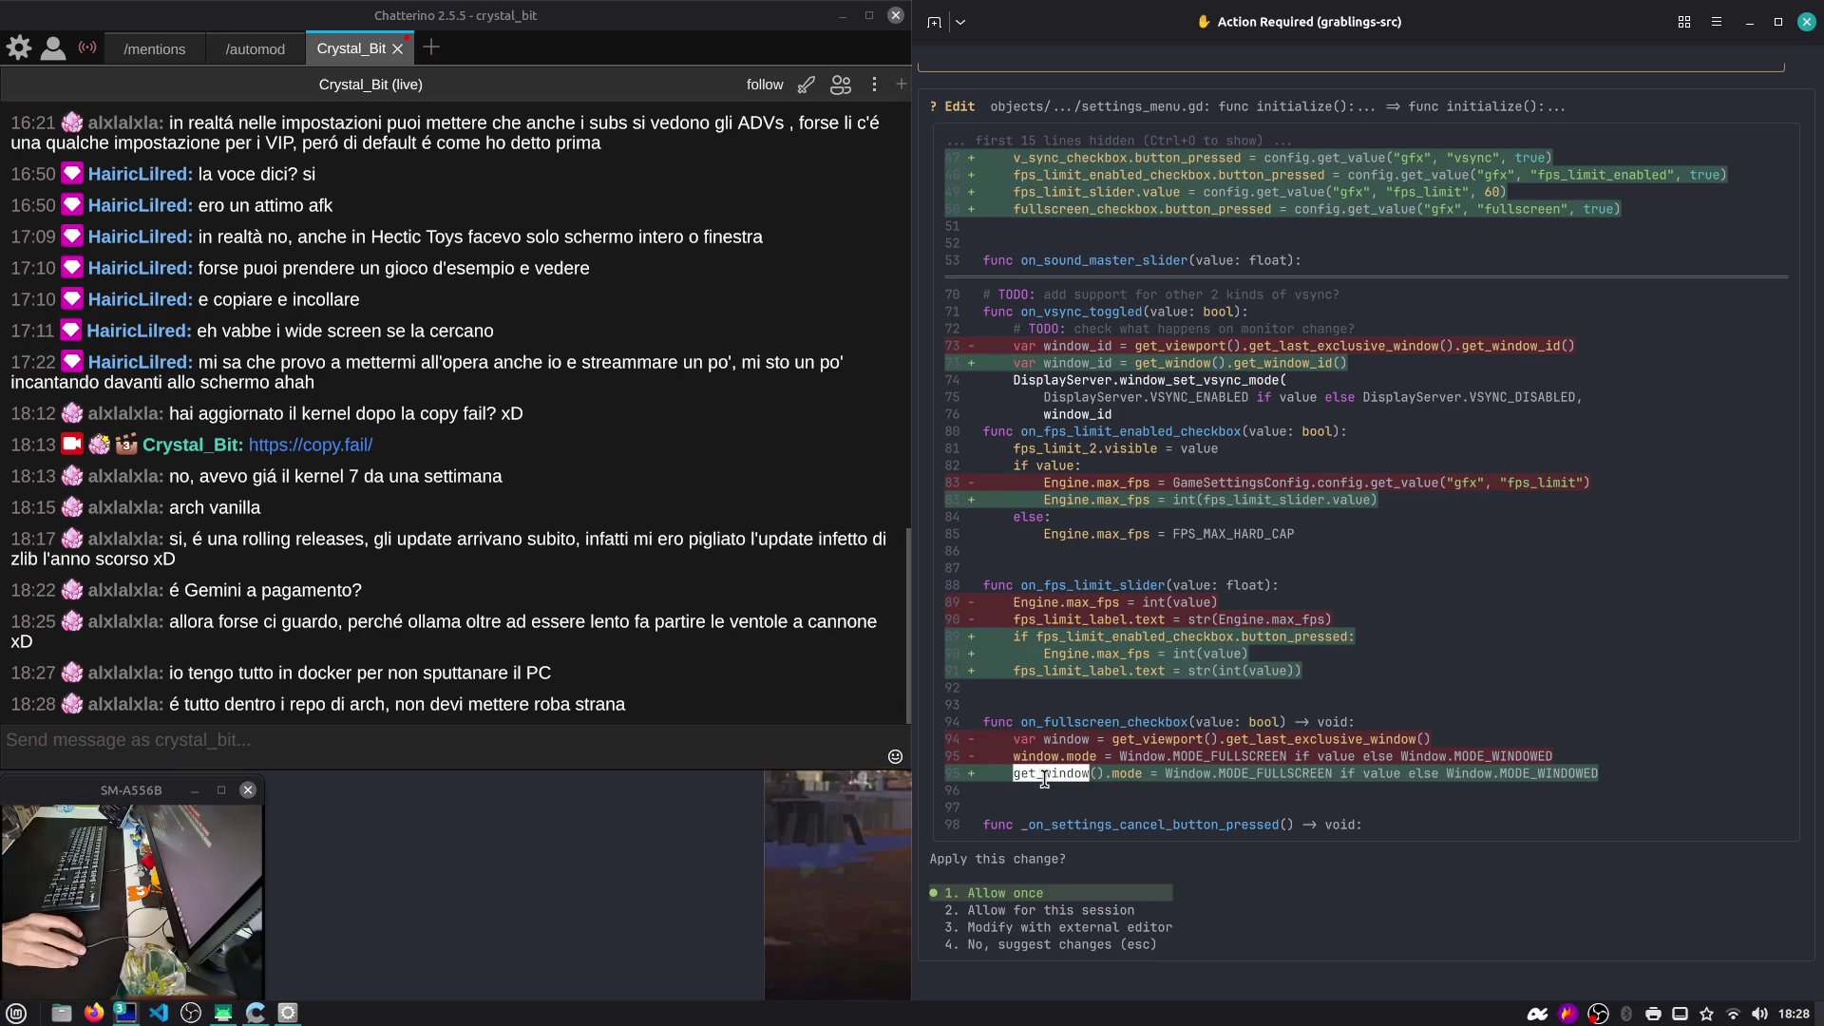
left_click(1038, 777)
triple_click(1038, 776)
left_click(1036, 771)
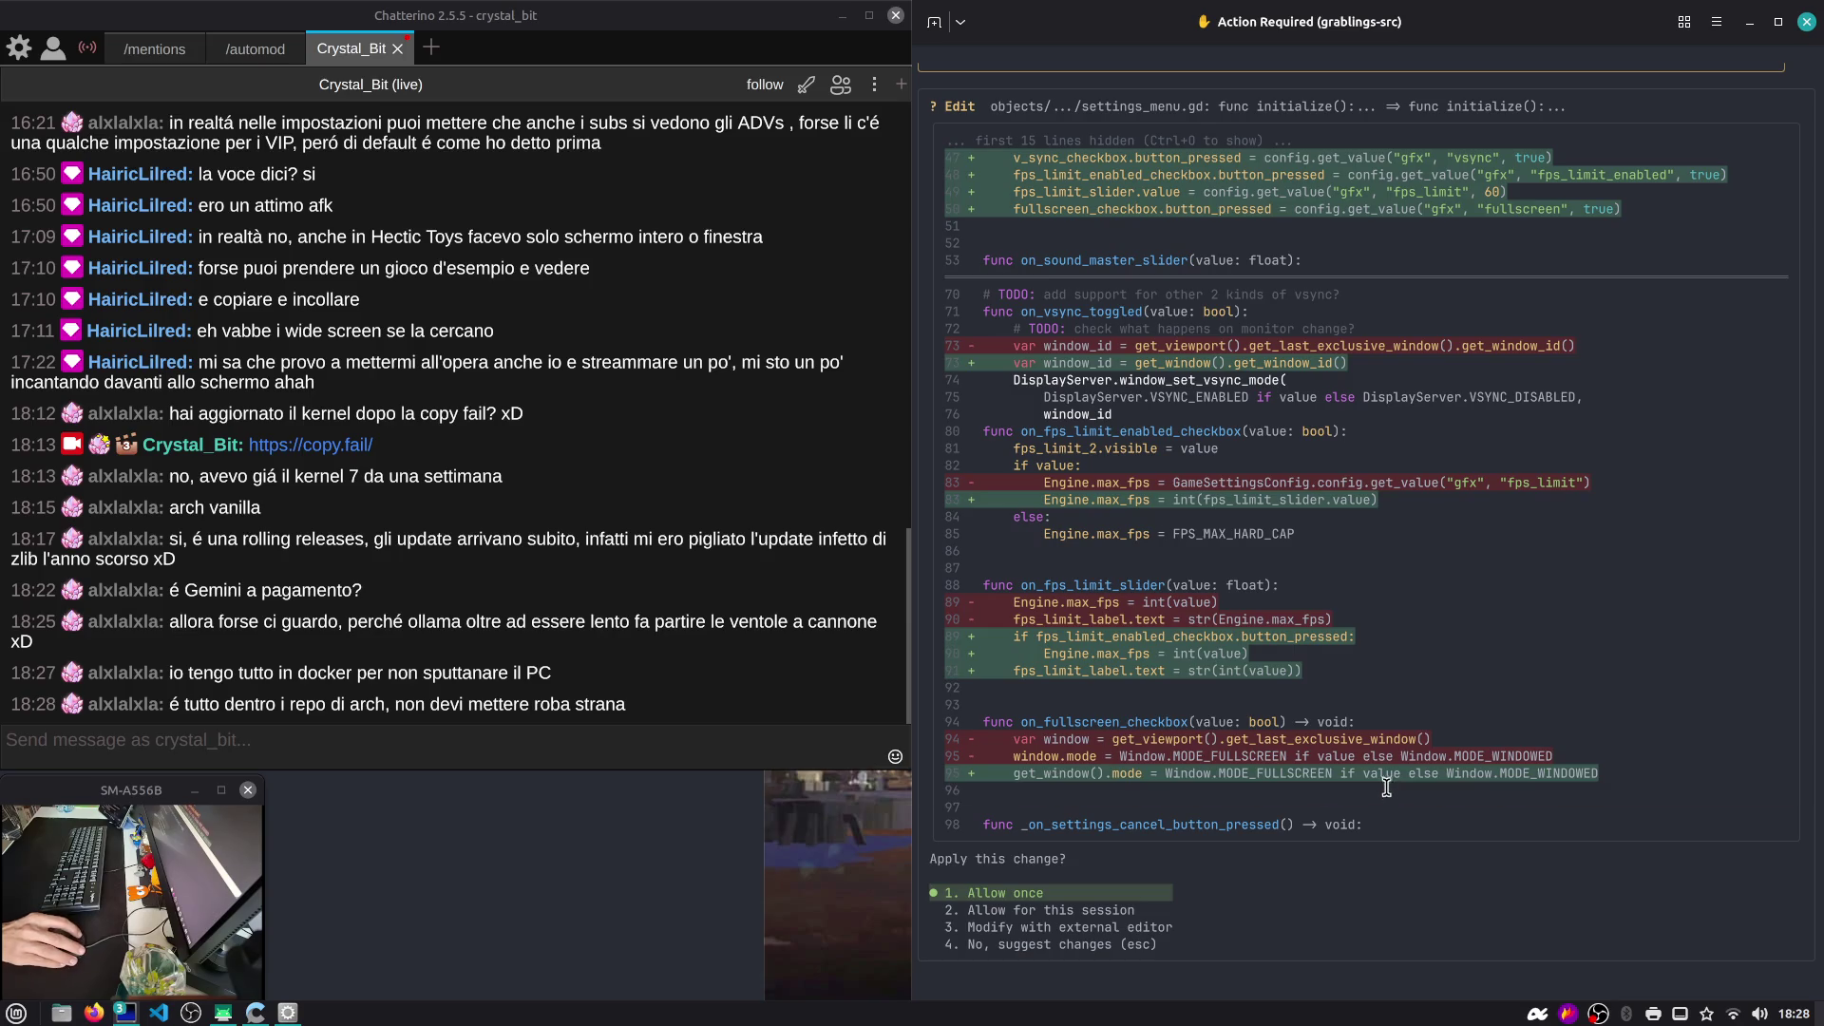
double_click(1035, 772)
double_click(1271, 738)
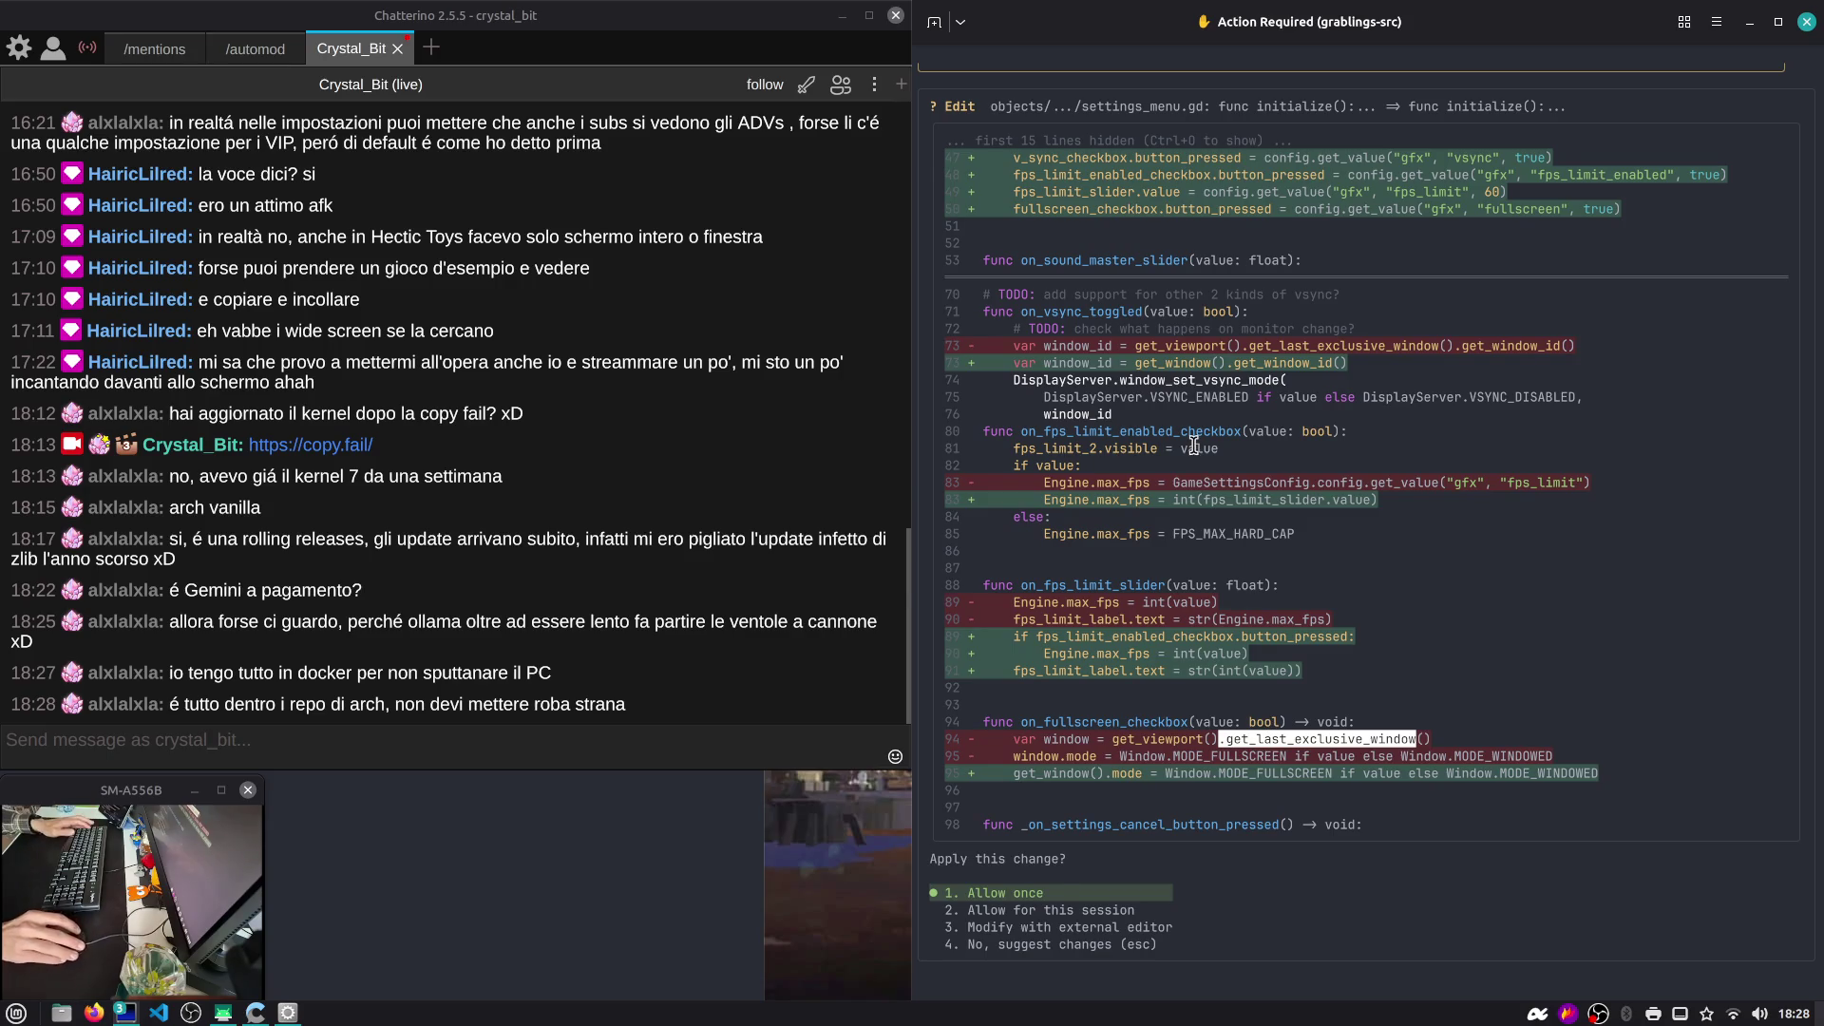
left_click(1161, 459)
Step: Launch Godot 4.6.x from the launcher search and open the grablings project
key("alt+Tab")
key("alt+Tab")
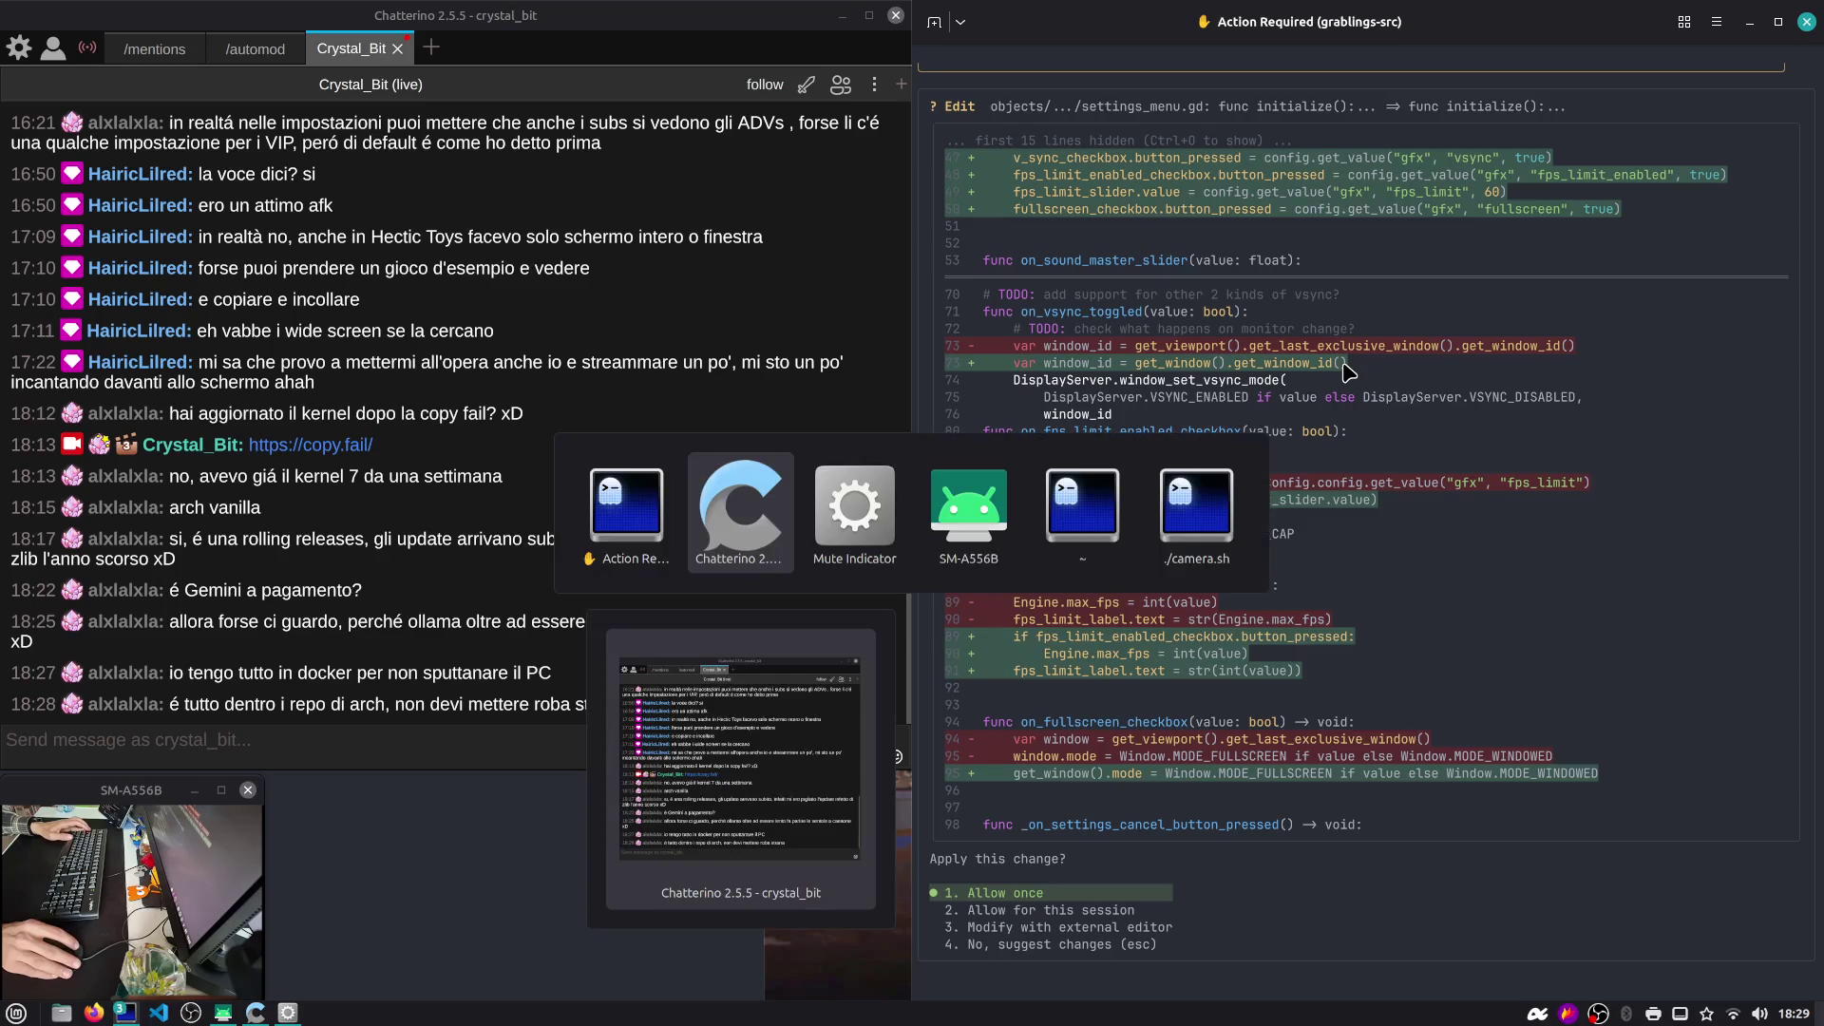
type("godo")
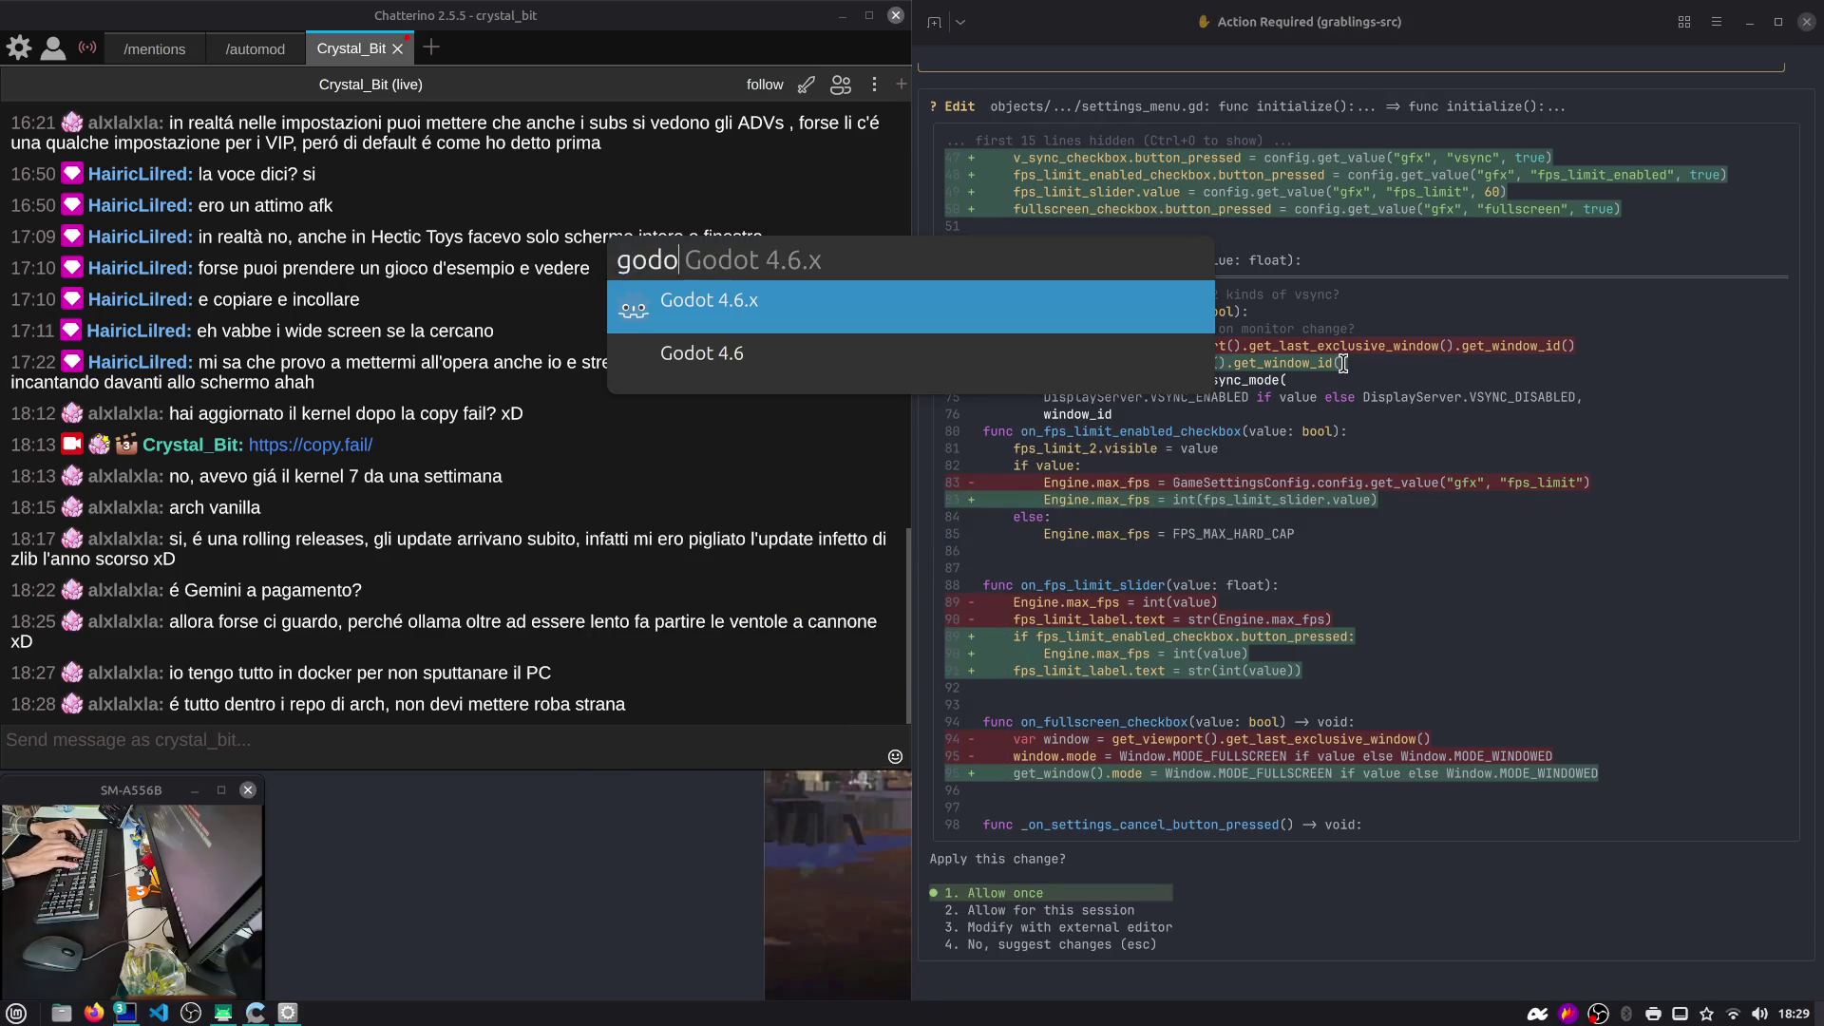
key("Return")
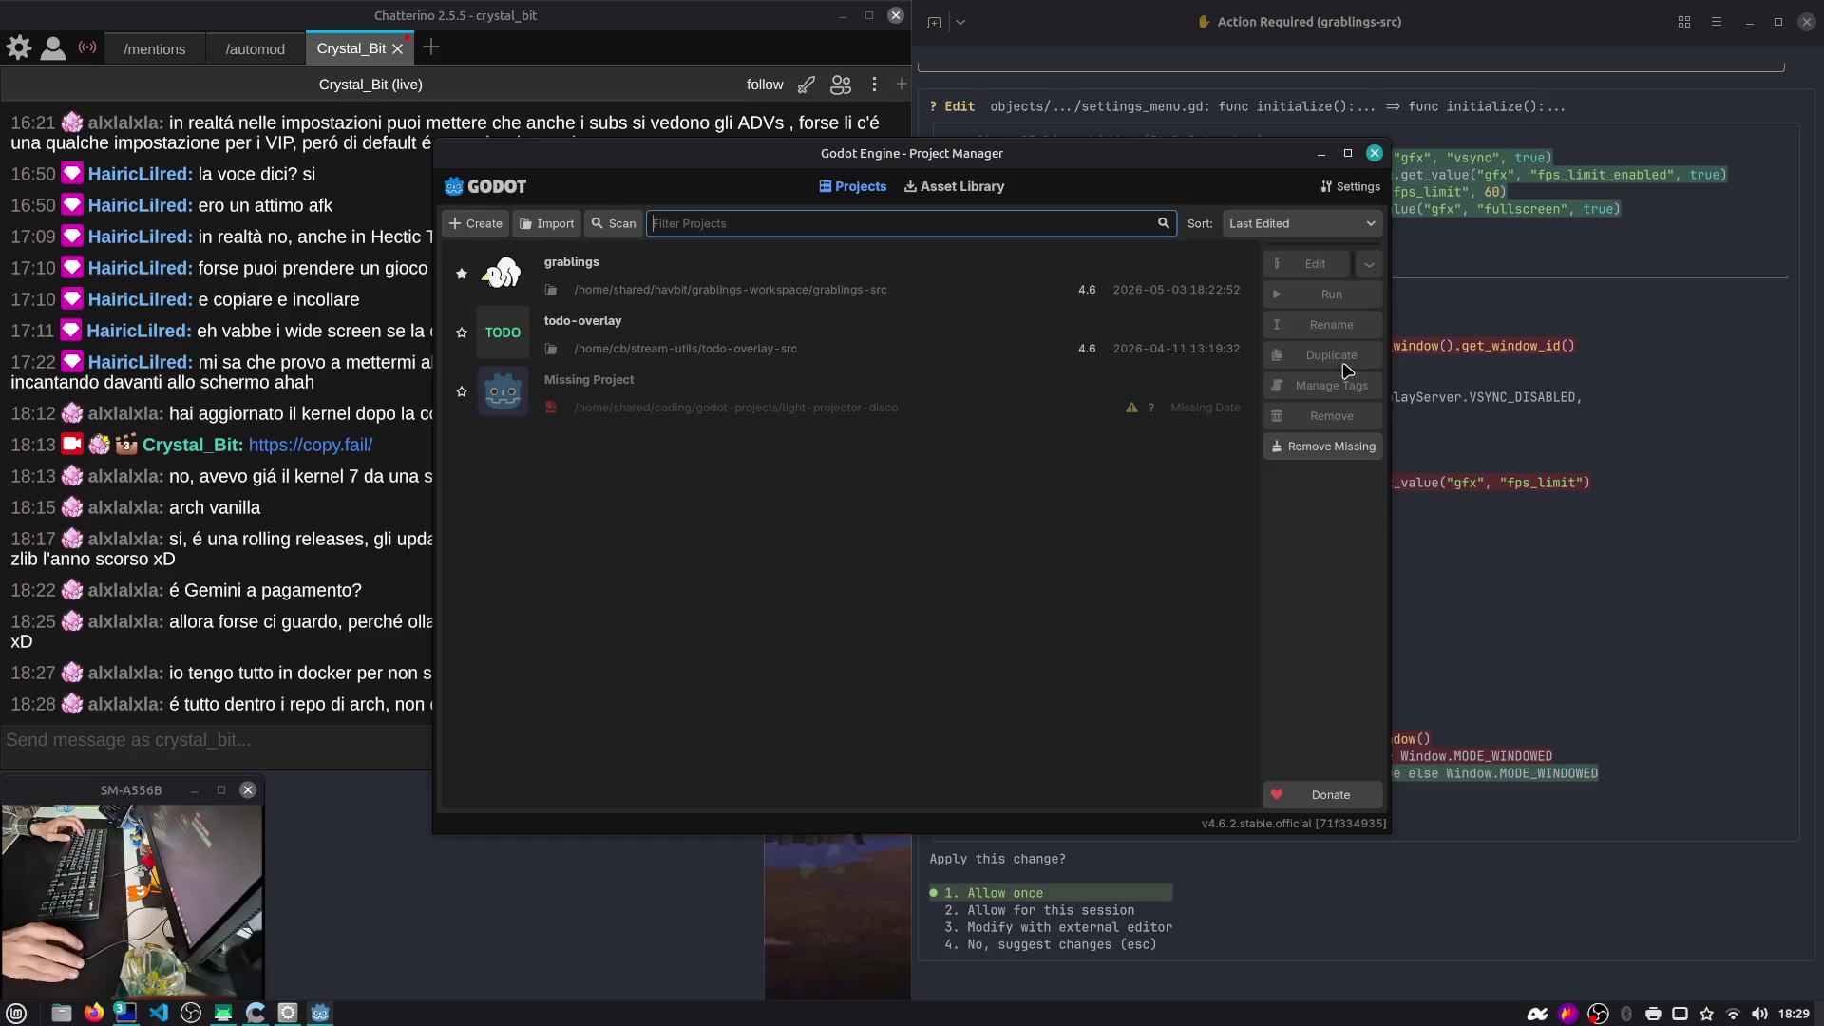
double_click(1090, 259)
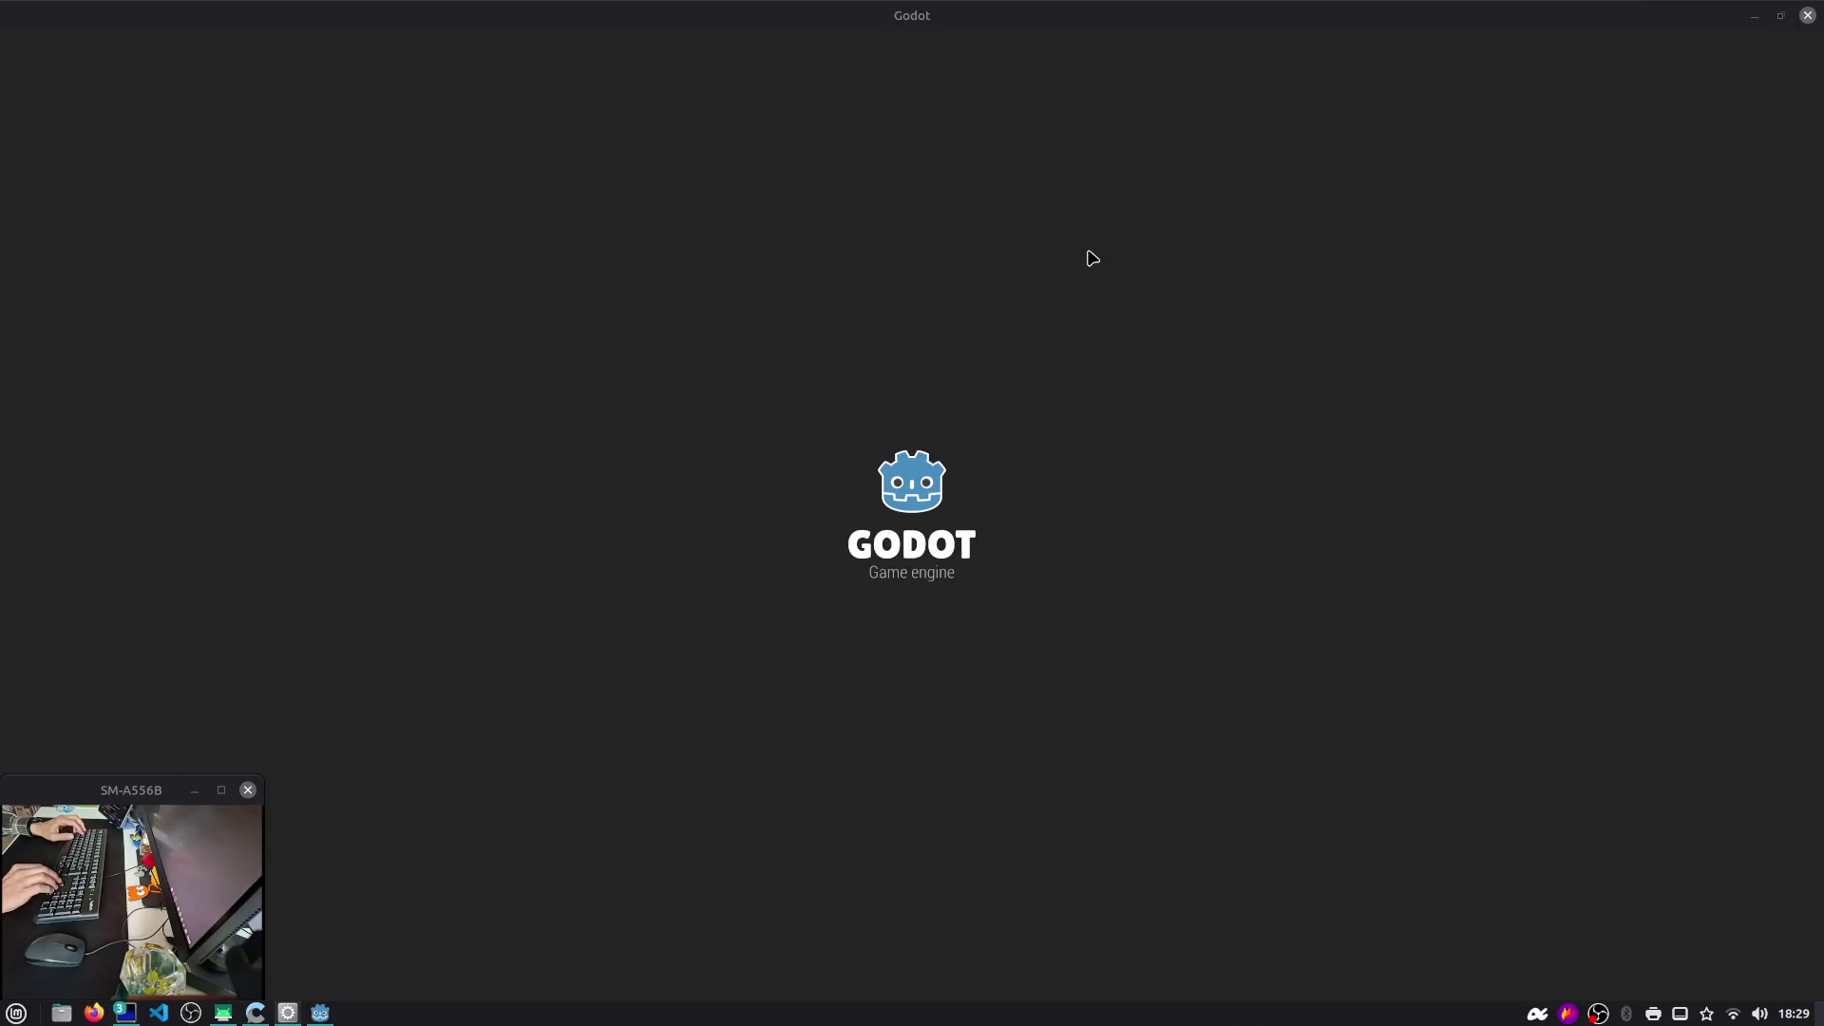
Step: Reload the externally modified files from disk and go to line 73's get_last_exclusive_window call
key("alt+Tab")
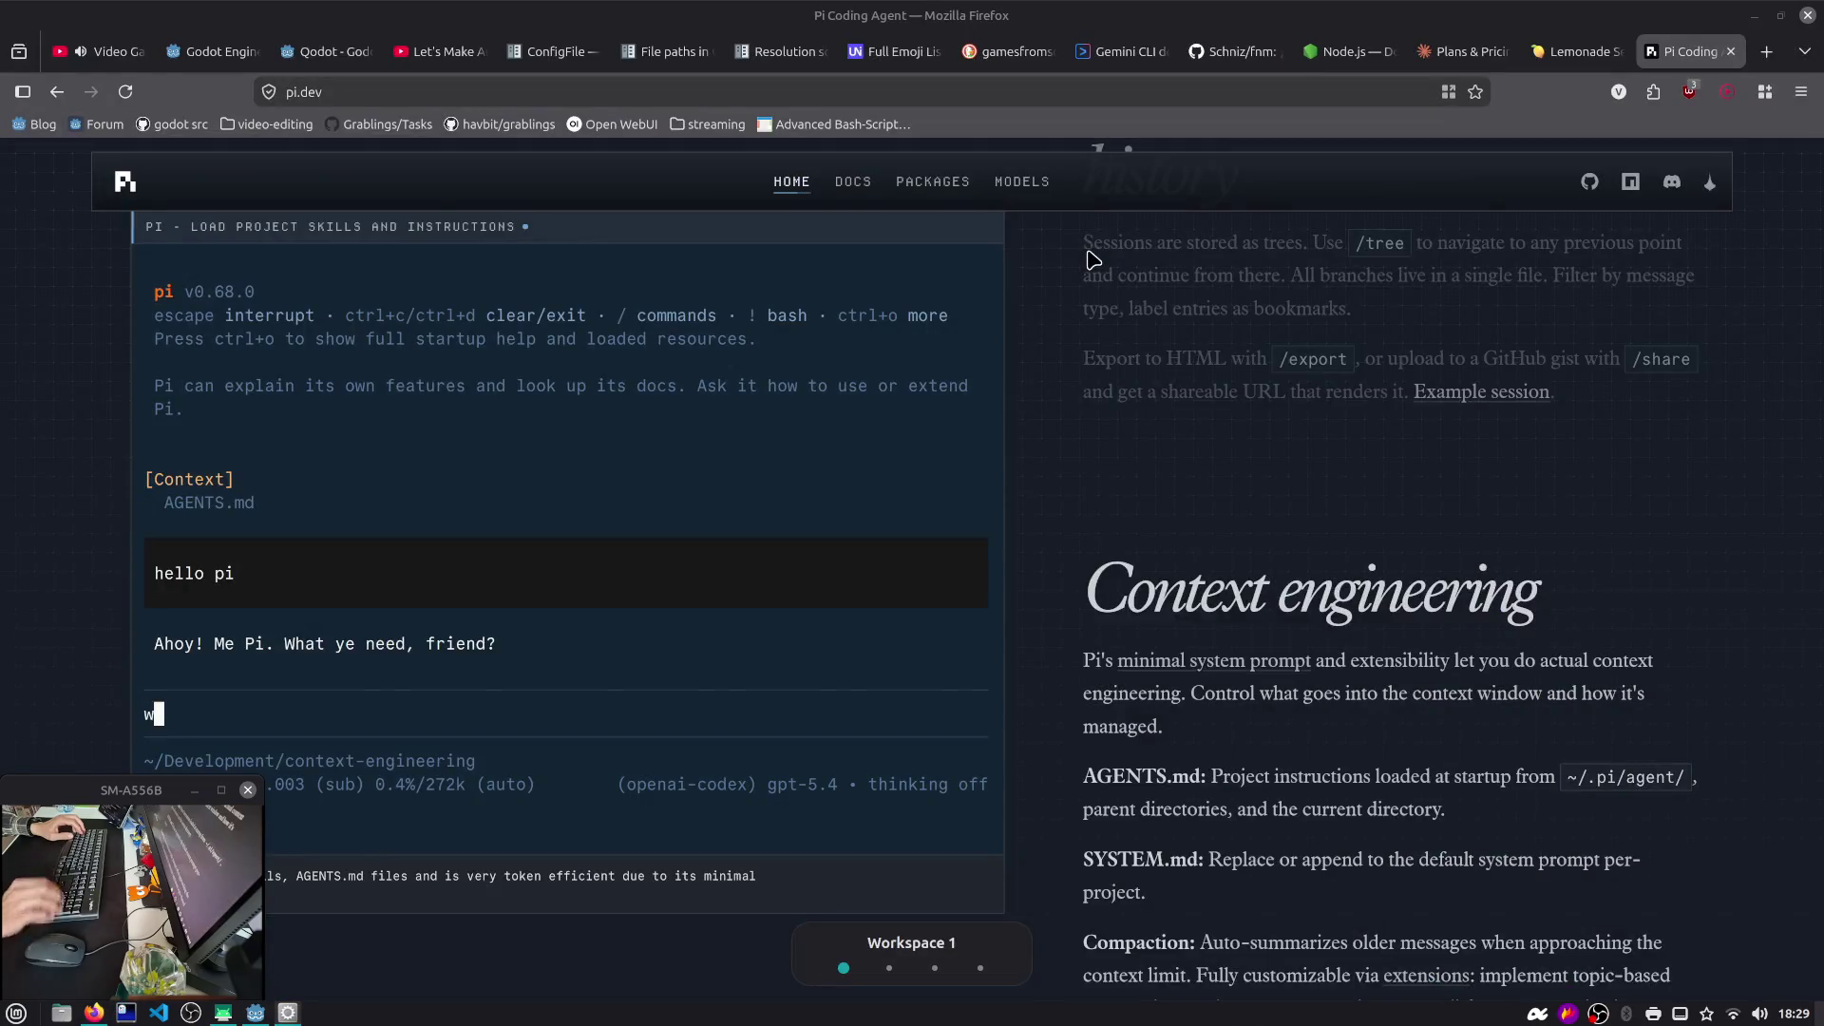
key("alt+Tab")
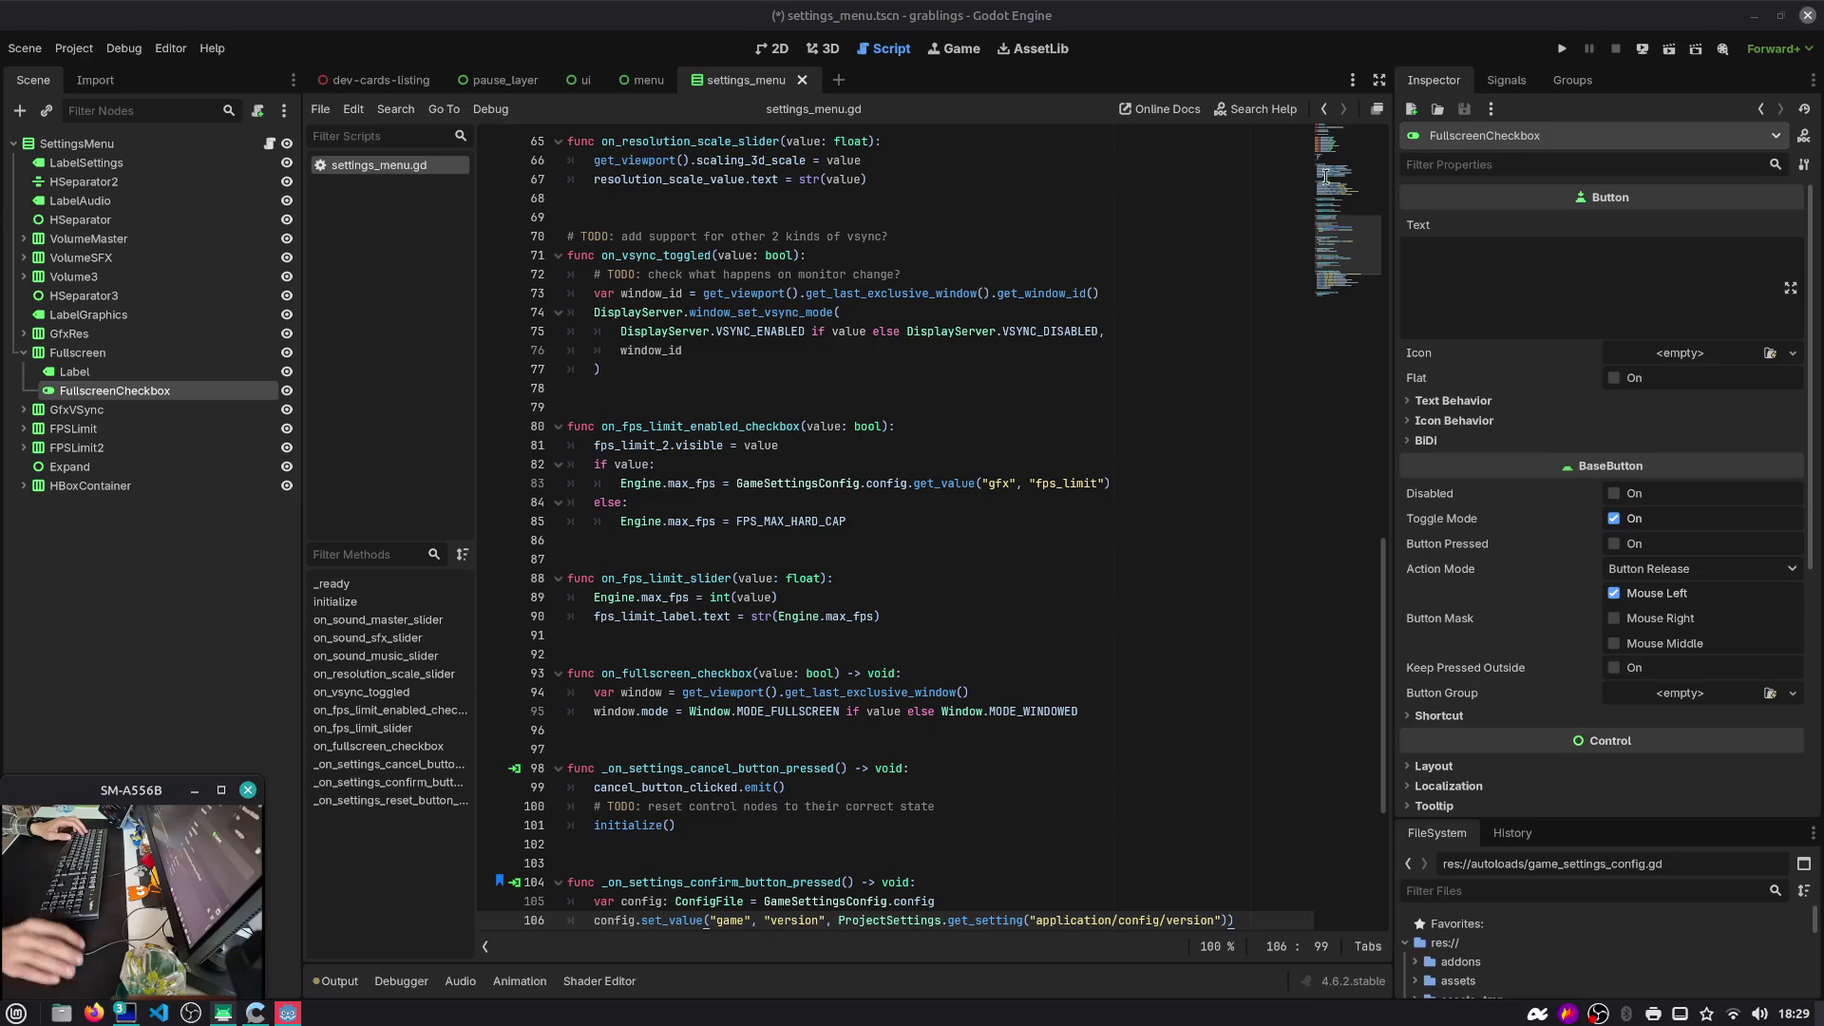
left_click(1807, 15)
left_click(798, 528)
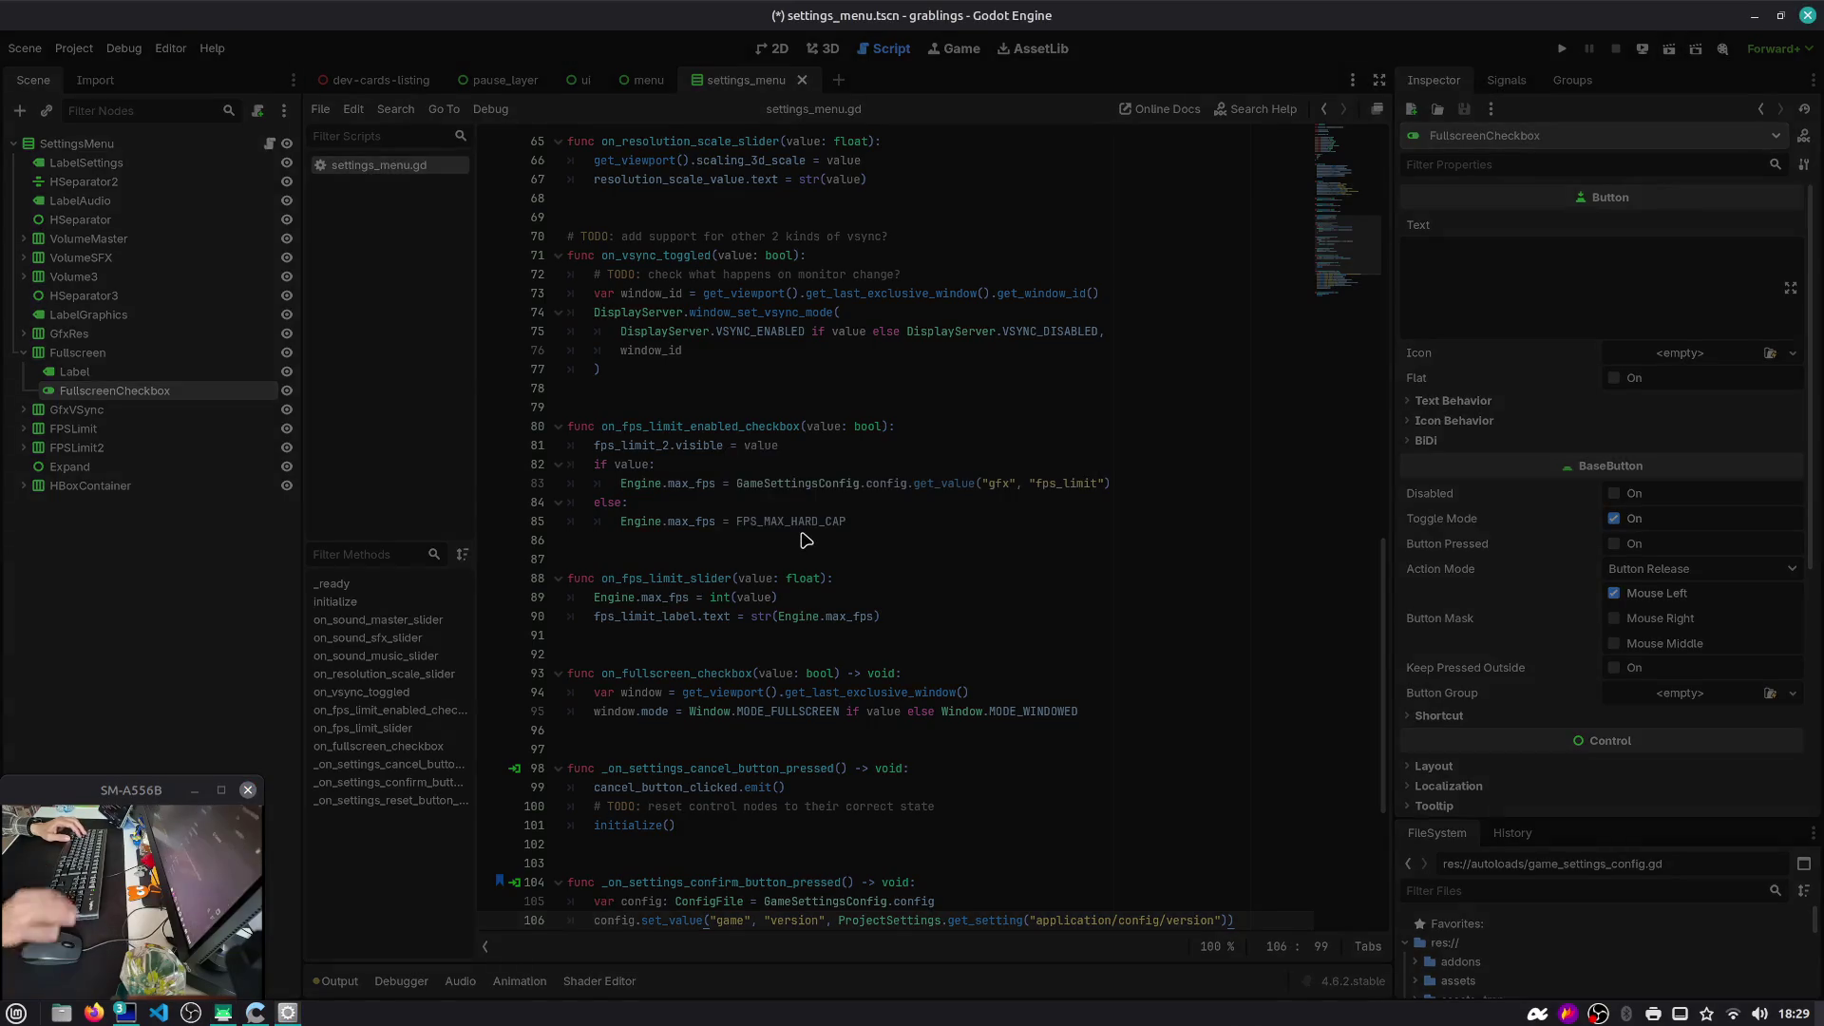
key("ctrl+alt+Right")
key("ctrl+alt+Right")
key("ctrl+alt+Left")
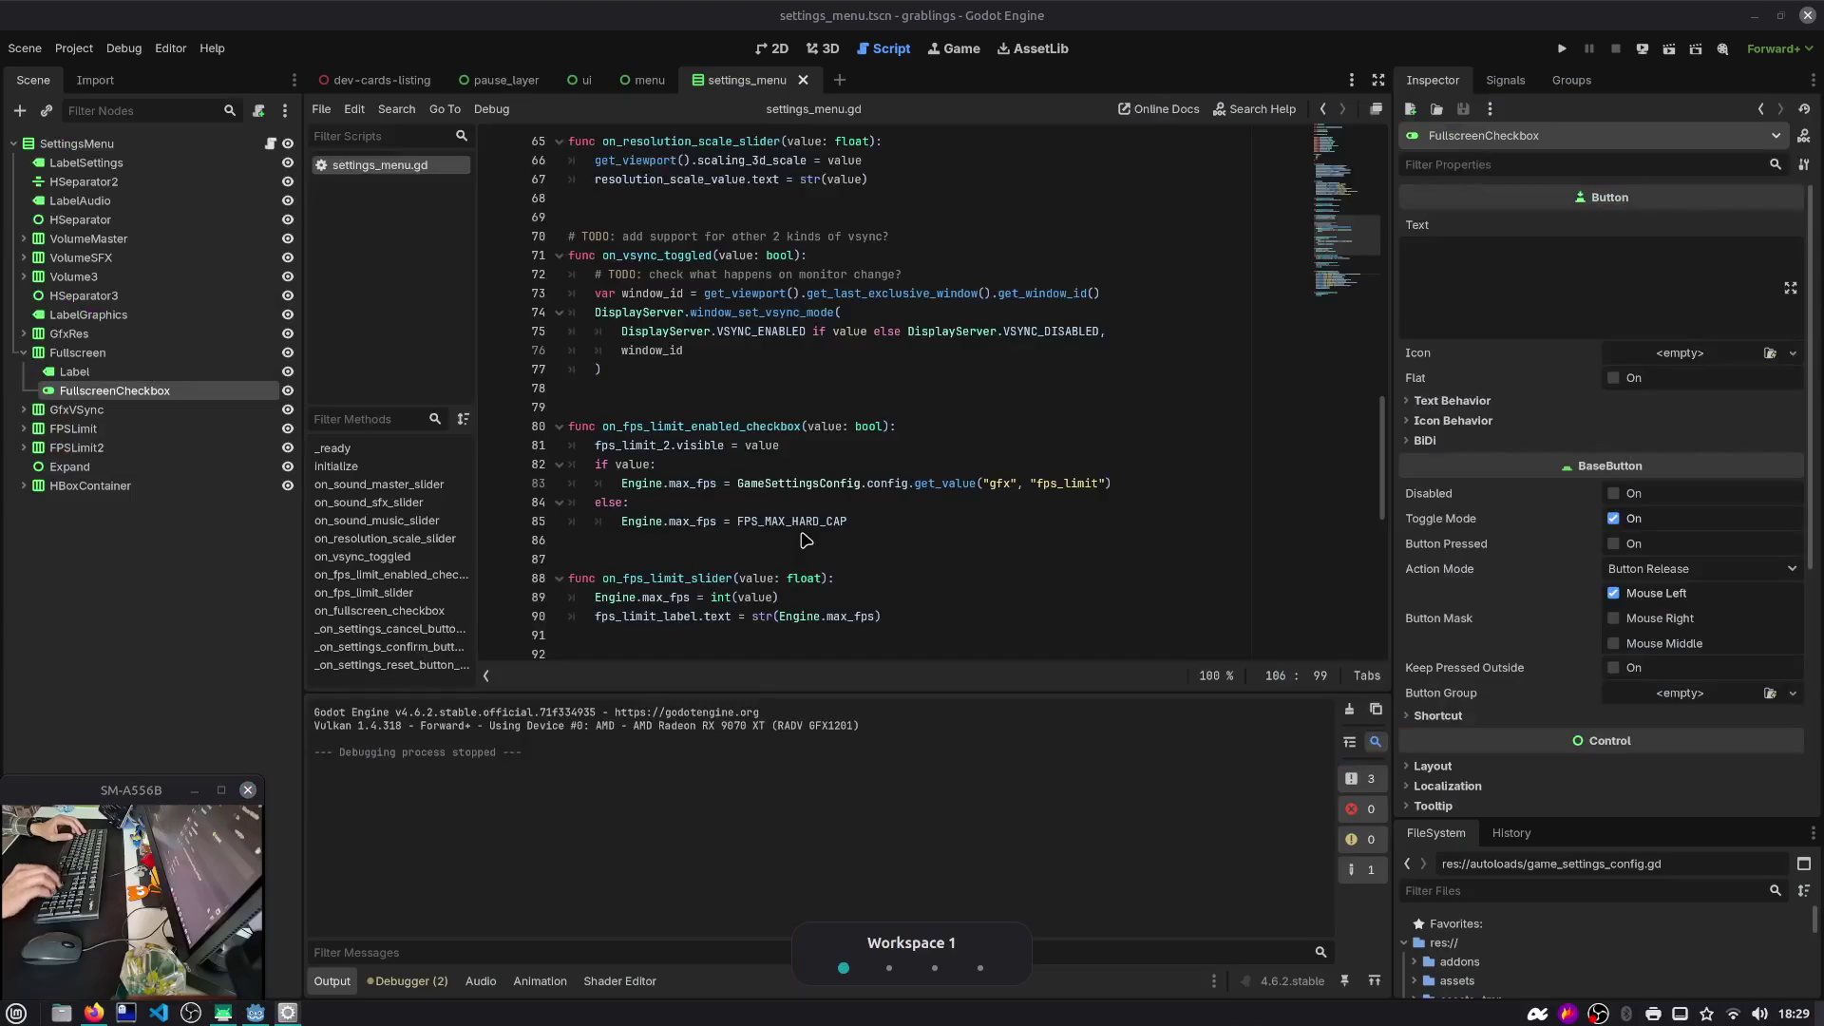
left_click(883, 645)
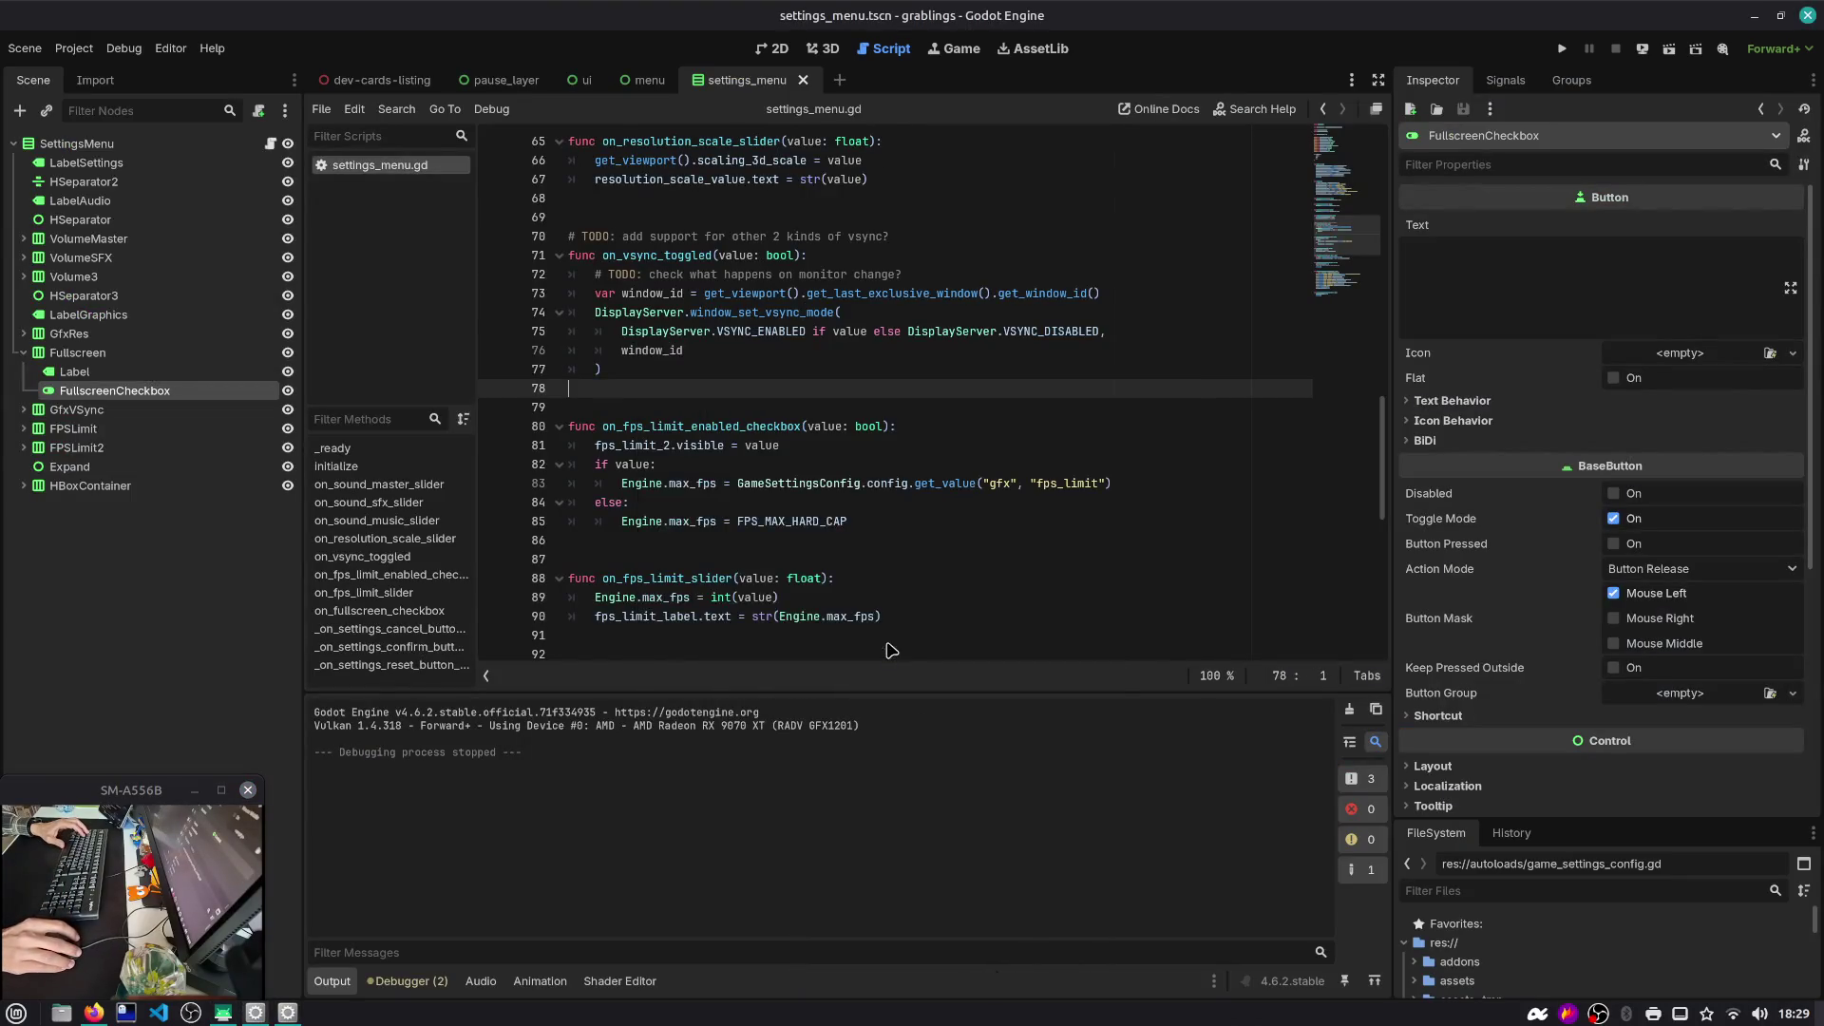
scroll(838, 372, "up", 1)
left_click(833, 352)
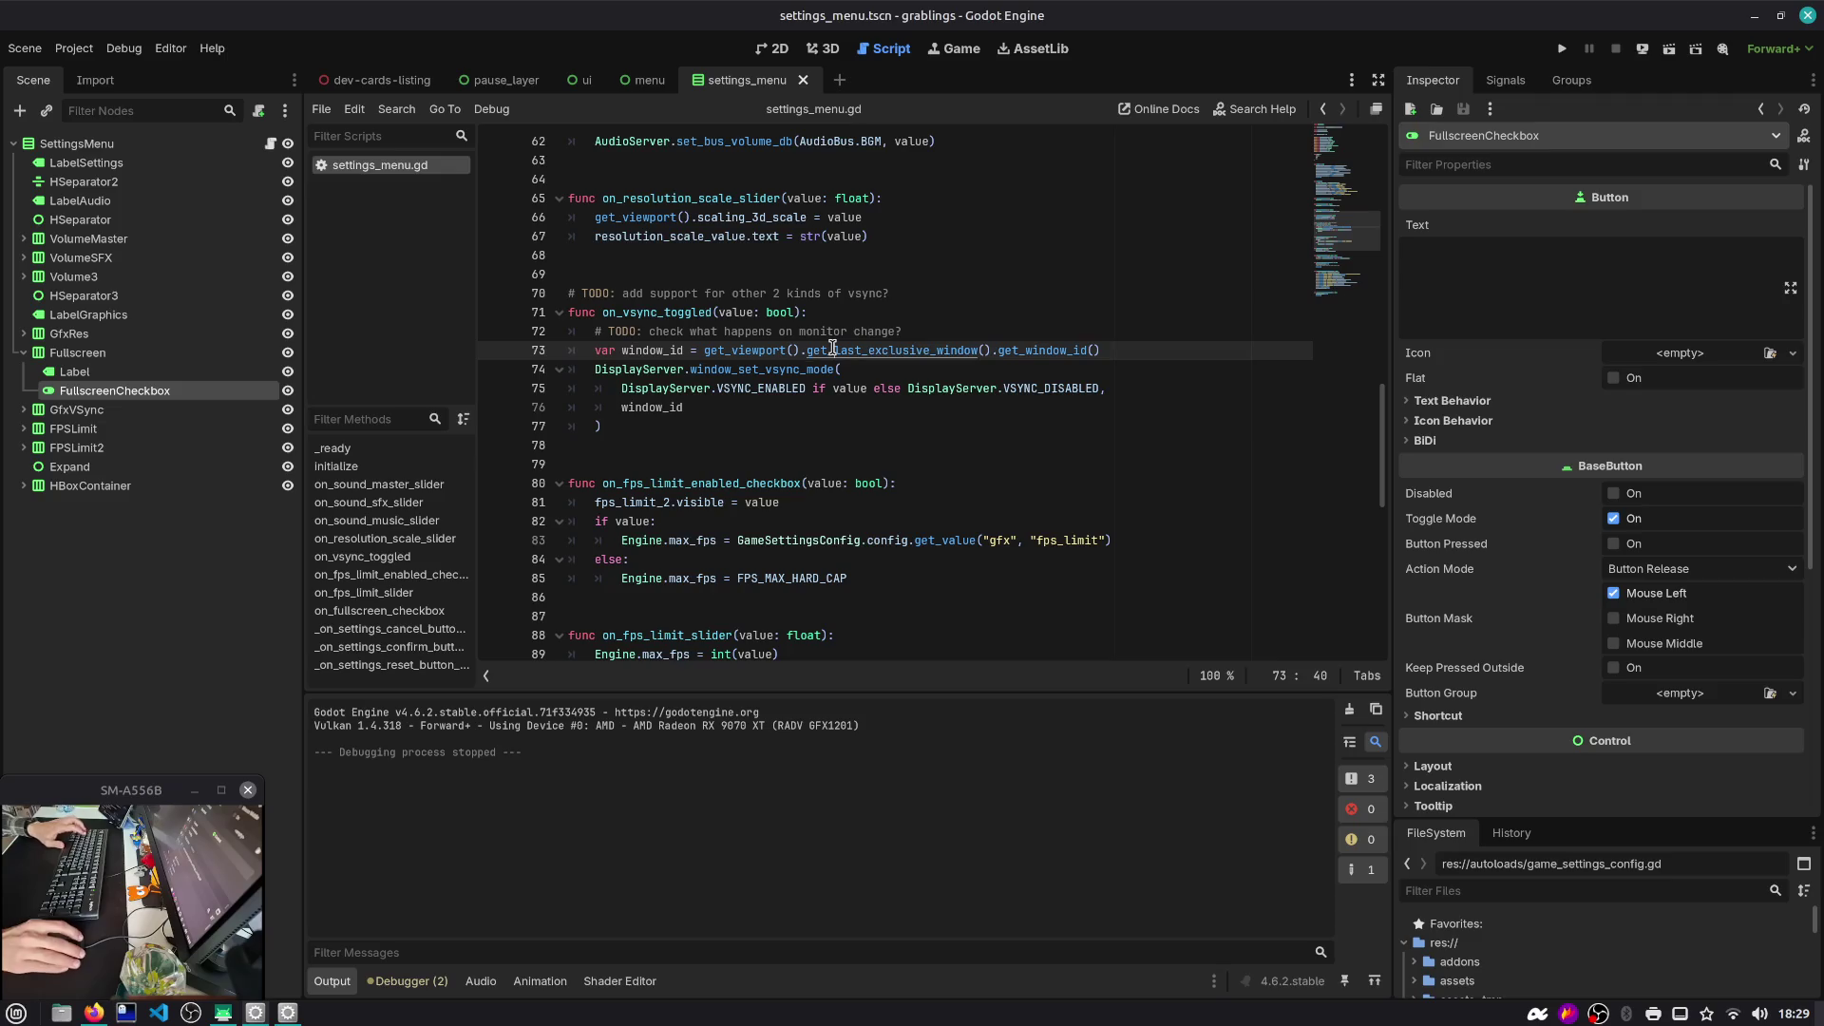
Step: Read the Node docs for get_last_exclusive_window(), then return to settings_menu.gd and the Gemini terminal
left_click(849, 354, "ctrl")
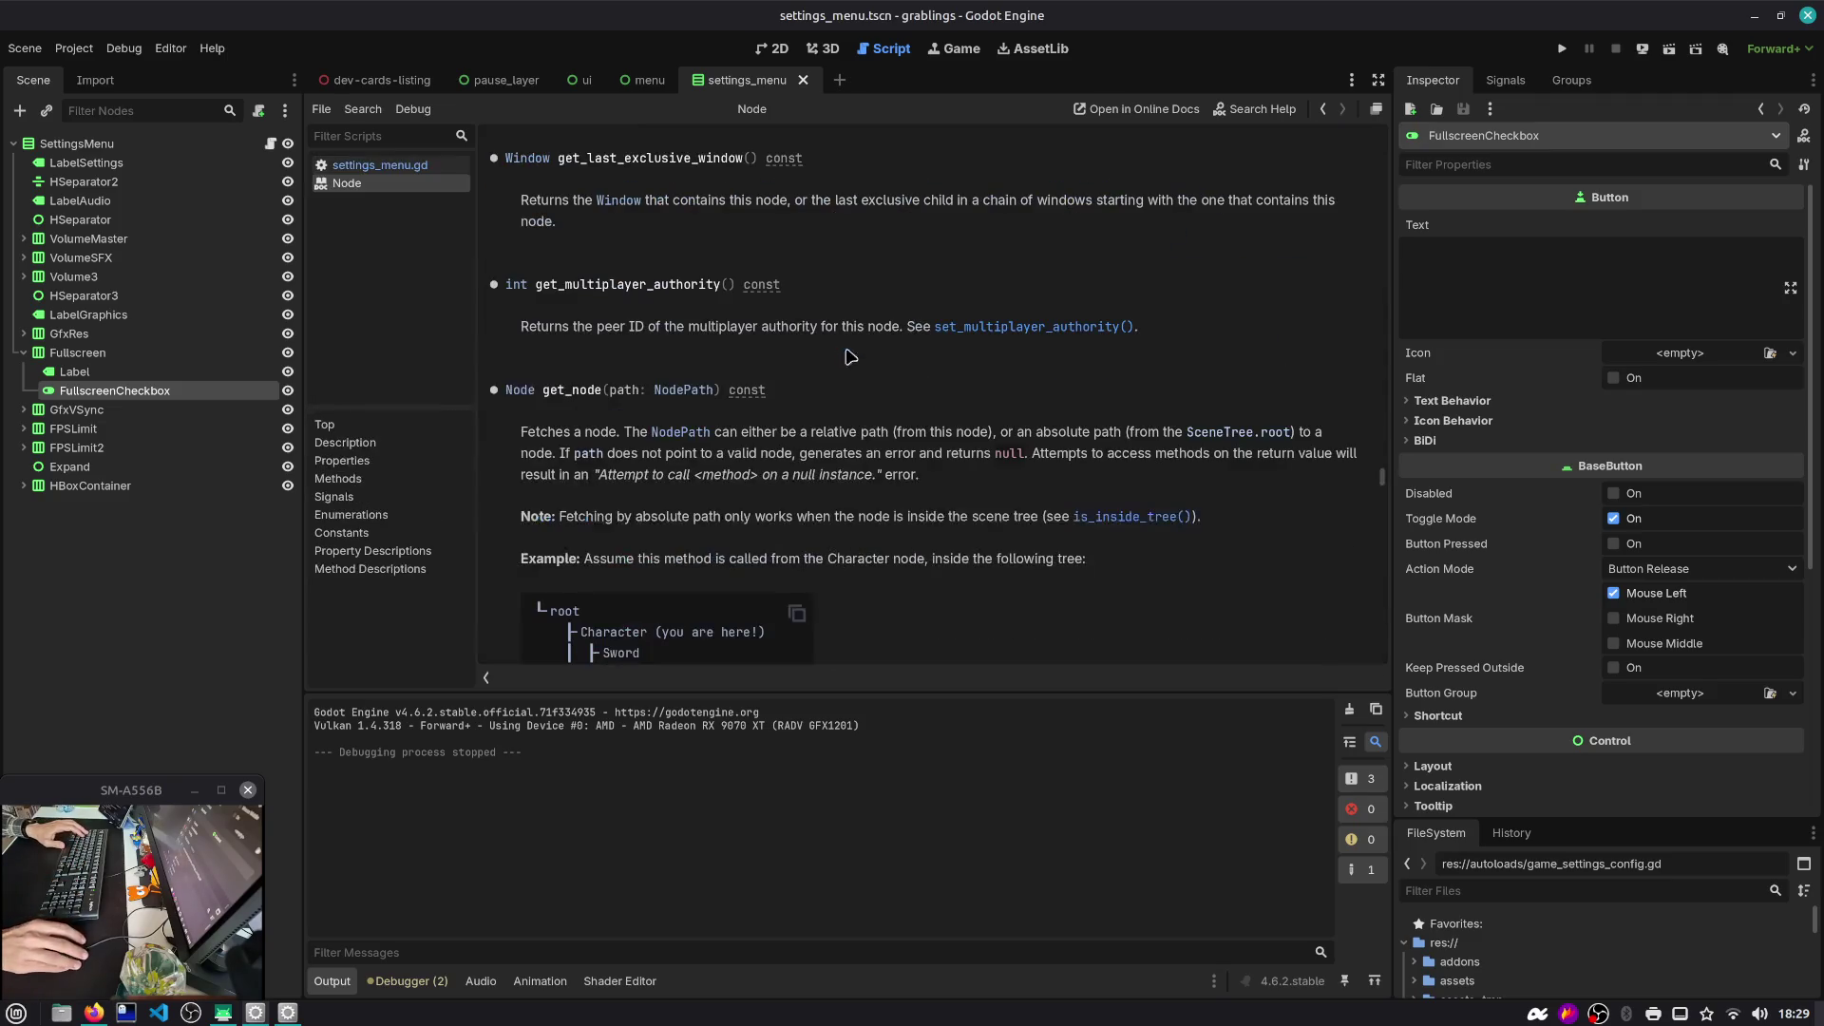
left_click_drag(537, 201, 728, 225)
left_click(698, 211)
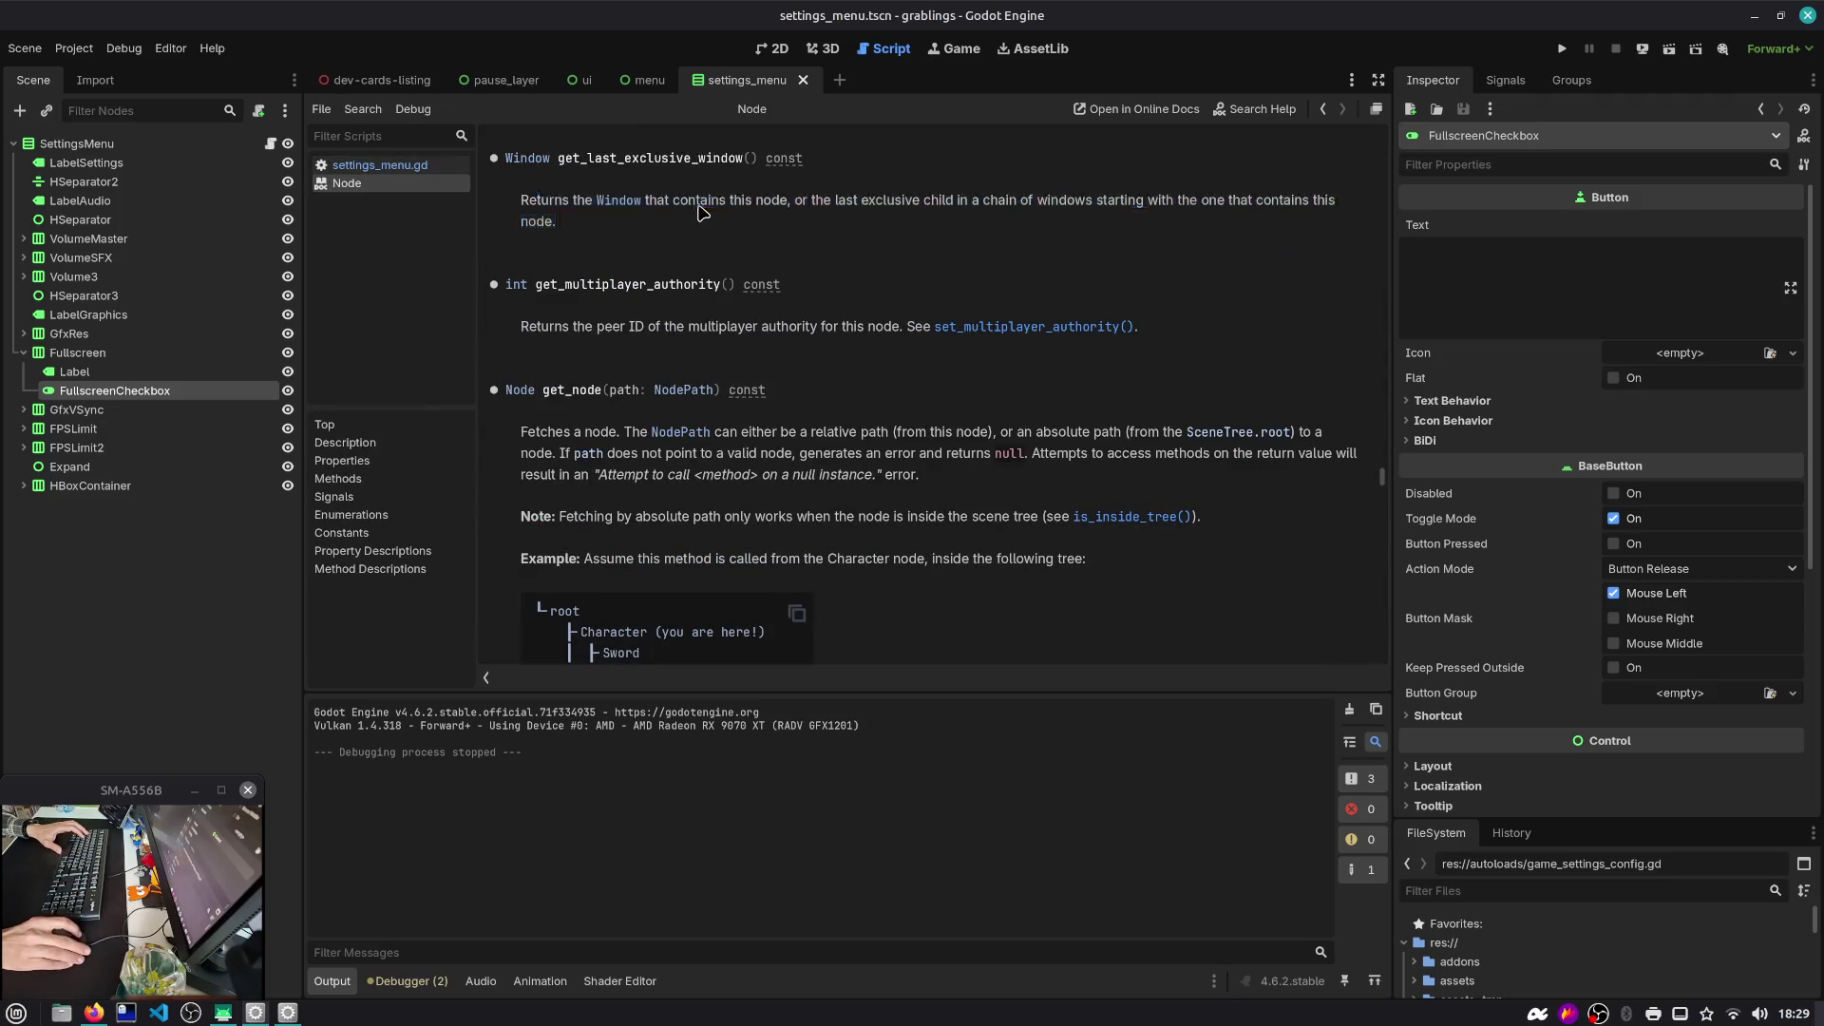
left_click_drag(725, 202, 875, 204)
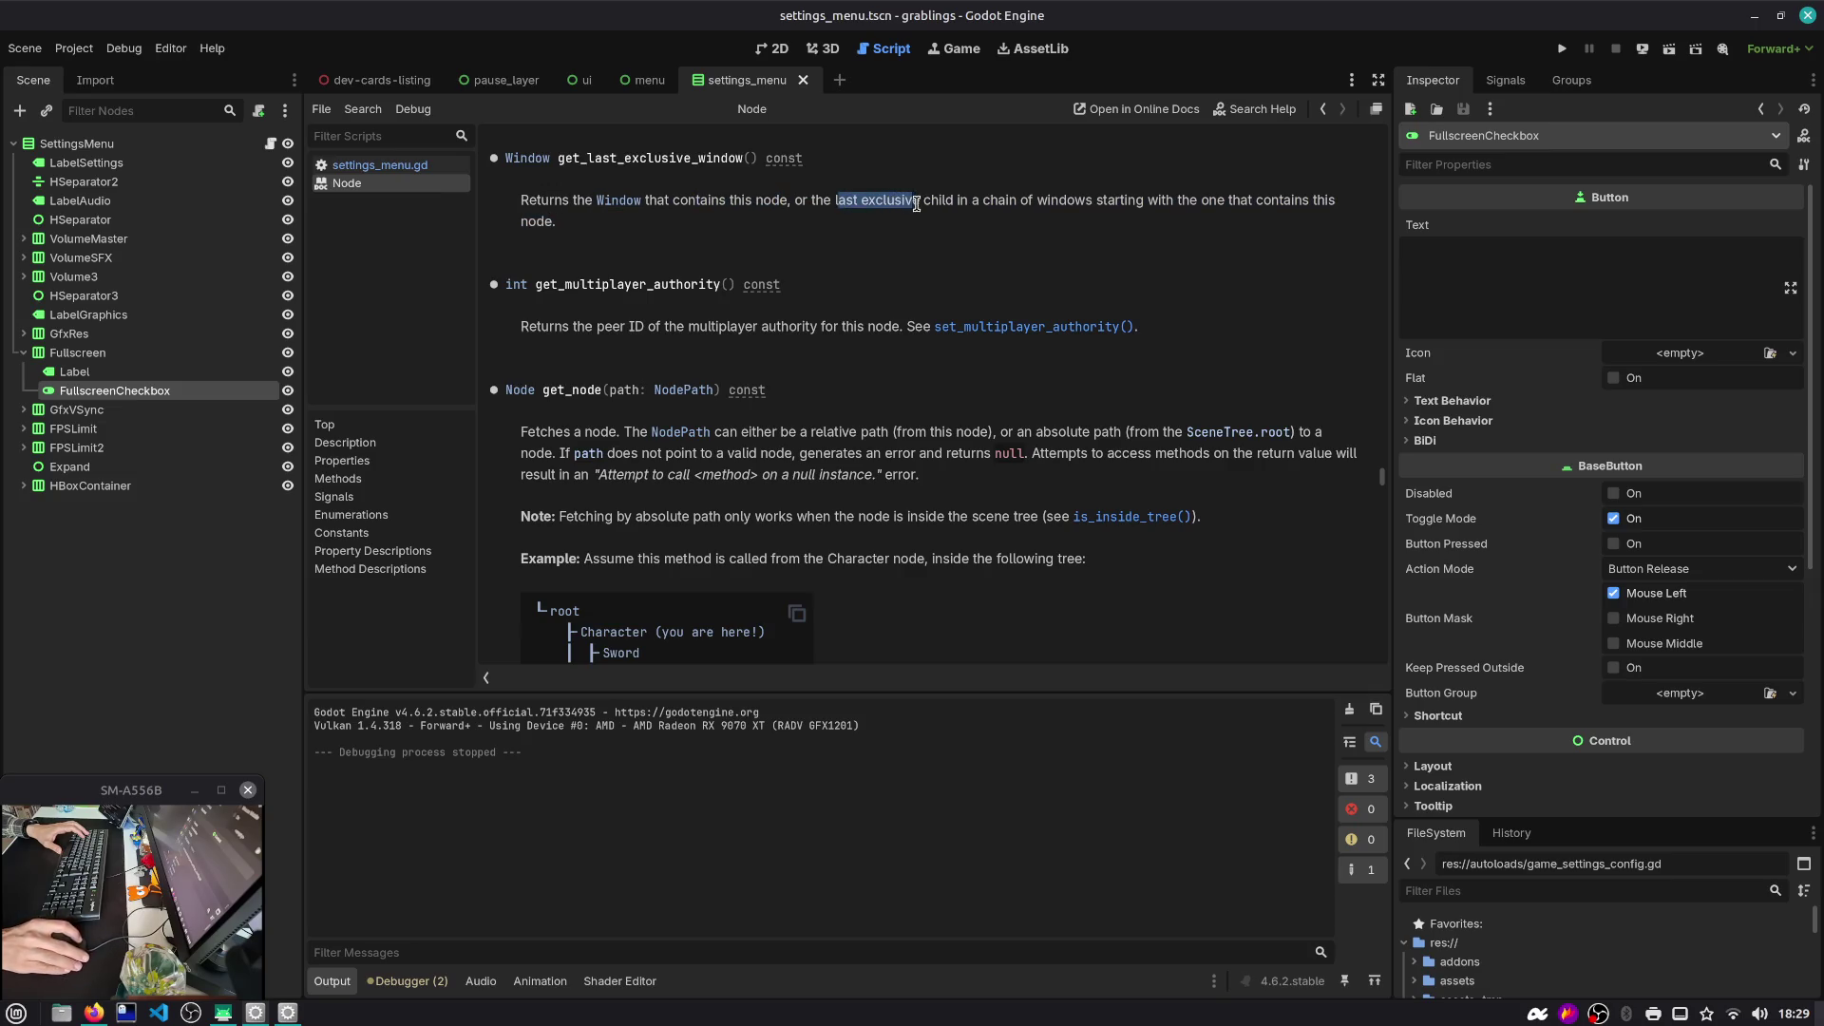
left_click_drag(988, 205, 1020, 203)
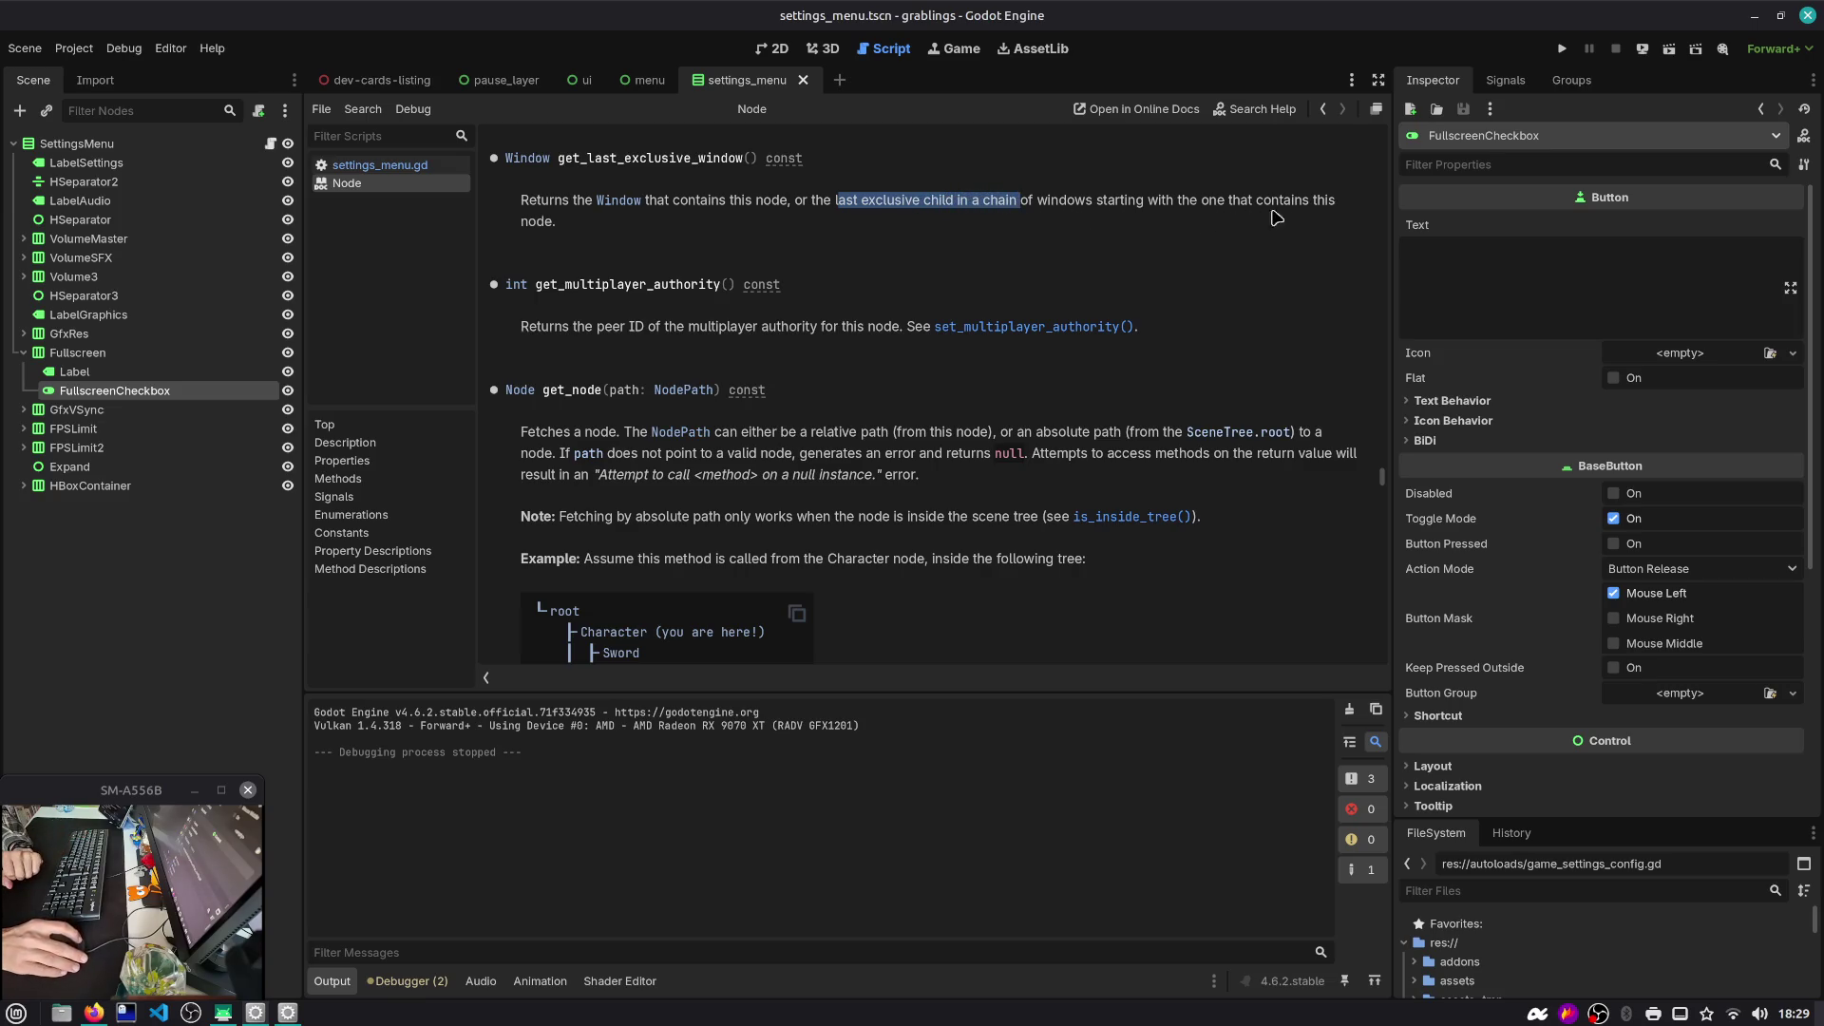
triple_click(570, 220)
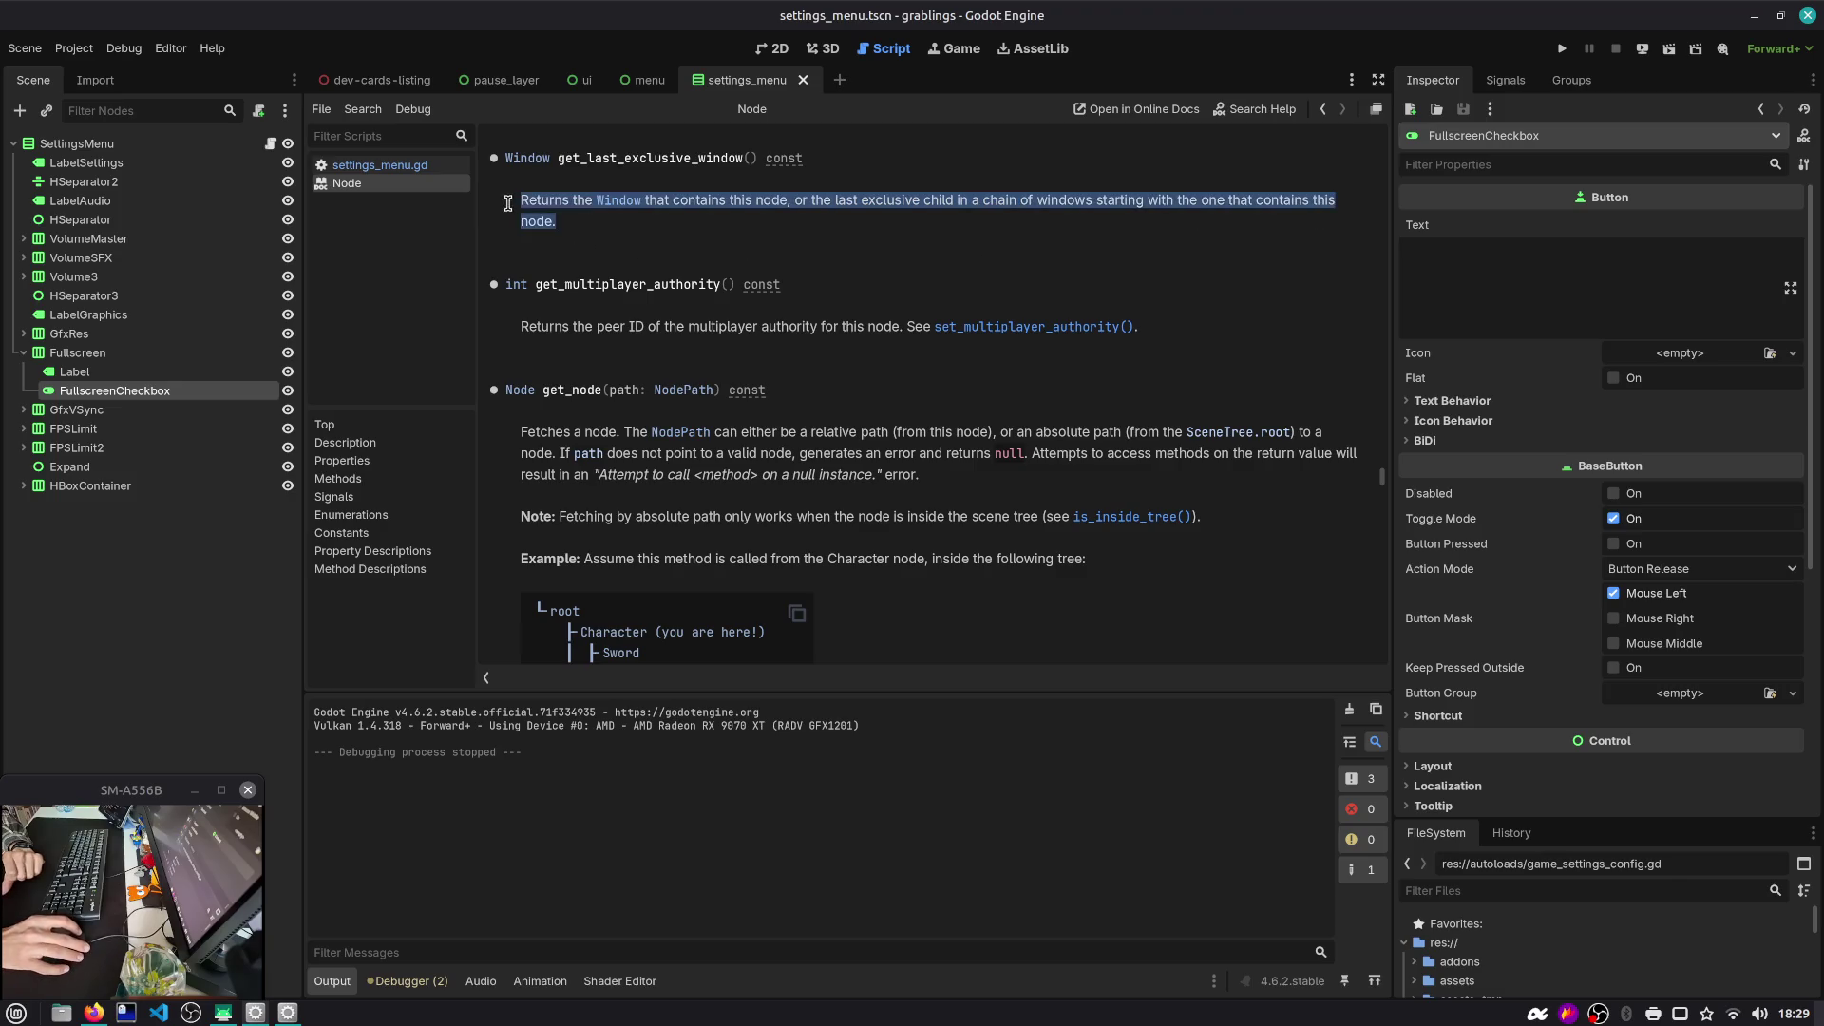
double_click(622, 163)
scroll(623, 169, "up", 3)
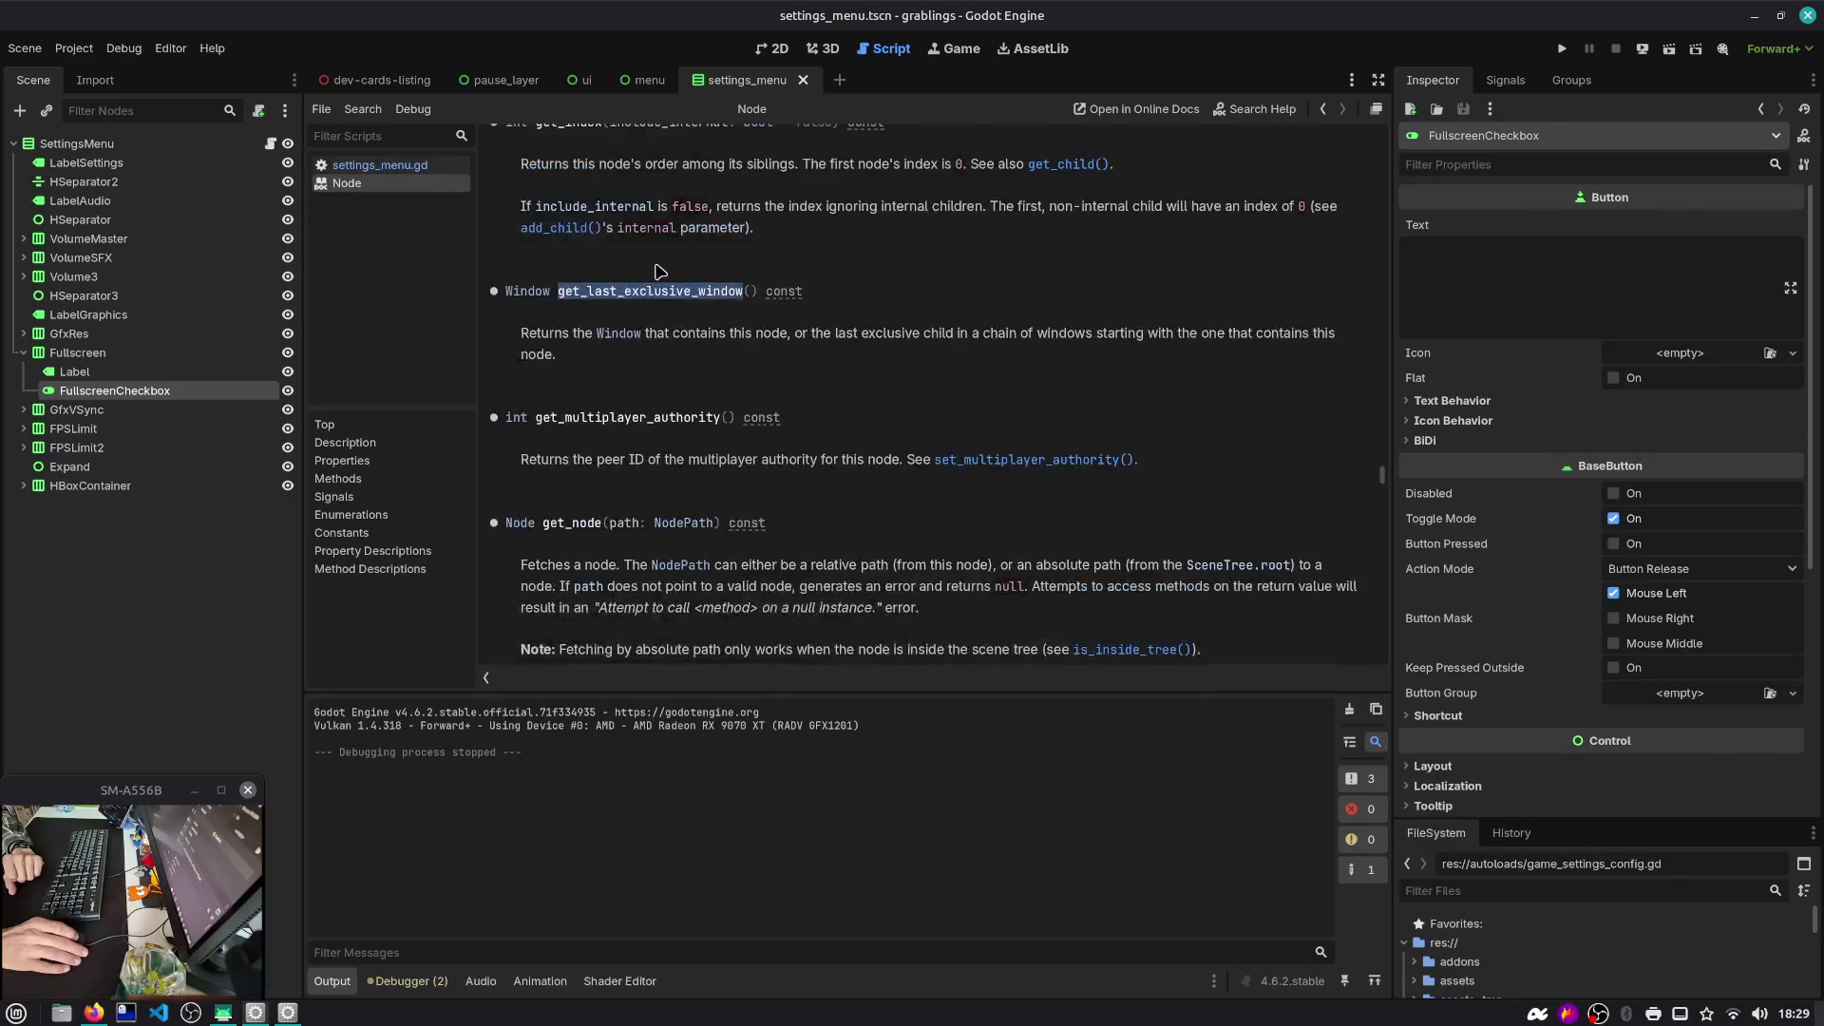
double_click(660, 359)
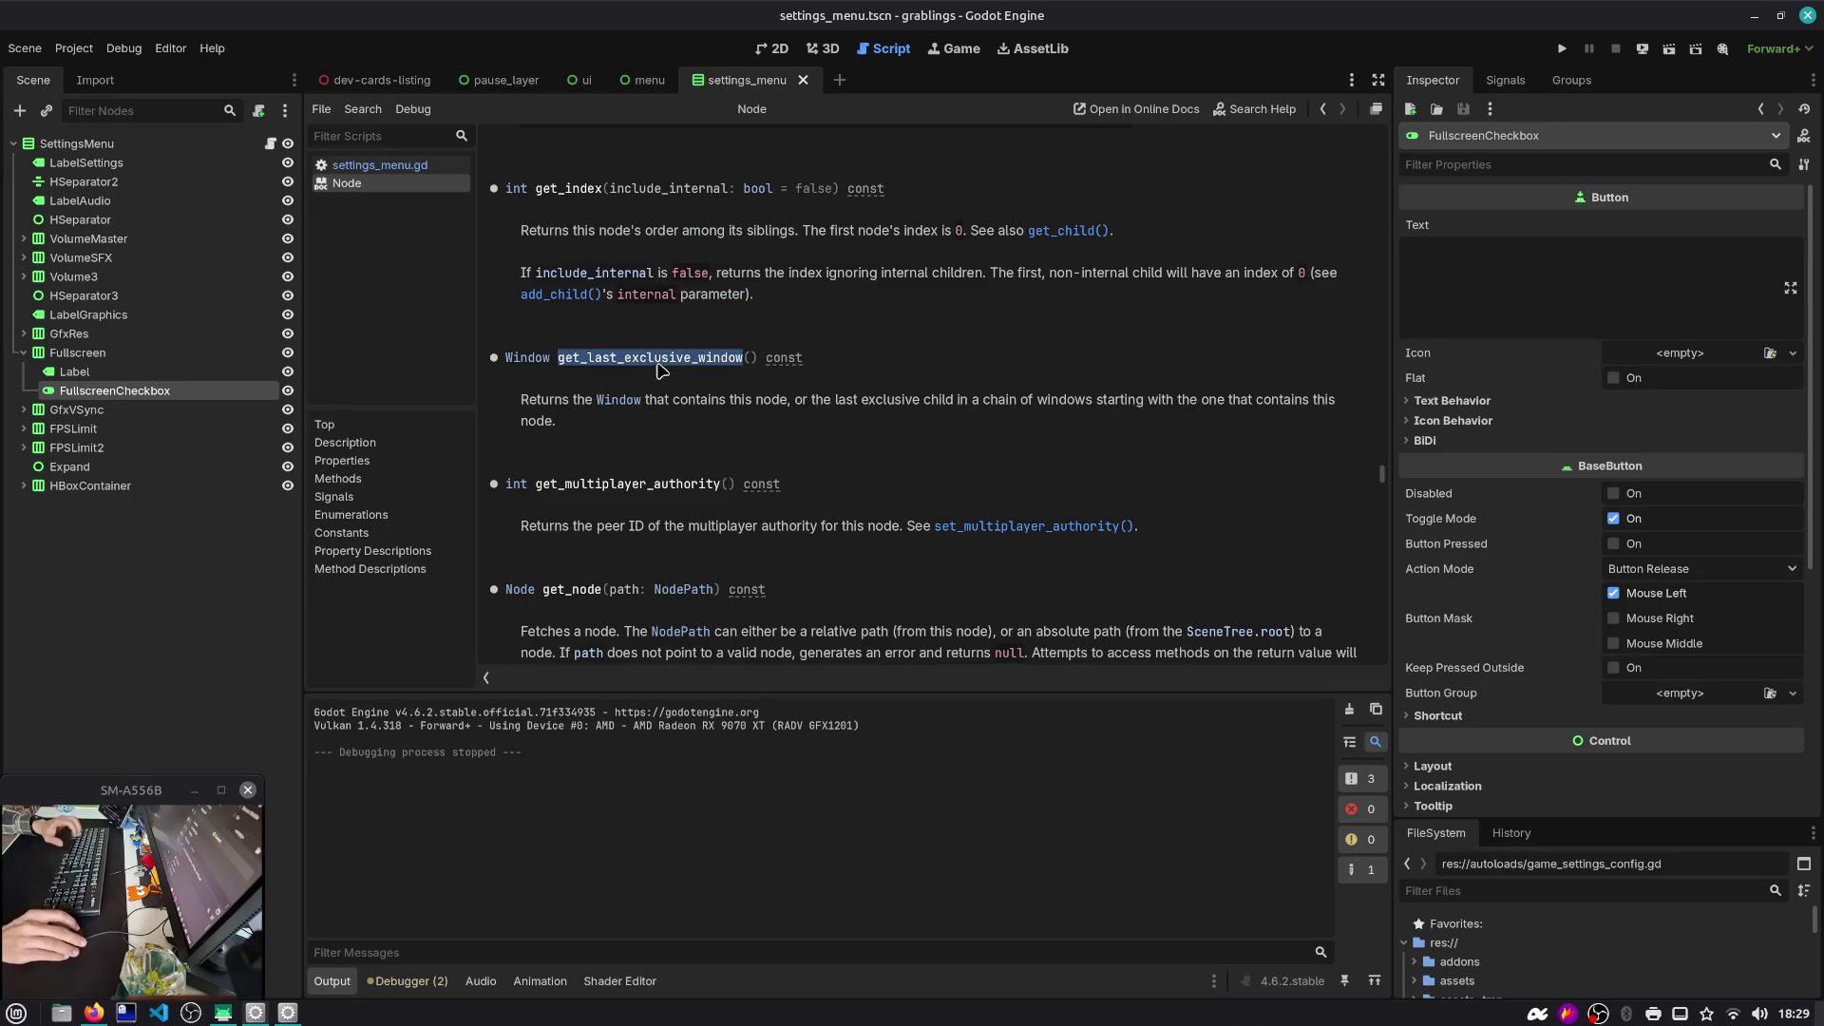
left_click(1324, 110)
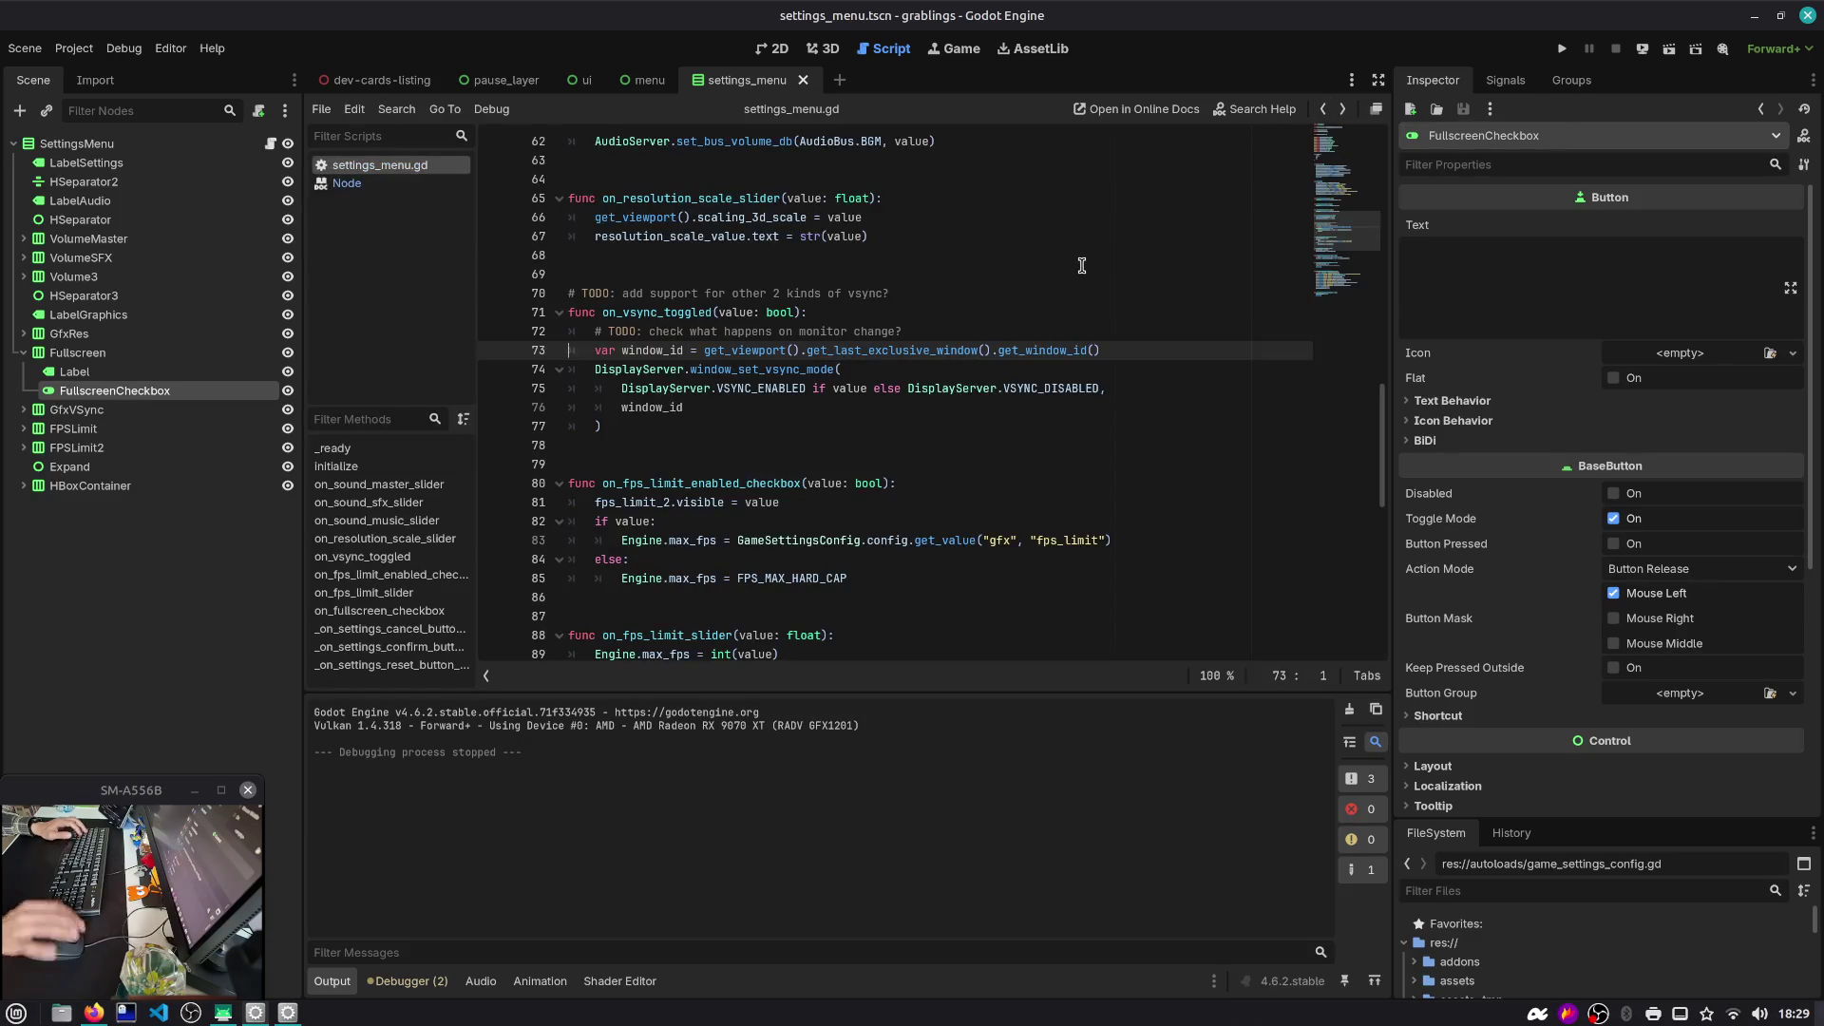
key("super+2")
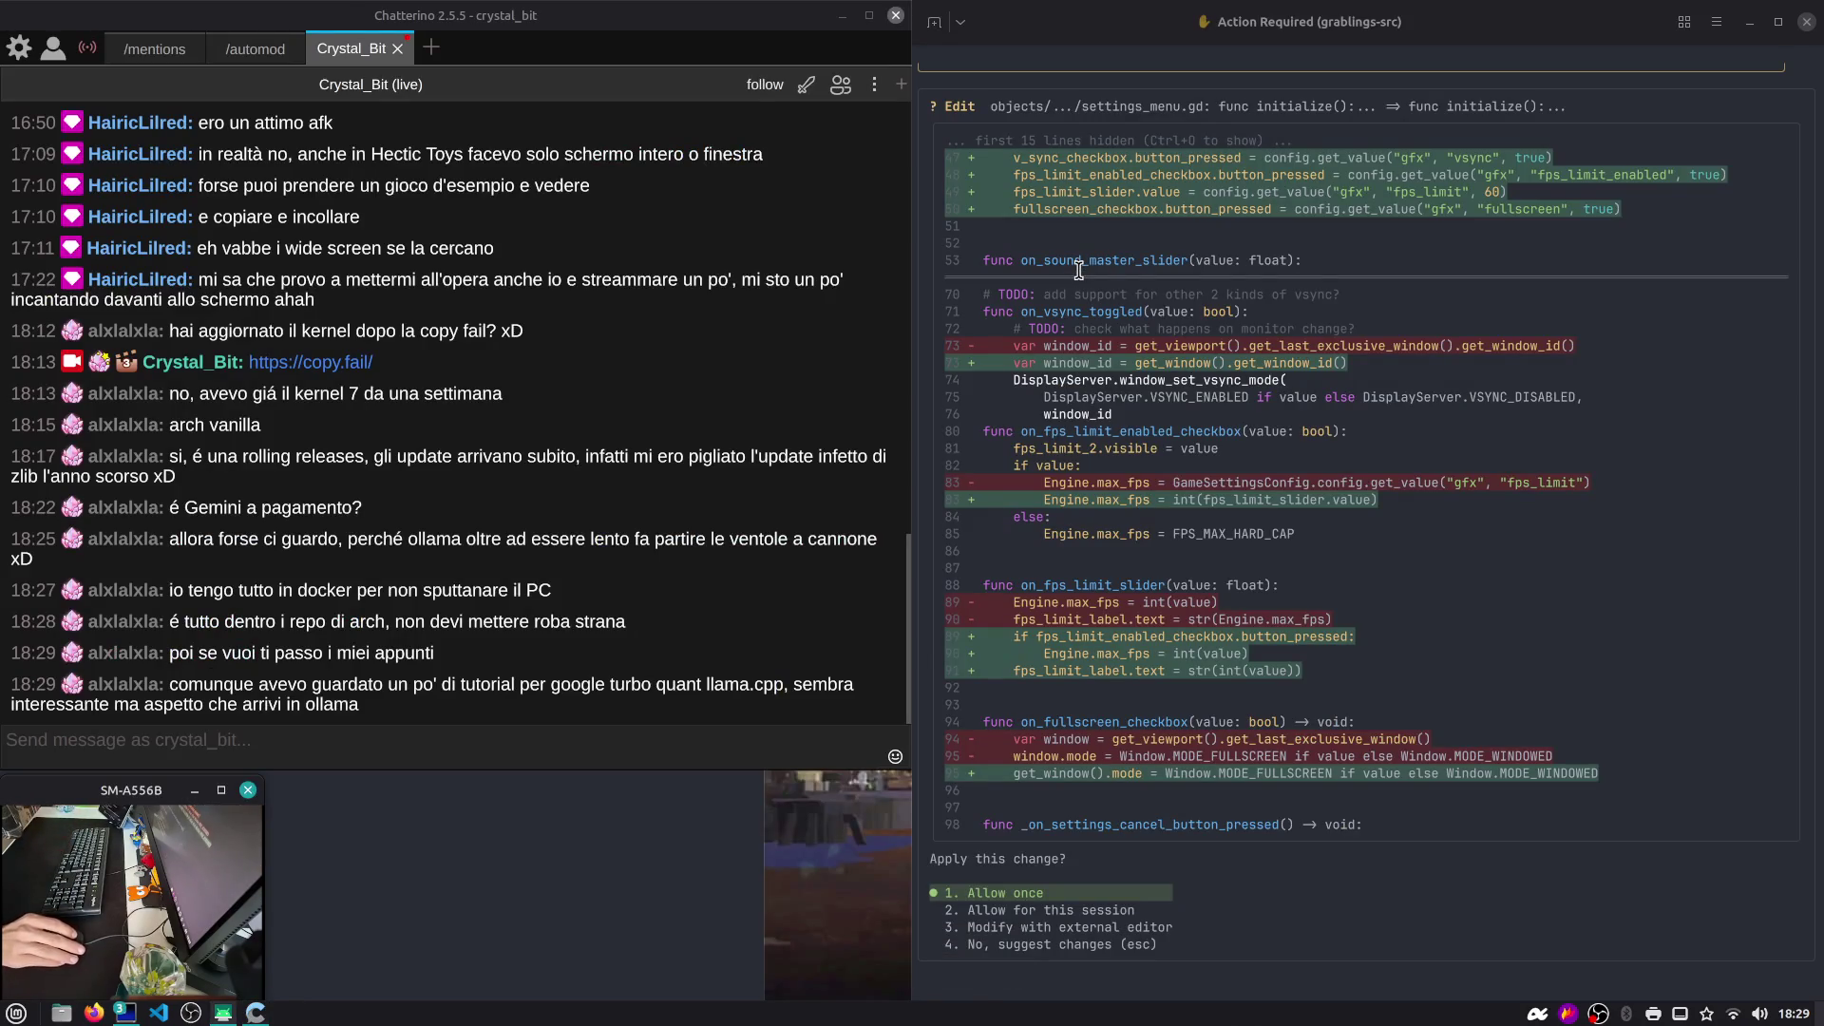
Step: Allow Gemini's settings_menu.gd edit once after checking its fps_limit_slider.value line
double_click(1262, 500)
left_click(1203, 501)
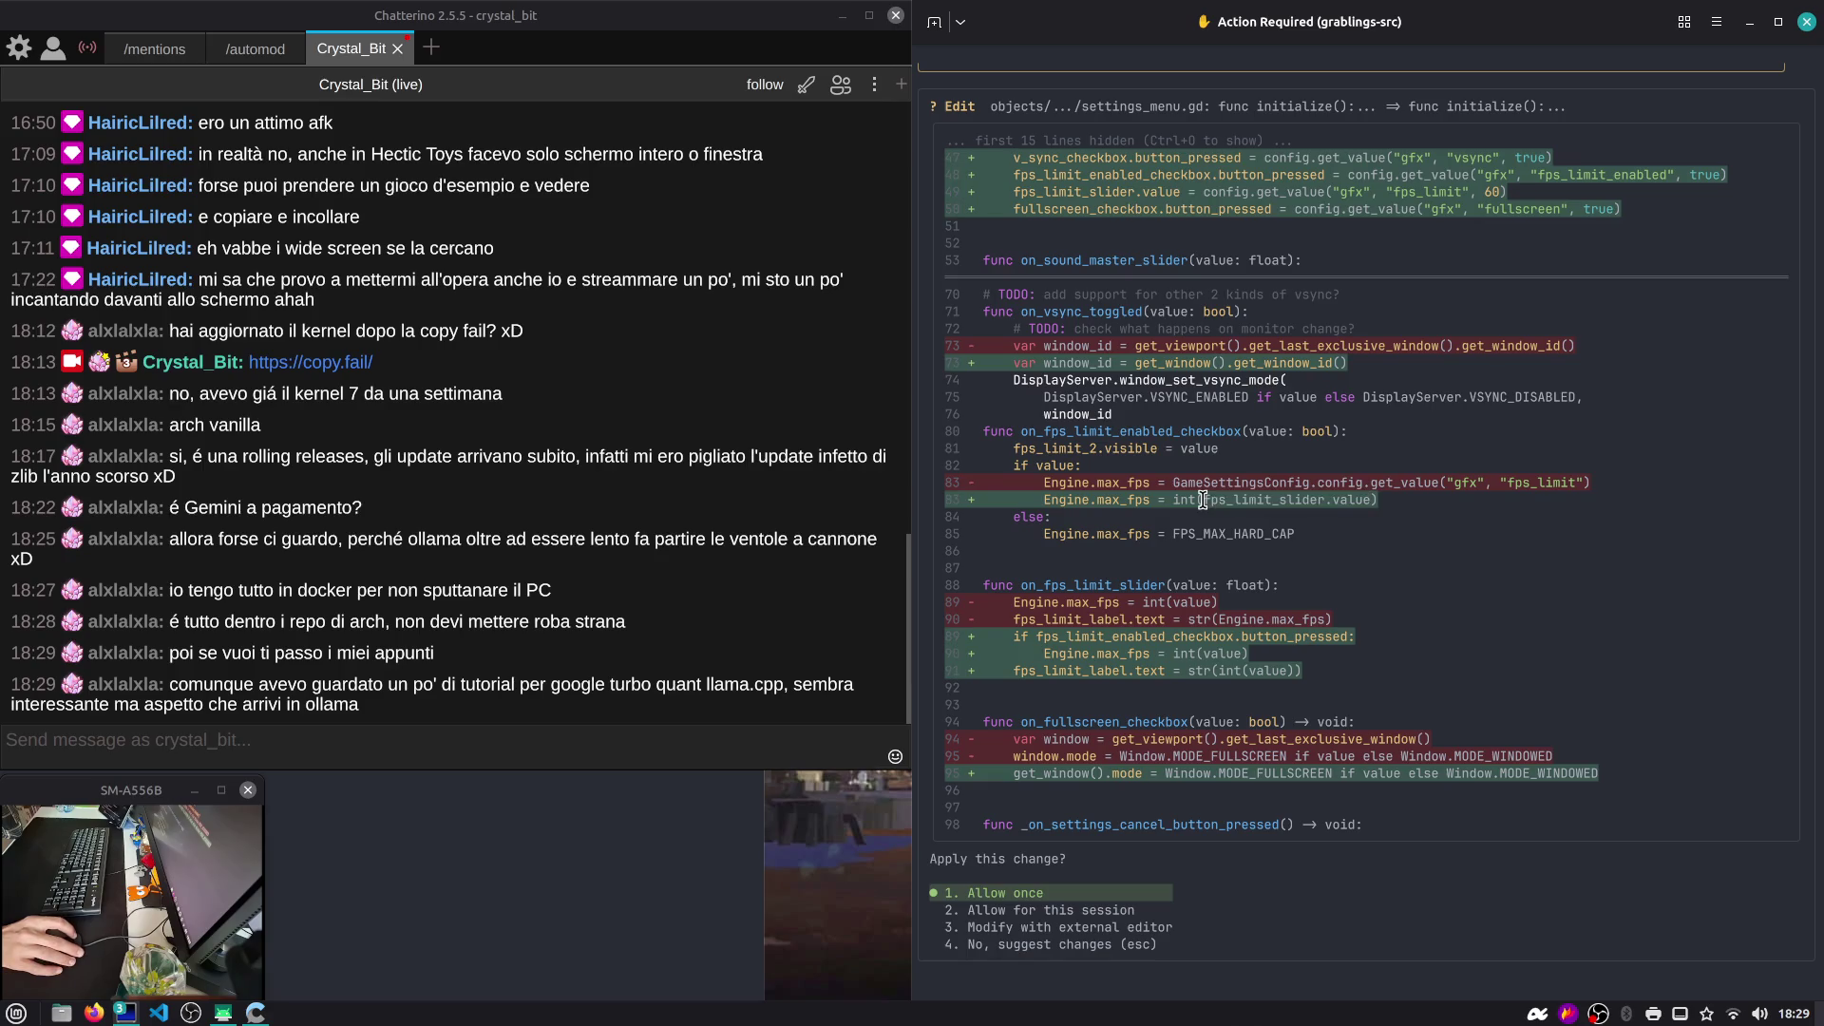
key("Return")
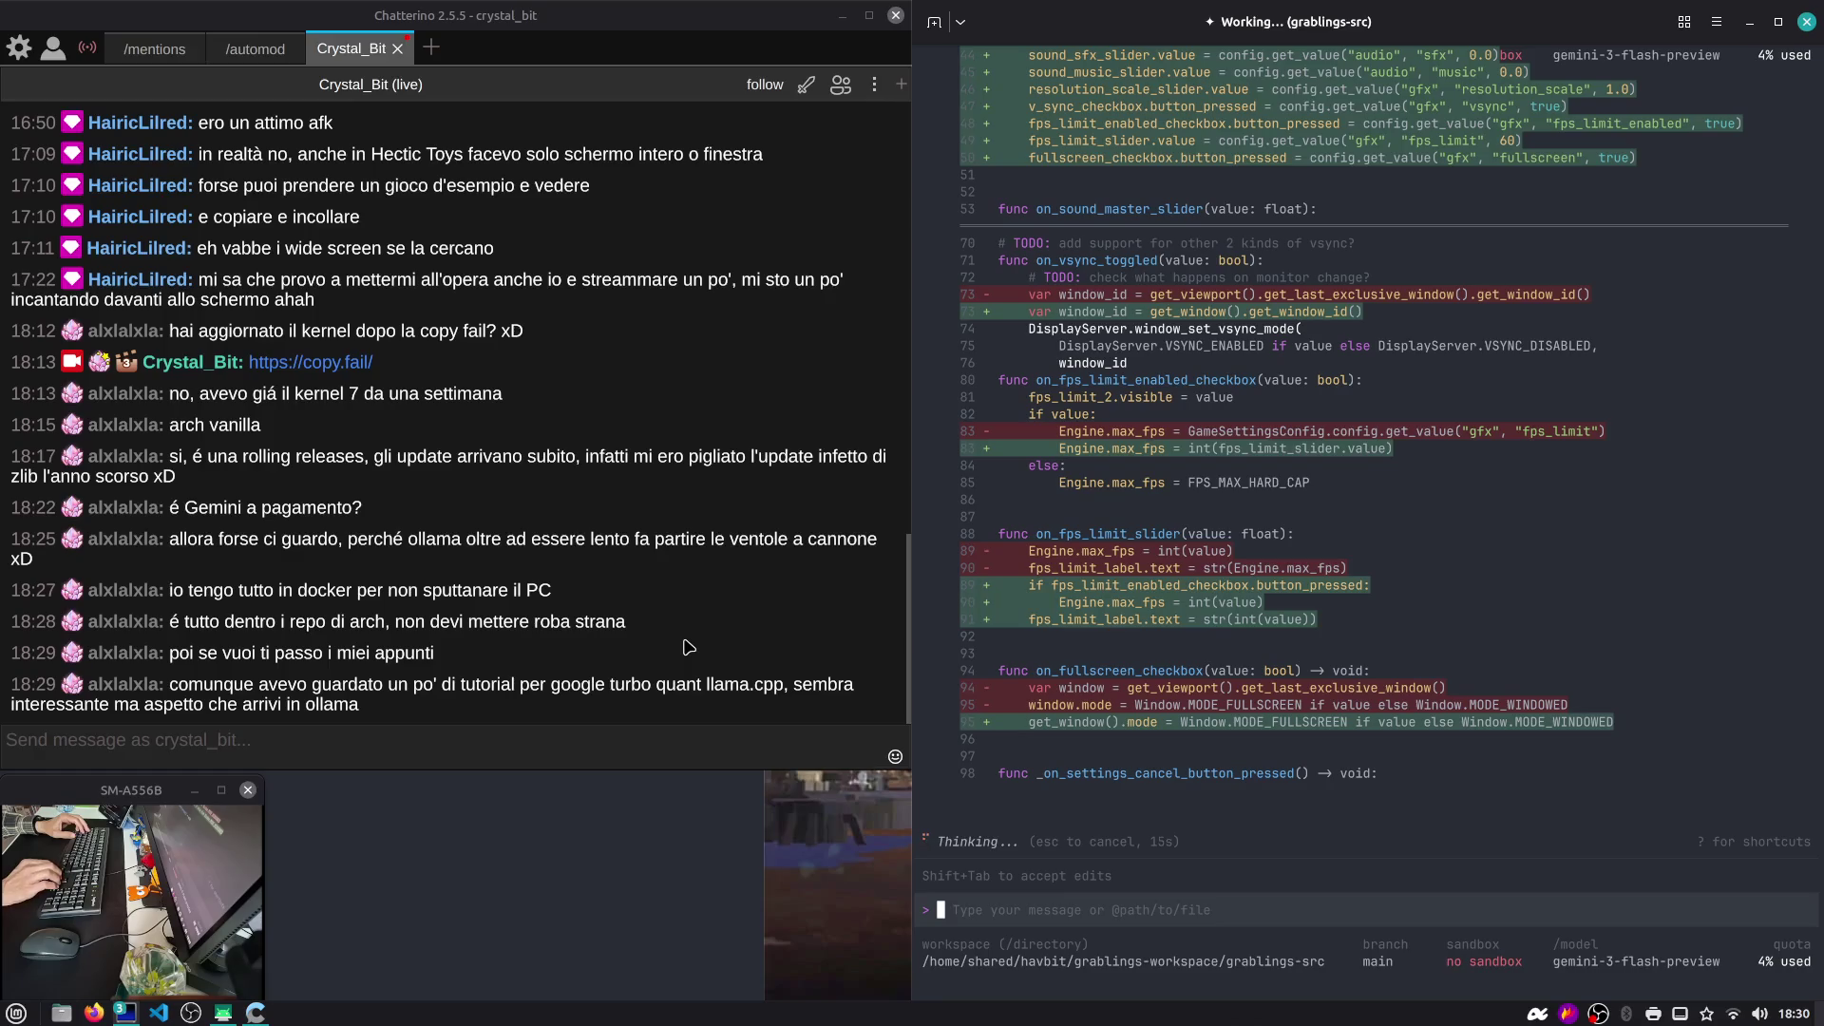
Step: Check the updated script in Godot, then bring Visual Studio Code to the front
key("alt+Tab")
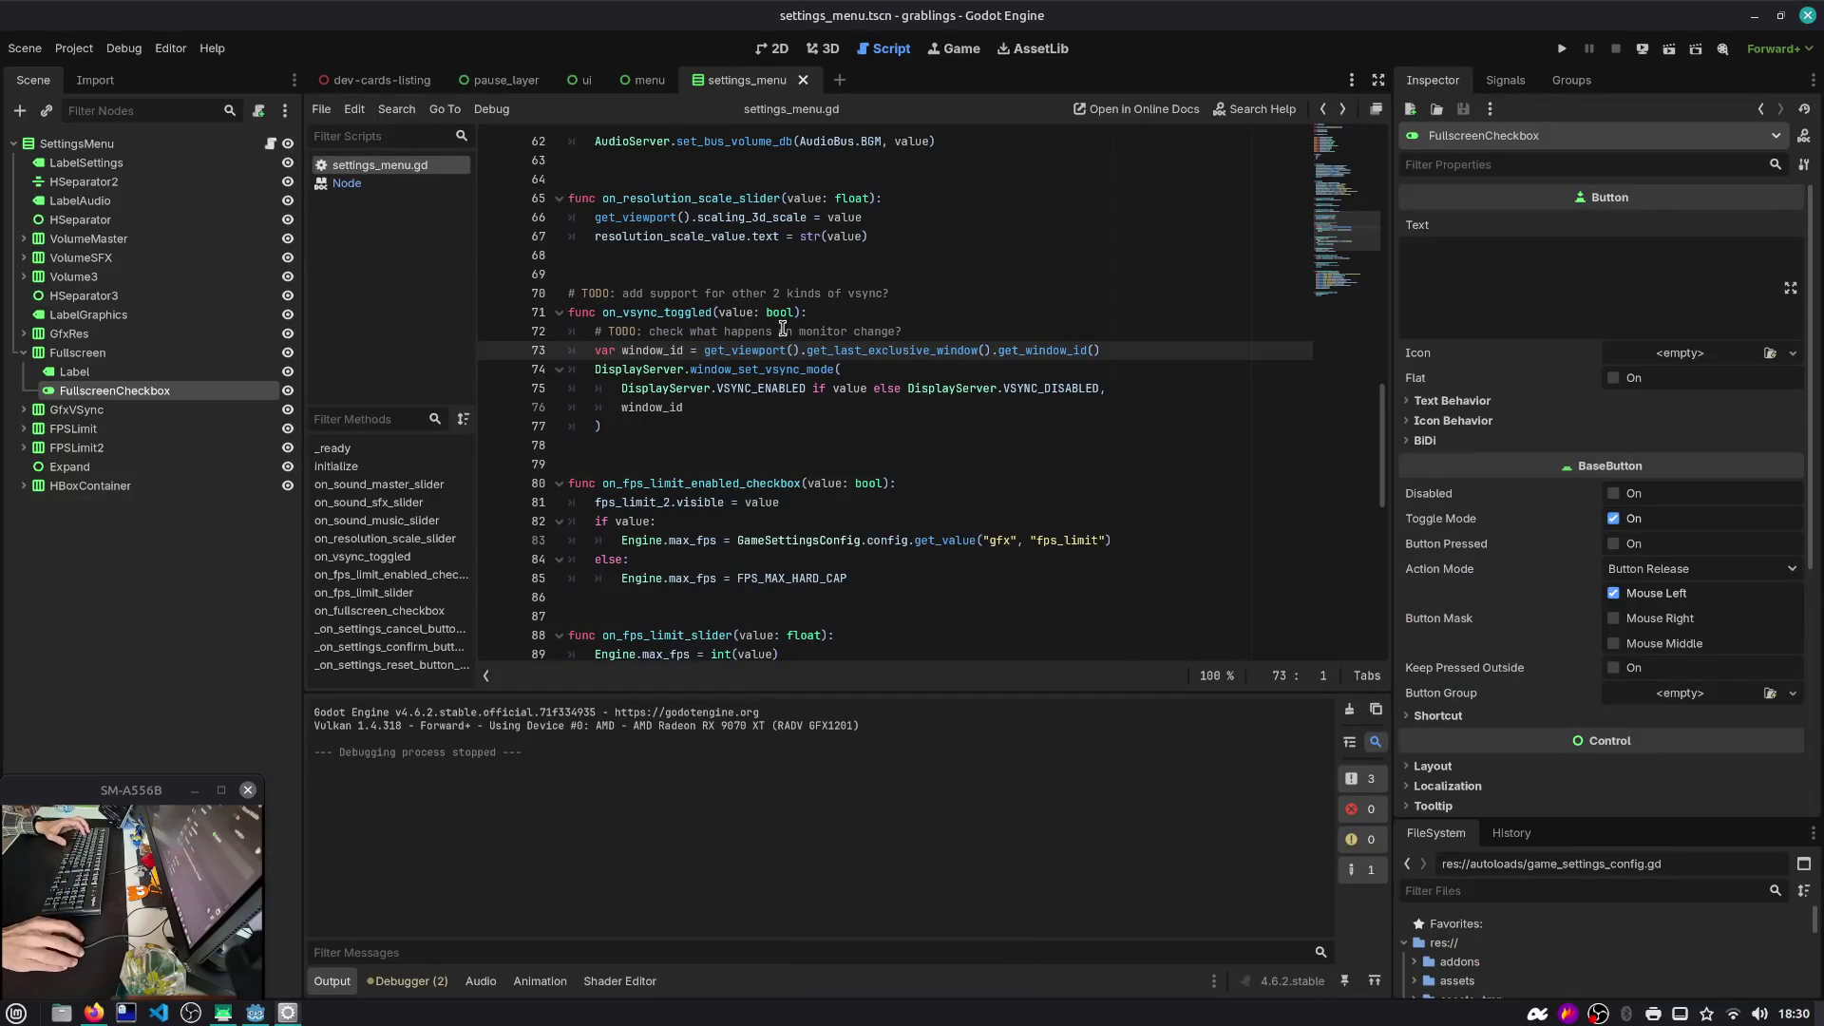
key("alt+Tab")
key("alt+Tab")
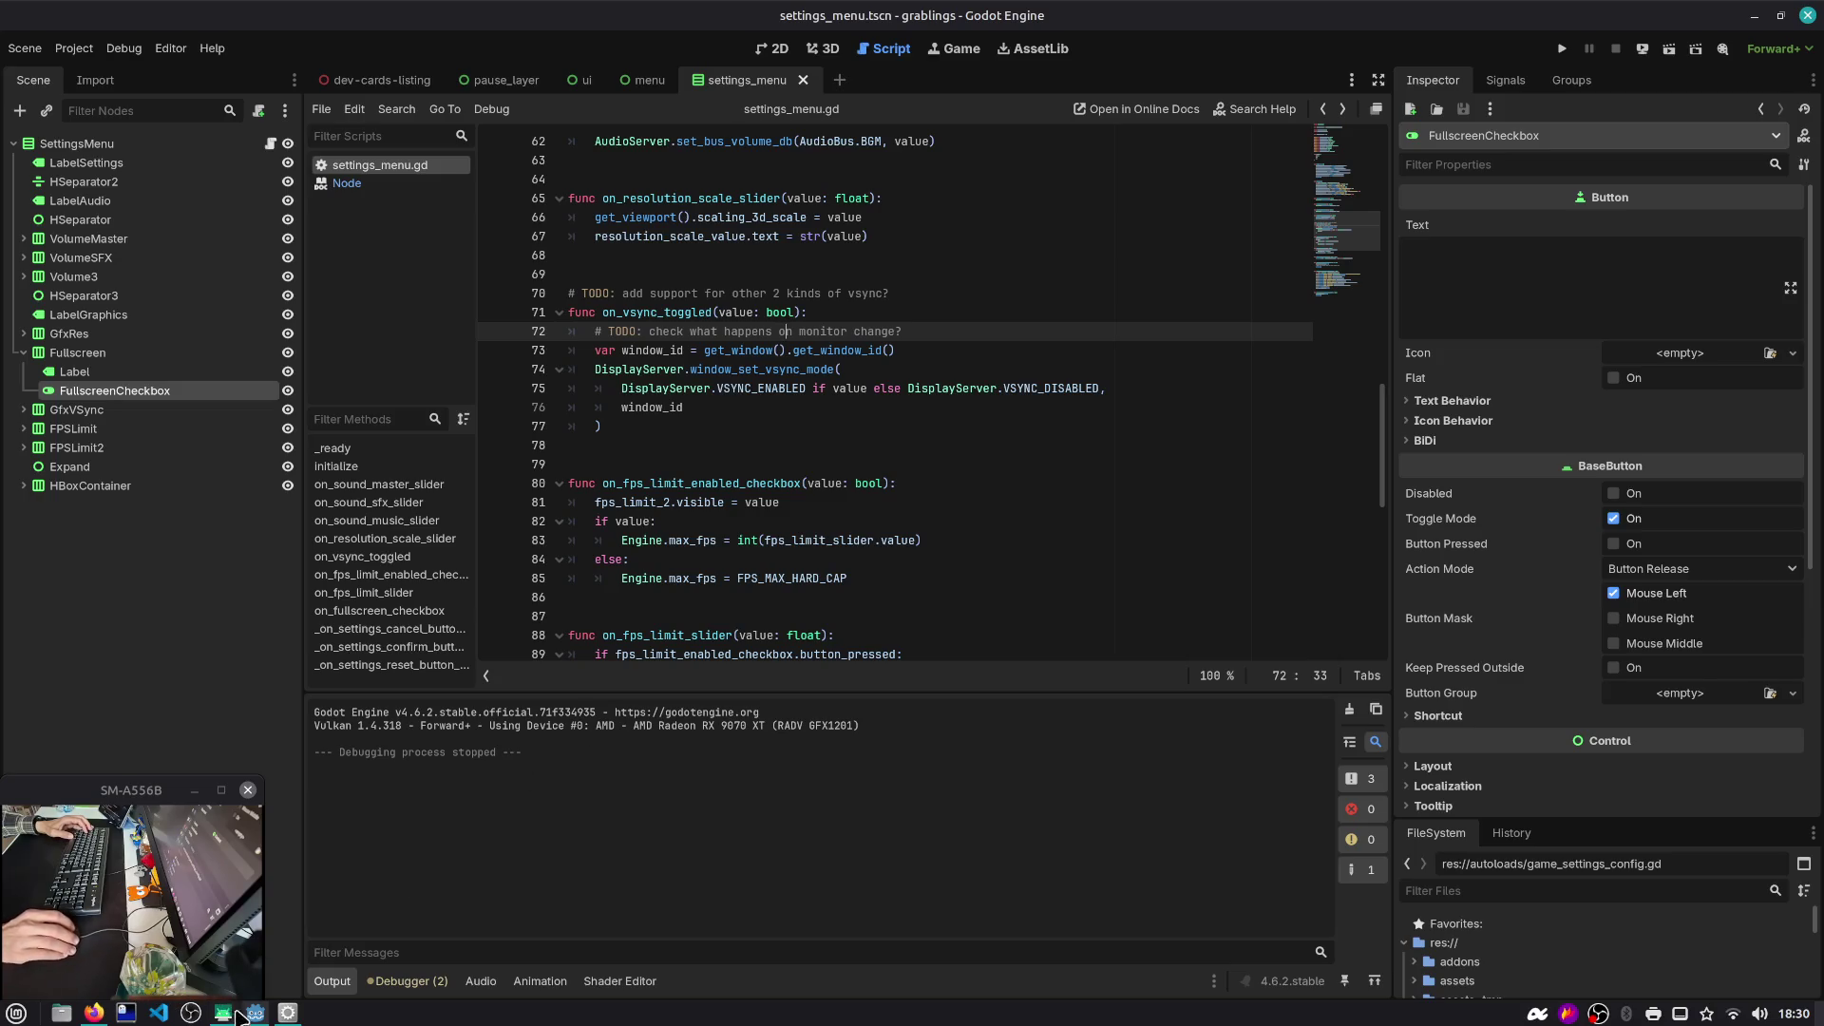
mouse_move(256, 1016)
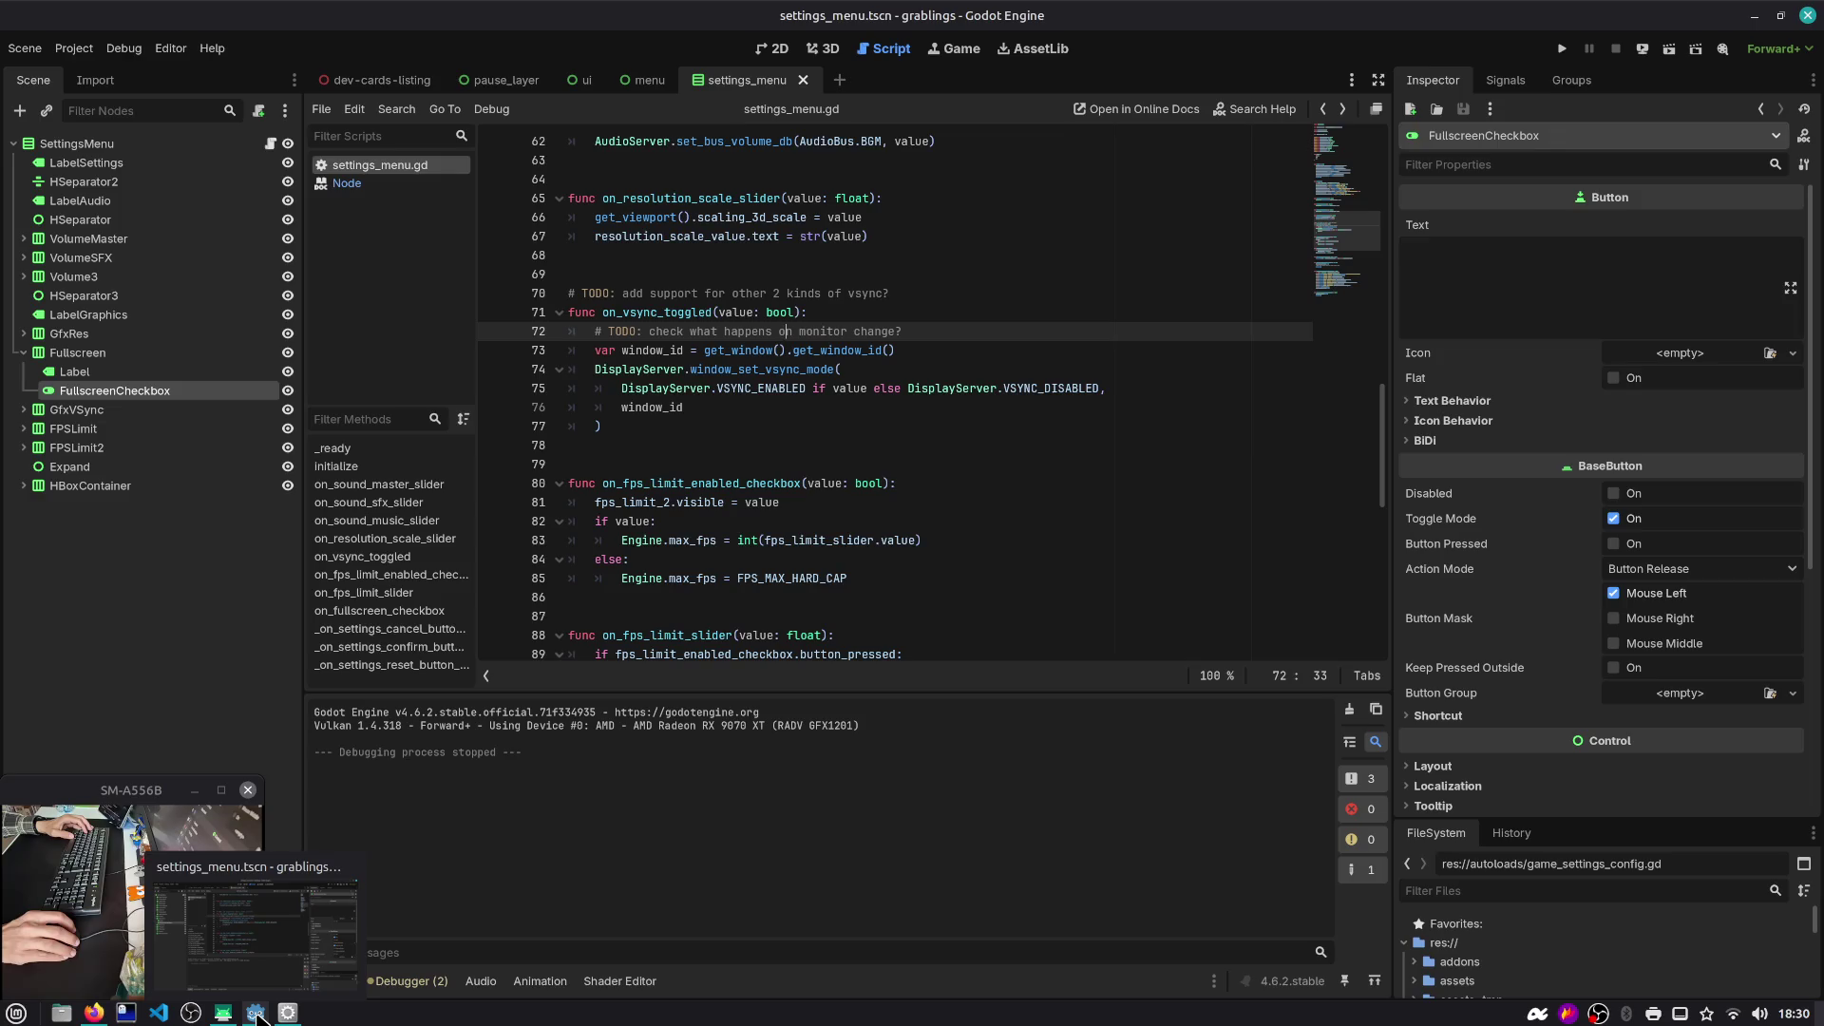
left_click(159, 1012)
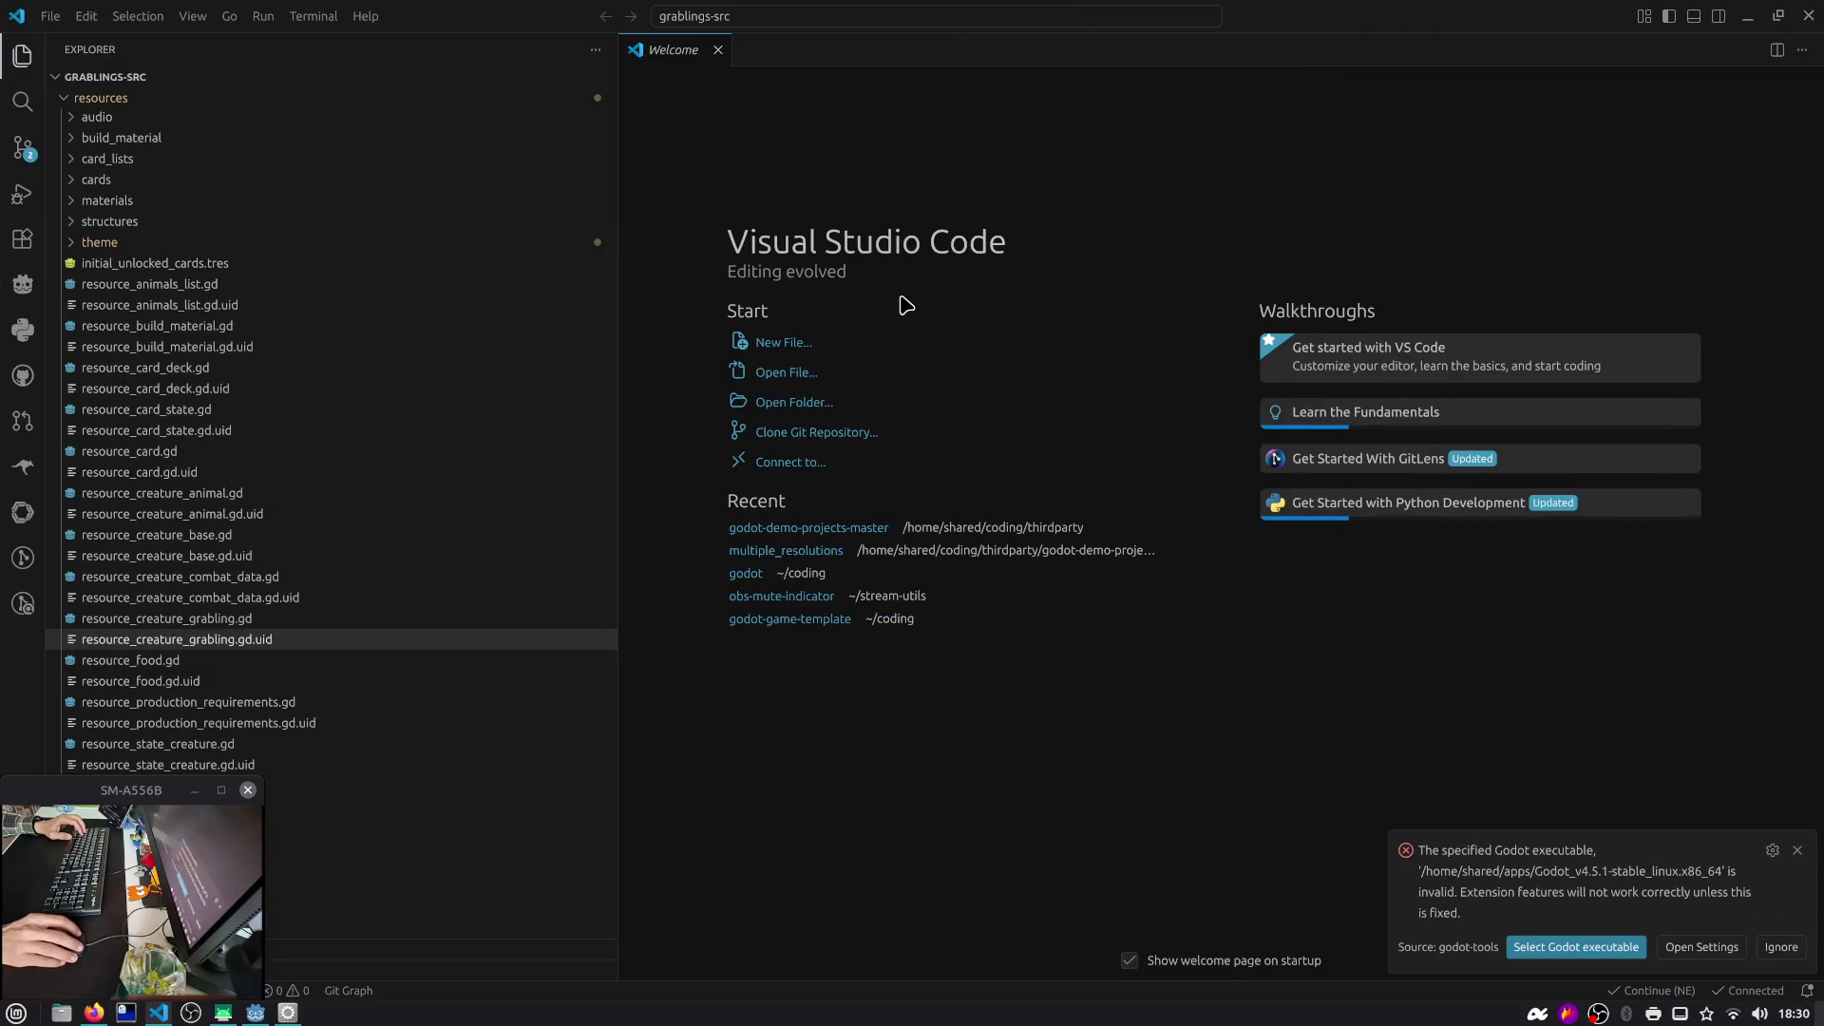
Step: Confirm grablings-src is the current project in the recent projects list
key("ctrl+shift+p")
key("Return")
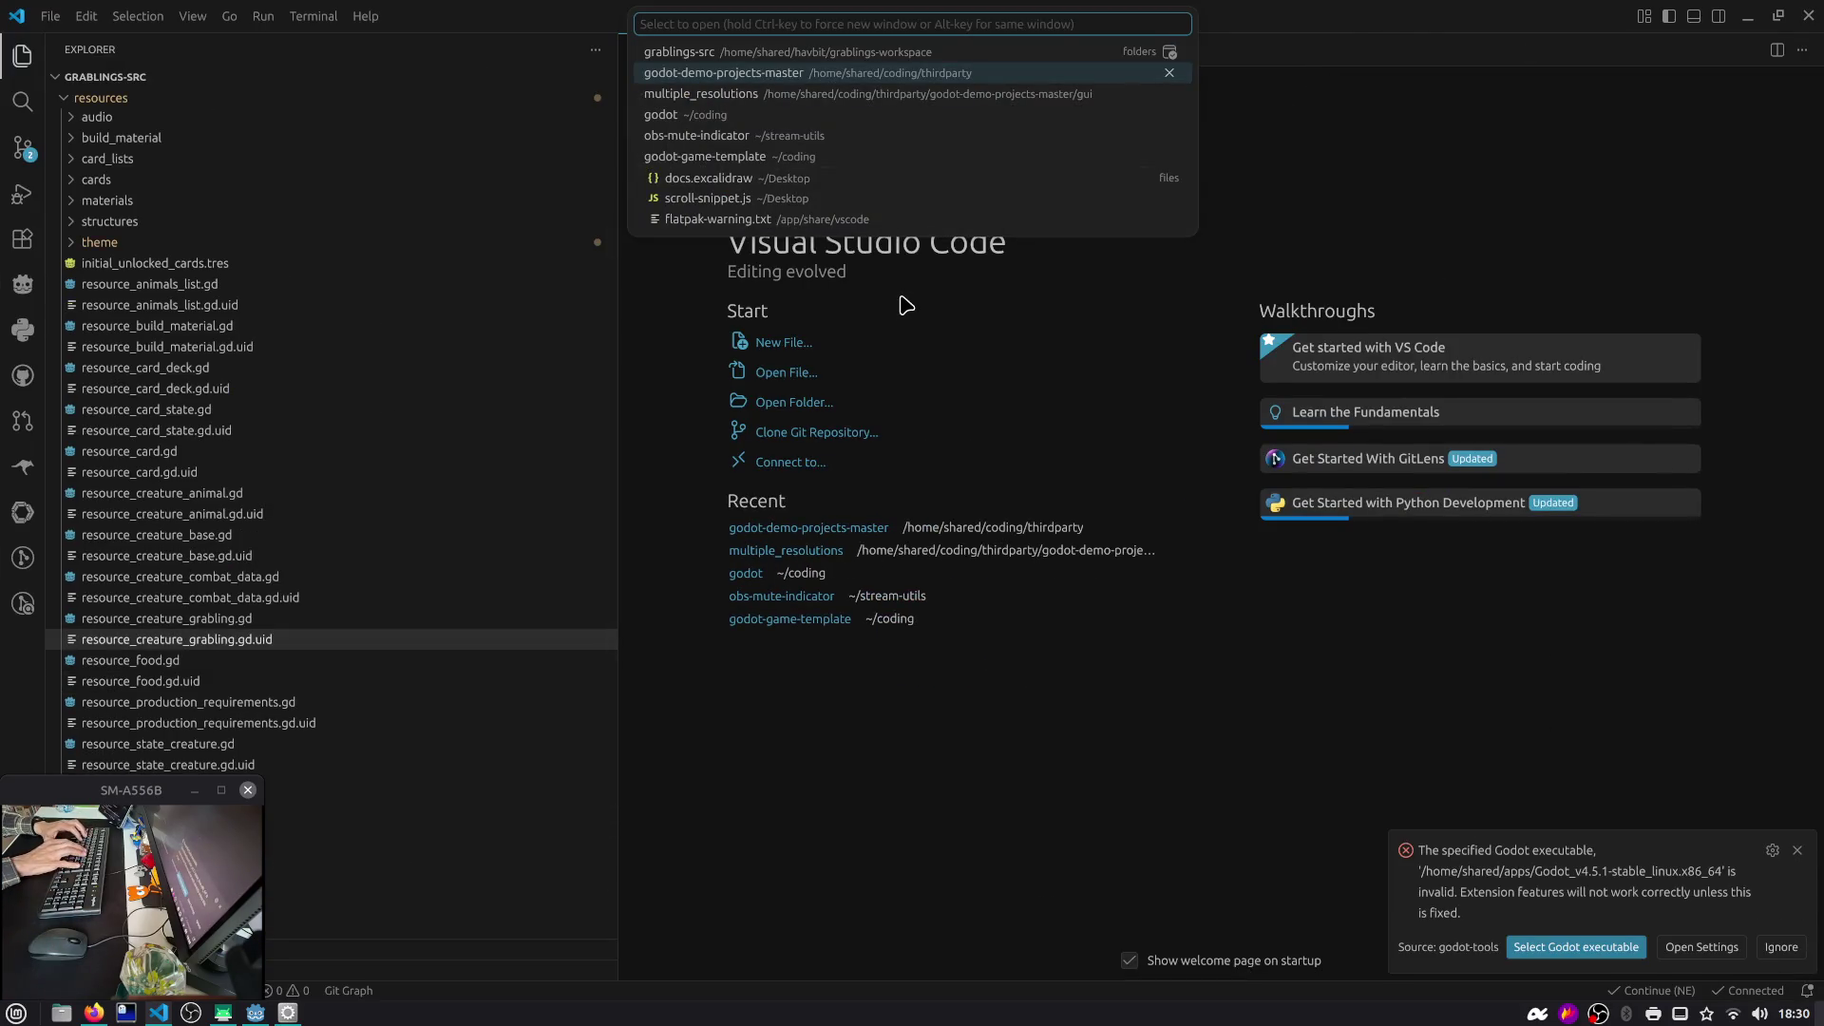
key("Up")
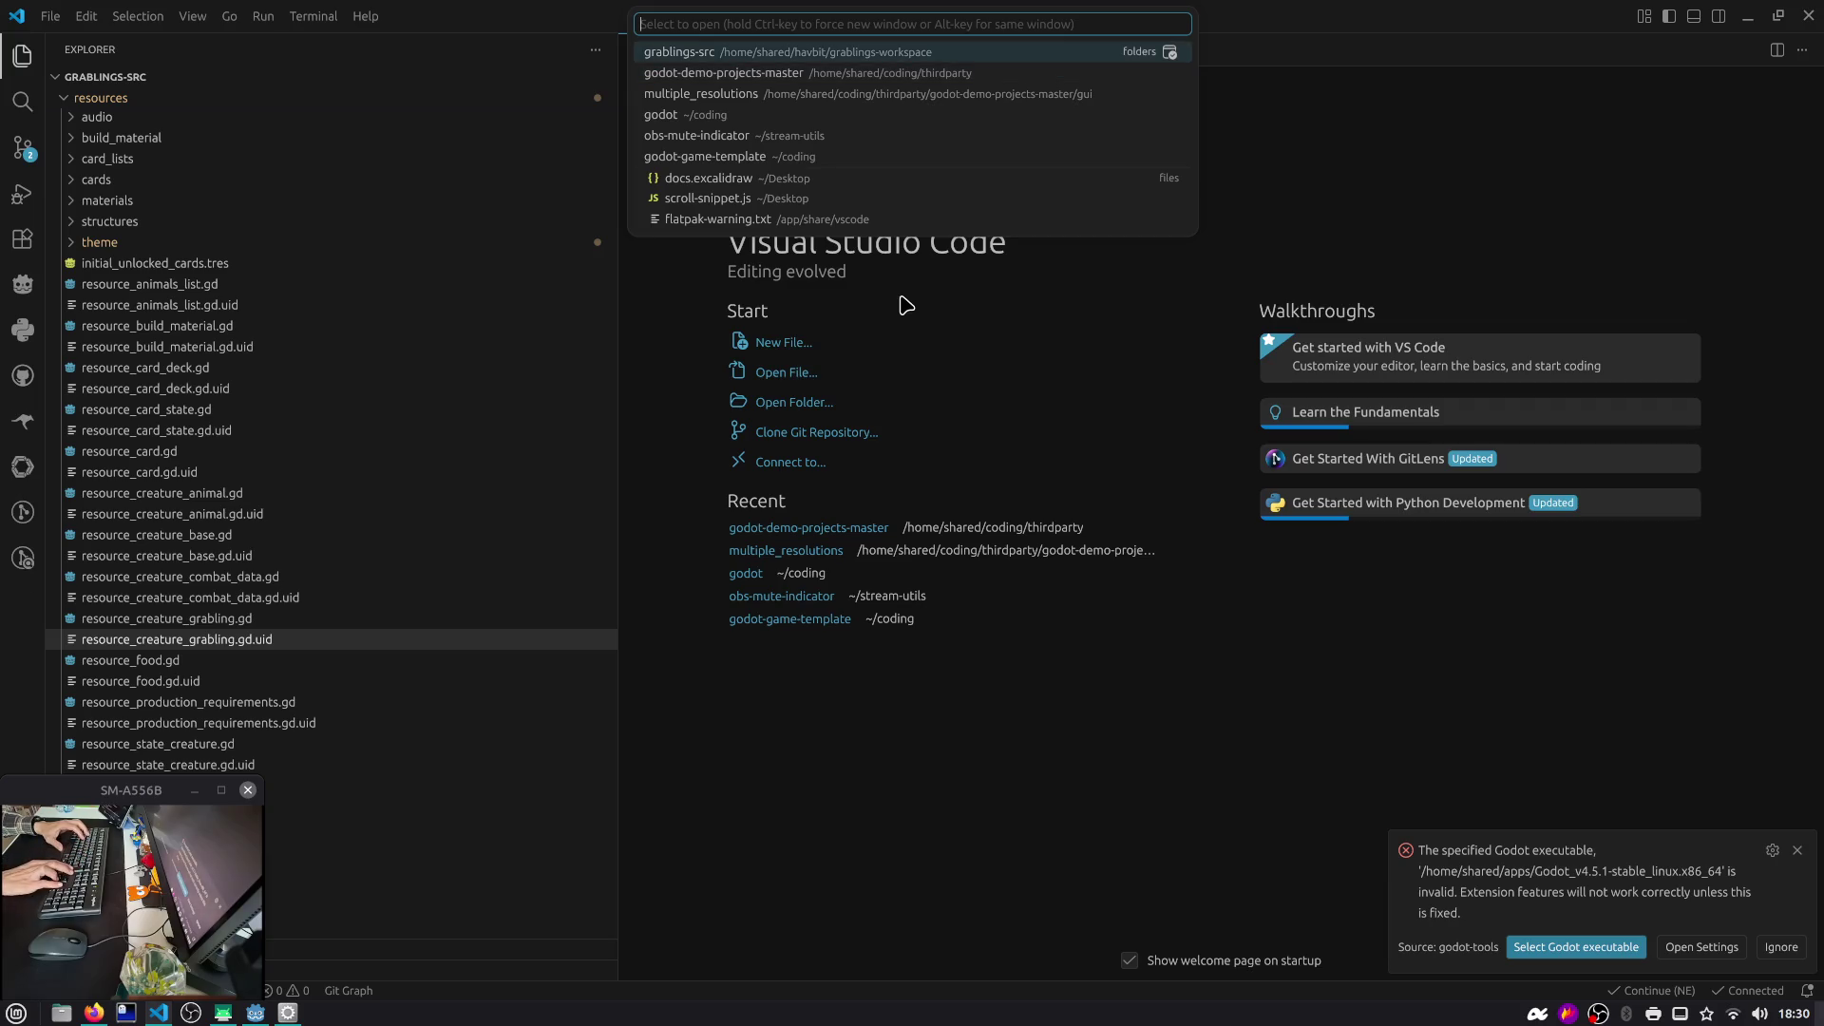
key("Down")
key("Down")
key("Down")
key("Up")
key("Up")
key("Up")
key("Escape")
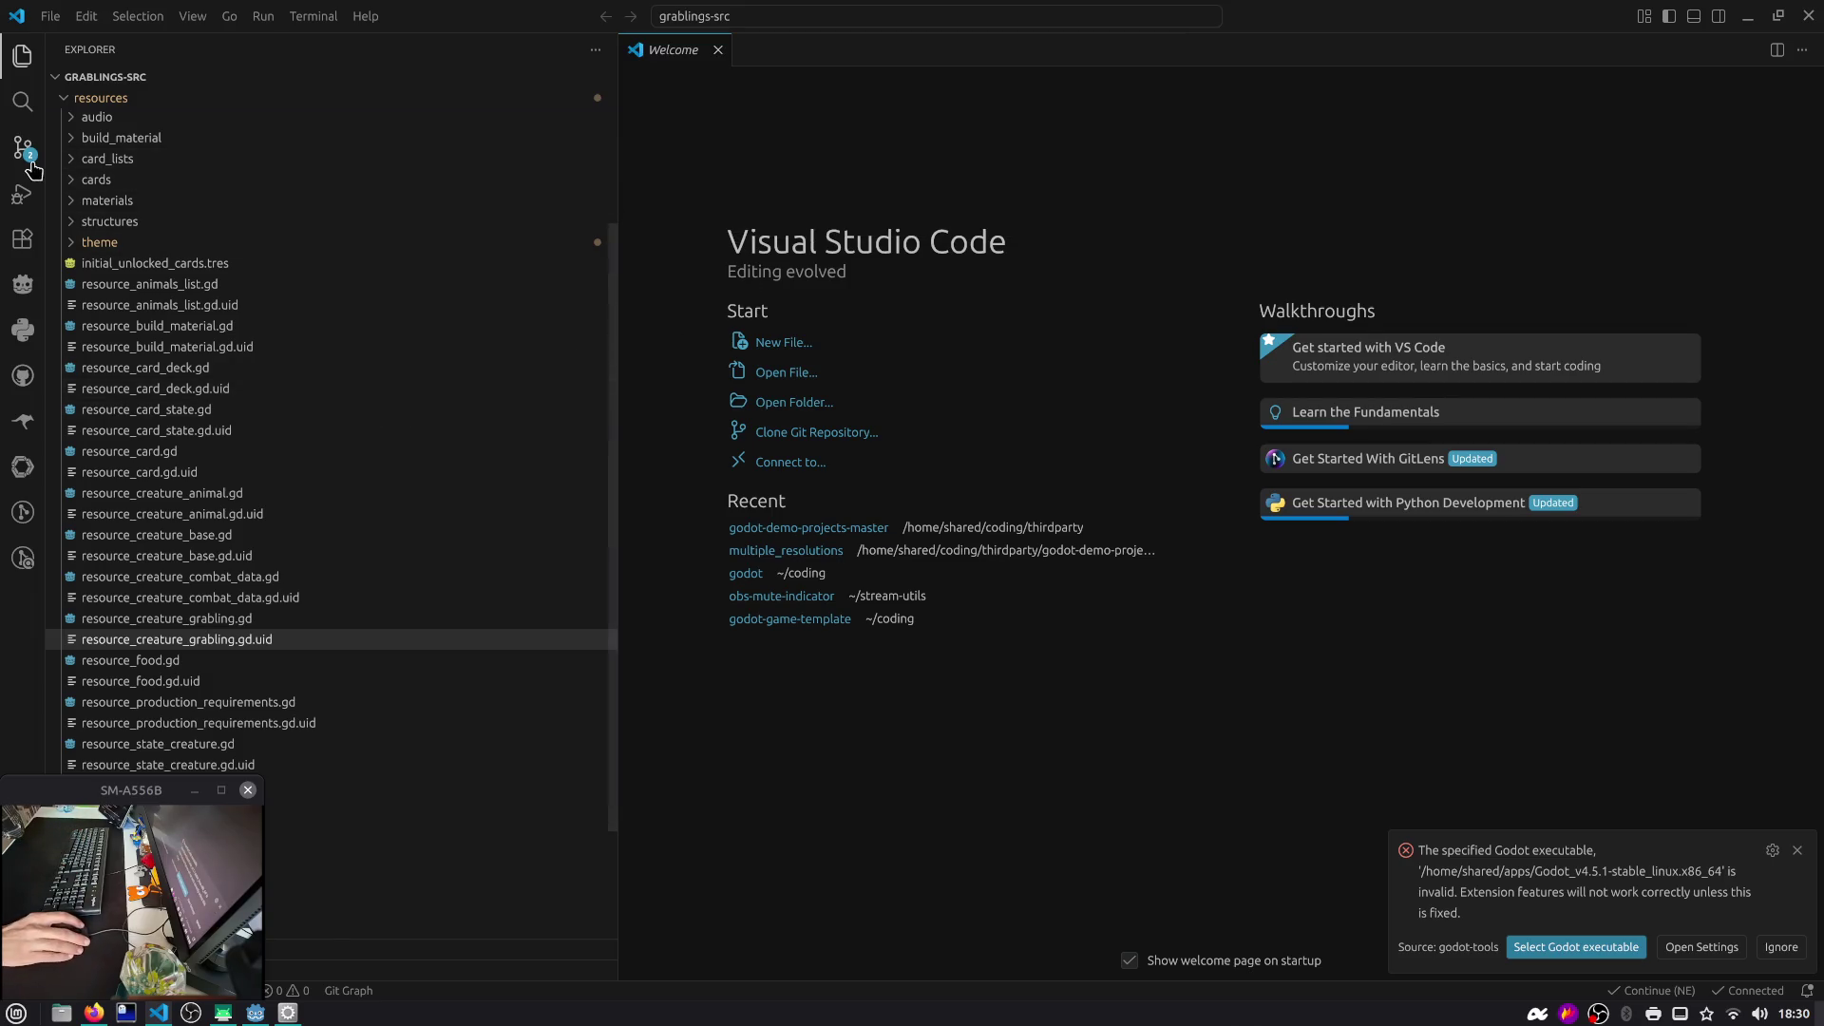
Step: Open settings_menu.gd's working-tree diff and review the config changes on lines 42–43
left_click(32, 163)
left_click(86, 185)
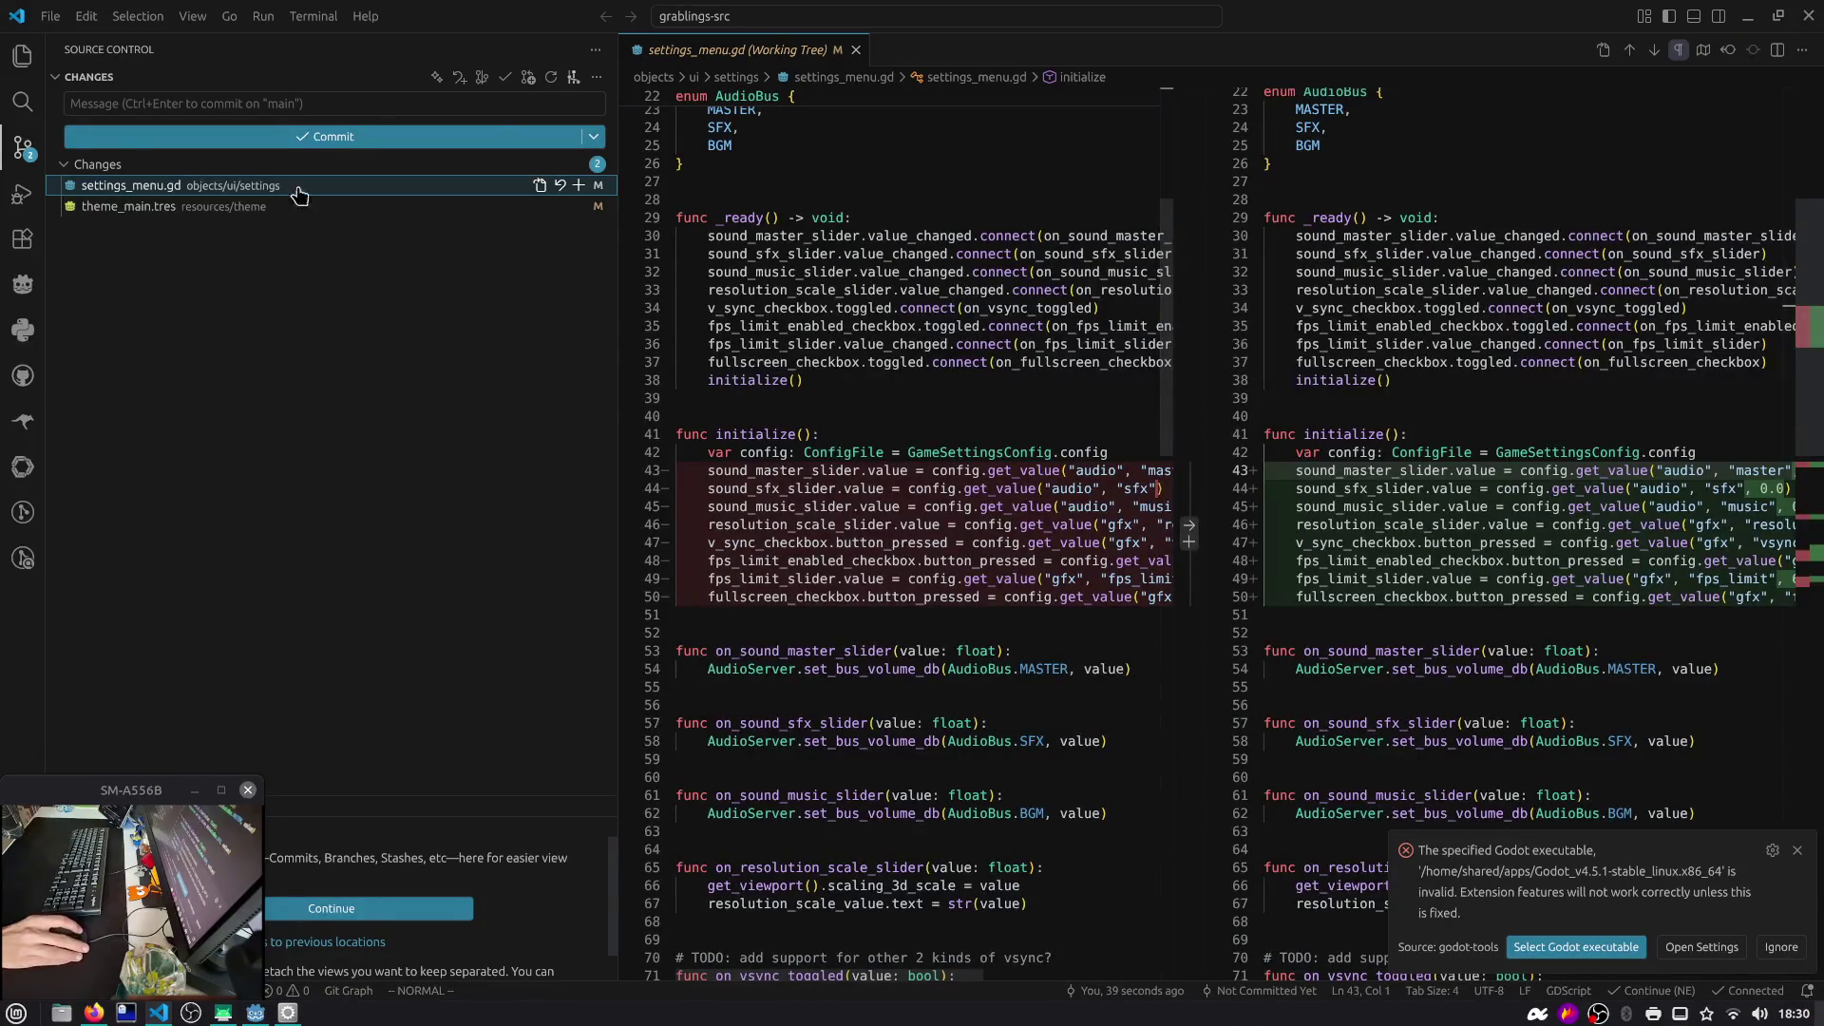
left_click(8, 154)
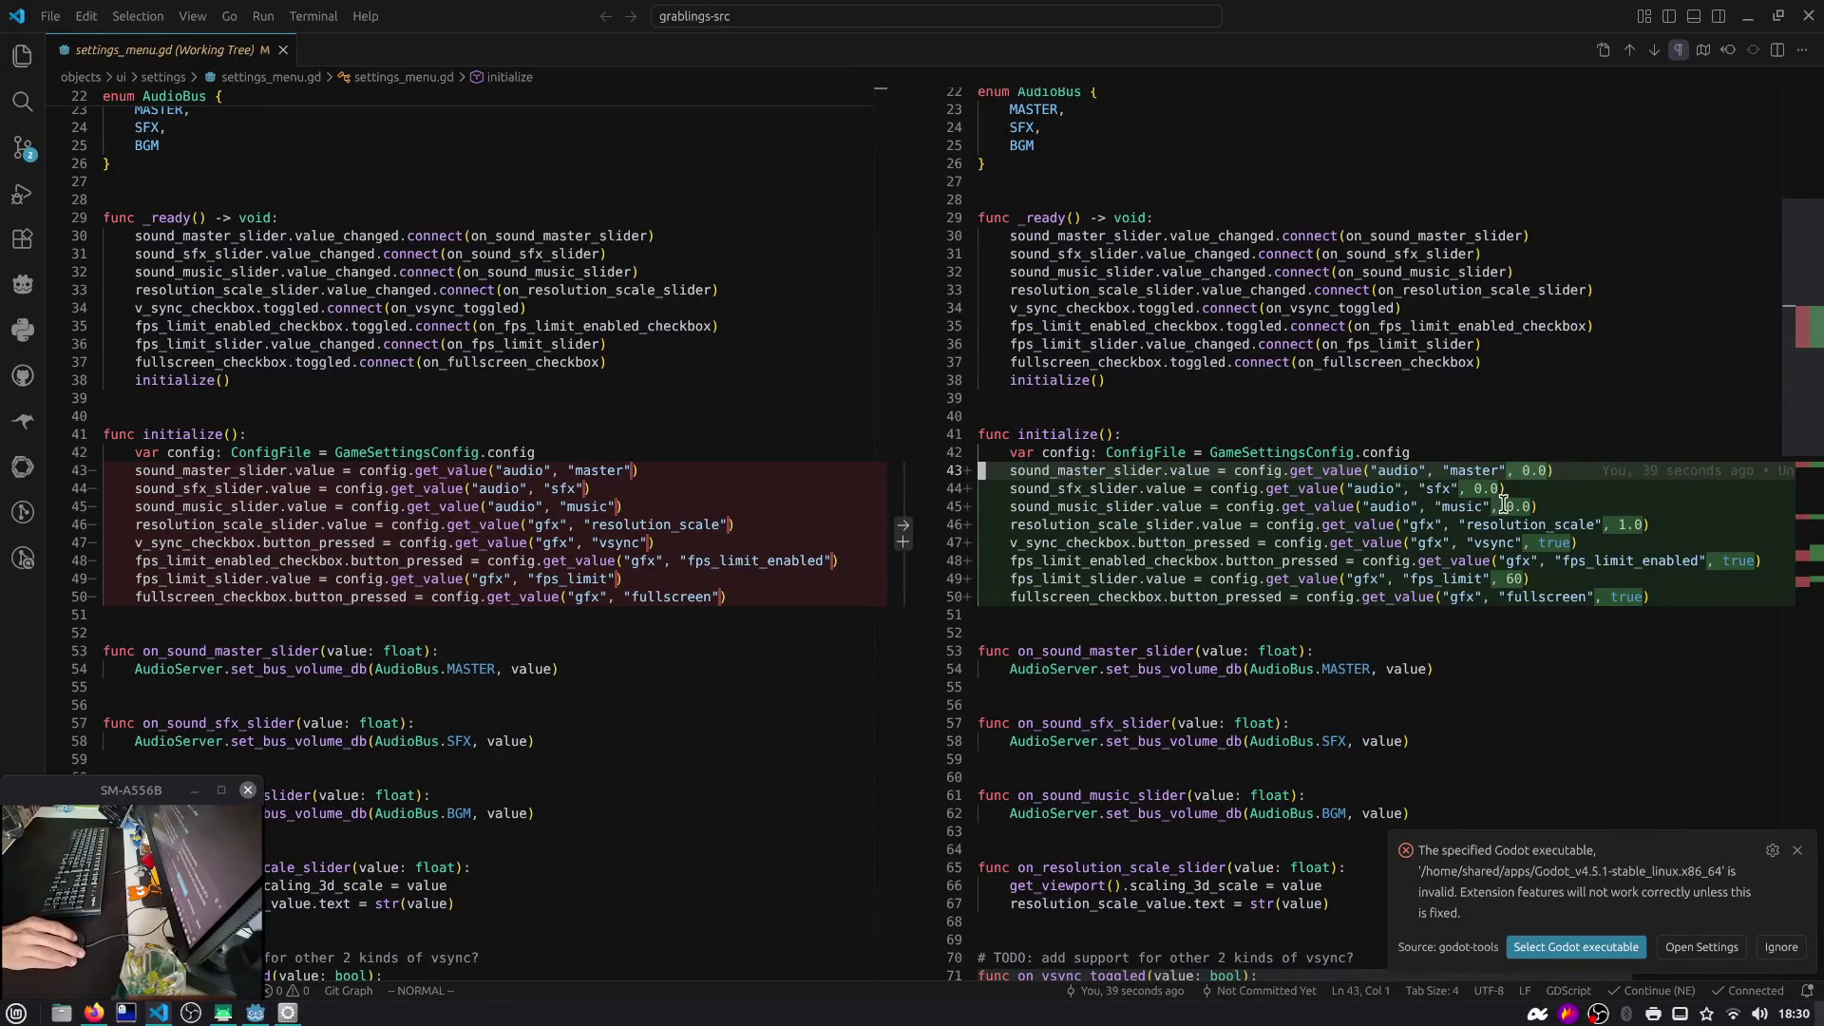
scroll(1631, 553, "down", 1)
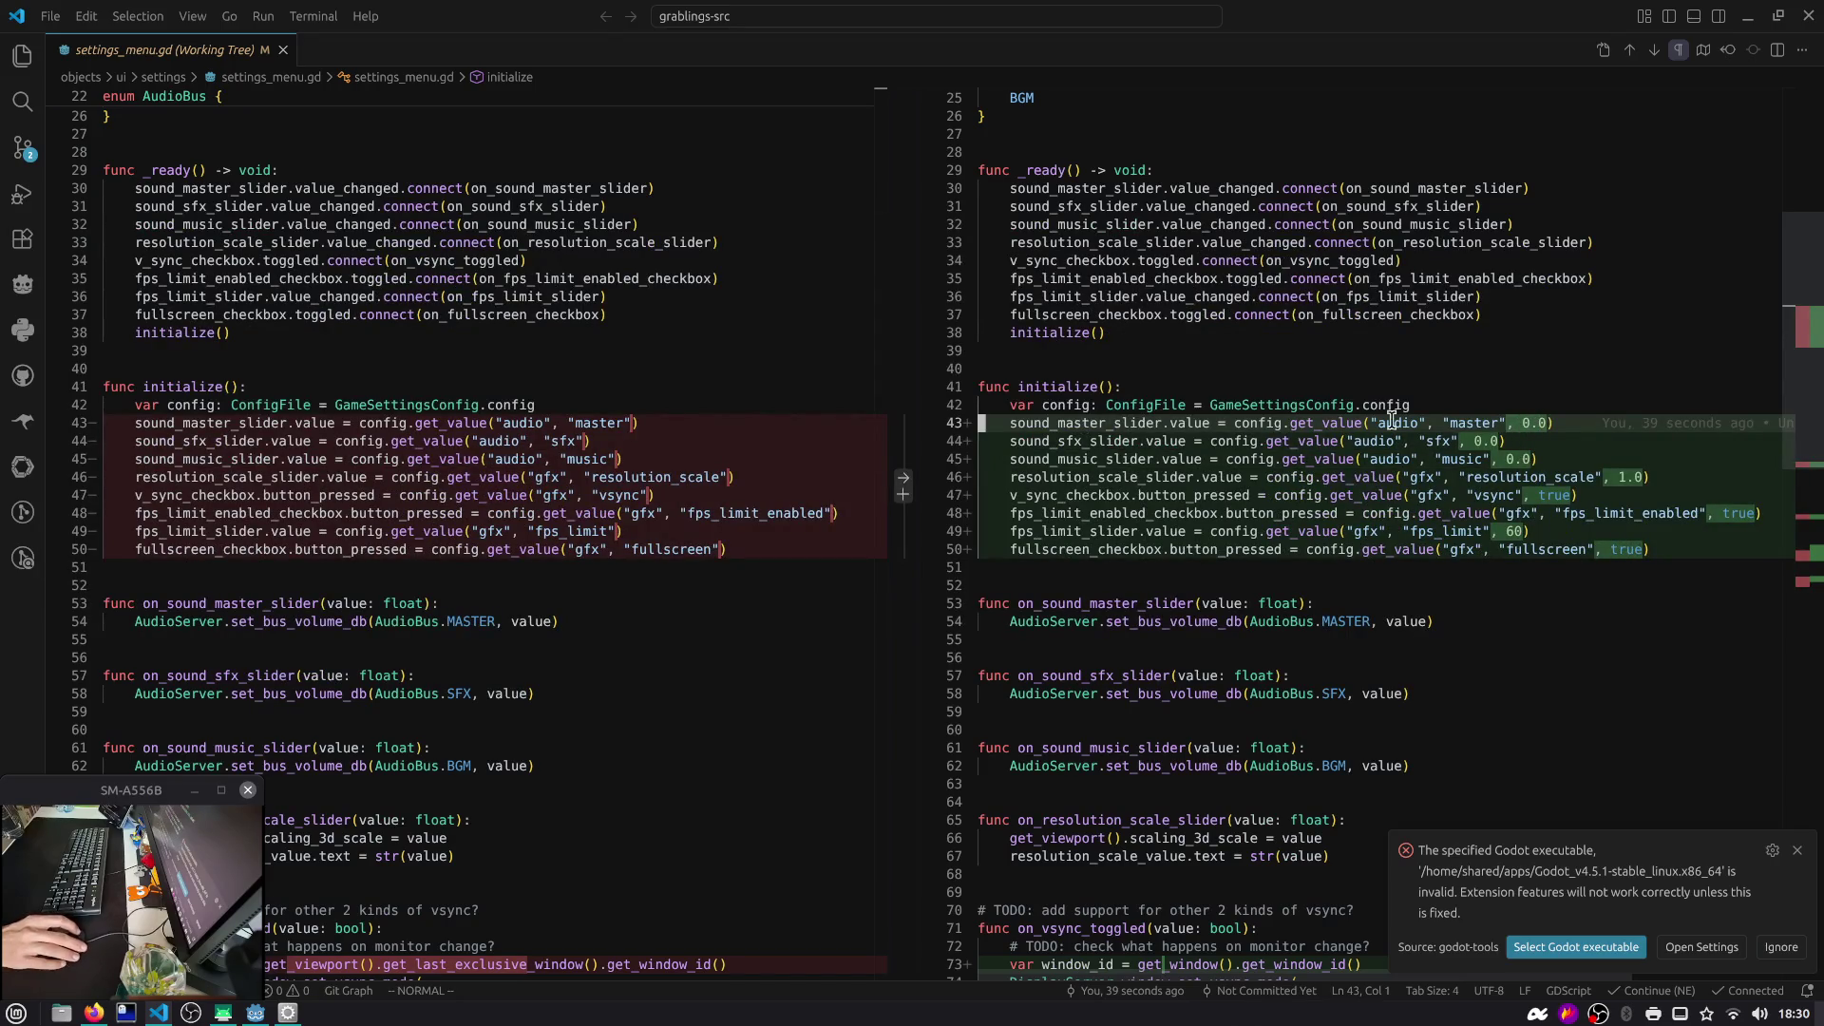
double_click(1069, 407)
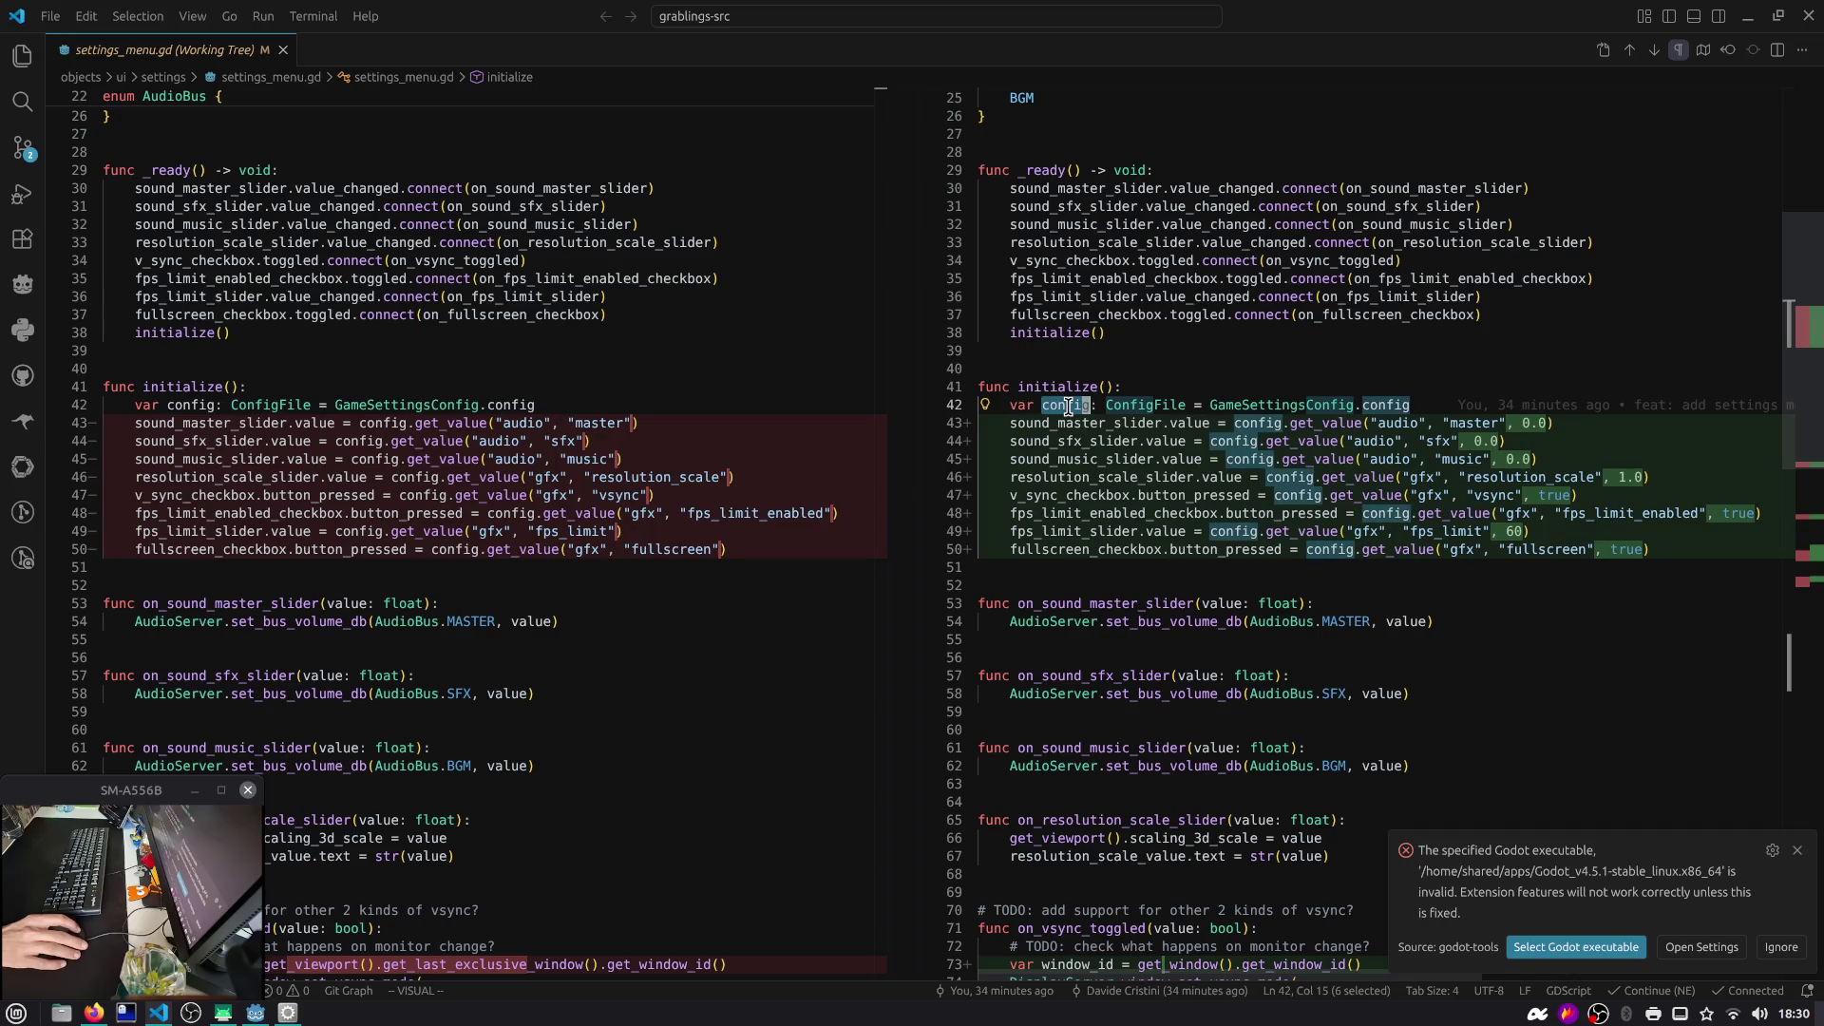
mouse_move(1402, 406)
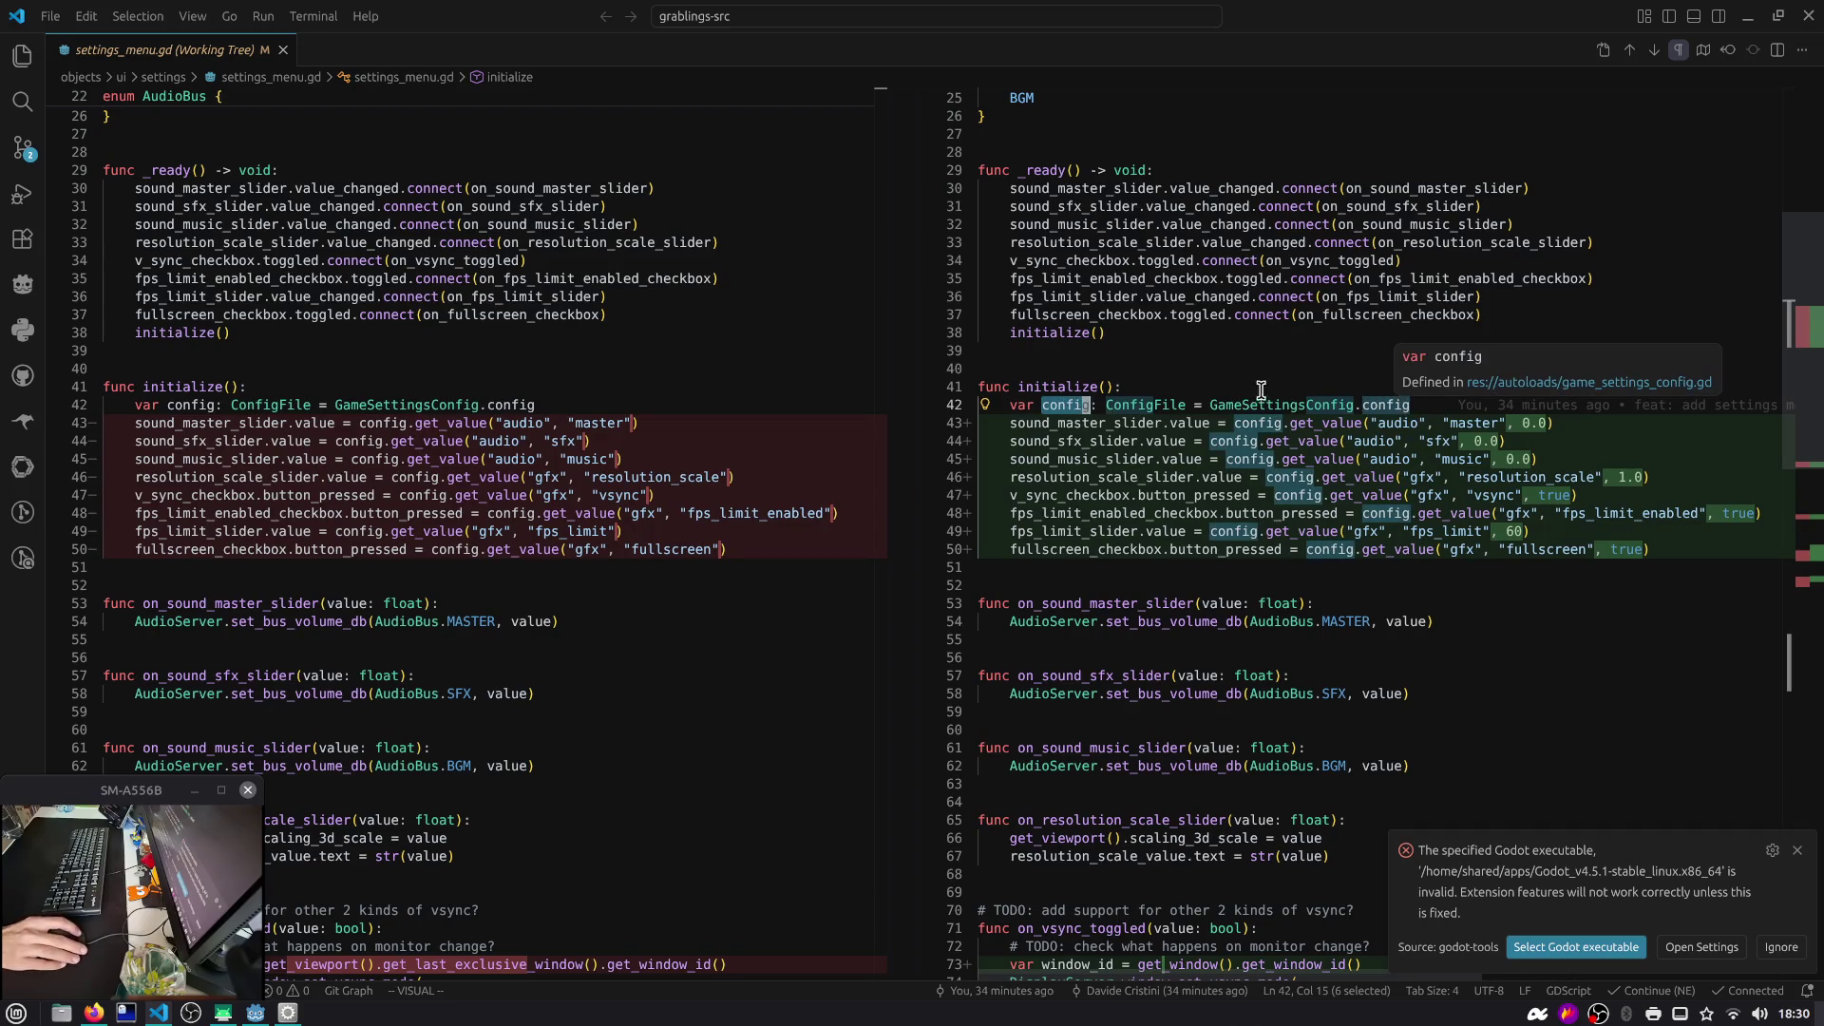
scroll(1806, 347, "down", 2)
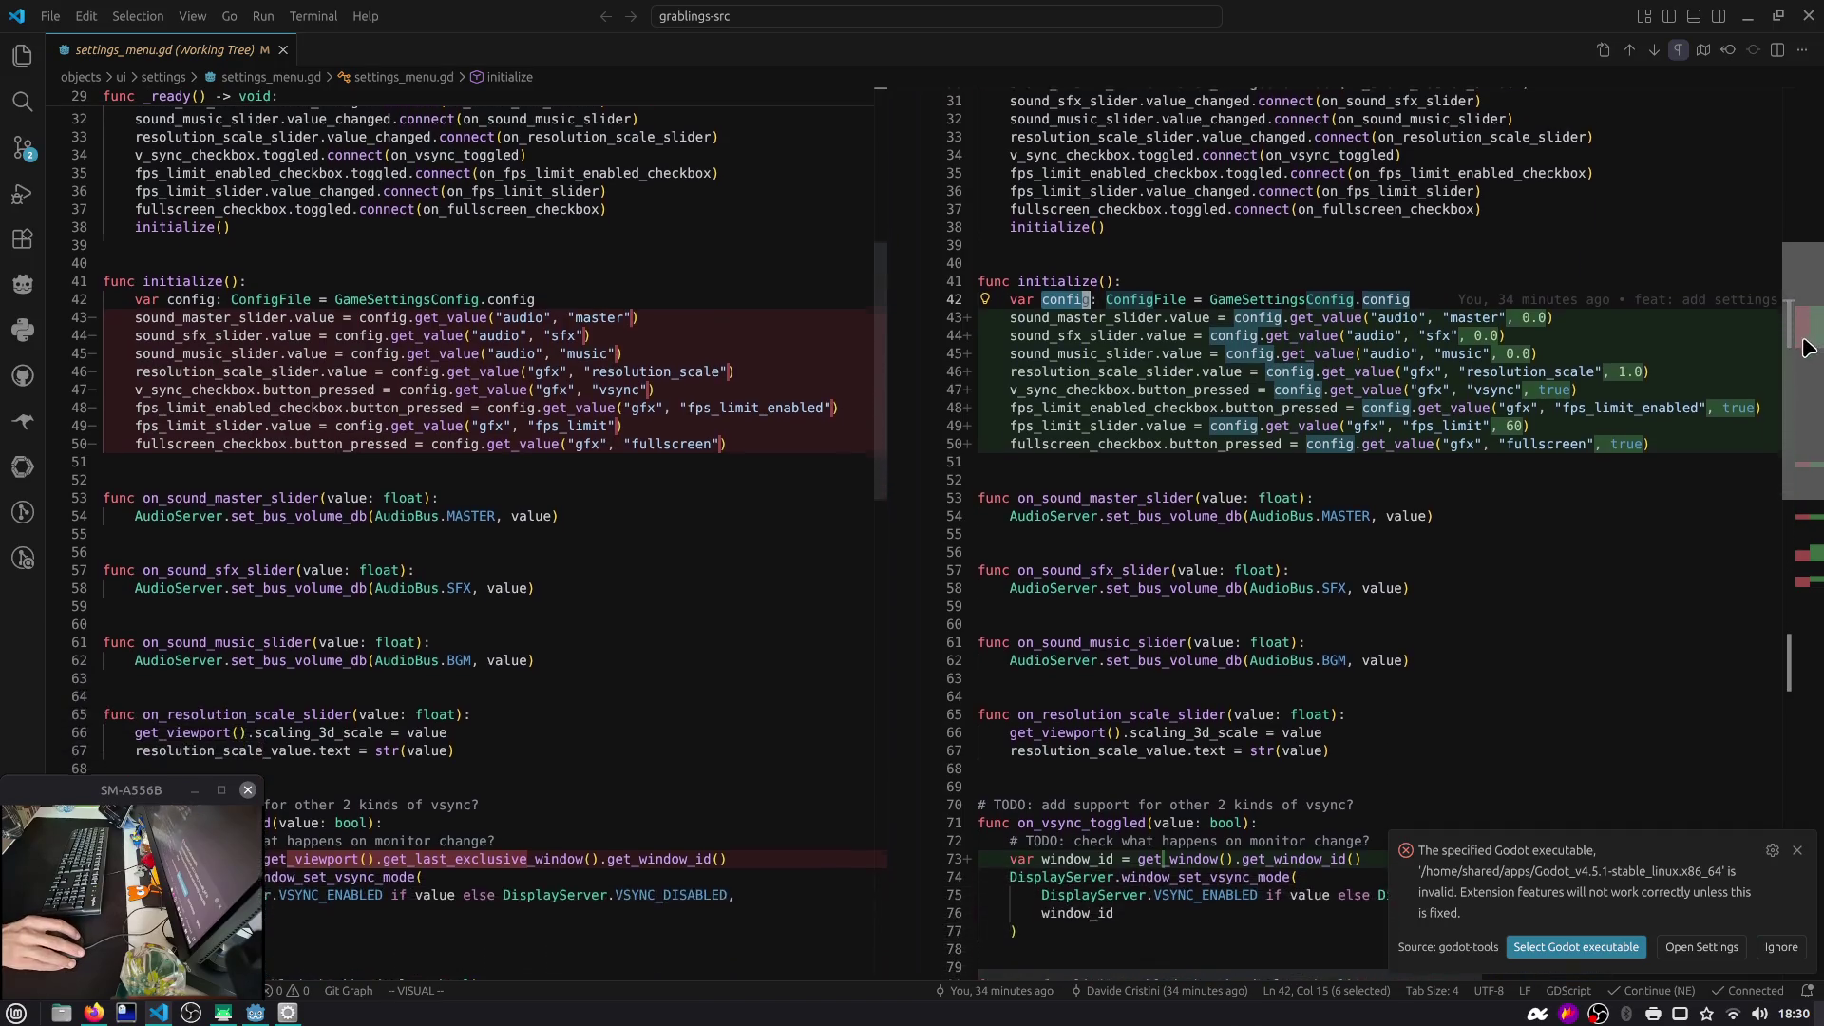
scroll(1807, 348, "down", 1)
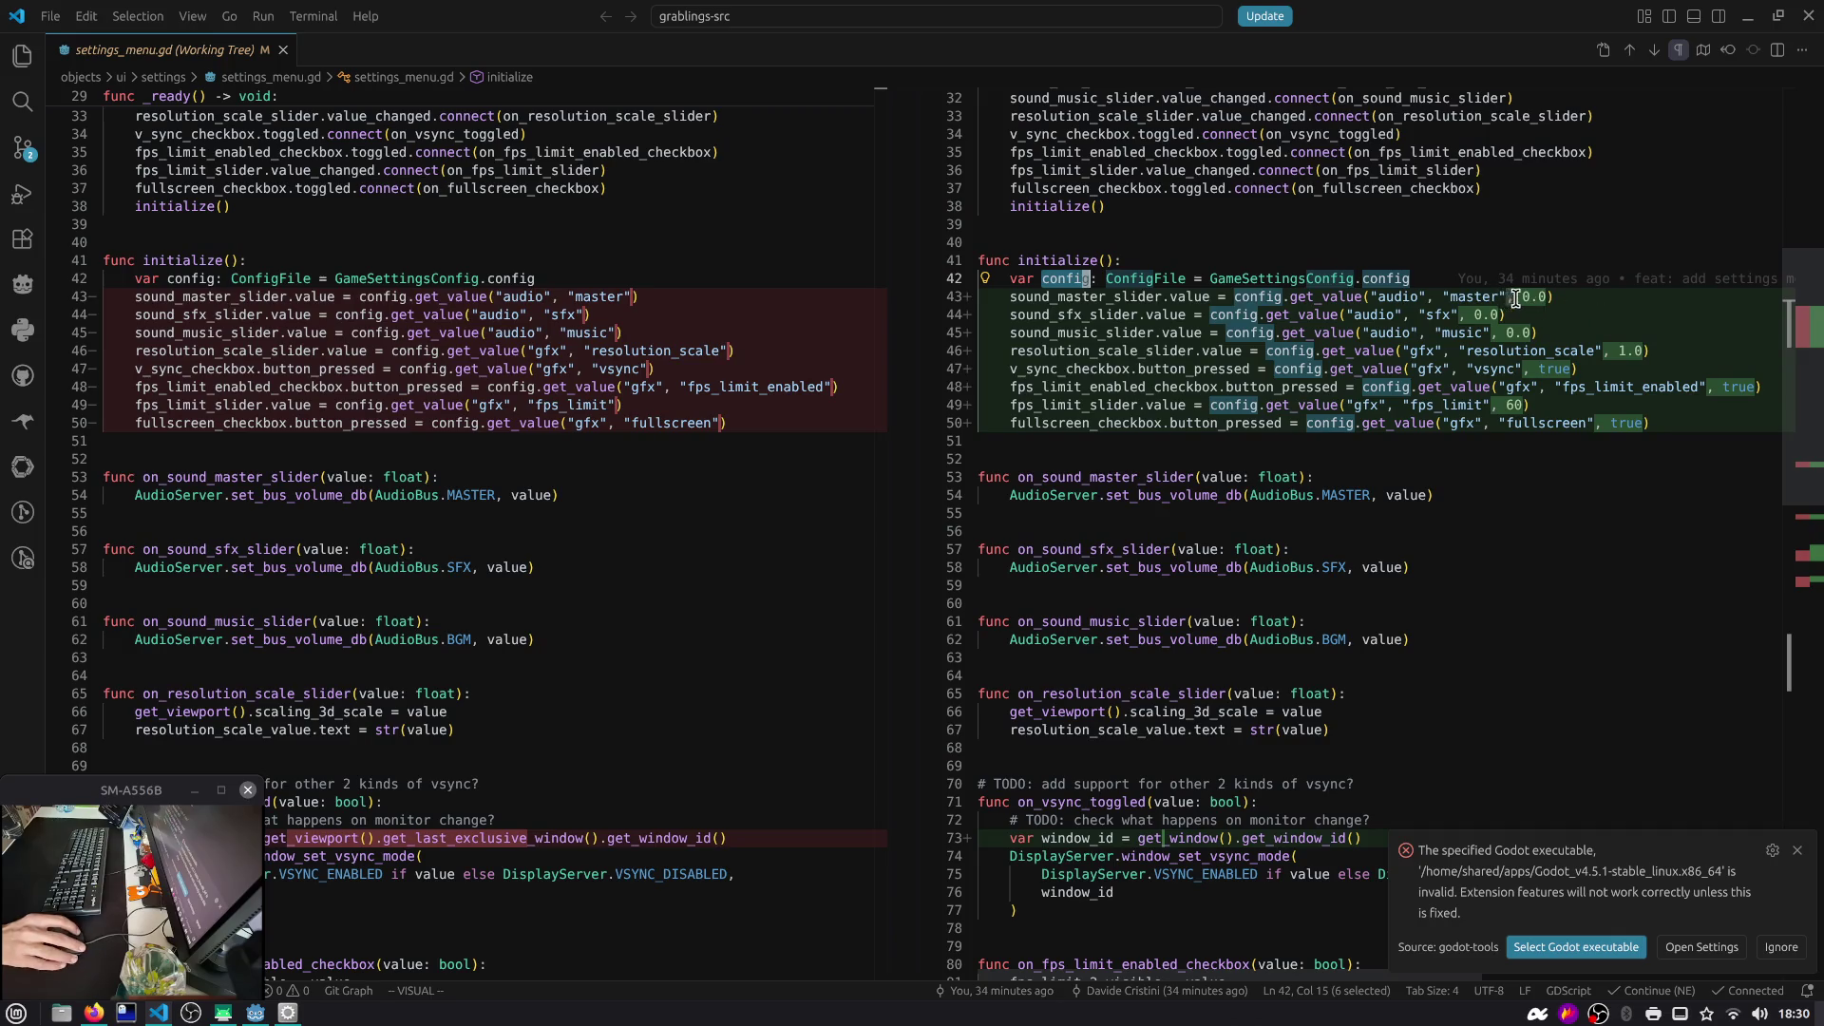
left_click_drag(1515, 298, 1534, 298)
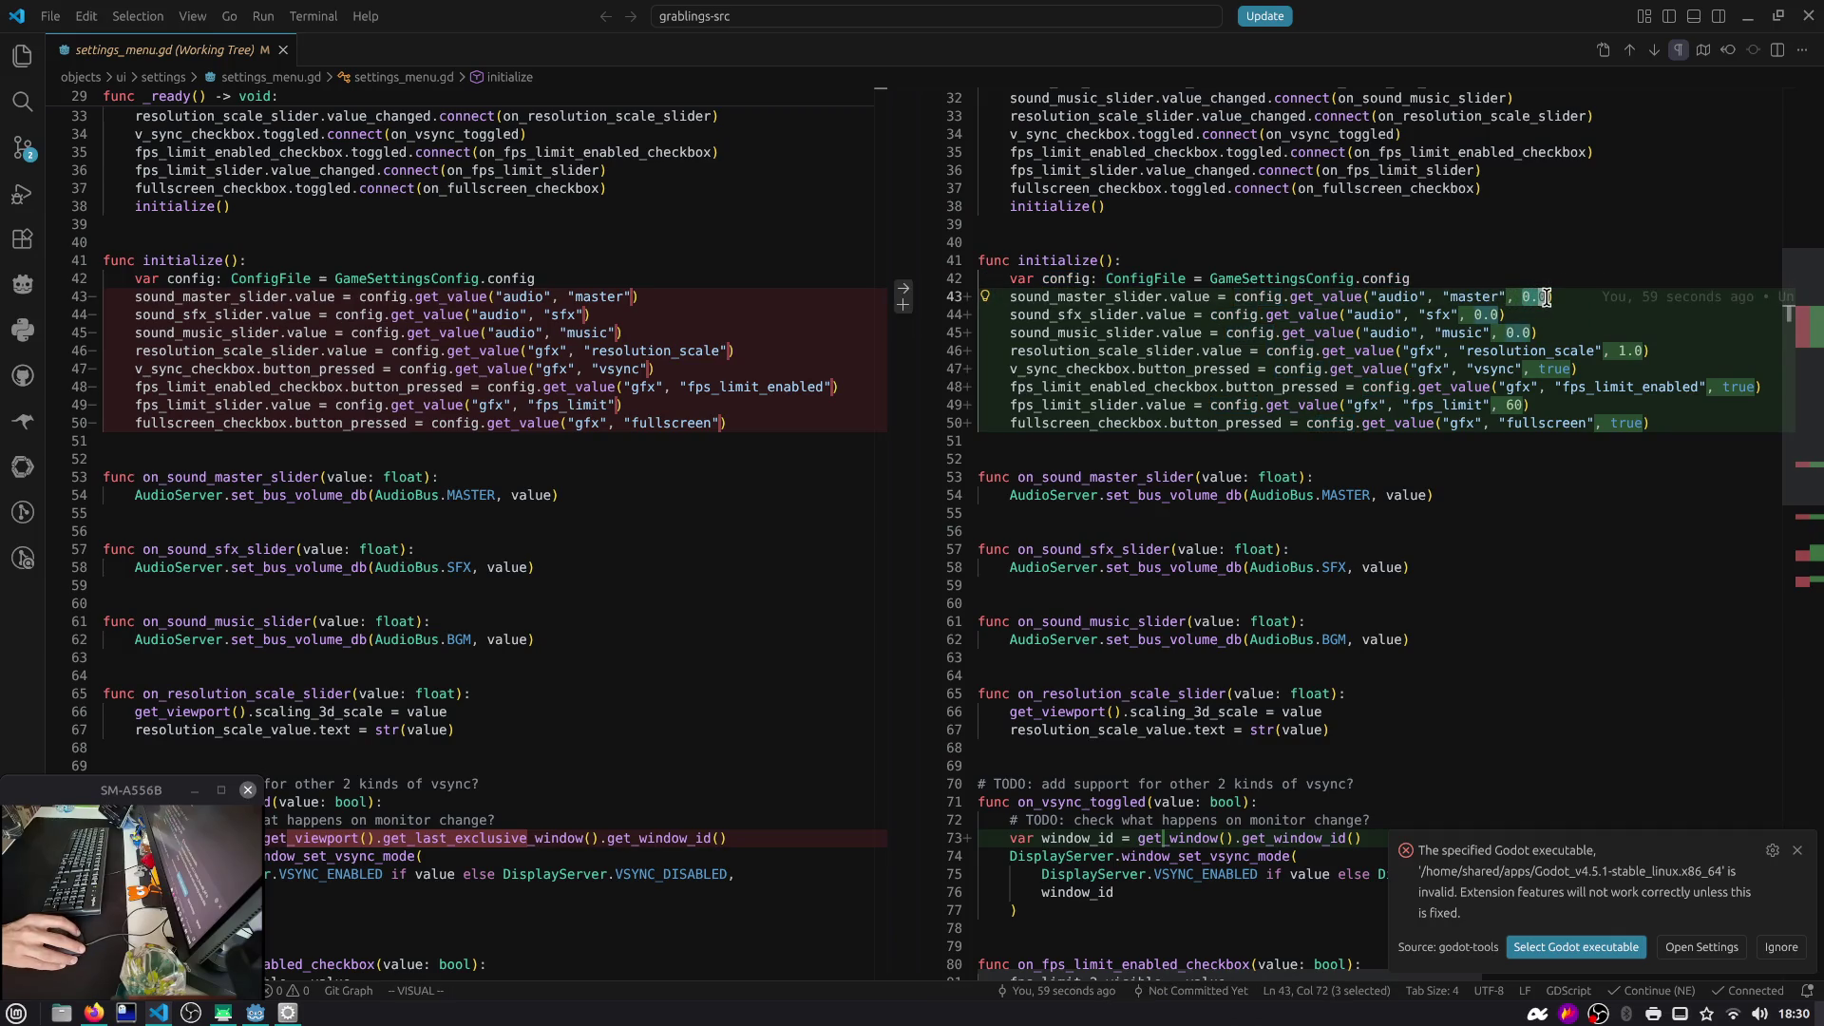
left_click(1514, 299)
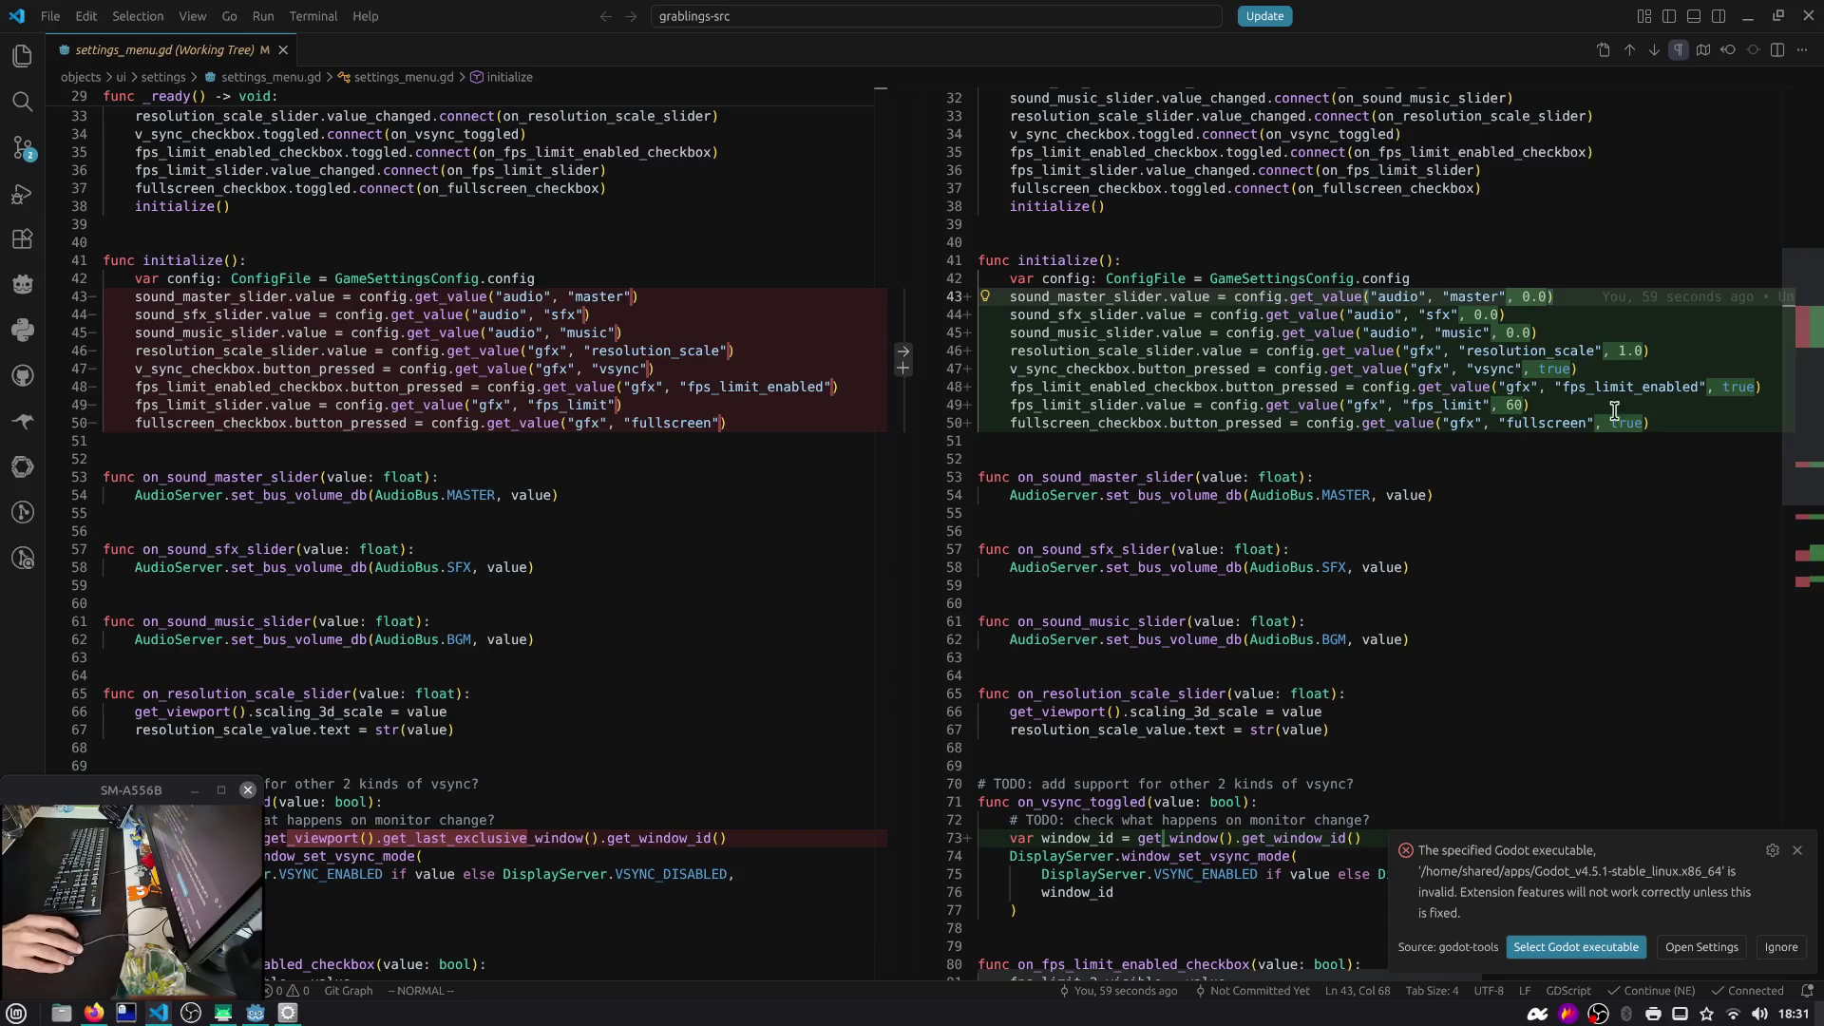
Step: Review the later hunks, from line 73's get_window call down to line 83
scroll(1787, 351, "down", 9)
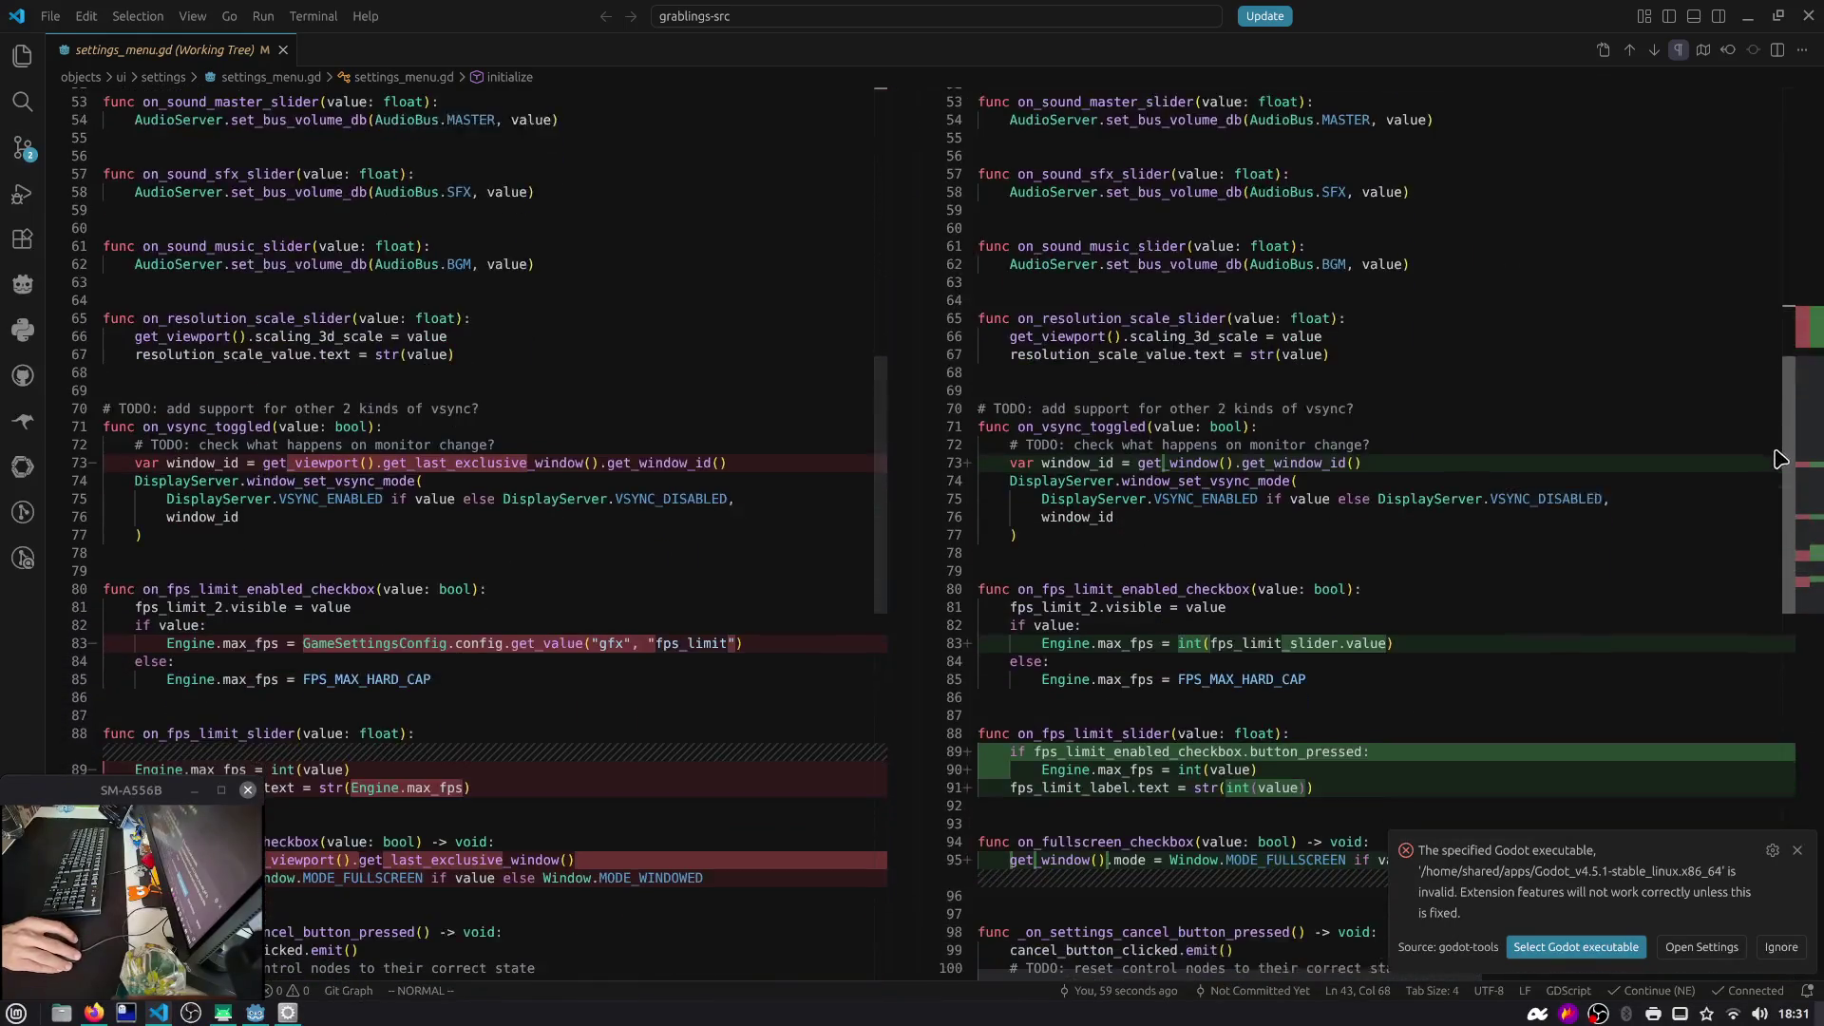
scroll(1299, 442, "down", 2)
left_click(1137, 328)
scroll(1285, 394, "down", 2)
scroll(1154, 275, "down", 1)
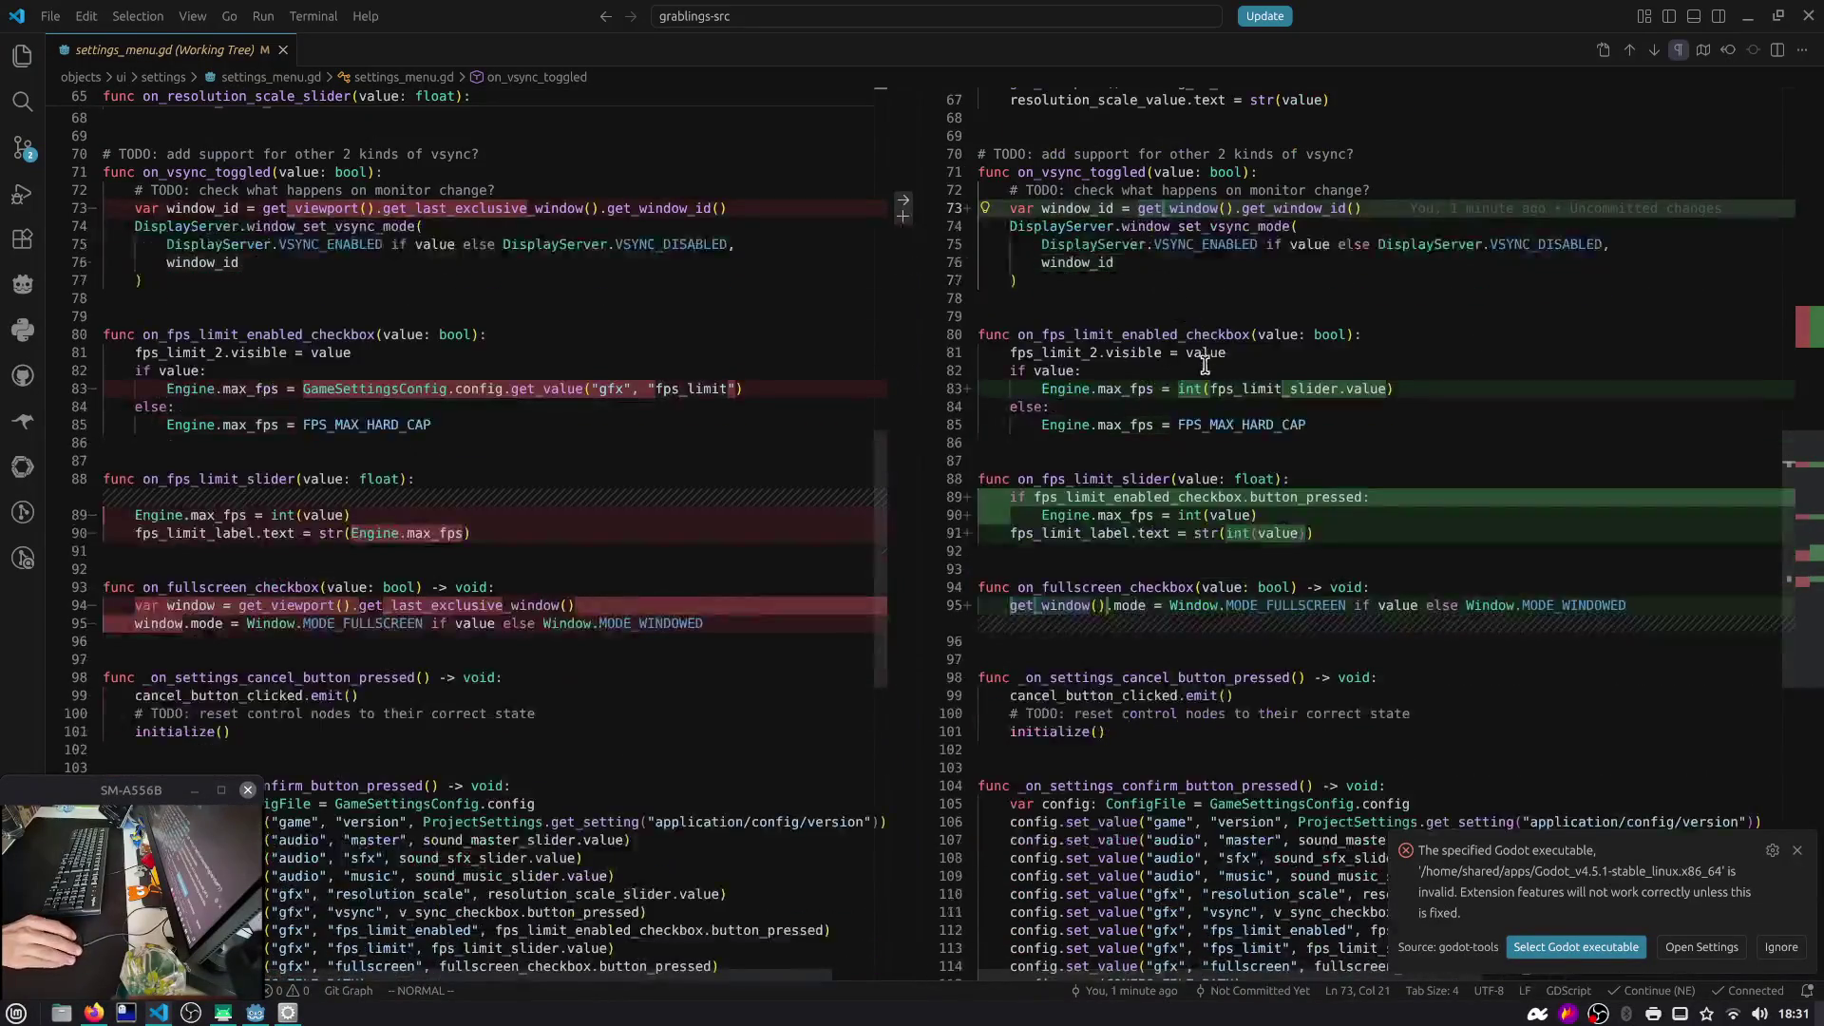
mouse_move(1185, 394)
scroll(1186, 394, "down", 1)
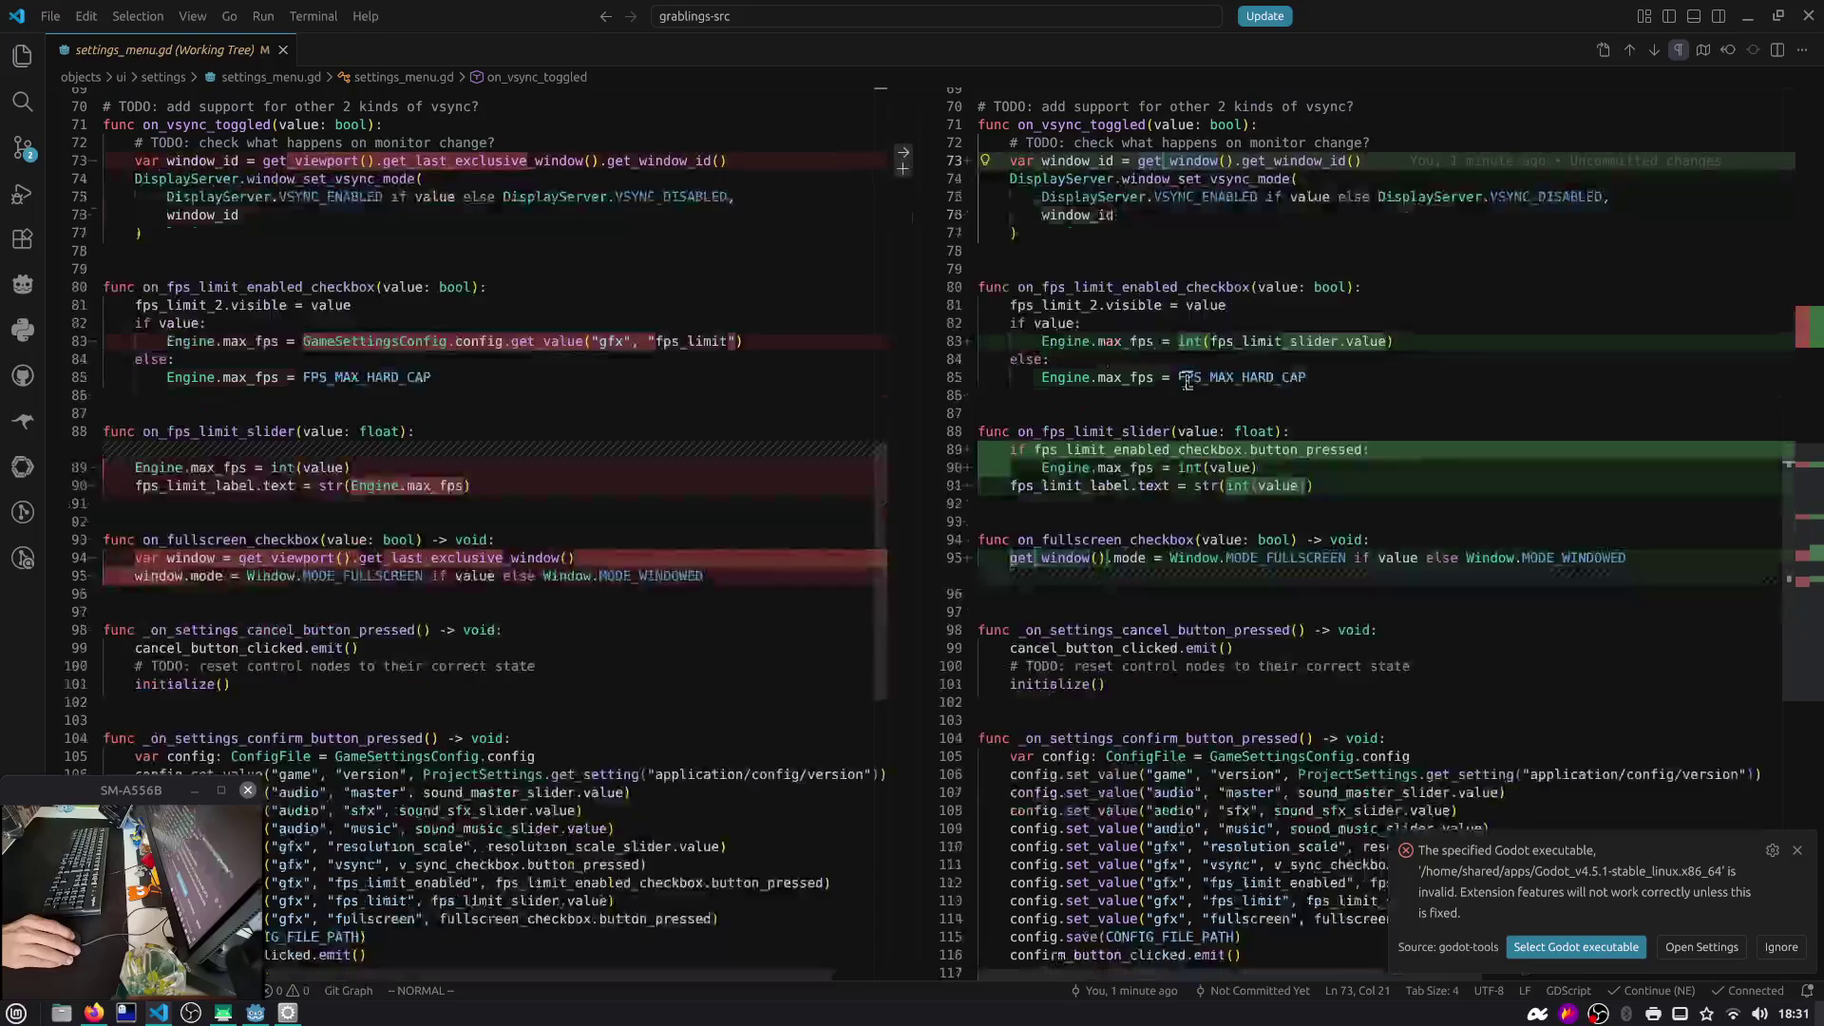
scroll(1222, 349, "down", 1)
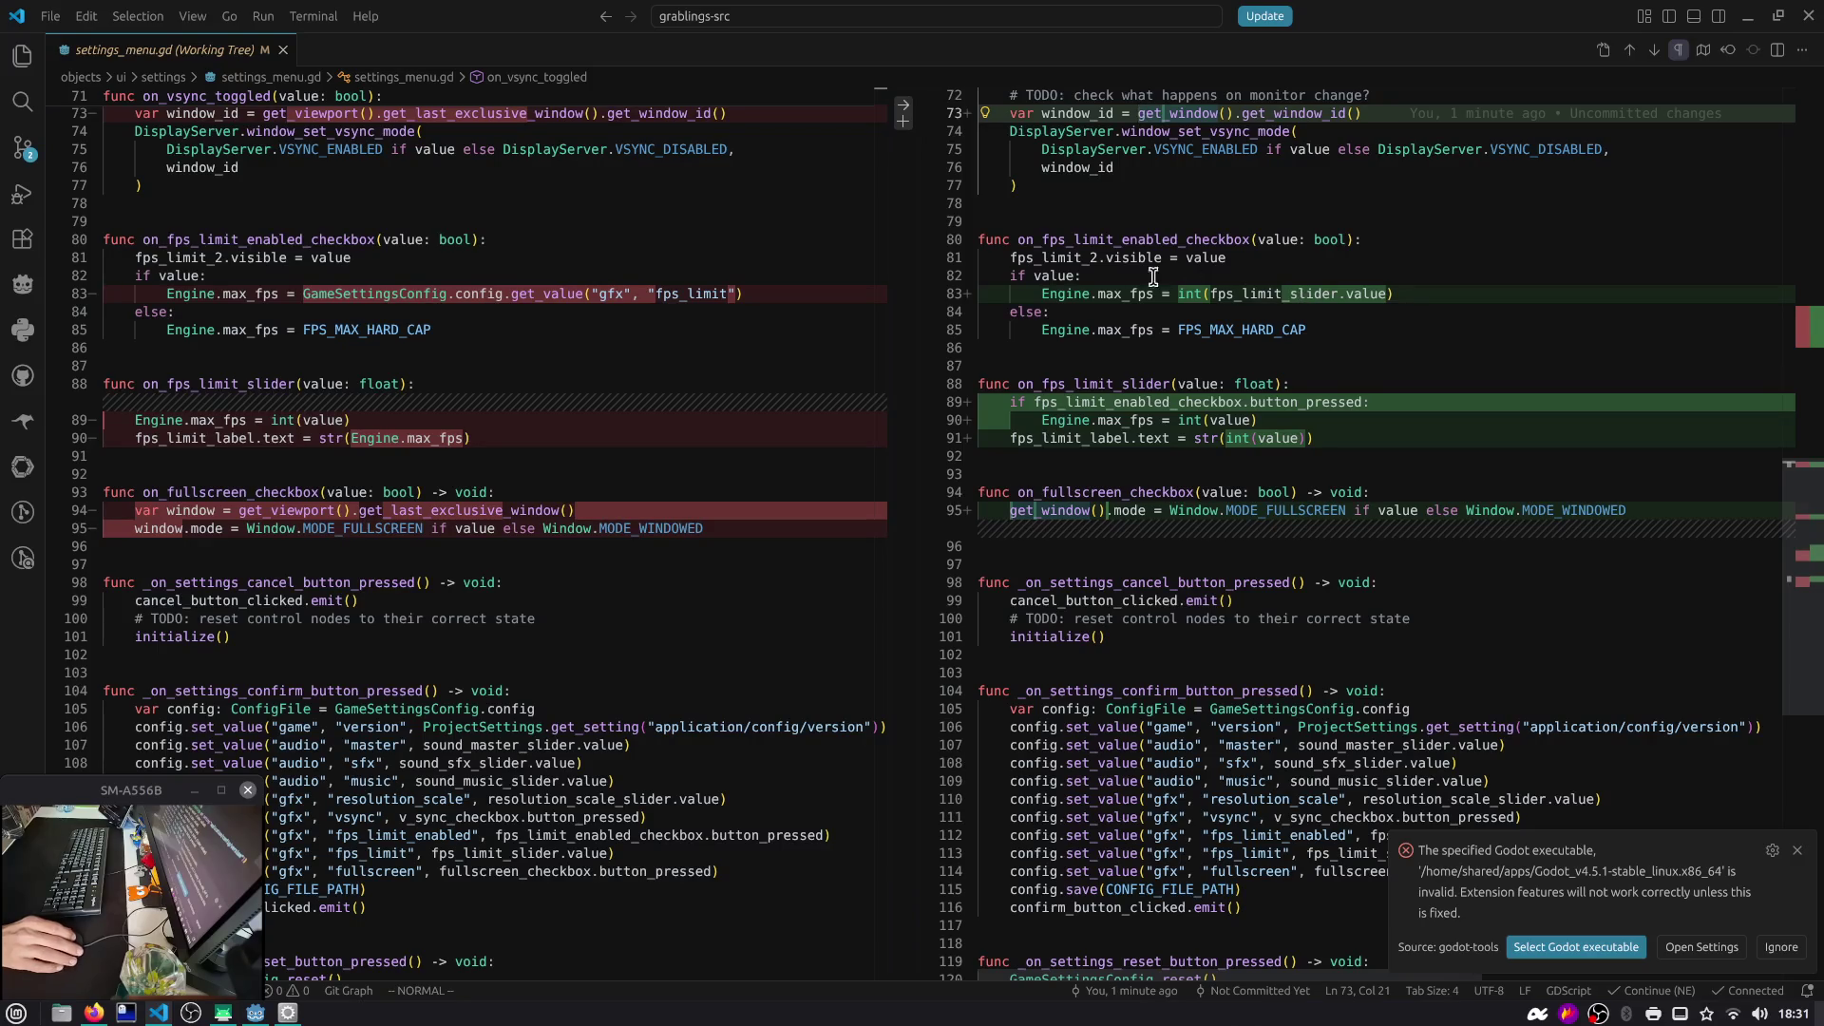
mouse_move(1196, 292)
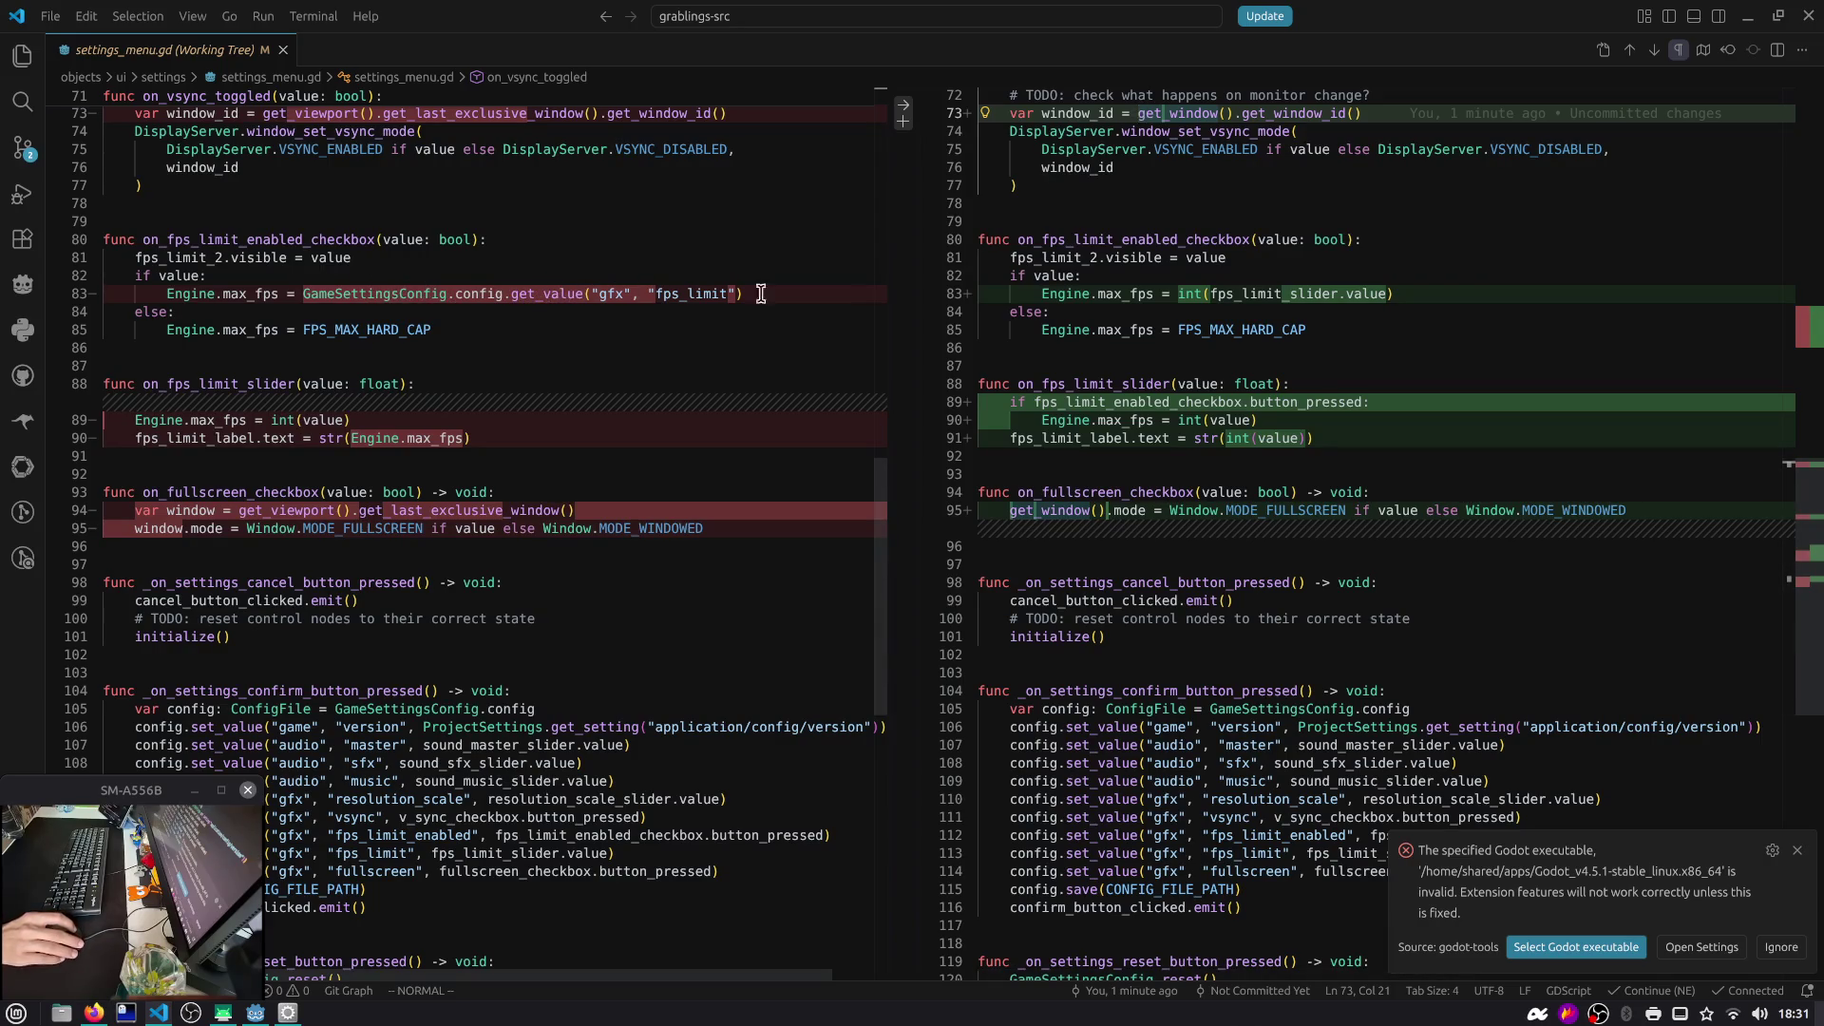
triple_click(1204, 296)
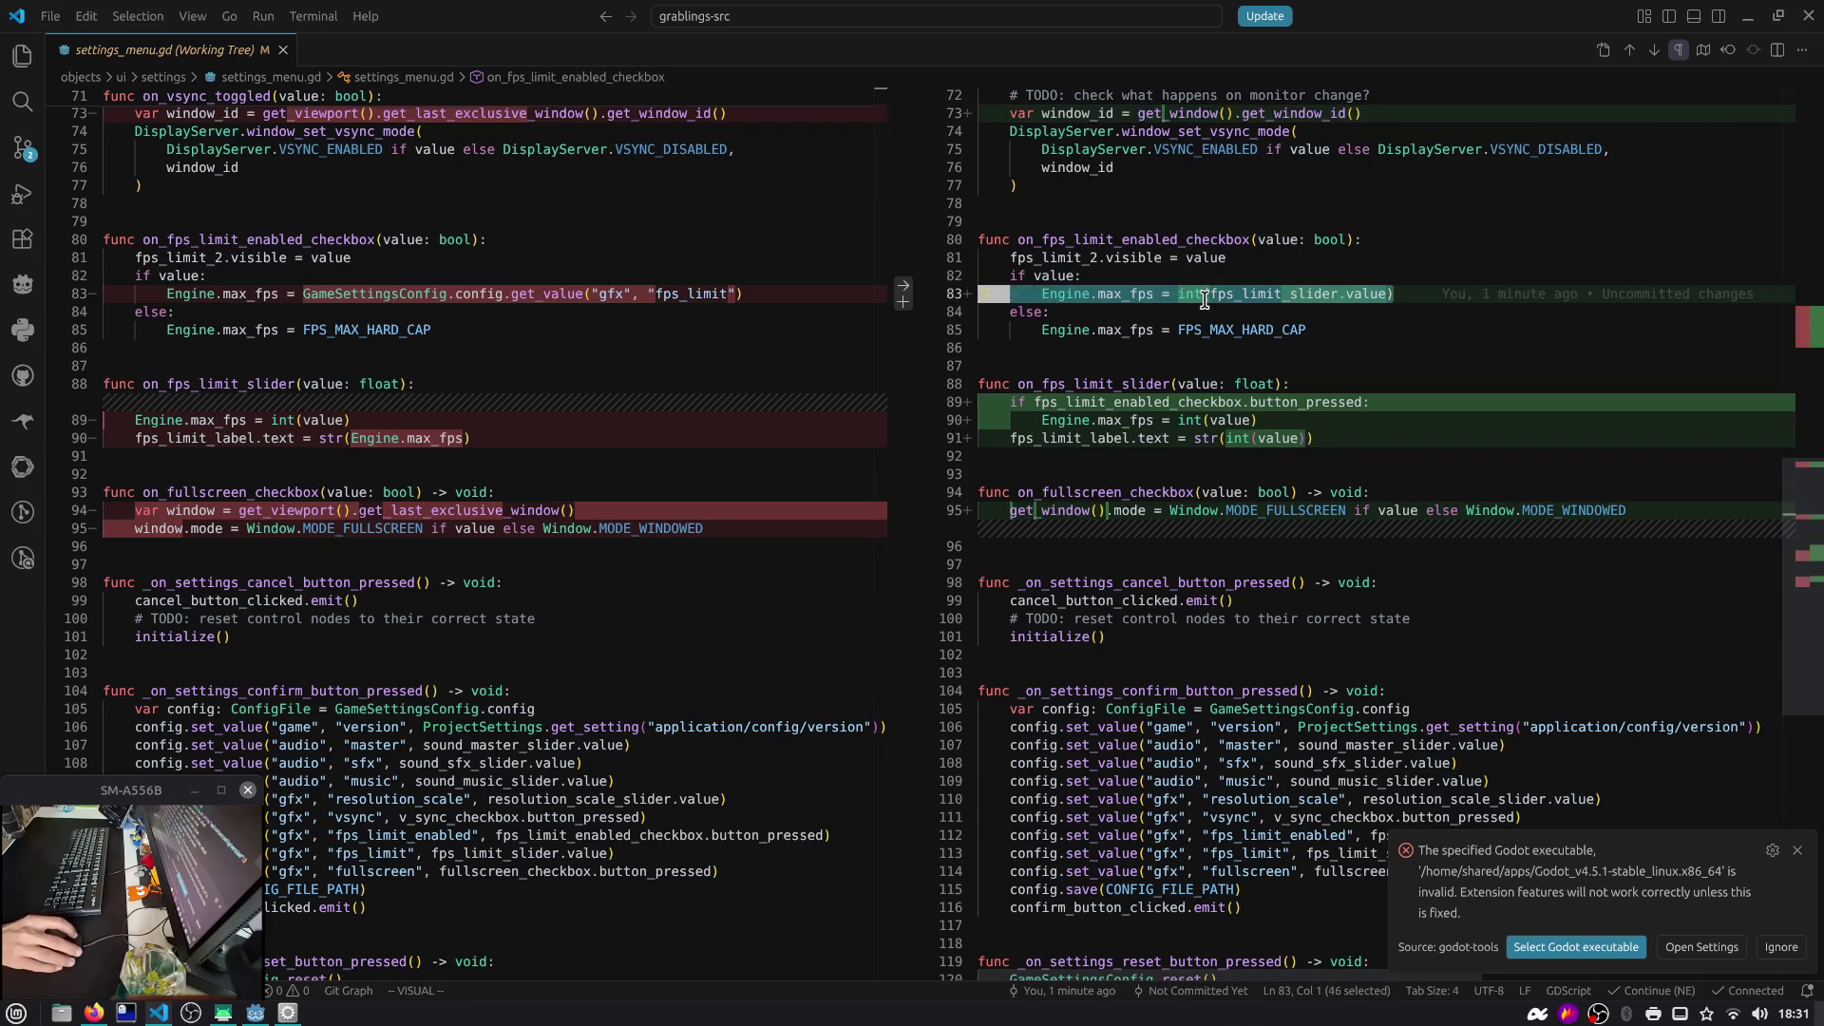
Step: Select lines 82–84 and bring back the Source Control changes list
key("Escape")
key("k")
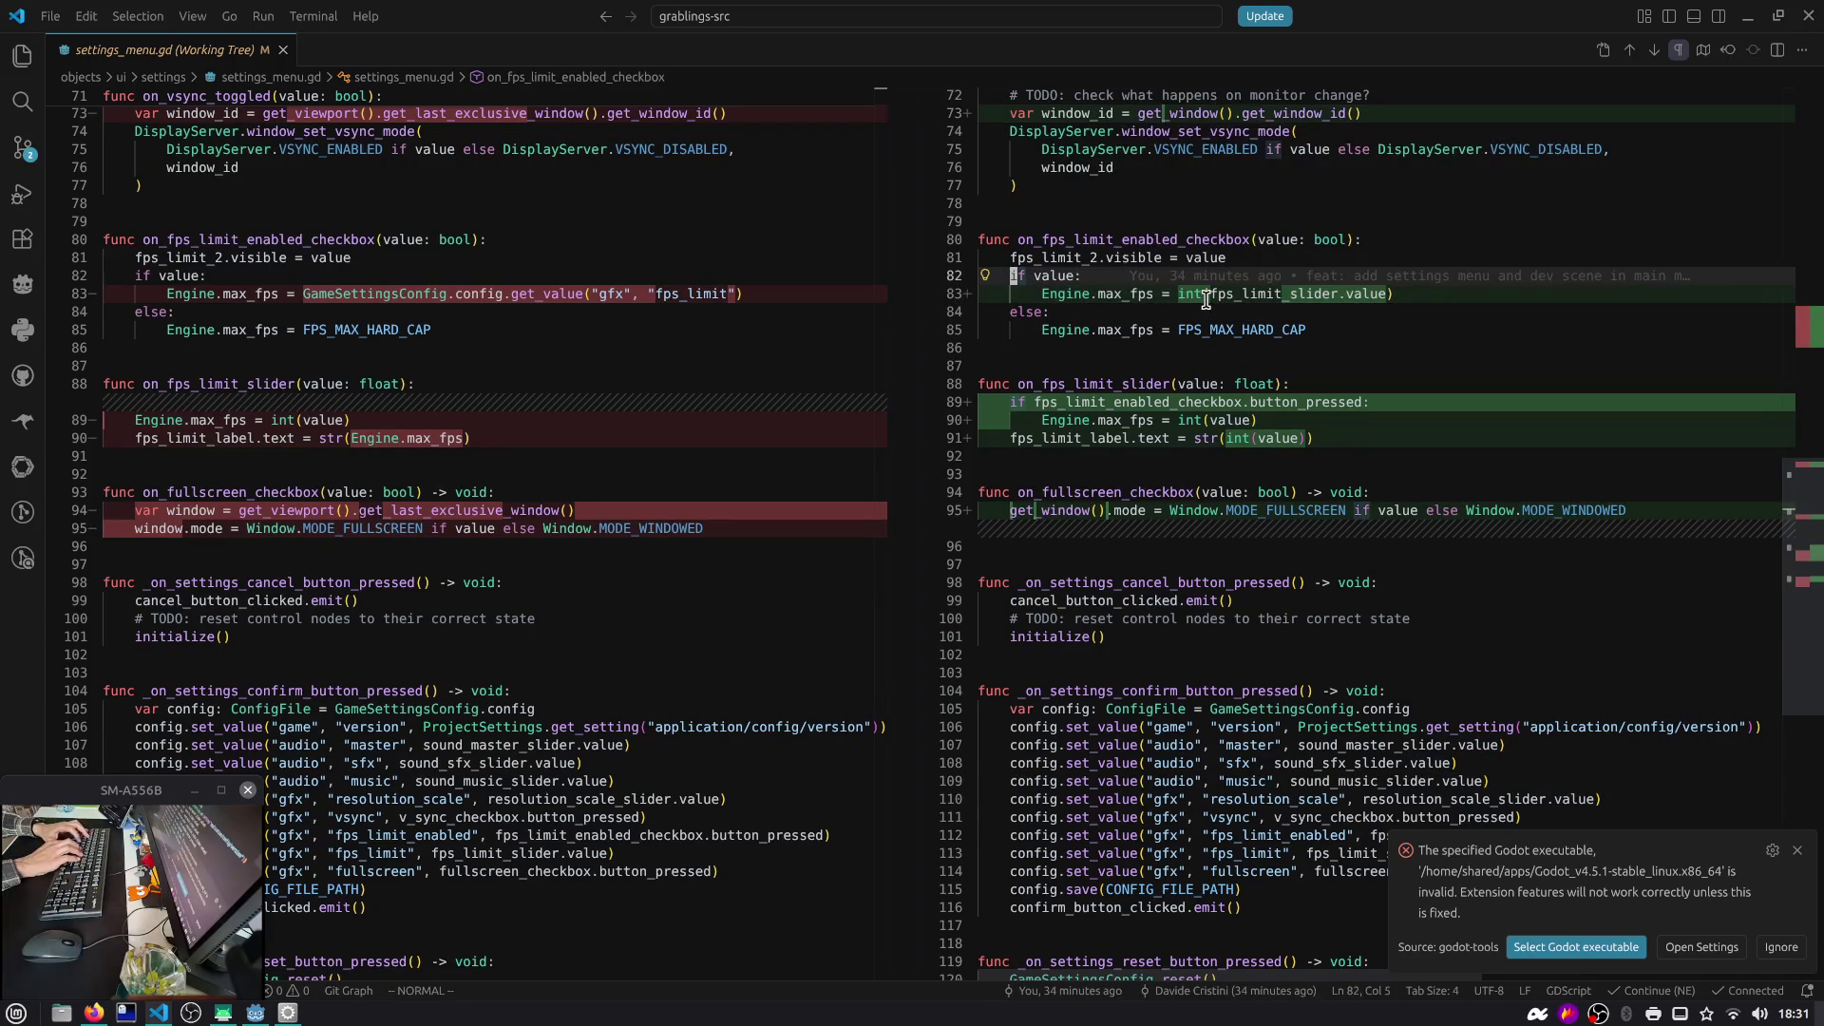
key("v")
key("j")
key("j")
key("ctrl+k")
key("ctrl+s")
key("Escape")
key("ctrl+shift+g")
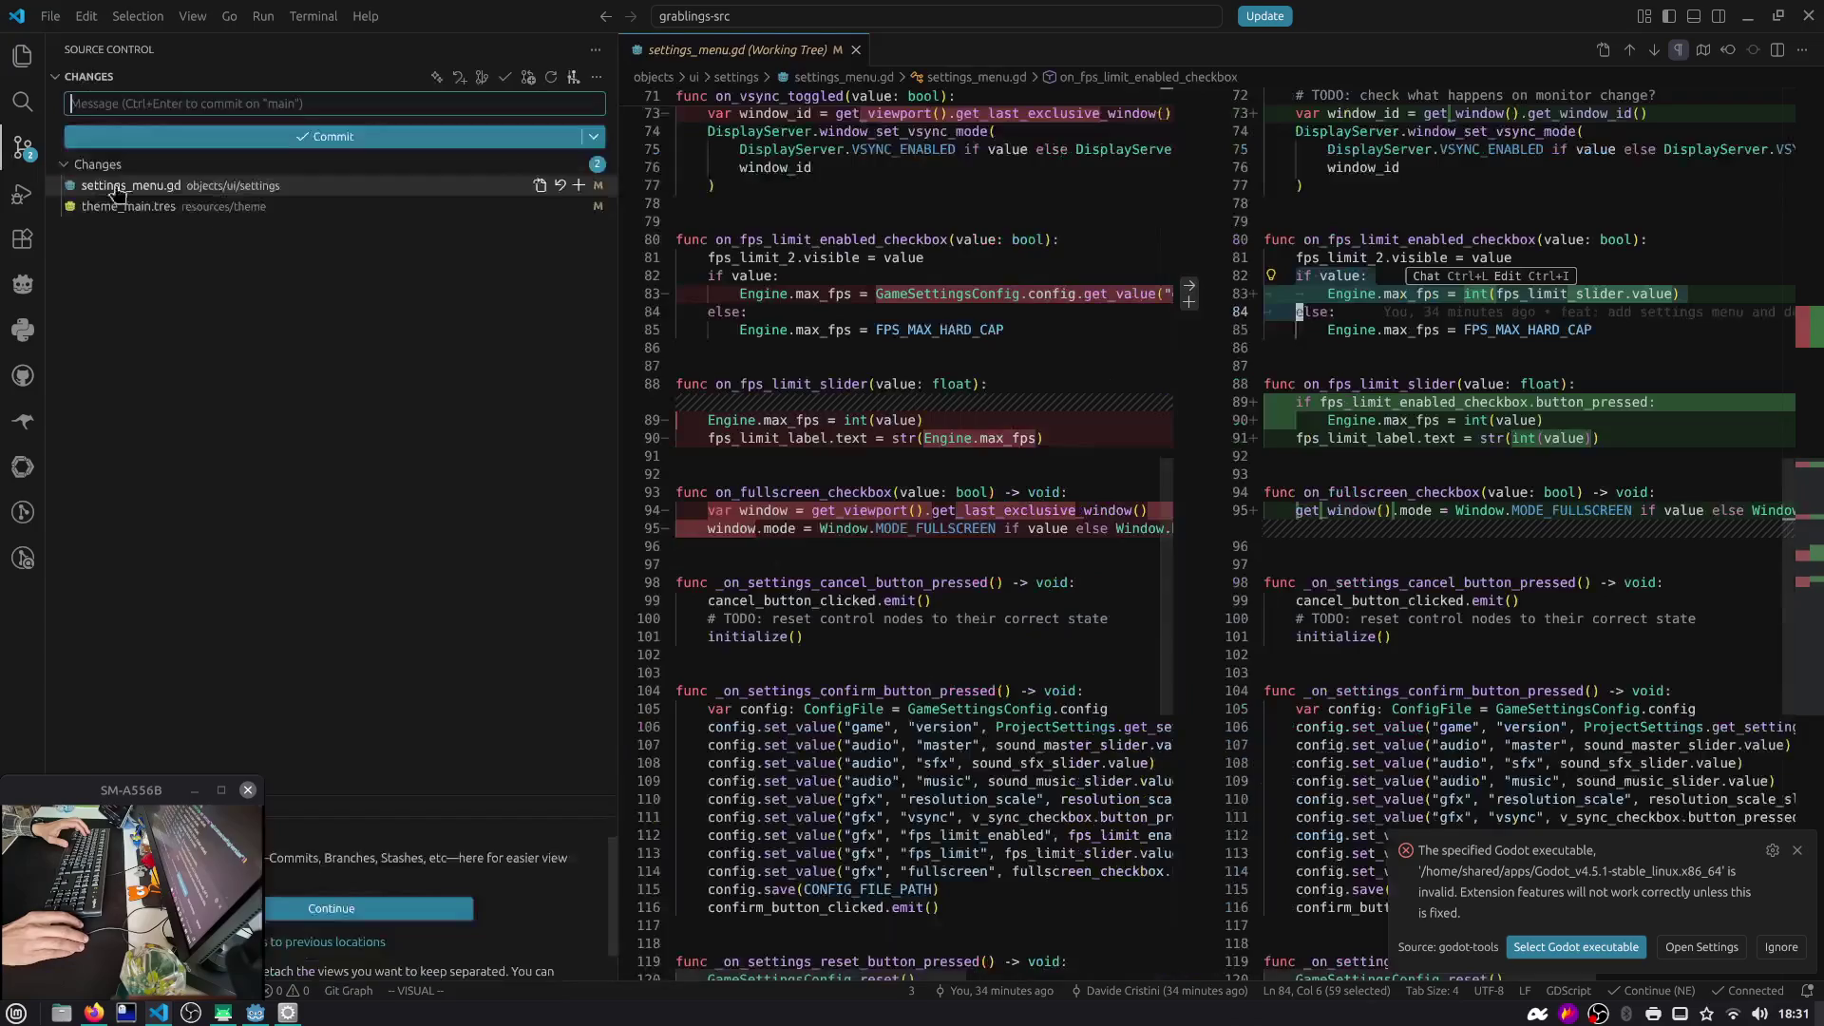
Step: Stage the selected lines 79–86 of the new code
scroll(1481, 380, "up", 2)
left_click(1496, 425)
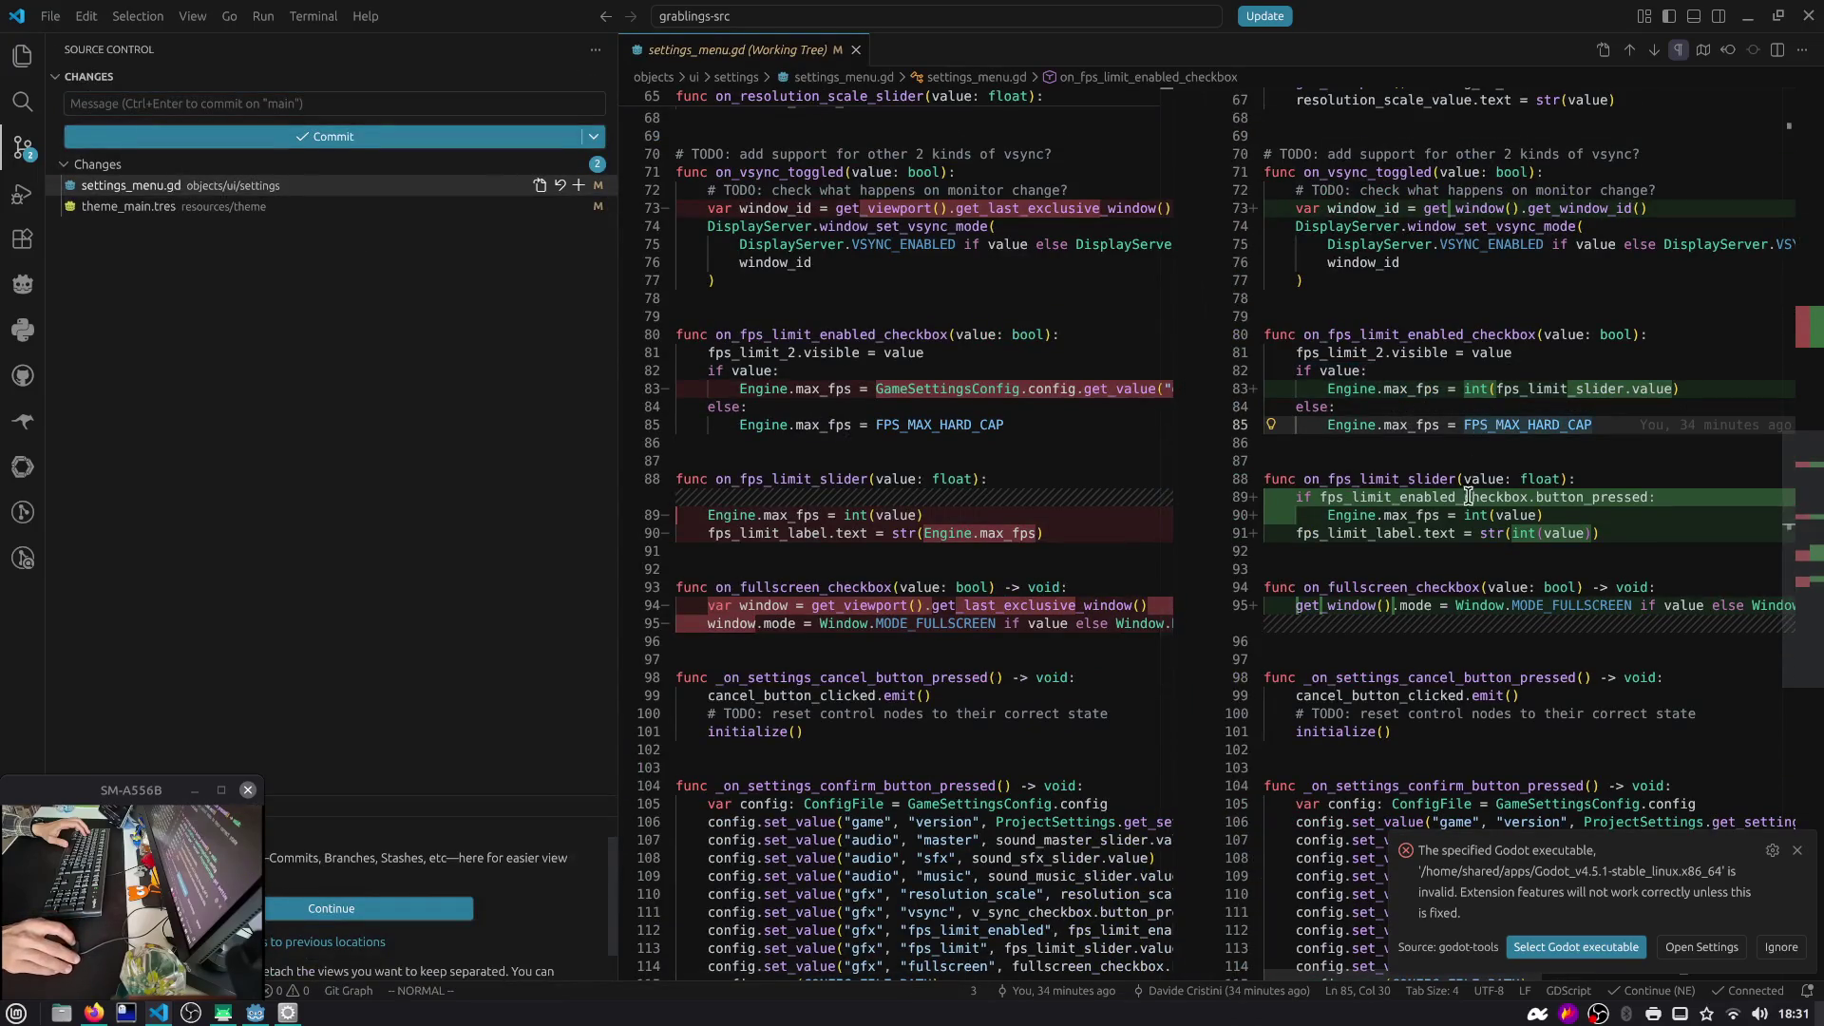
scroll(1457, 488, "down", 4)
scroll(1458, 475, "up", 5)
left_click(1460, 366)
key("v")
key("braceright")
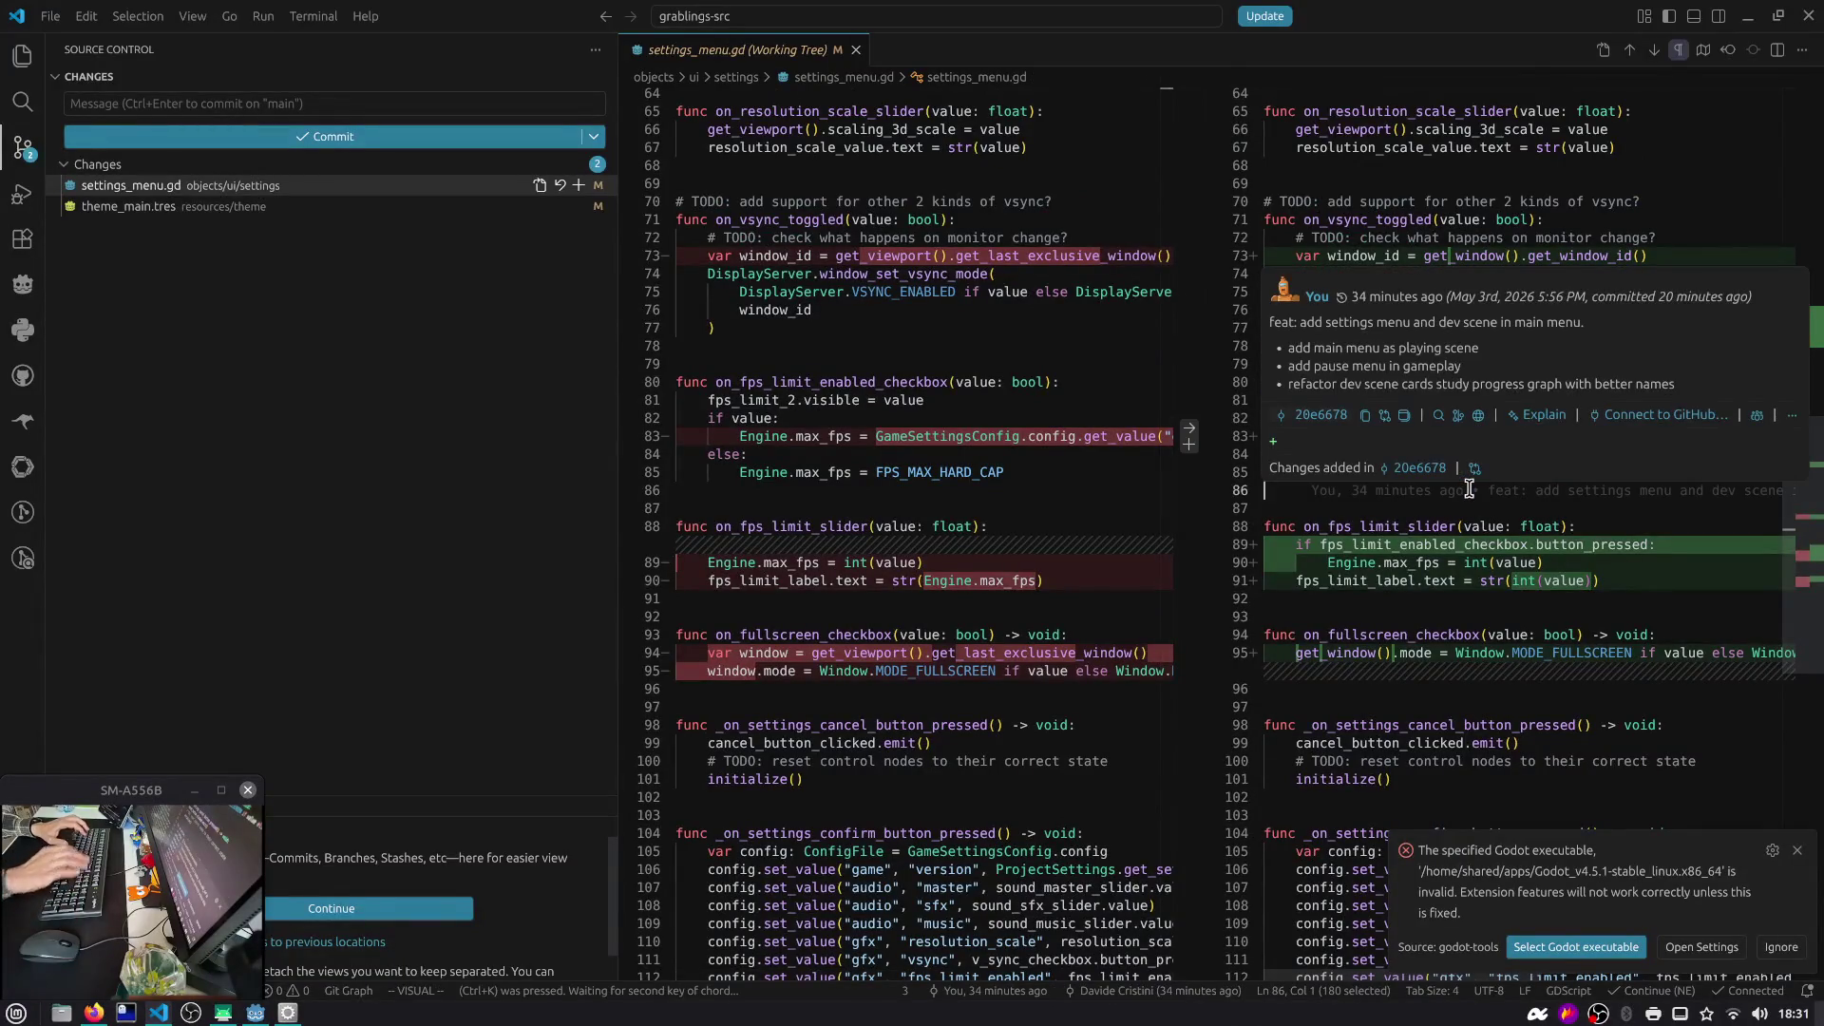
key("ctrl+k")
key("ctrl+alt+s")
key("Escape")
Step: Select lines 36–57 around initialize() and run Discard Changes on them
scroll(1510, 427, "up", 12)
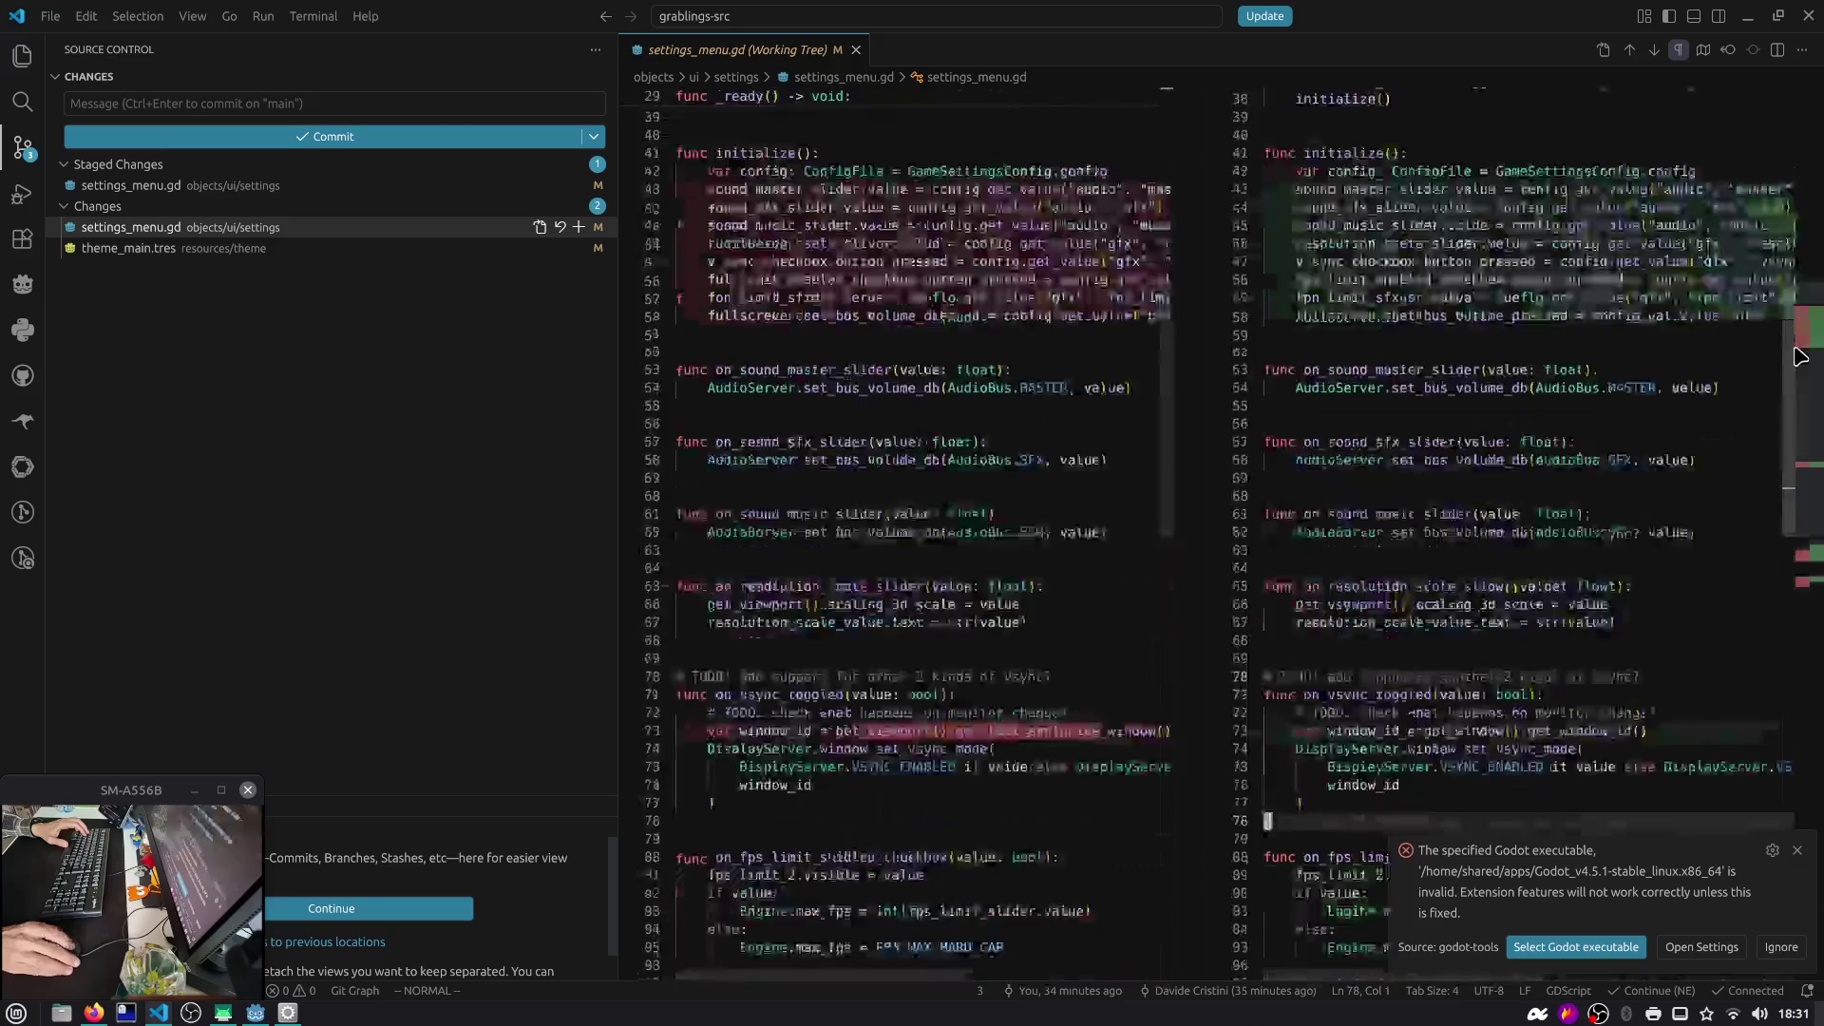
left_click_drag(1264, 277, 1456, 511)
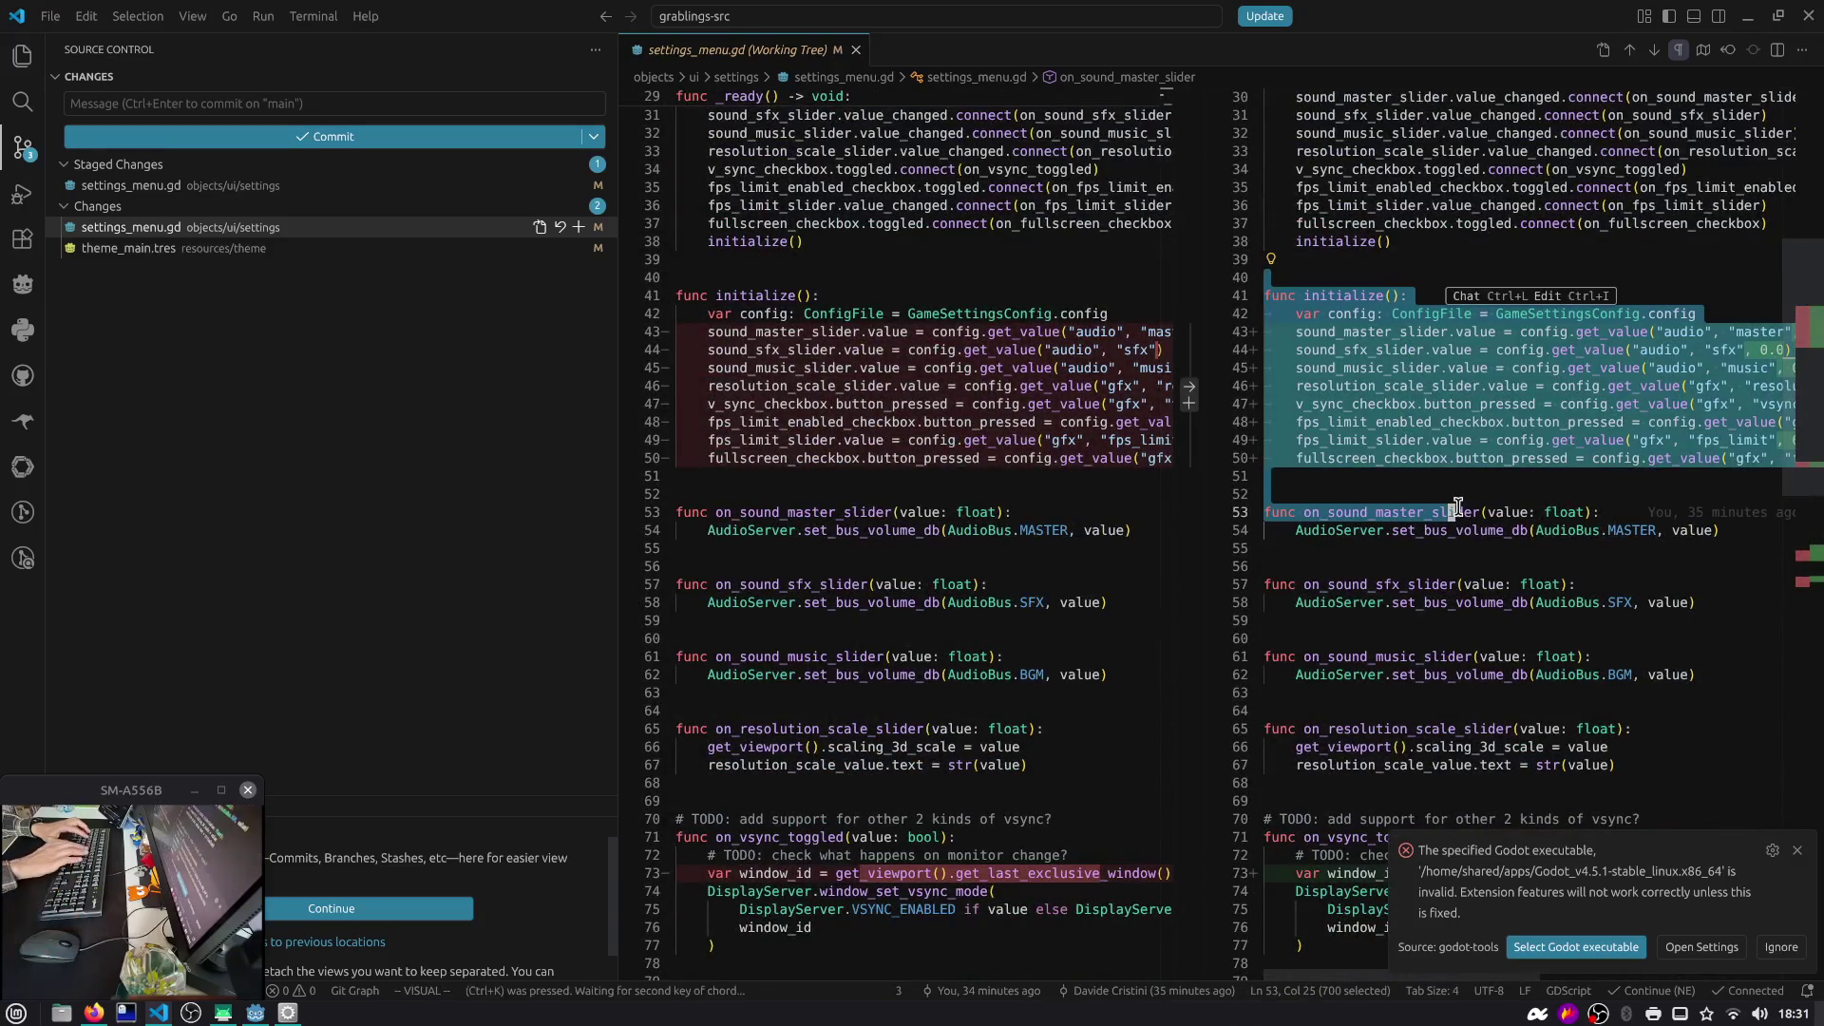
key("ctrl+alt+r")
left_click(857, 45)
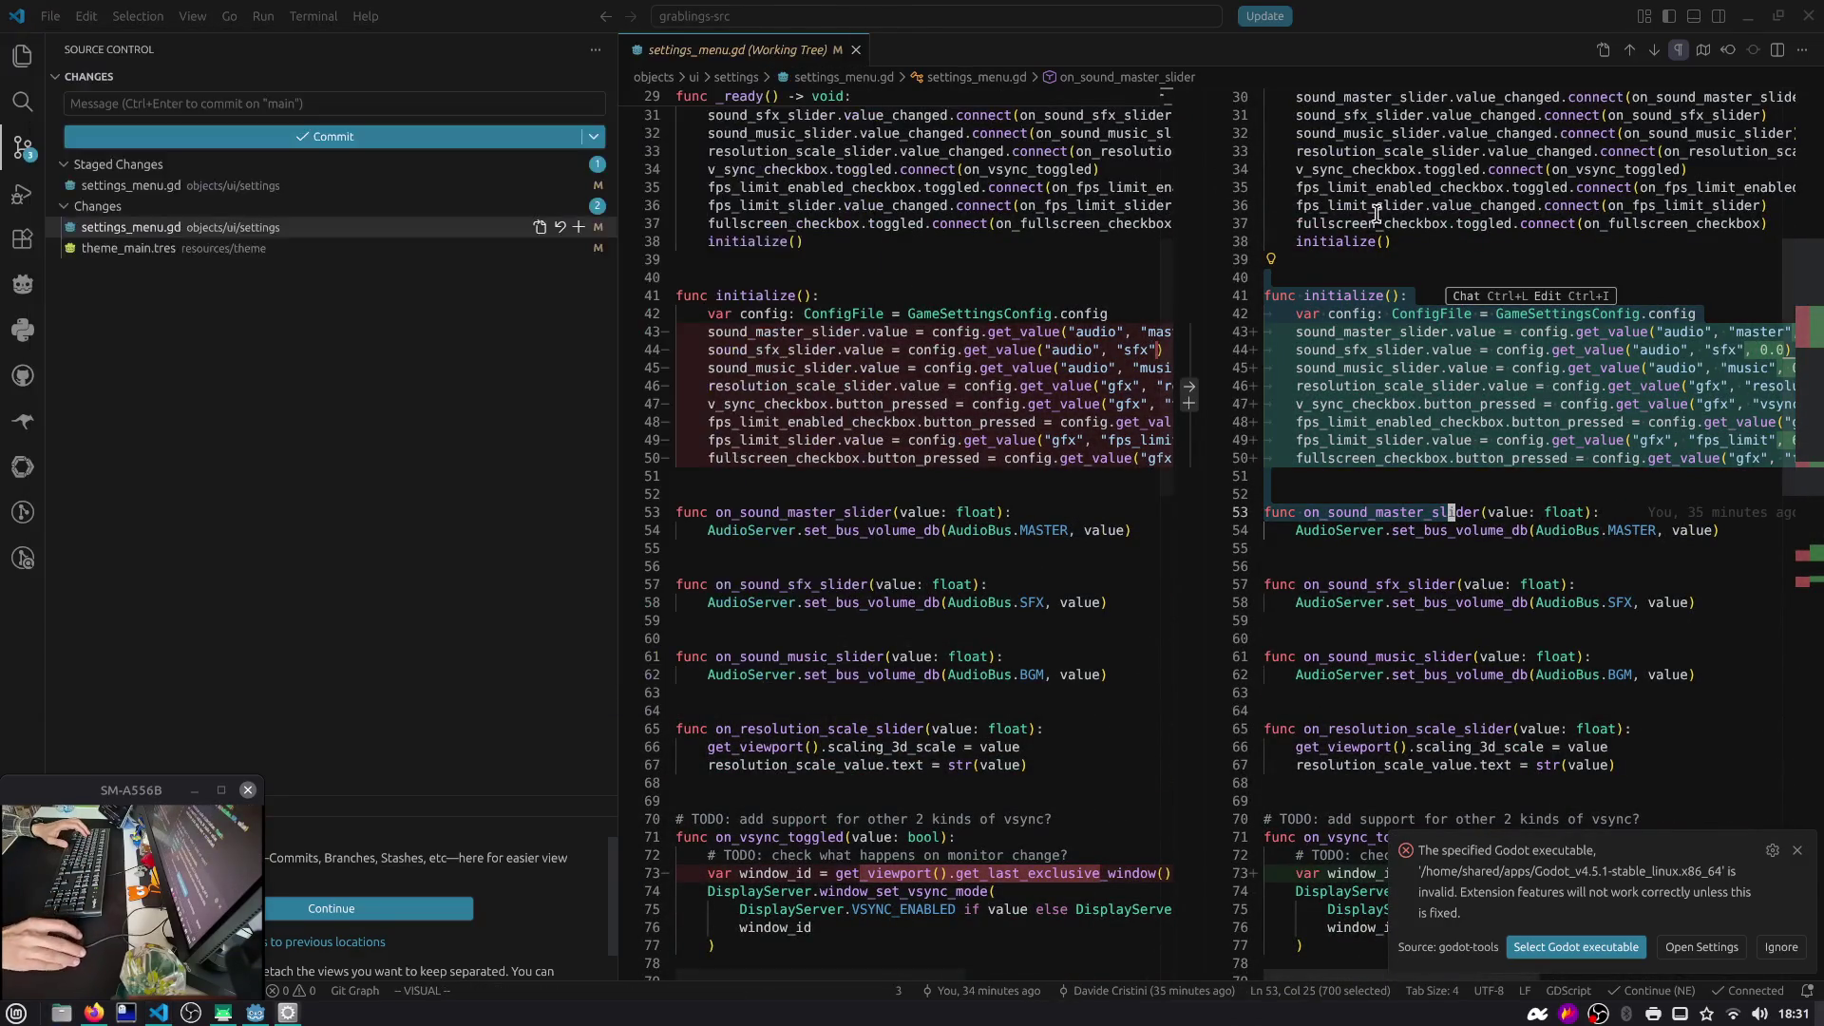
left_click(1379, 205)
left_click(1432, 584, "shift")
key("ctrl+shift+p")
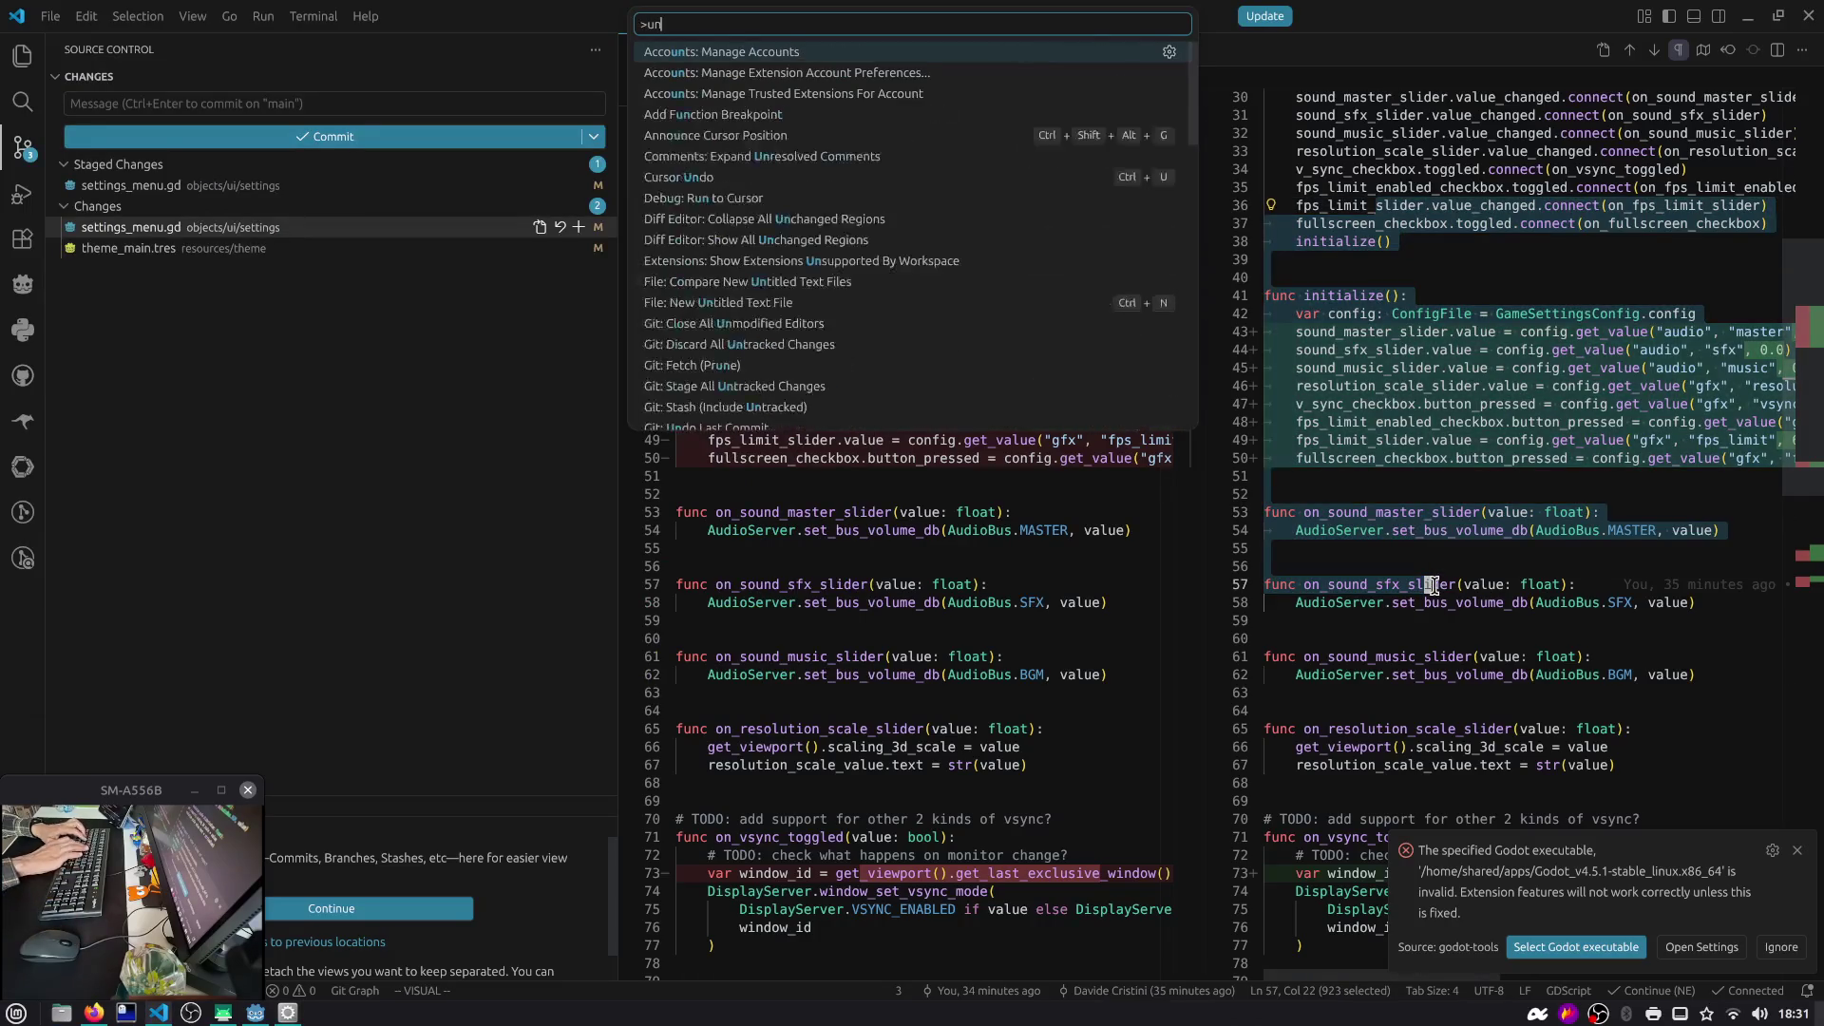
type("disac")
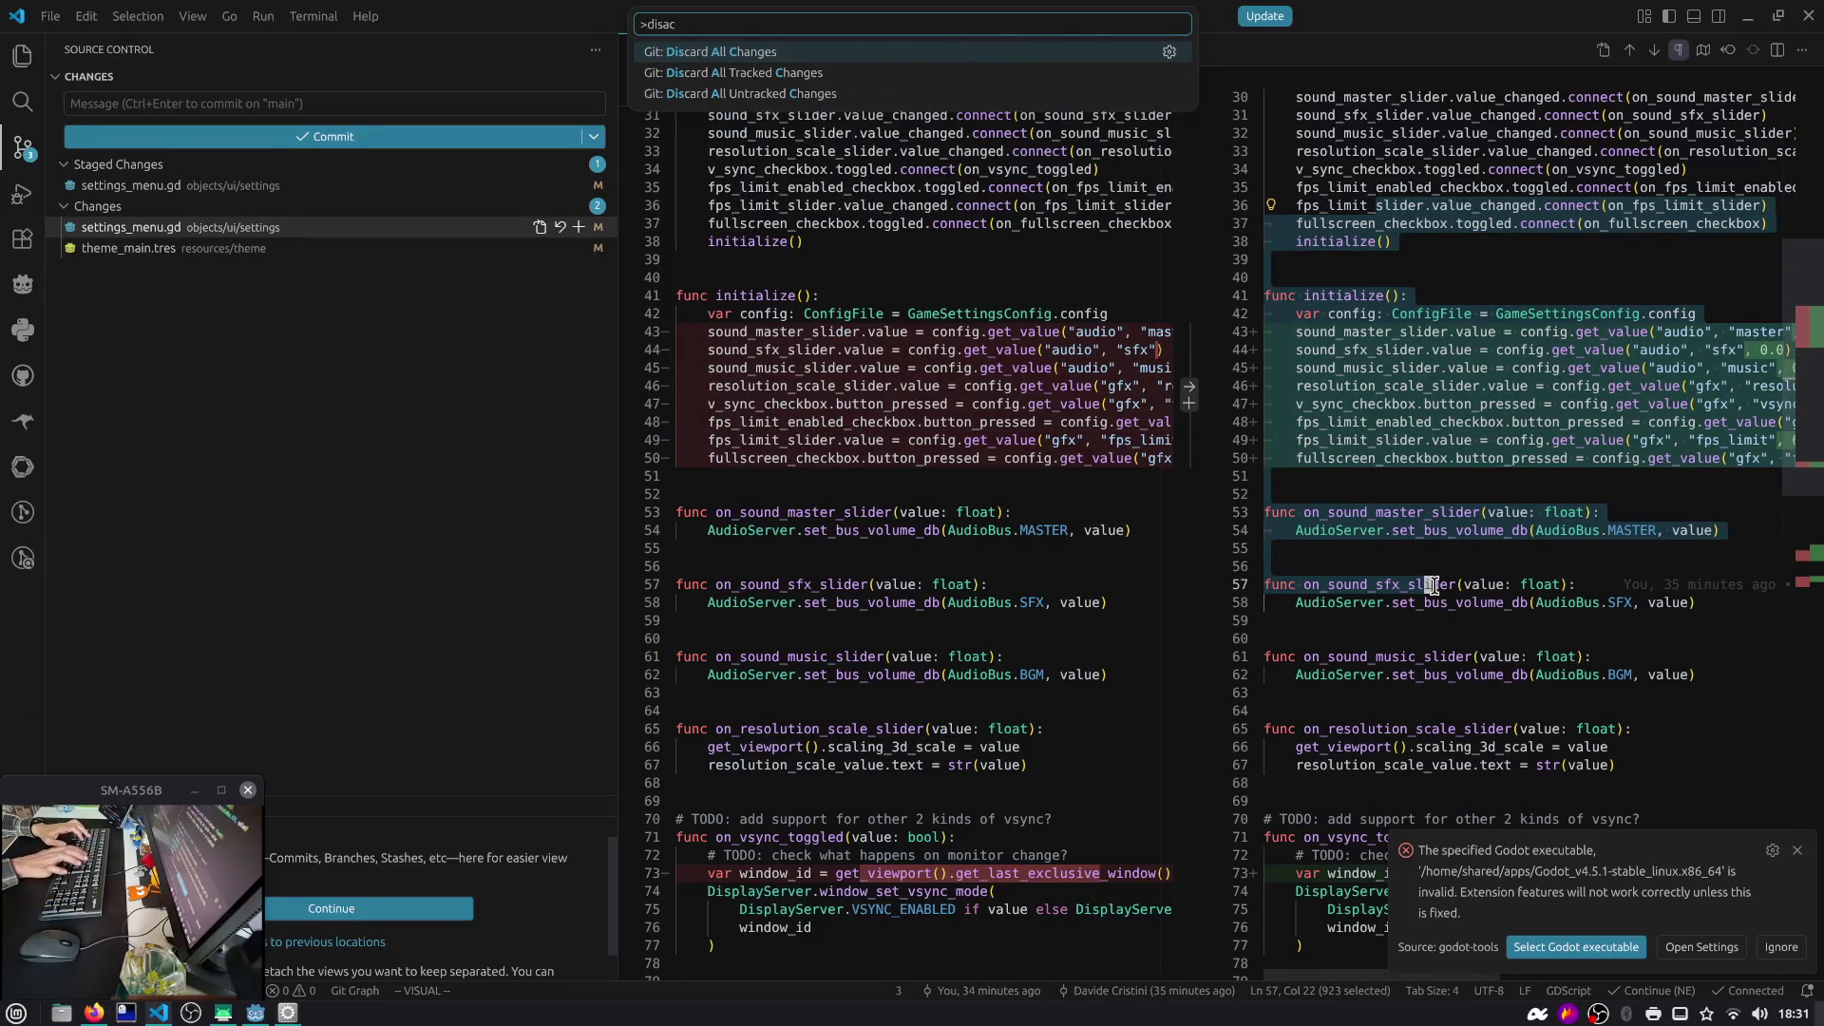
key("BackSpace")
type("card")
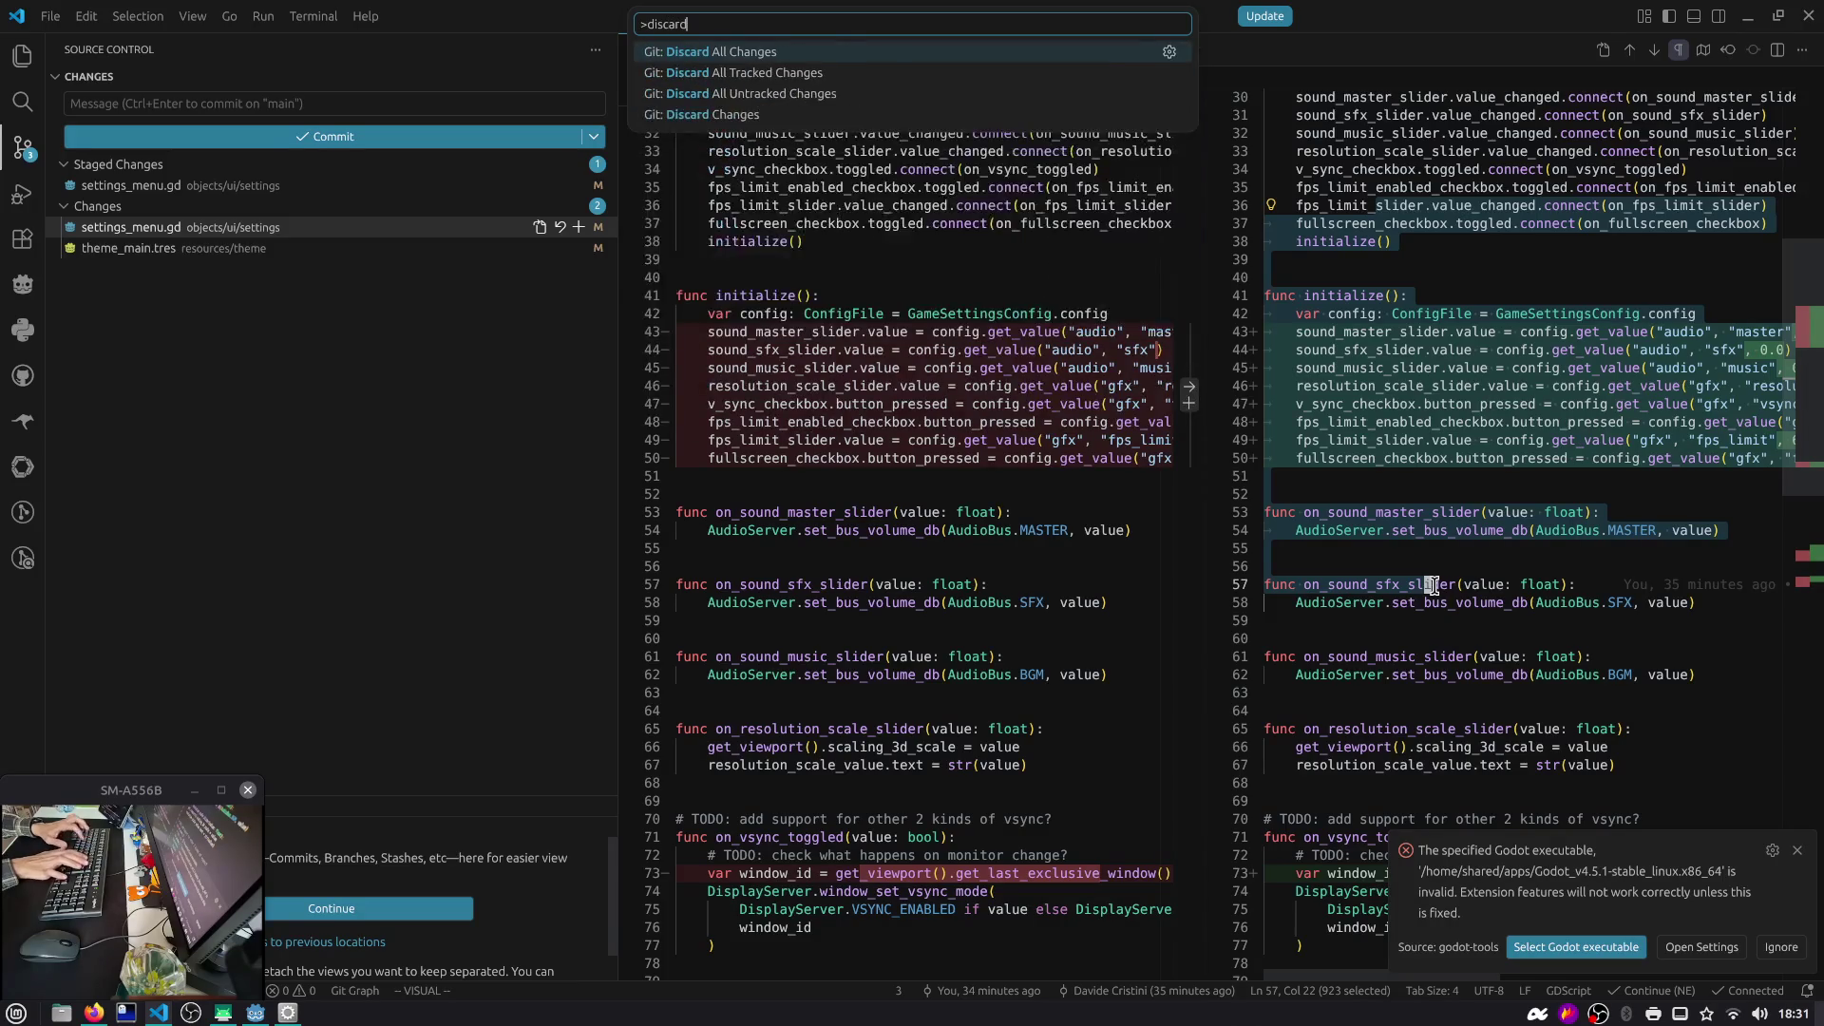
key("Down")
key("Down")
key("Down")
key("Escape")
Step: Confirm the revert, then stage the fps limit slider lines 86–91
key("k")
key("k")
key("k")
key("j")
key("j")
key("j")
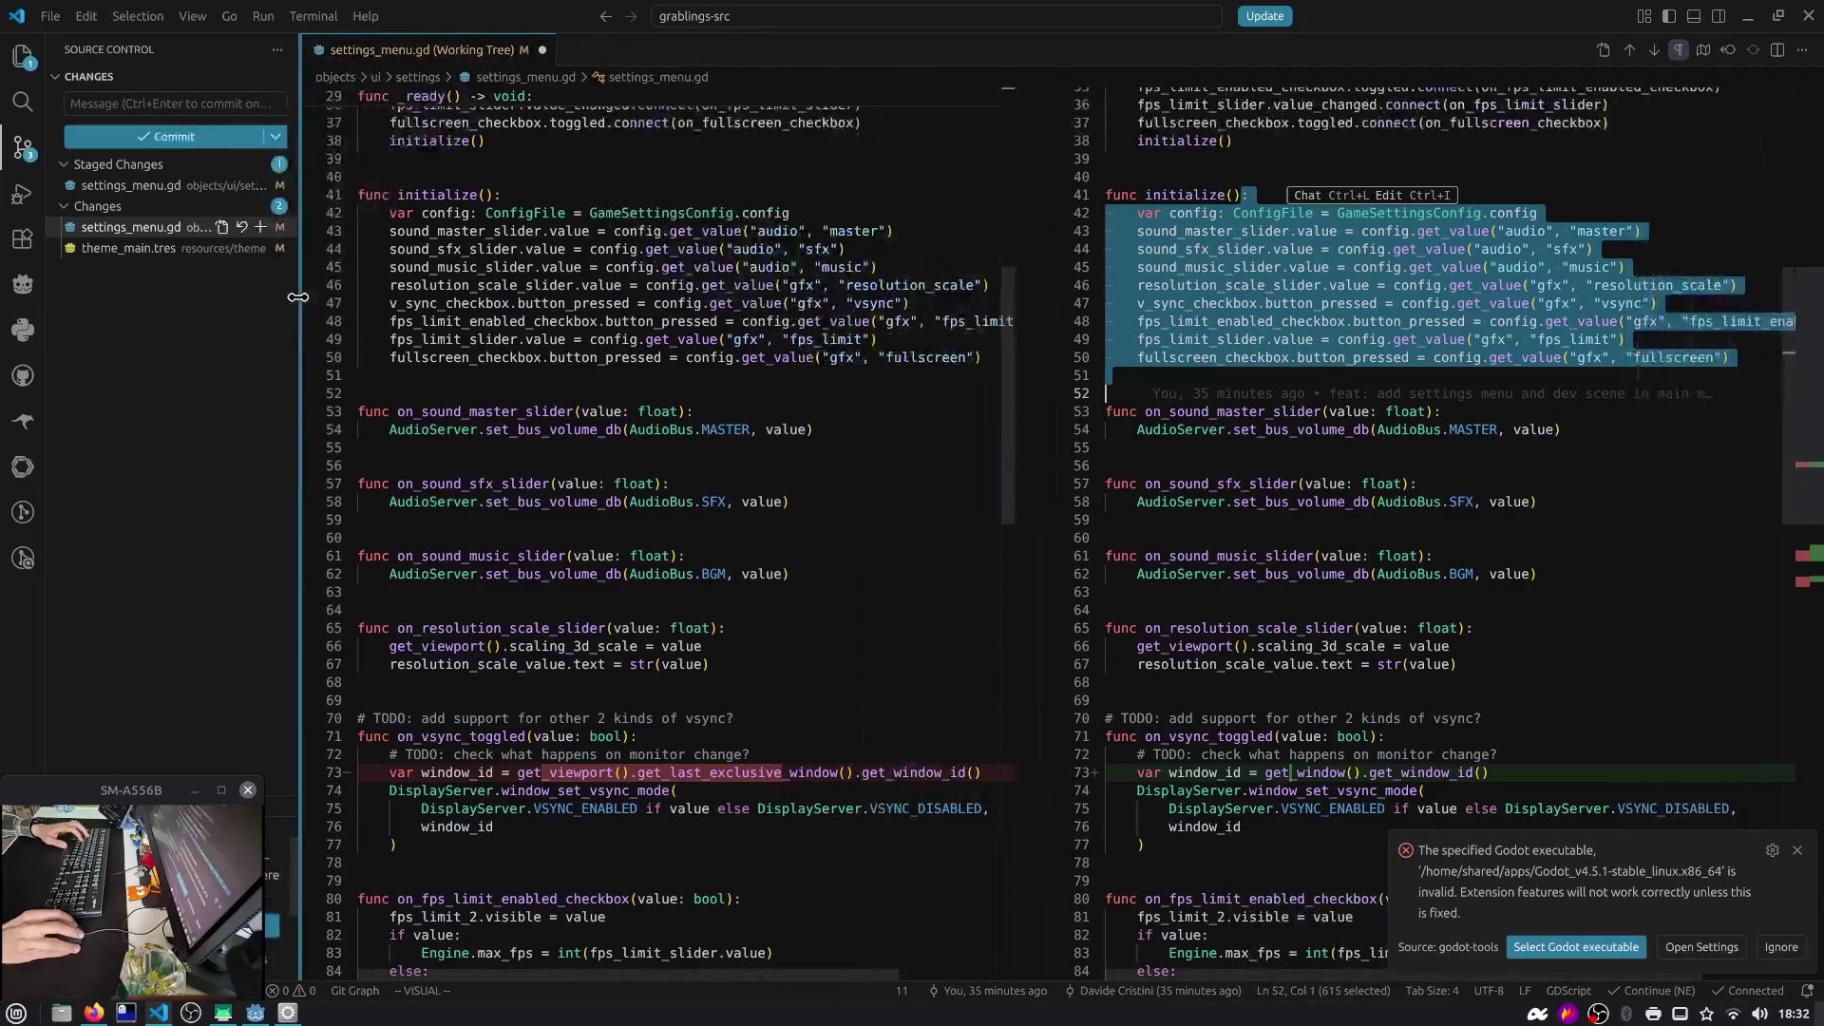
scroll(1203, 381, "down", 10)
left_click(1232, 496)
scroll(1234, 508, "down", 1)
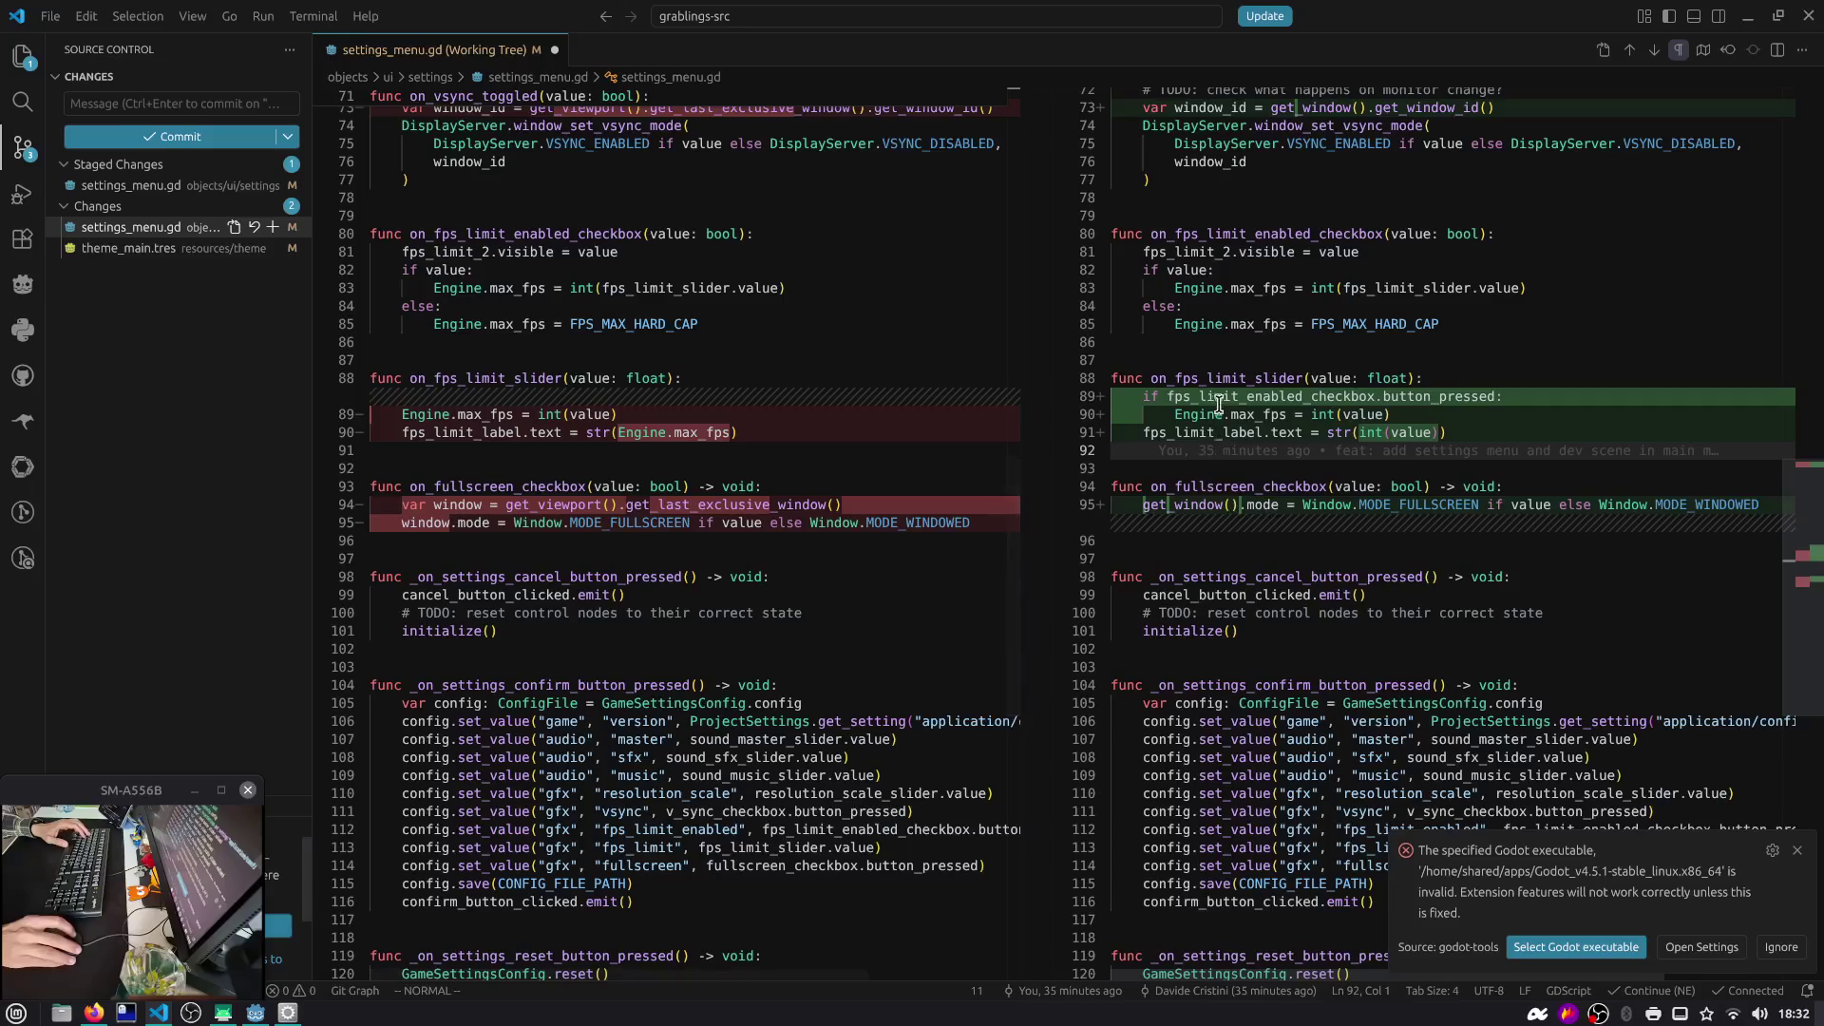
left_click(1246, 469)
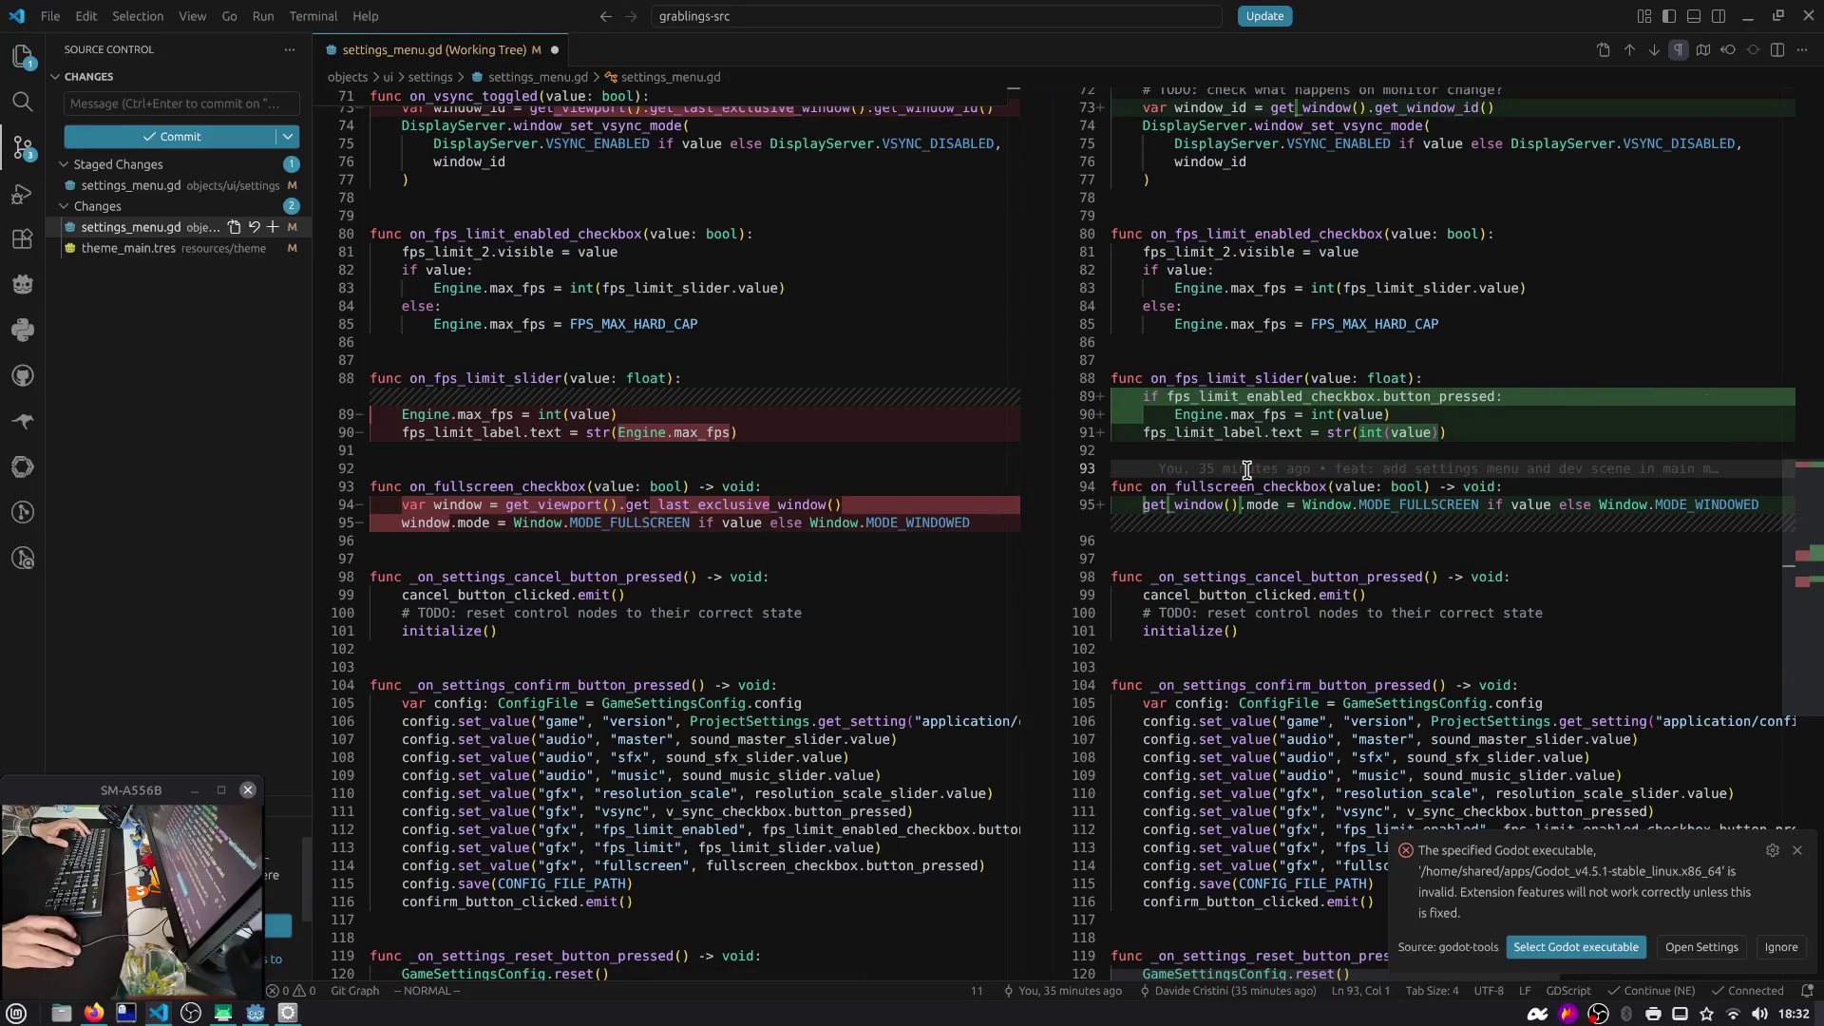
scroll(1247, 469, "down", 1)
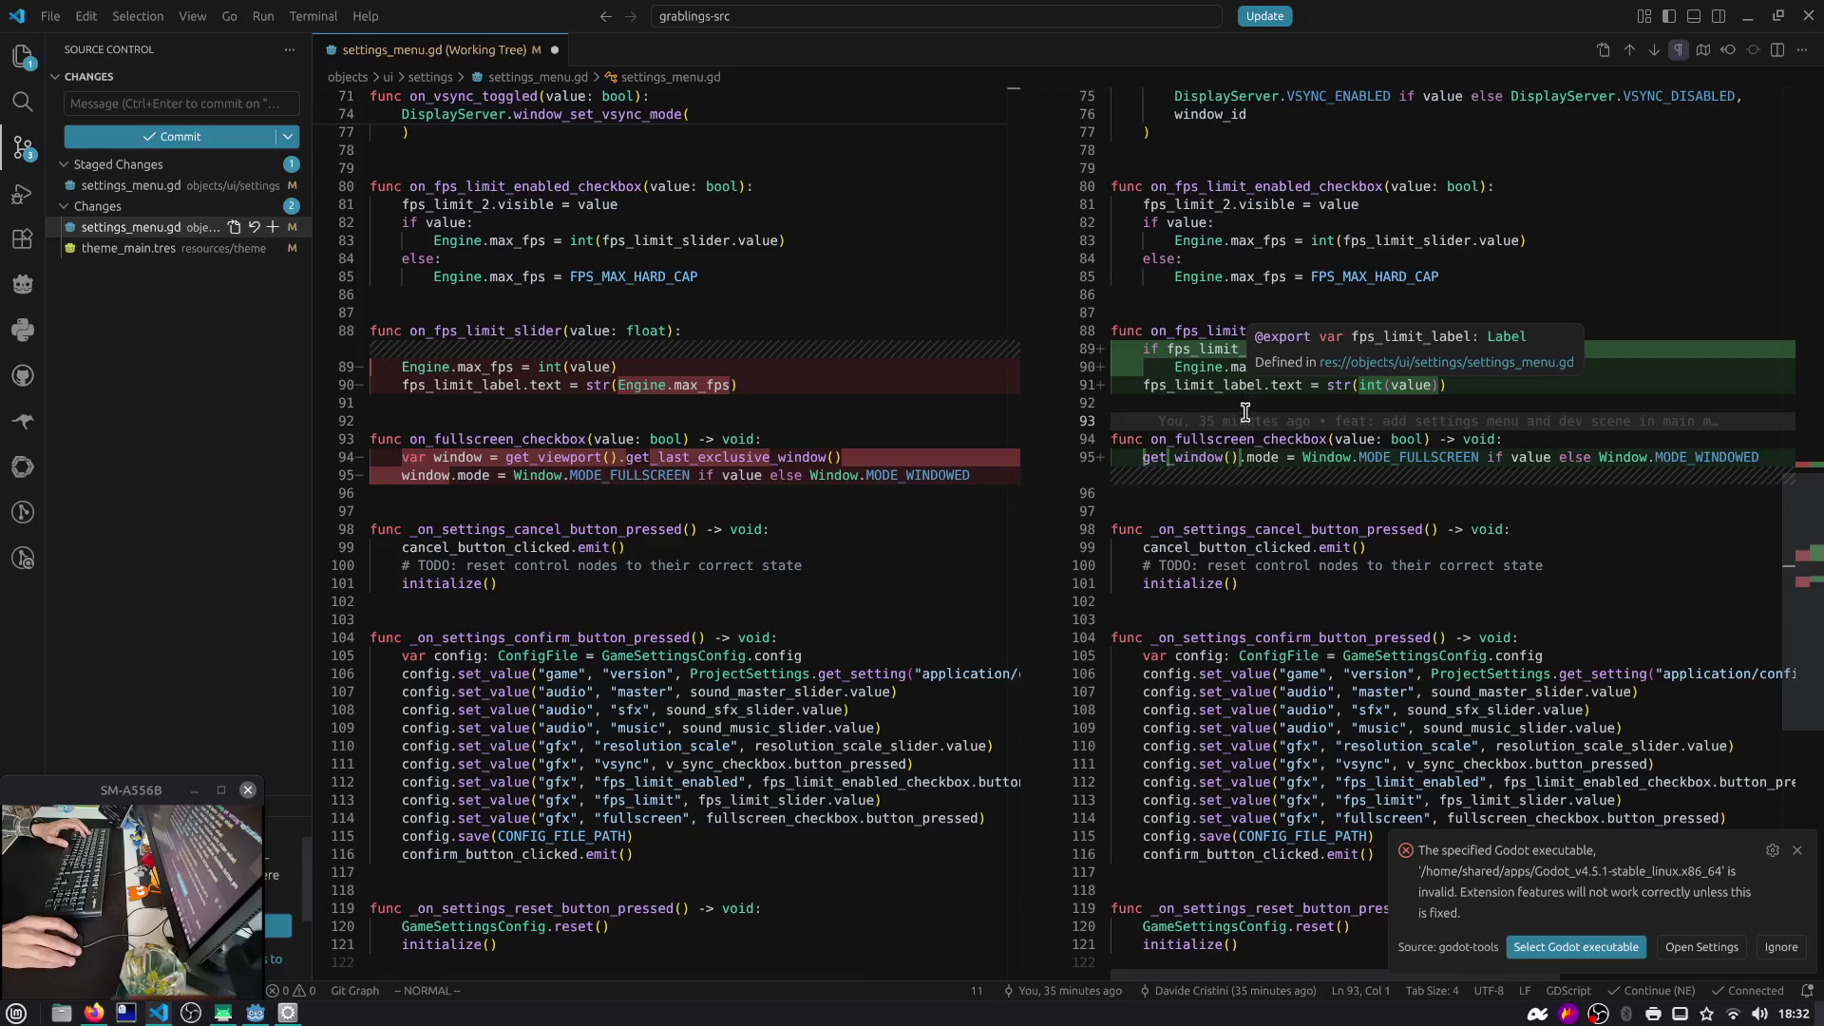
left_click(1498, 300)
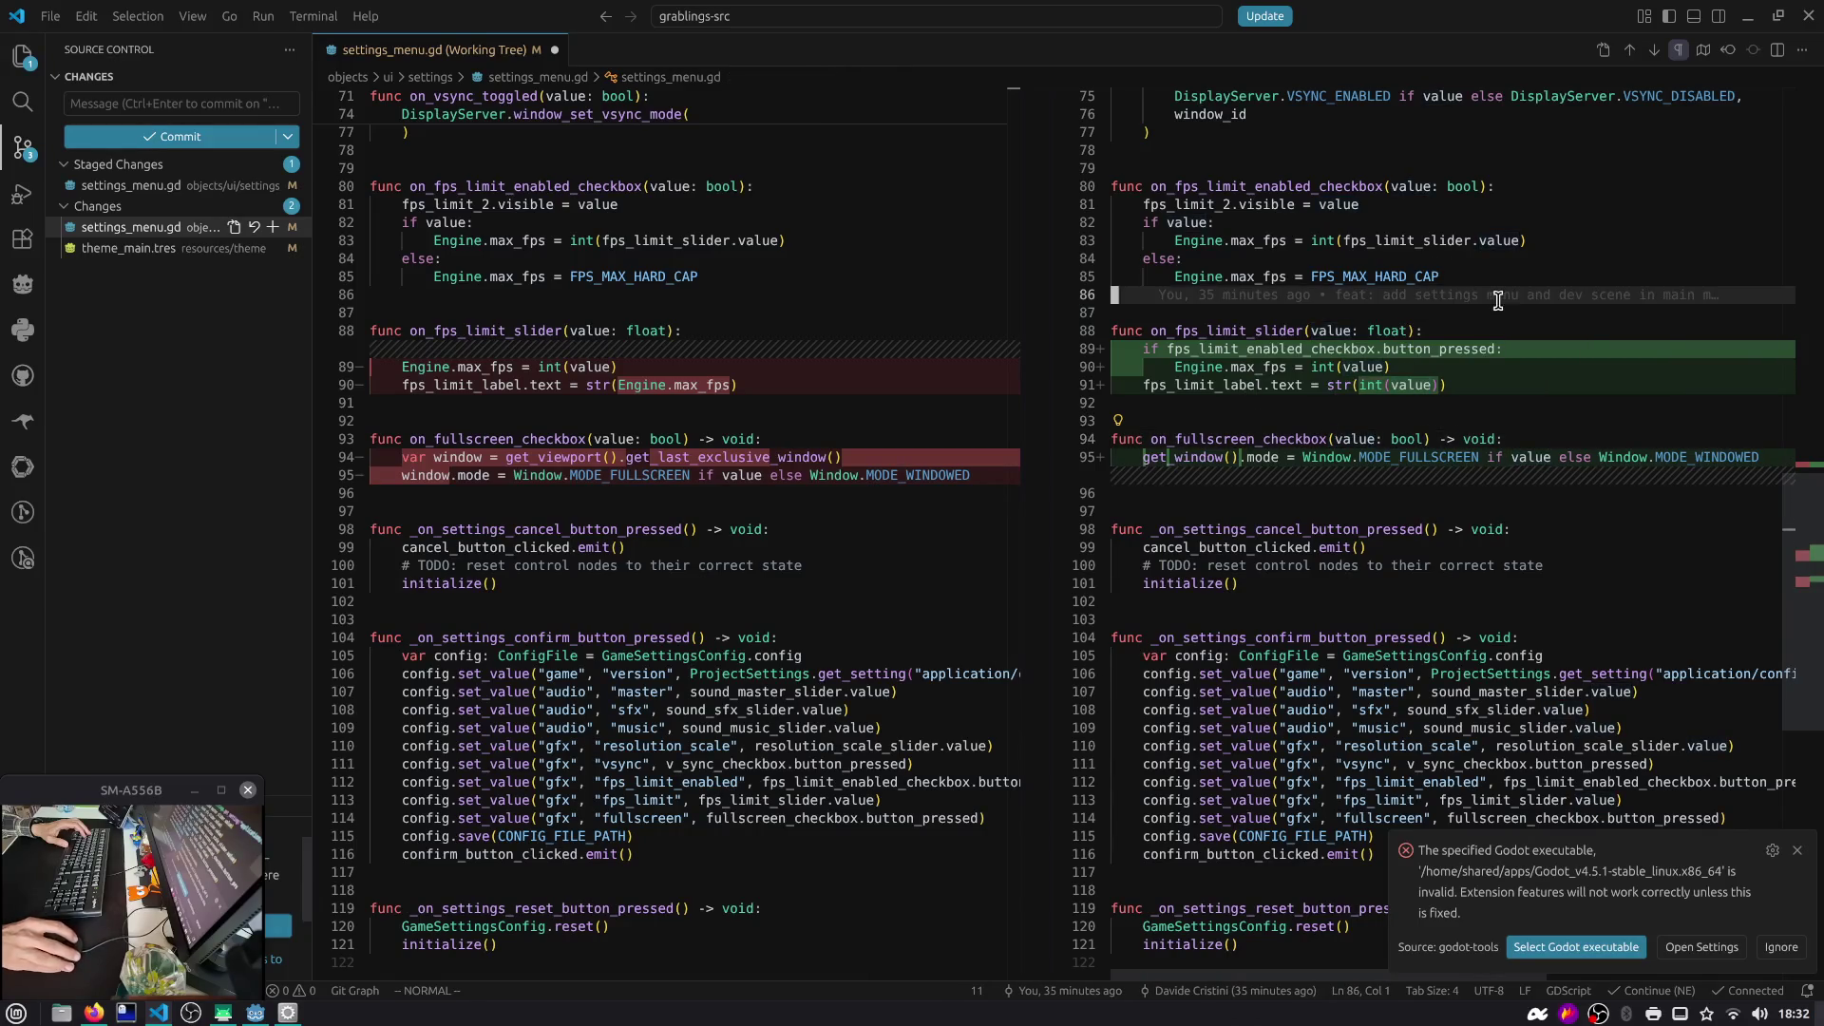
key("v")
key("j")
key("j")
key("j")
key("j")
key("j")
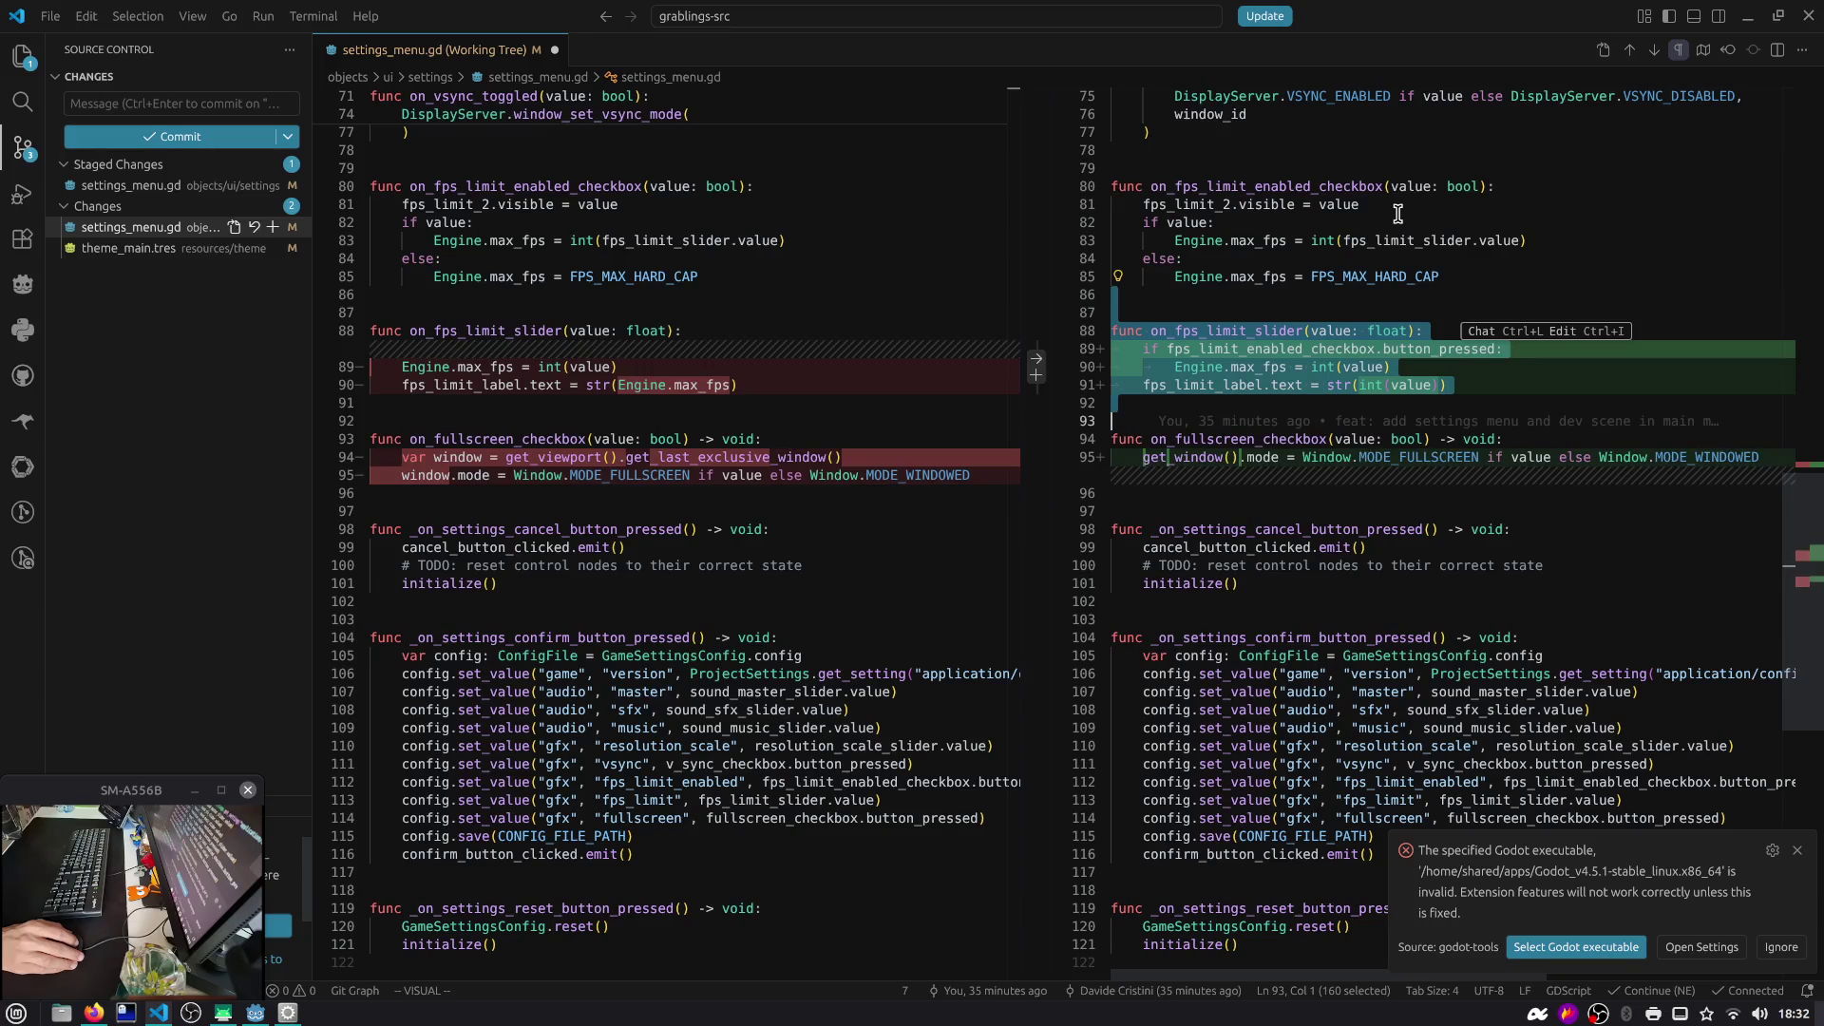
key("ctrl+k")
key("ctrl+alt+s")
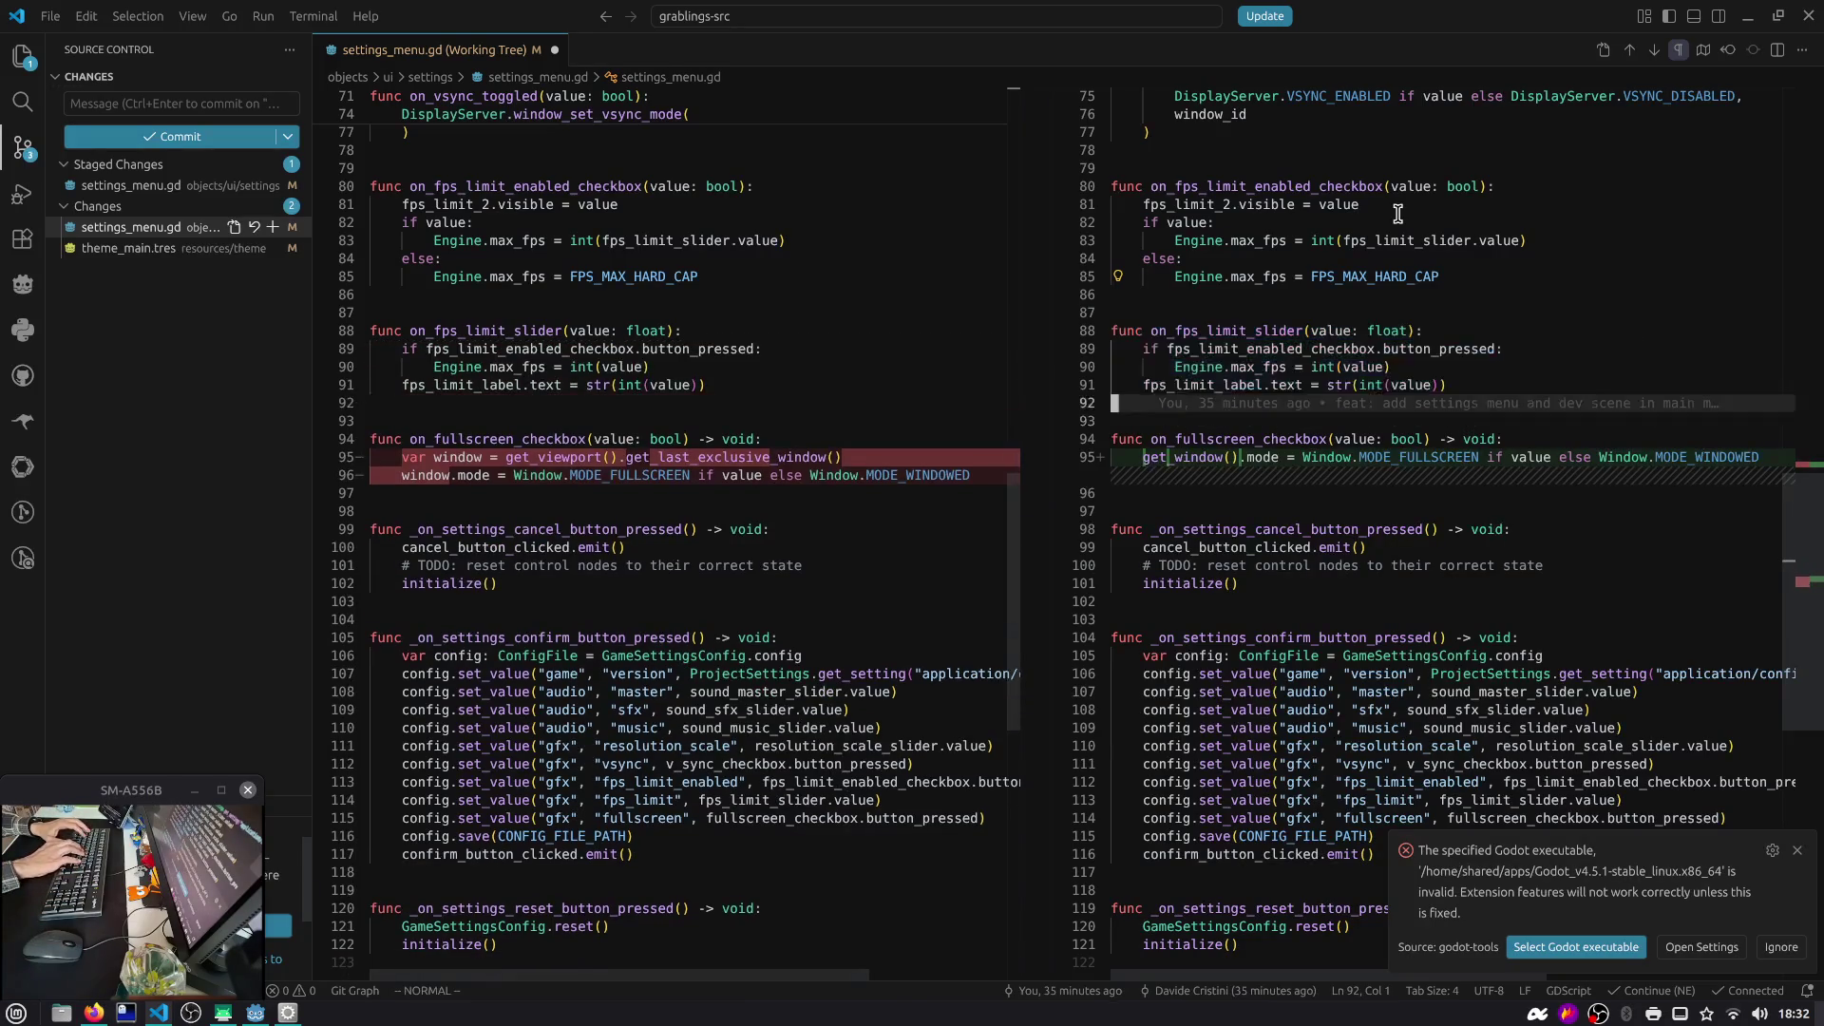
Step: Delete the fps_limit_enabled_checkbox guard, dedent the Engine.max_fps line, and save settings_menu.gd
double_click(1273, 349)
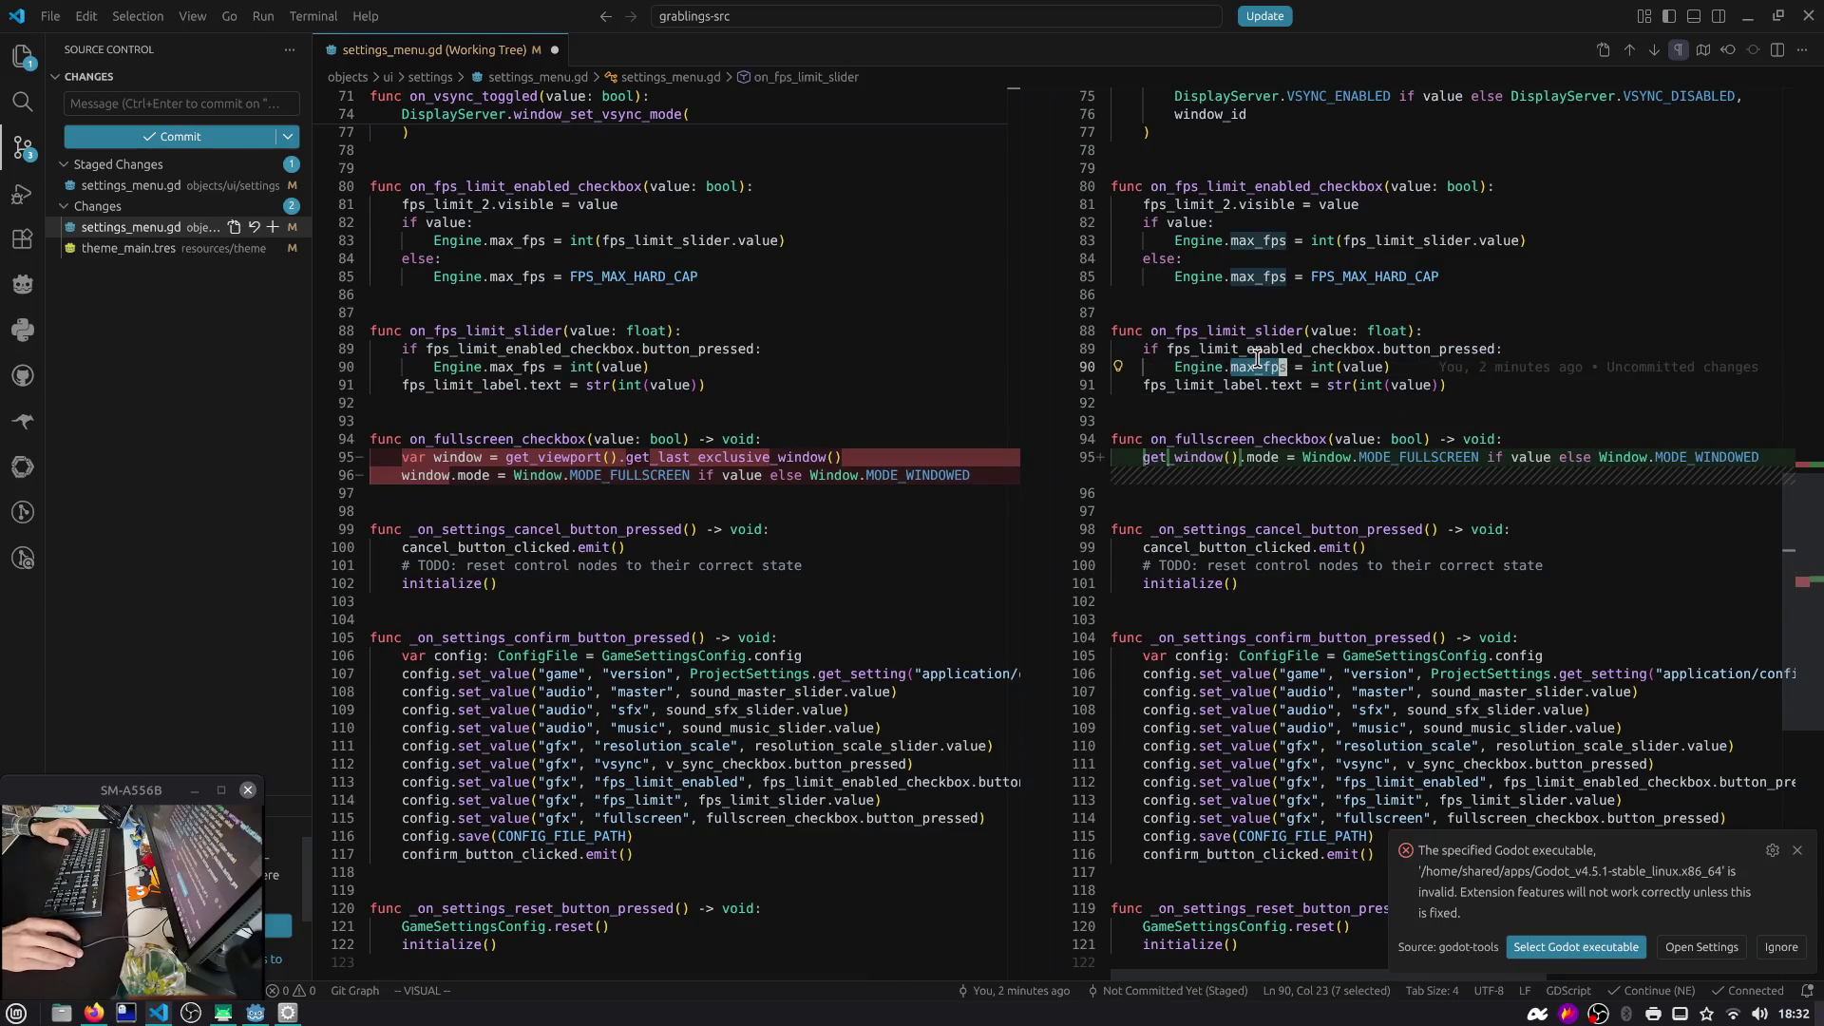
double_click(1482, 349)
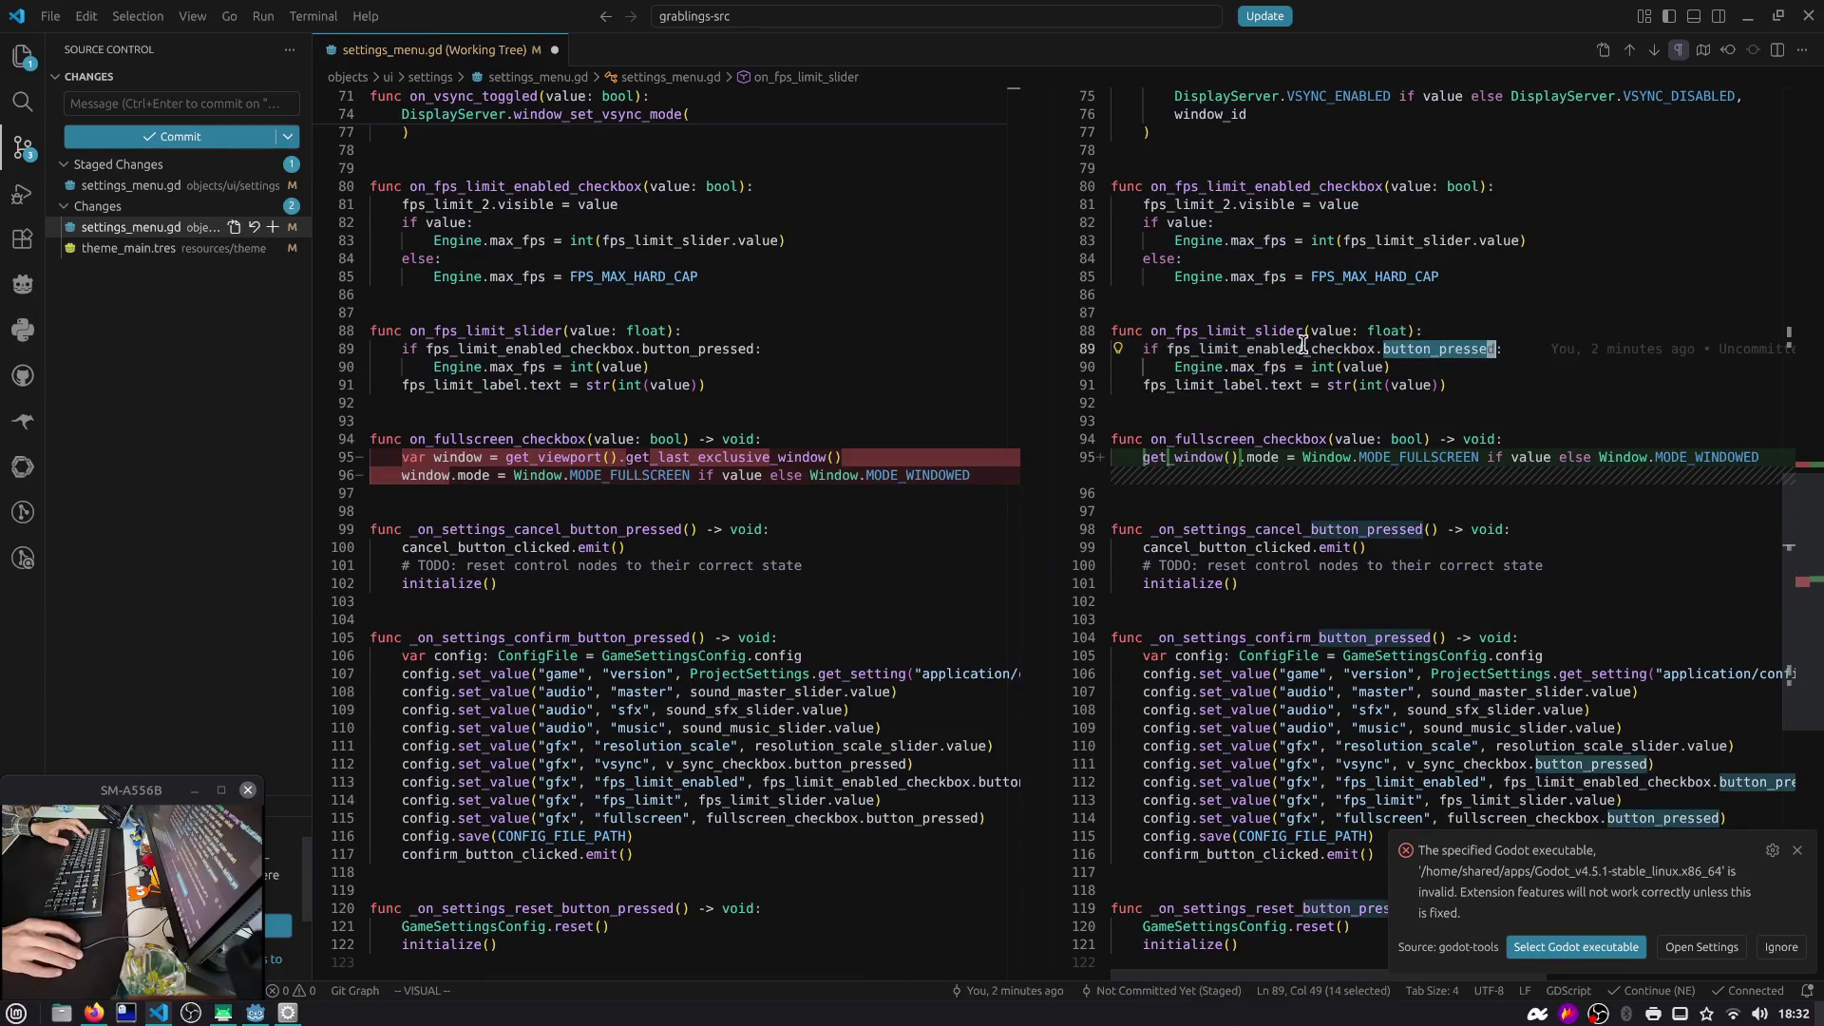
mouse_move(1468, 355)
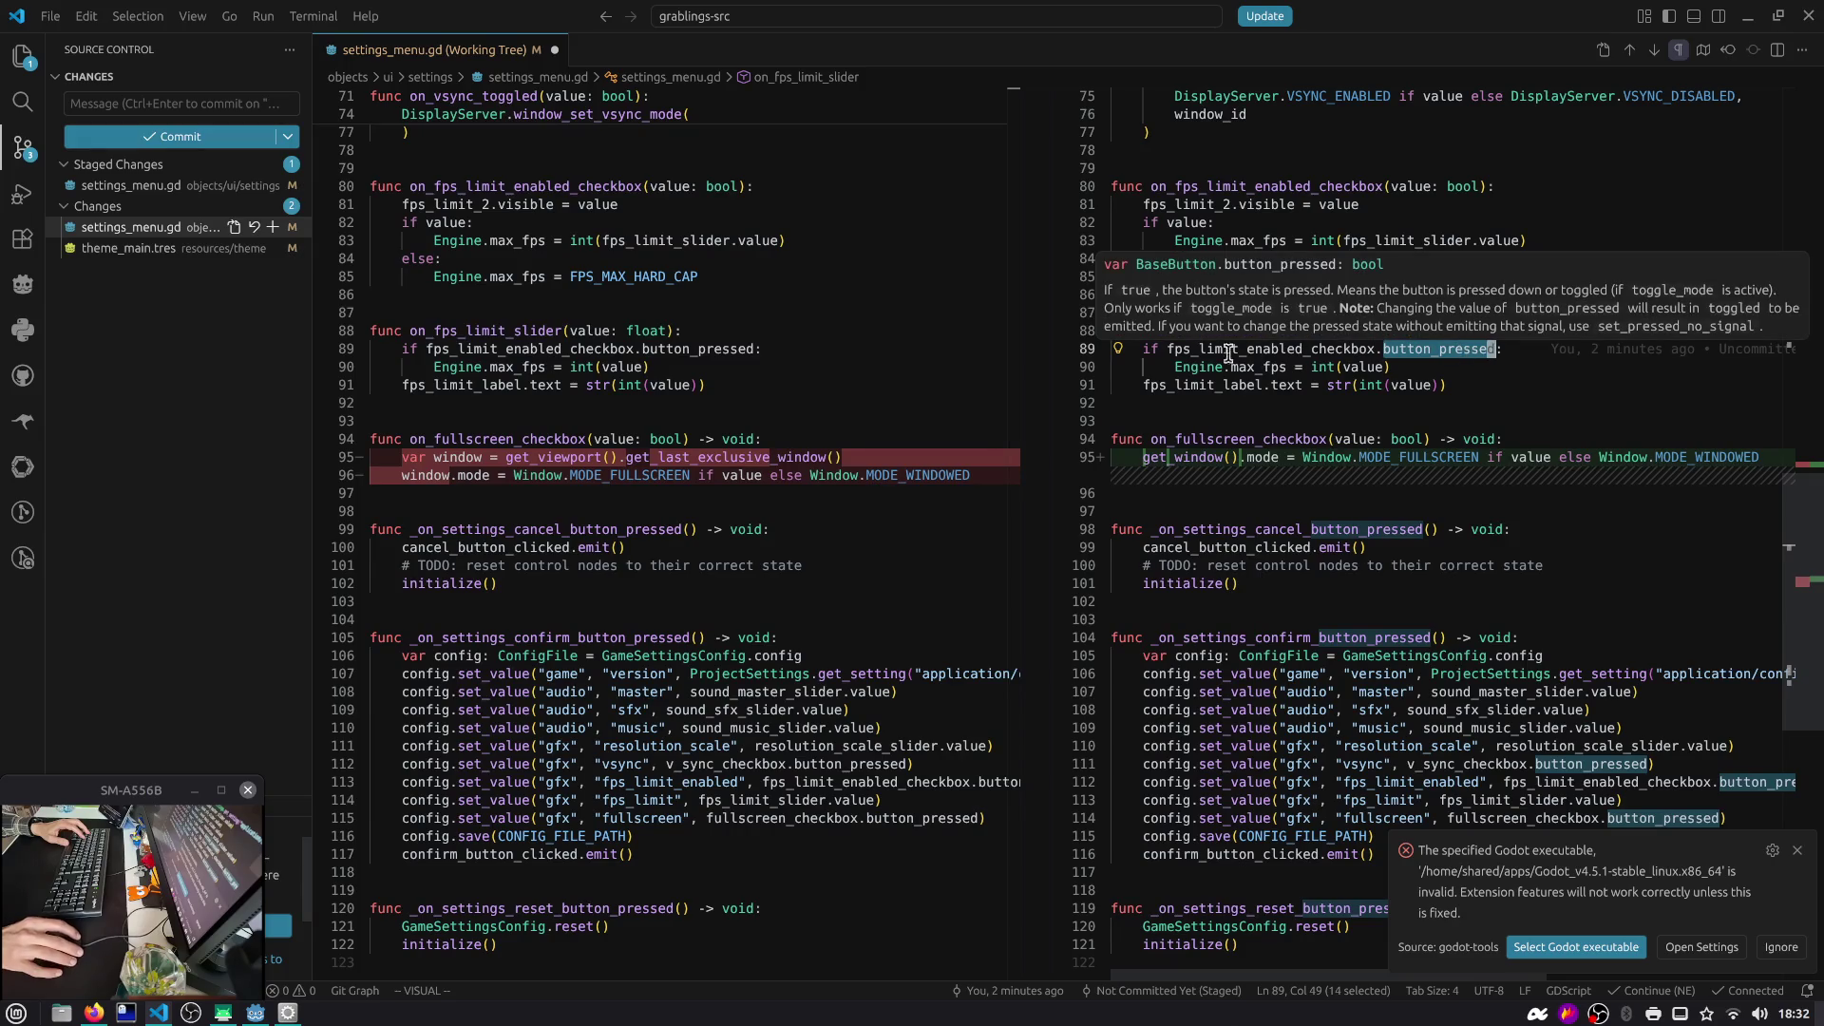
double_click(1208, 331)
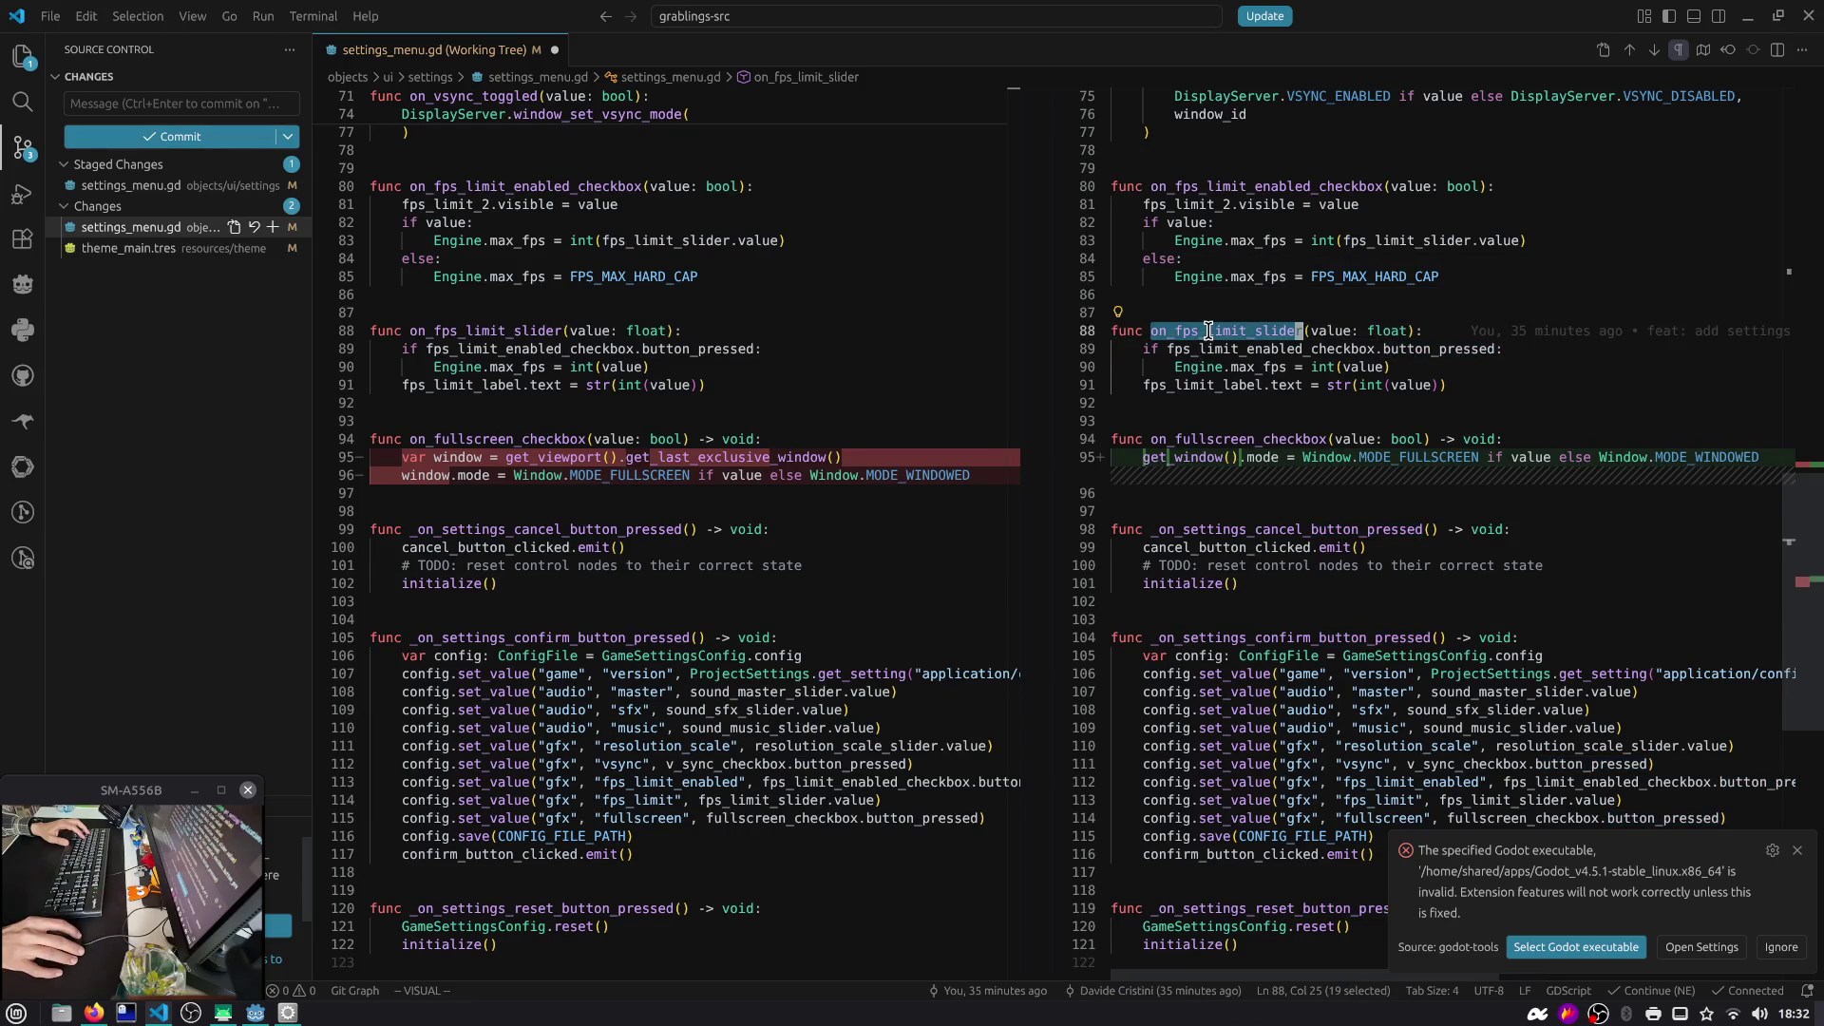
scroll(1208, 348, "down", 1)
left_click(1408, 303)
key("d")
key("d")
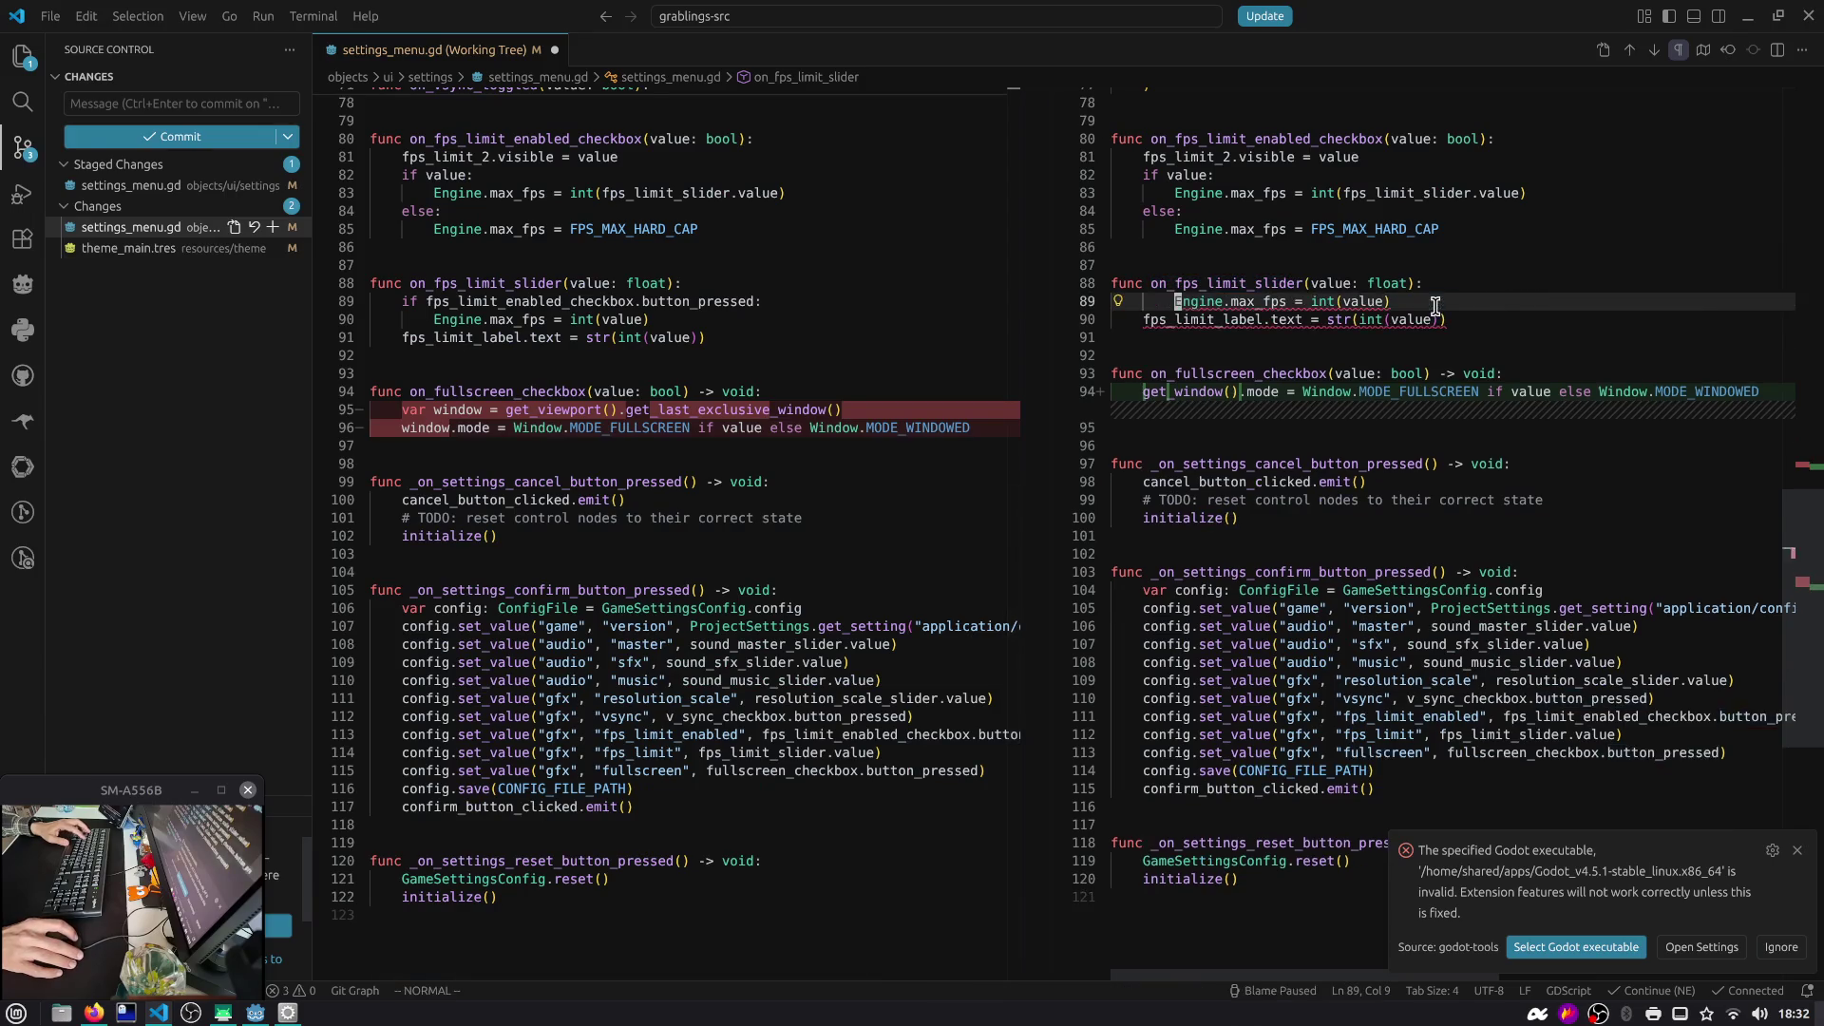
key("shift+v")
key("less")
key("ctrl+s")
Step: Stage the on_fullscreen_checkbox lines 91–95 with the get_window() change
scroll(1351, 339, "down", 2)
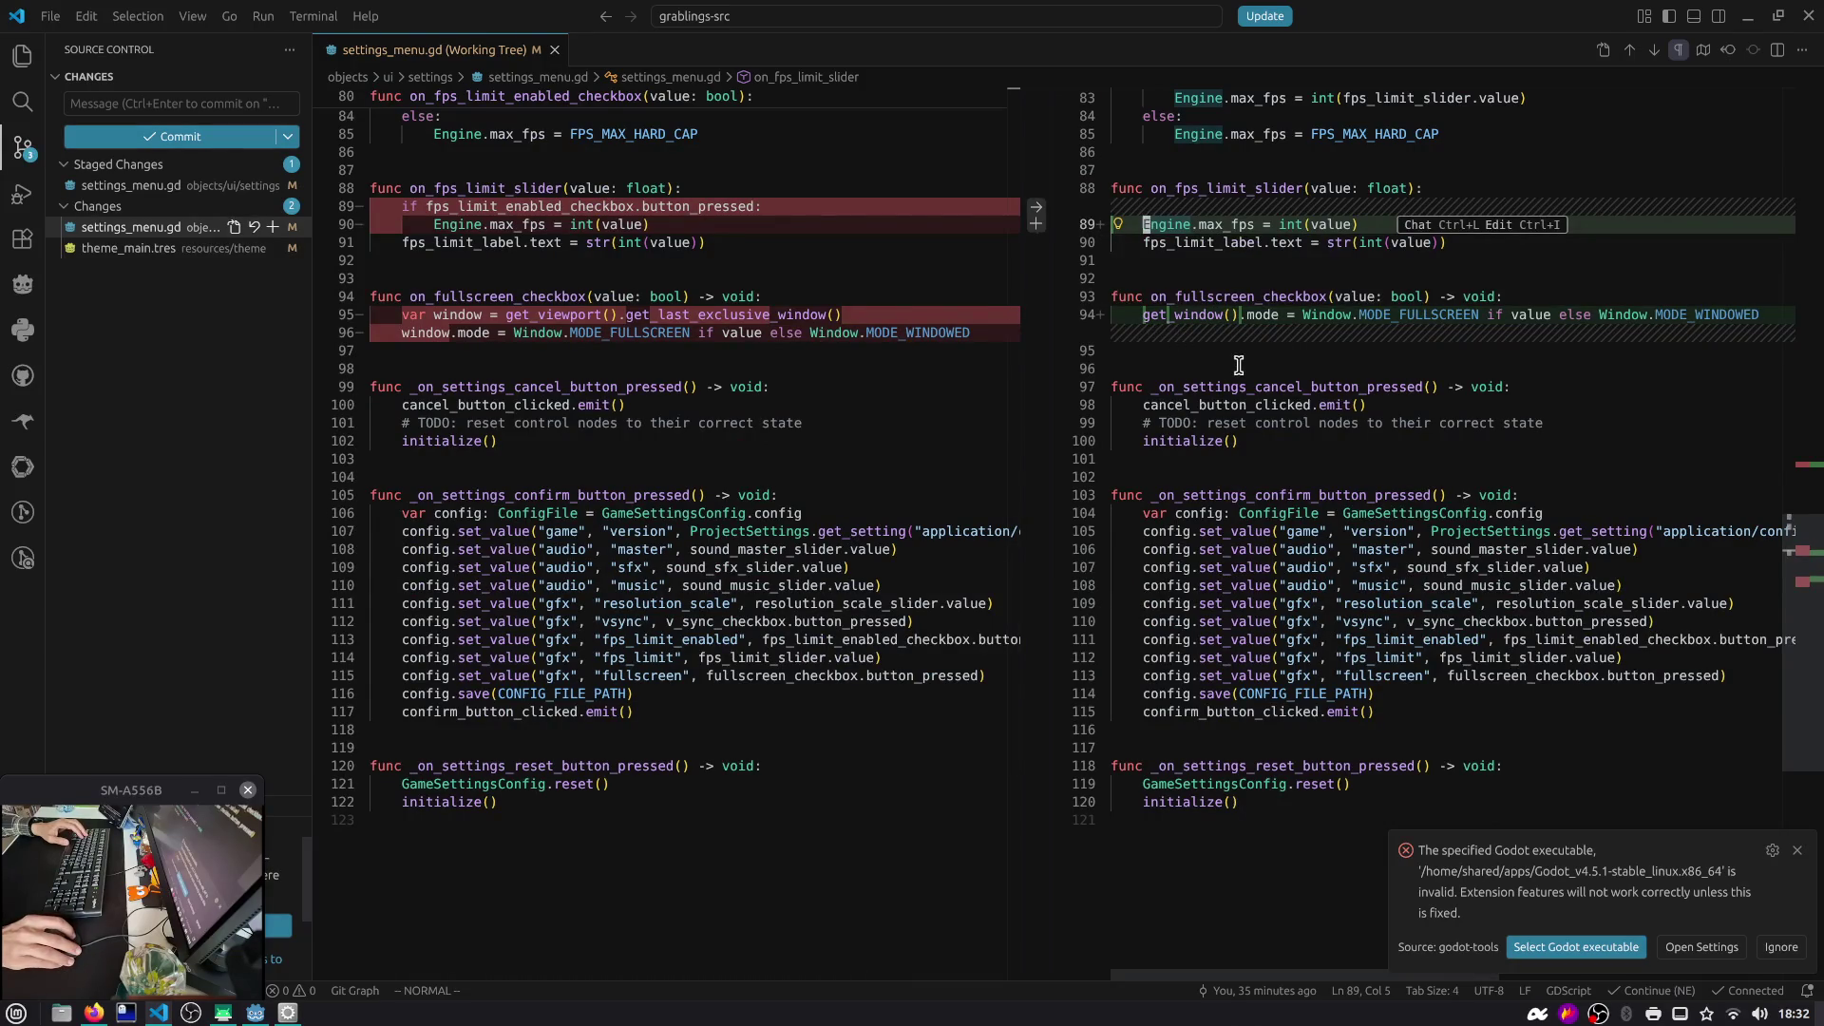
left_click_drag(1266, 260, 1259, 368)
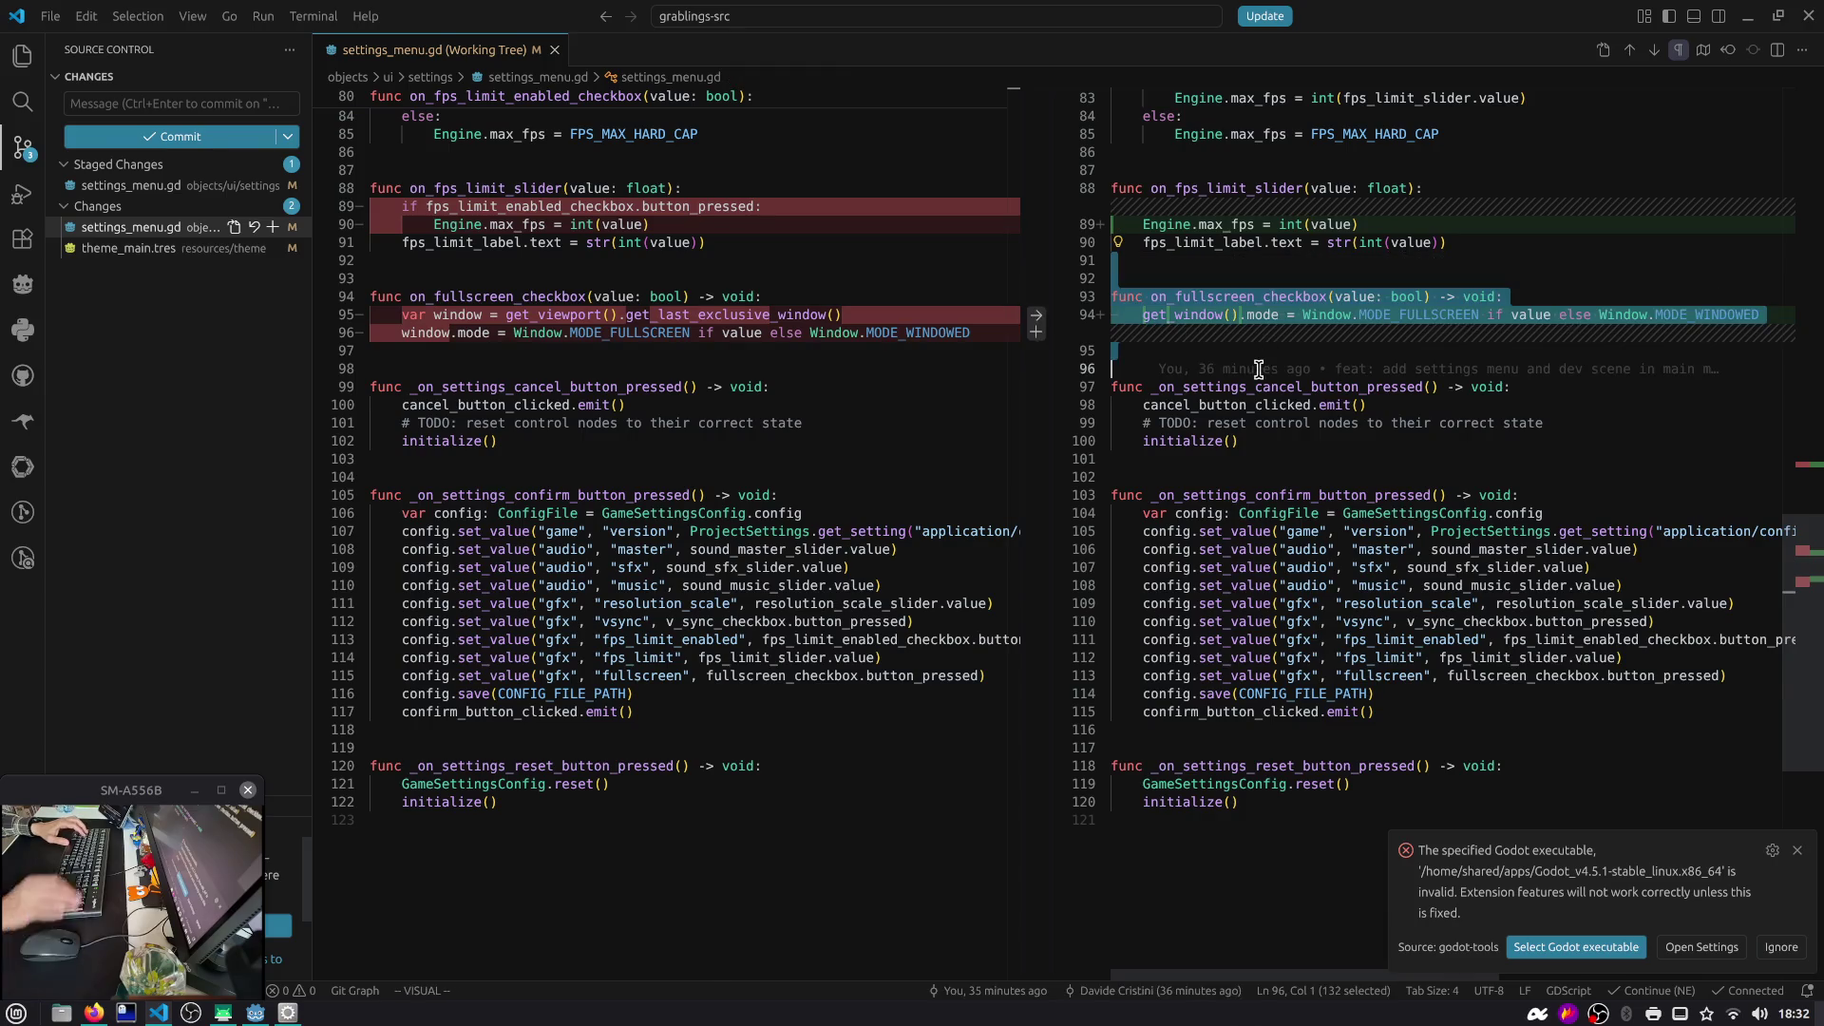
key("ctrl+k")
key("ctrl+alt+s")
left_click(1259, 369)
Step: Review the staged diff, close the diff views, and open the integrated terminal
scroll(1252, 428, "down", 3)
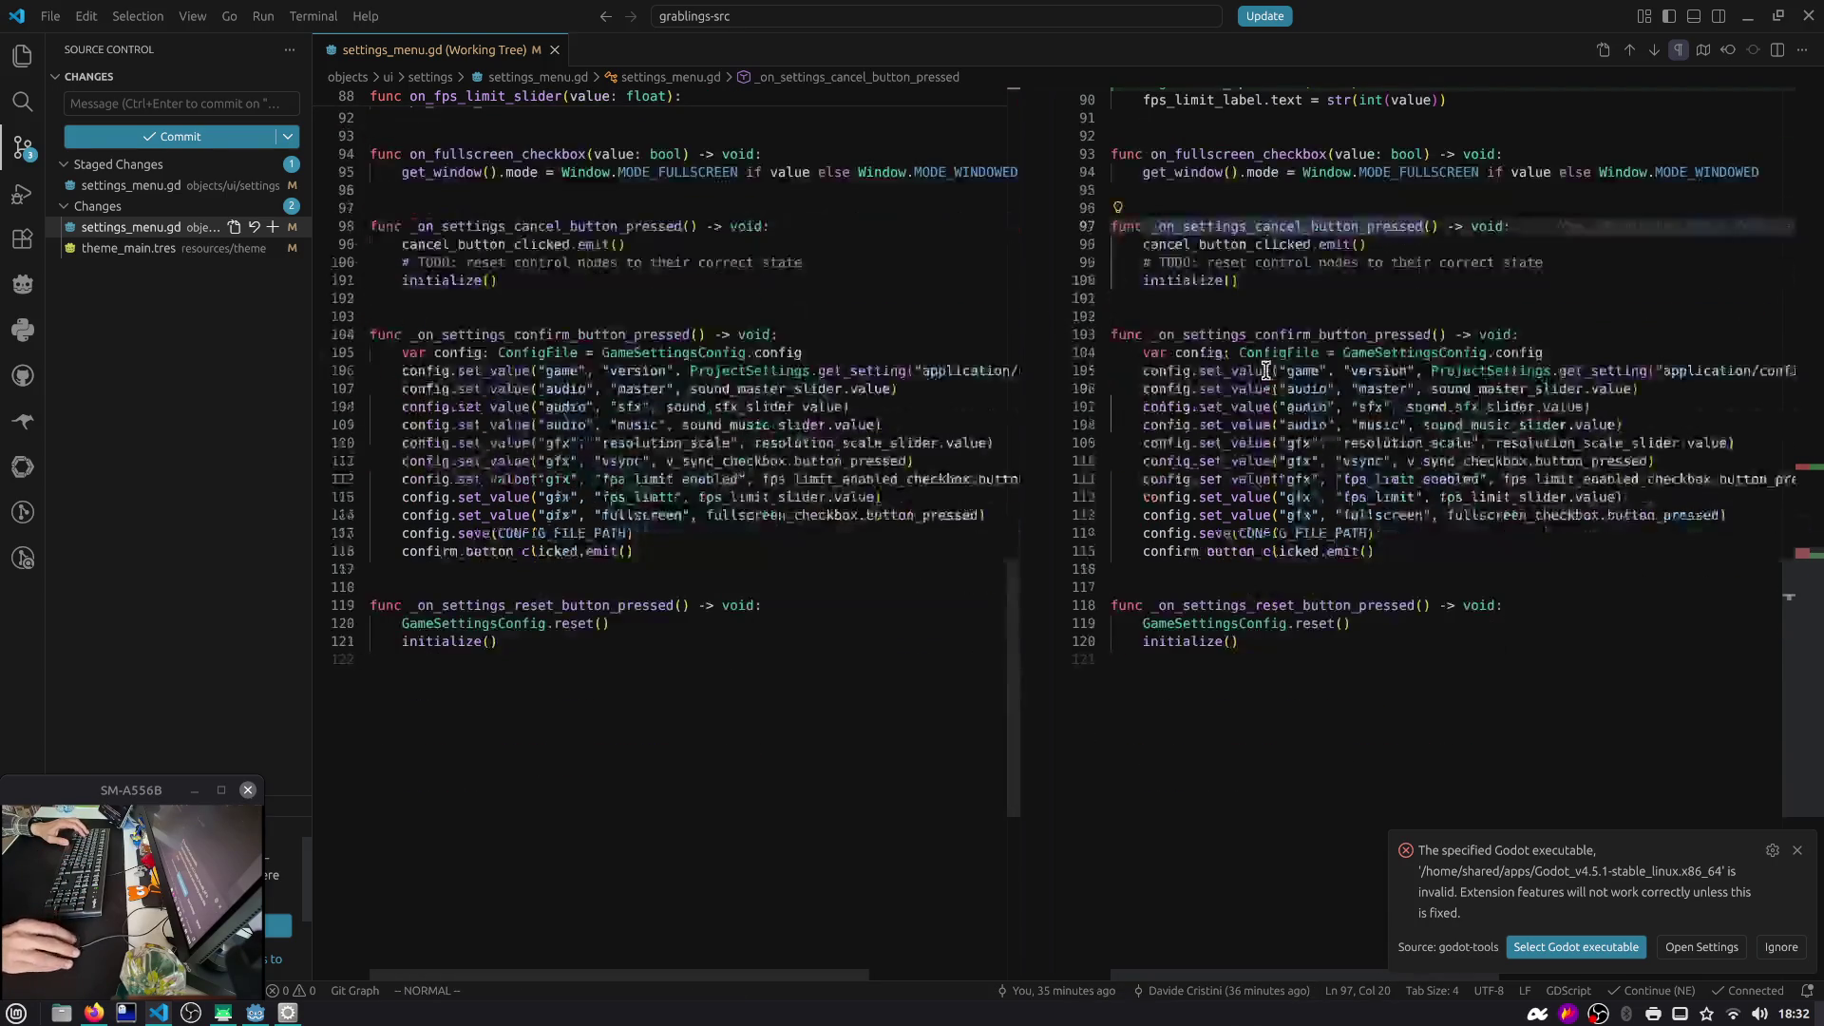
left_click(133, 185)
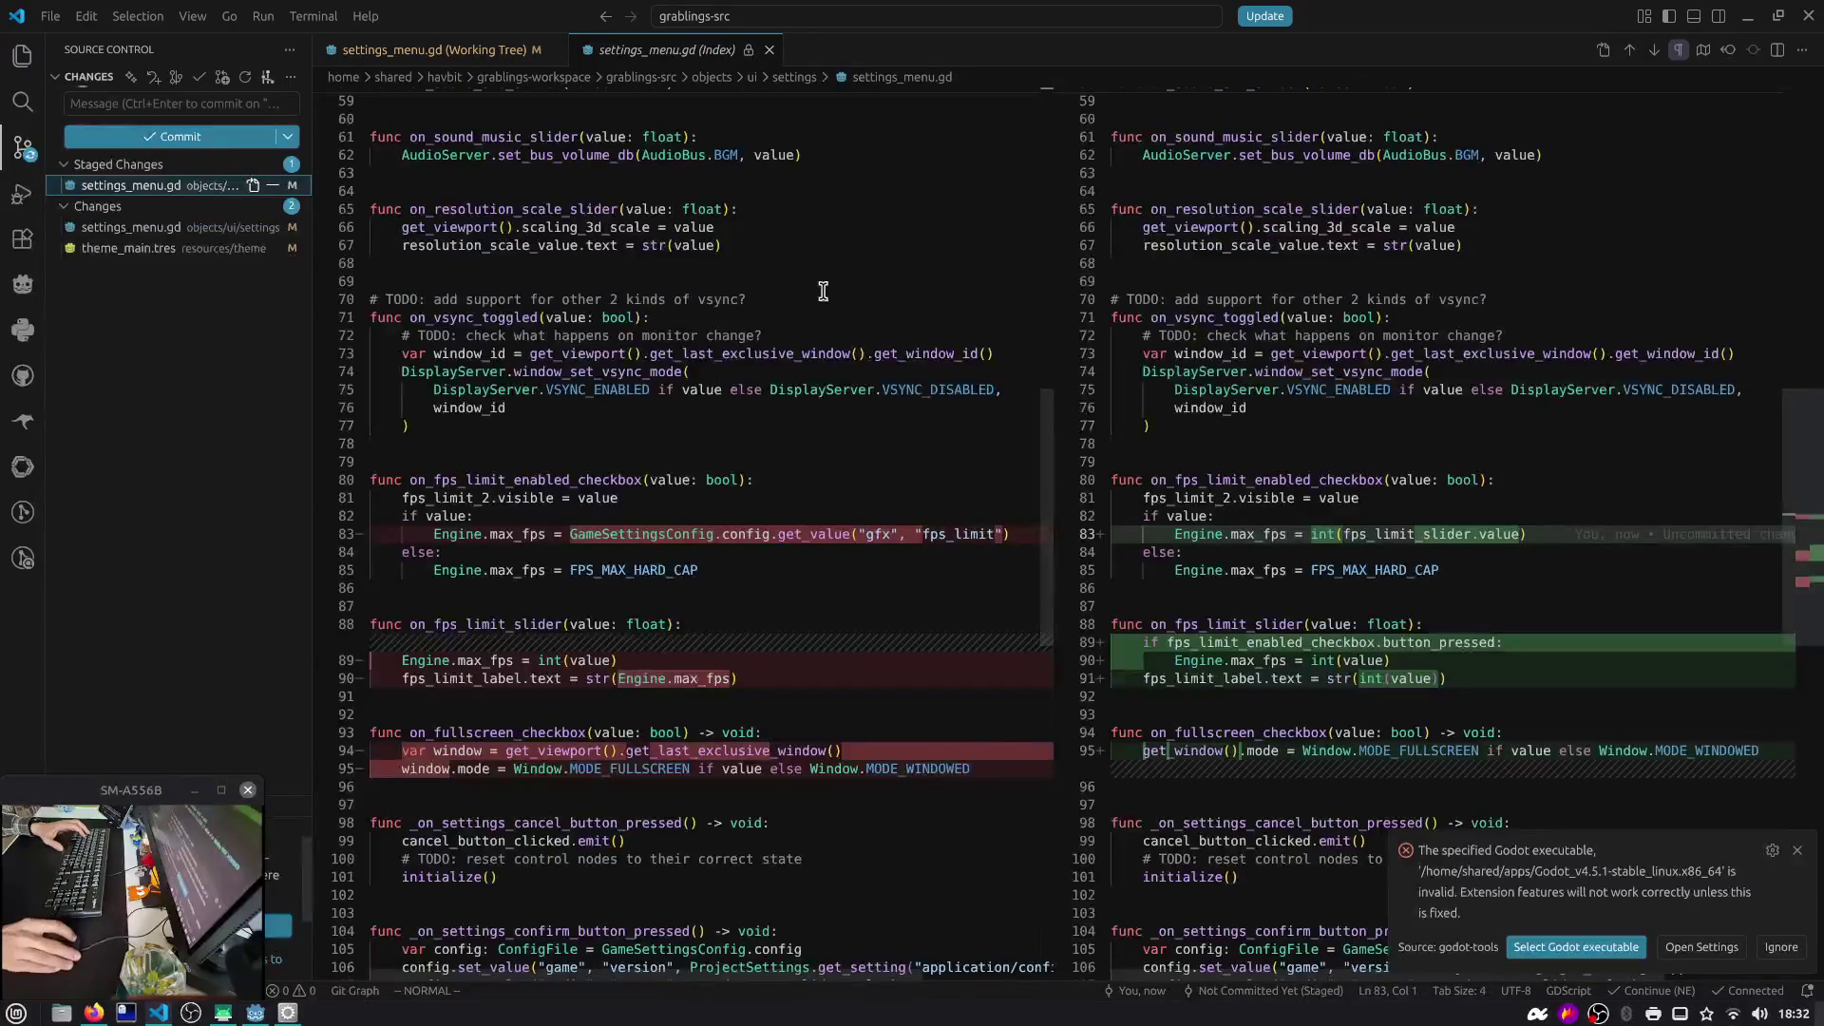
left_click(211, 106)
key("ctrl+w")
key("ctrl+w")
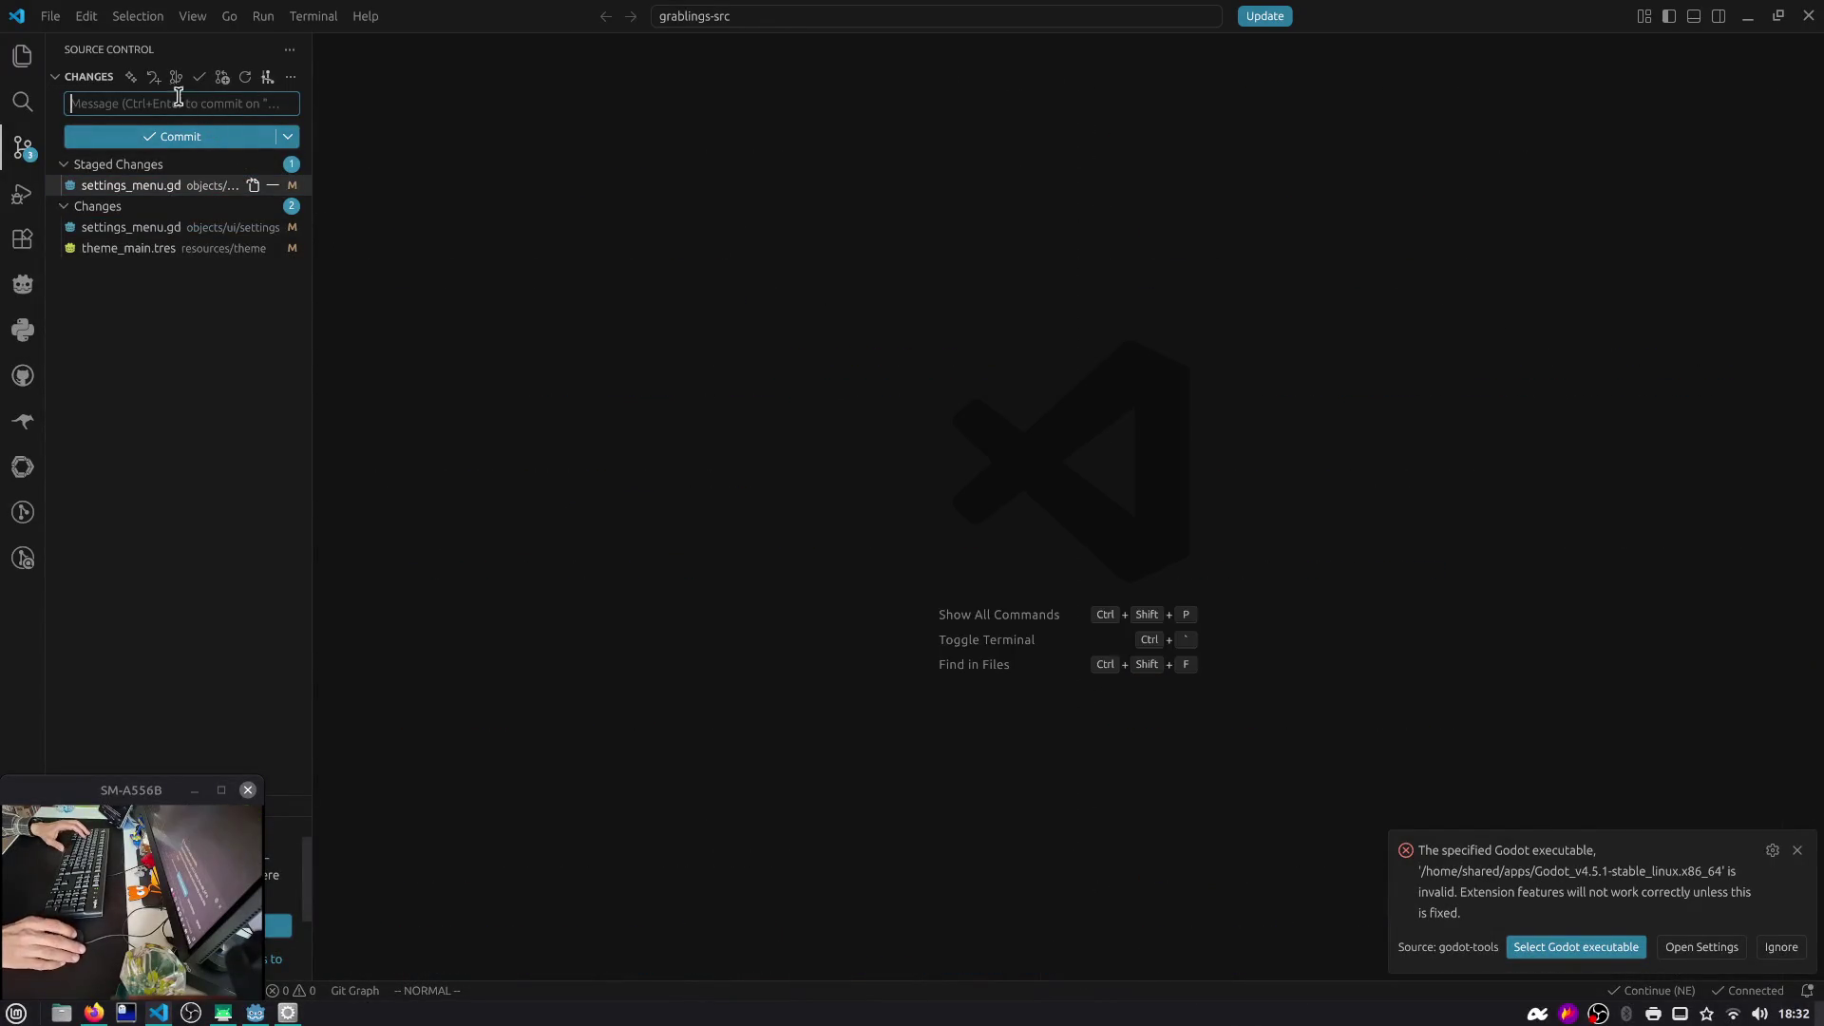
key("ctrl+grave")
Step: Commit the staged settings_menu.gd fix as 'thanks gemini for the review' and push it with gp
type("gi")
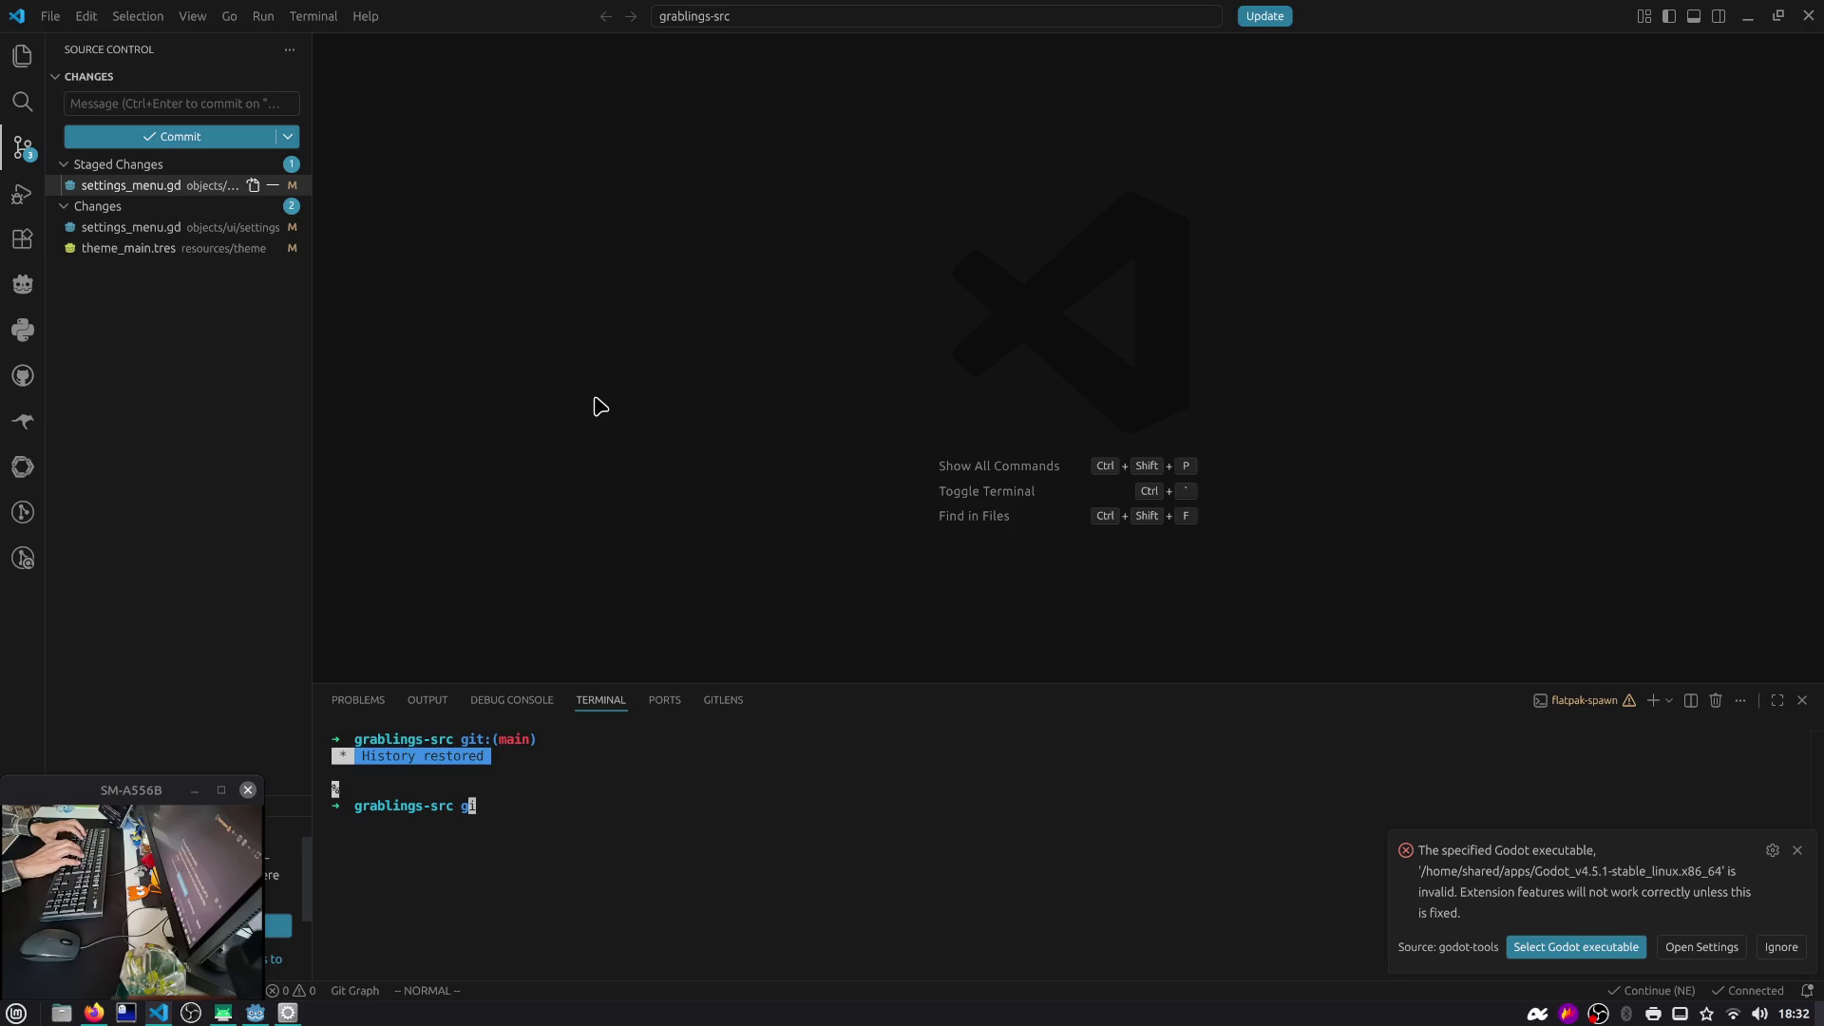
key("ctrl+c")
type("git commit")
key("Return")
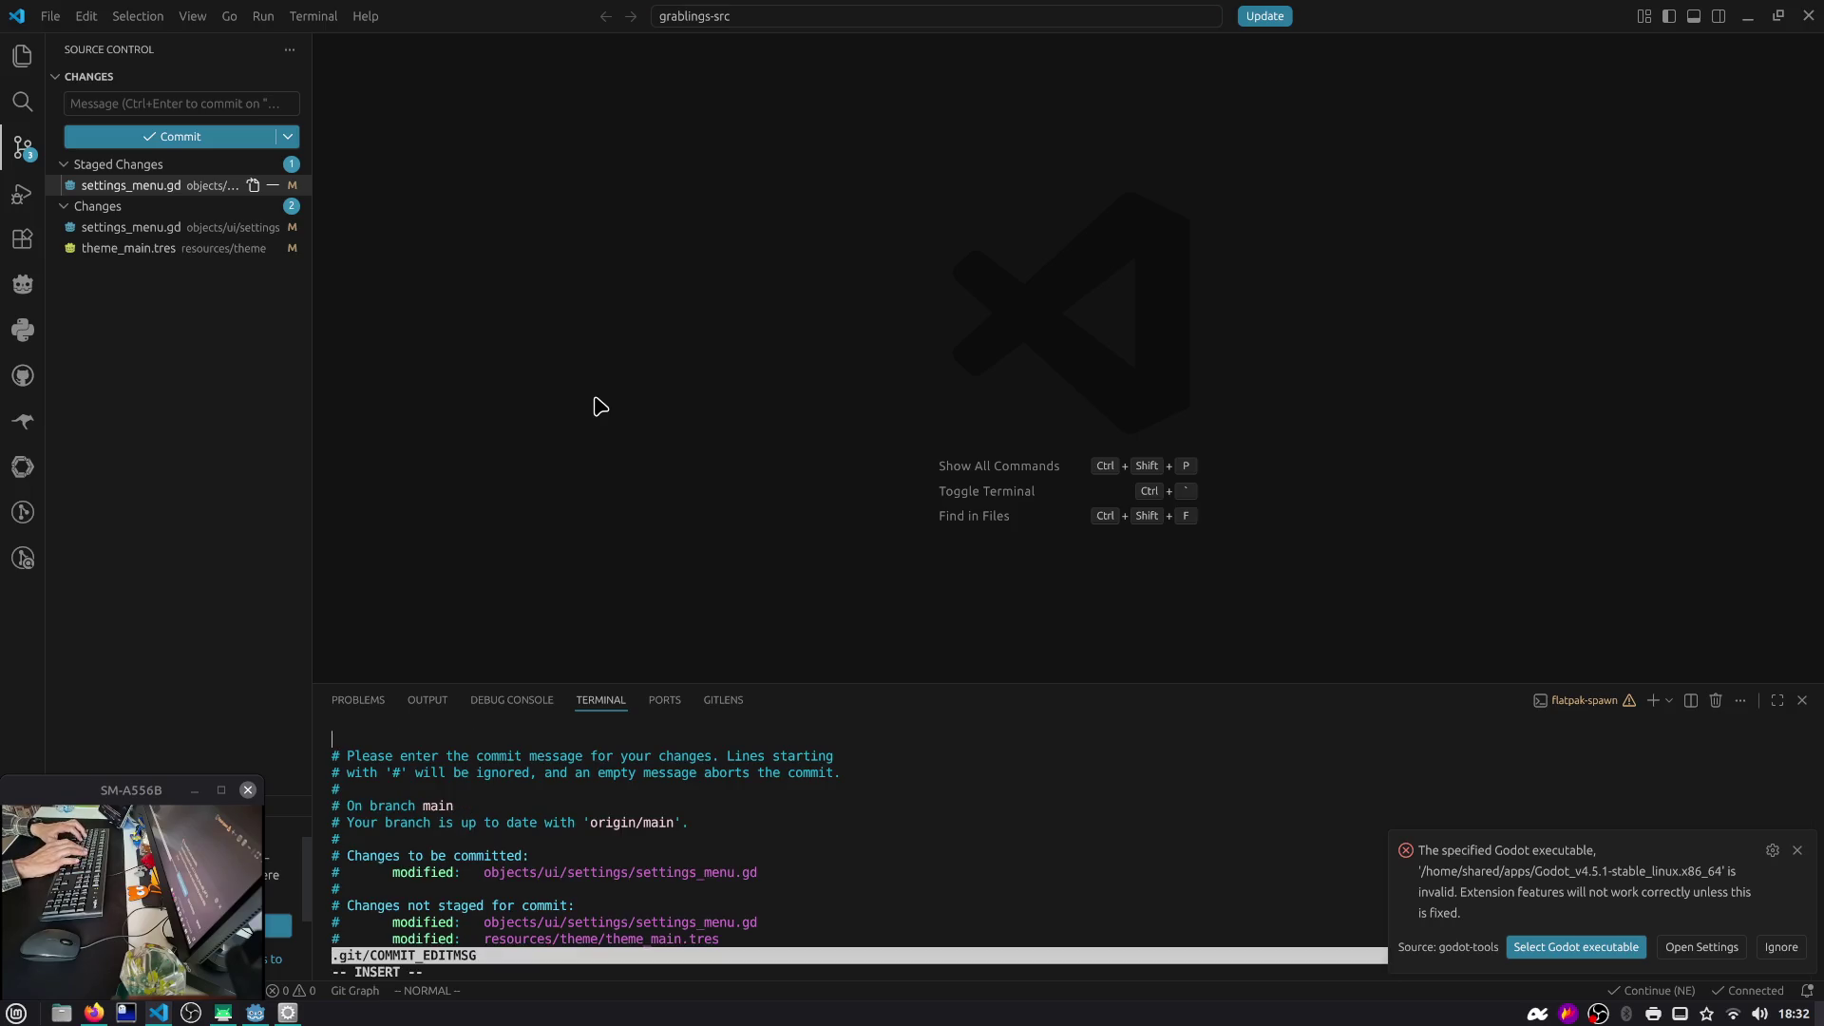
type("thanks gemini")
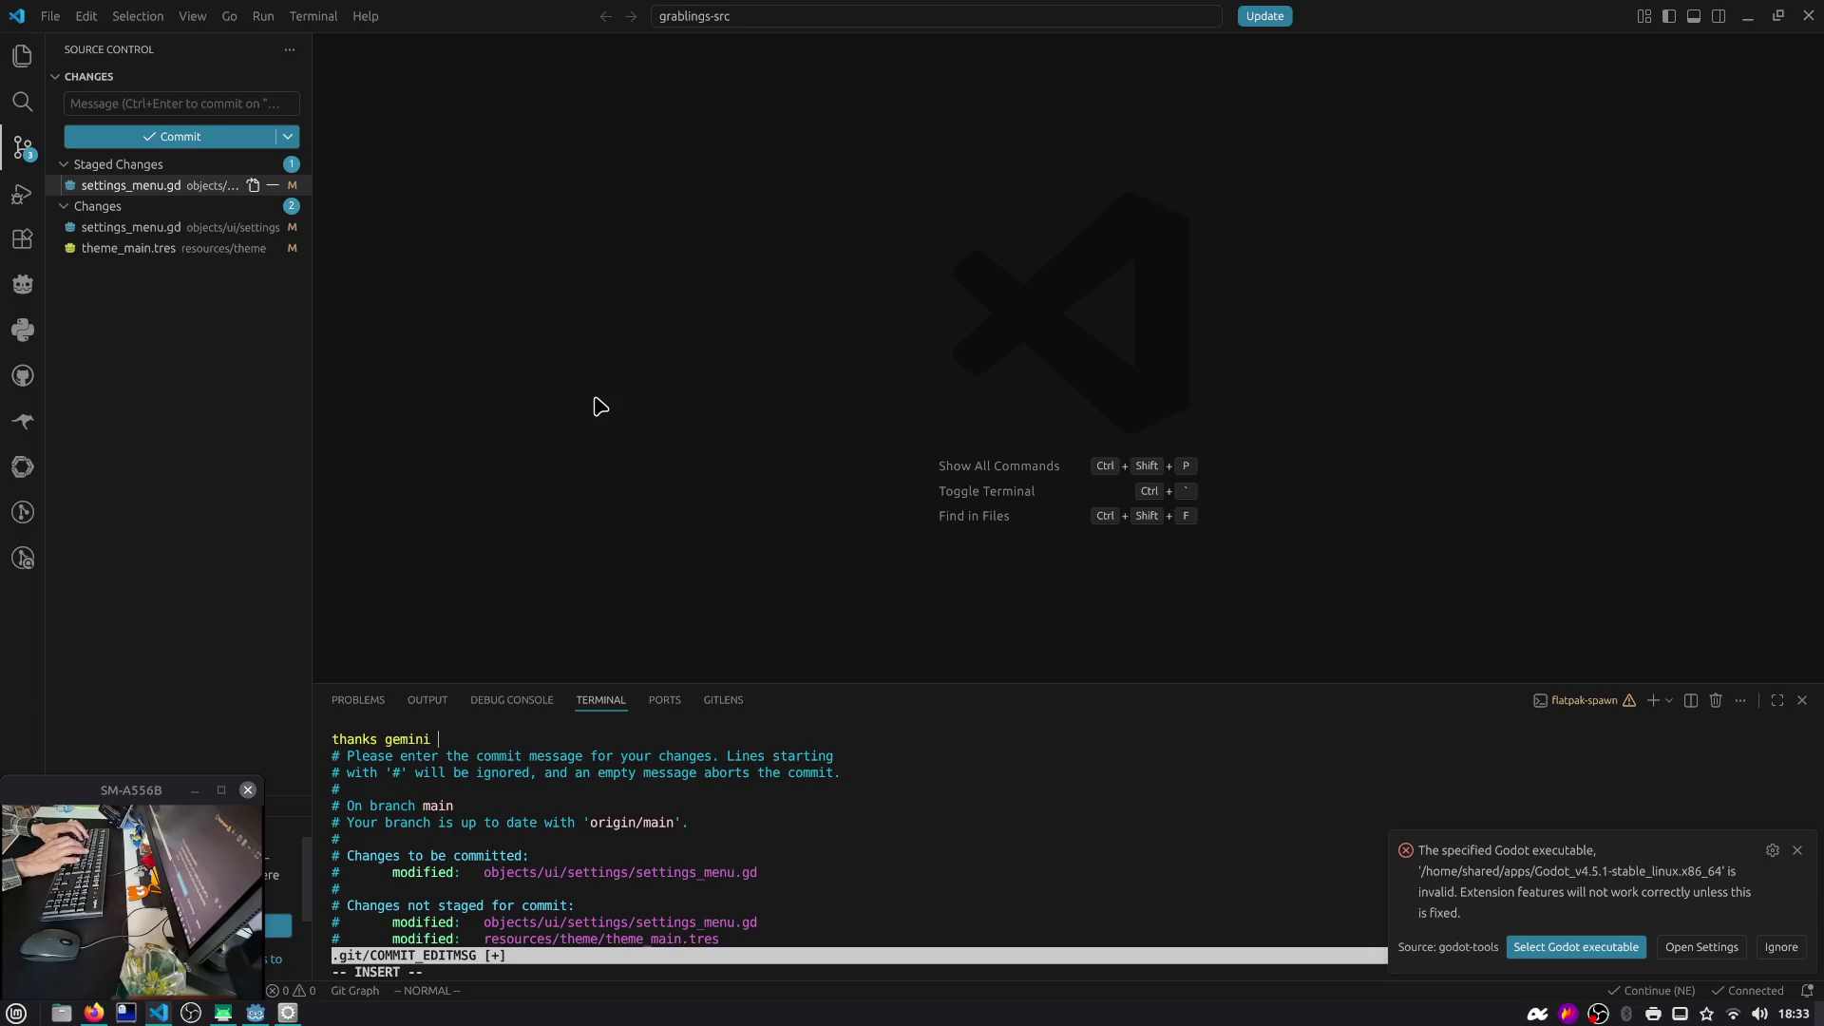
type(":wq")
key("Escape")
type(":wq")
key("Return")
key("ctrl+l")
type("gp")
key("Return")
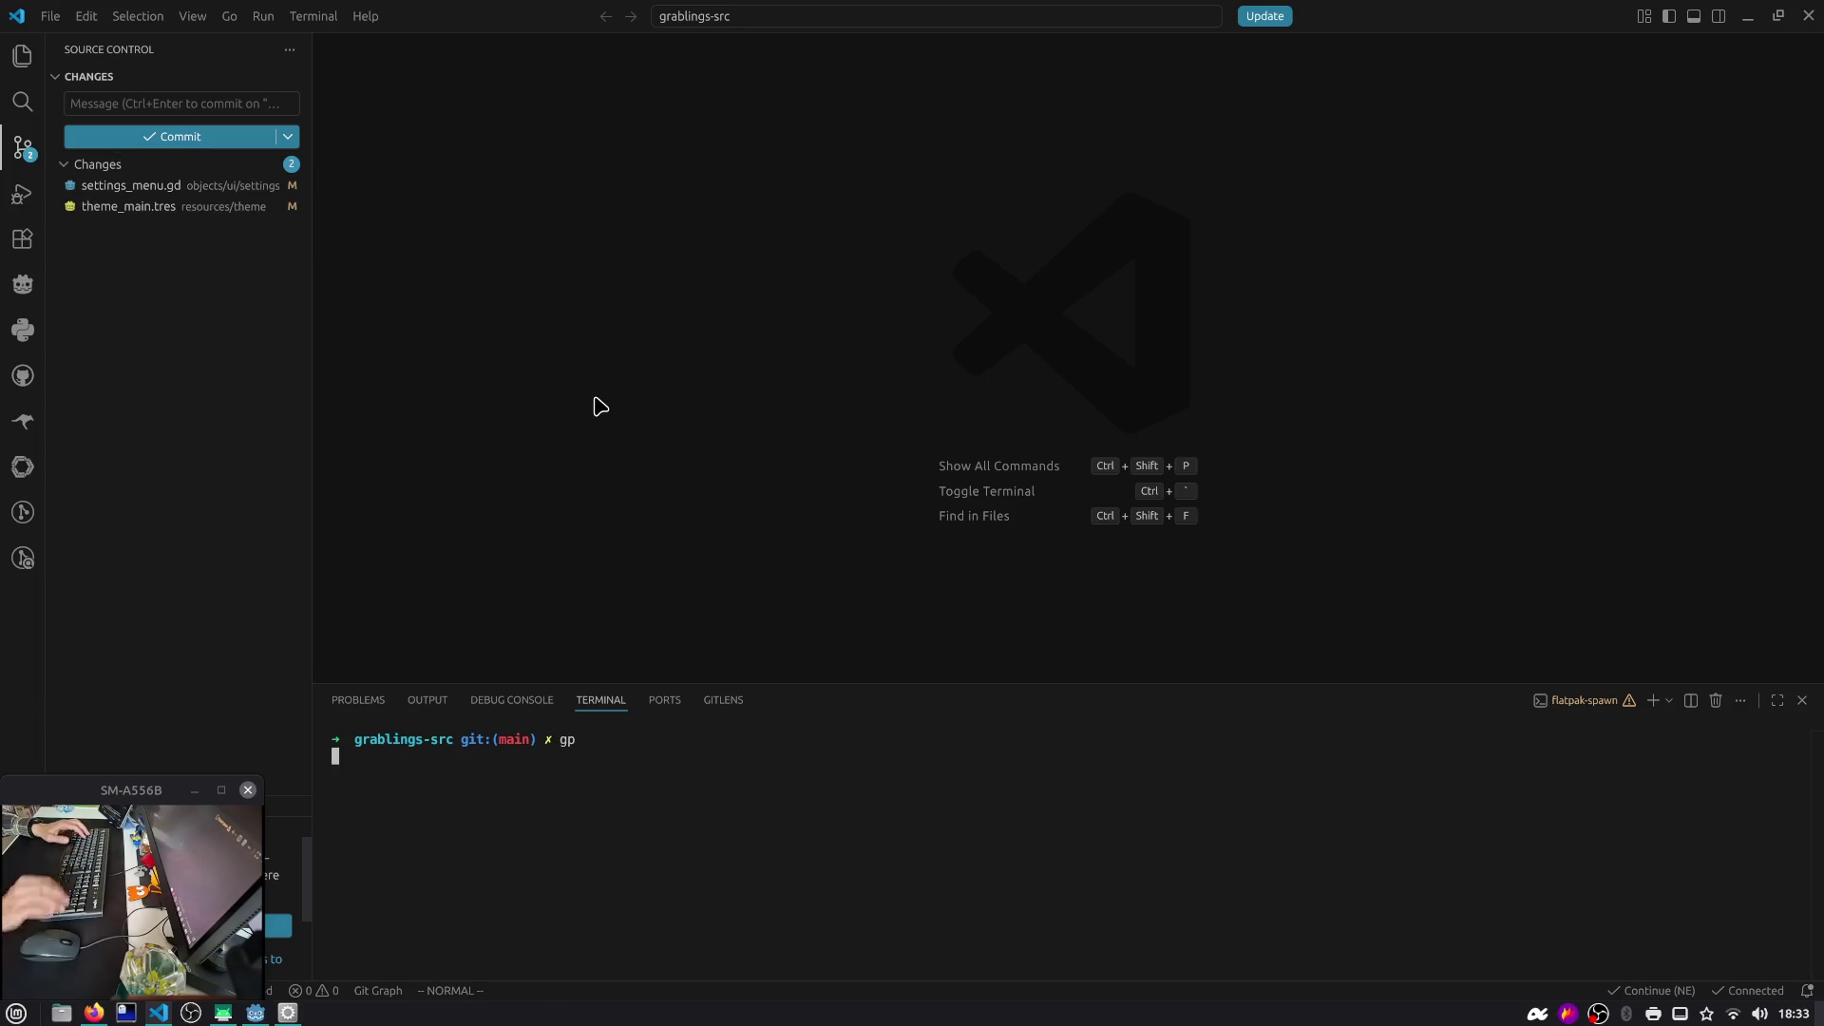
Step: Discard the theme_main.tres changes and open the settings_menu.gd working-tree diff
left_click(175, 209)
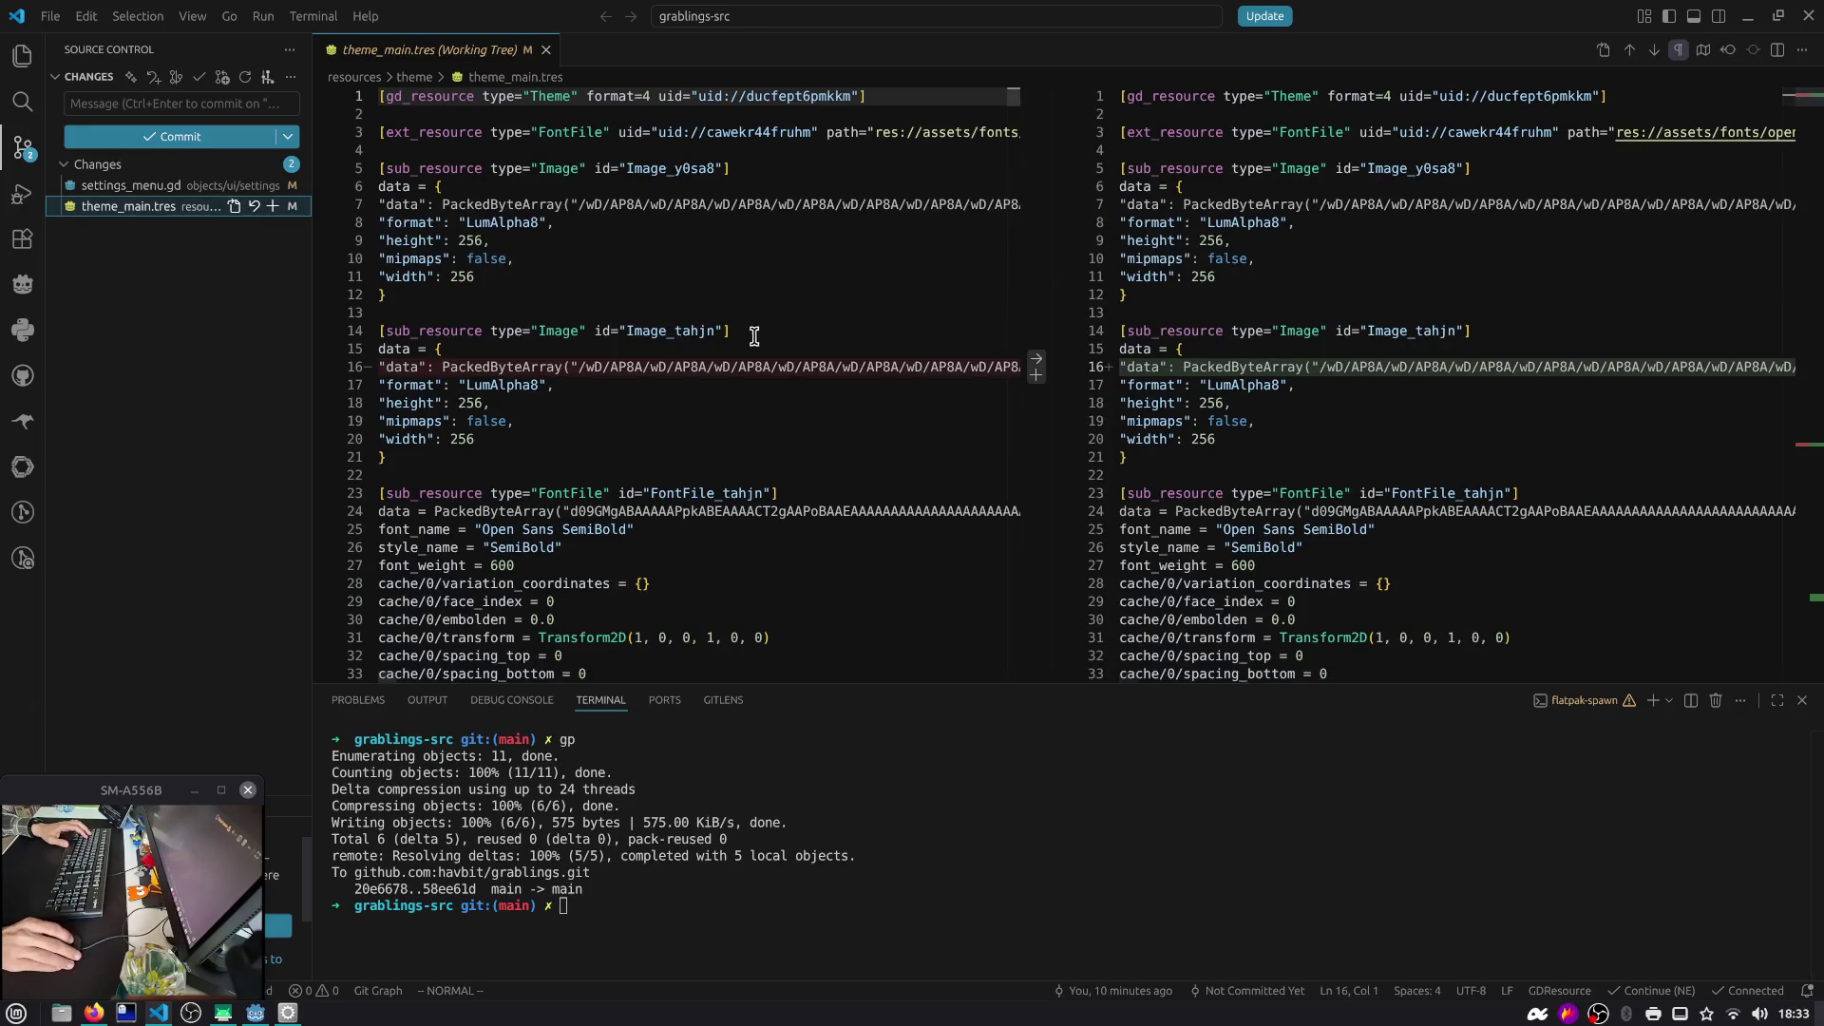
scroll(772, 341, "down", 5)
left_click_drag(1805, 103, 1784, 598)
scroll(1211, 337, "down", 1)
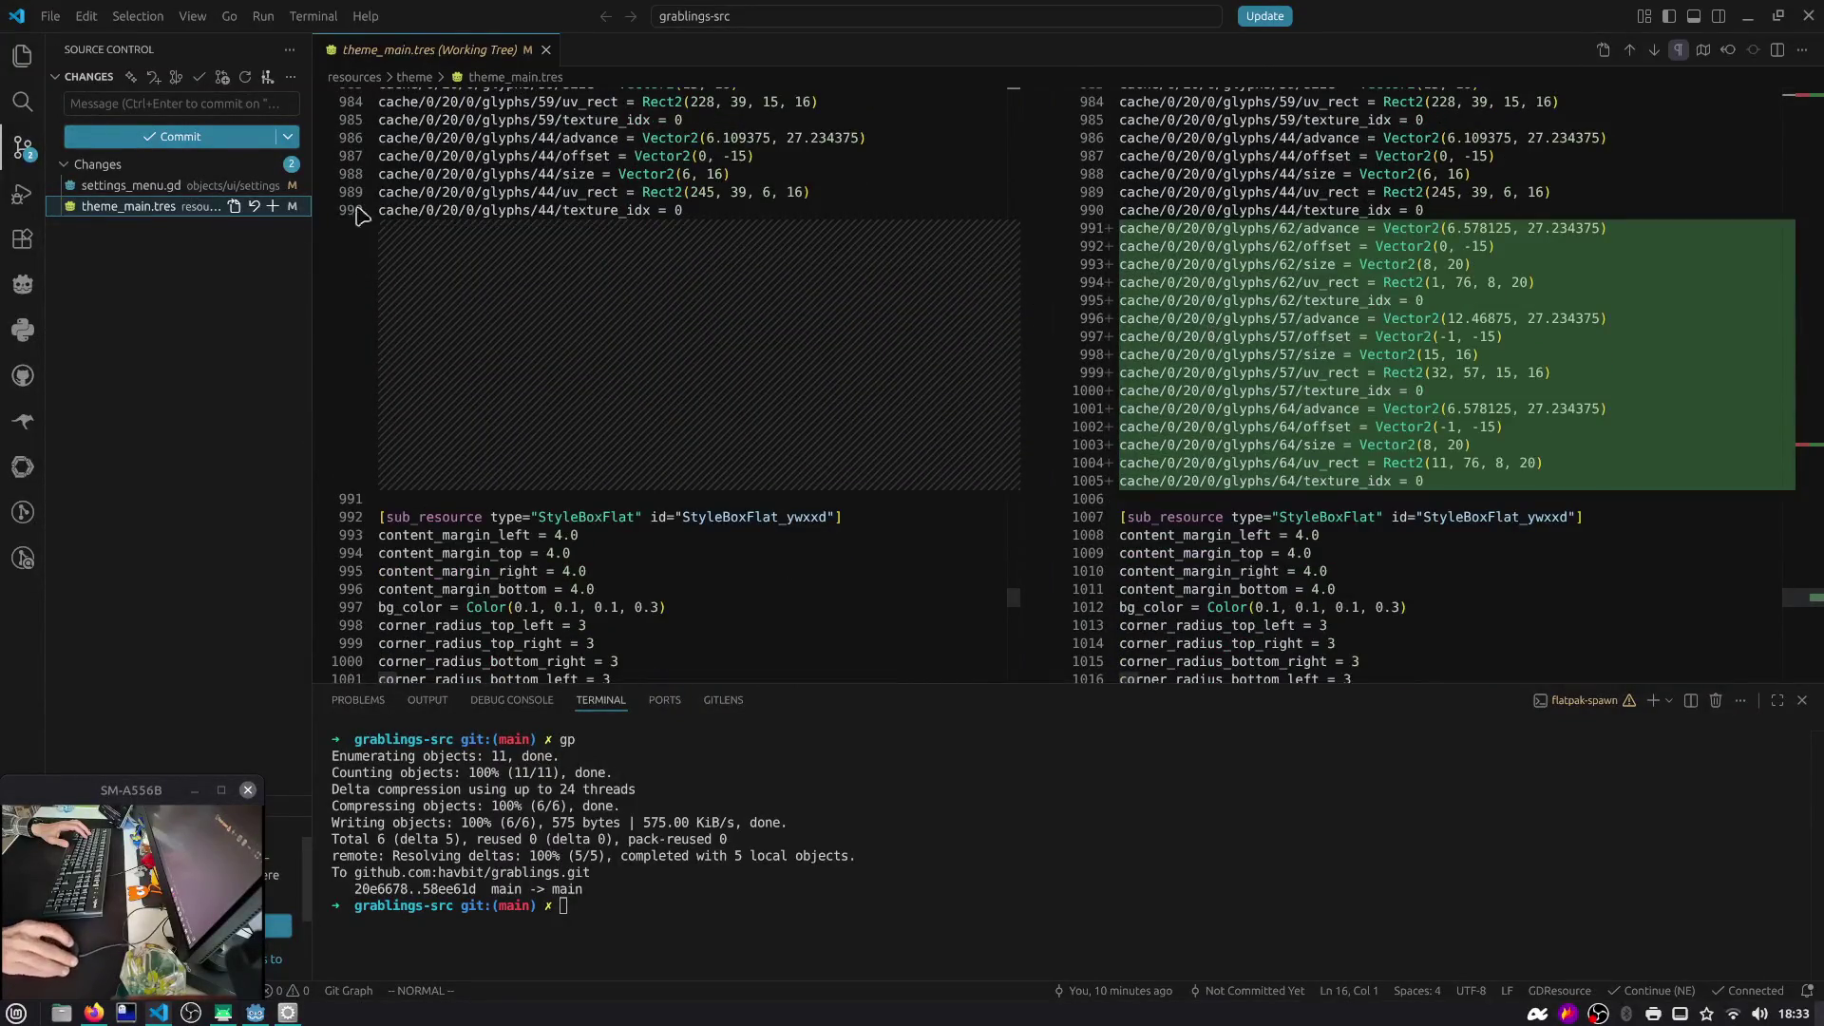
left_click(255, 206)
left_click(993, 392)
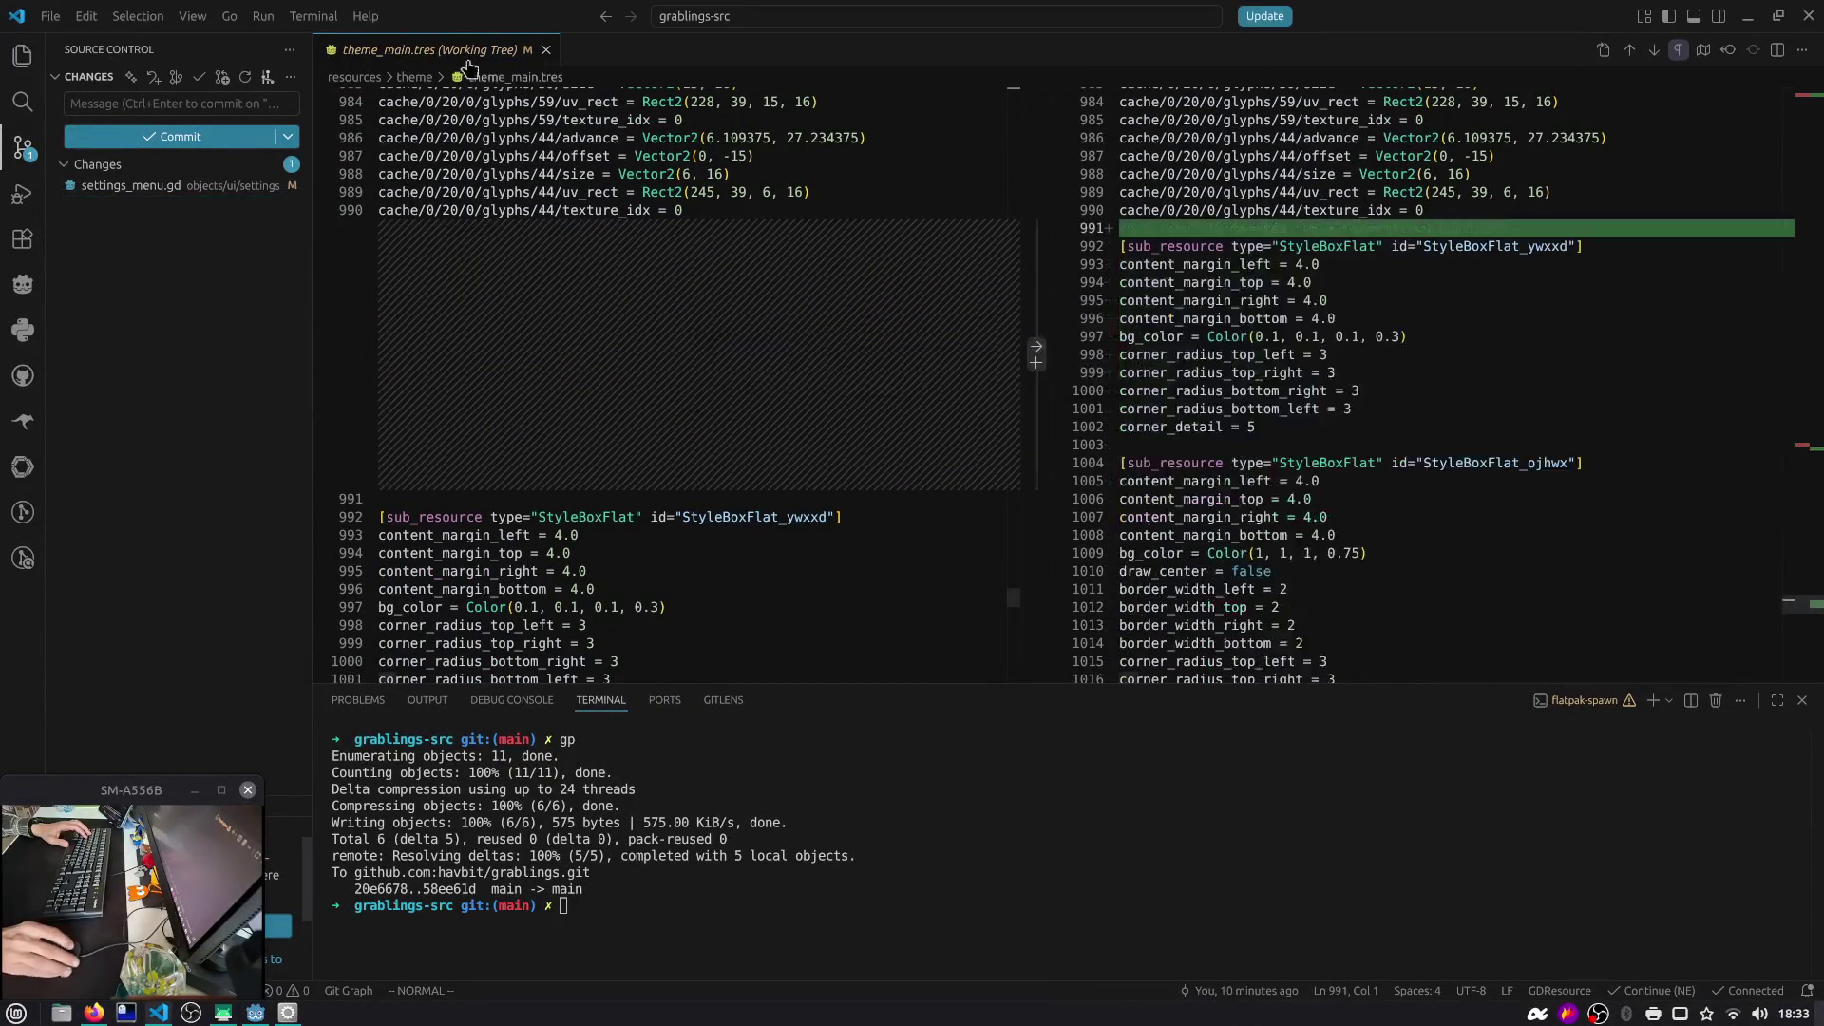
left_click(183, 184)
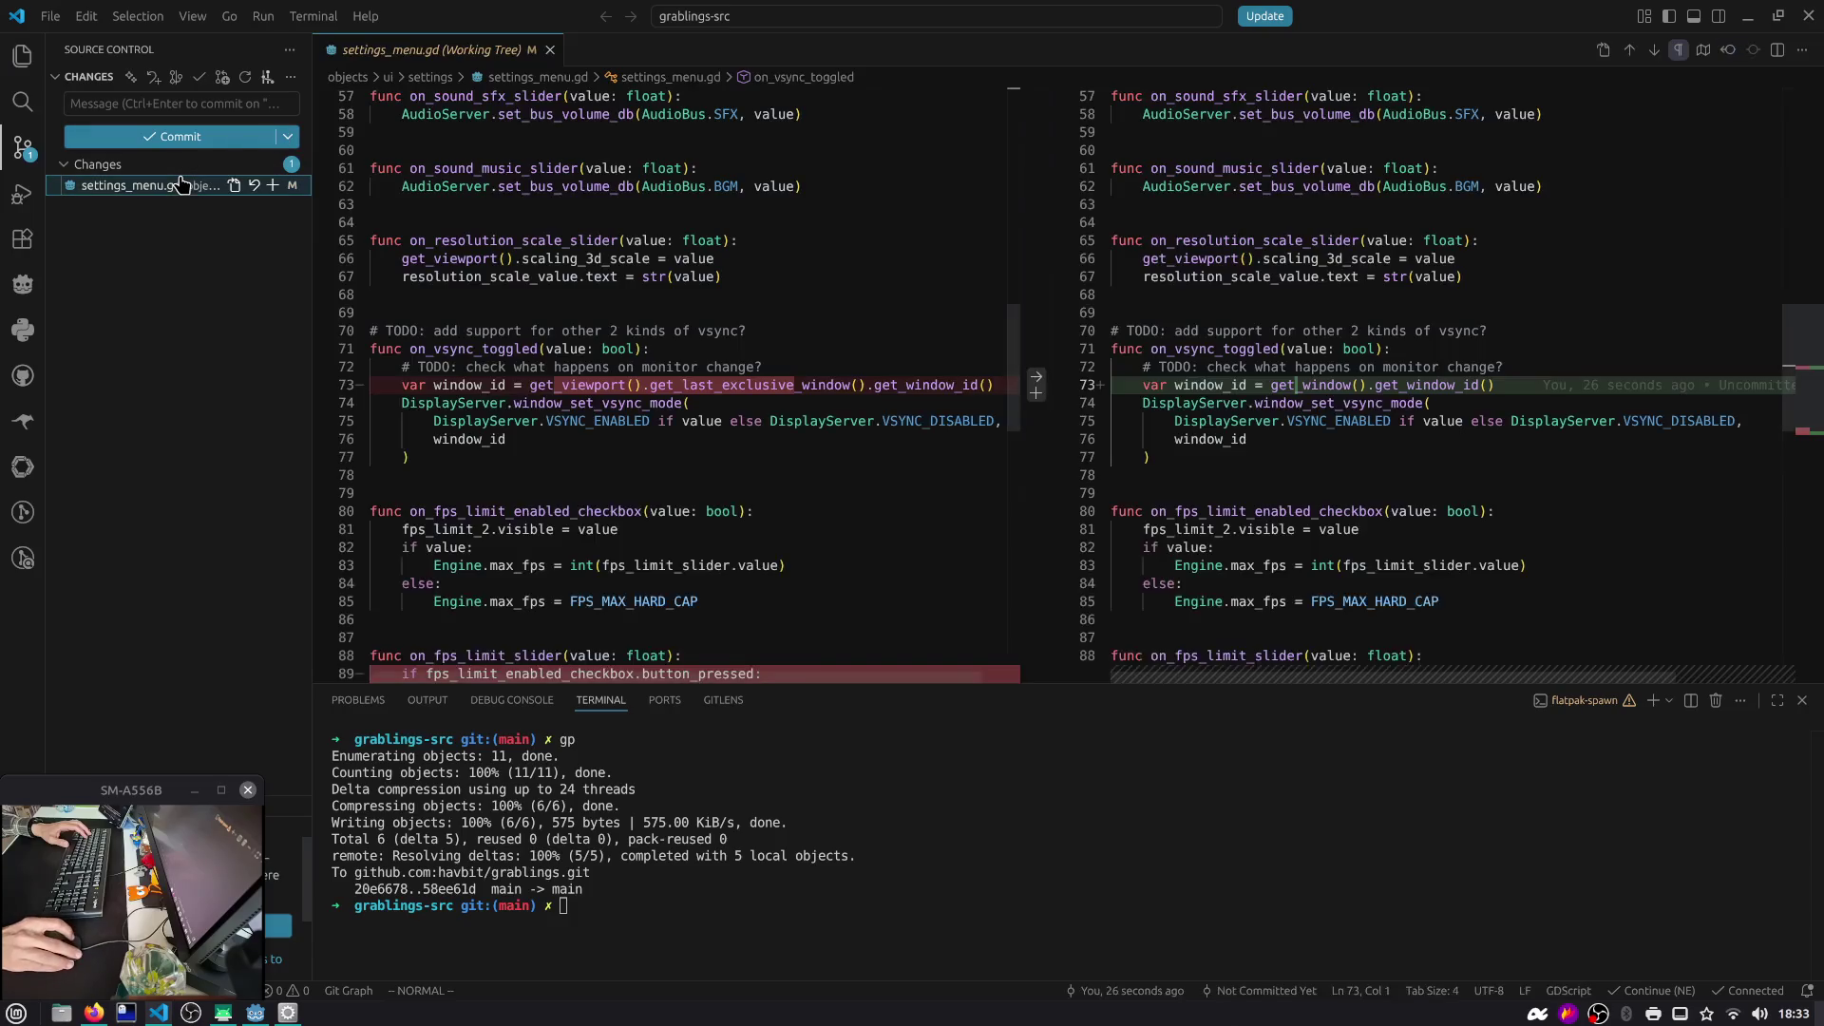
Step: Stage only the vsync lines 71–74 of settings_menu.gd instead of discarding all its changes
left_click(254, 185)
key("Escape")
left_click_drag(1305, 359, 1305, 410)
key("ctrl+k")
key("ctrl+s")
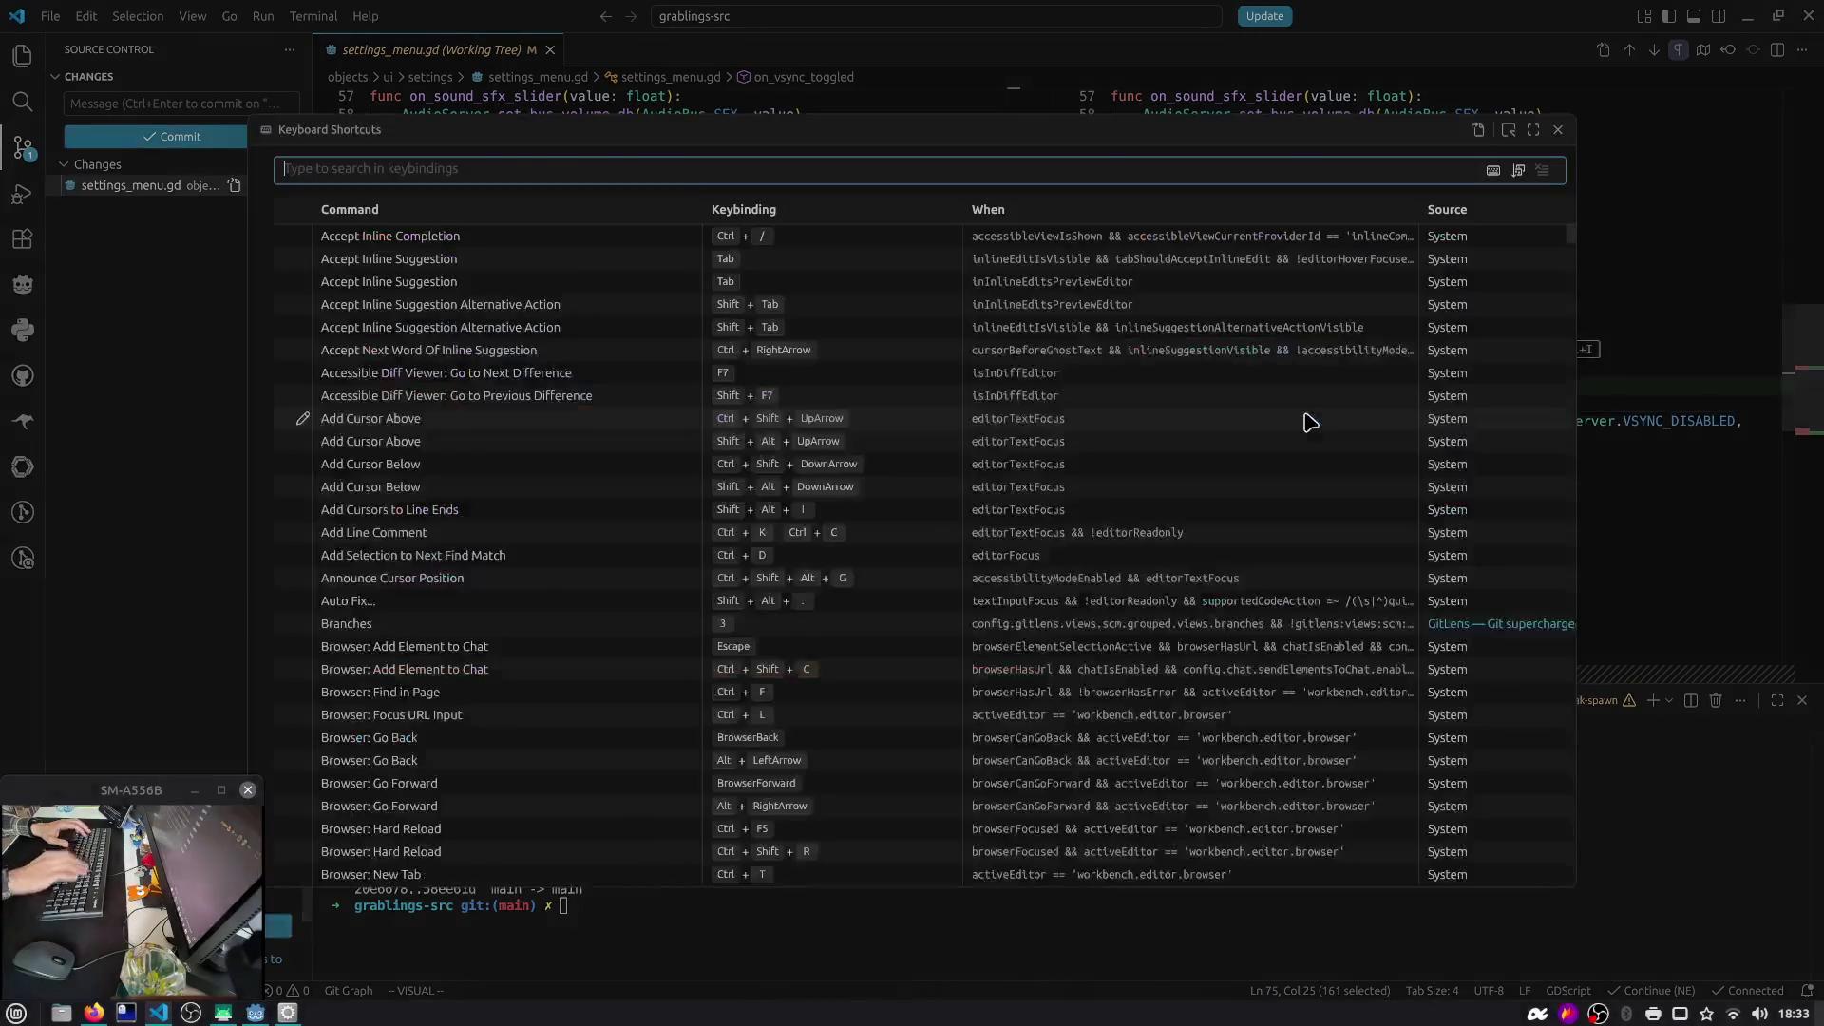
key("Escape")
left_click_drag(1212, 352, 1223, 412)
key("ctrl+k")
key("ctrl+alt+s")
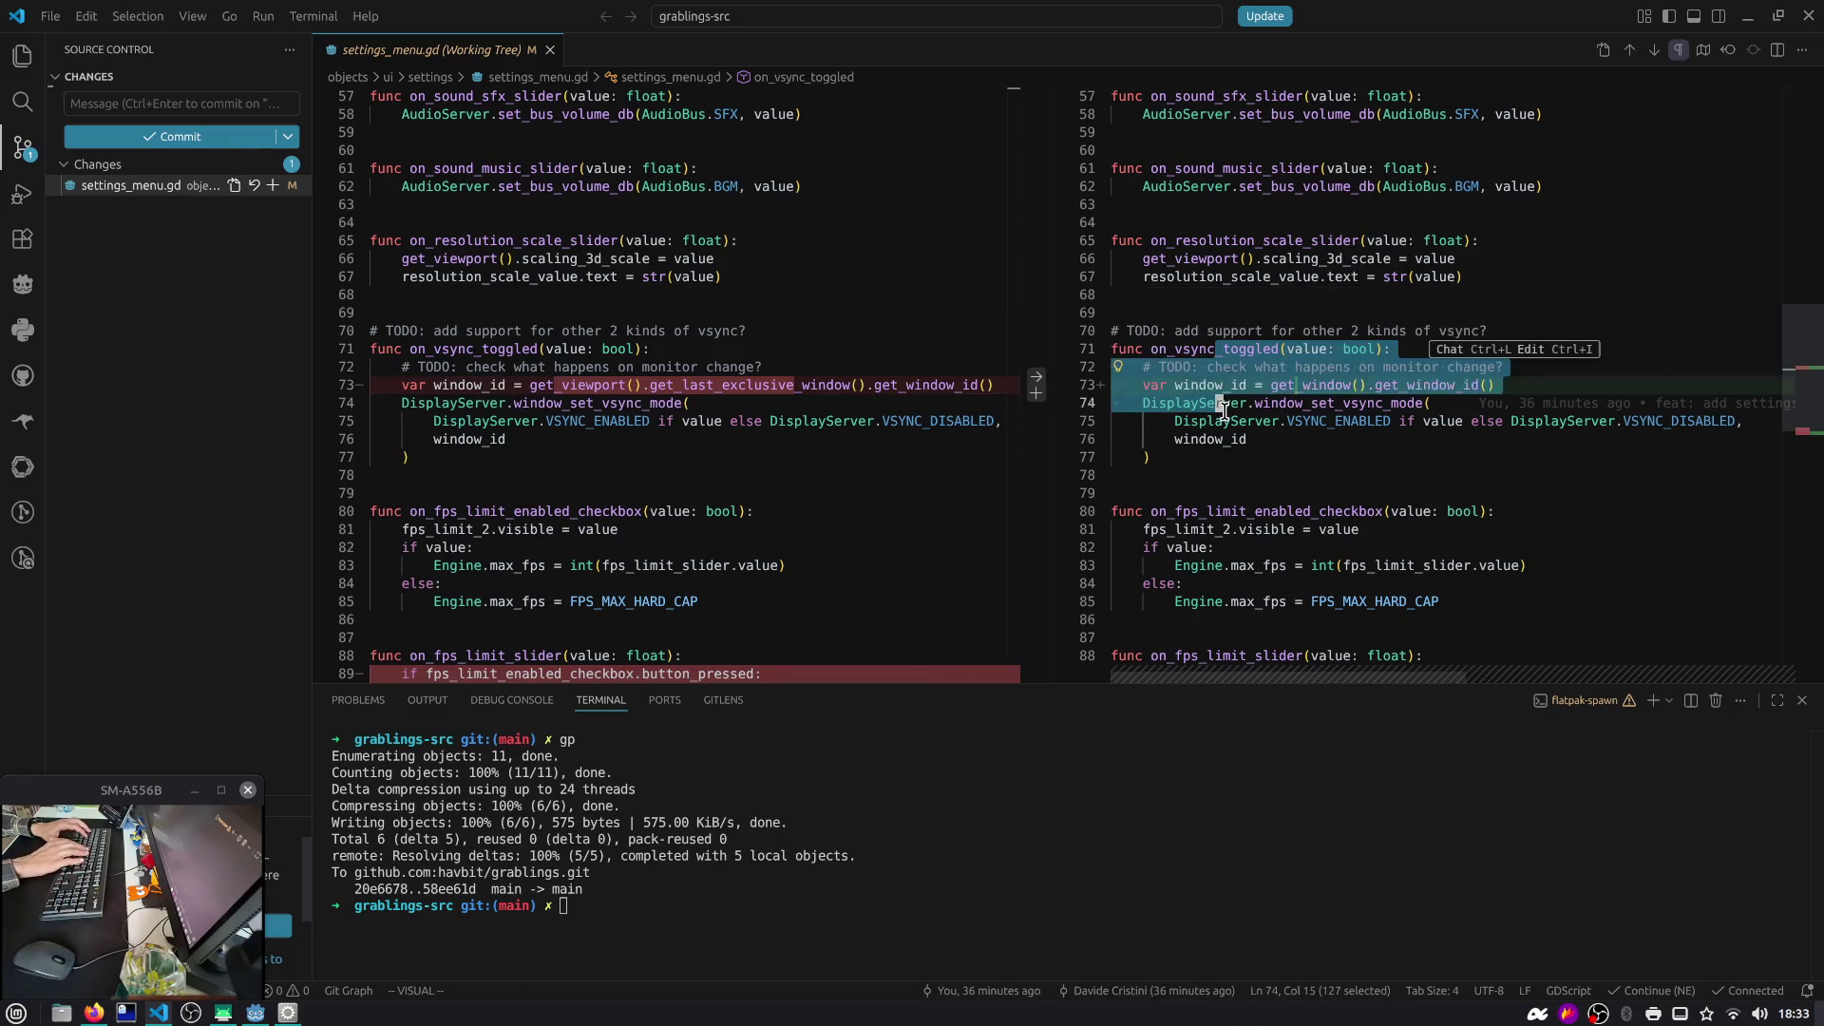
scroll(773, 457, "down", 4)
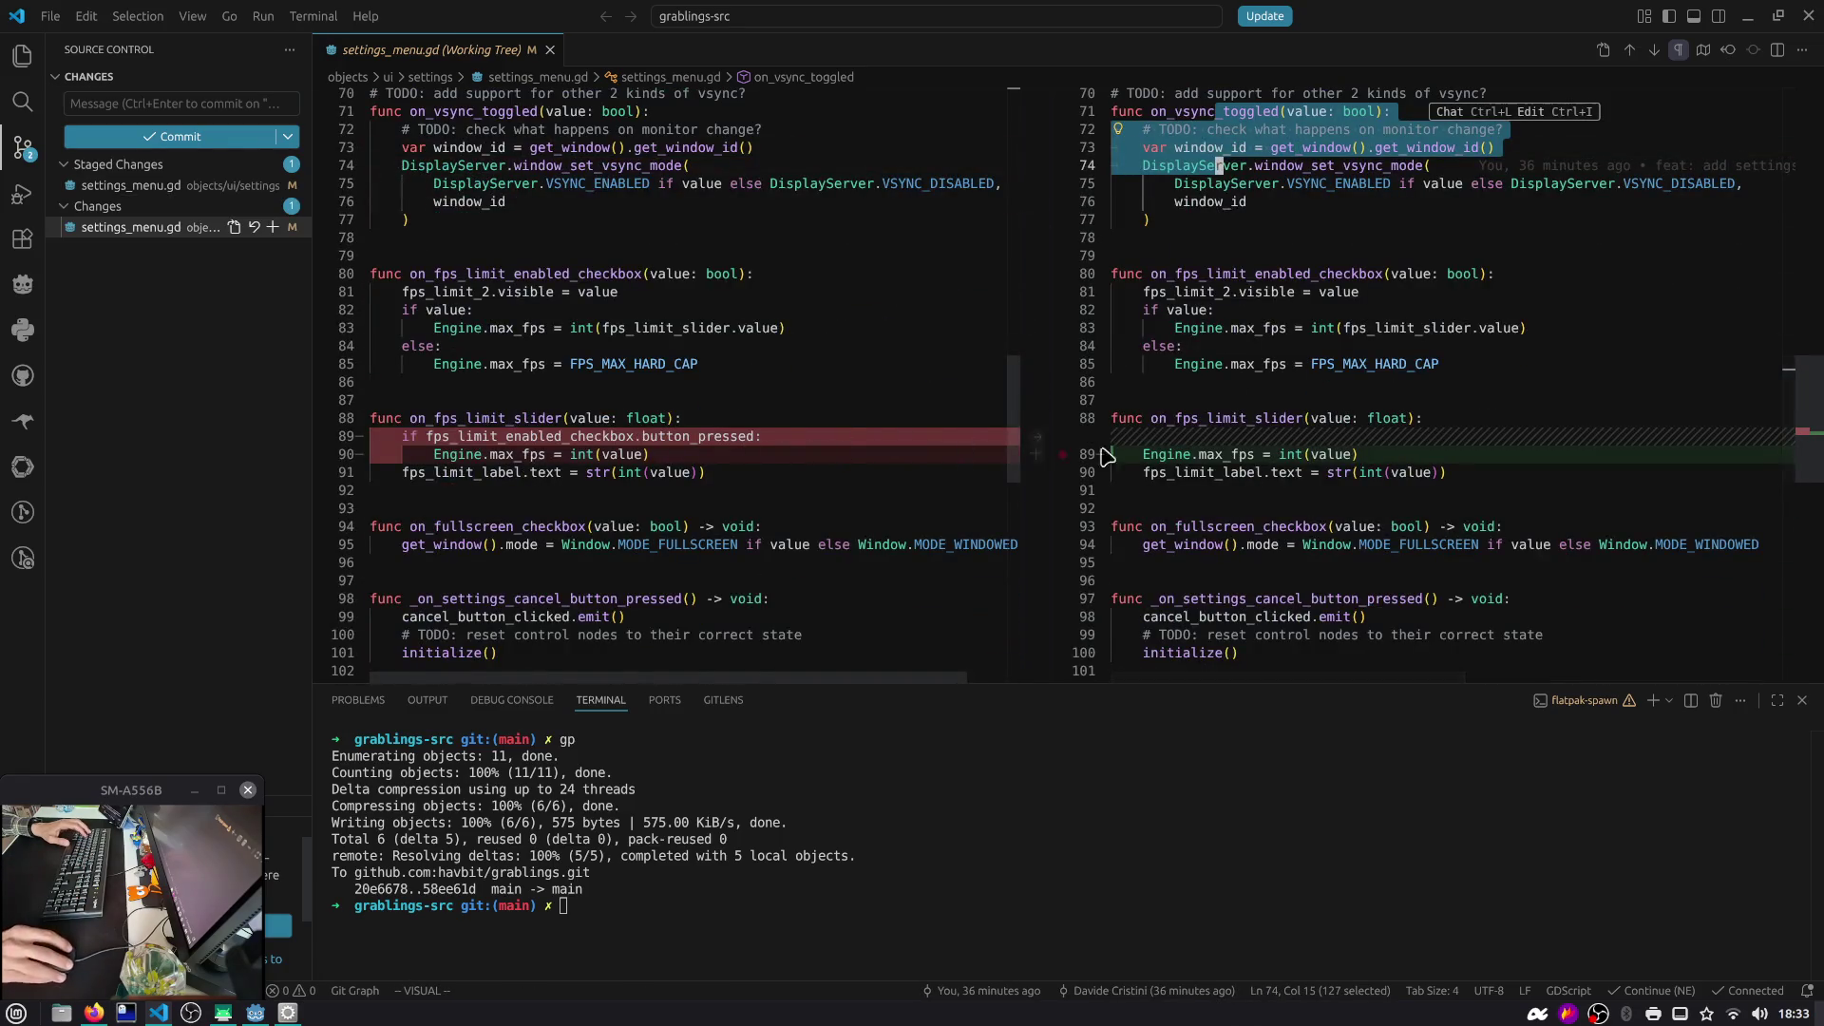
left_click(1273, 454)
Step: Amend the commit with the staged vsync lines using gca and force-push it with gp -f
type("gca")
key("Return")
key("shift+z")
key("shift+z")
type("gp -f")
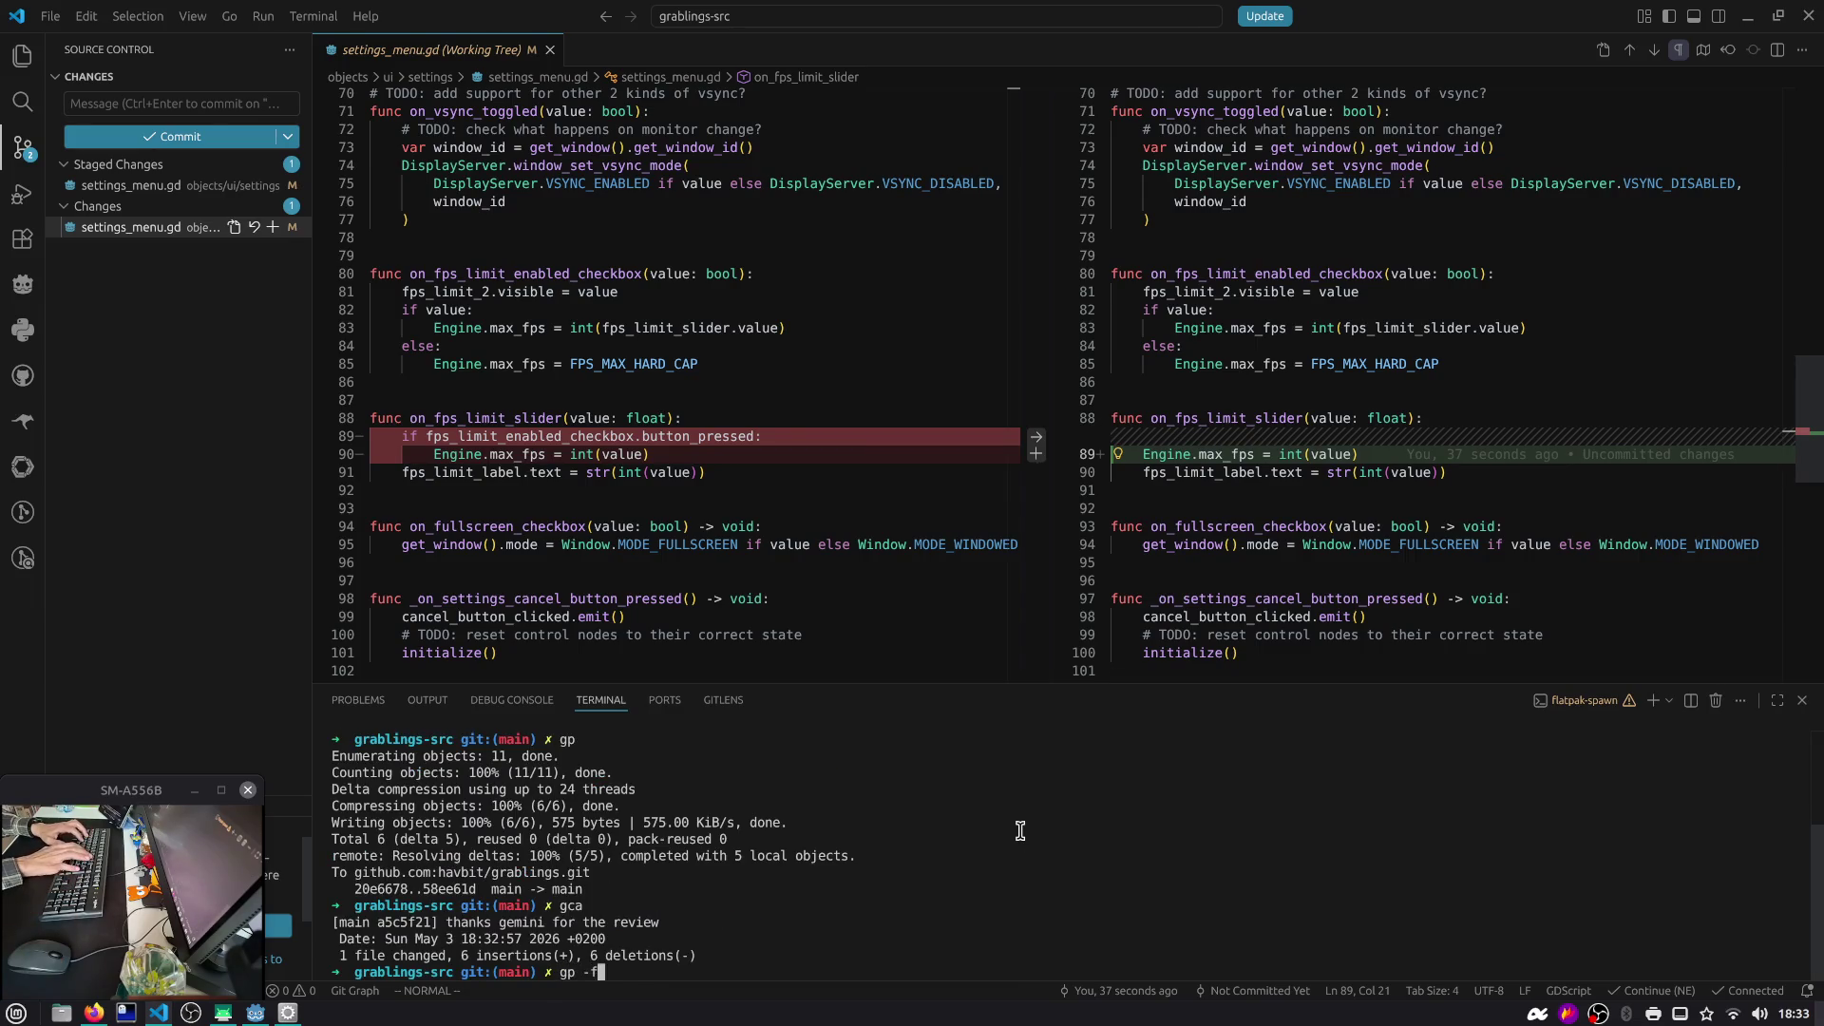
key("Return")
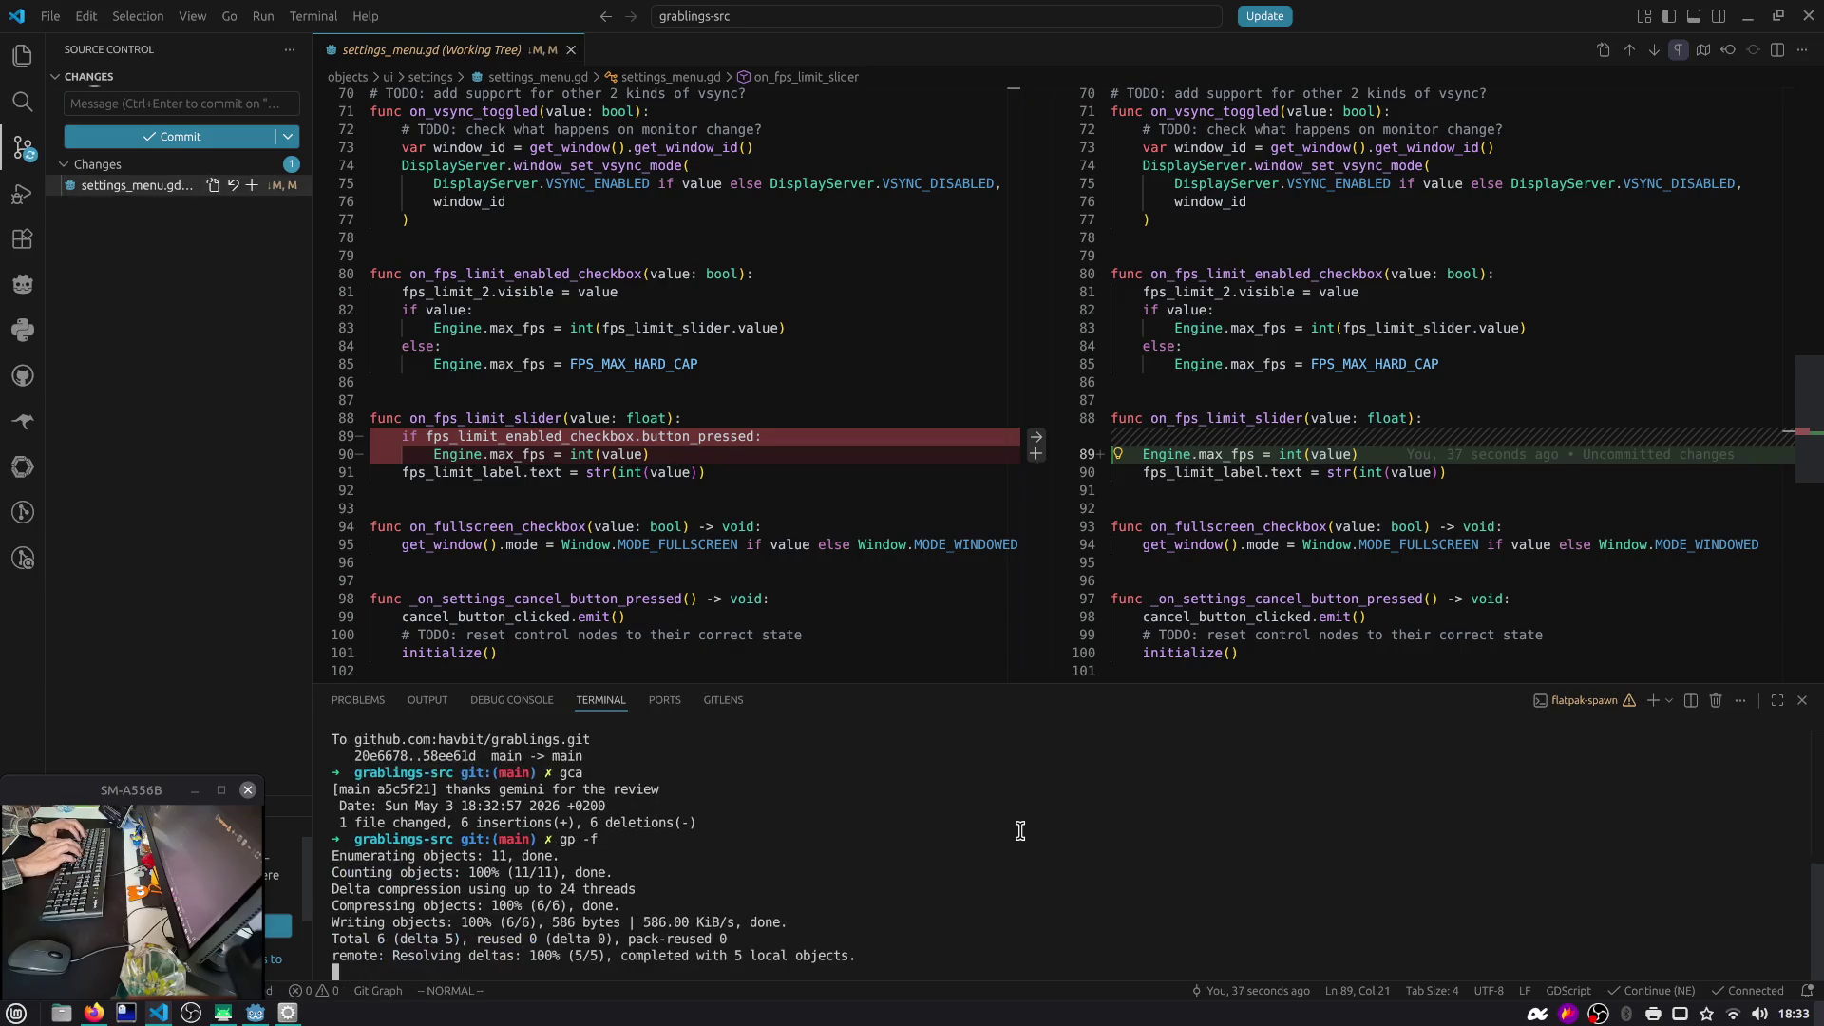
Step: Clear and hide the terminal, close the diff, and switch to the Gemini CLI workspace
key("ctrl+l")
key("ctrl+grave")
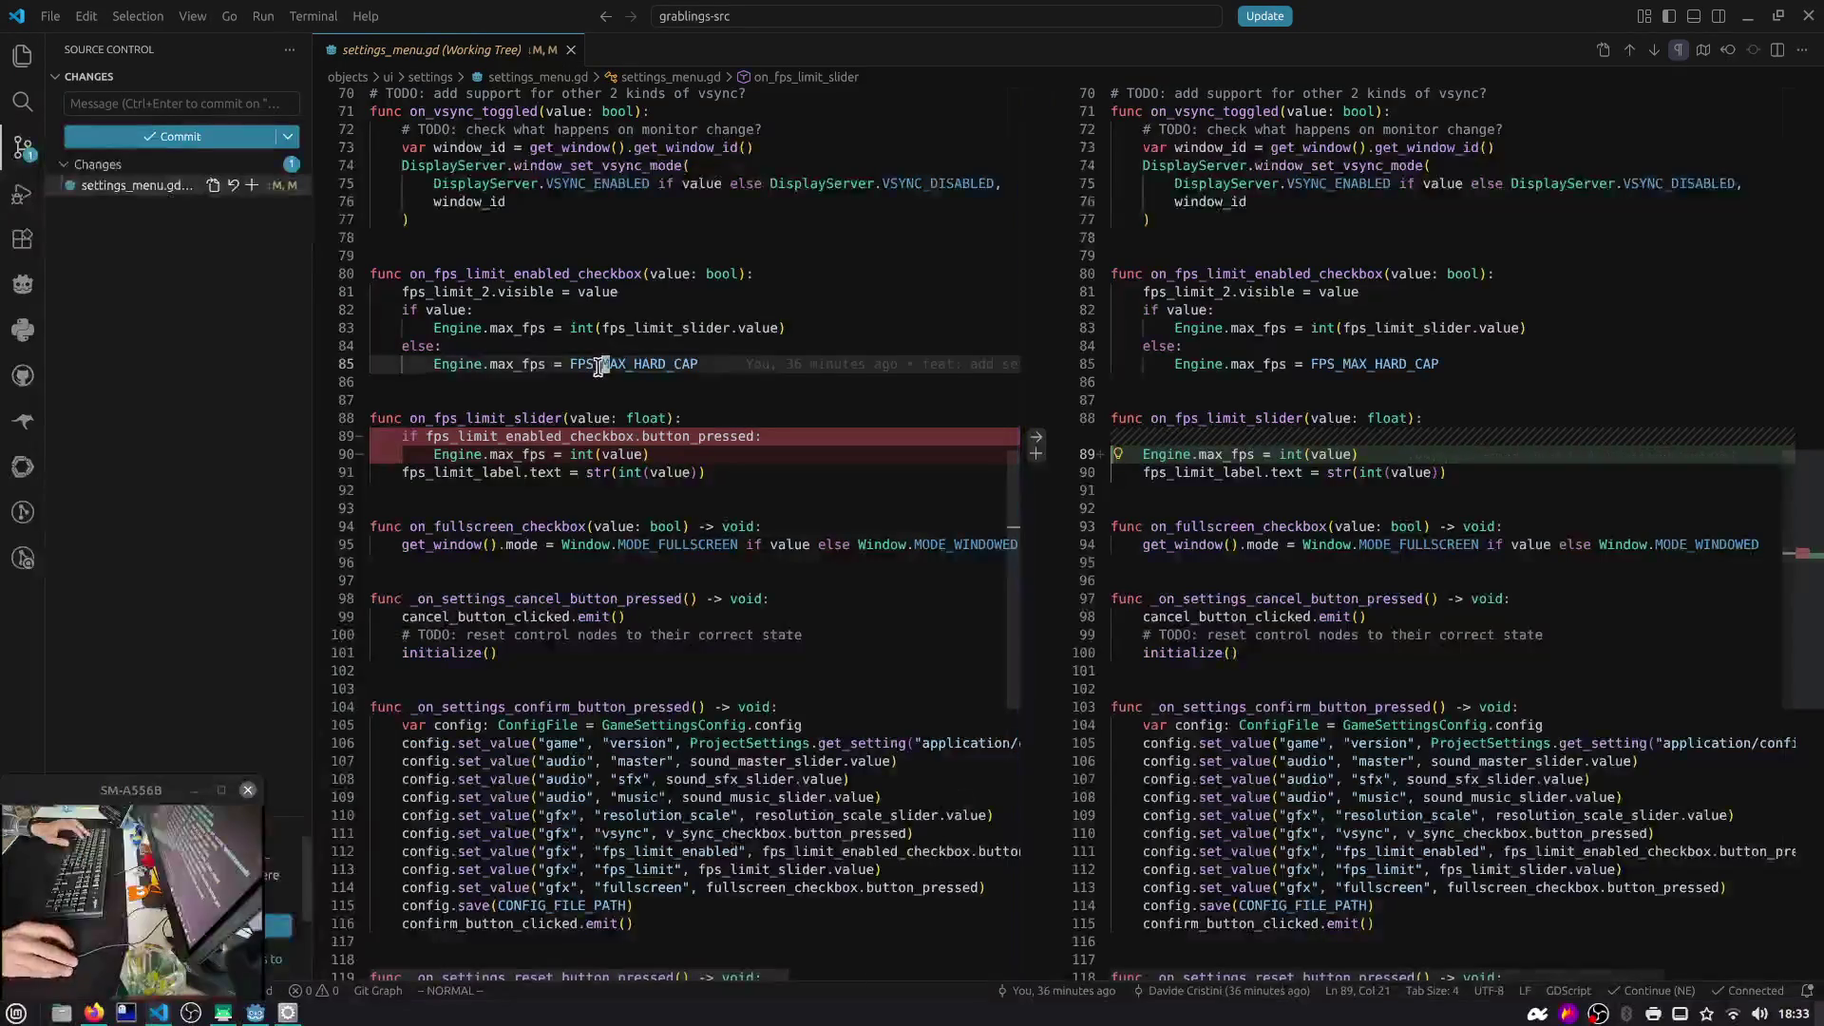
key("ctrl+w")
key("super+2")
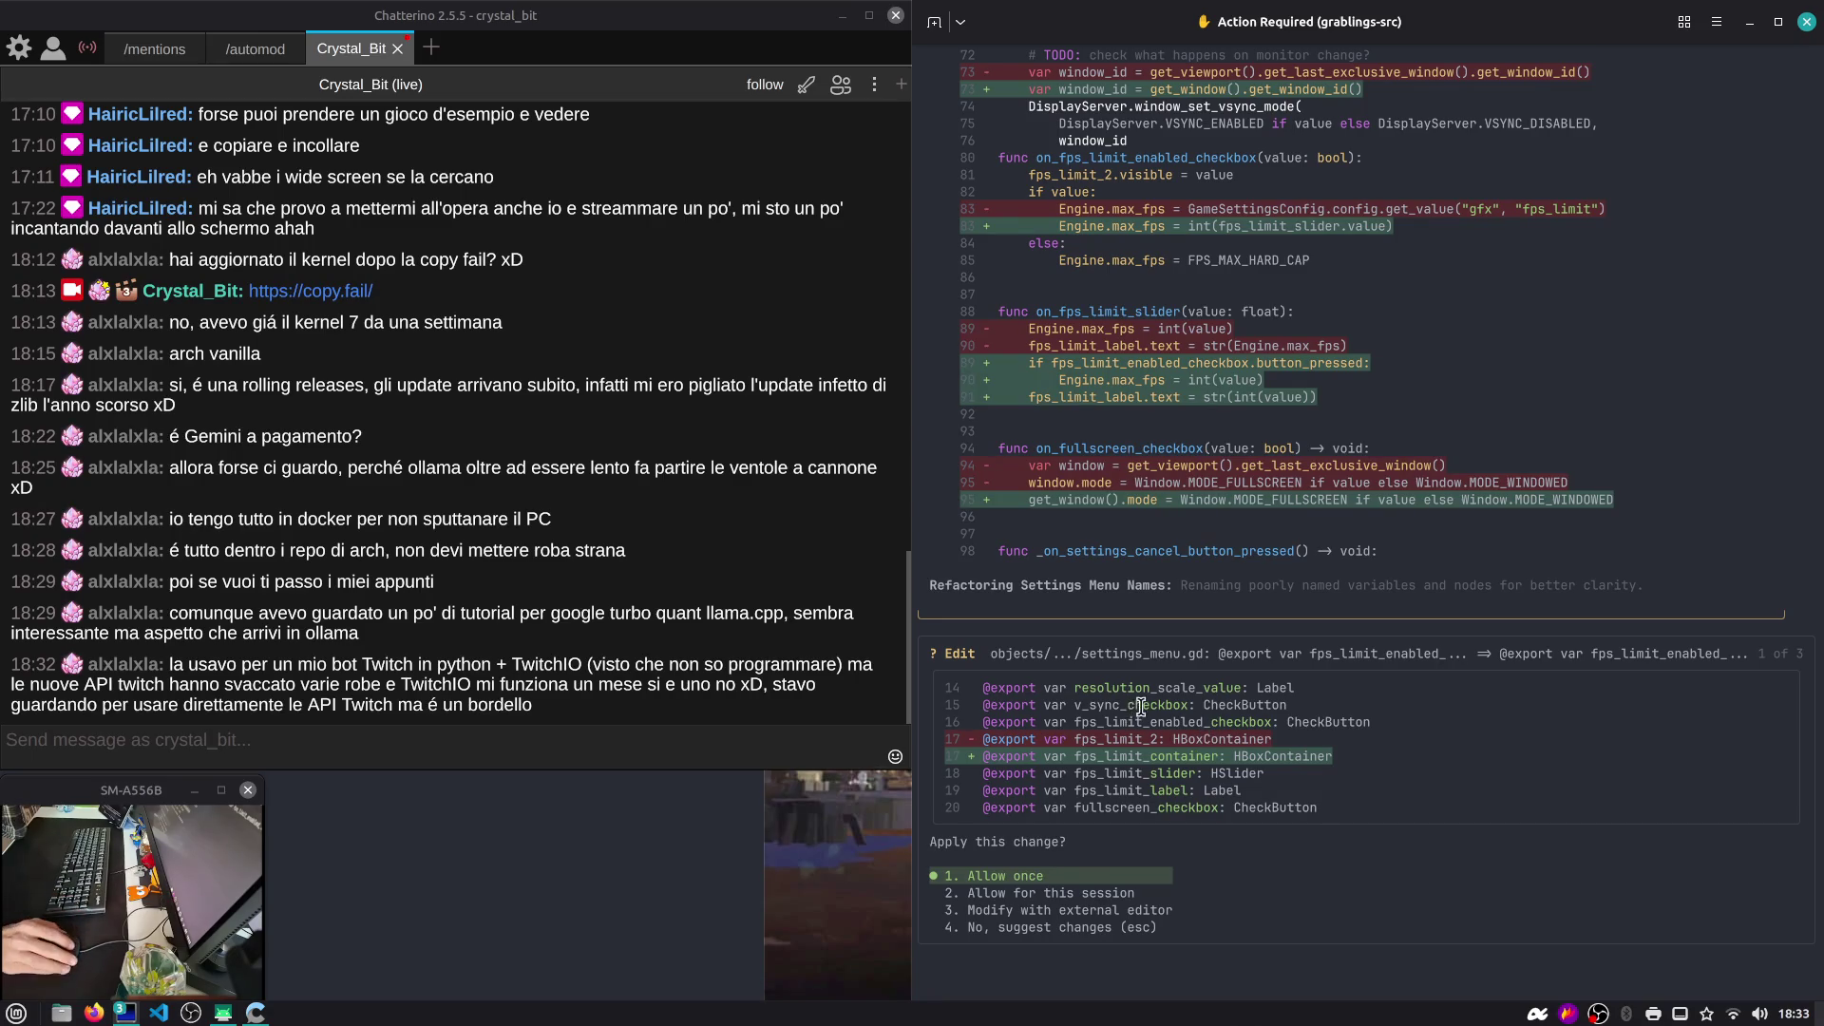
Step: Reject all three fps_limit_2 rename edits to settings_menu.gd and settings_menu.tscn, cancelling the request
scroll(1144, 704, "up", 6)
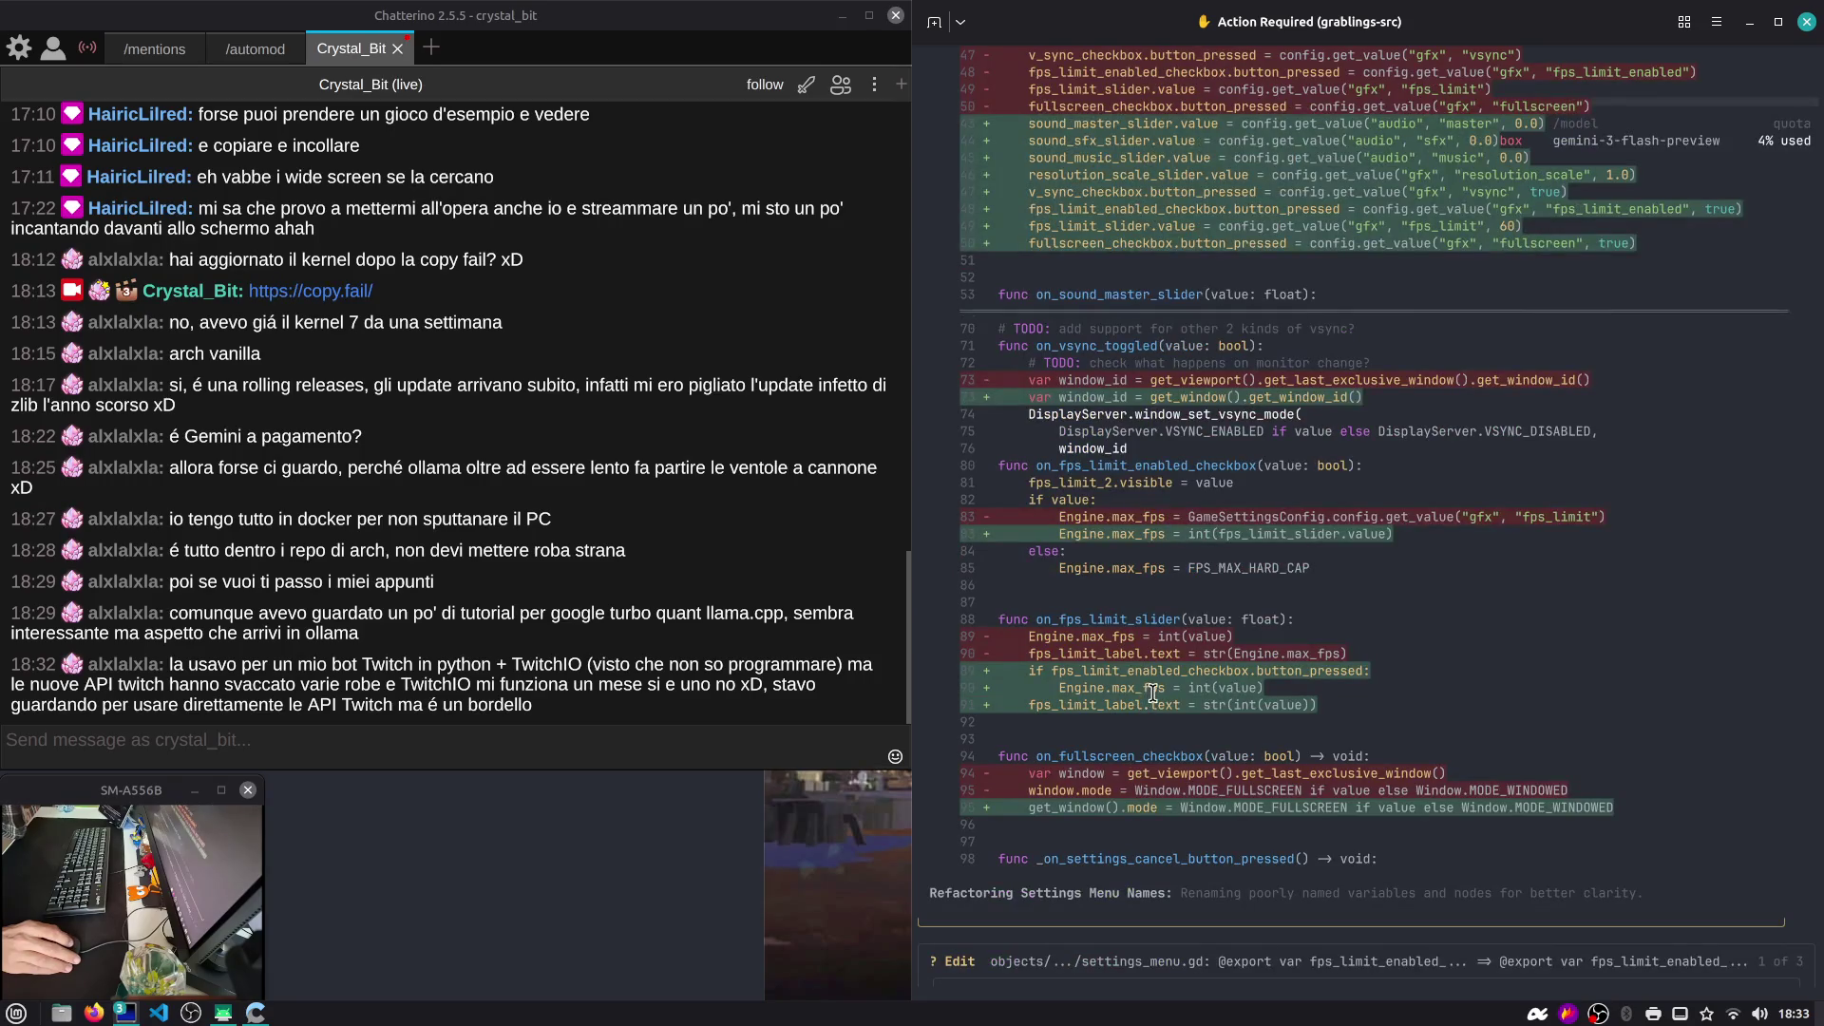
scroll(1156, 666, "down", 6)
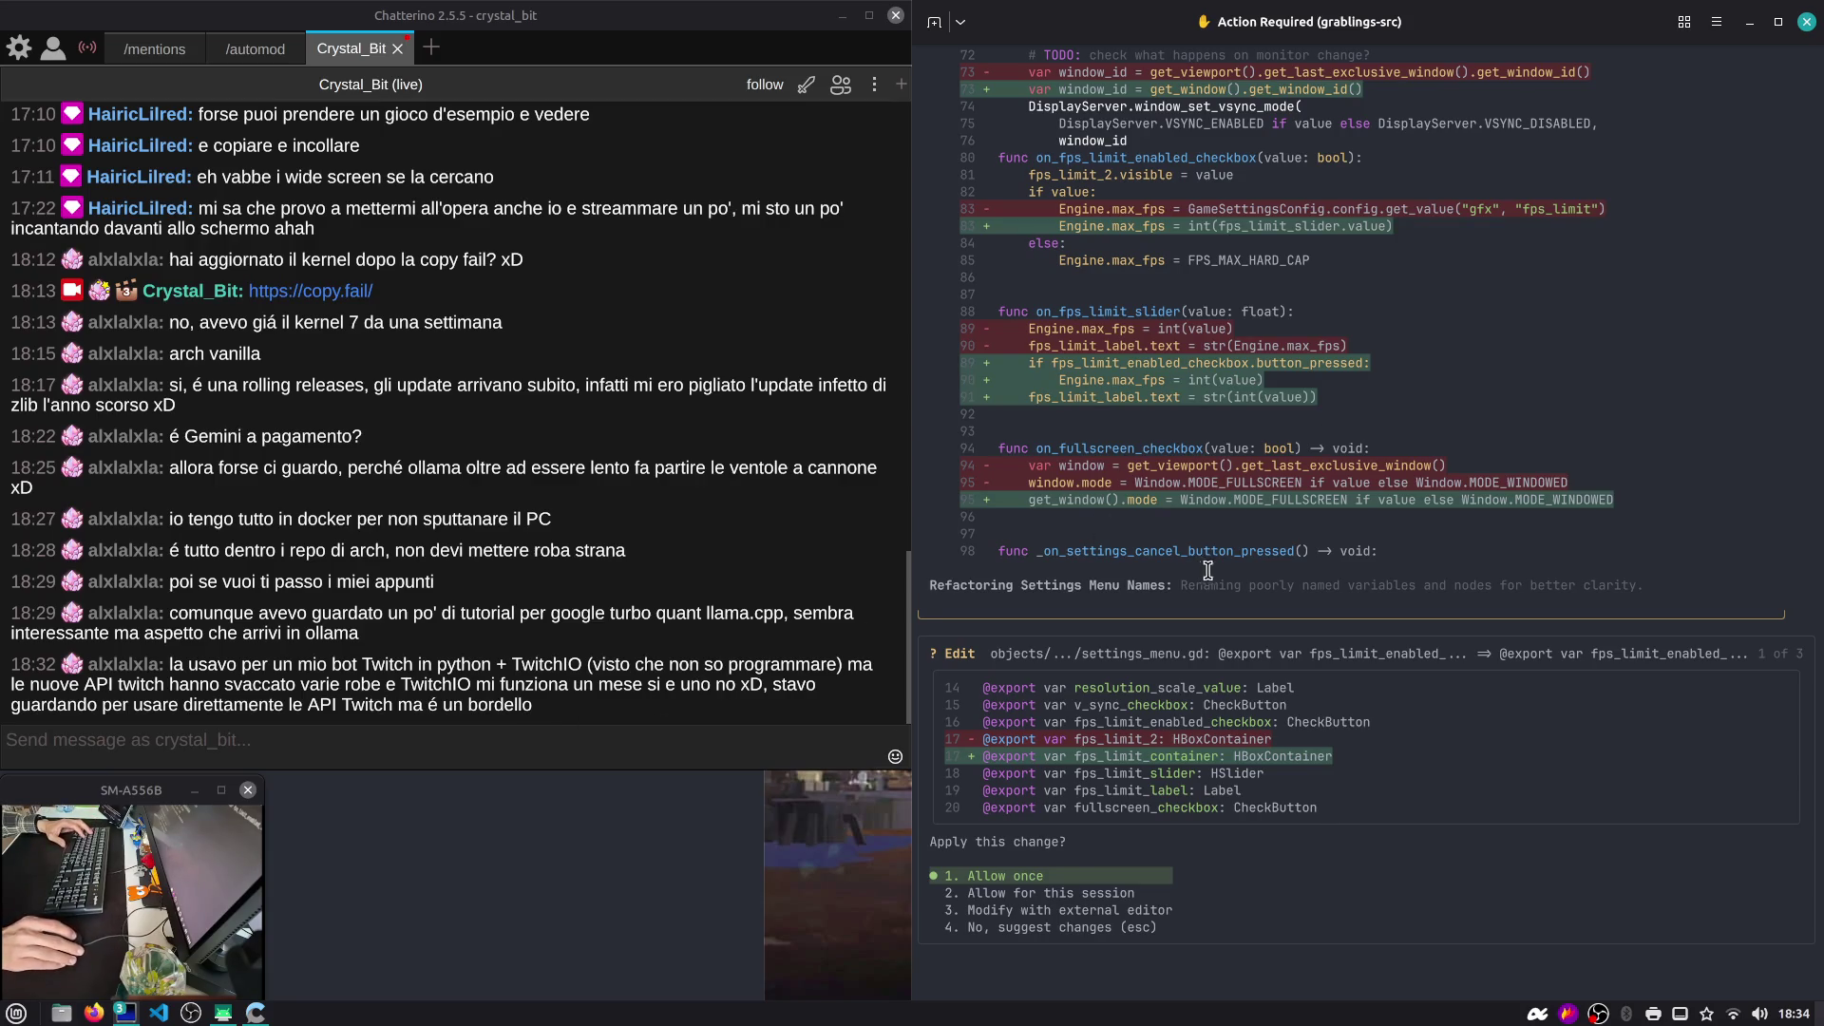
scroll(1211, 568, "up", 4)
scroll(1212, 568, "down", 4)
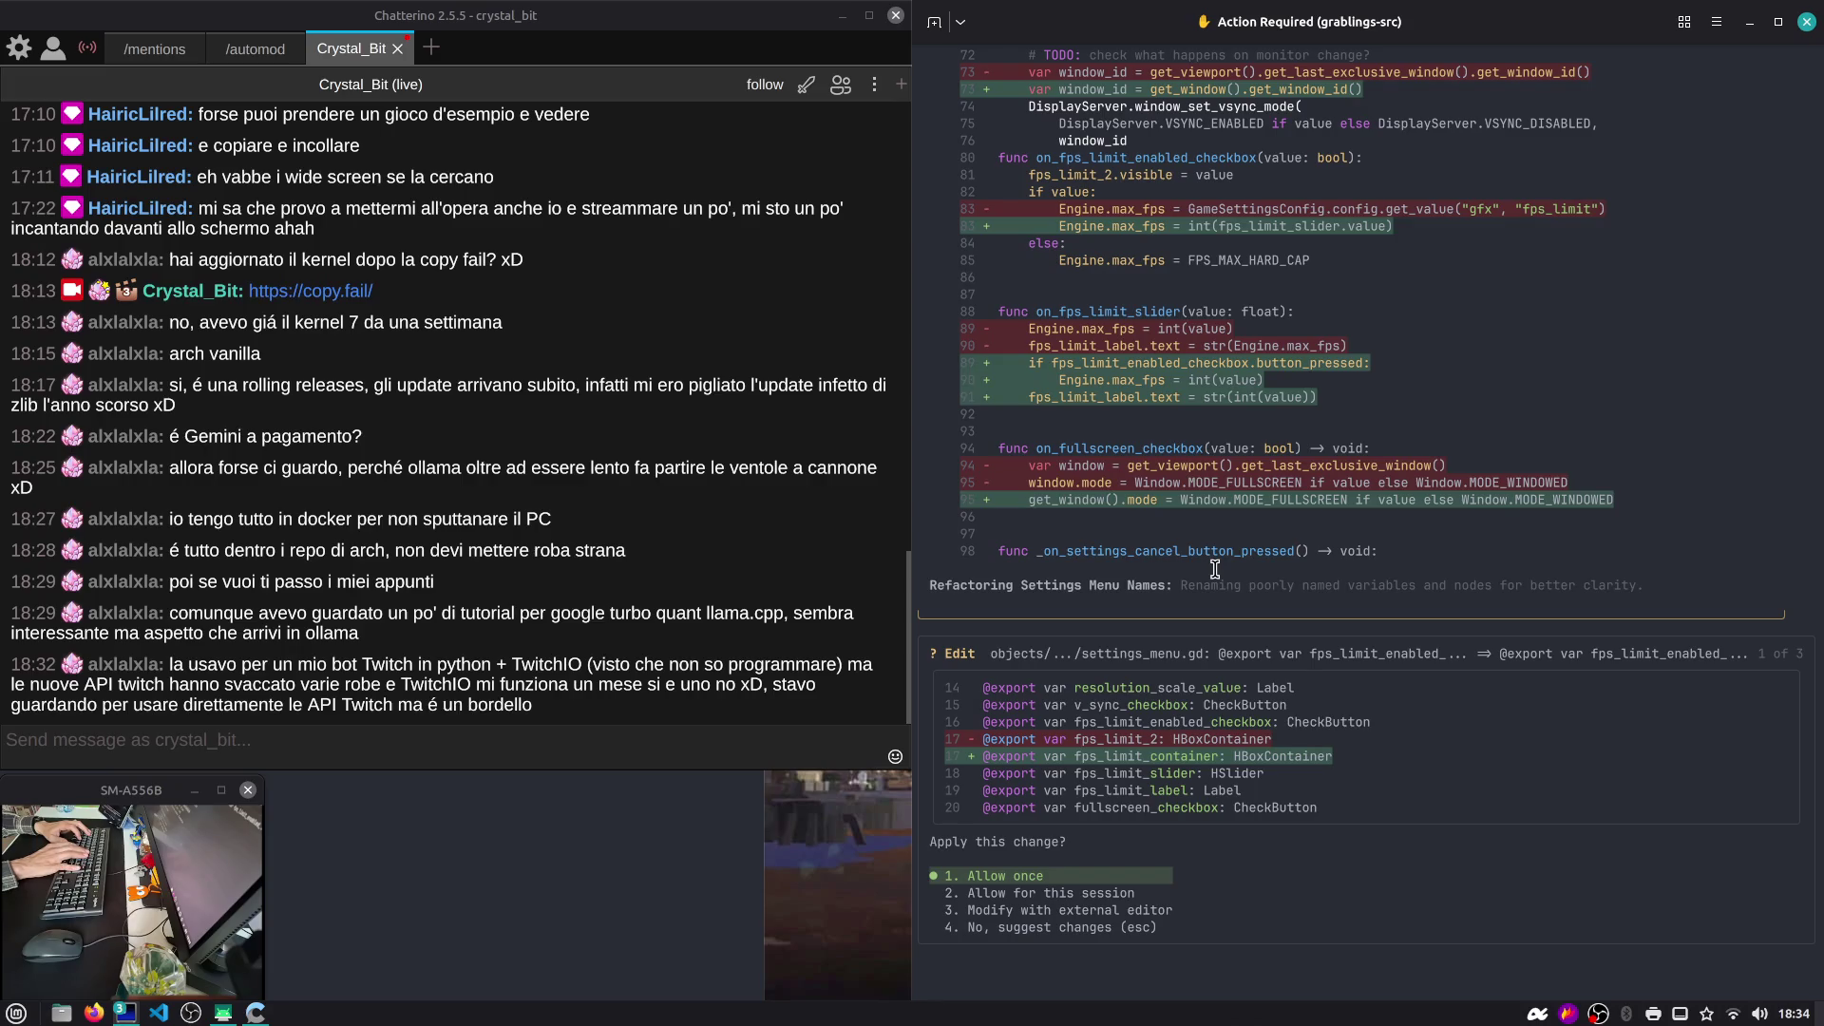
key("Down")
key("Down")
key("Down")
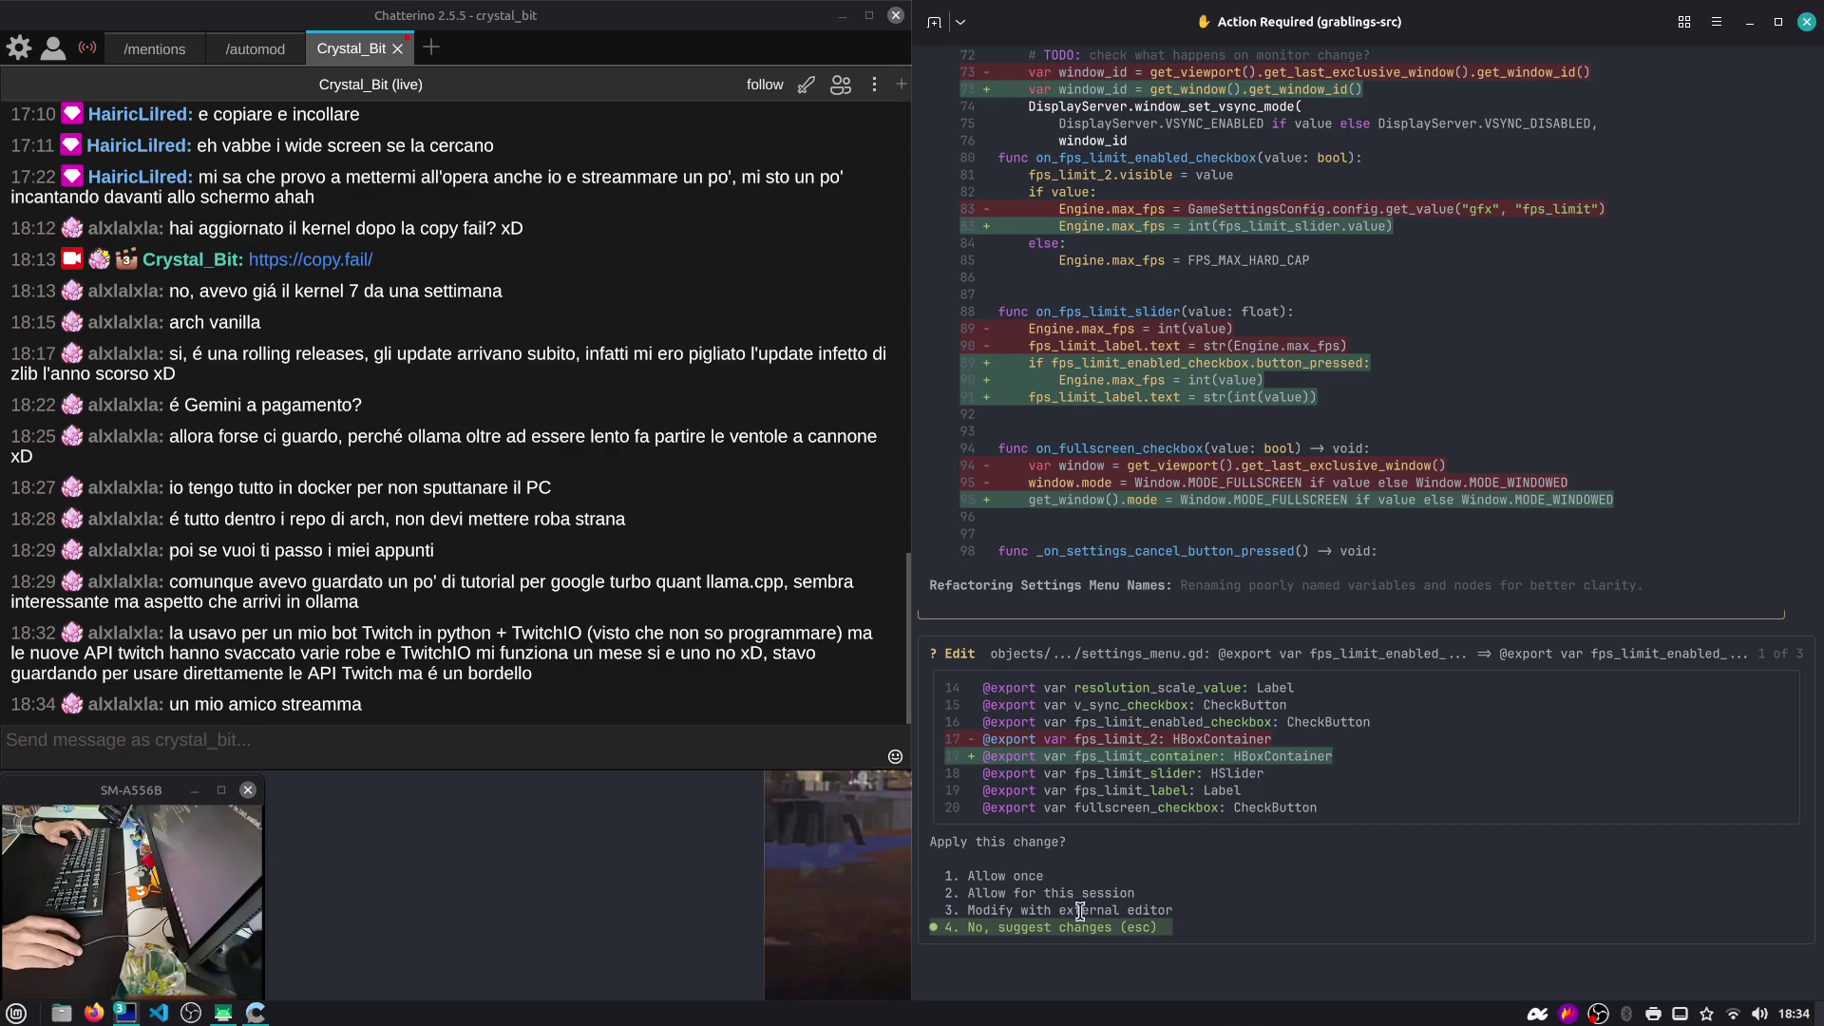
key("Return")
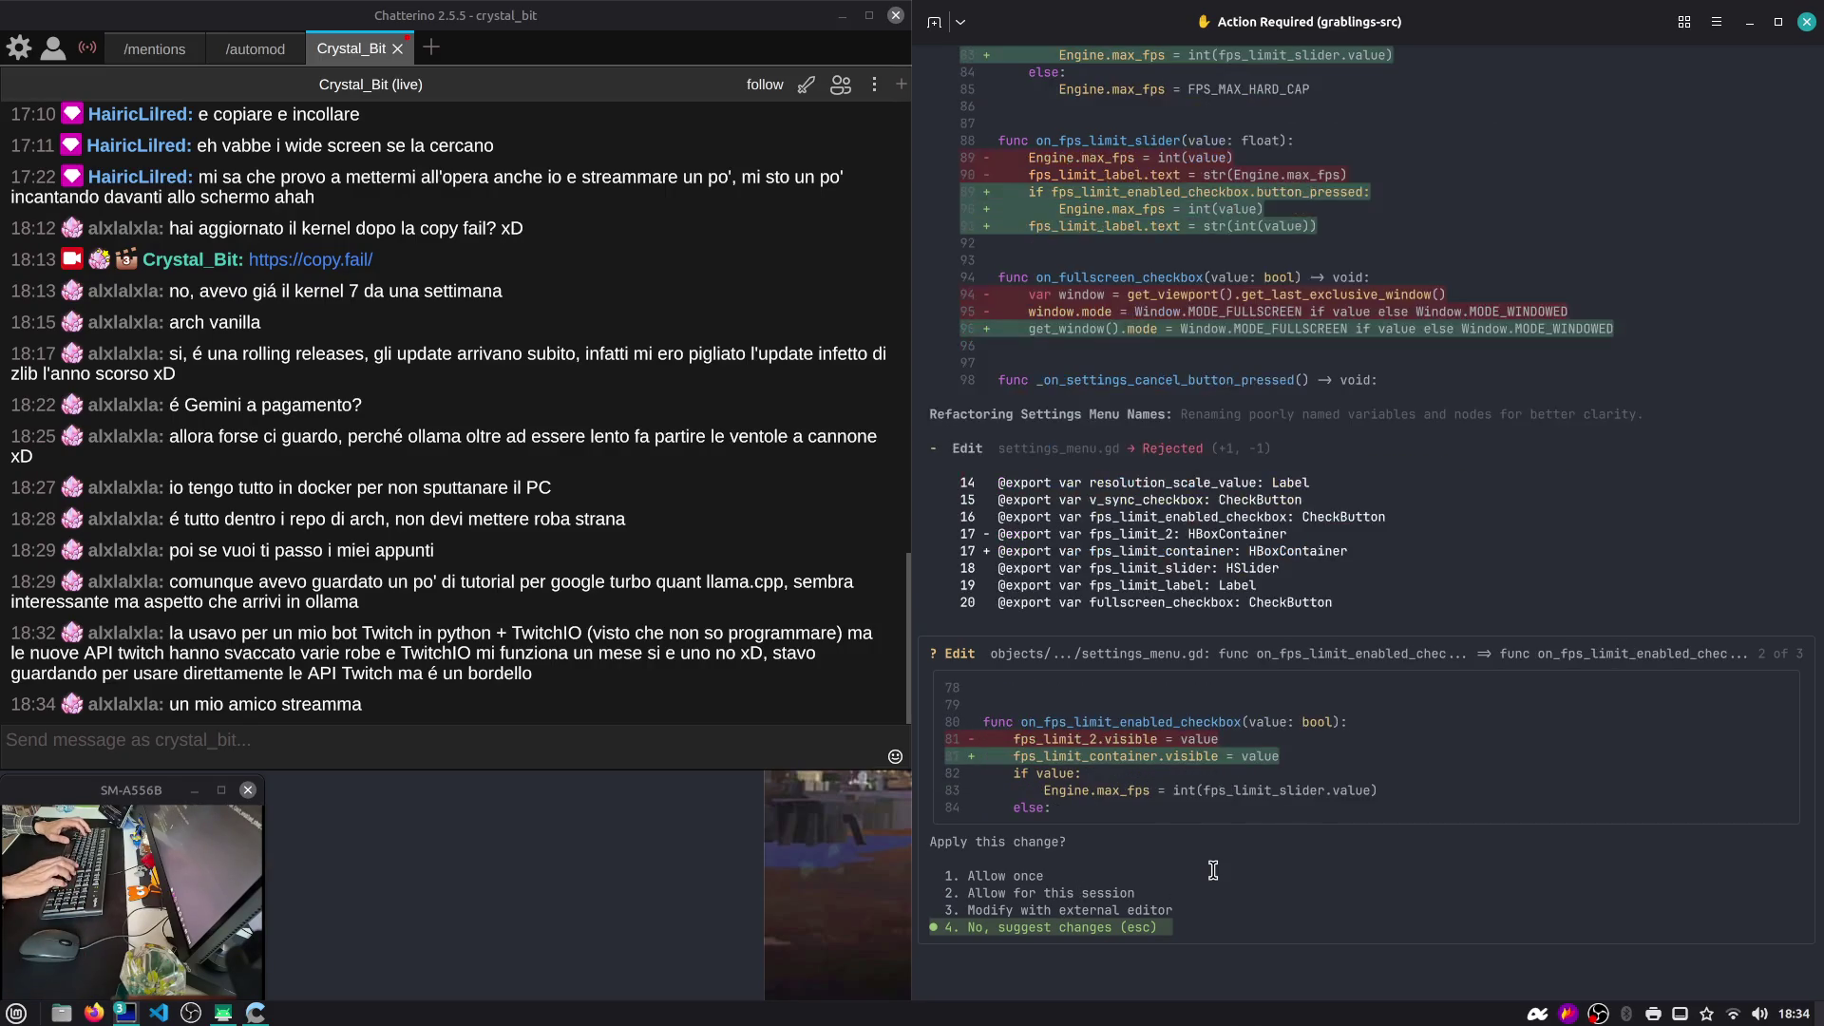
key("Return")
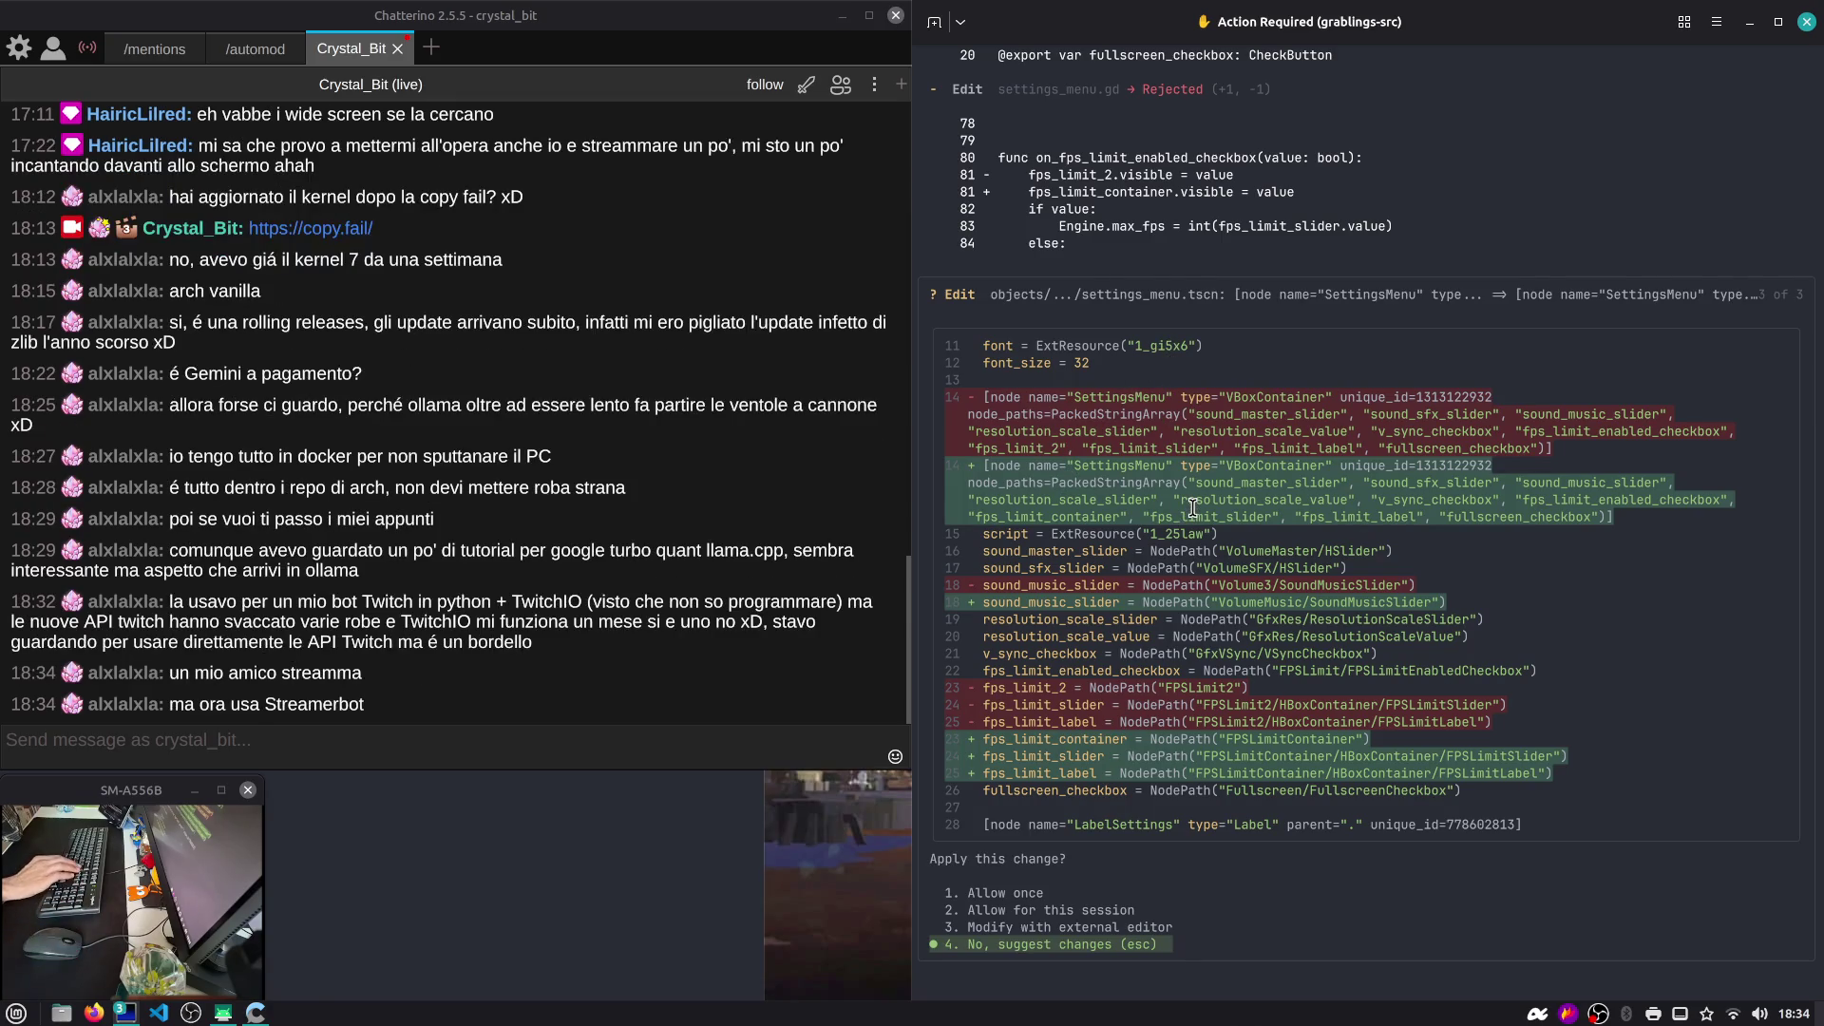
key("Return")
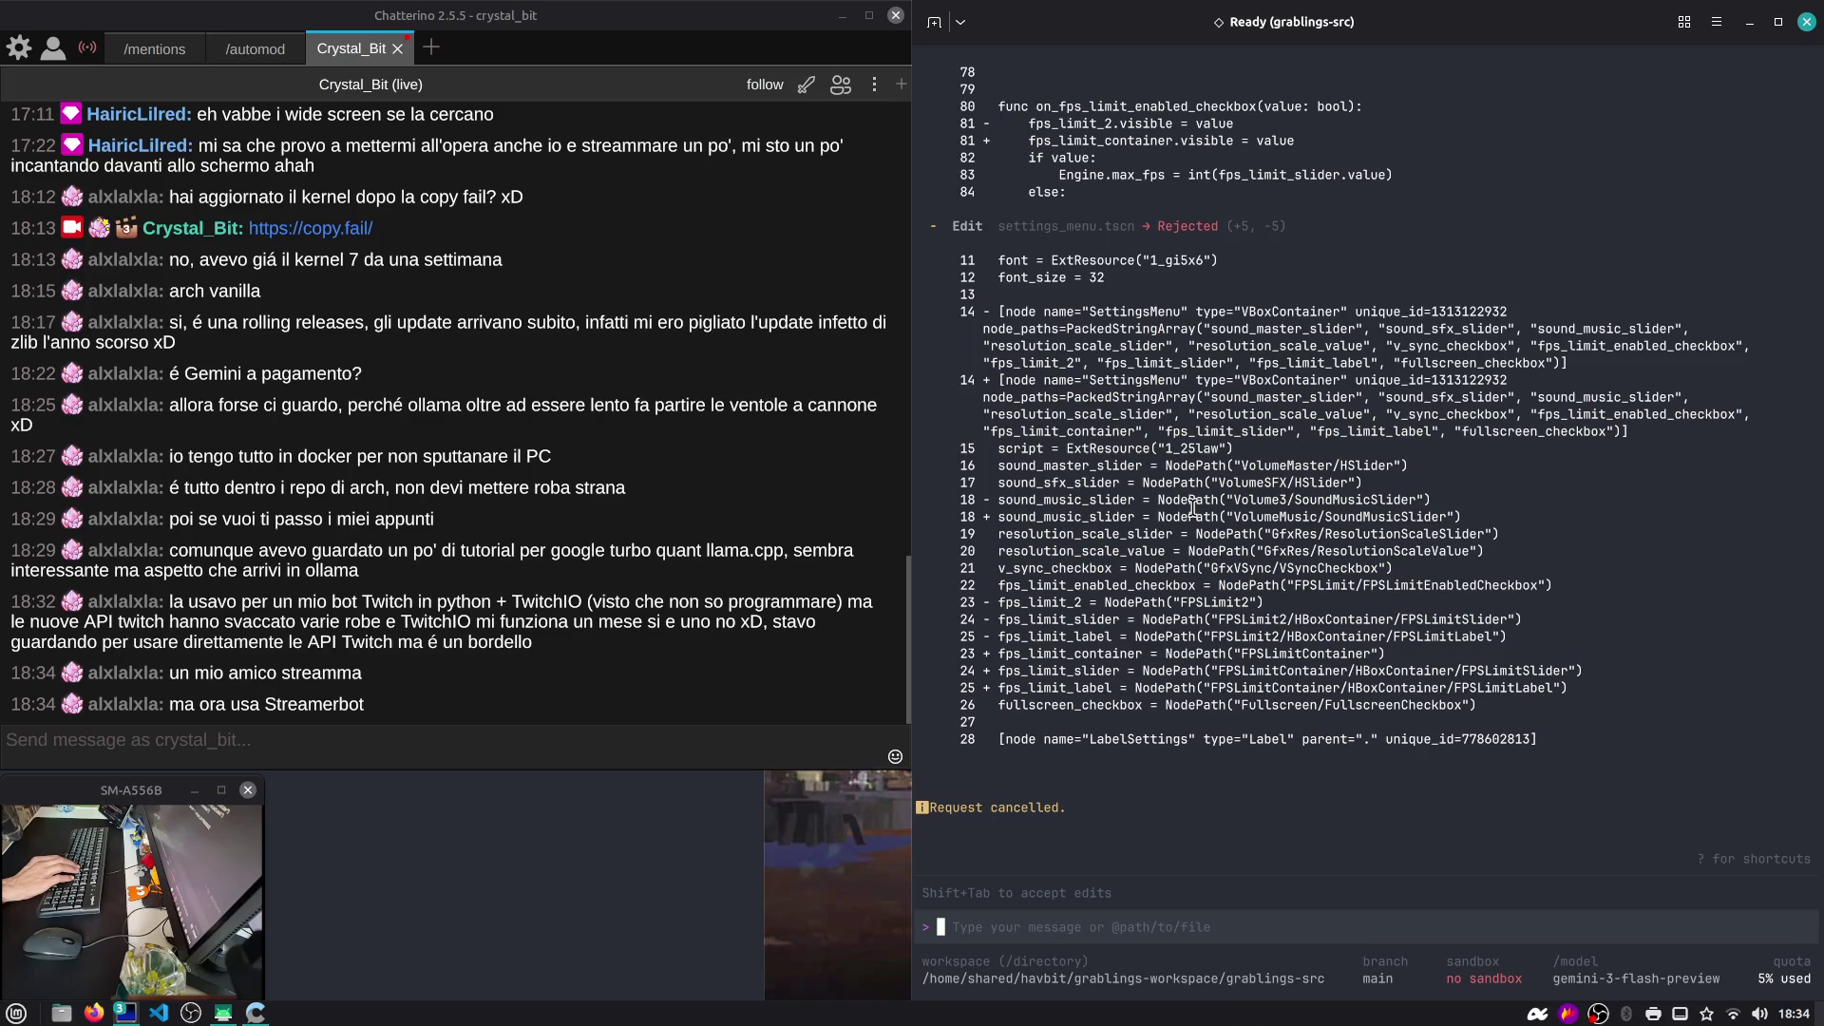
key("ctrl+c")
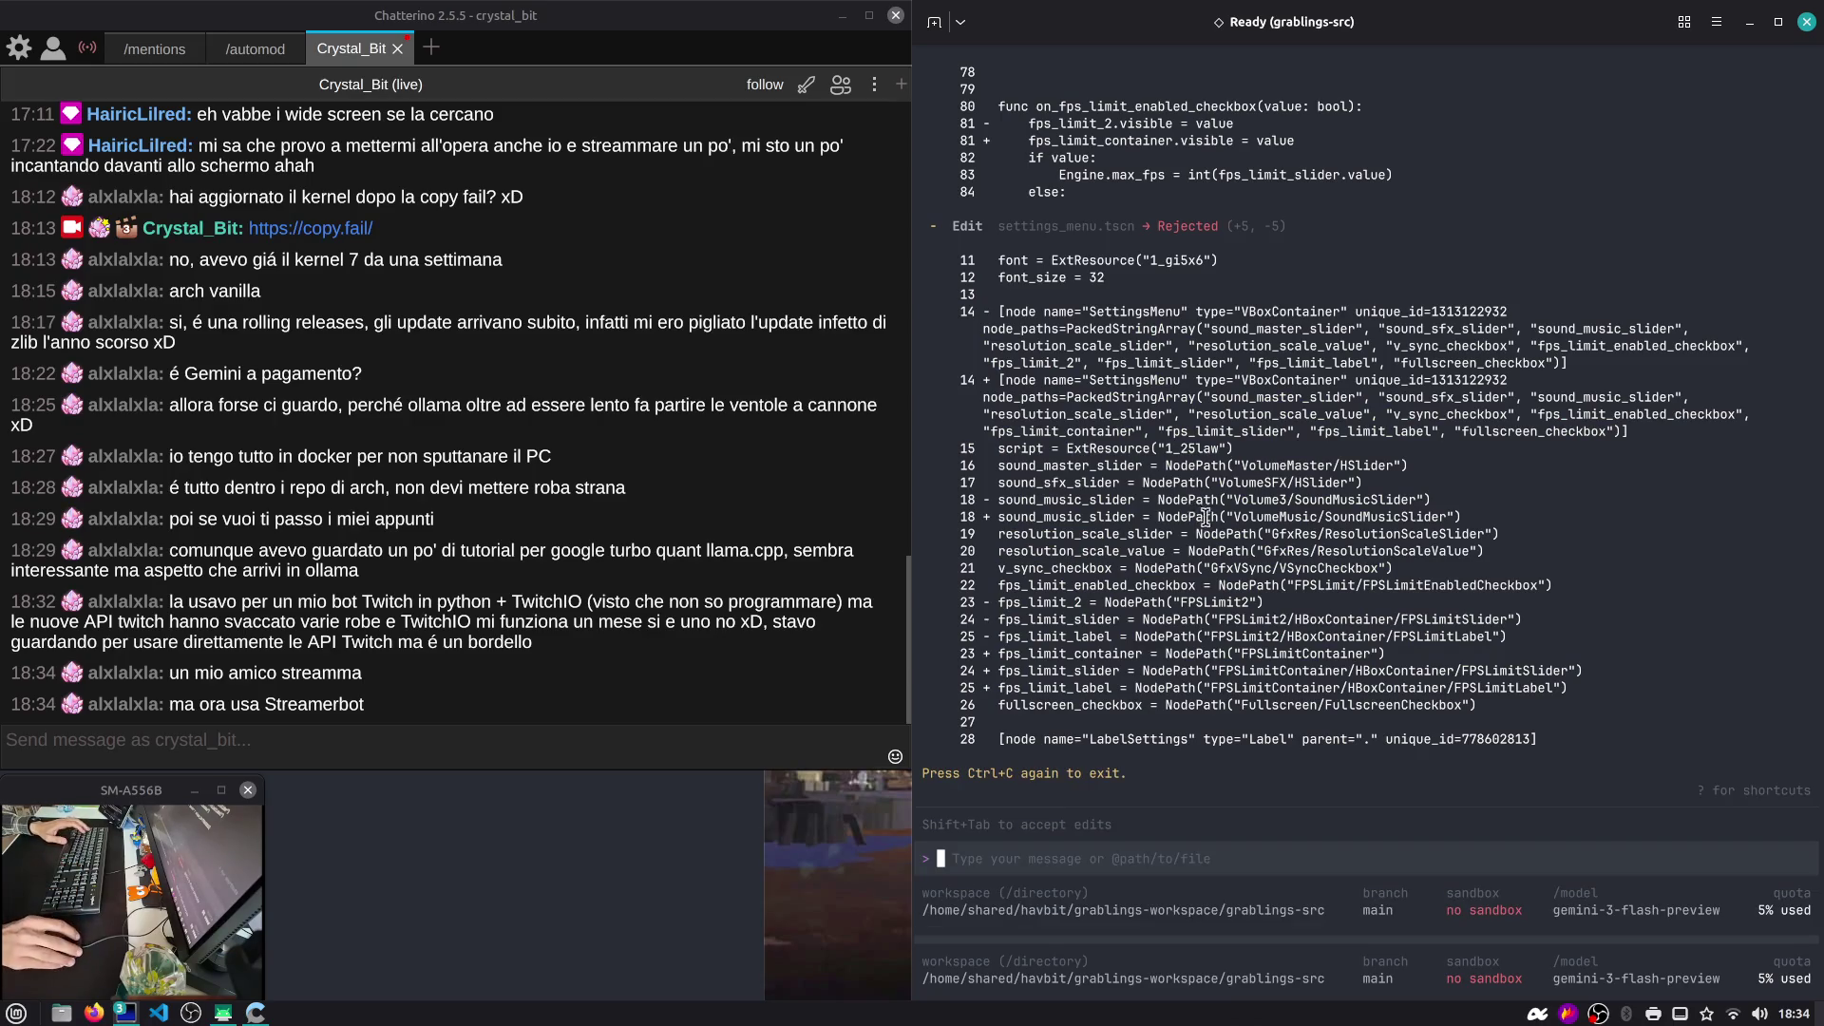
Step: Quit Gemini CLI, inspect the summary's 181,830 input tokens and Success Rate, then close the terminal
key("ctrl+c")
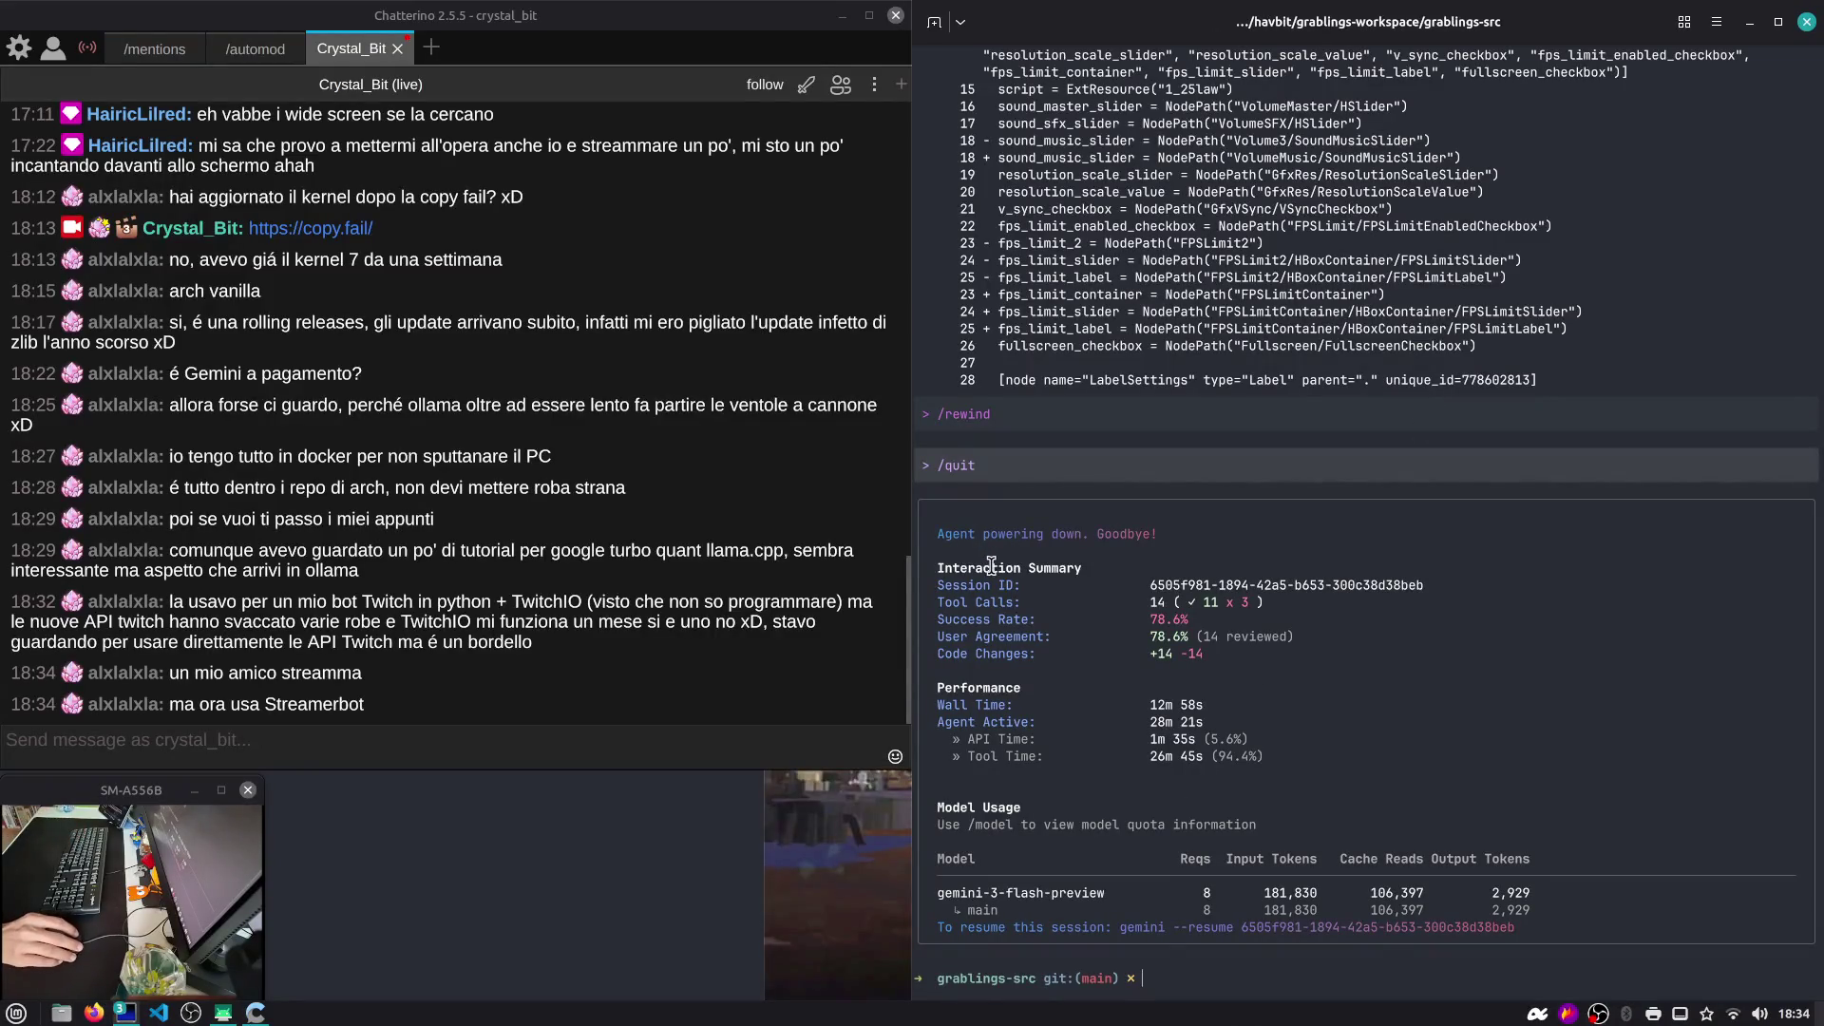
left_click_drag(1263, 893, 1322, 893)
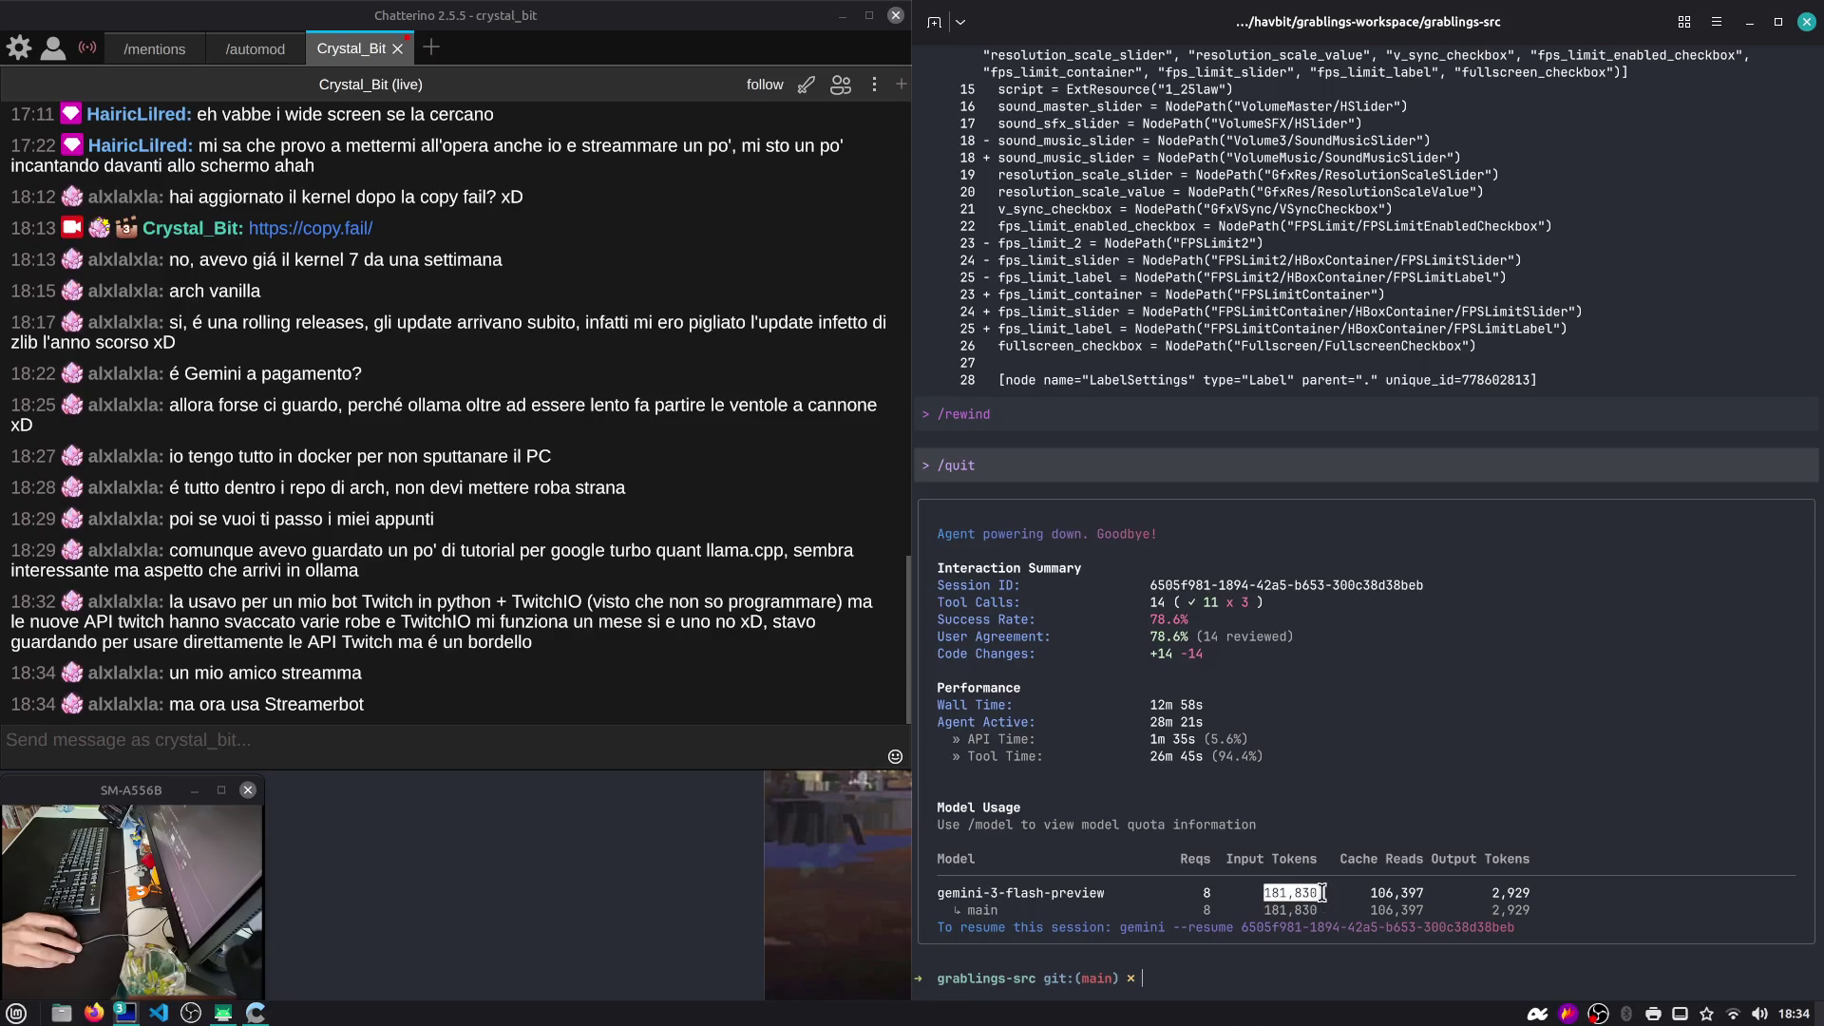
left_click(1477, 892)
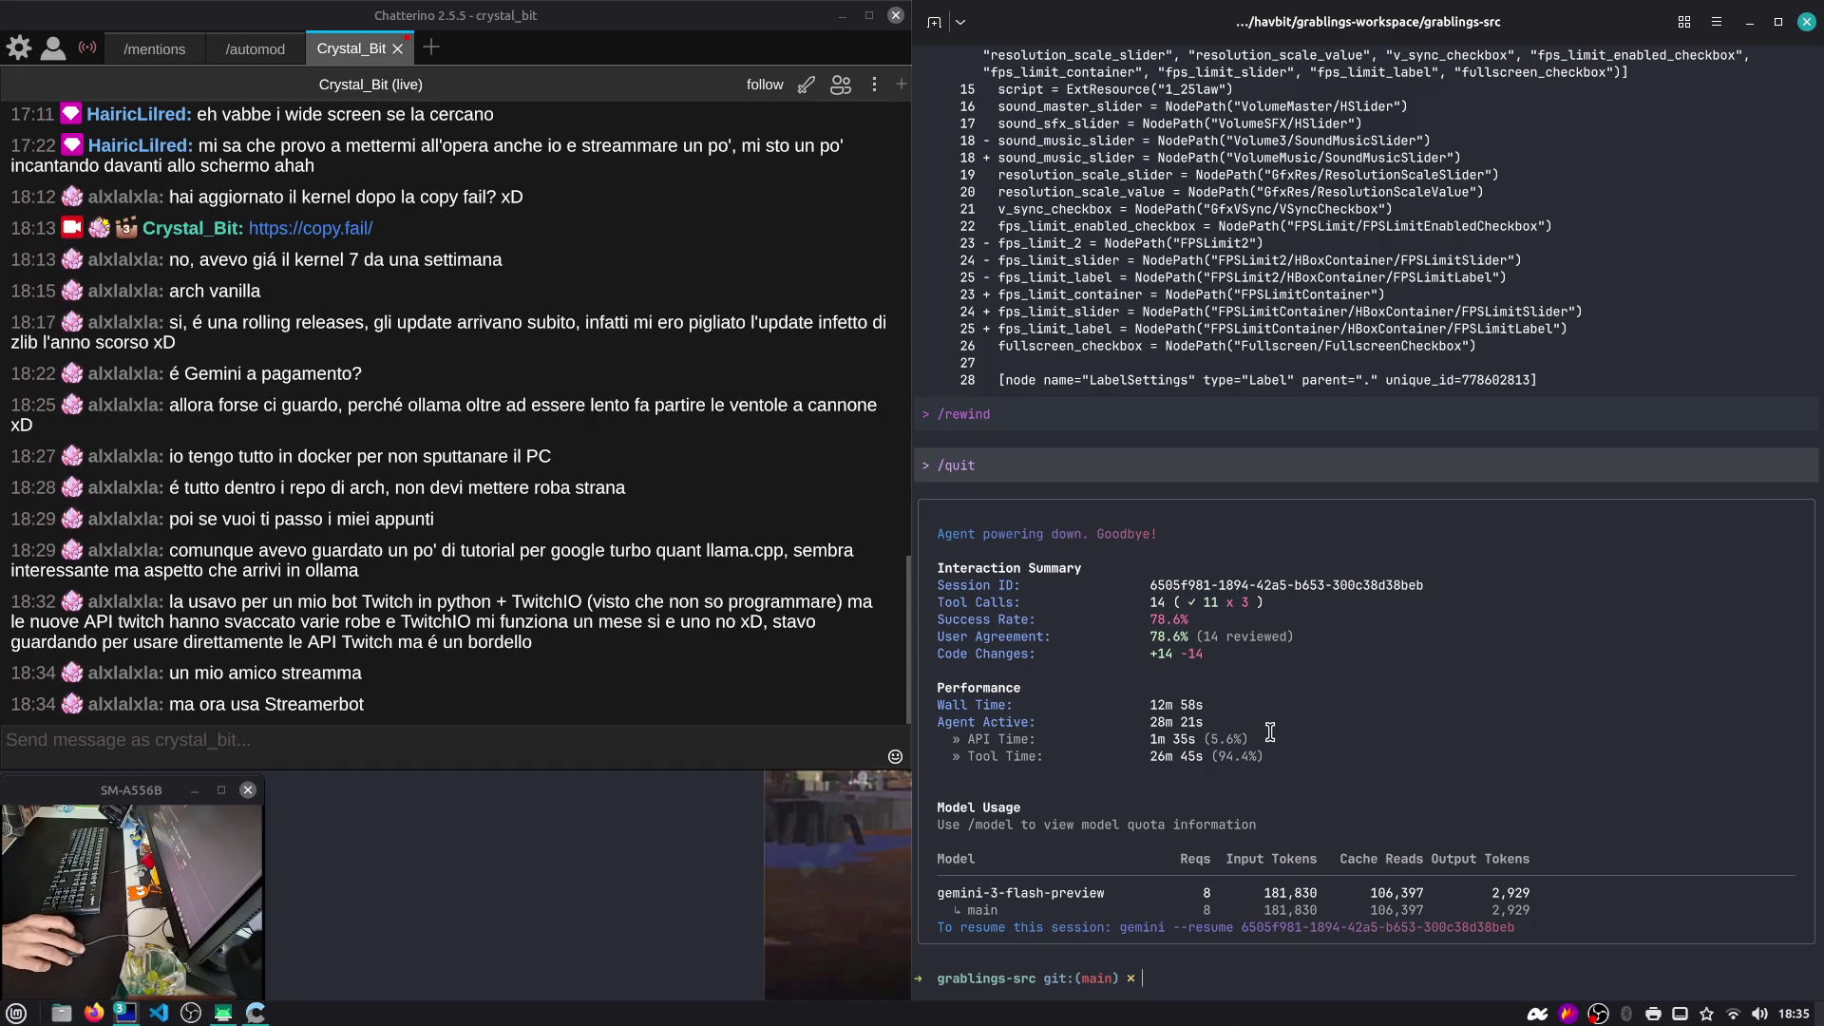
left_click_drag(938, 620, 1232, 632)
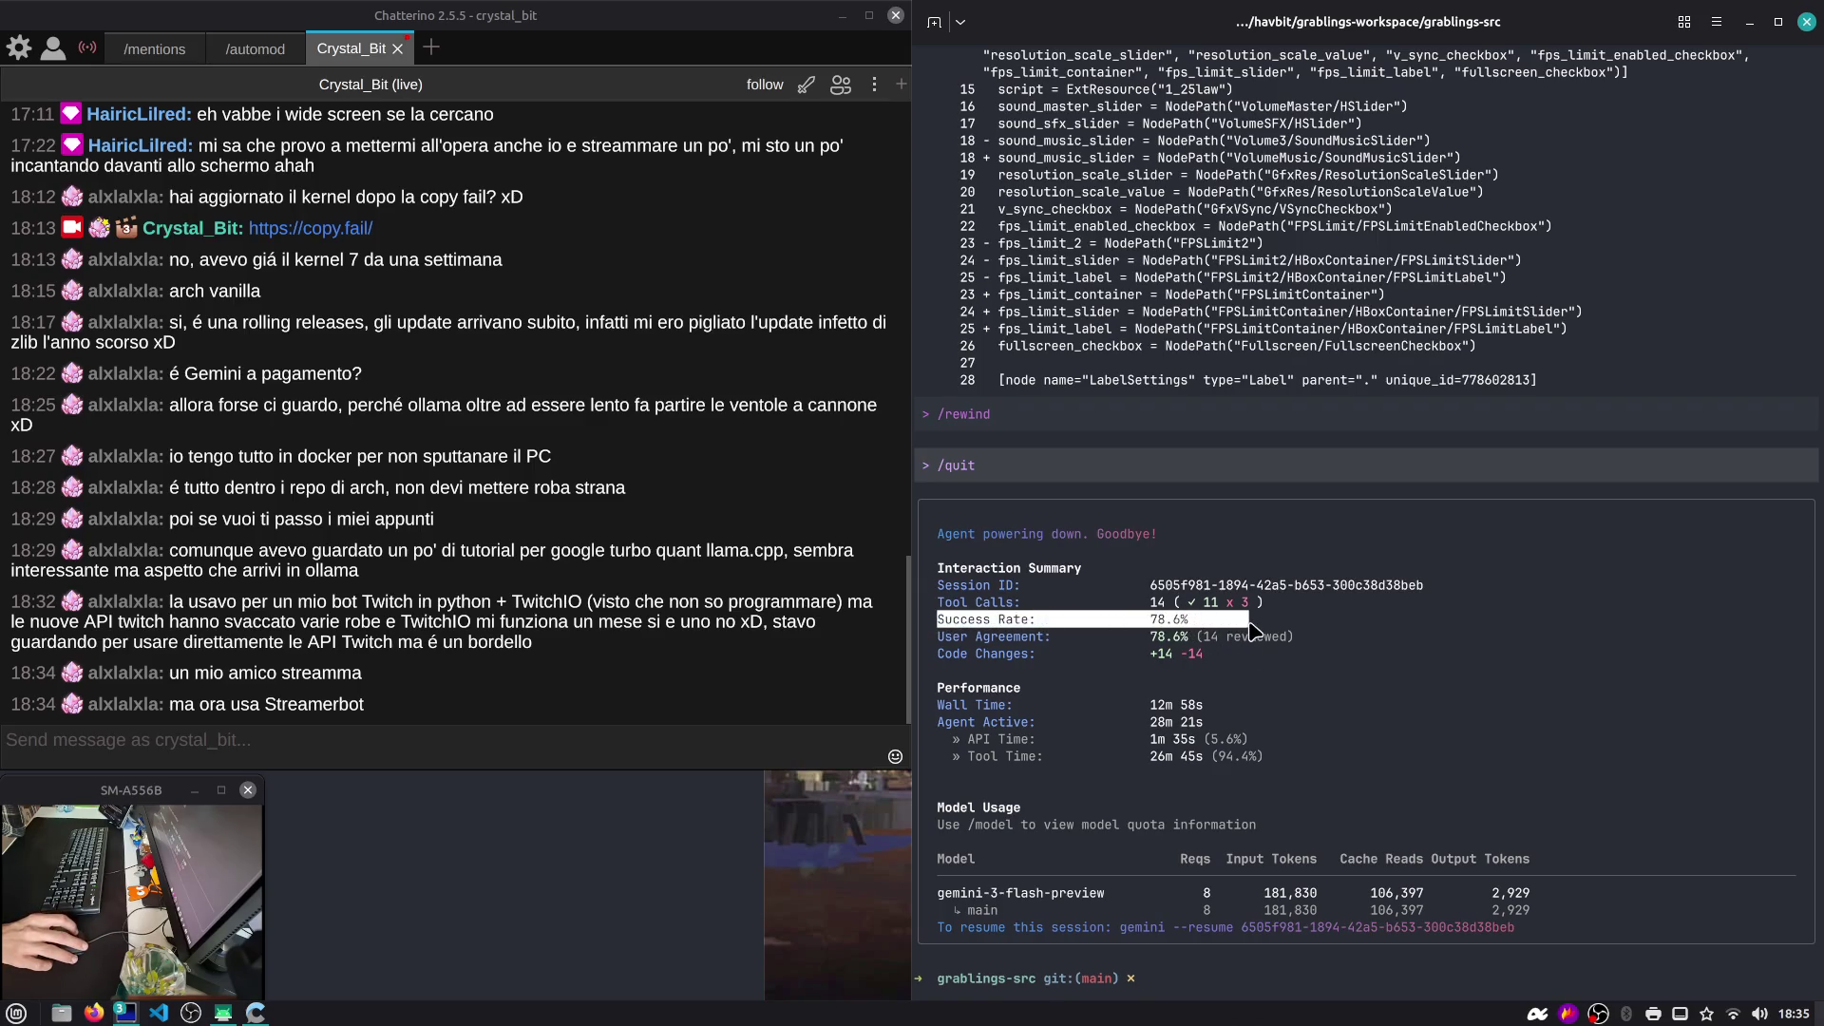
left_click(1319, 641)
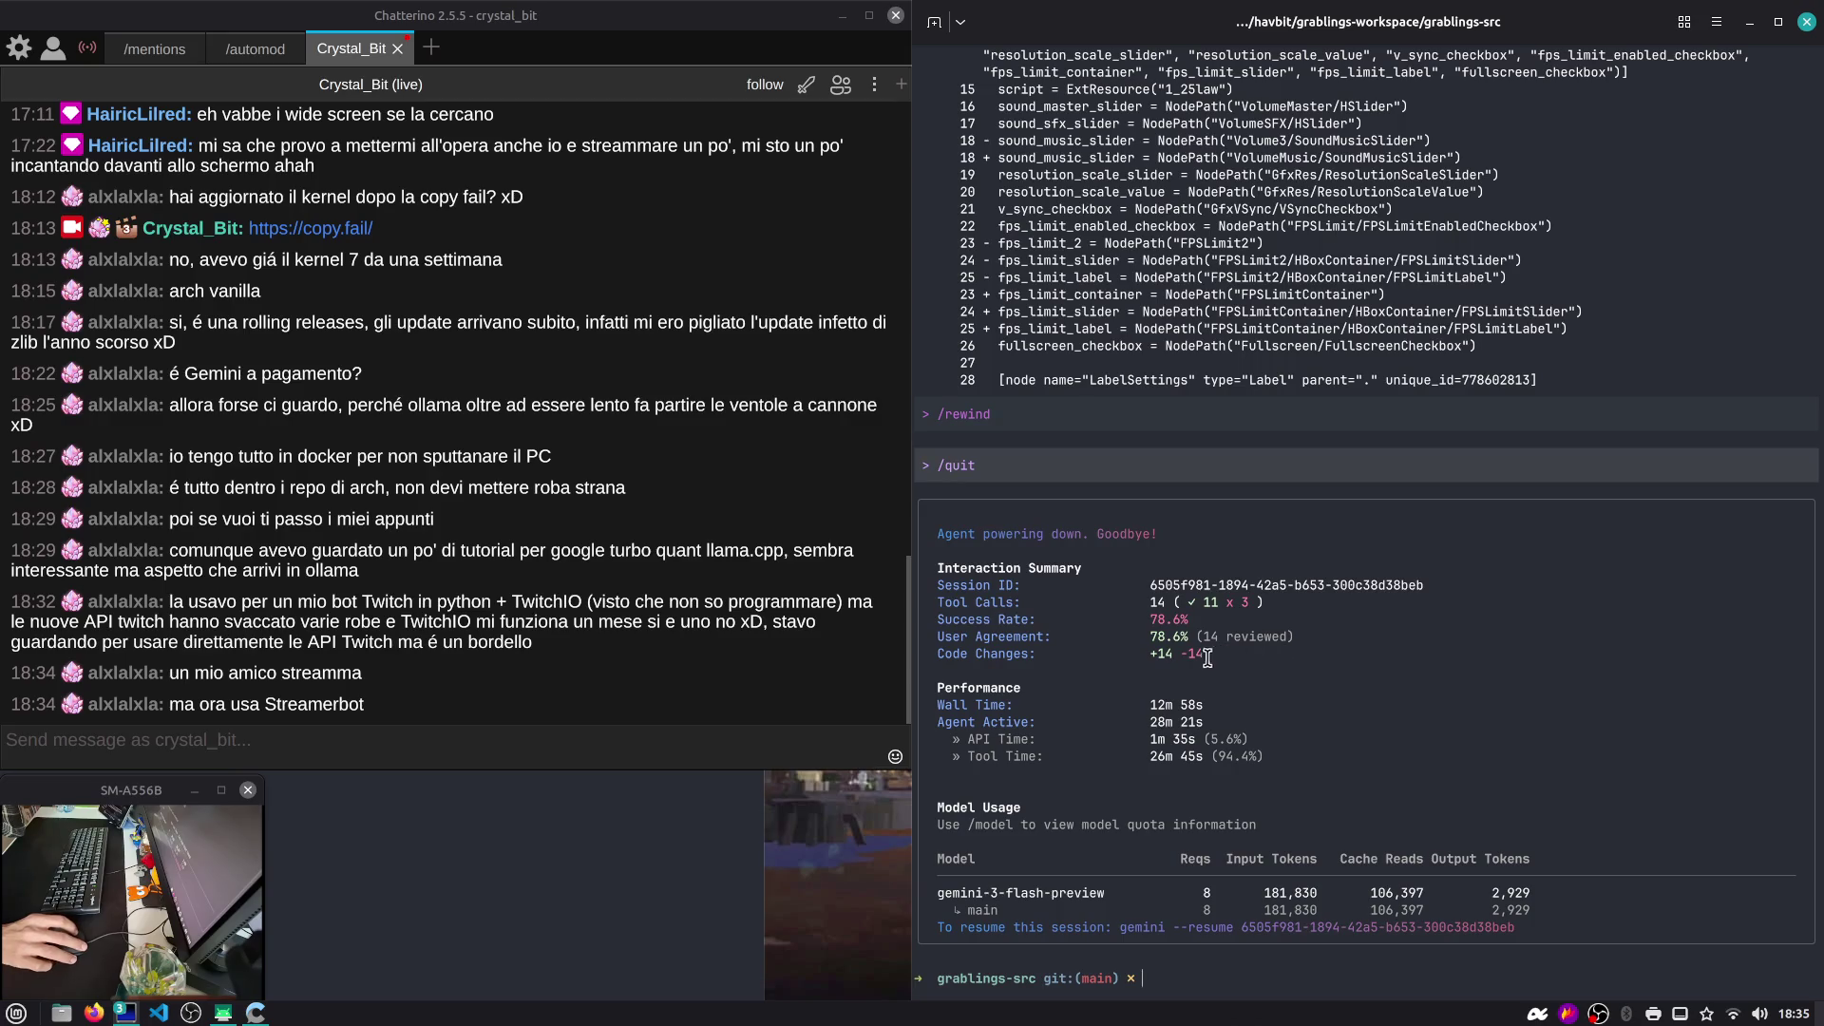
left_click_drag(952, 620, 1193, 628)
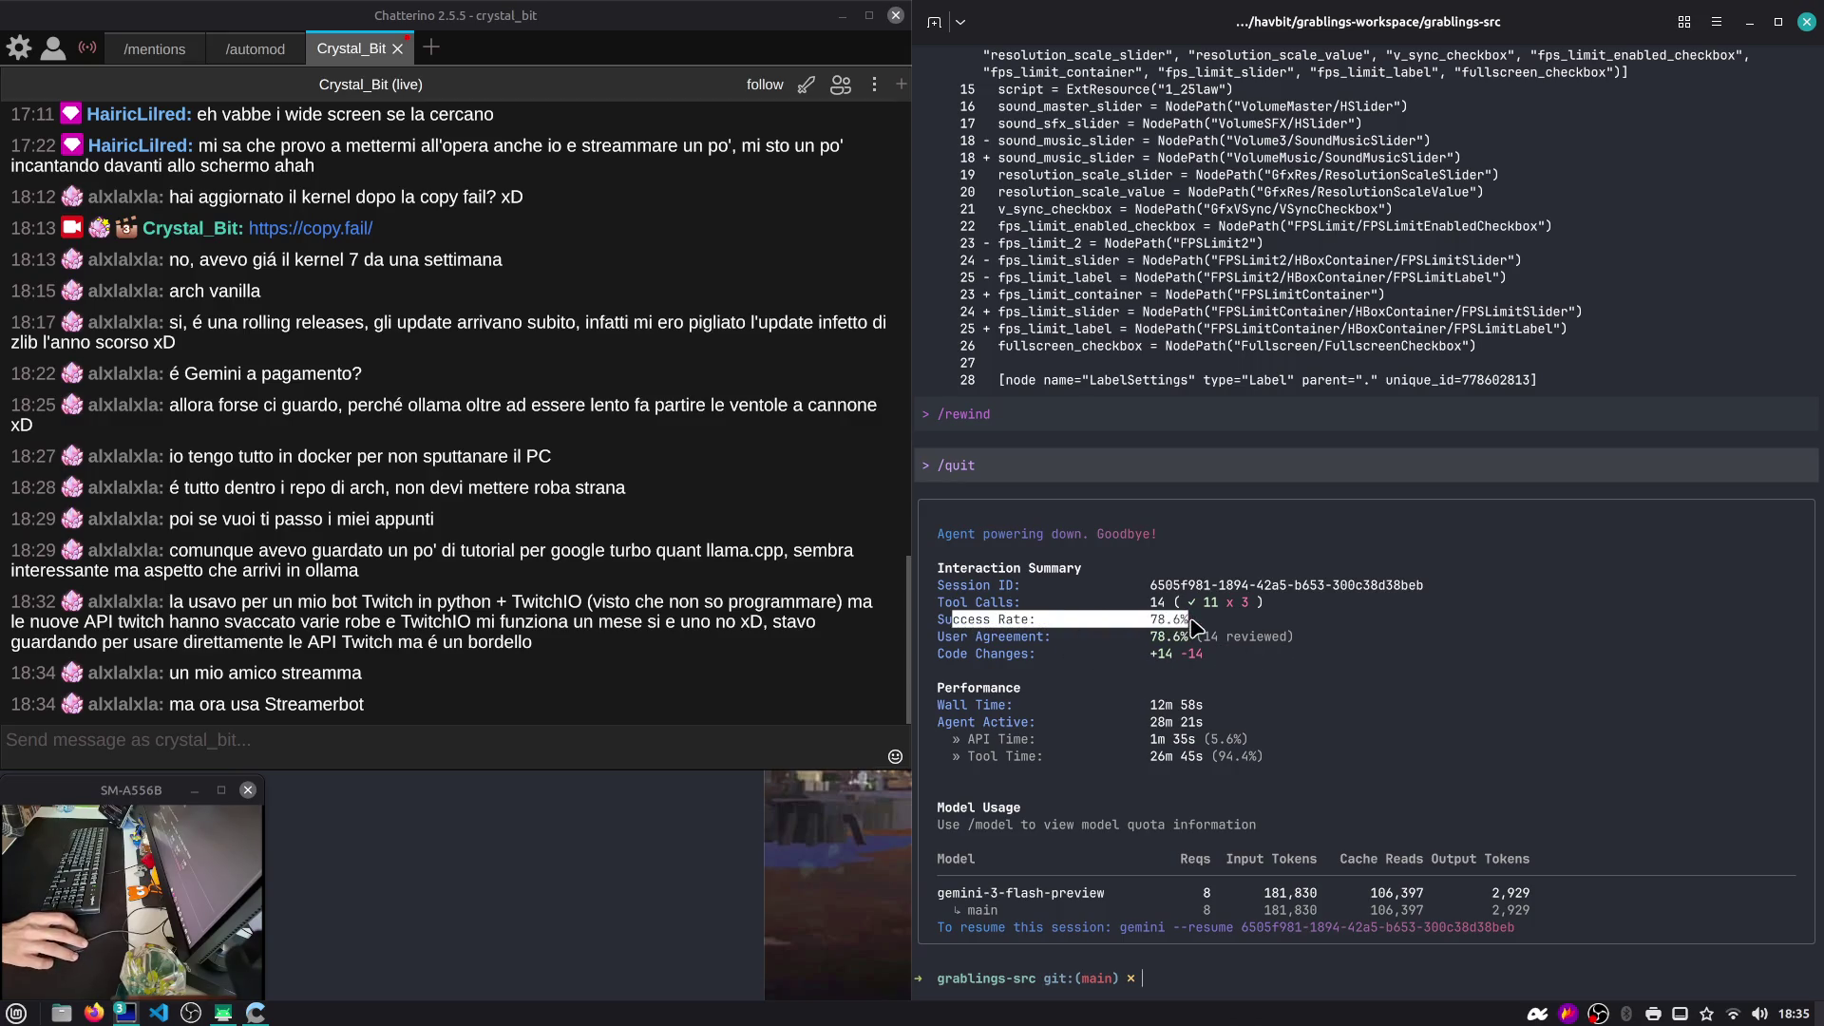
left_click(1231, 617)
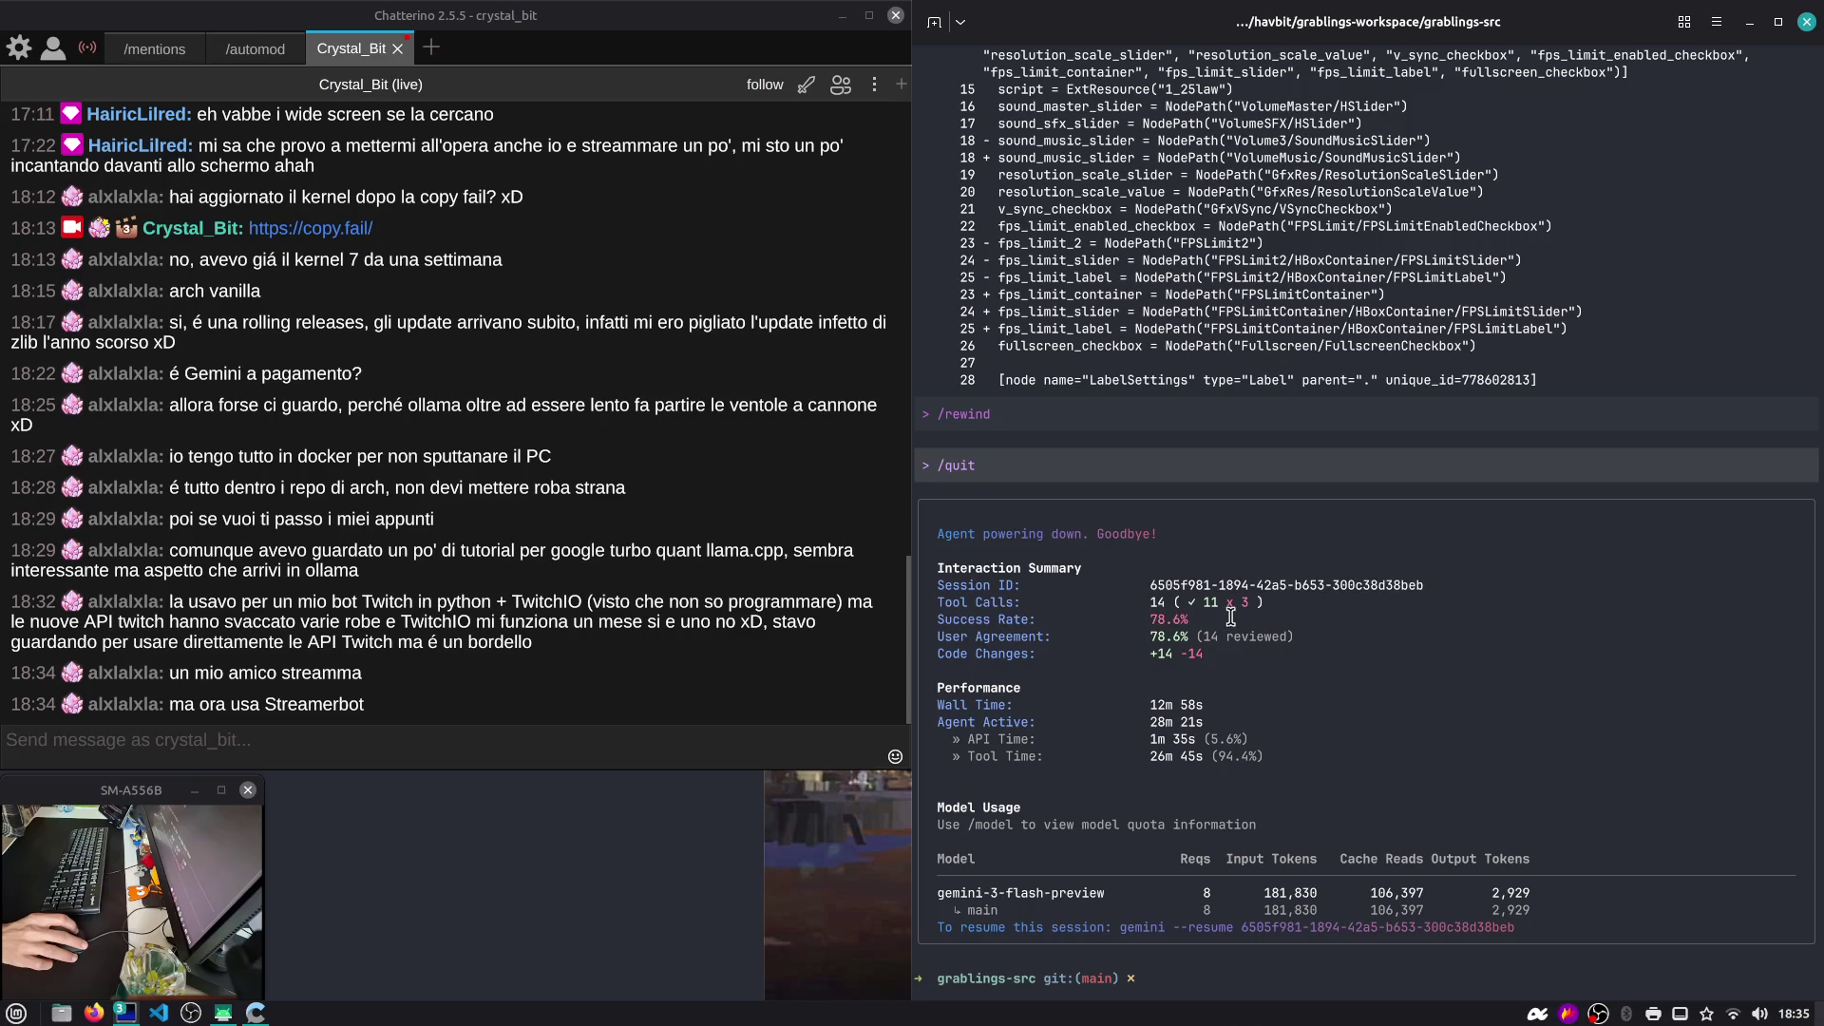
left_click_drag(1168, 608, 1272, 608)
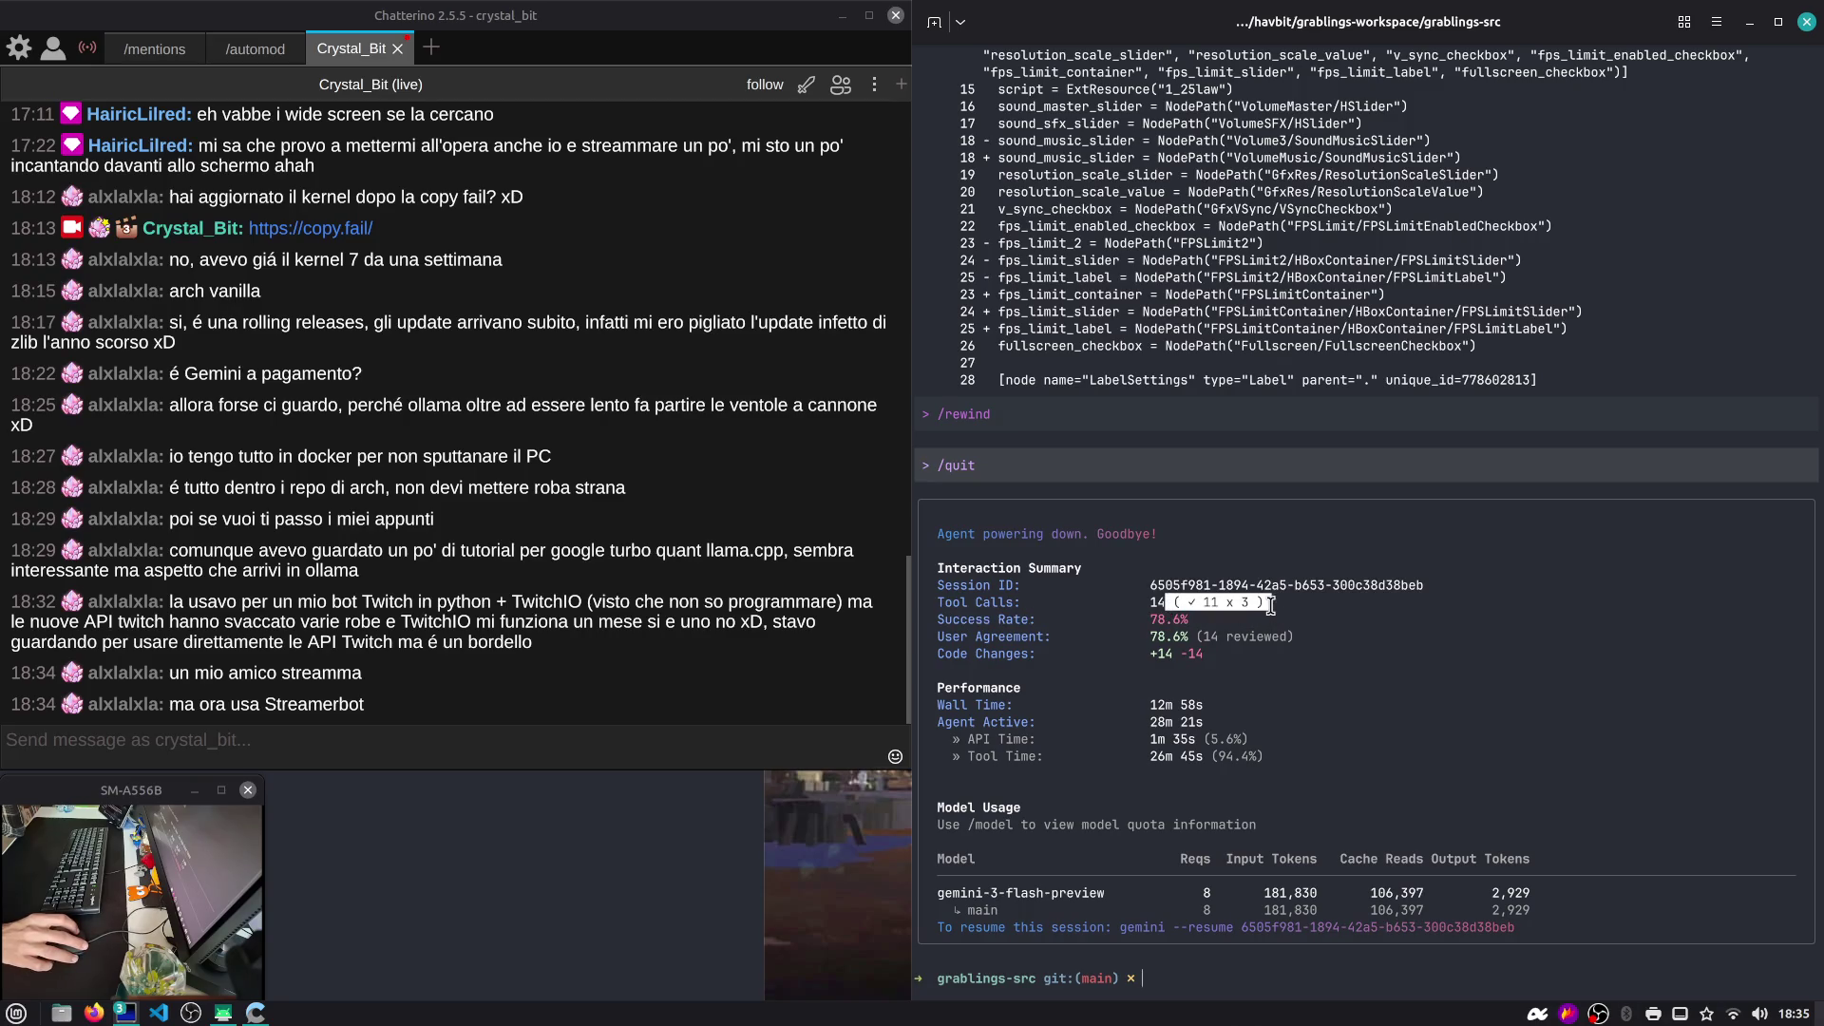
left_click(1270, 605)
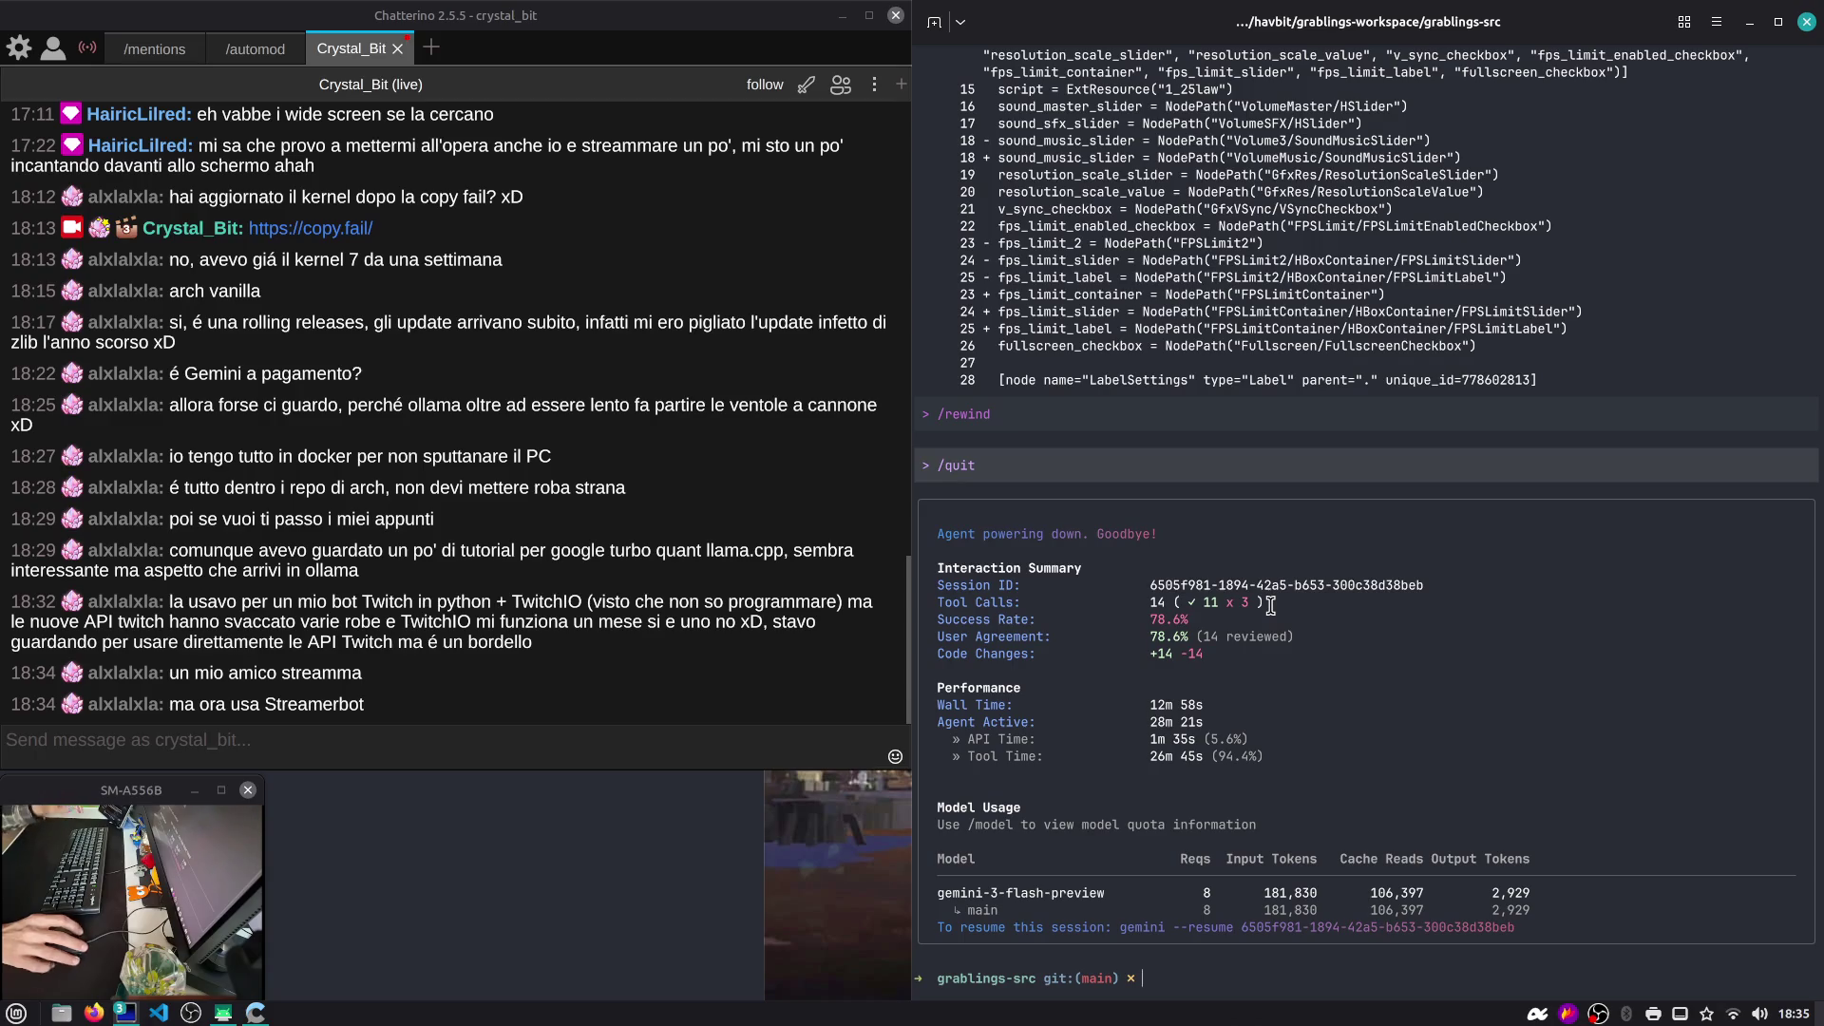
key("ctrl+d")
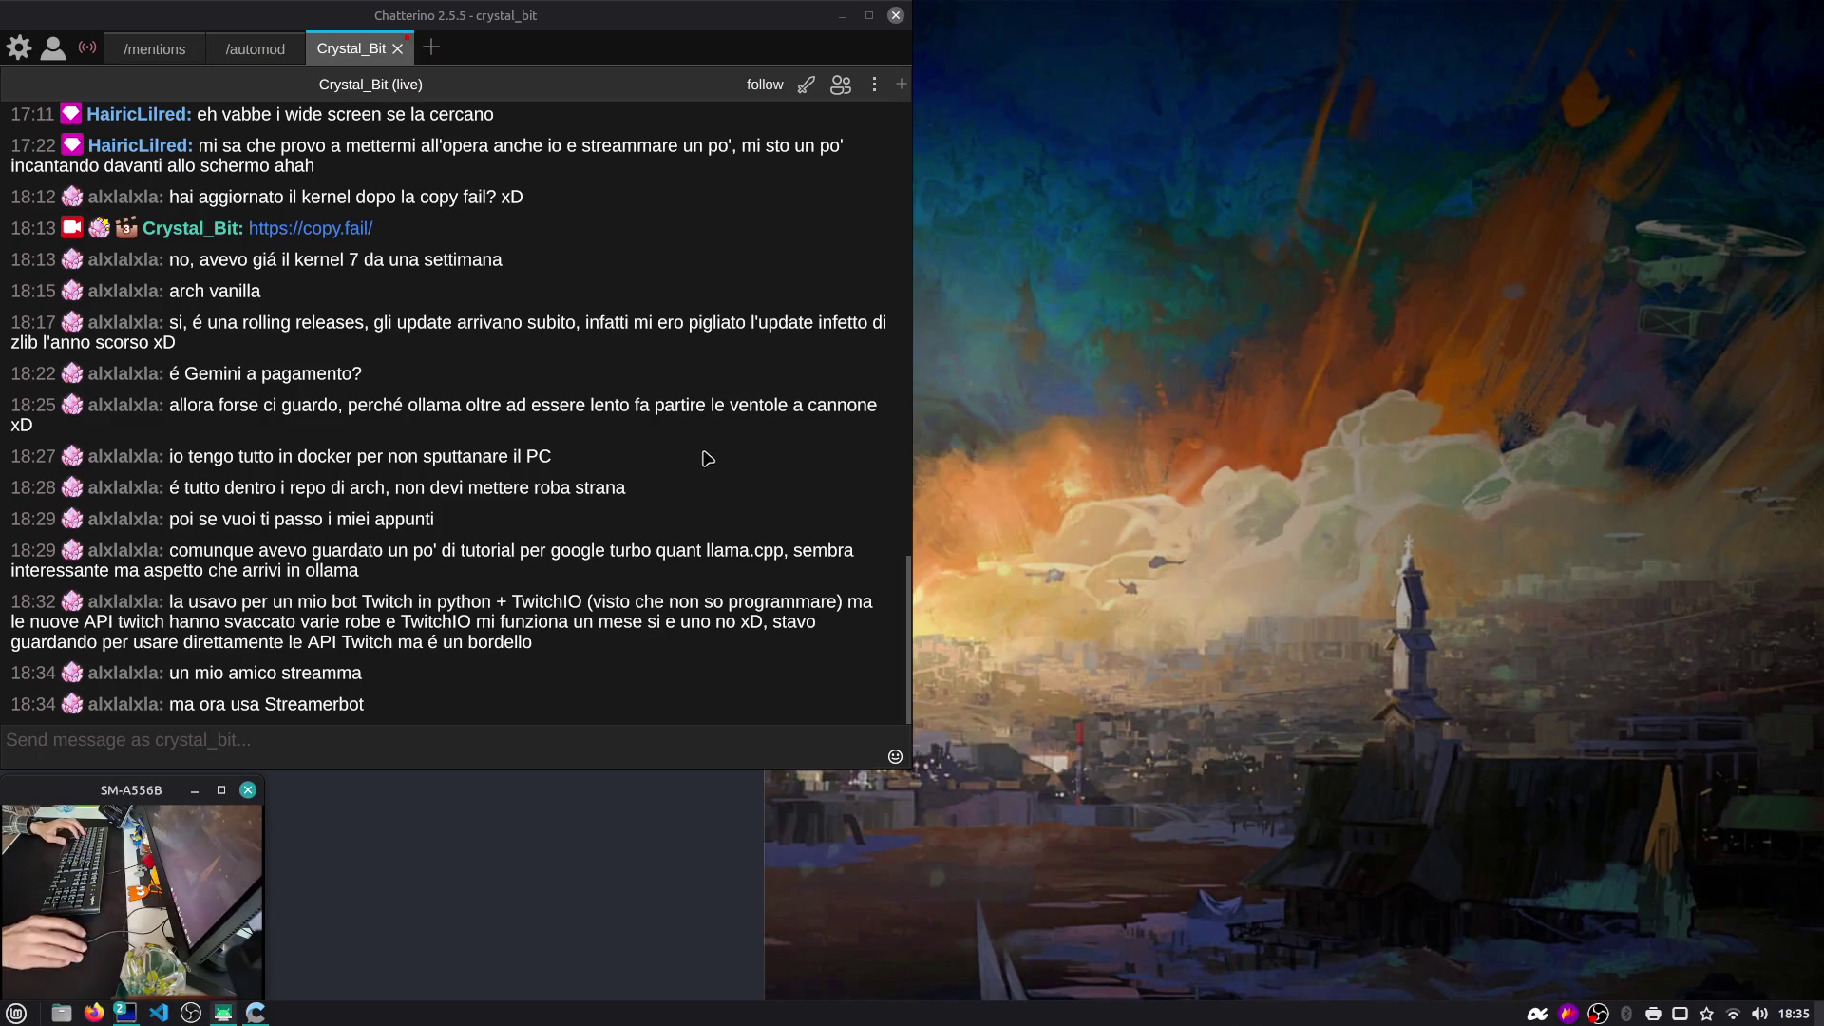
Step: In Firefox, search 'streamerbot' in a new tab and open the Streamer.bot homepage
left_click(688, 488)
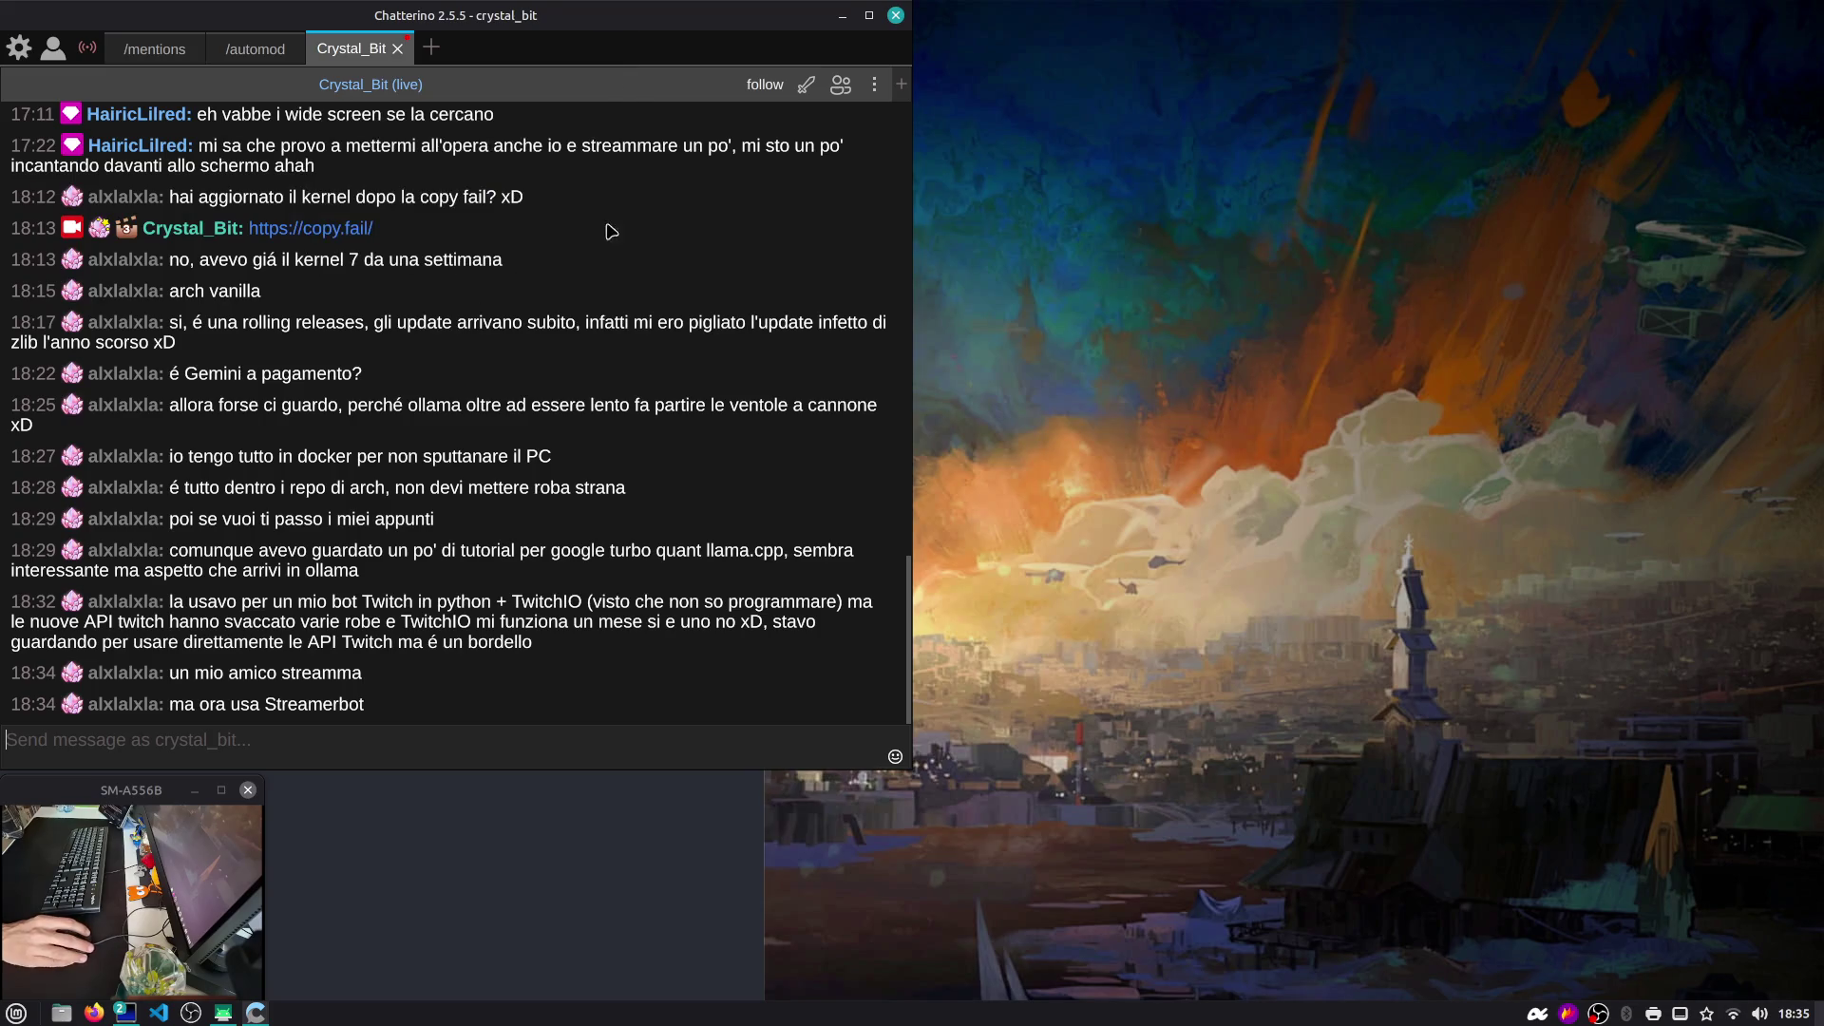
key("alt+Tab")
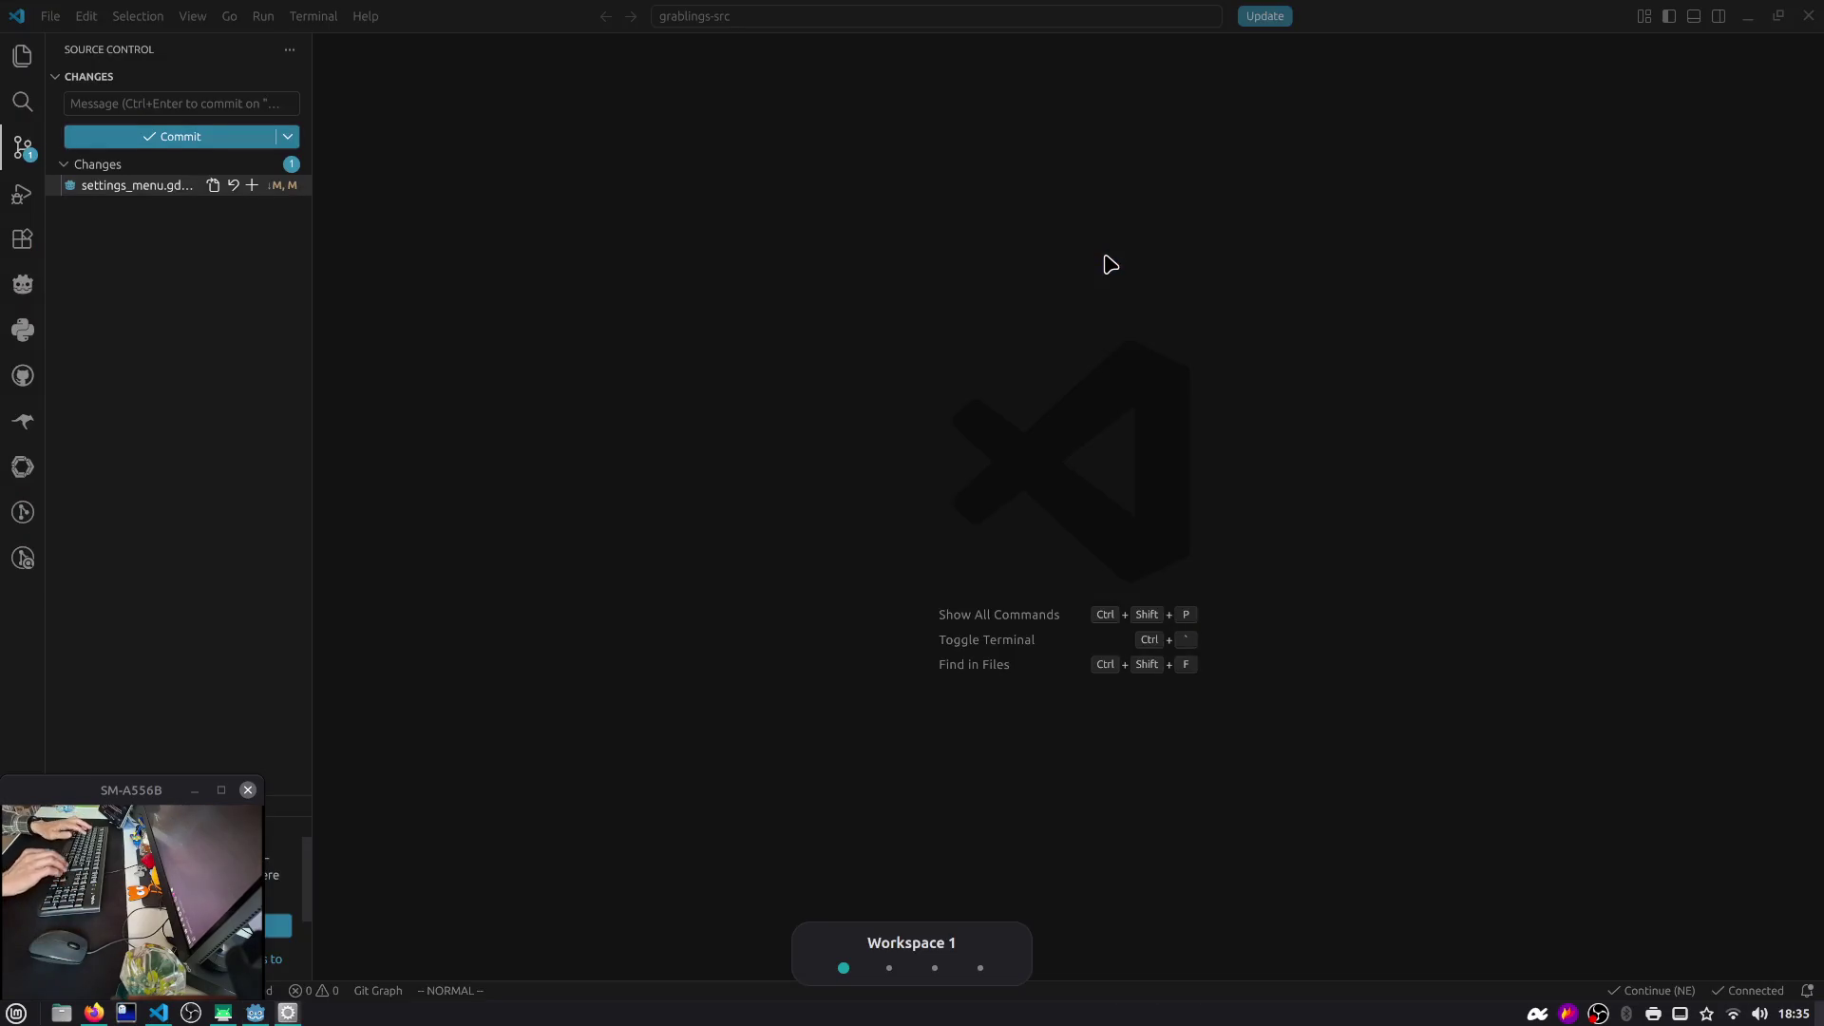
key("alt+Tab")
key("alt+Tab")
key("alt+Tab")
key("ctrl+t")
type("streamlabs.com/")
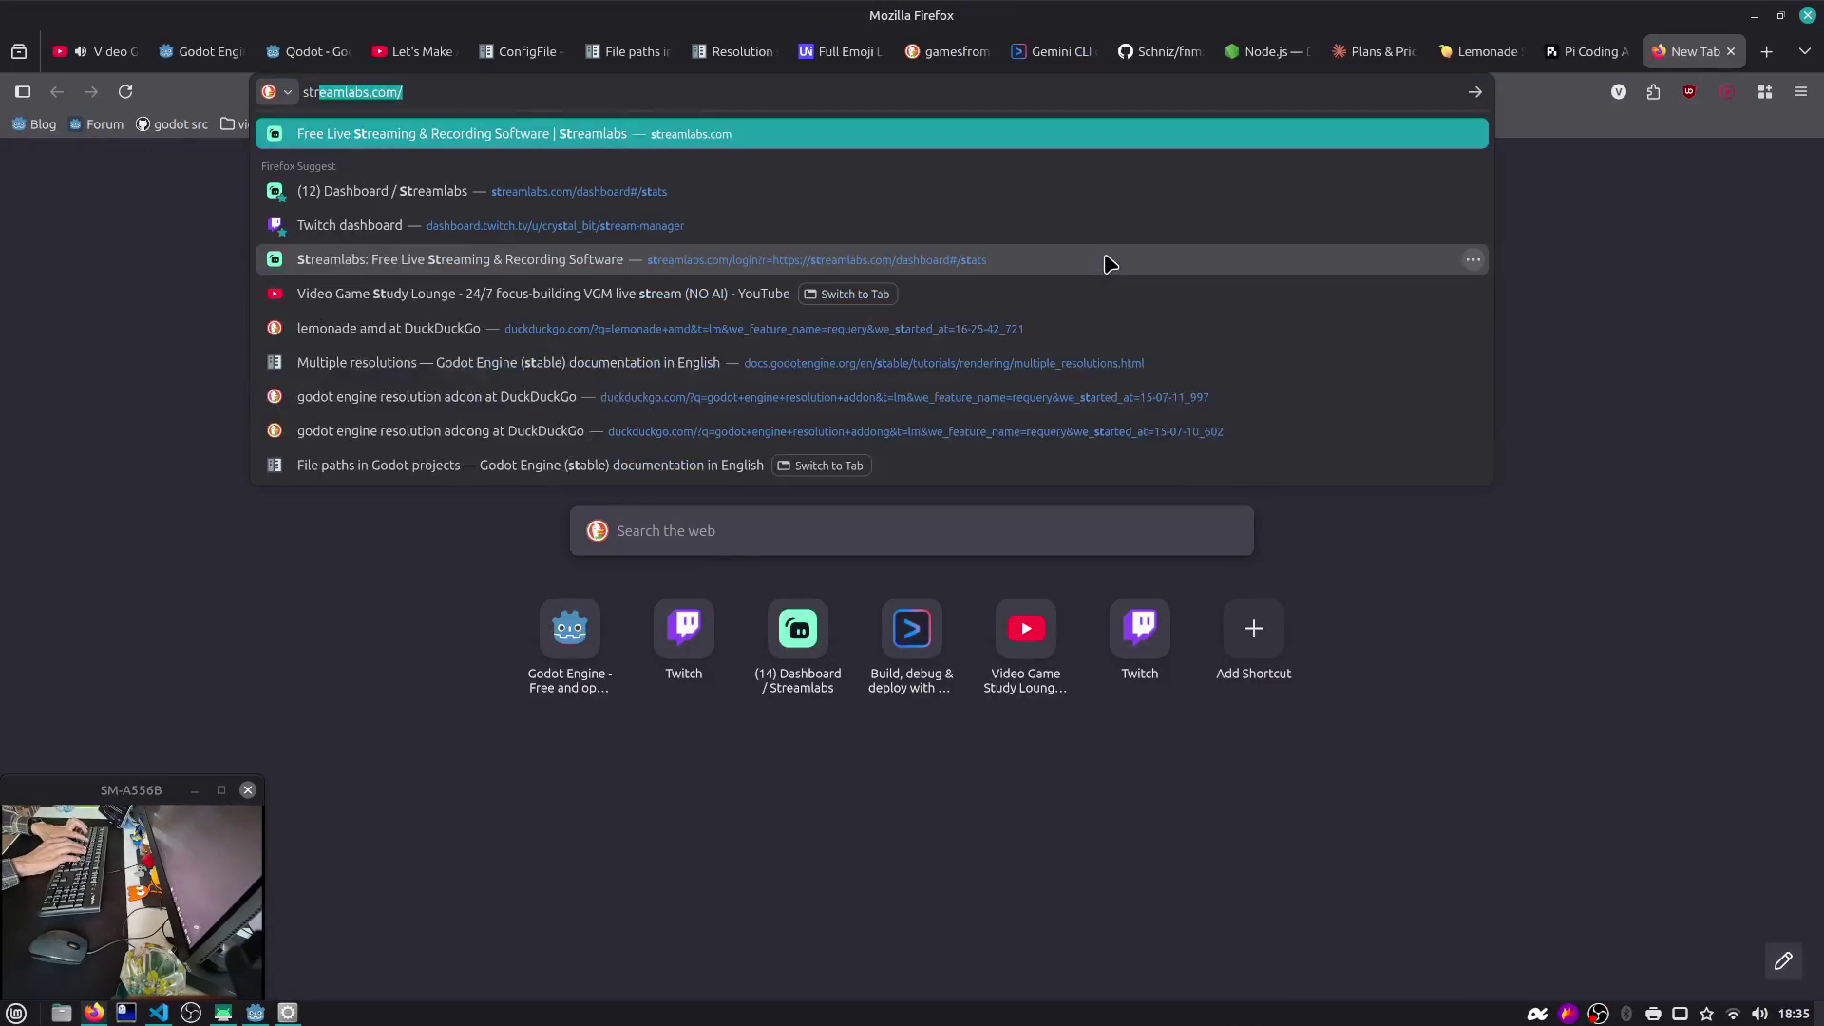
type("erbot")
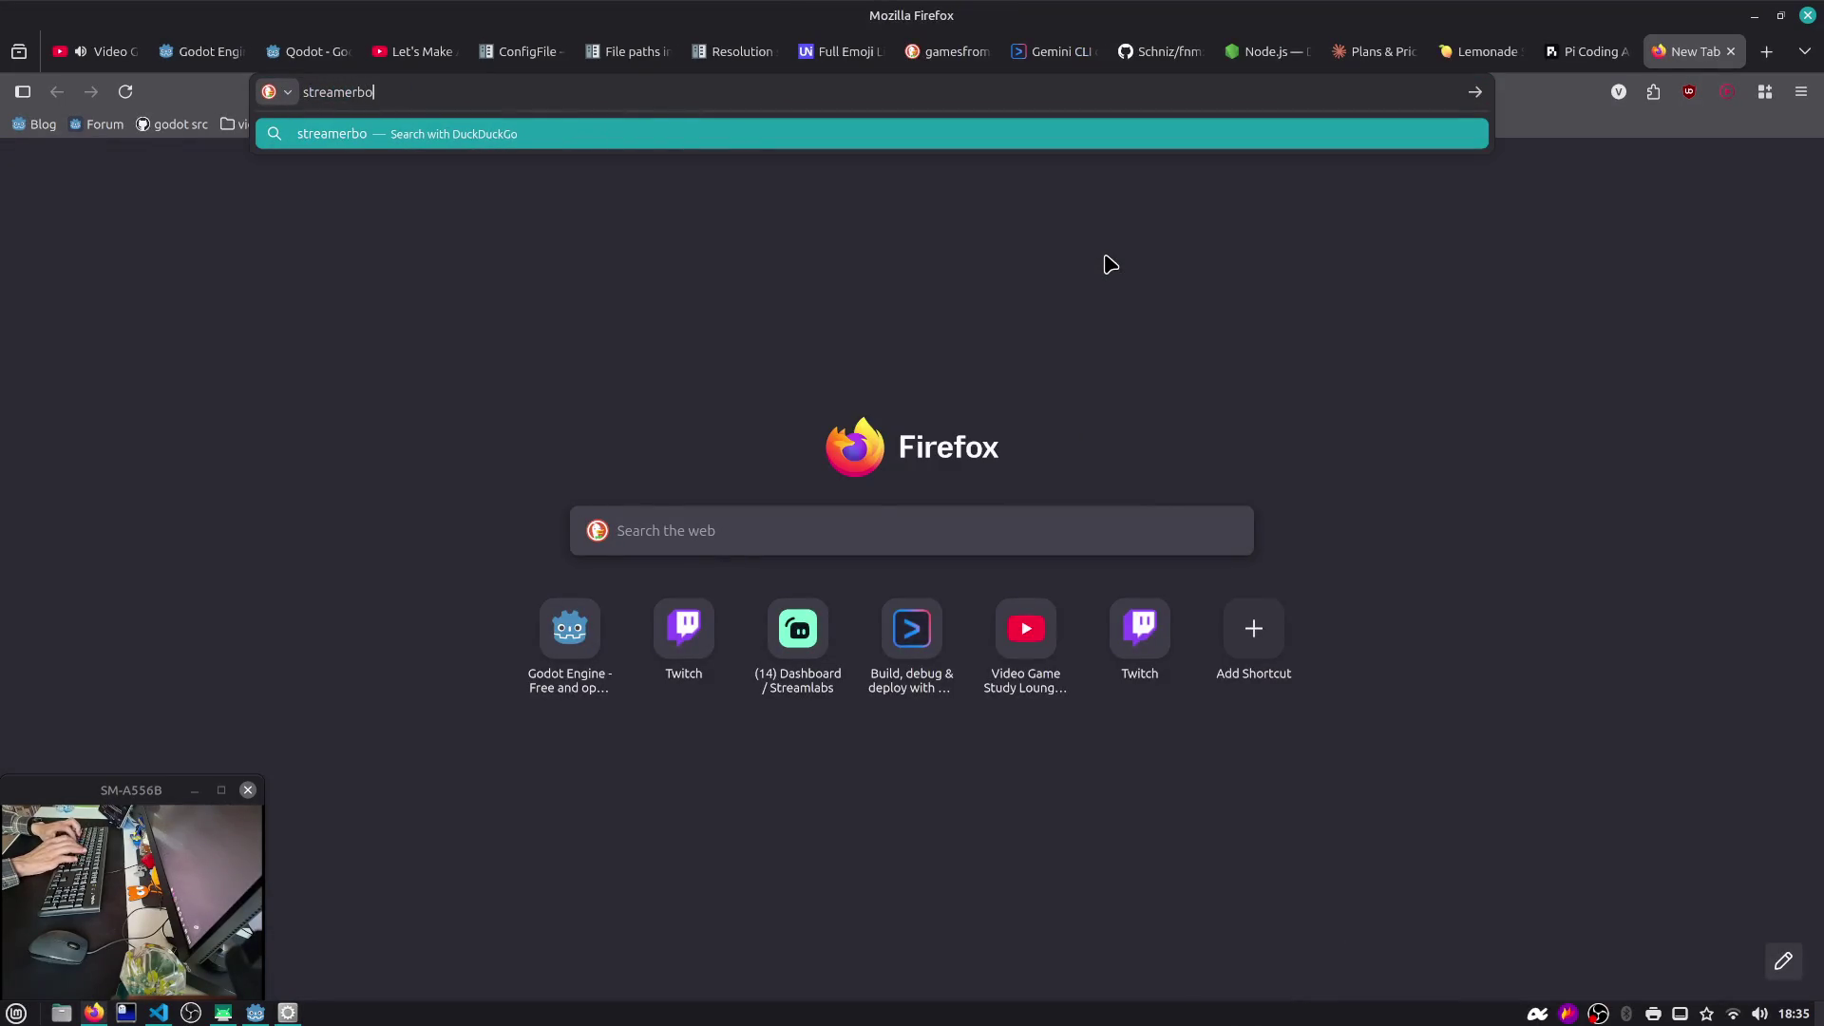
key("Return")
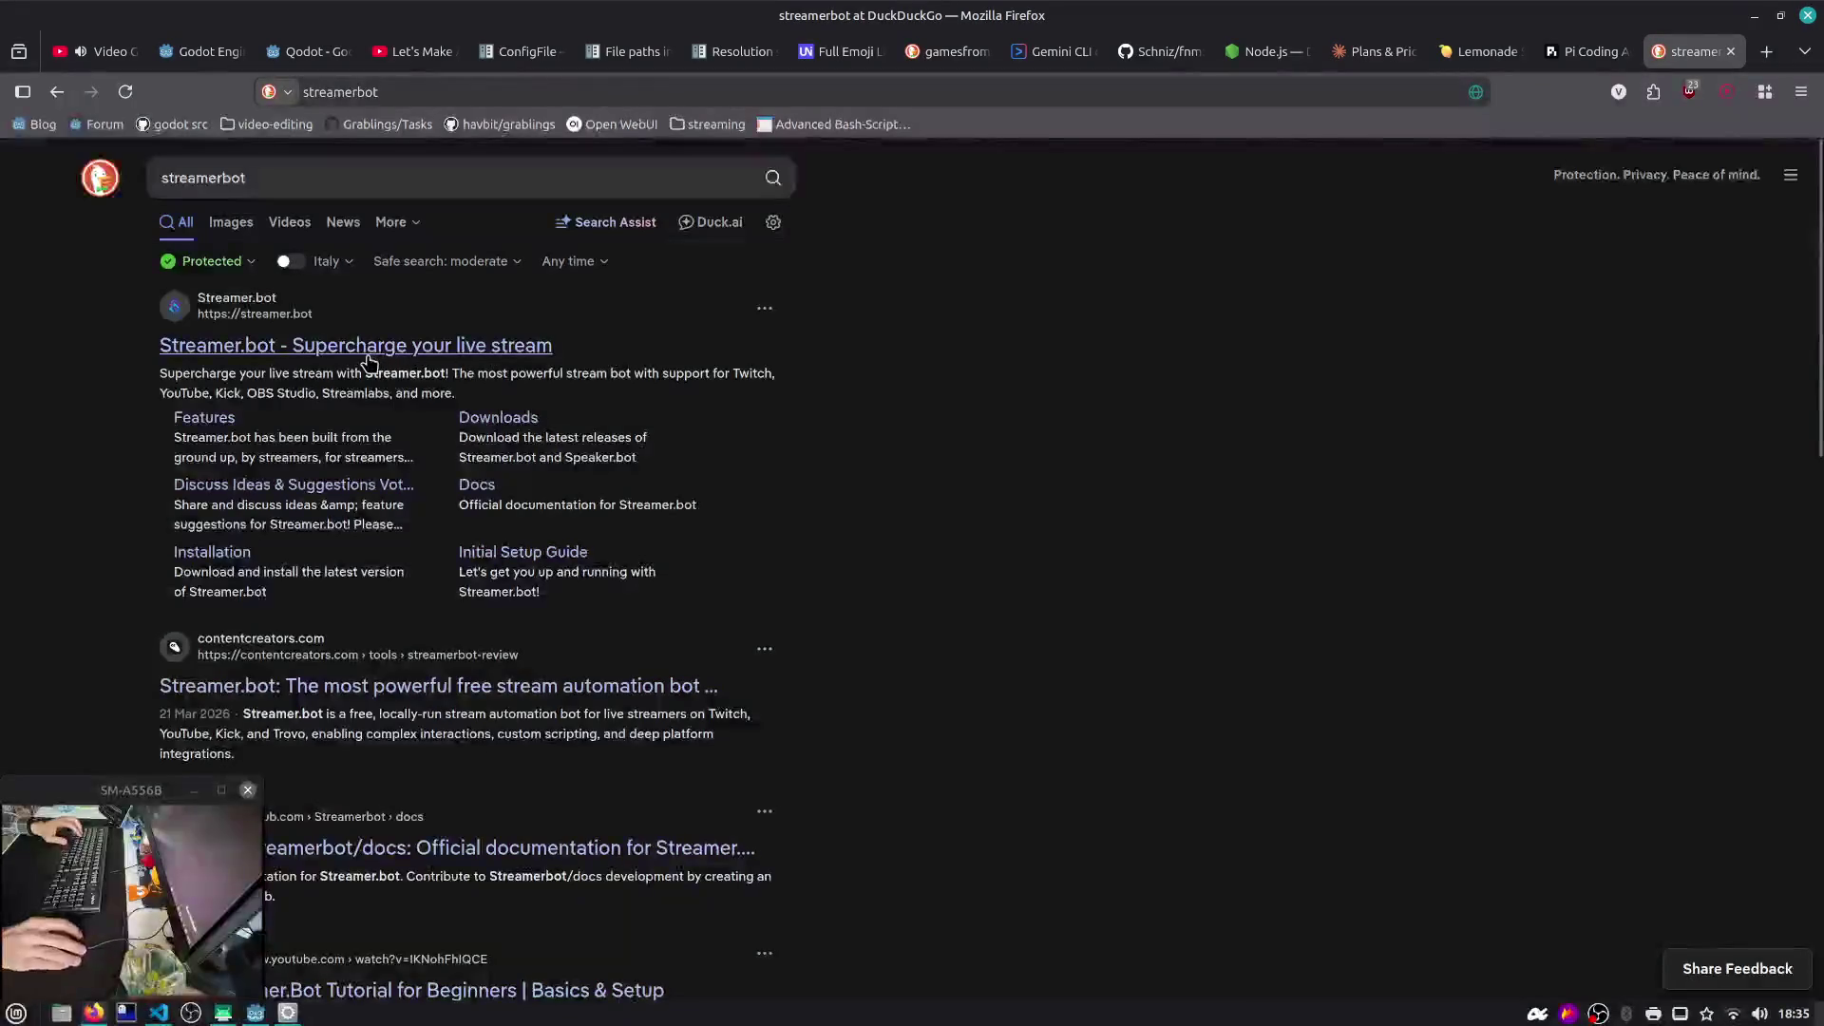
left_click(369, 357)
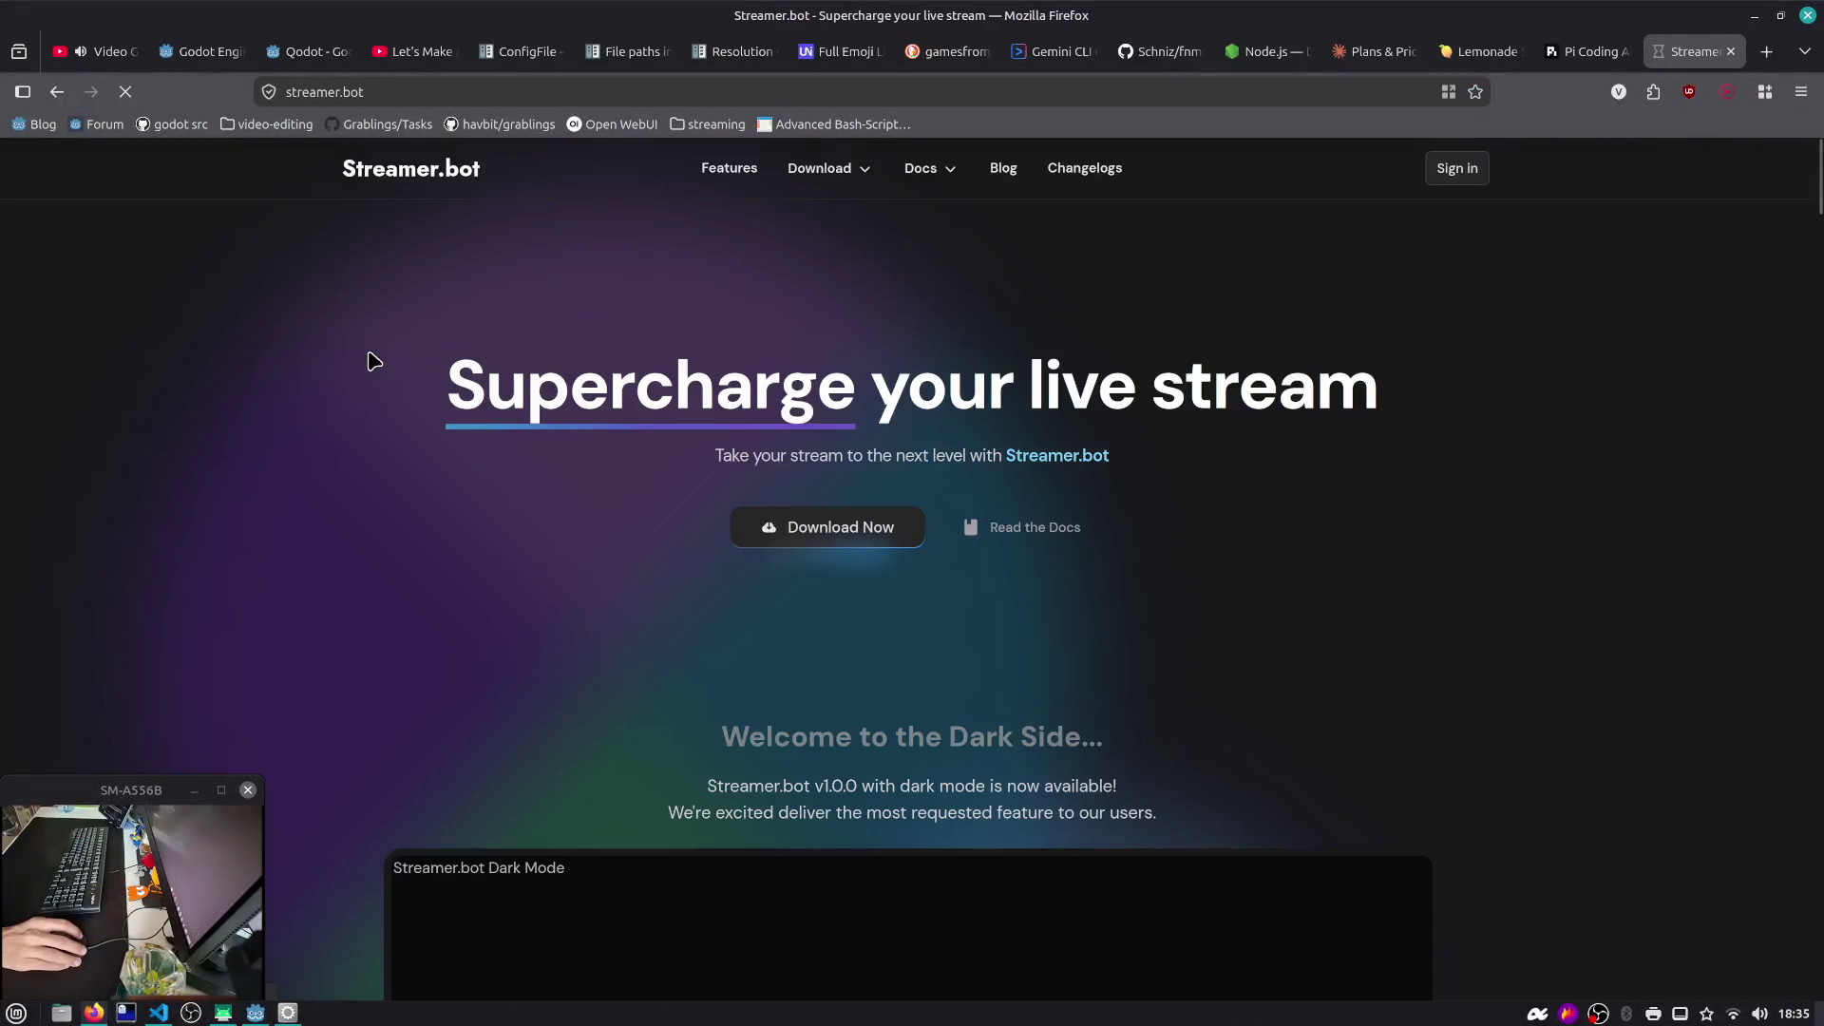
scroll(372, 358, "down", 5)
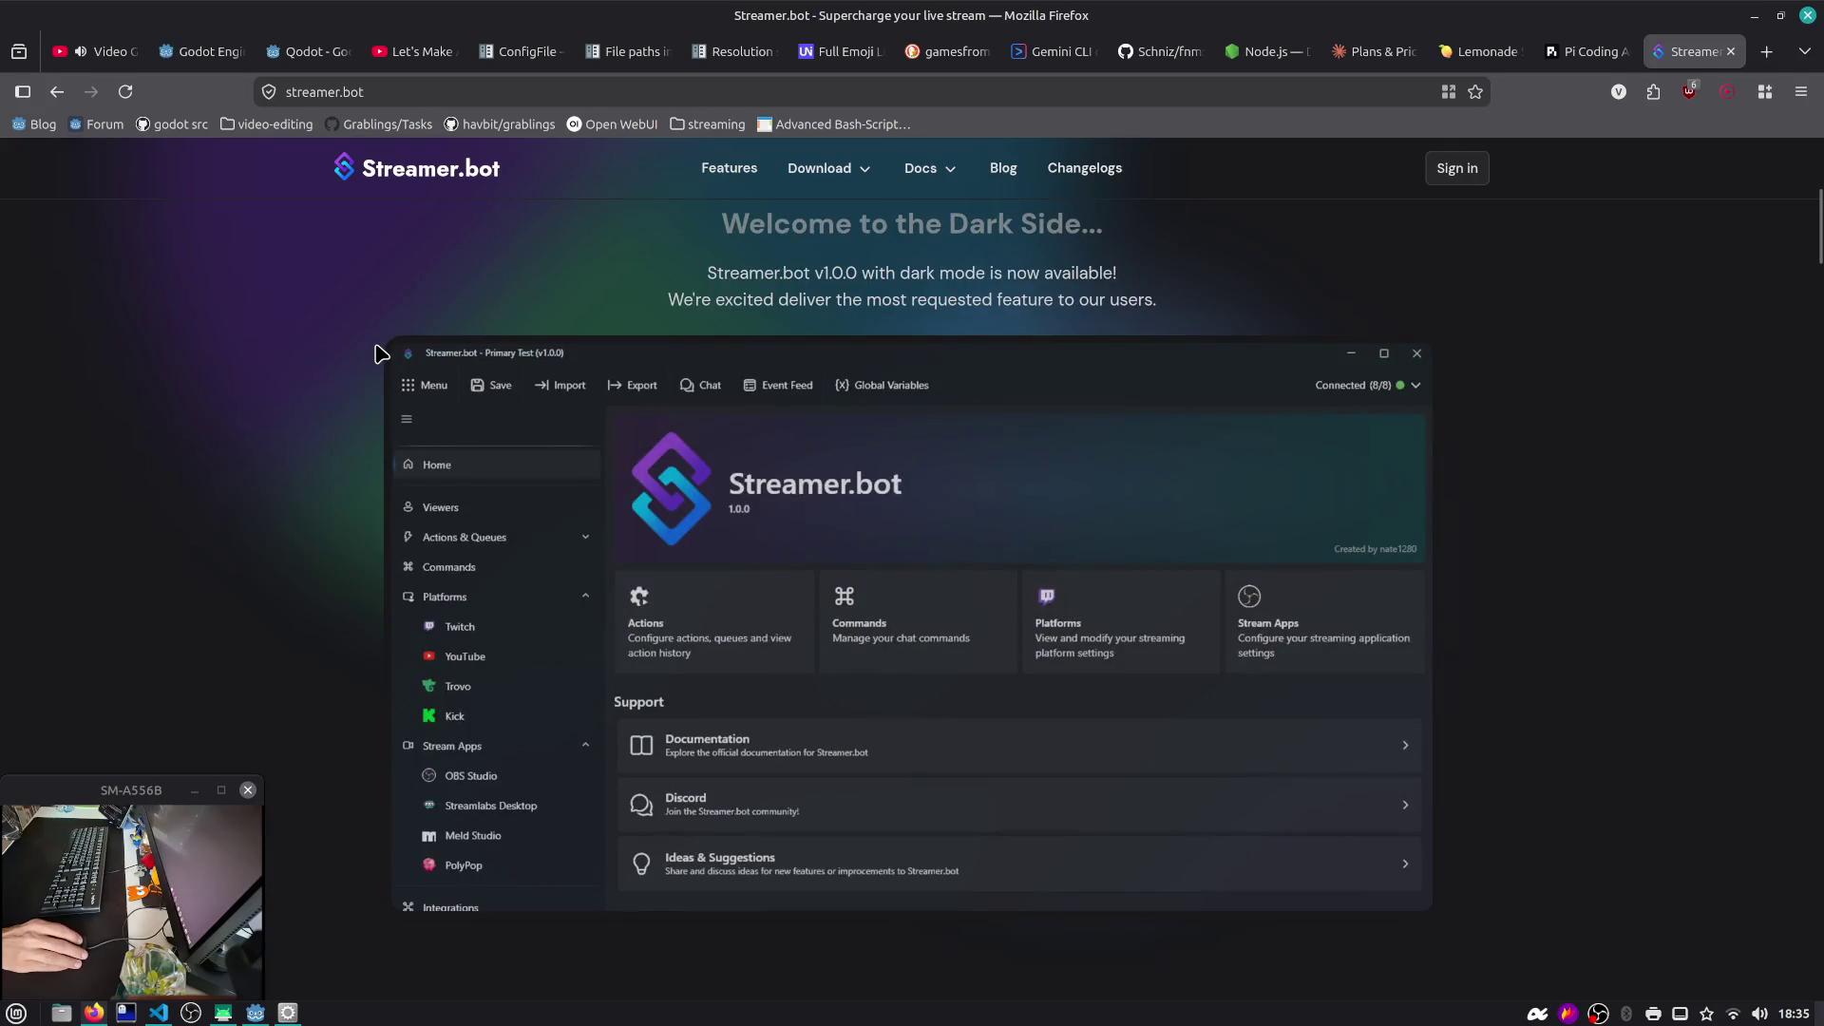
scroll(376, 352, "down", 4)
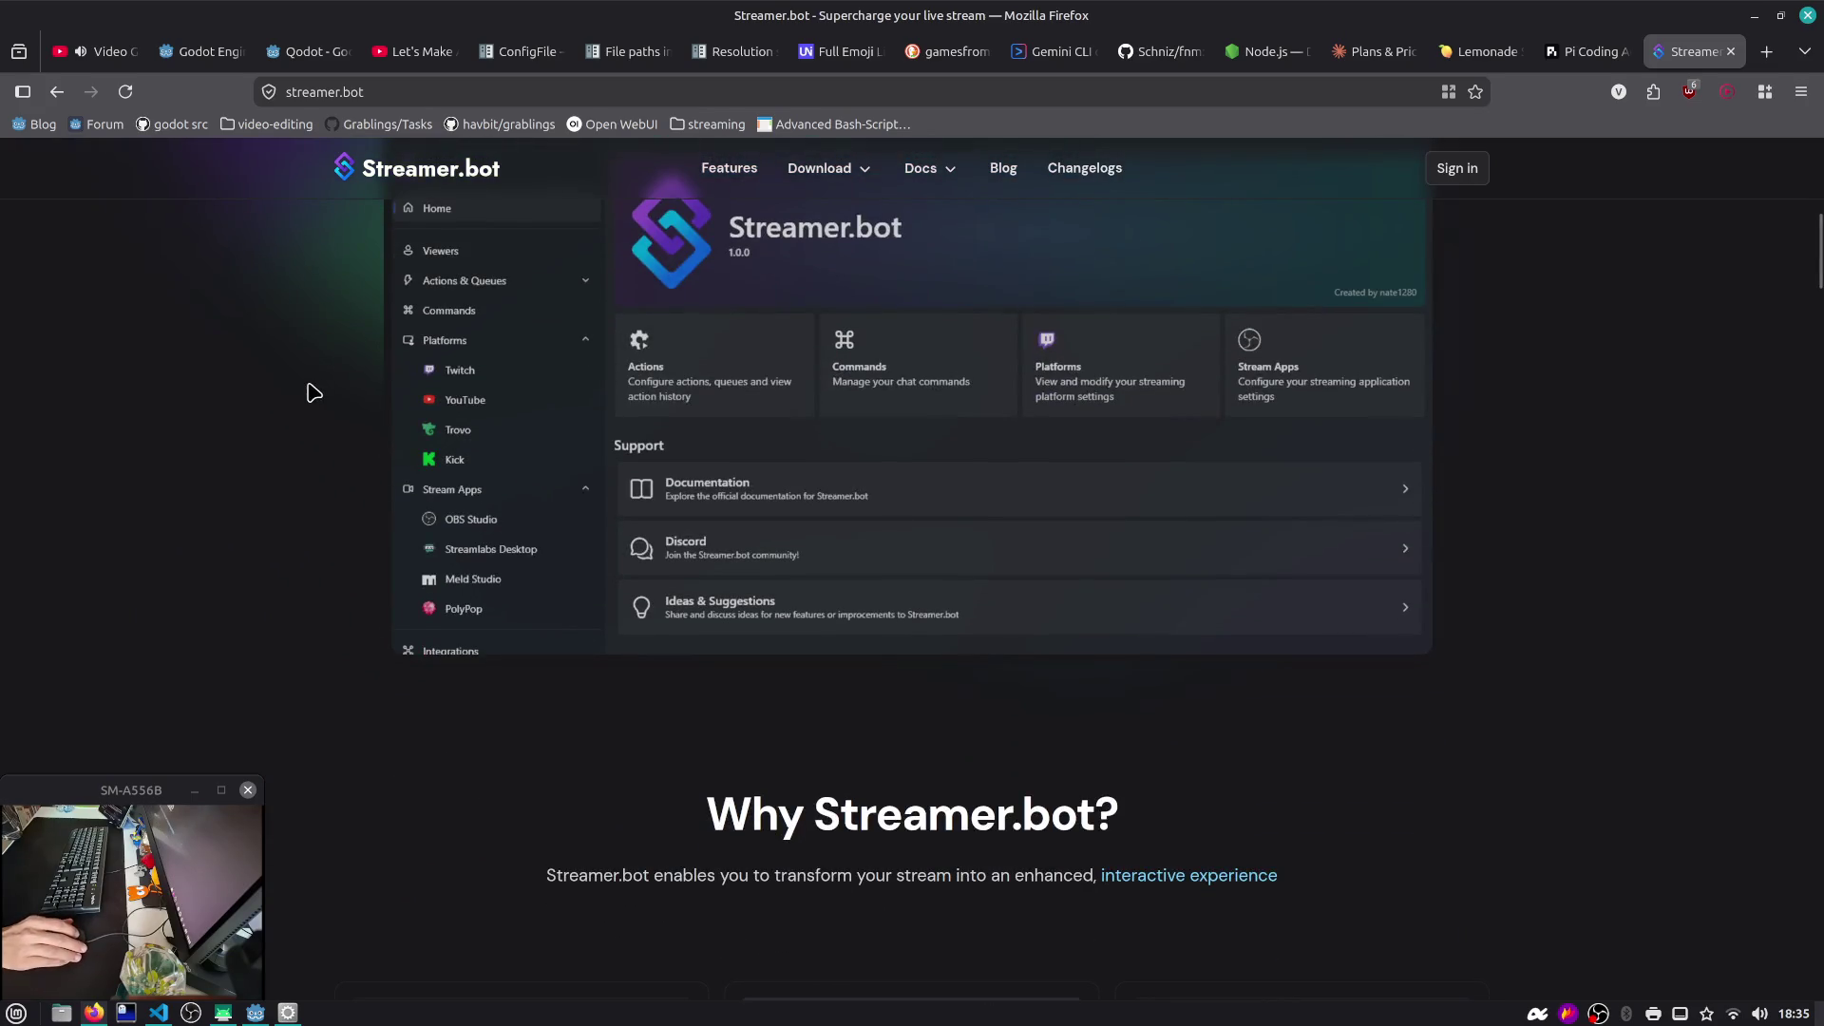